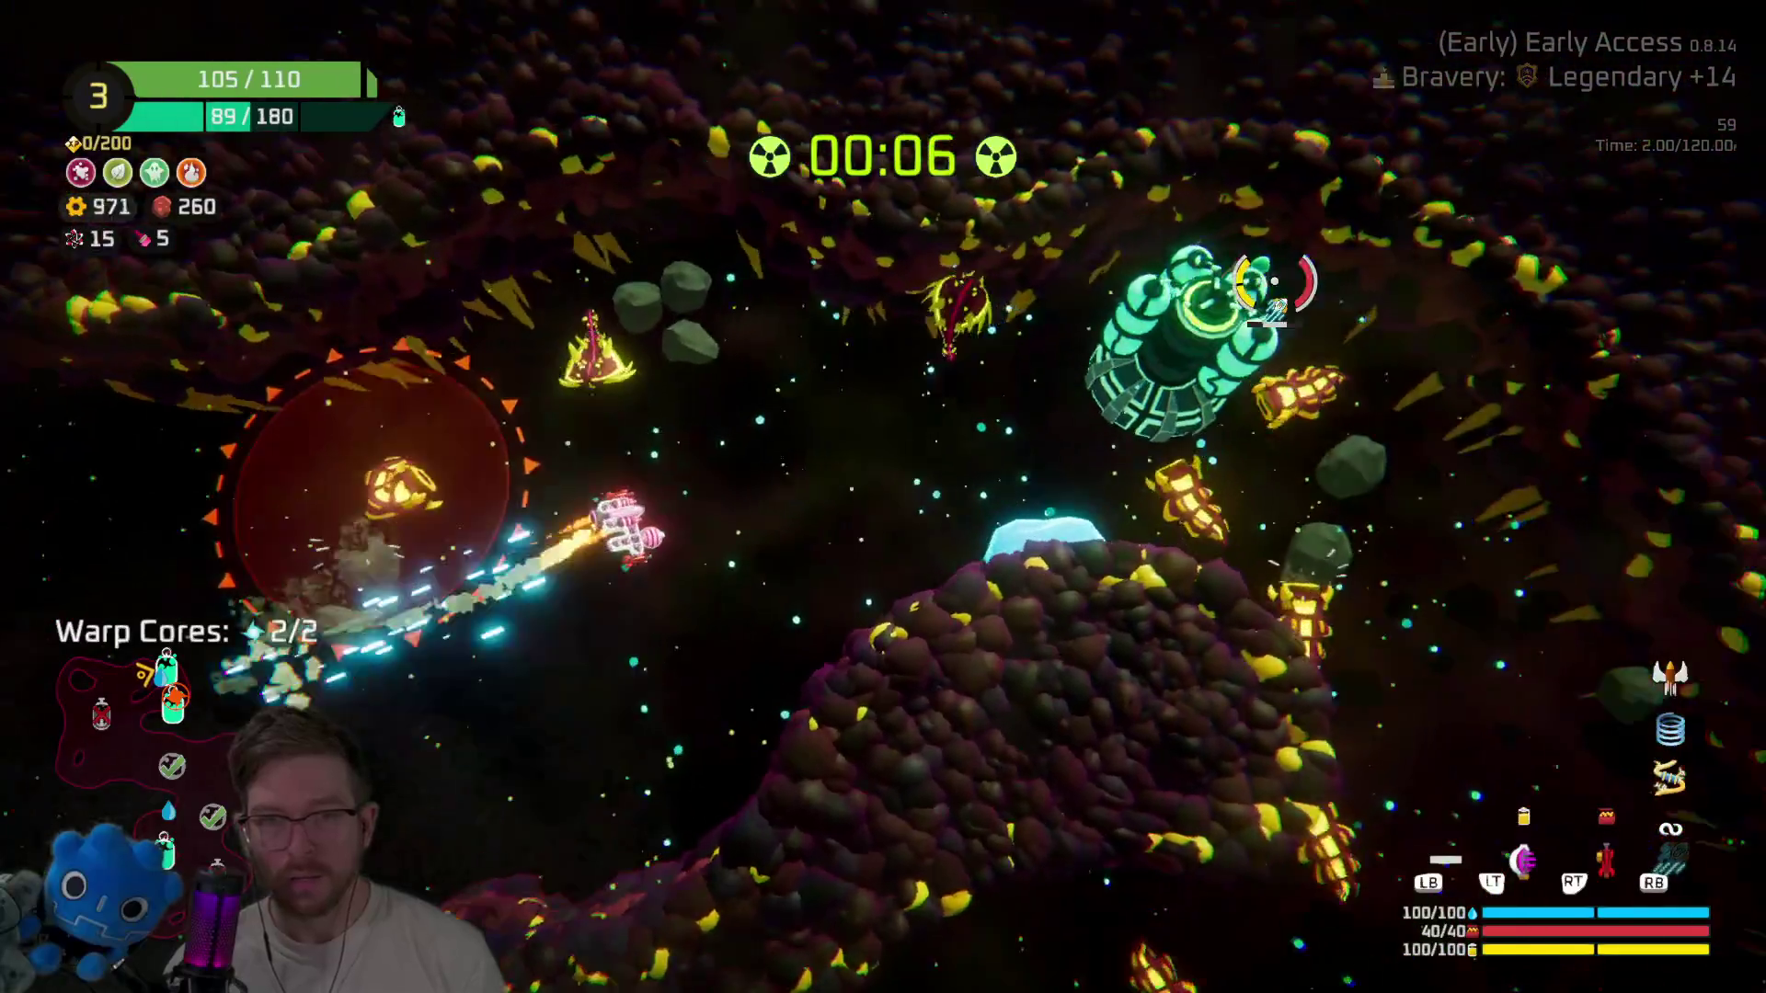
Claim the 140 gold and Large Thruster rewards at the Oxygen Station.
{"action": "key", "text": "e"}
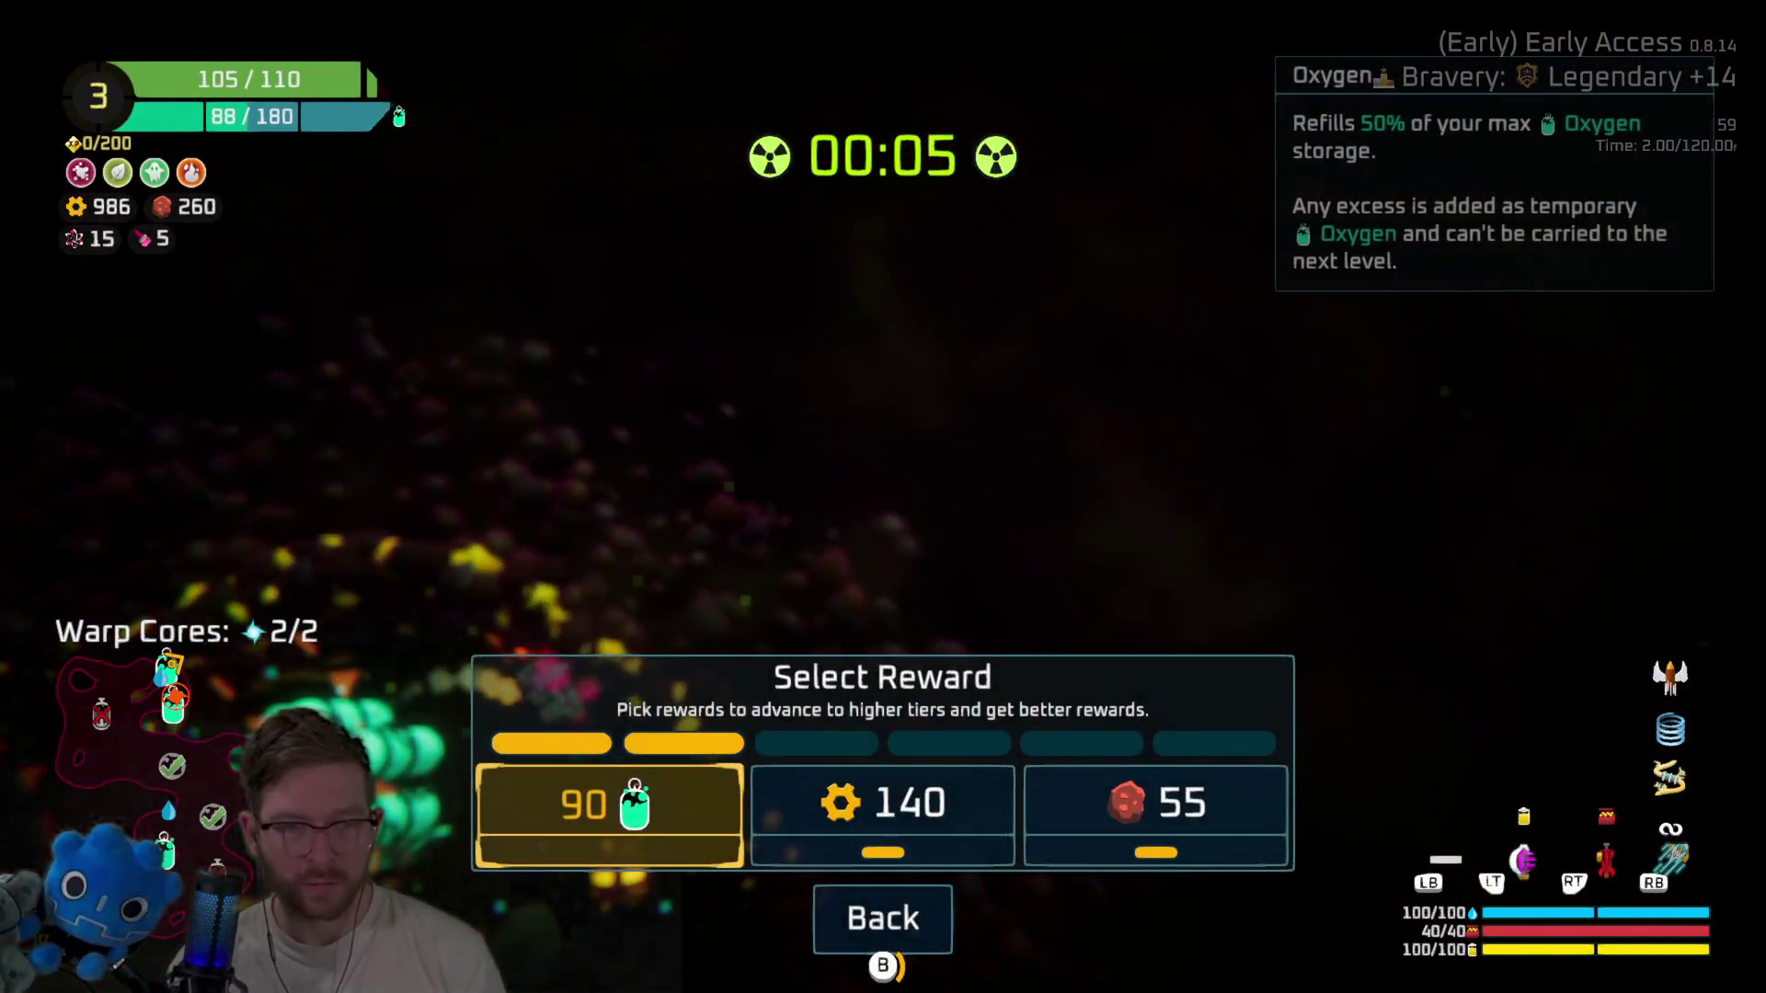
{"action": "key", "text": "Right"}
{"action": "key", "text": "Return"}
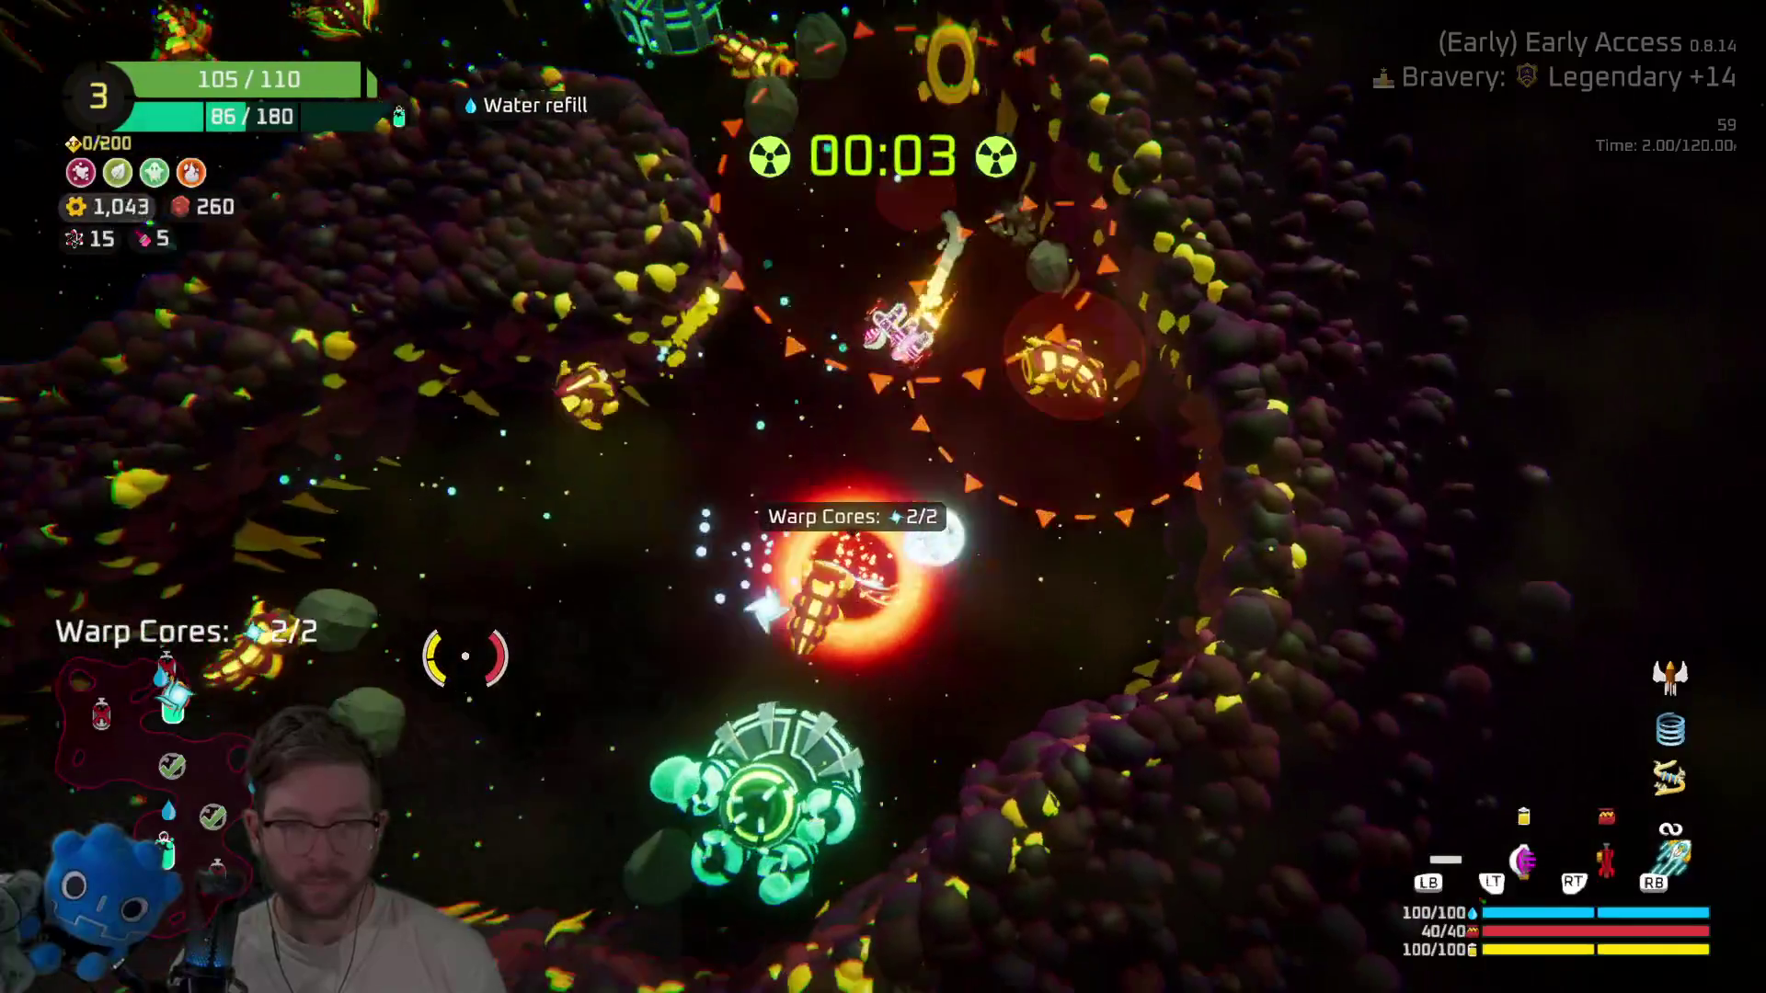
{"action": "key", "text": "e"}
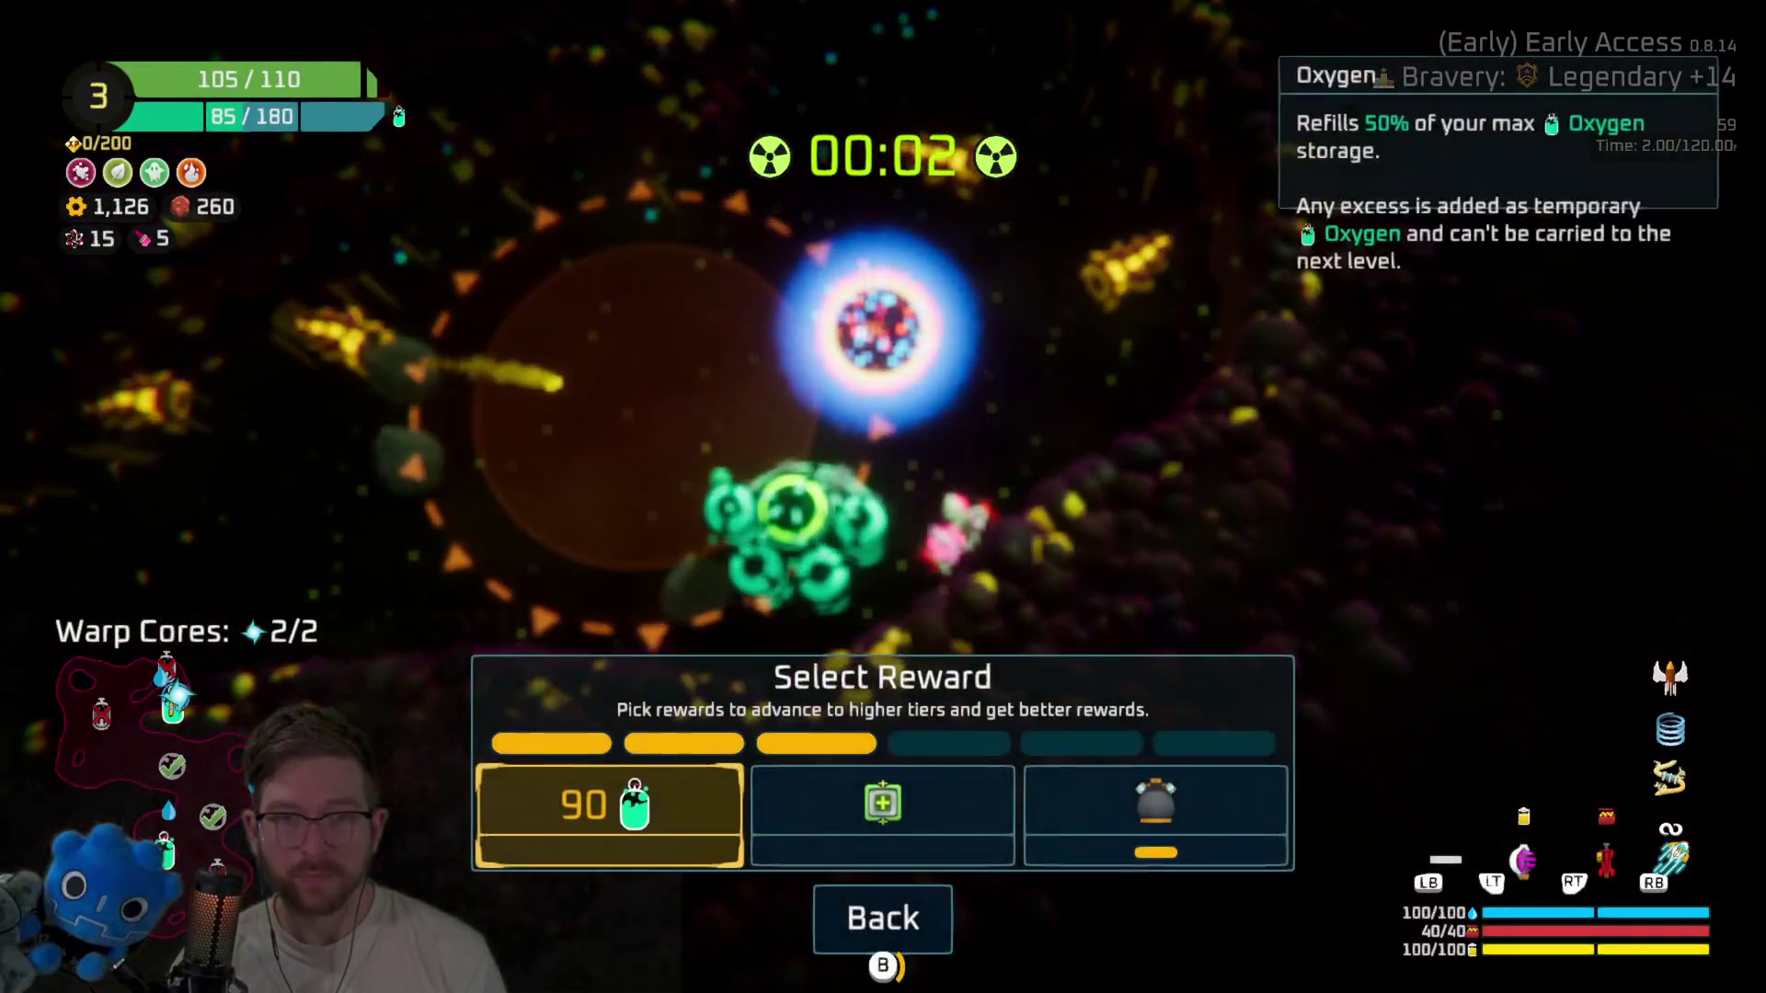
{"action": "key", "text": "Right"}
{"action": "key", "text": "Right"}
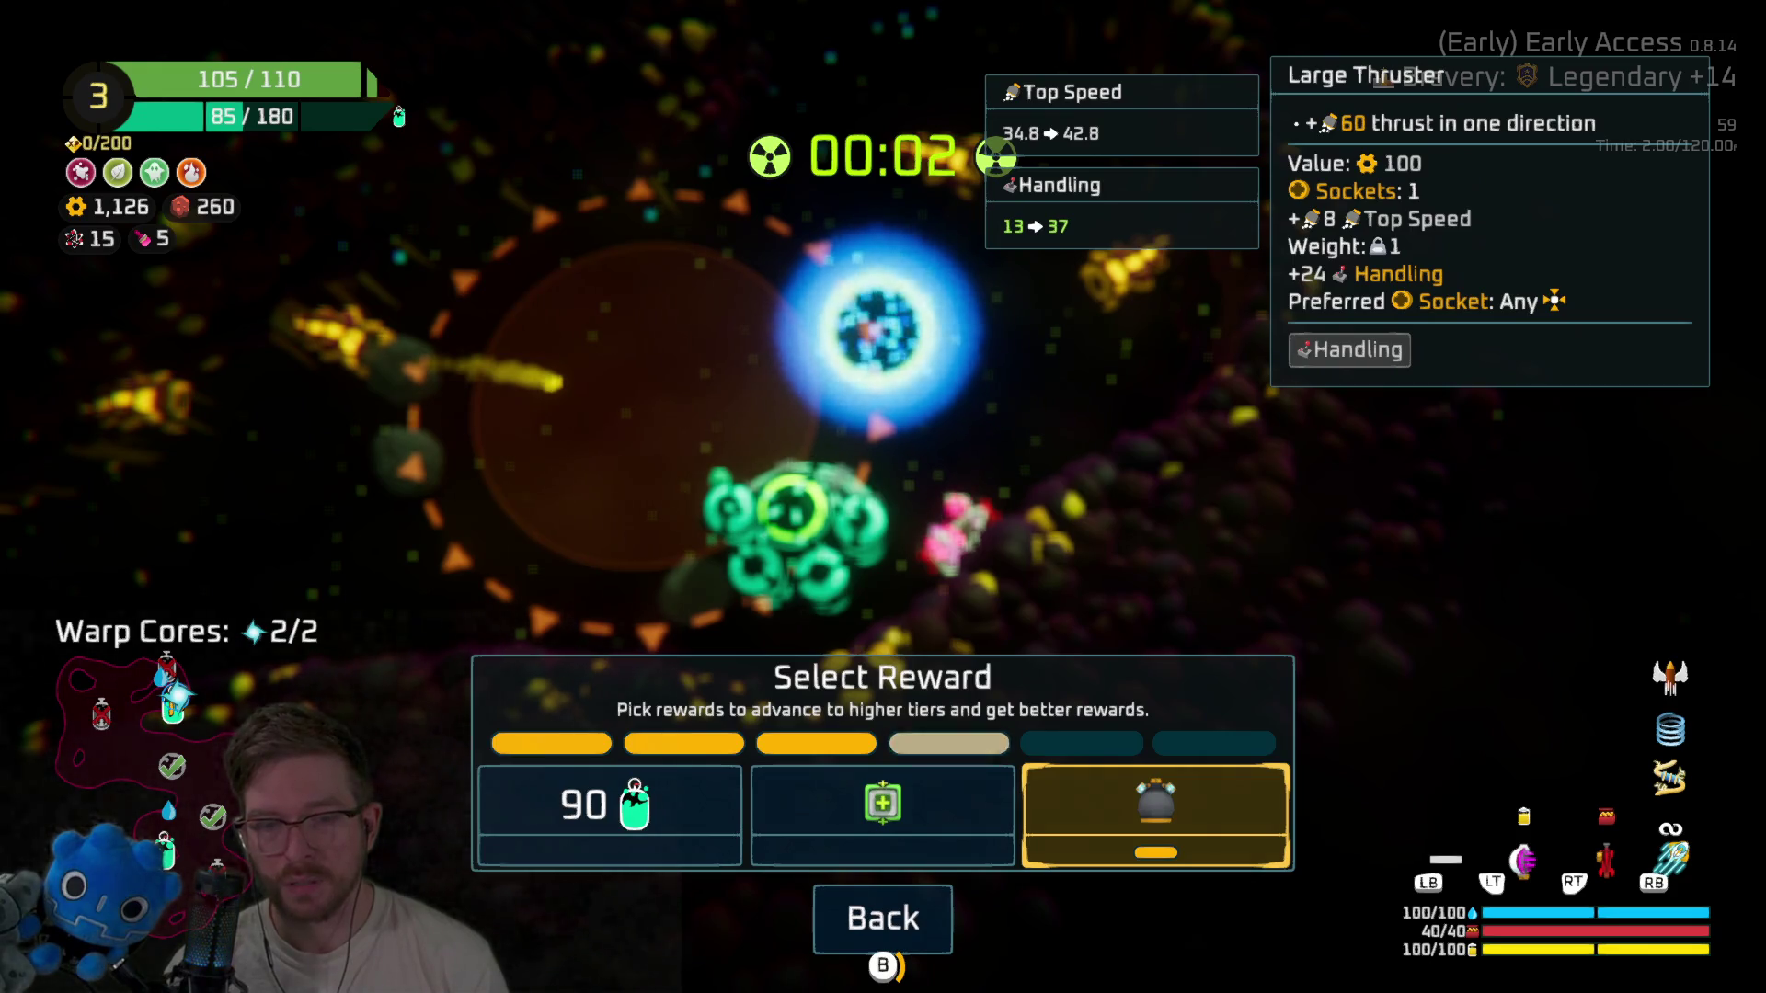
{"action": "key", "text": "e"}
{"action": "key", "text": "e"}
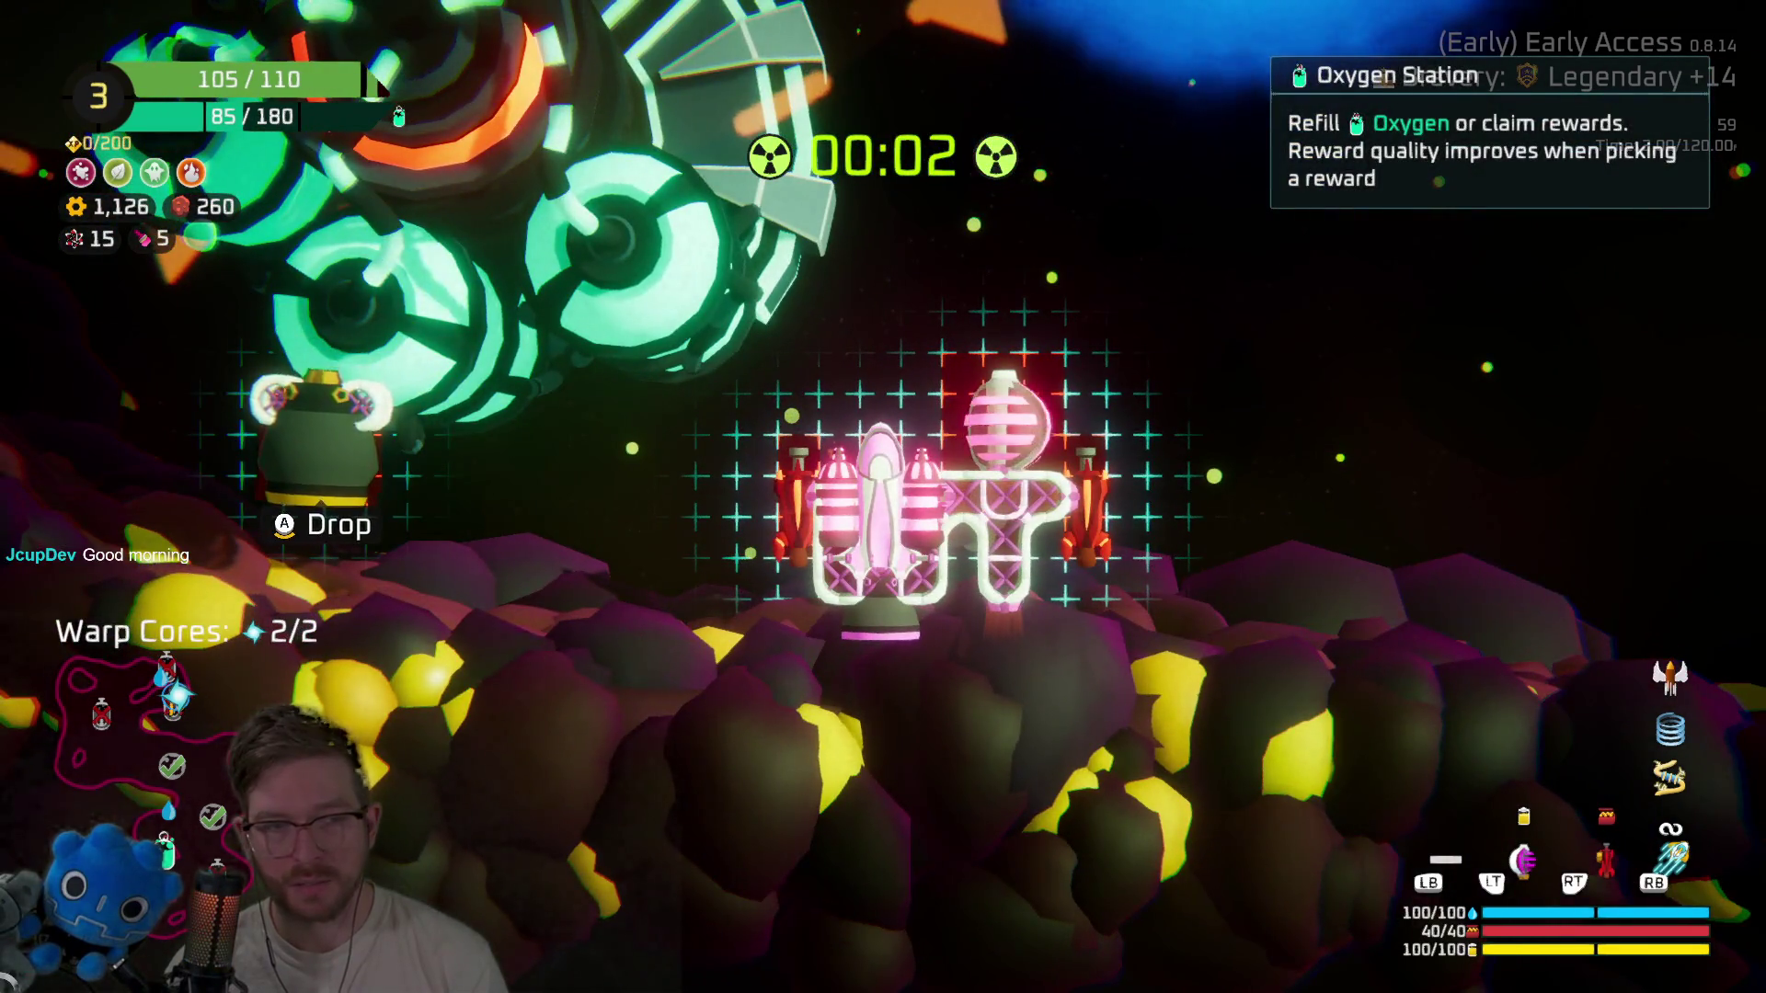
{"action": "key", "text": "e"}
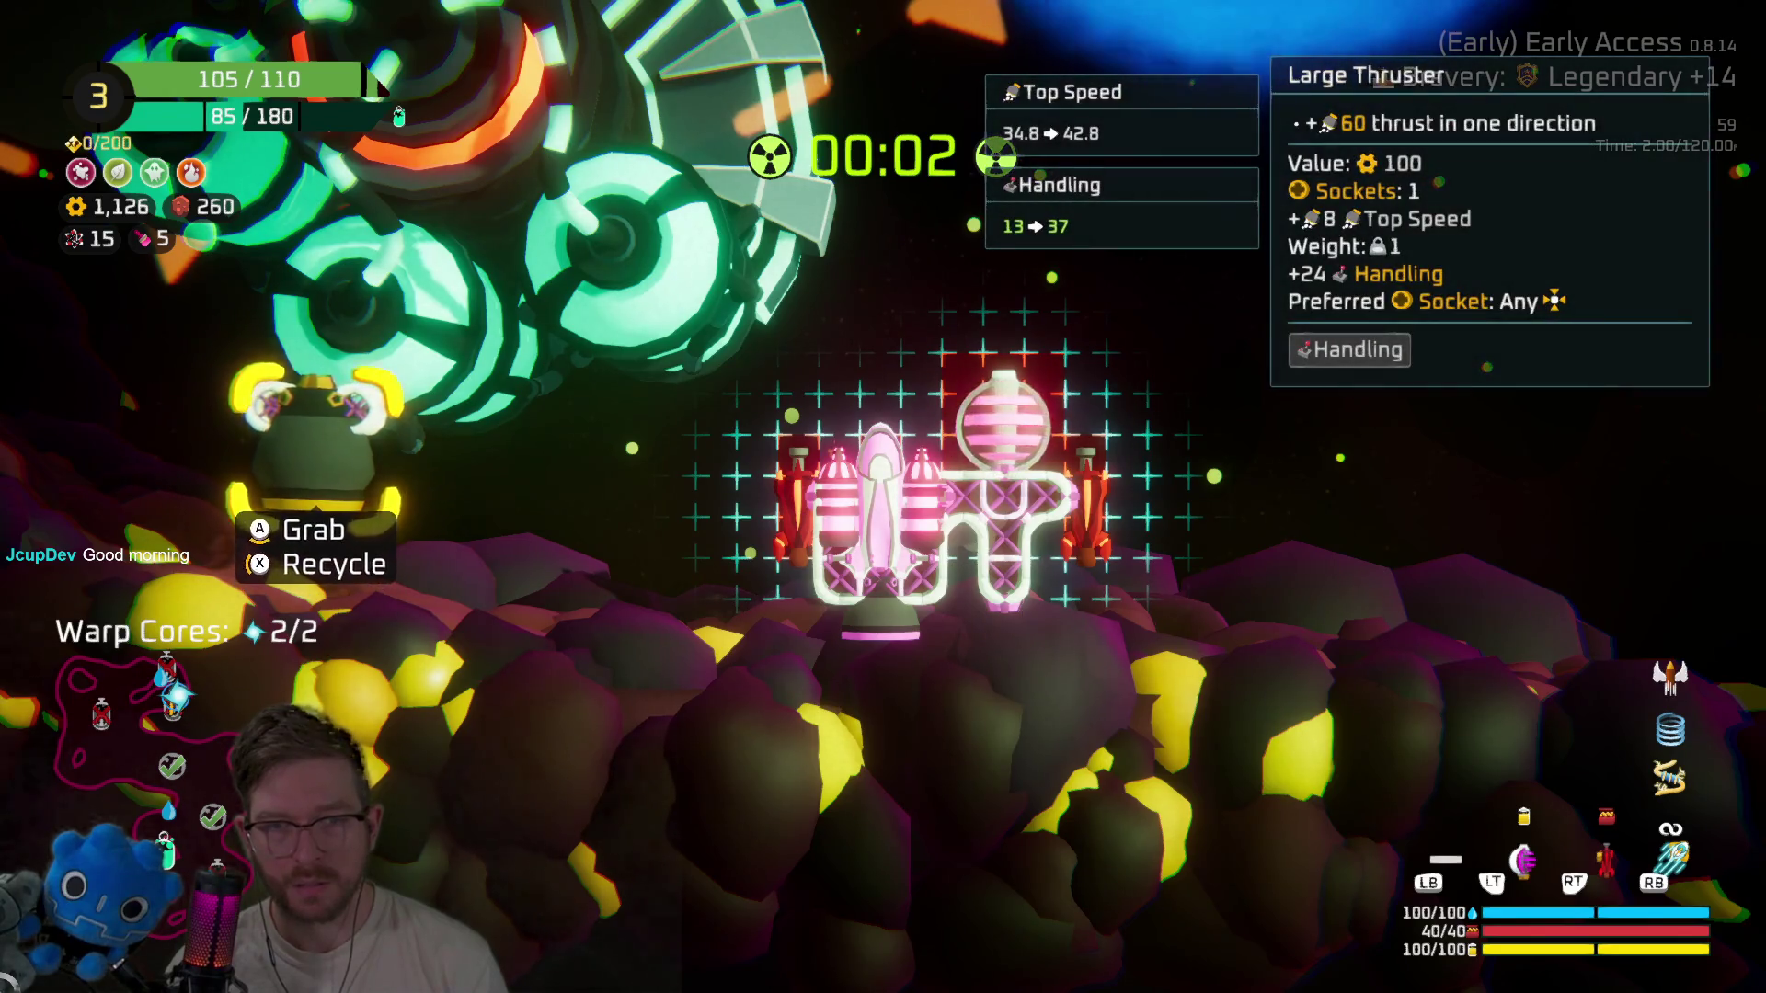
Collect the dropped Large Thruster, warp out and travel to the Hideout node.
{"action": "key", "text": "a"}
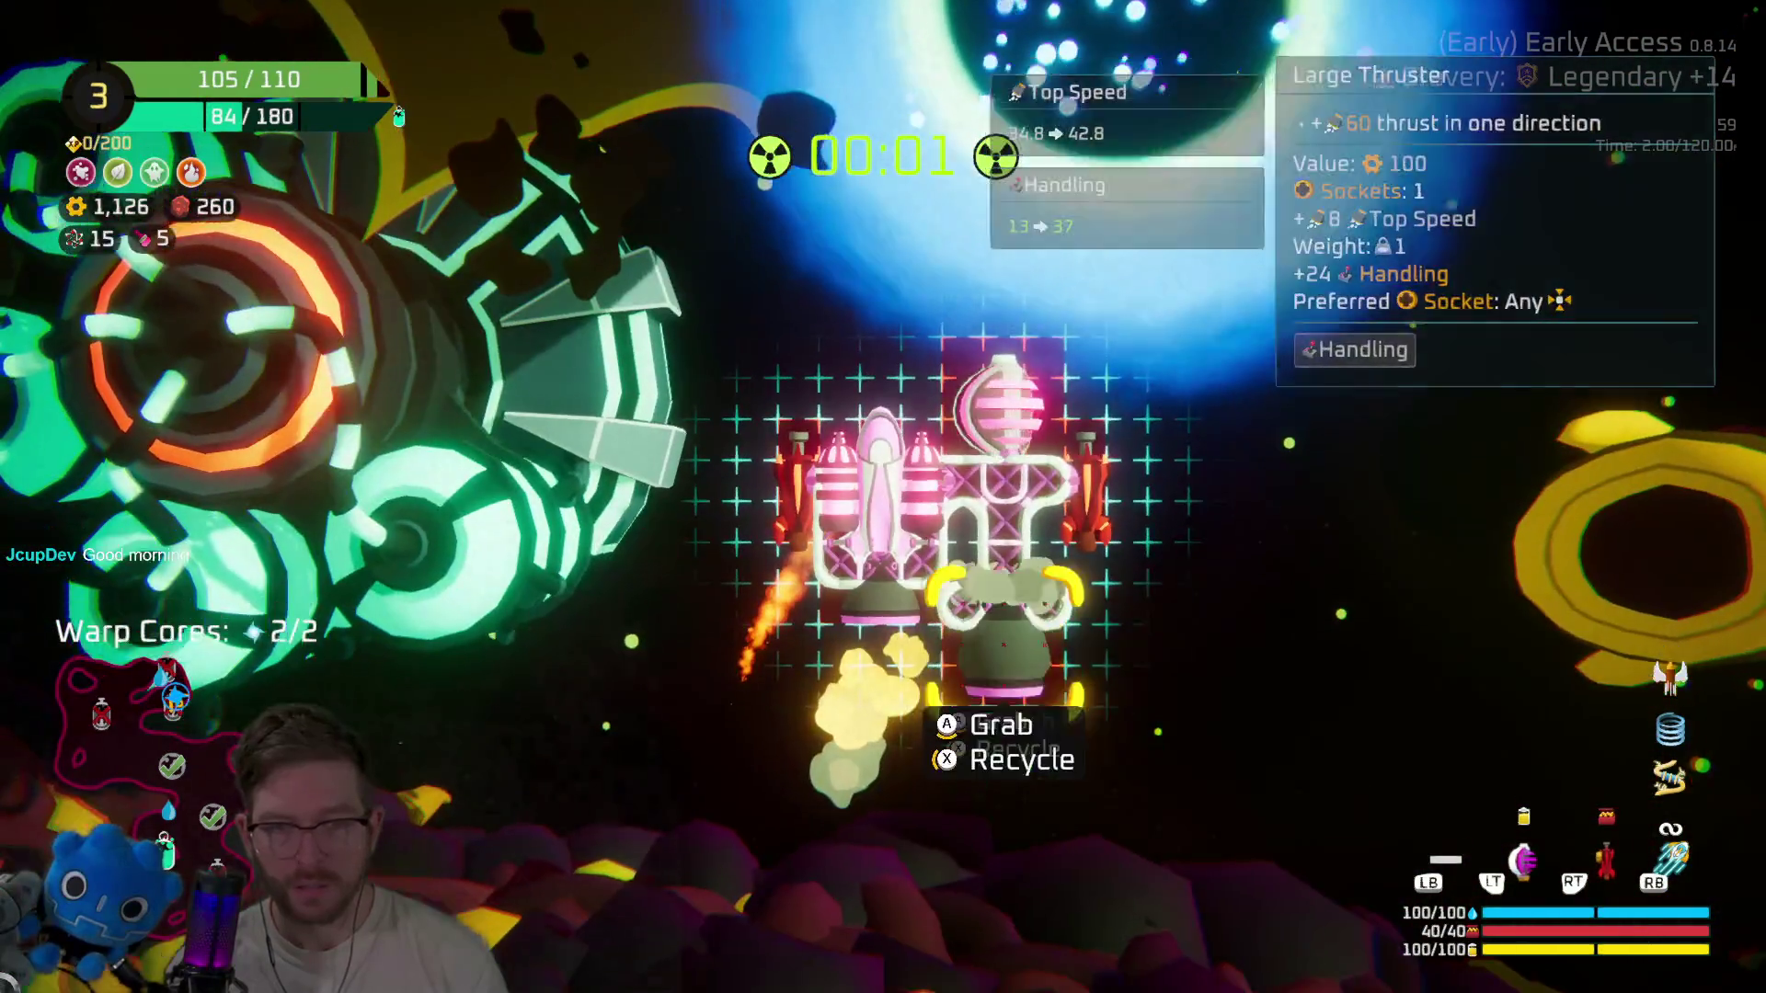
{"action": "key", "text": "f"}
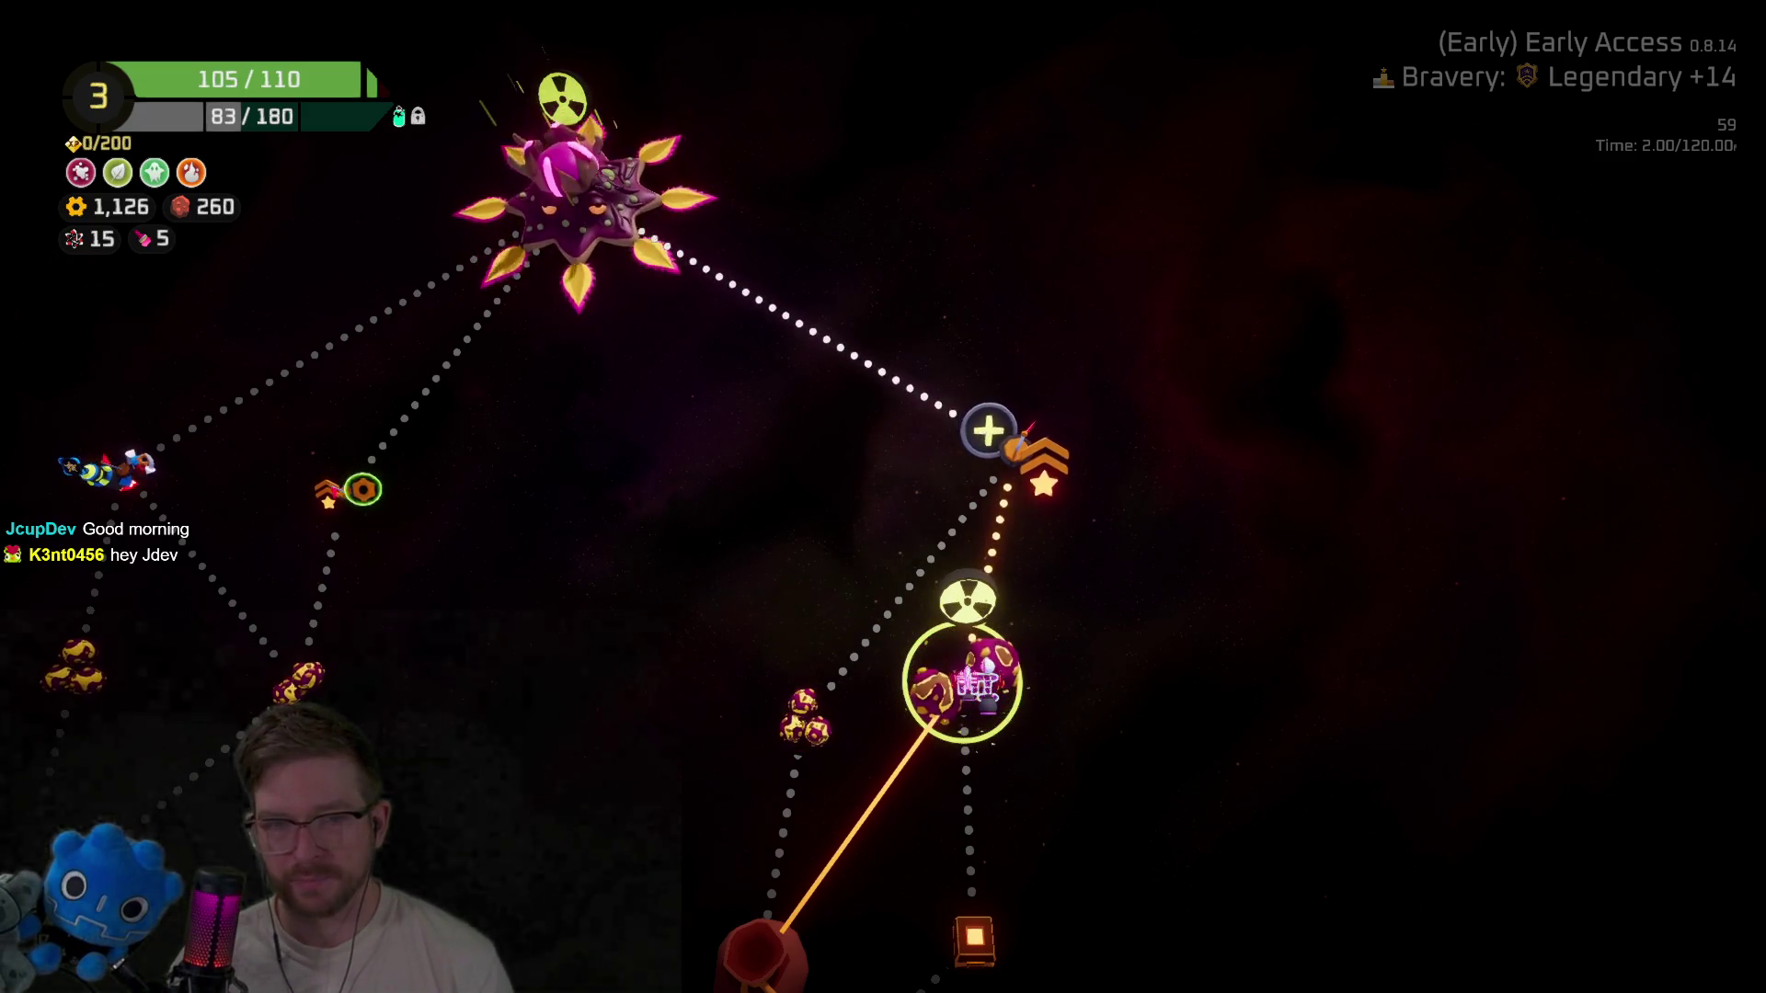
{"action": "key", "text": "space"}
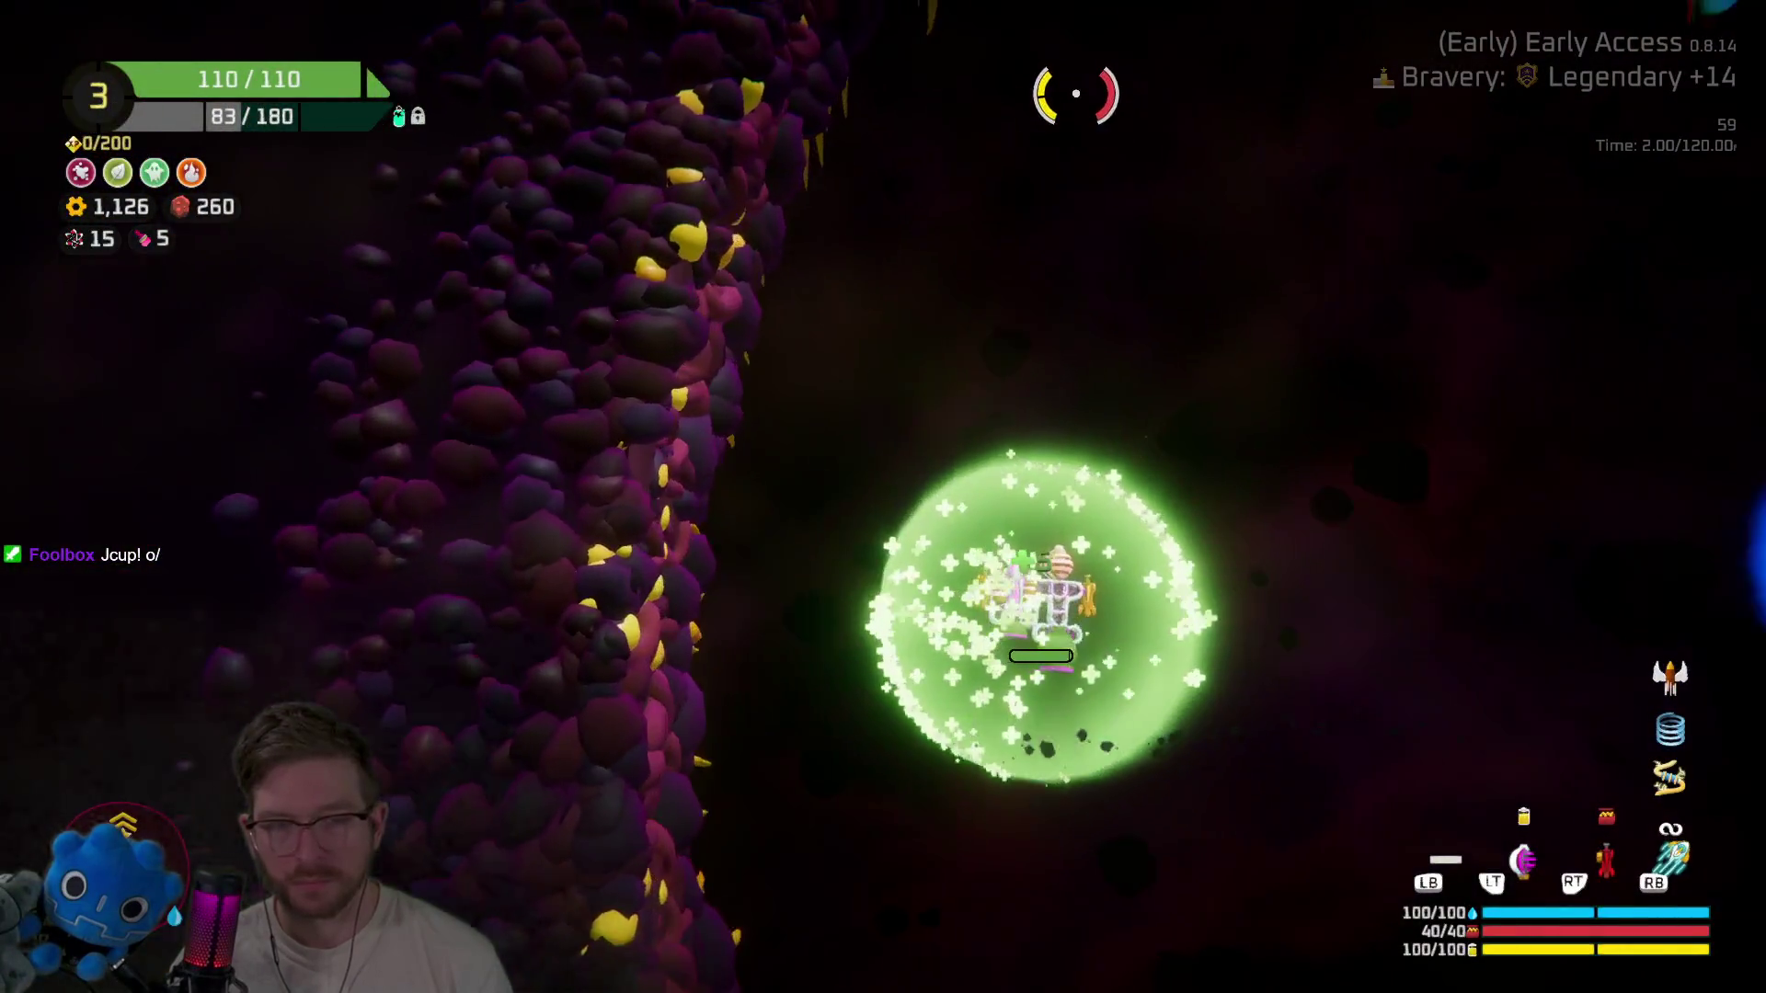
At the Refiner, compare upgrades and buy Double Barrel for the first Rifle.
{"action": "key", "text": "e"}
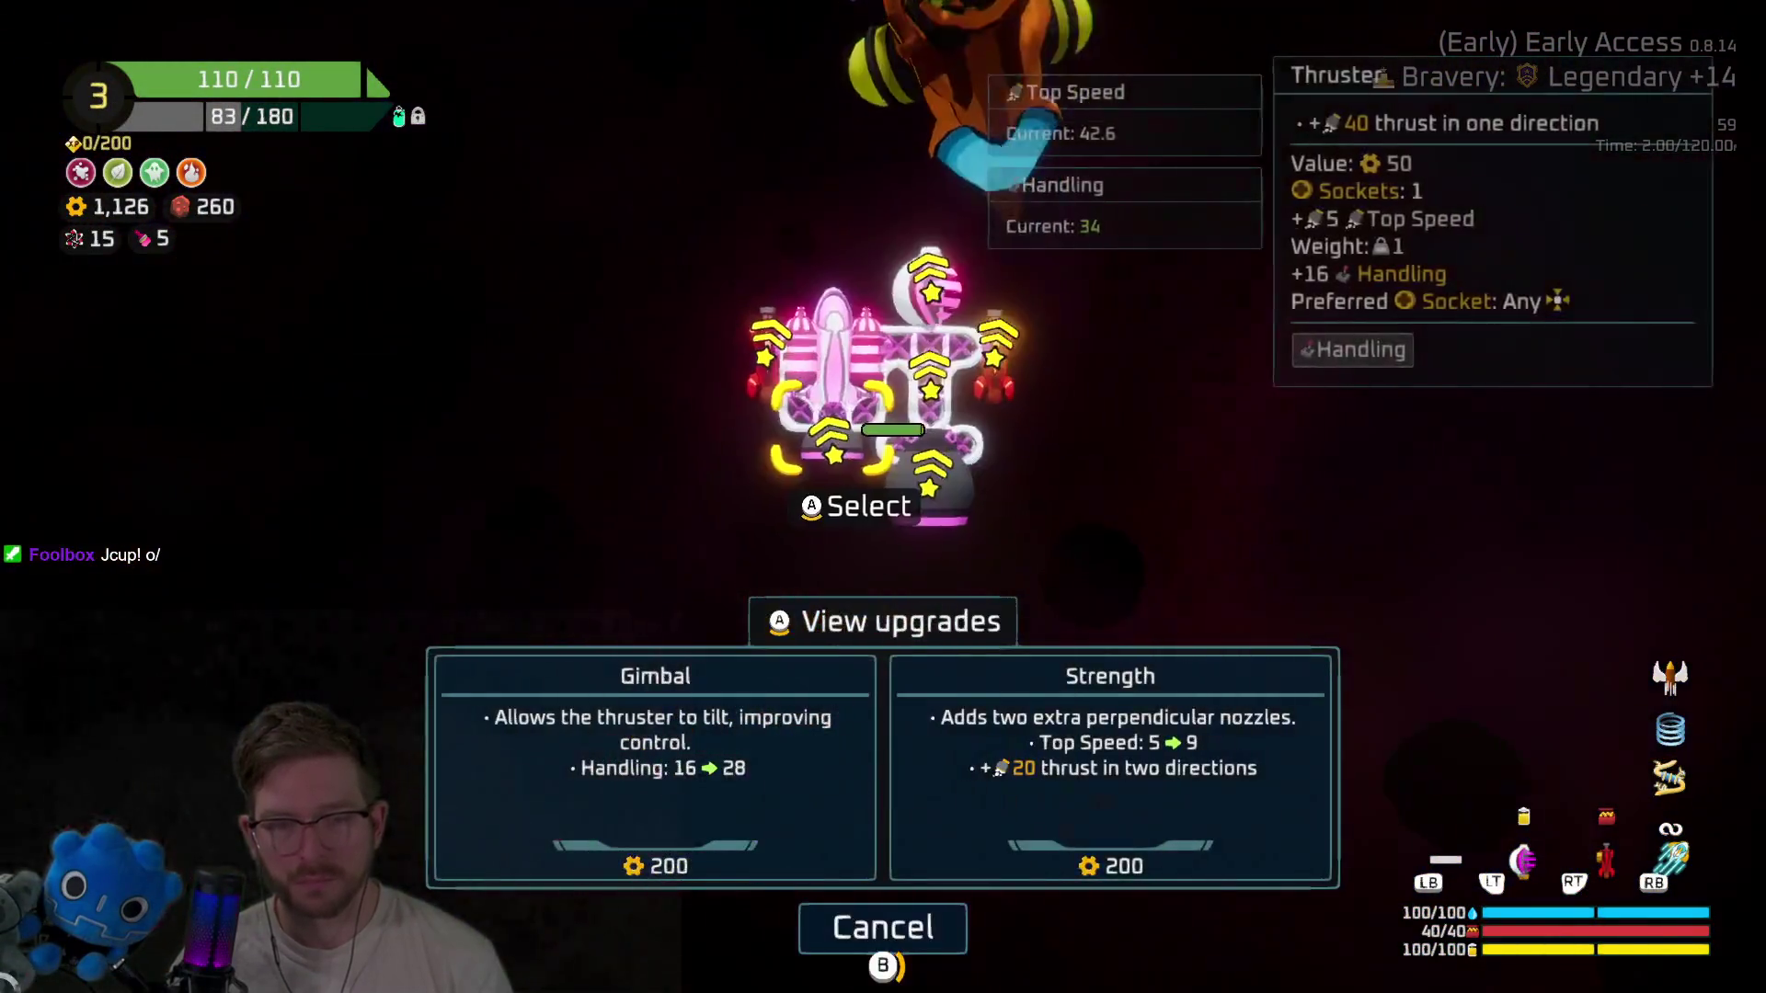
{"action": "key", "text": "Up"}
{"action": "key", "text": "Up"}
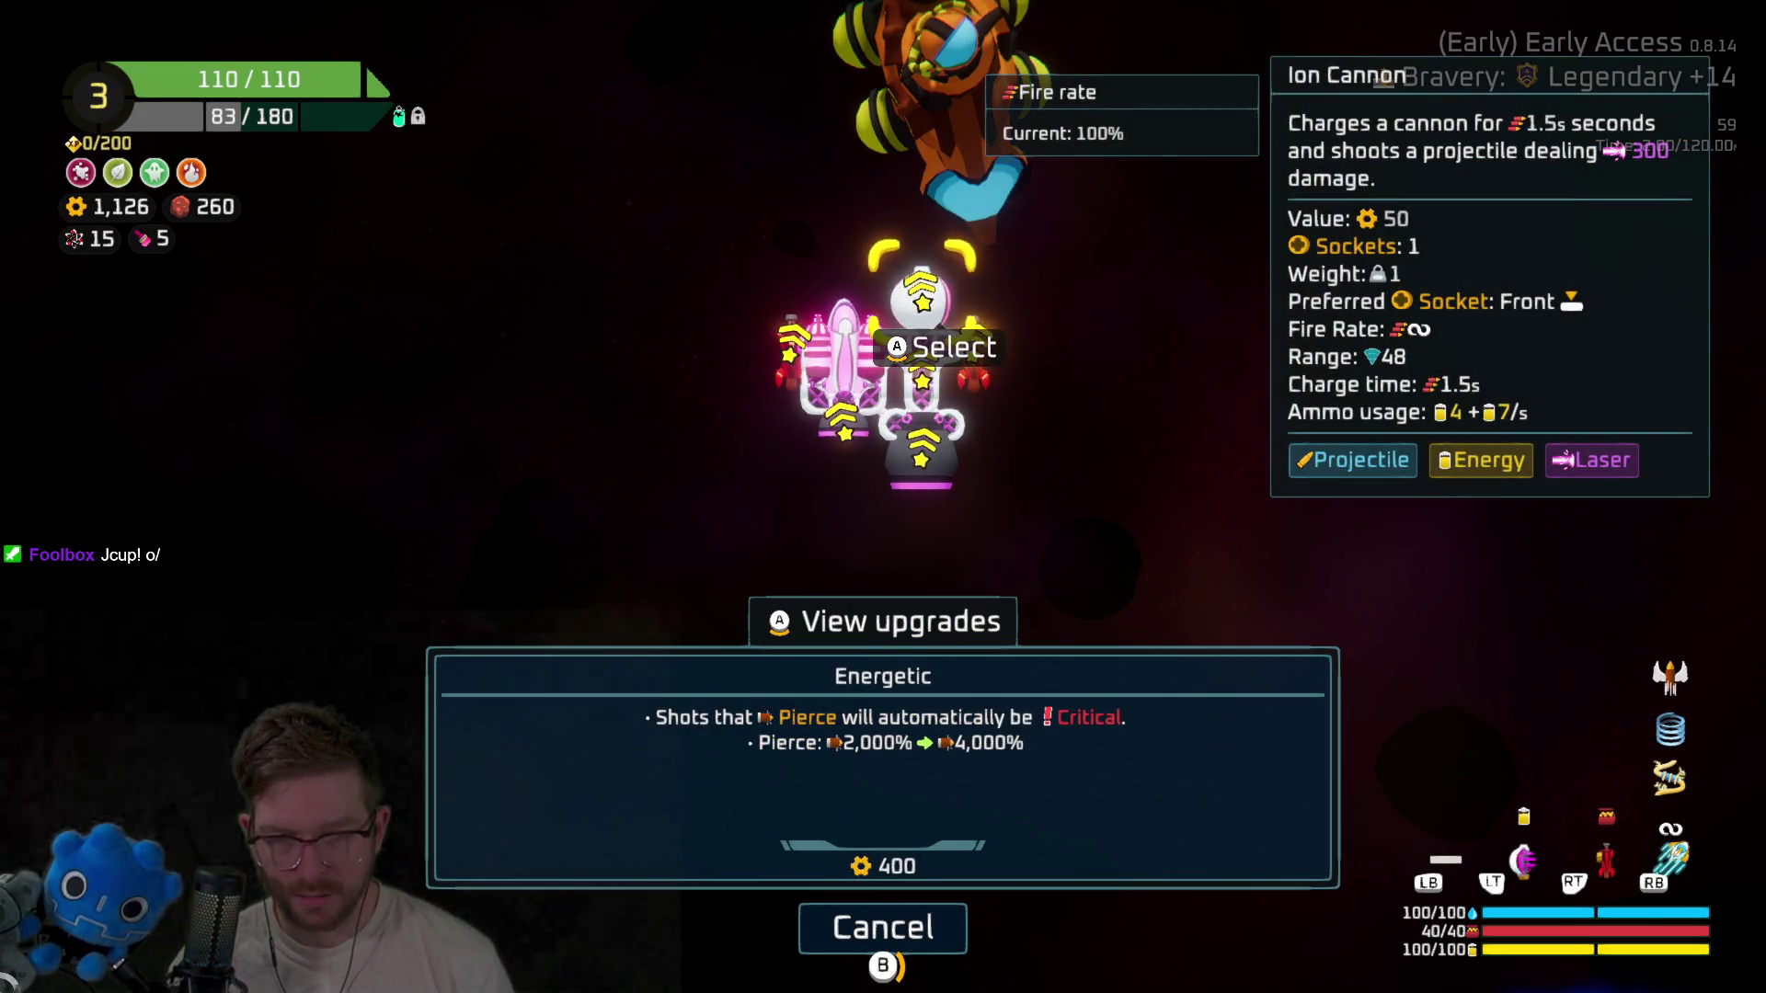
{"action": "key", "text": "Return"}
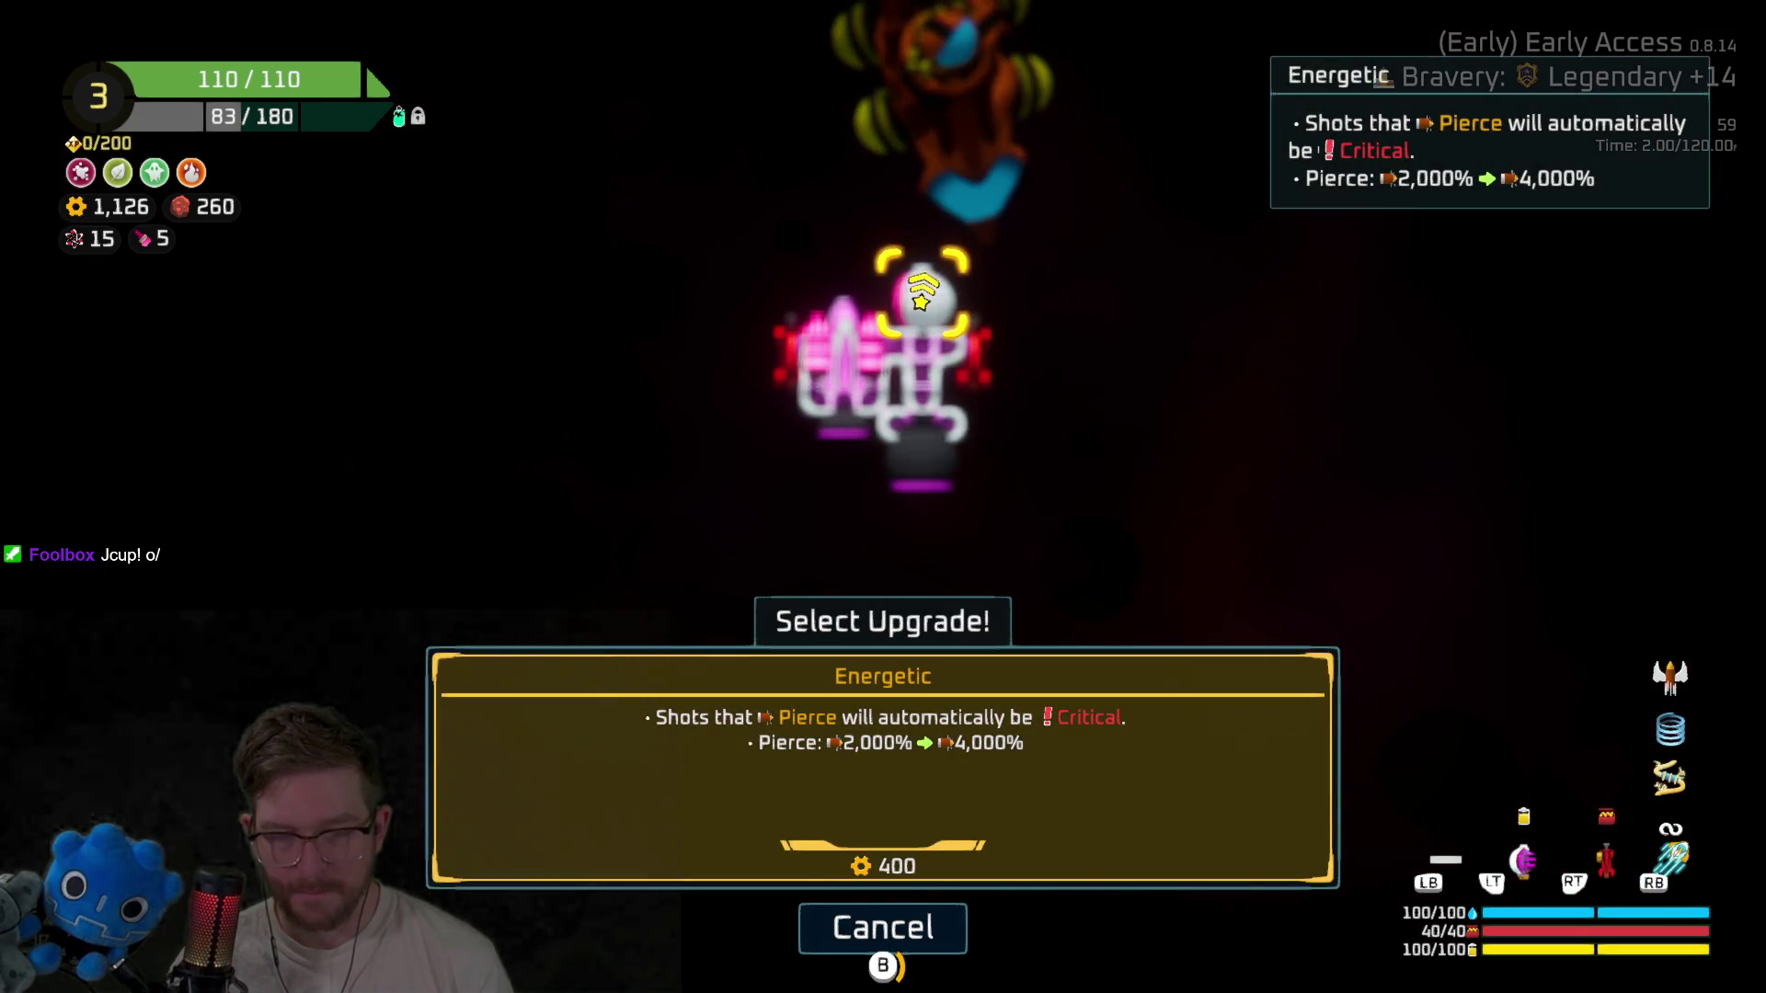
{"action": "key", "text": "Escape"}
{"action": "key", "text": "Left"}
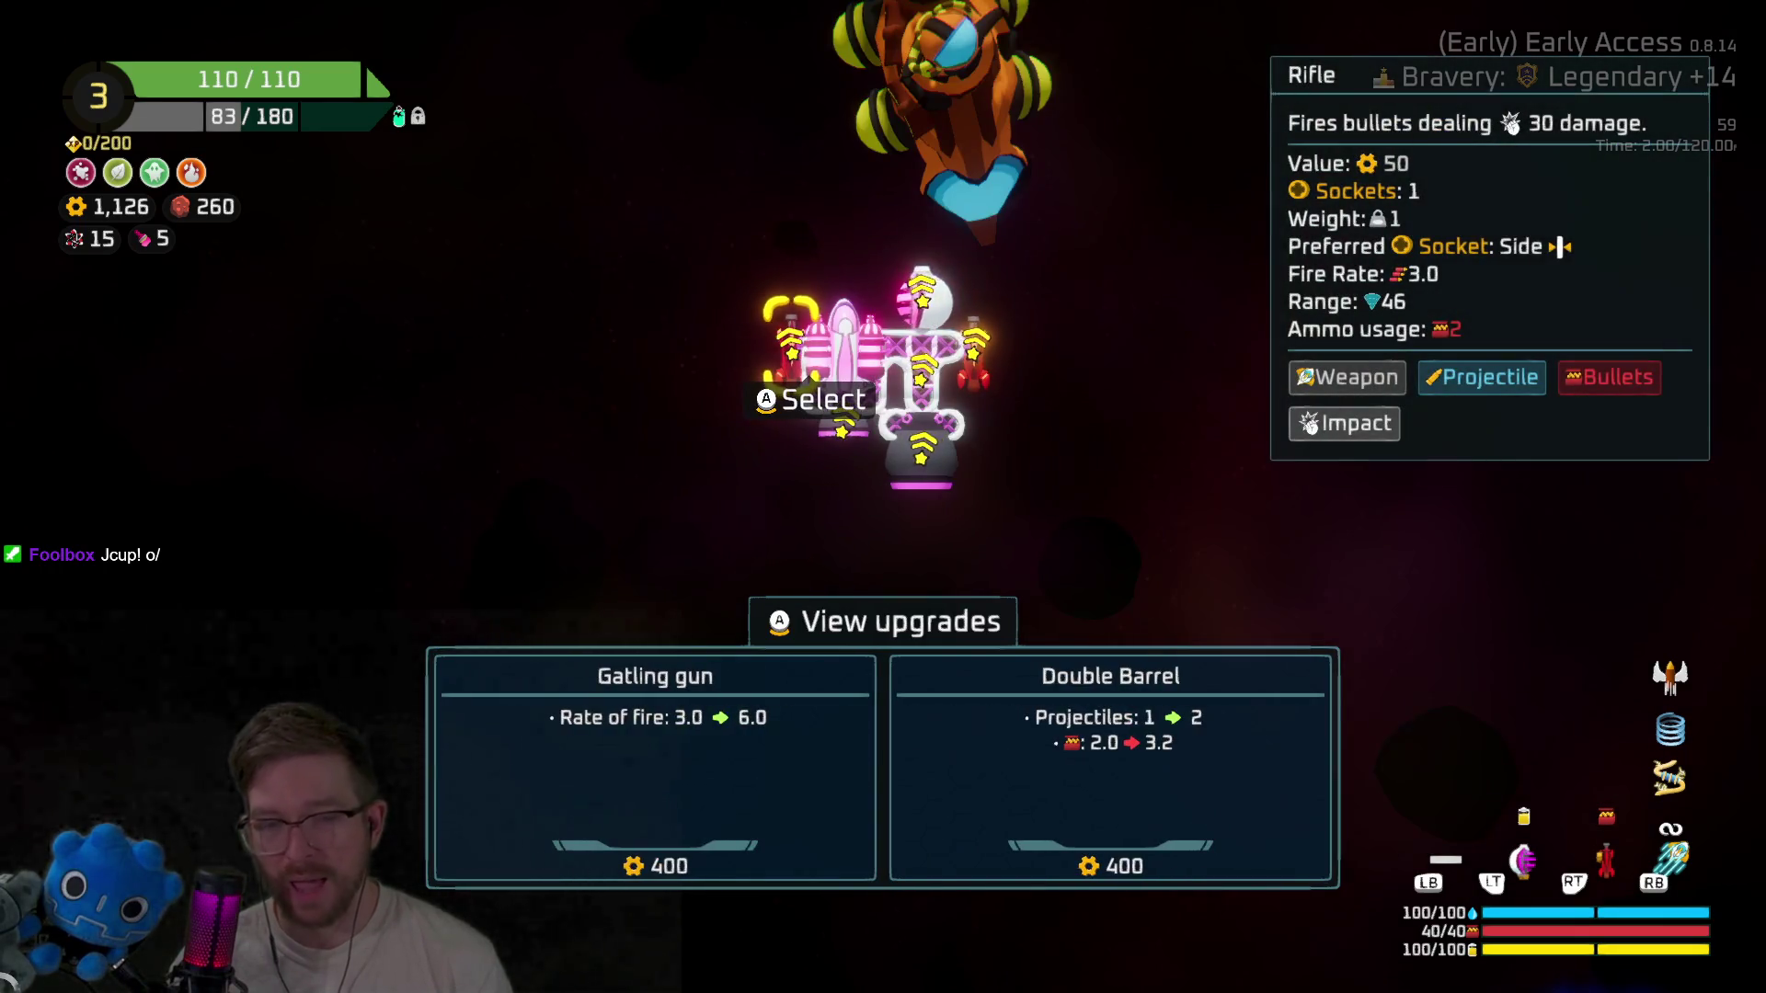
{"action": "key", "text": "Return"}
{"action": "key", "text": "Right"}
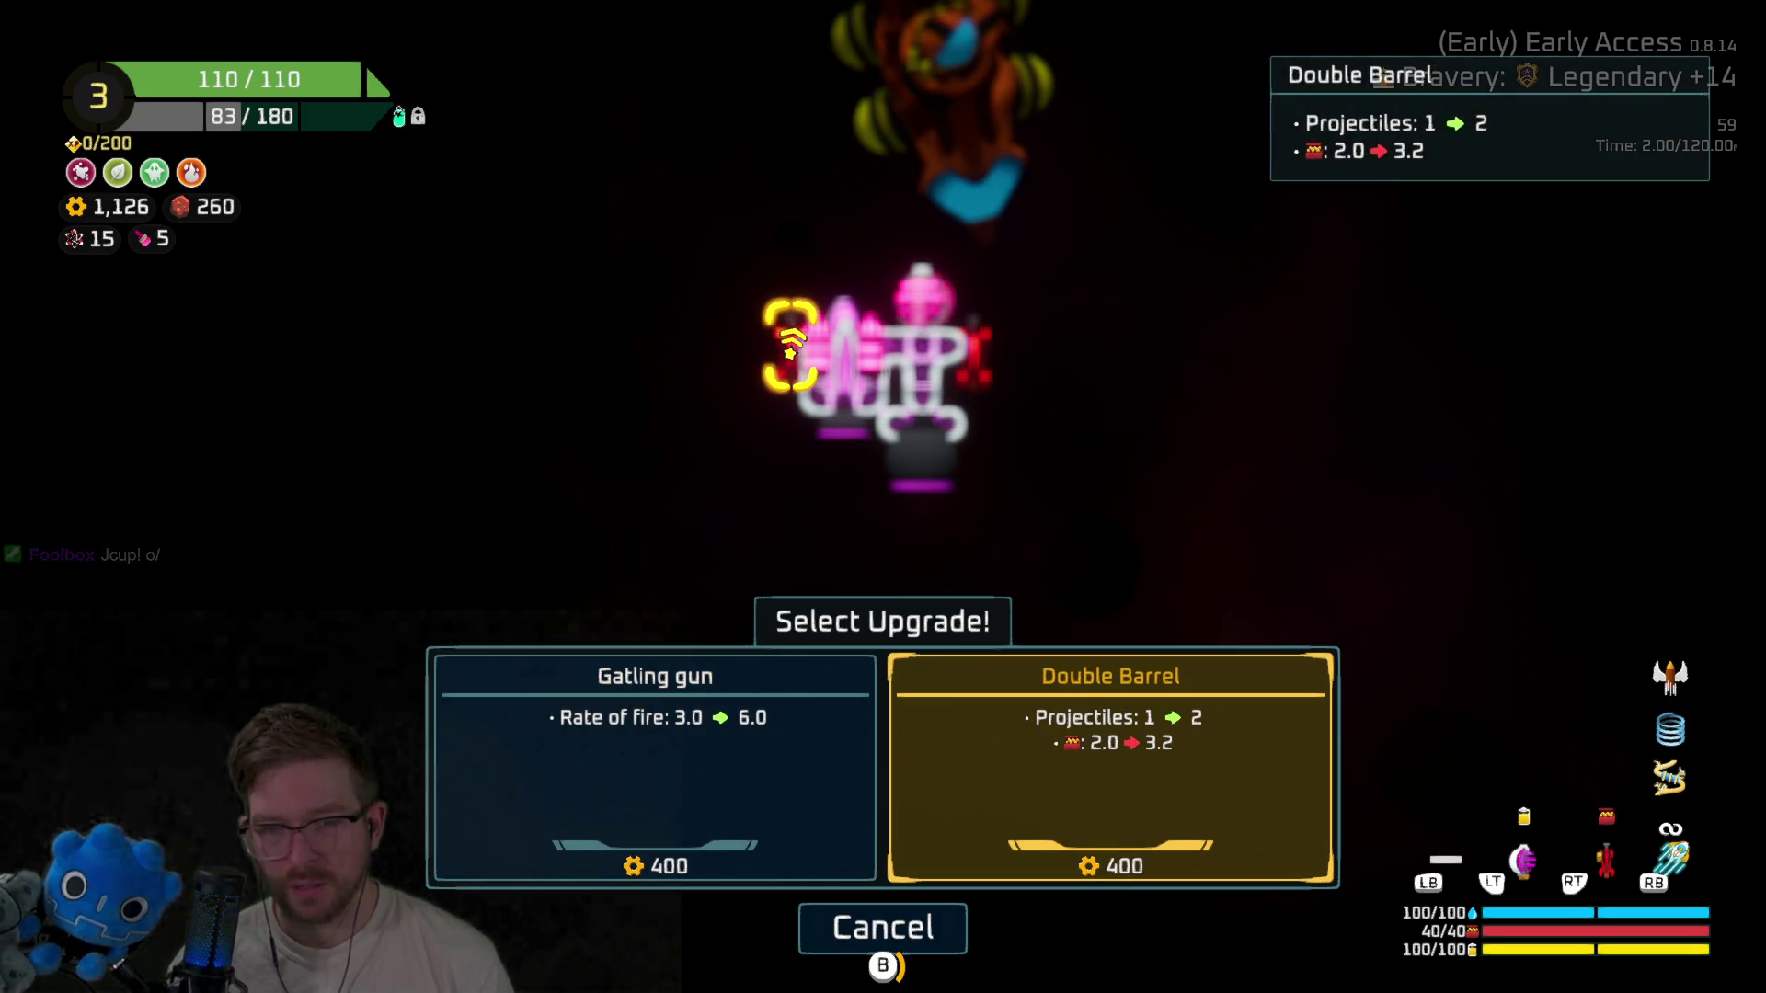
{"action": "key", "text": "Left"}
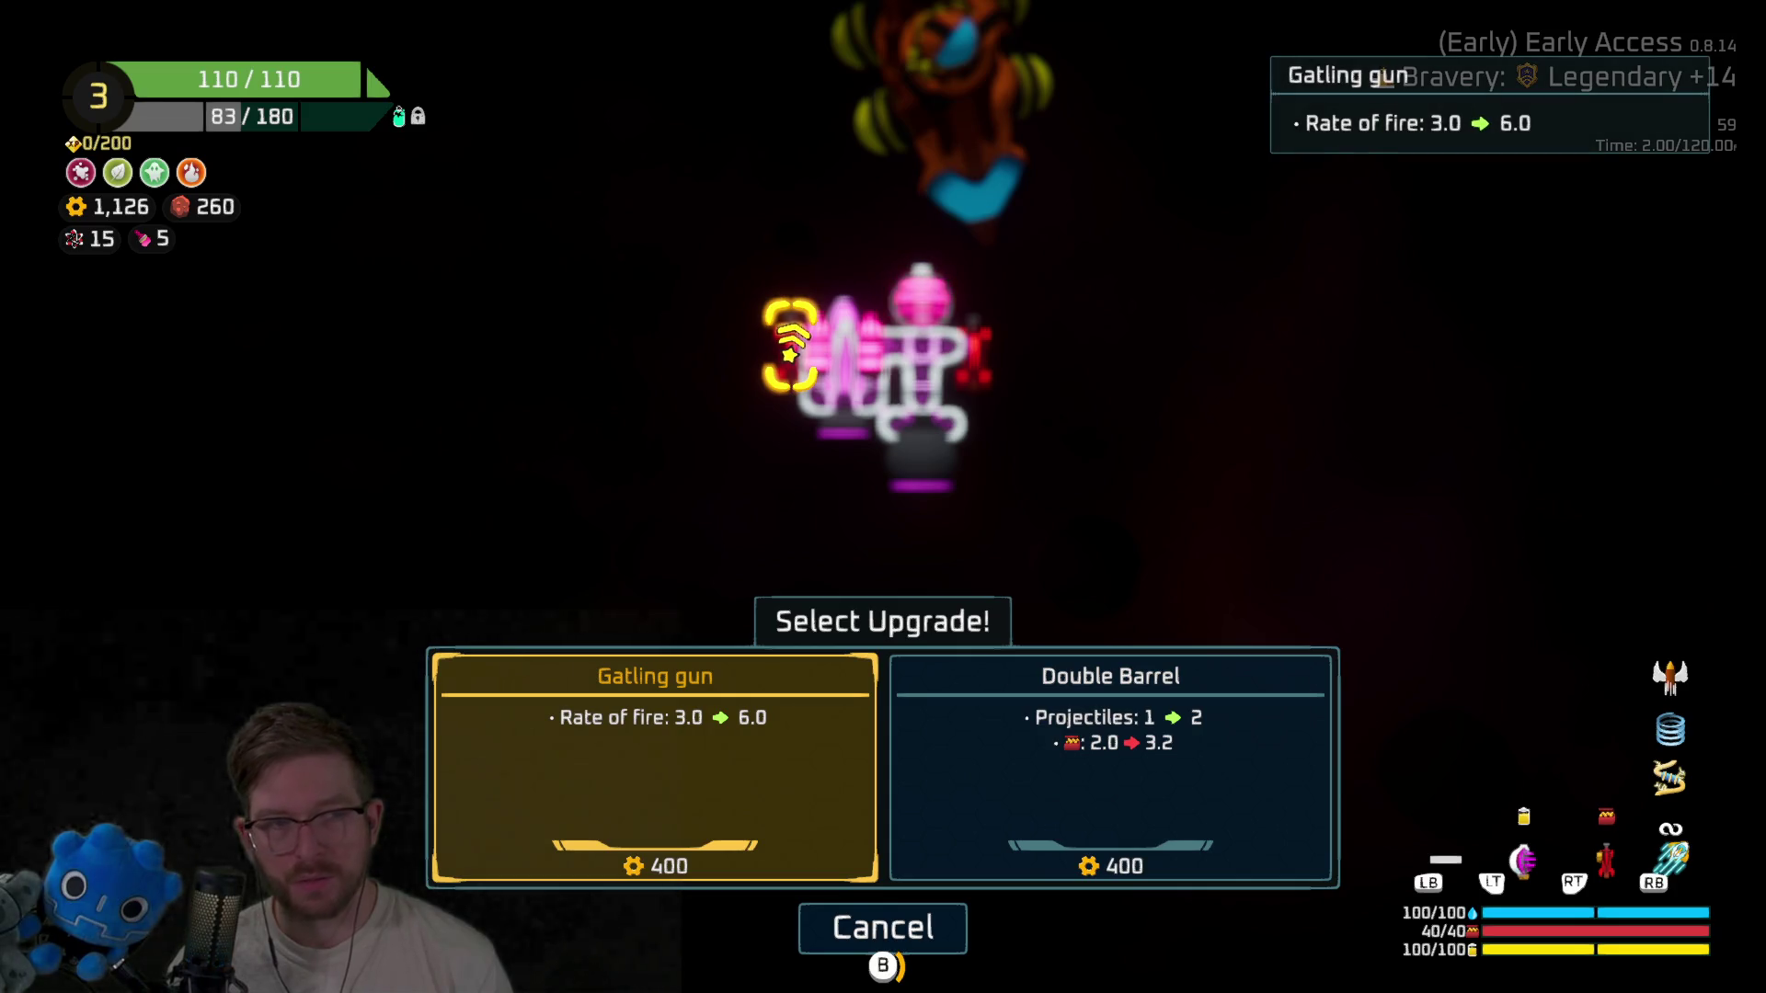
{"action": "key", "text": "Right"}
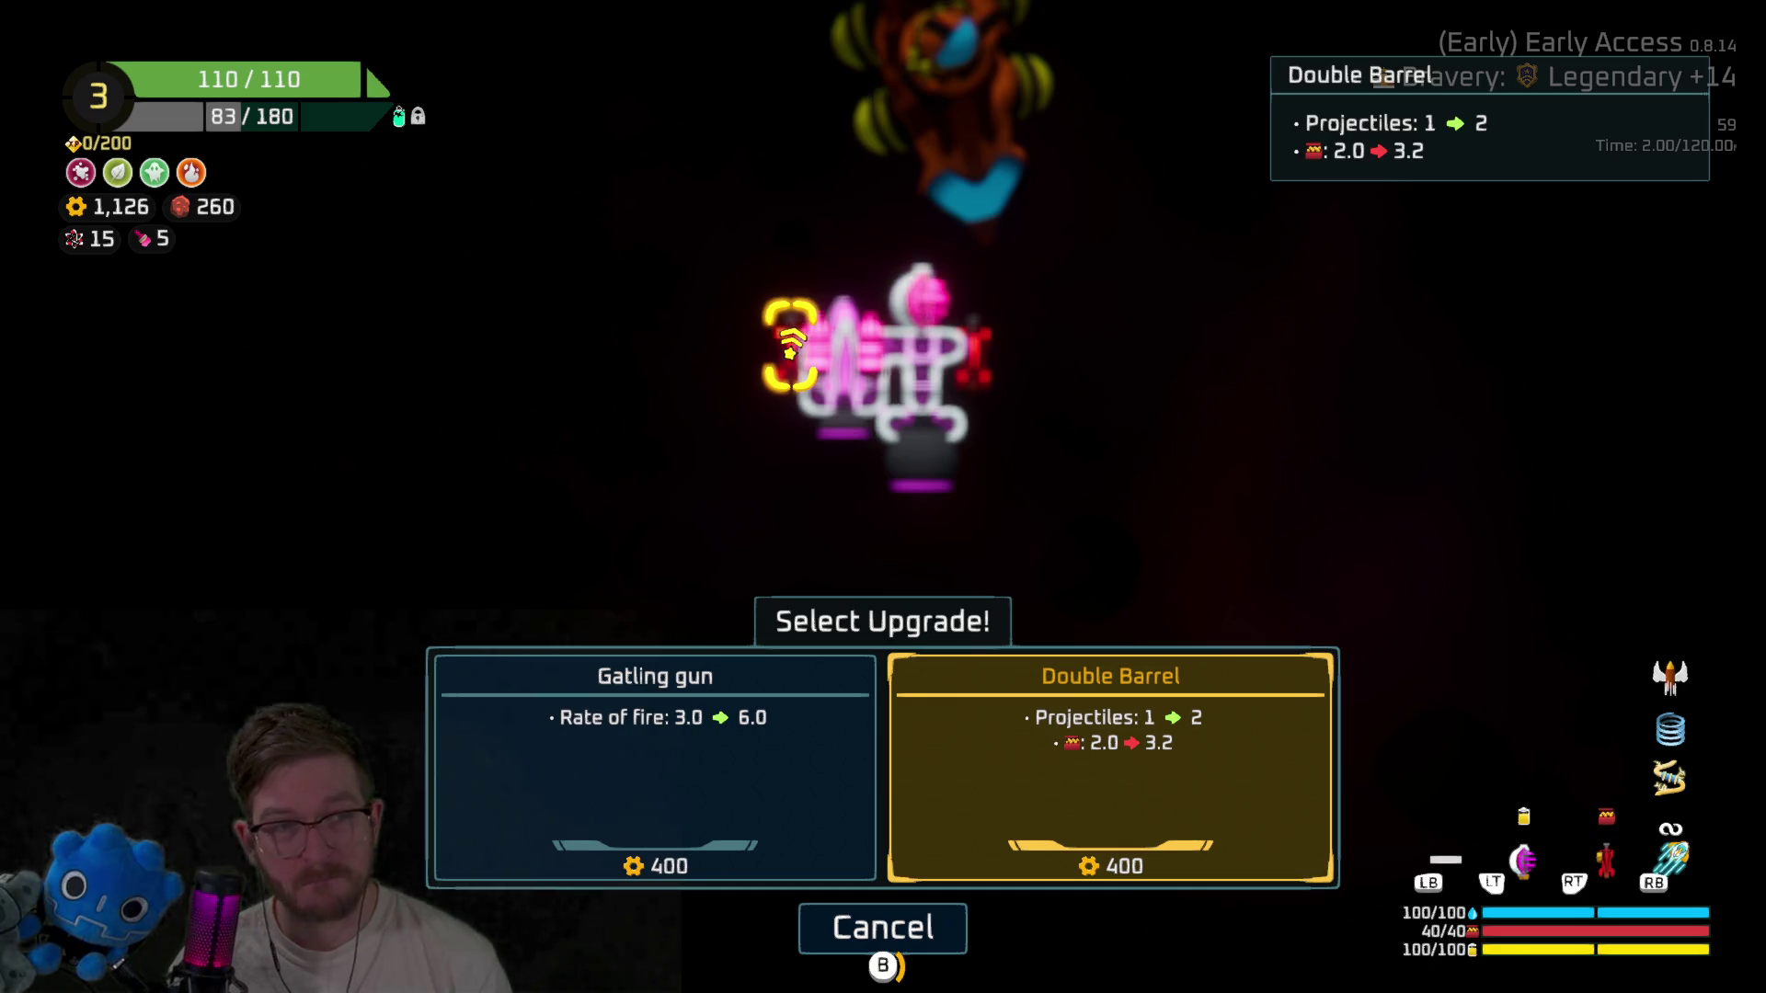
{"action": "key", "text": "Return"}
Buy Double Barrel for the second rifle, leave the Refiner and fire a missile volley.
{"action": "key", "text": "Right"}
{"action": "key", "text": "Right"}
{"action": "key", "text": "Return"}
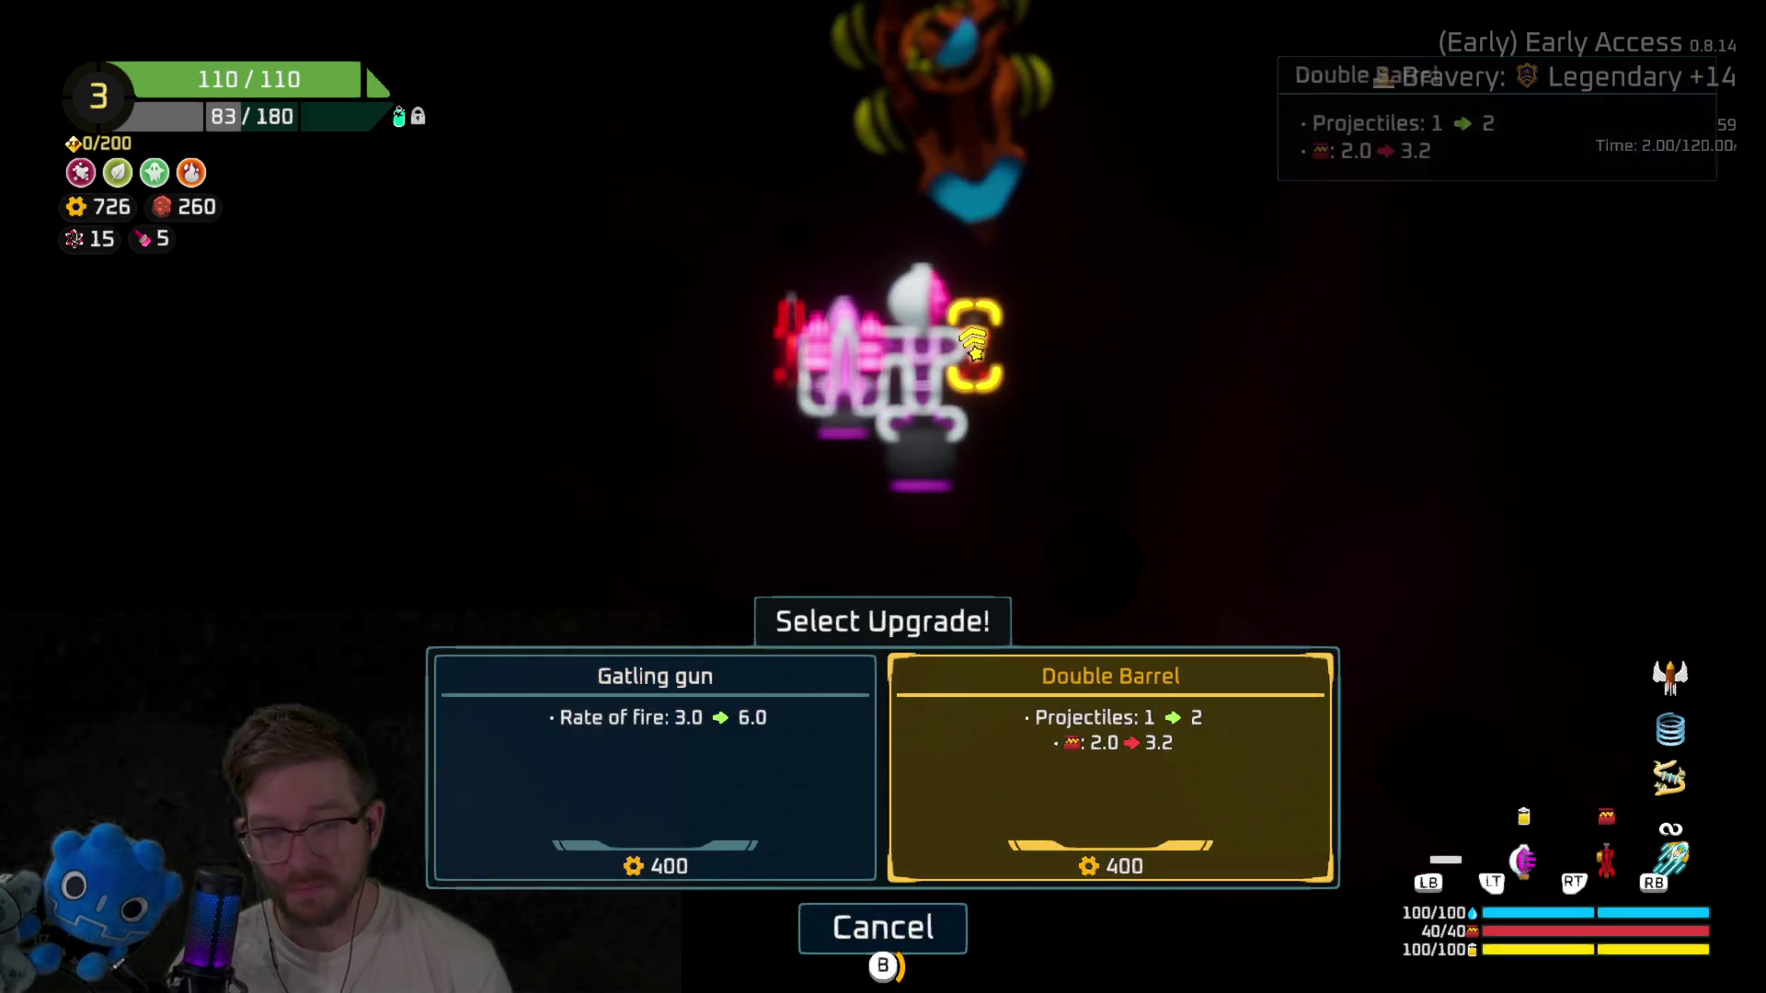
{"action": "key", "text": "Return"}
{"action": "key", "text": "Escape"}
{"action": "key", "text": "Escape"}
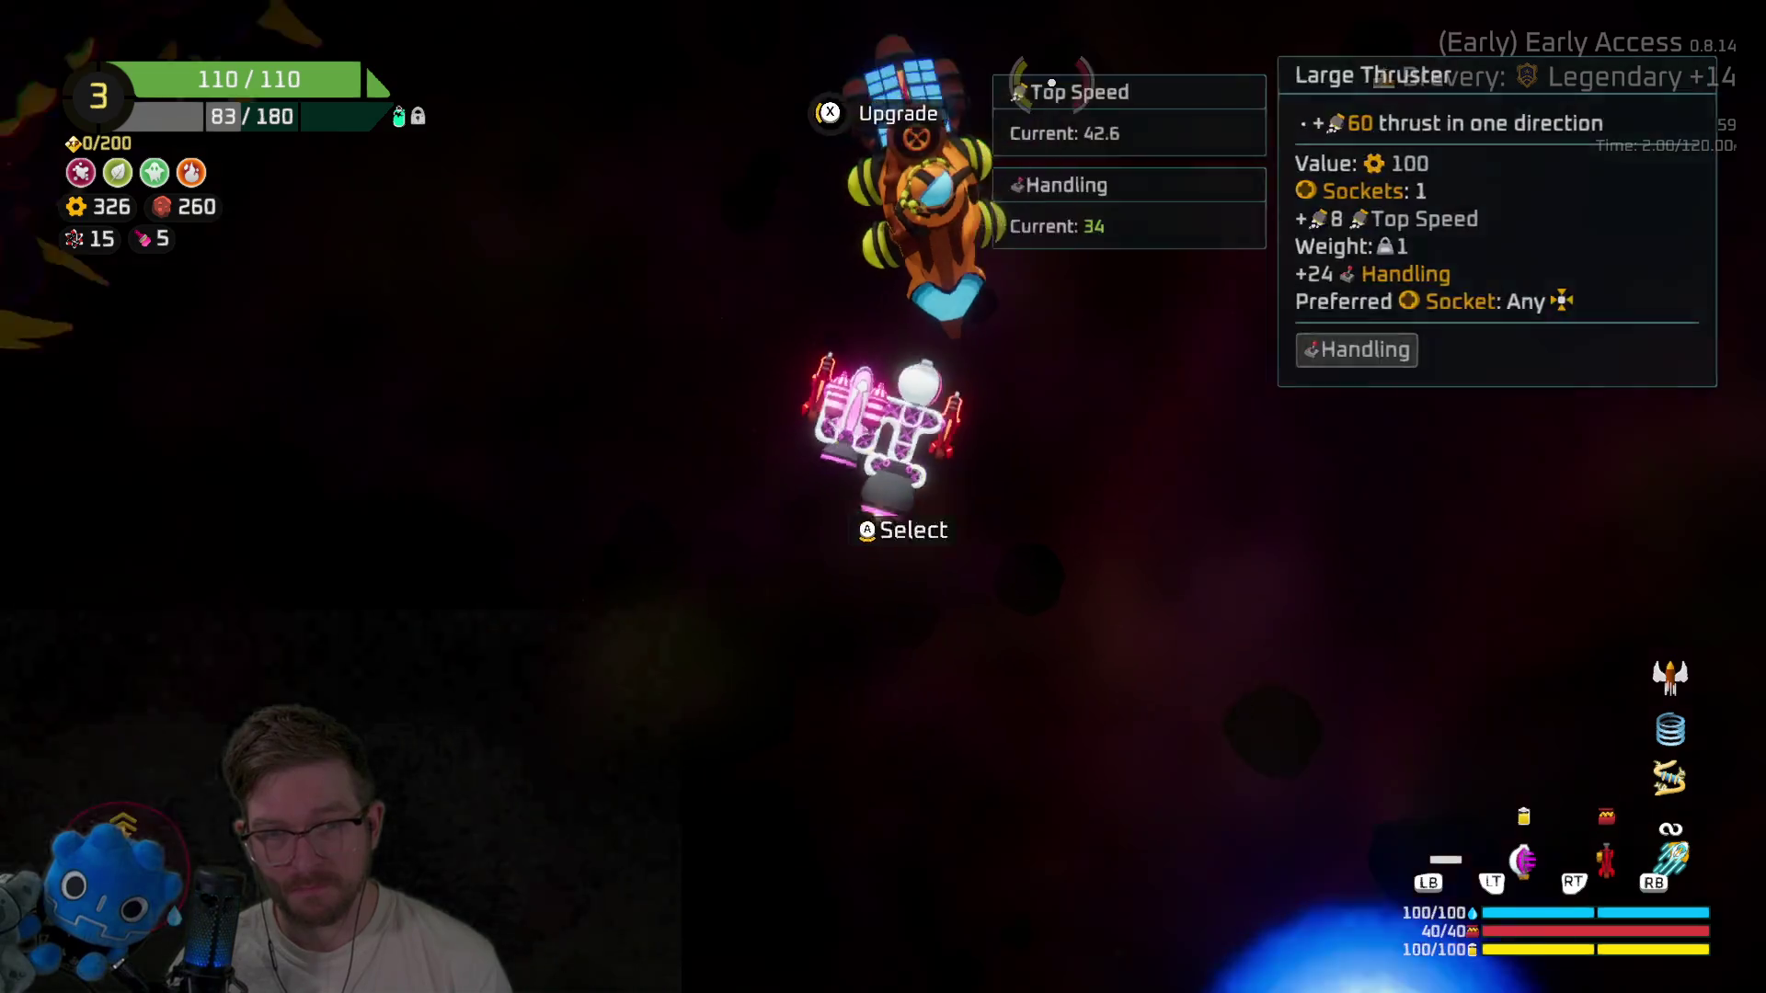
{"action": "left_click", "coordinate": [1231, 216]}
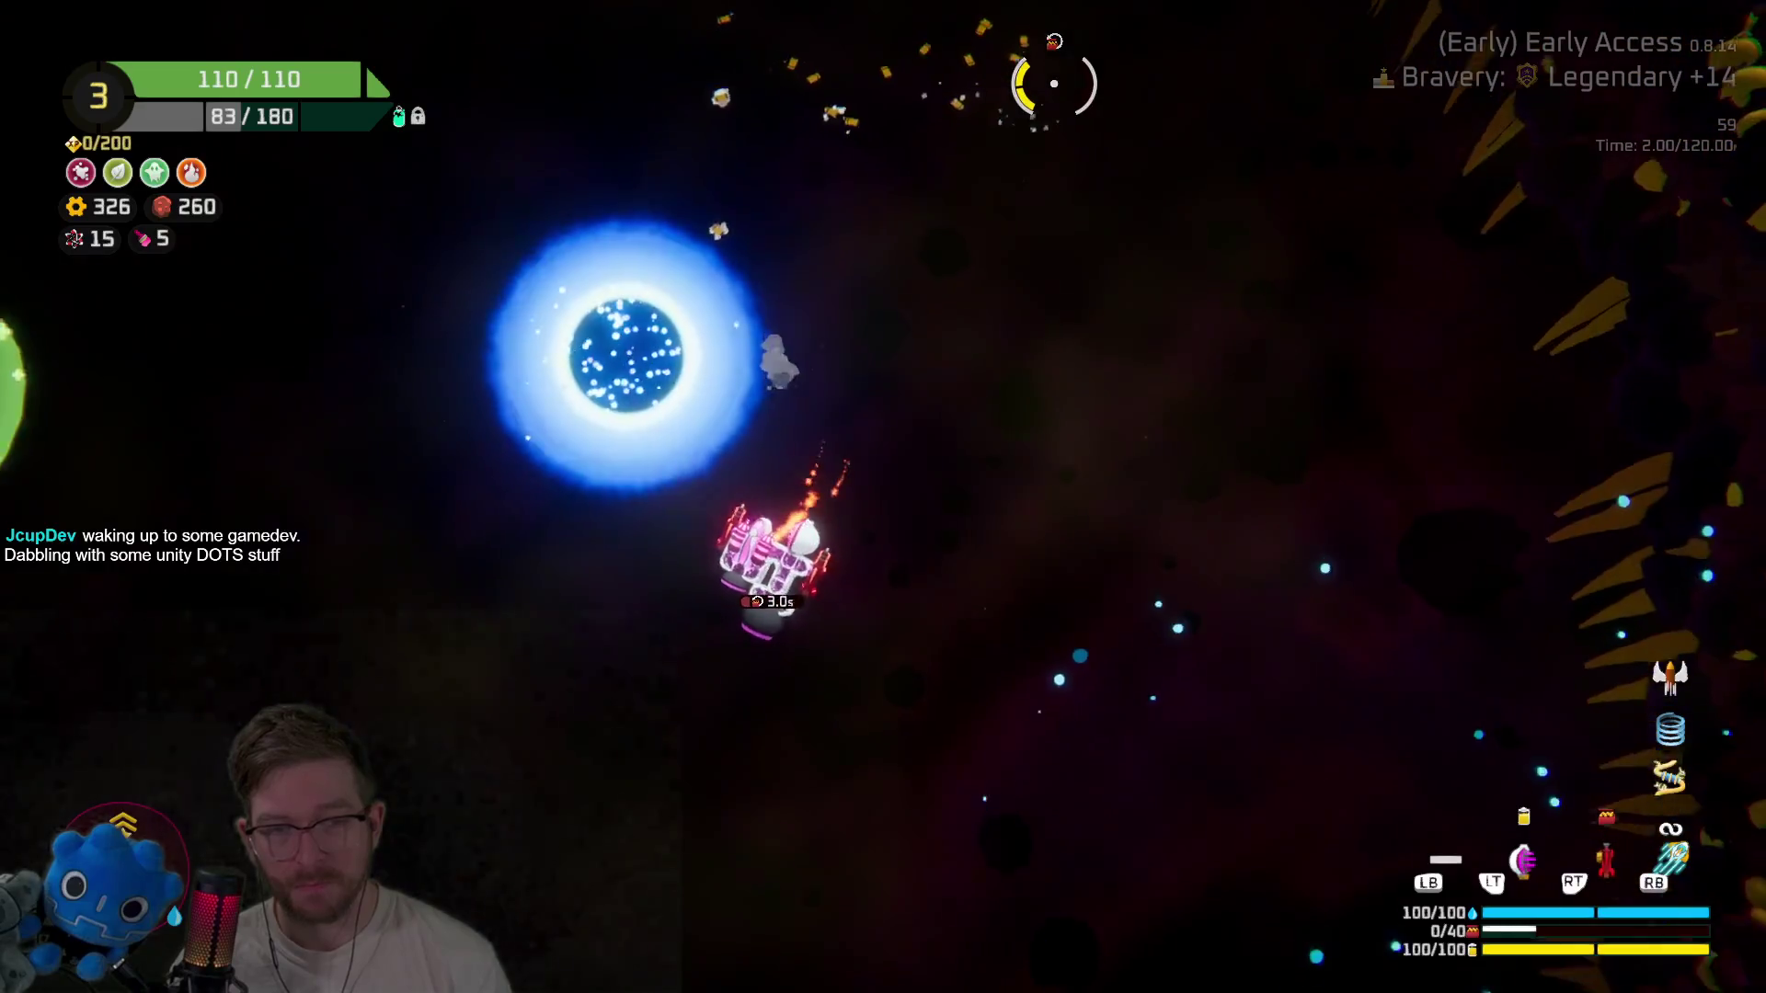
Enter the warp orb and head to the Boss Battle node to fight The Mother.
{"action": "key", "text": "e"}
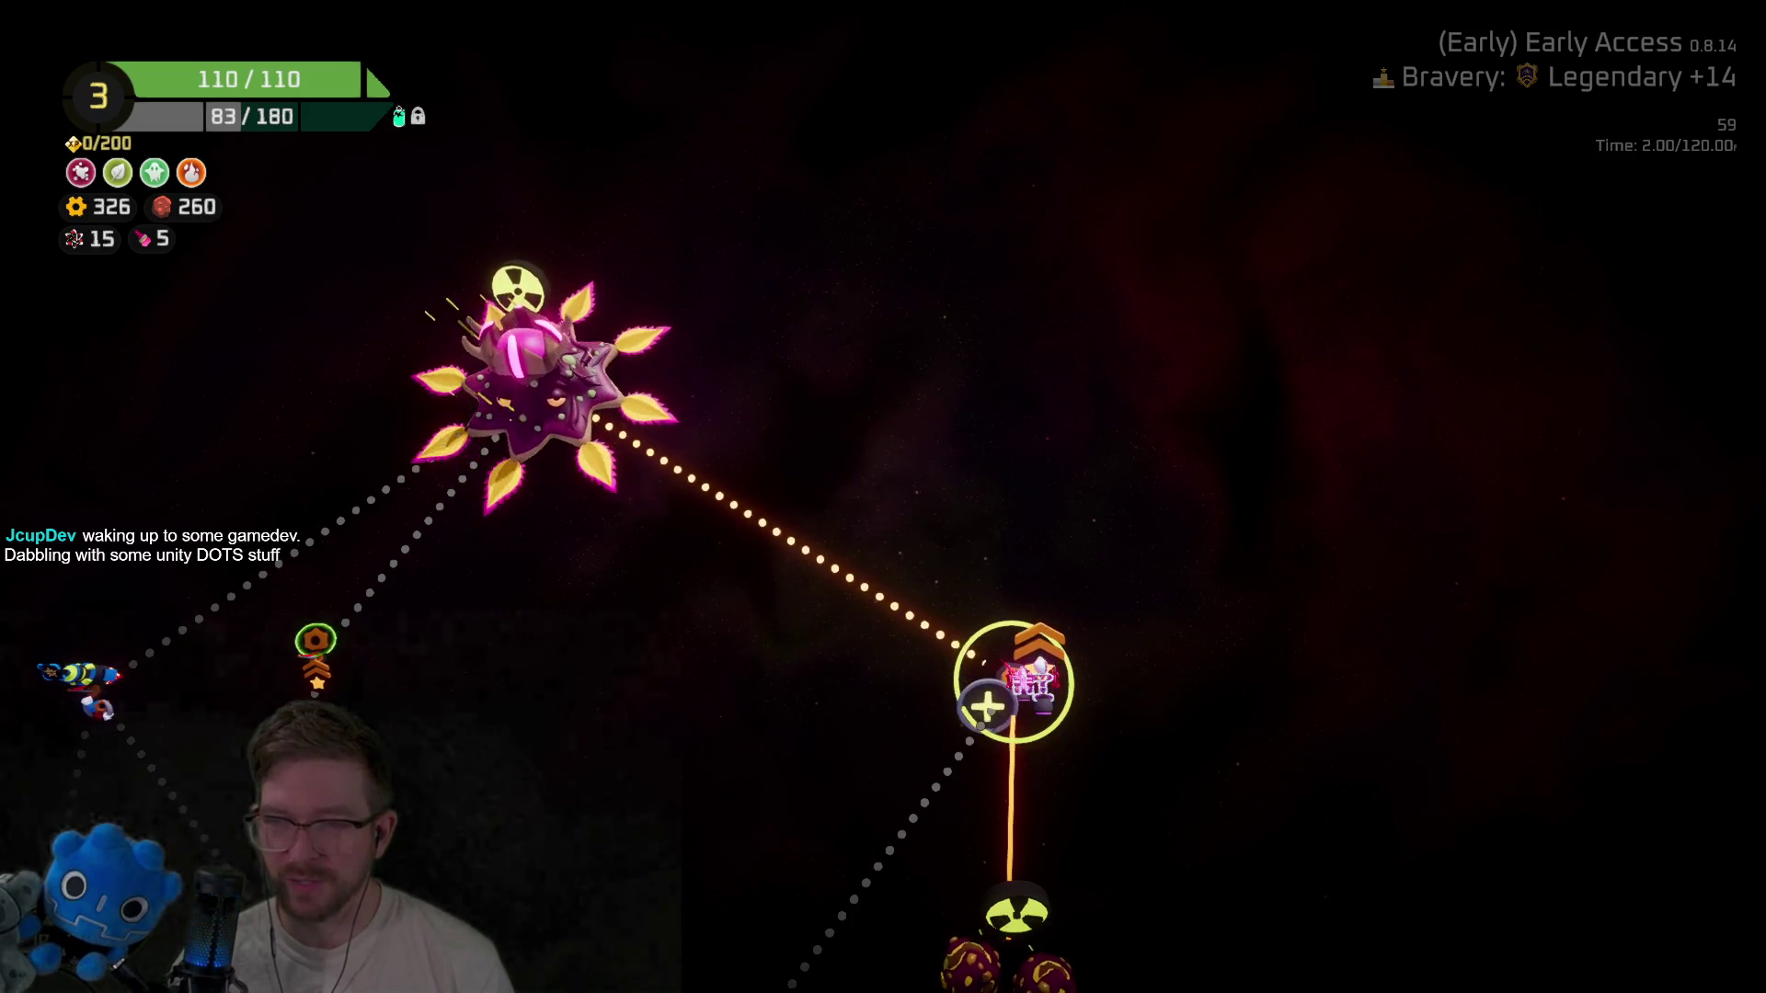
{"action": "key", "text": "Up"}
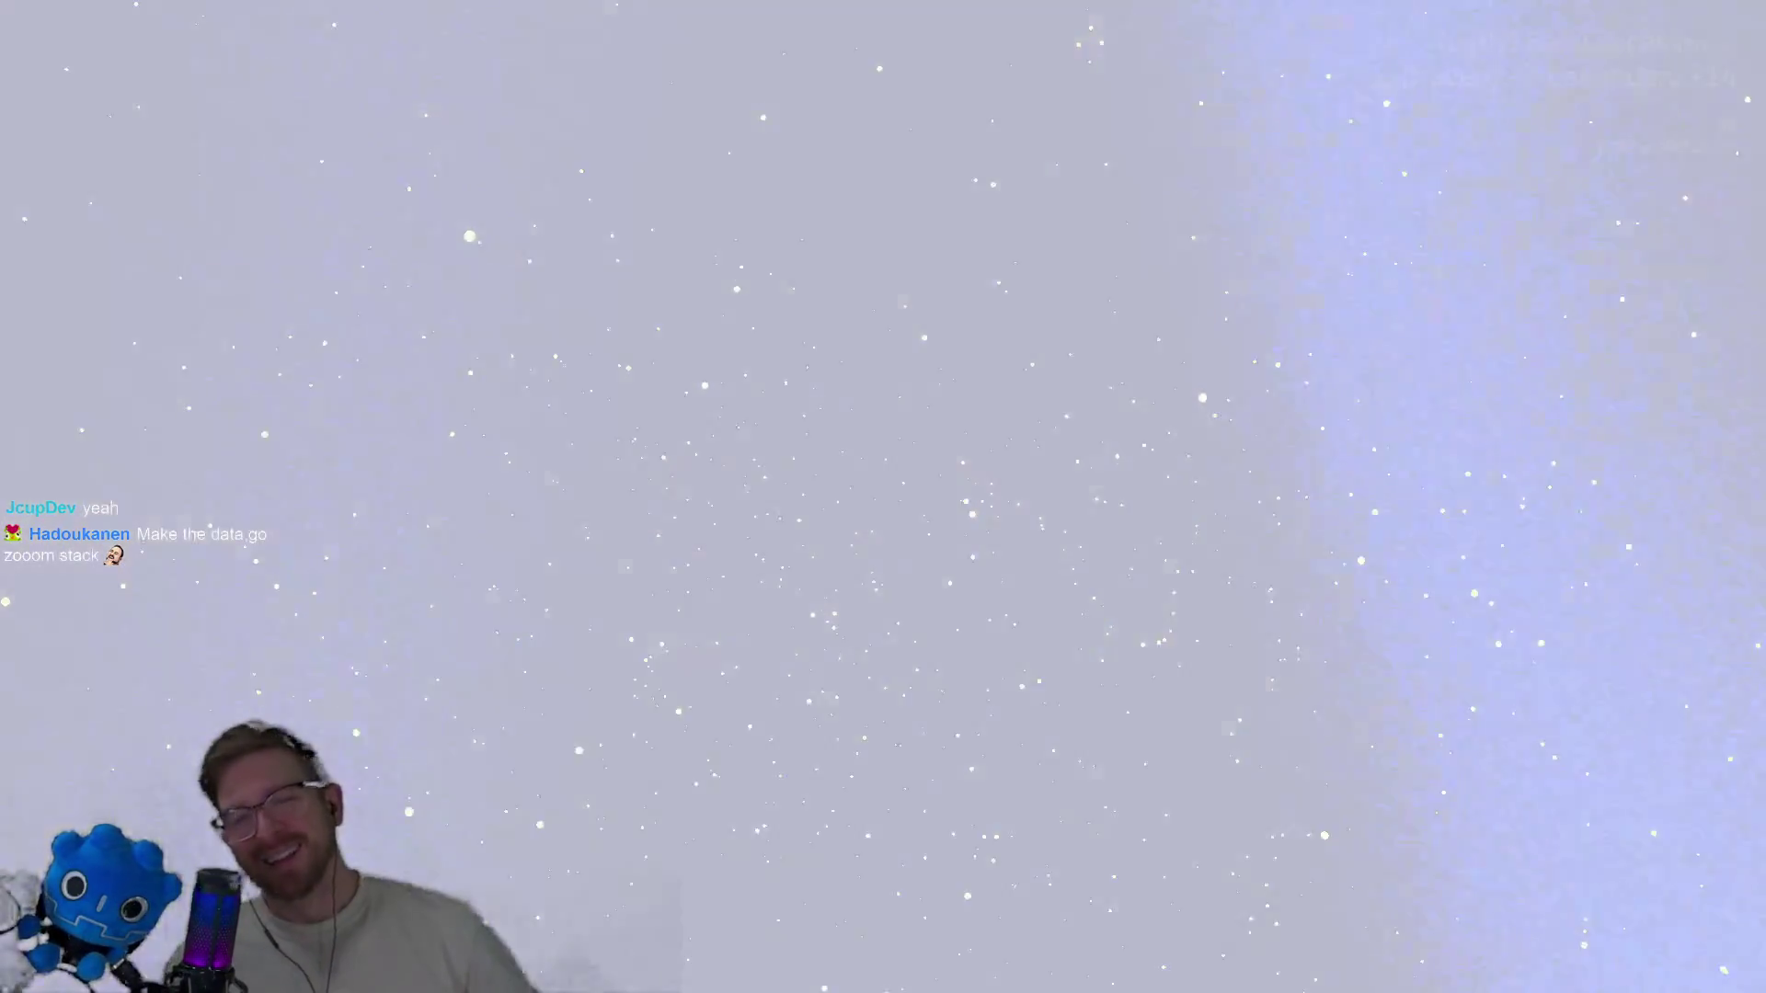
Skip the death screen, pass the Progression and Daily Challenge results, and go to the hub.
{"action": "key", "text": "space"}
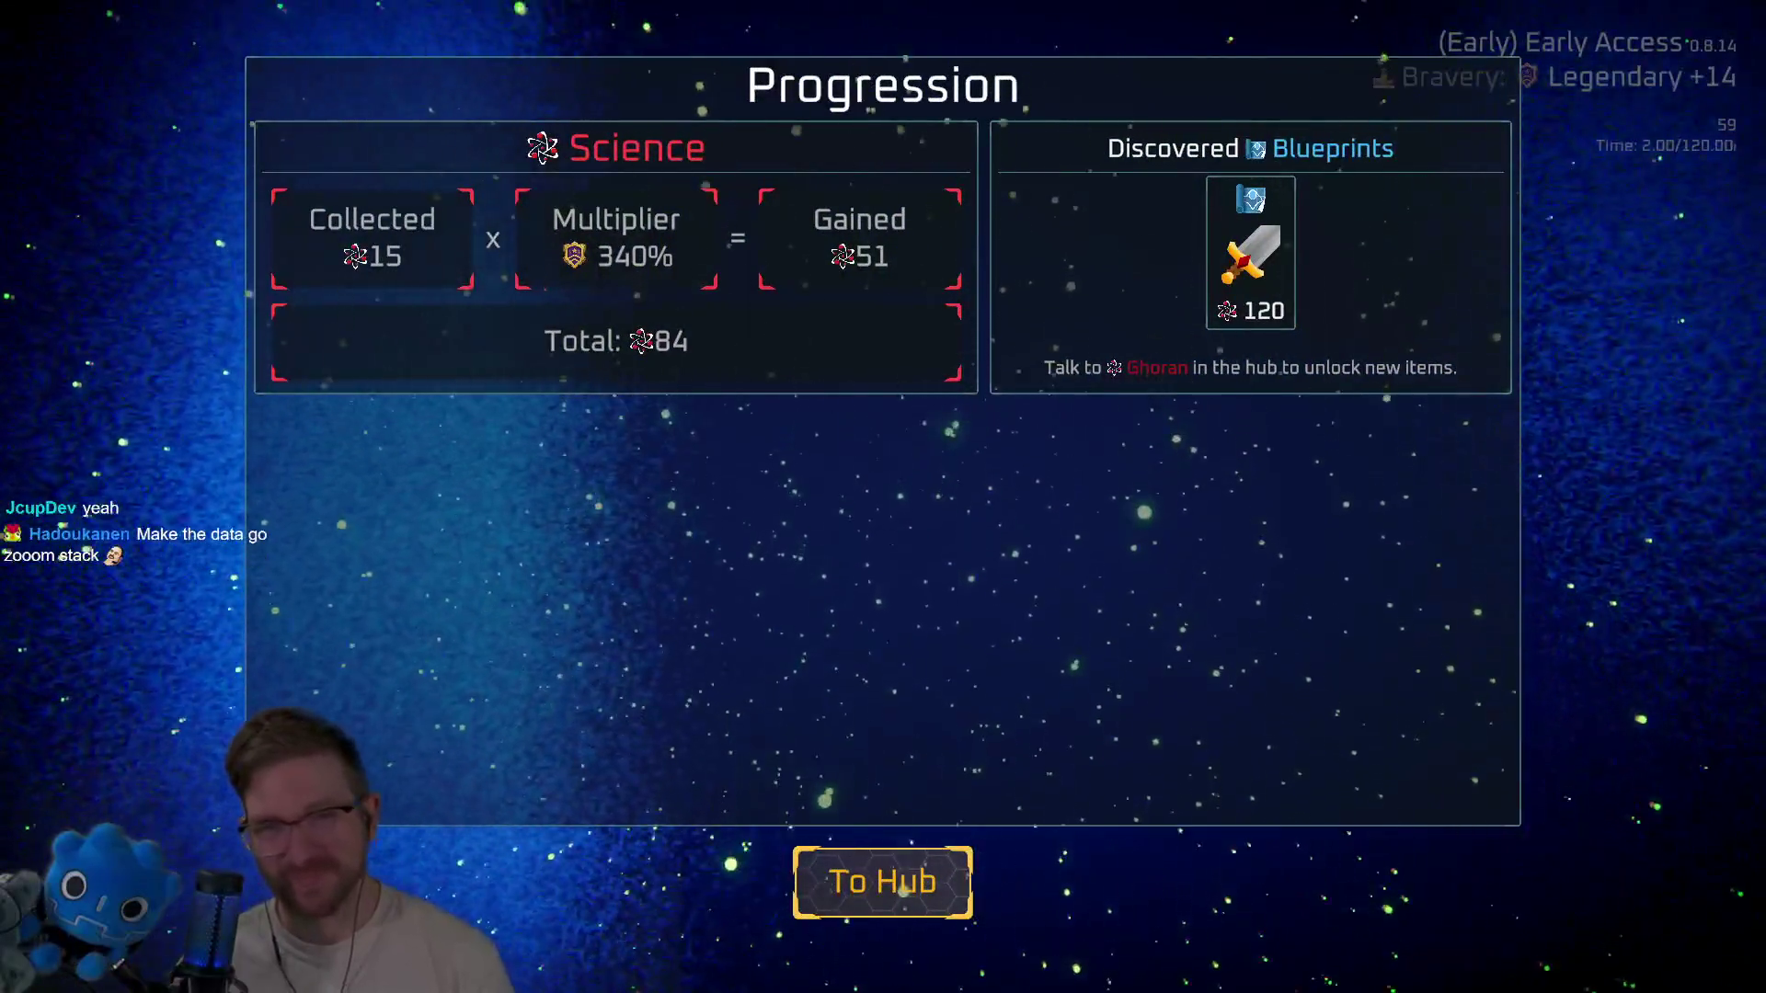
{"action": "key", "text": "space"}
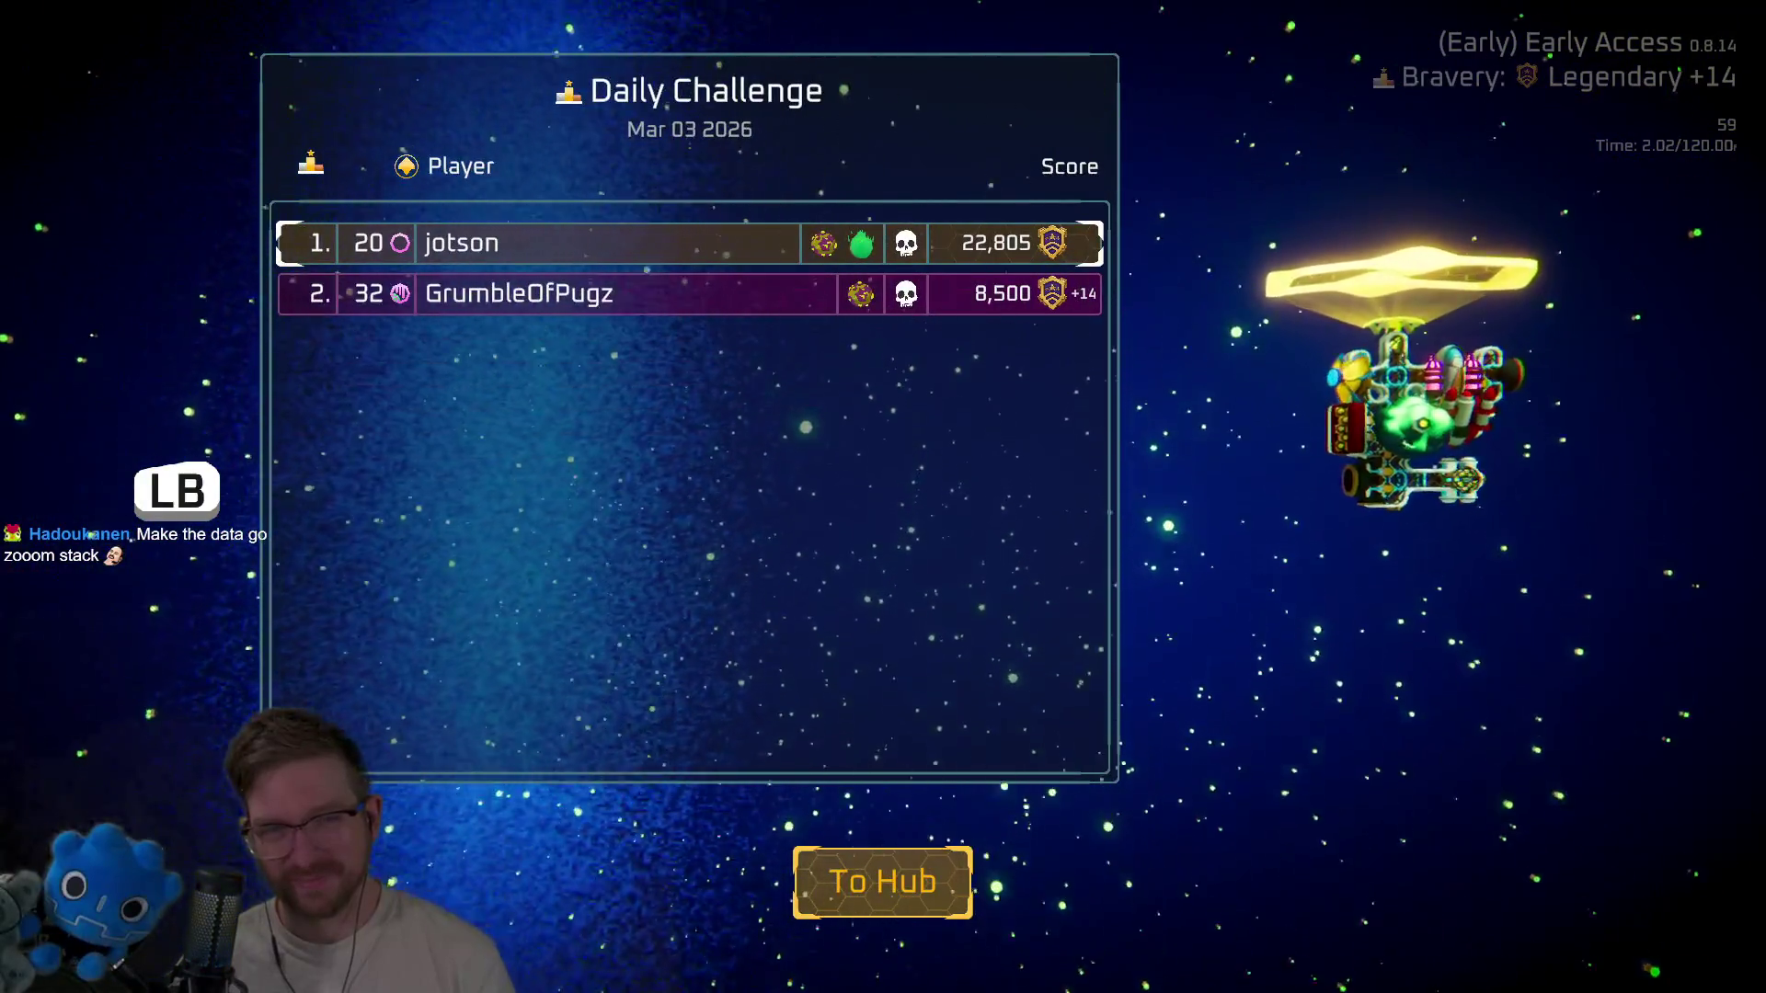
{"action": "key", "text": "space"}
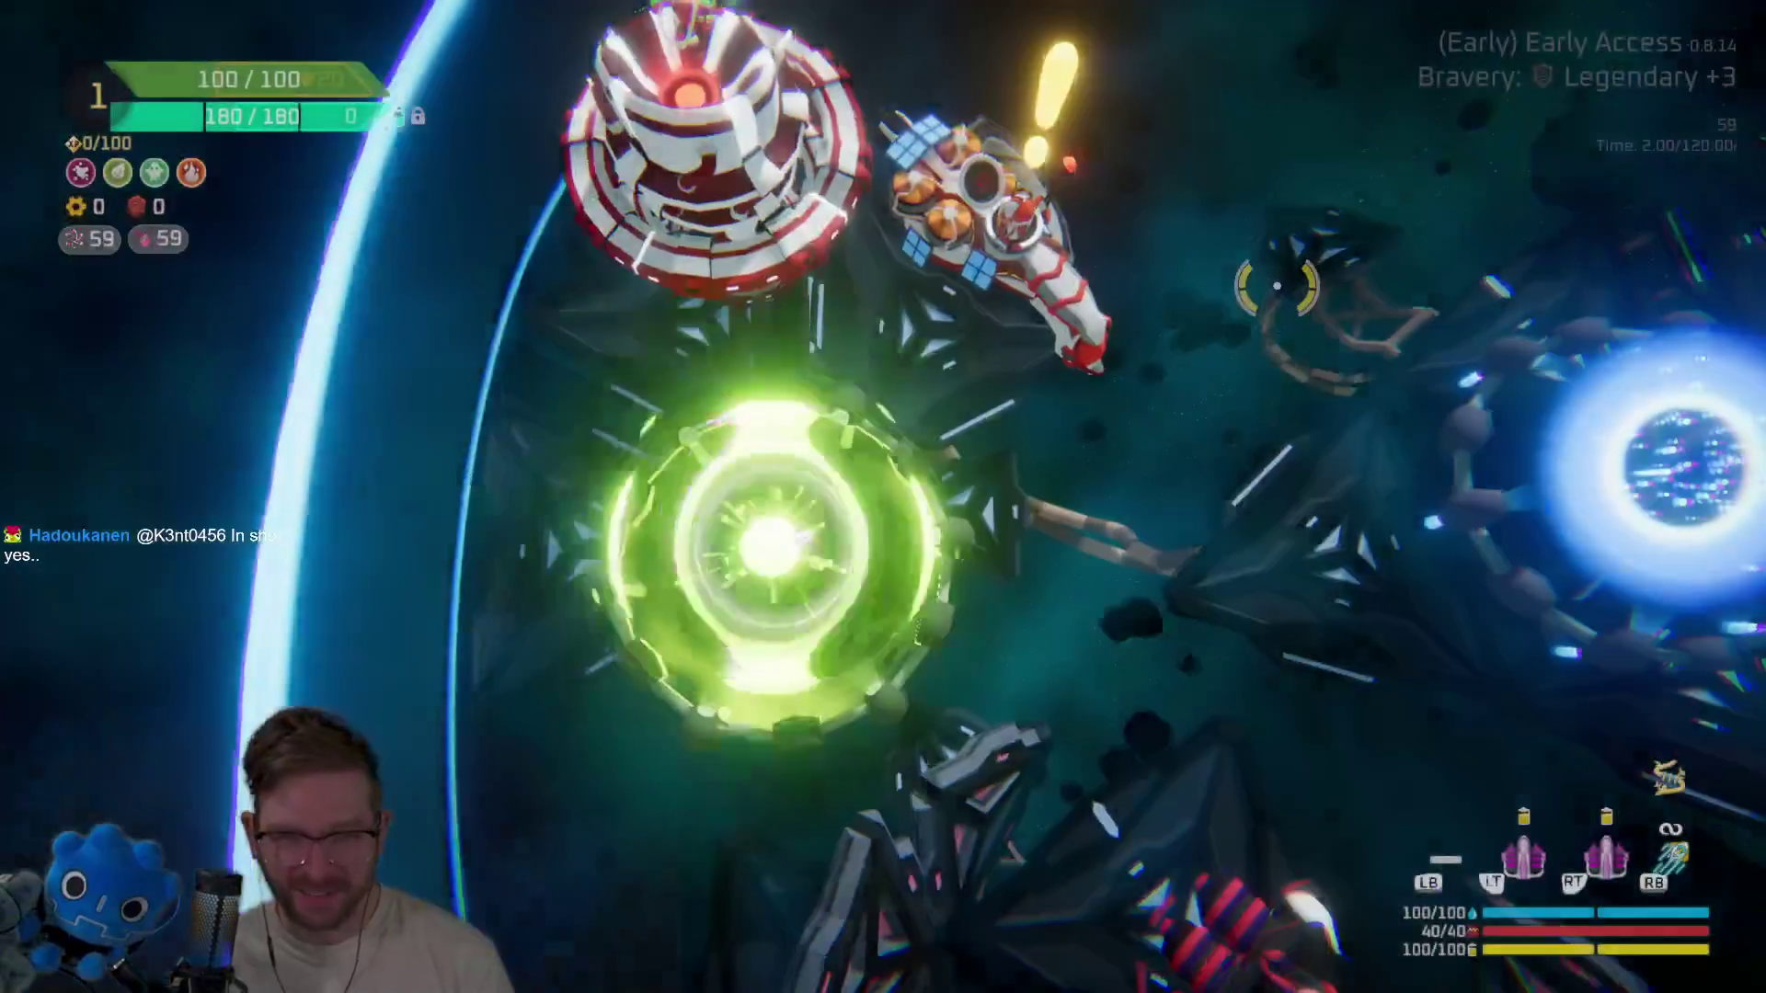
Open Science Research, browse the blueprints and research Reloader for 80 science.
{"action": "key", "text": "x"}
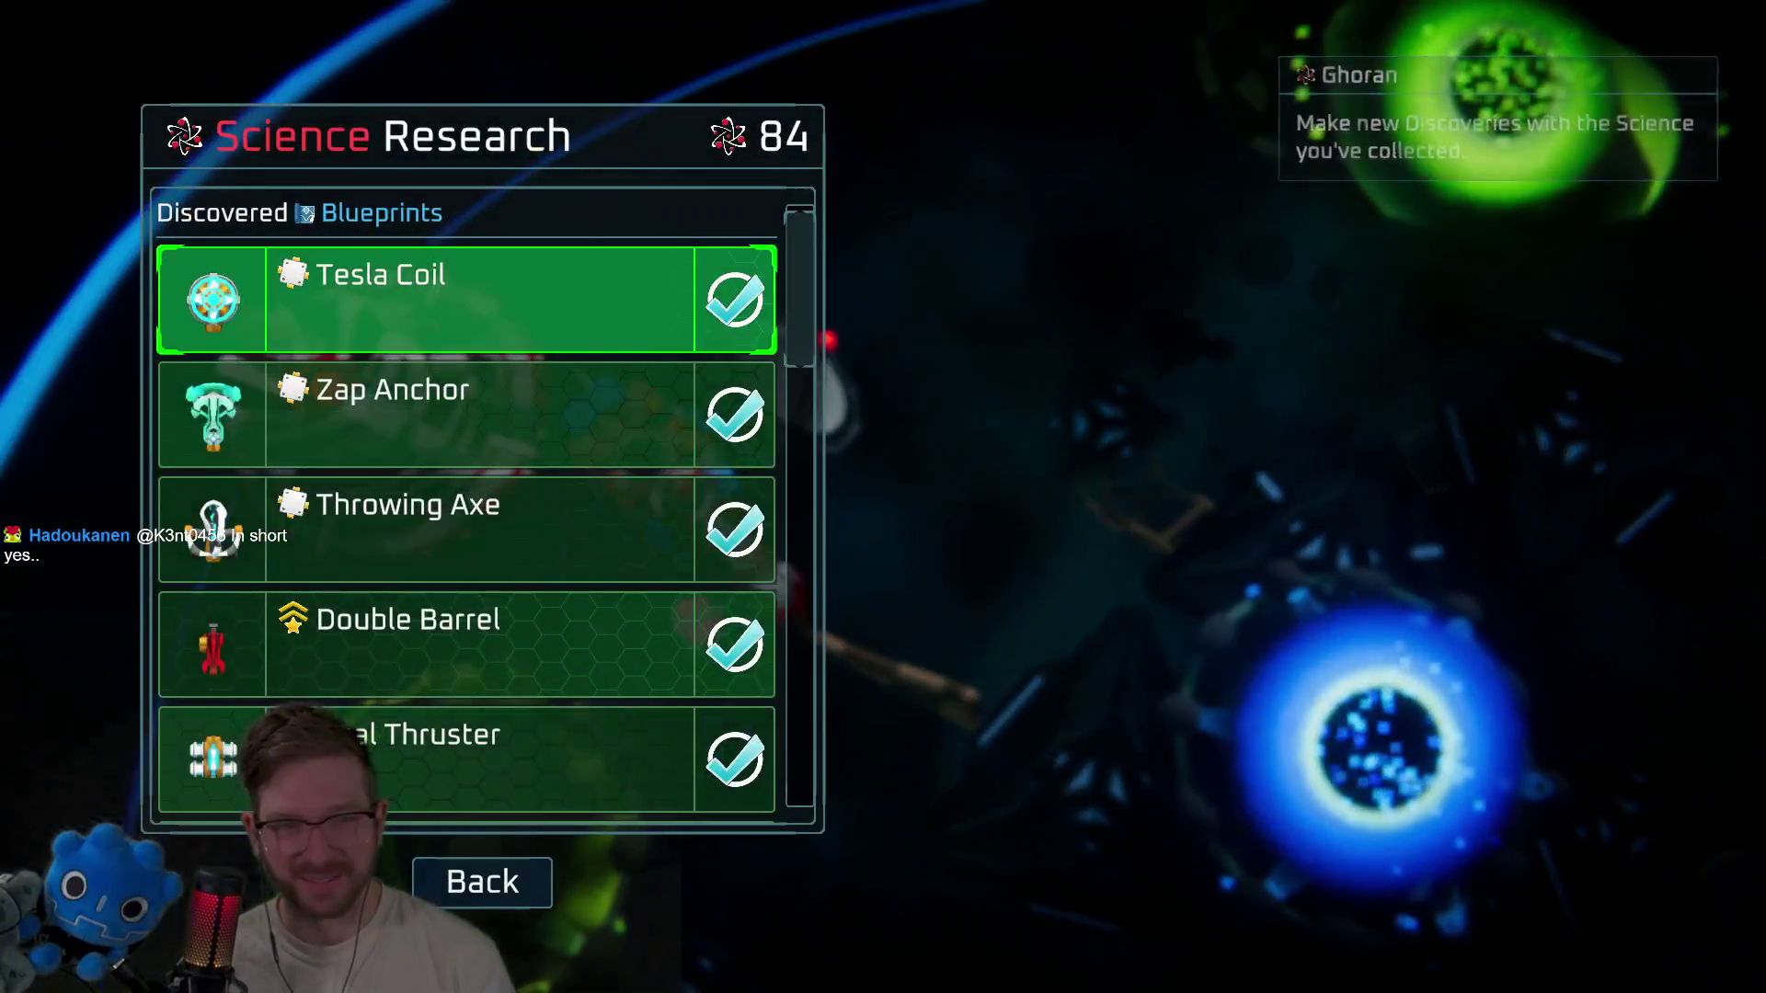
{"action": "key", "text": "Down"}
{"action": "key", "text": "Down"}
{"action": "key", "text": "Down"}
{"action": "key", "text": "Down"}
{"action": "key", "text": "Down"}
{"action": "key", "text": "Down"}
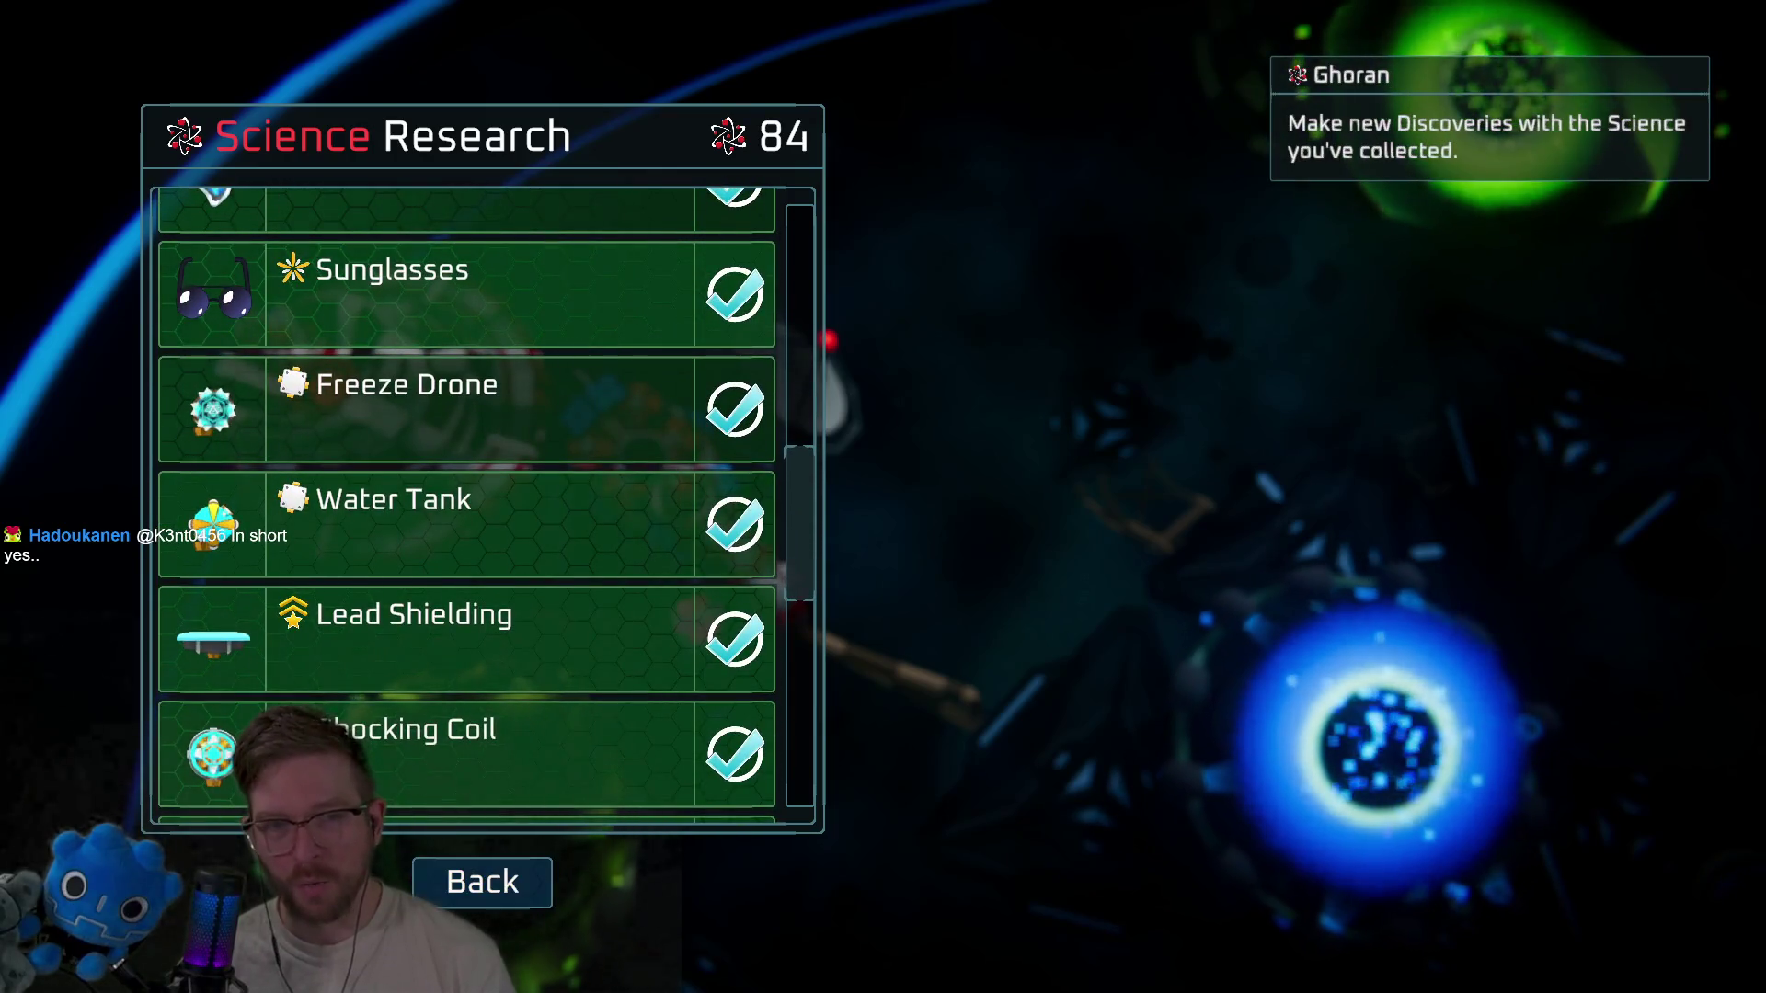
{"action": "key", "text": "Down"}
{"action": "key", "text": "Down"}
{"action": "key", "text": "Down"}
{"action": "key", "text": "Up"}
{"action": "key", "text": "Up"}
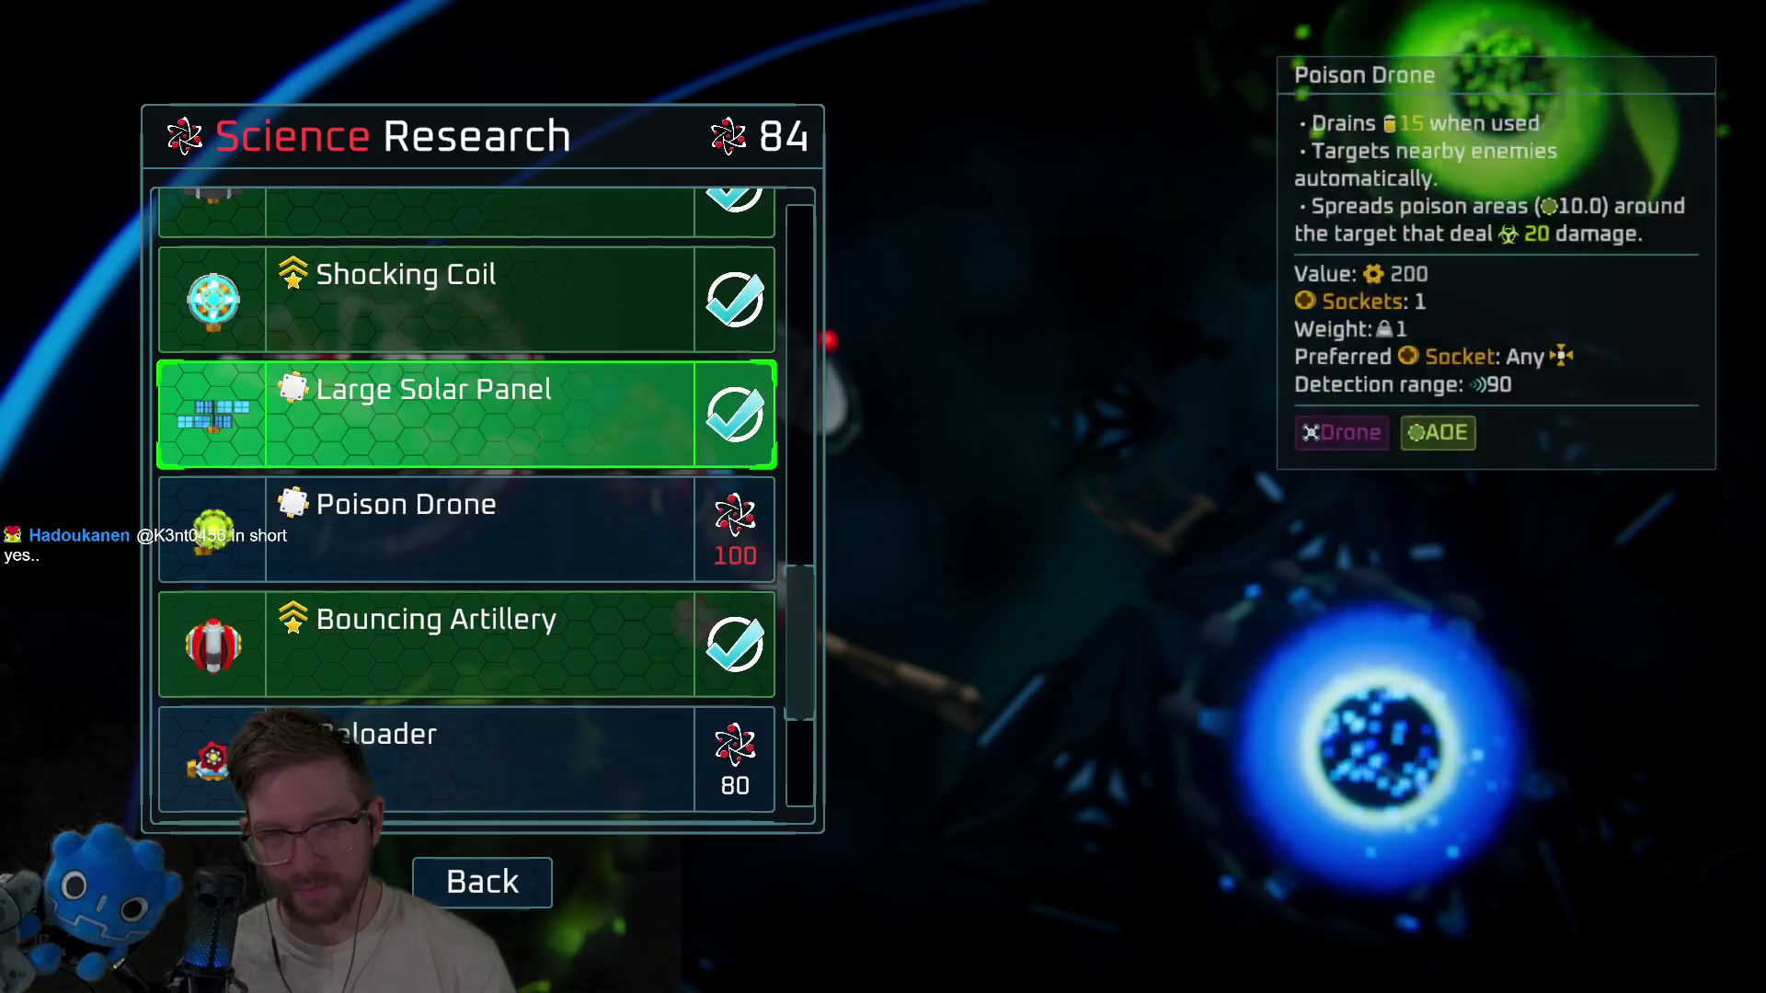
{"action": "key", "text": "Down"}
{"action": "key", "text": "Down"}
{"action": "key", "text": "Down"}
{"action": "key", "text": "Up"}
{"action": "key", "text": "Up"}
{"action": "key", "text": "Up"}
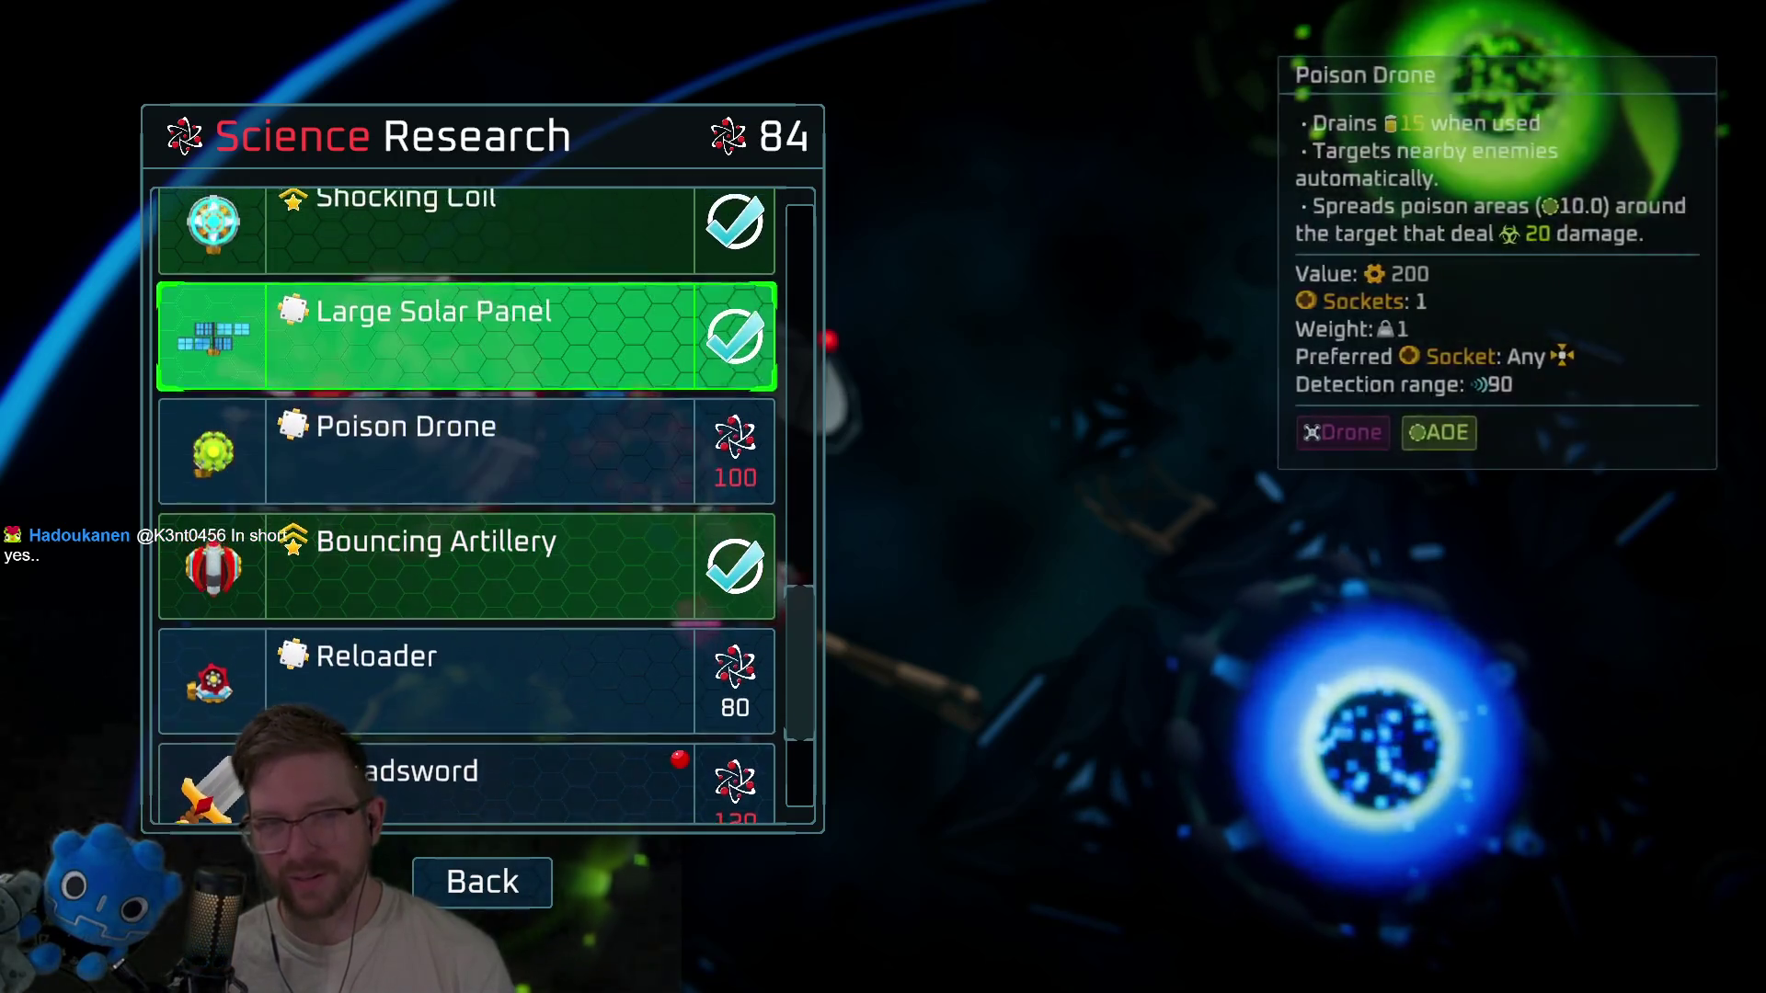
{"action": "key", "text": "Down"}
{"action": "key", "text": "Down"}
{"action": "key", "text": "Down"}
{"action": "key", "text": "Down"}
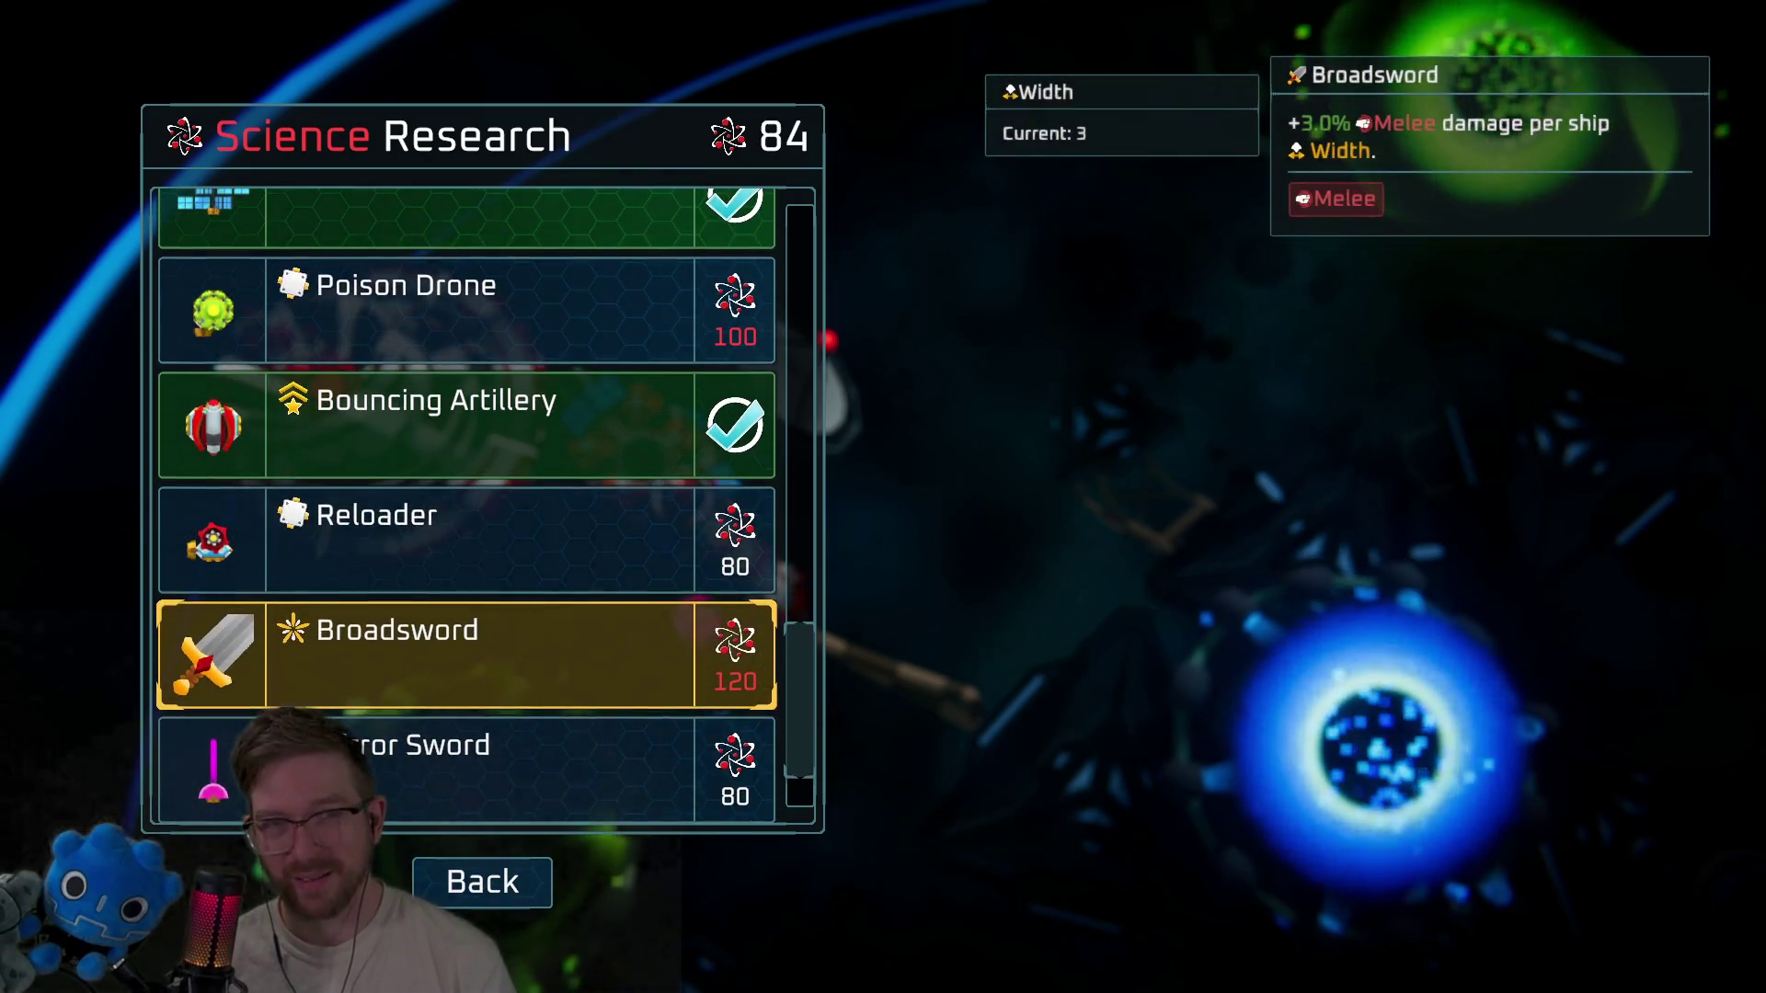
{"action": "key", "text": "Down"}
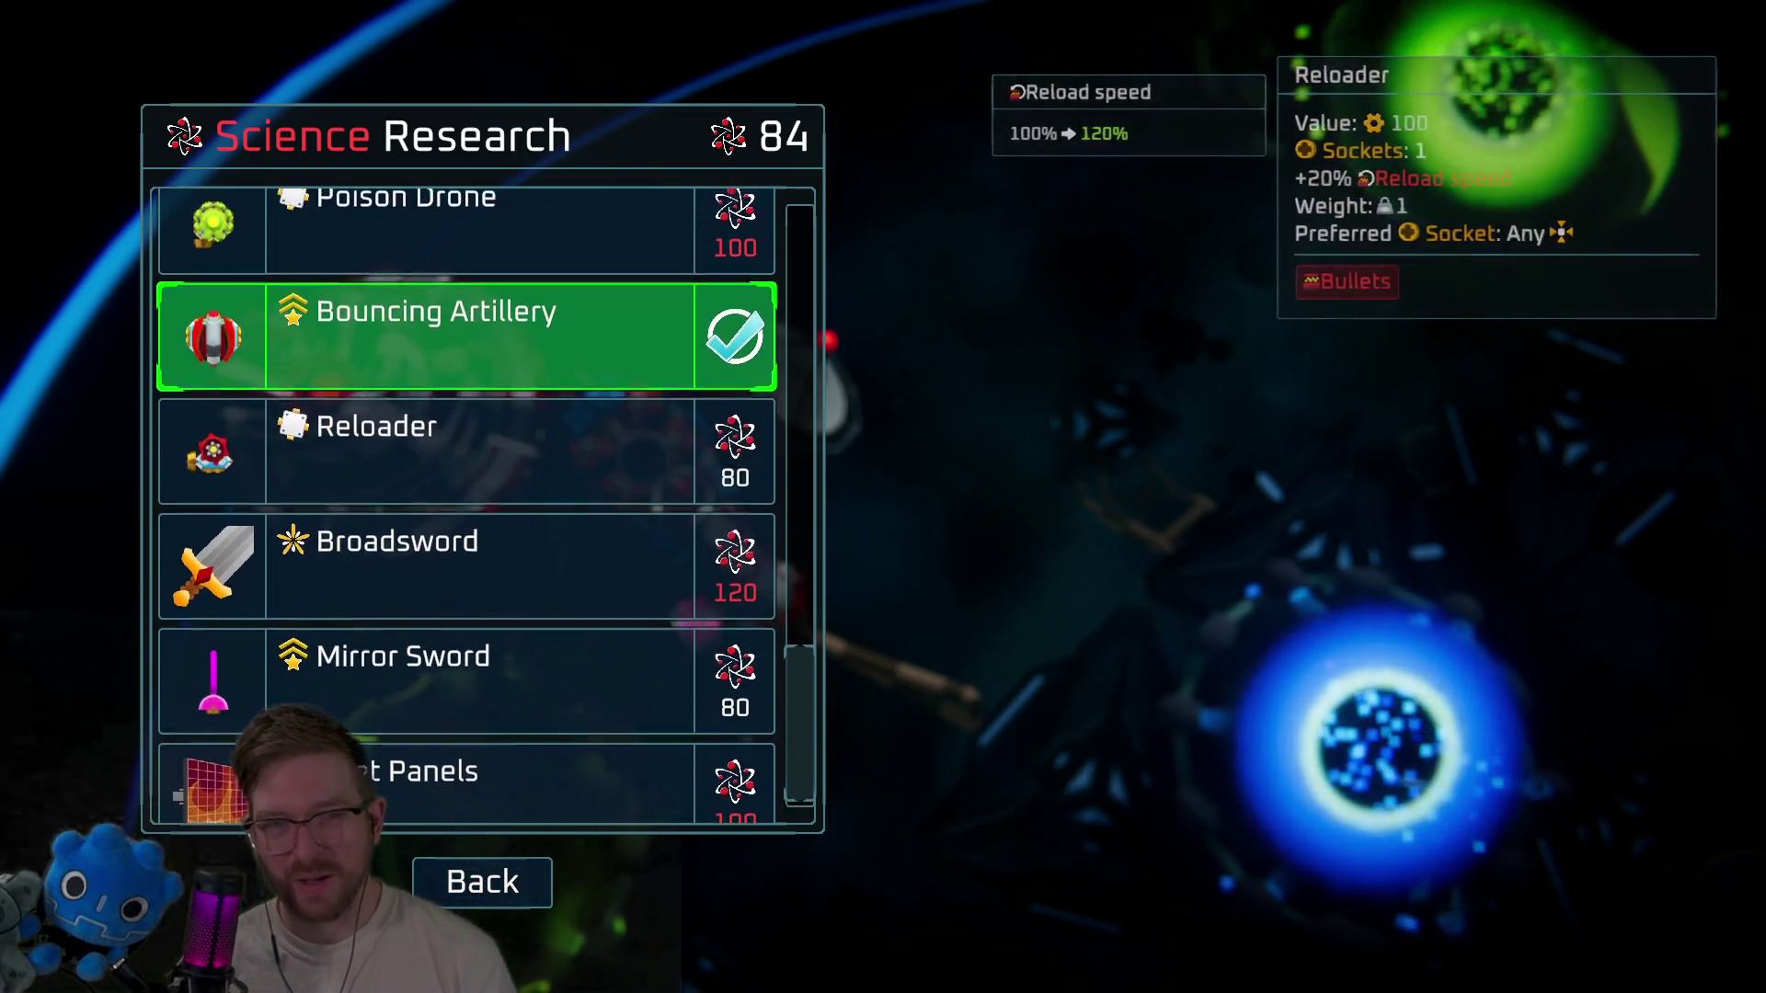
{"action": "key", "text": "Up"}
{"action": "key", "text": "Up"}
{"action": "key", "text": "Down"}
{"action": "key", "text": "Down"}
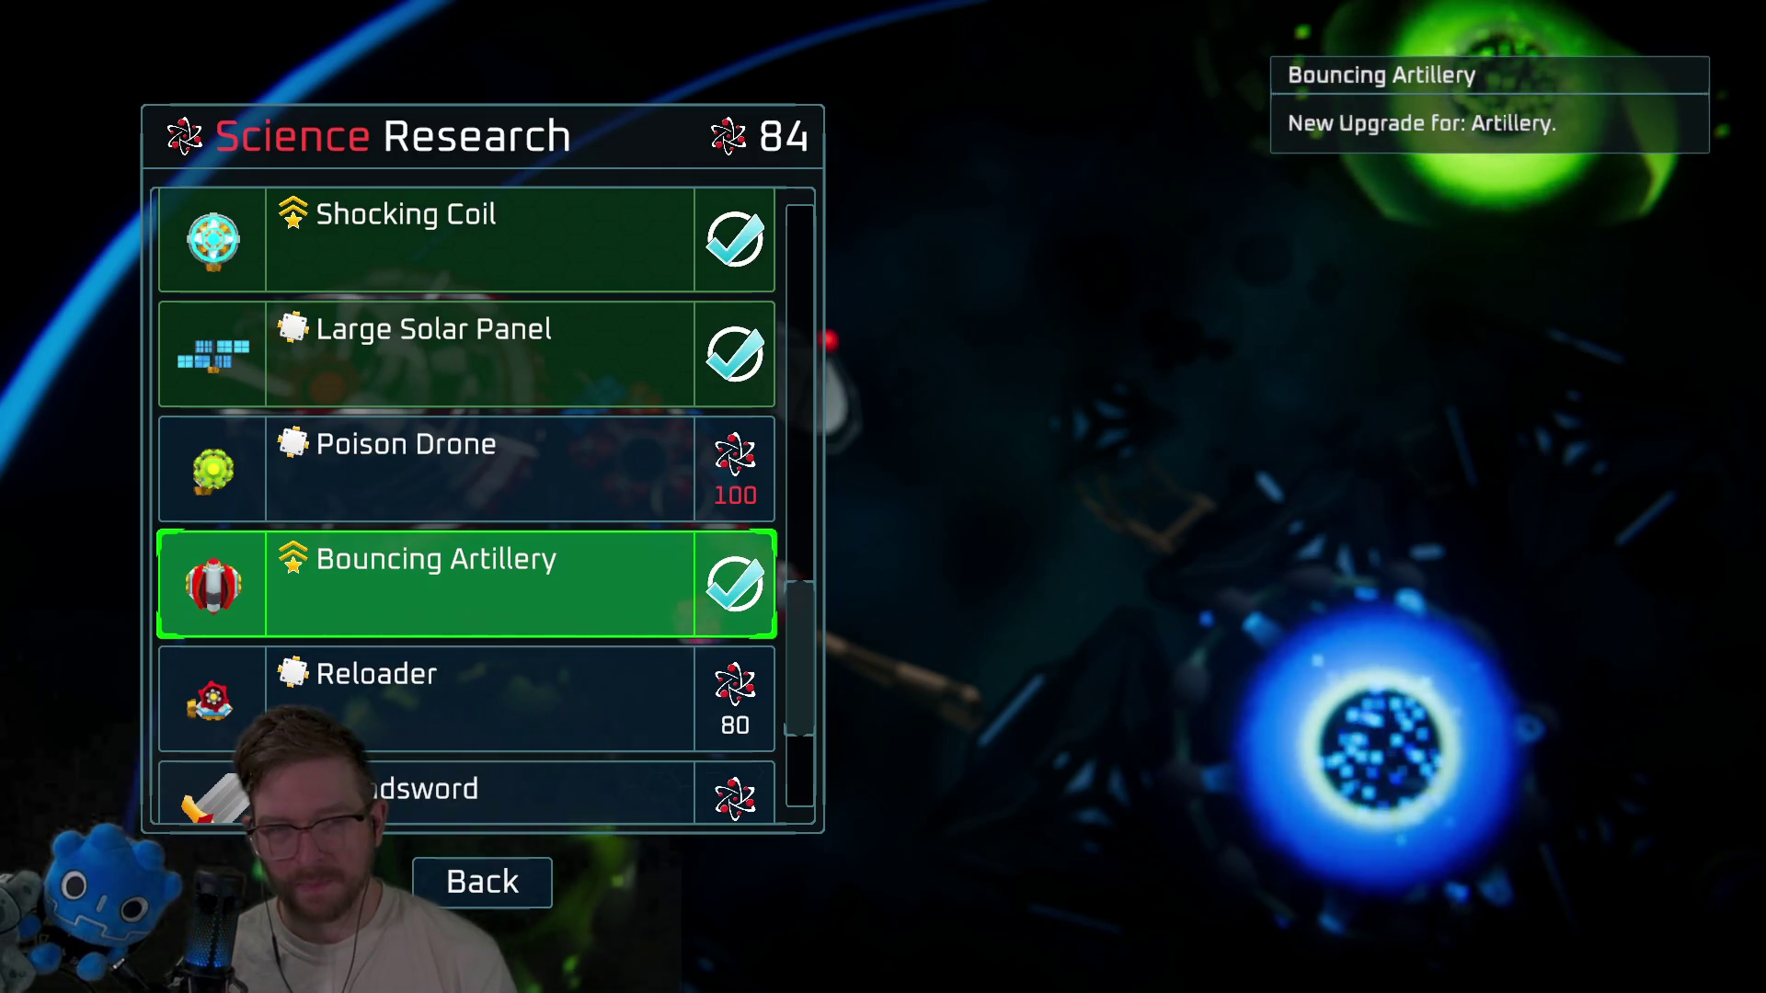
{"action": "key", "text": "Down"}
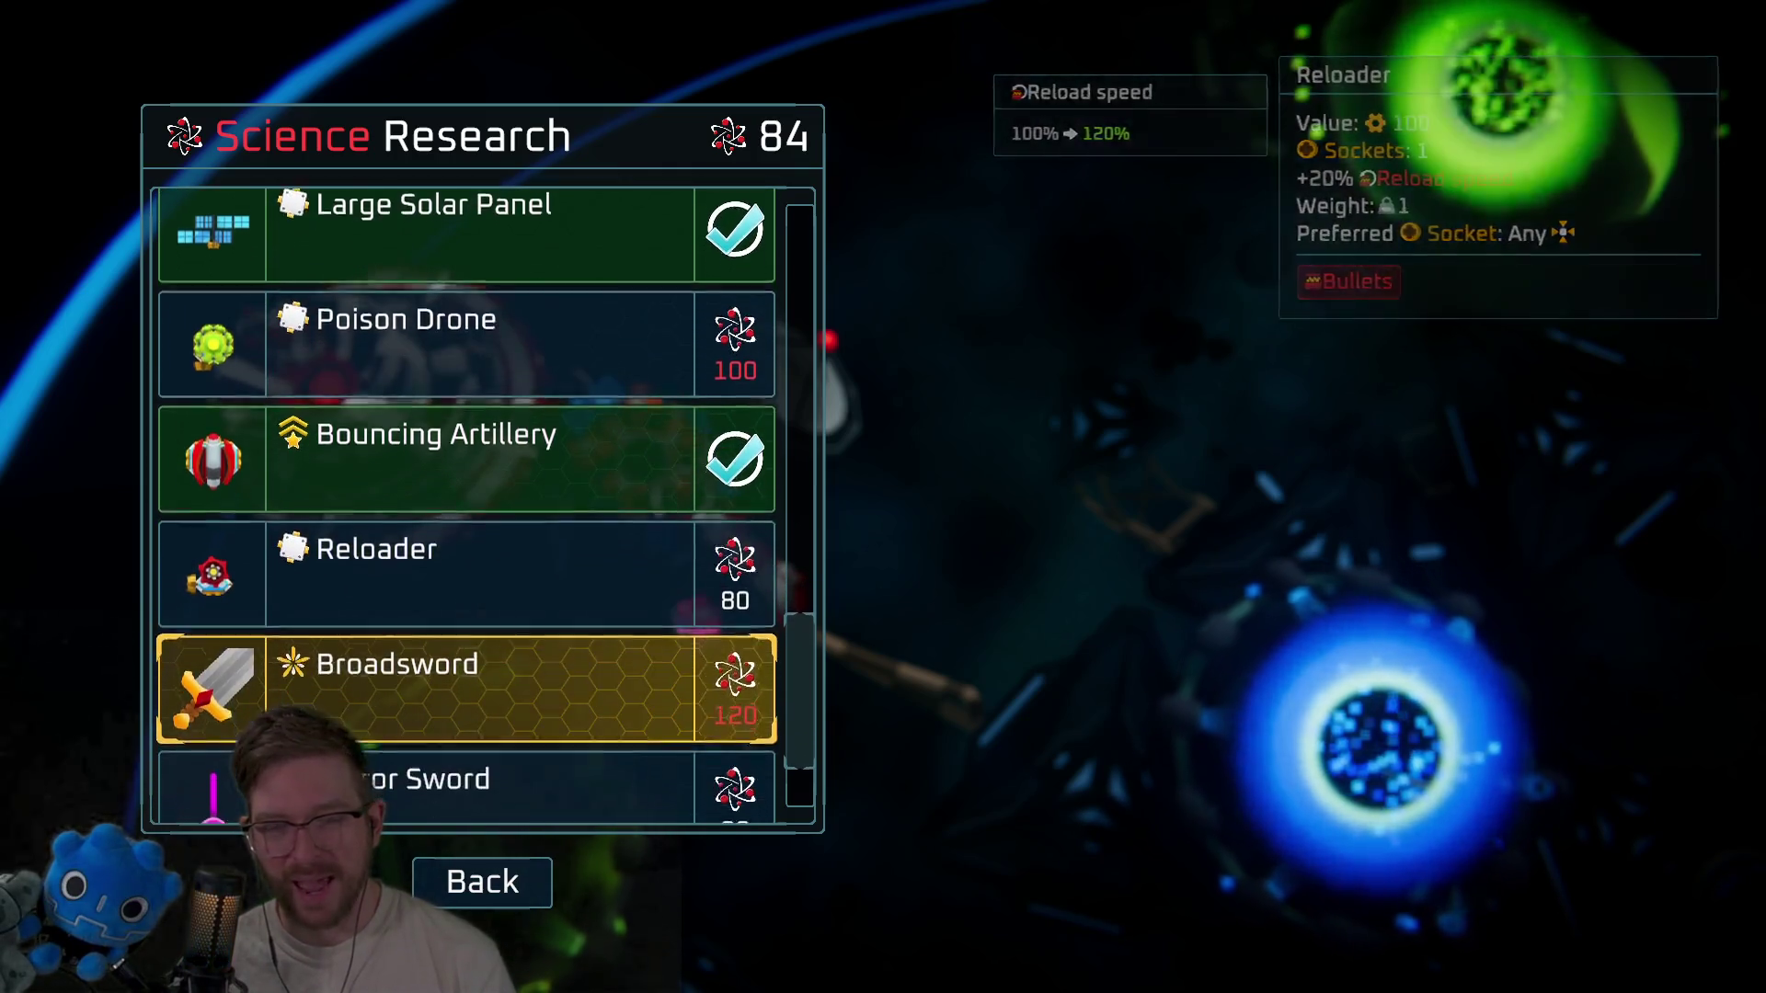
{"action": "key", "text": "Up"}
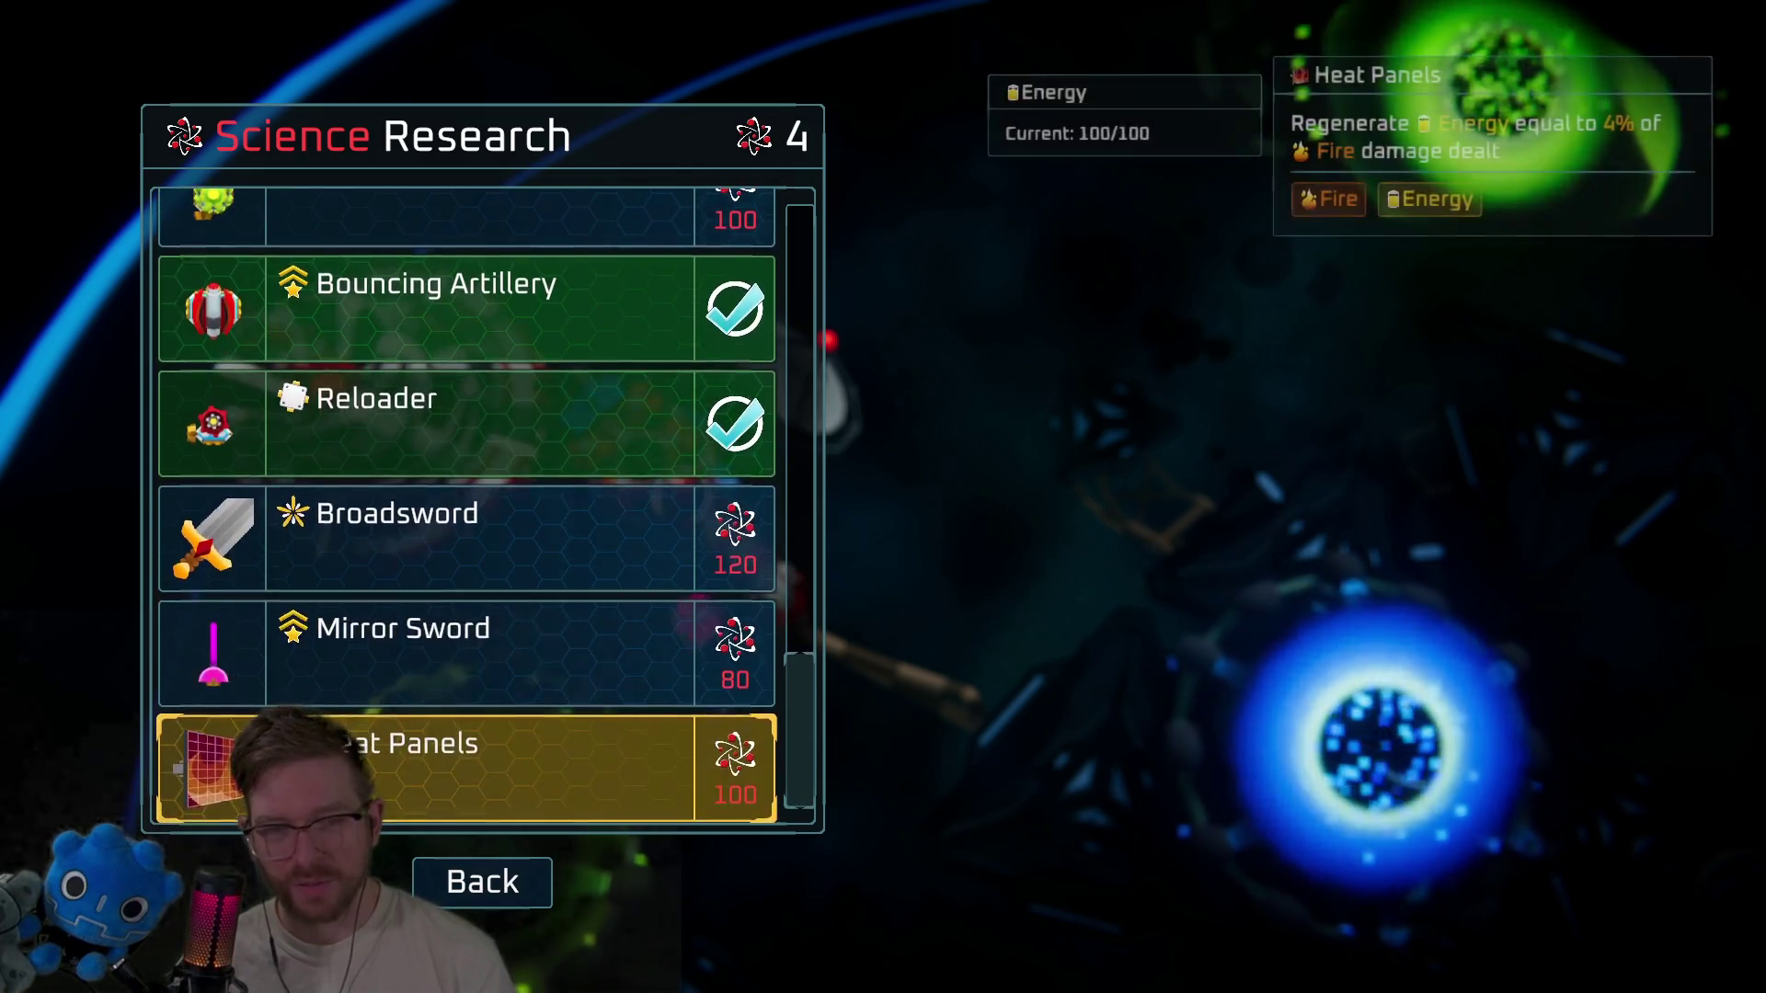
Review the Large Solar Panel, Bouncing Artillery, Poison Drone and Broadsword entries.
{"action": "key", "text": "Up"}
{"action": "key", "text": "Up"}
{"action": "key", "text": "Up"}
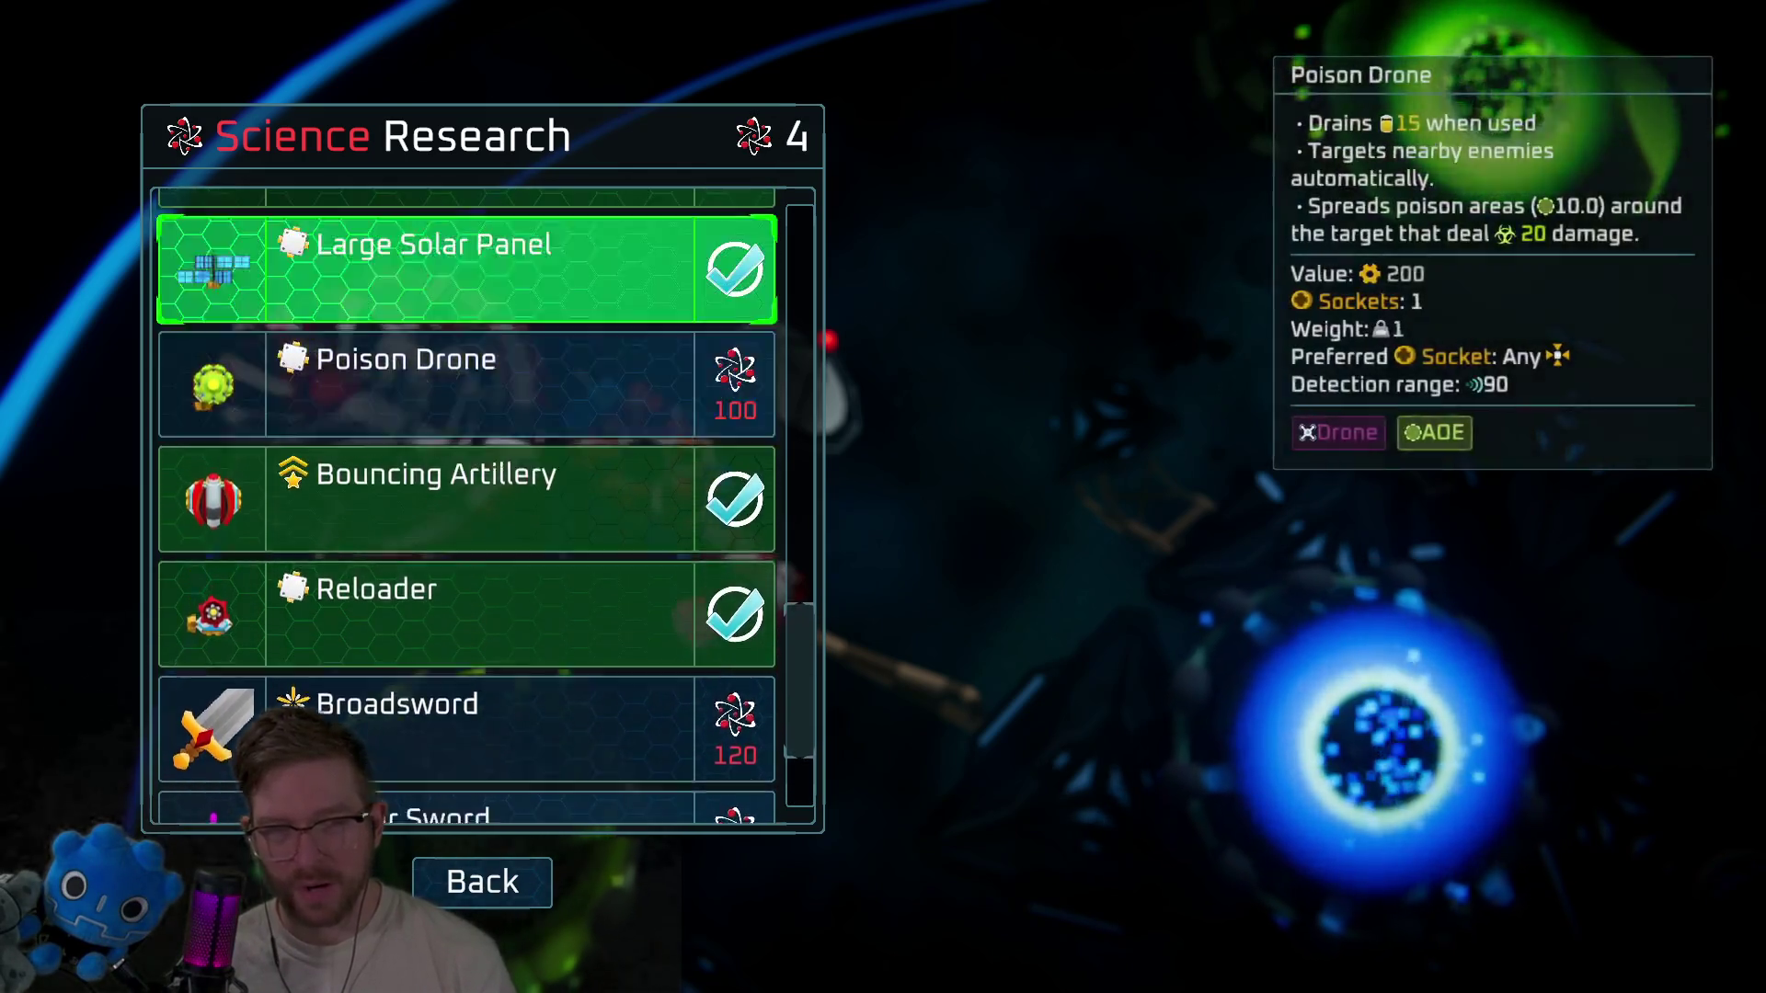
{"action": "key", "text": "Down"}
{"action": "key", "text": "Down"}
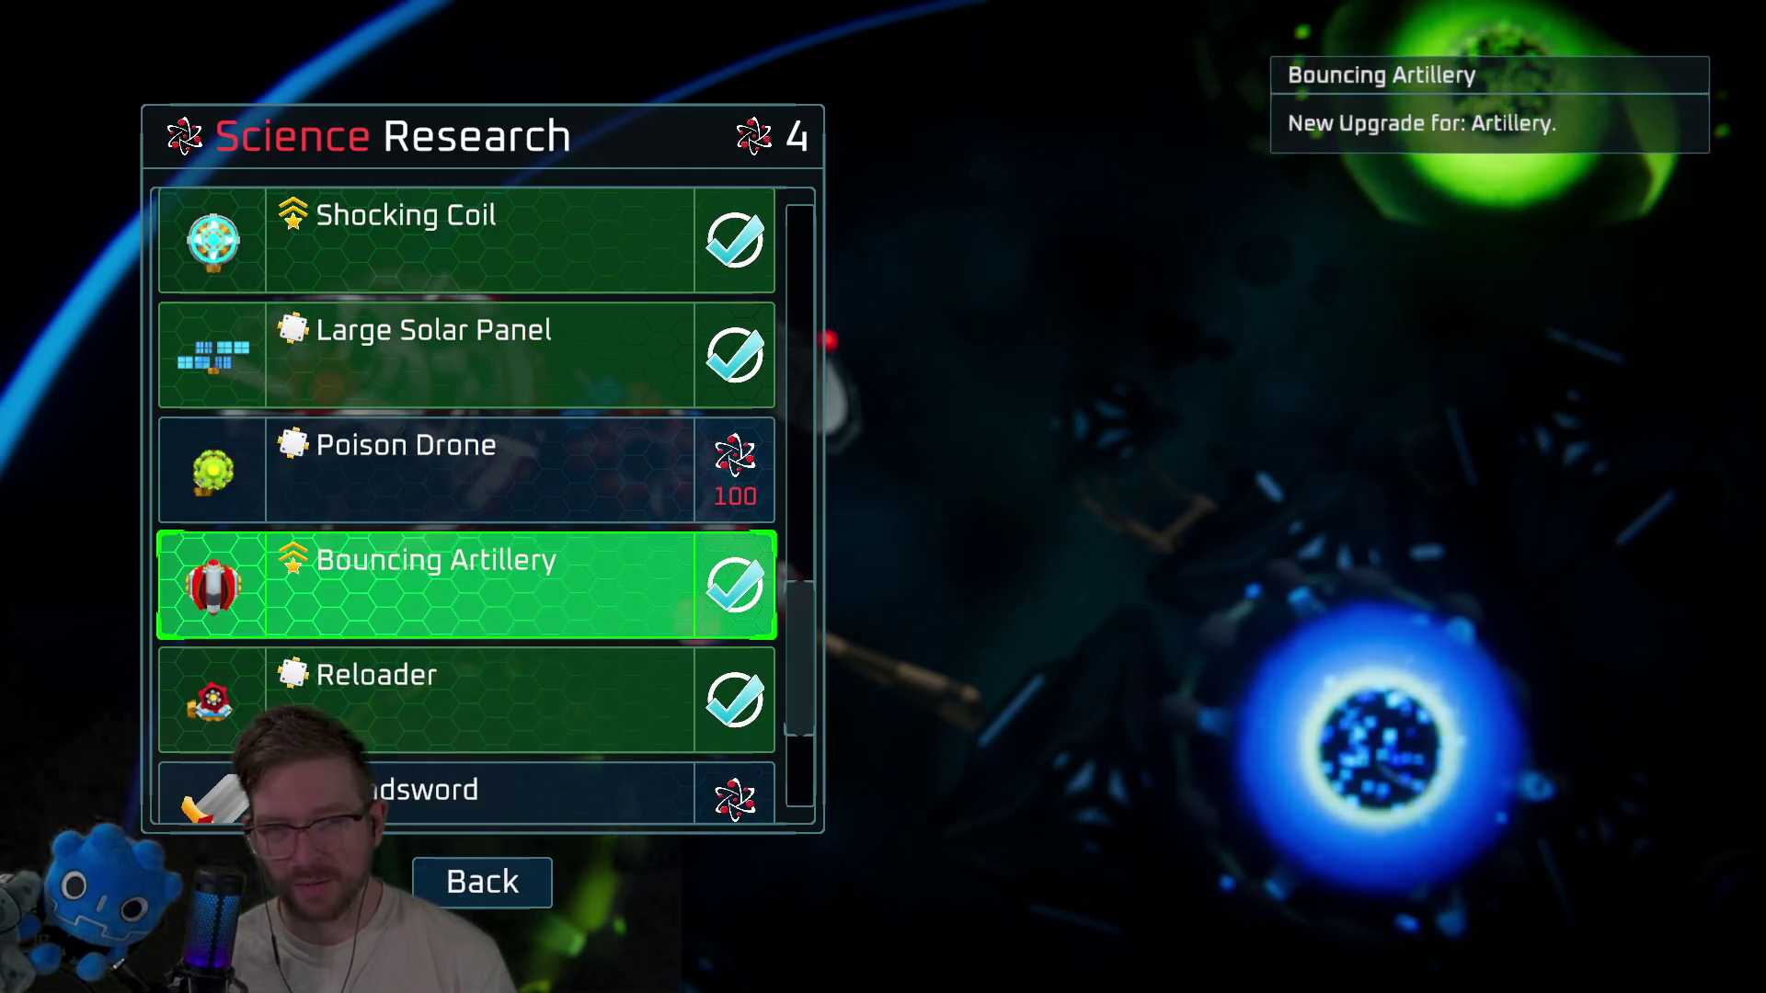
{"action": "key", "text": "Up"}
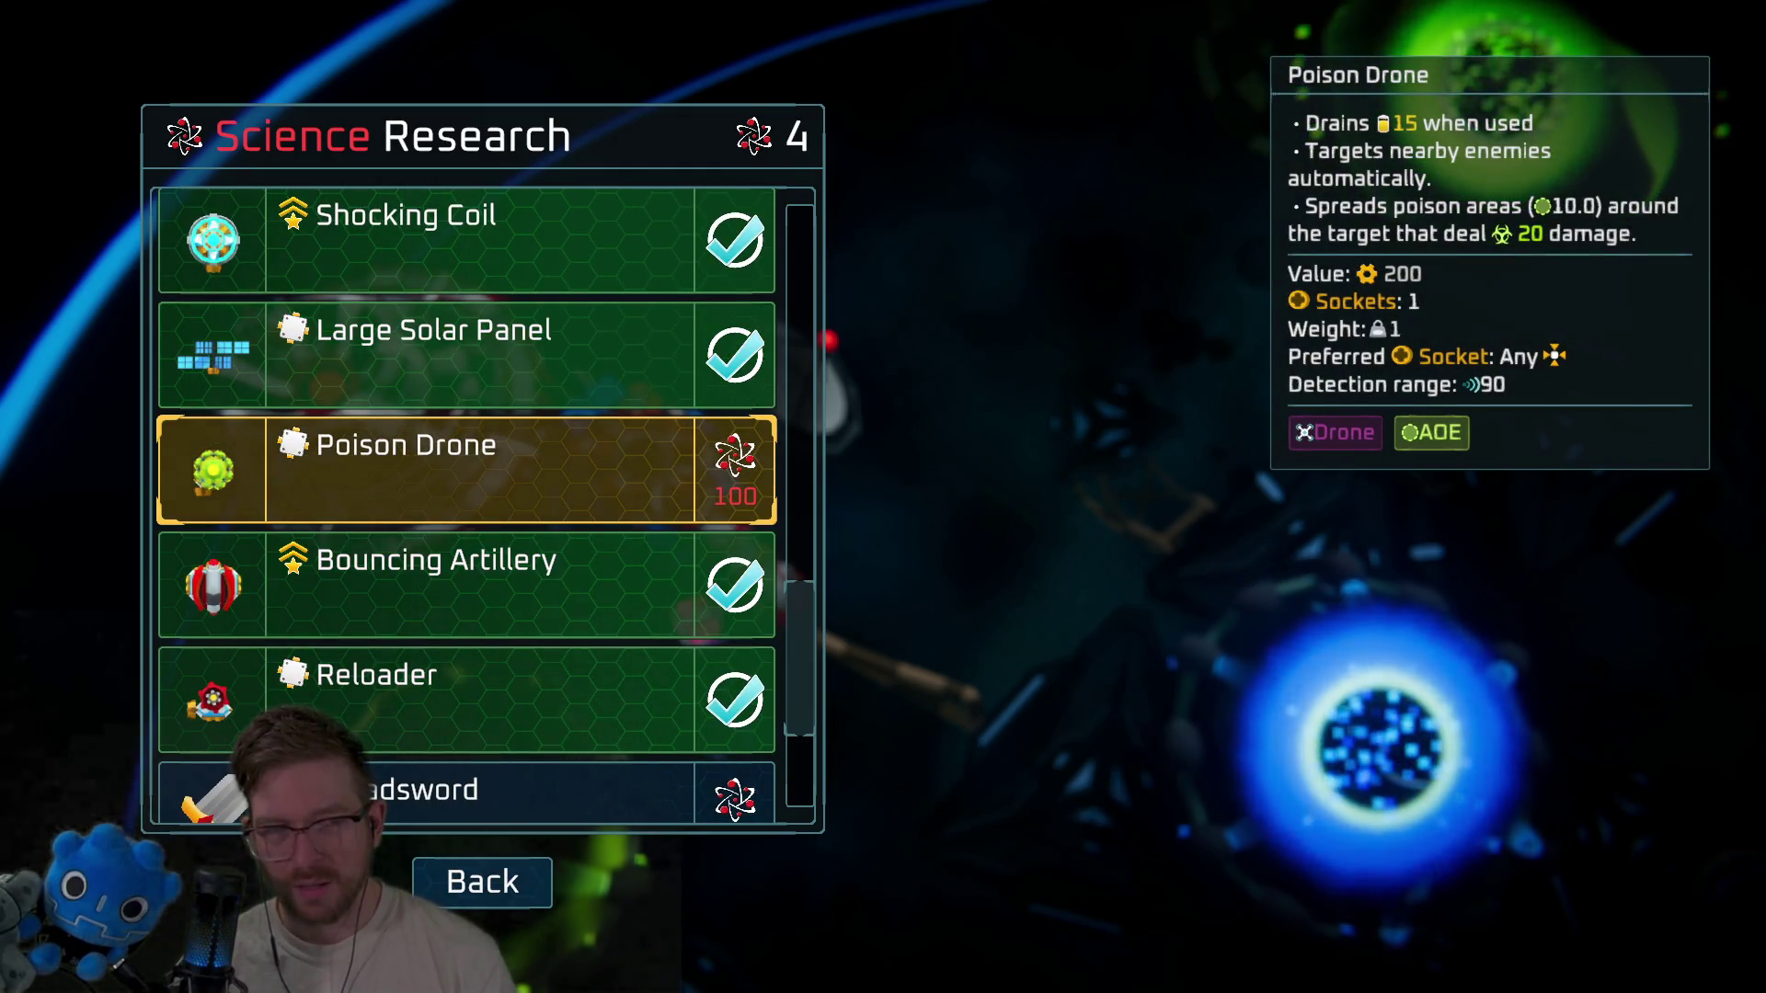
{"action": "key", "text": "Down"}
{"action": "key", "text": "Down"}
{"action": "key", "text": "Down"}
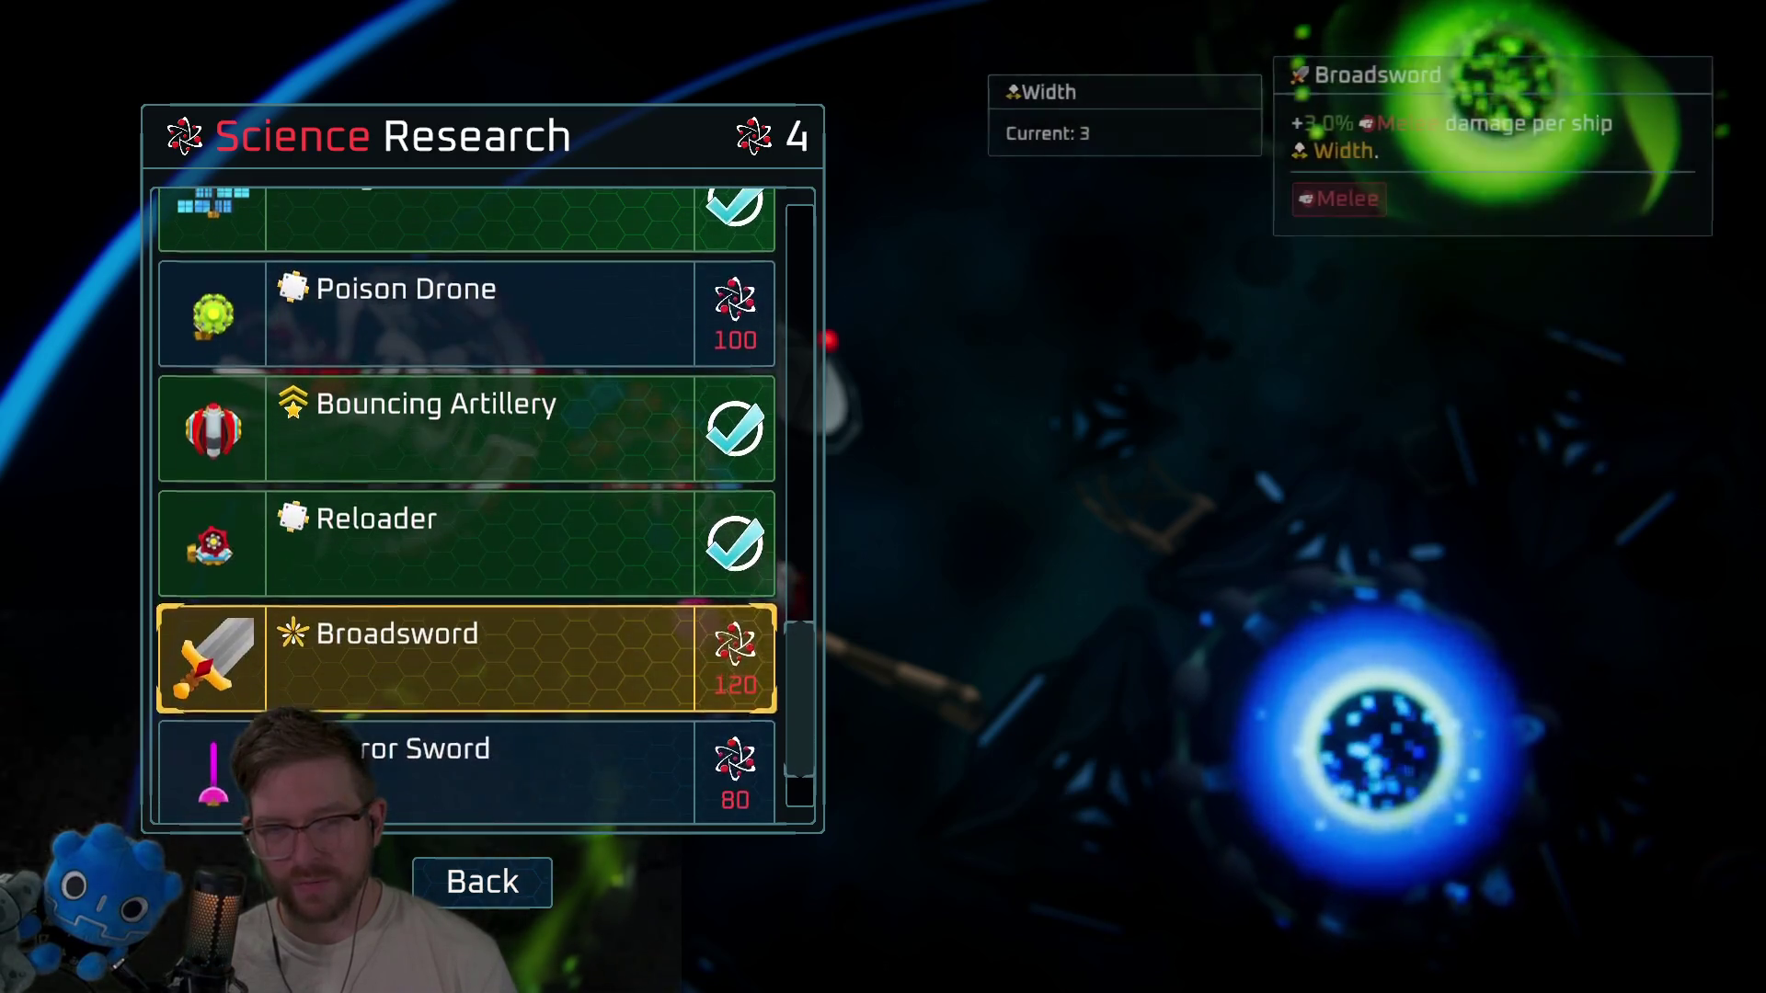
{"action": "key", "text": "Up"}
{"action": "key", "text": "Up"}
{"action": "key", "text": "Up"}
{"action": "key", "text": "Down"}
{"action": "key", "text": "Down"}
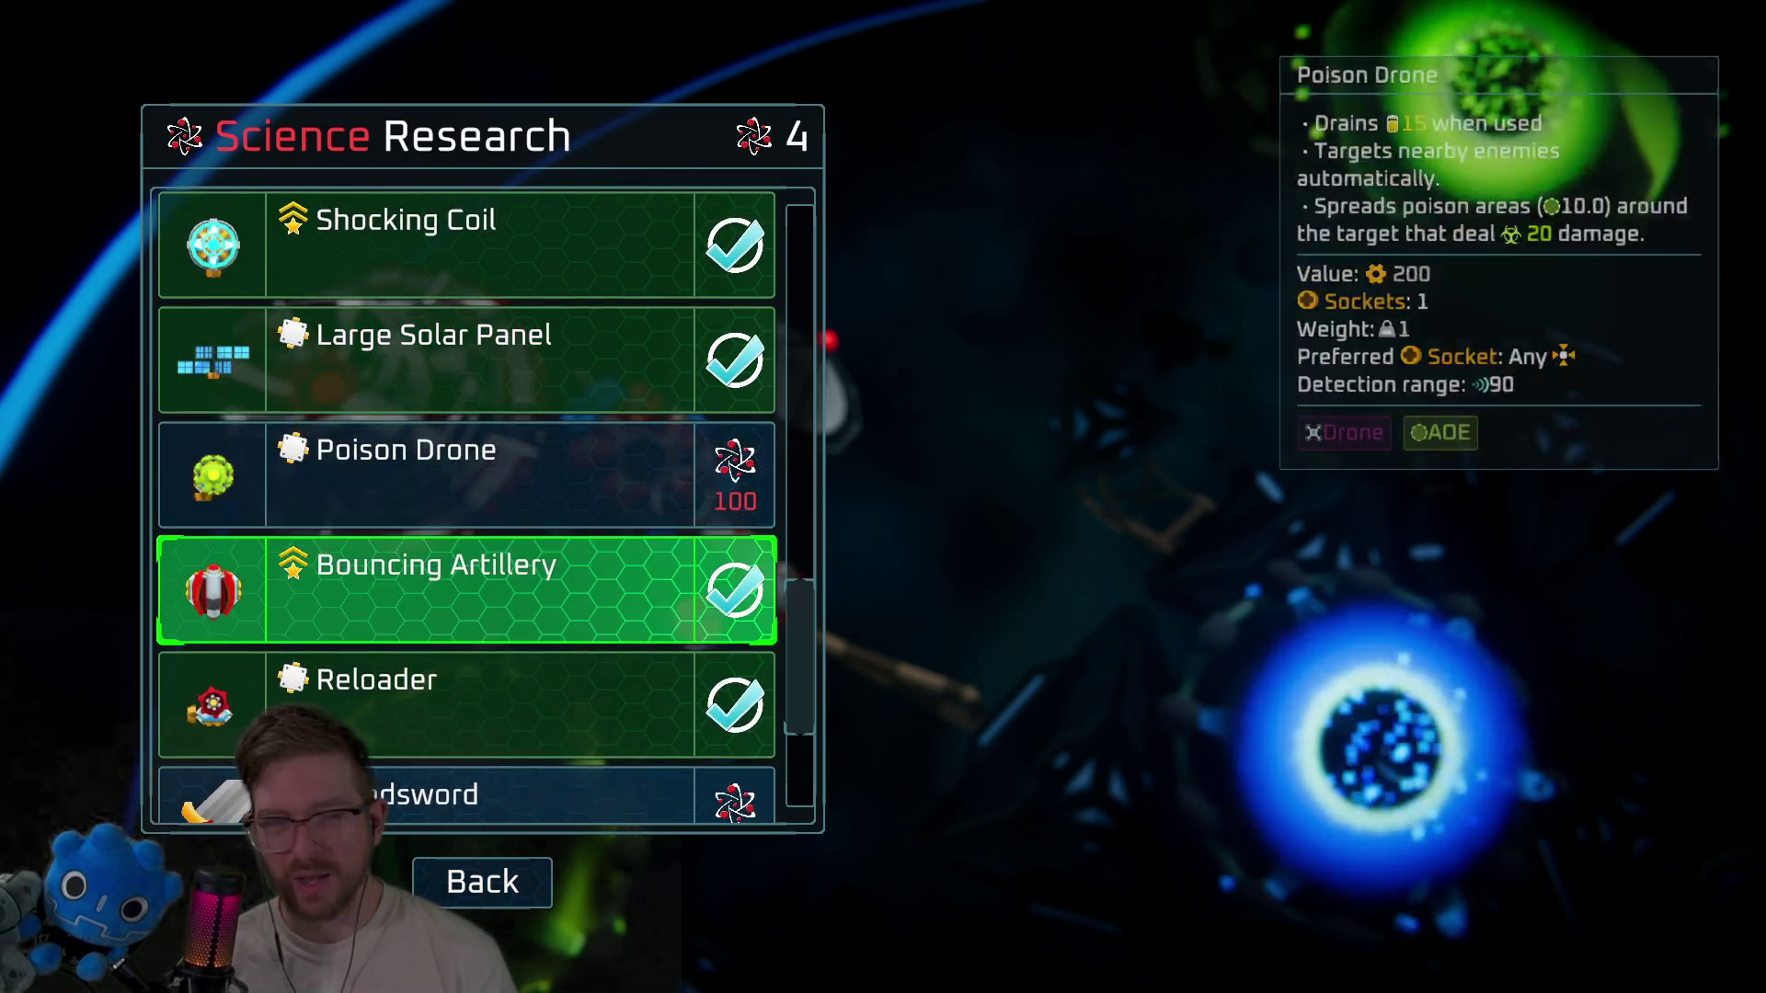
{"action": "key", "text": "Down"}
{"action": "key", "text": "Up"}
{"action": "key", "text": "Up"}
{"action": "key", "text": "Up"}
{"action": "key", "text": "Up"}
{"action": "key", "text": "Up"}
{"action": "key", "text": "Up"}
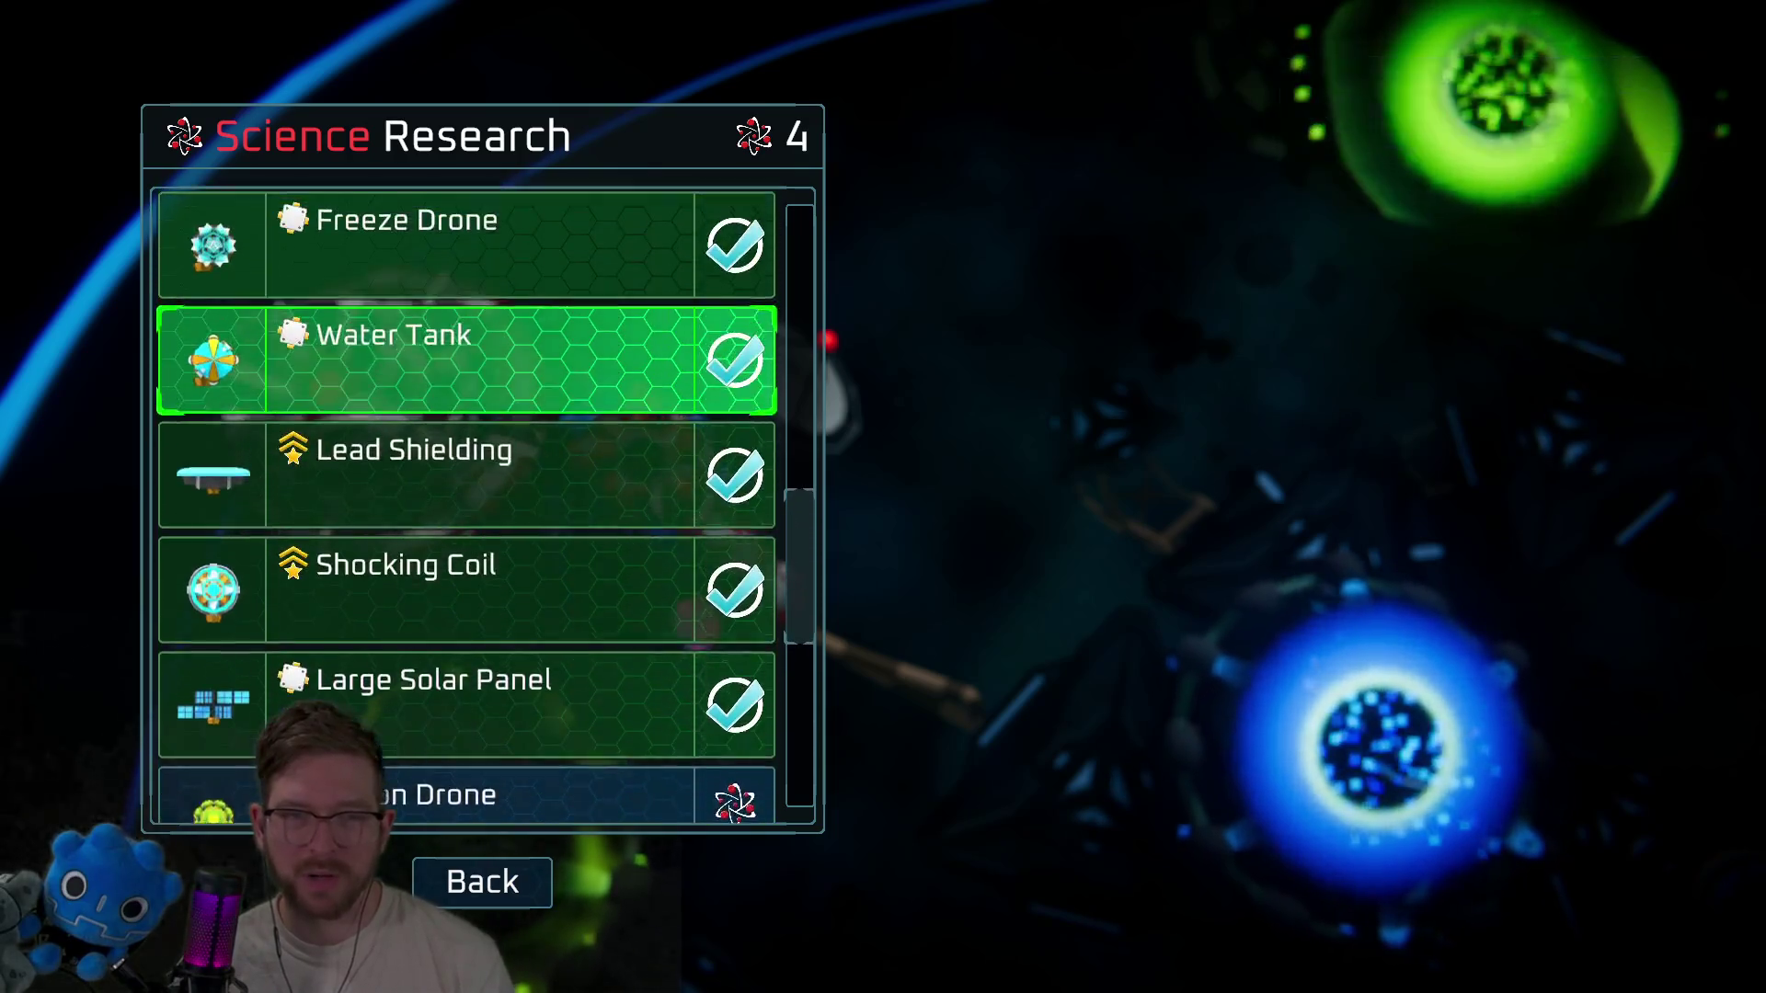
{"action": "key", "text": "Down"}
{"action": "key", "text": "Down"}
{"action": "key", "text": "Down"}
{"action": "key", "text": "Right"}
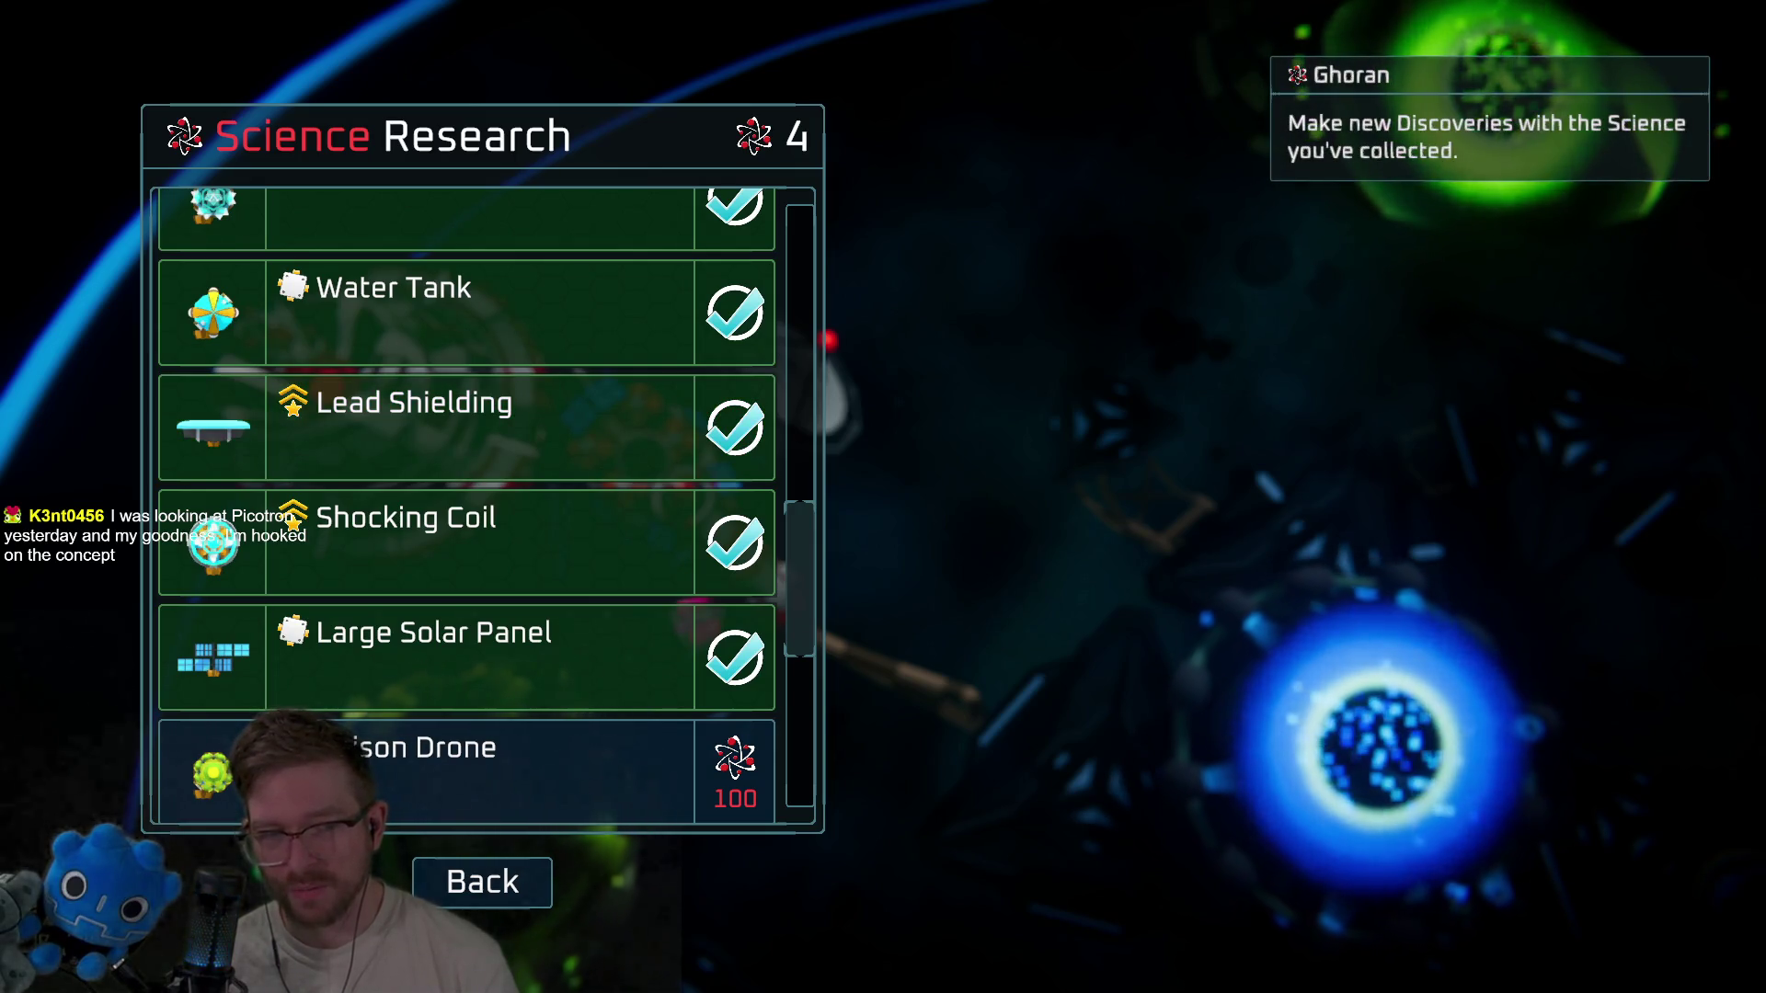
Scroll through the research overview, then close it to bring up the PAUSED menu.
{"action": "mouse_move", "coordinate": [432, 657]}
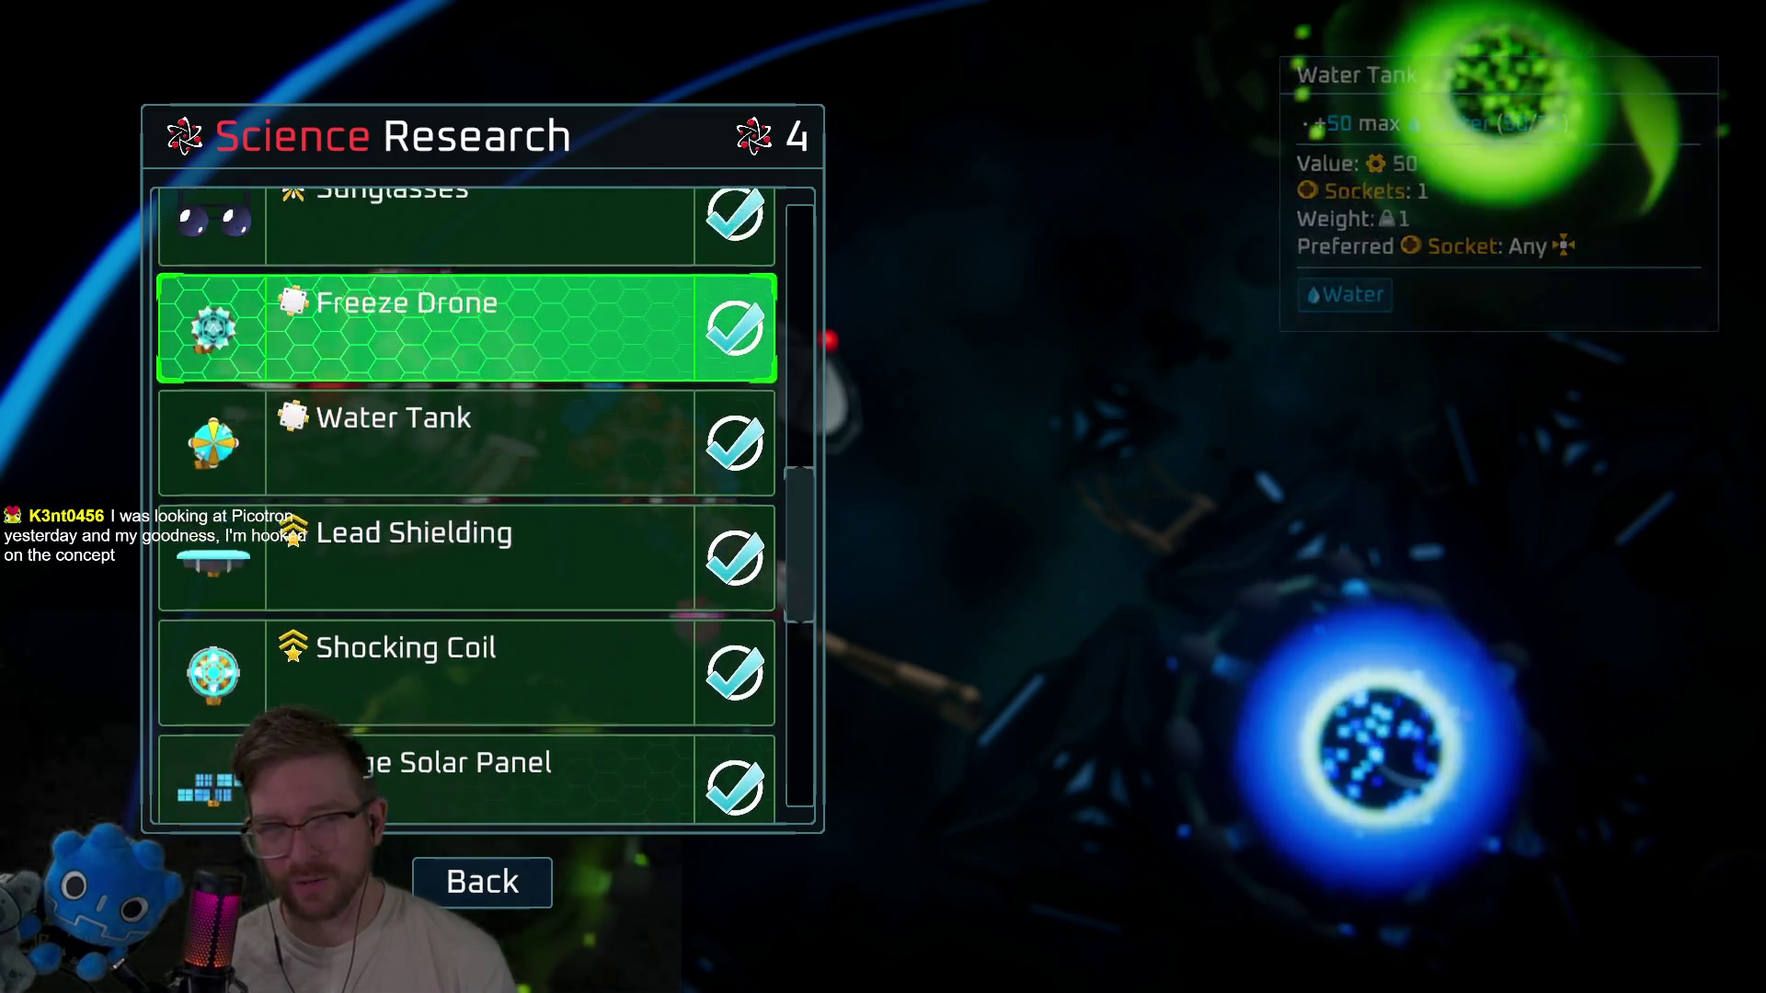
{"action": "scroll", "coordinate": [459, 332], "scroll_direction": "up", "scroll_amount": 8}
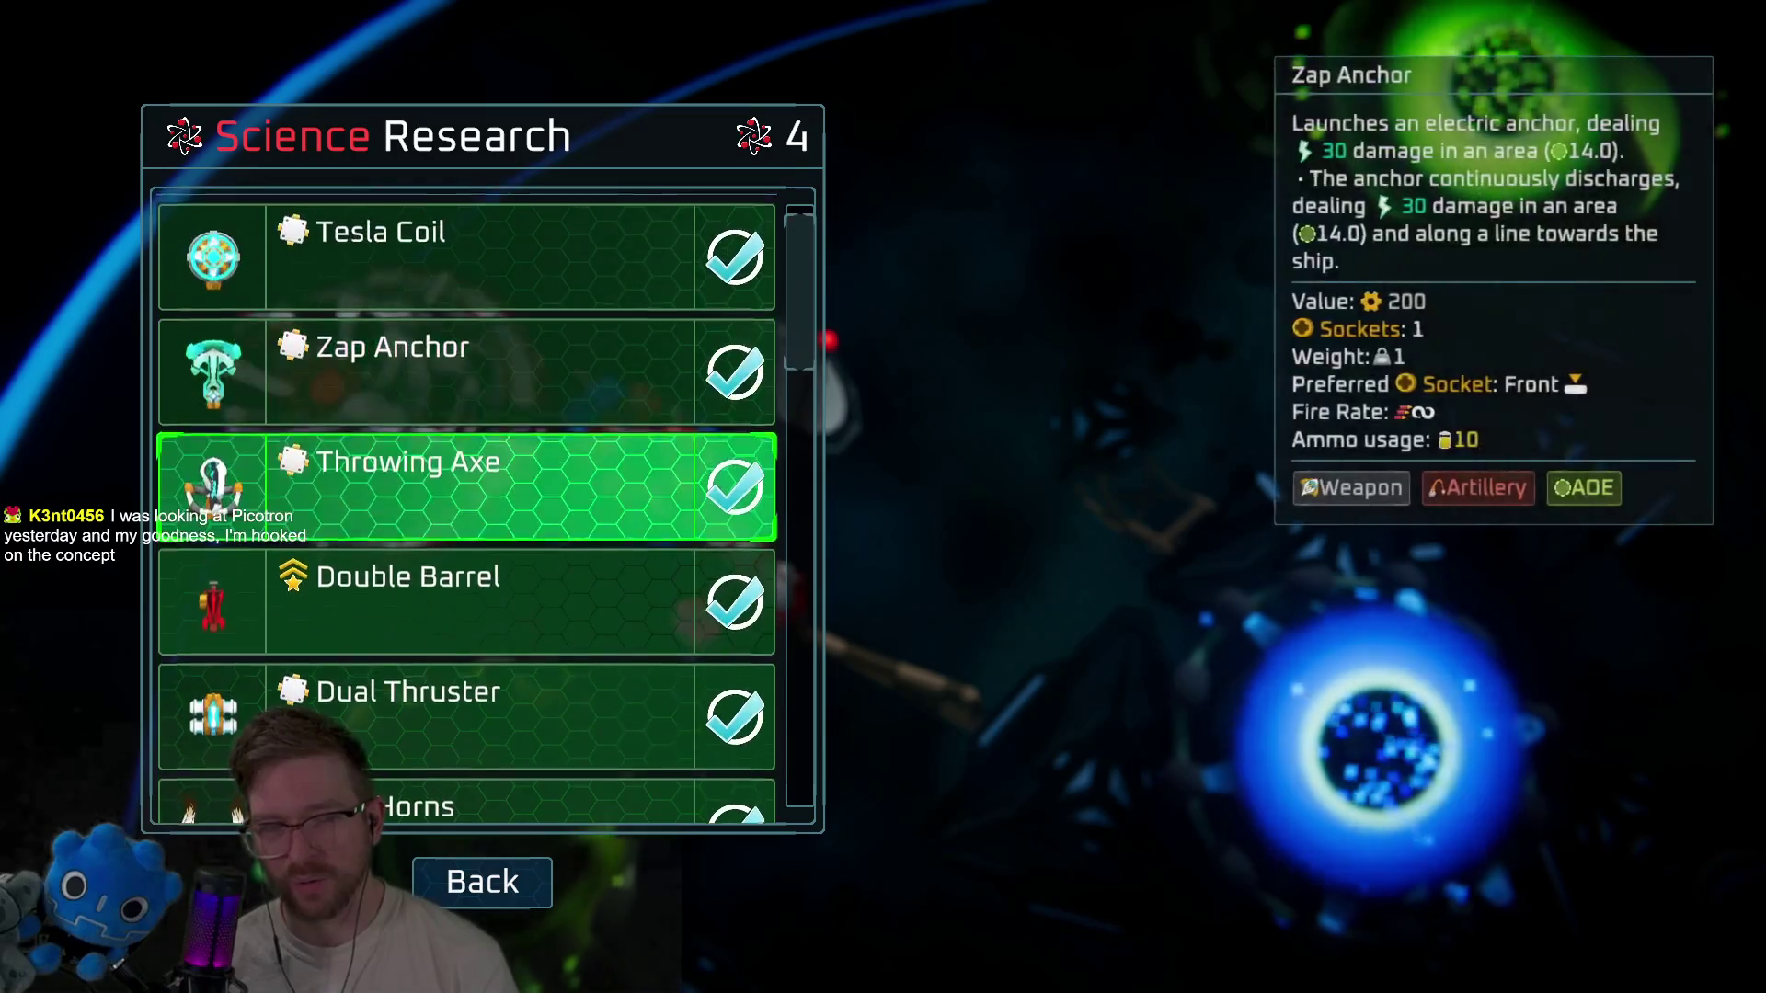
{"action": "scroll", "coordinate": [460, 653], "scroll_direction": "down", "scroll_amount": 8}
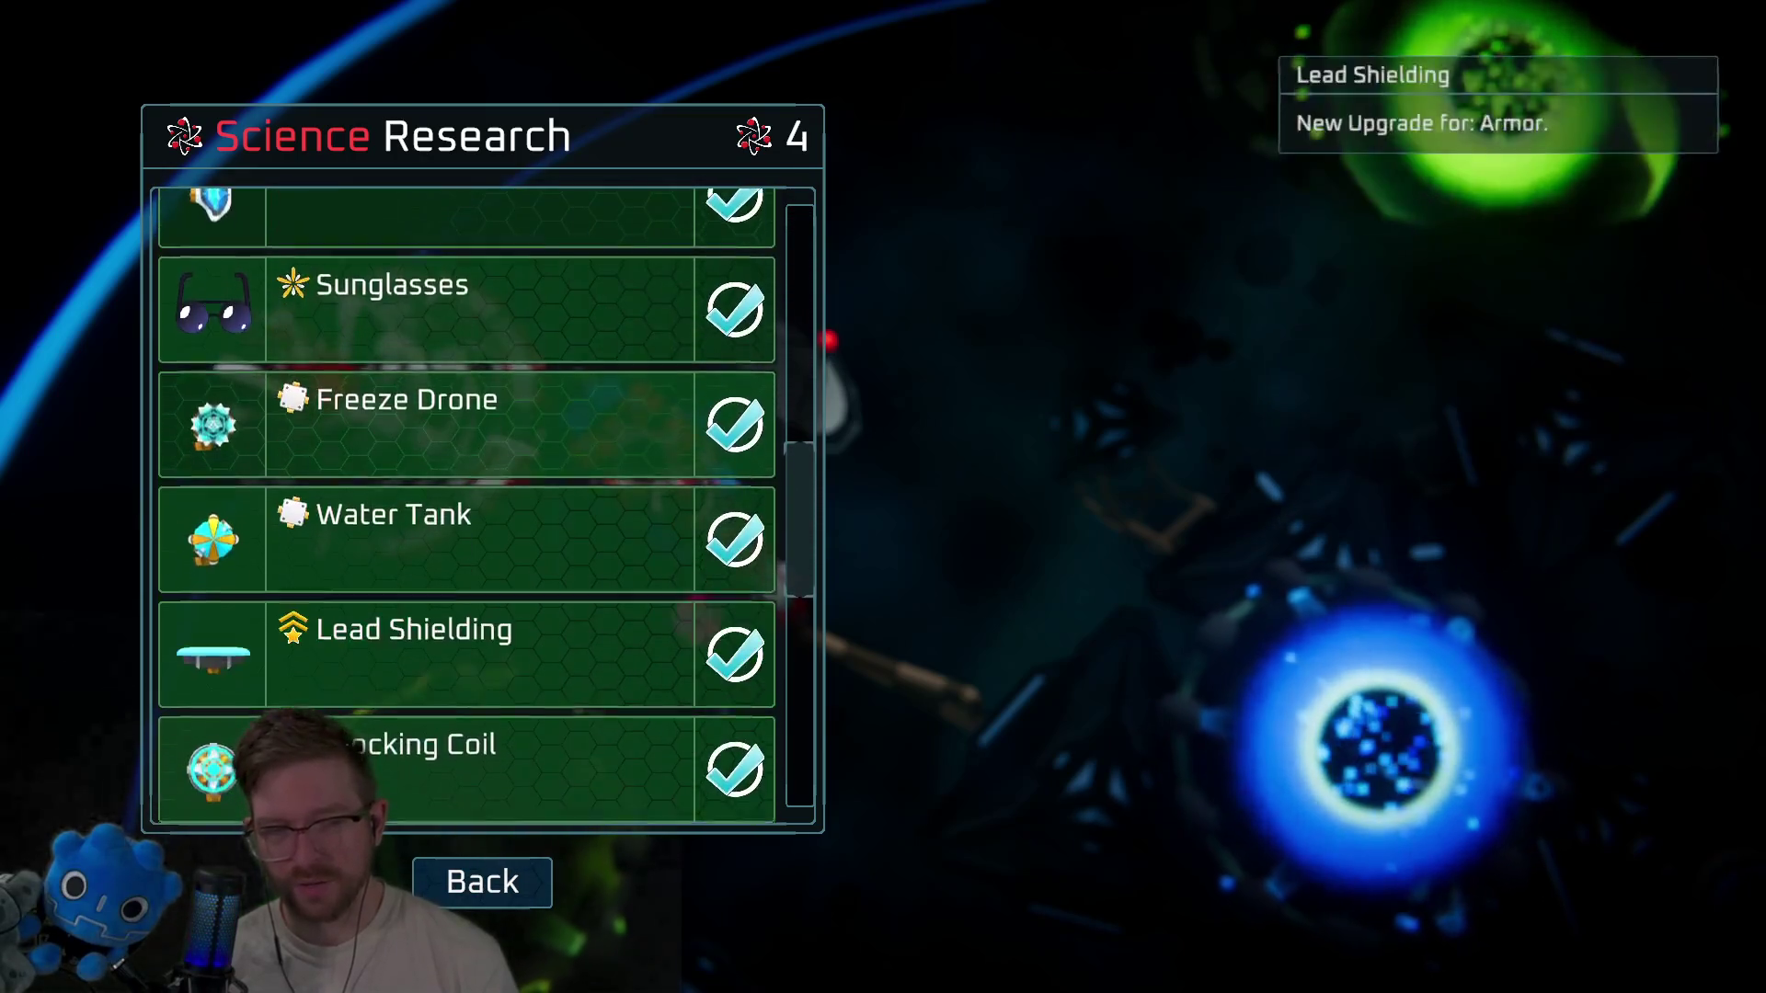
{"action": "scroll", "coordinate": [460, 644], "scroll_direction": "down", "scroll_amount": 2}
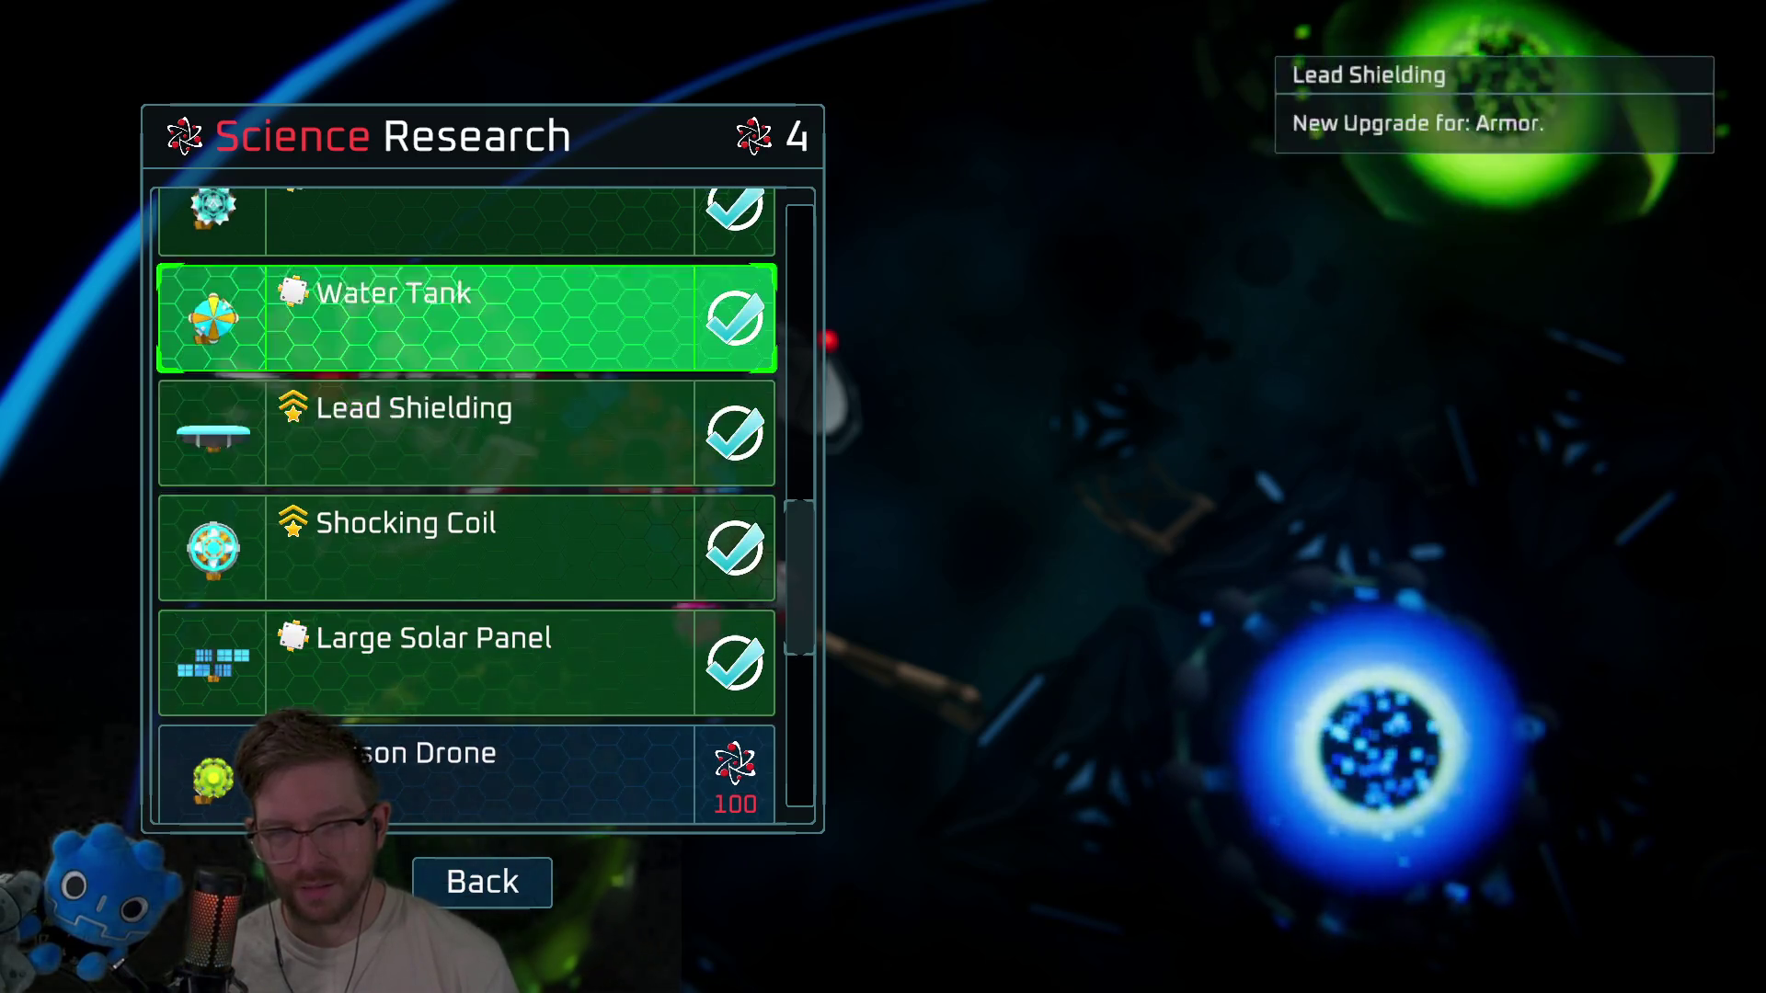
{"action": "scroll", "coordinate": [460, 505], "scroll_direction": "up", "scroll_amount": 1}
{"action": "scroll", "coordinate": [460, 506], "scroll_direction": "down", "scroll_amount": 3}
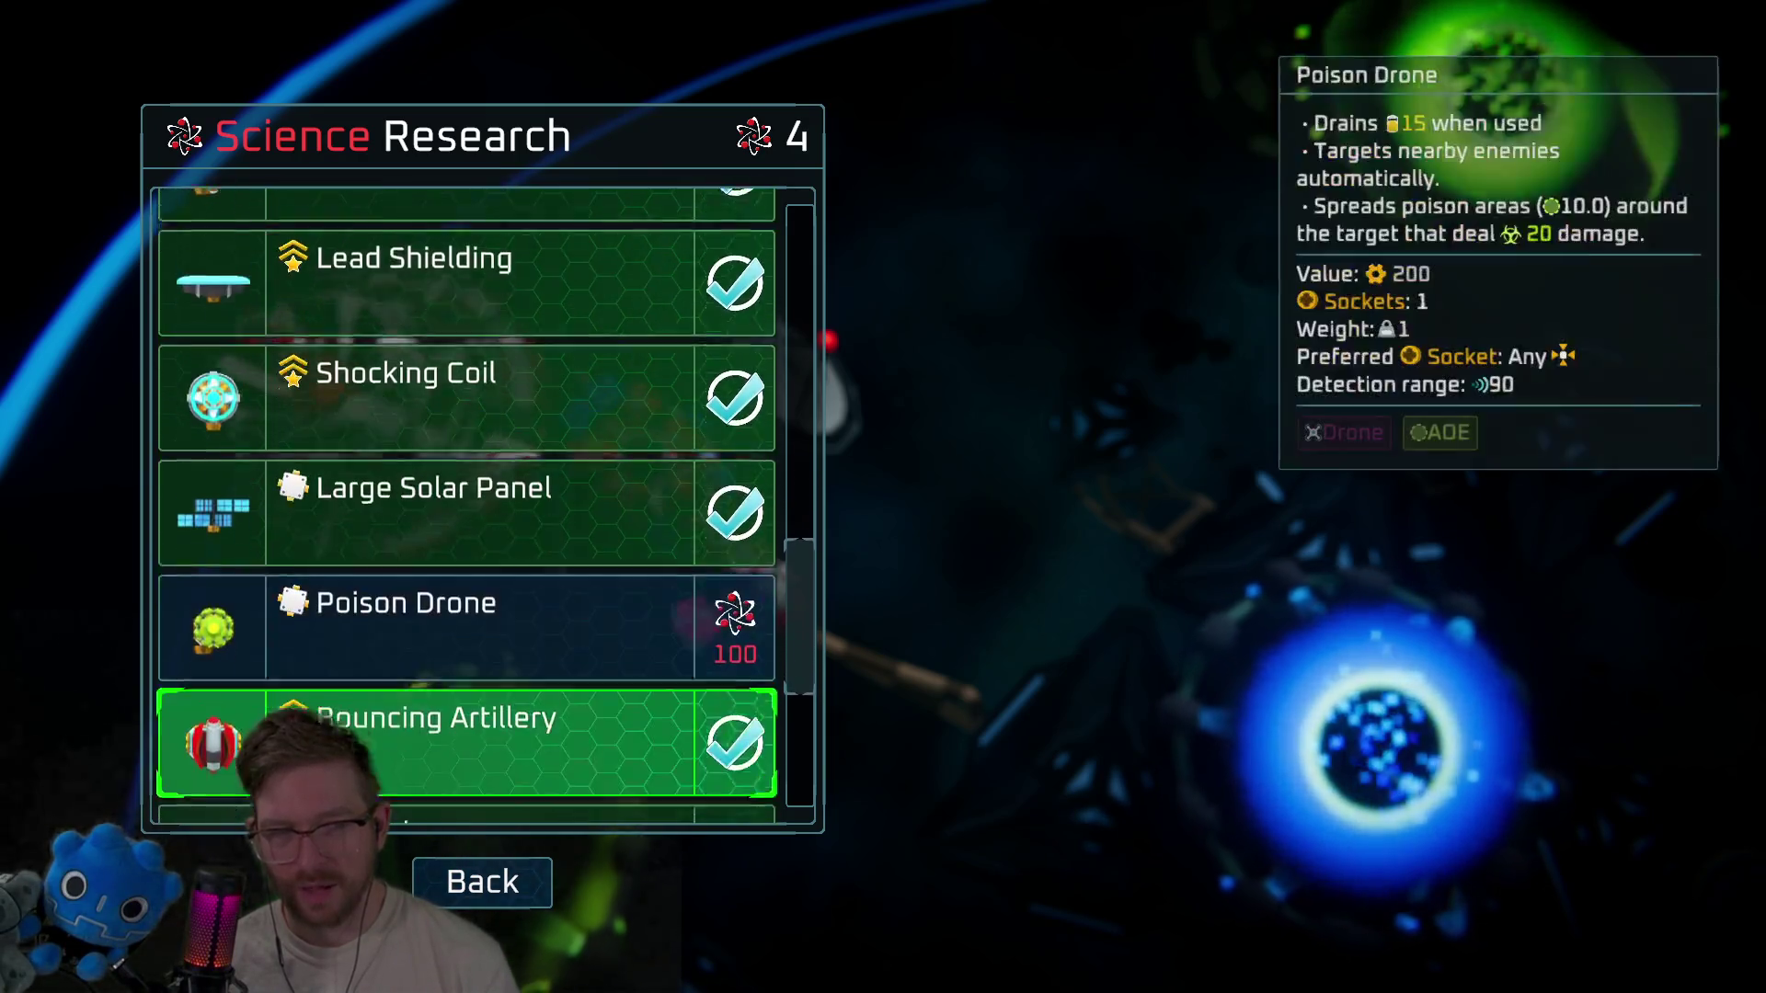
{"action": "scroll", "coordinate": [460, 552], "scroll_direction": "down", "scroll_amount": 4}
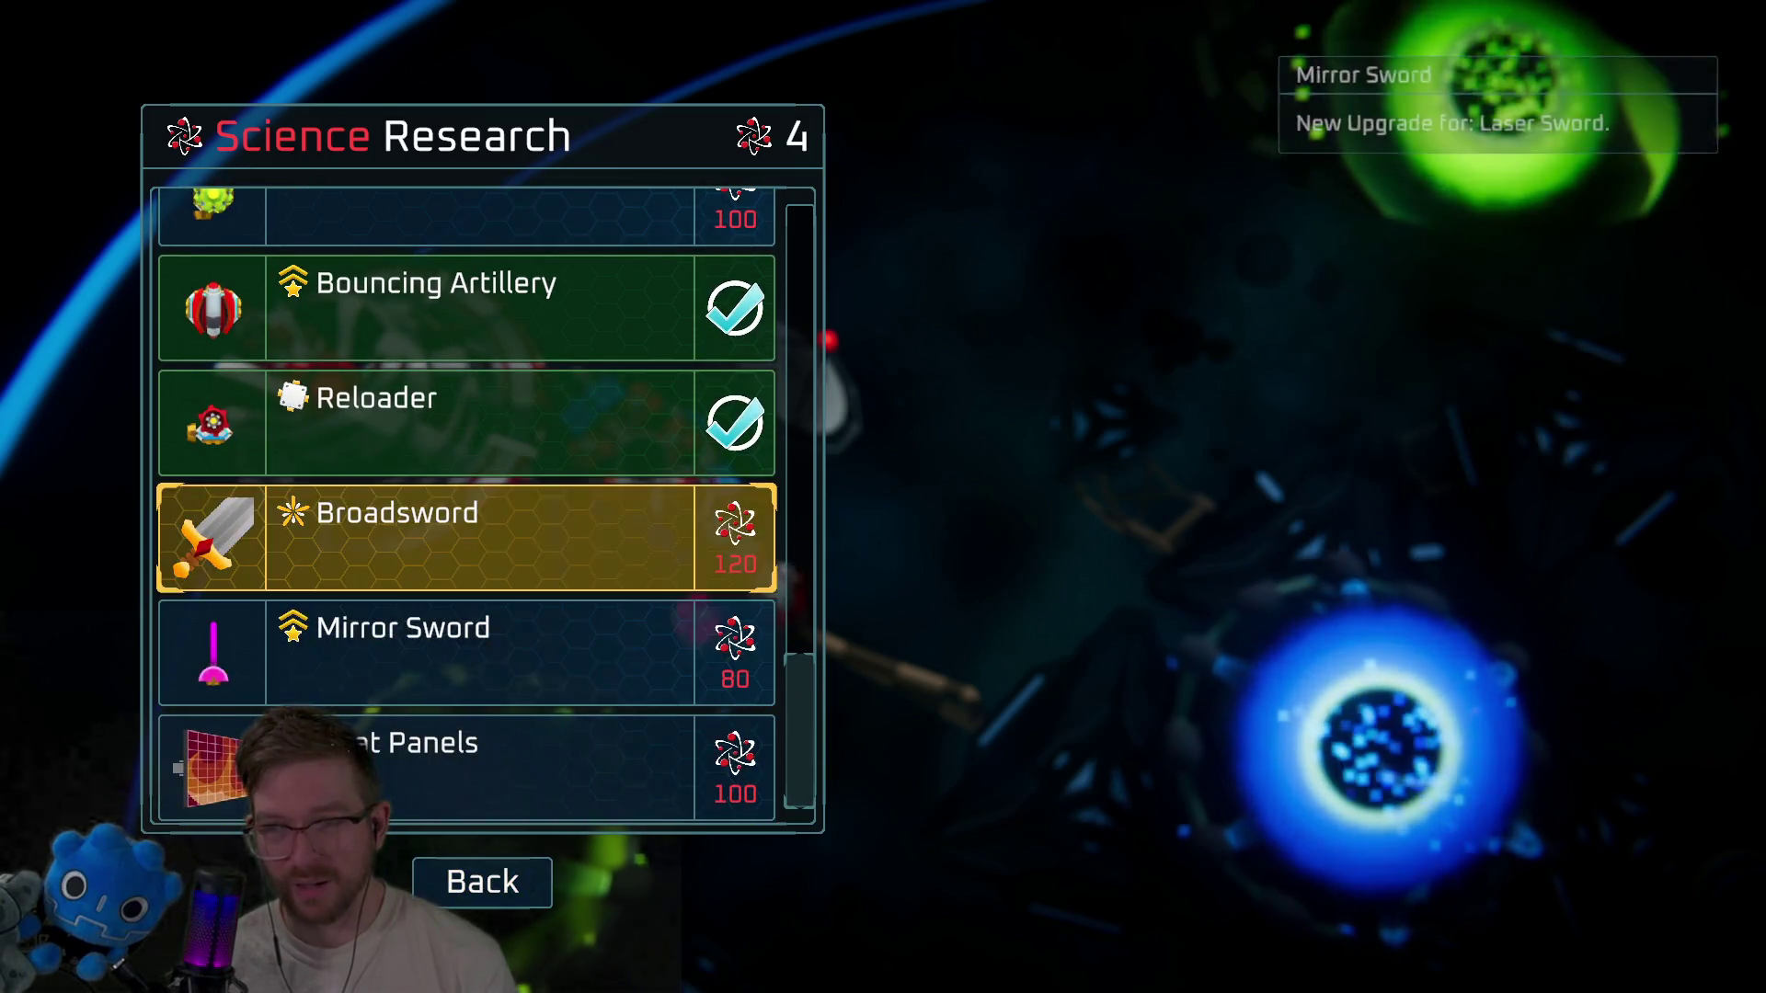
{"action": "scroll", "coordinate": [460, 506], "scroll_direction": "up", "scroll_amount": 6}
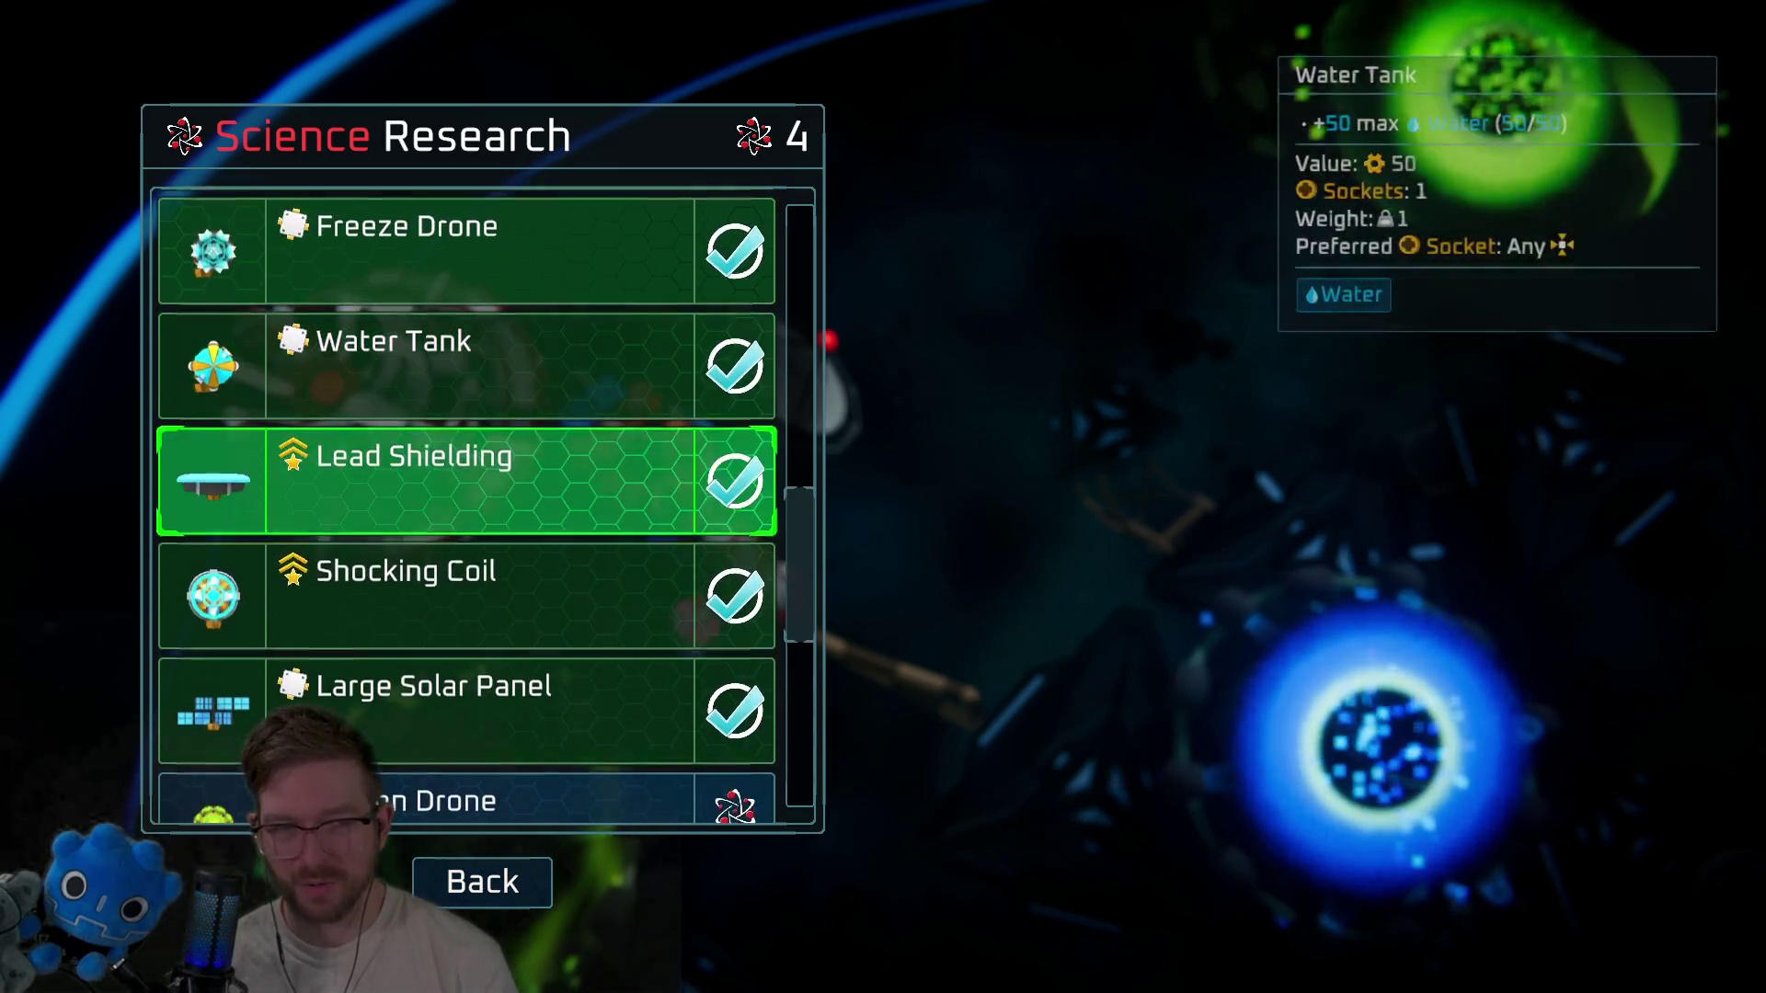
{"action": "scroll", "coordinate": [460, 506], "scroll_direction": "down", "scroll_amount": 2}
{"action": "key", "text": "Escape"}
{"action": "key", "text": "Escape"}
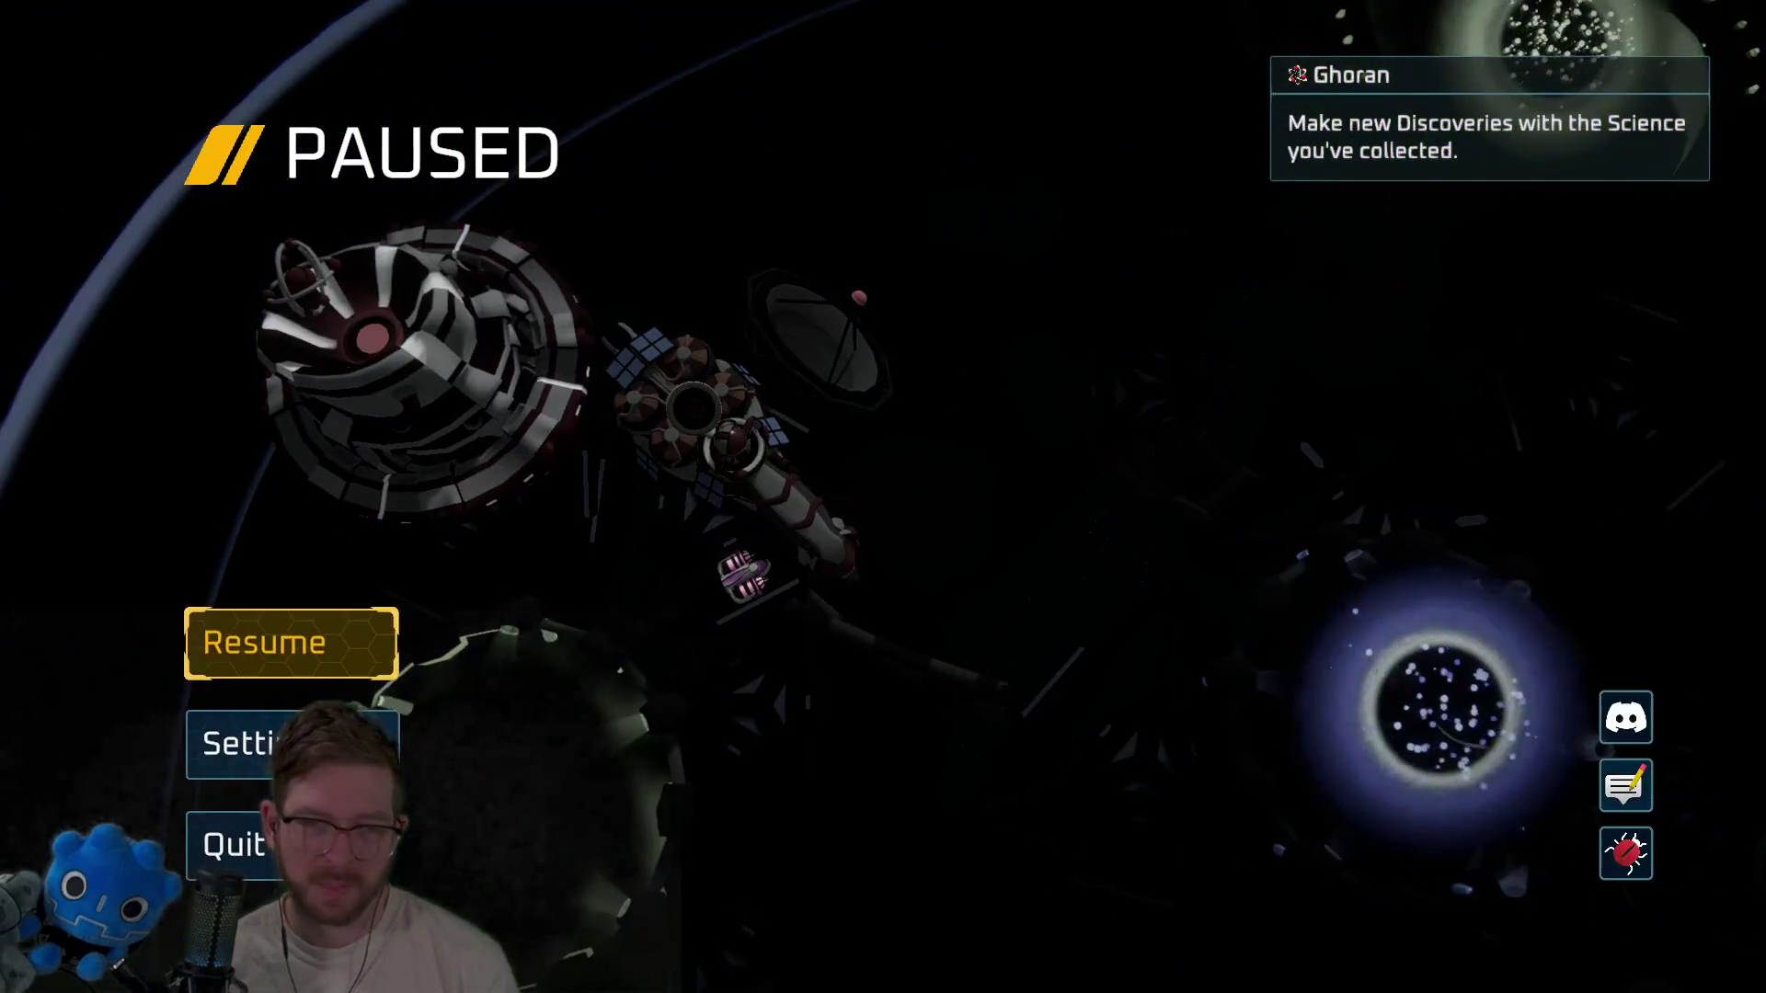
Choose Quit in the PAUSED menu and confirm To Desktop.
{"action": "key", "text": "Down"}
{"action": "key", "text": "Down"}
{"action": "key", "text": "Return"}
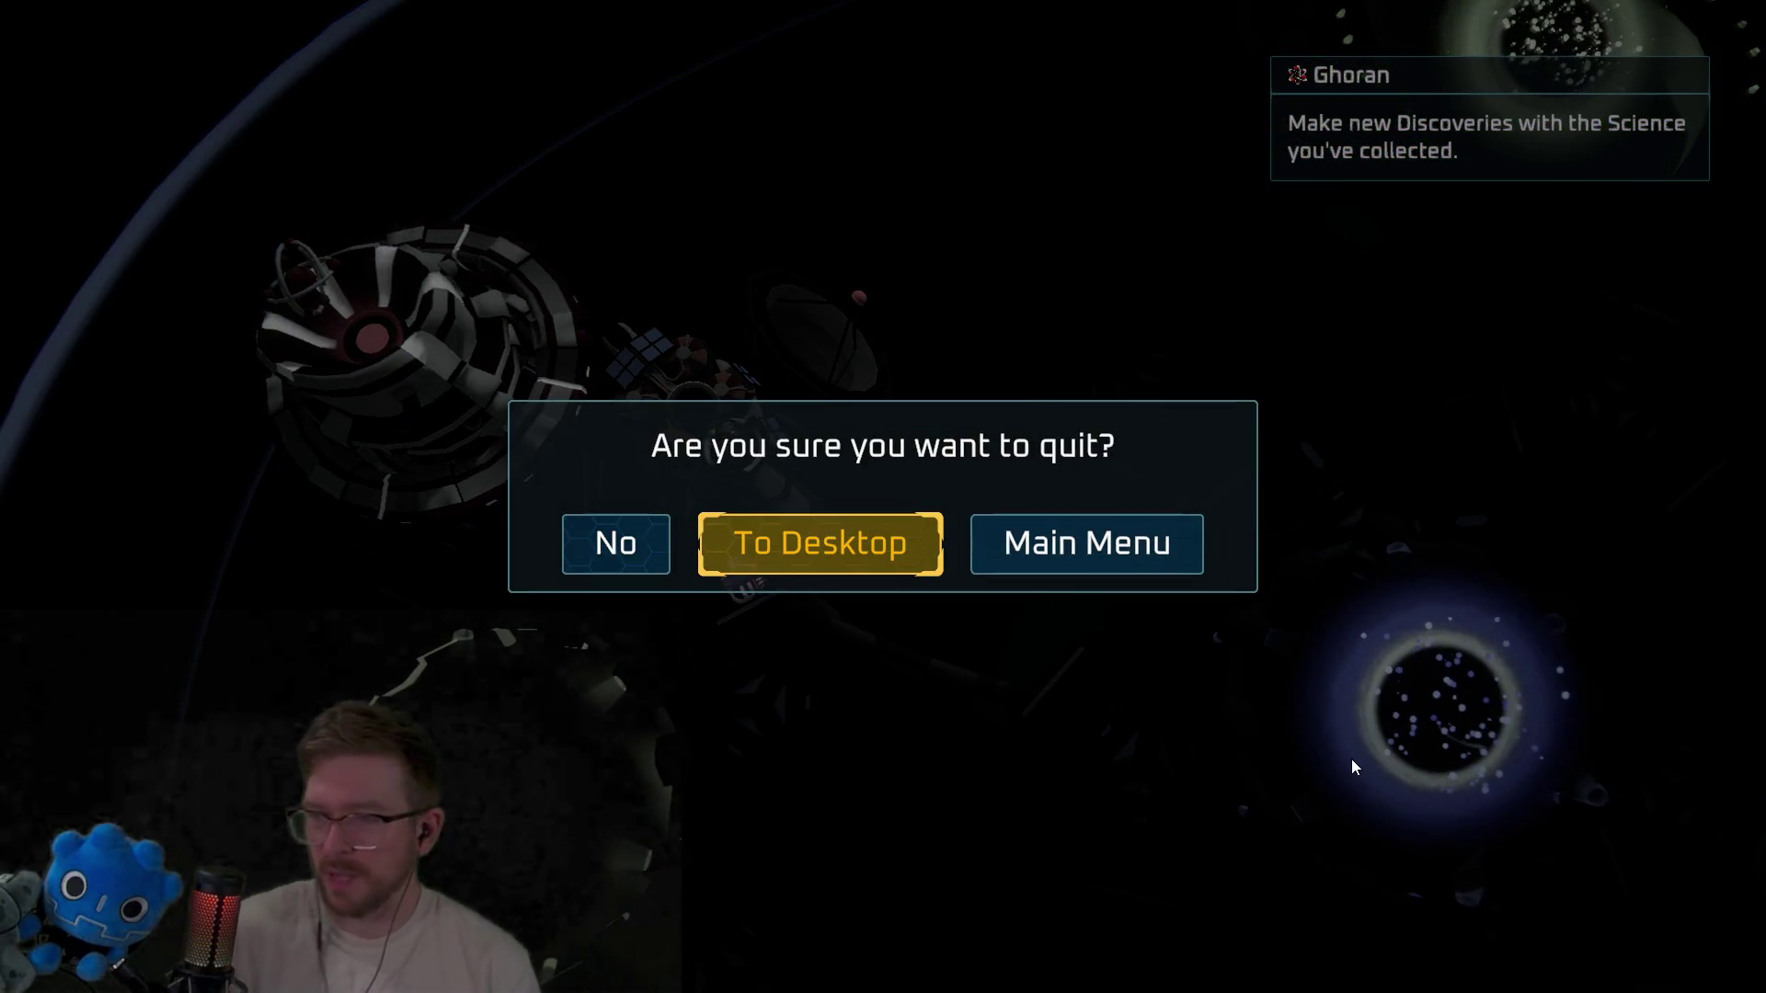
{"action": "key", "text": "Return"}
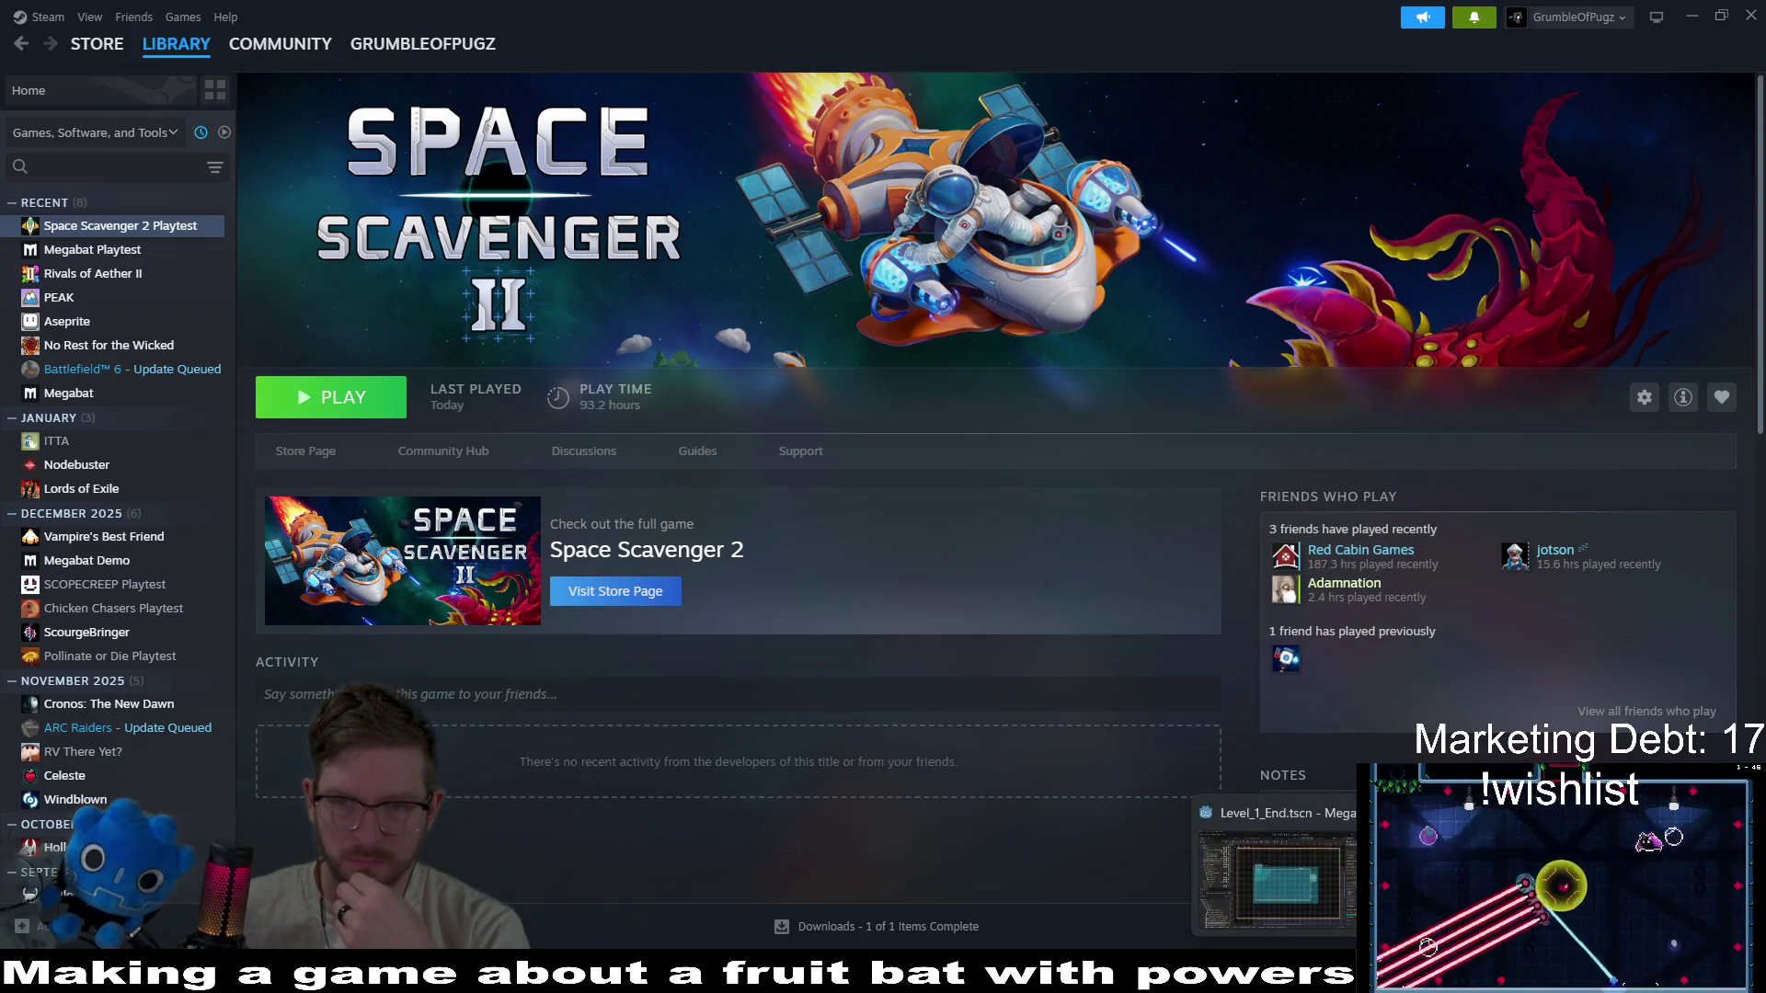
Alt-Tab from Steam back to the Godot editor showing Level_1_End.tscn.
{"action": "key", "text": "alt+Tab"}
{"action": "scroll", "coordinate": [816, 536], "scroll_direction": "up", "scroll_amount": 3}
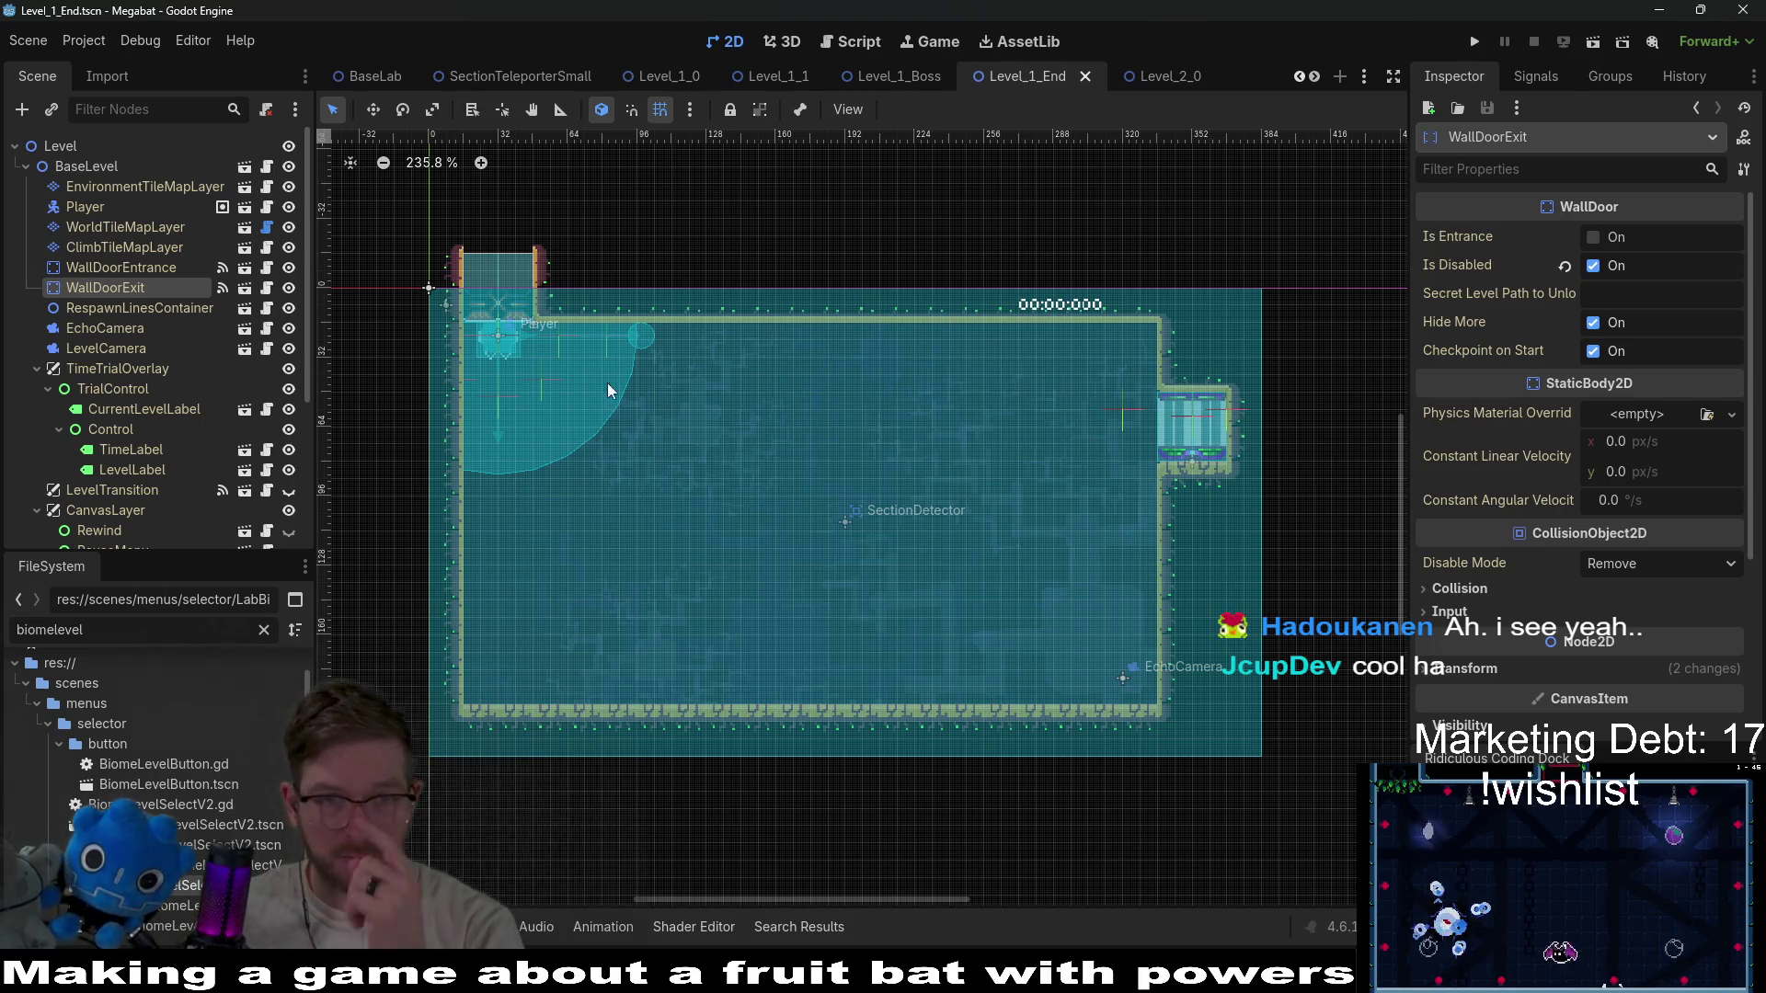
In Level_1_Boss, select WallDoorExit and uncheck its Is Disabled property.
{"action": "left_click", "coordinate": [883, 78]}
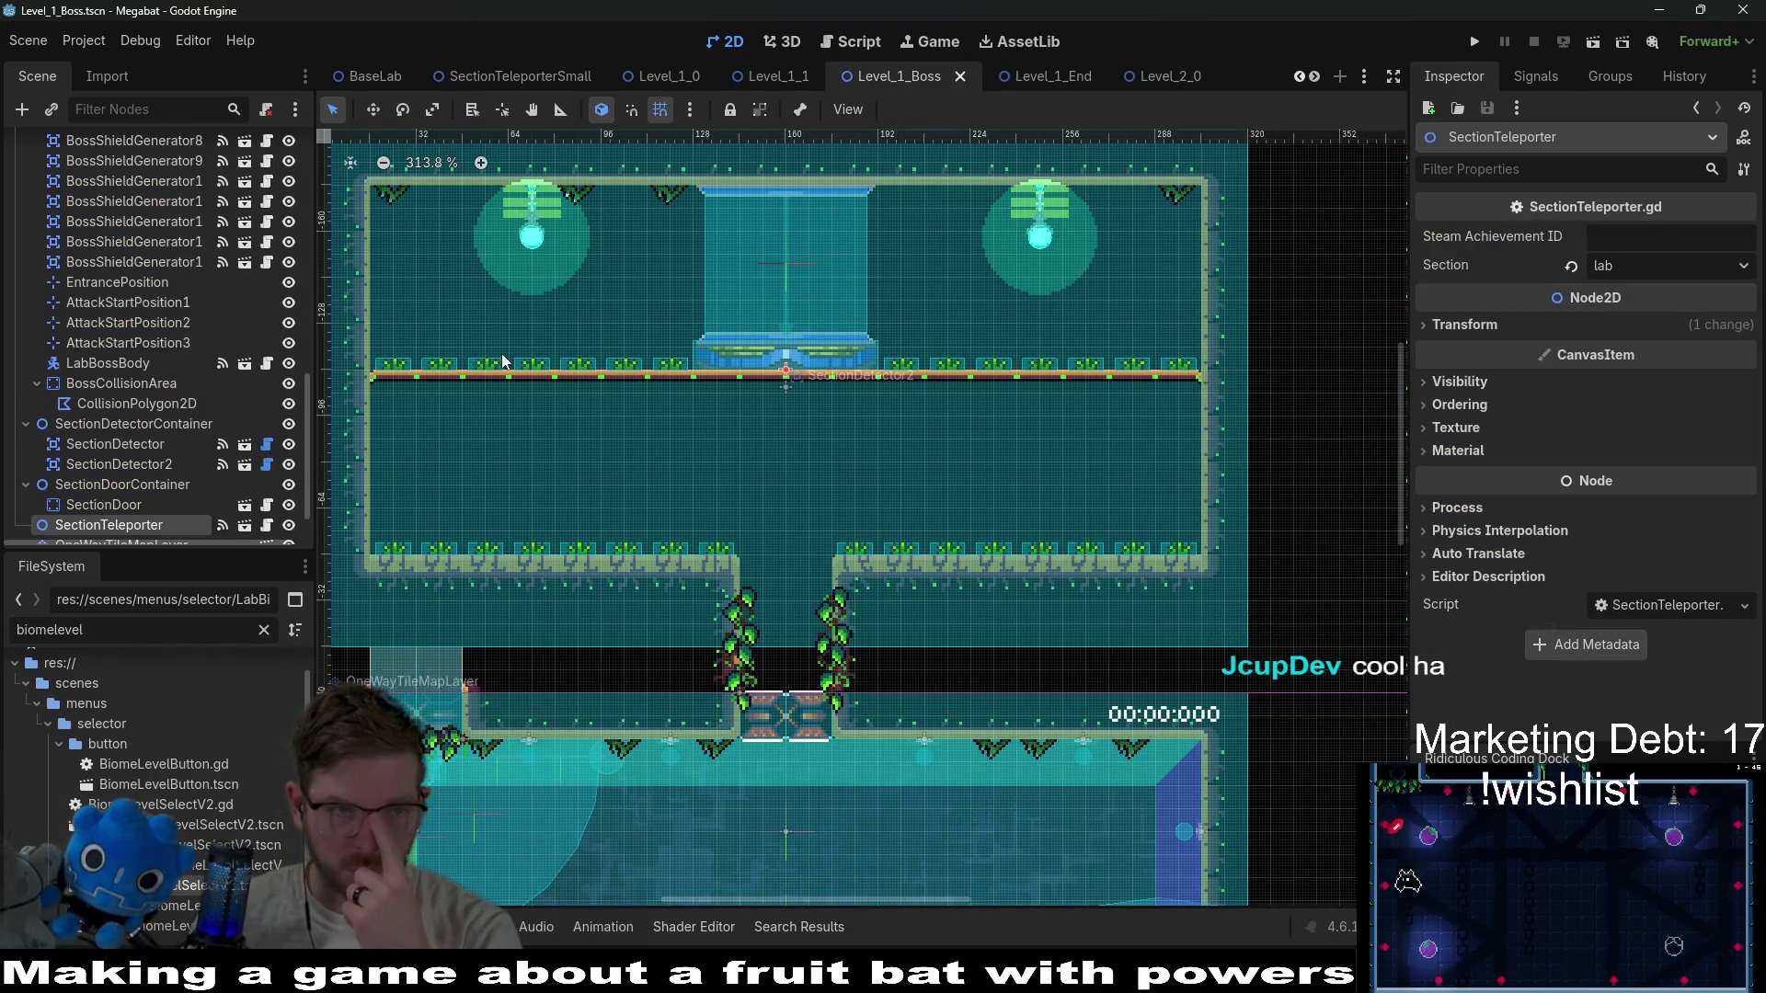
{"action": "scroll", "coordinate": [116, 355], "scroll_direction": "up", "scroll_amount": 15}
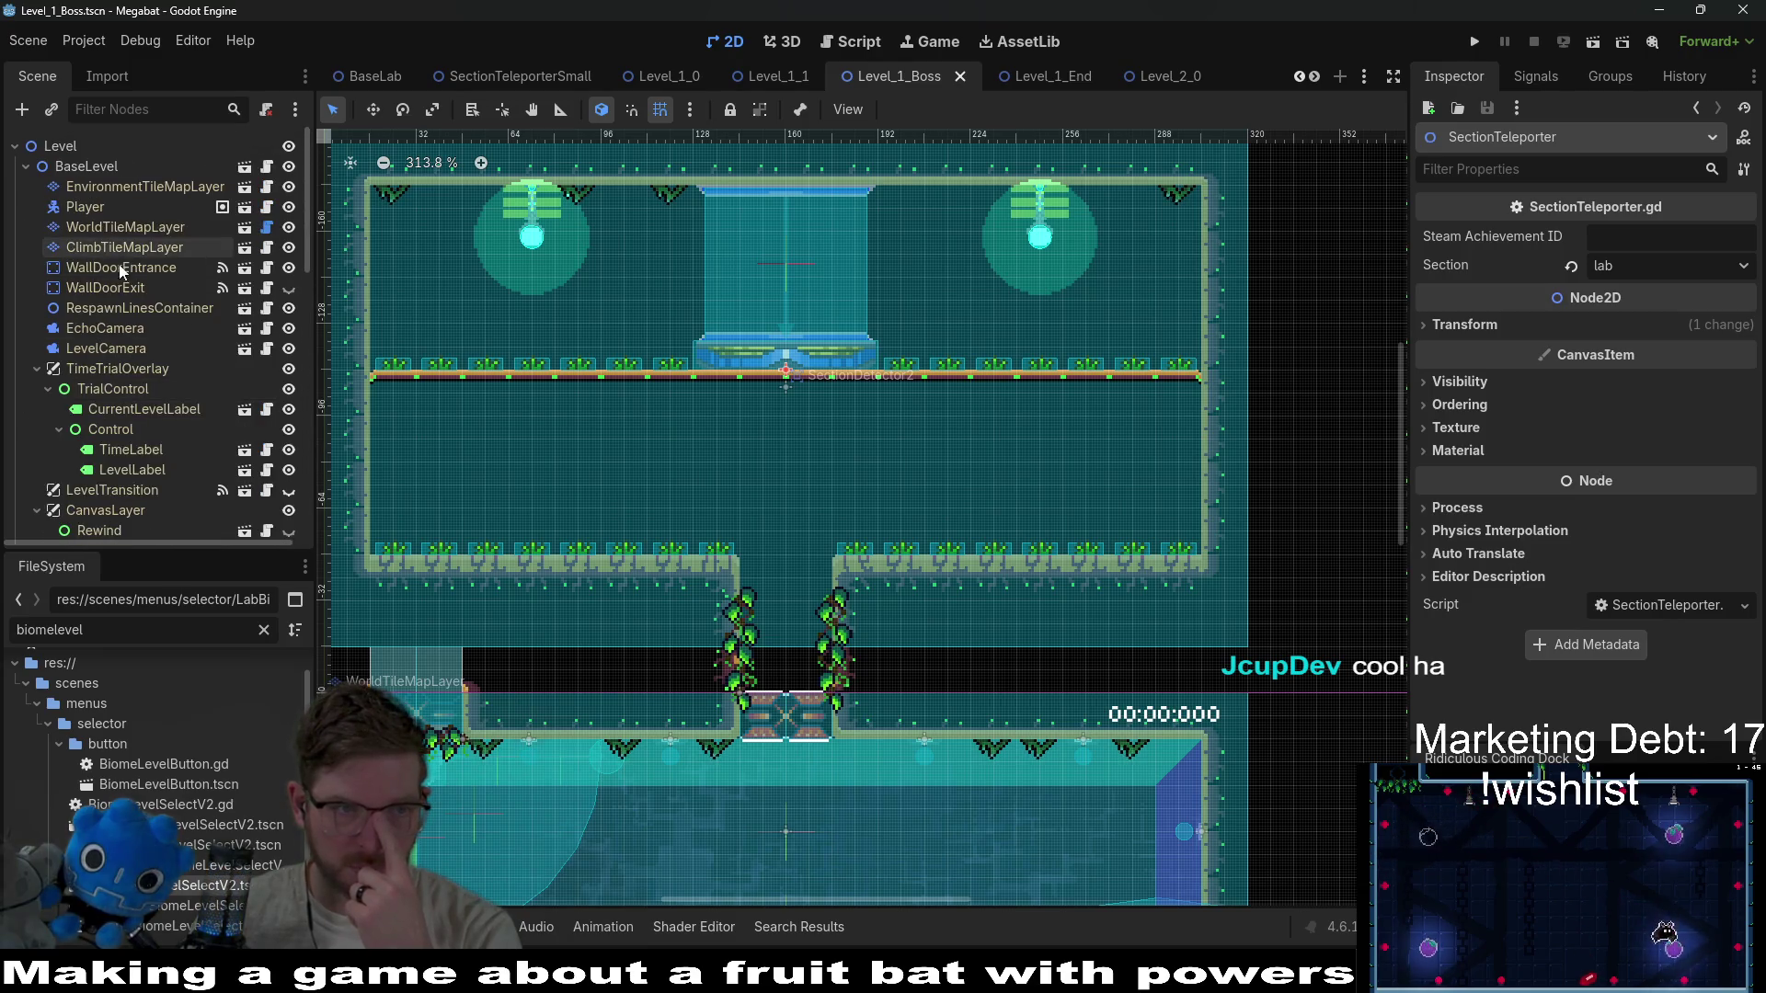
{"action": "left_click", "coordinate": [109, 287]}
{"action": "left_click", "coordinate": [288, 288]}
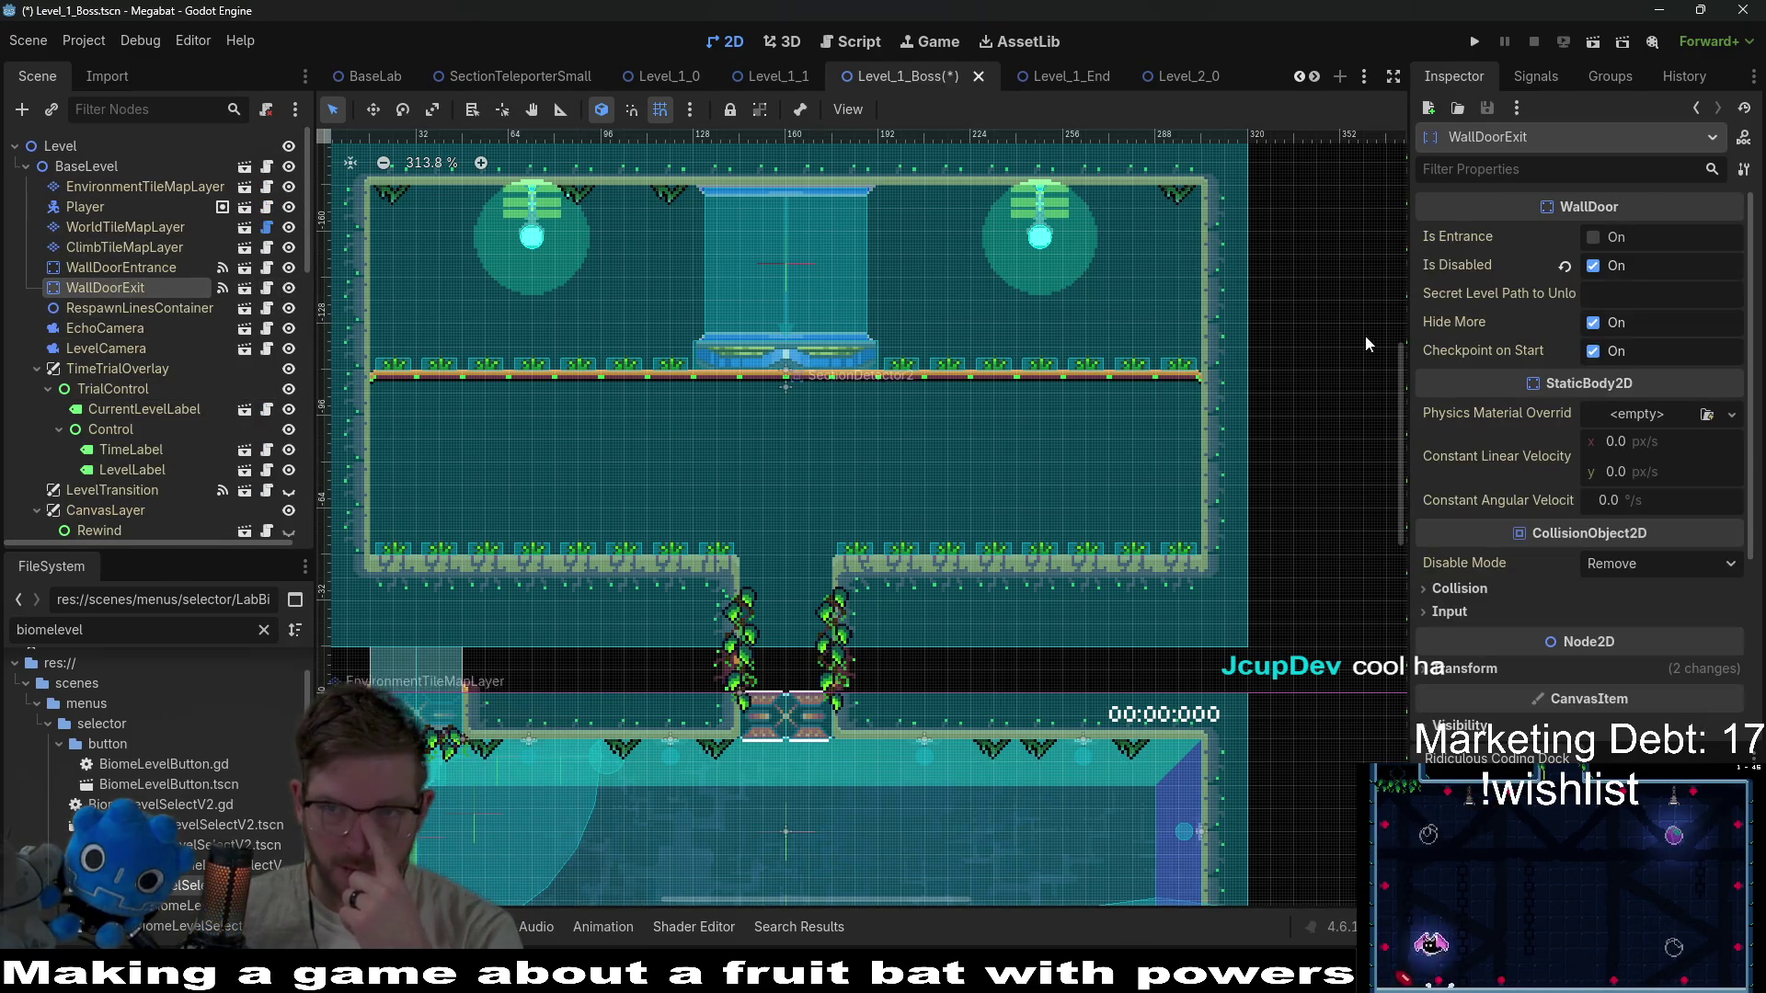
{"action": "left_click", "coordinate": [1593, 264]}
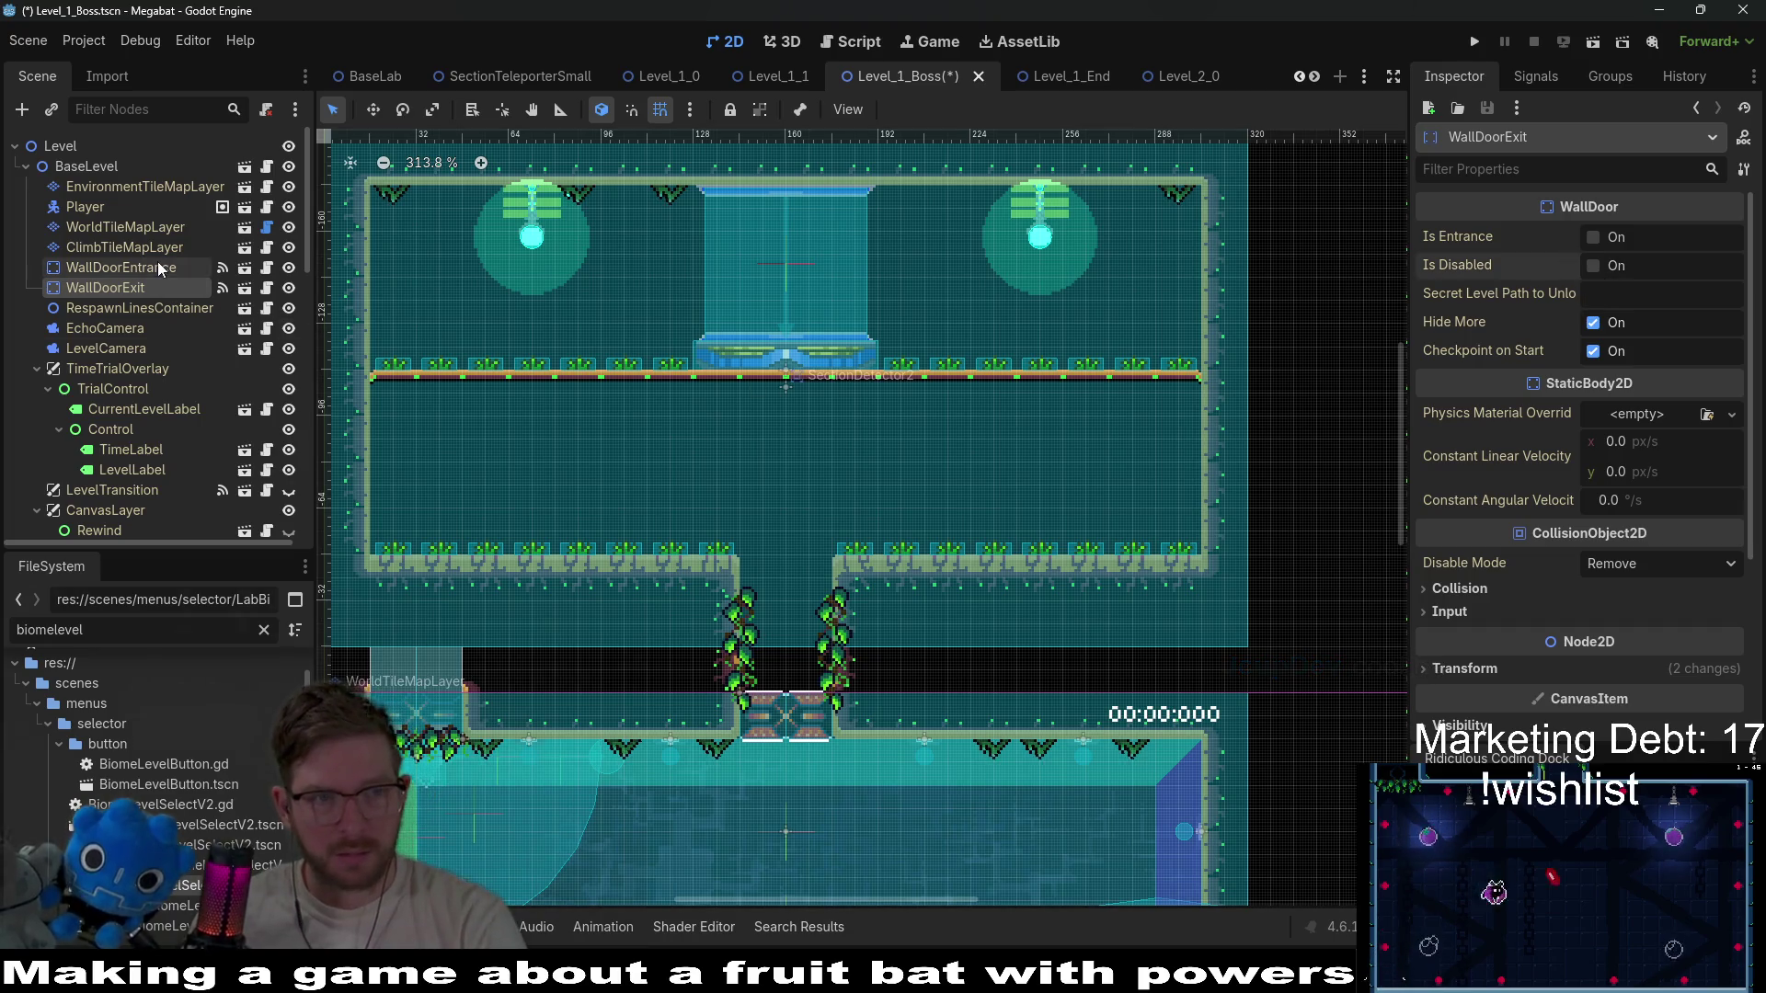
{"action": "scroll", "coordinate": [836, 434], "scroll_direction": "down", "scroll_amount": 13}
{"action": "key", "text": "w"}
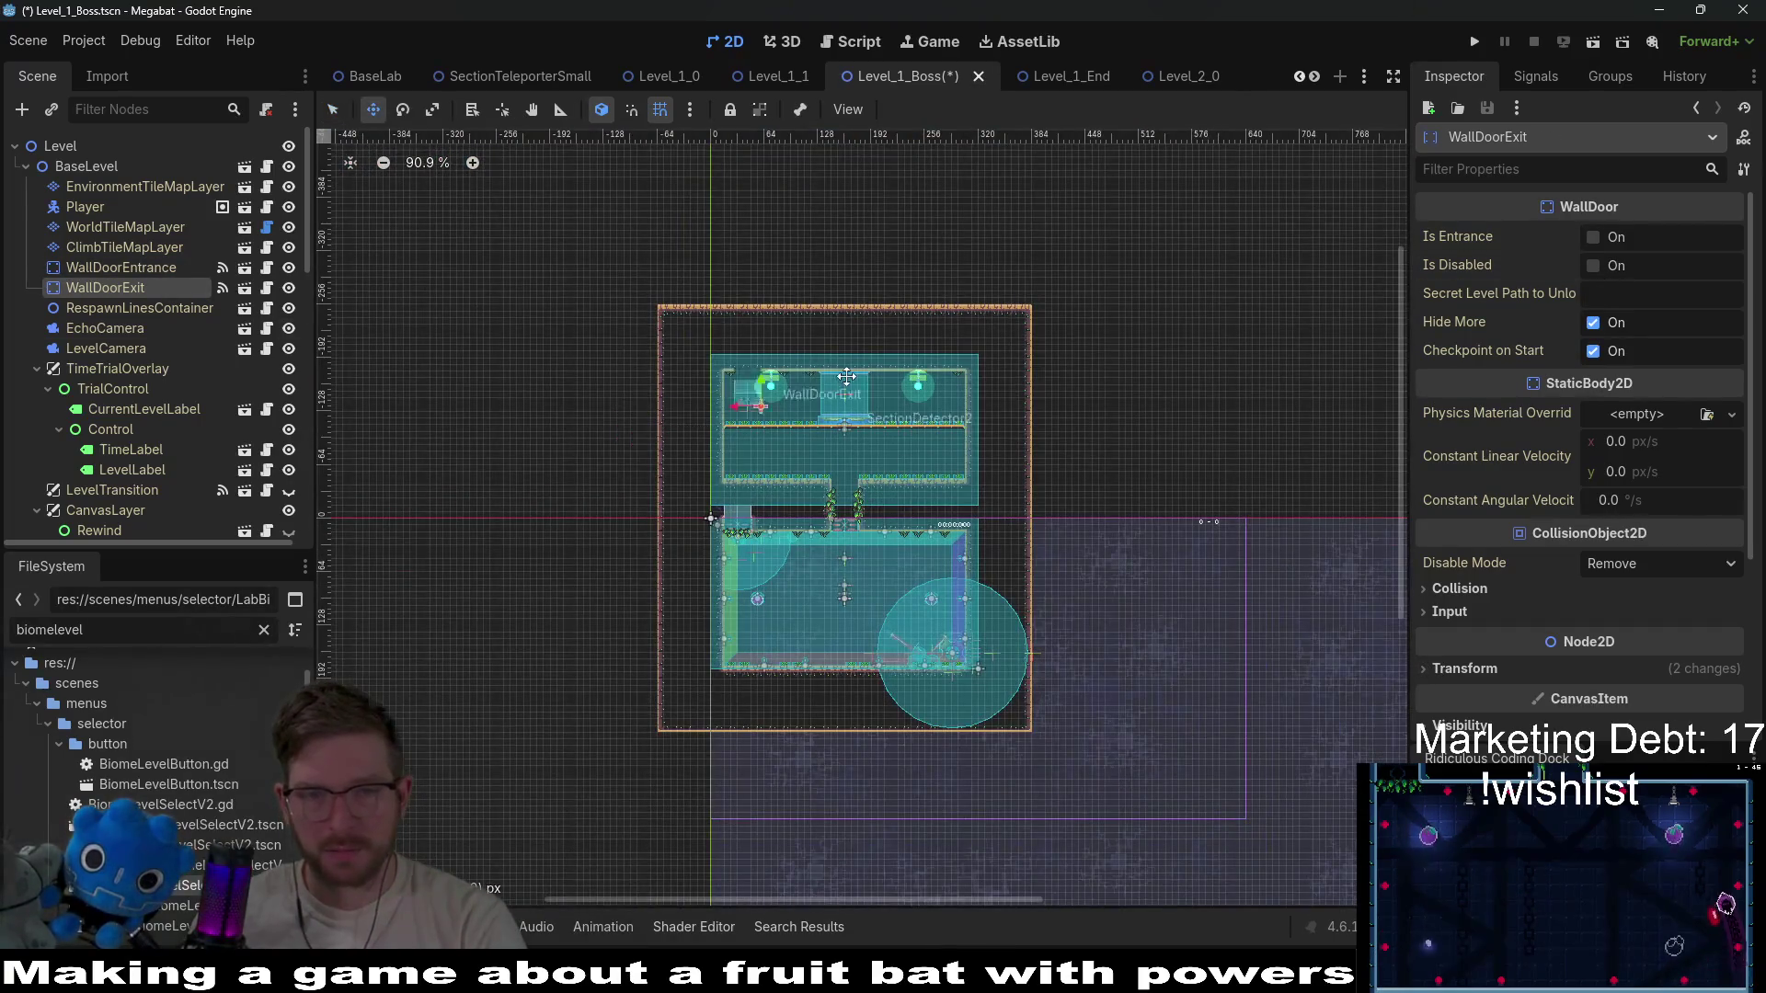
{"action": "scroll", "coordinate": [851, 376], "scroll_direction": "up", "scroll_amount": 5}
{"action": "scroll", "coordinate": [850, 377], "scroll_direction": "up", "scroll_amount": 8}
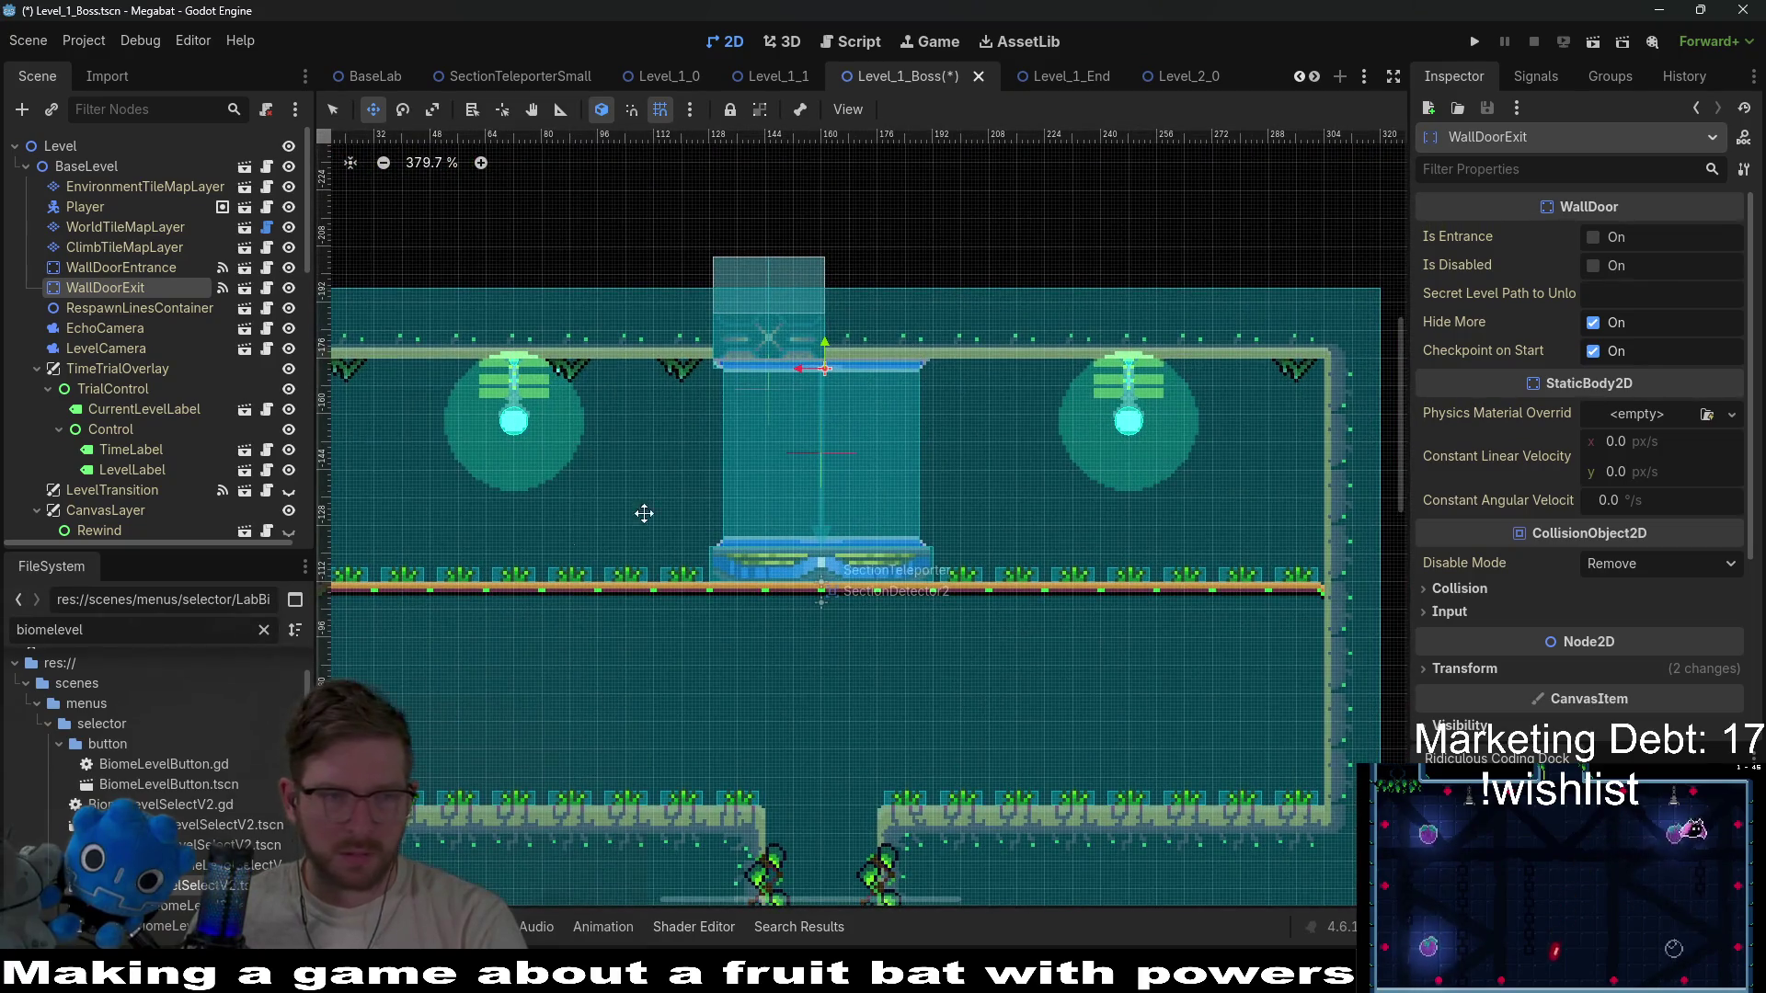
{"action": "scroll", "coordinate": [157, 455], "scroll_direction": "down", "scroll_amount": 10}
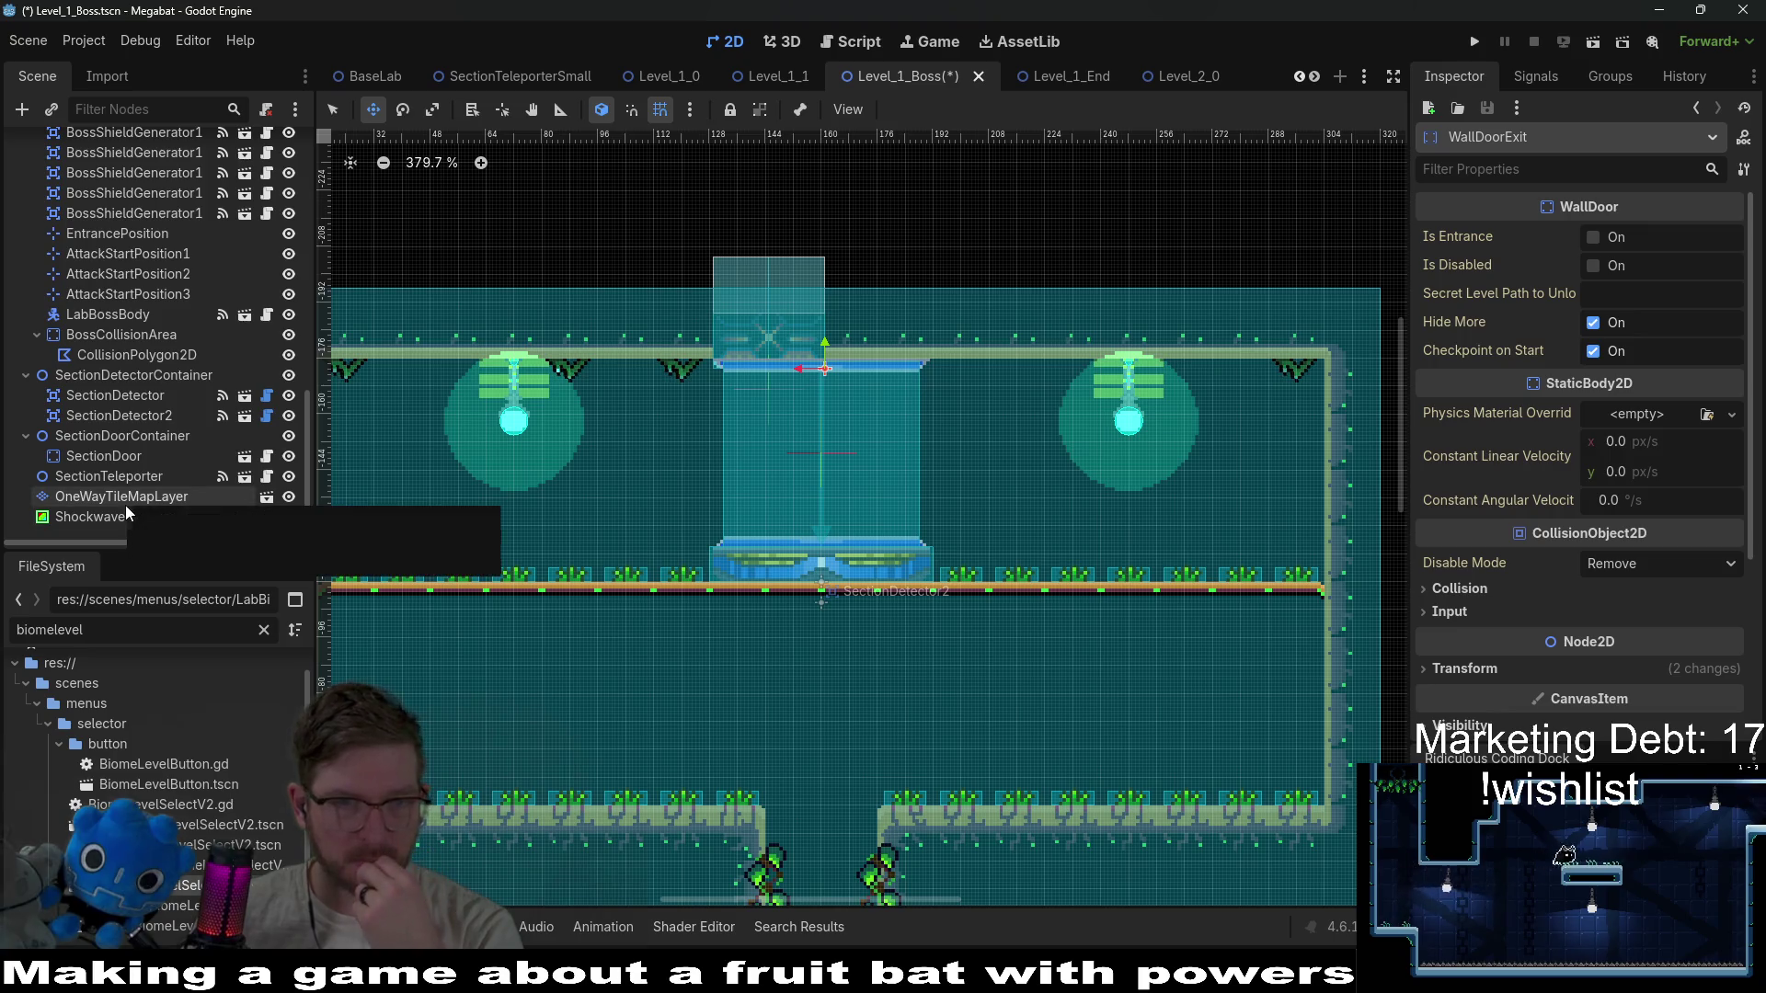
Select SectionTeleporter, briefly check Level_1_End, then return to Level_1_Boss.
{"action": "left_click", "coordinate": [115, 477]}
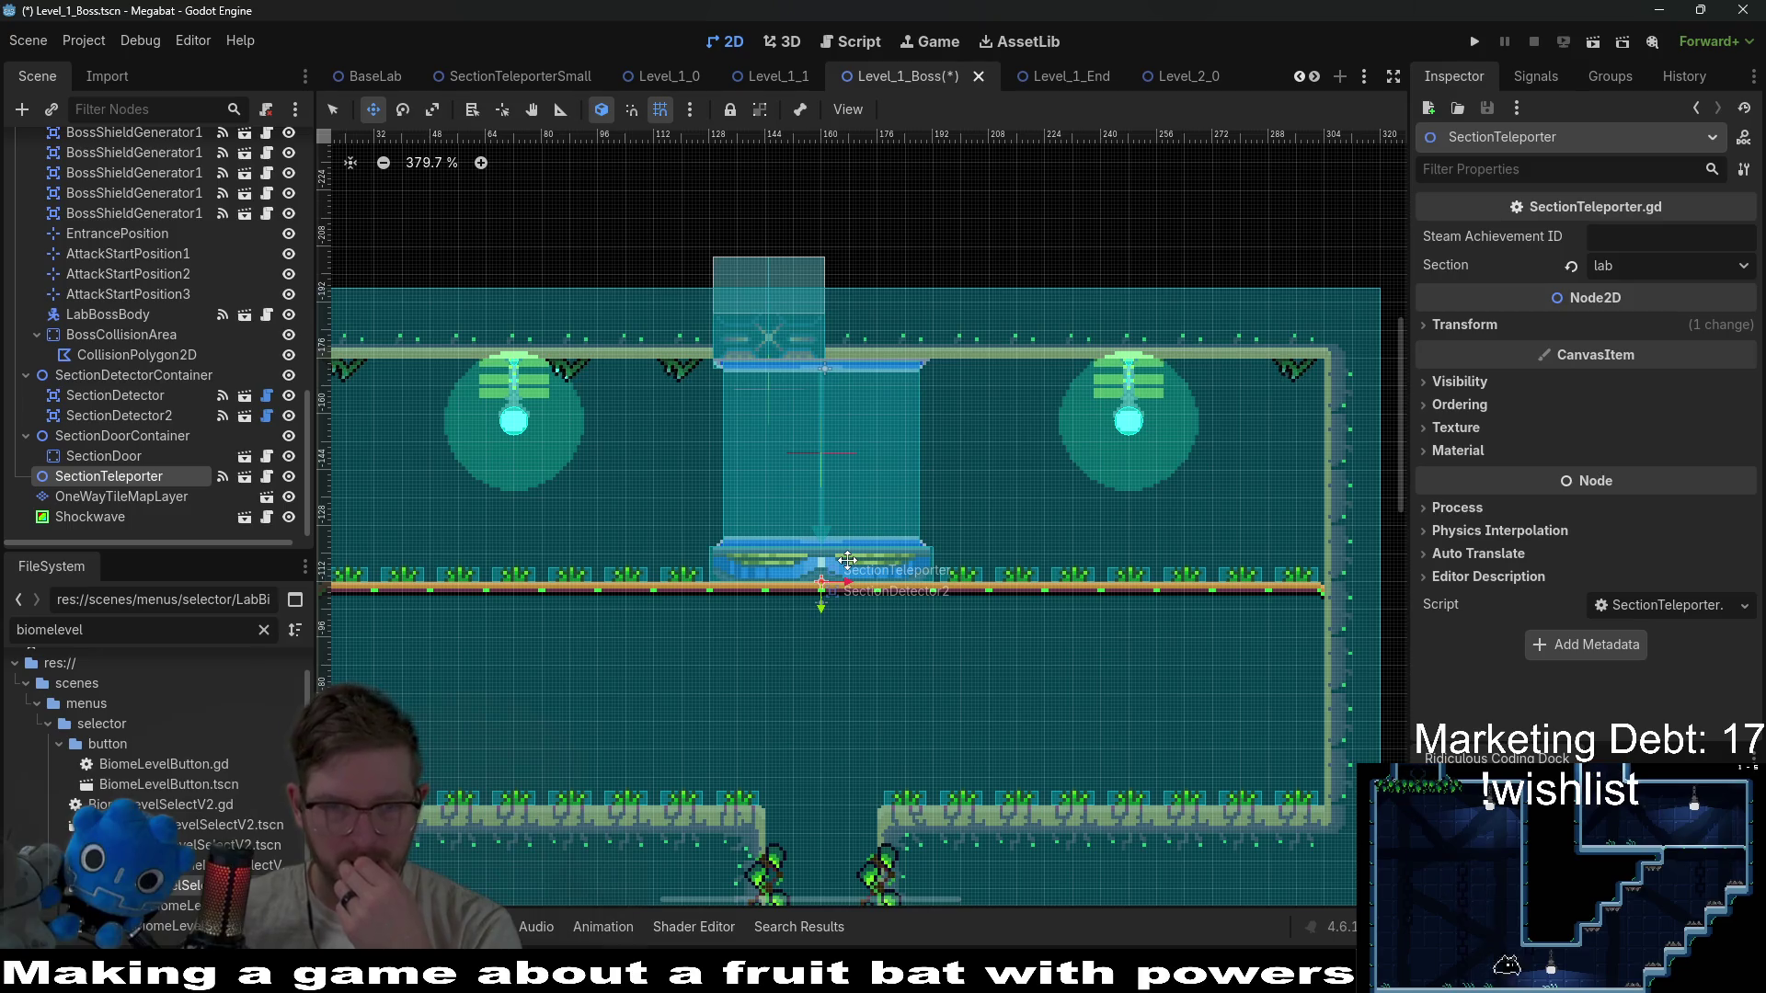
{"action": "scroll", "coordinate": [847, 558], "scroll_direction": "down", "scroll_amount": 3}
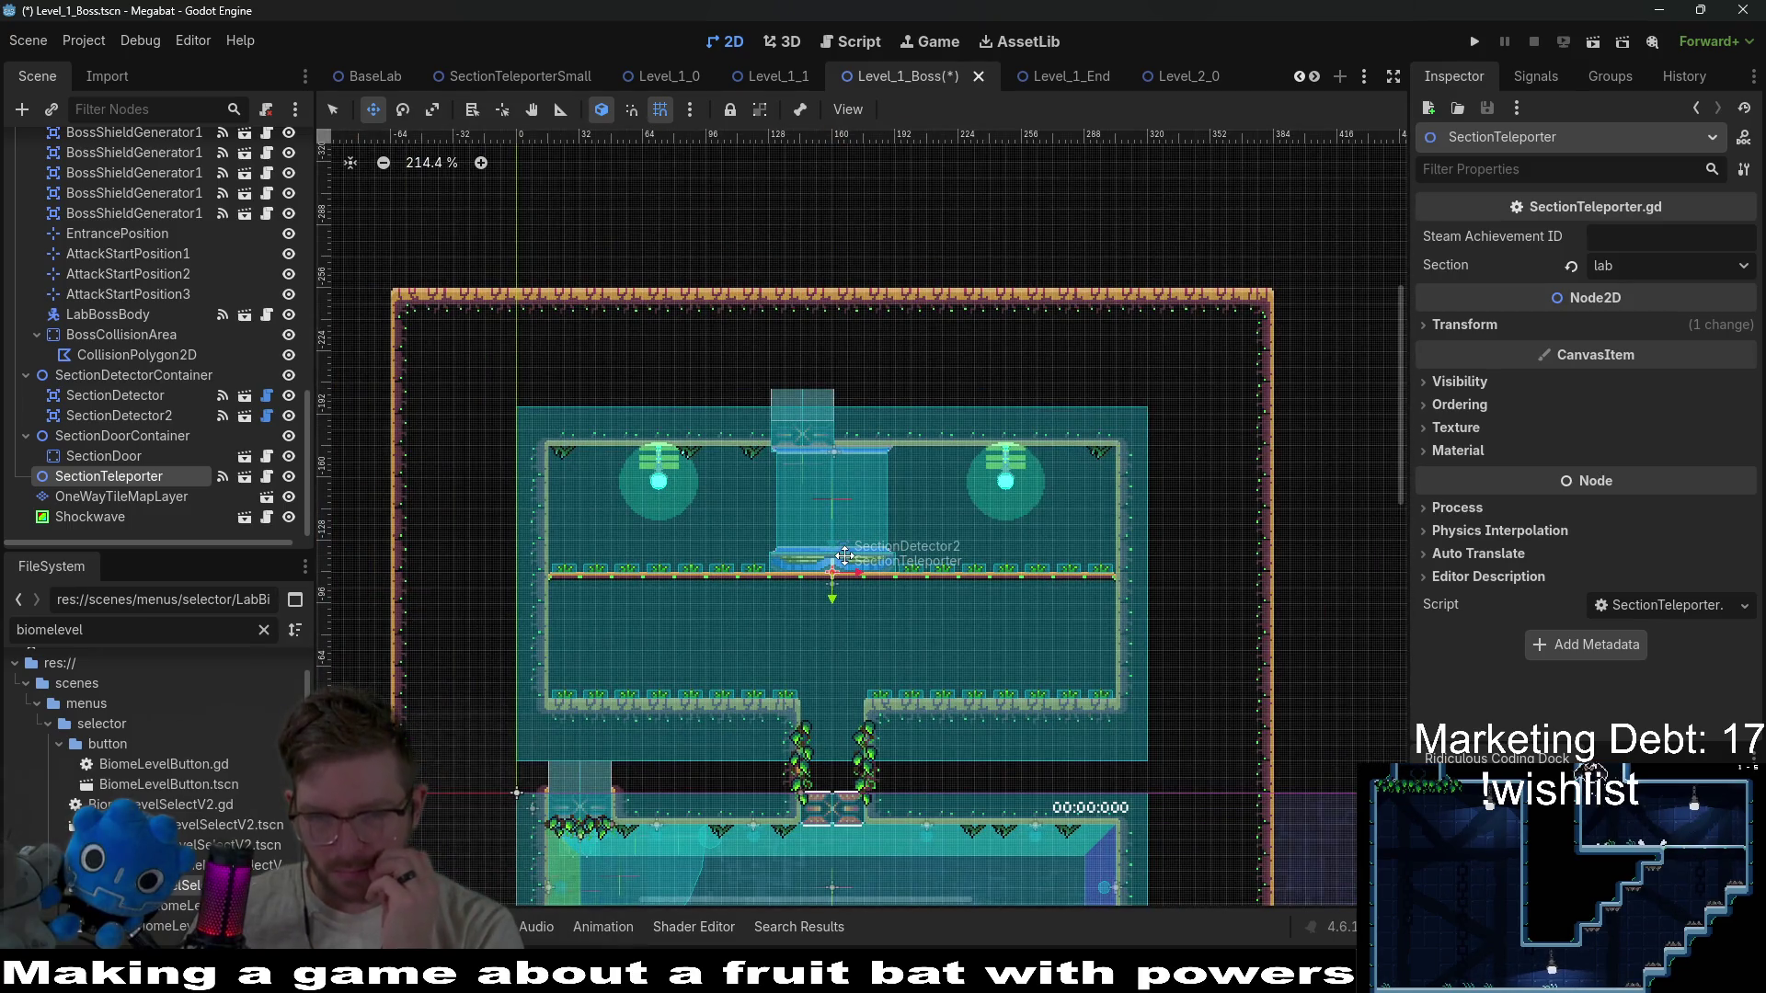
{"action": "scroll", "coordinate": [845, 555], "scroll_direction": "up", "scroll_amount": 2}
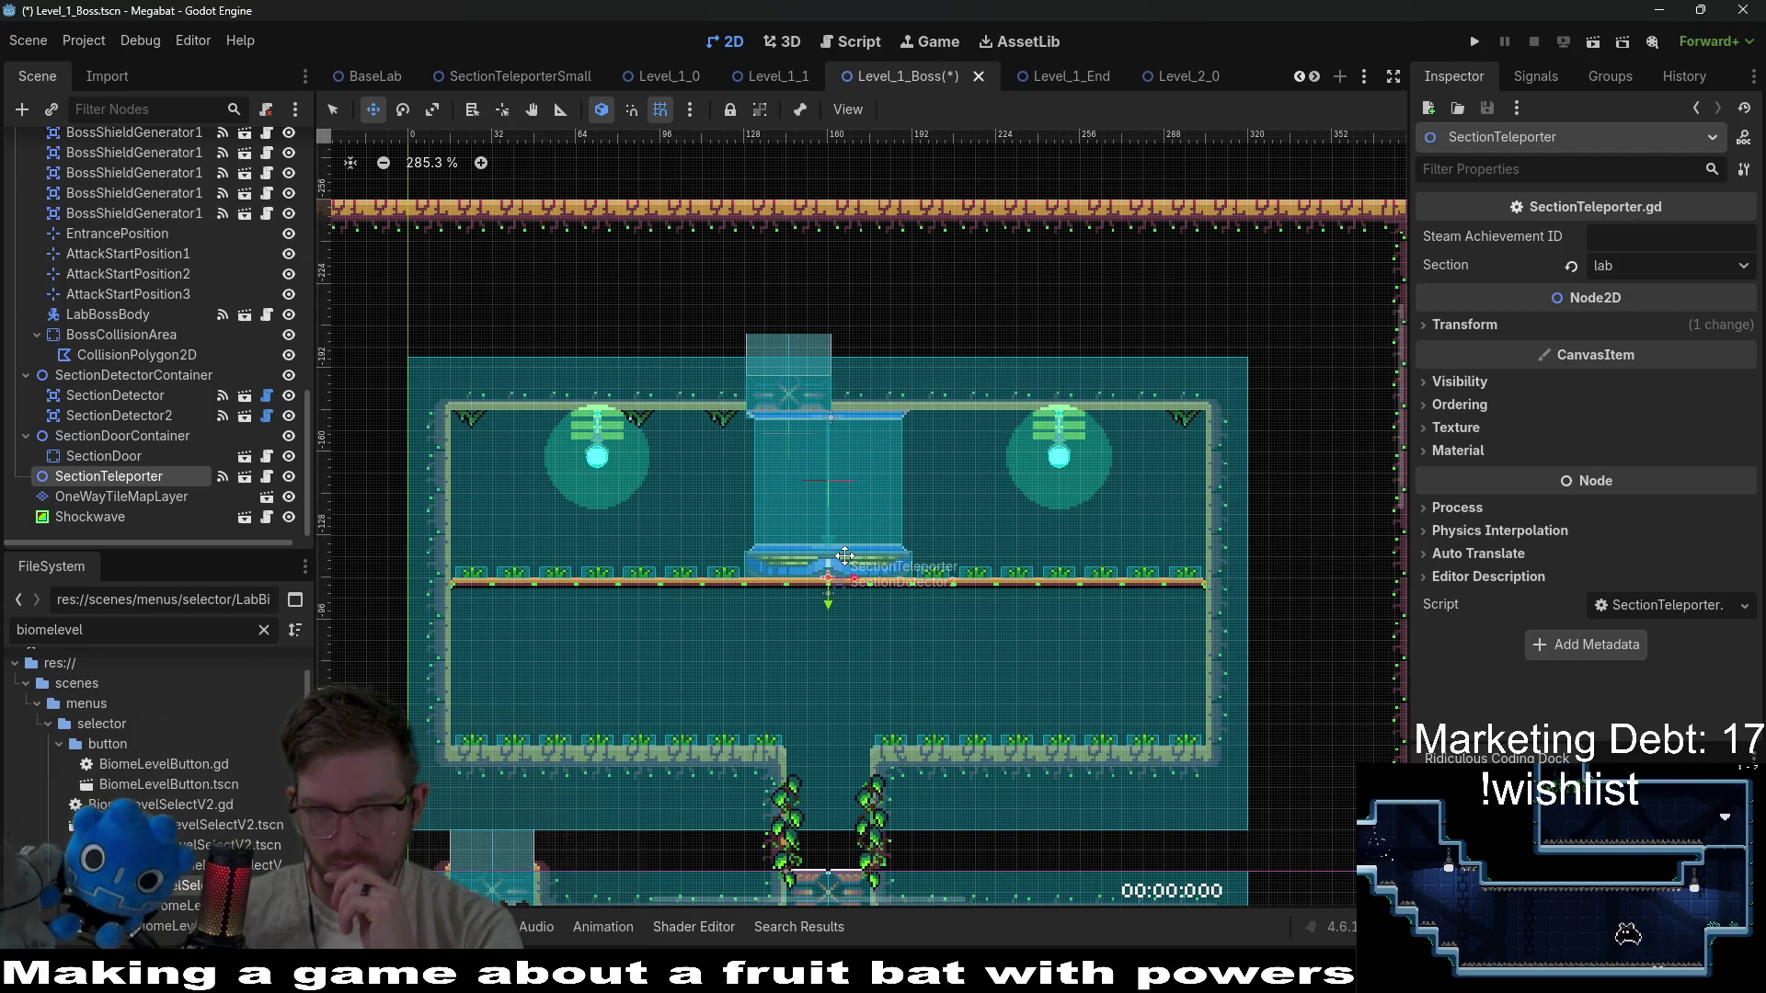
{"action": "scroll", "coordinate": [847, 580], "scroll_direction": "down", "scroll_amount": 2}
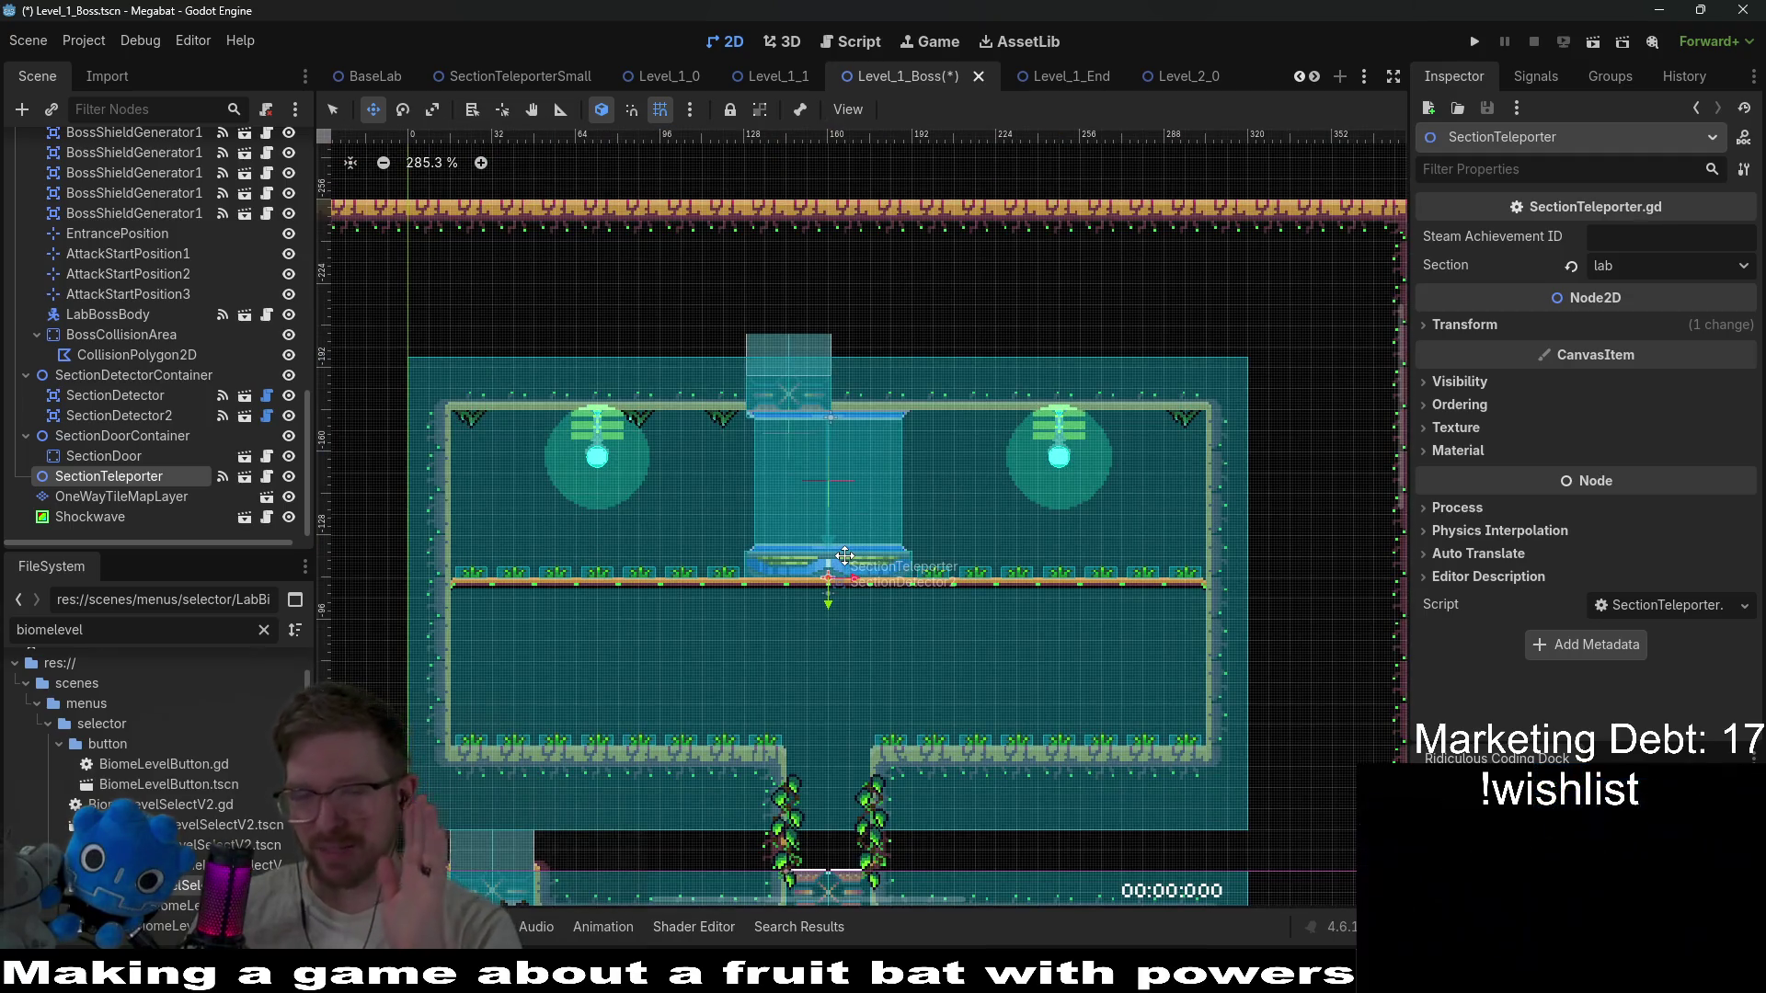
{"action": "scroll", "coordinate": [847, 603], "scroll_direction": "down", "scroll_amount": 1}
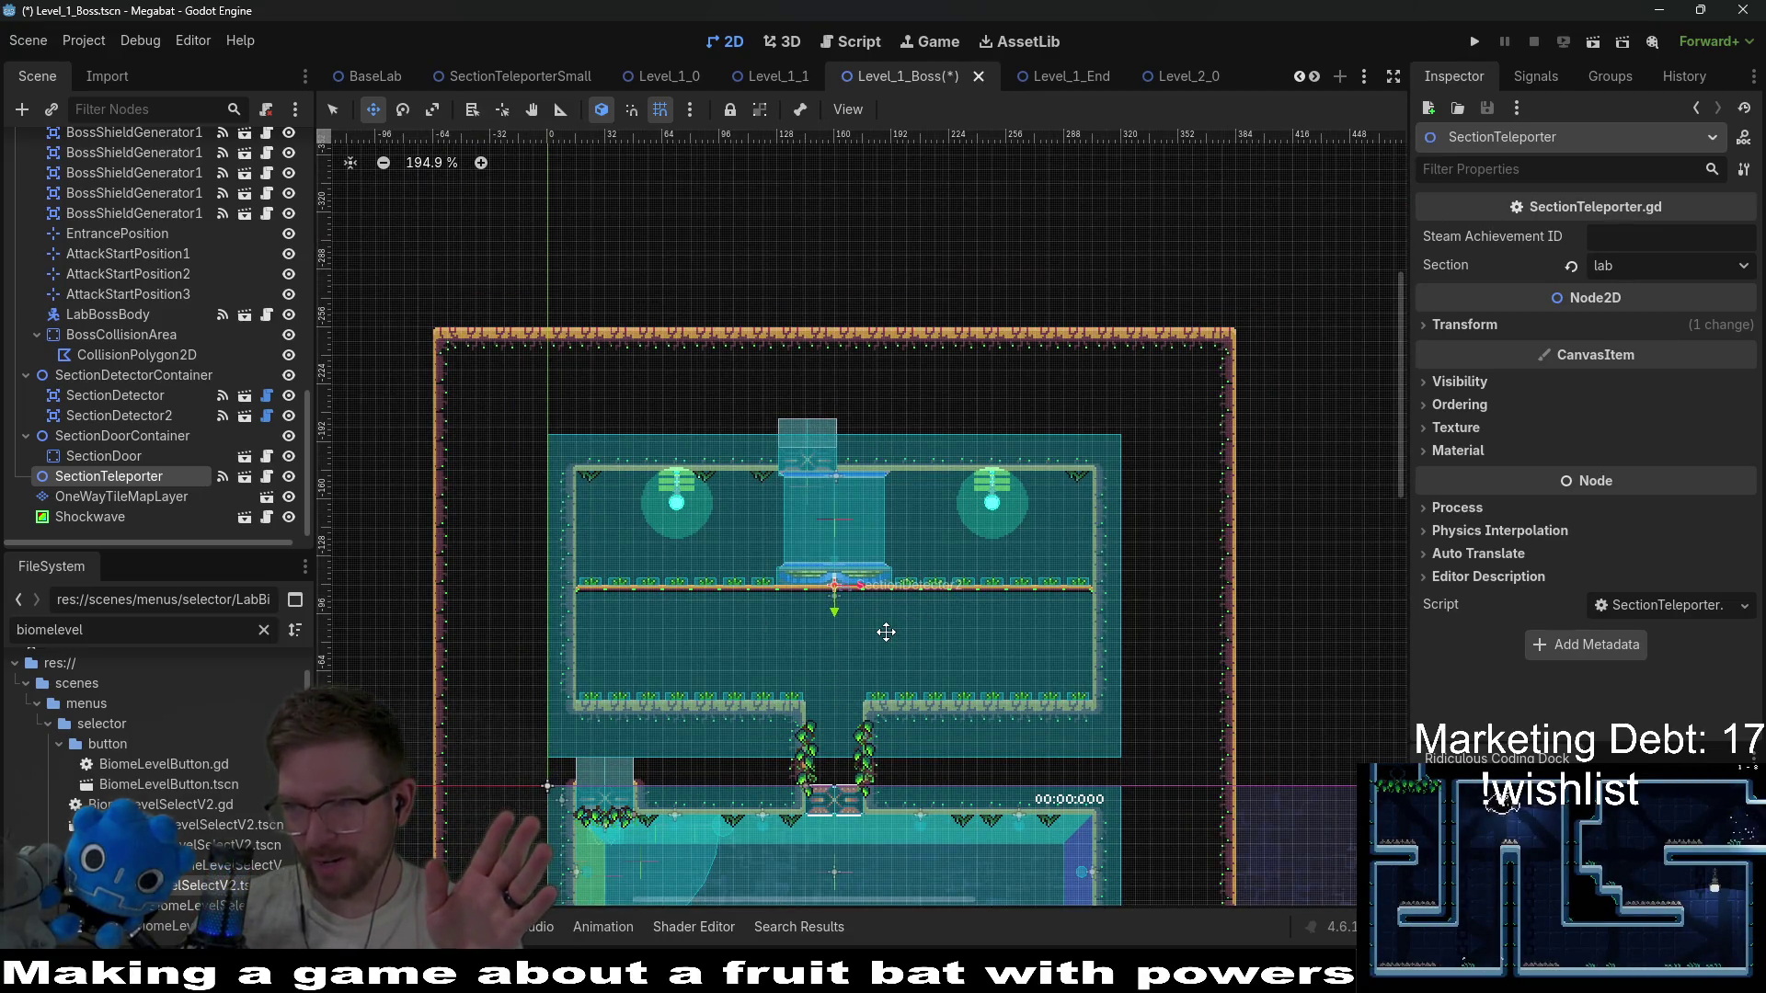
{"action": "left_click", "coordinate": [1057, 79]}
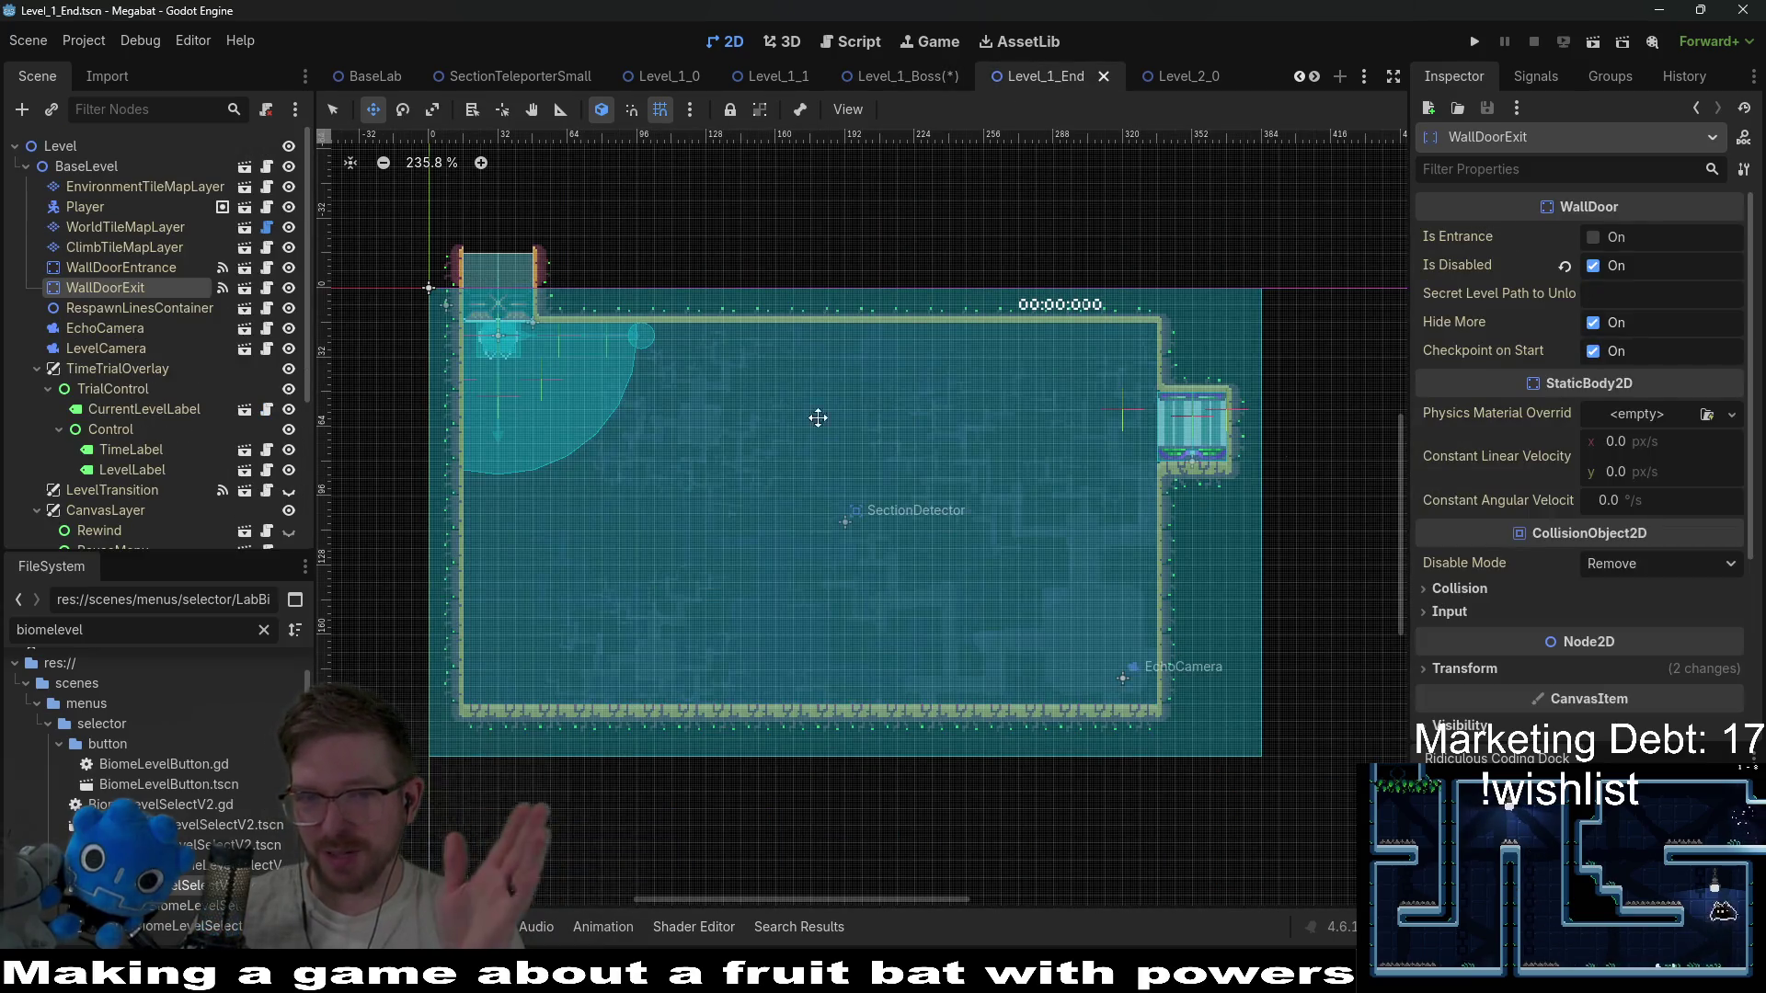
{"action": "left_click", "coordinate": [906, 80]}
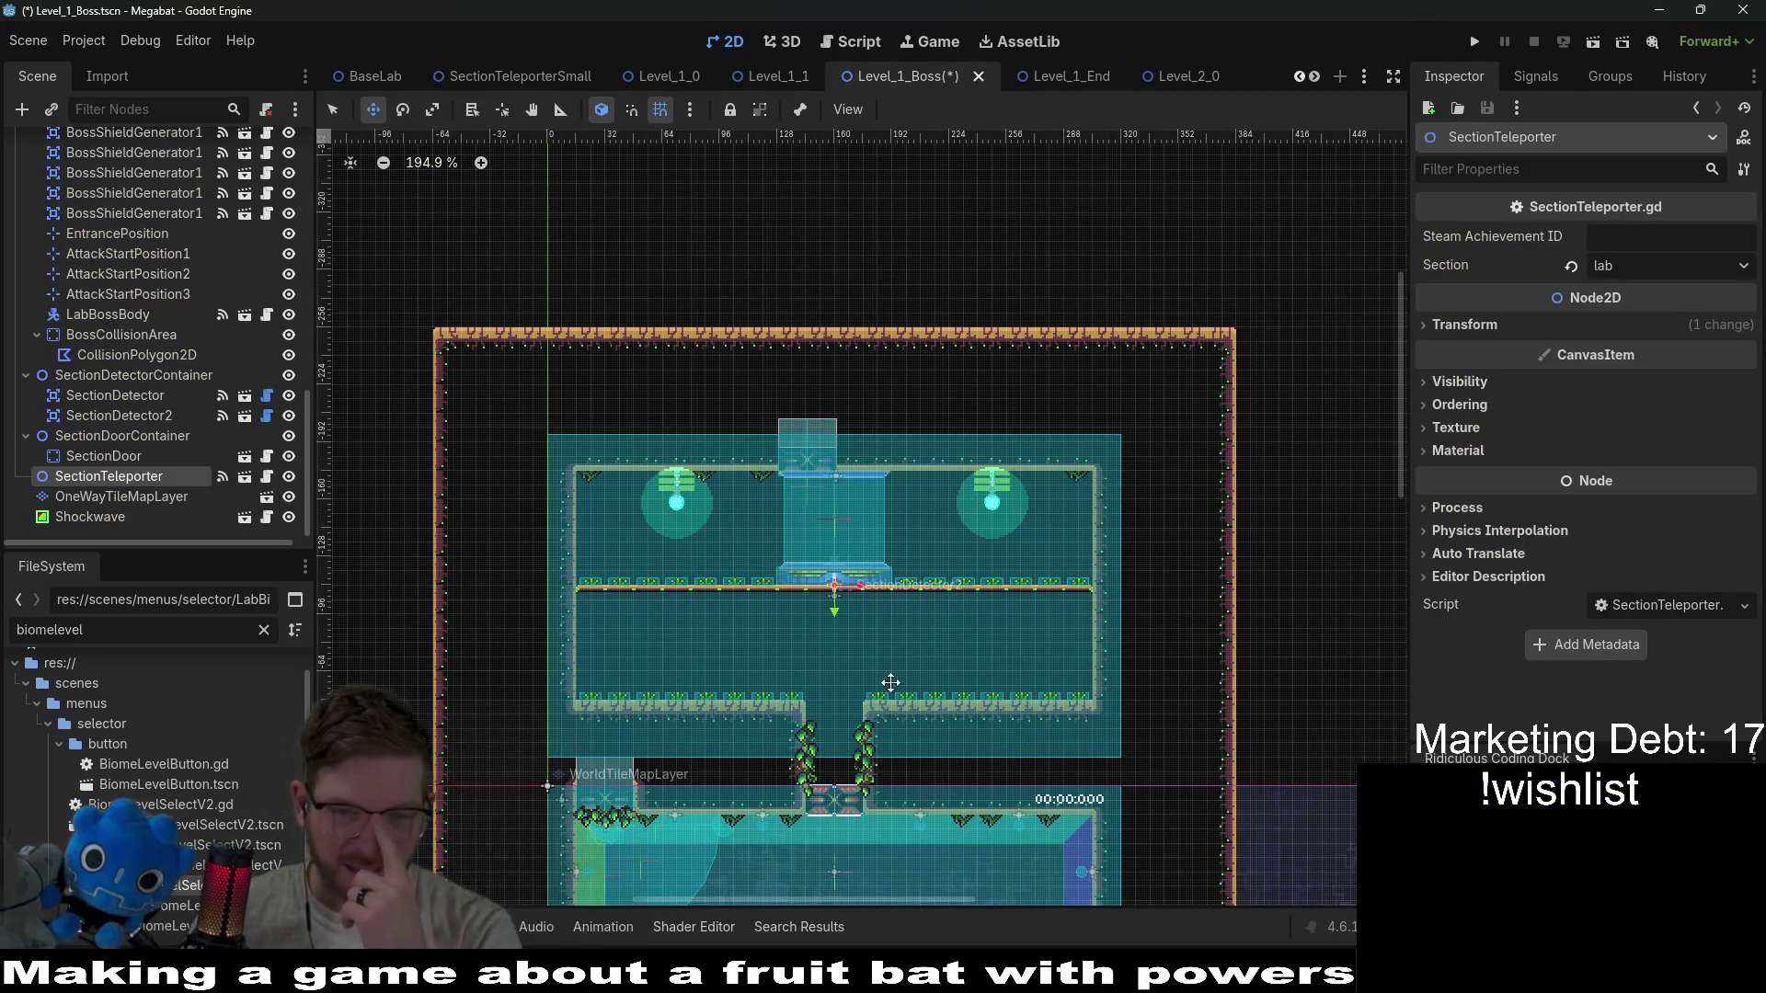
{"action": "scroll", "coordinate": [887, 678], "scroll_direction": "down", "scroll_amount": 2}
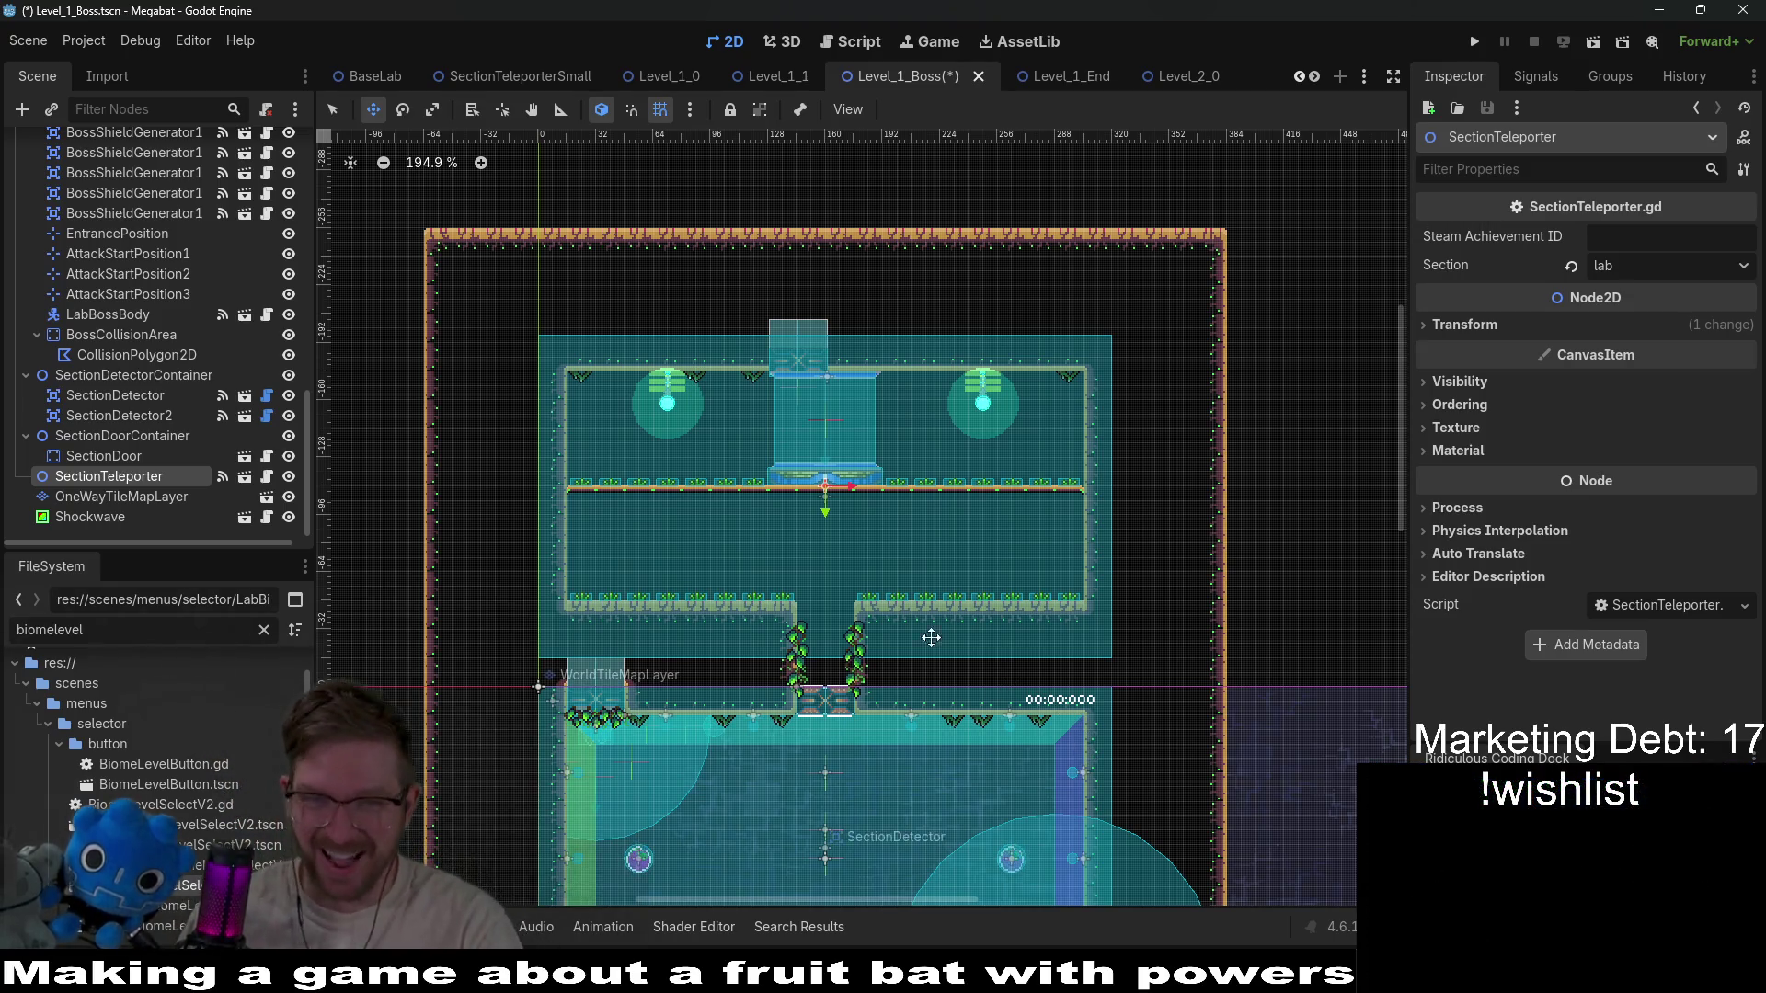
Delete the SectionTeleporter node, confirm, then select the world tile layer.
{"action": "left_click", "coordinate": [104, 456]}
{"action": "left_click", "coordinate": [109, 476]}
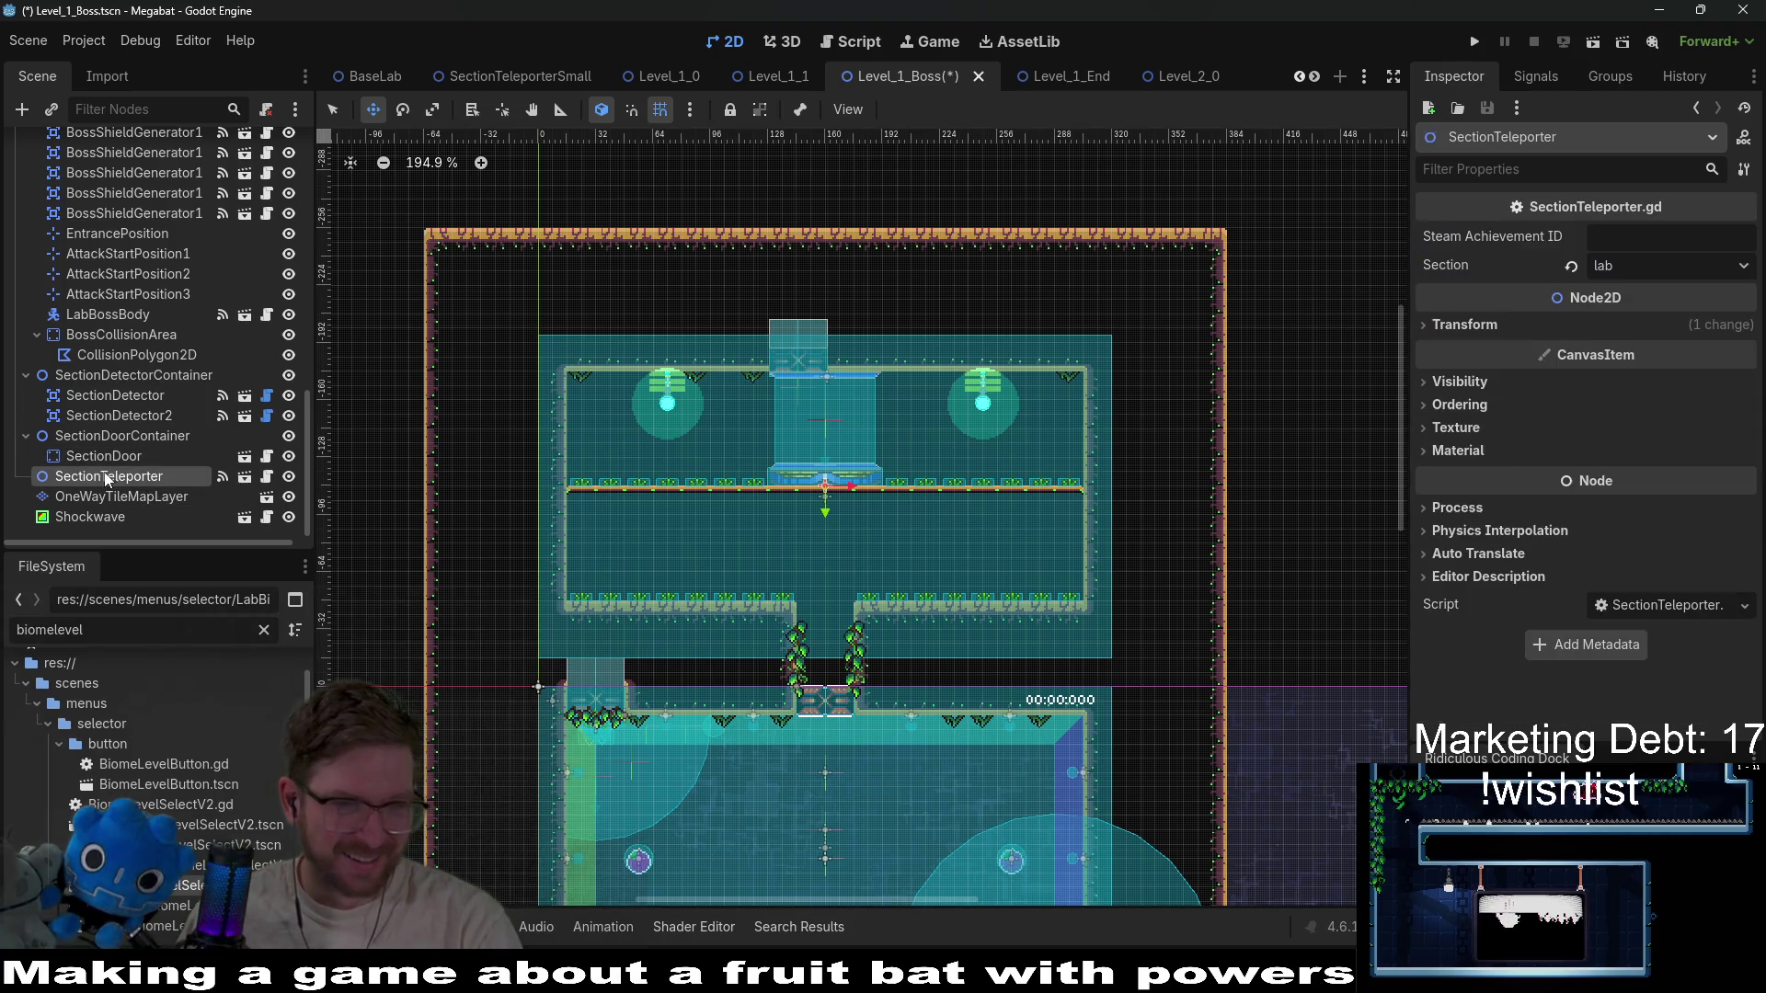
{"action": "key", "text": "Delete"}
{"action": "key", "text": "Return"}
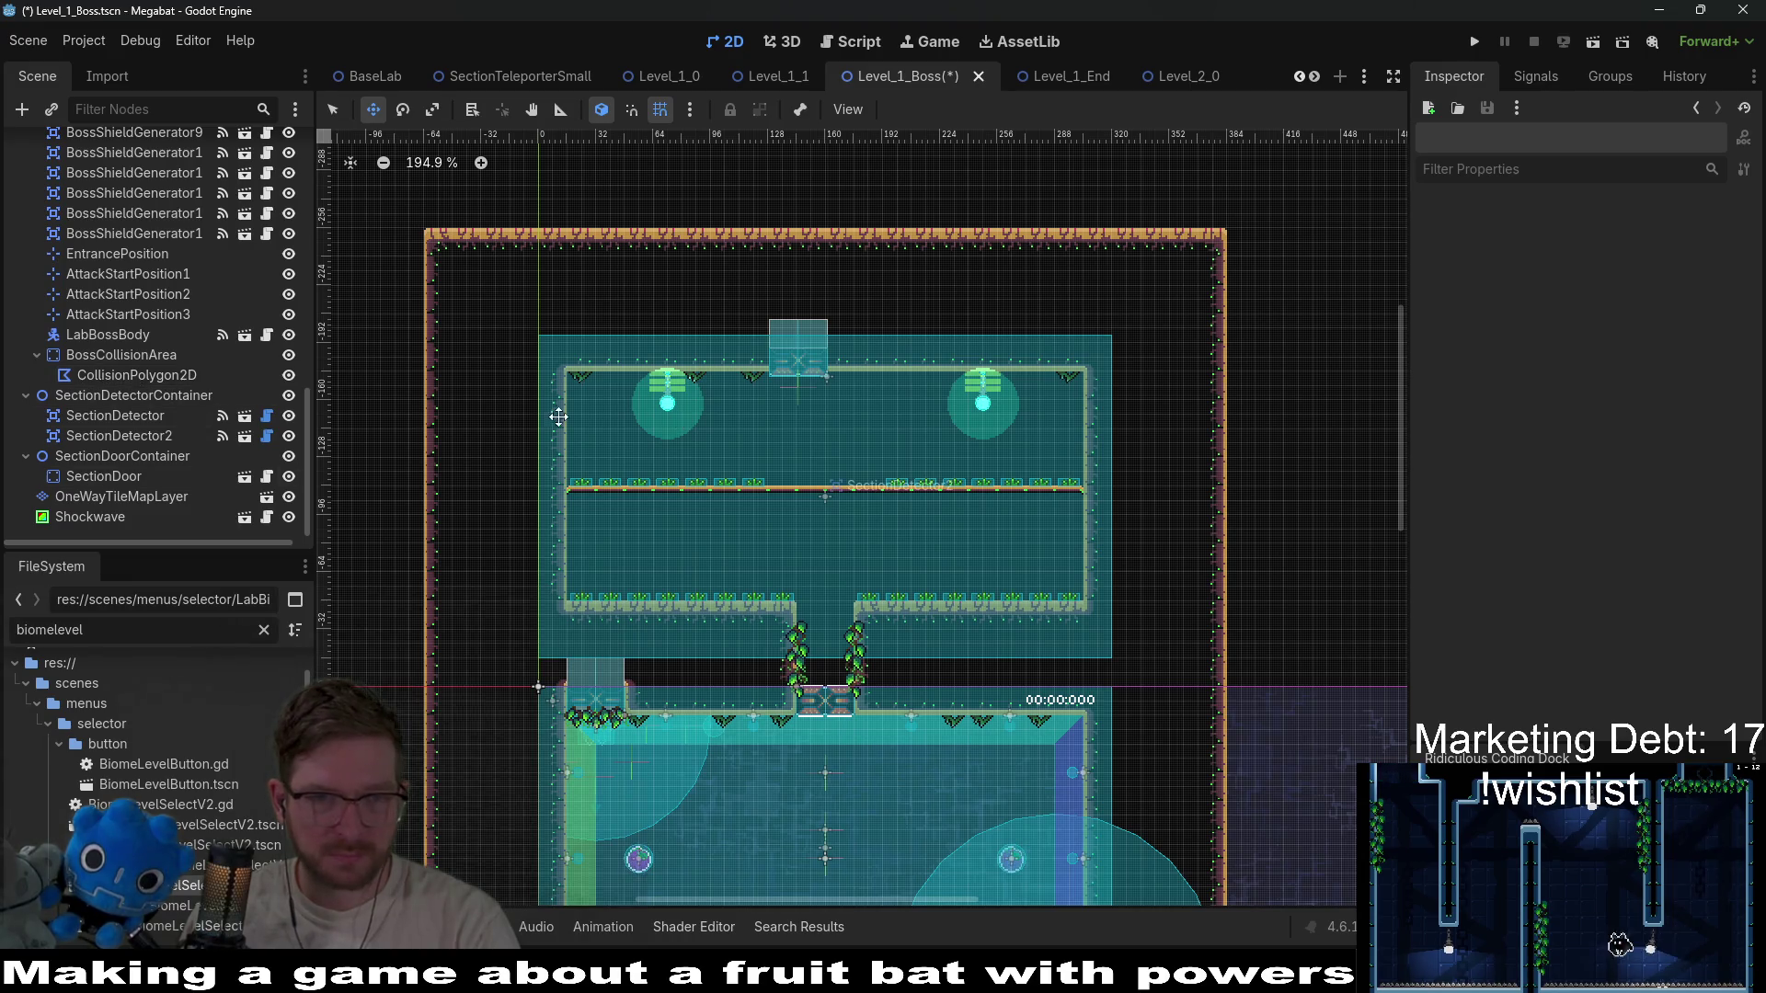
{"action": "scroll", "coordinate": [147, 411], "scroll_direction": "up", "scroll_amount": 15}
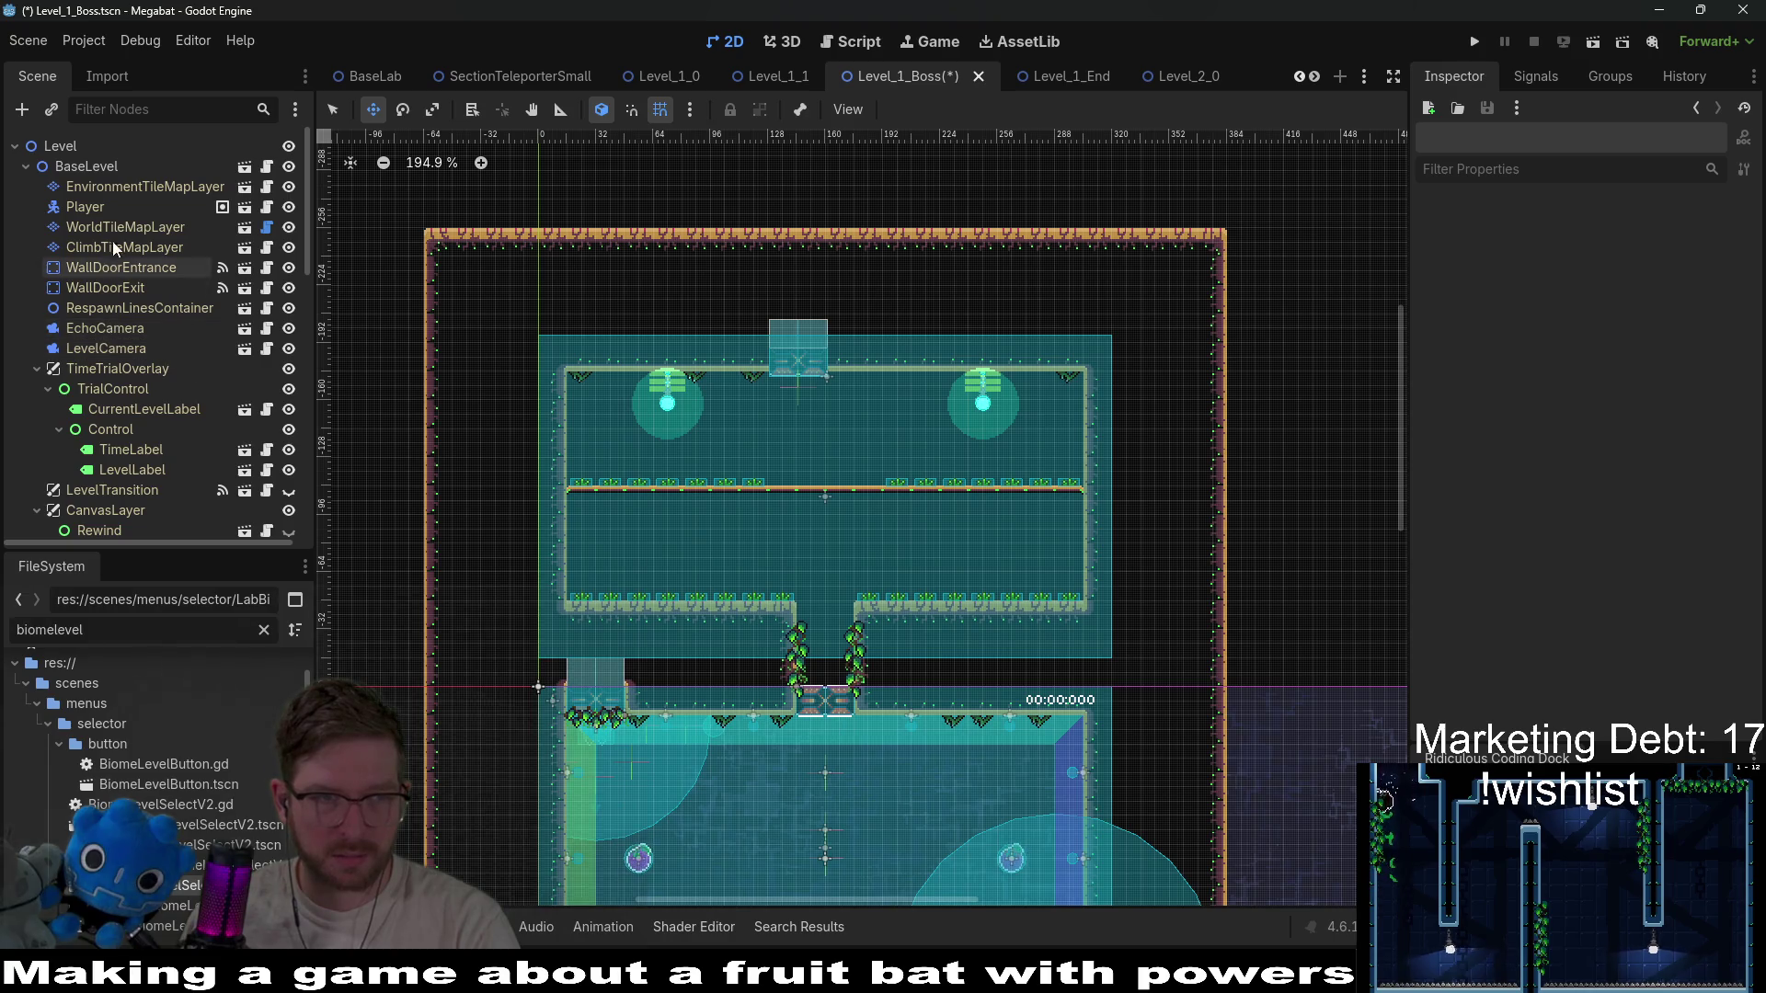
{"action": "left_click", "coordinate": [125, 228]}
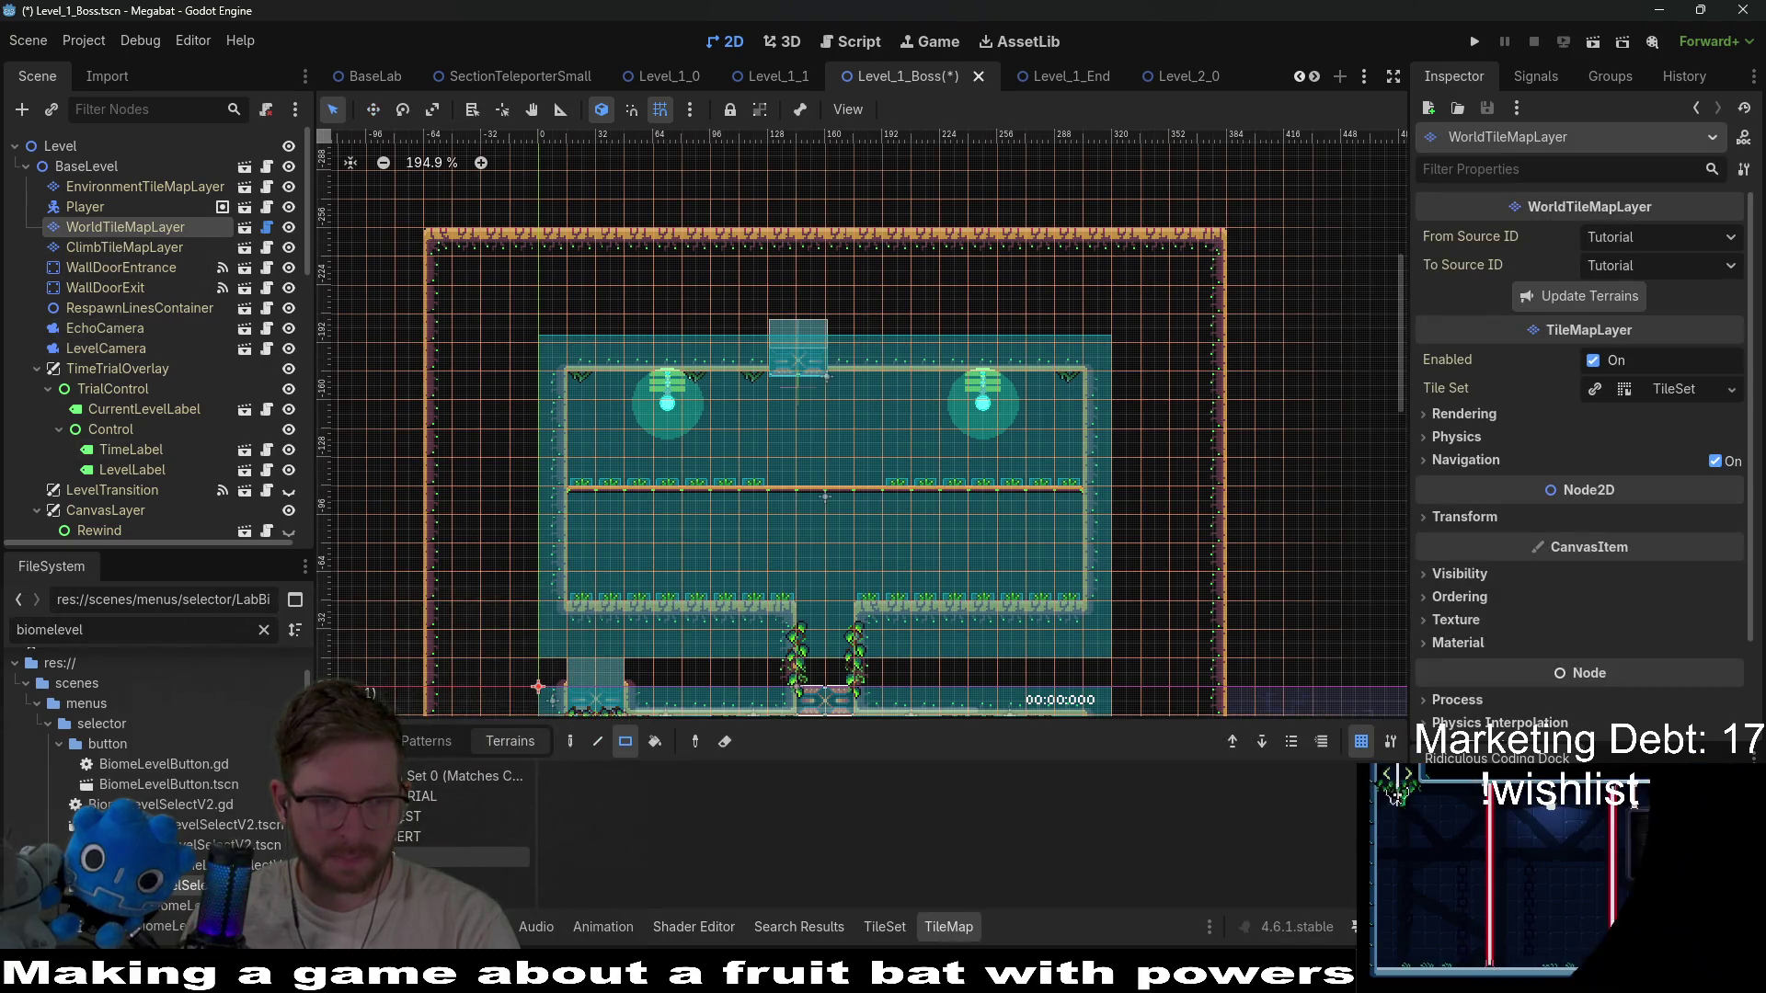
Nudge the WallDoorExit door right and up with the arrow keys.
{"action": "left_click", "coordinate": [136, 285]}
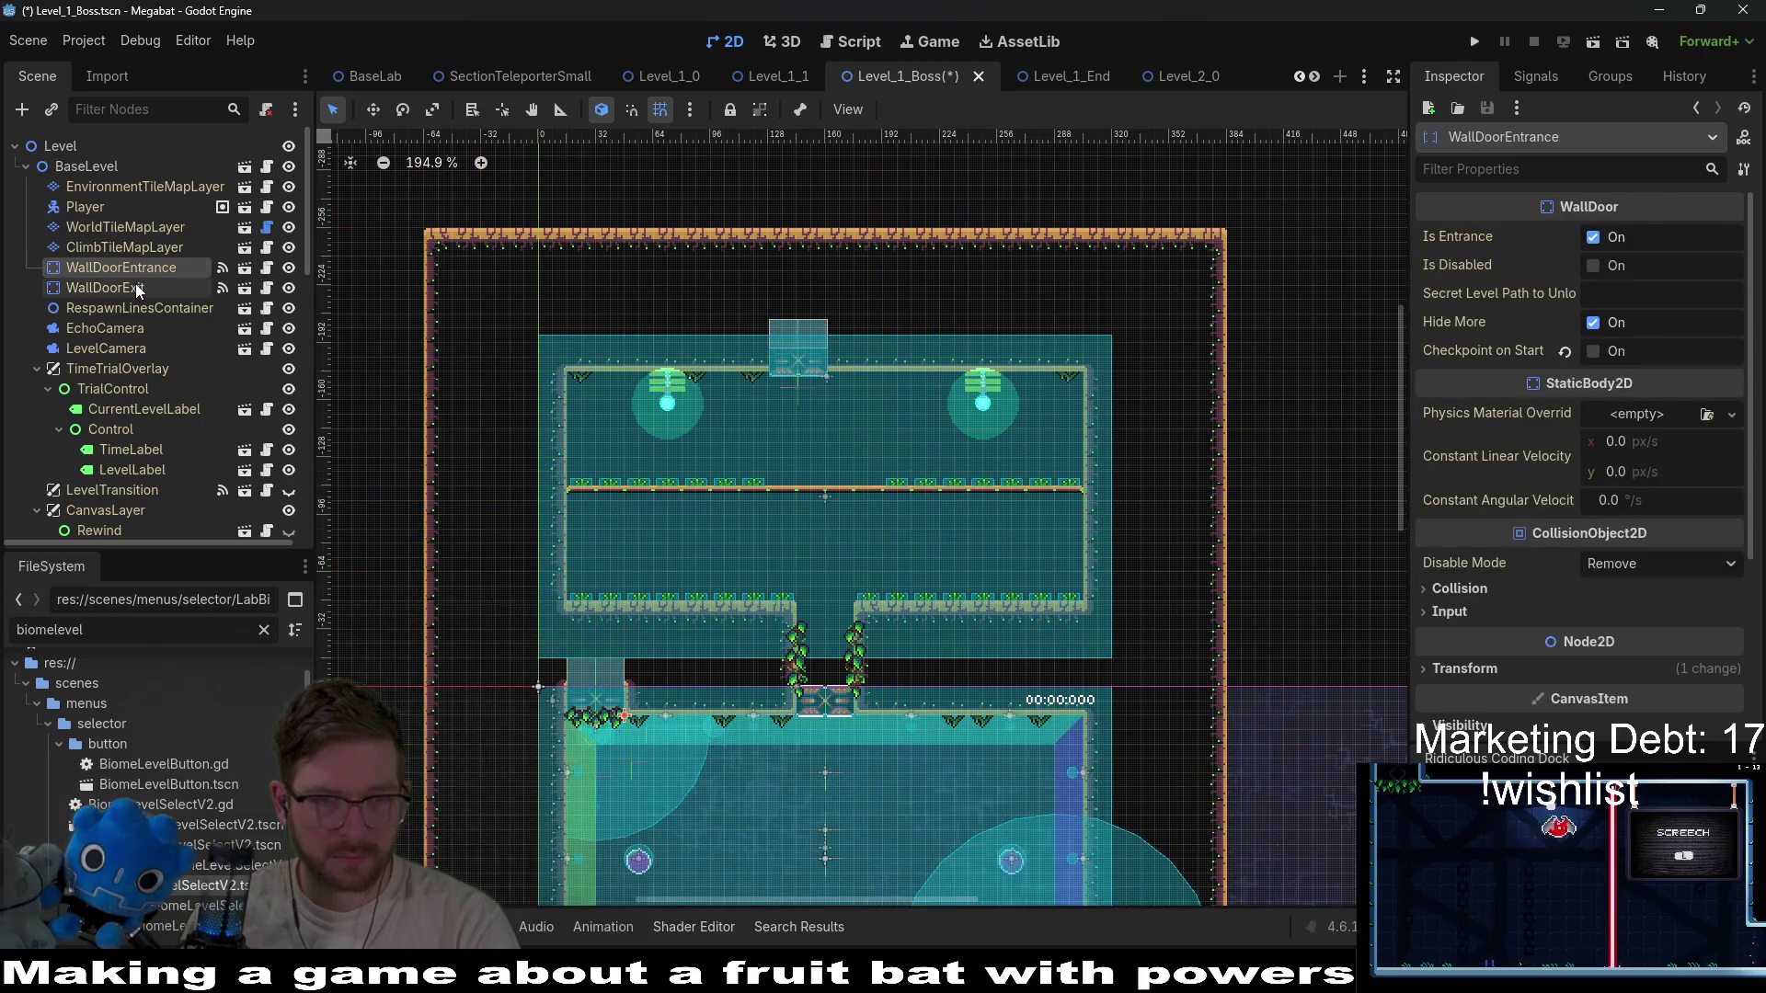
{"action": "scroll", "coordinate": [808, 405], "scroll_direction": "up", "scroll_amount": 3}
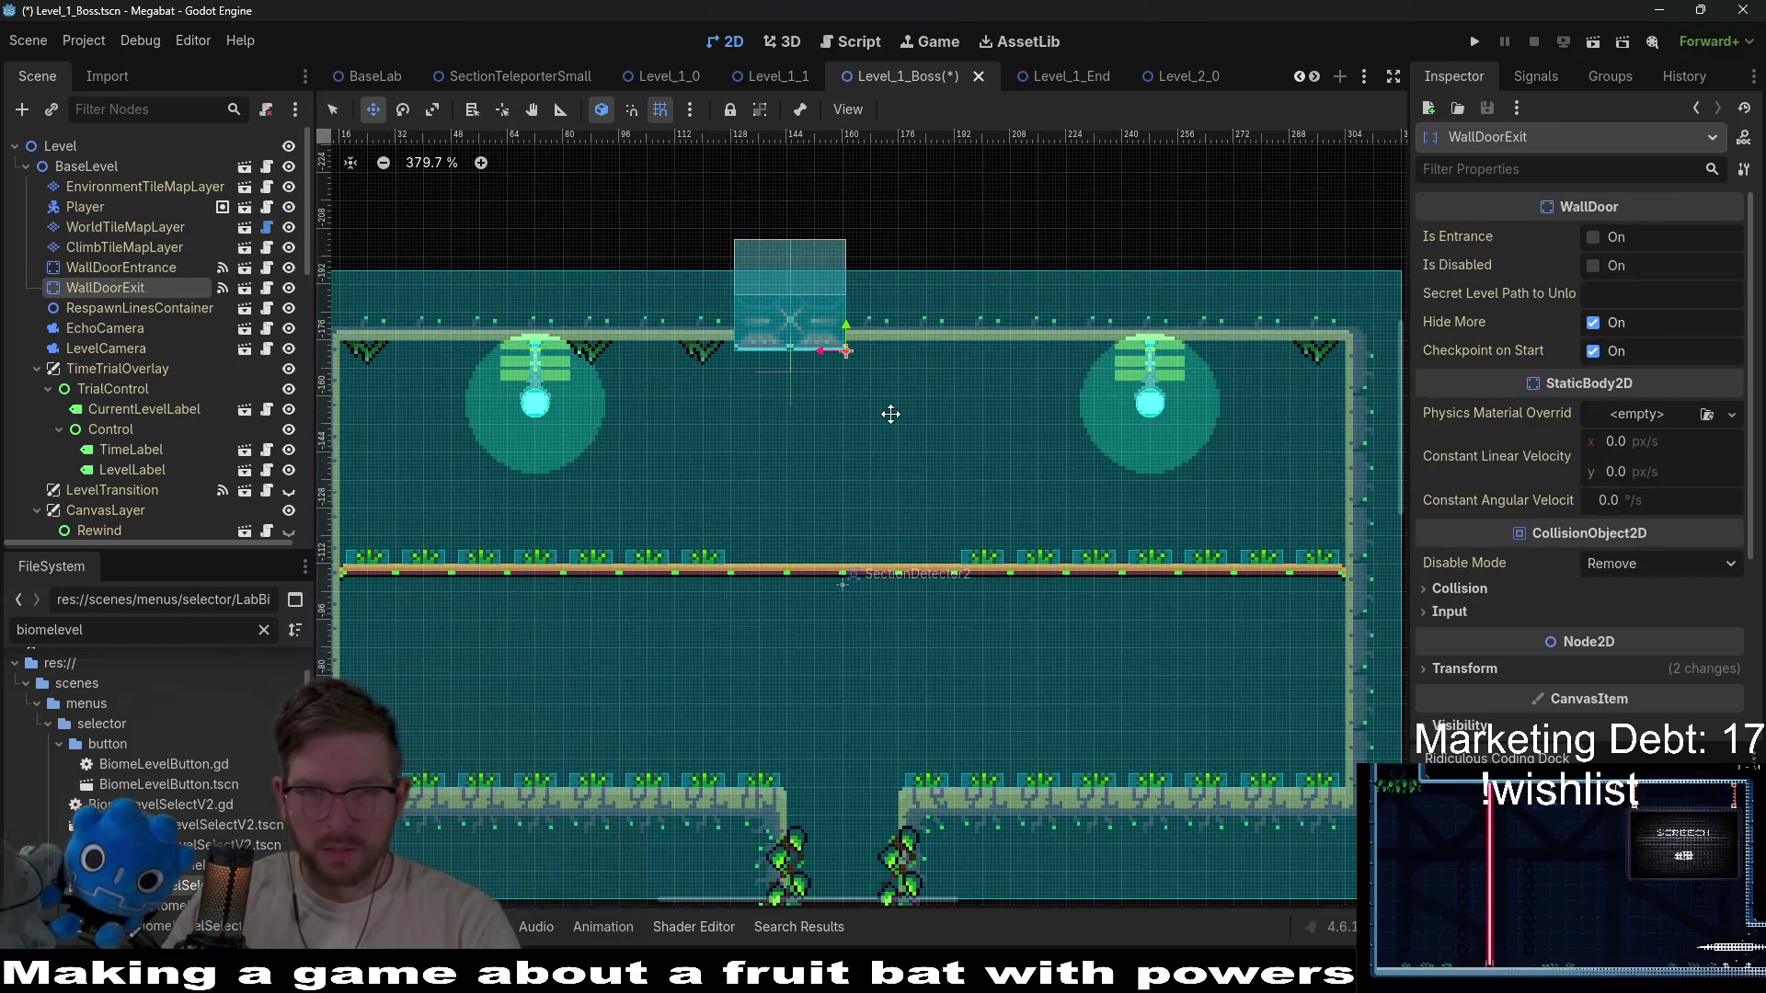
{"action": "key", "text": "w"}
{"action": "key", "text": "Right"}
{"action": "key", "text": "Right"}
{"action": "key", "text": "Right"}
{"action": "key", "text": "Right"}
{"action": "key", "text": "Right"}
{"action": "key", "text": "Right"}
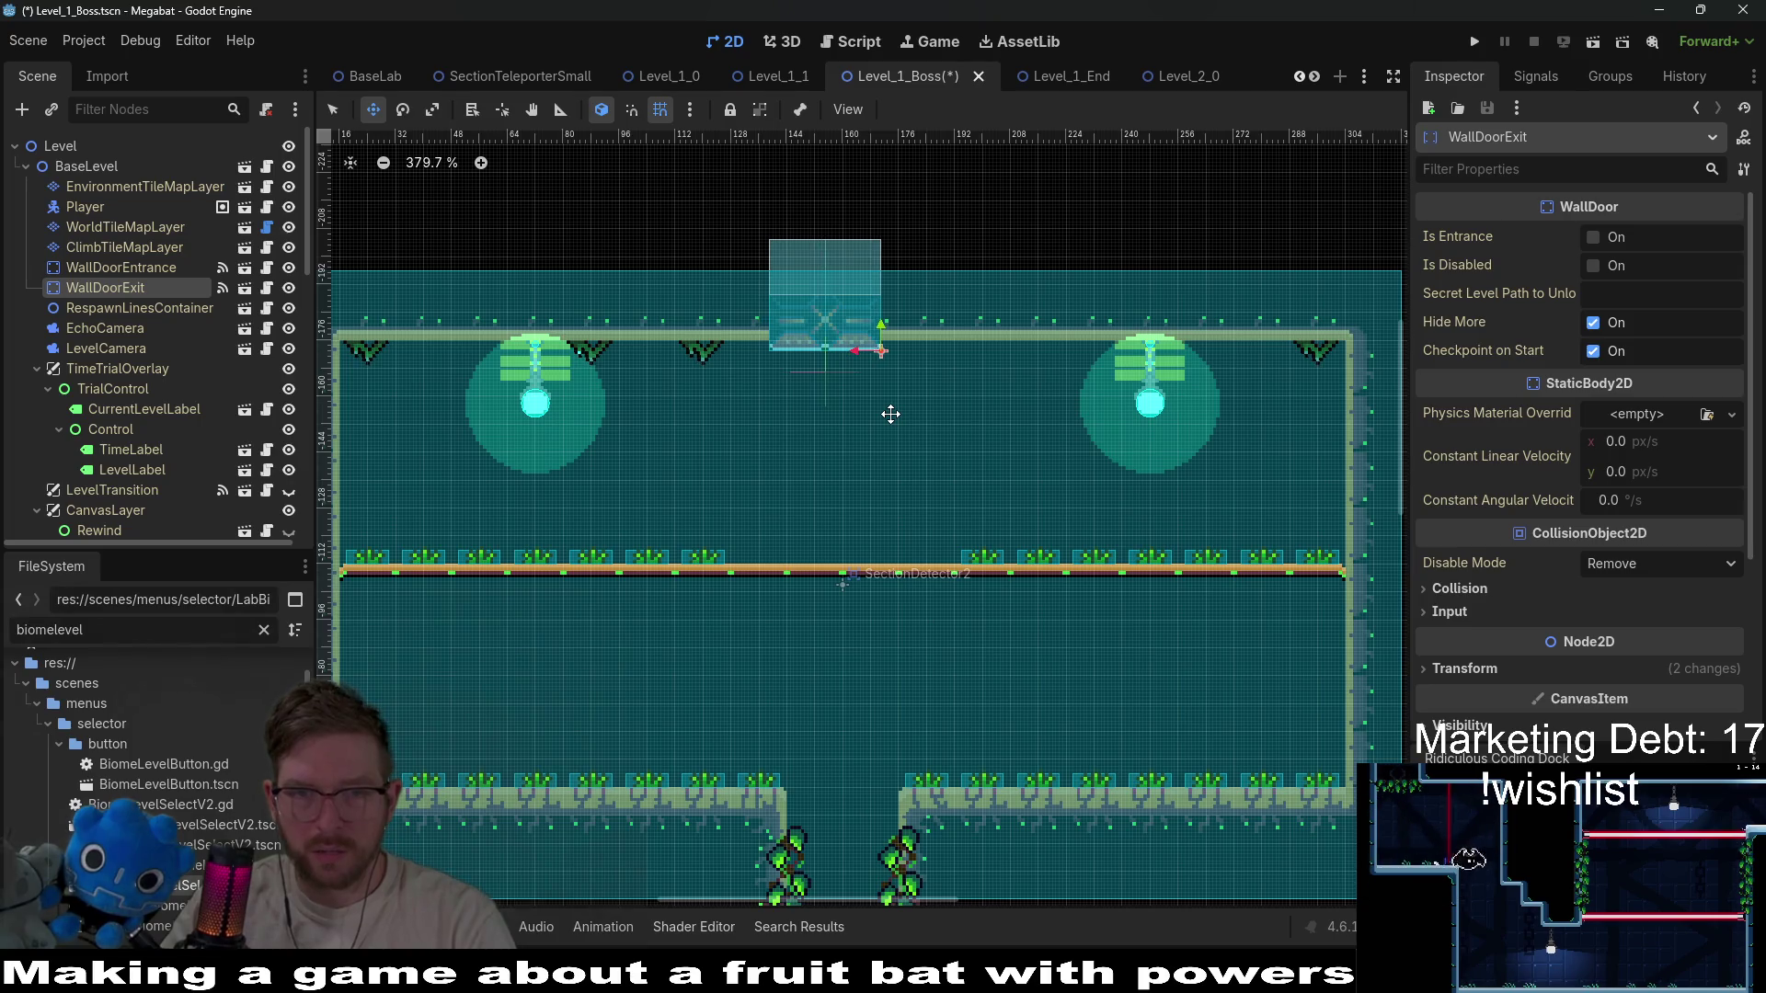
{"action": "key", "text": "Up"}
{"action": "key", "text": "Up"}
{"action": "key", "text": "Up"}
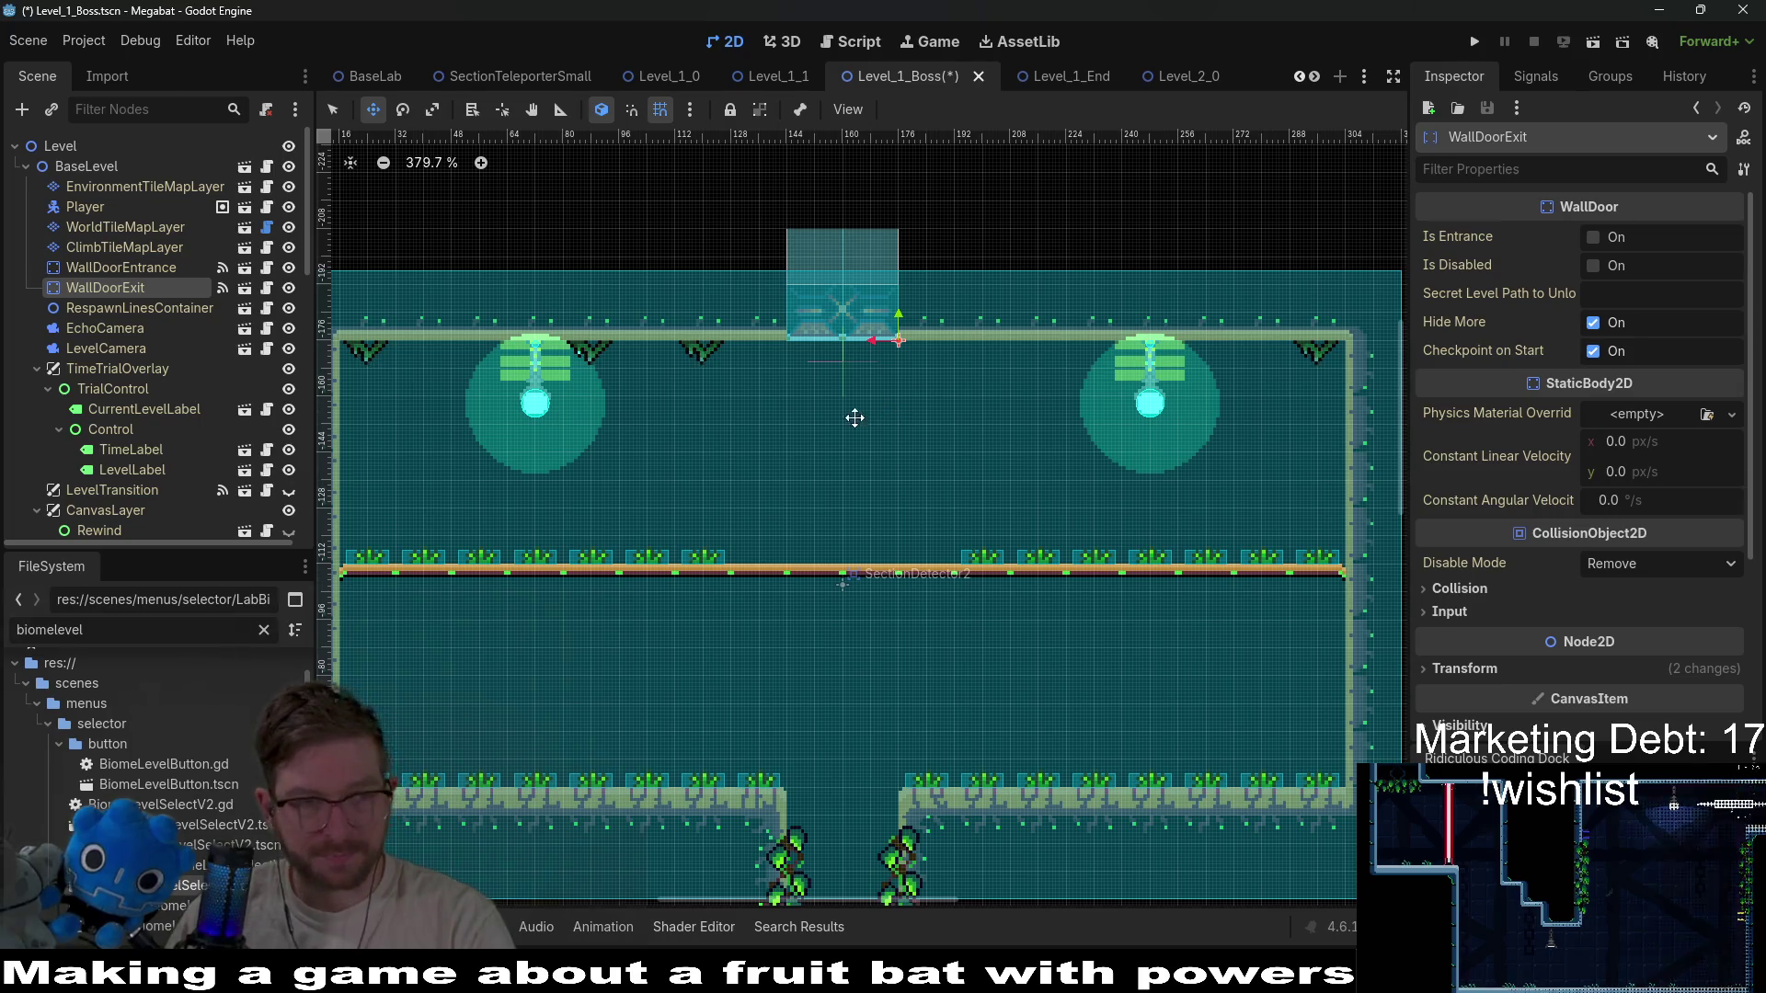
Paint FOREST-terrain walls around the exit door and build the left staircase steps.
{"action": "left_click", "coordinate": [125, 228]}
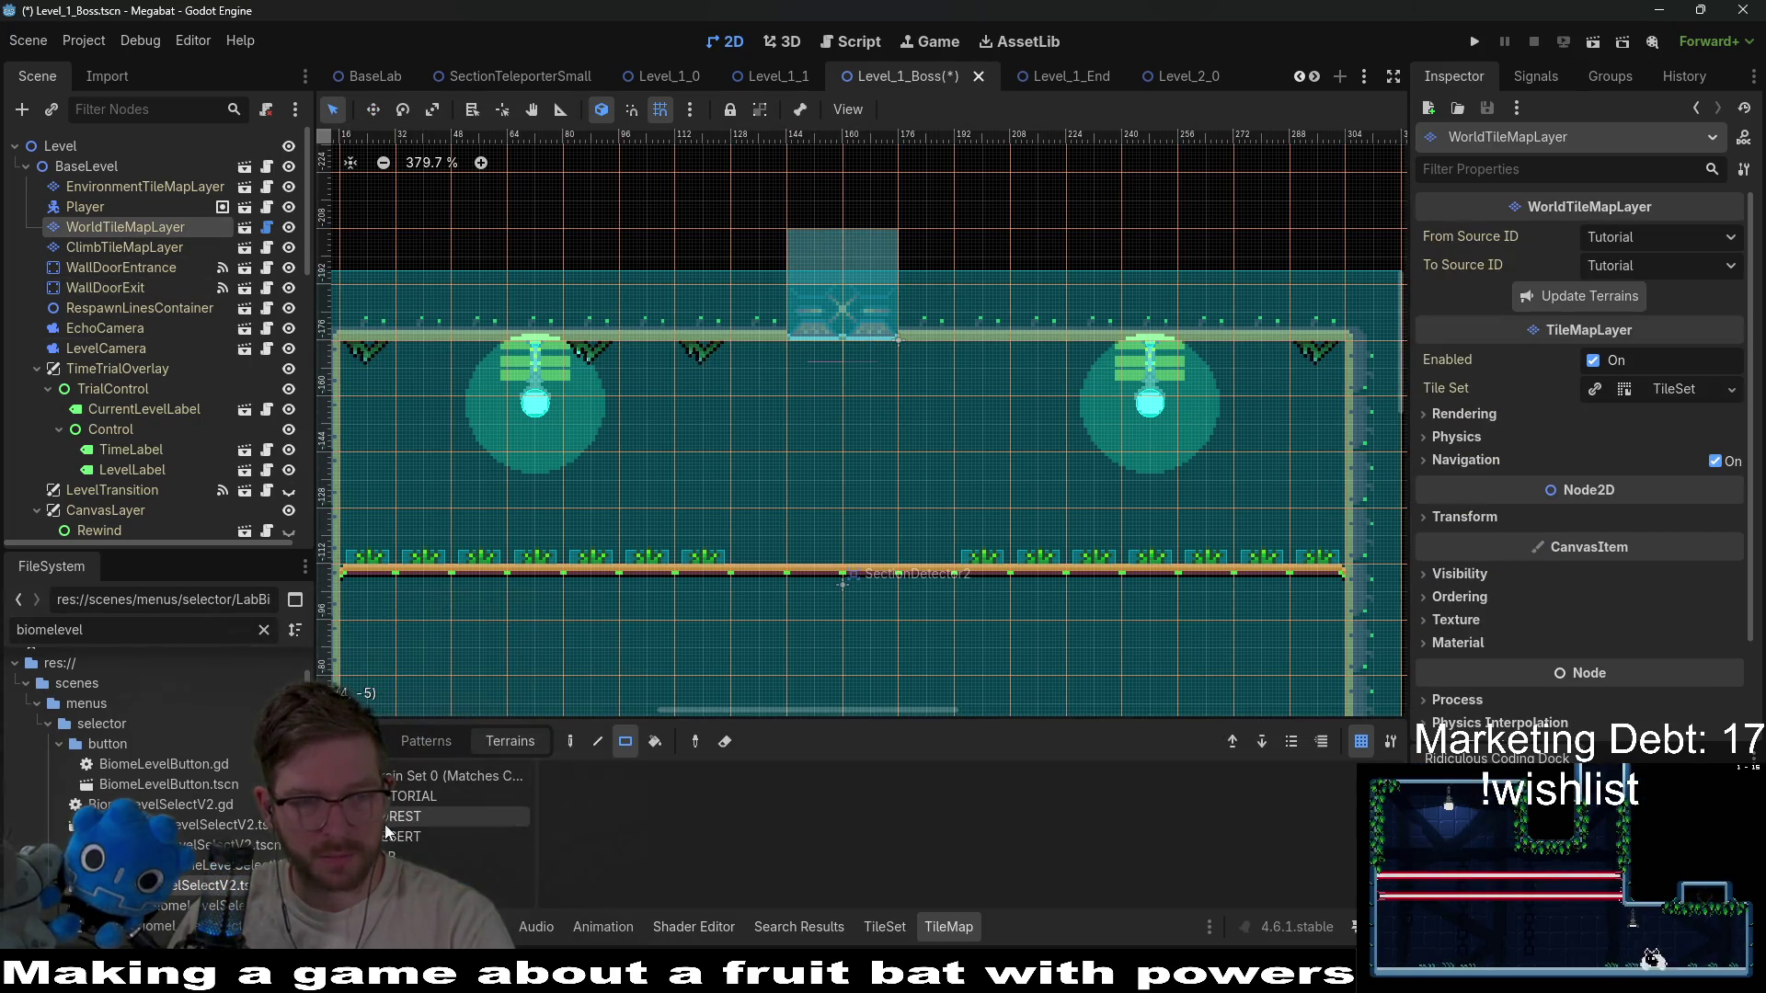
{"action": "left_click", "coordinate": [432, 817]}
{"action": "left_click_drag", "start_coordinate": [828, 301], "coordinate": [831, 303]}
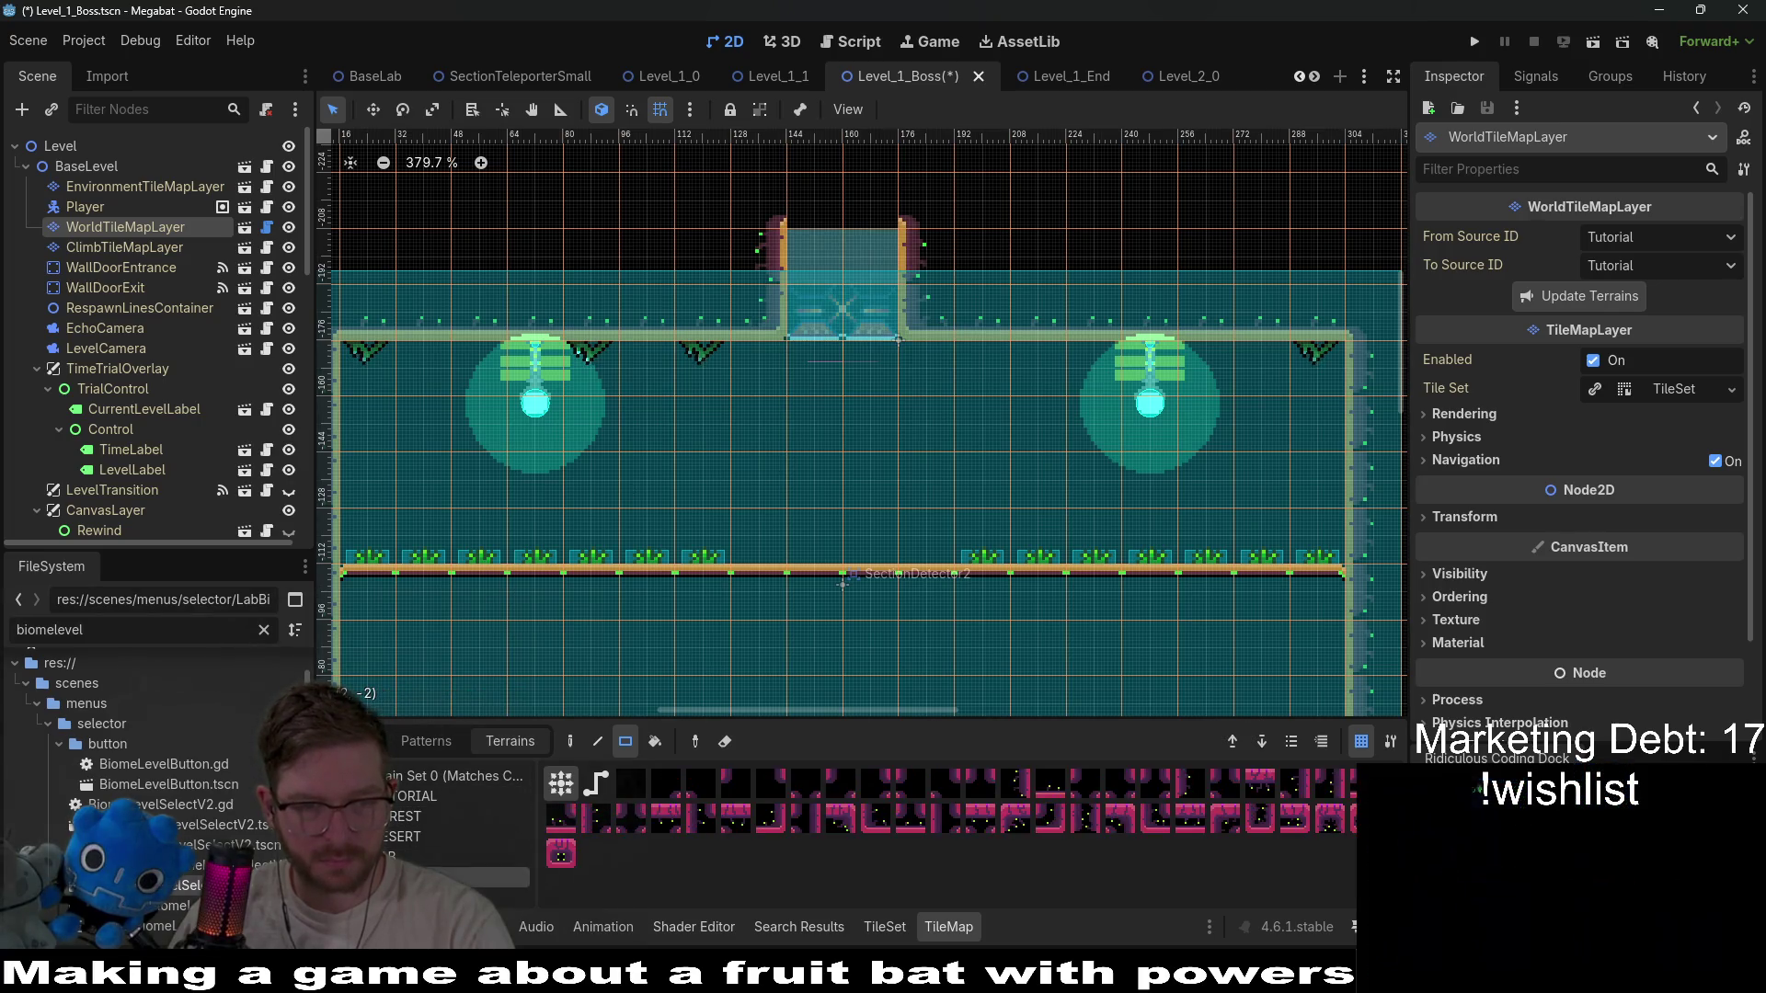
{"action": "scroll", "coordinate": [788, 583], "scroll_direction": "down", "scroll_amount": 3}
{"action": "scroll", "coordinate": [814, 533], "scroll_direction": "down", "scroll_amount": 3, "text": "ctrl"}
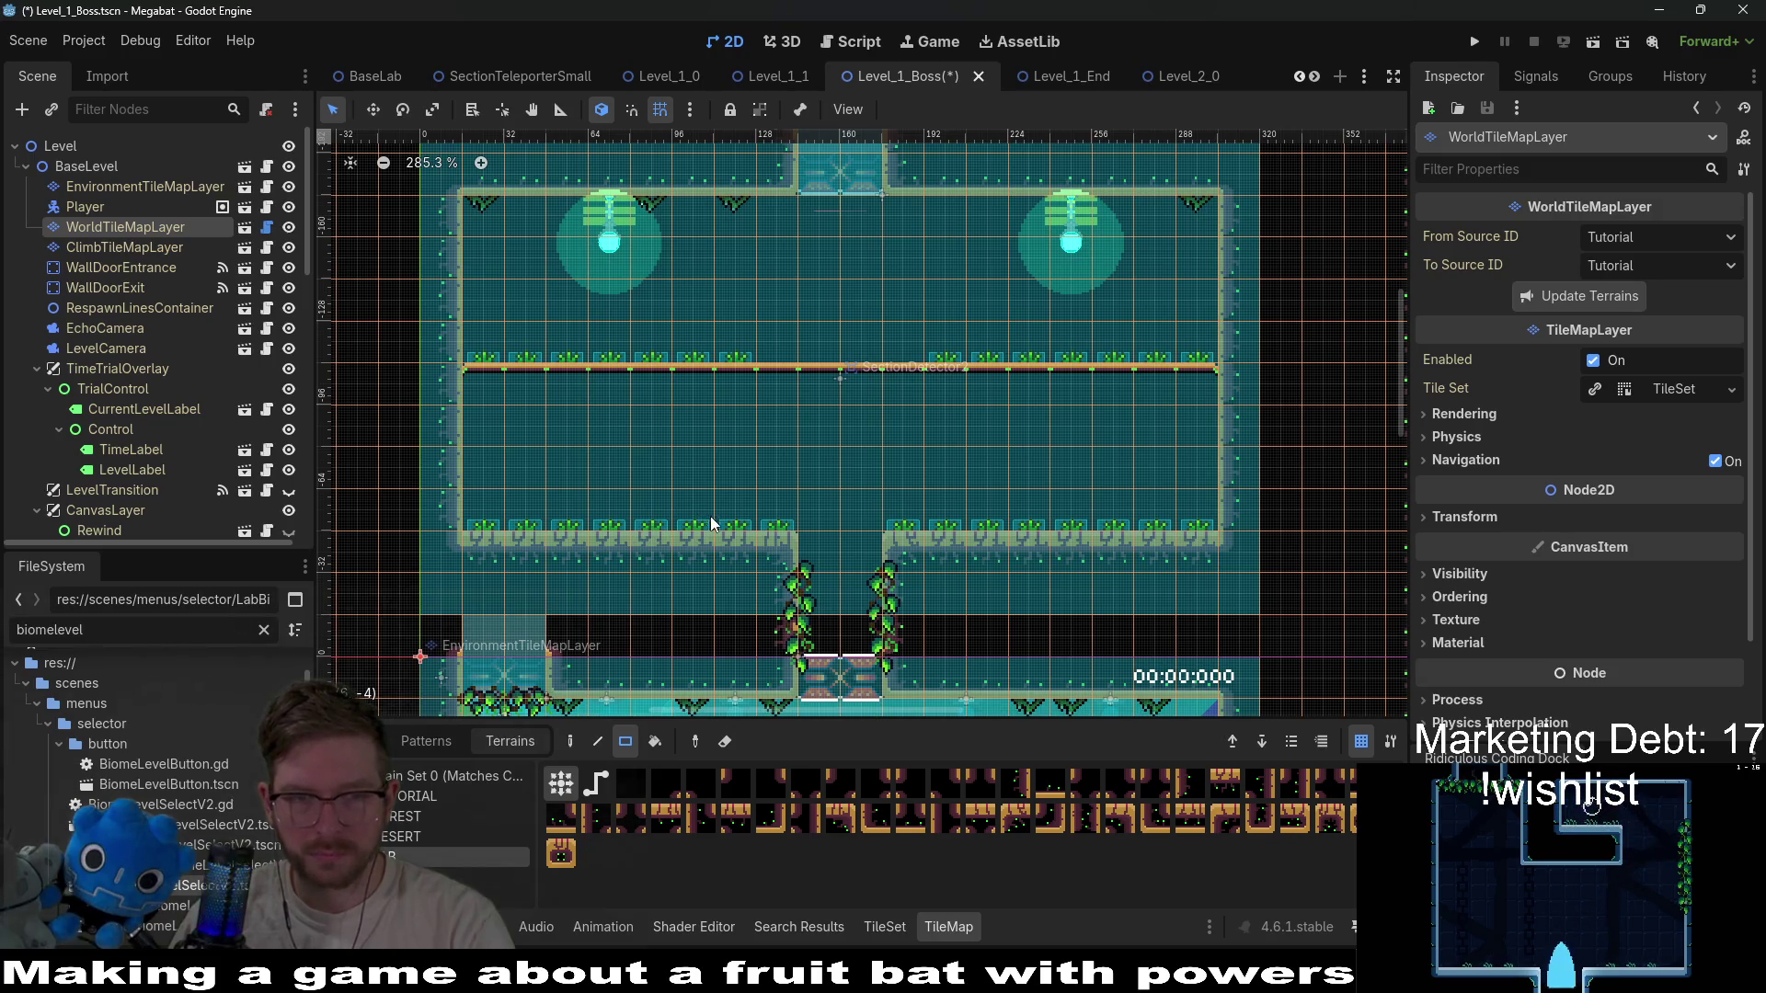
{"action": "left_click_drag", "start_coordinate": [612, 519], "coordinate": [771, 423]}
{"action": "left_click_drag", "start_coordinate": [712, 428], "coordinate": [712, 431]}
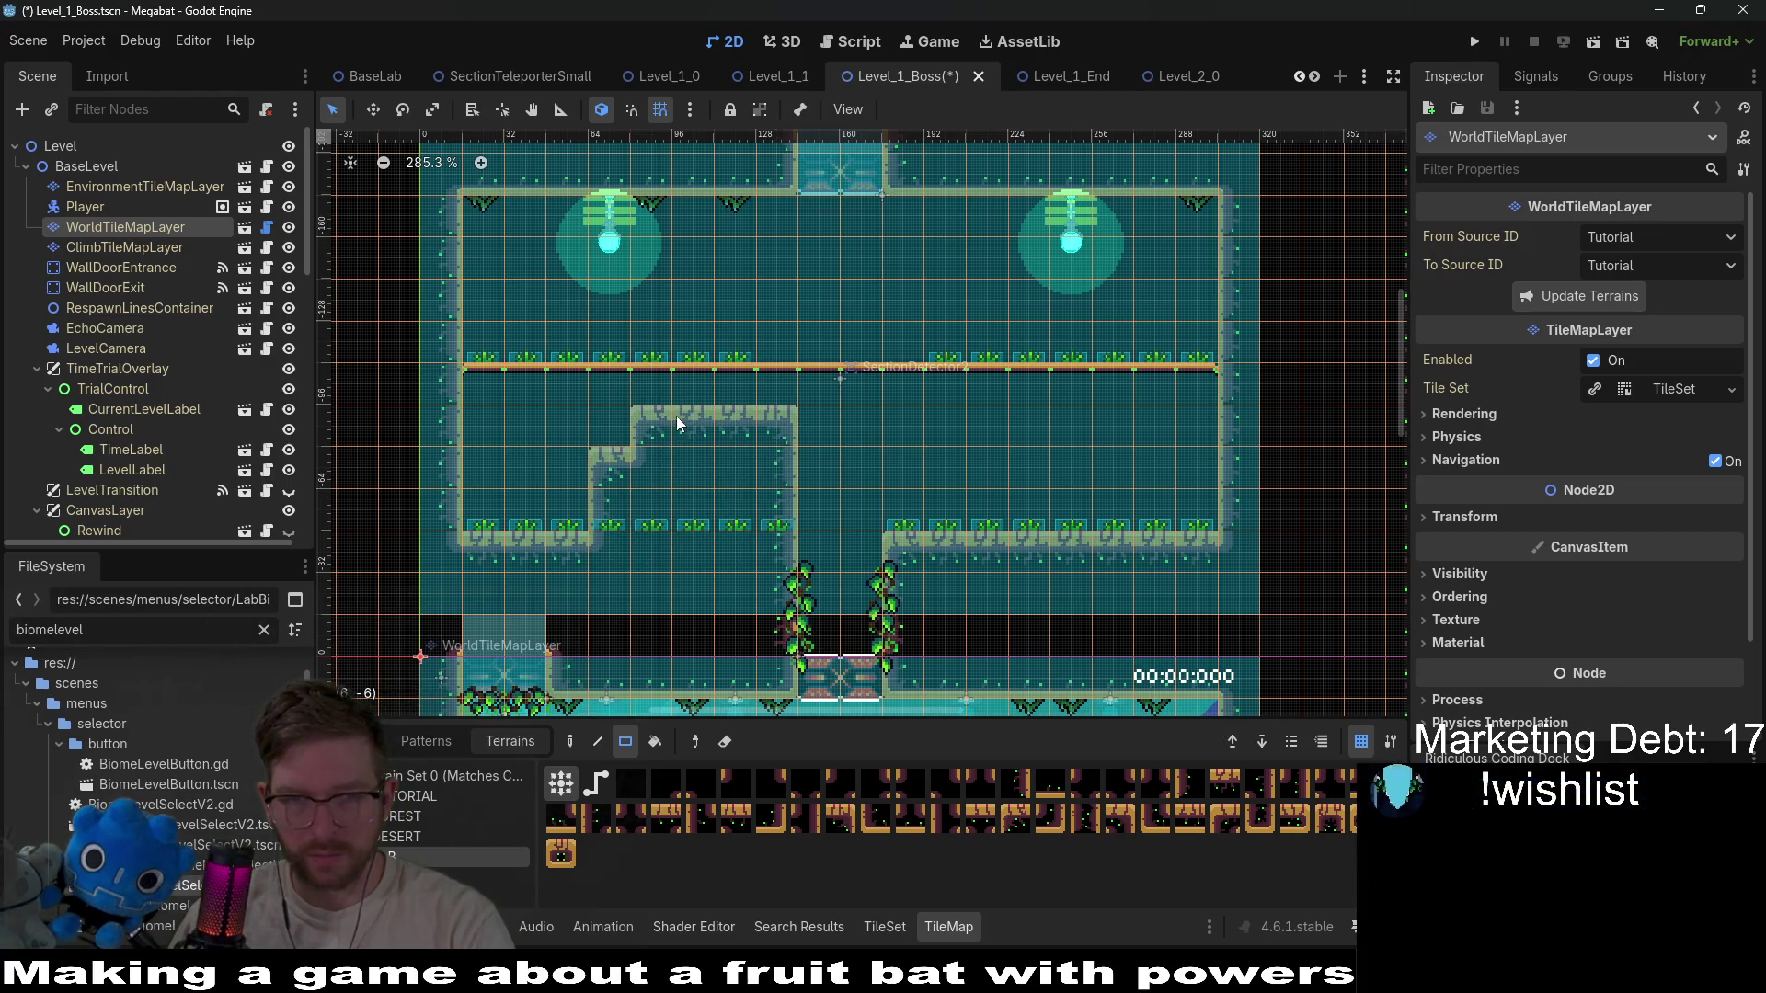
{"action": "left_click_drag", "start_coordinate": [760, 390], "coordinate": [722, 390]}
Paint a vertical wall column right of centre and stepped blocks forming the right staircase.
{"action": "scroll", "coordinate": [956, 525], "scroll_direction": "up", "scroll_amount": 1}
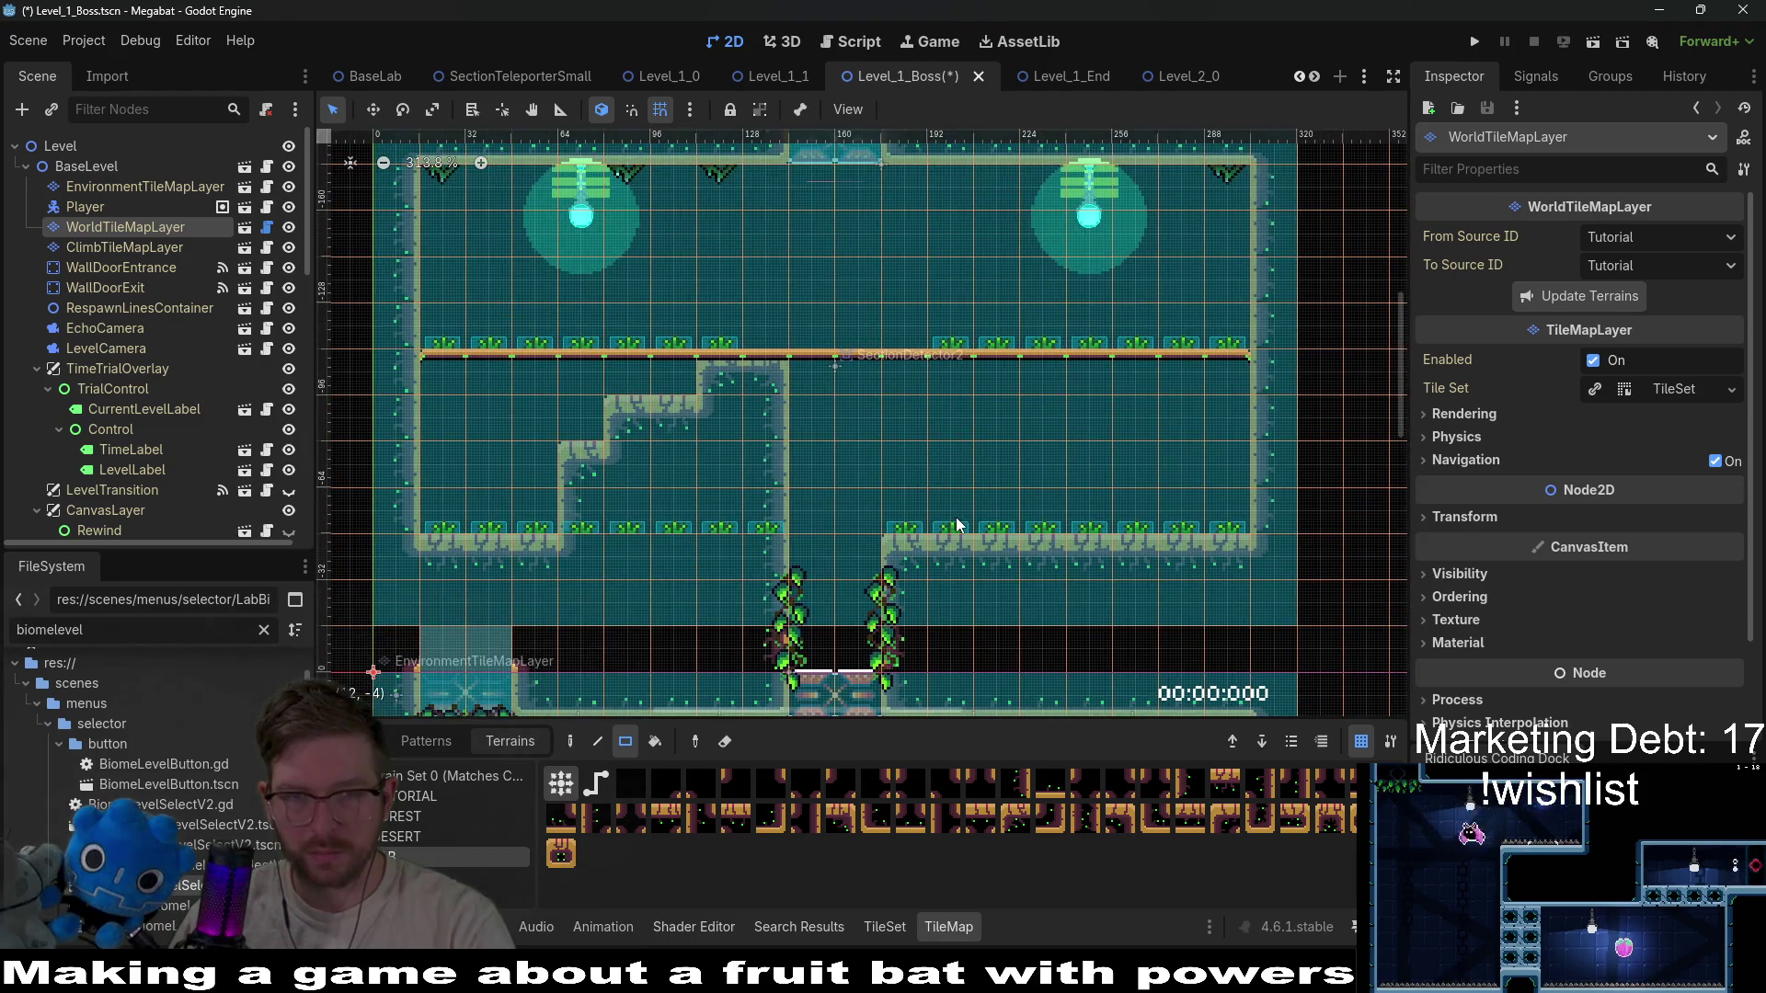
{"action": "left_click_drag", "start_coordinate": [911, 533], "coordinate": [907, 370]}
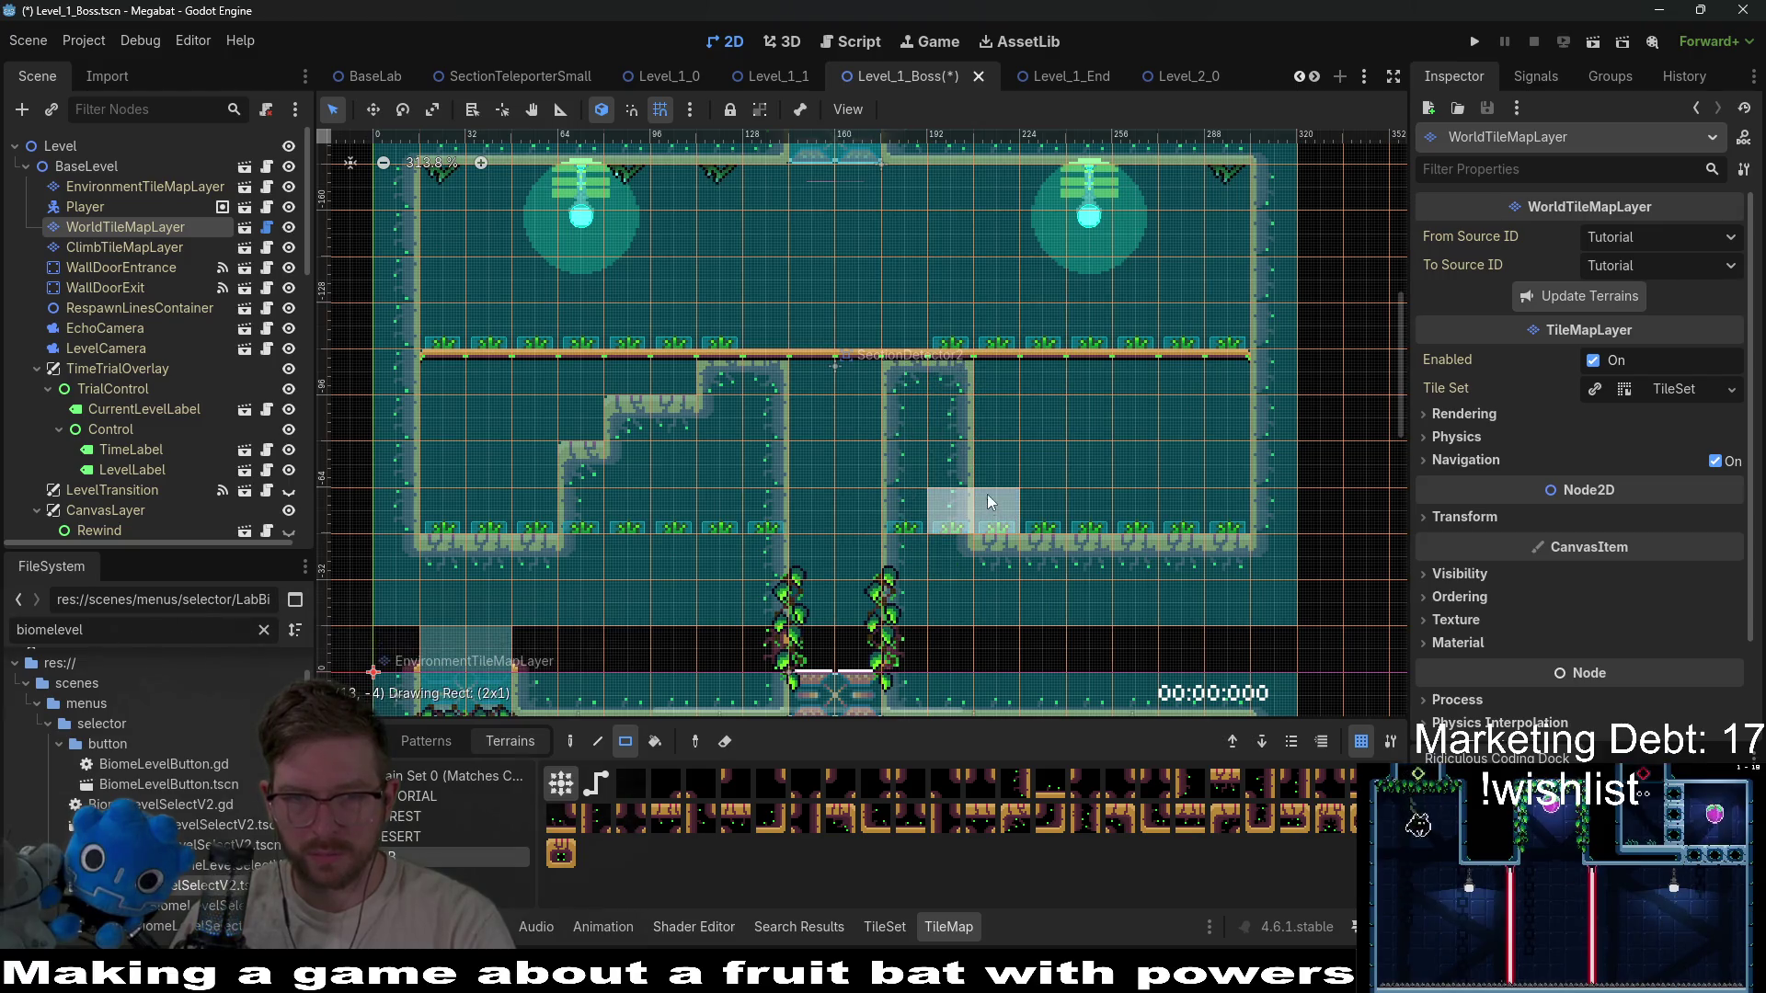
{"action": "left_click_drag", "start_coordinate": [998, 510], "coordinate": [952, 464]}
{"action": "left_click", "coordinate": [1042, 515]}
{"action": "scroll", "coordinate": [1021, 497], "scroll_direction": "down", "scroll_amount": 2}
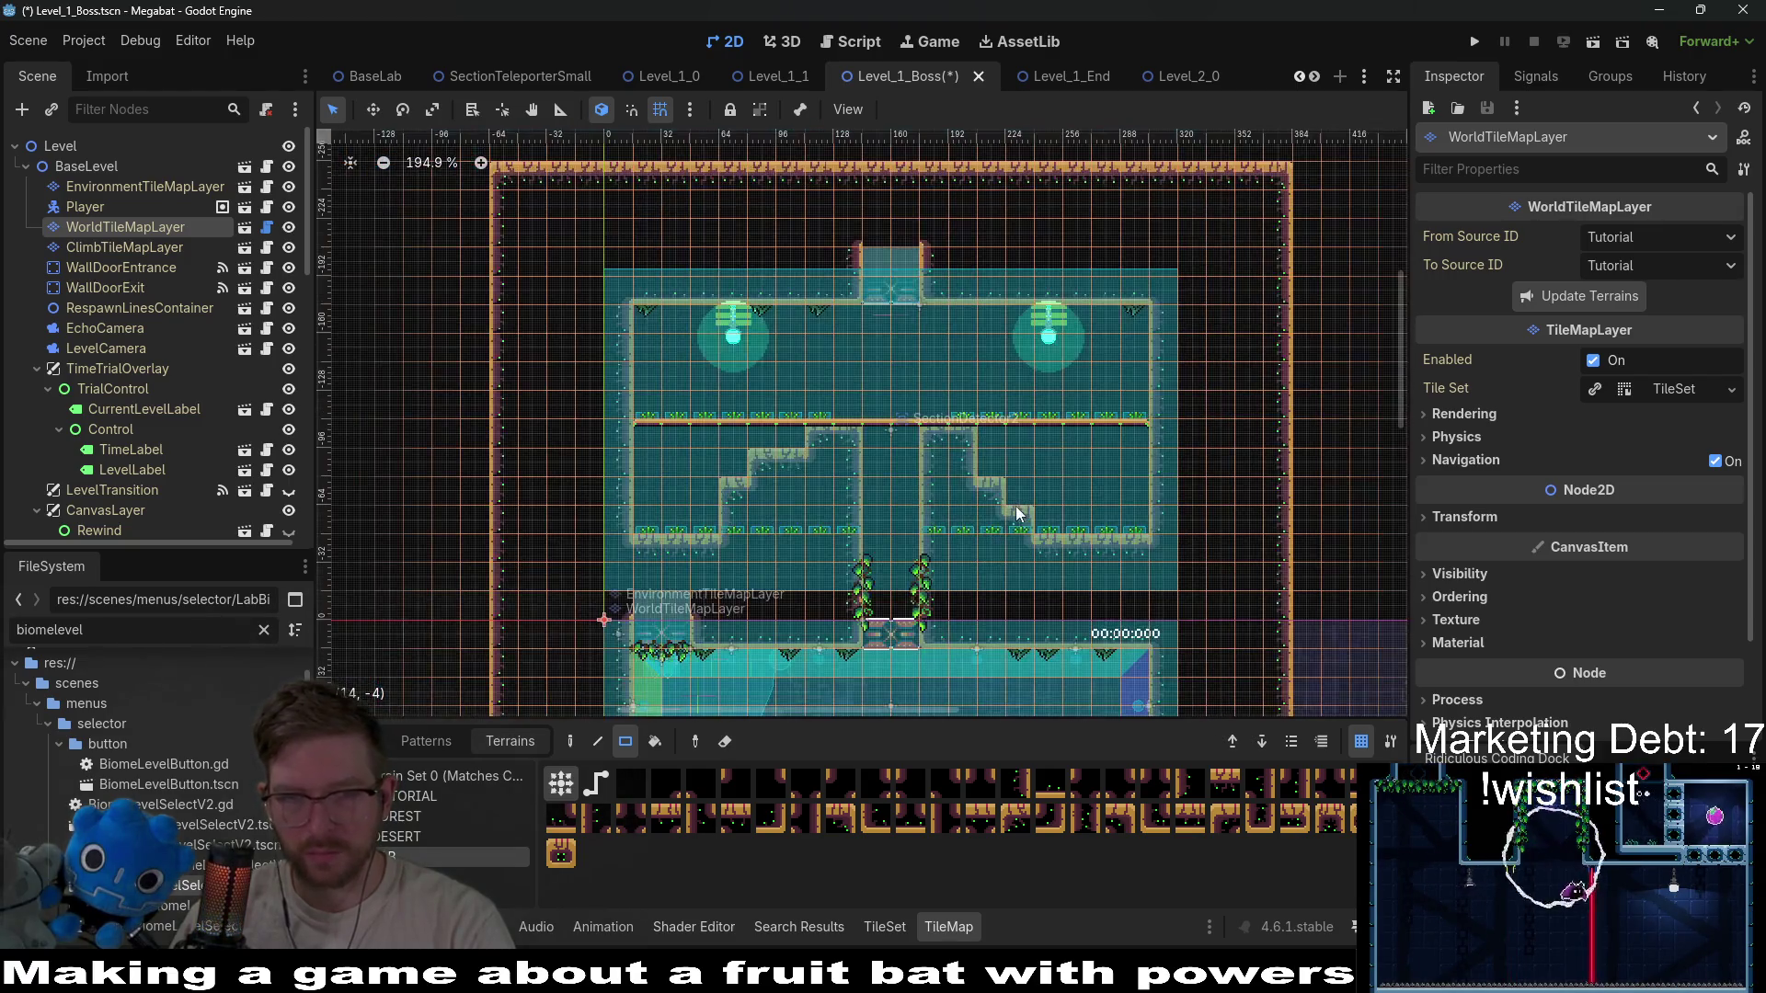
{"action": "scroll", "coordinate": [1019, 488], "scroll_direction": "up", "scroll_amount": 1}
{"action": "left_click", "coordinate": [1063, 527]}
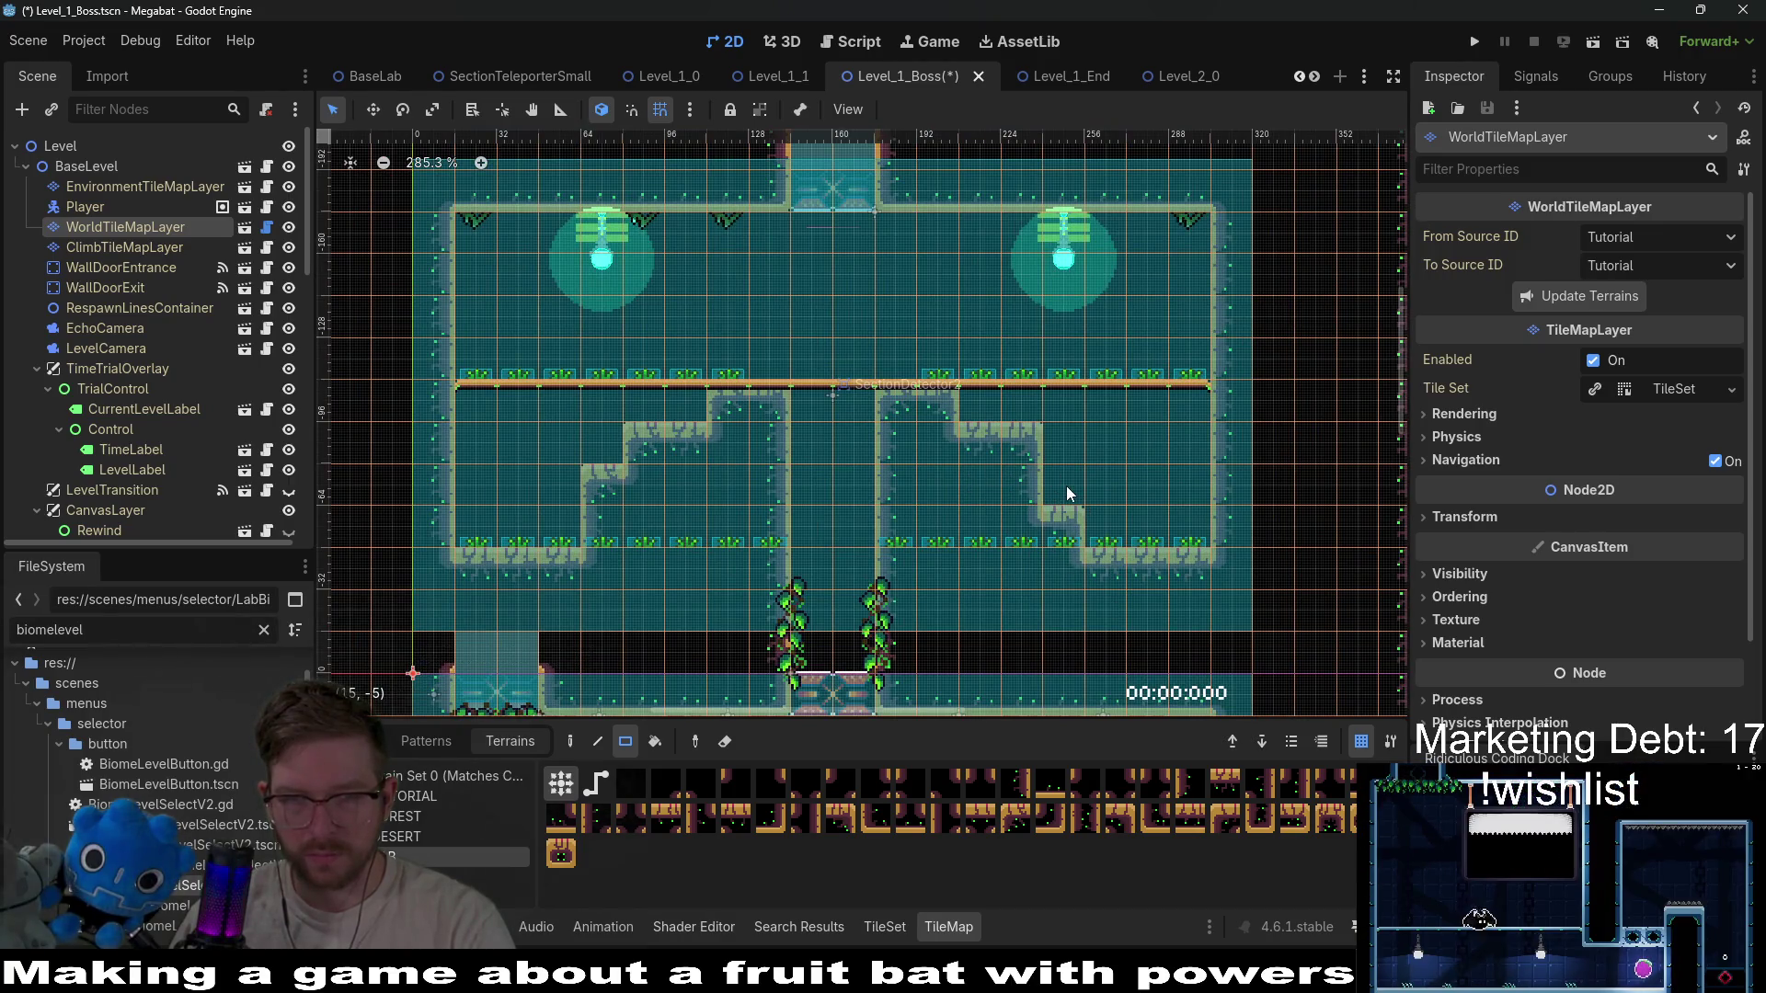
{"action": "scroll", "coordinate": [1128, 529], "scroll_direction": "down", "scroll_amount": 5}
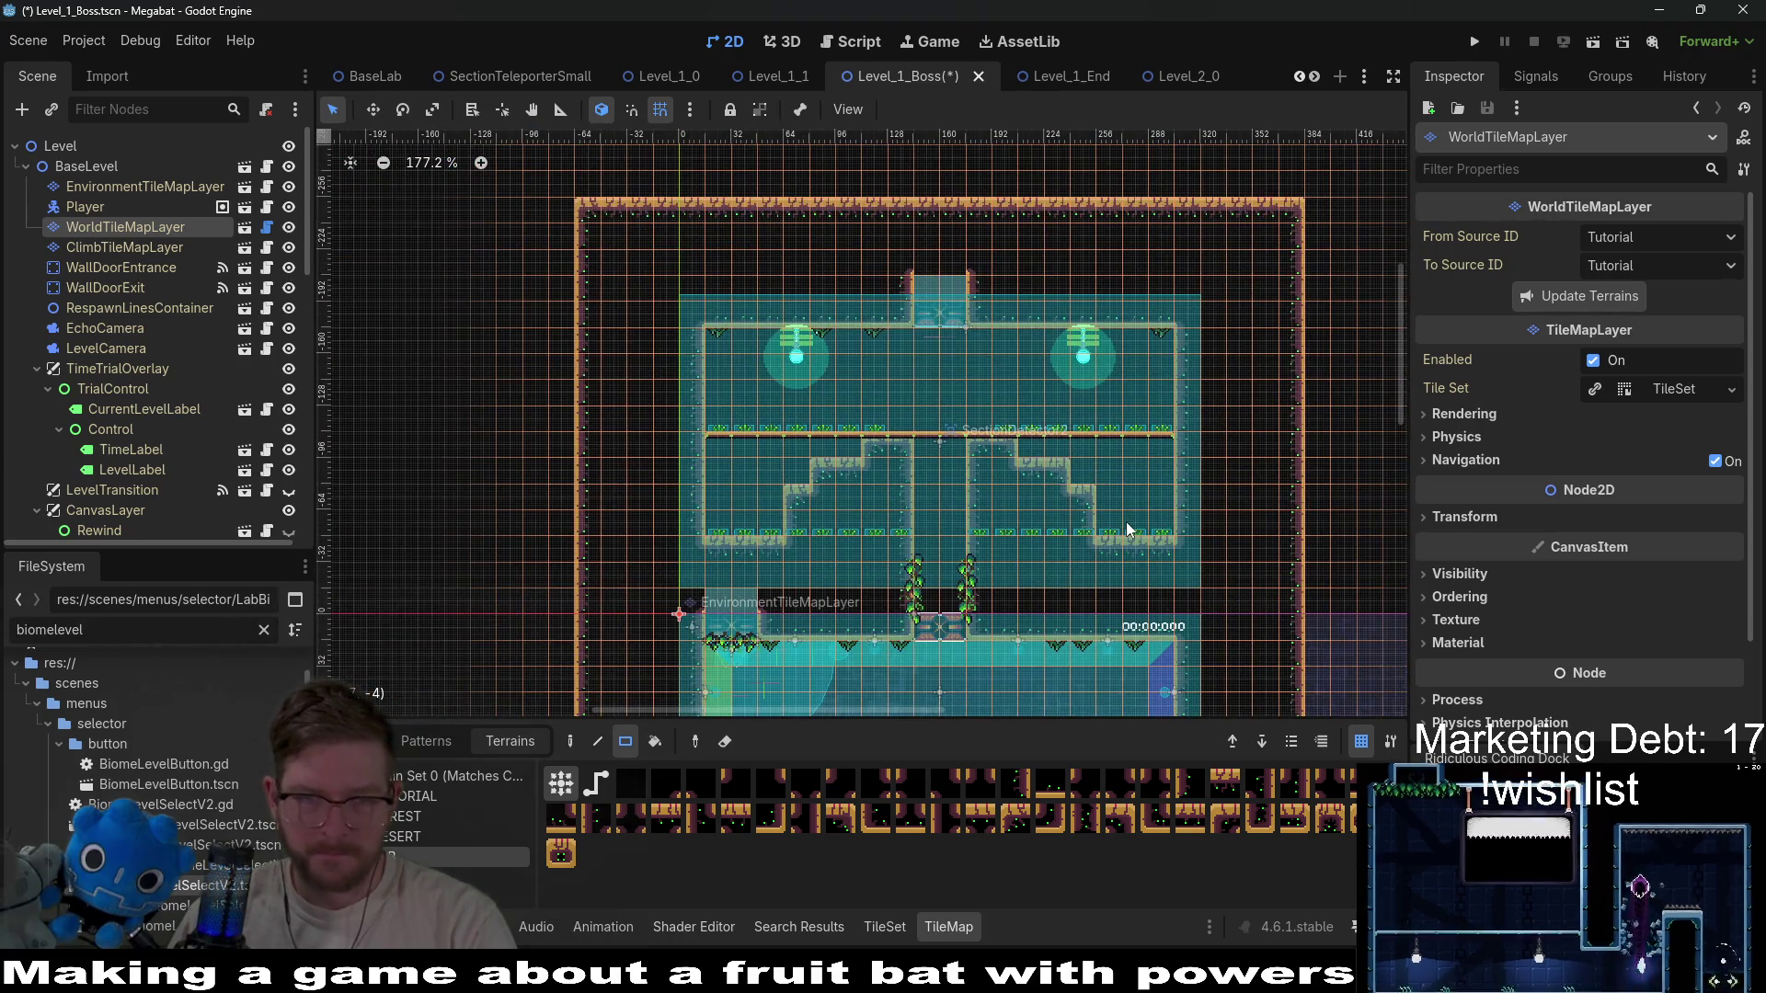
Inspect the Shockwave, SectionDoor and OneWayTileMapLayer nodes, picking the first one-way platform tile.
{"action": "scroll", "coordinate": [203, 350], "scroll_direction": "down", "scroll_amount": 10}
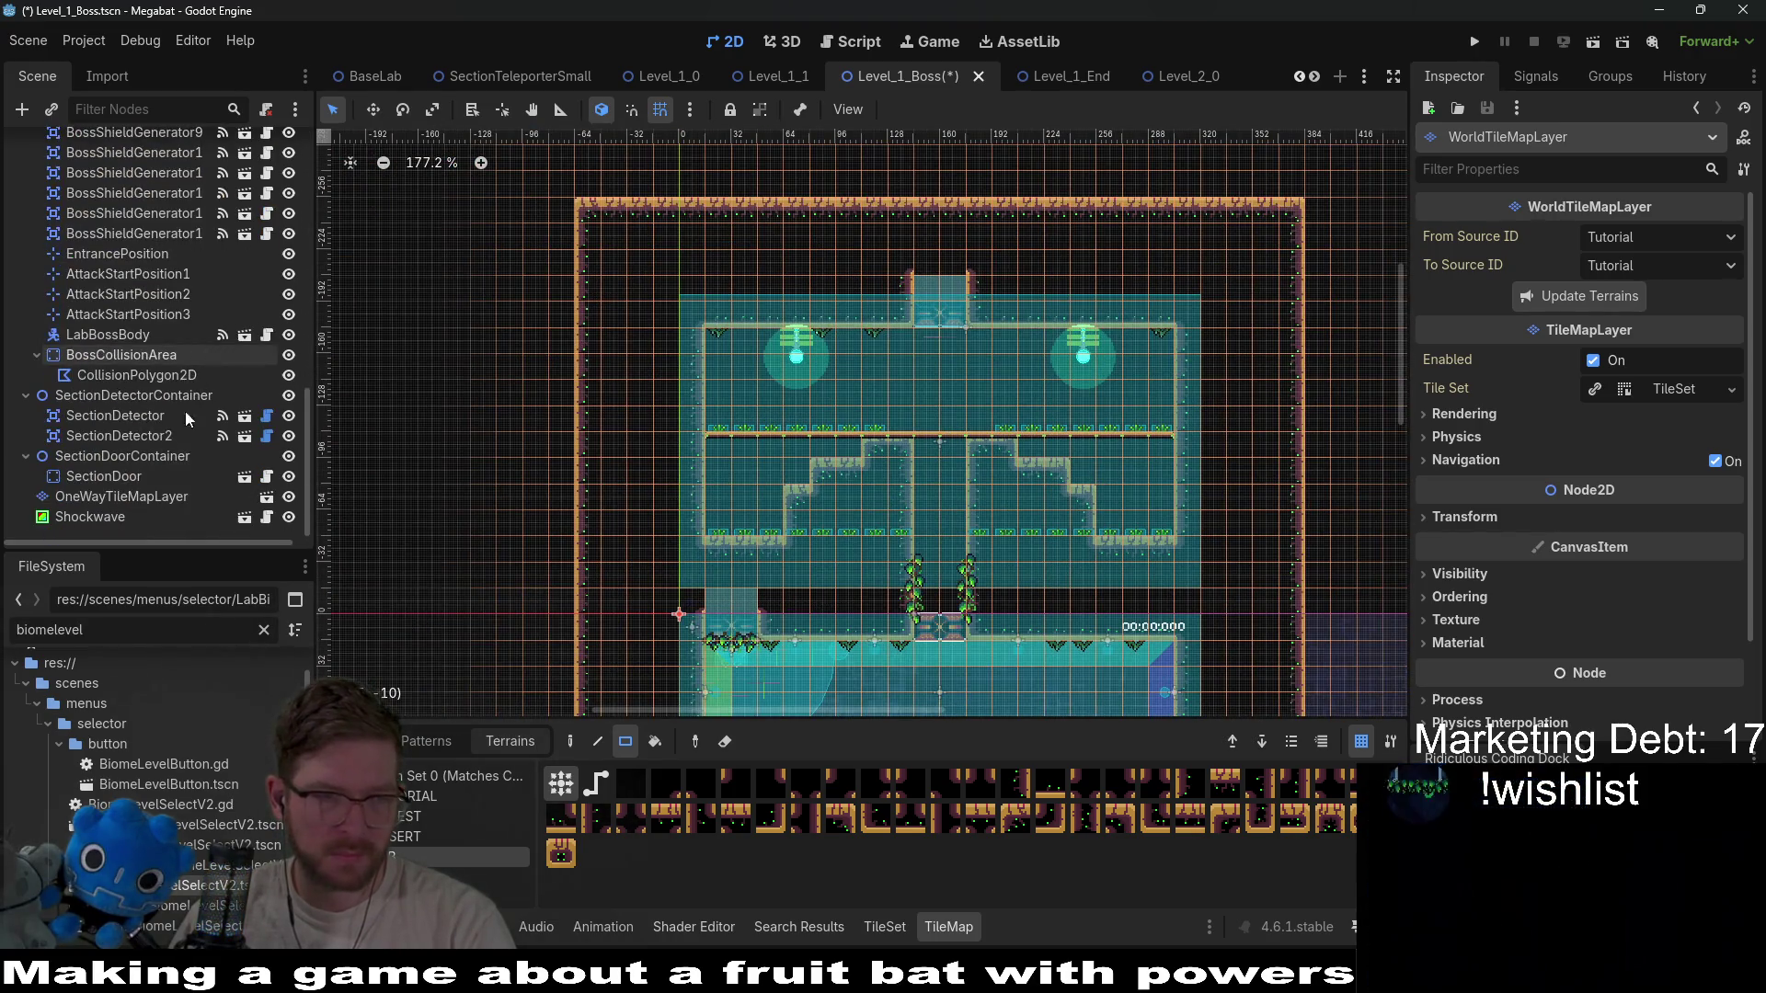
{"action": "left_click", "coordinate": [122, 510]}
{"action": "left_click", "coordinate": [129, 497]}
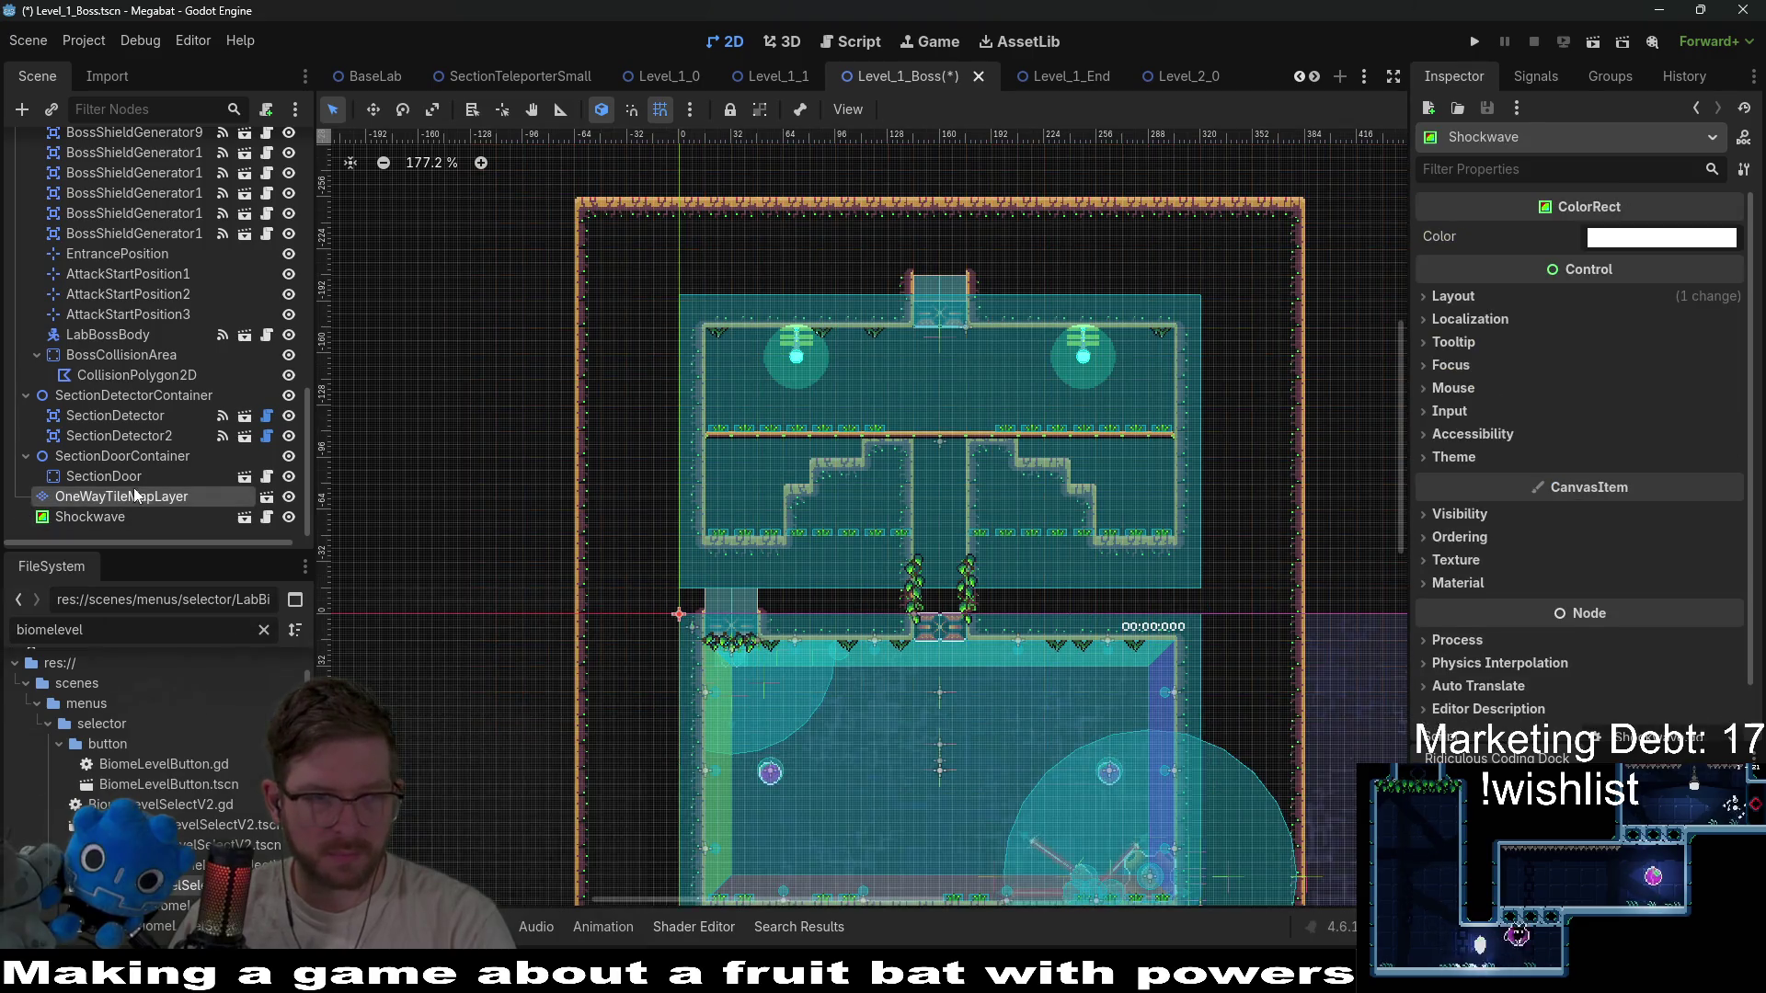
{"action": "left_click", "coordinate": [103, 477]}
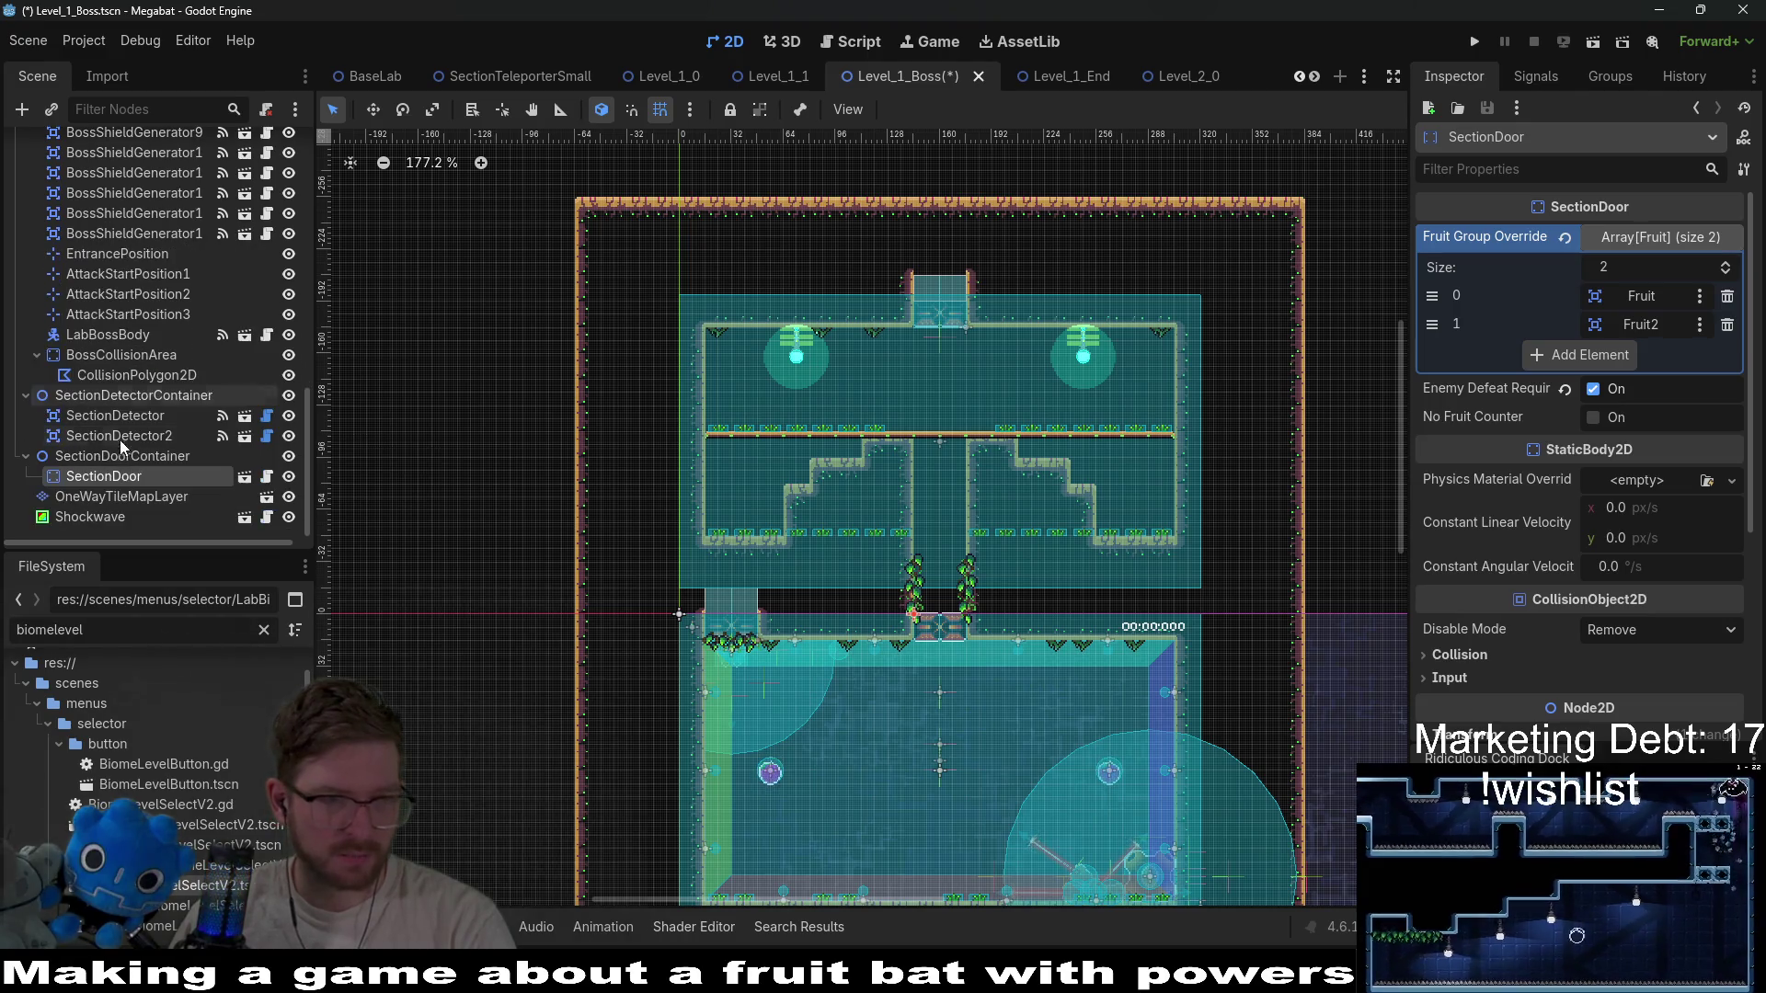
{"action": "left_click", "coordinate": [118, 498]}
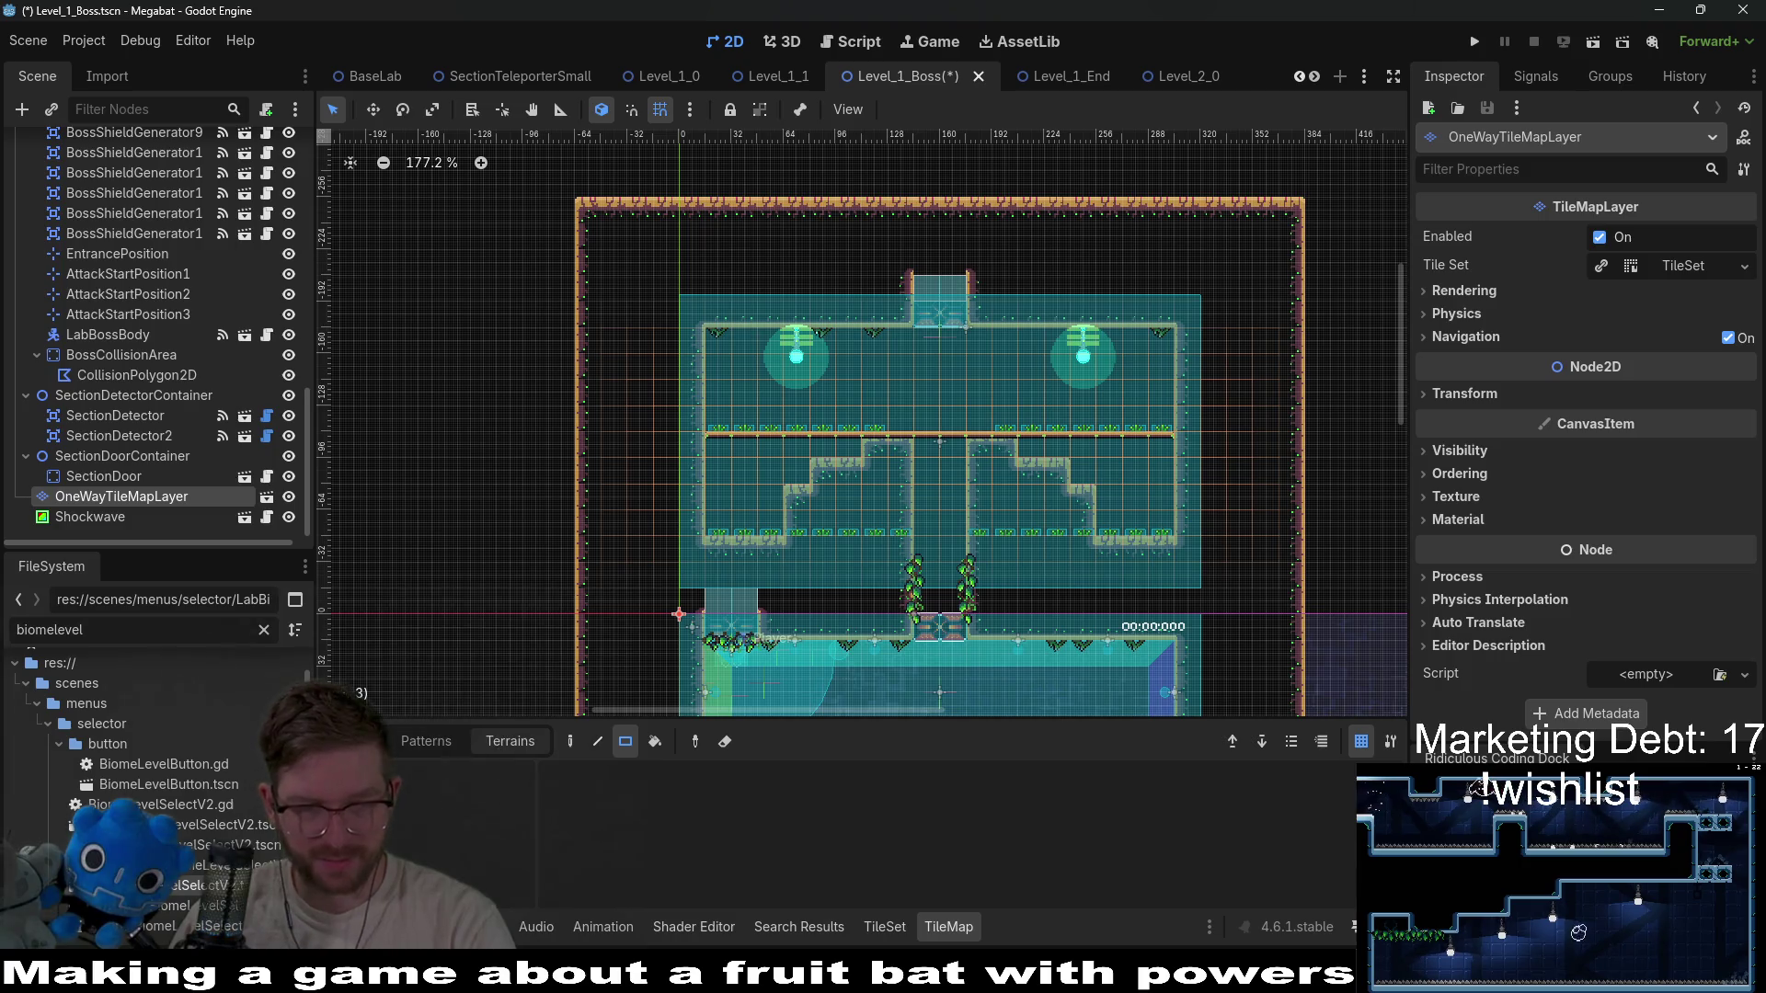
{"action": "left_click", "coordinate": [366, 741]}
{"action": "left_click", "coordinate": [880, 844]}
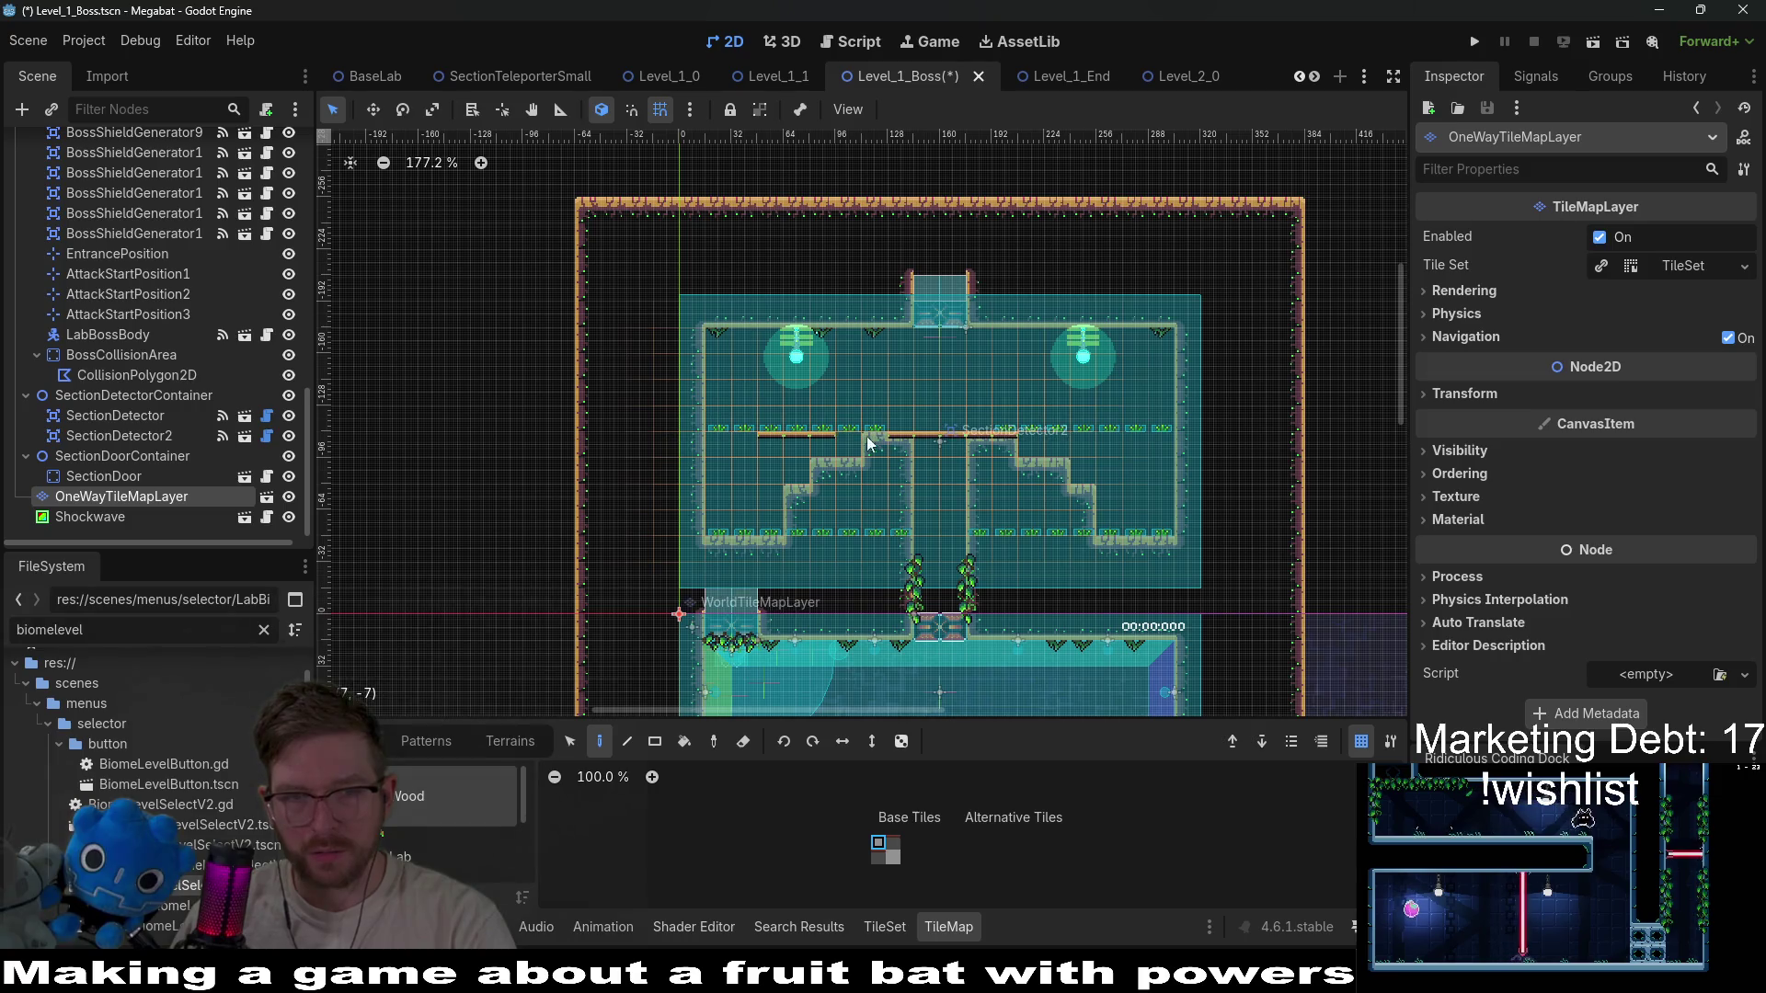
Select EnvironmentTileMapLayer and list its tile sources, including the LightBulb and Lantern scenes.
{"action": "scroll", "coordinate": [140, 274], "scroll_direction": "up", "scroll_amount": 5}
{"action": "scroll", "coordinate": [140, 274], "scroll_direction": "up", "scroll_amount": 5}
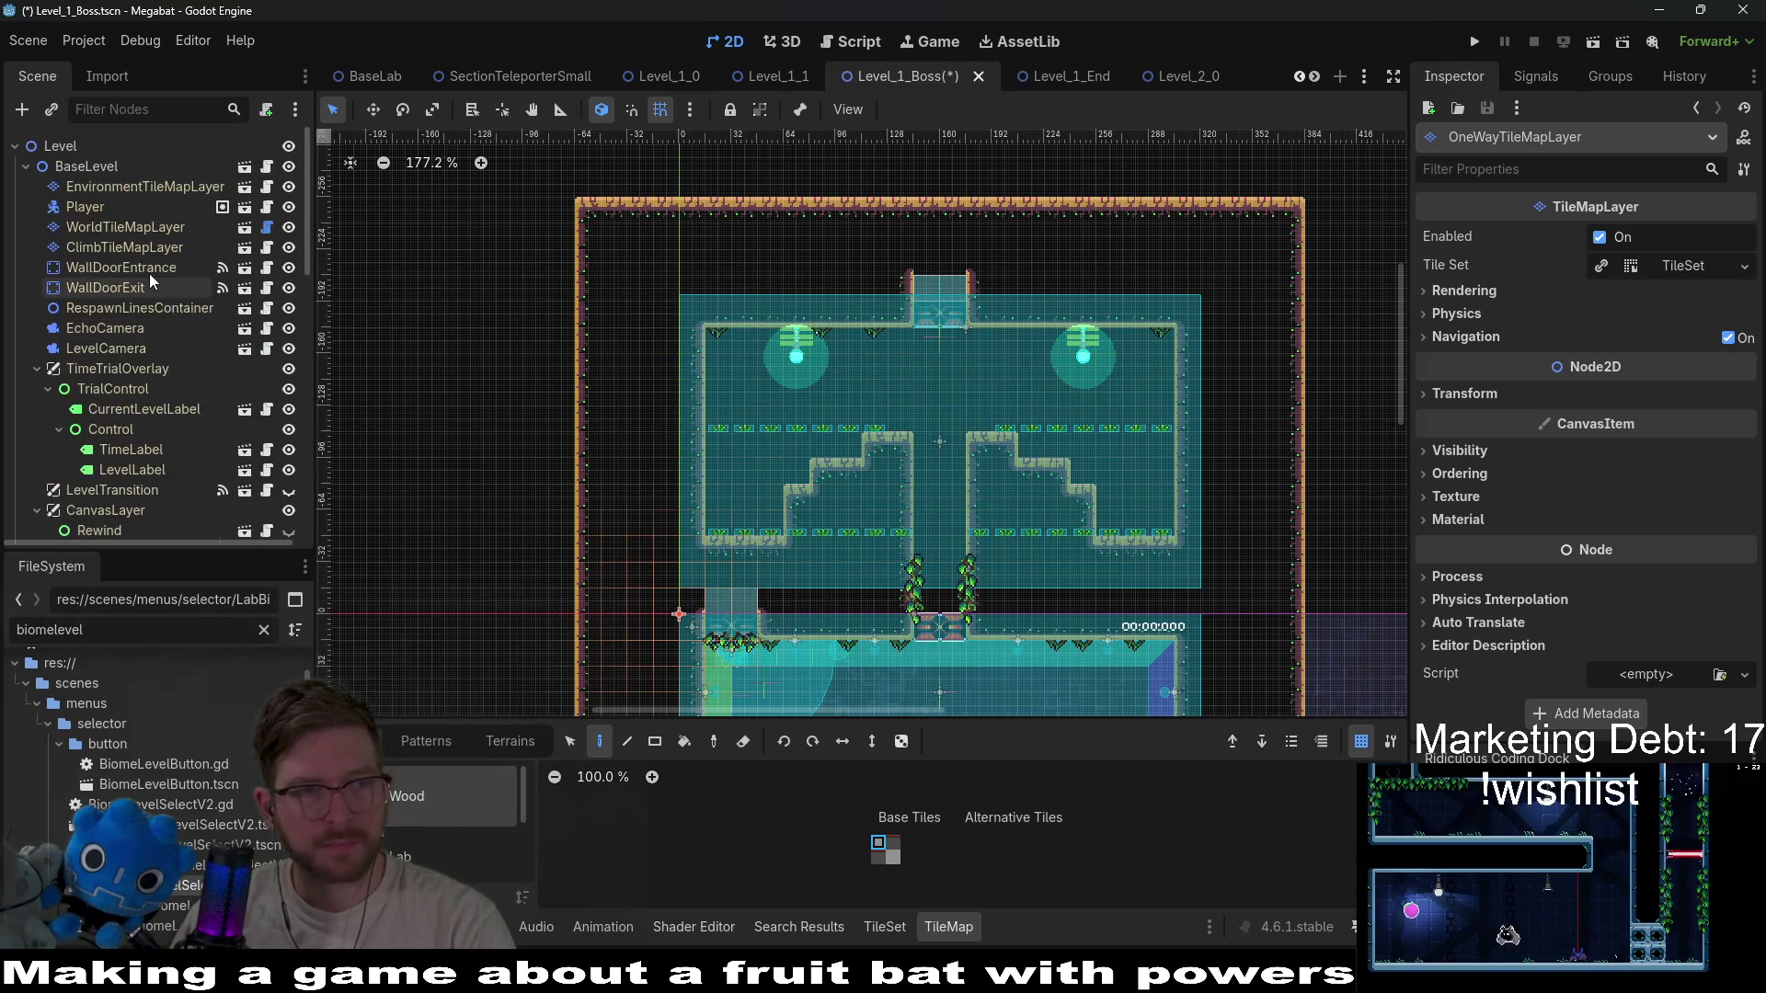
{"action": "left_click", "coordinate": [118, 227]}
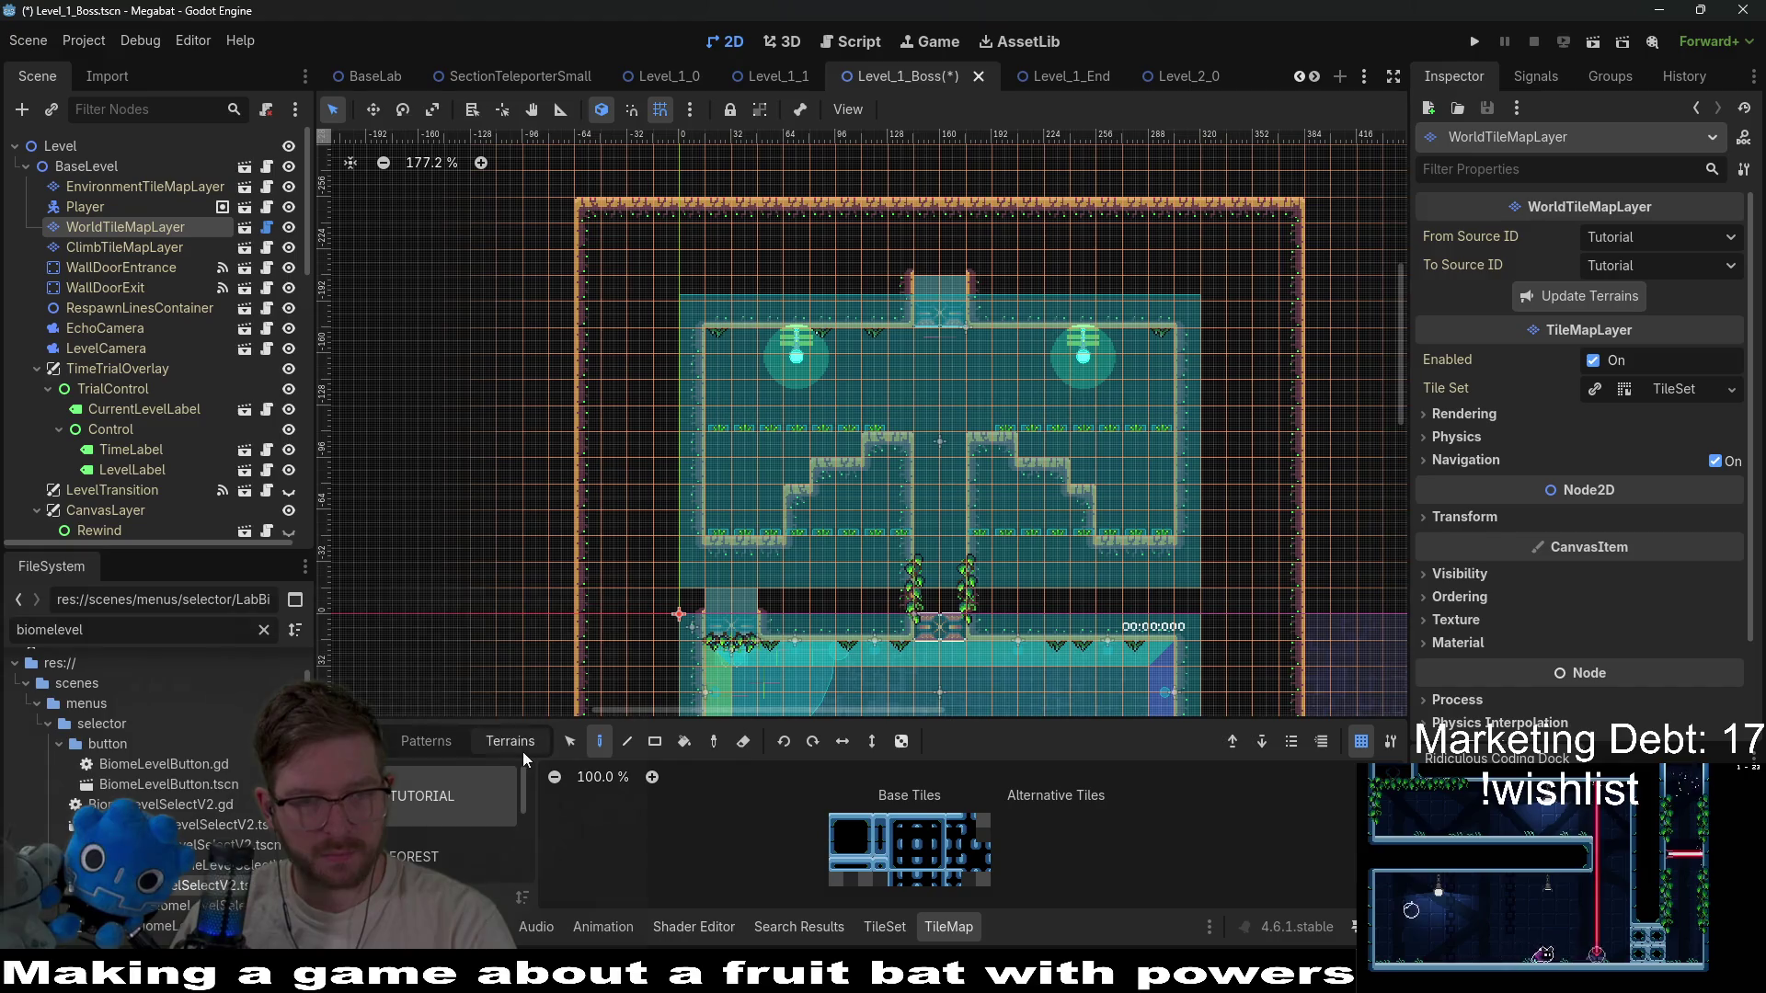
{"action": "left_click", "coordinate": [120, 246]}
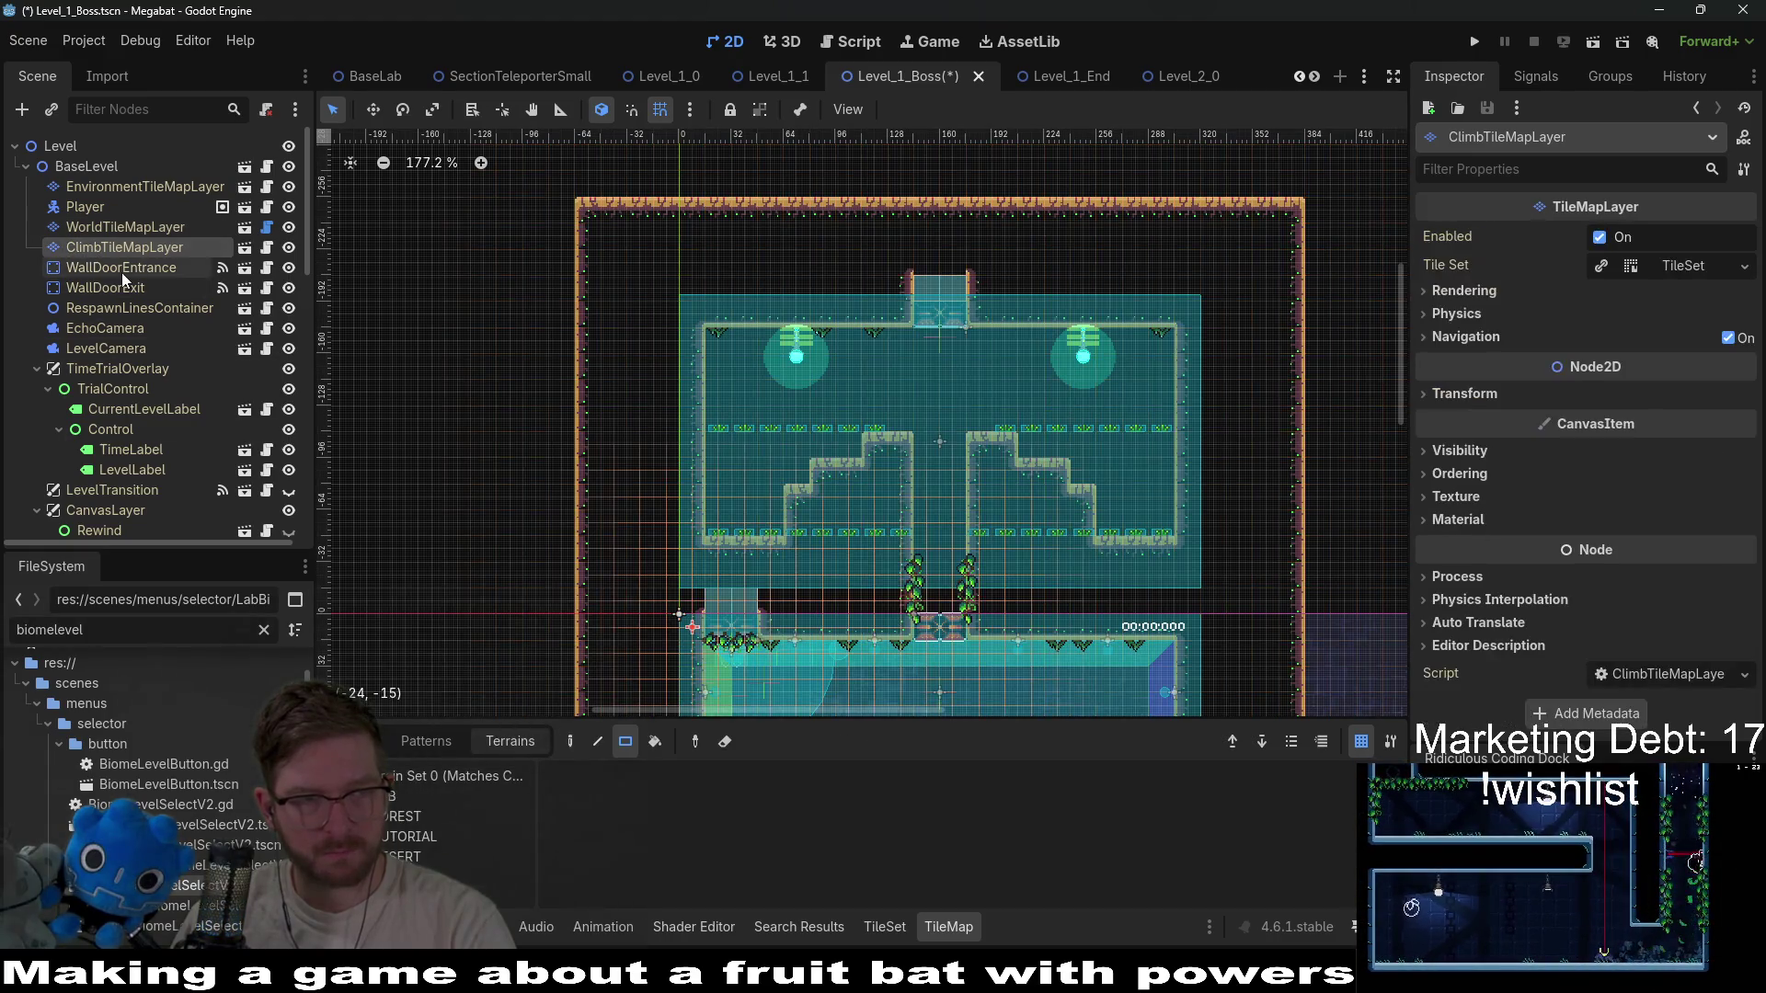
{"action": "left_click", "coordinate": [119, 283]}
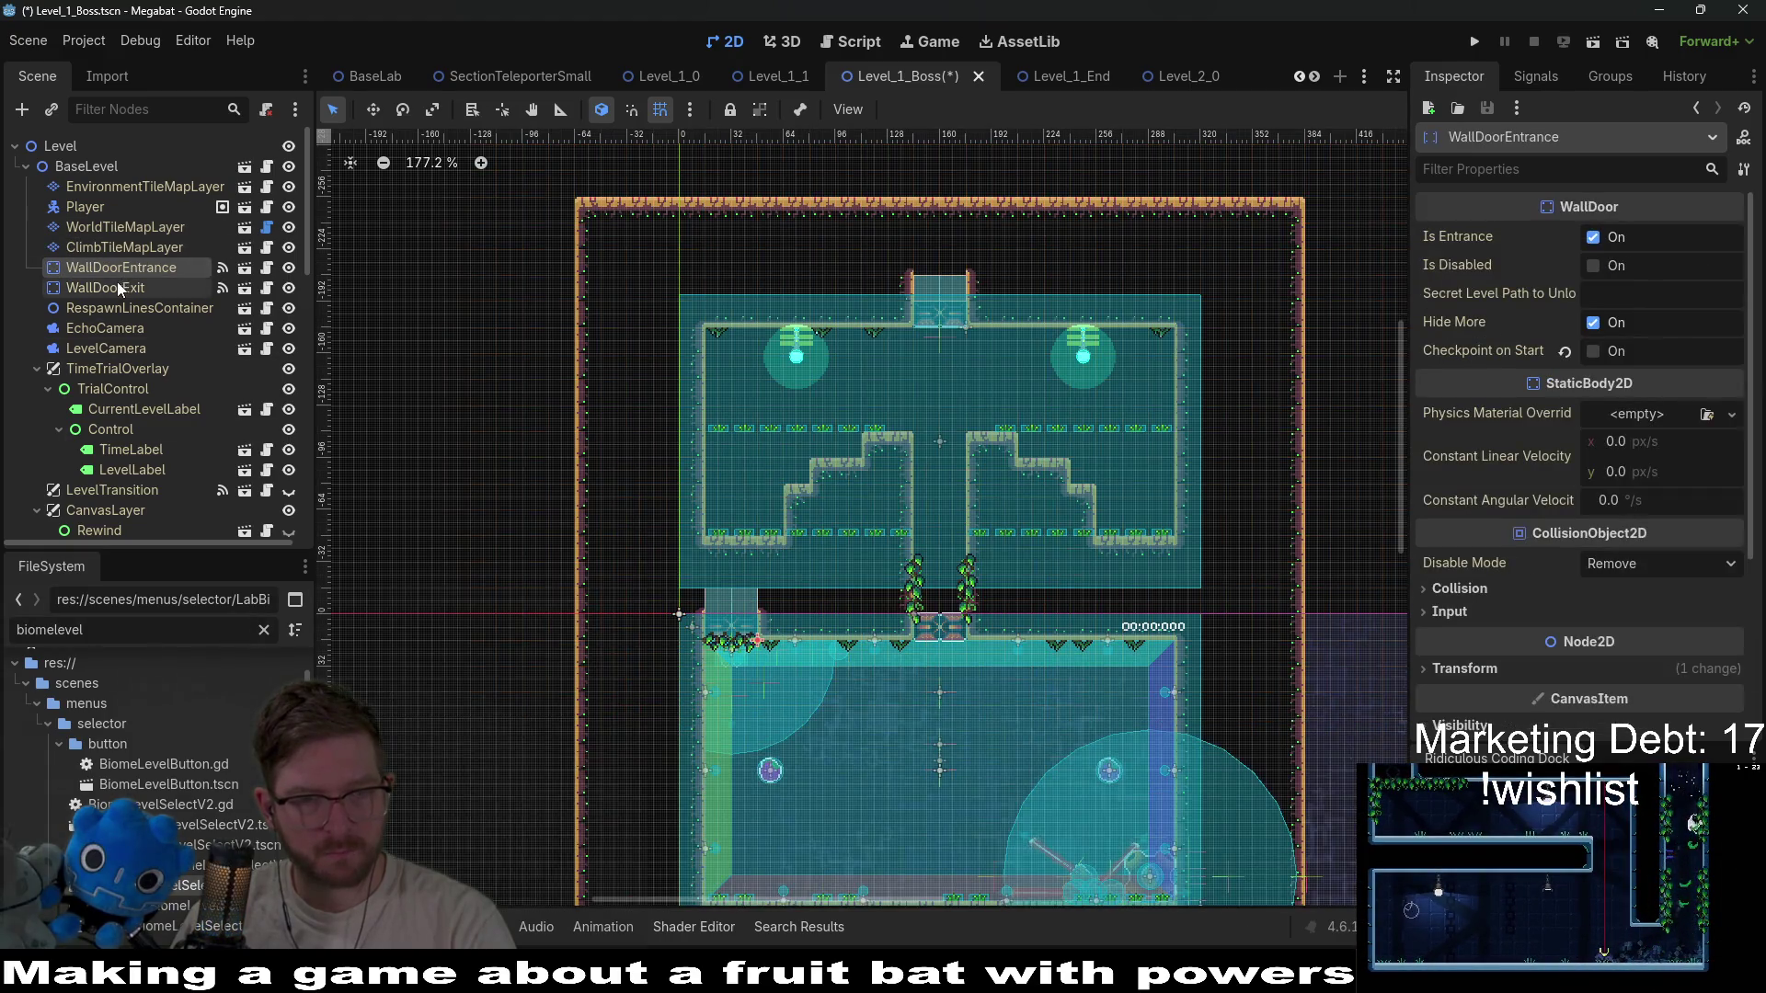
{"action": "left_click", "coordinate": [92, 213]}
{"action": "left_click", "coordinate": [97, 228]}
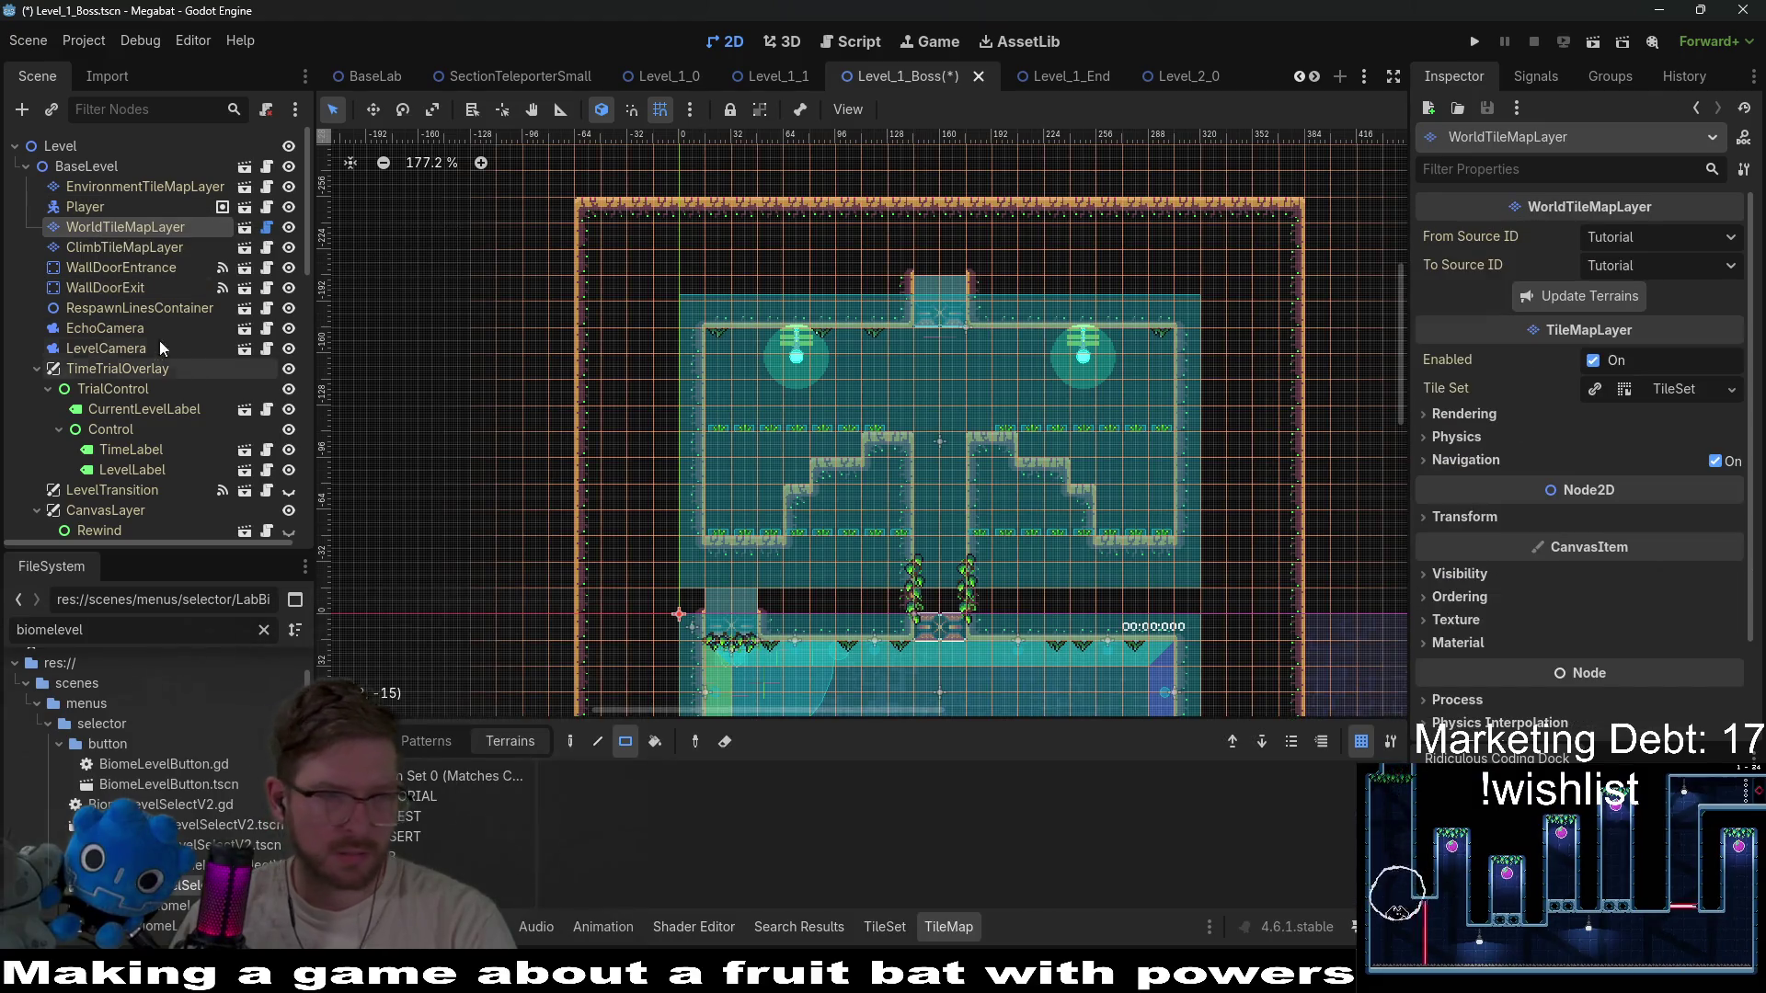
{"action": "left_click", "coordinate": [156, 184]}
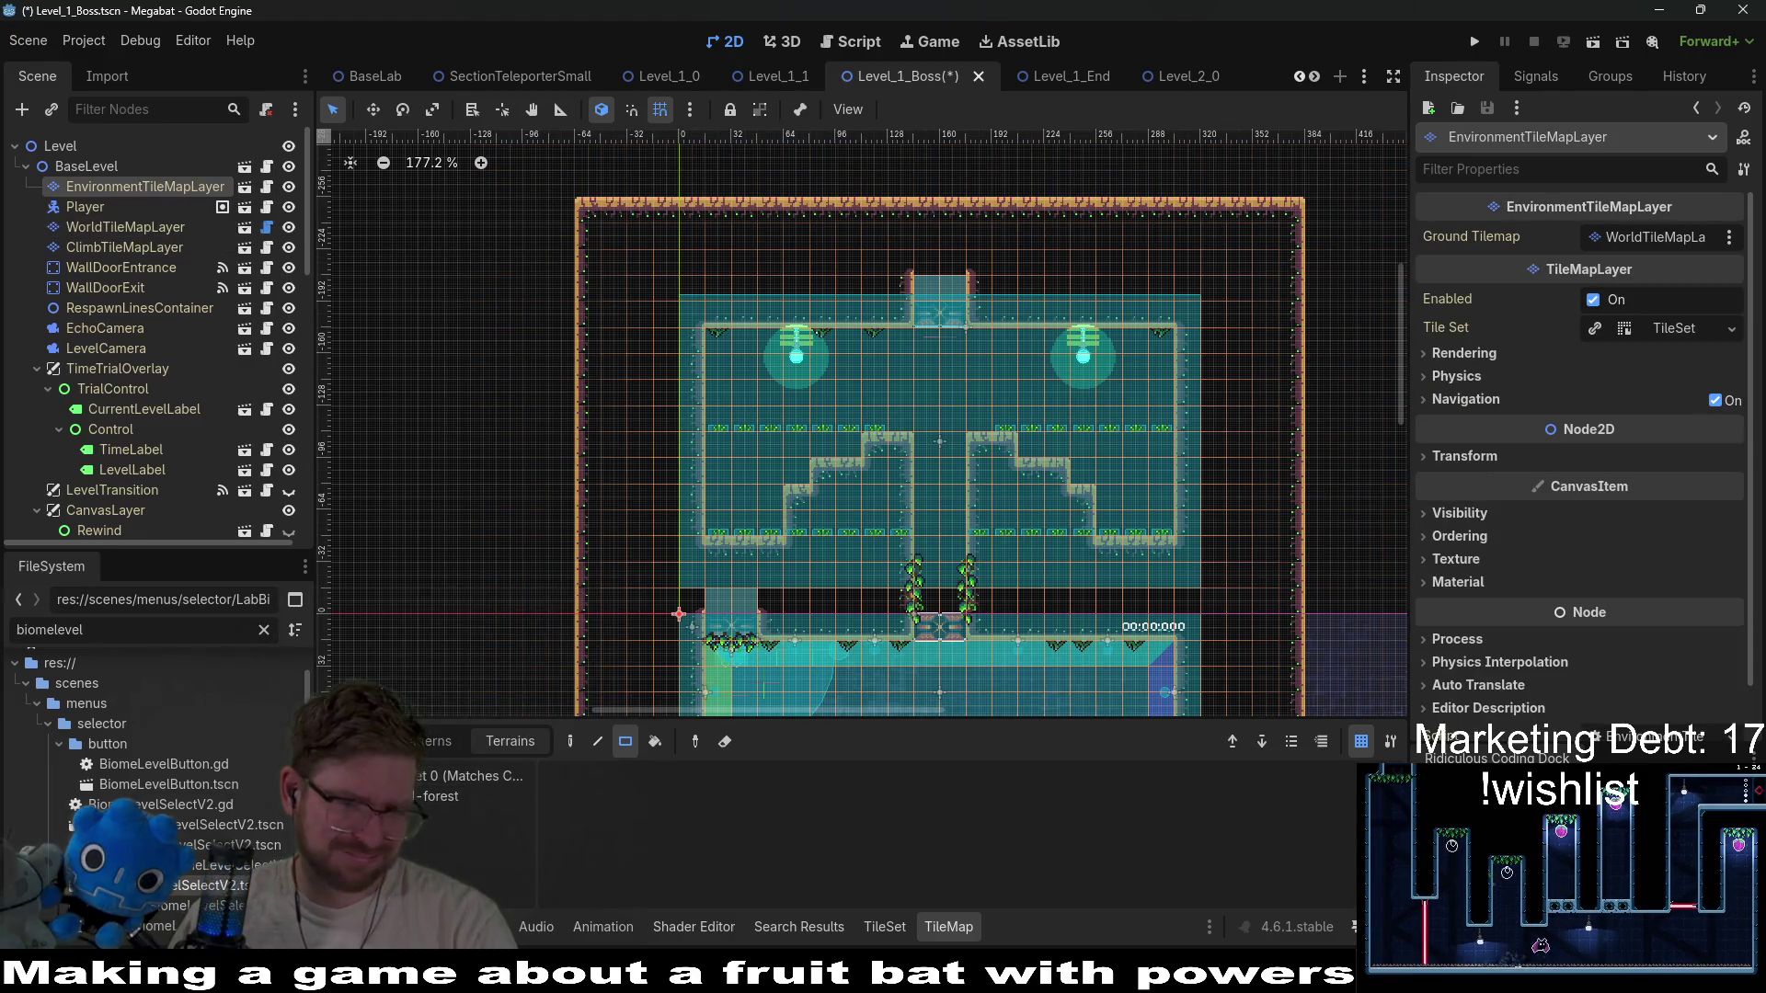
{"action": "left_click", "coordinate": [359, 741]}
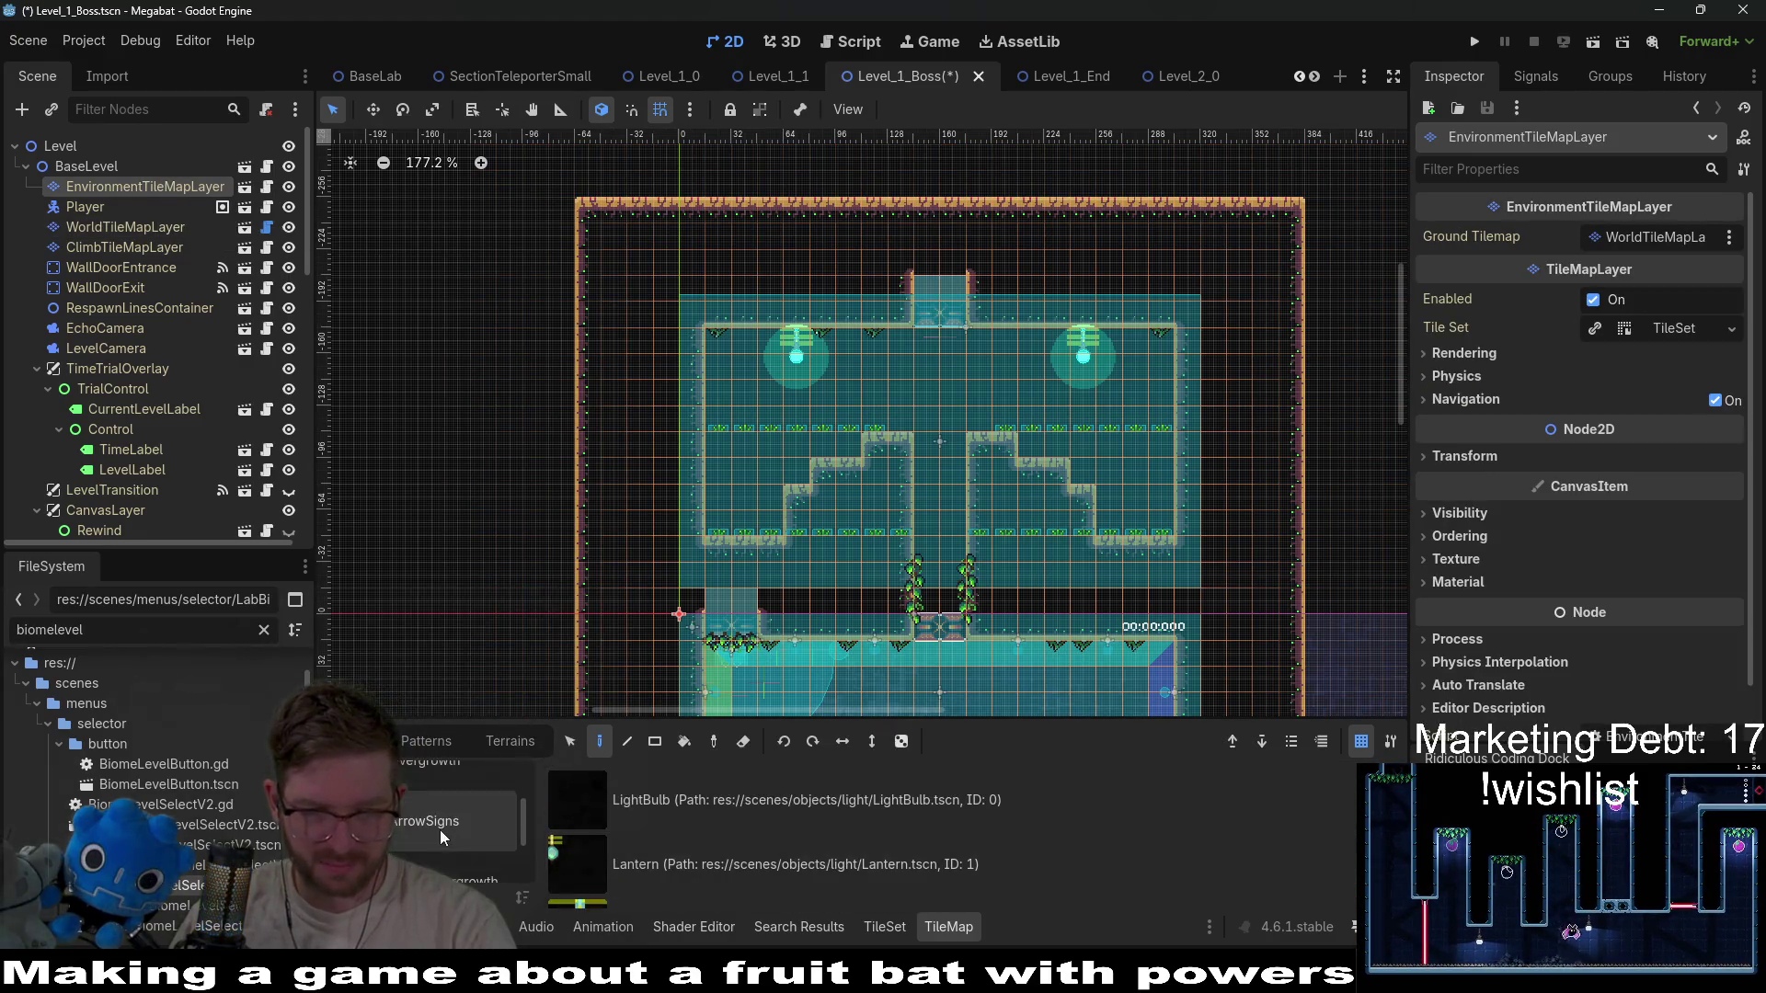
{"action": "scroll", "coordinate": [440, 828], "scroll_direction": "up", "scroll_amount": 2}
Paint LabOvergrowth tufts along the staircase steps and erase the extras from the lower platform.
{"action": "left_click", "coordinate": [477, 825]}
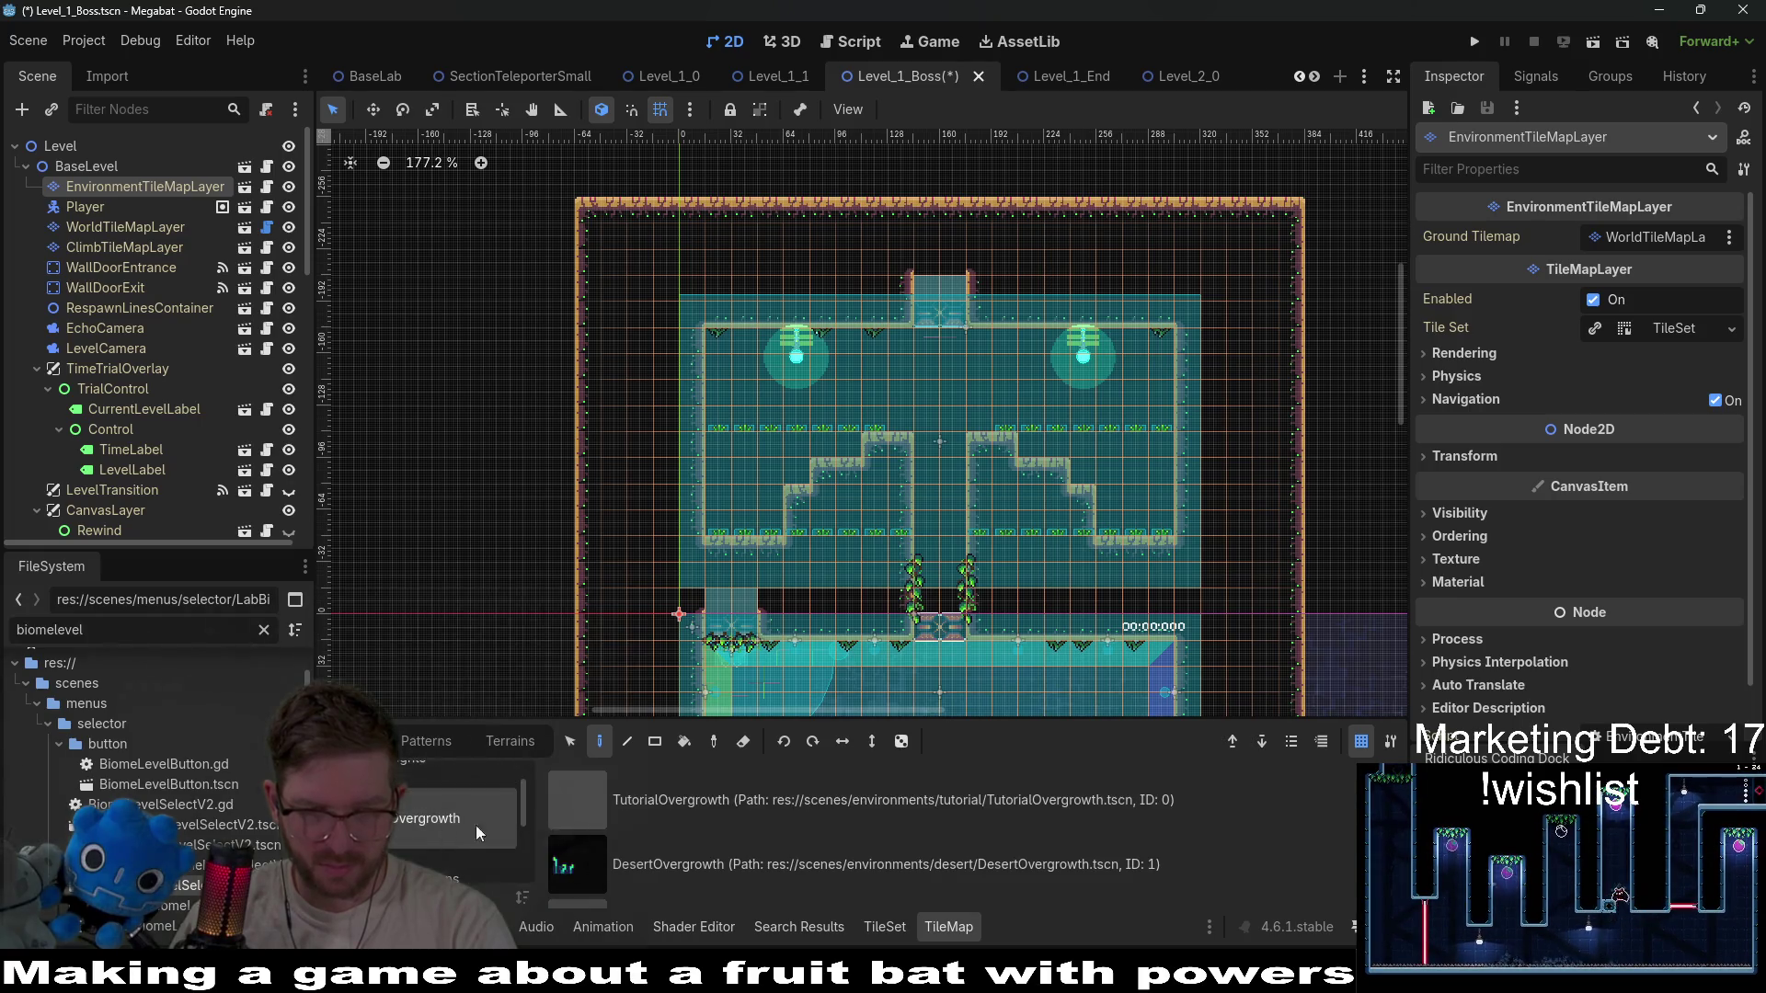
{"action": "scroll", "coordinate": [670, 826], "scroll_direction": "down", "scroll_amount": 3}
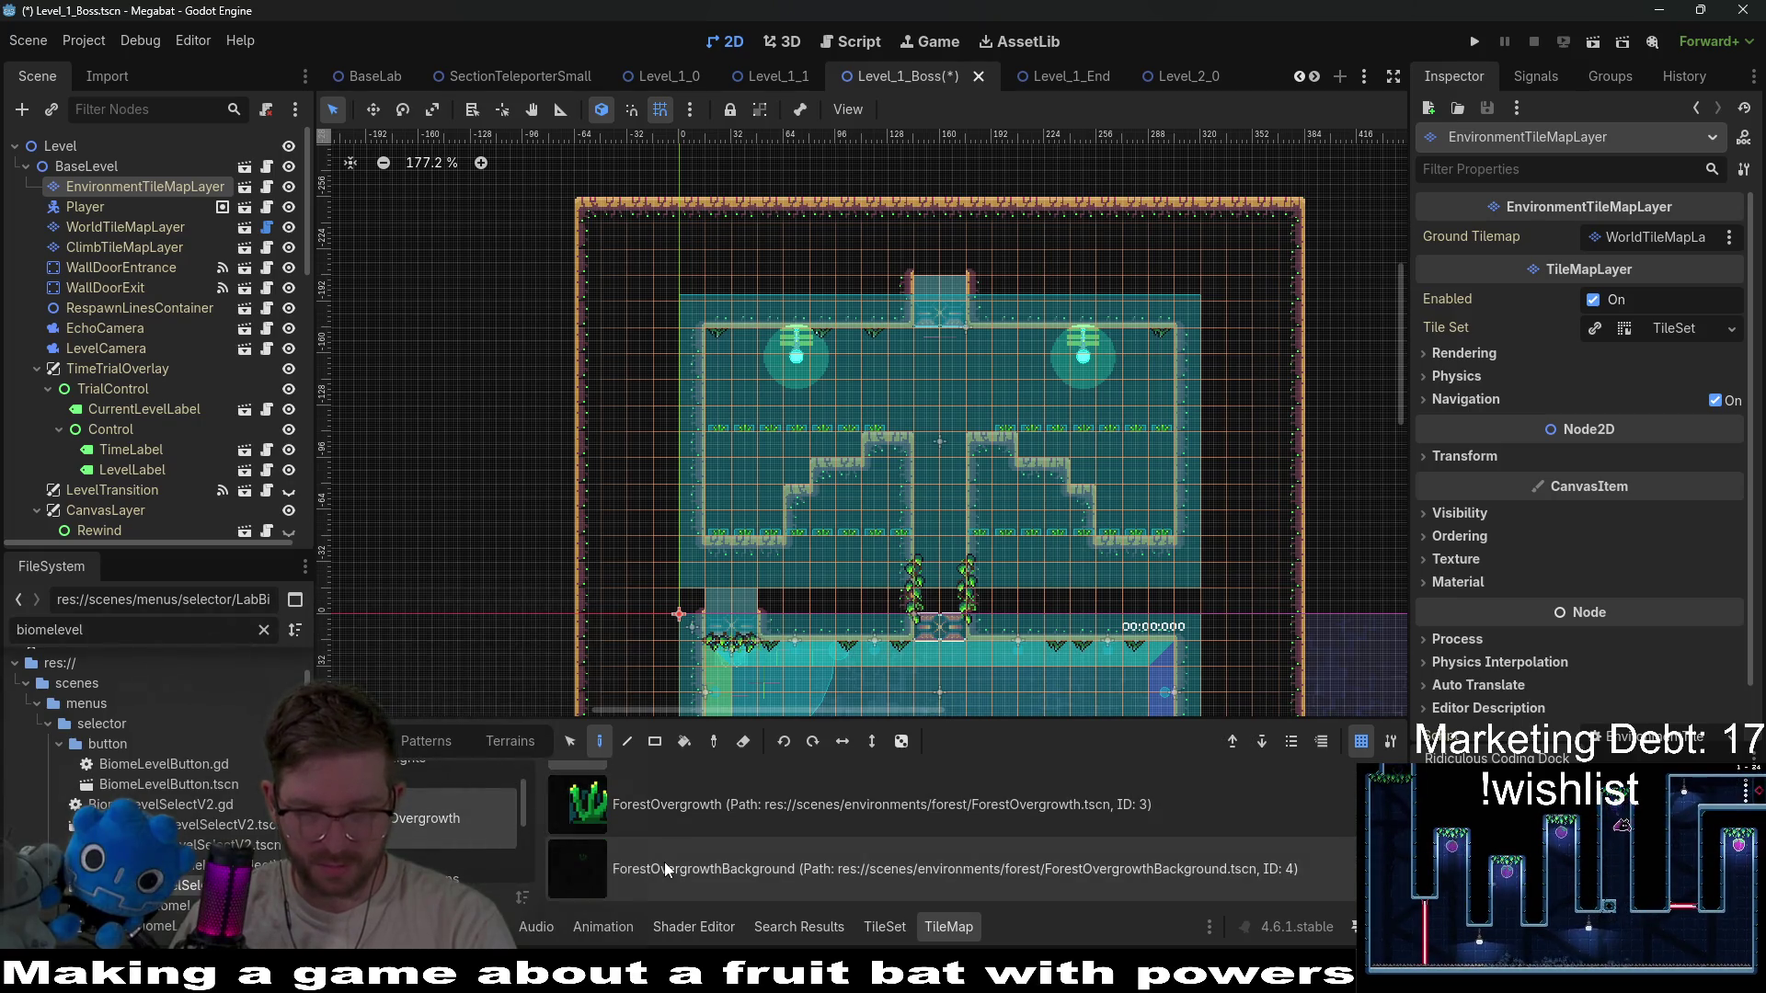
{"action": "scroll", "coordinate": [664, 863], "scroll_direction": "up", "scroll_amount": 2}
{"action": "left_click", "coordinate": [664, 862]}
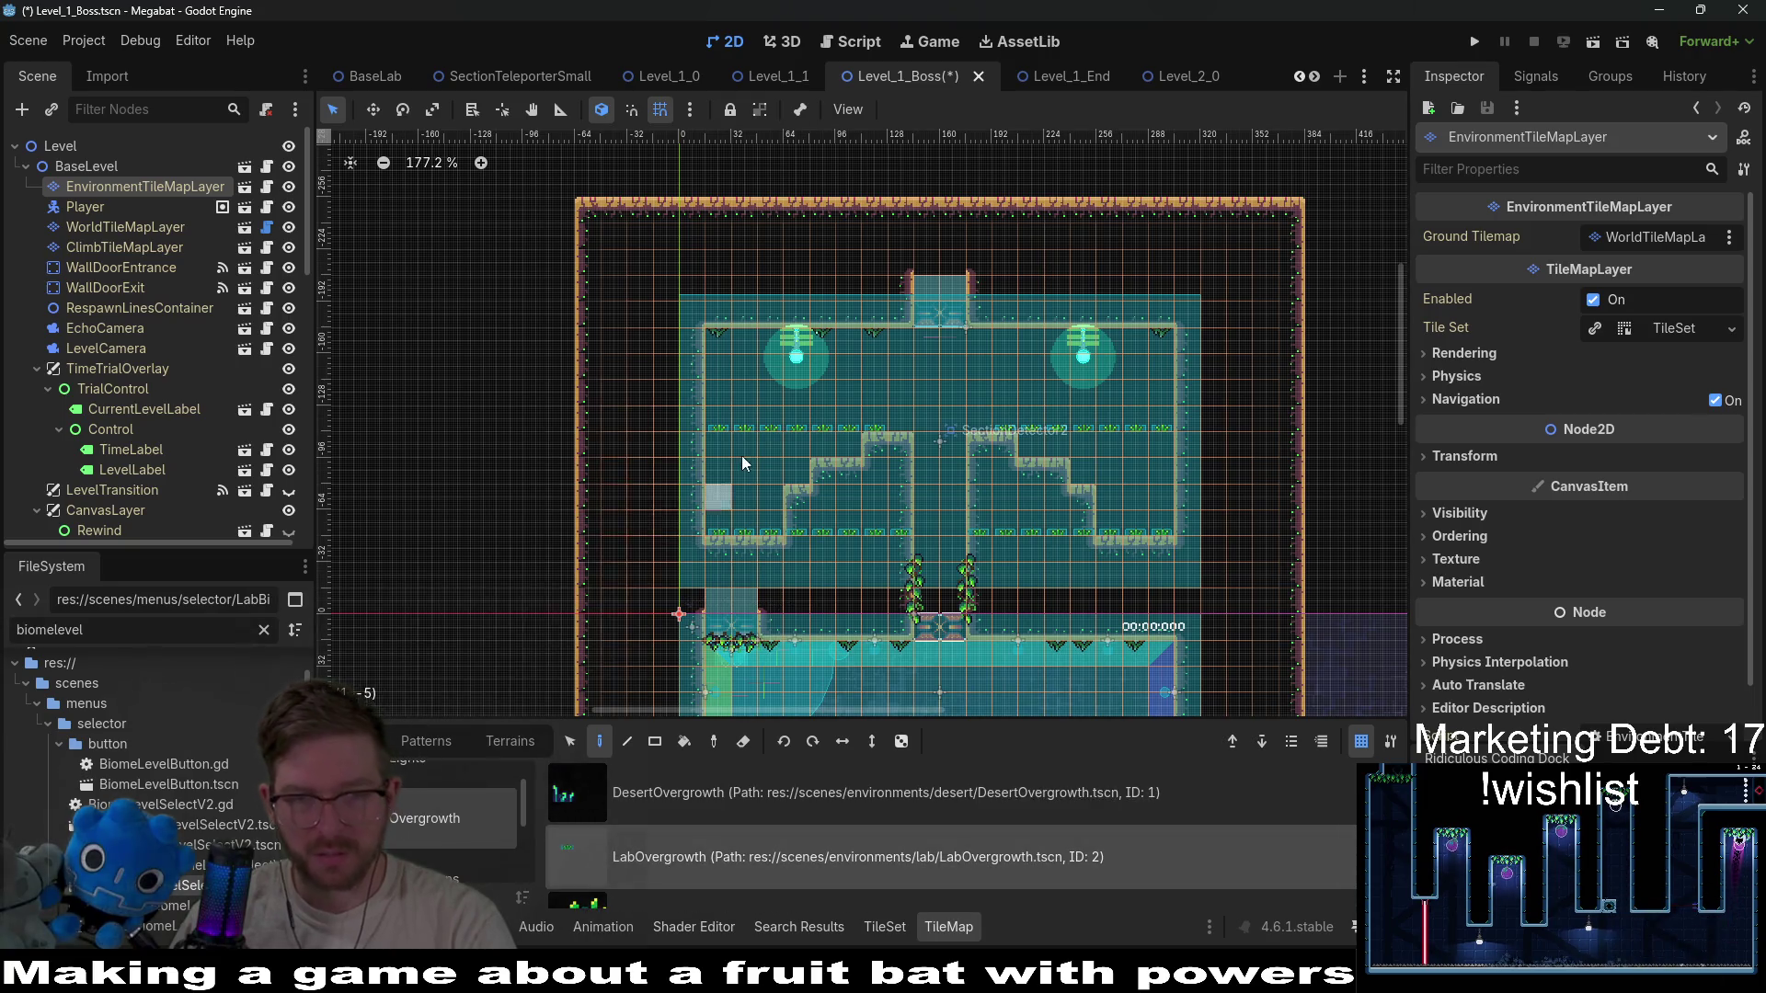
{"action": "scroll", "coordinate": [743, 457], "scroll_direction": "up", "scroll_amount": 4}
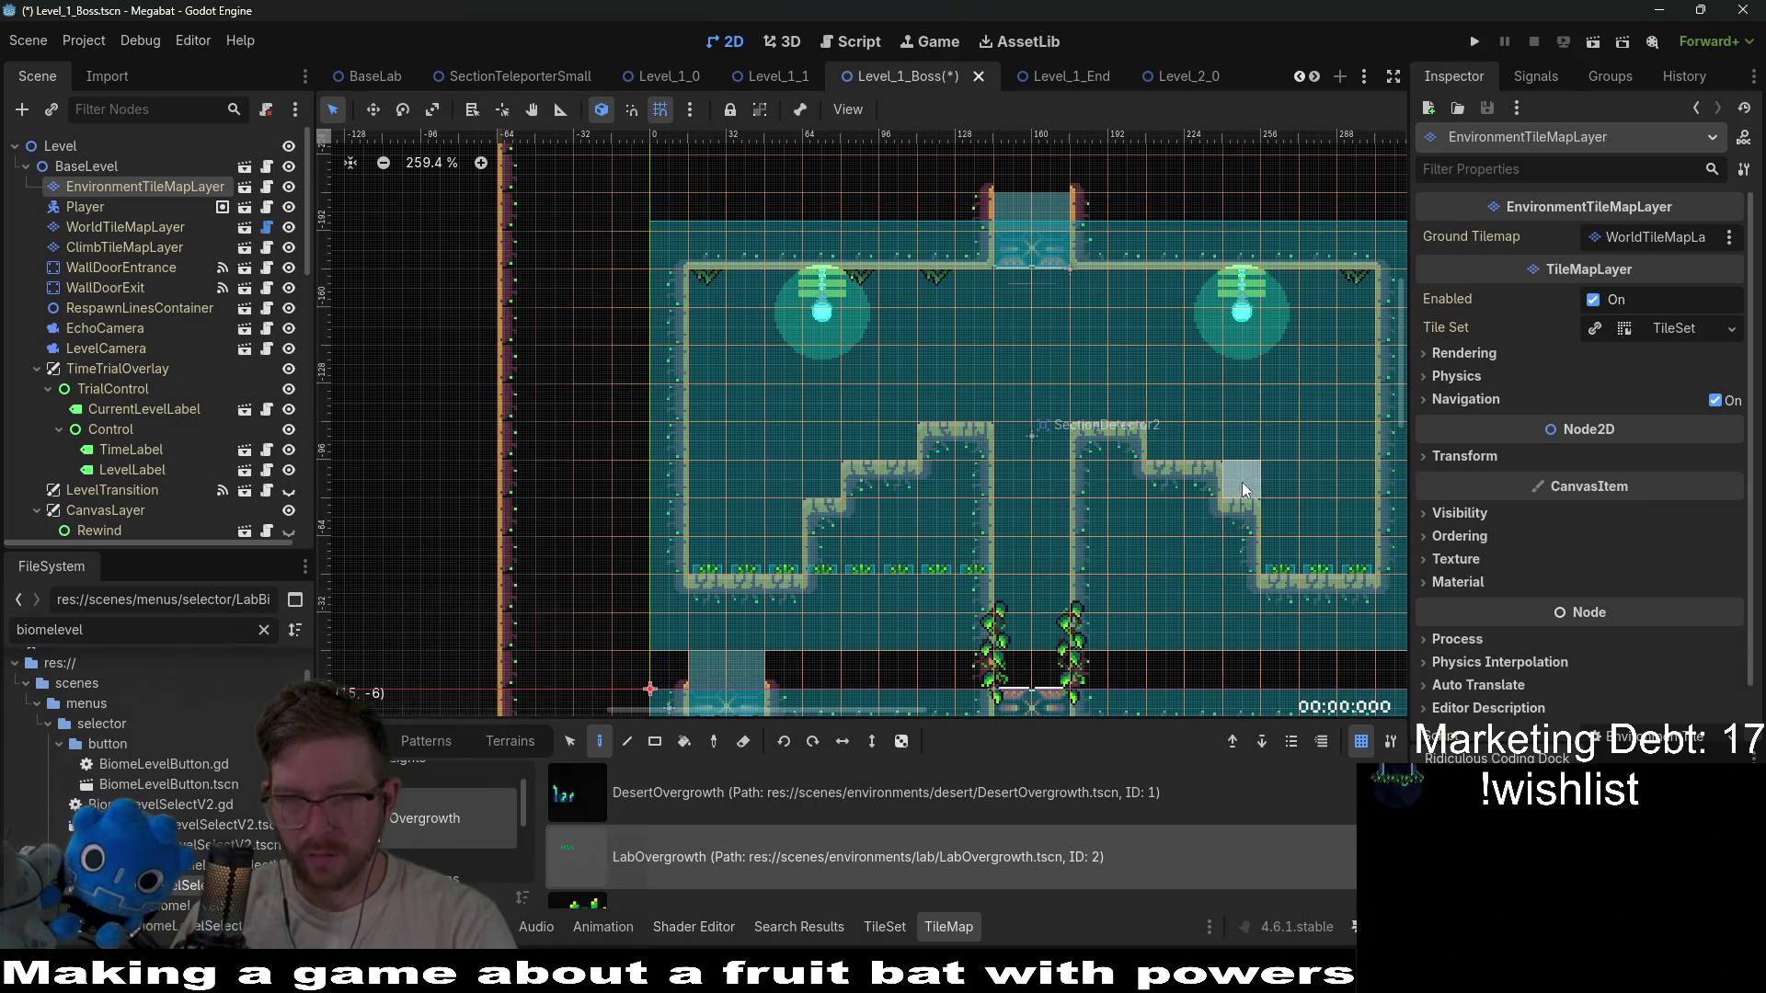
{"action": "left_click_drag", "start_coordinate": [1242, 488], "coordinate": [1194, 448]}
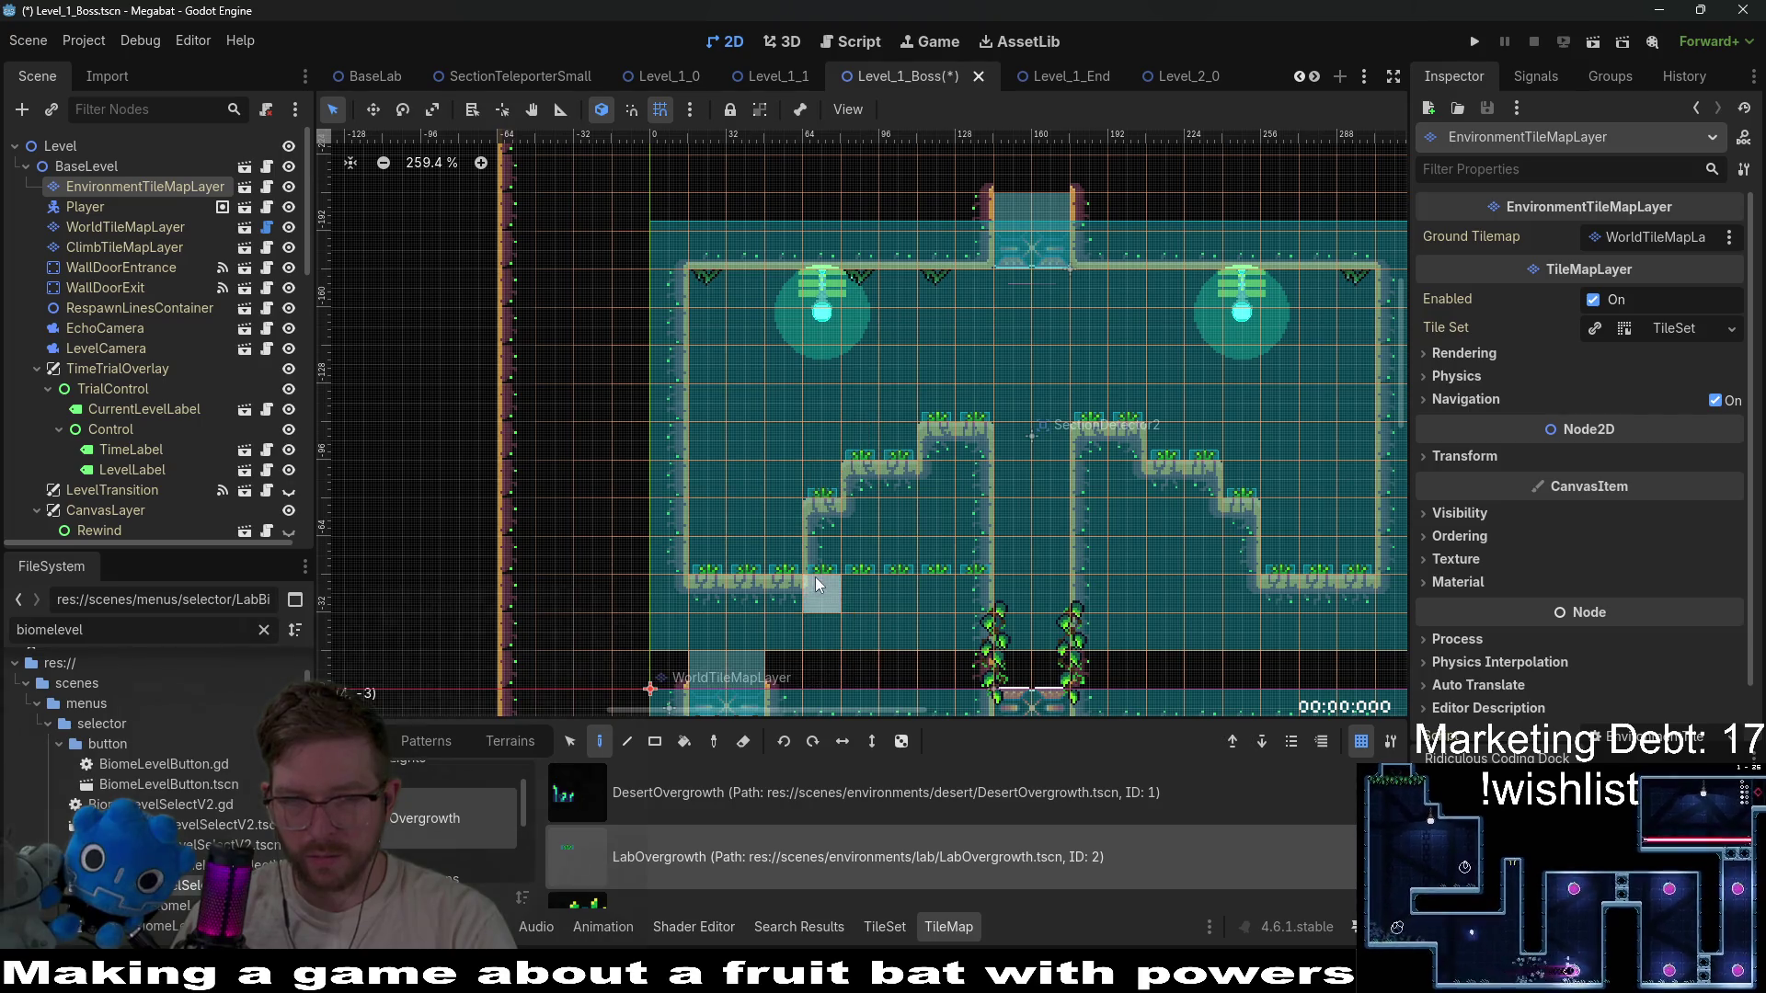
{"action": "left_click_drag", "start_coordinate": [815, 576], "coordinate": [1002, 561]}
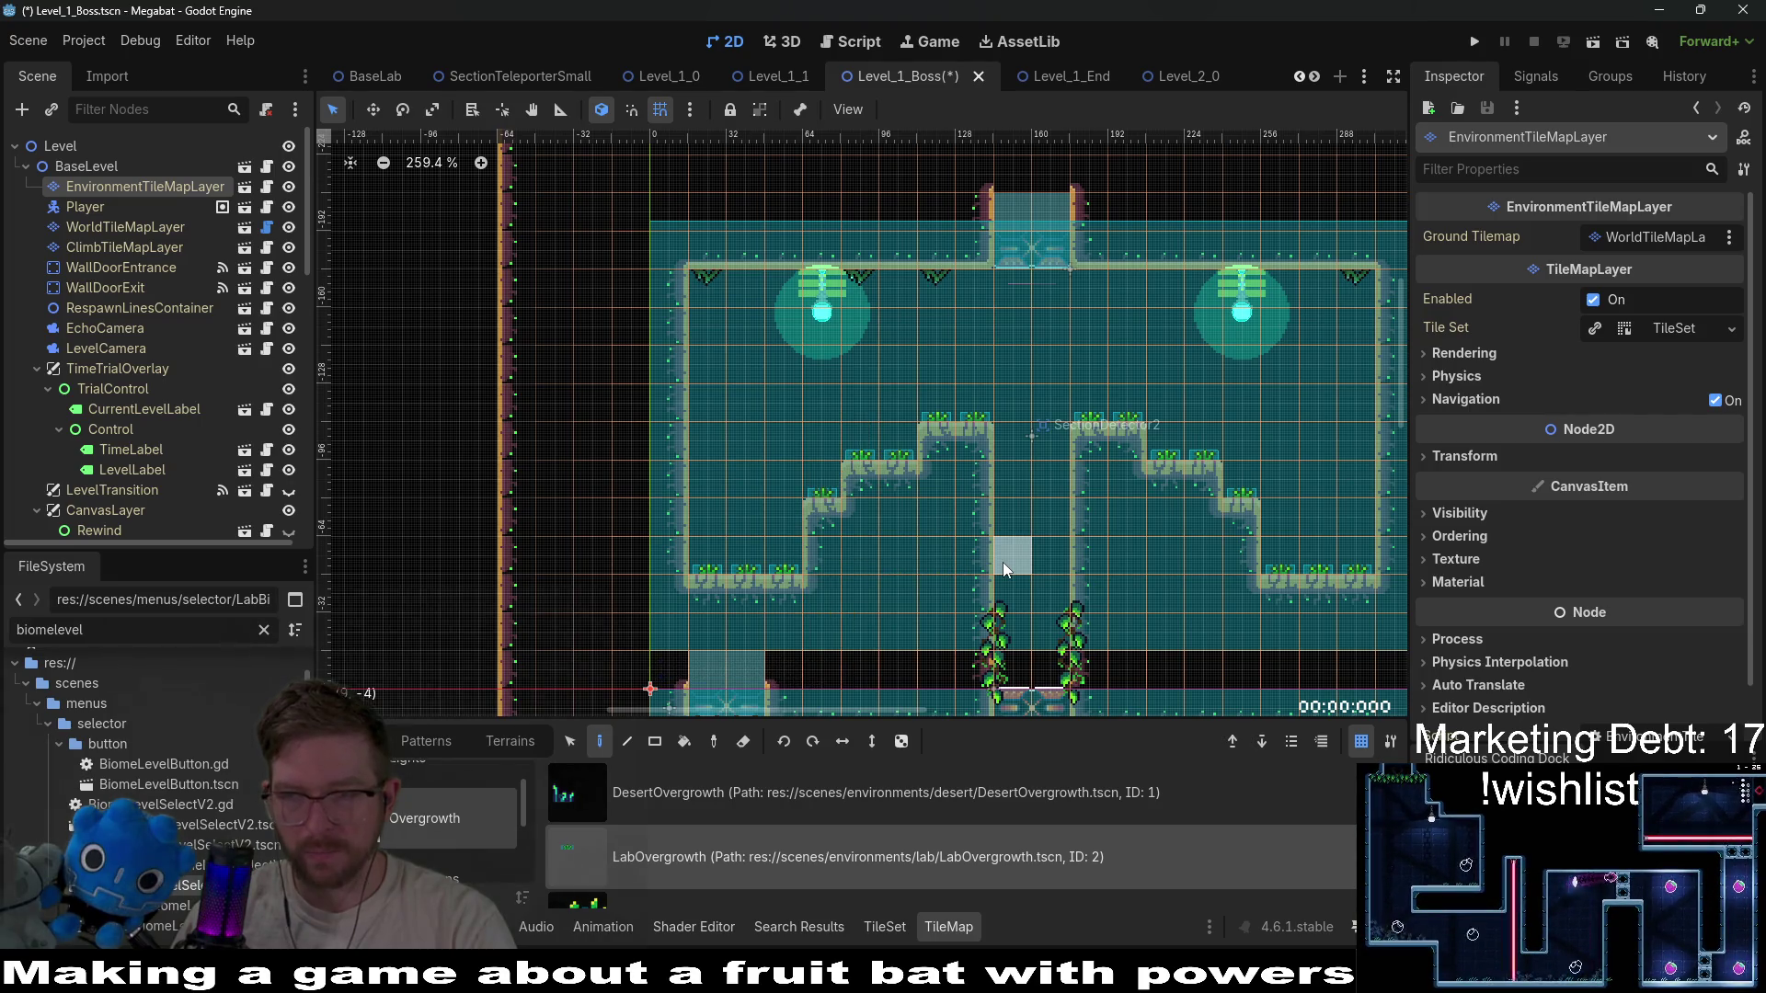
{"action": "left_click", "coordinate": [122, 252]}
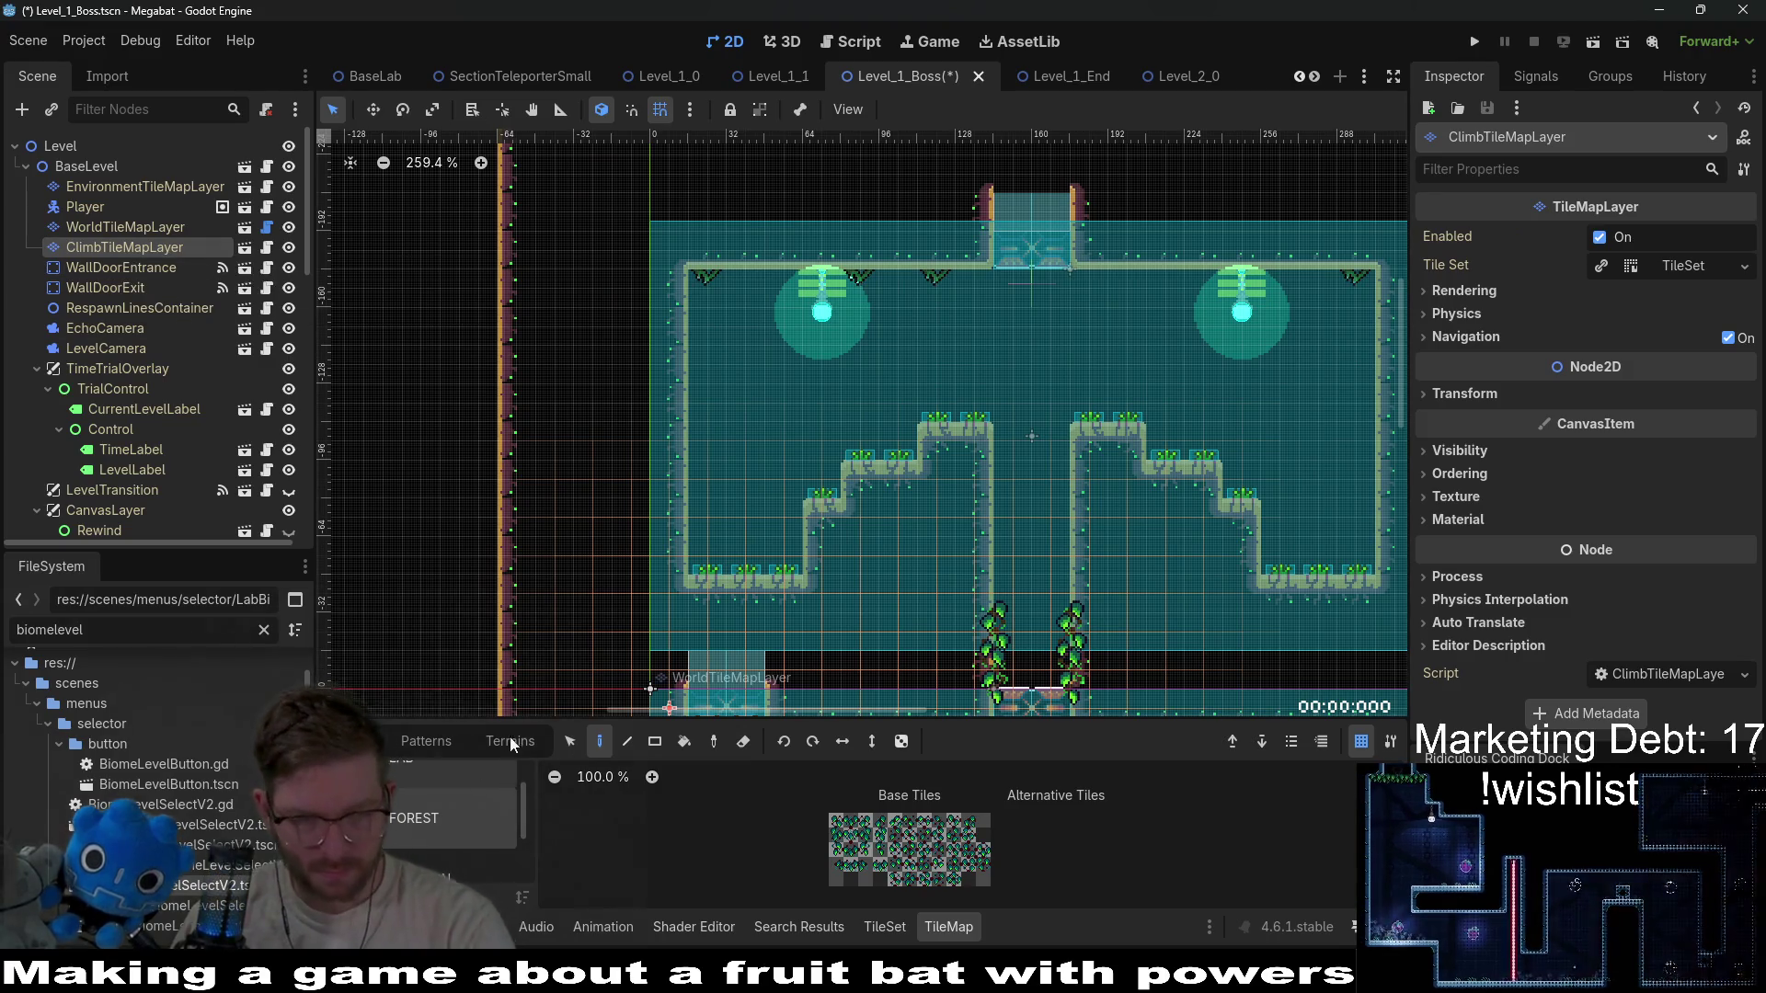
Paint FOREST terrain vine columns down the left and right sides of the central gap.
{"action": "left_click", "coordinate": [509, 740]}
{"action": "left_click", "coordinate": [423, 811]}
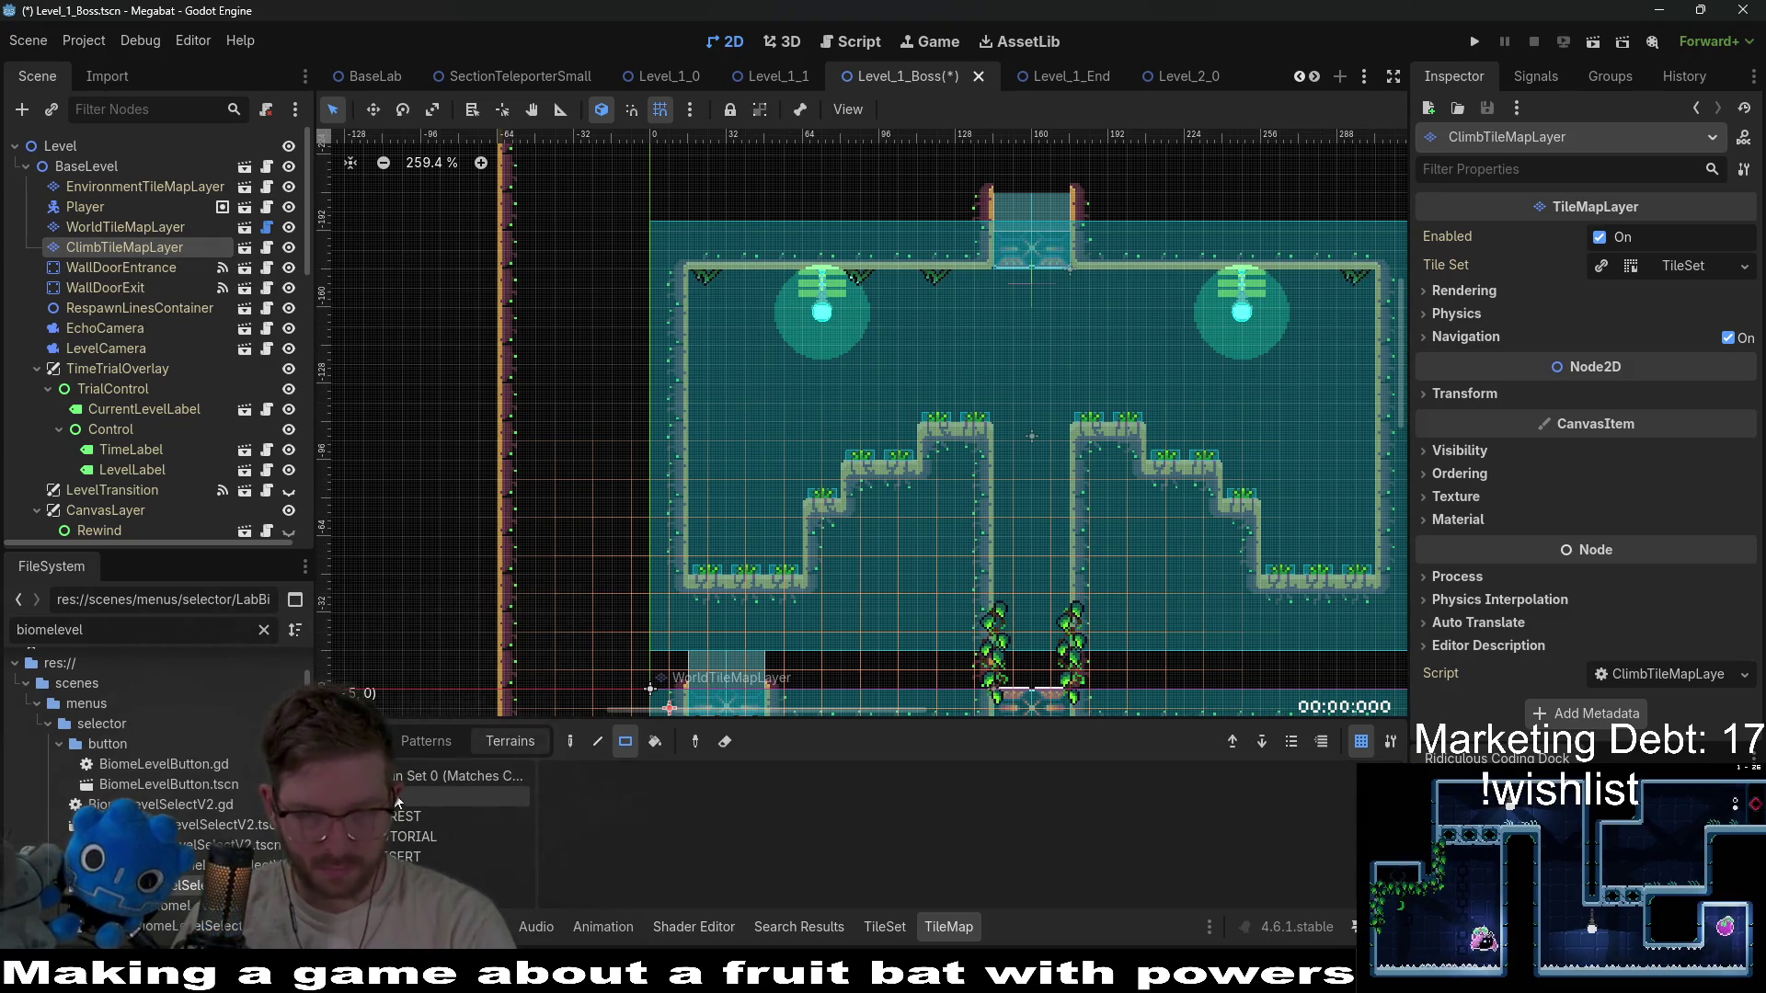
{"action": "left_click_drag", "start_coordinate": [994, 584], "coordinate": [1002, 476]}
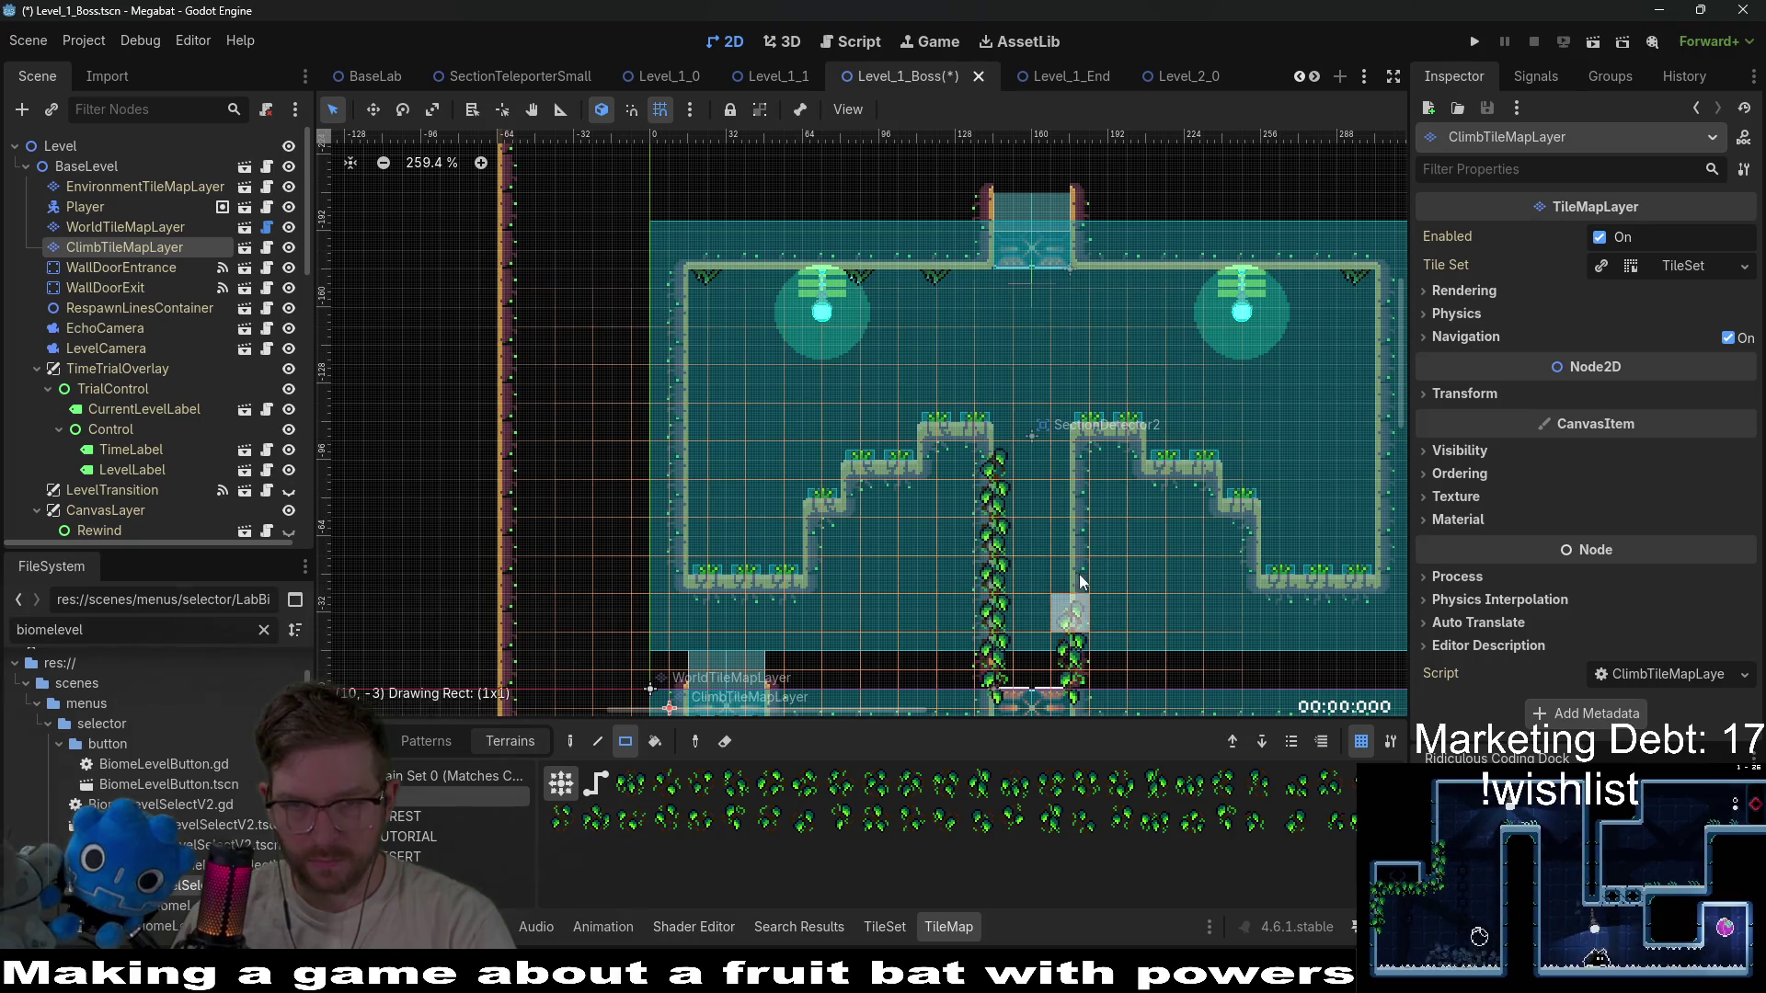
{"action": "left_click_drag", "start_coordinate": [1078, 574], "coordinate": [1073, 456]}
{"action": "scroll", "coordinate": [908, 435], "scroll_direction": "down", "scroll_amount": 2}
{"action": "scroll", "coordinate": [908, 435], "scroll_direction": "up", "scroll_amount": 3}
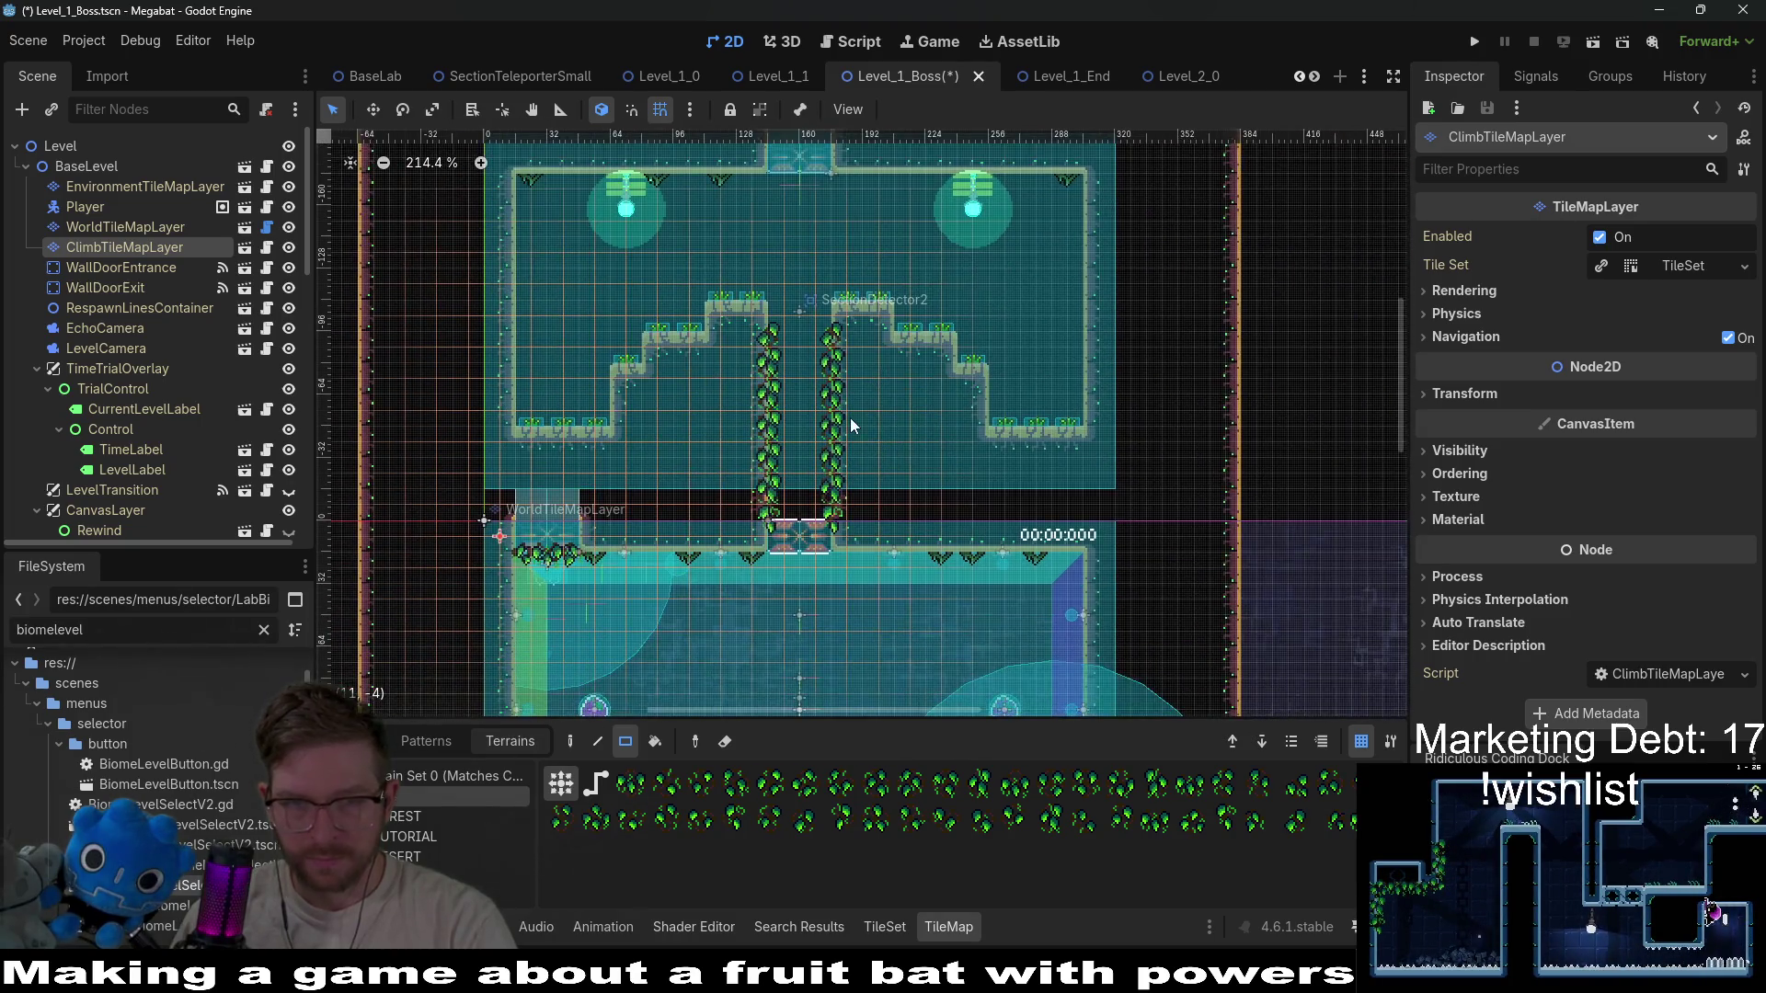
Erase a few leaves from the left vine column and save the boss level.
{"action": "right_click", "coordinate": [745, 457]}
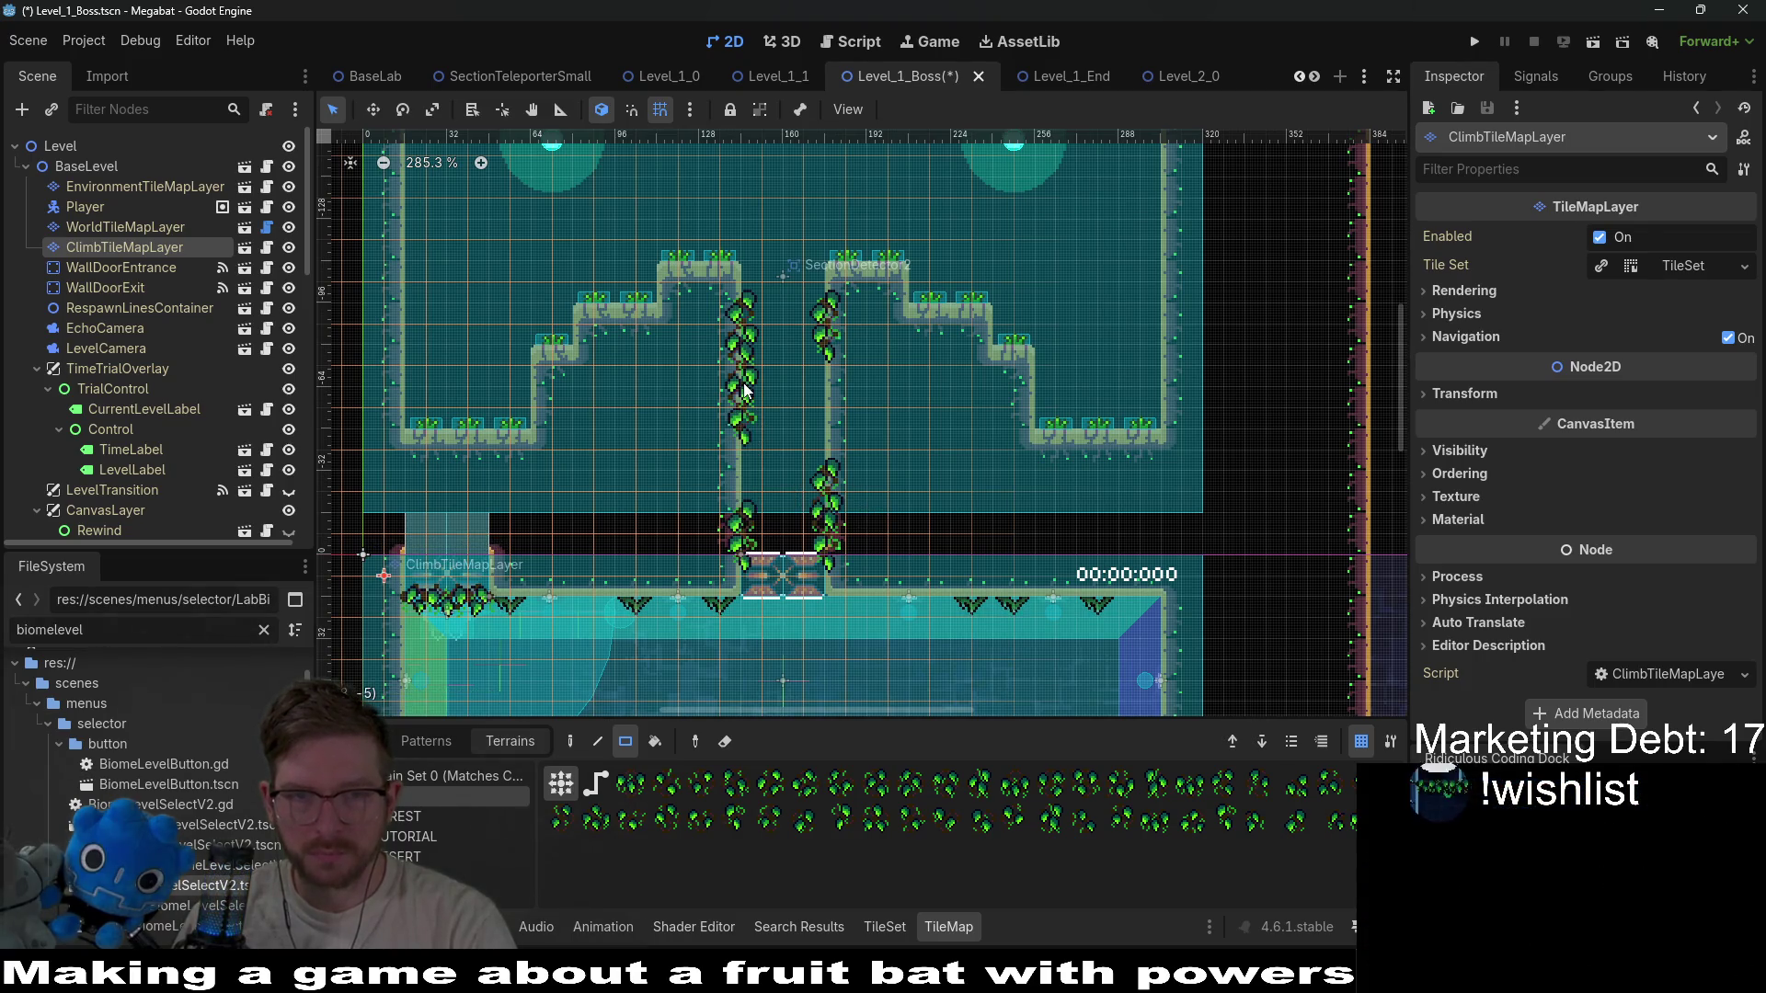
{"action": "scroll", "coordinate": [883, 431], "scroll_direction": "down", "scroll_amount": 4}
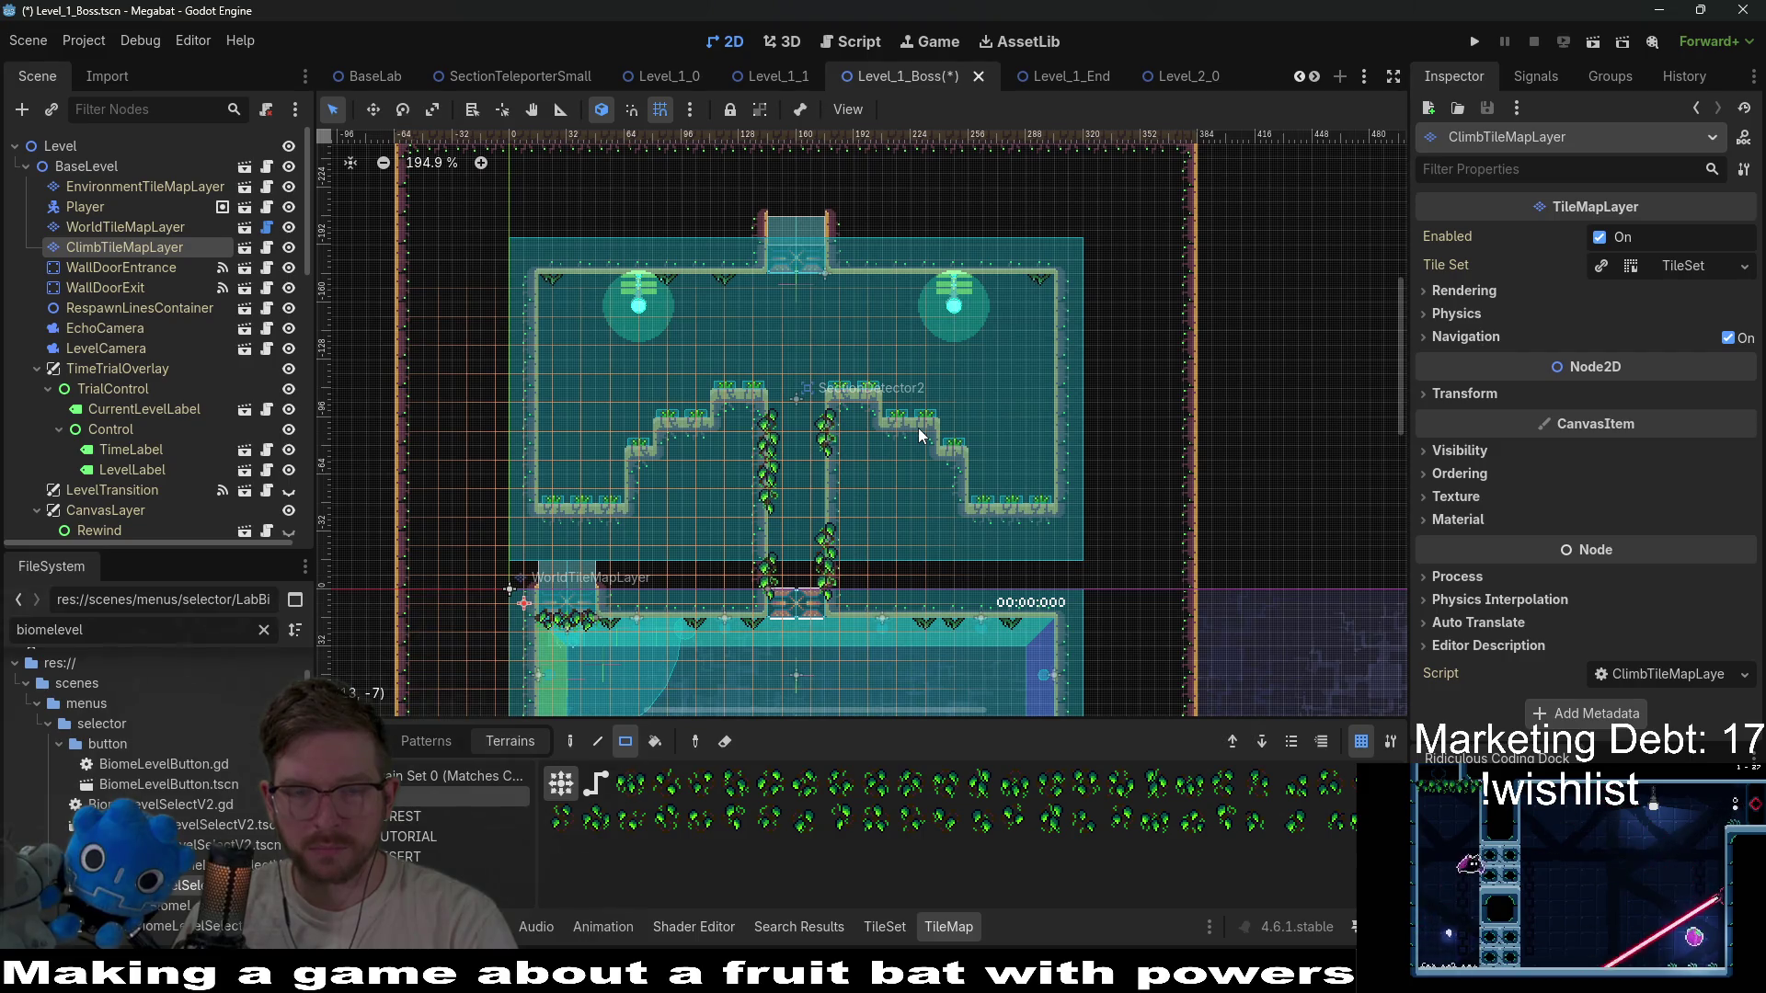
{"action": "right_click", "coordinate": [764, 501]}
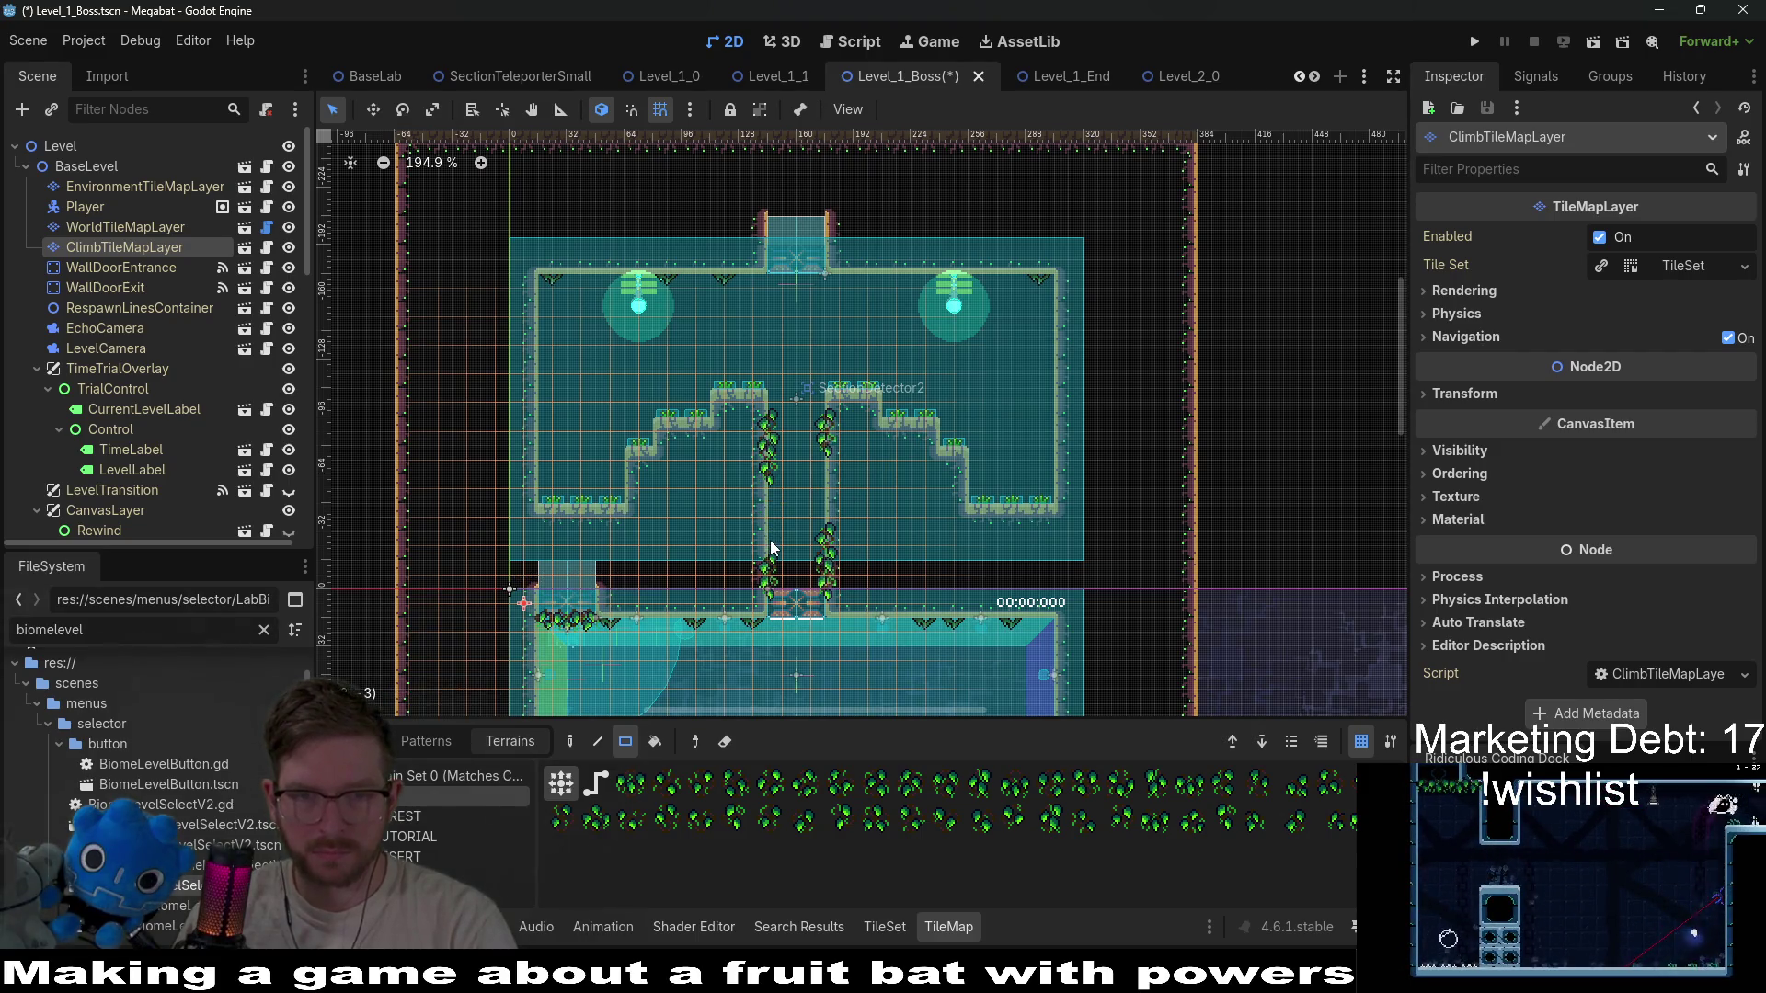
{"action": "scroll", "coordinate": [809, 499], "scroll_direction": "up", "scroll_amount": 3}
{"action": "right_click", "coordinate": [754, 555]}
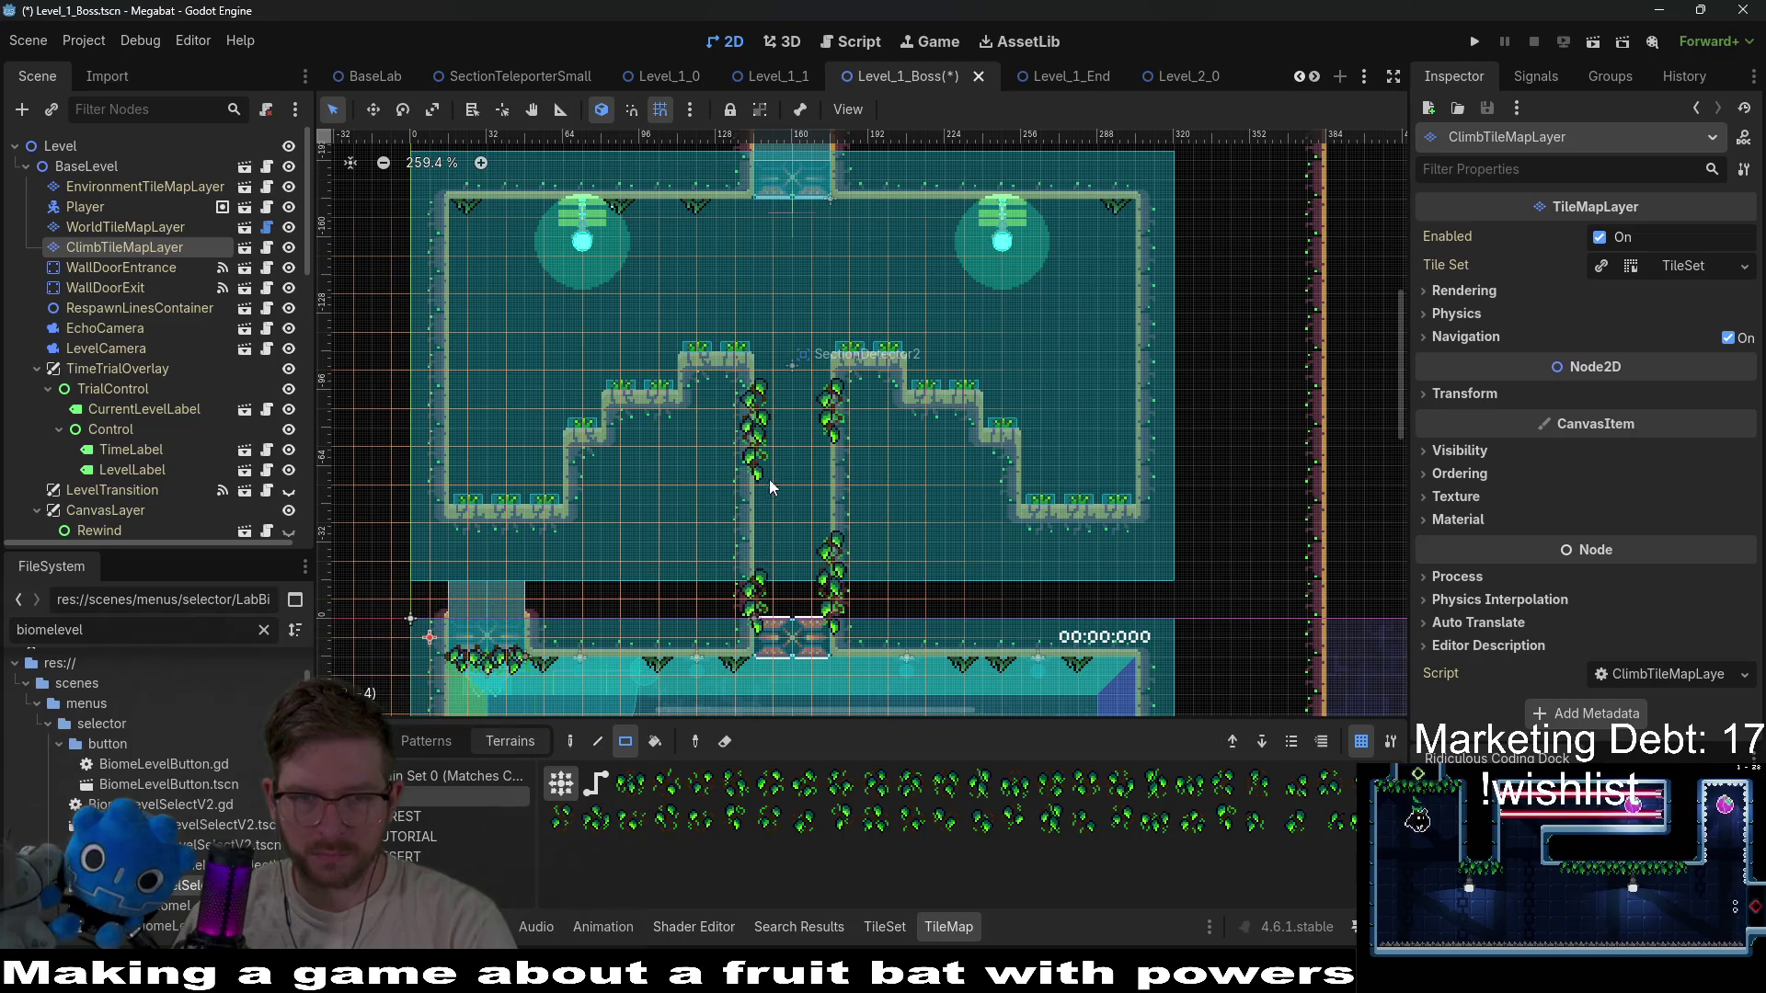
{"action": "scroll", "coordinate": [757, 504], "scroll_direction": "down", "scroll_amount": 3}
{"action": "key", "text": "s"}
{"action": "scroll", "coordinate": [929, 372], "scroll_direction": "up", "scroll_amount": 3}
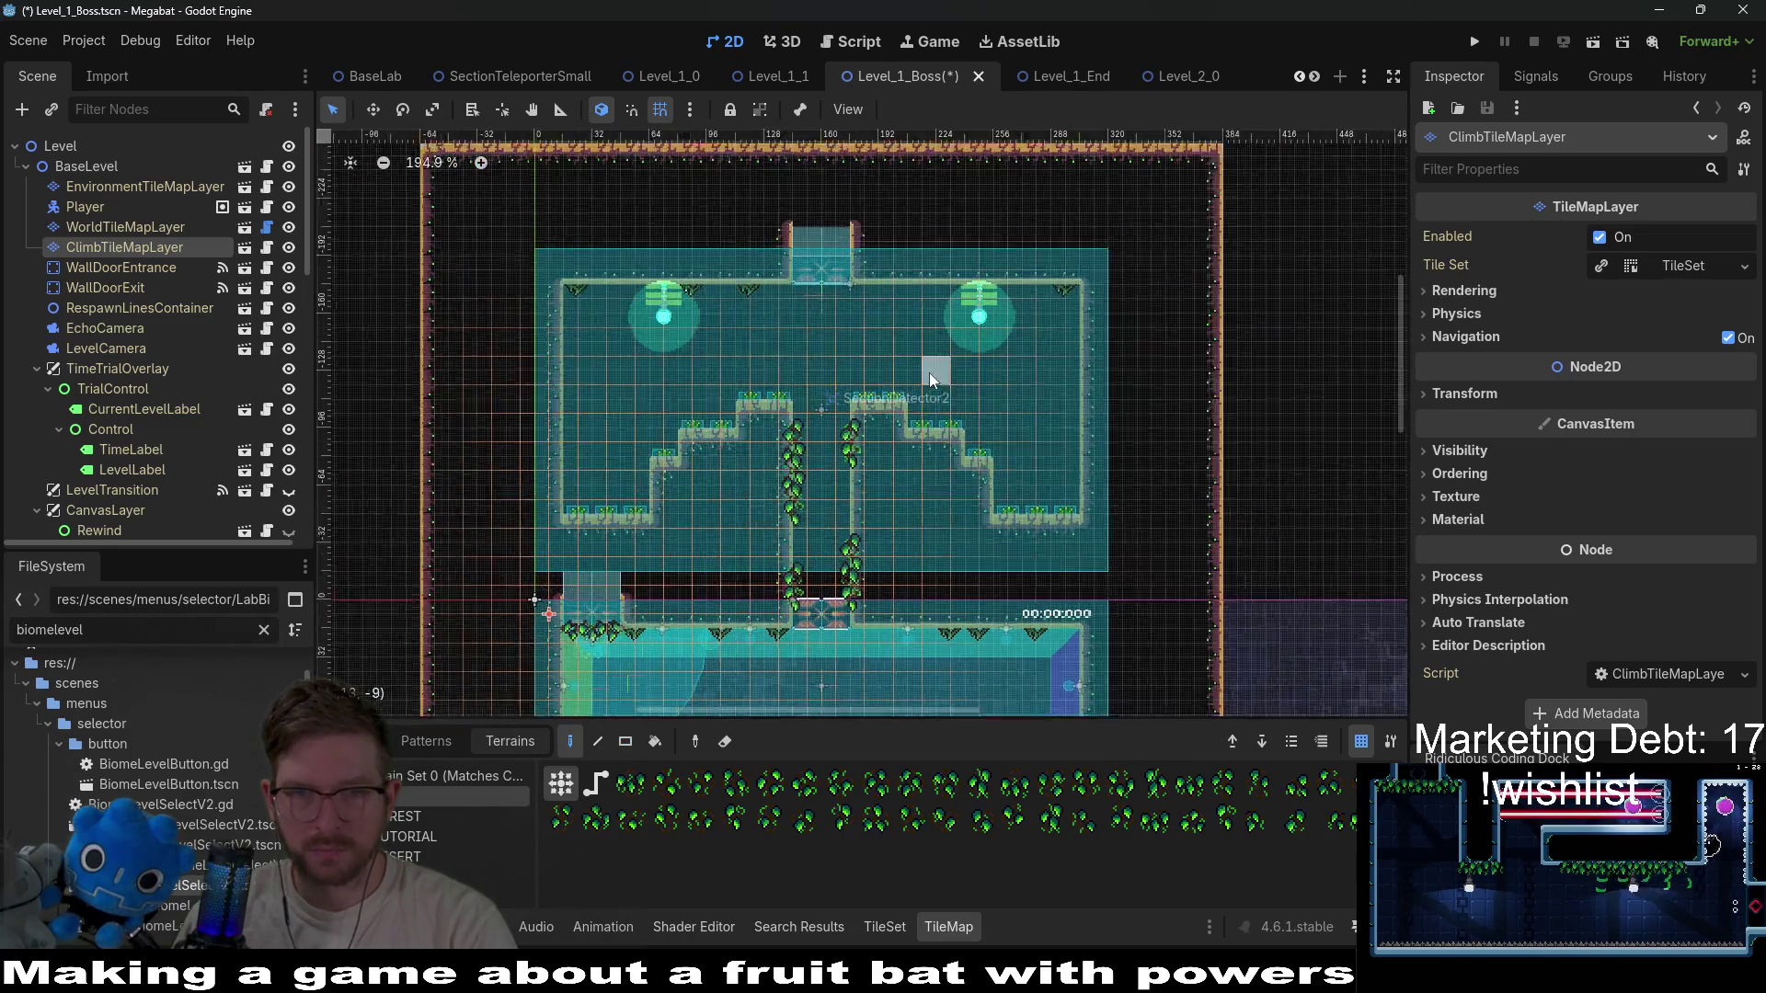
{"action": "key", "text": "ctrl+s"}
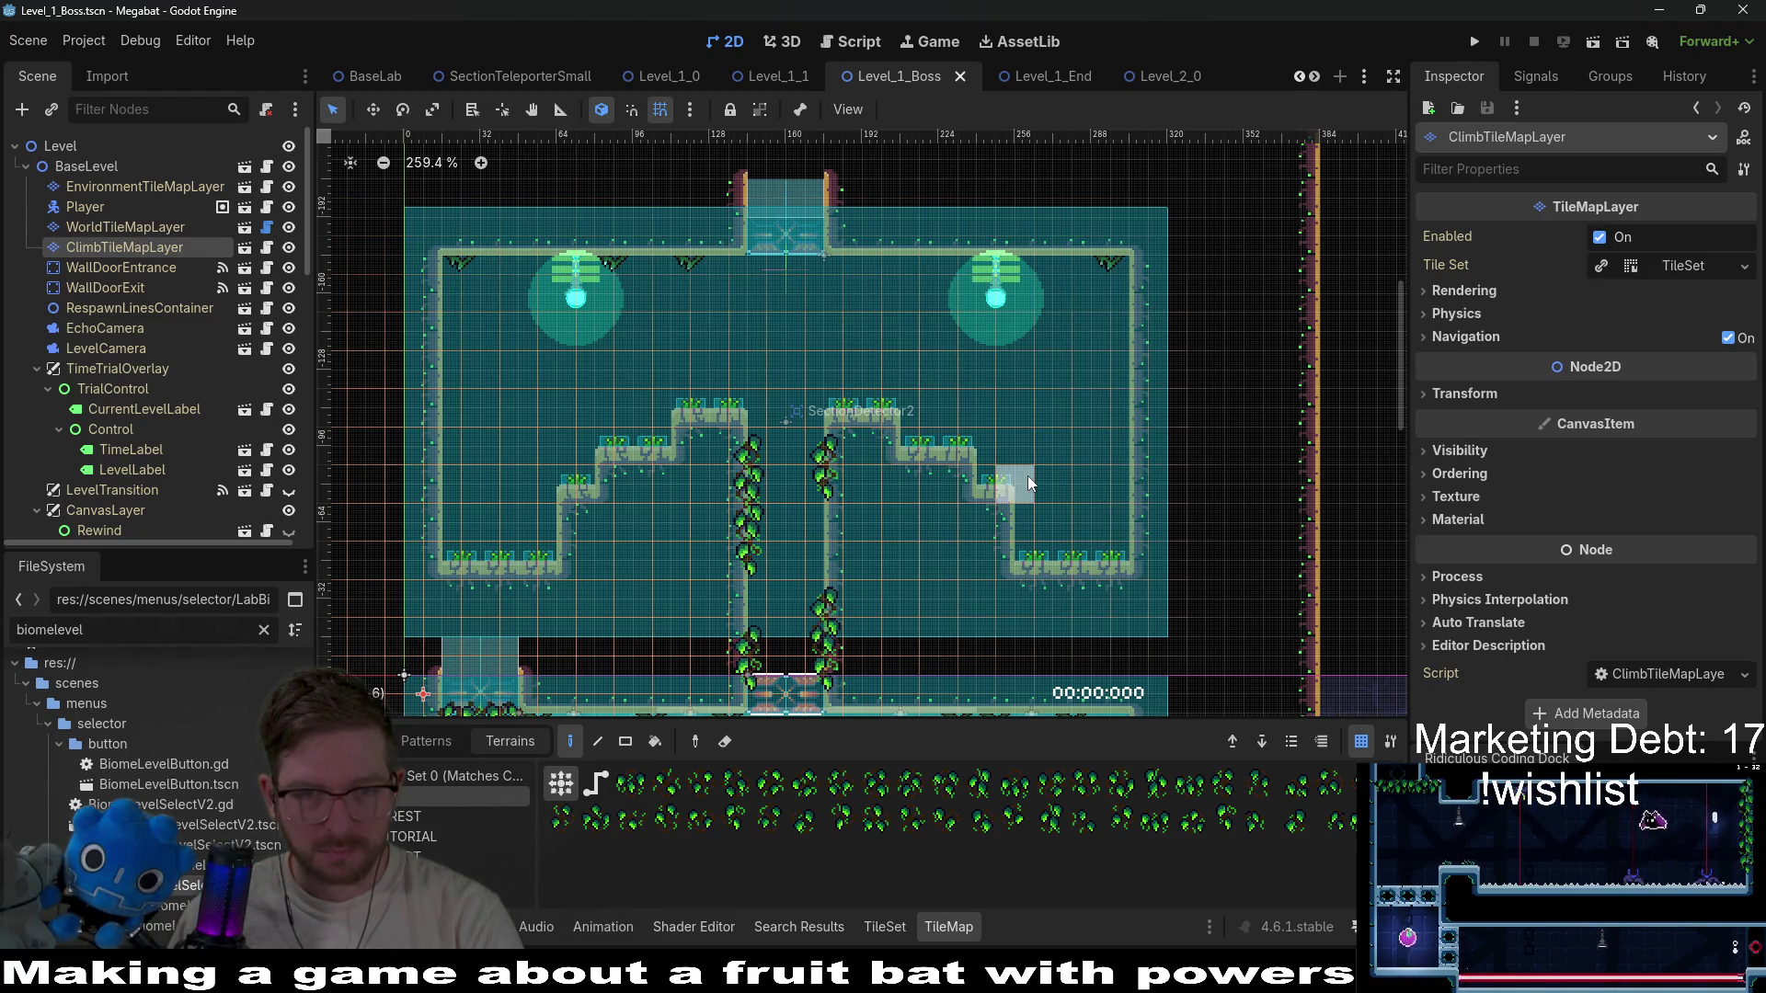
Place a LabForegroundVineSmall from CeilingOvergrowth on the environment layer's ceiling.
{"action": "left_click", "coordinate": [145, 186]}
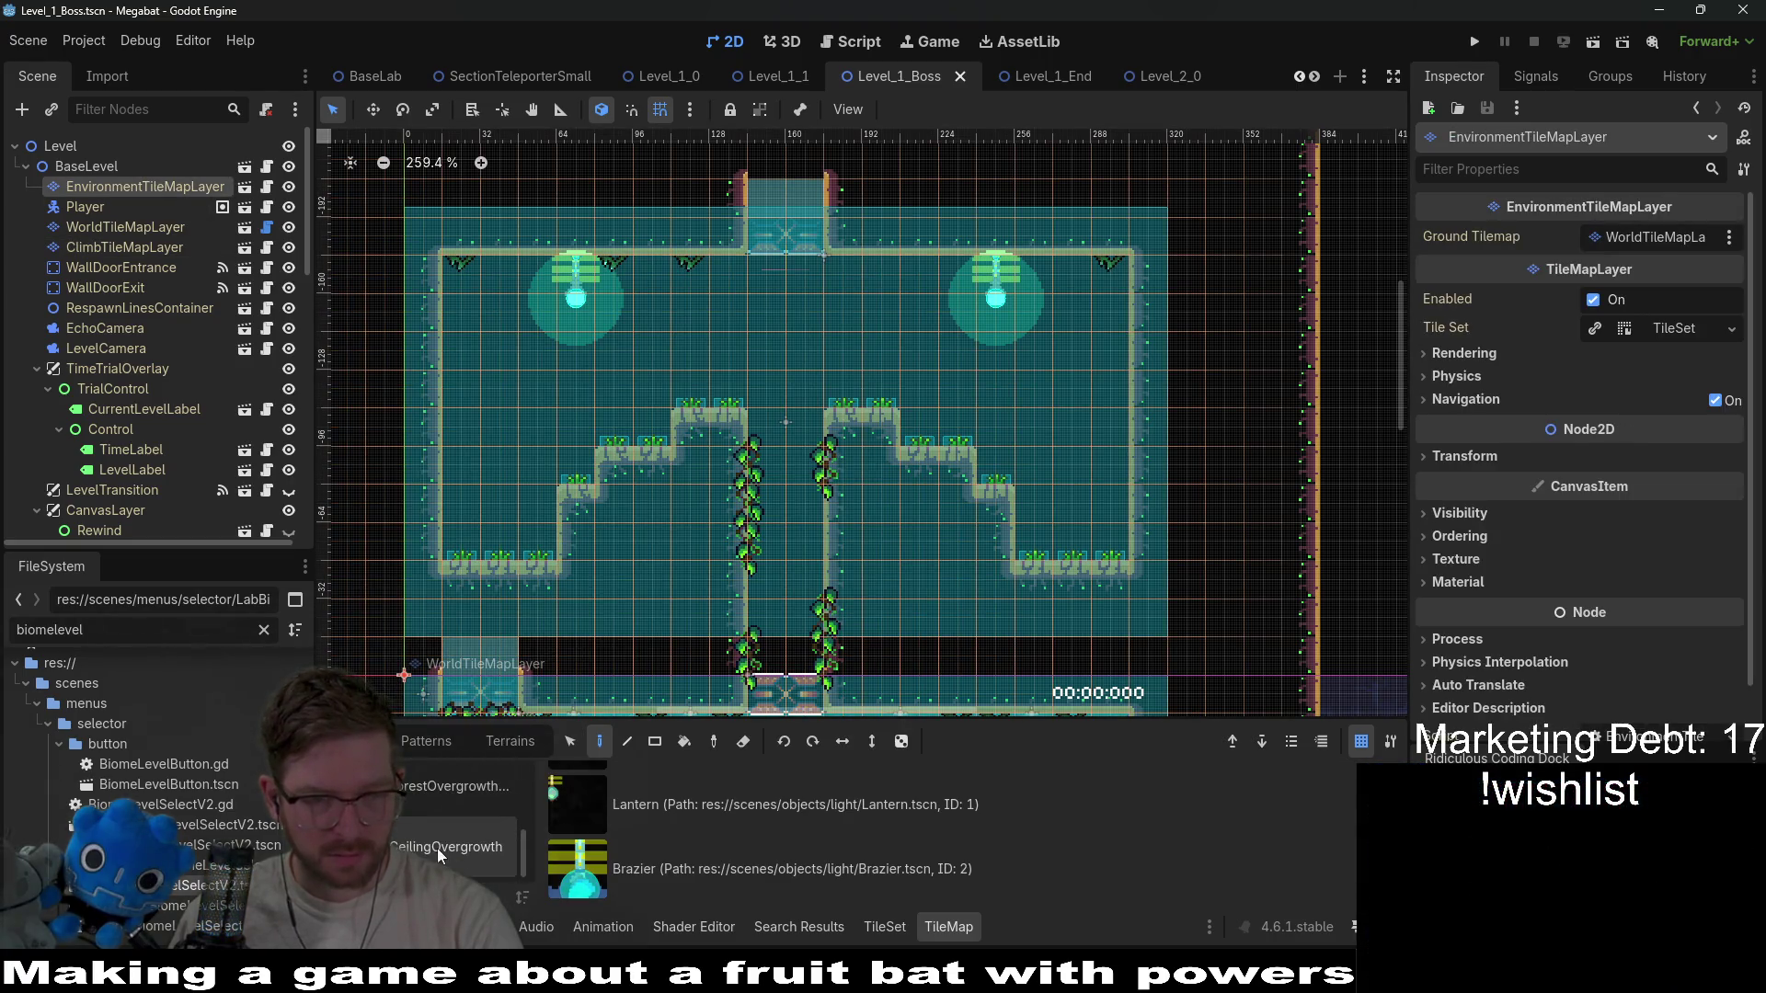
{"action": "left_click", "coordinate": [438, 848]}
{"action": "scroll", "coordinate": [669, 815], "scroll_direction": "down", "scroll_amount": 2}
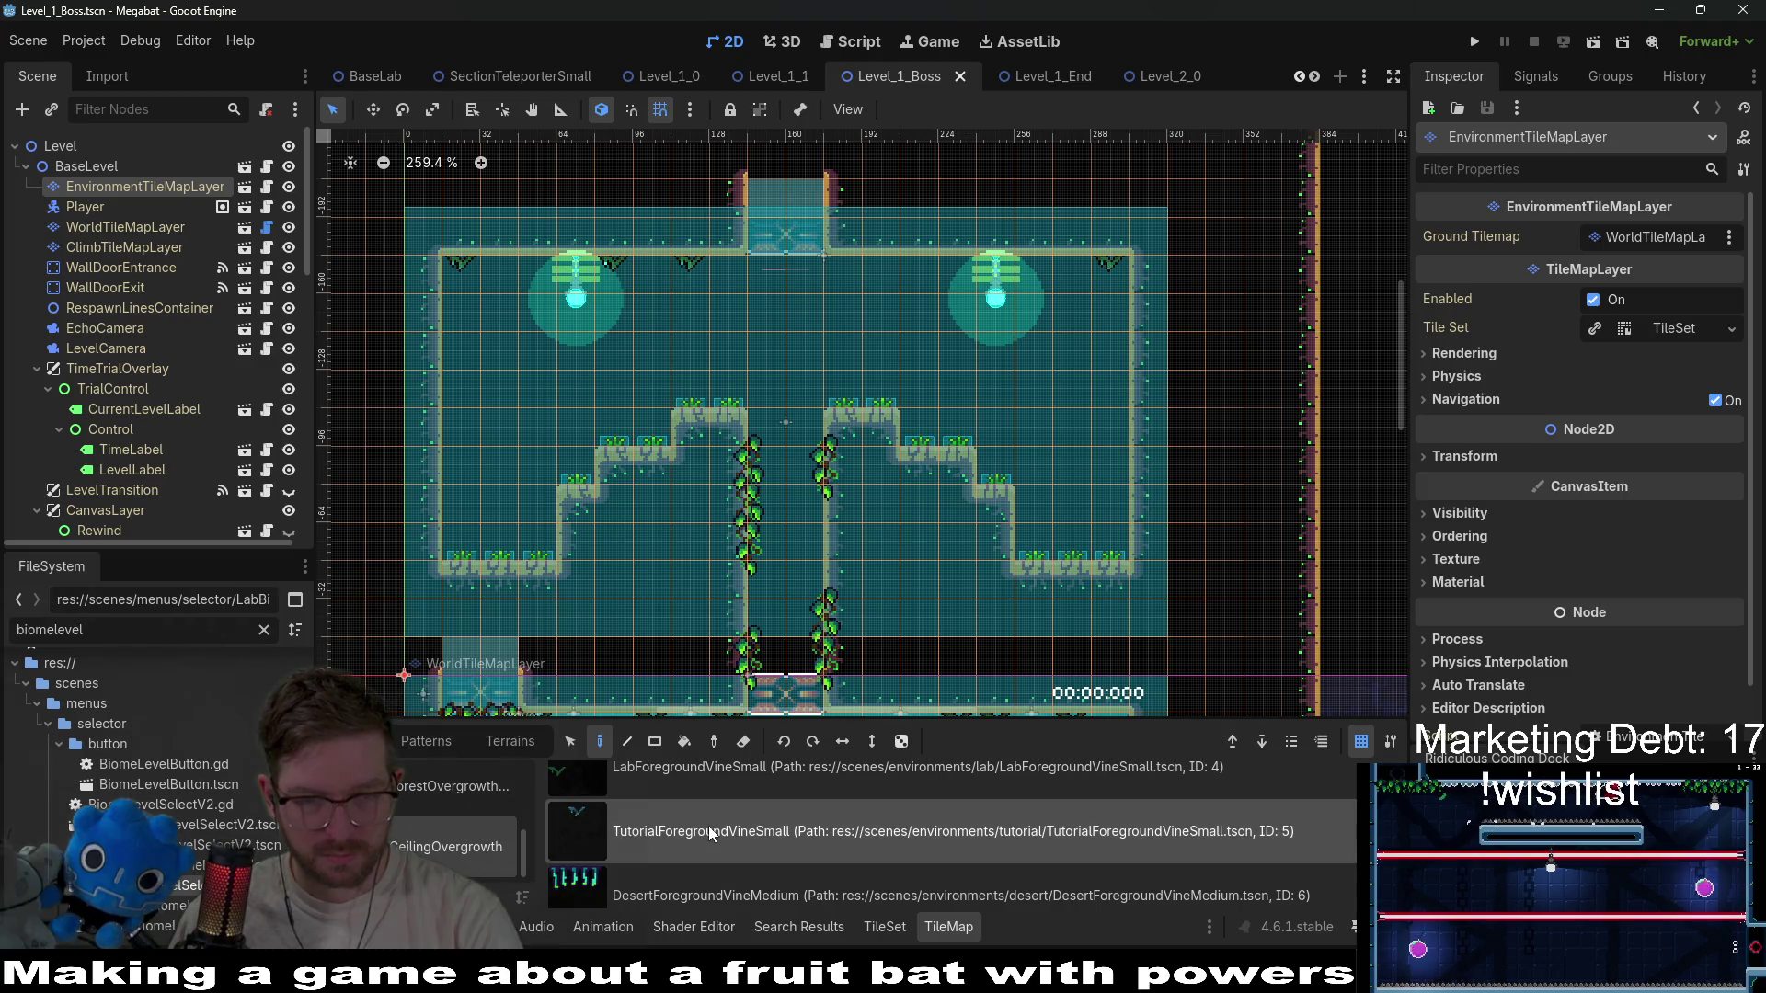
{"action": "scroll", "coordinate": [709, 826], "scroll_direction": "up", "scroll_amount": 1}
{"action": "left_click", "coordinate": [715, 825]}
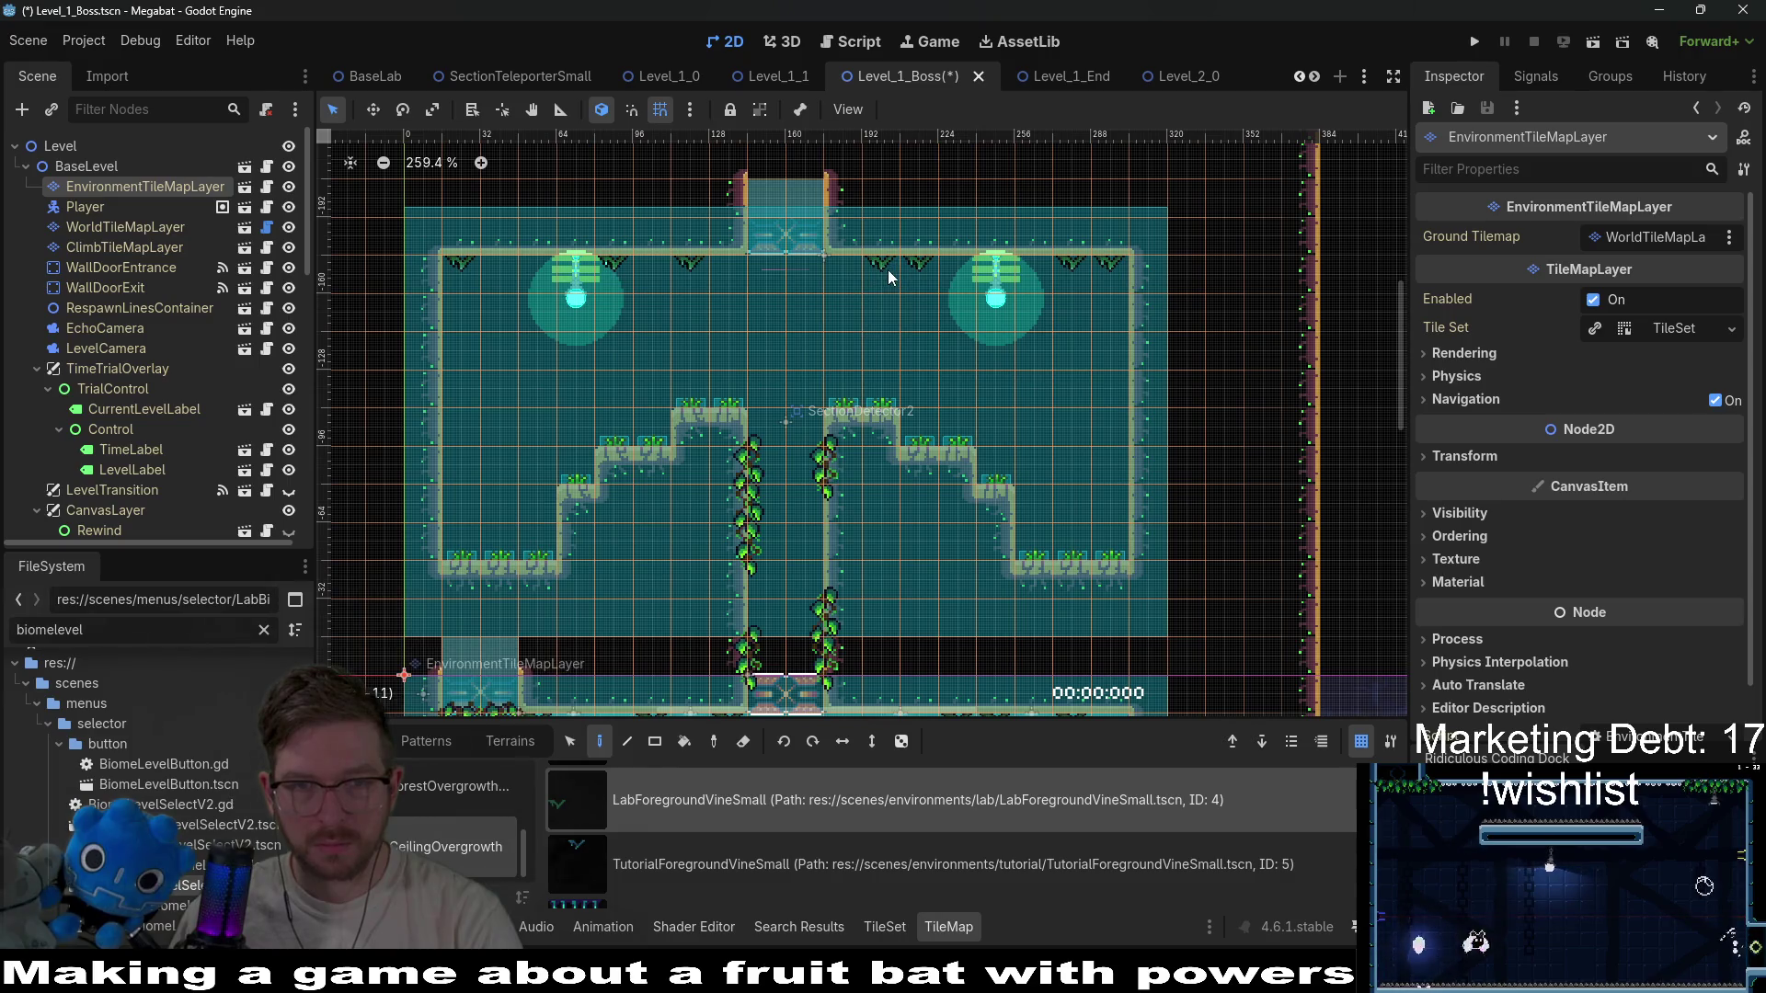
{"action": "left_click", "coordinate": [499, 265]}
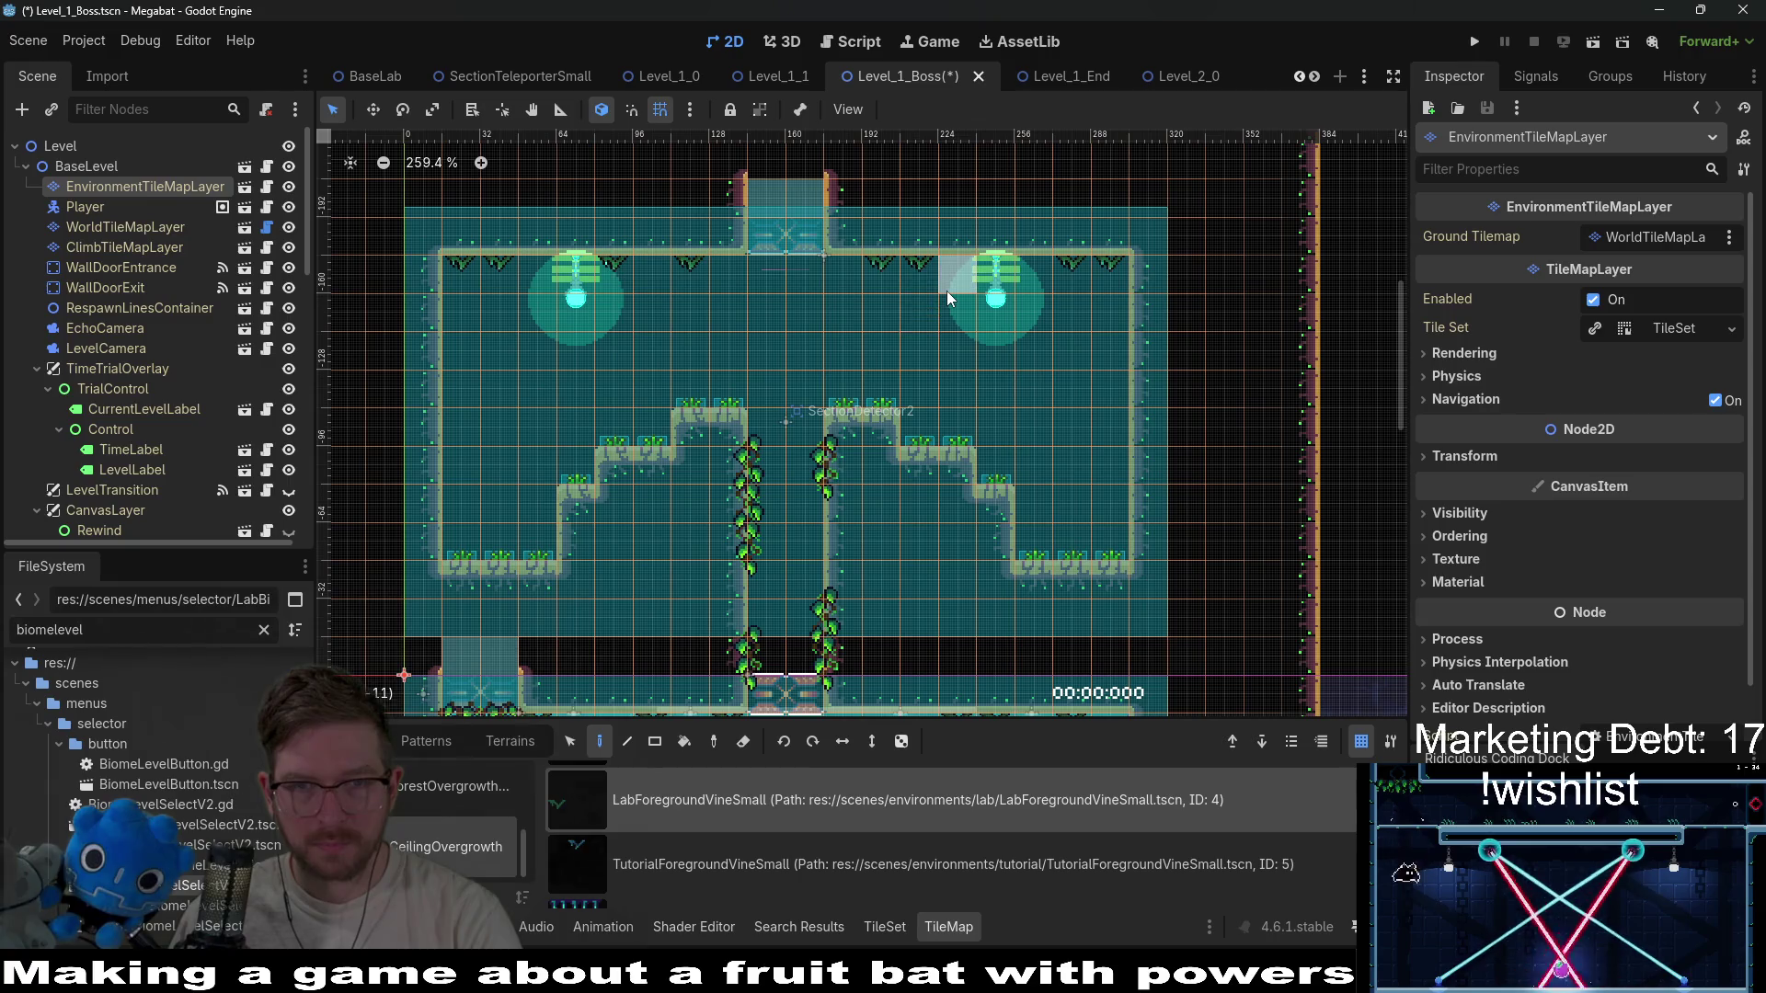
Place LightBulb tiles along the ceiling, shifting the outer bulbs to space them evenly.
{"action": "left_click", "coordinate": [114, 233]}
{"action": "left_click", "coordinate": [147, 189]}
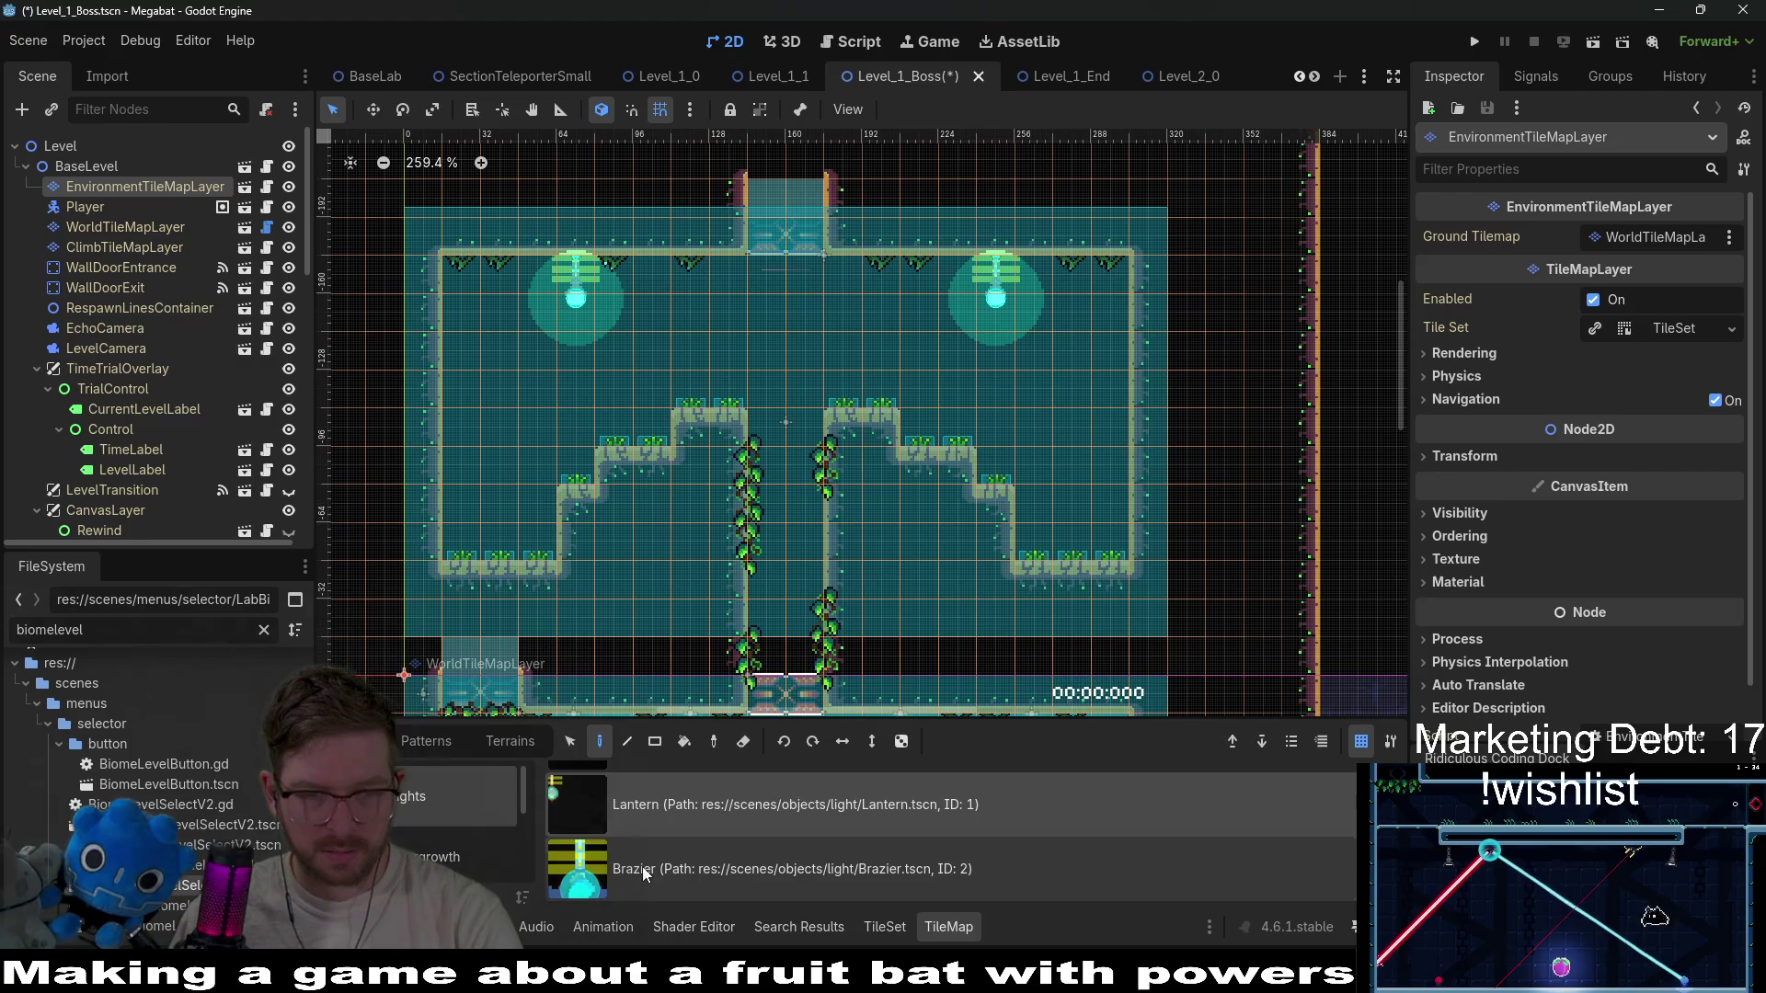
{"action": "scroll", "coordinate": [644, 860], "scroll_direction": "up", "scroll_amount": 1}
{"action": "left_click", "coordinate": [663, 800]}
{"action": "left_click", "coordinate": [538, 294]}
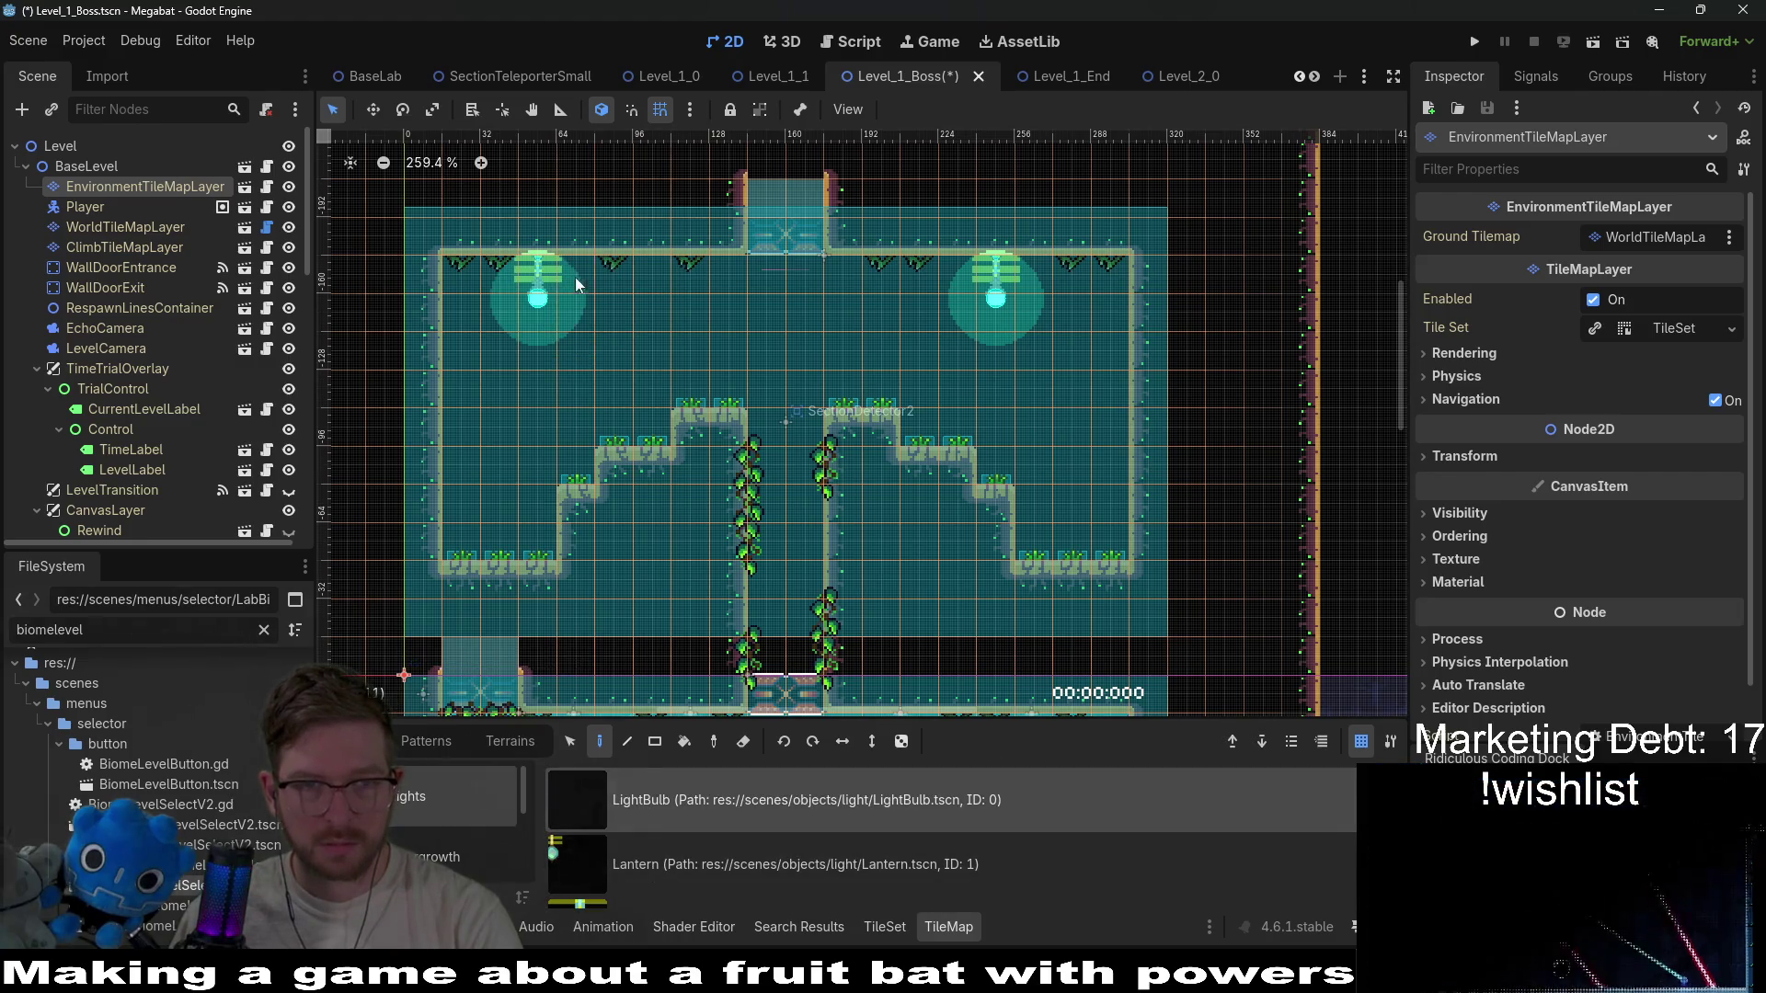
{"action": "left_click", "coordinate": [646, 292]}
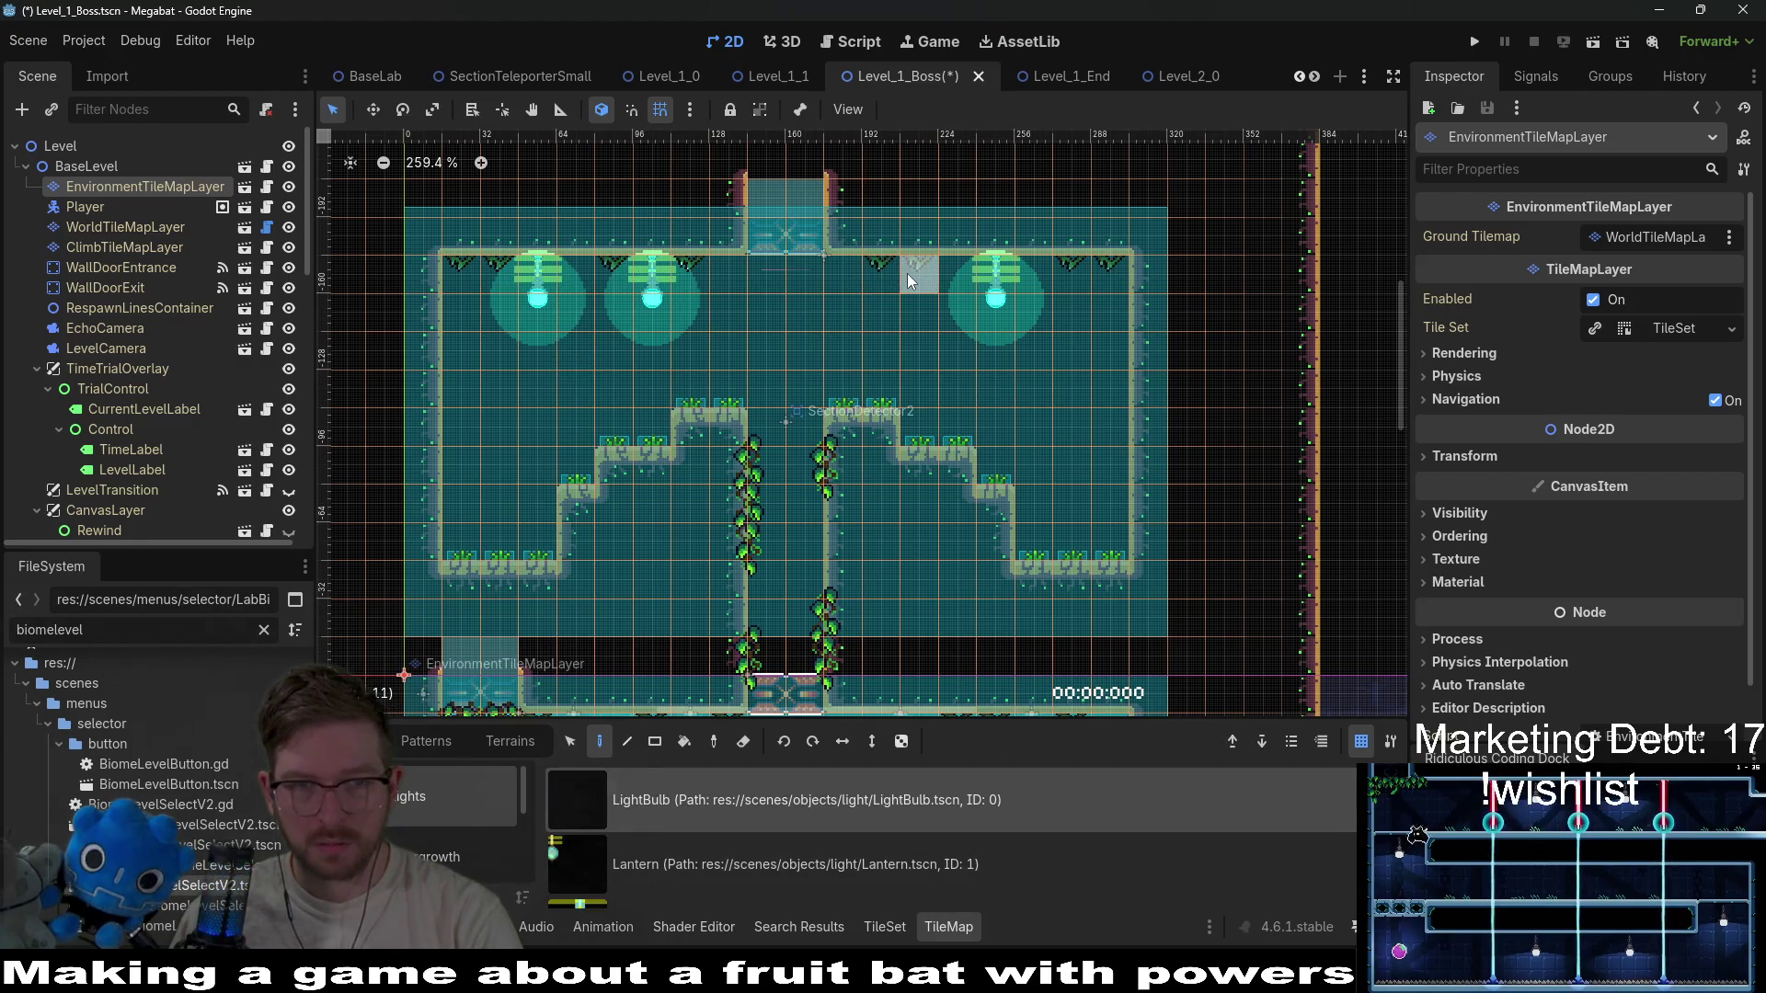
{"action": "right_click", "coordinate": [1001, 276]}
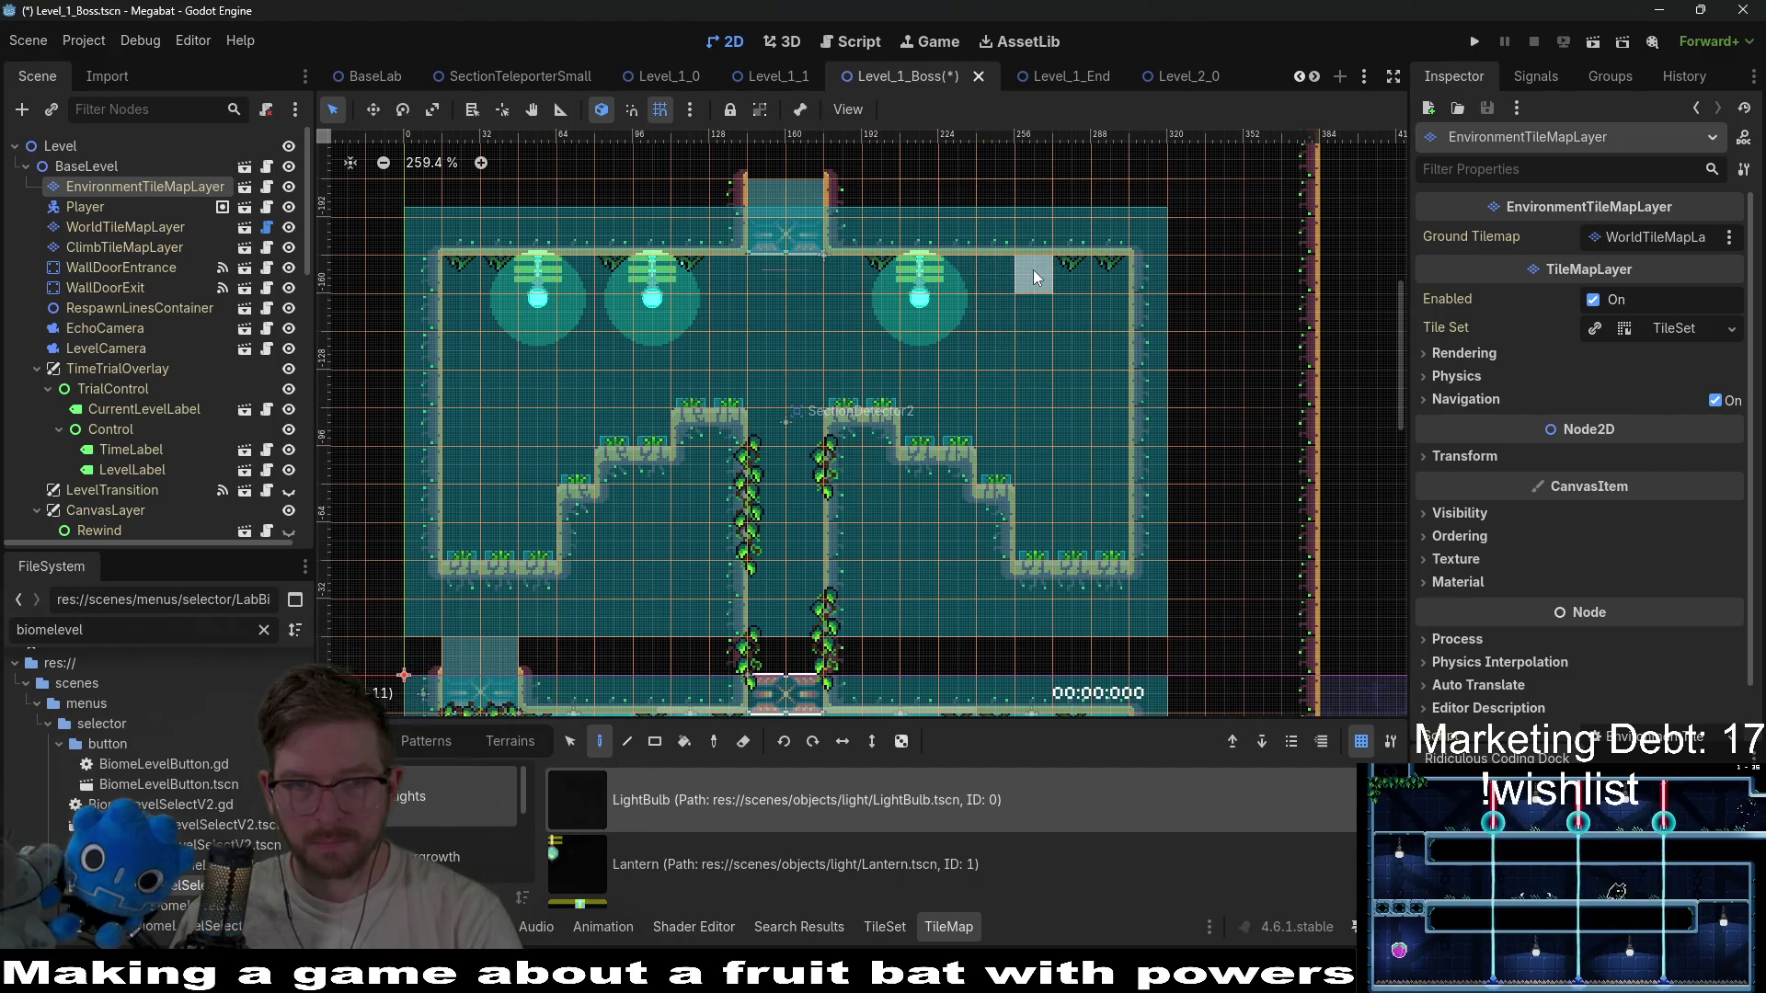
{"action": "left_click", "coordinate": [1034, 271]}
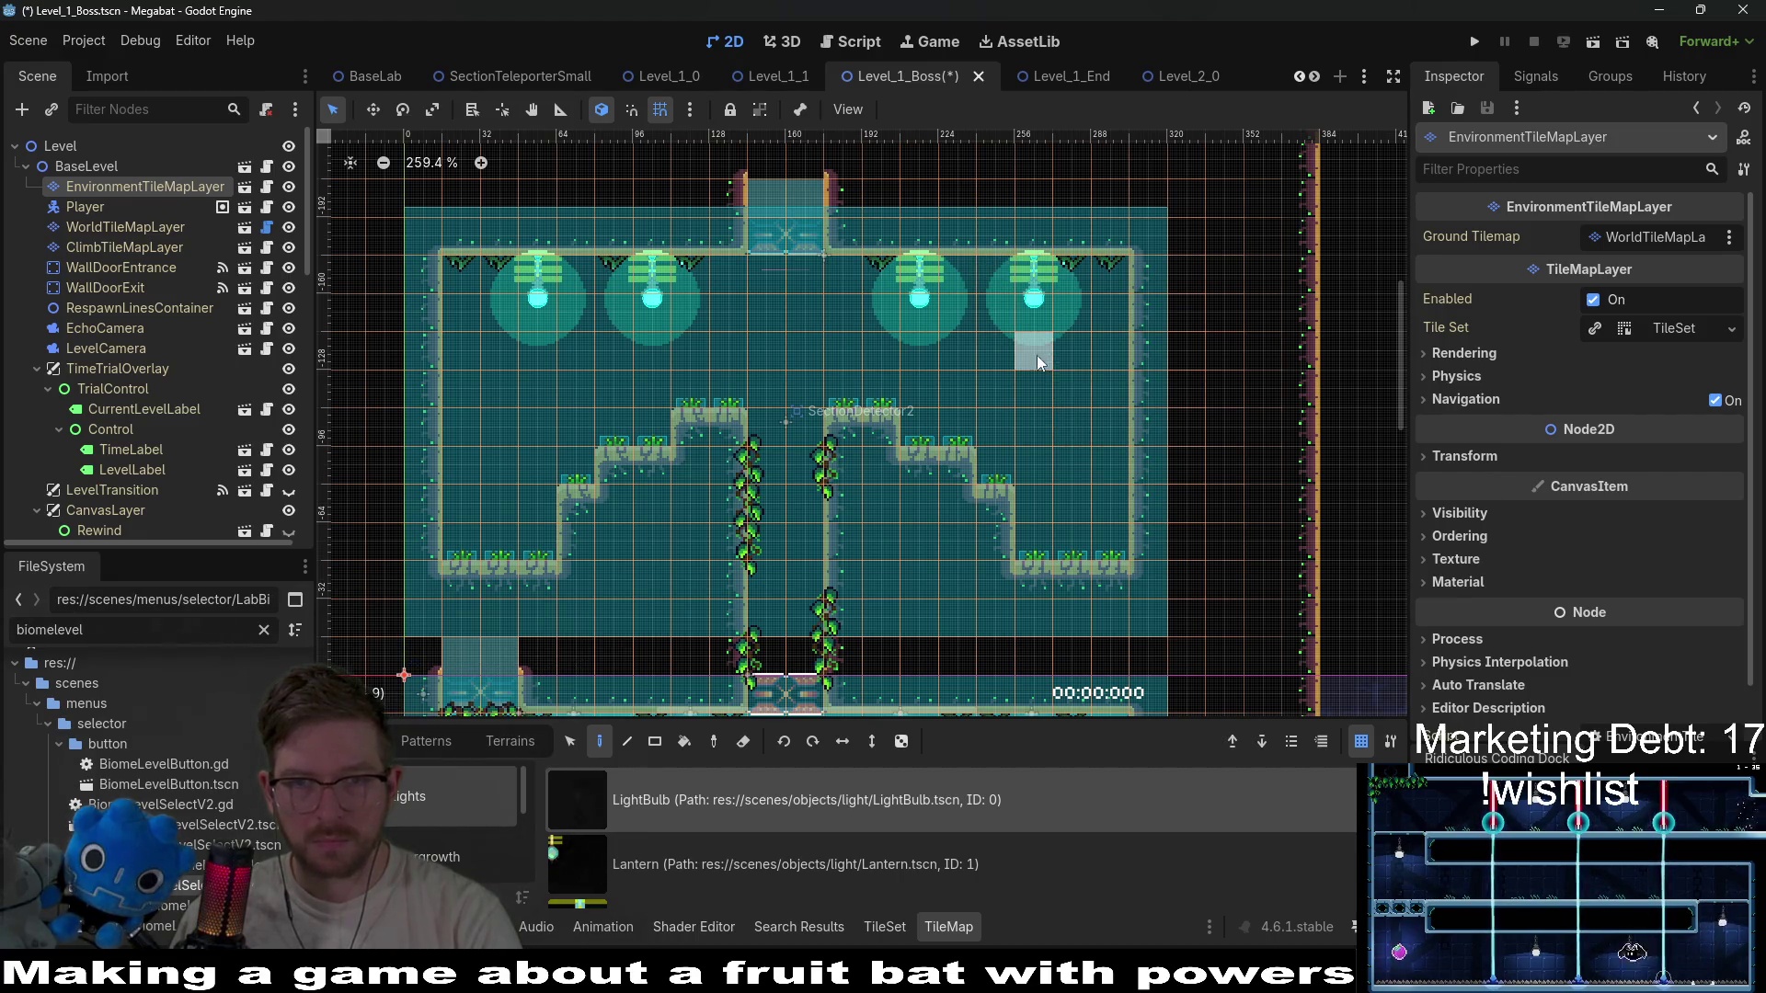
Pick LabForegroundVineSmall from the CeilingOvergrowth collection again.
{"action": "scroll", "coordinate": [433, 818], "scroll_direction": "down", "scroll_amount": 2}
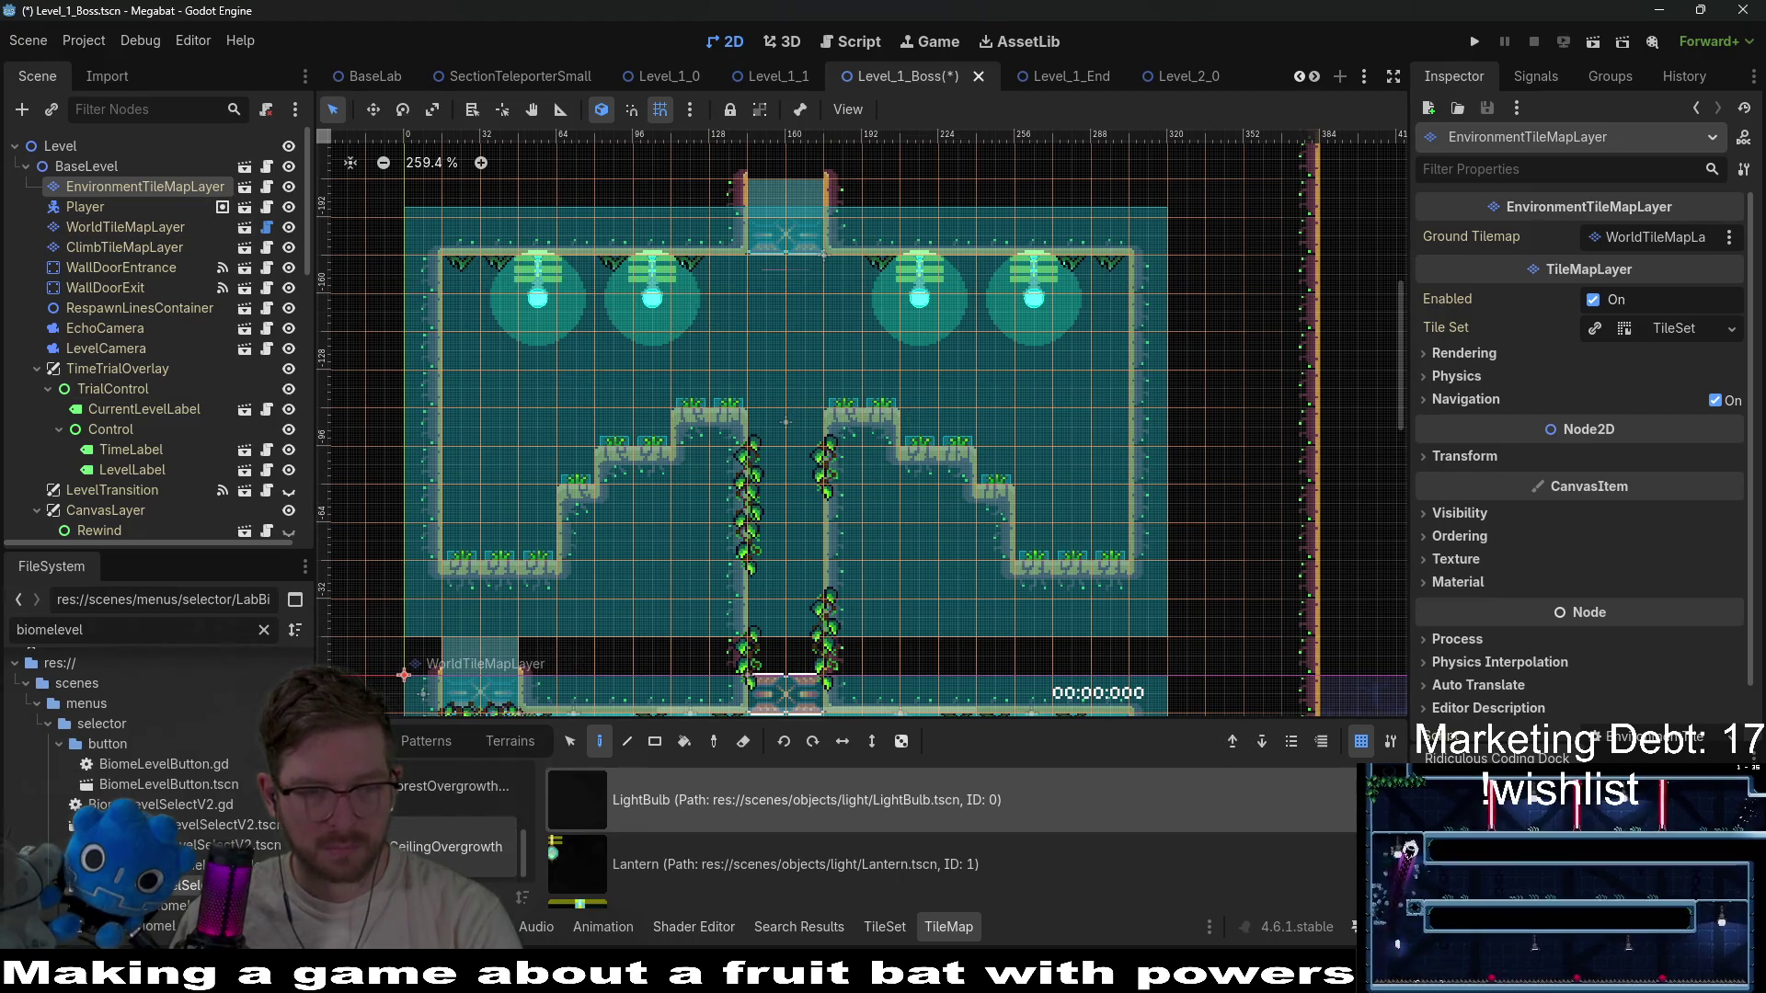
{"action": "left_click", "coordinate": [450, 870]}
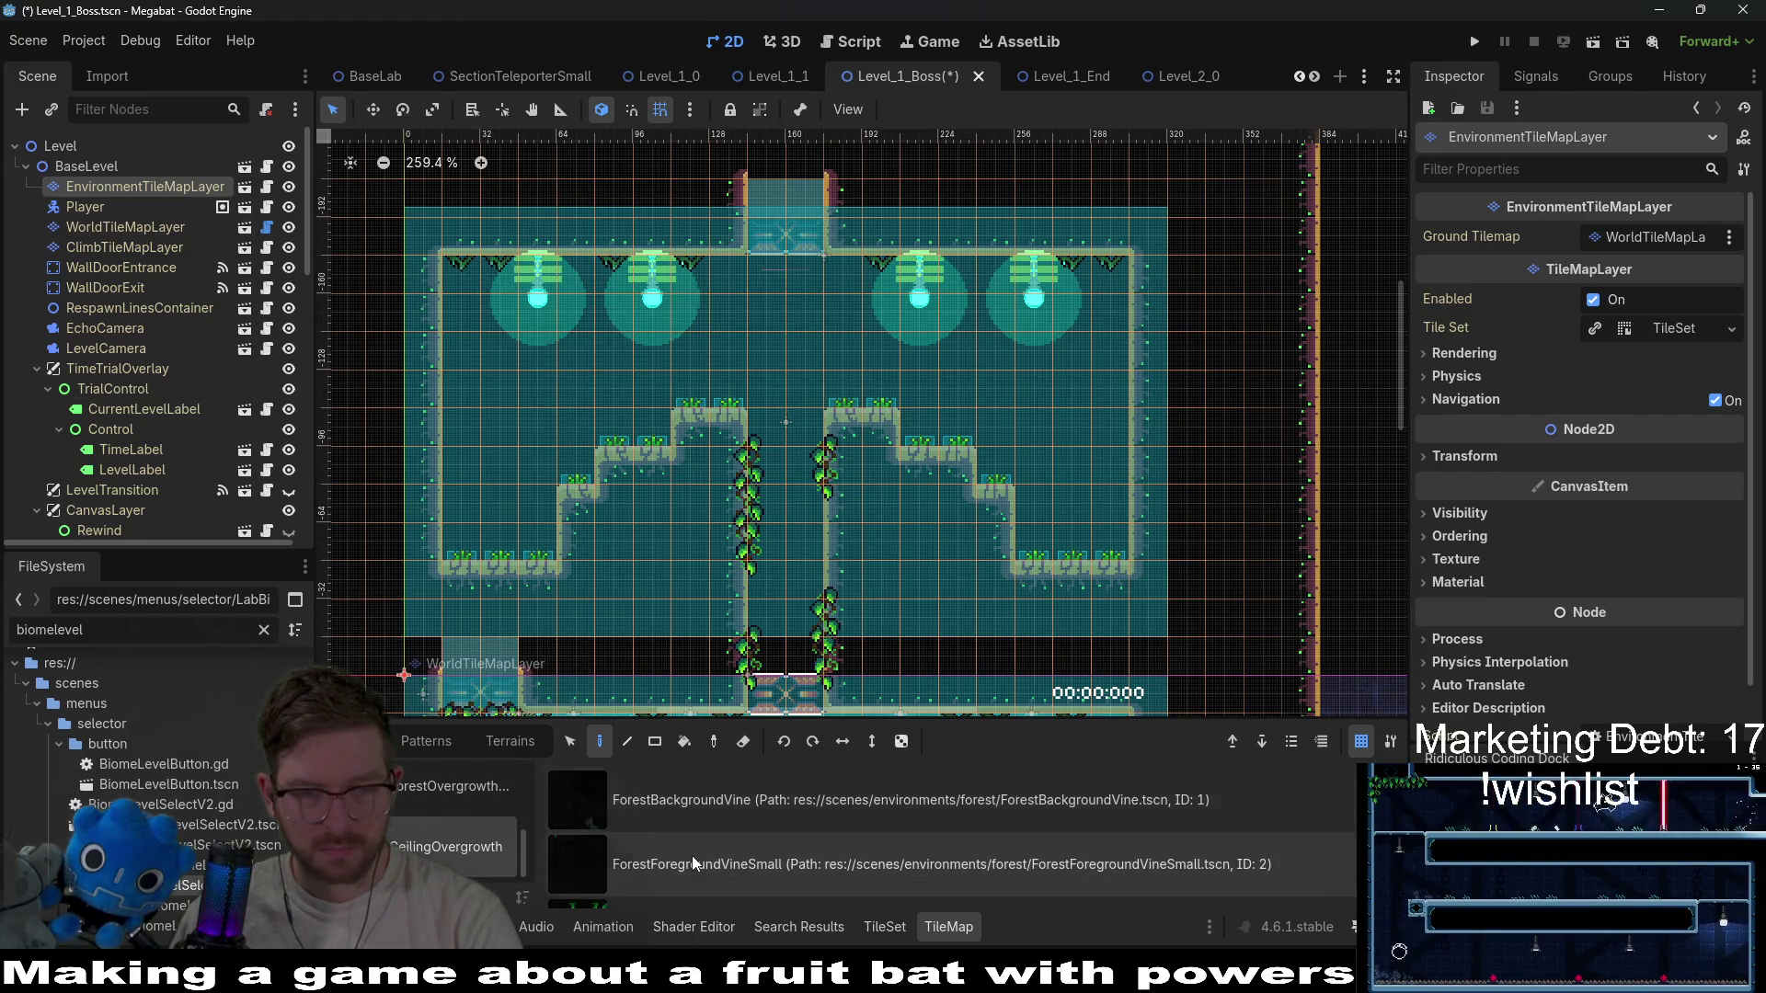
{"action": "scroll", "coordinate": [690, 869], "scroll_direction": "down", "scroll_amount": 2}
{"action": "scroll", "coordinate": [688, 862], "scroll_direction": "down", "scroll_amount": 1}
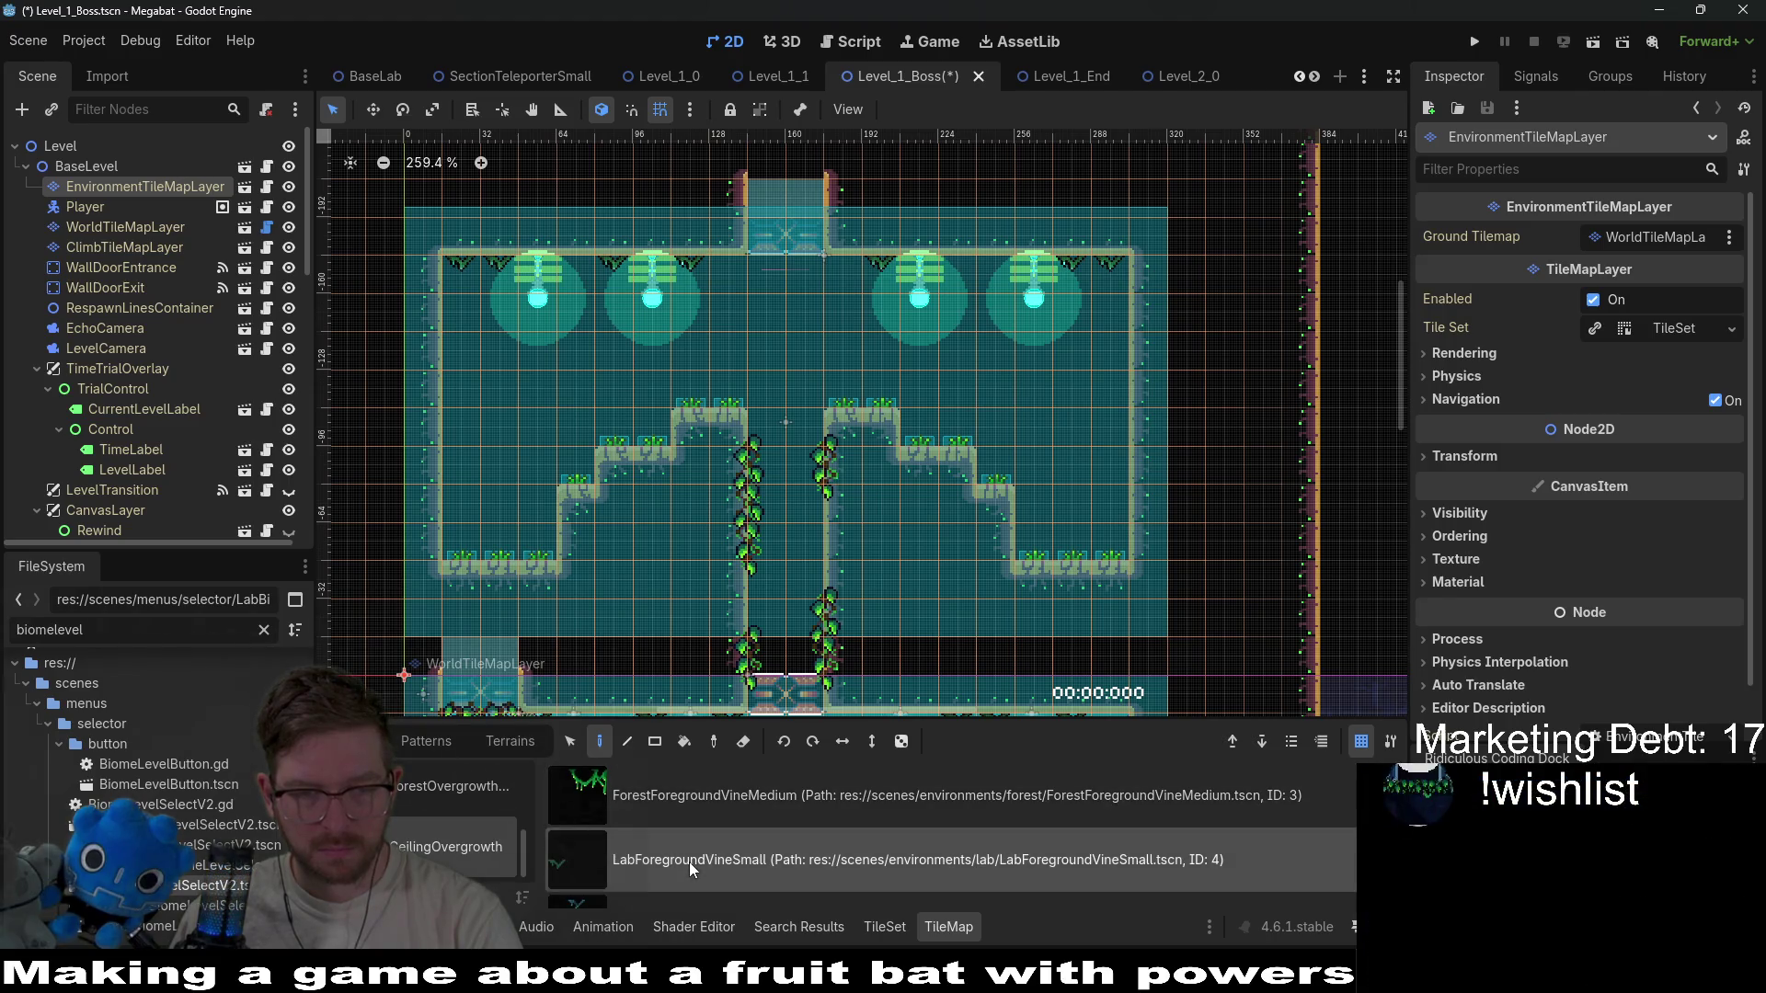
{"action": "left_click", "coordinate": [688, 863]}
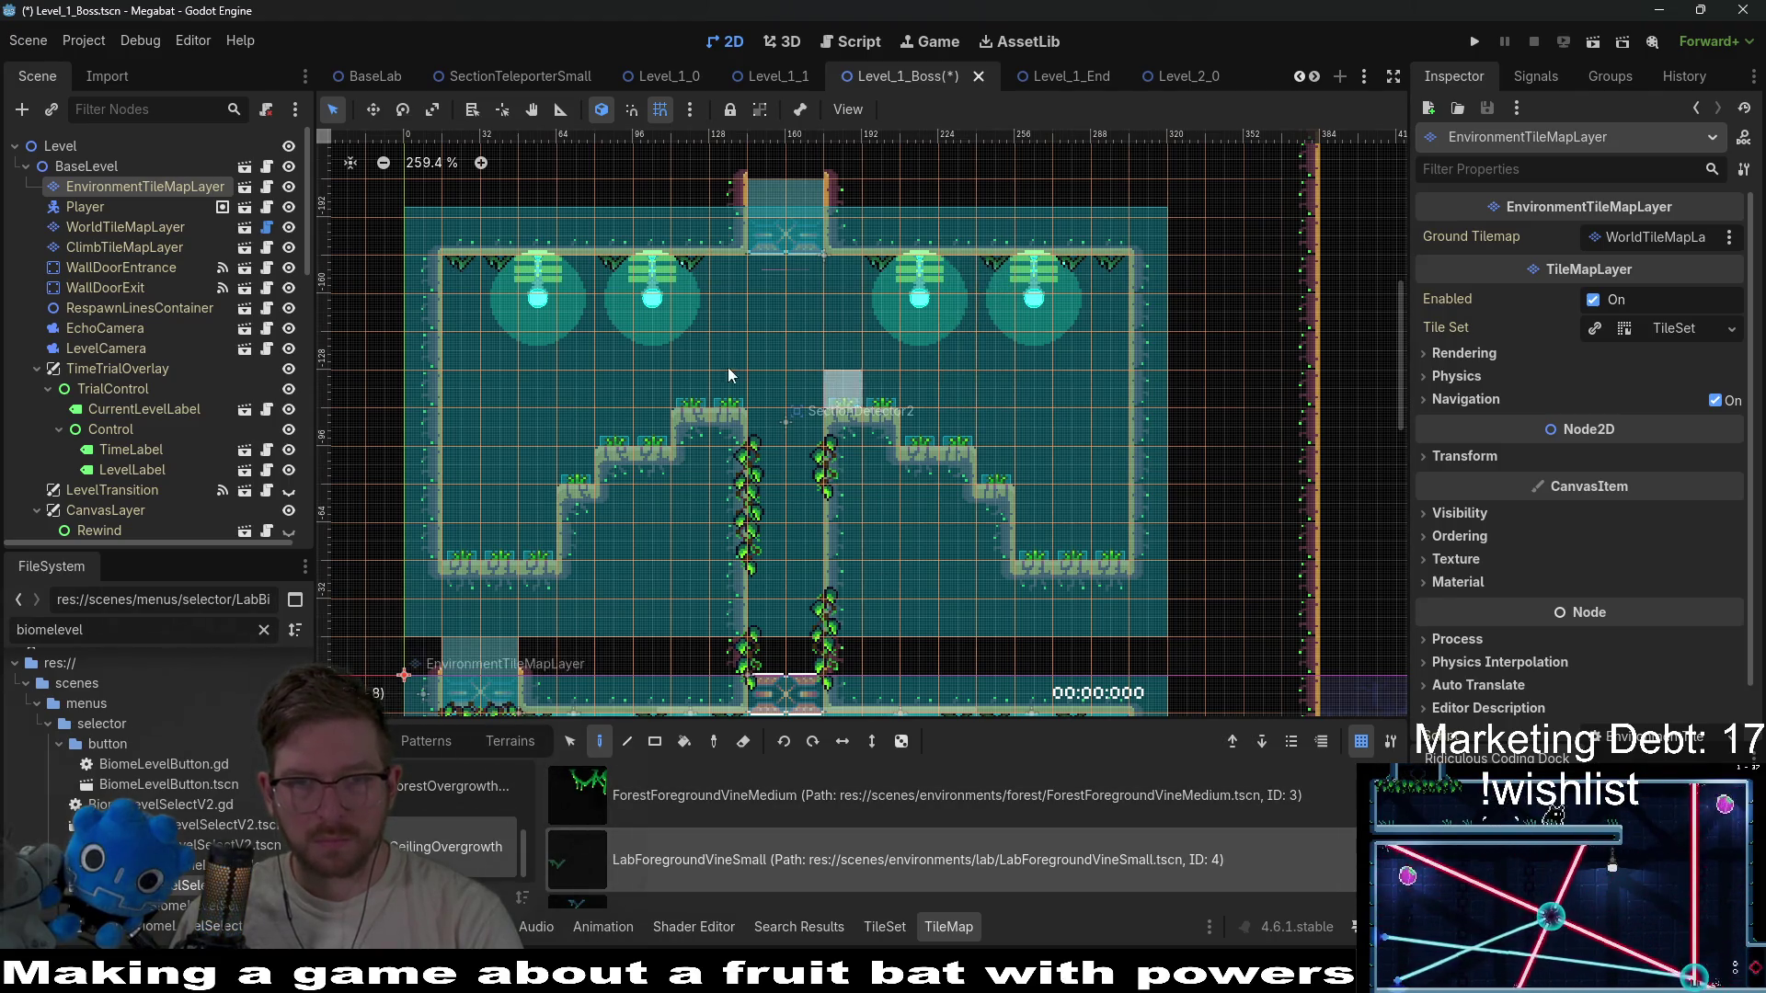
{"action": "scroll", "coordinate": [883, 358], "scroll_direction": "down", "scroll_amount": 5}
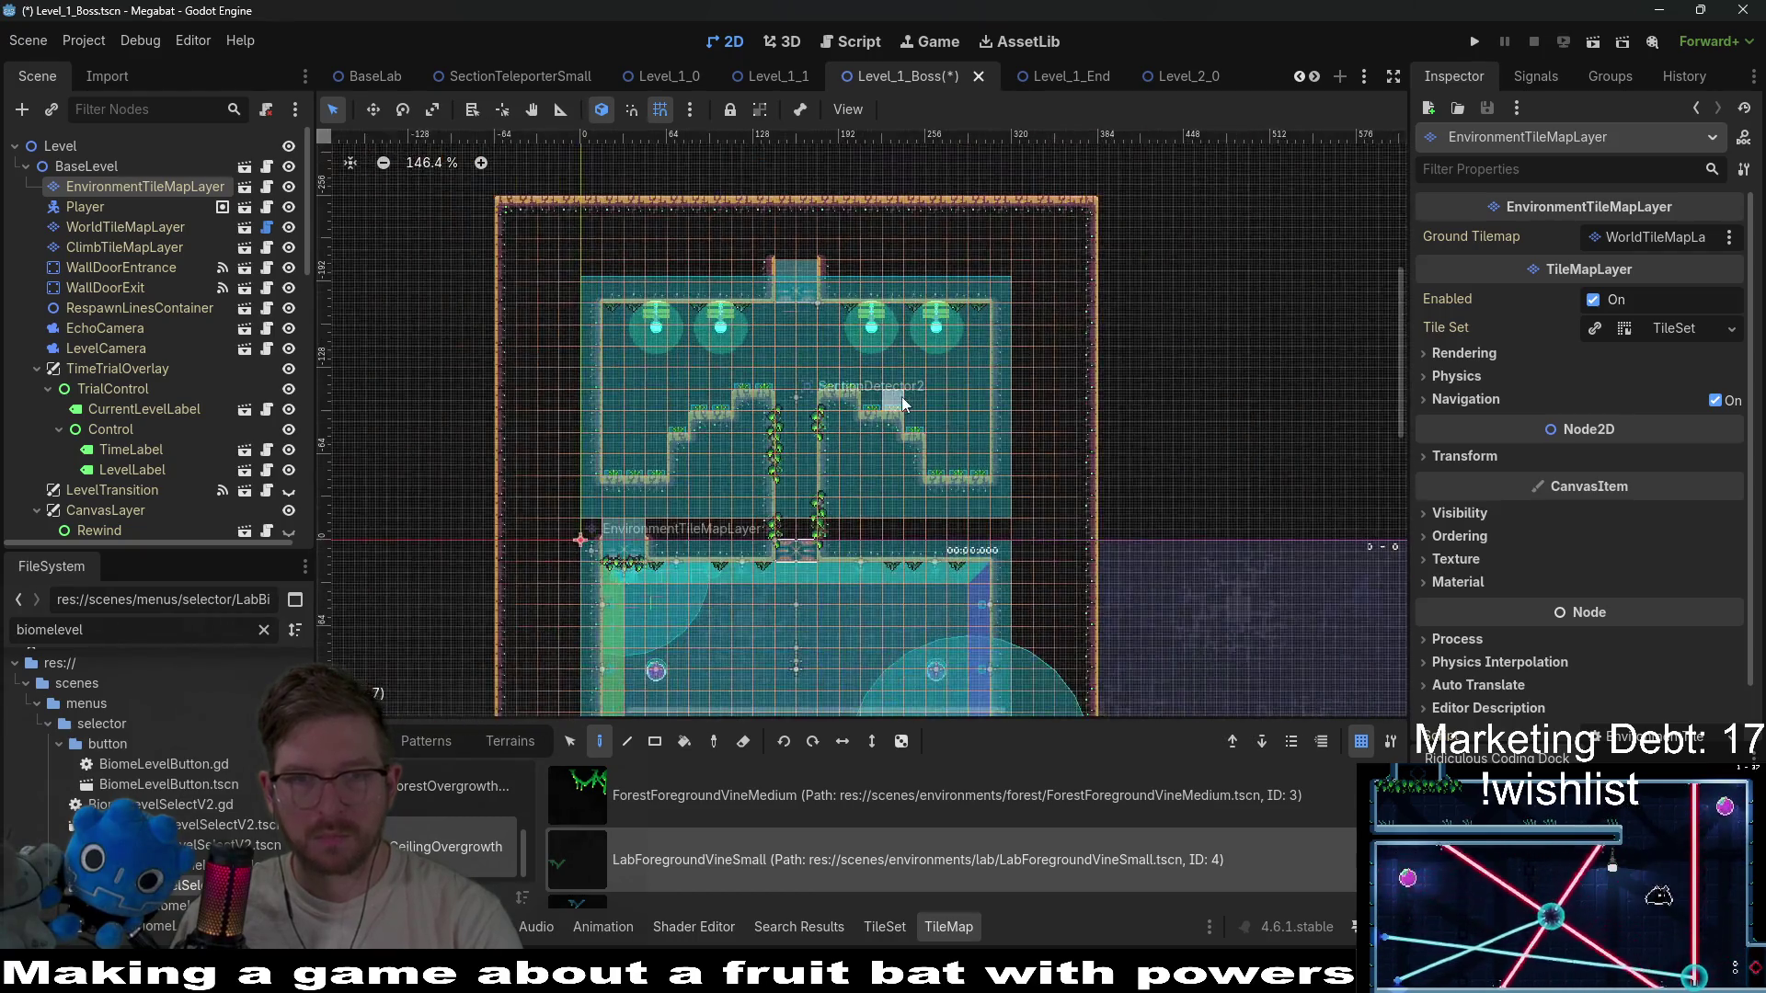
Save Level_1_Boss, survey its rooms, then select WallDoorEntrance and WallDoorExit in the Scene dock.
{"action": "key", "text": "ctrl+s"}
{"action": "scroll", "coordinate": [902, 403], "scroll_direction": "down", "scroll_amount": 3}
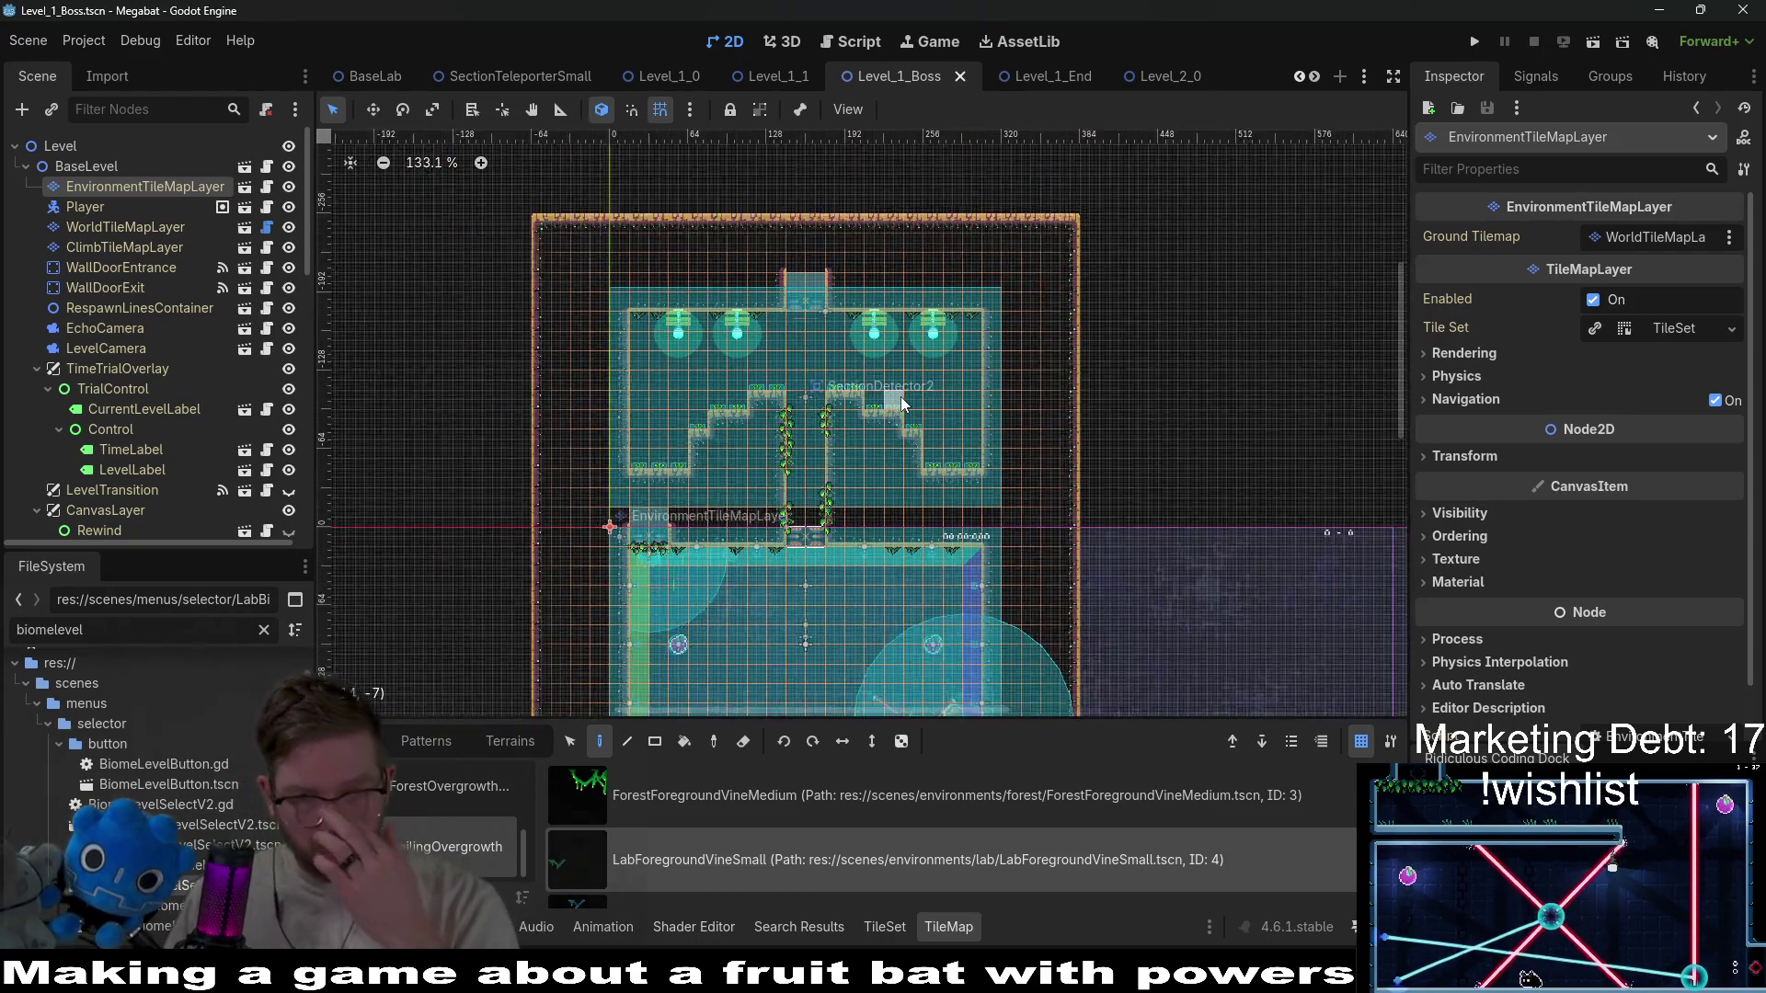
{"action": "scroll", "coordinate": [906, 402], "scroll_direction": "up", "scroll_amount": 10}
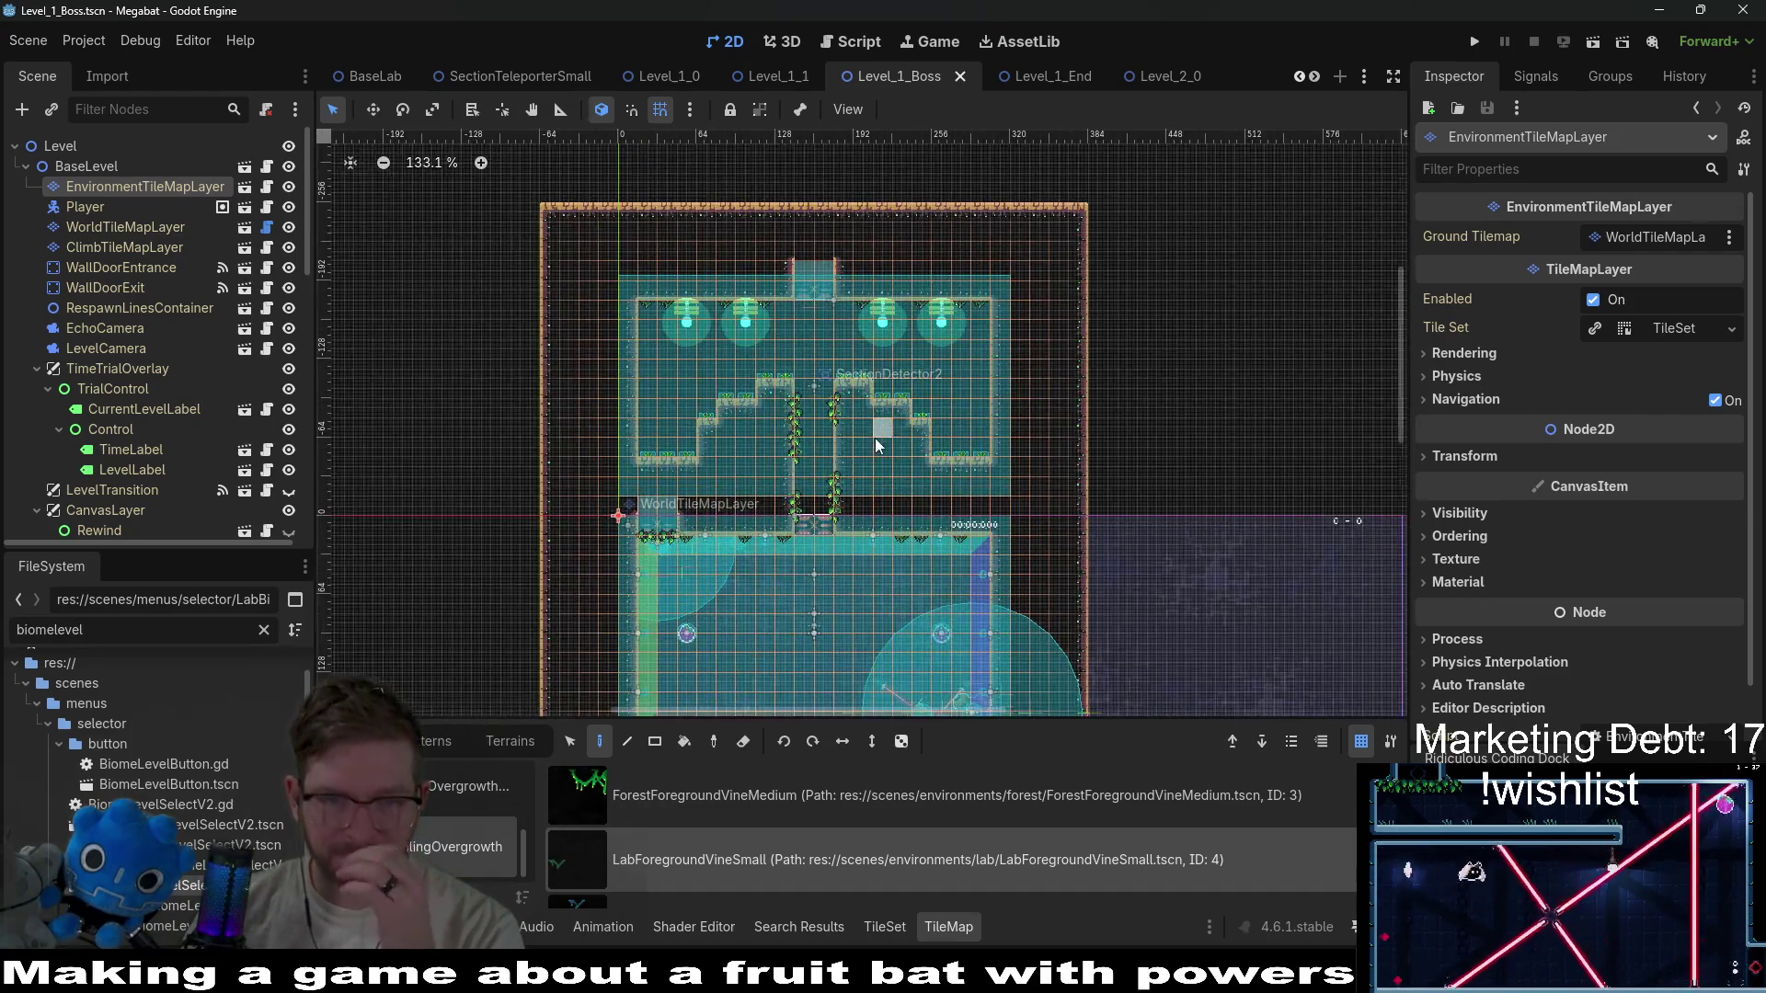
{"action": "scroll", "coordinate": [855, 432], "scroll_direction": "up", "scroll_amount": 3}
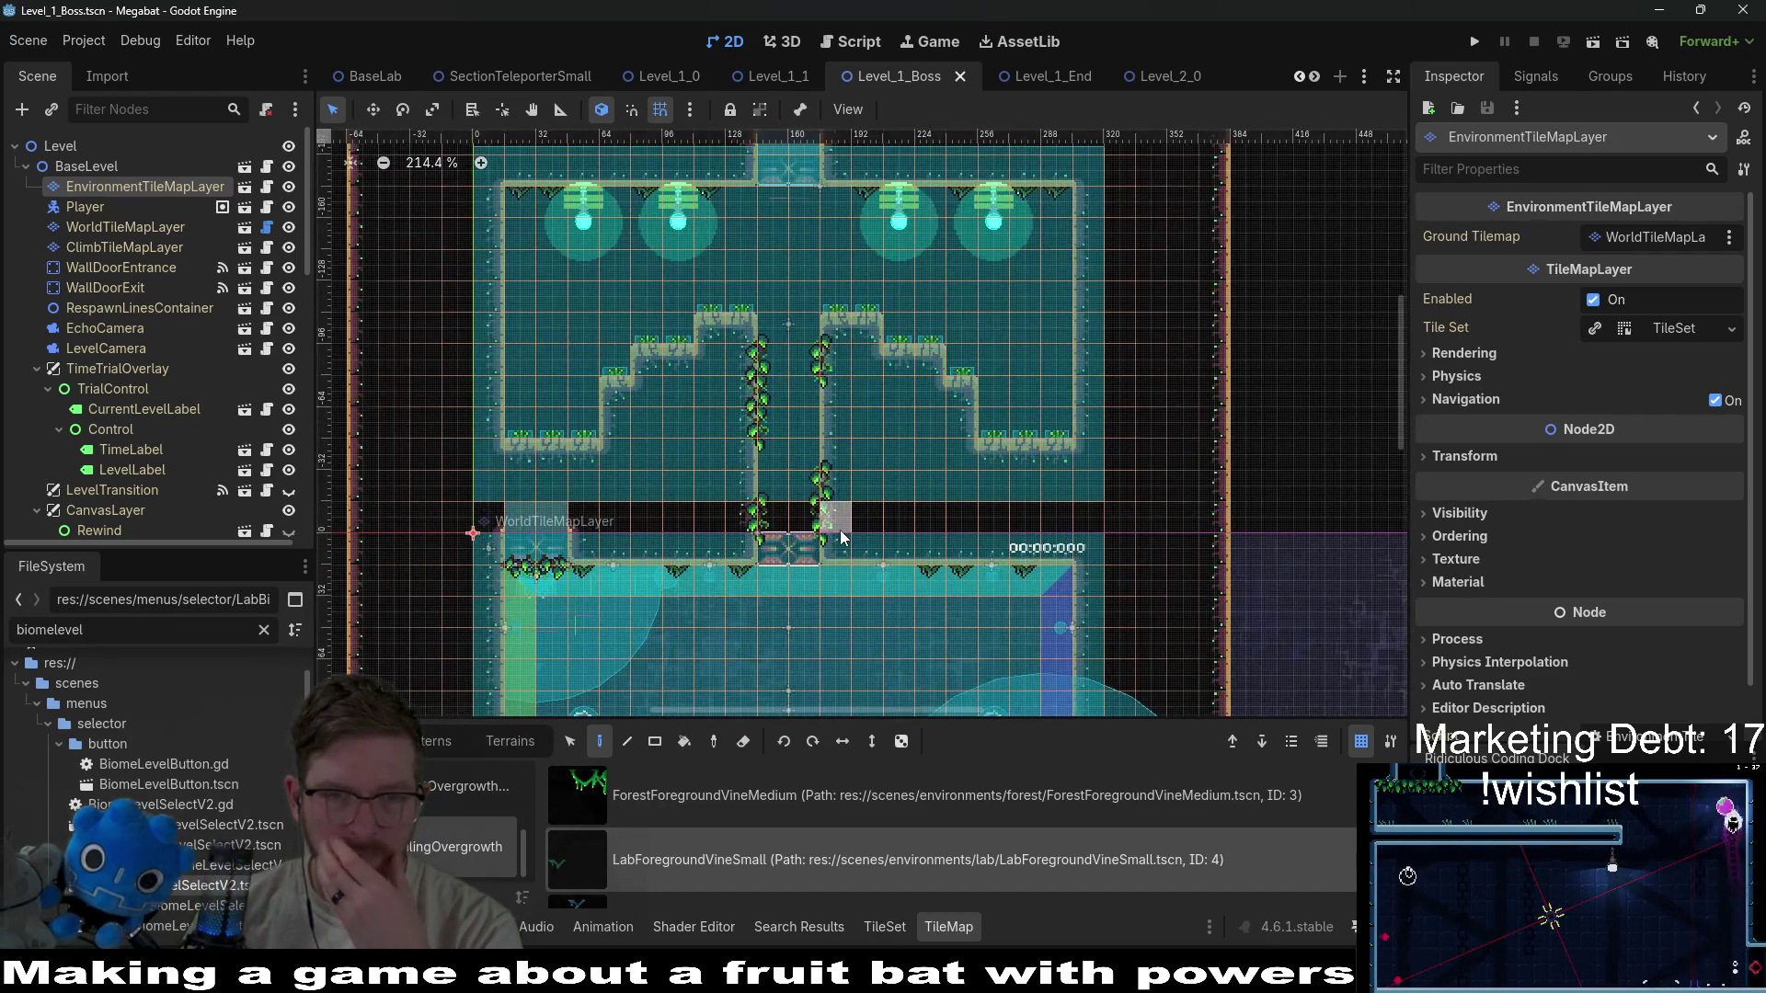
{"action": "scroll", "coordinate": [822, 428], "scroll_direction": "up", "scroll_amount": 3}
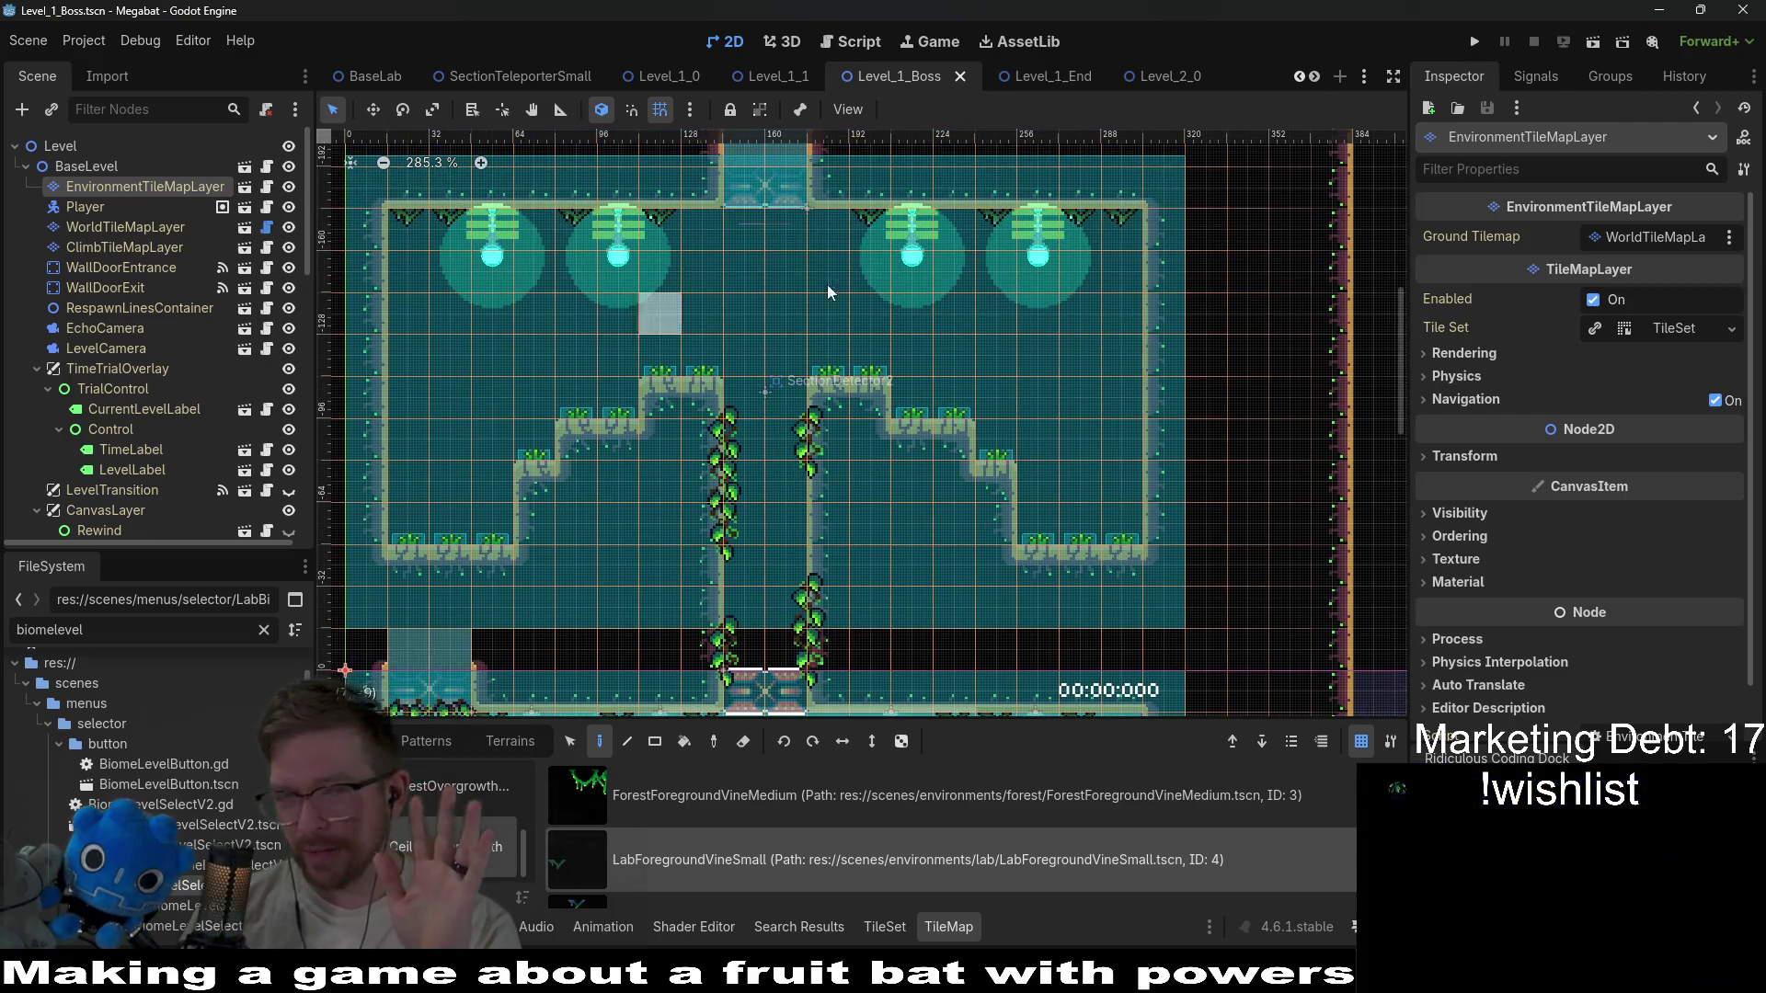
{"action": "scroll", "coordinate": [827, 469], "scroll_direction": "down", "scroll_amount": 5}
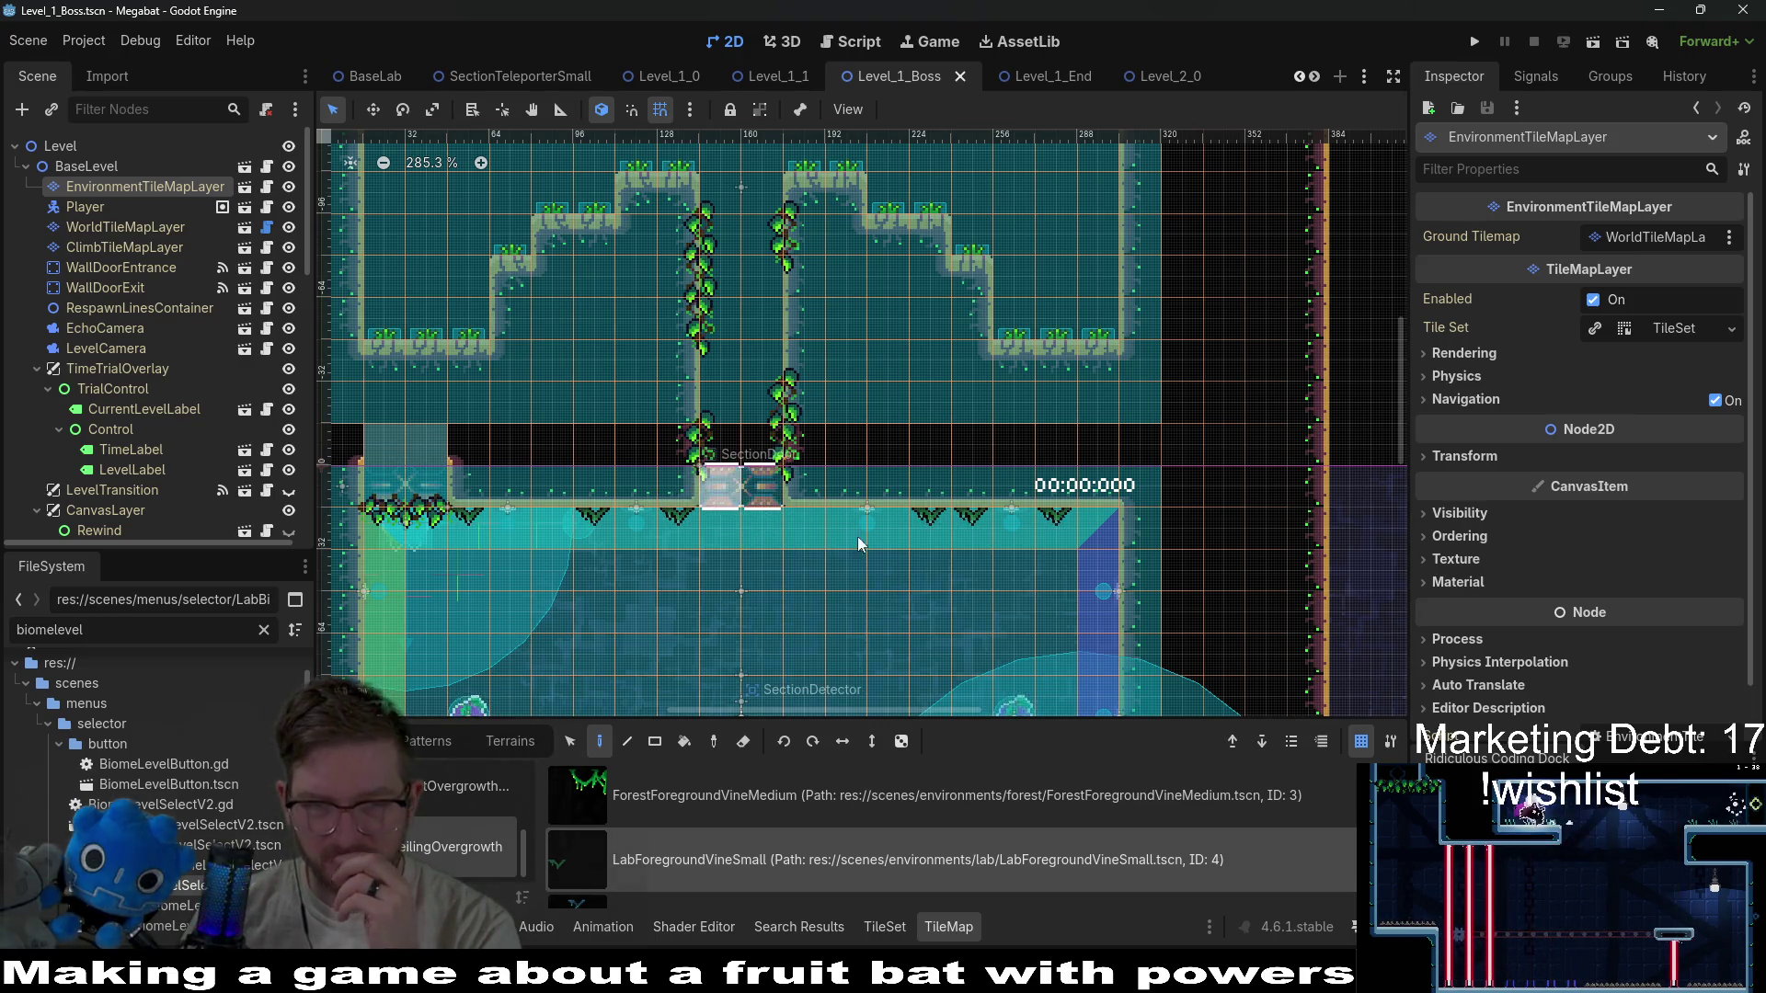
{"action": "scroll", "coordinate": [837, 478], "scroll_direction": "down", "scroll_amount": 6}
{"action": "scroll", "coordinate": [859, 359], "scroll_direction": "down", "scroll_amount": 1}
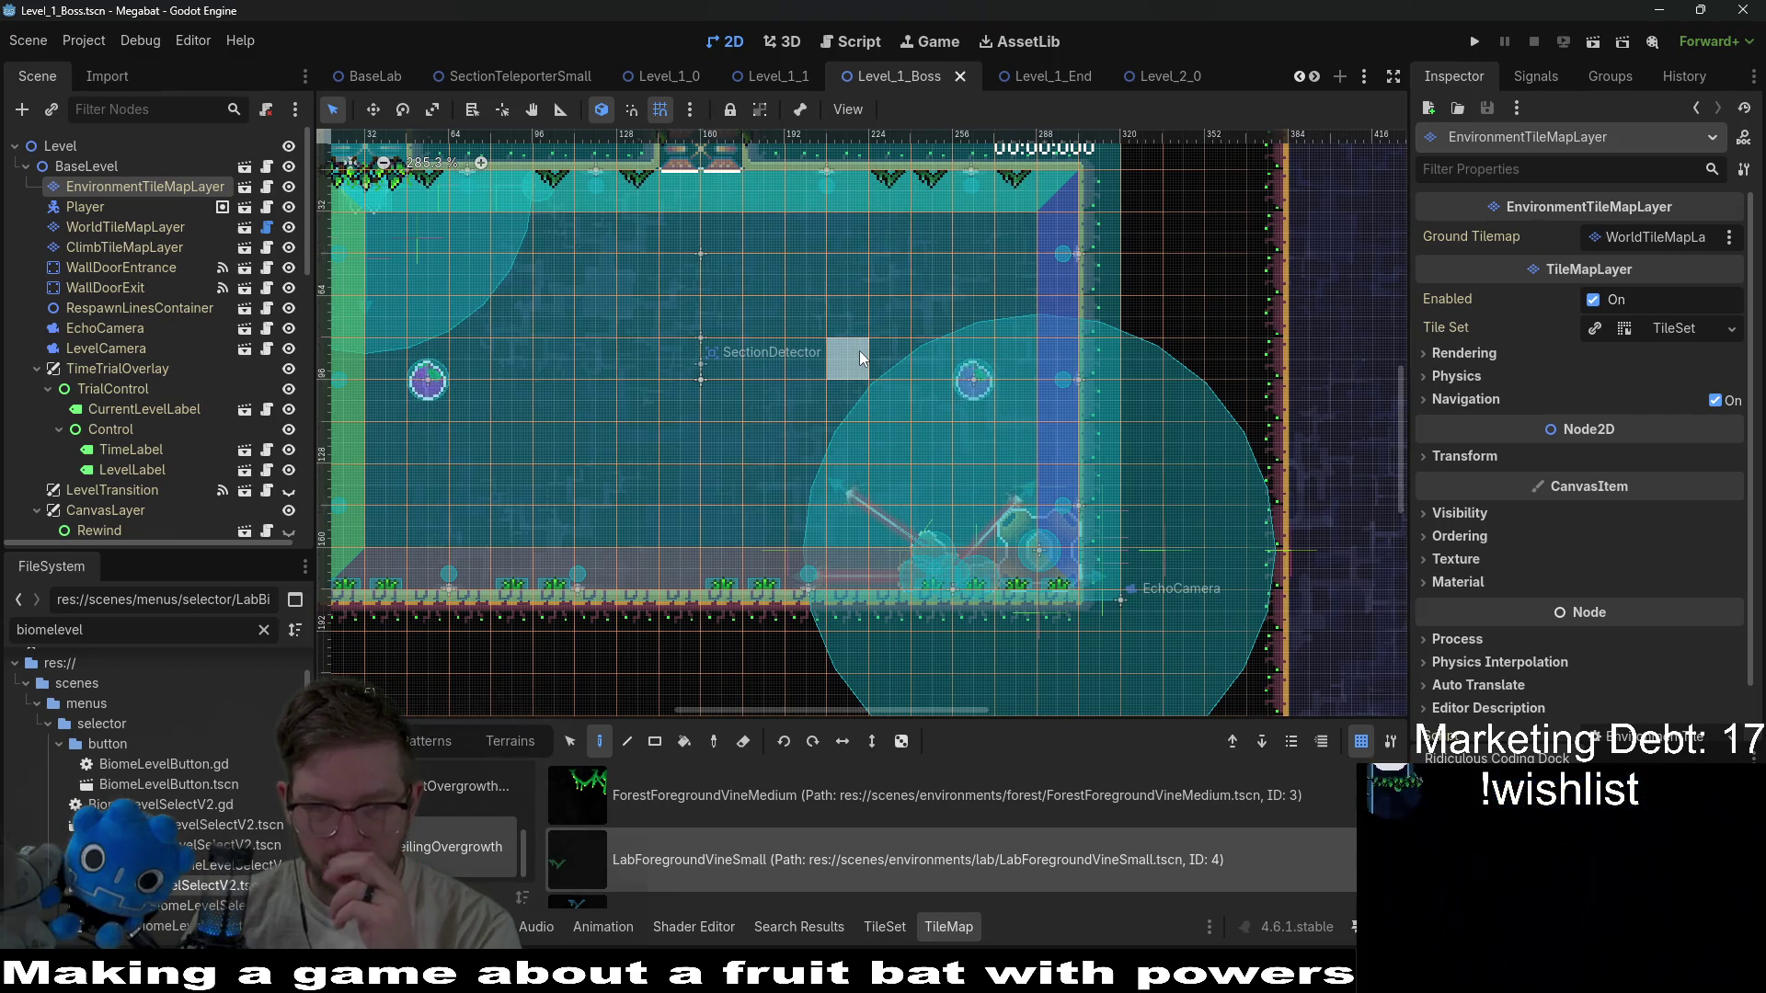
{"action": "scroll", "coordinate": [864, 387], "scroll_direction": "up", "scroll_amount": 3}
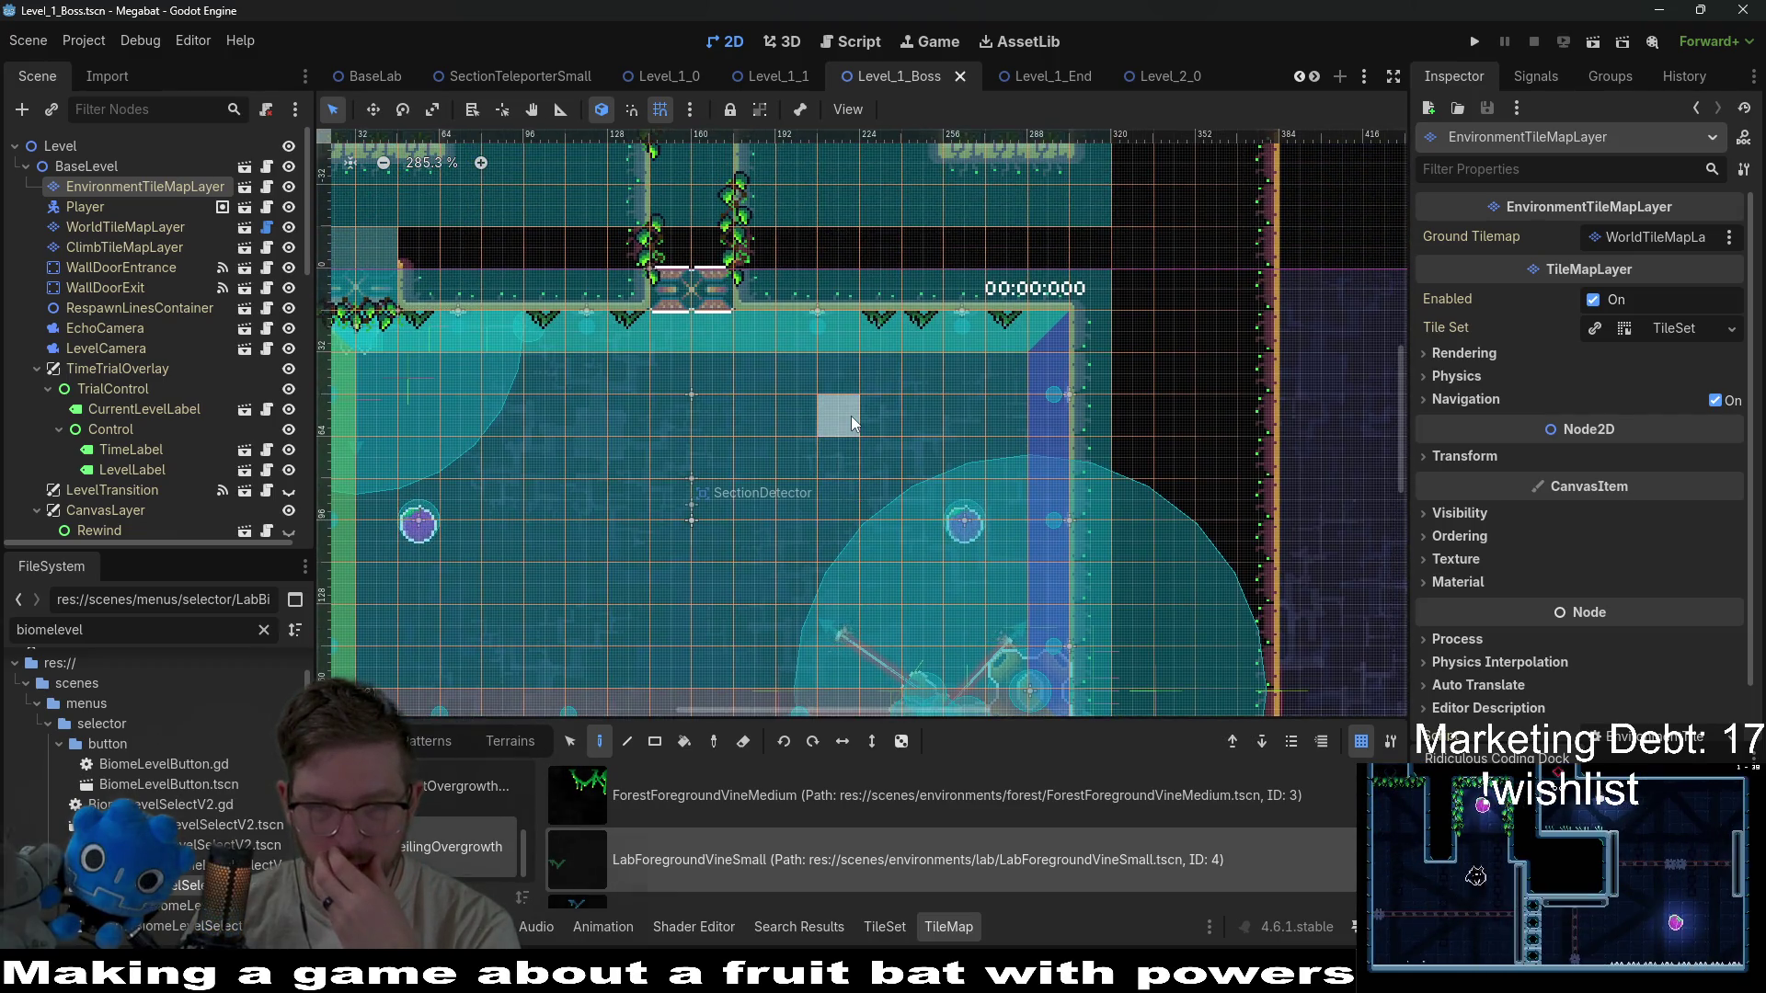
{"action": "scroll", "coordinate": [852, 416], "scroll_direction": "down", "scroll_amount": 1}
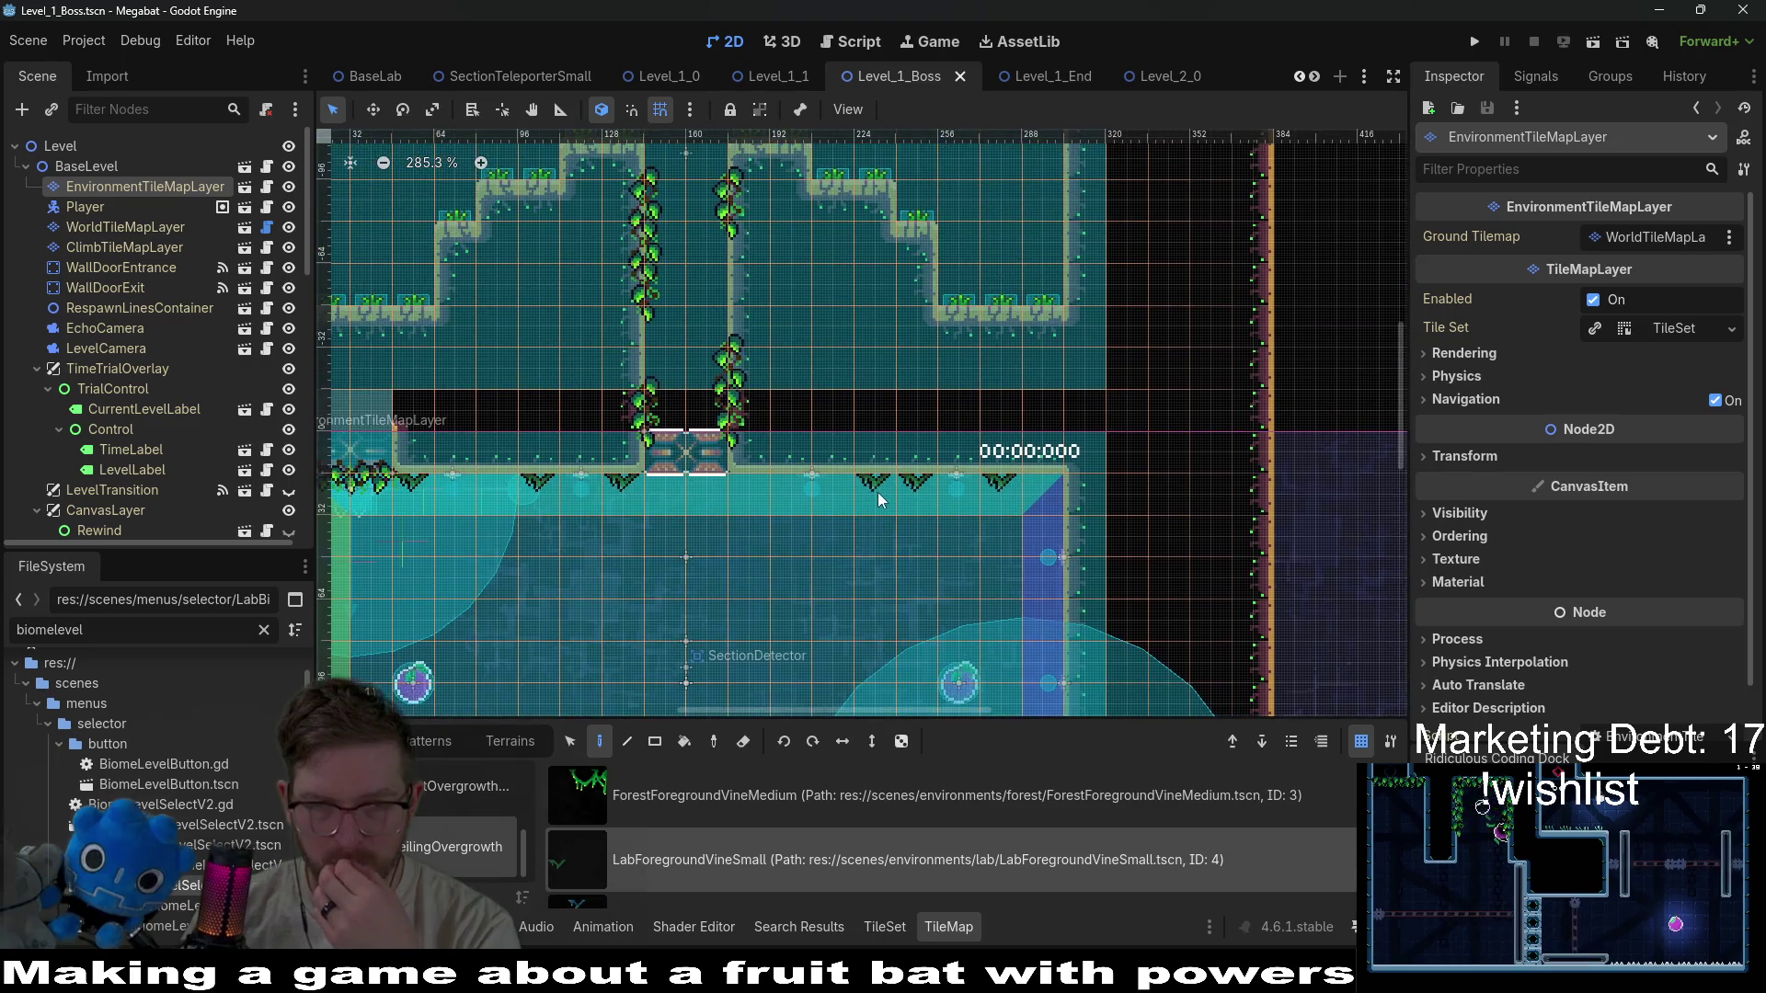
{"action": "scroll", "coordinate": [873, 506], "scroll_direction": "down", "scroll_amount": 2}
{"action": "scroll", "coordinate": [880, 535], "scroll_direction": "up", "scroll_amount": 4}
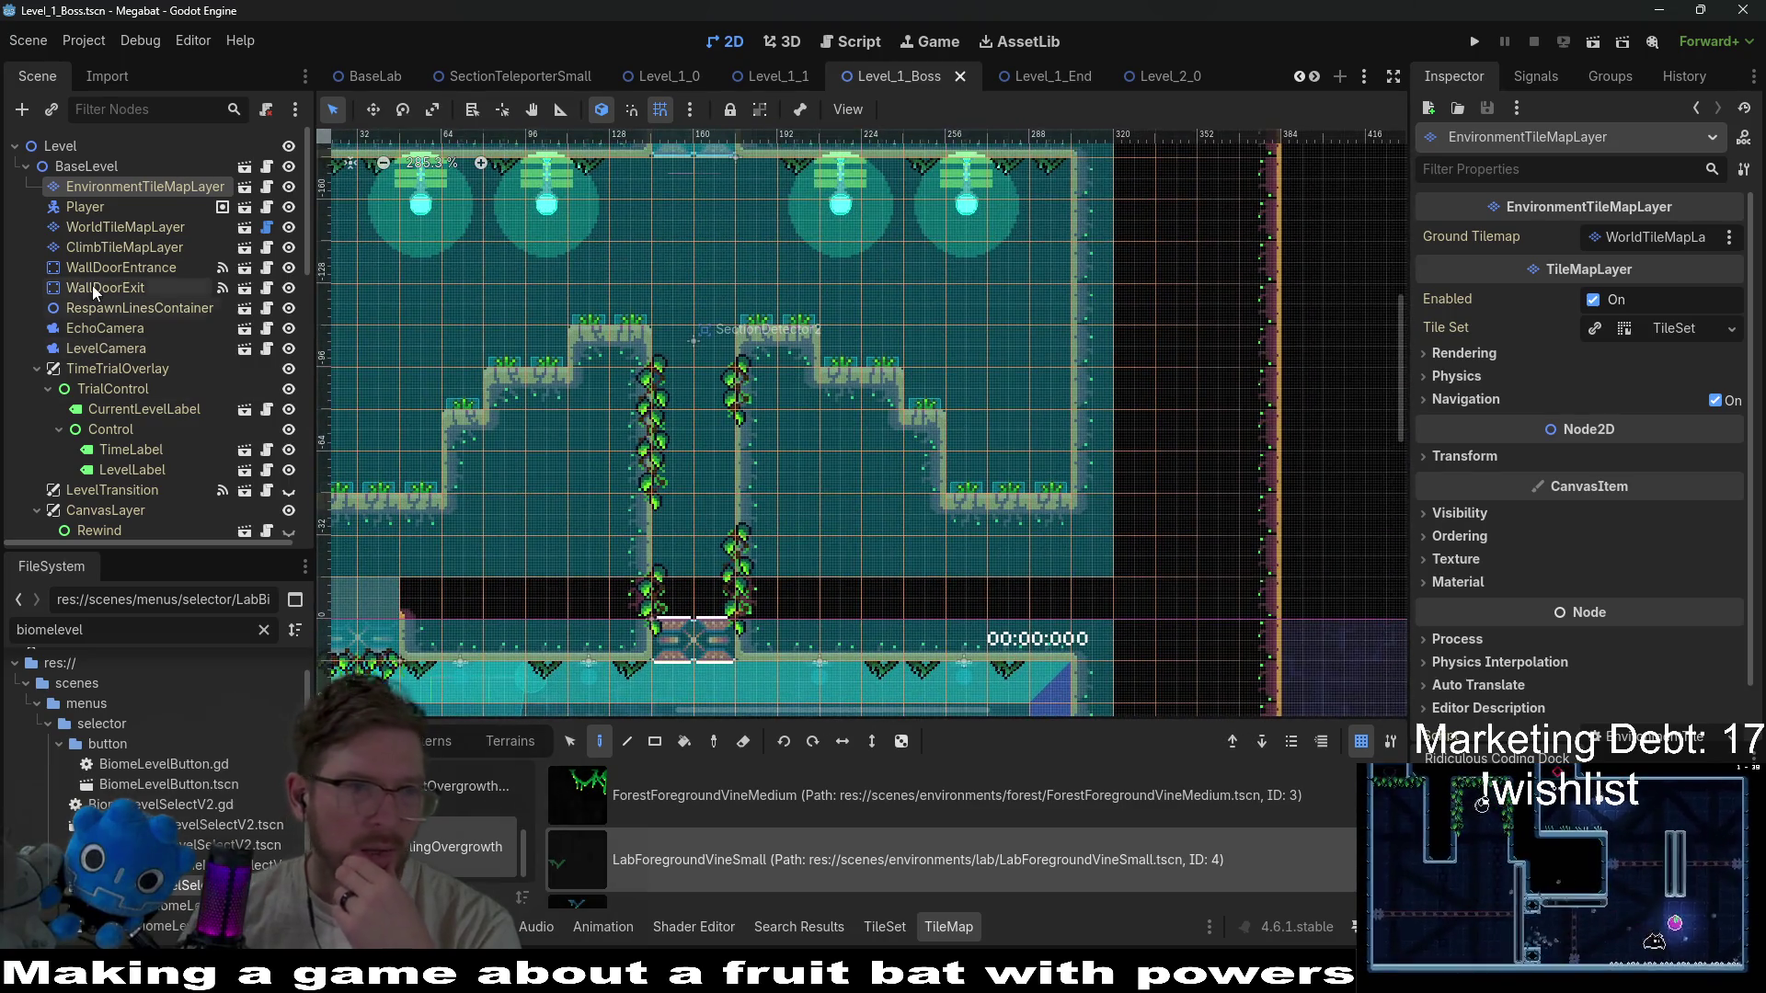
{"action": "left_click", "coordinate": [131, 269]}
{"action": "left_click", "coordinate": [125, 289]}
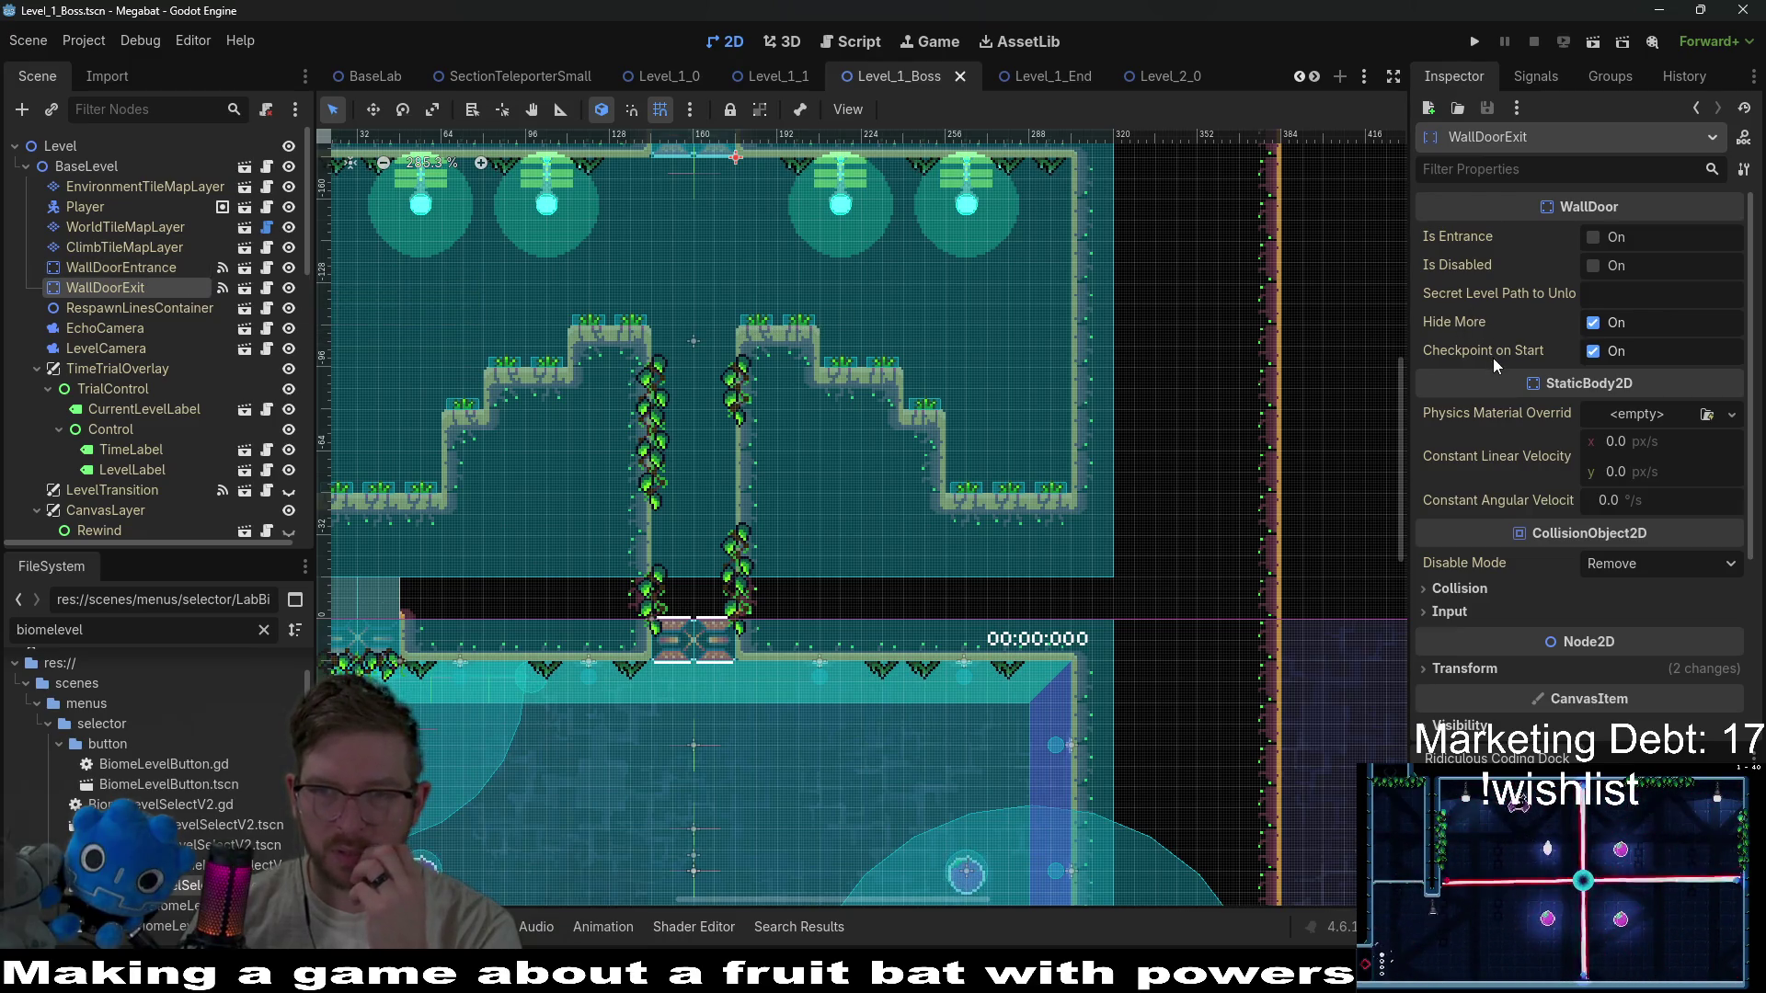
Uncheck Checkpoint on Start for WallDoorExit and save the Level_1_Boss scene.
{"action": "left_click", "coordinate": [142, 270]}
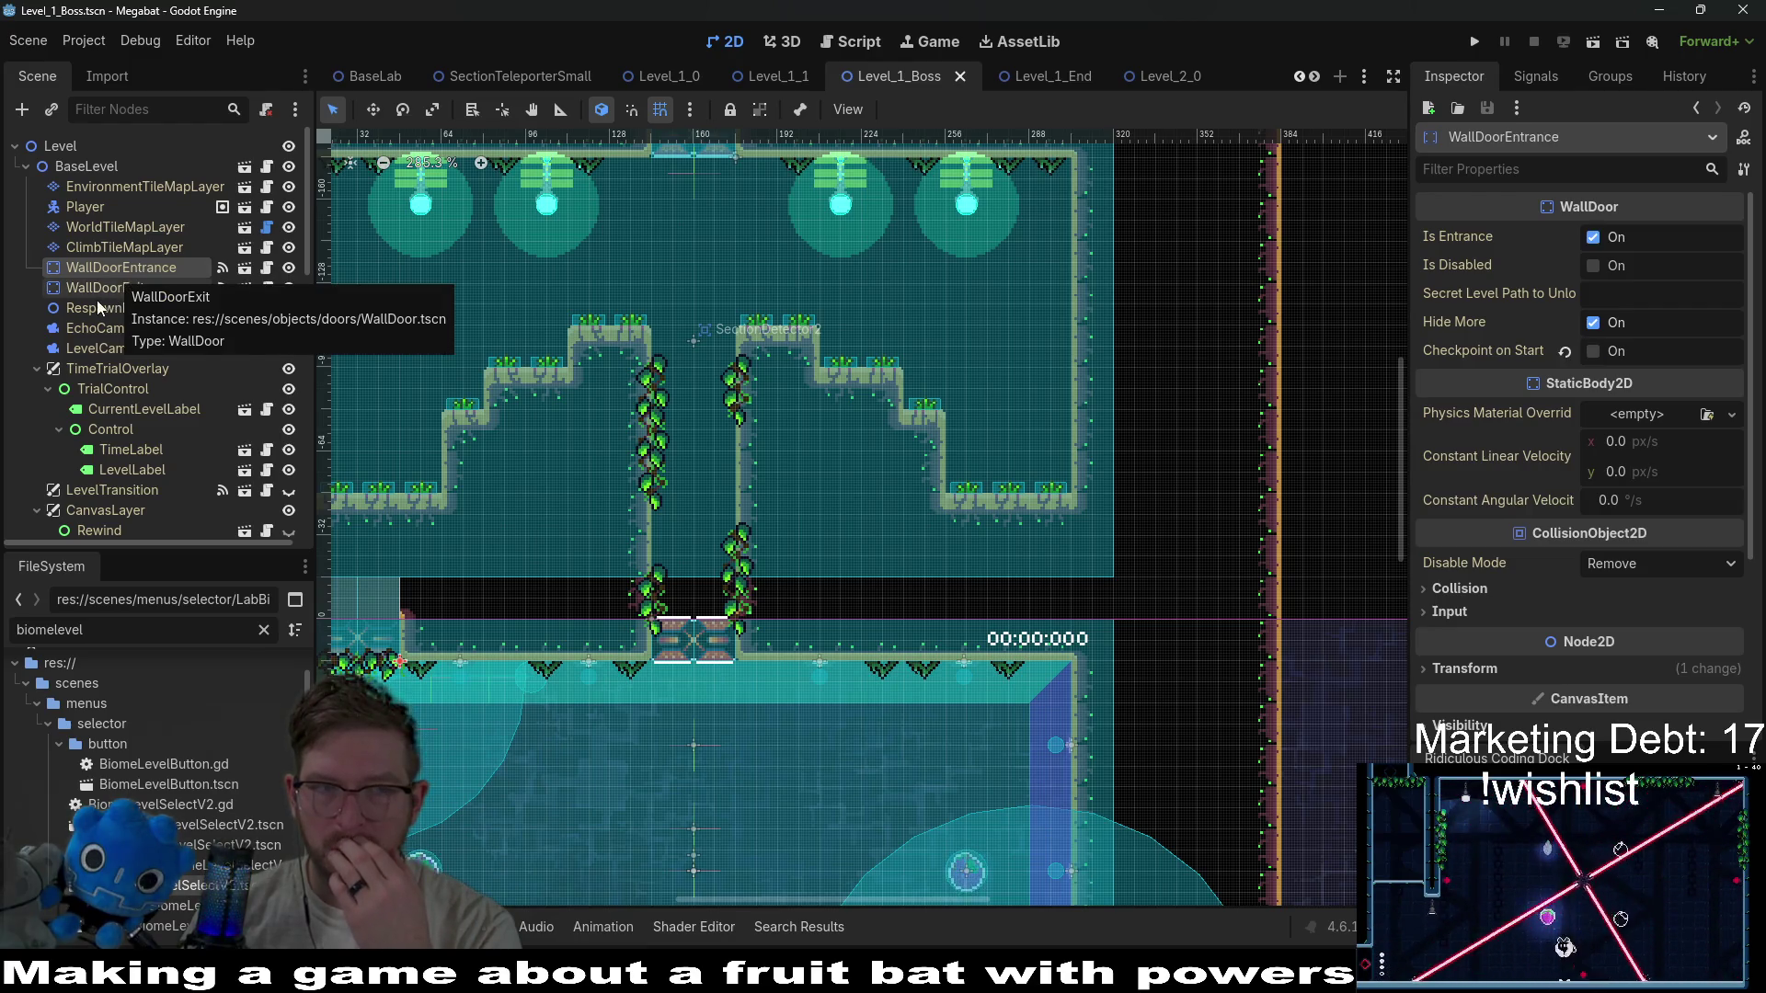
{"action": "left_click", "coordinate": [114, 287]}
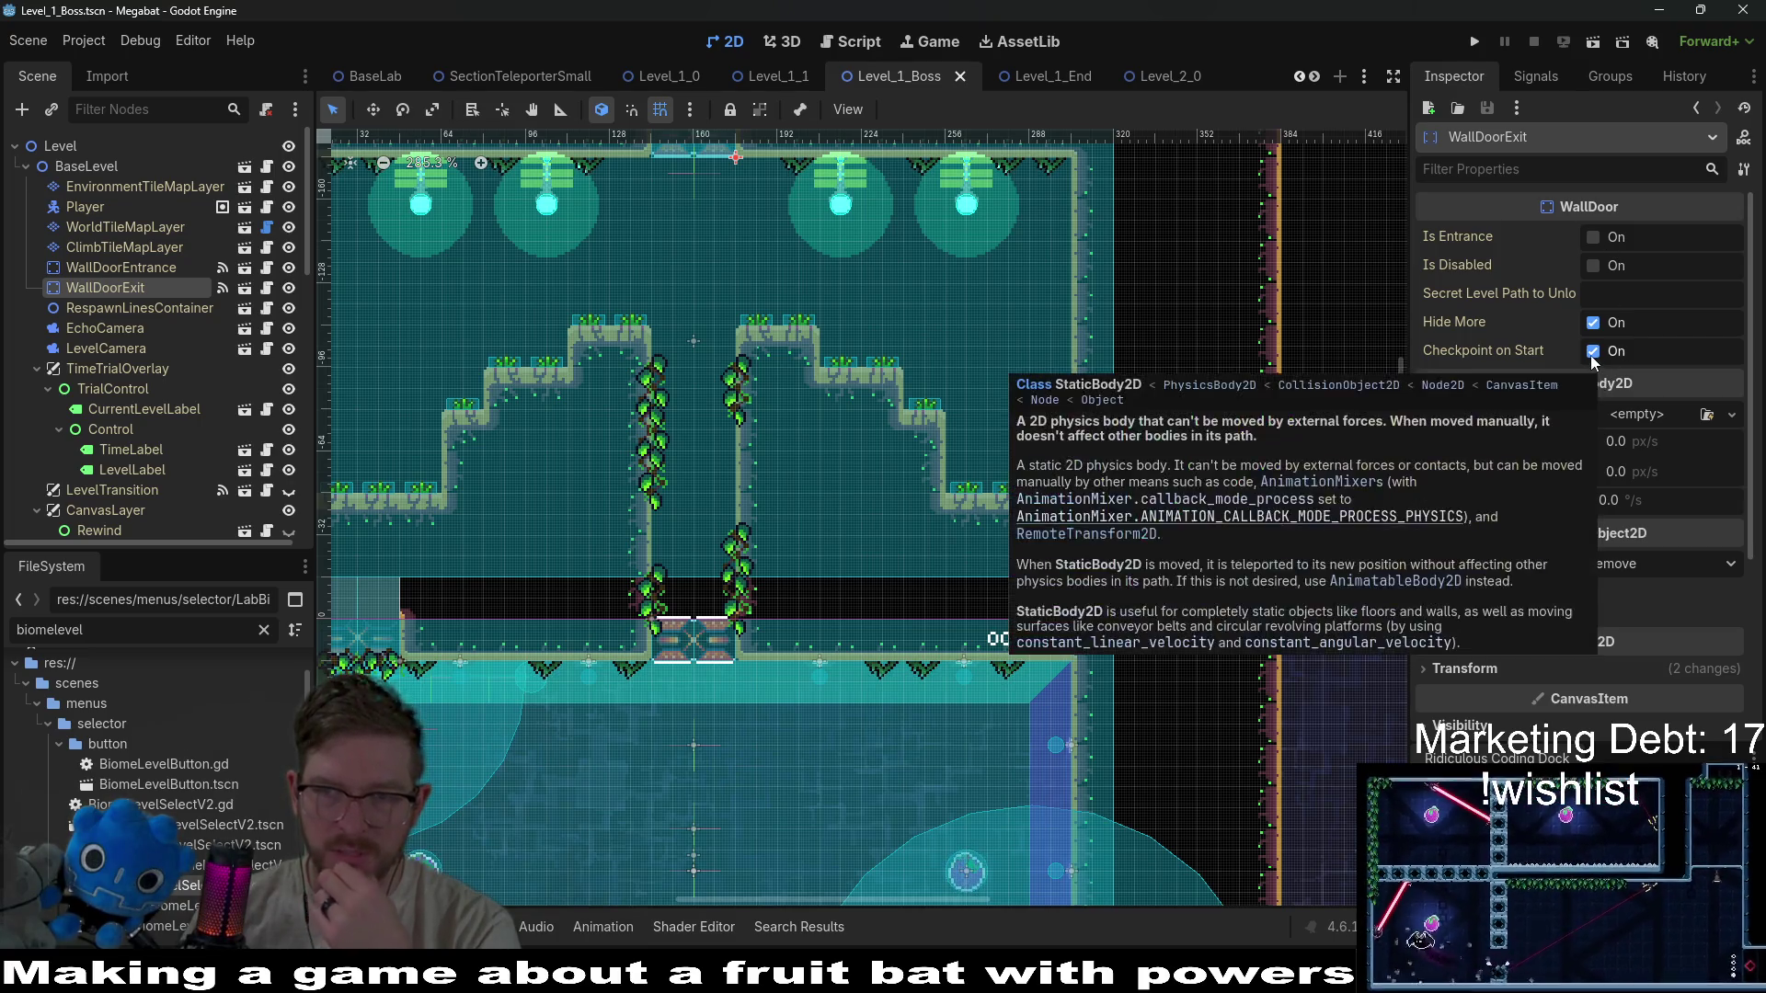
{"action": "left_click", "coordinate": [1592, 355]}
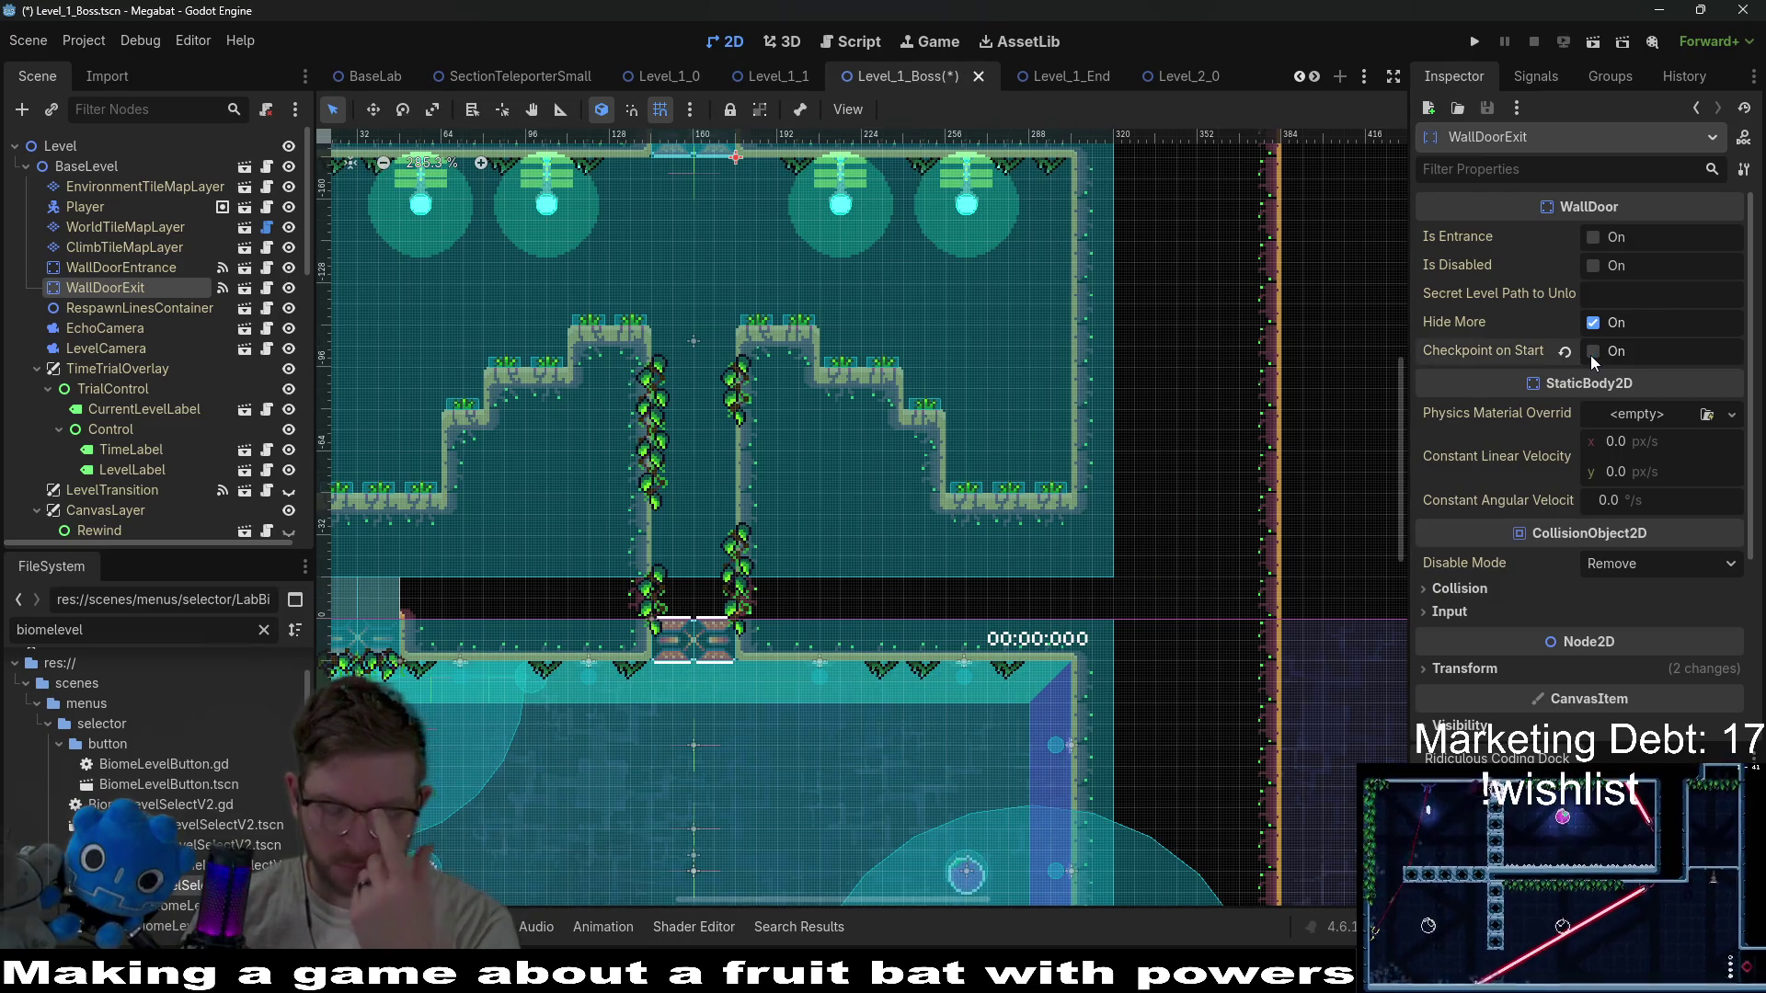
{"action": "key", "text": "ctrl+s"}
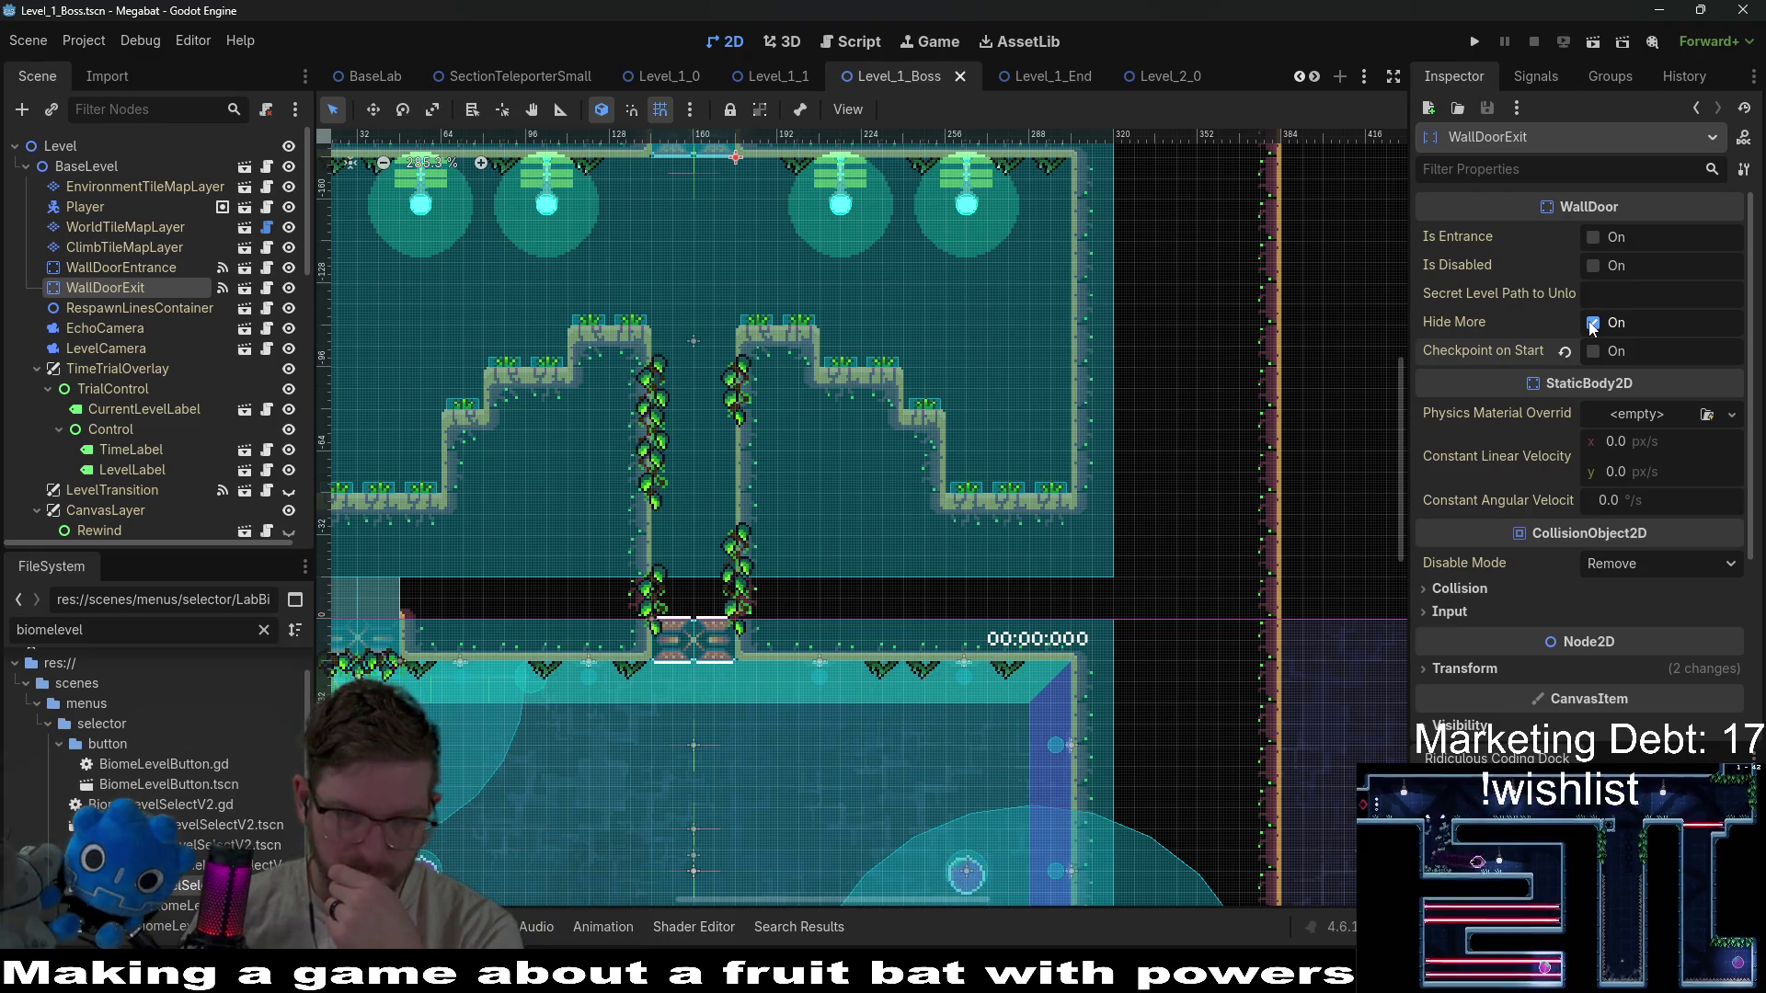
{"action": "scroll", "coordinate": [941, 372], "scroll_direction": "down", "scroll_amount": 4}
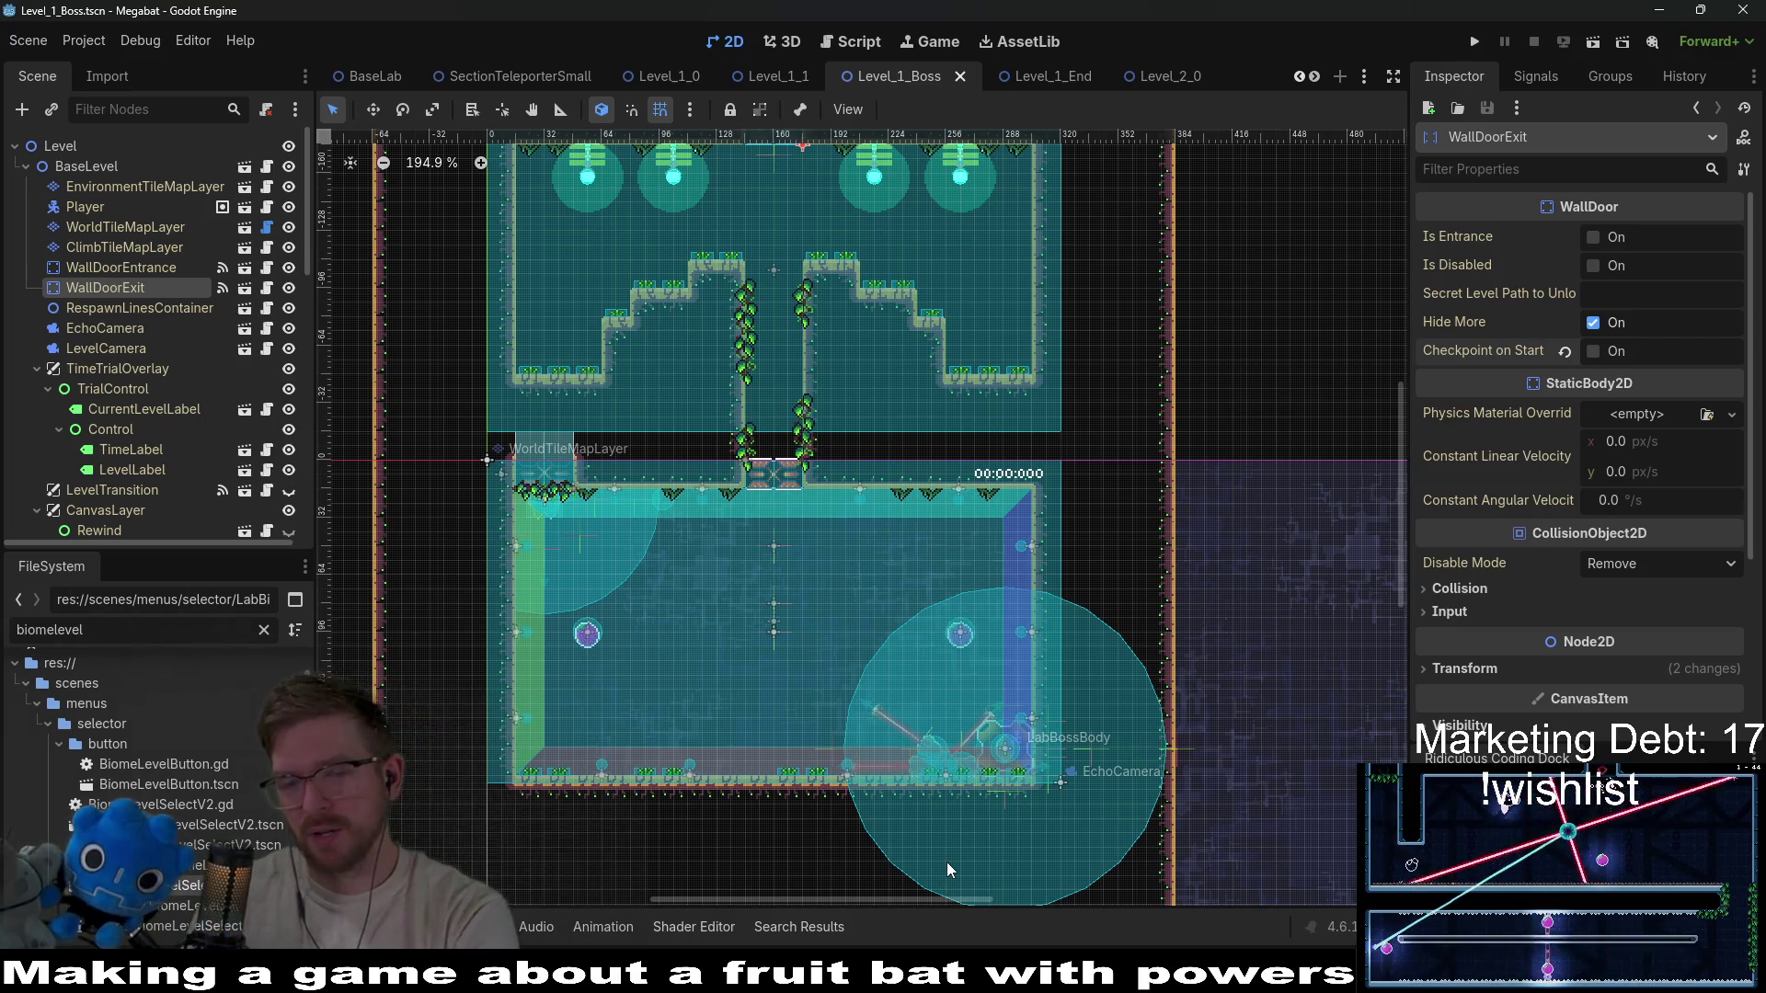
In Obsidian, add a 'Beat Boss #1 without using dash' card to ACHIEVEMENTS, then return to Godot.
{"action": "mouse_move", "coordinate": [966, 979]}
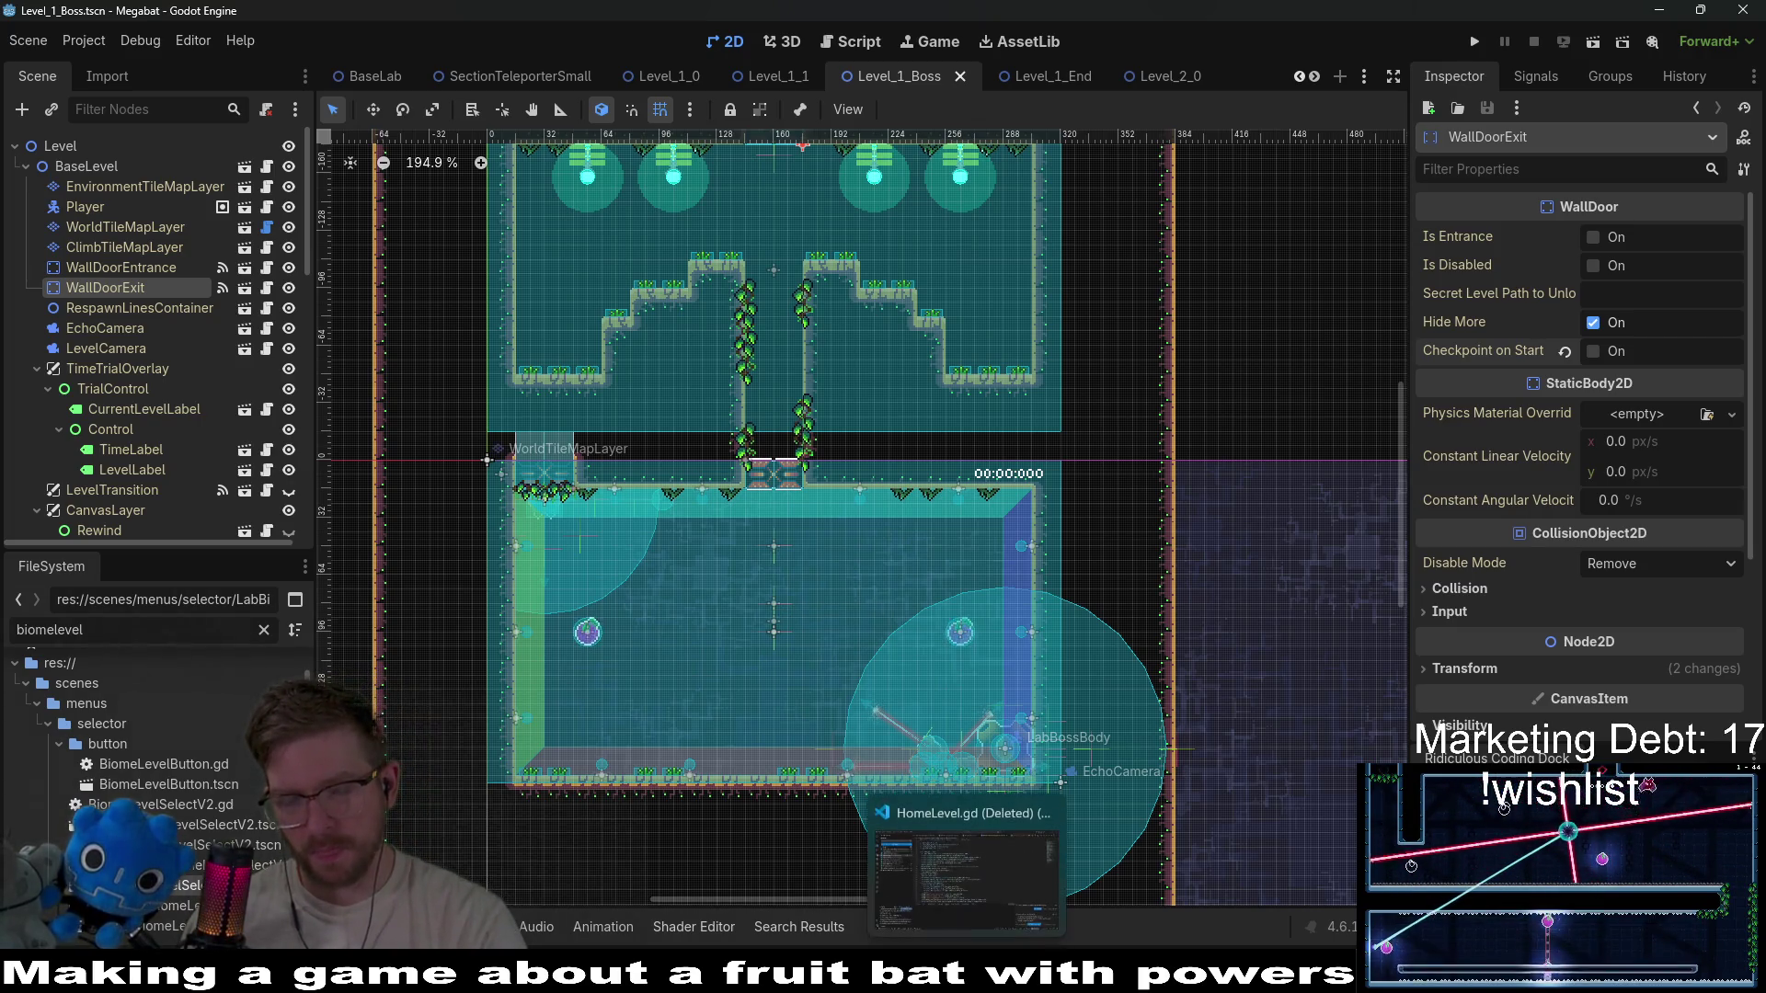
{"action": "key", "text": "alt+Tab"}
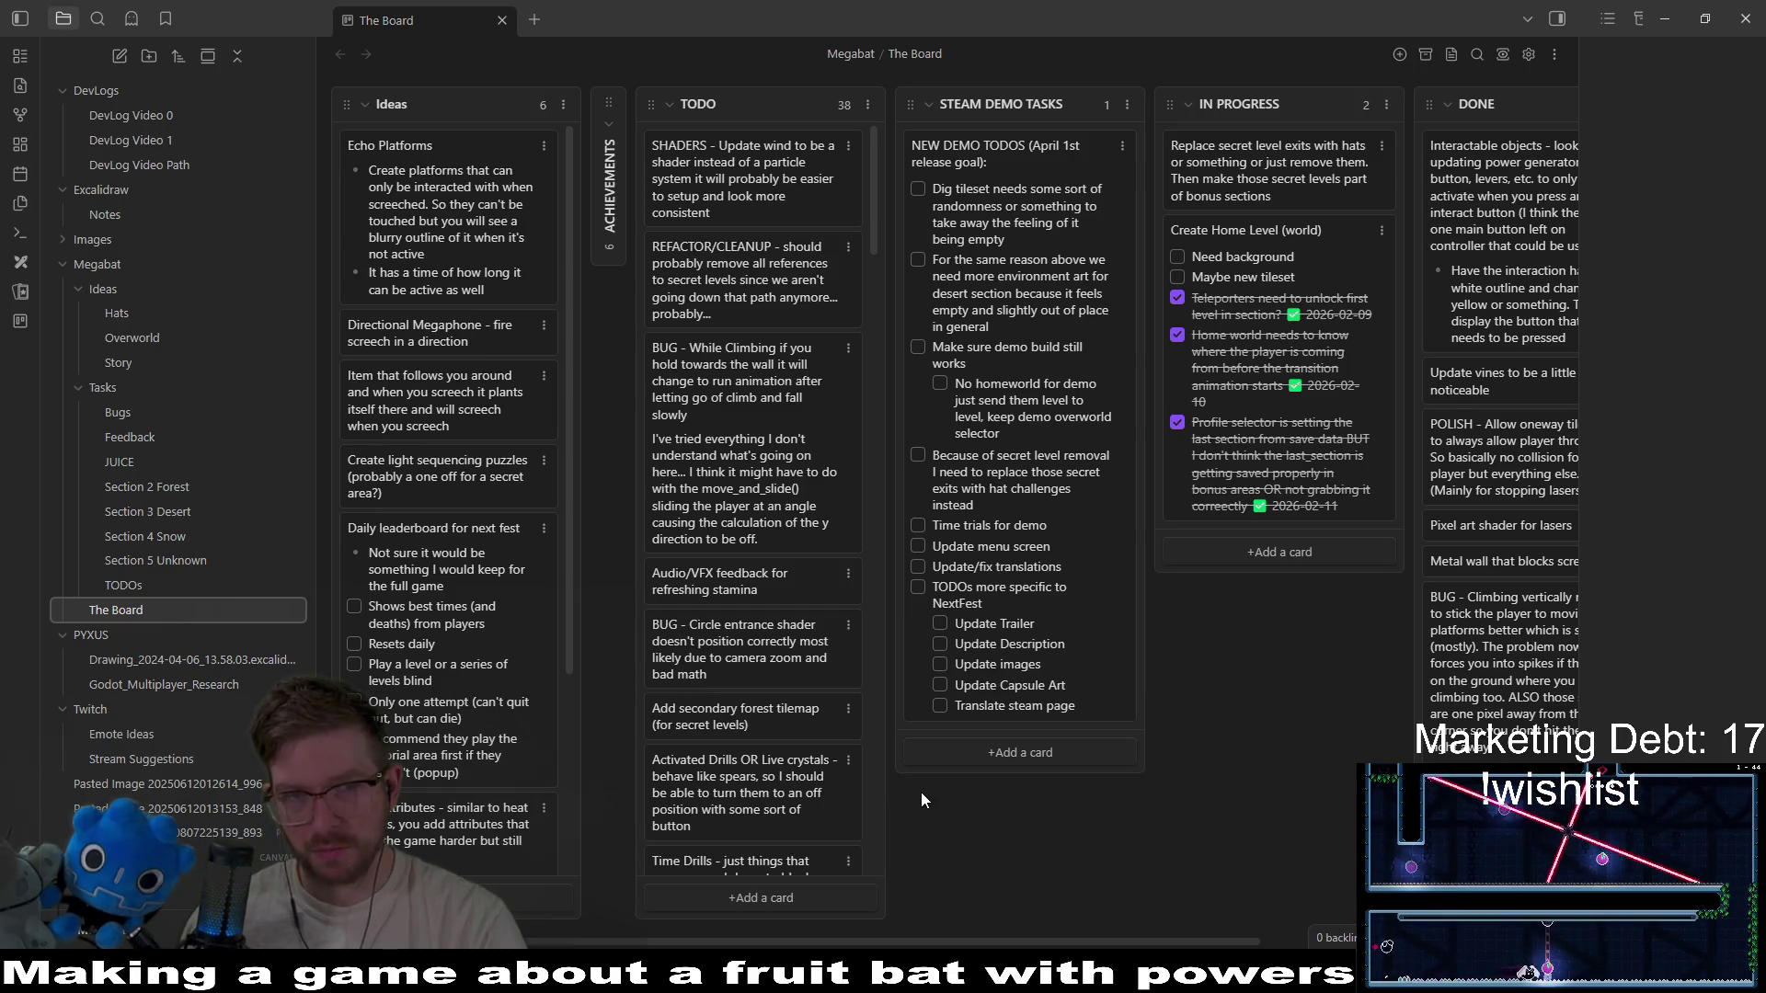
{"action": "left_click", "coordinate": [609, 122]}
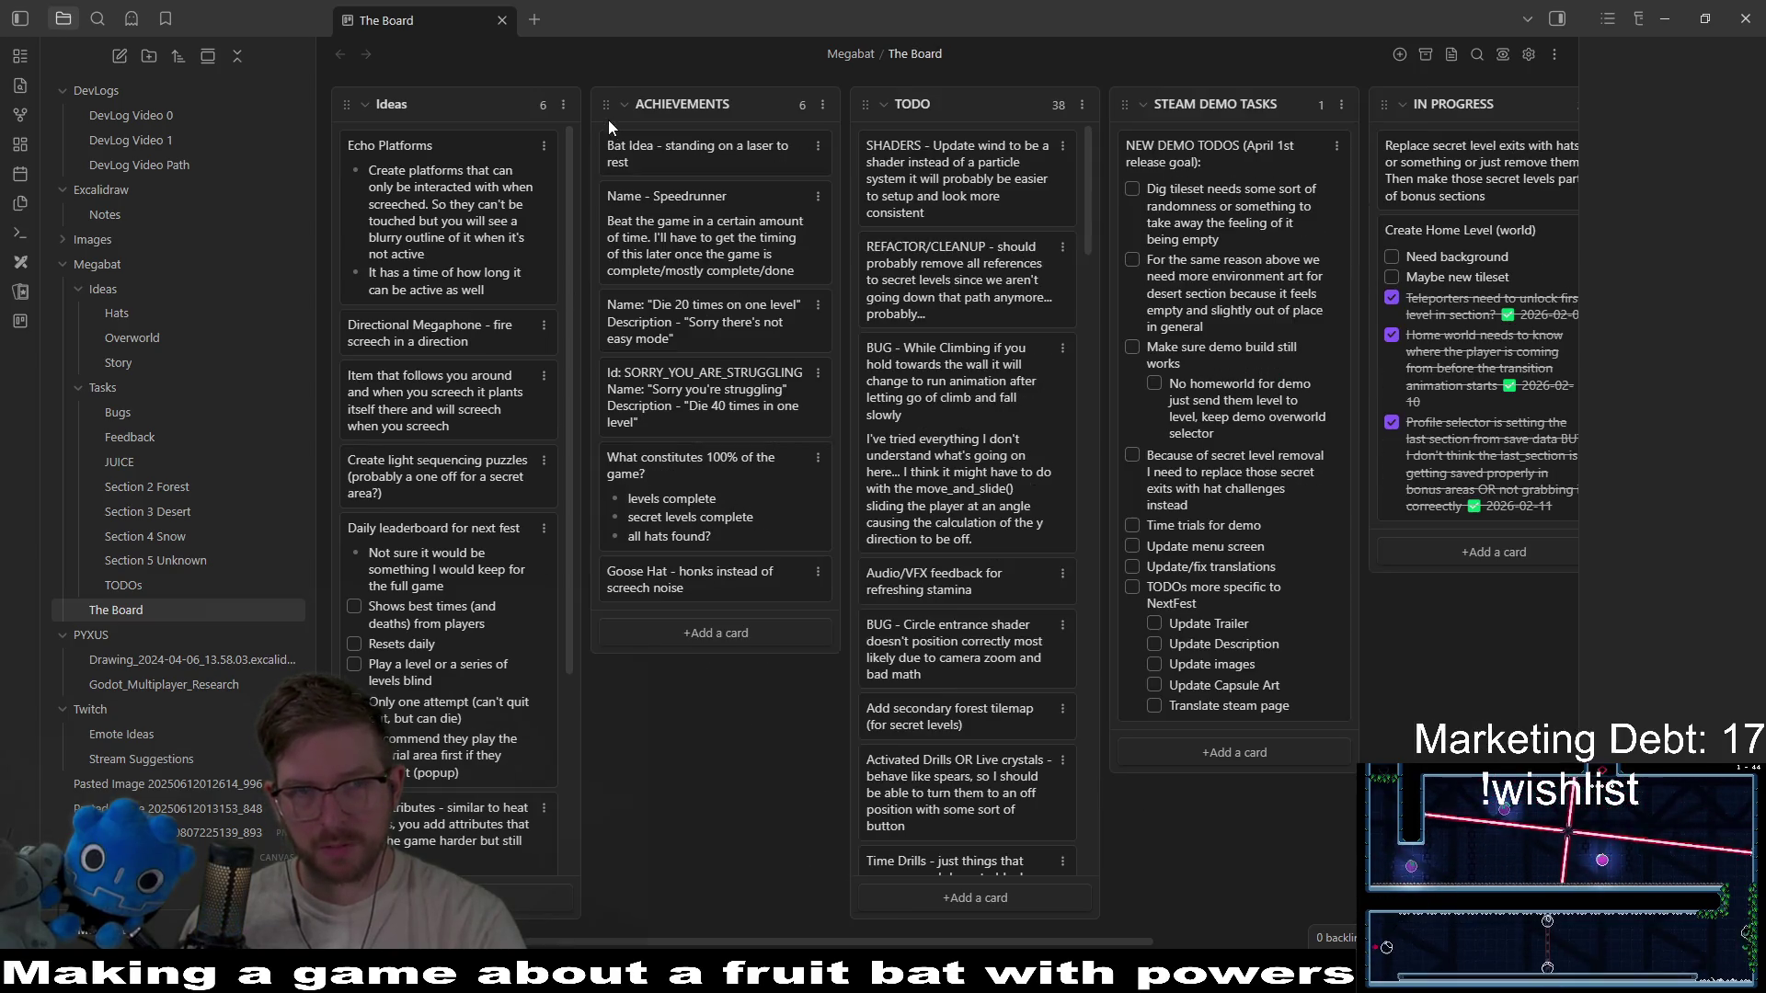
{"action": "left_click", "coordinate": [688, 635]}
{"action": "type", "text": "Beat Boss "}
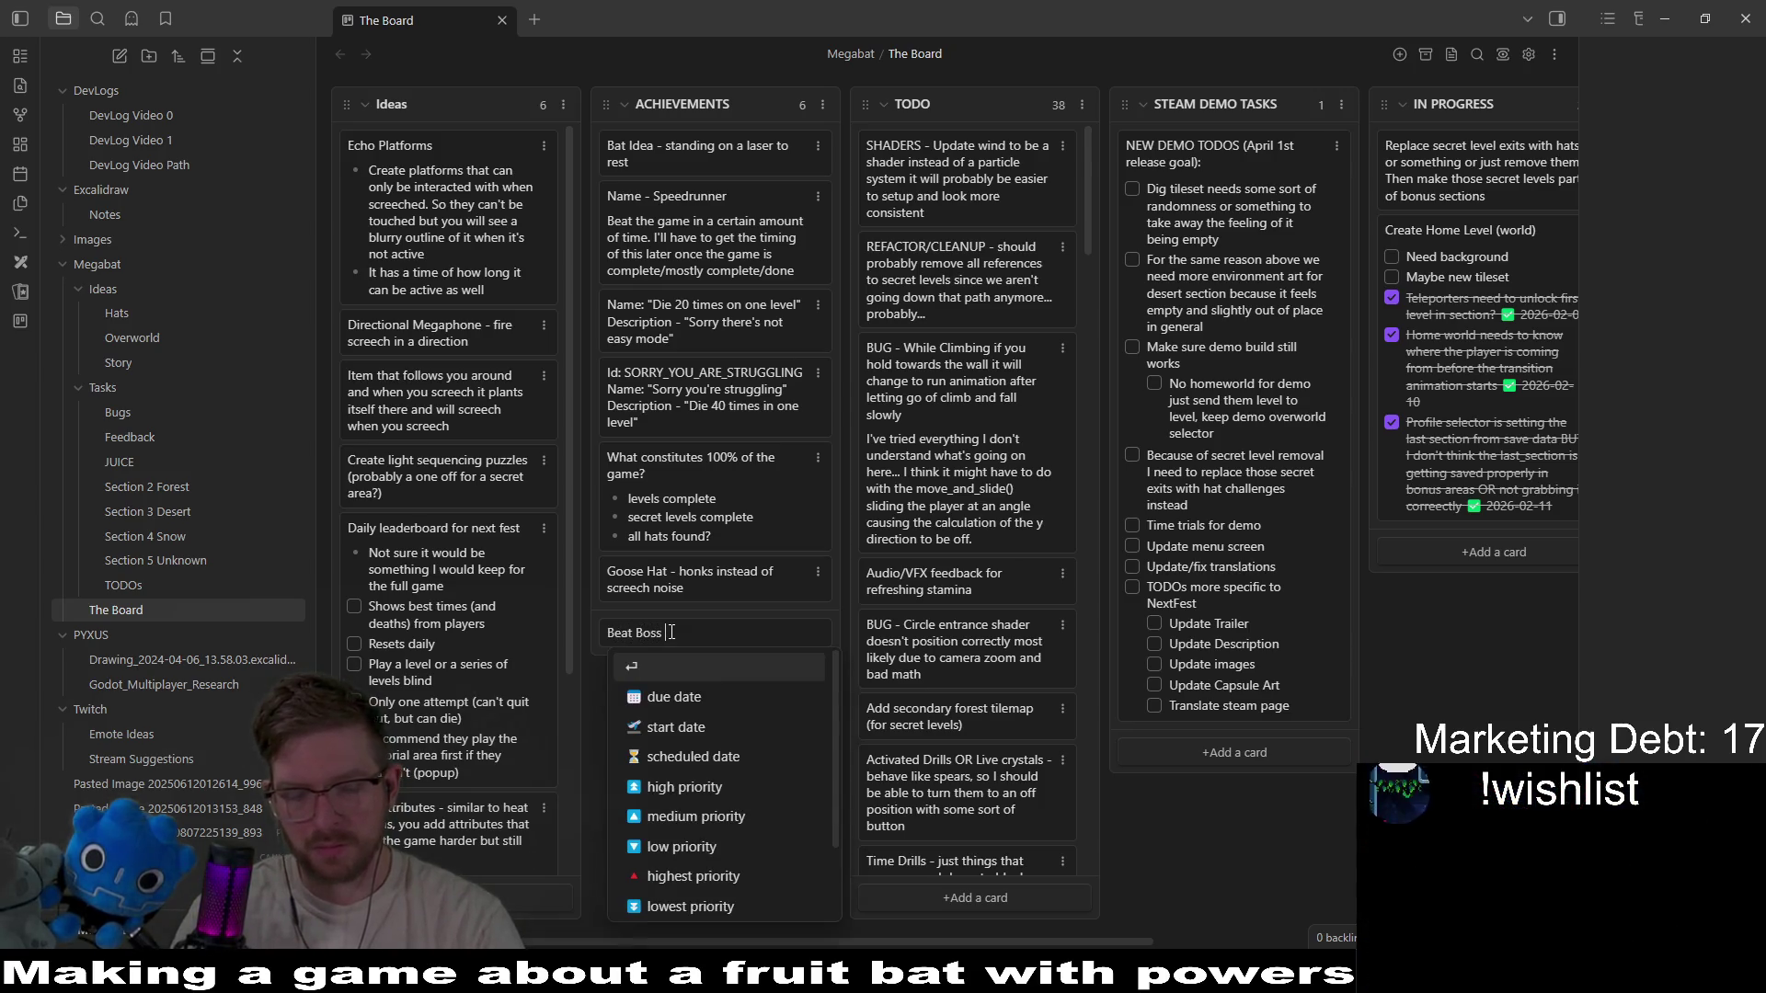
{"action": "type", "text": "#1 without using"}
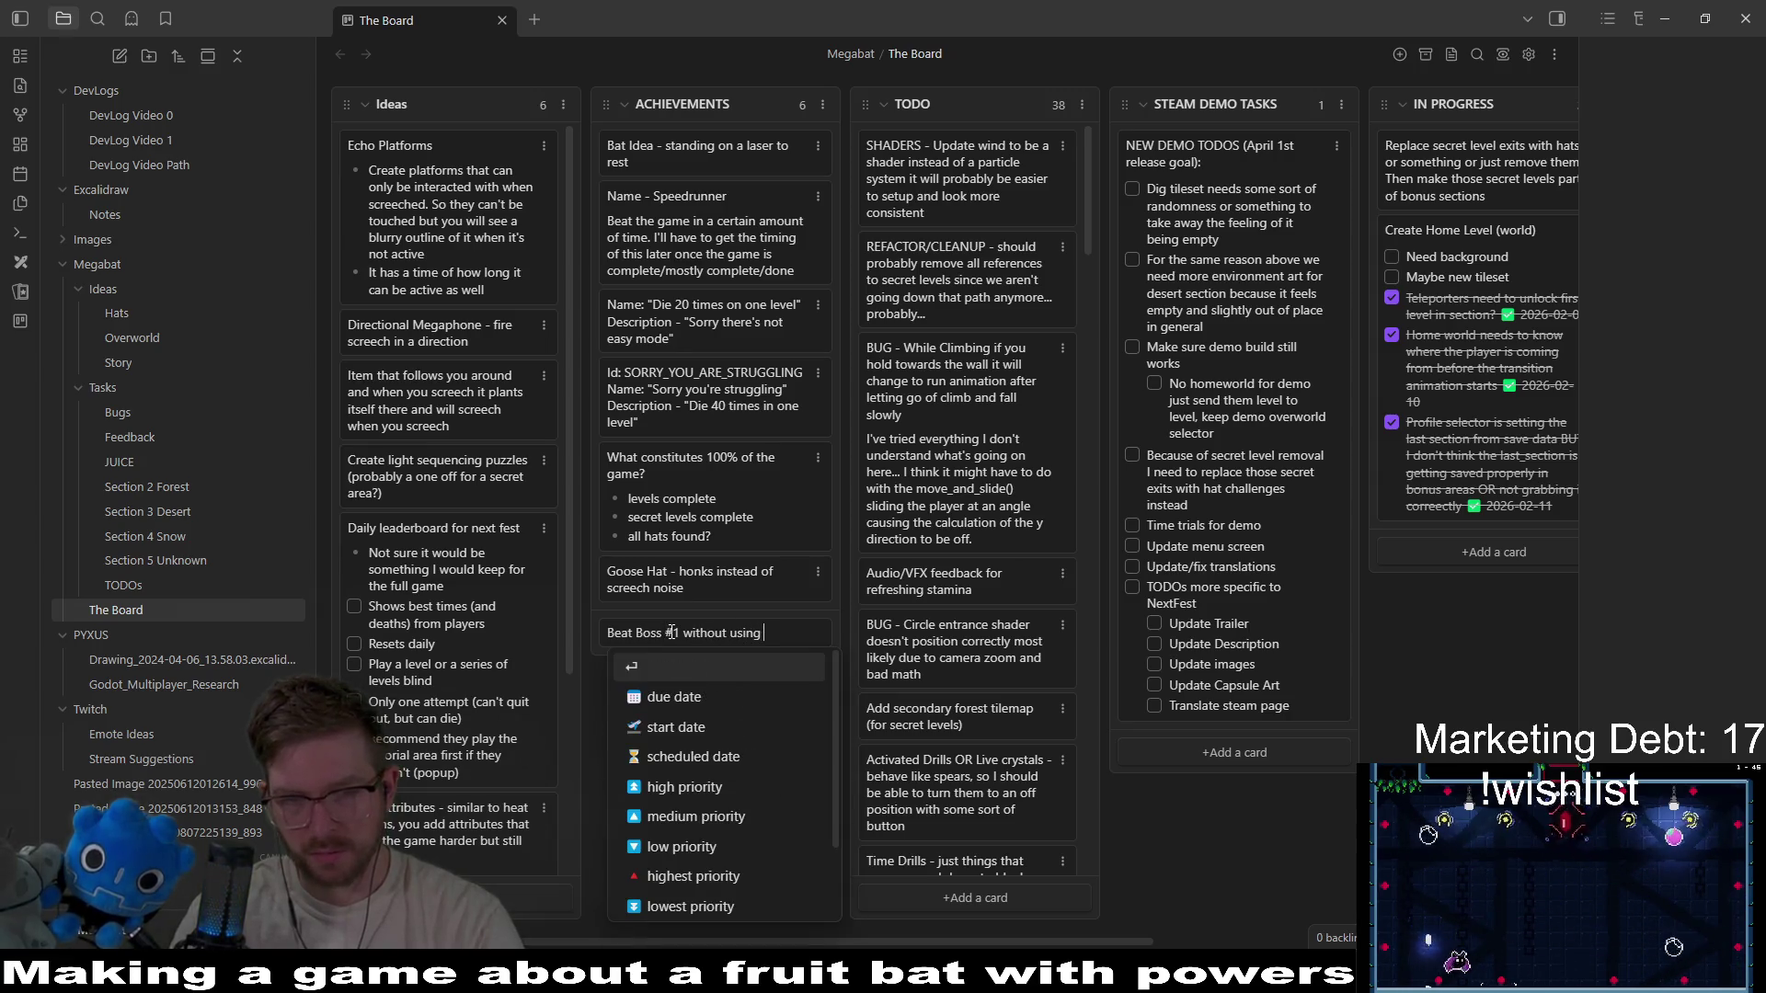
{"action": "type", "text": "dash"}
{"action": "key", "text": "Return"}
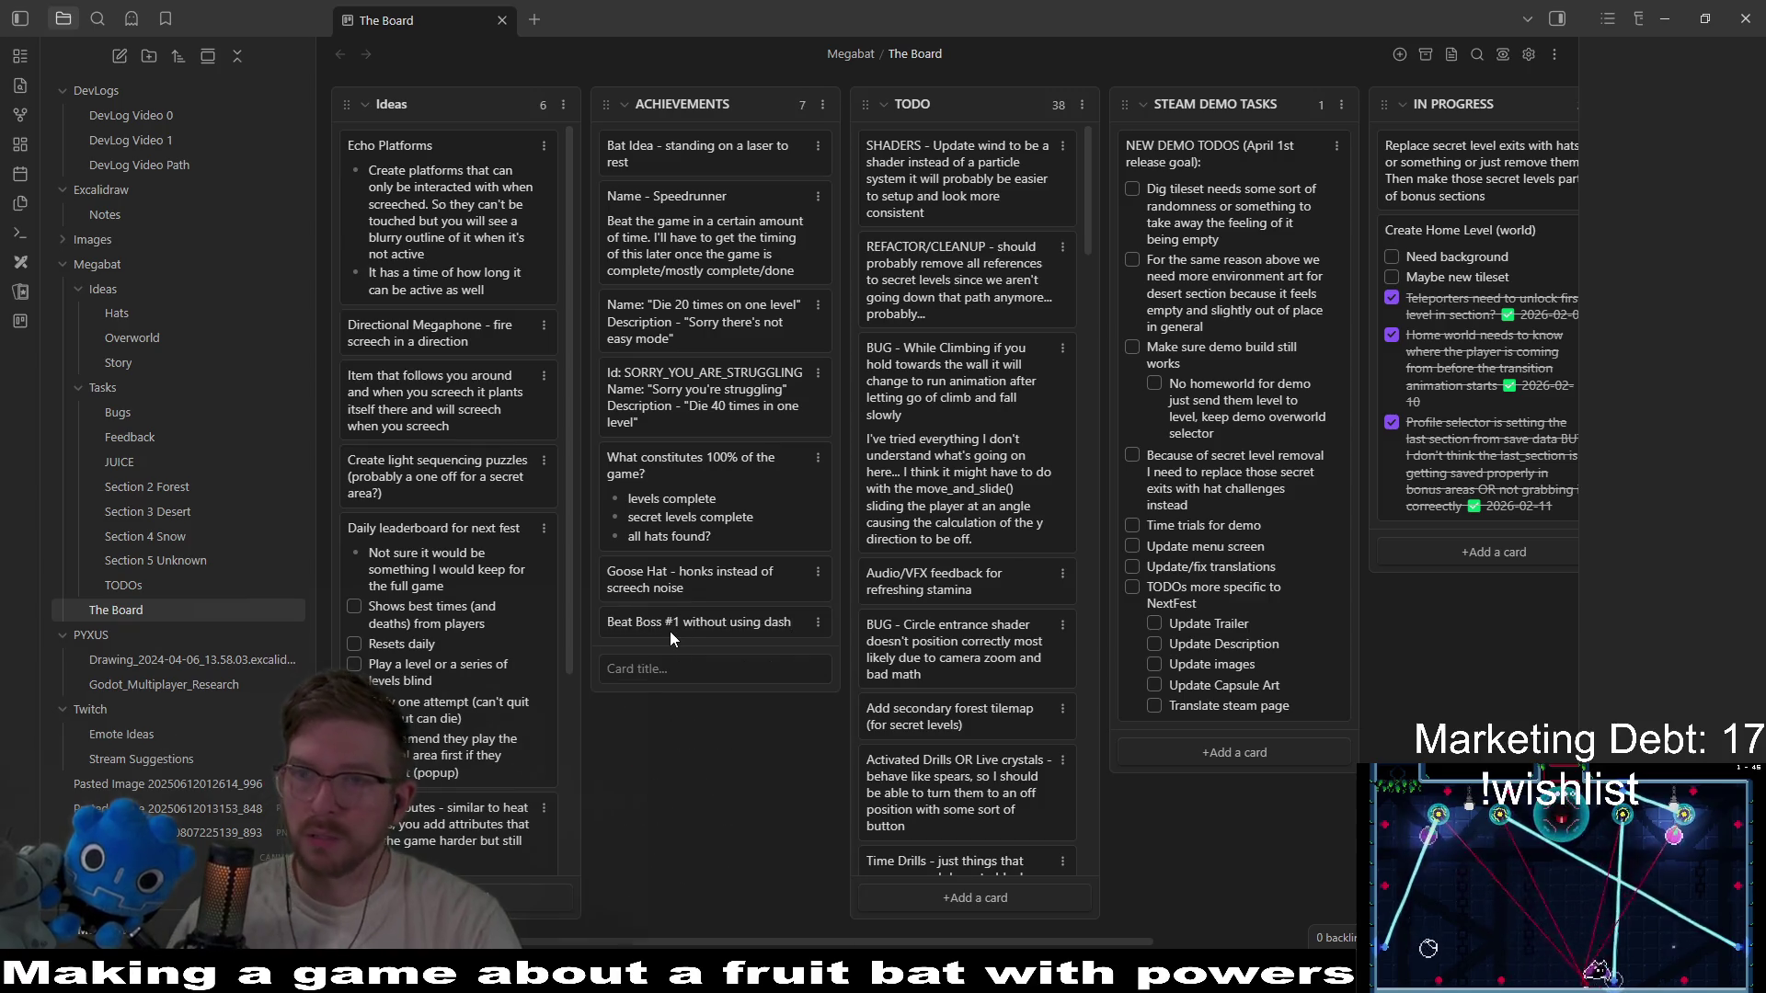
{"action": "left_click", "coordinate": [1665, 18]}
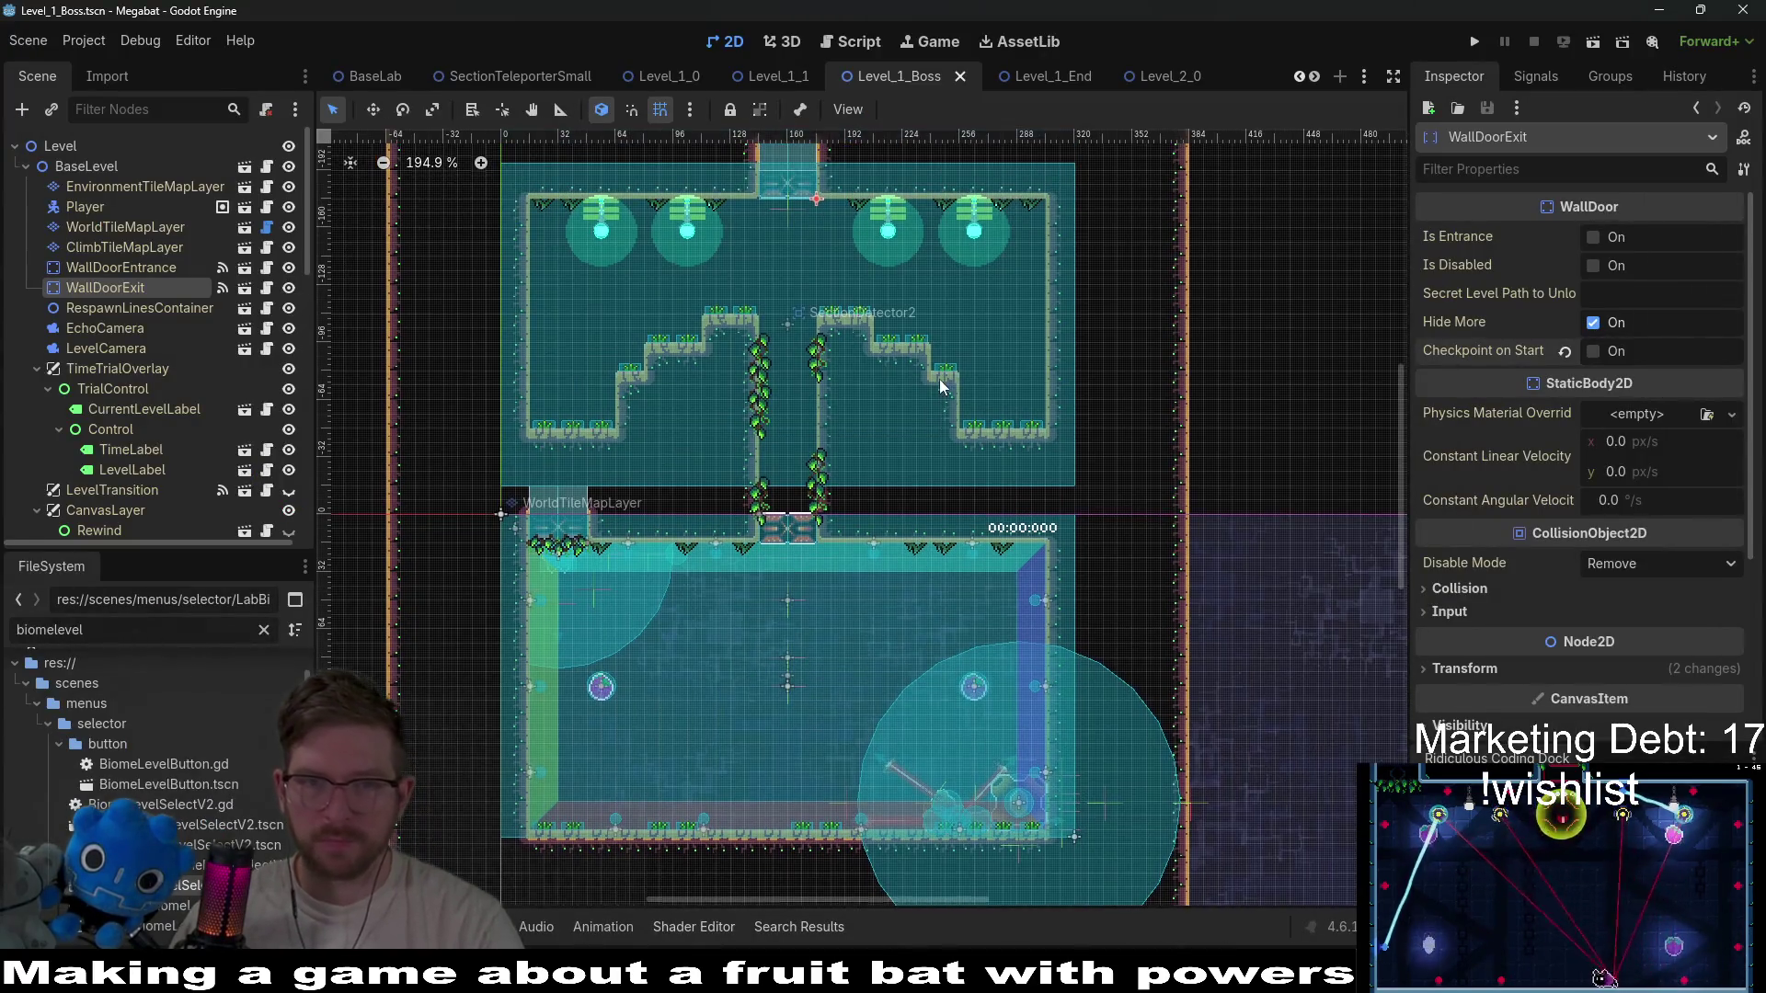
Save the current scene and switch to the Level_1_End scene tab.
{"action": "key", "text": "ctrl+s"}
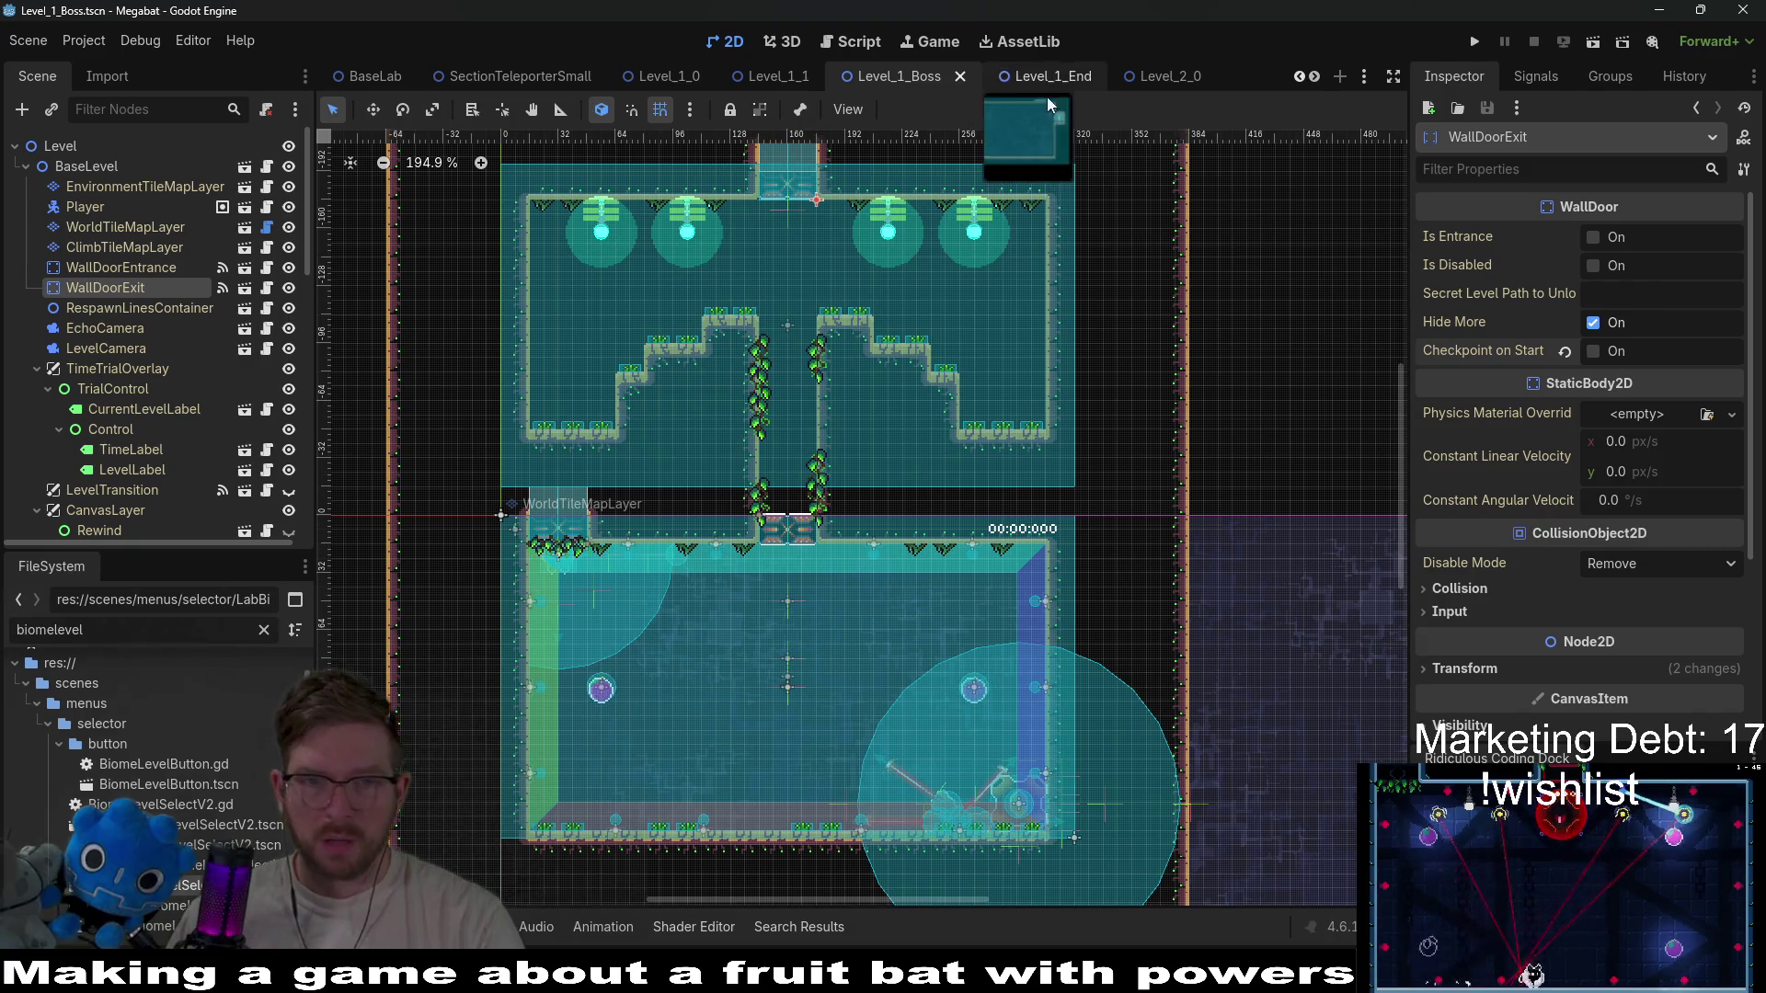
{"action": "left_click", "coordinate": [1038, 74]}
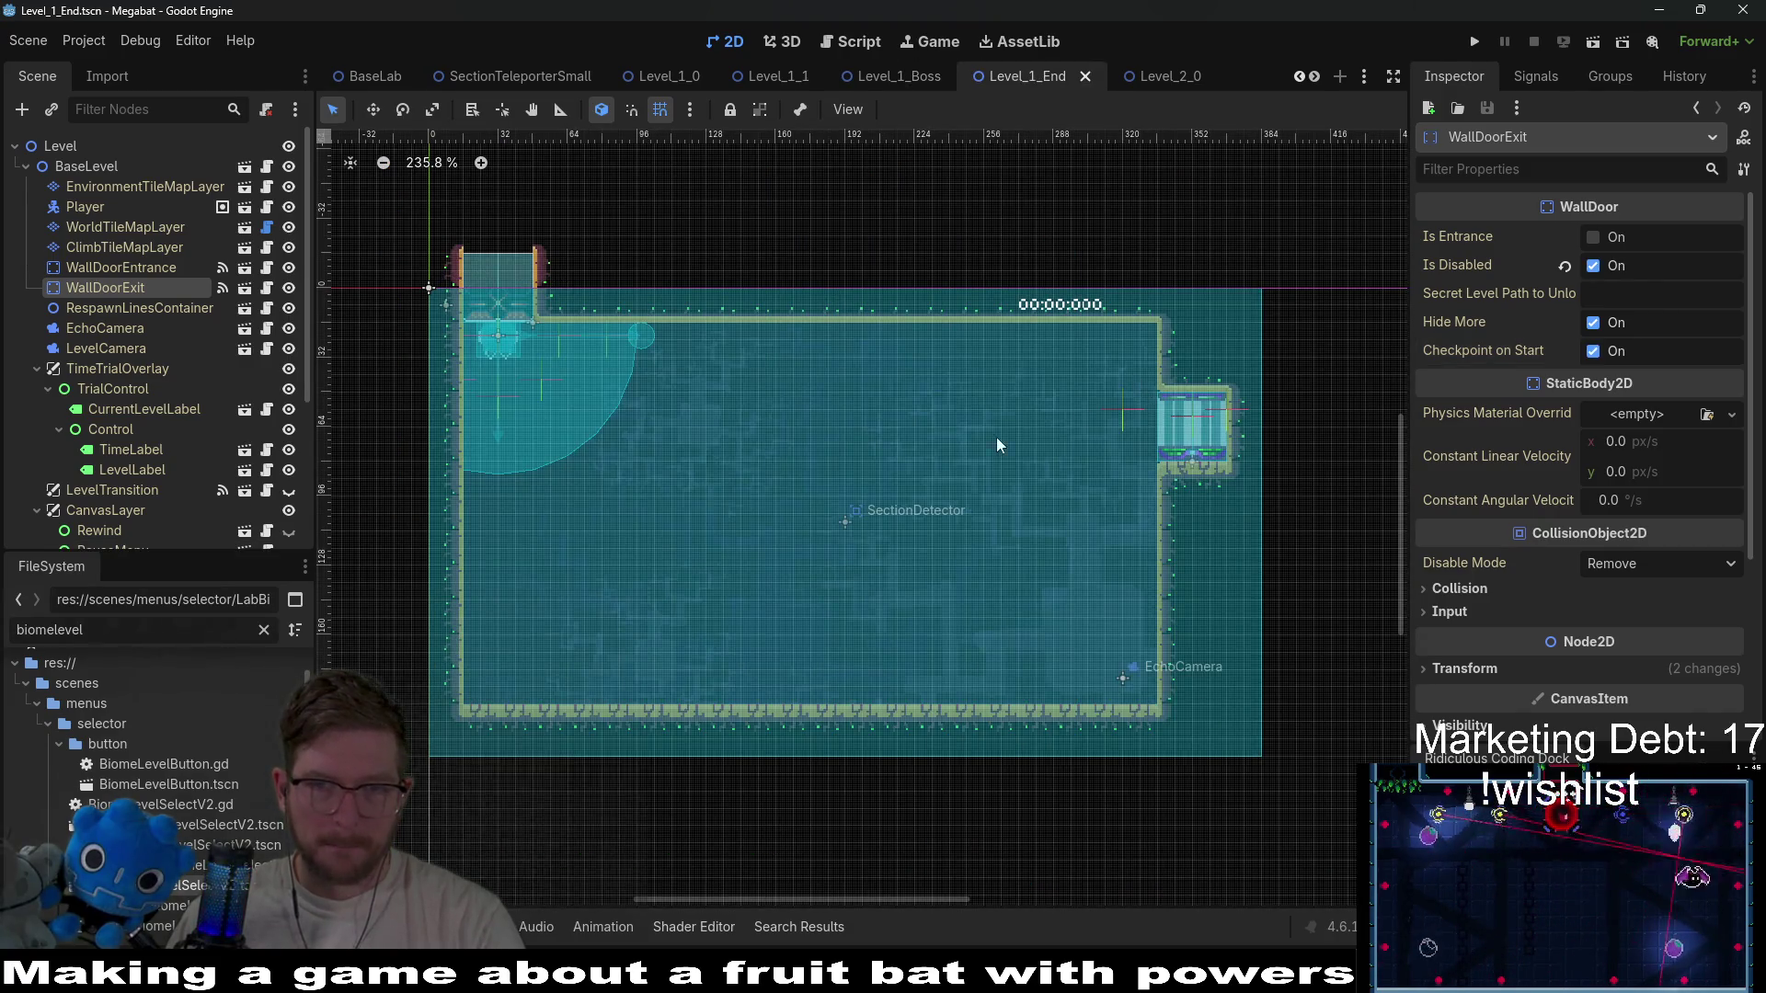
{"action": "left_click", "coordinate": [903, 74]}
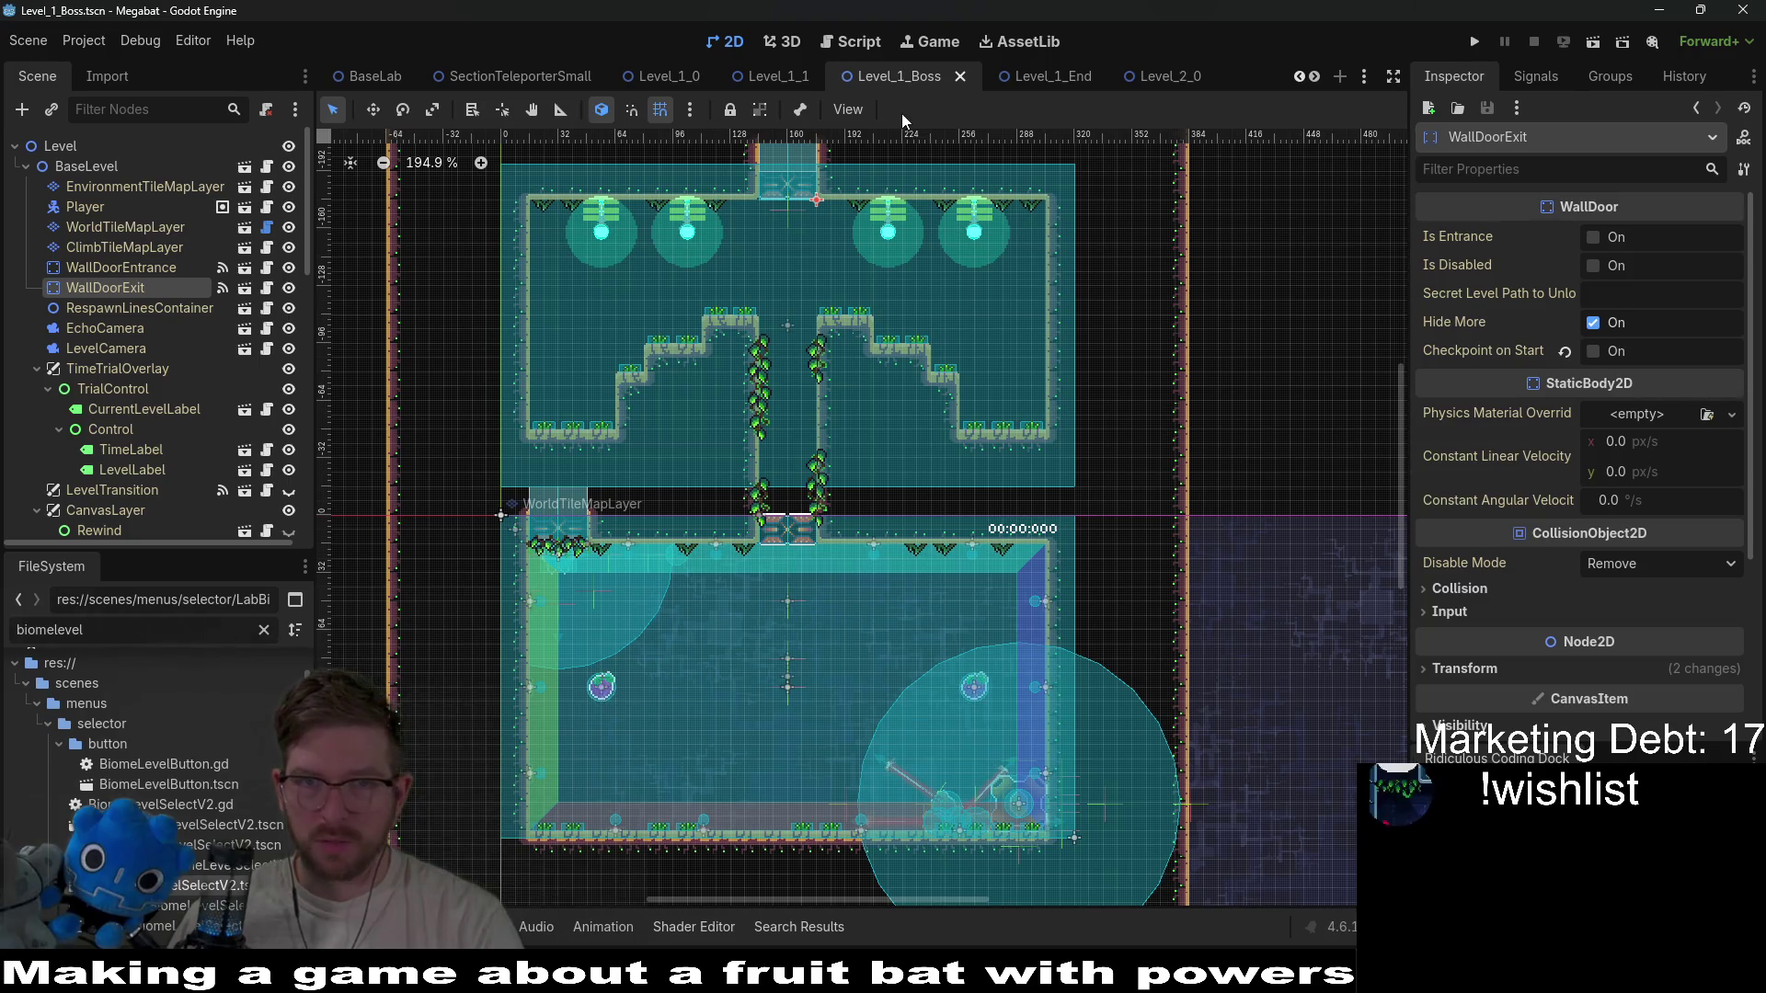
{"action": "left_click", "coordinate": [1043, 73]}
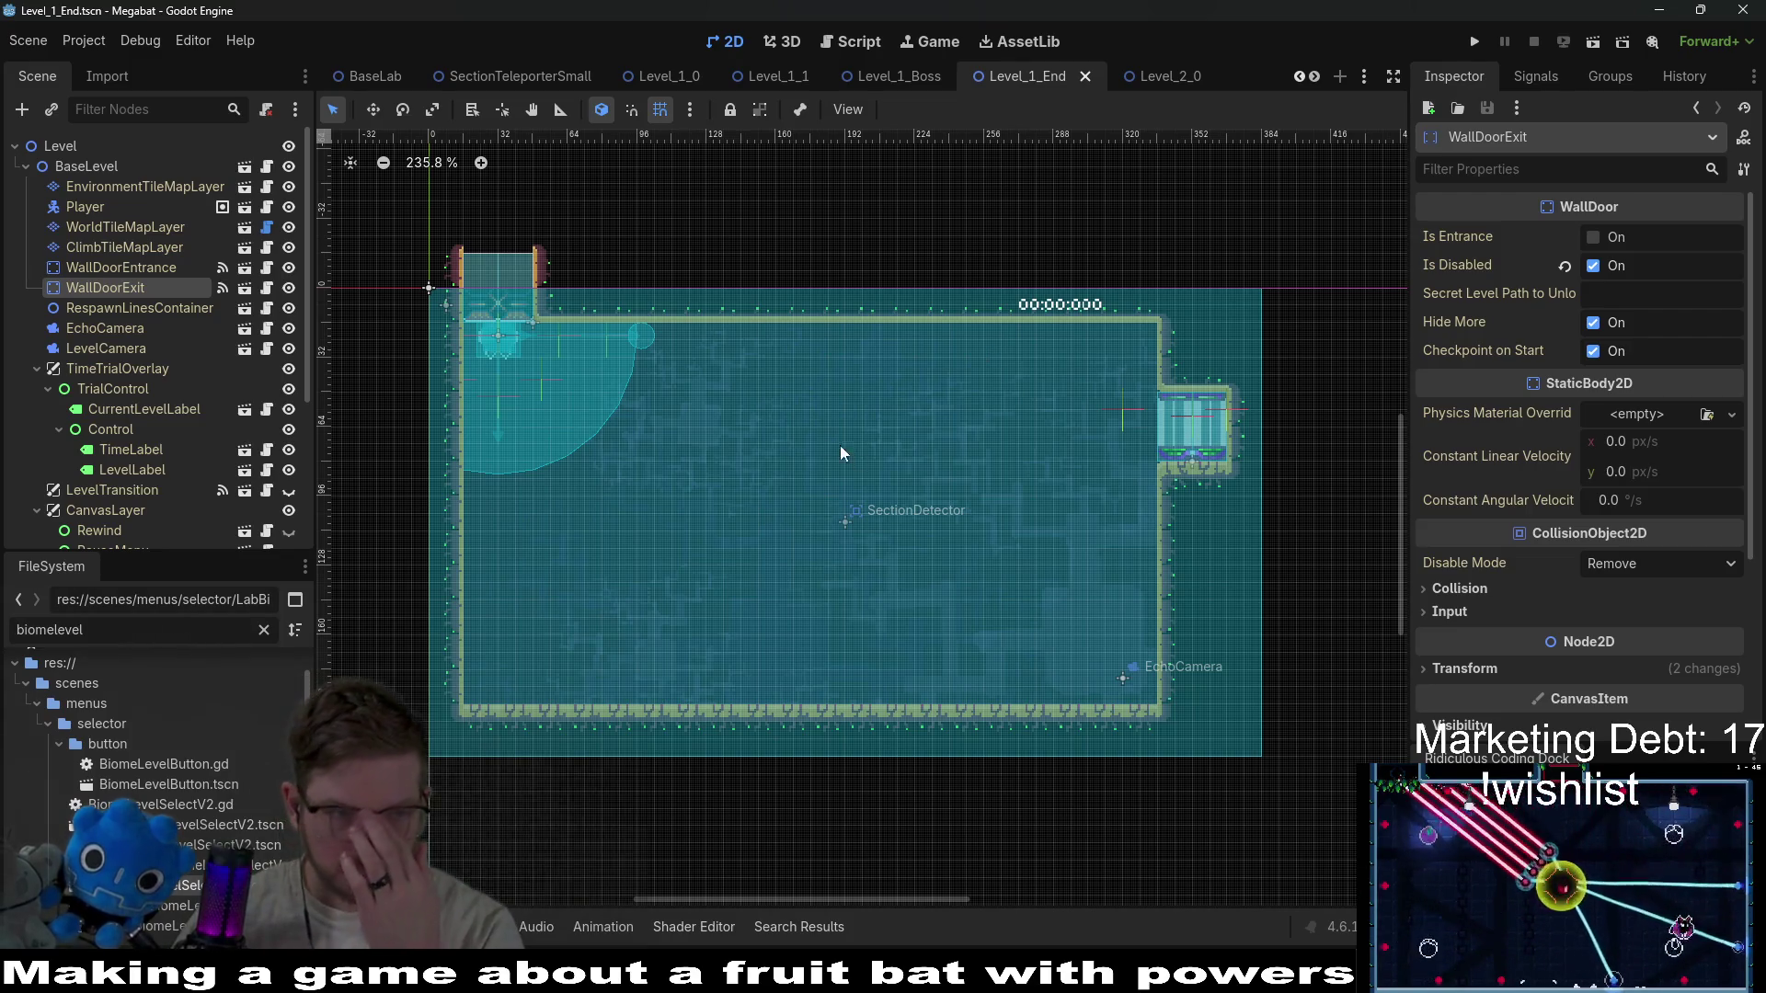
Duplicate TileMapLayerContainer and rename the copy ObjectsContainer.
{"action": "left_click", "coordinate": [26, 167]}
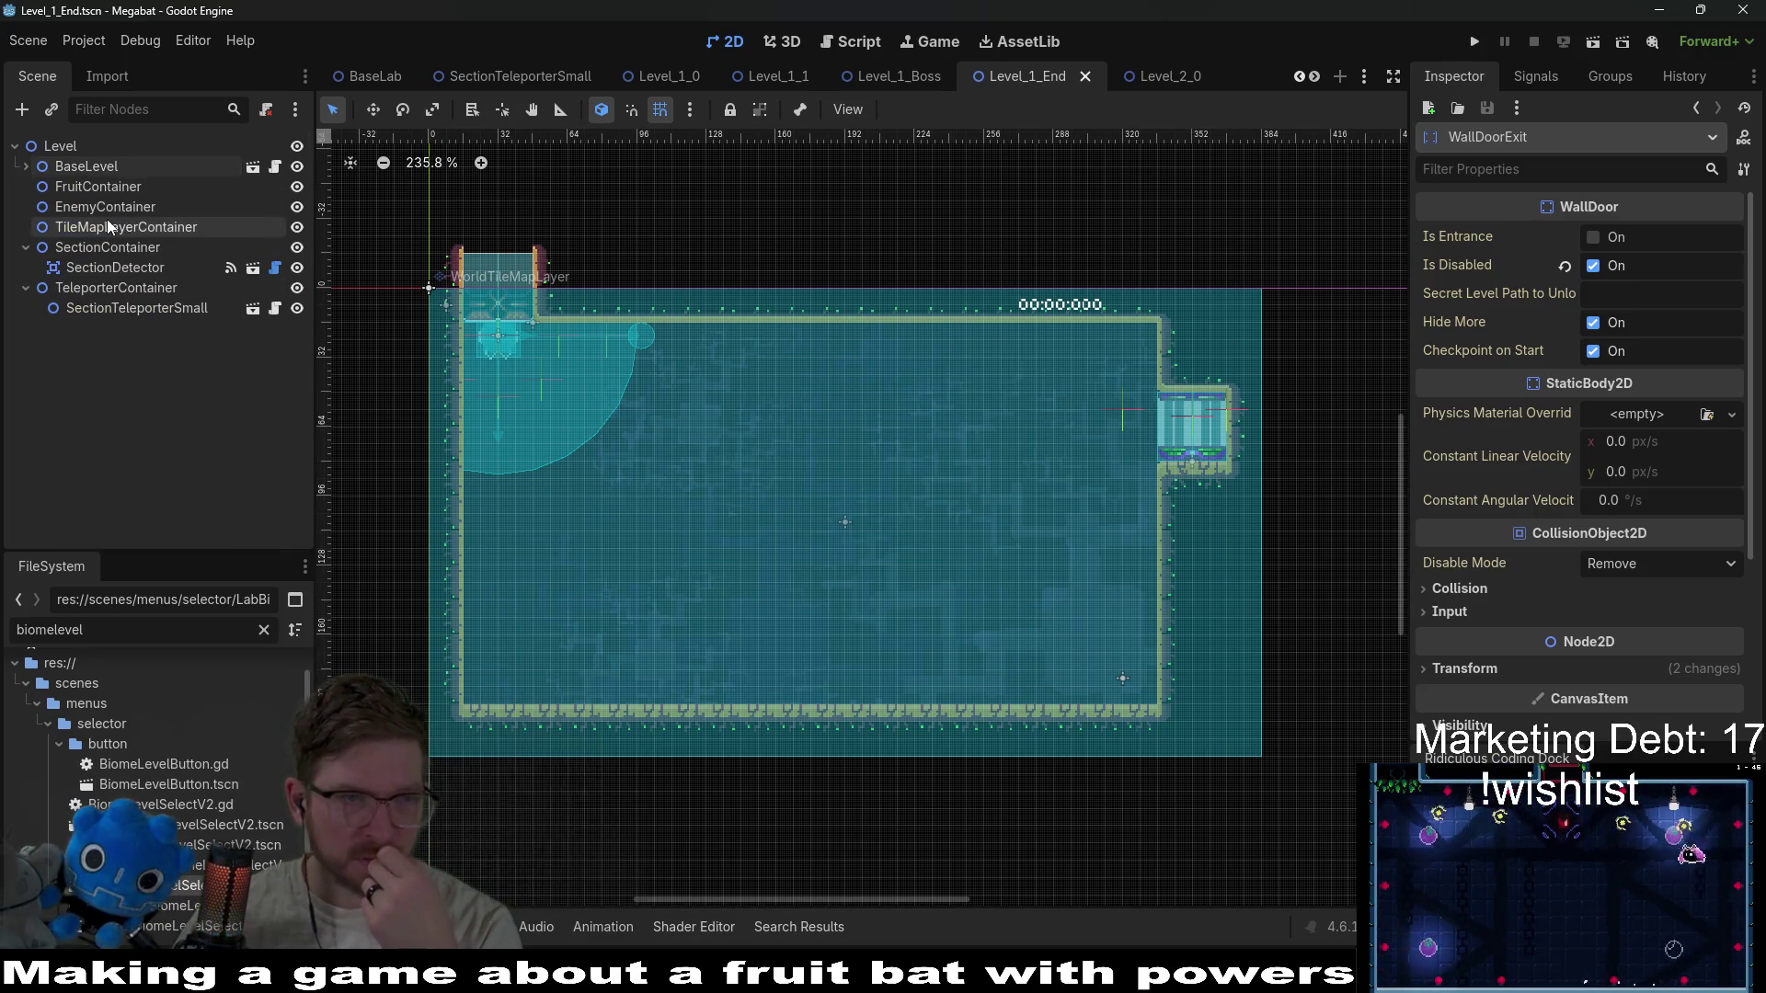
{"action": "left_click", "coordinate": [108, 223]}
{"action": "key", "text": "ctrl+d"}
{"action": "double_click", "coordinate": [125, 248]}
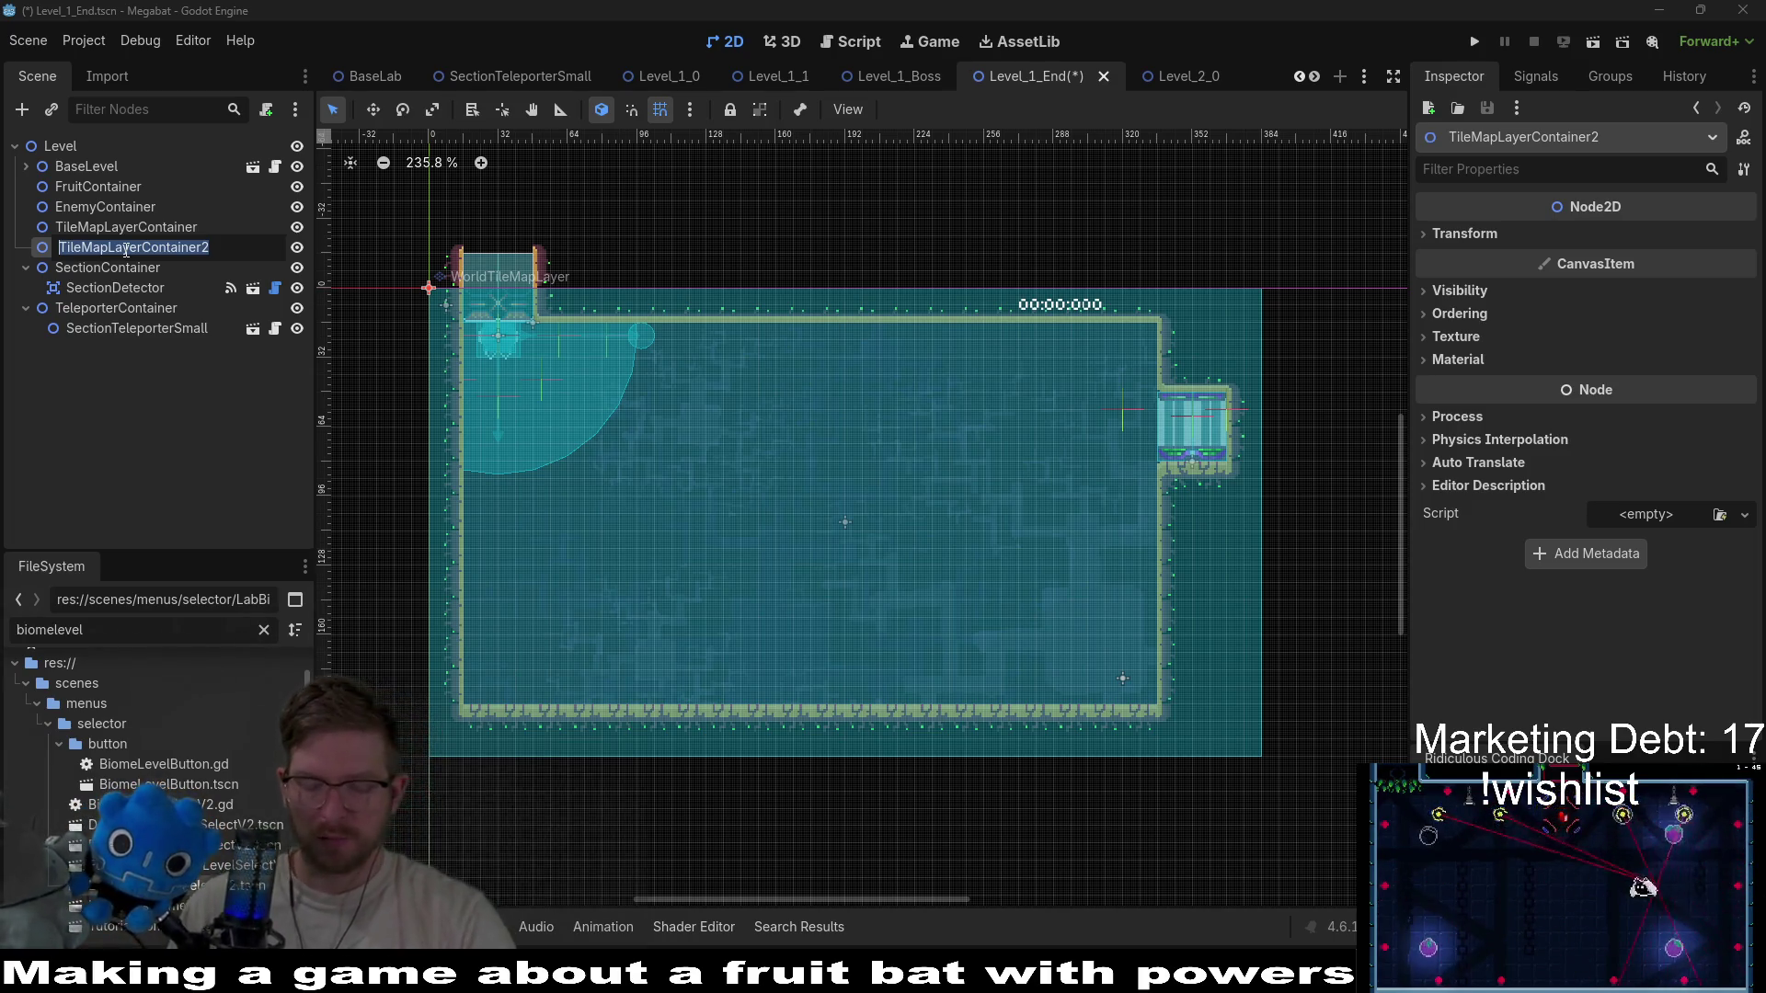
{"action": "type", "text": "ObjectsContainer"}
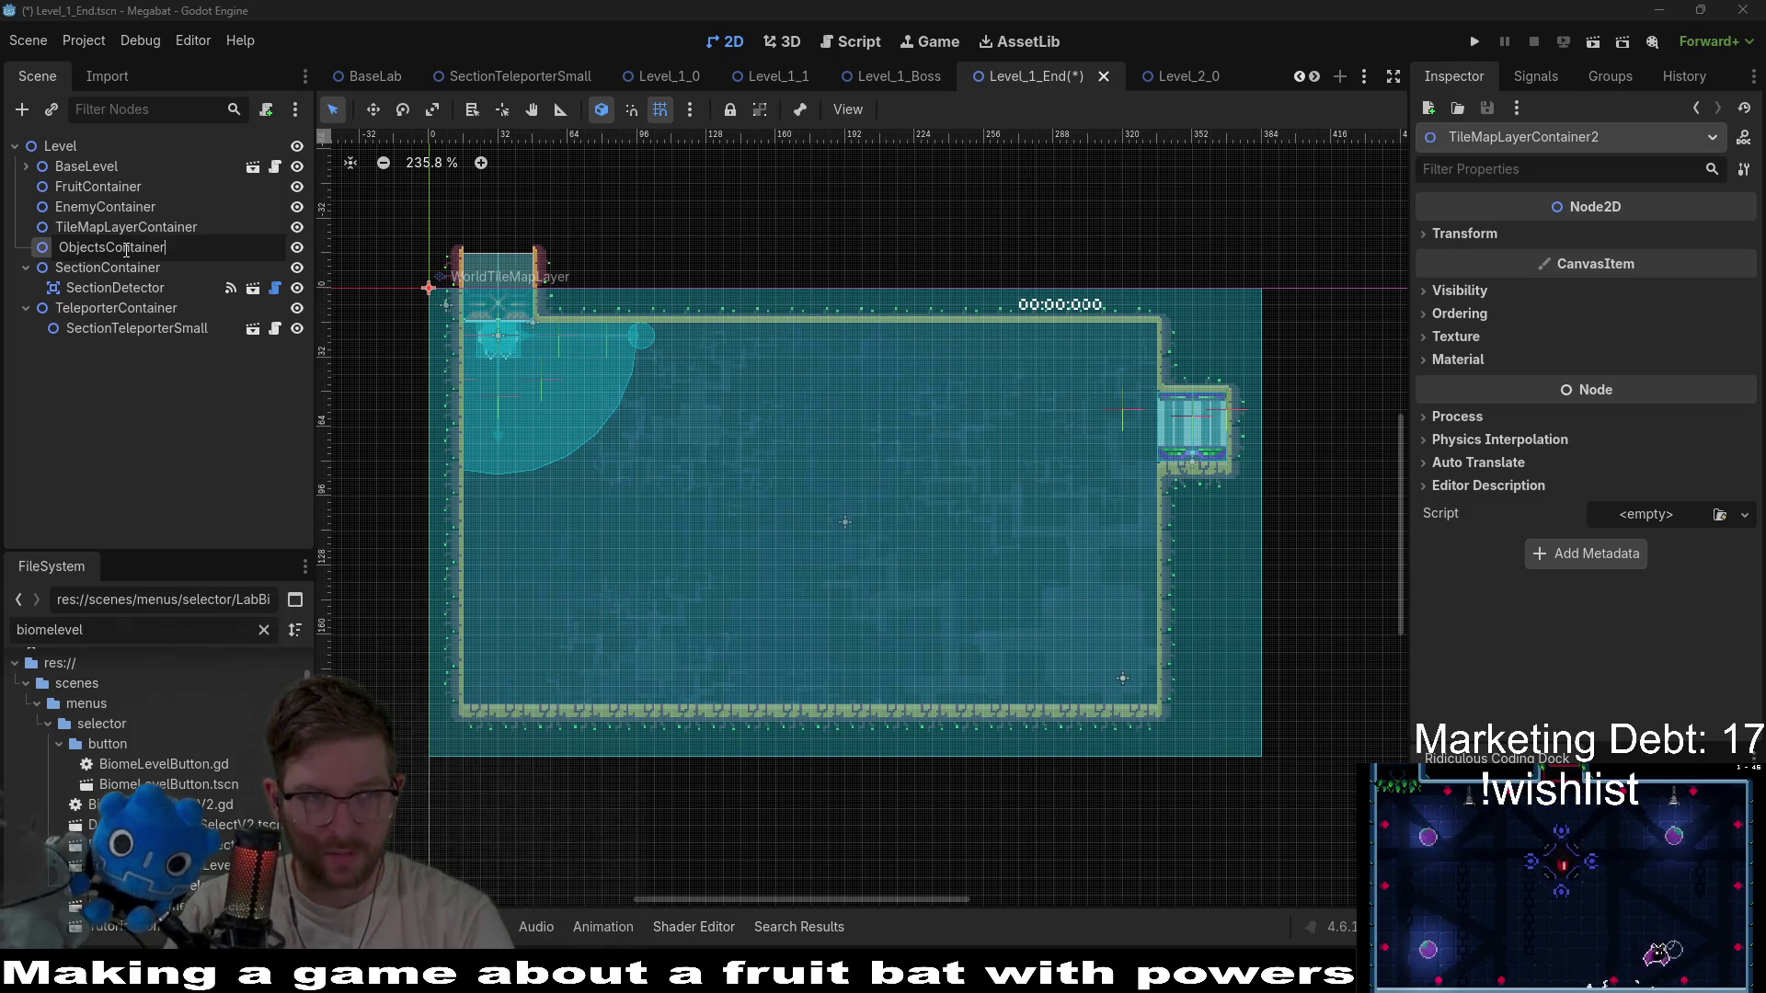
{"action": "key", "text": "Return"}
Instance Computer.tscn under ObjectsContainer and move it down onto the room floor.
{"action": "right_click", "coordinate": [125, 250]}
{"action": "left_click", "coordinate": [210, 293]}
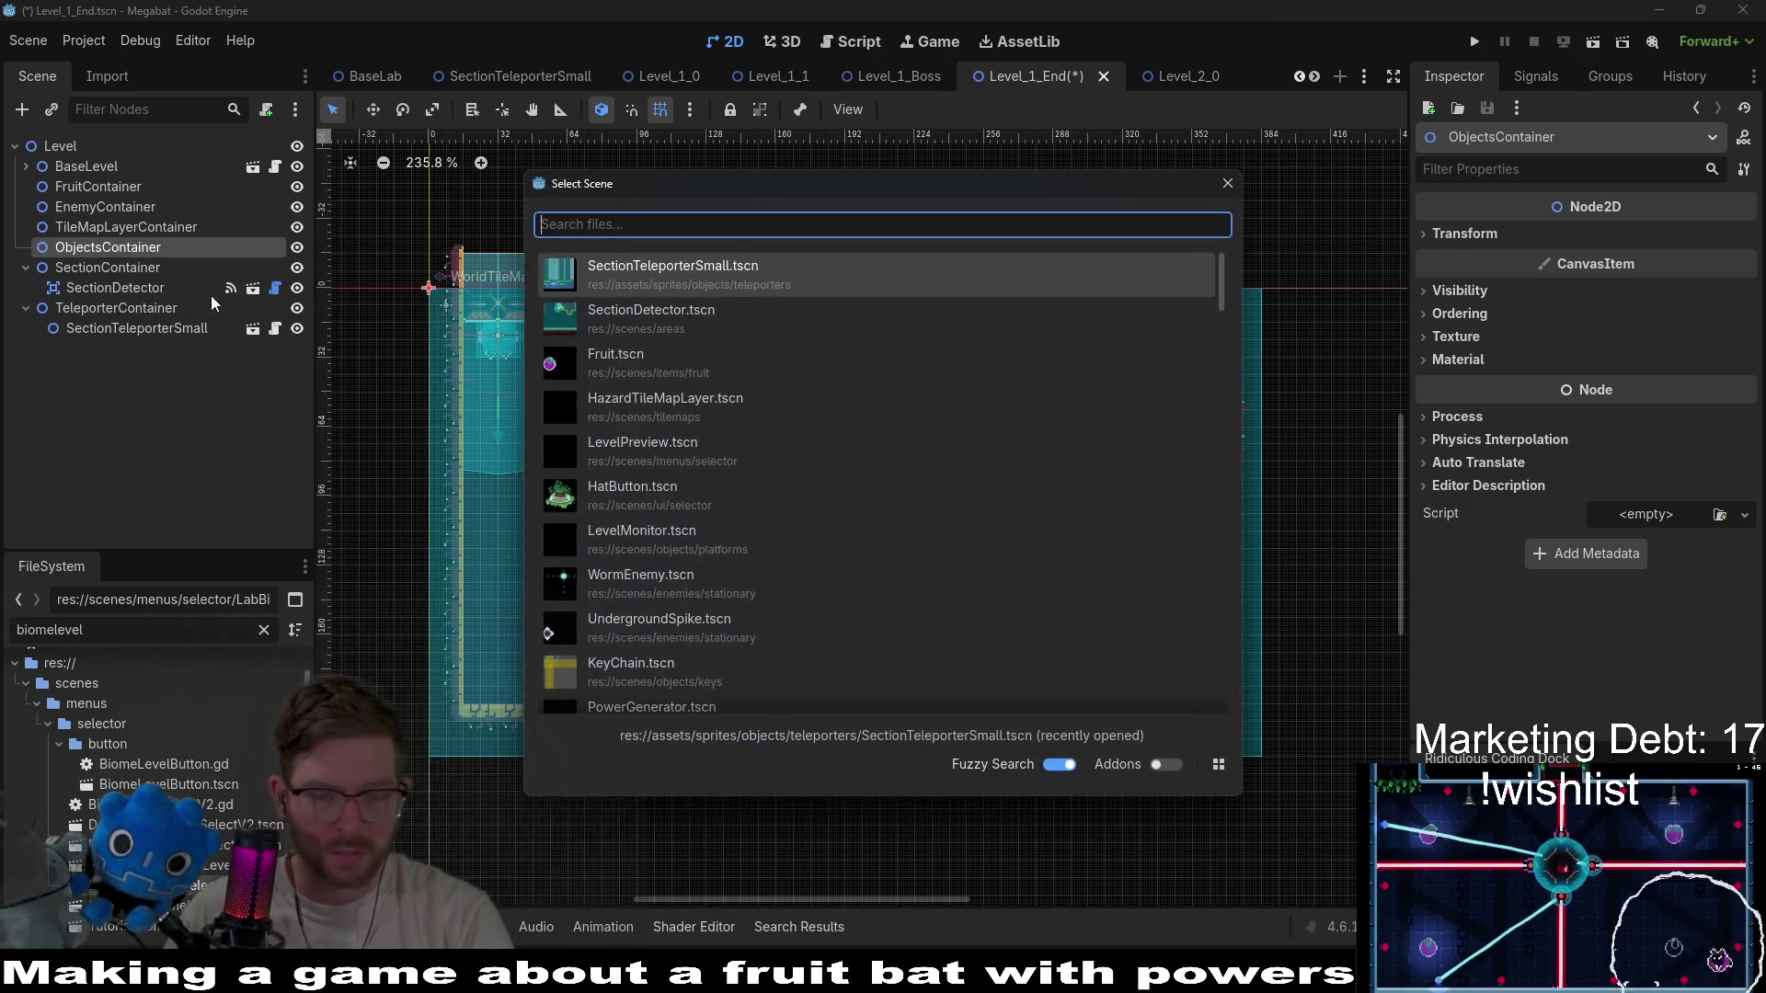
{"action": "type", "text": "computer"}
{"action": "key", "text": "Return"}
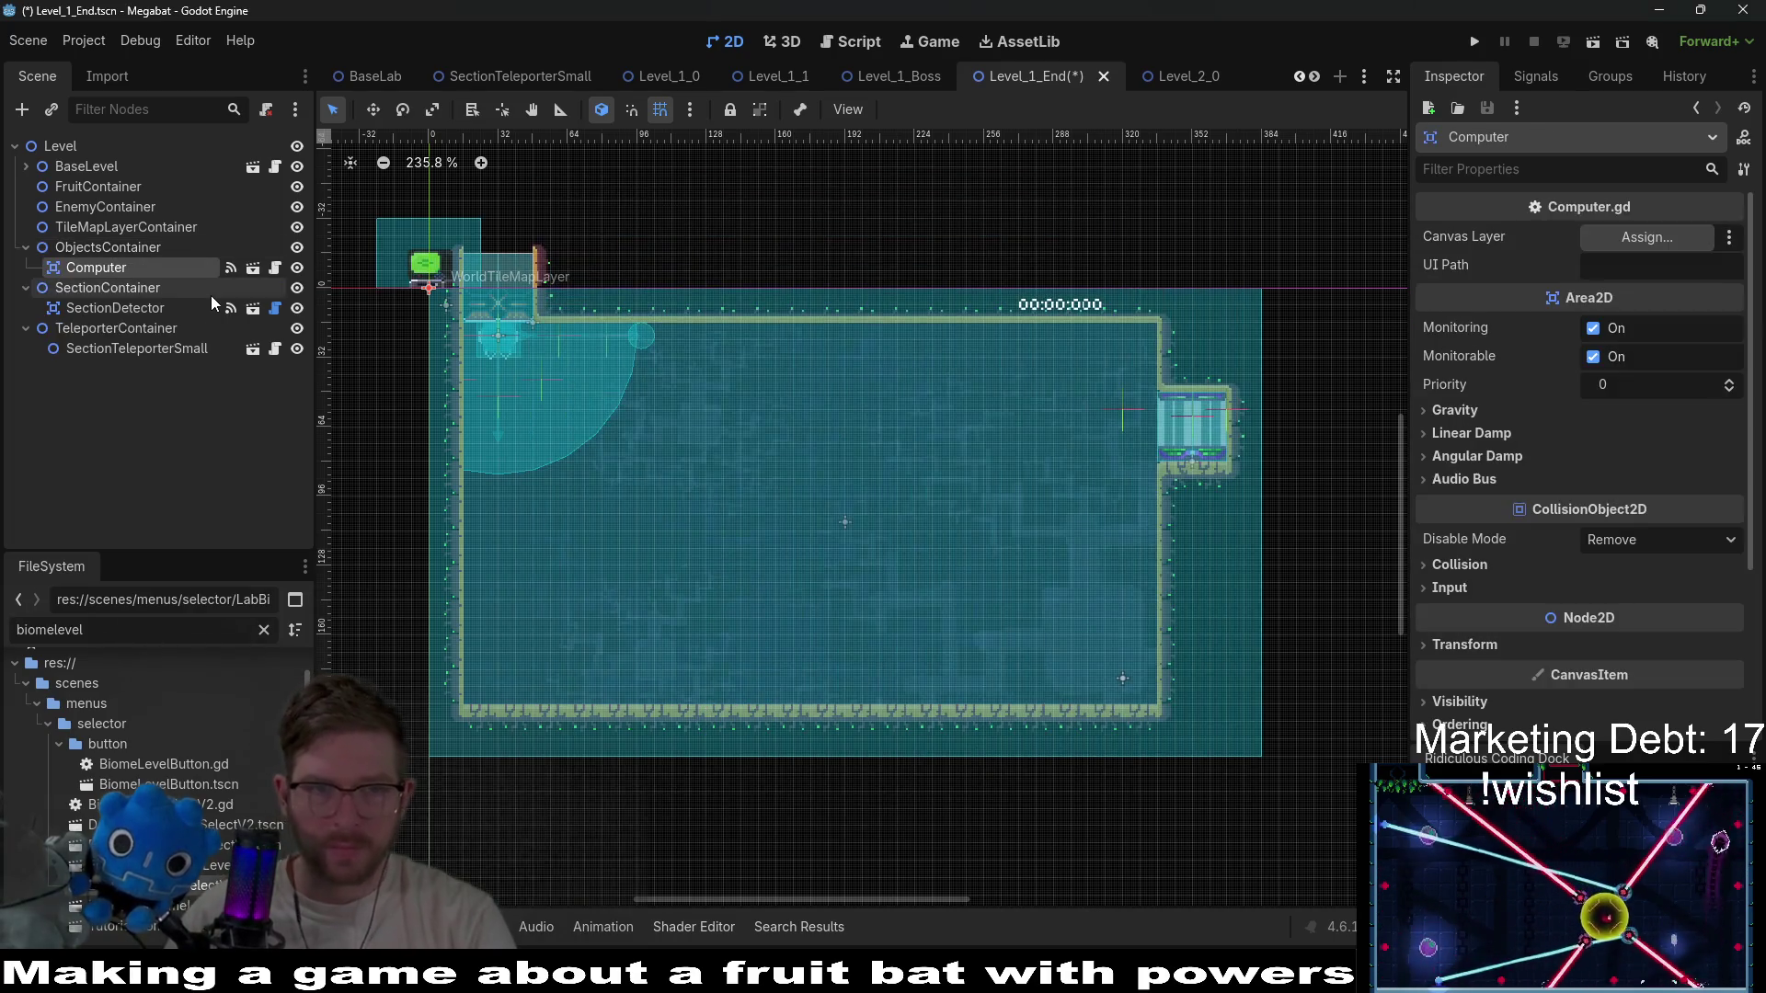
{"action": "key", "text": "w"}
{"action": "mouse_move", "coordinate": [429, 290]}
{"action": "left_mouse_down"}
{"action": "mouse_move", "coordinate": [833, 653]}
{"action": "mouse_move", "coordinate": [832, 699]}
{"action": "mouse_move", "coordinate": [847, 696]}
{"action": "left_mouse_up"}
{"action": "scroll", "coordinate": [824, 698], "scroll_direction": "up", "scroll_amount": 1}
{"action": "scroll", "coordinate": [824, 697], "scroll_direction": "up", "scroll_amount": 9}
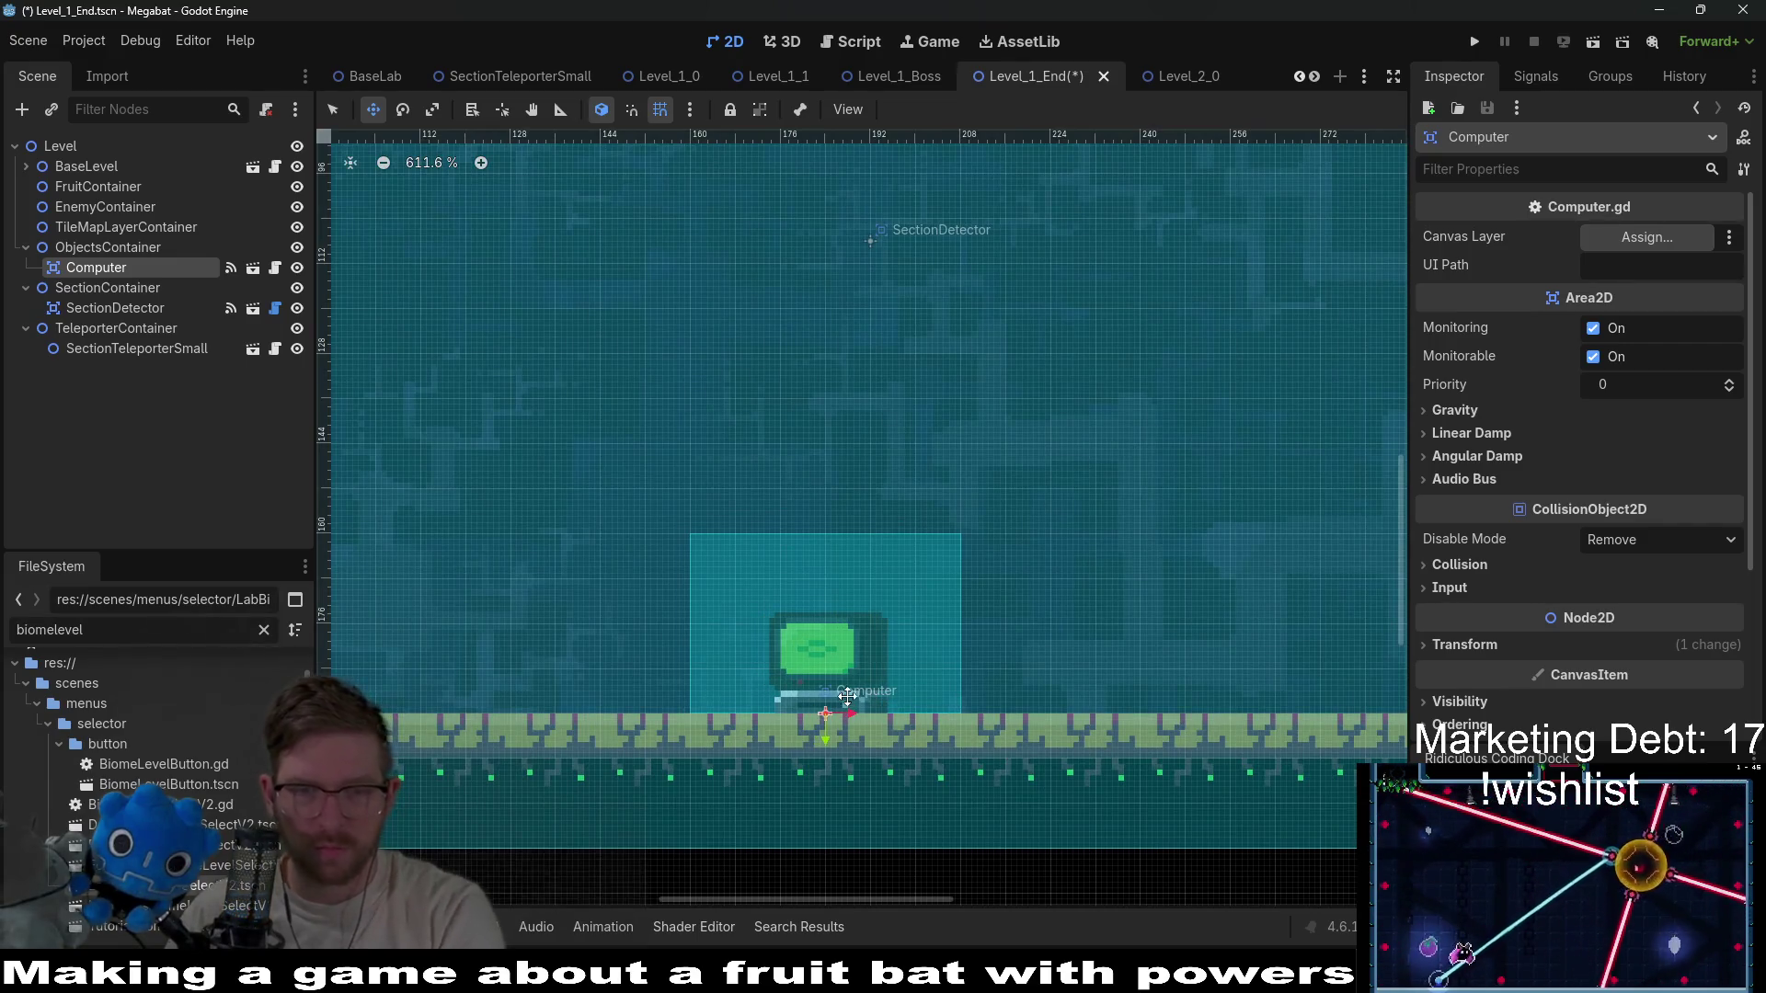
{"action": "scroll", "coordinate": [847, 696], "scroll_direction": "down", "scroll_amount": 11}
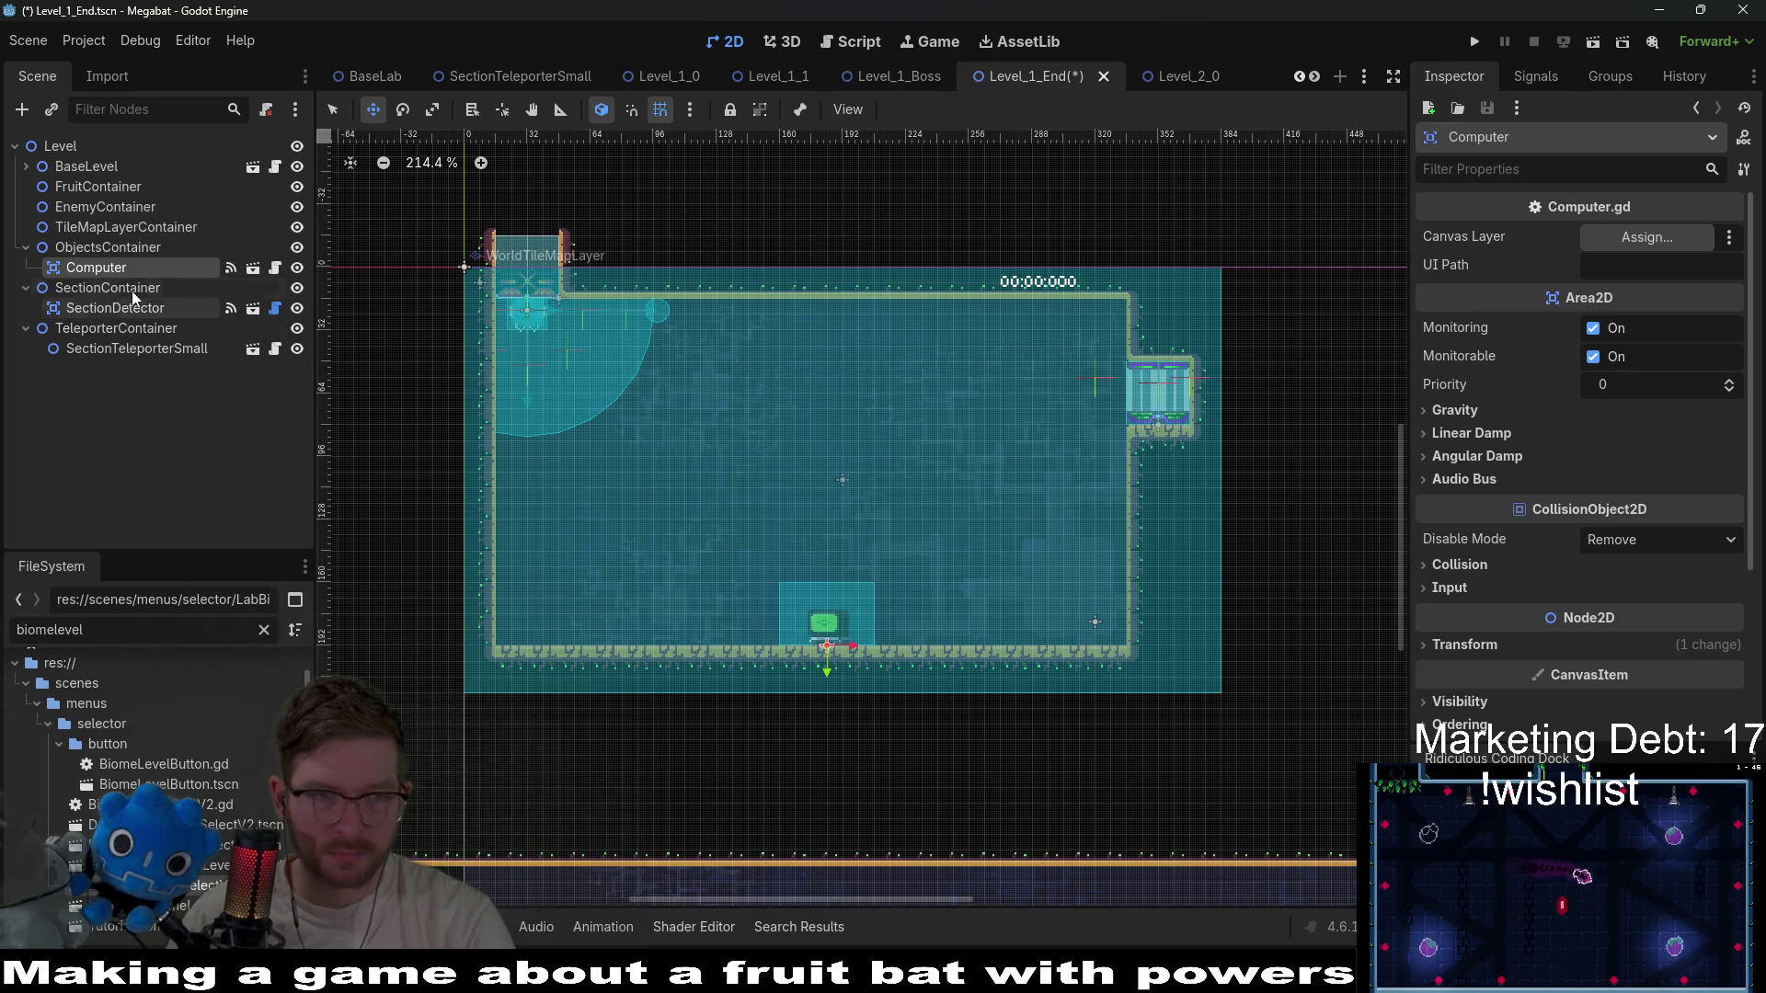
Open Instantiate Child Scene for ObjectsContainer once more.
{"action": "left_click", "coordinate": [103, 246]}
{"action": "right_click", "coordinate": [112, 244]}
{"action": "left_click", "coordinate": [206, 280]}
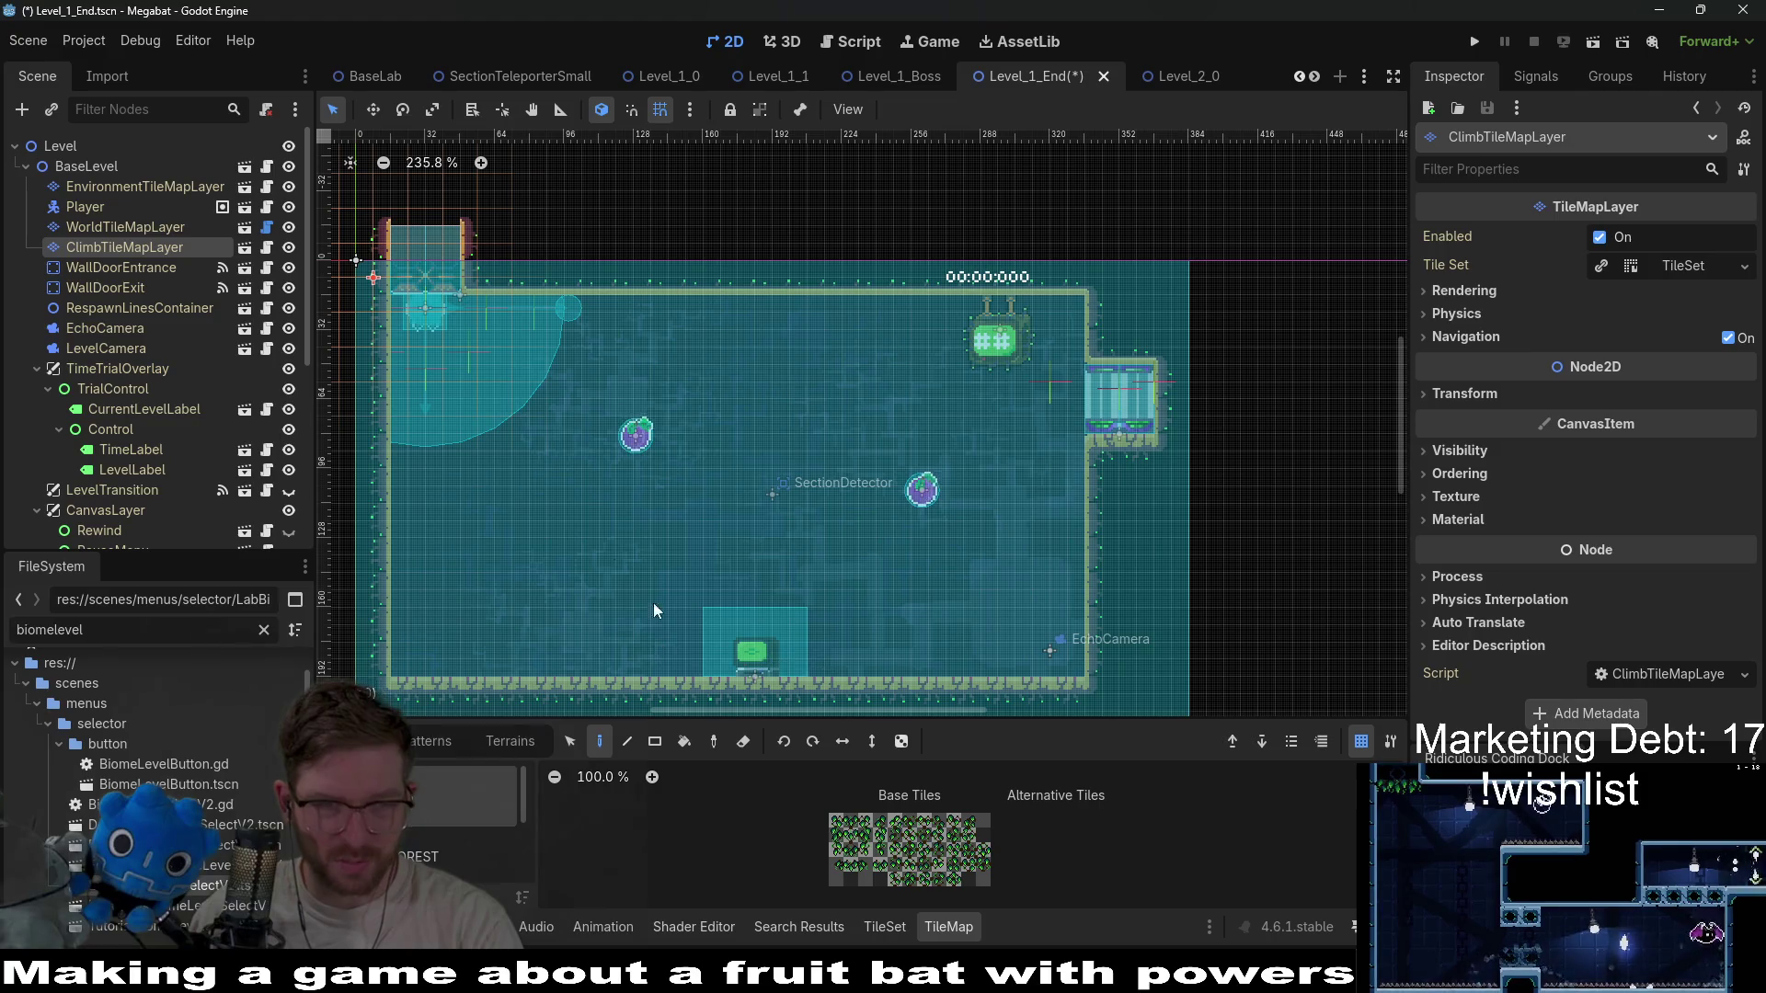
On WorldTileMapLayer, paint terrain walls raising a tall block in the floor's middle.
{"action": "left_click", "coordinate": [116, 223]}
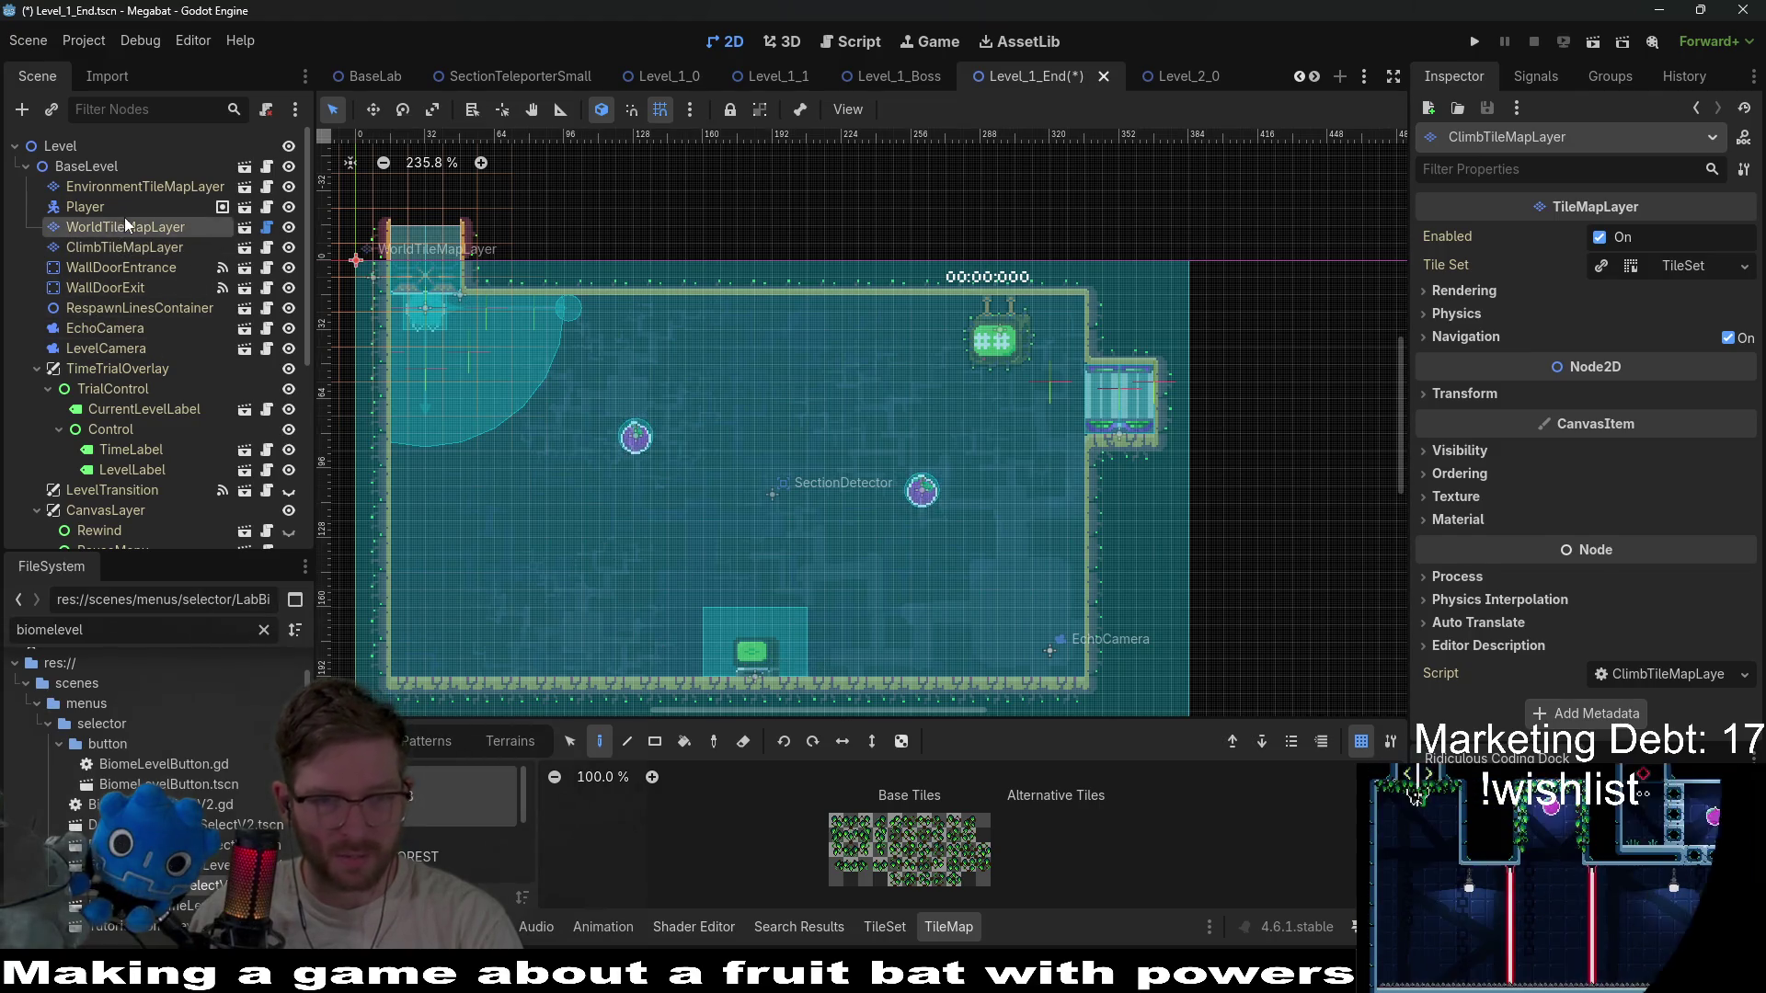
{"action": "left_click", "coordinate": [517, 745]}
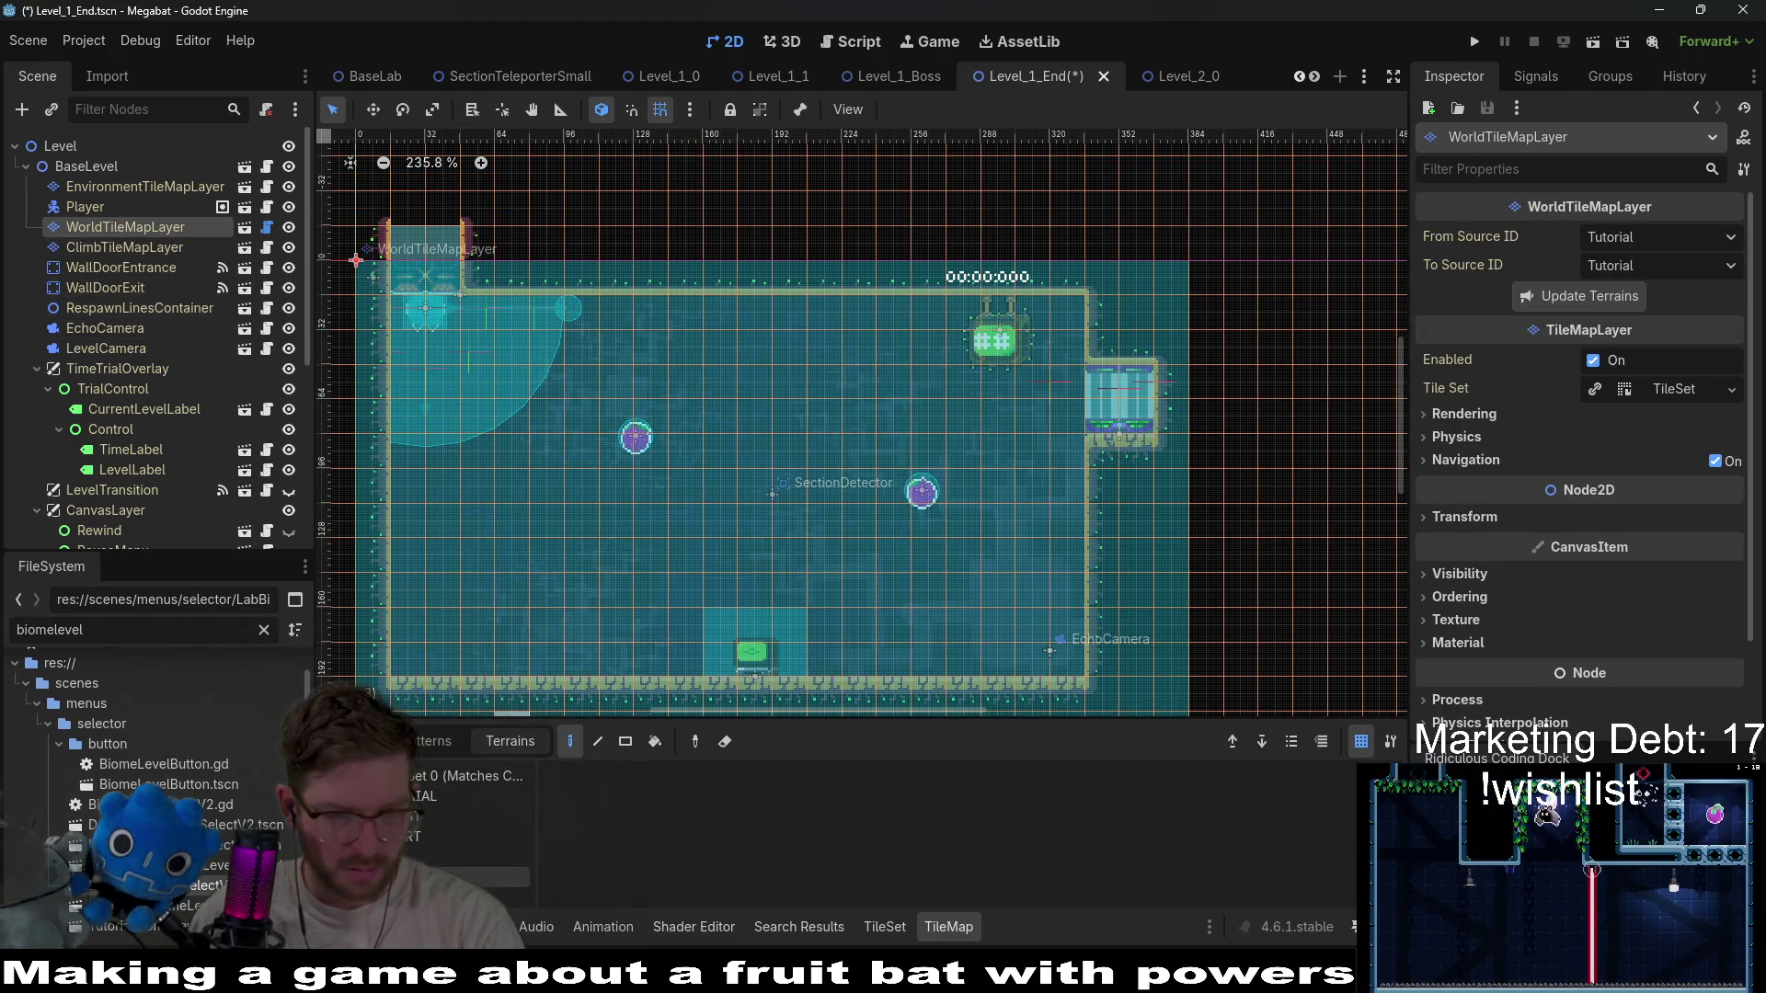
{"action": "left_click", "coordinate": [420, 837]}
{"action": "left_click", "coordinate": [441, 856]}
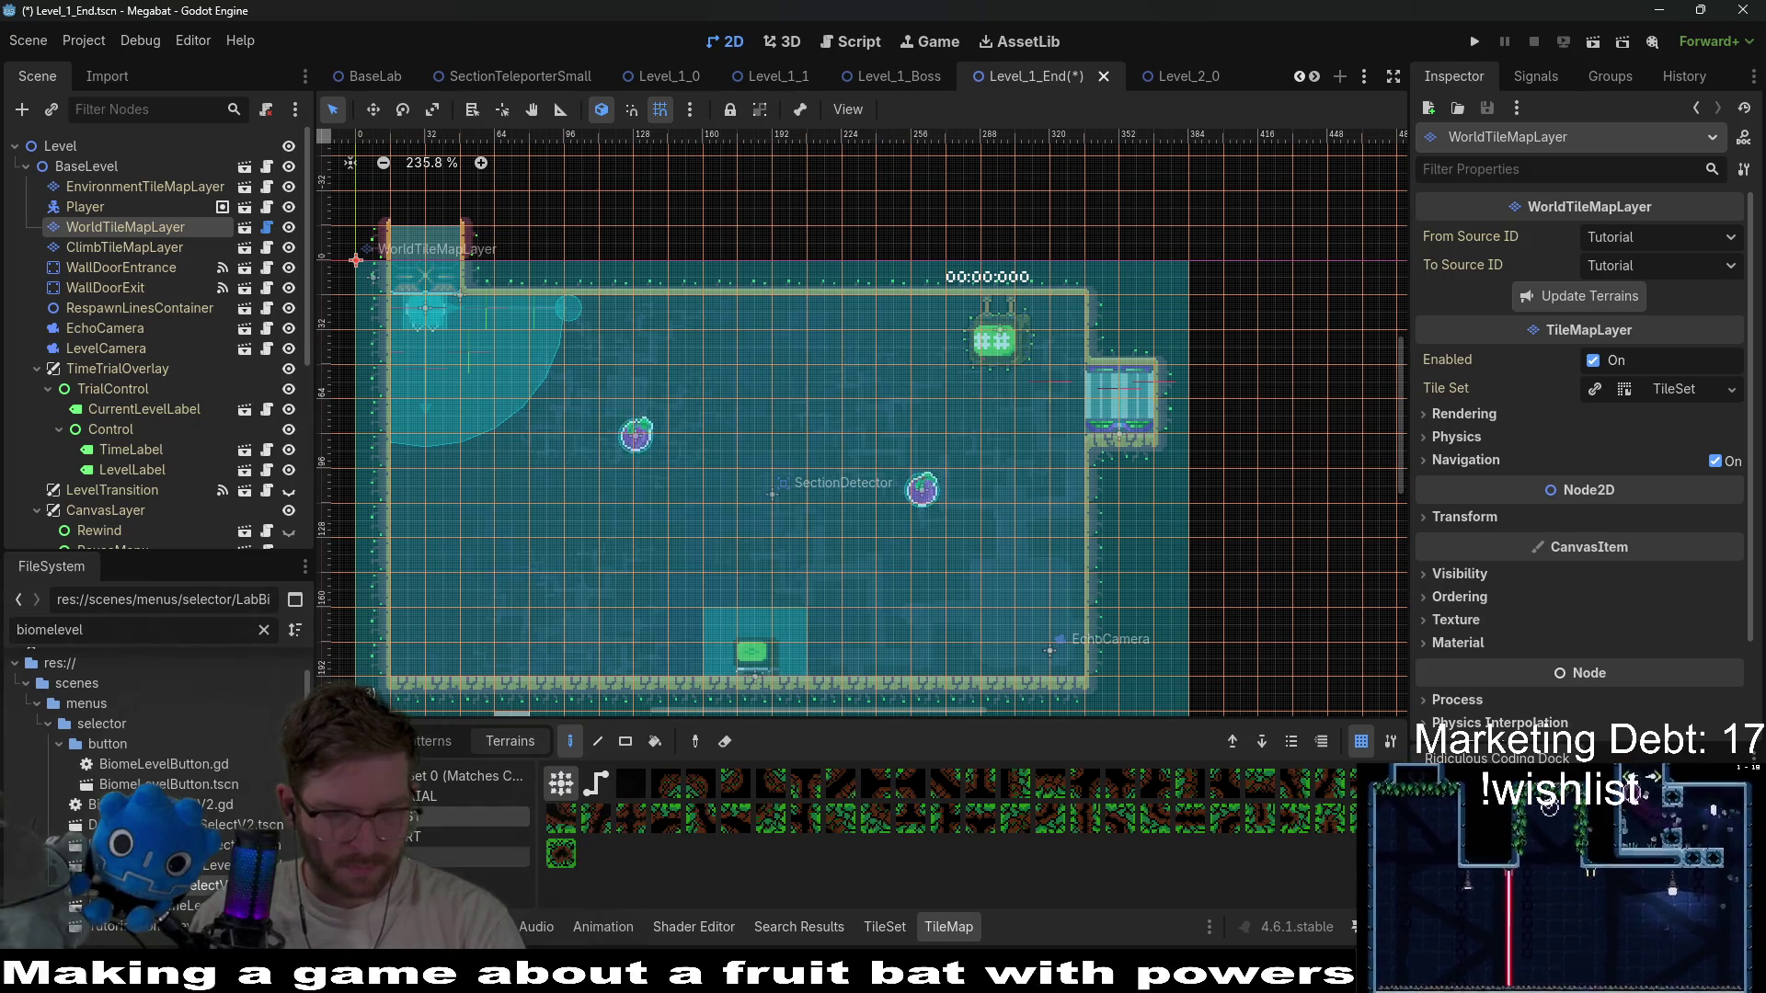
{"action": "mouse_move", "coordinate": [766, 686]}
{"action": "left_mouse_down"}
{"action": "mouse_move", "coordinate": [792, 670]}
{"action": "mouse_move", "coordinate": [753, 633]}
{"action": "mouse_move", "coordinate": [702, 637]}
{"action": "mouse_move", "coordinate": [783, 622]}
{"action": "mouse_move", "coordinate": [788, 584]}
{"action": "mouse_move", "coordinate": [800, 670]}
{"action": "mouse_move", "coordinate": [816, 604]}
{"action": "mouse_move", "coordinate": [798, 433]}
{"action": "mouse_move", "coordinate": [815, 535]}
{"action": "mouse_move", "coordinate": [779, 585]}
{"action": "mouse_move", "coordinate": [705, 589]}
{"action": "mouse_move", "coordinate": [738, 429]}
{"action": "mouse_move", "coordinate": [747, 557]}
{"action": "mouse_move", "coordinate": [680, 427]}
{"action": "mouse_move", "coordinate": [786, 434]}
{"action": "mouse_move", "coordinate": [675, 416]}
{"action": "mouse_move", "coordinate": [836, 428]}
{"action": "mouse_move", "coordinate": [807, 441]}
{"action": "mouse_move", "coordinate": [675, 411]}
{"action": "mouse_move", "coordinate": [732, 409]}
{"action": "left_mouse_up"}
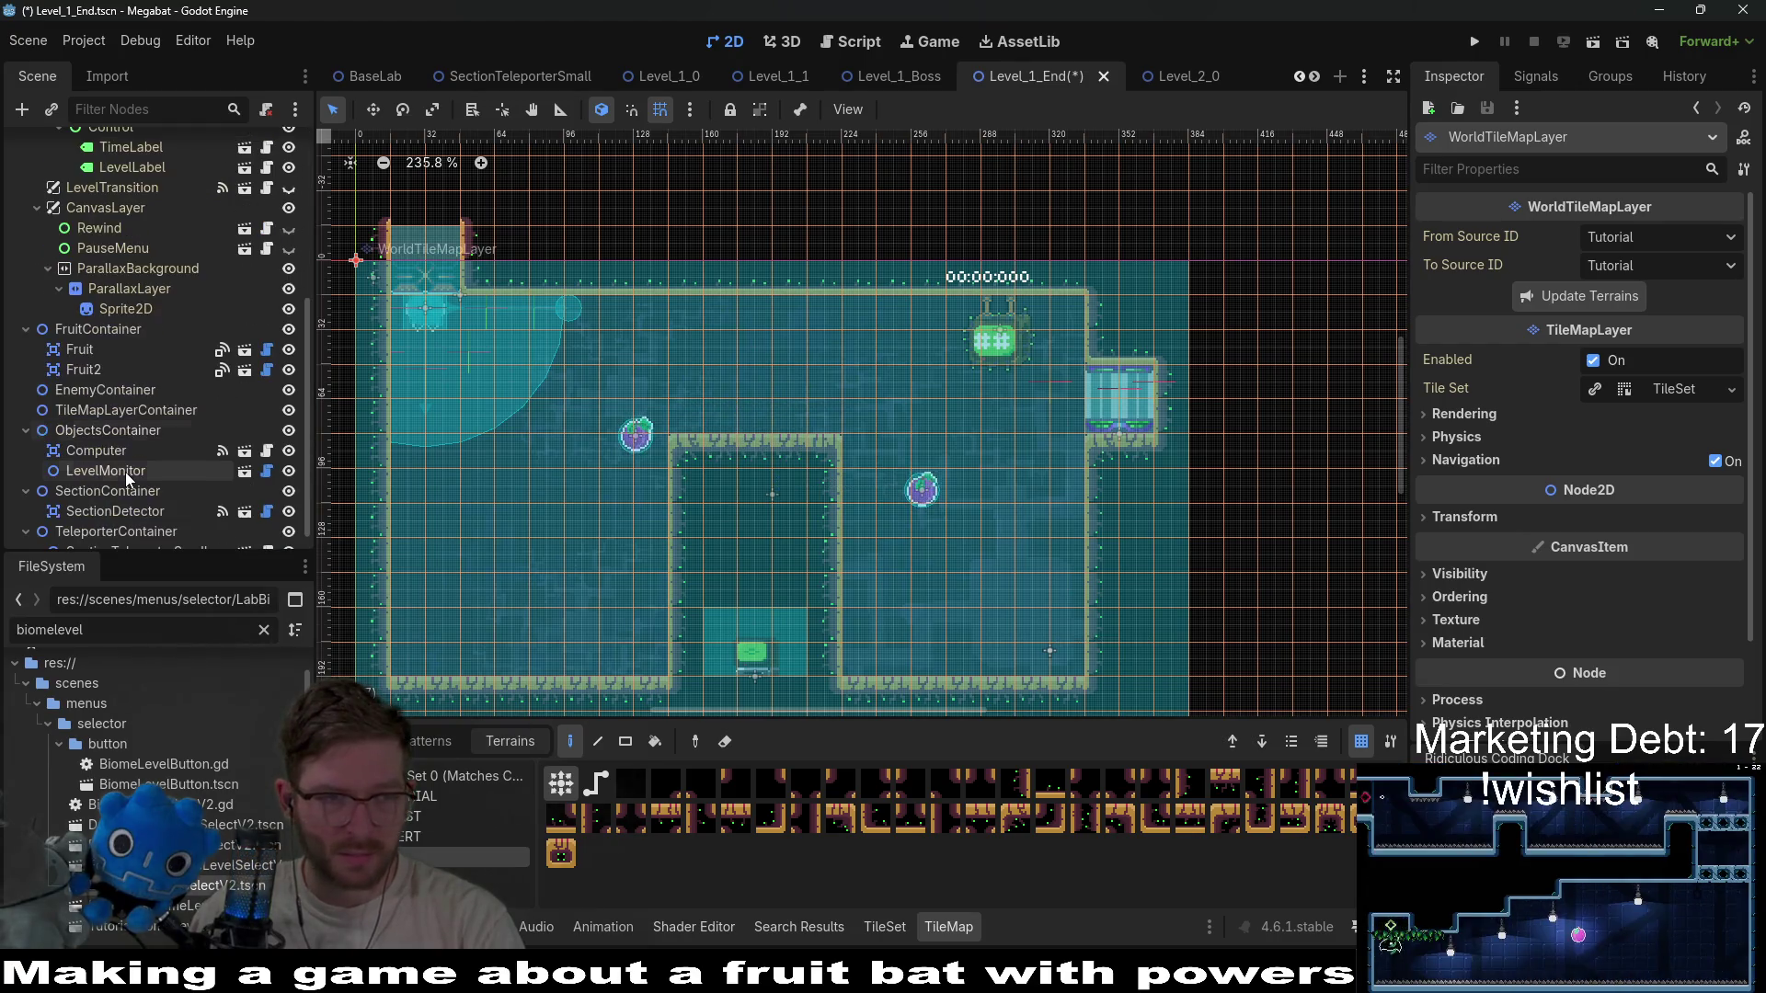
{"action": "scroll", "coordinate": [125, 472], "scroll_direction": "down", "scroll_amount": 2}
{"action": "scroll", "coordinate": [125, 471], "scroll_direction": "down", "scroll_amount": 5}
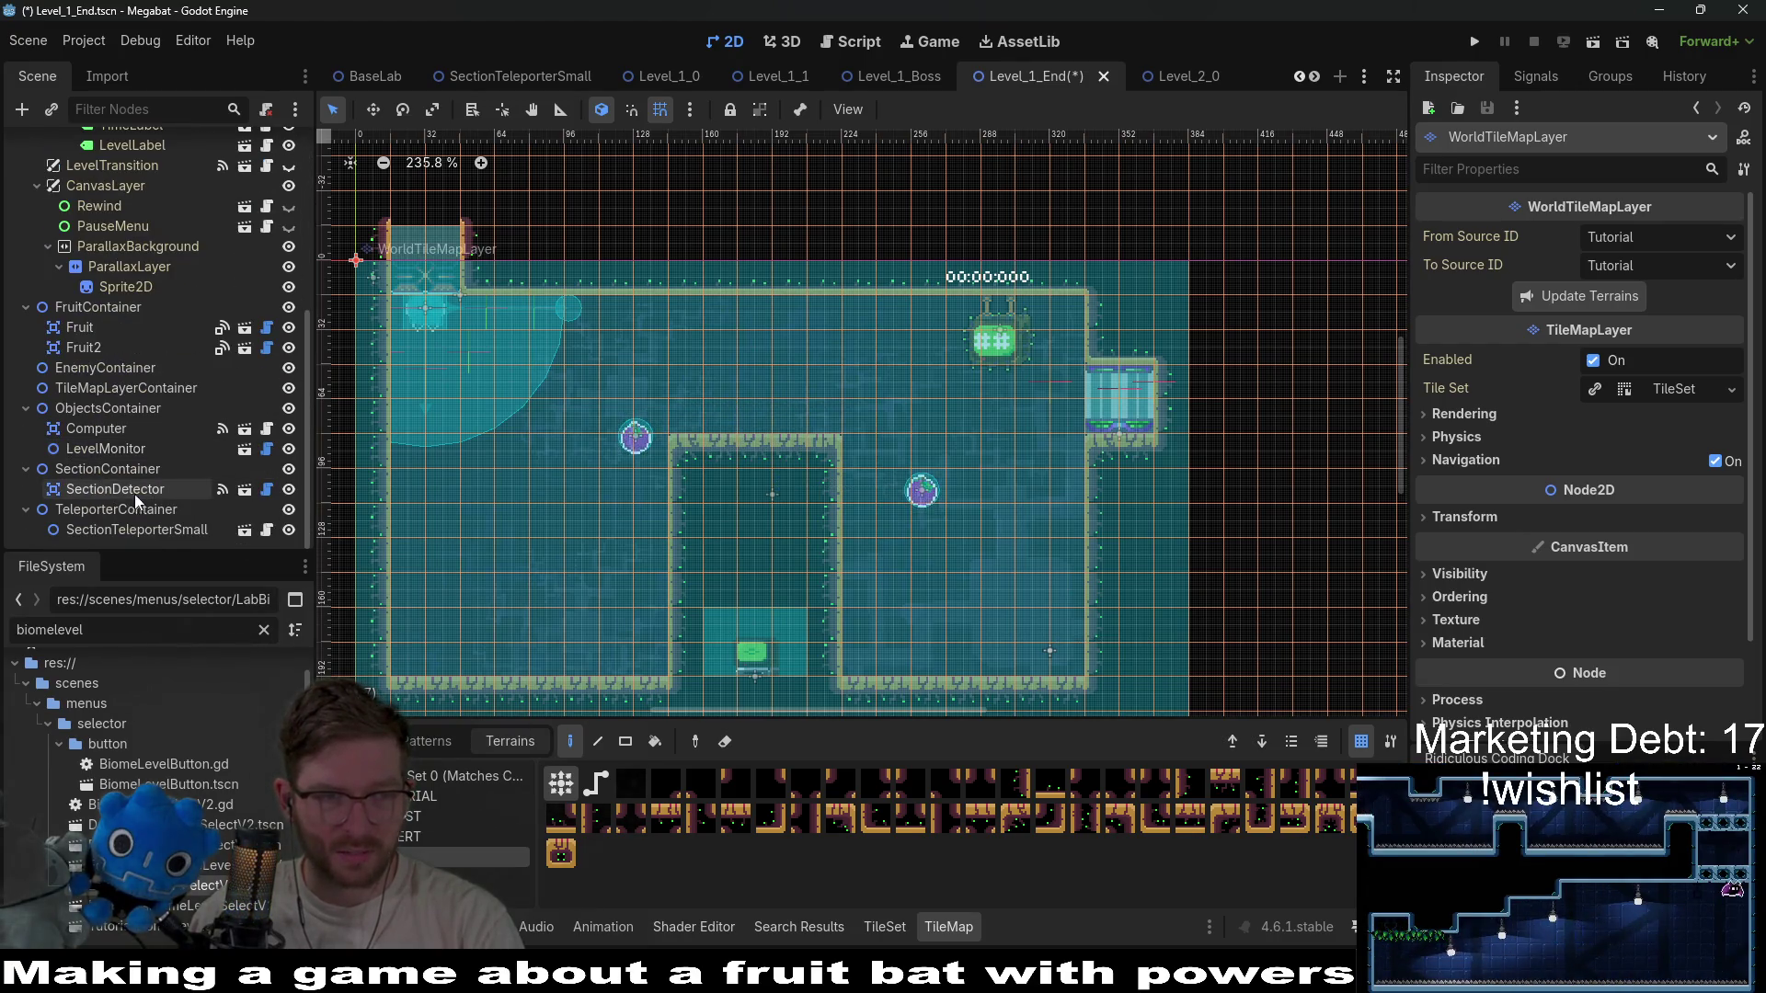
Move the Computer up onto the new block and nudge it into place with arrow keys.
{"action": "left_click", "coordinate": [97, 429]}
{"action": "key", "text": "w"}
{"action": "left_click_drag", "start_coordinate": [707, 657], "coordinate": [696, 414]}
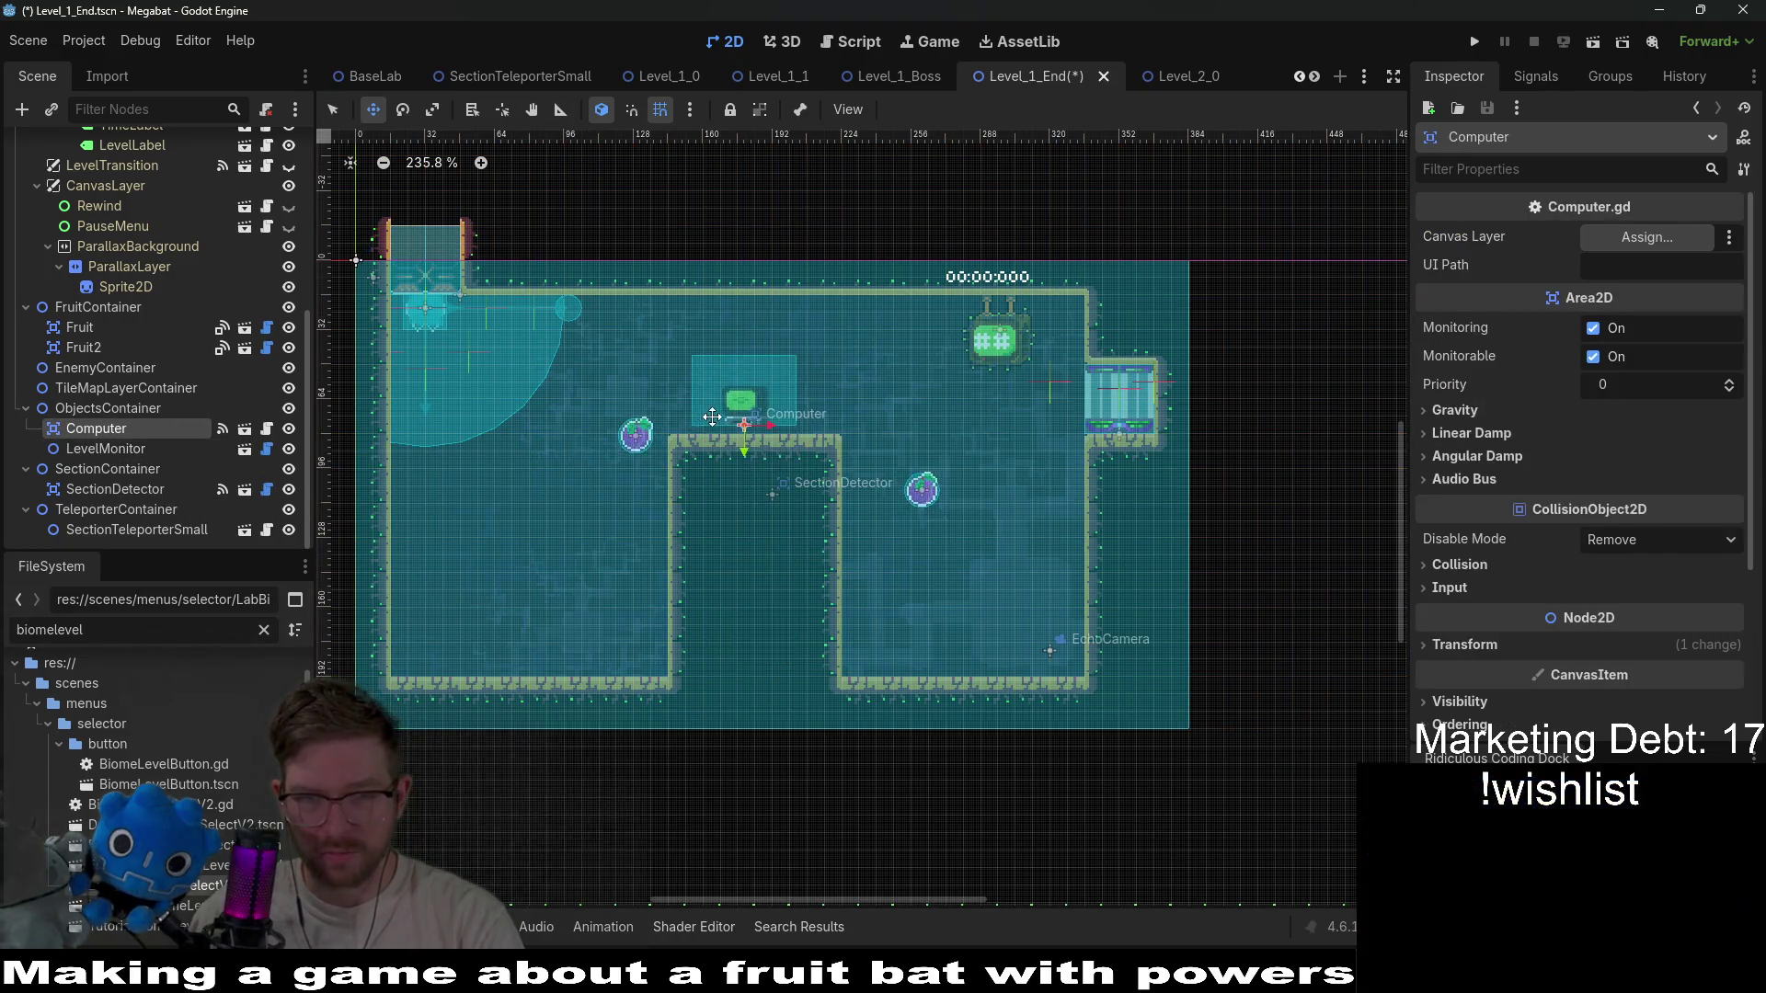
{"action": "scroll", "coordinate": [745, 429], "scroll_direction": "up", "scroll_amount": 6}
{"action": "key", "text": "Right"}
{"action": "key", "text": "Right"}
{"action": "key", "text": "Down"}
{"action": "key", "text": "Down"}
{"action": "key", "text": "Down"}
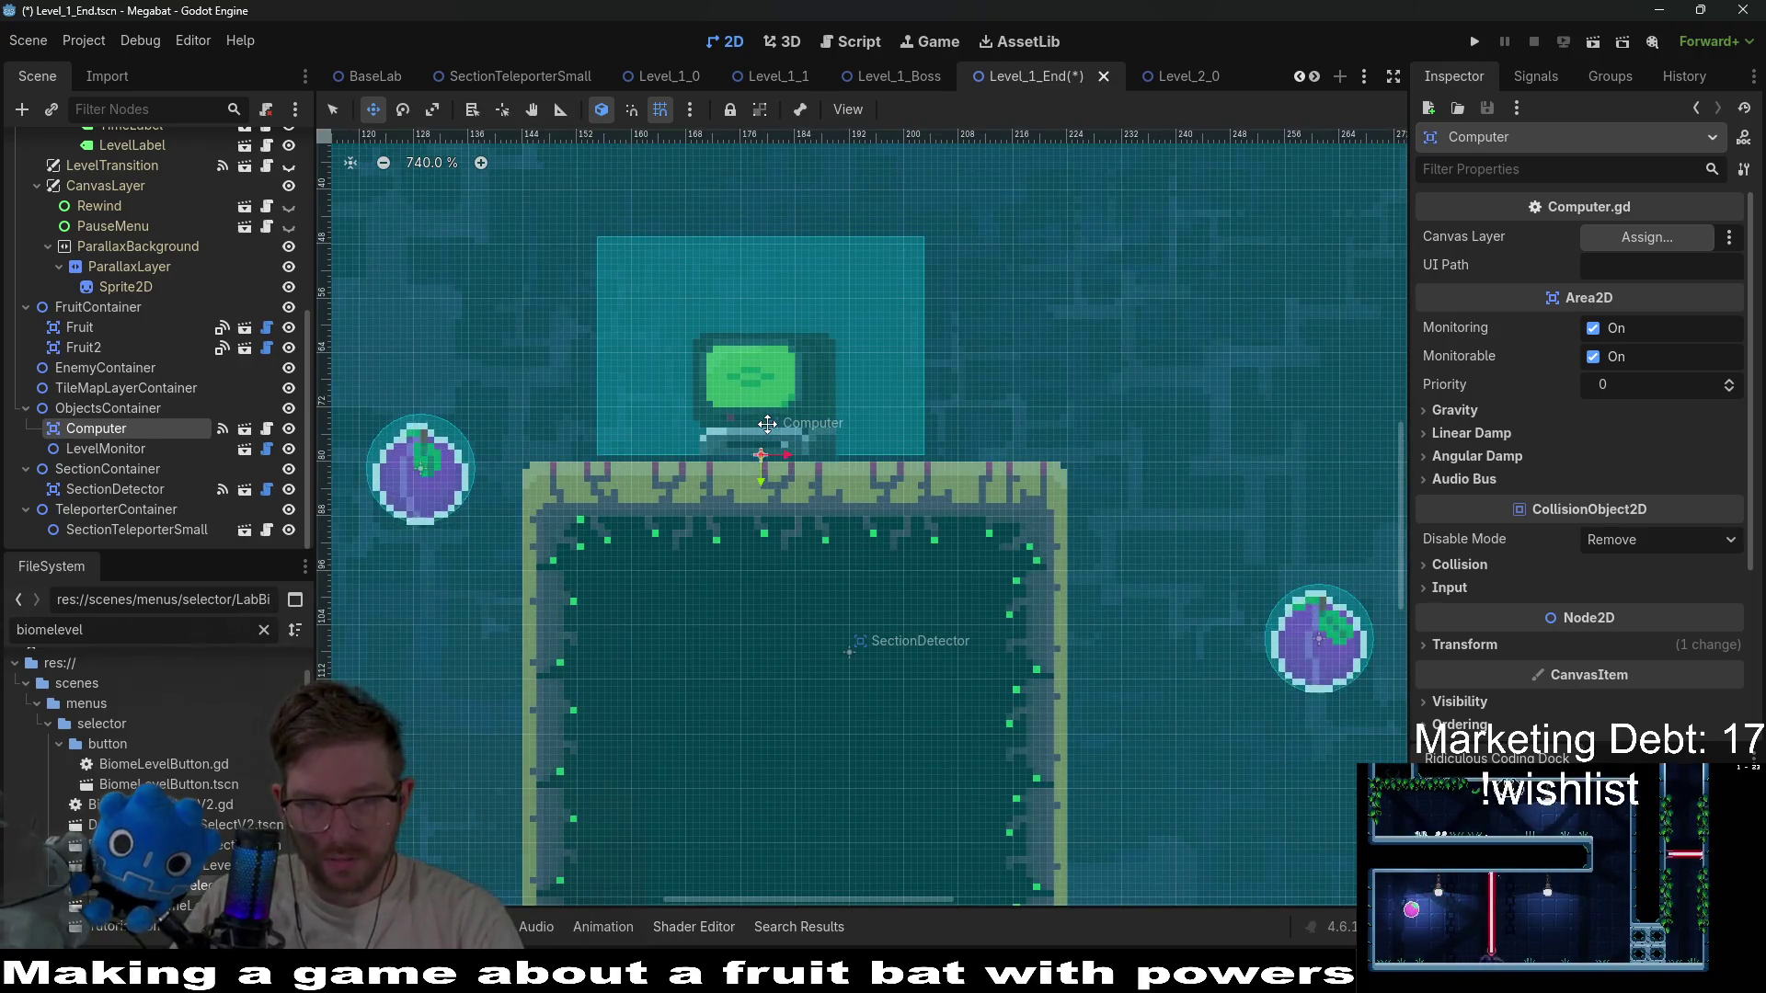
{"action": "key", "text": "Left"}
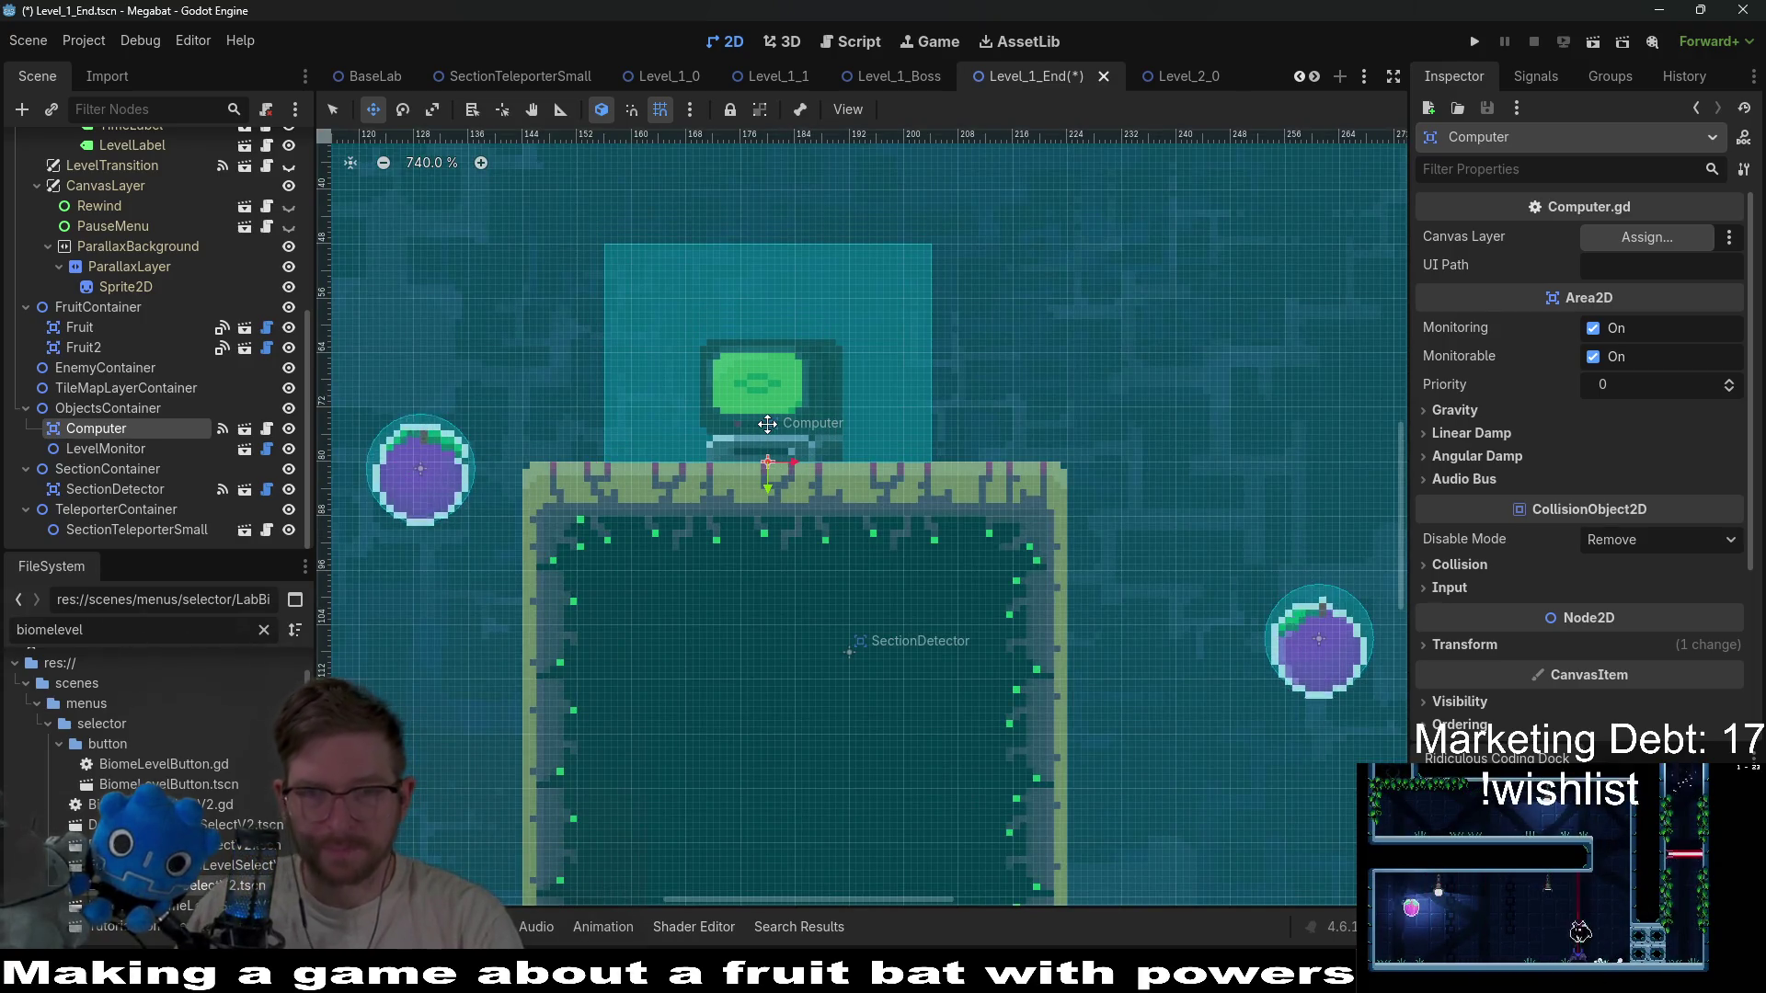
{"action": "scroll", "coordinate": [767, 424], "scroll_direction": "down", "scroll_amount": 10}
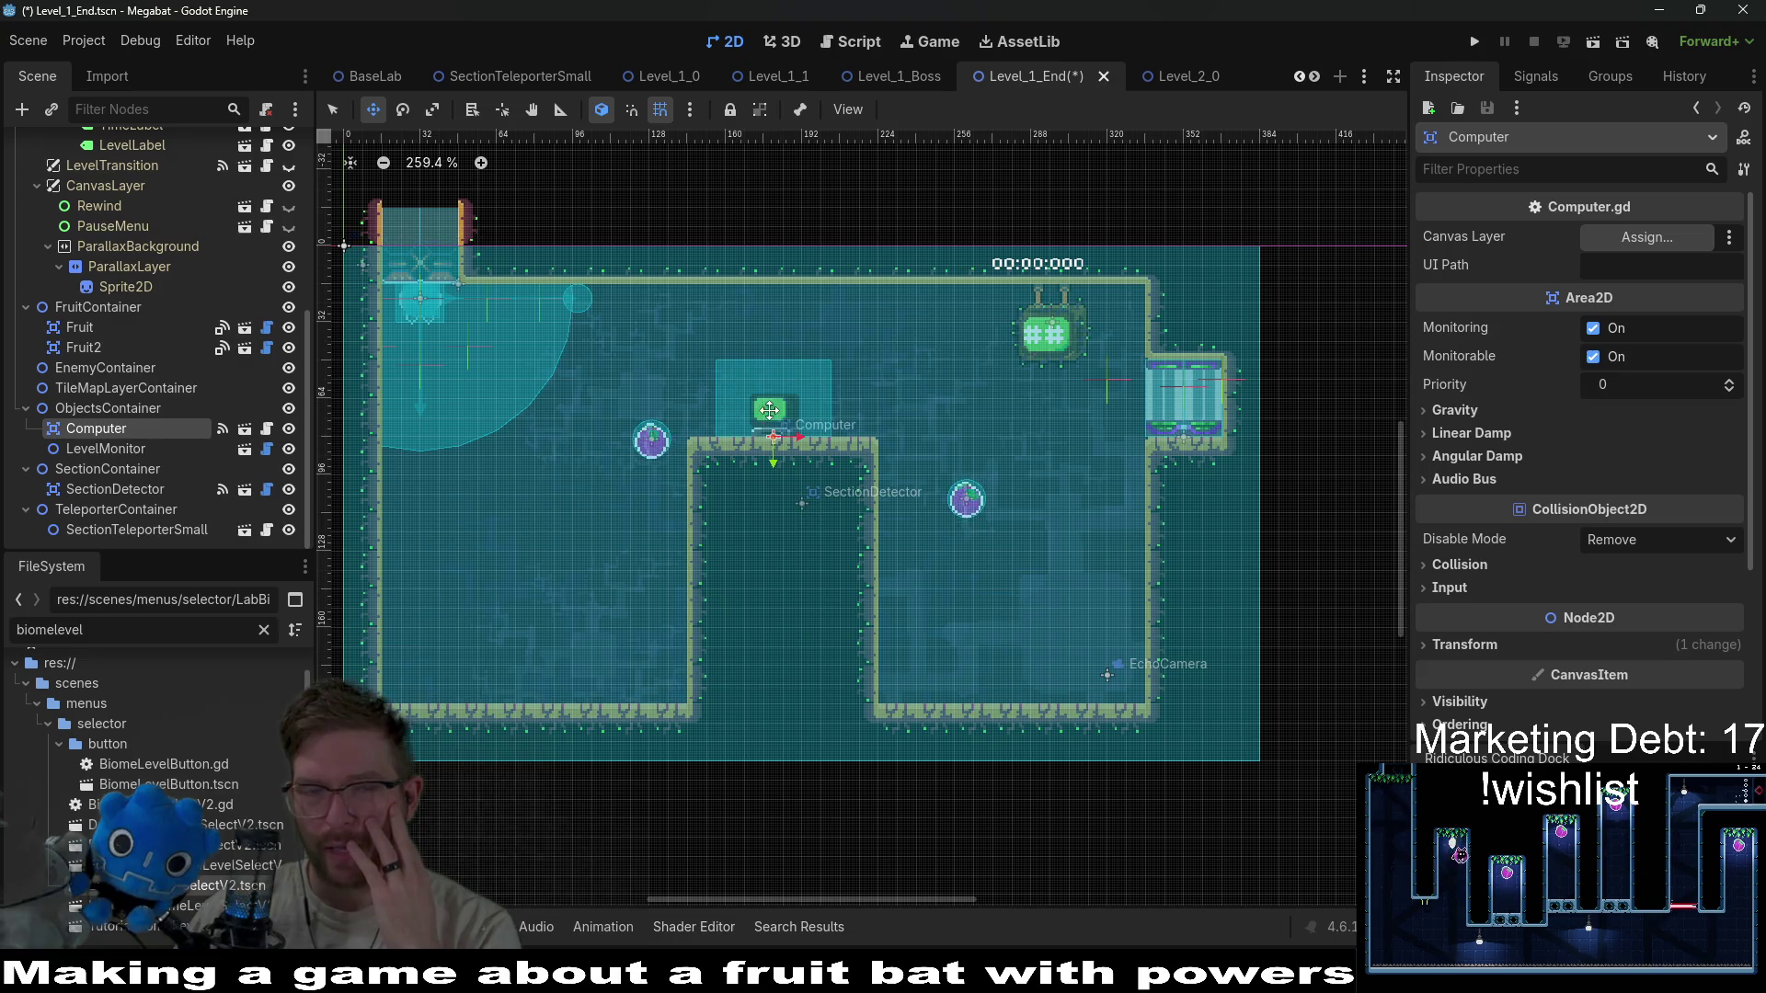
{"action": "scroll", "coordinate": [772, 408], "scroll_direction": "up", "scroll_amount": 4}
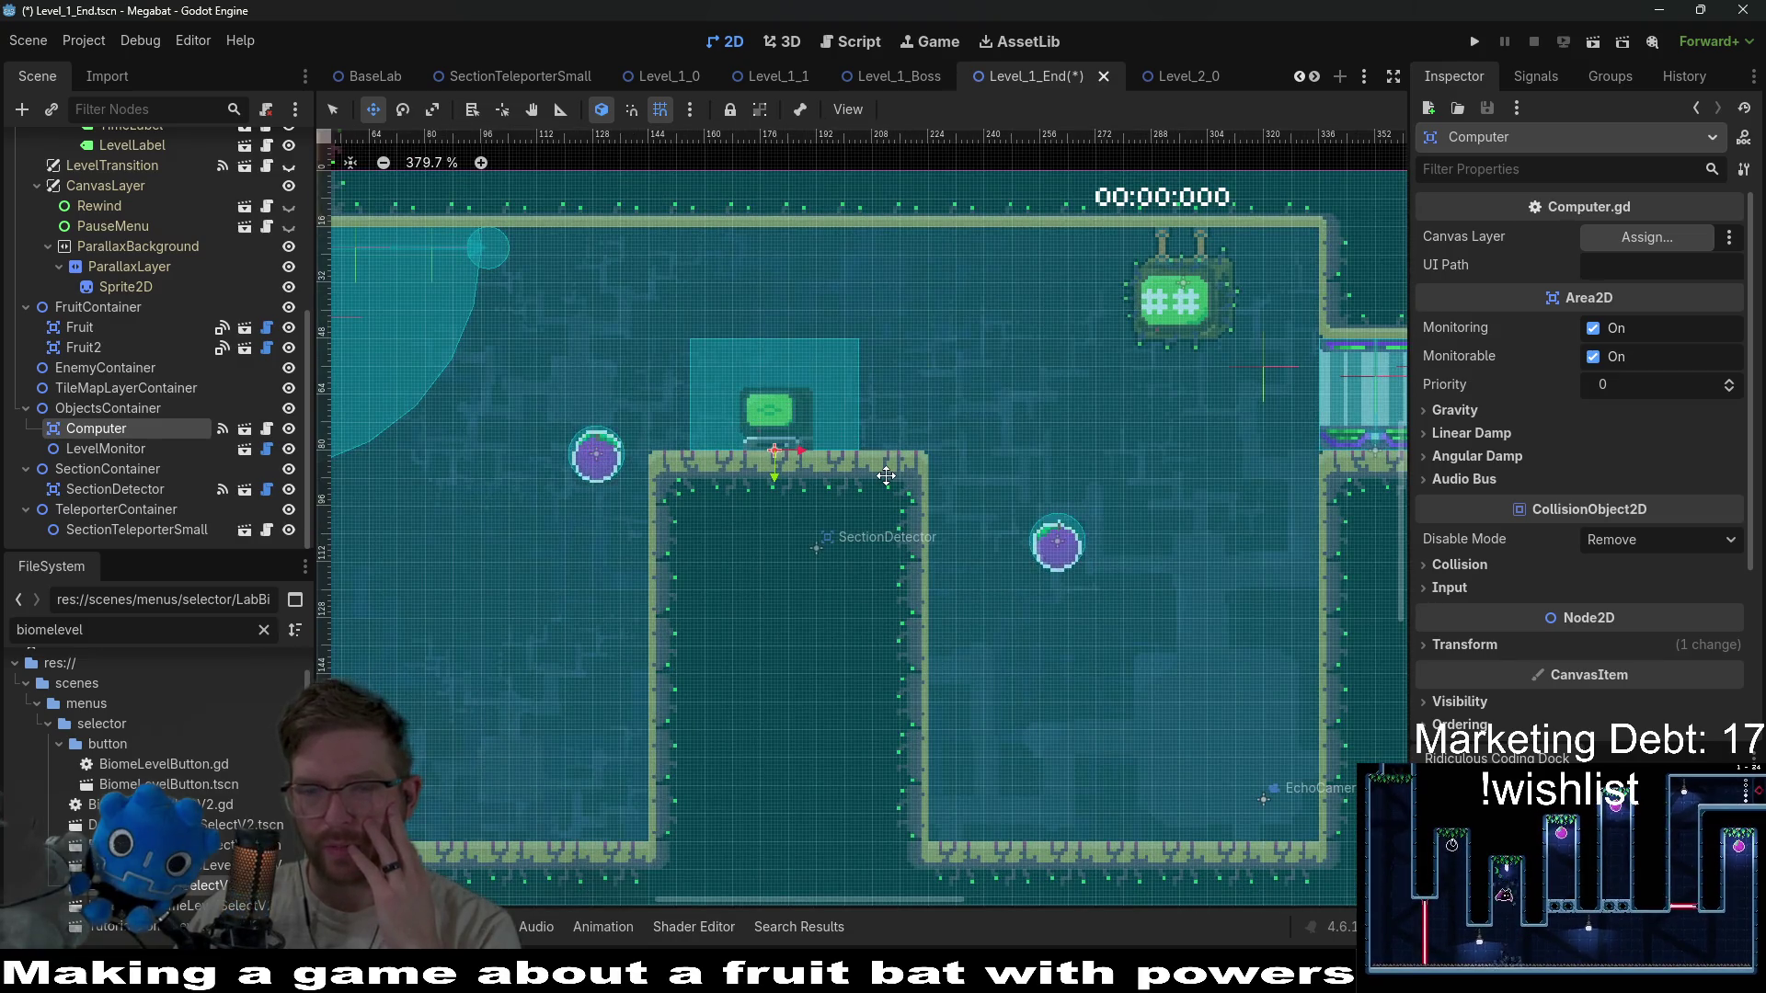
{"action": "scroll", "coordinate": [972, 563], "scroll_direction": "left", "scroll_amount": 2}
{"action": "scroll", "coordinate": [971, 563], "scroll_direction": "down", "scroll_amount": 1}
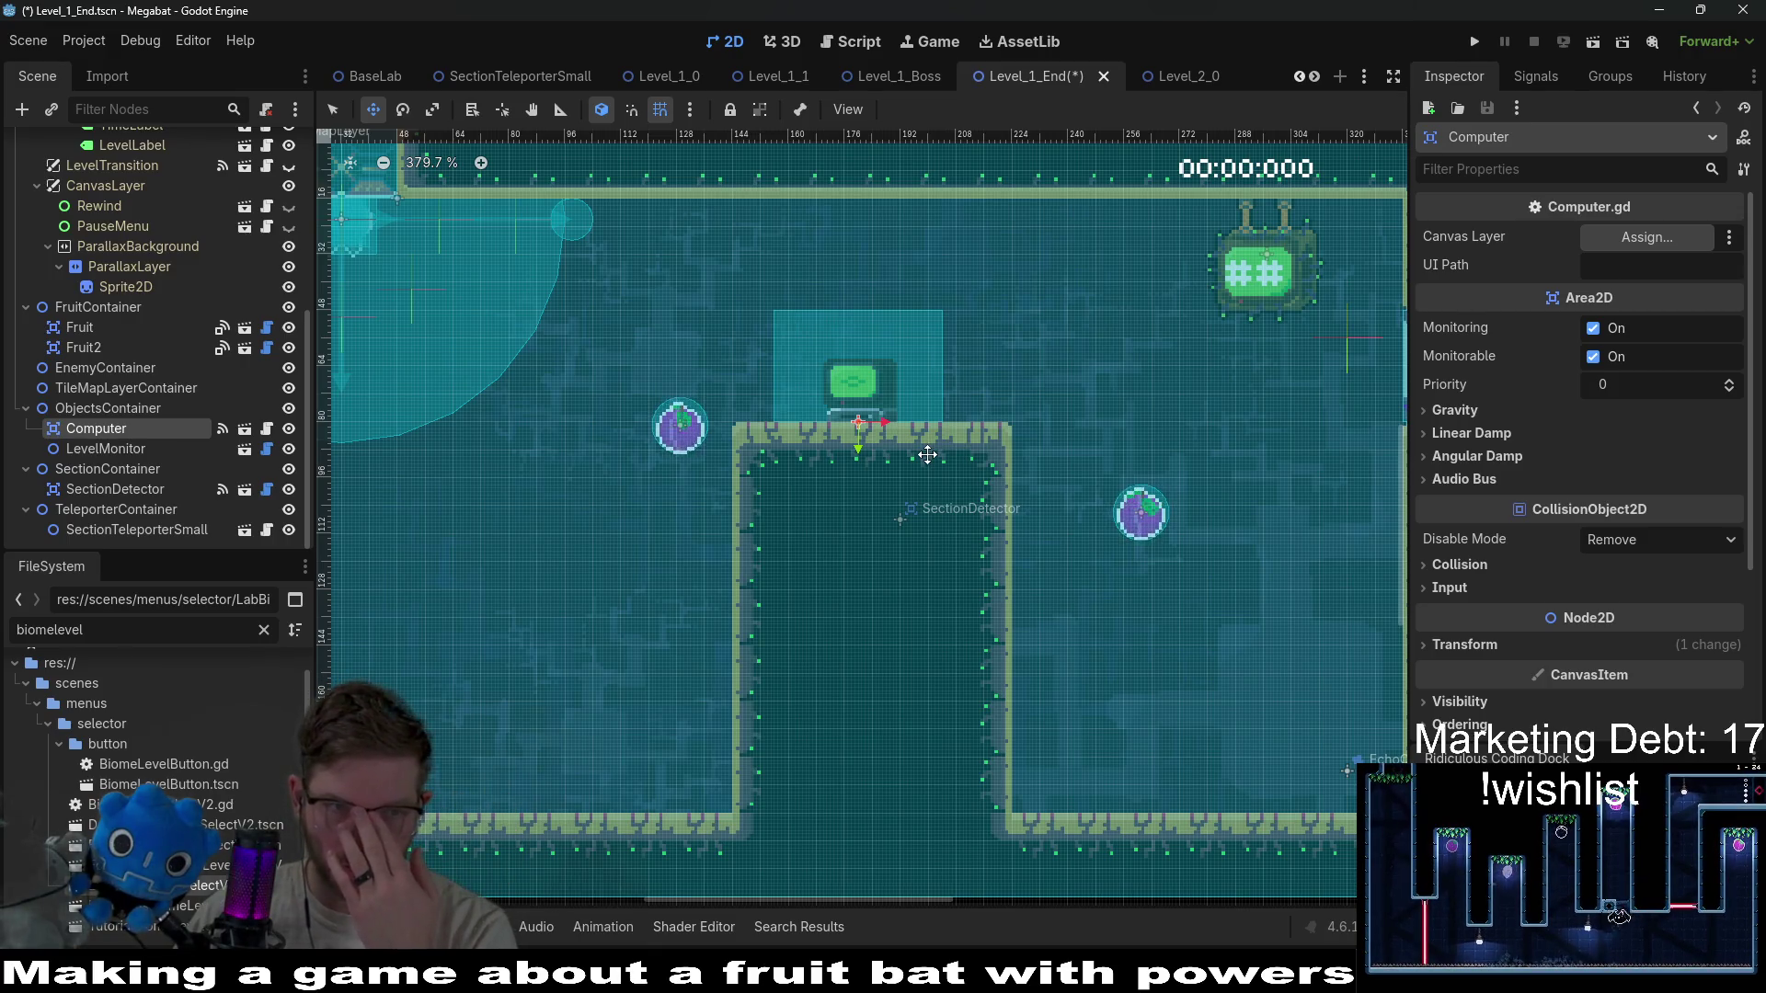
Assign CanvasLayer as the Computer's Canvas Layer, nudge it right, and switch to Obsidian.
{"action": "left_click", "coordinate": [1669, 235]}
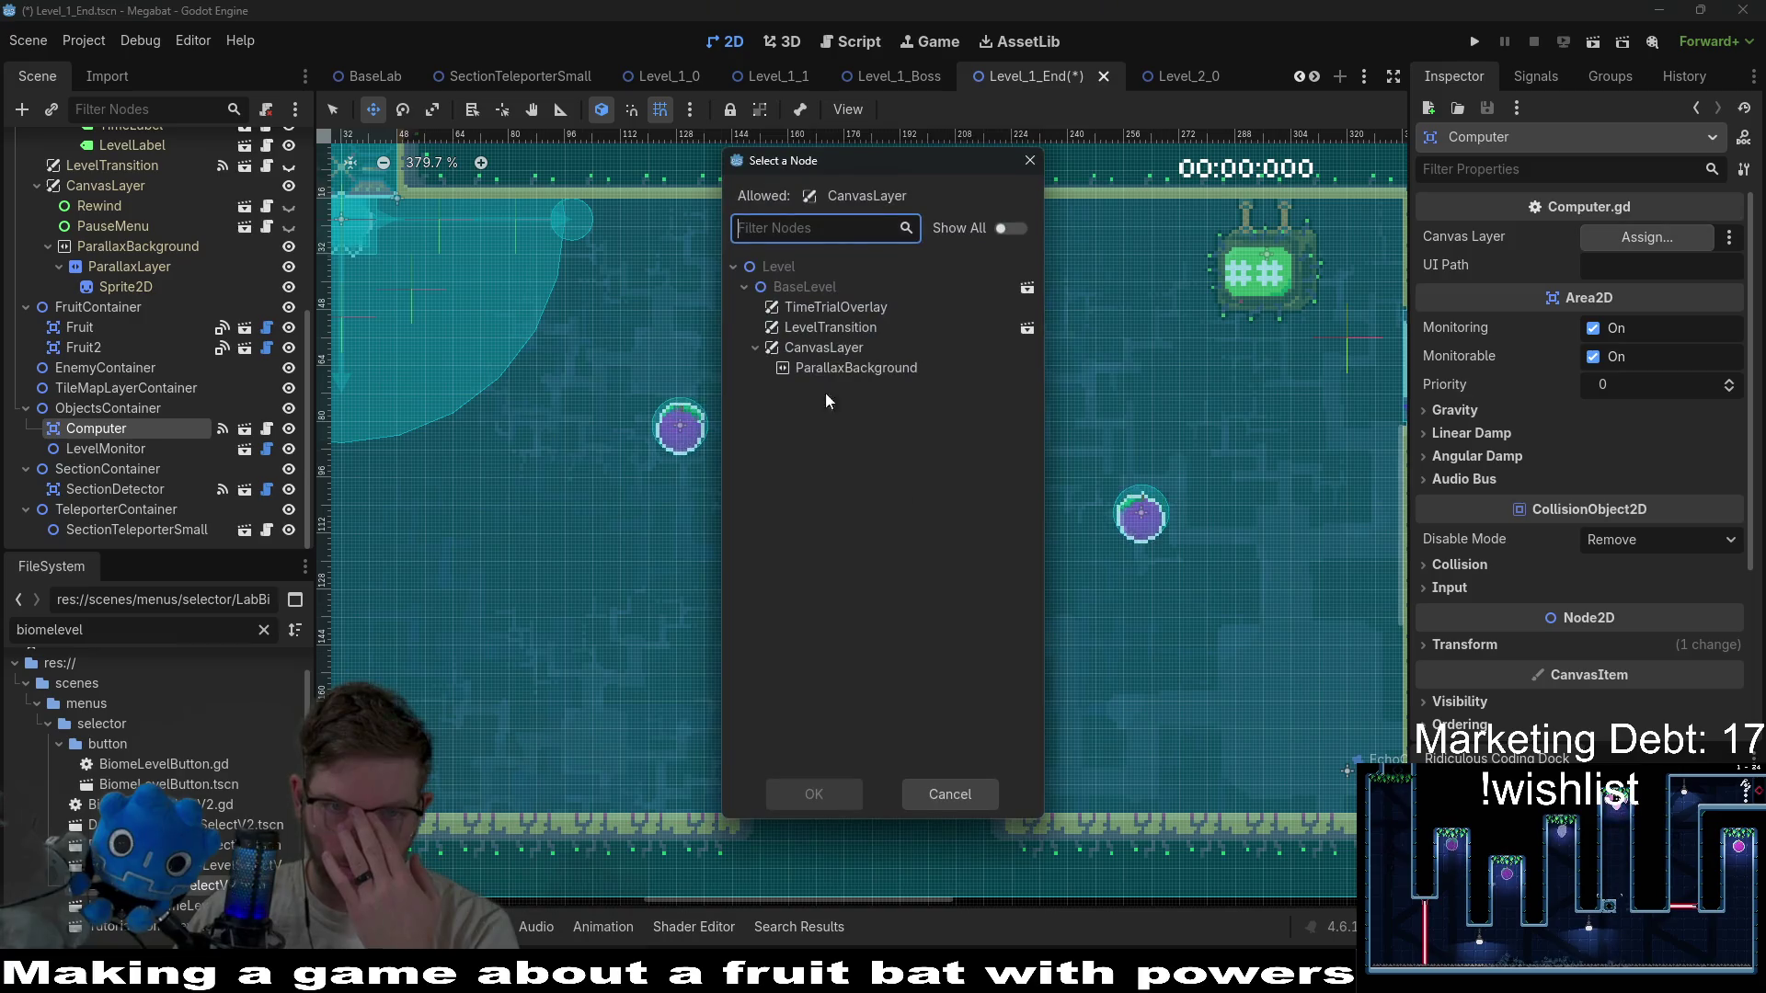
{"action": "left_click", "coordinate": [831, 347]}
{"action": "left_click", "coordinate": [814, 793]}
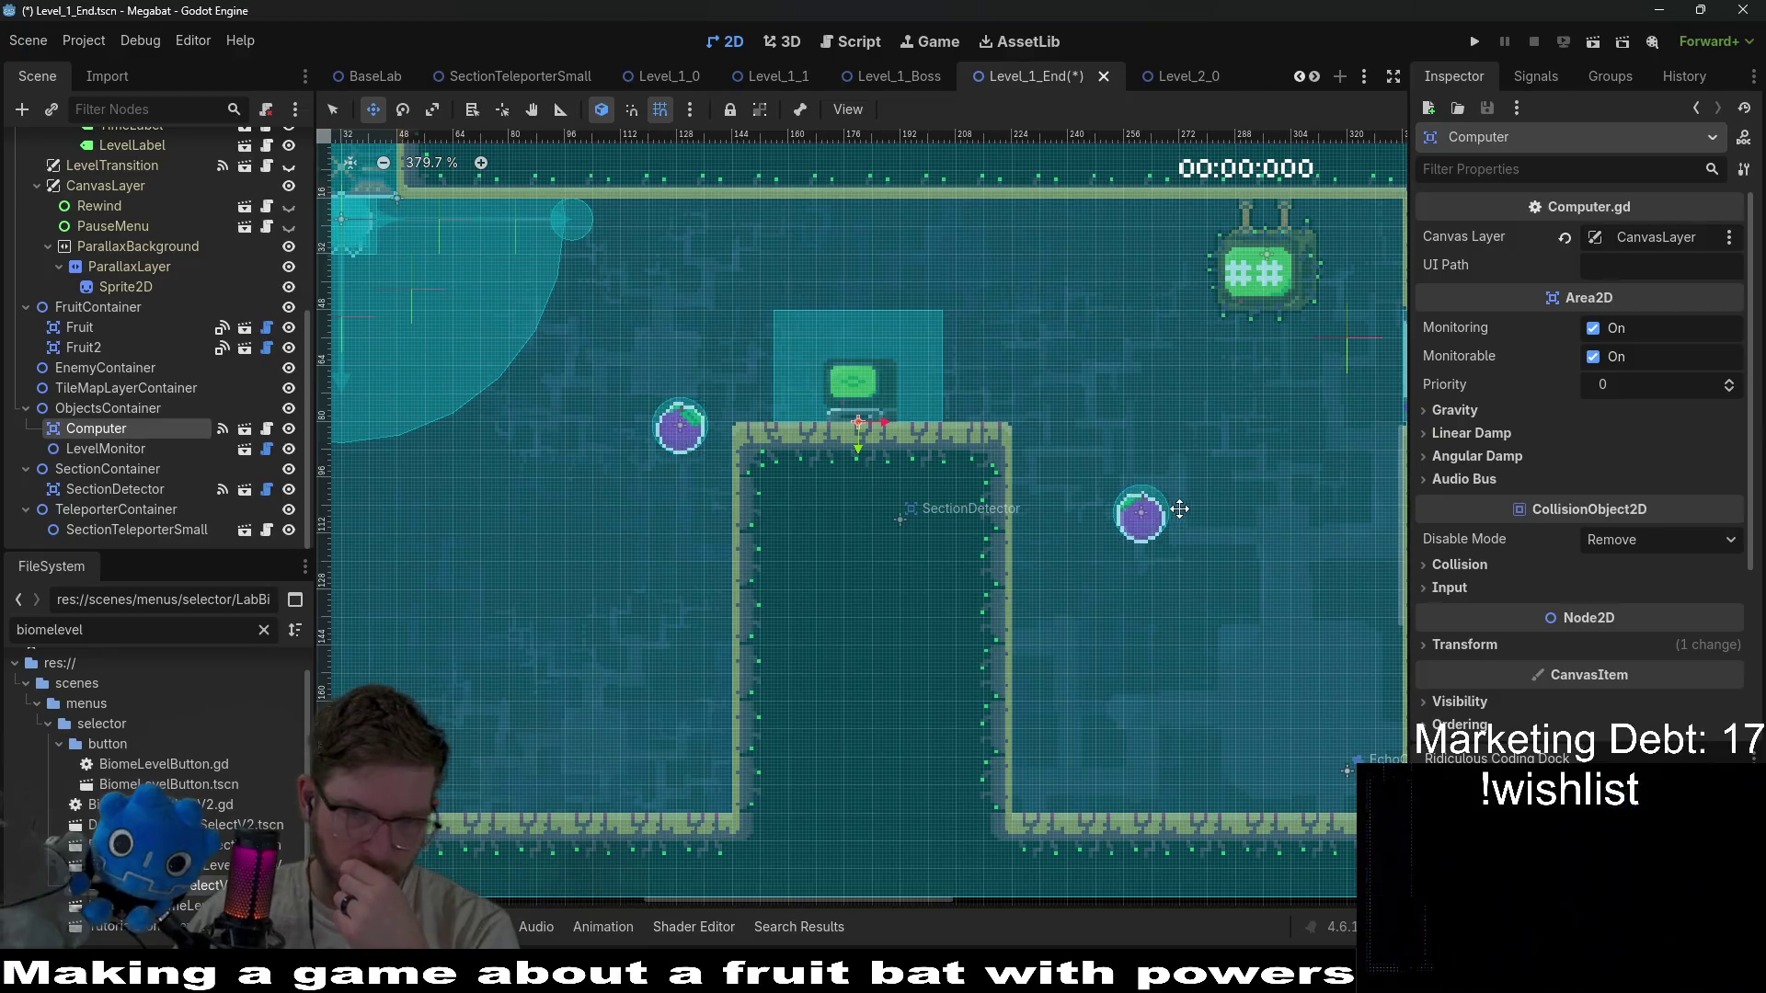
{"action": "key", "text": "Right"}
{"action": "key", "text": "Right"}
{"action": "key", "text": "Right"}
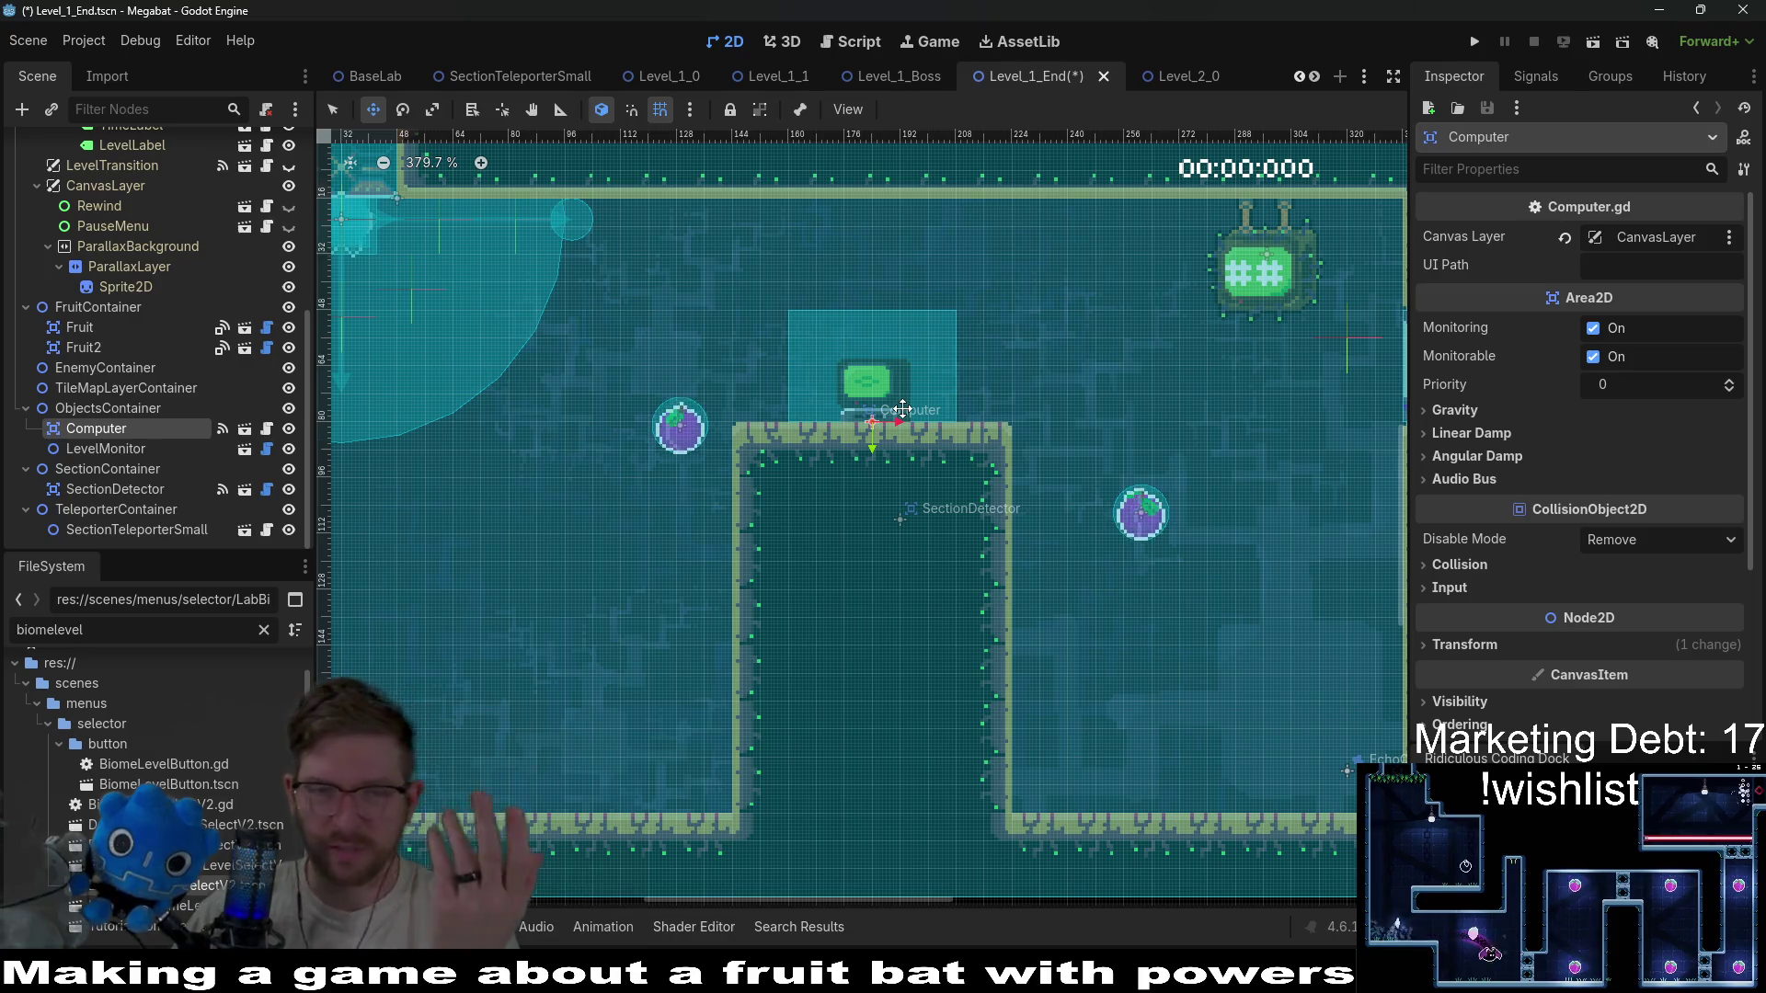
{"action": "scroll", "coordinate": [923, 421], "scroll_direction": "down", "scroll_amount": 5}
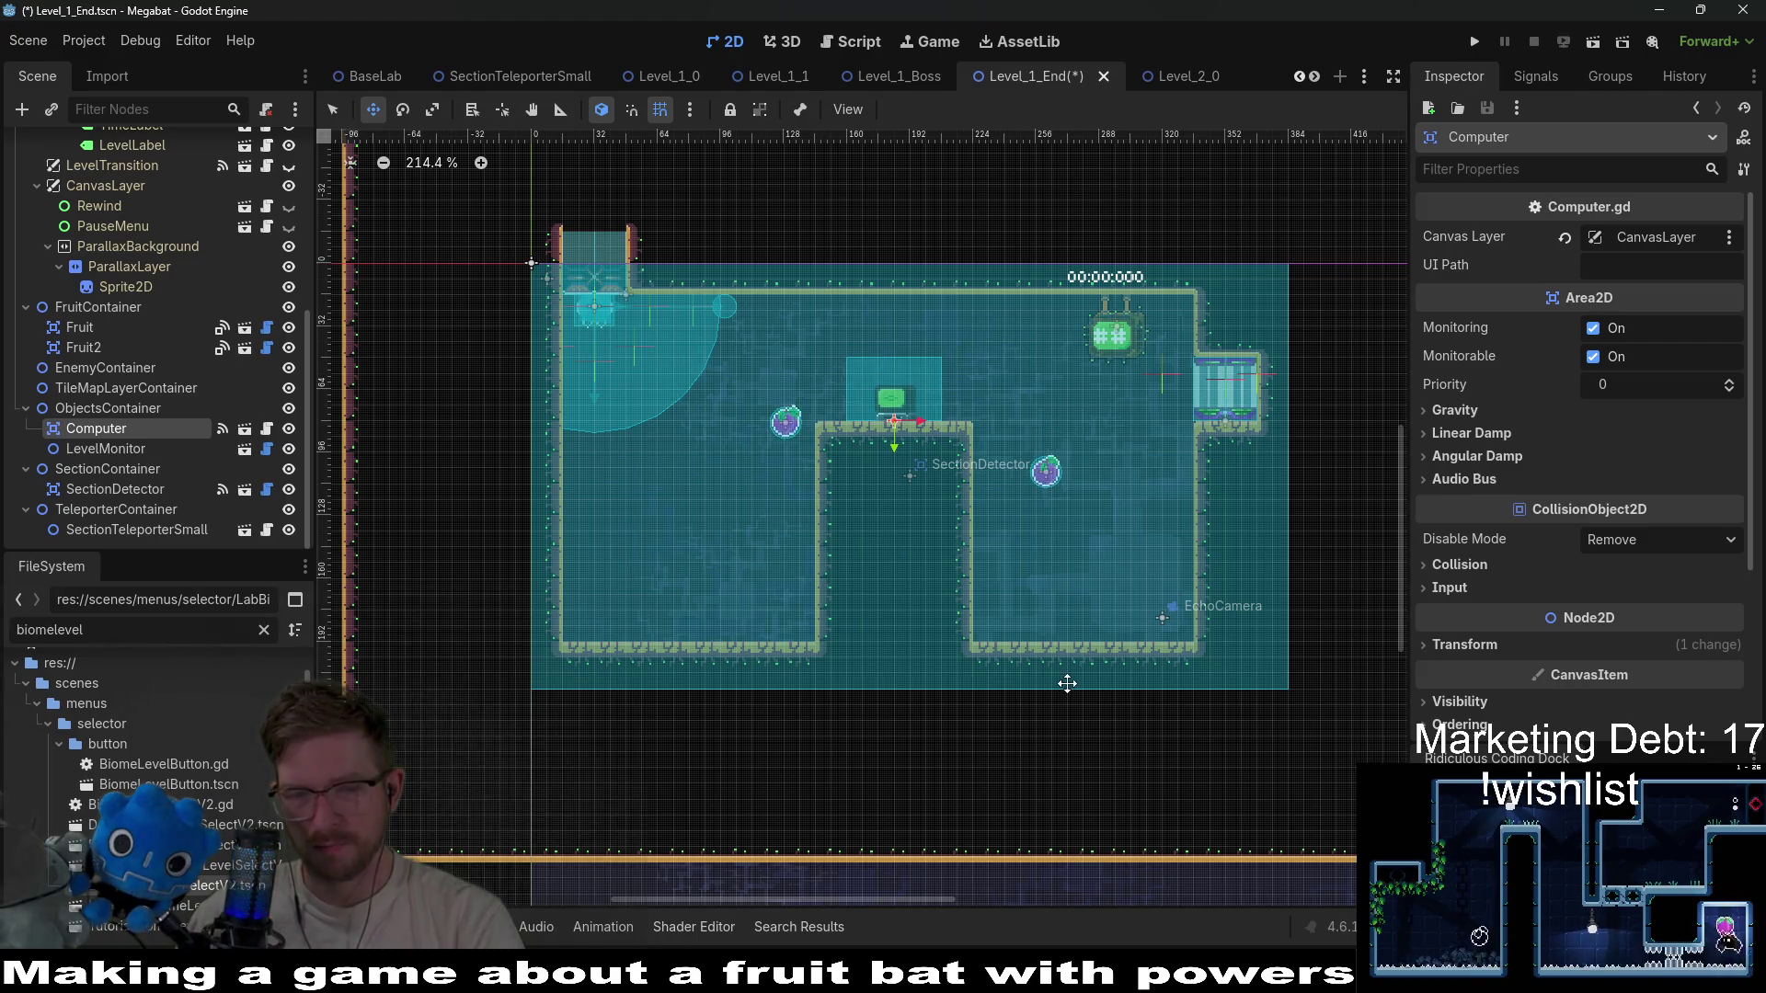
{"action": "key", "text": "alt+Tab"}
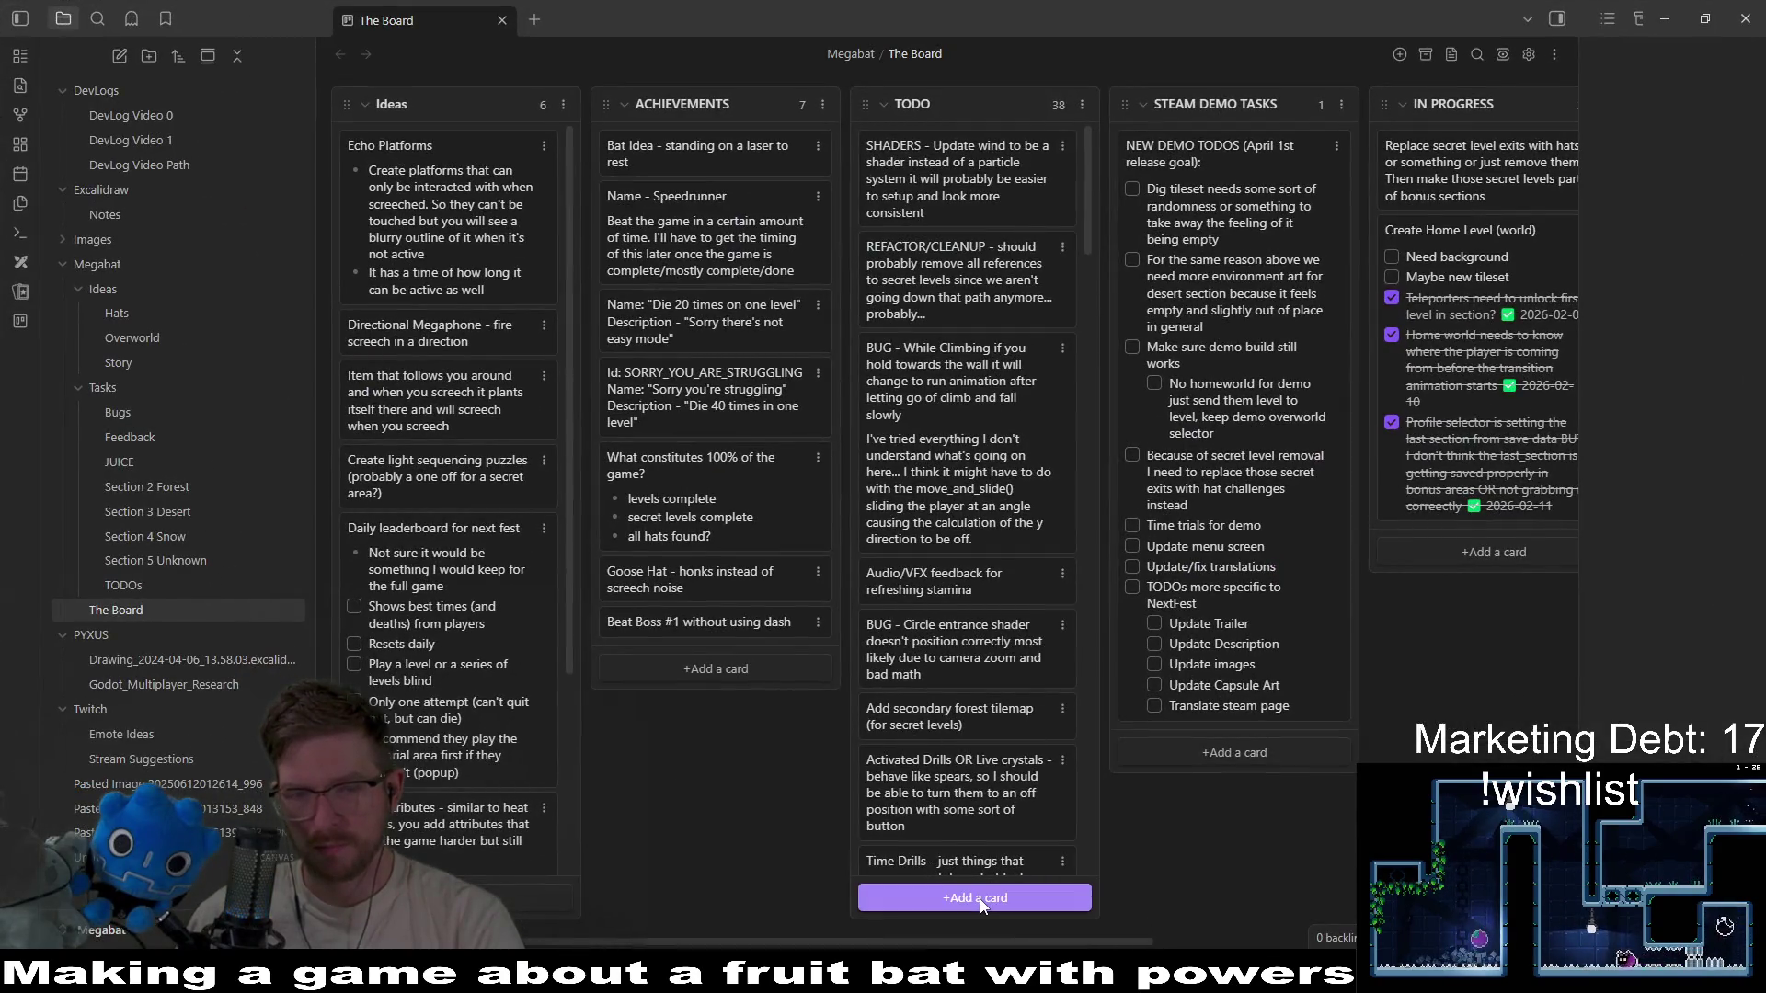
Create a 'Computer shows stats' card in the TODO column and drag it to the top.
{"action": "left_click", "coordinate": [981, 901]}
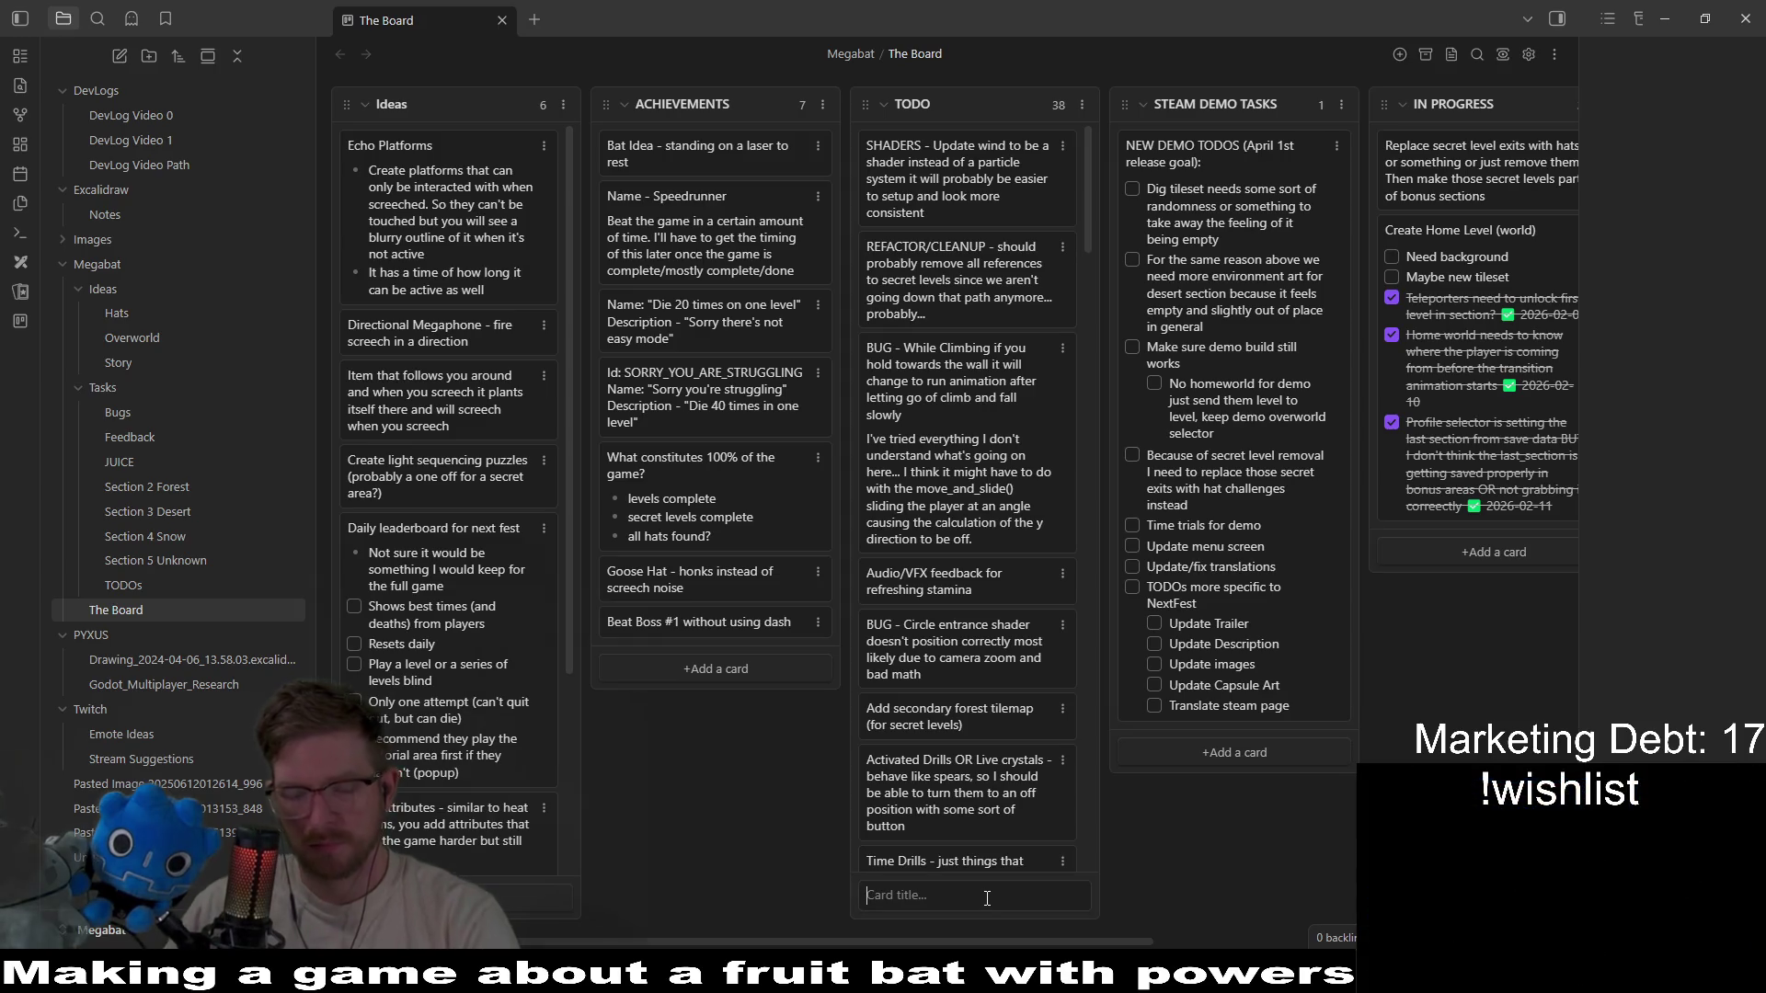
{"action": "type", "text": "Comput"}
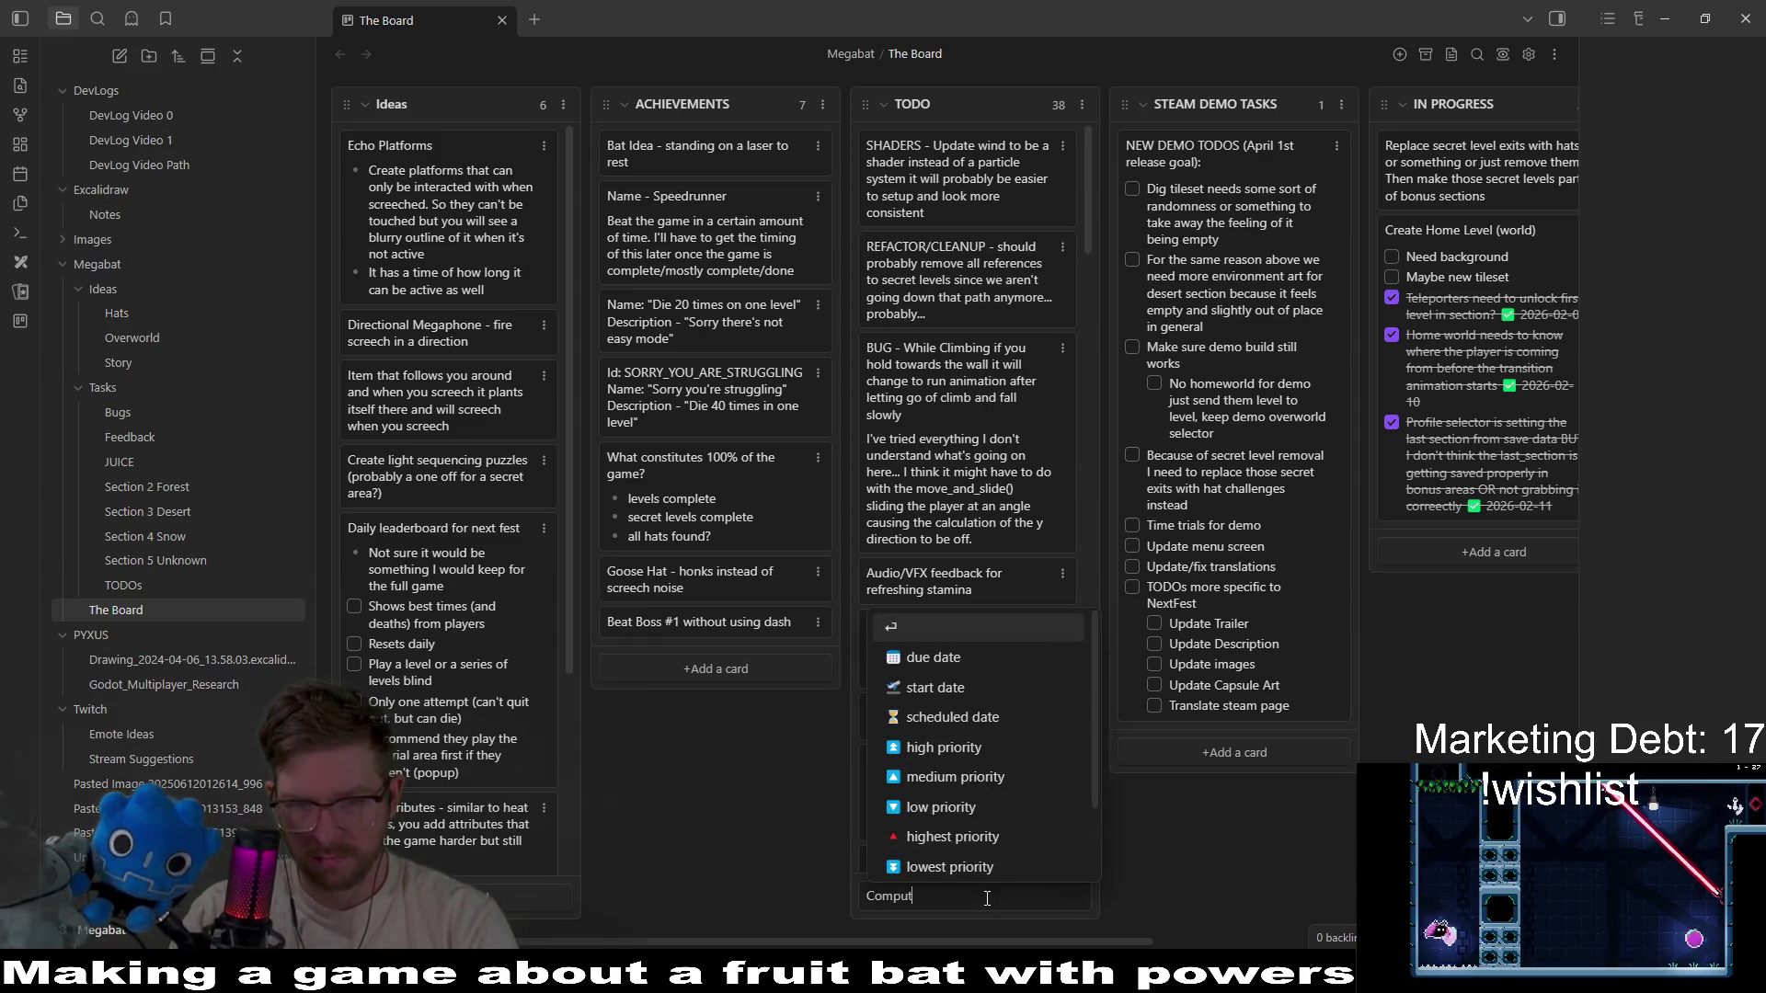
{"action": "type", "text": "er"}
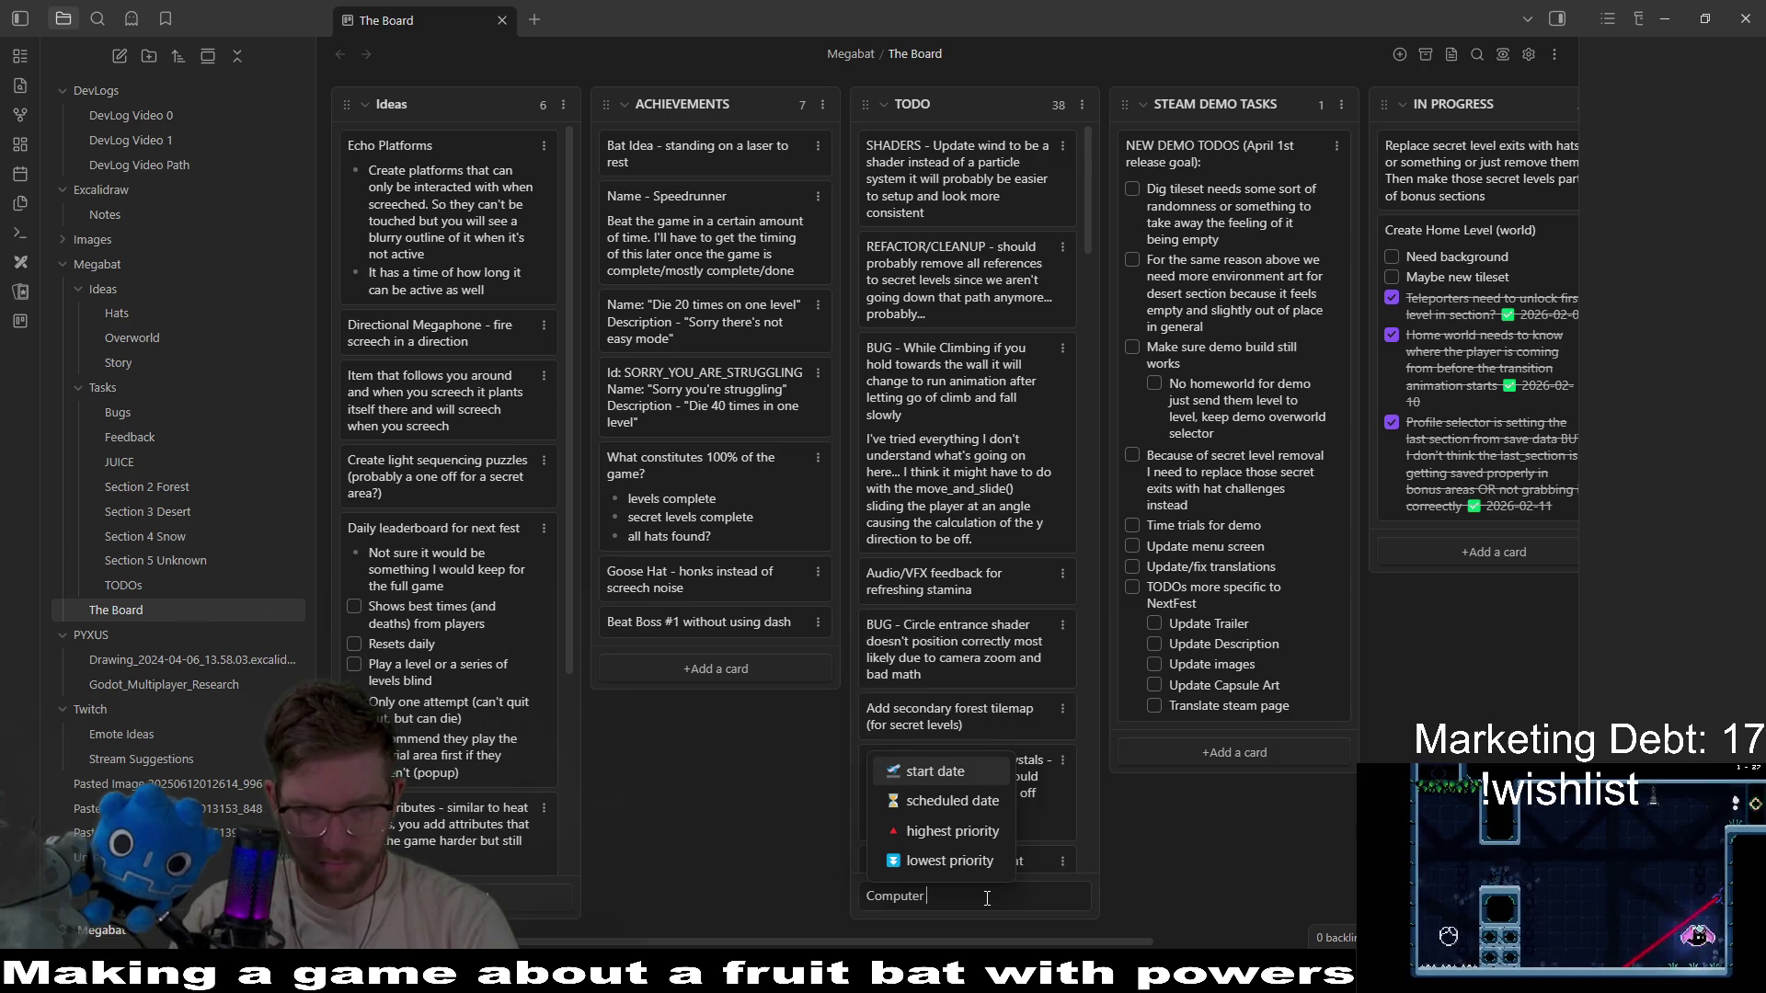
{"action": "key", "text": "Return"}
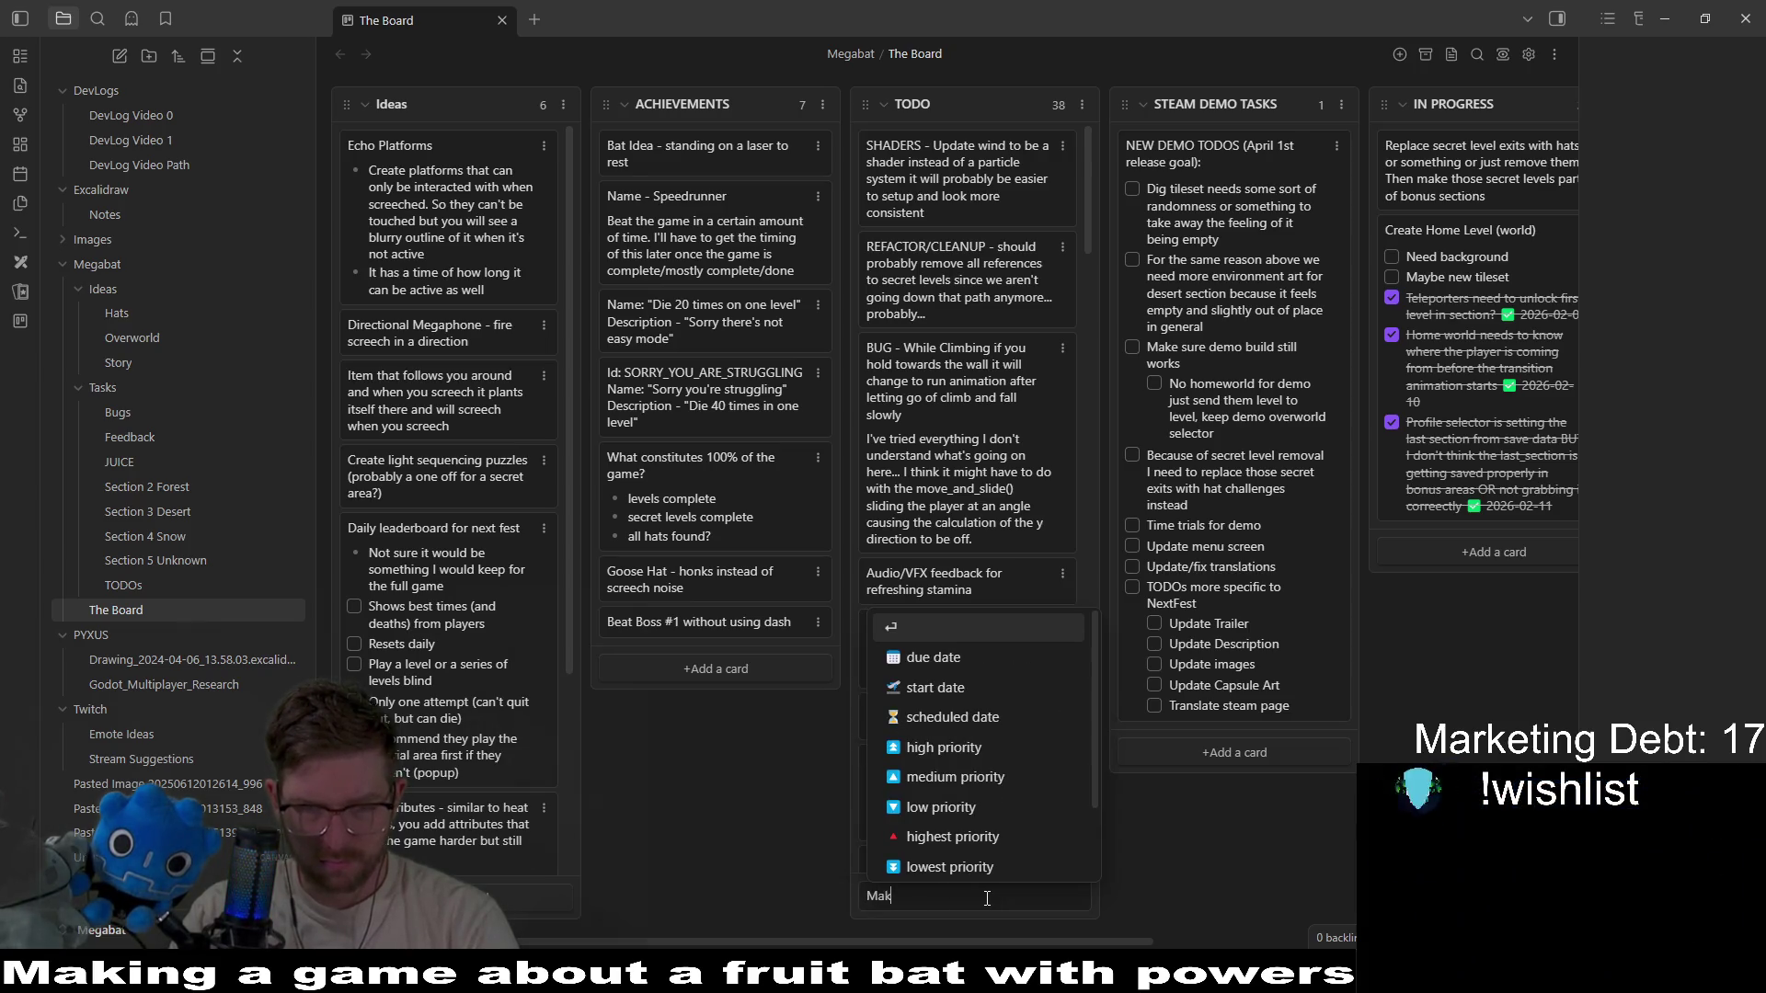
{"action": "key", "text": "BackSpace"}
{"action": "key", "text": "BackSpace"}
{"action": "key", "text": "BackSpace"}
{"action": "type", "text": "Comnput"}
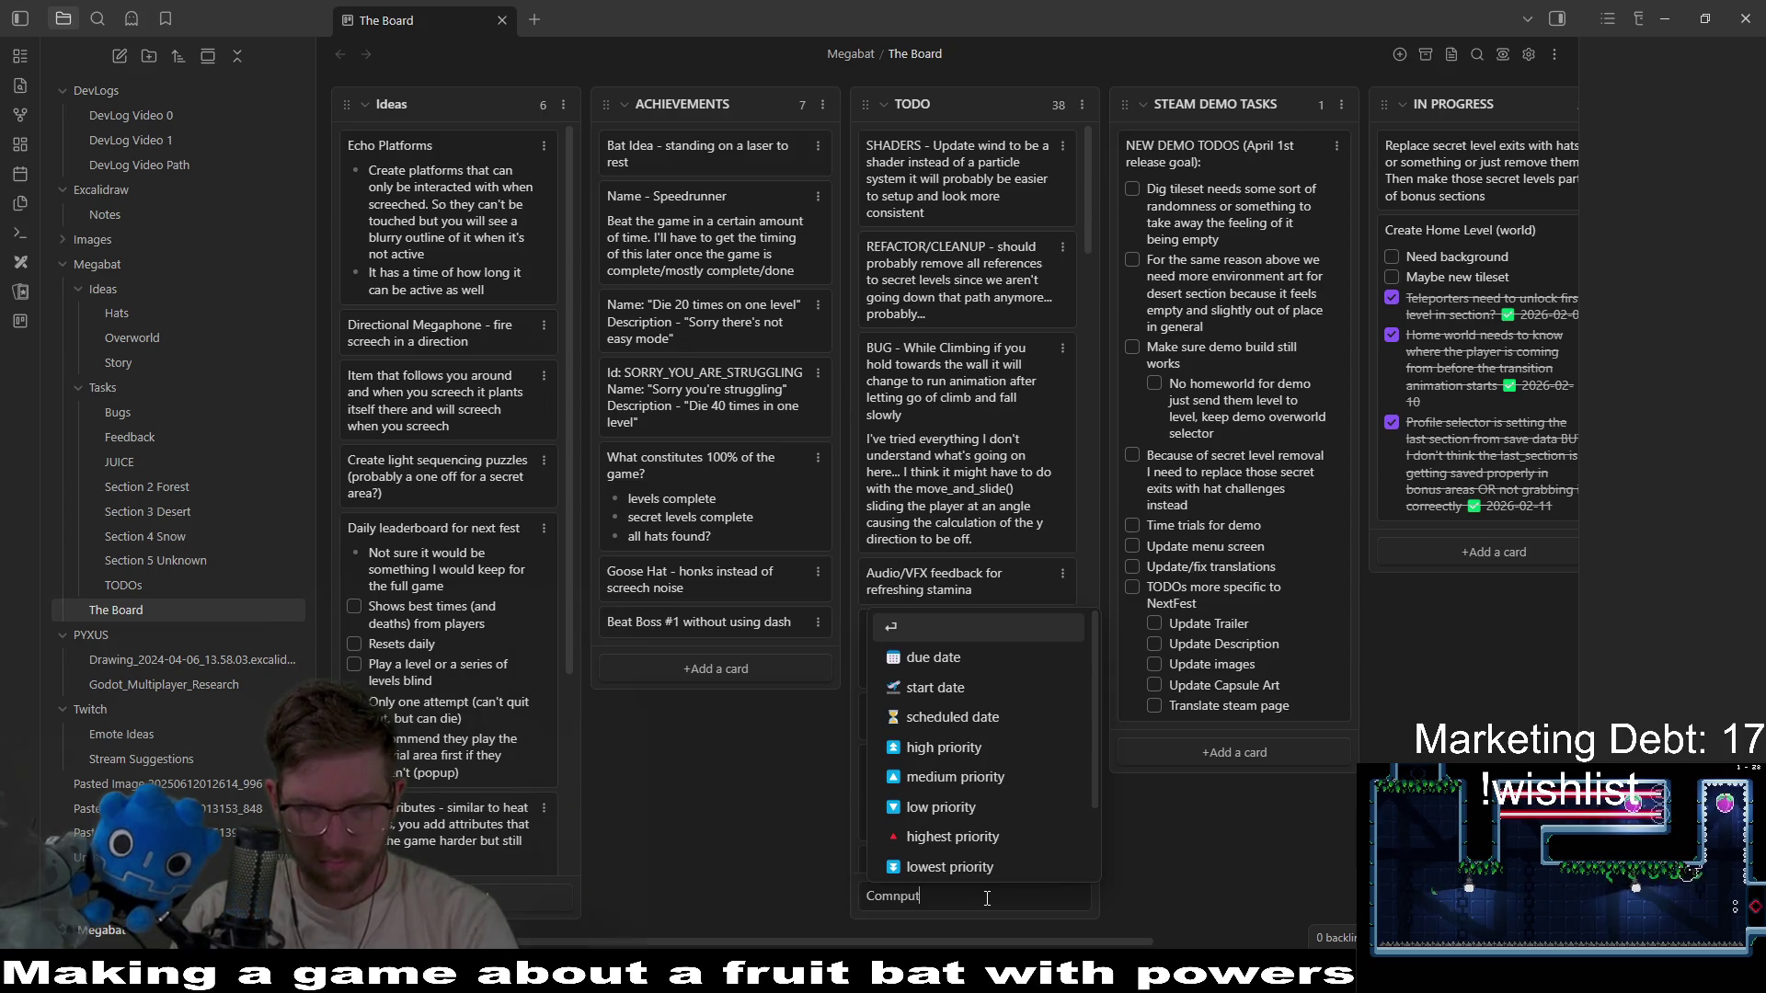
{"action": "key", "text": "BackSpace"}
{"action": "key", "text": "BackSpace"}
{"action": "key", "text": "BackSpace"}
{"action": "key", "text": "BackSpace"}
{"action": "type", "text": "puter sh"}
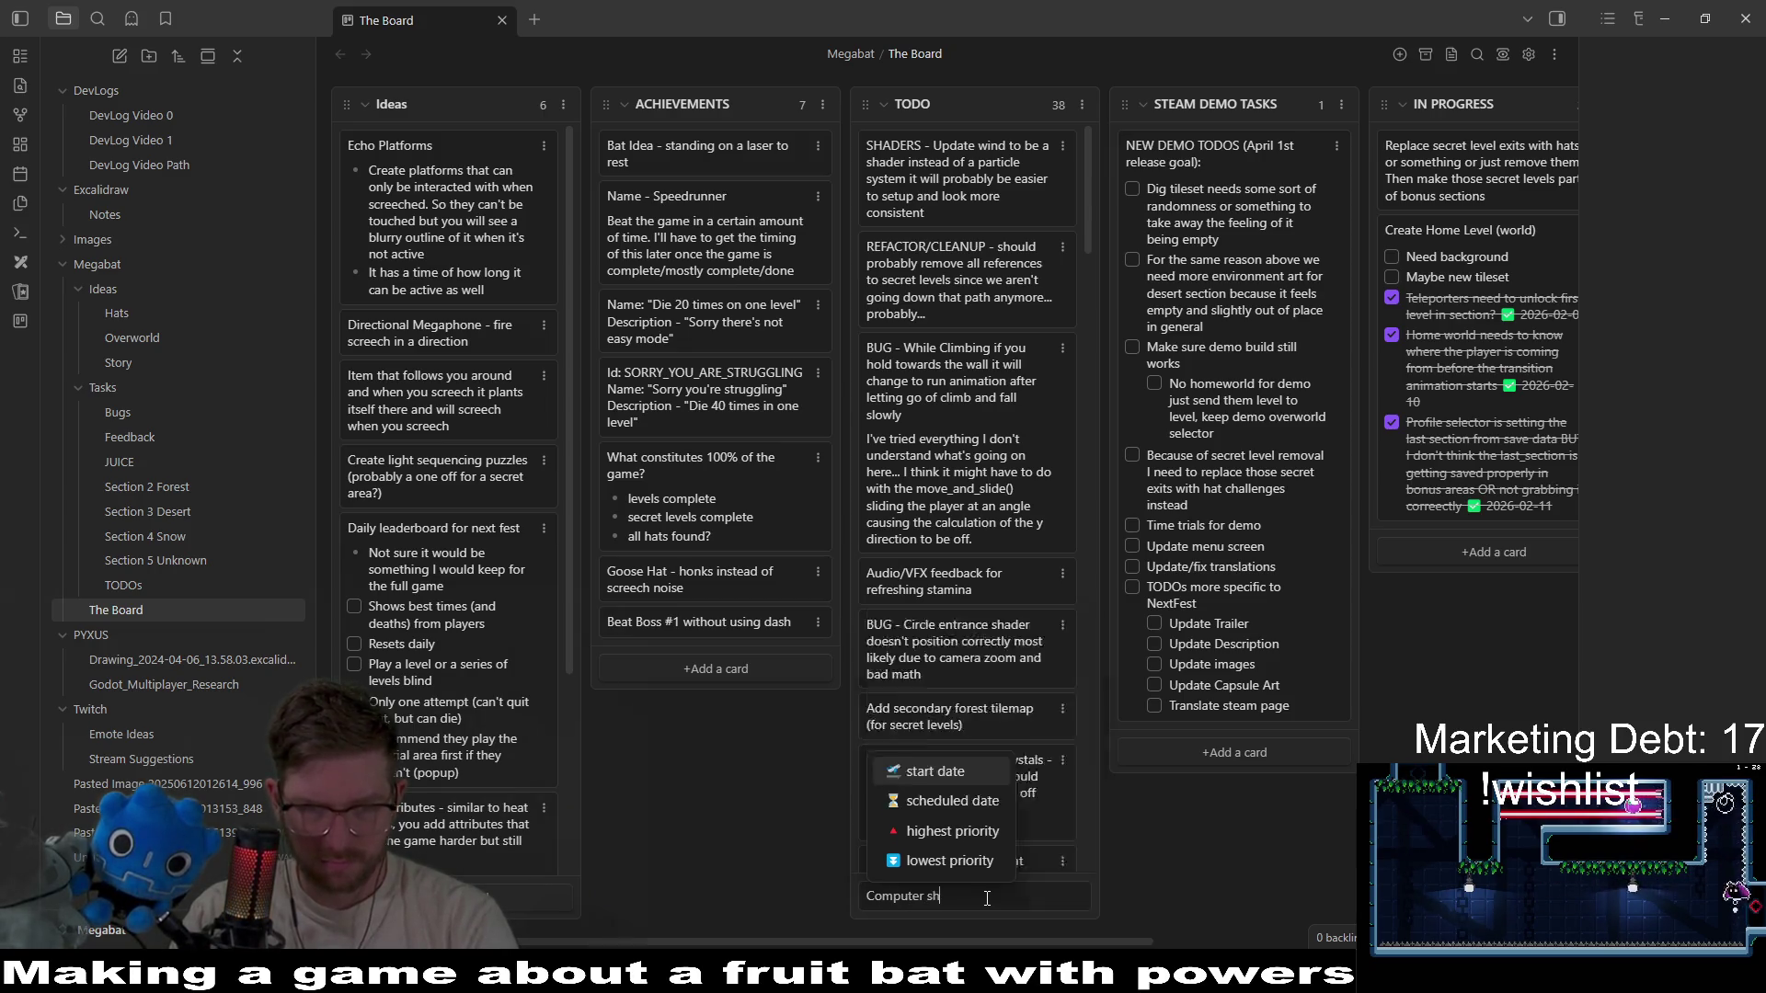
{"action": "type", "text": "ows stats"}
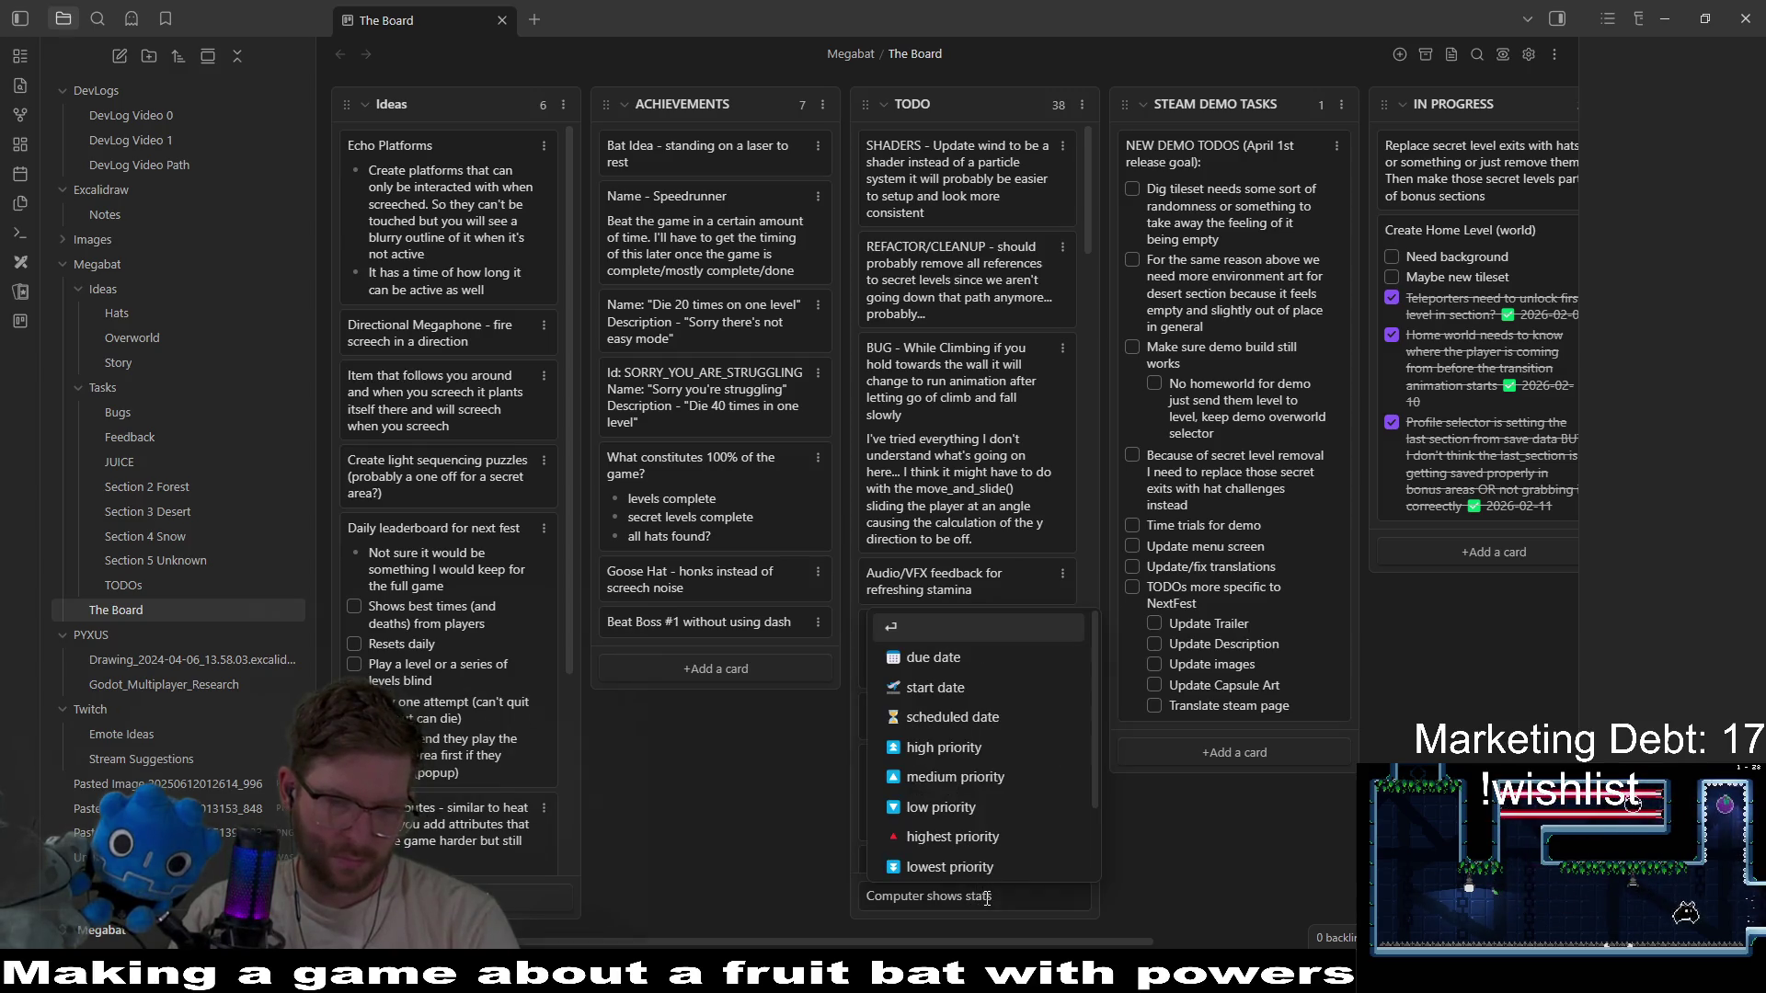
{"action": "key", "text": "Return"}
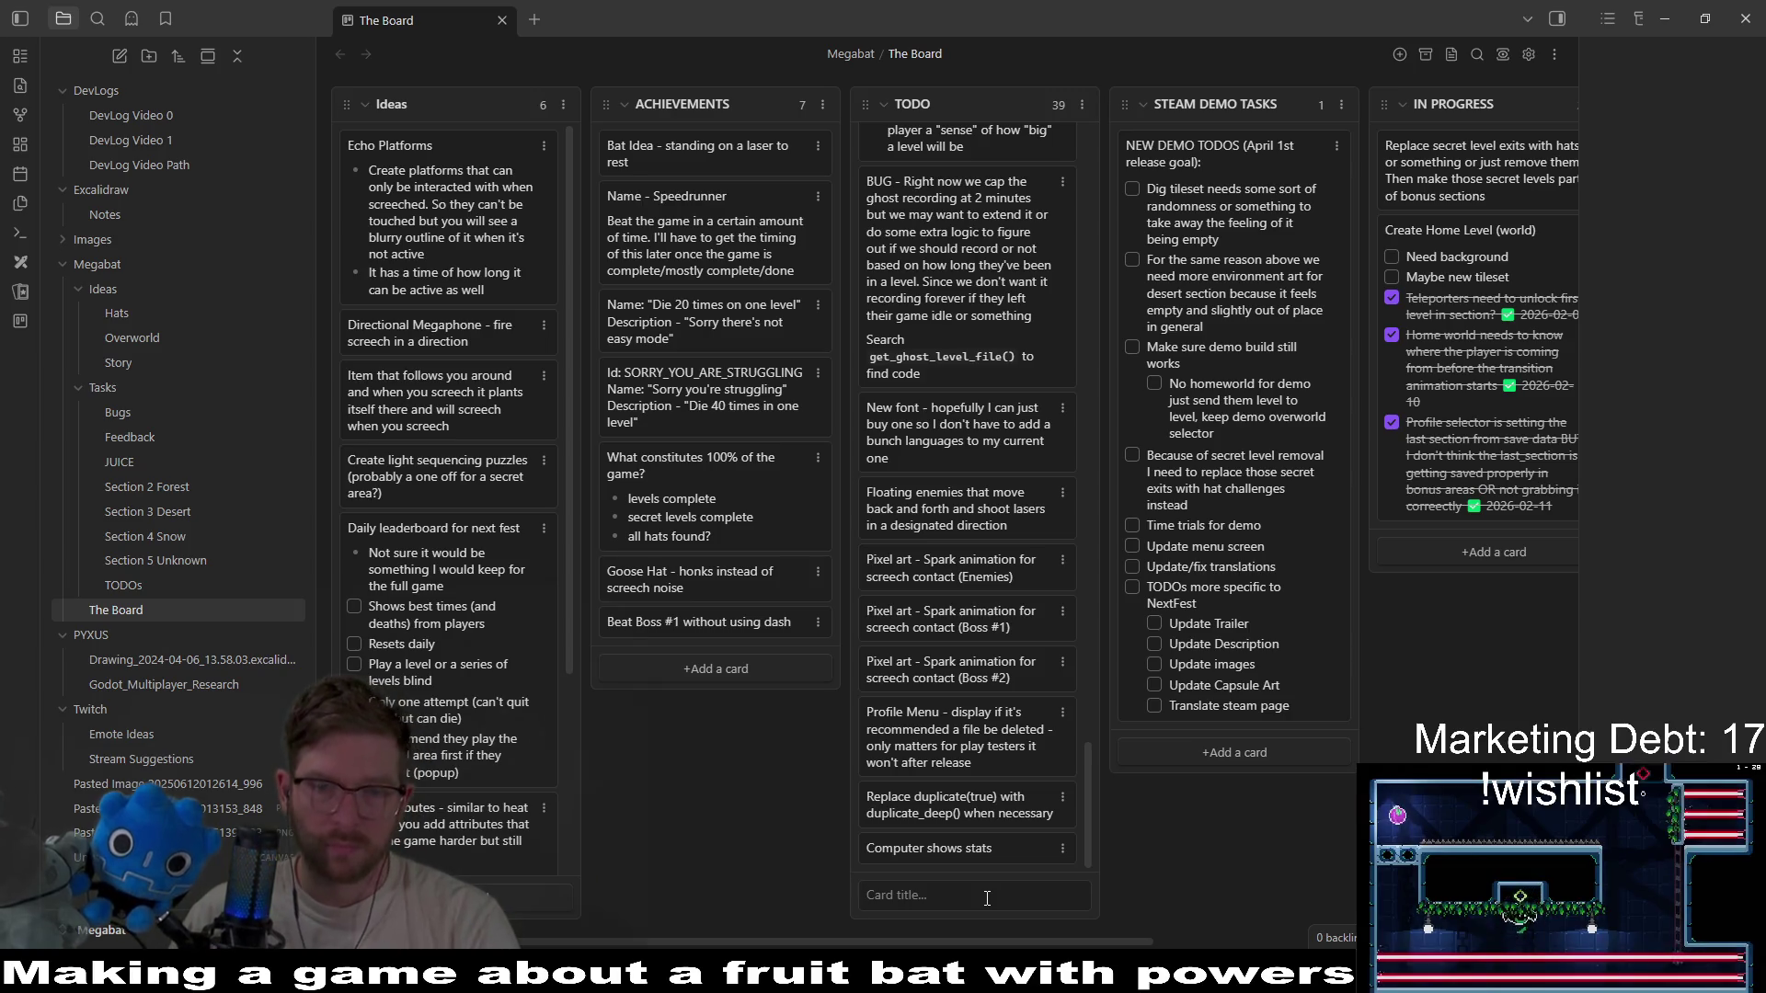
{"action": "mouse_move", "coordinate": [954, 777]}
{"action": "left_mouse_down"}
{"action": "mouse_move", "coordinate": [930, 123]}
{"action": "mouse_move", "coordinate": [975, 142]}
{"action": "left_mouse_up"}
Add bullets 'Deaths per section' and how long you spent in a section (before beating it or total).
{"action": "double_click", "coordinate": [990, 147]}
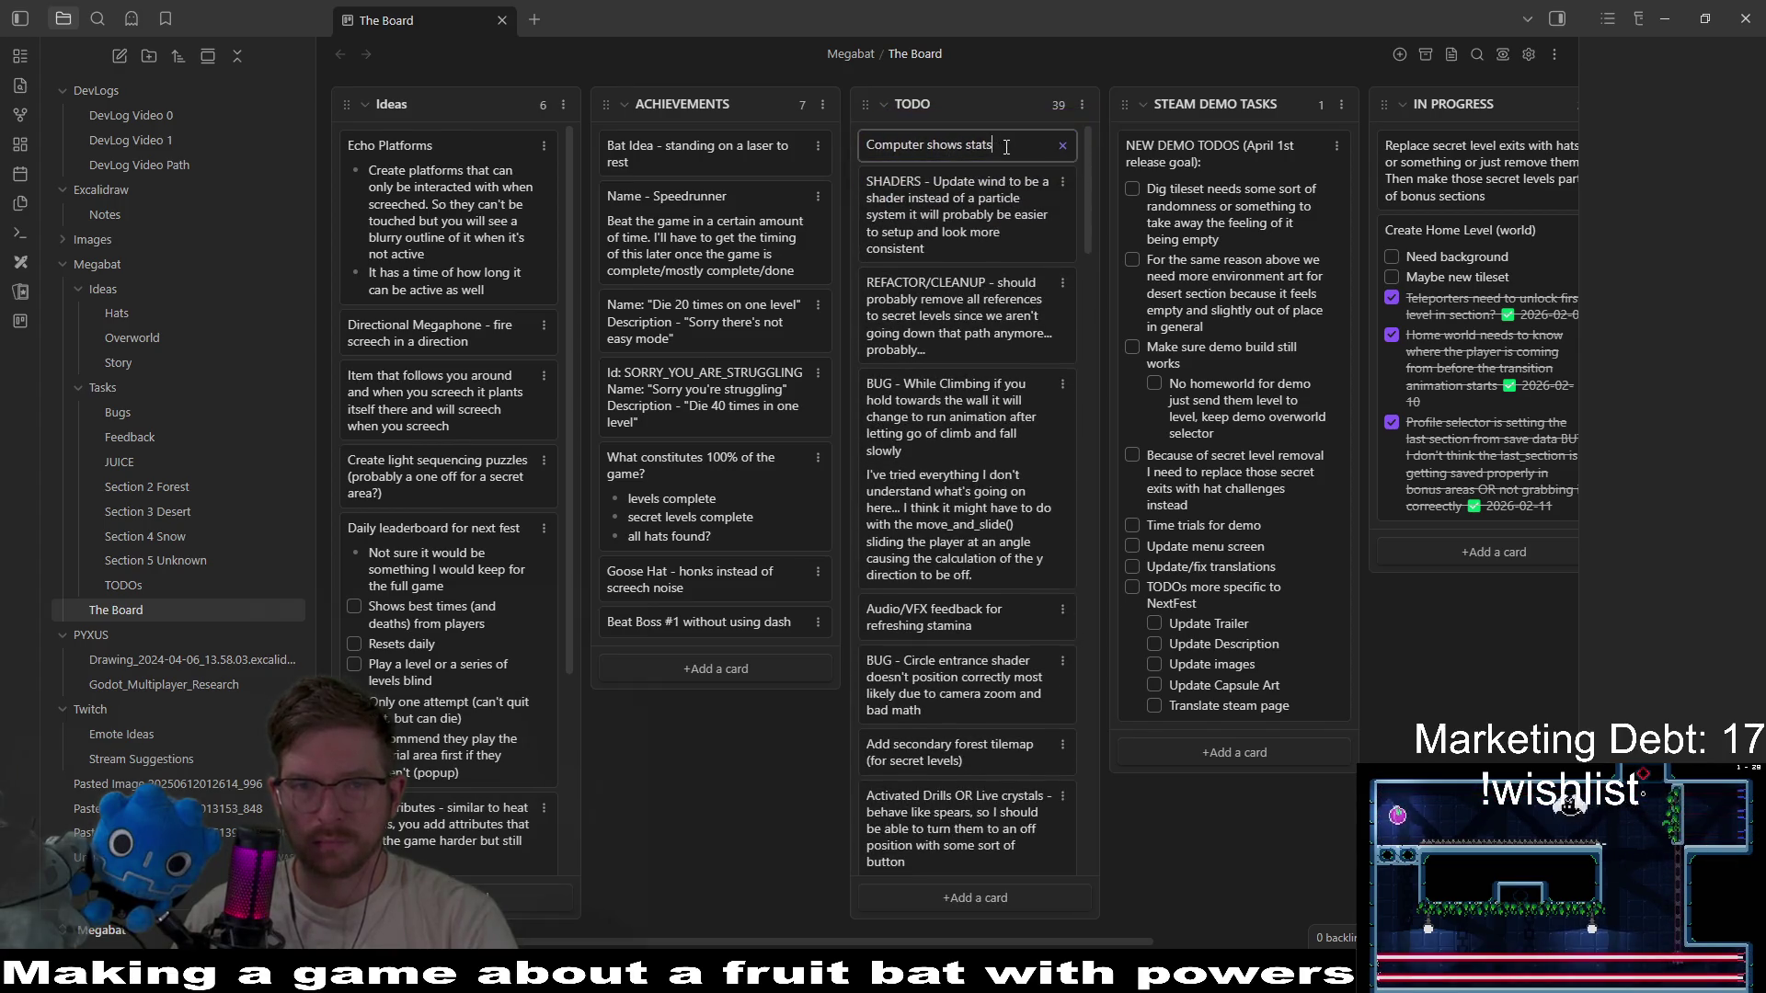
{"action": "type", "text": "-"}
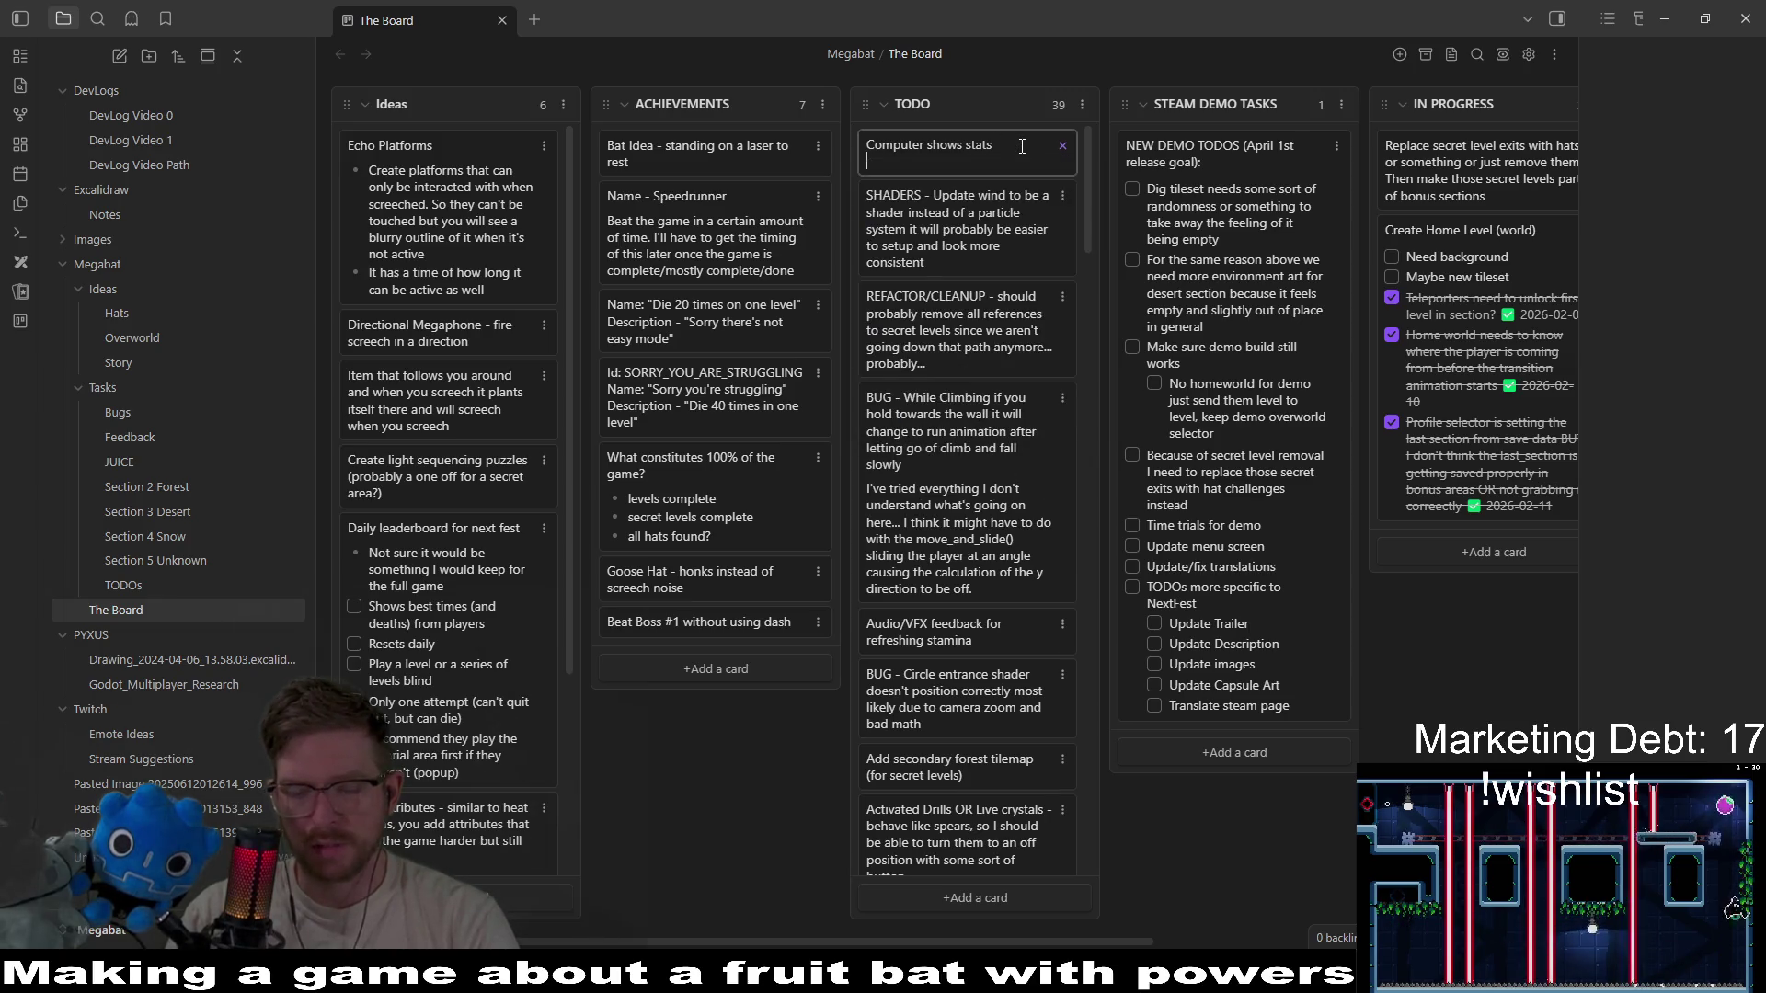
{"action": "key", "text": "Return"}
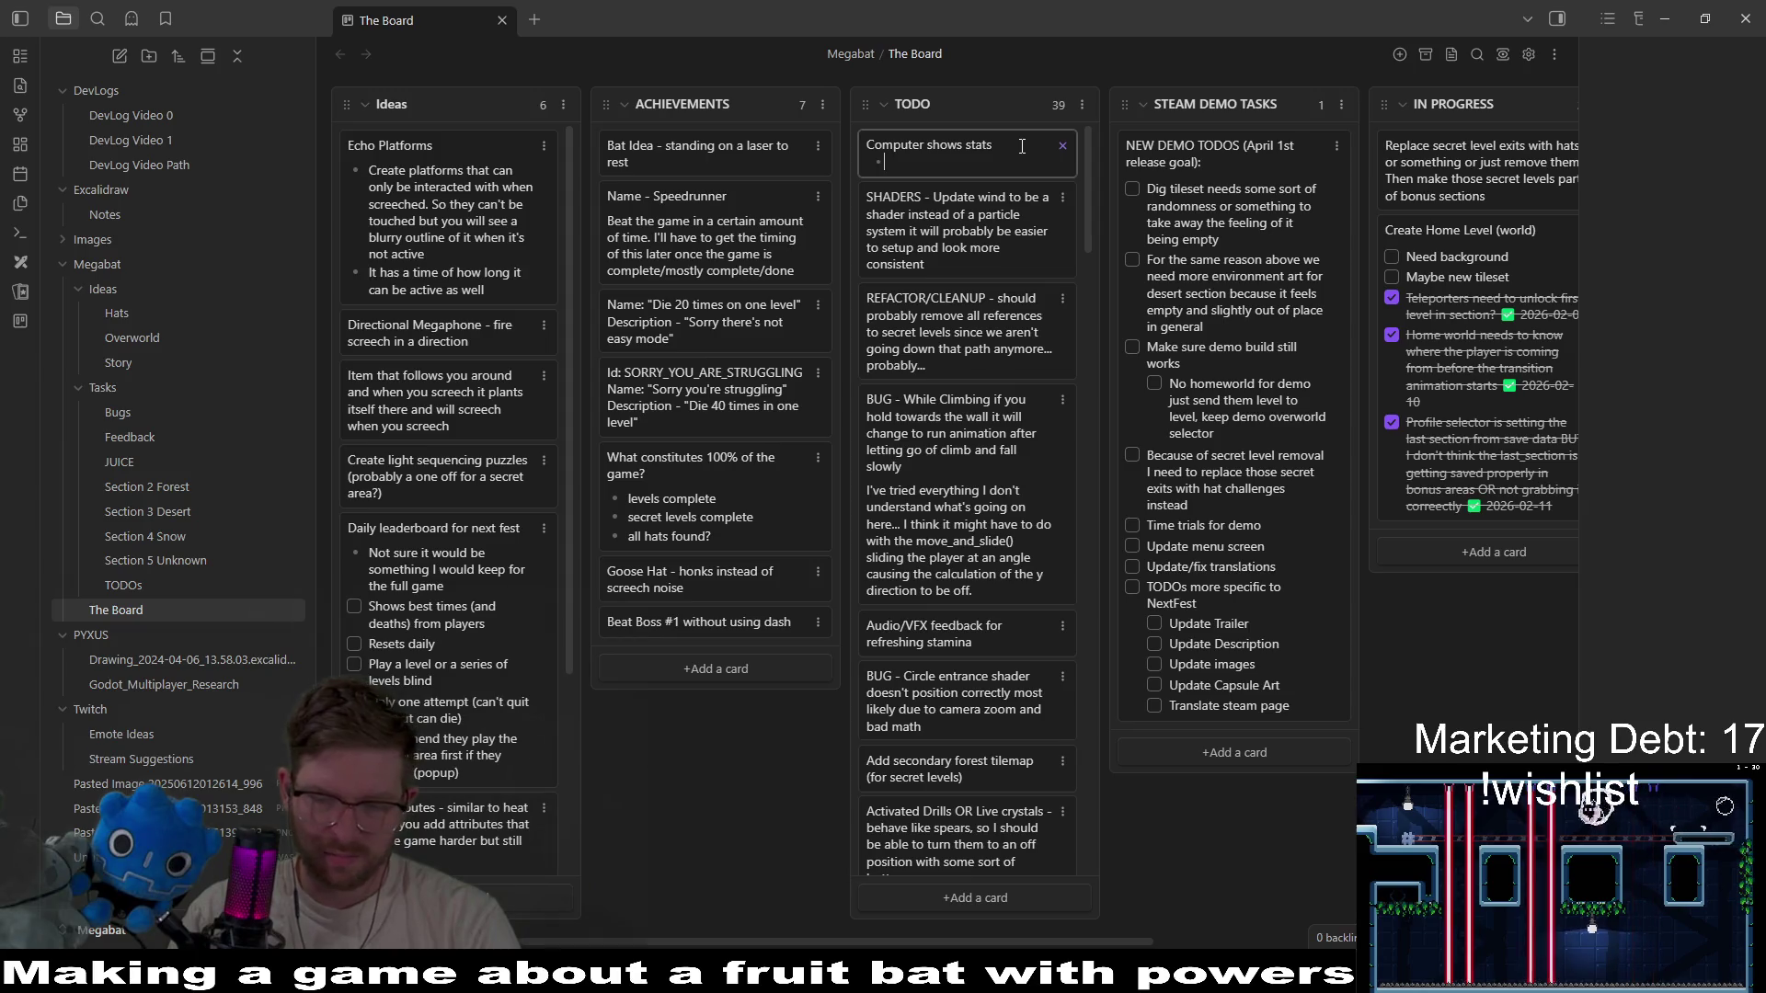
{"action": "type", "text": "Deaths "}
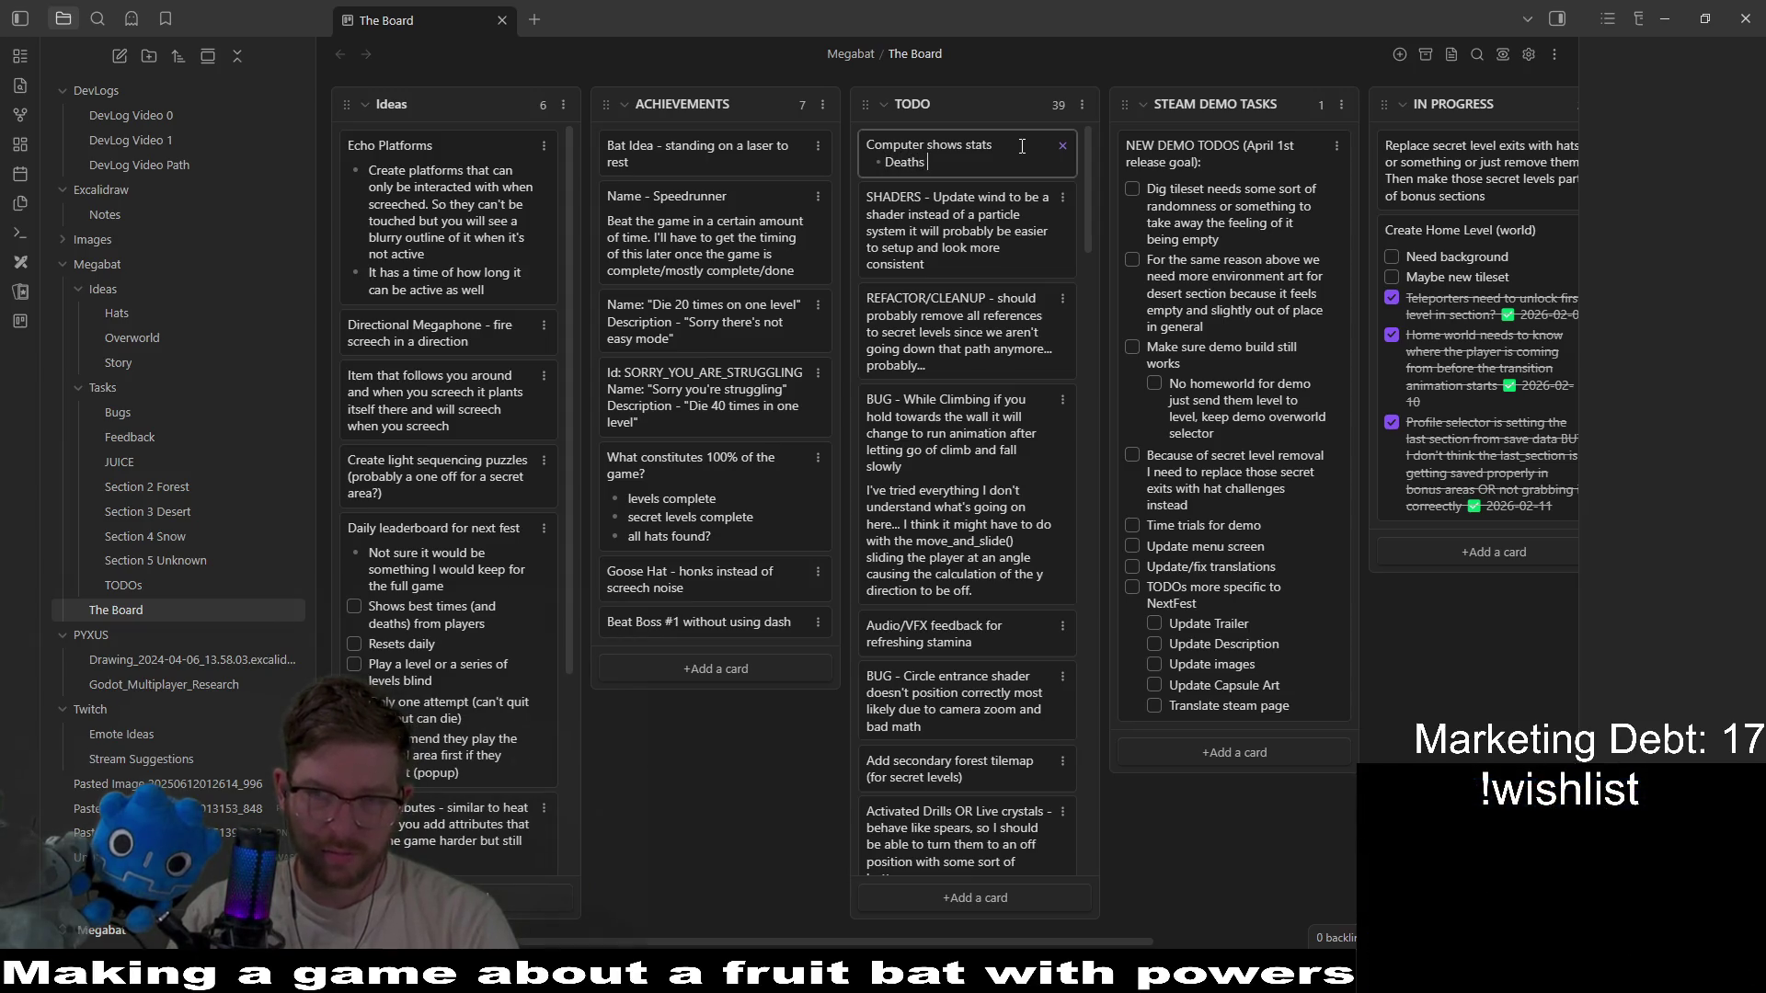
{"action": "type", "text": "per section"}
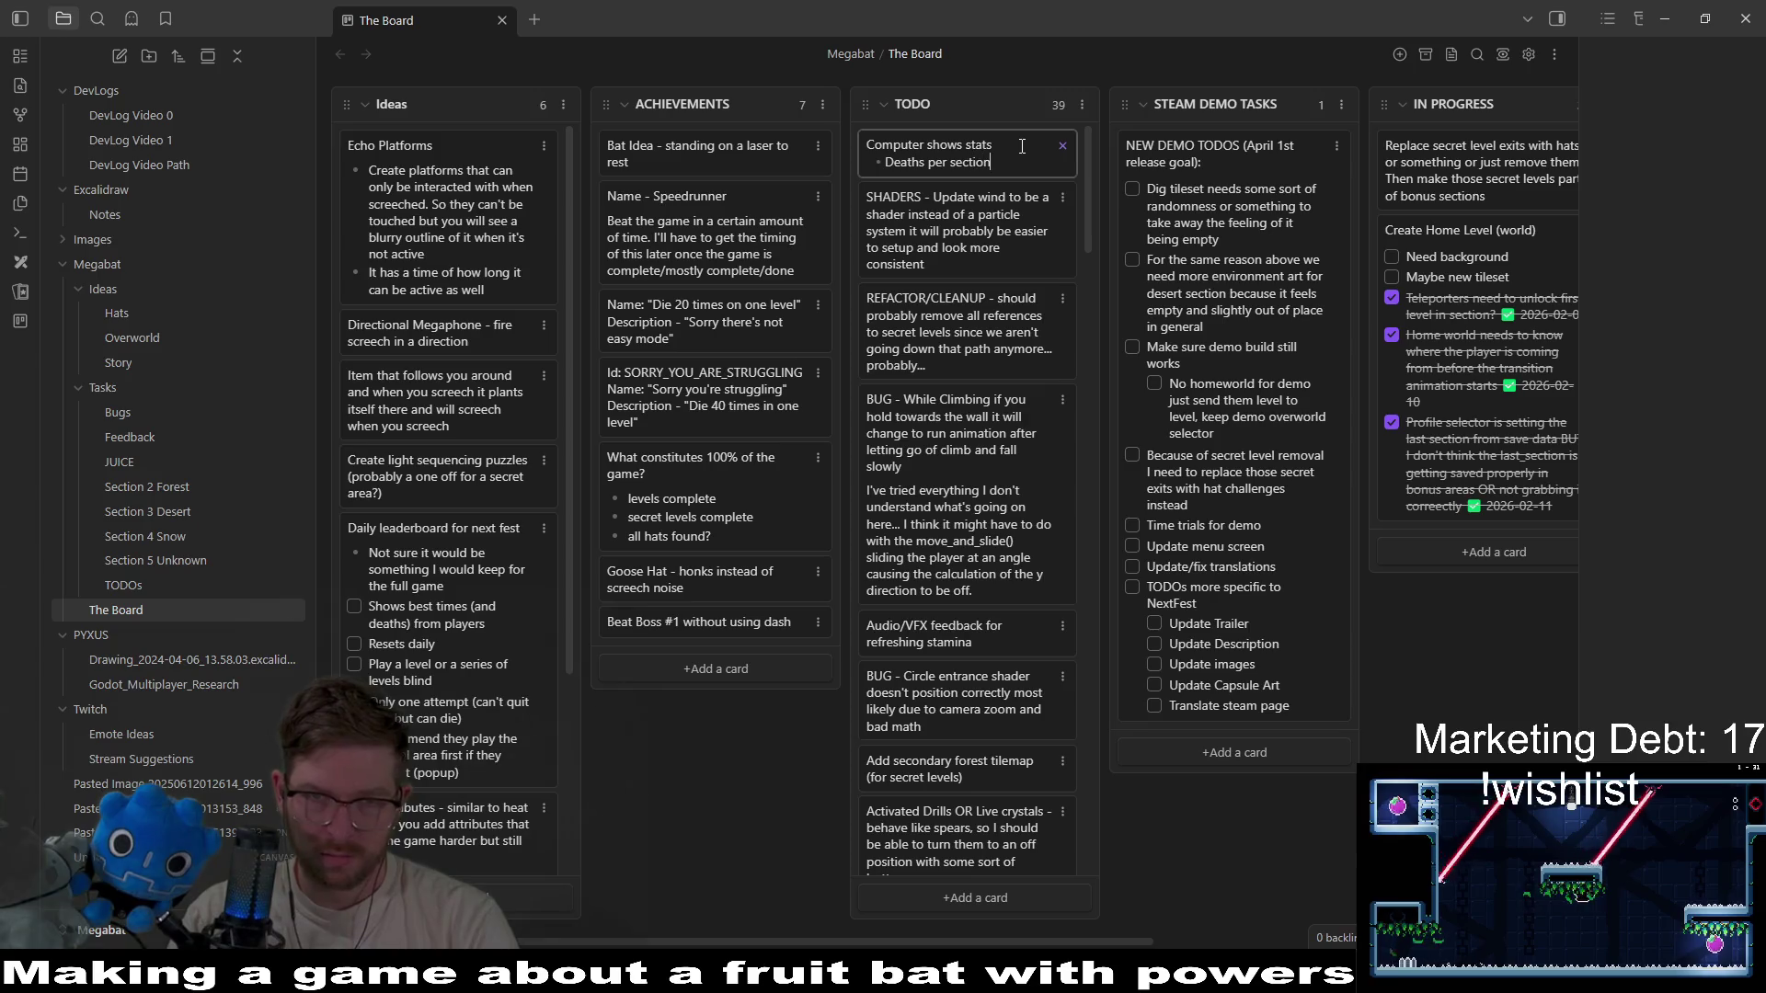
{"action": "key", "text": "Return"}
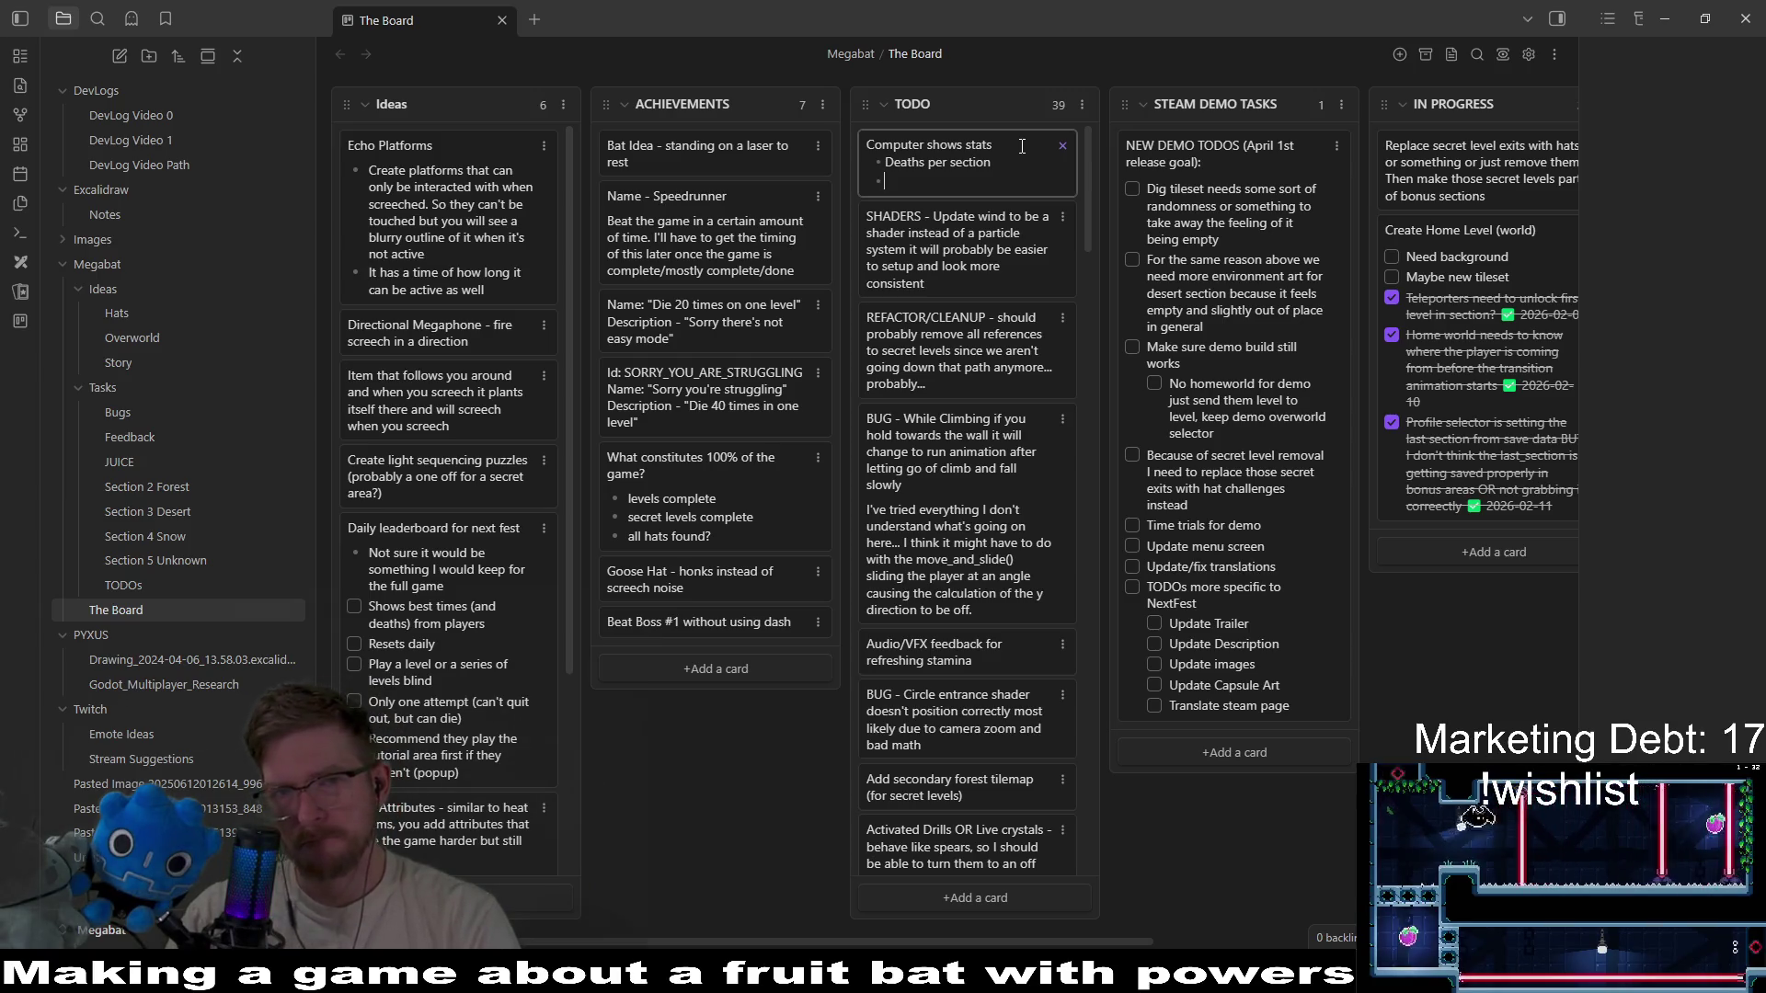
{"action": "type", "text": "Howlong you spent"}
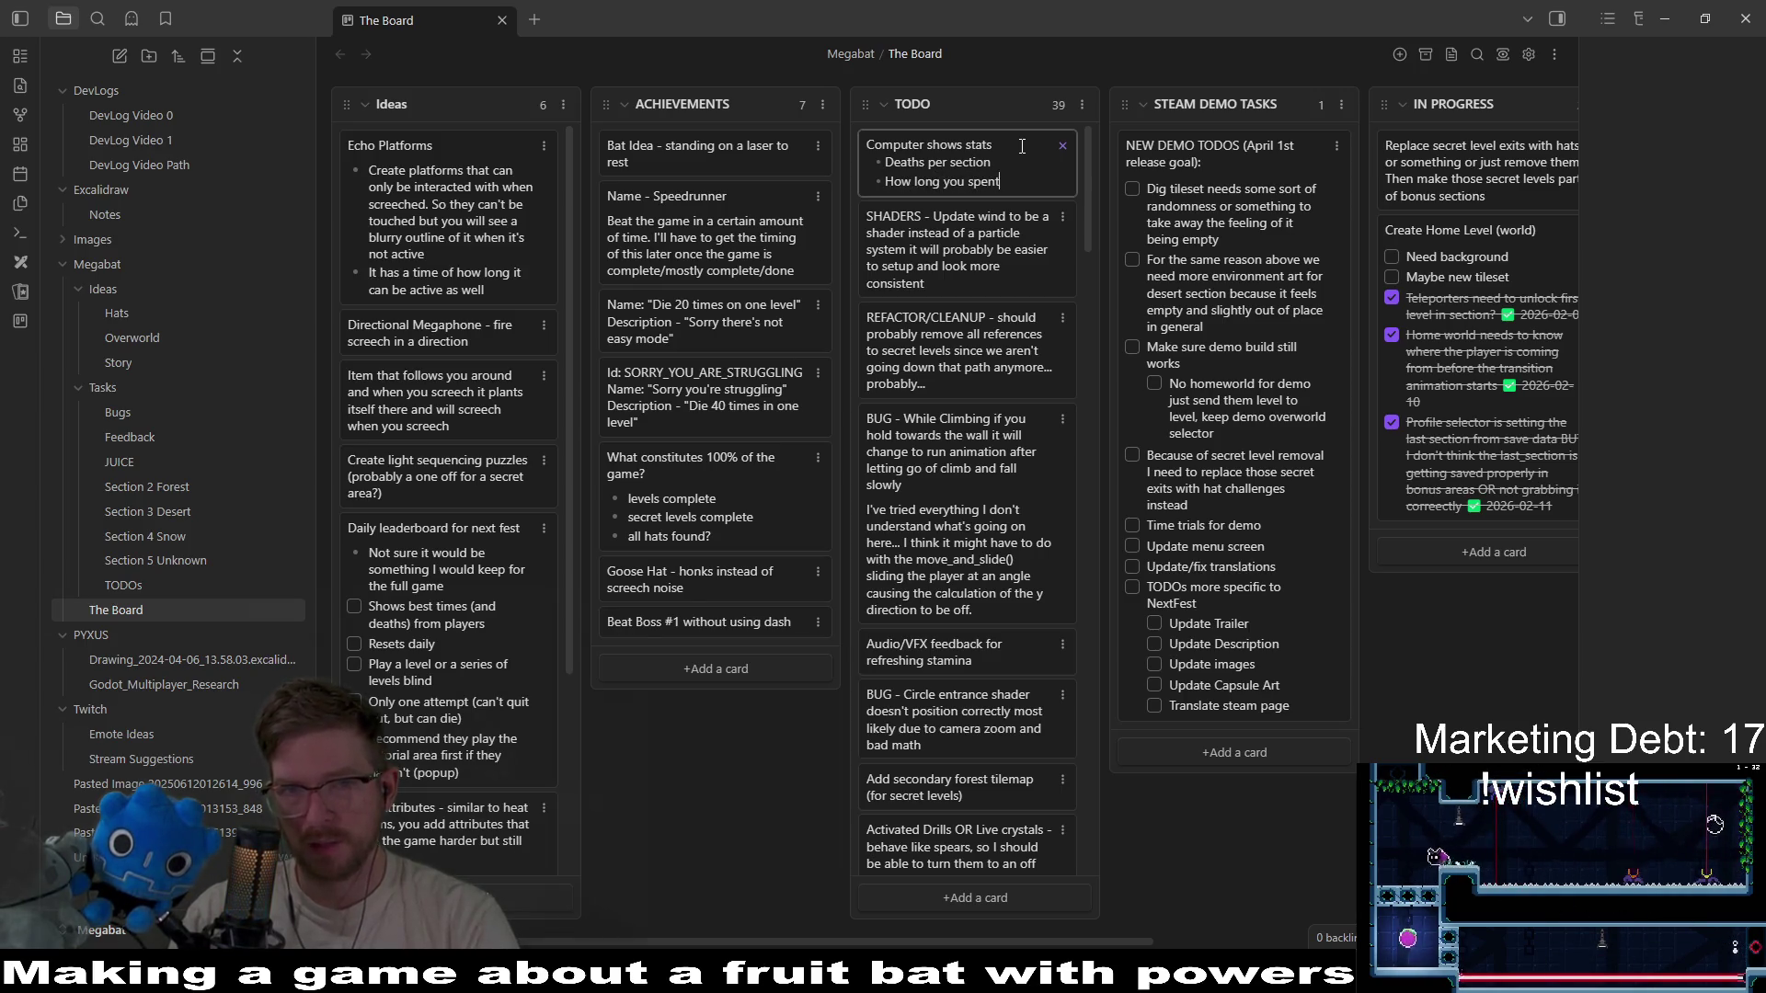
{"action": "type", "text": " in a section "}
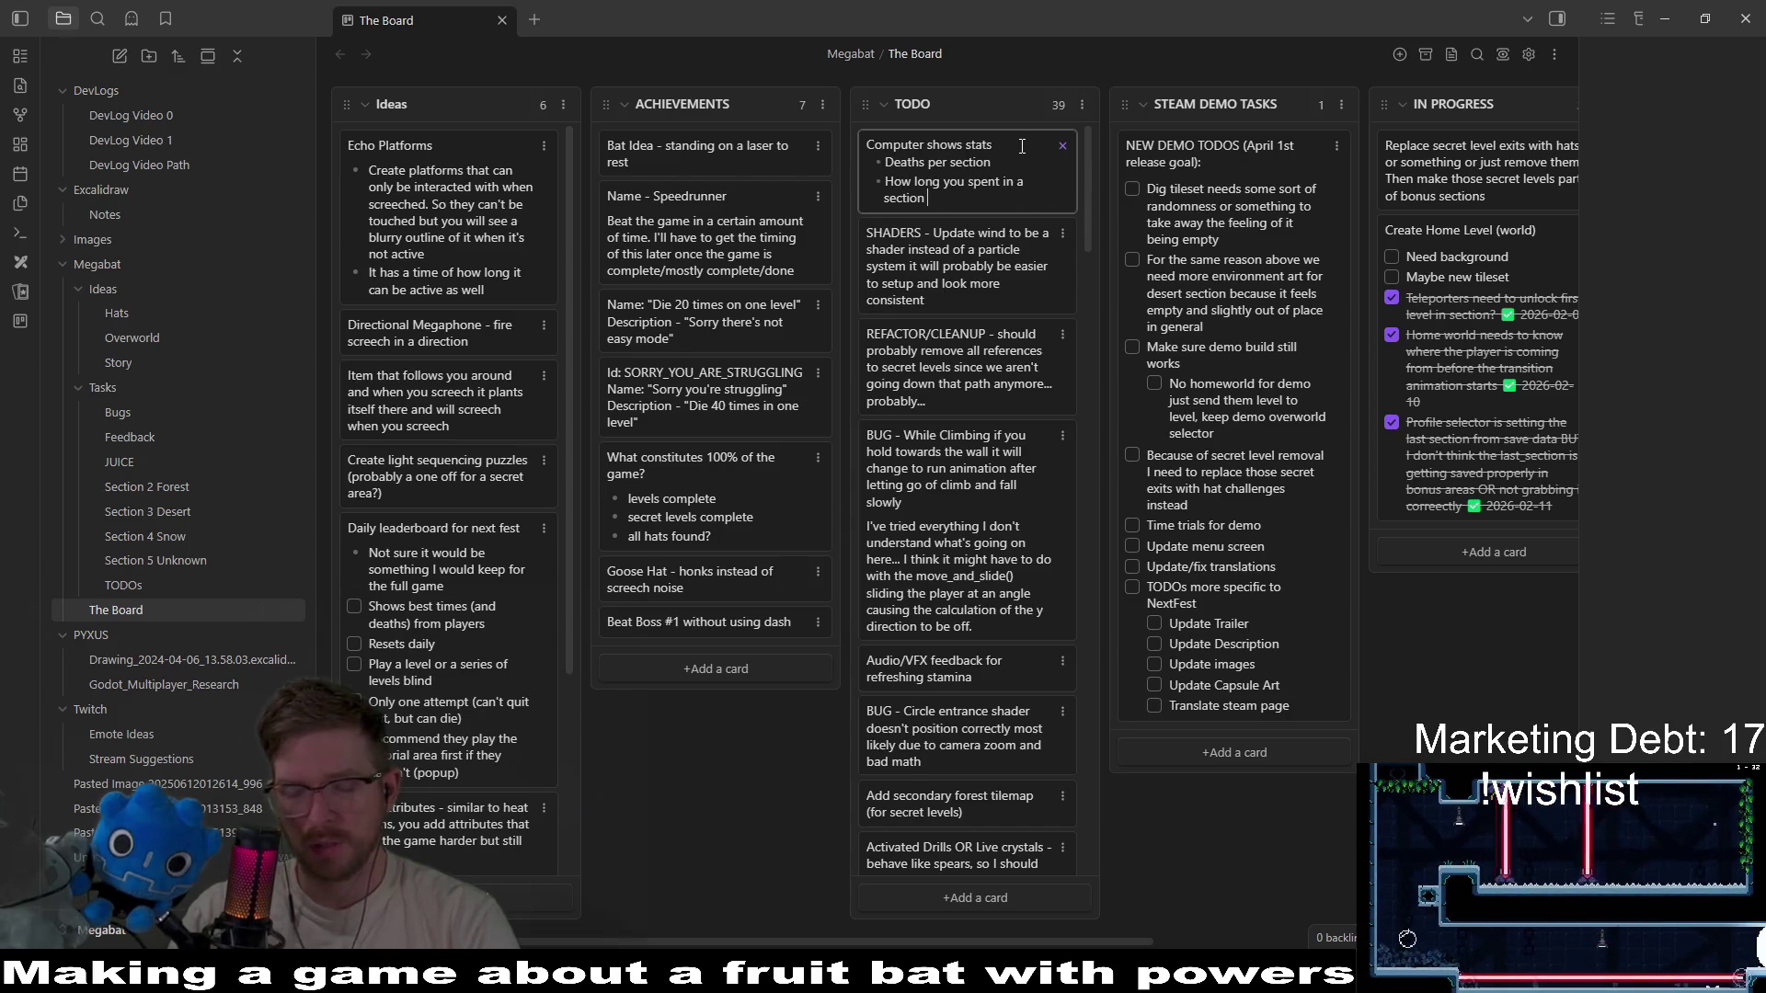
{"action": "type", "text": "(before beating"}
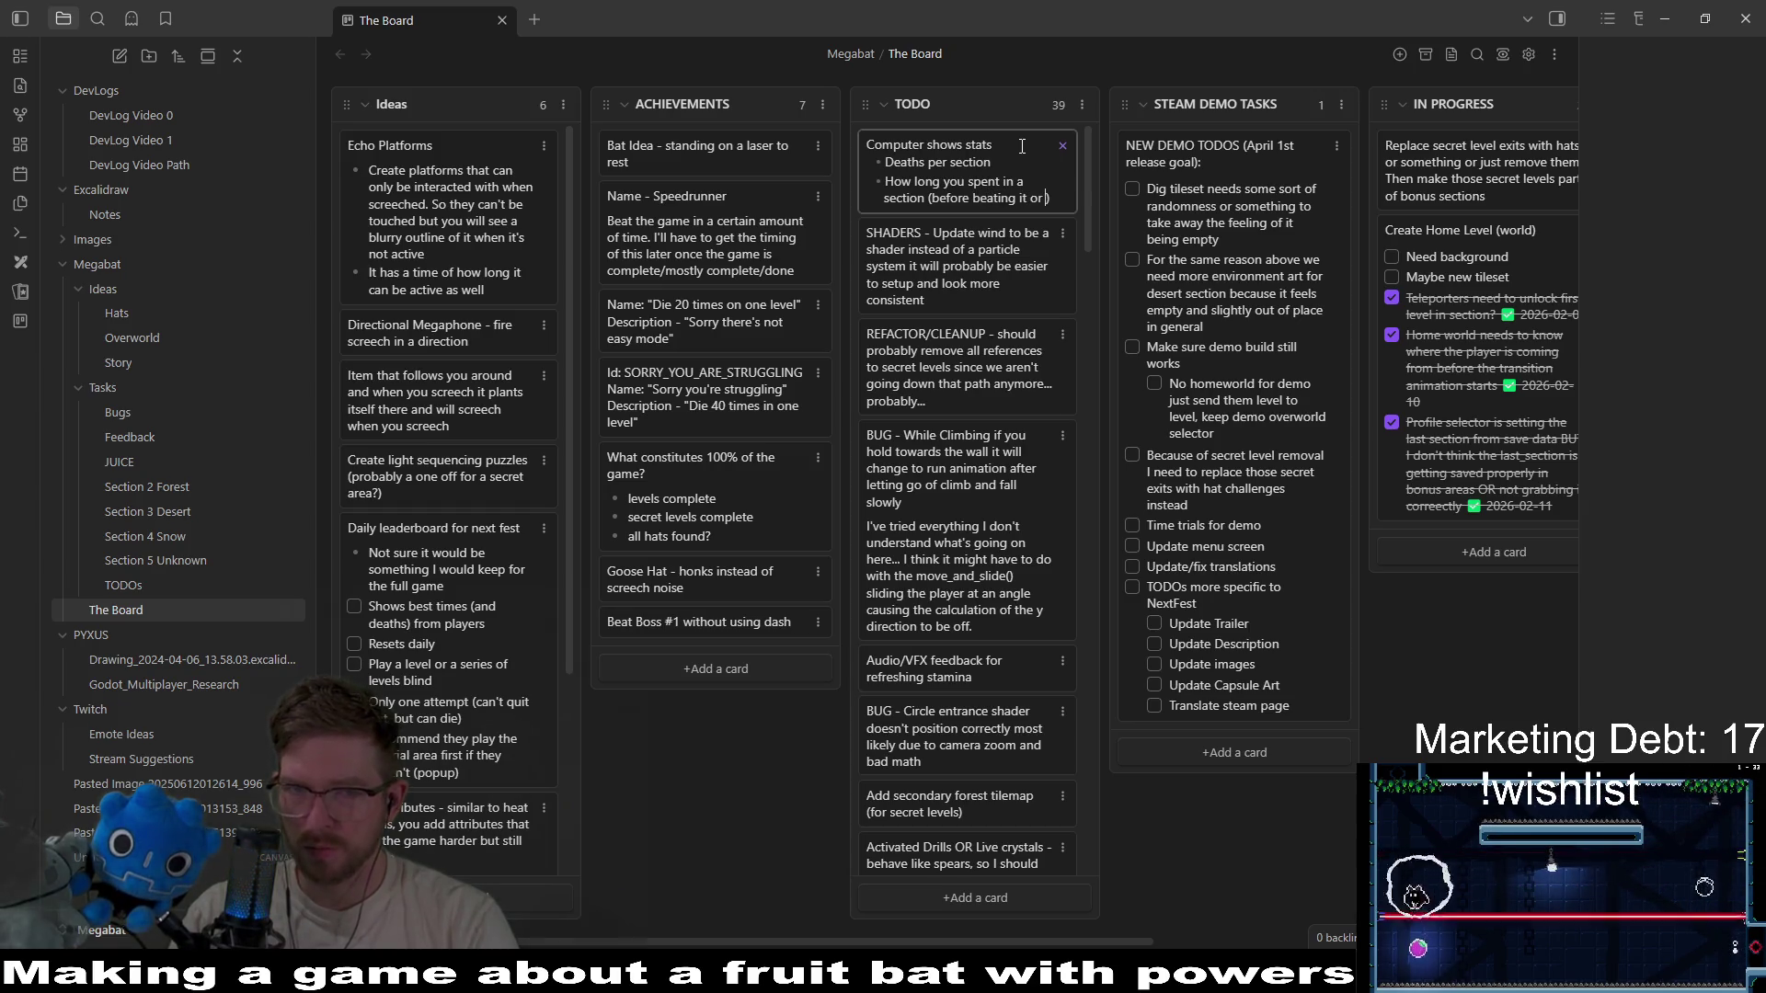
{"action": "type", "text": " it or total?"}
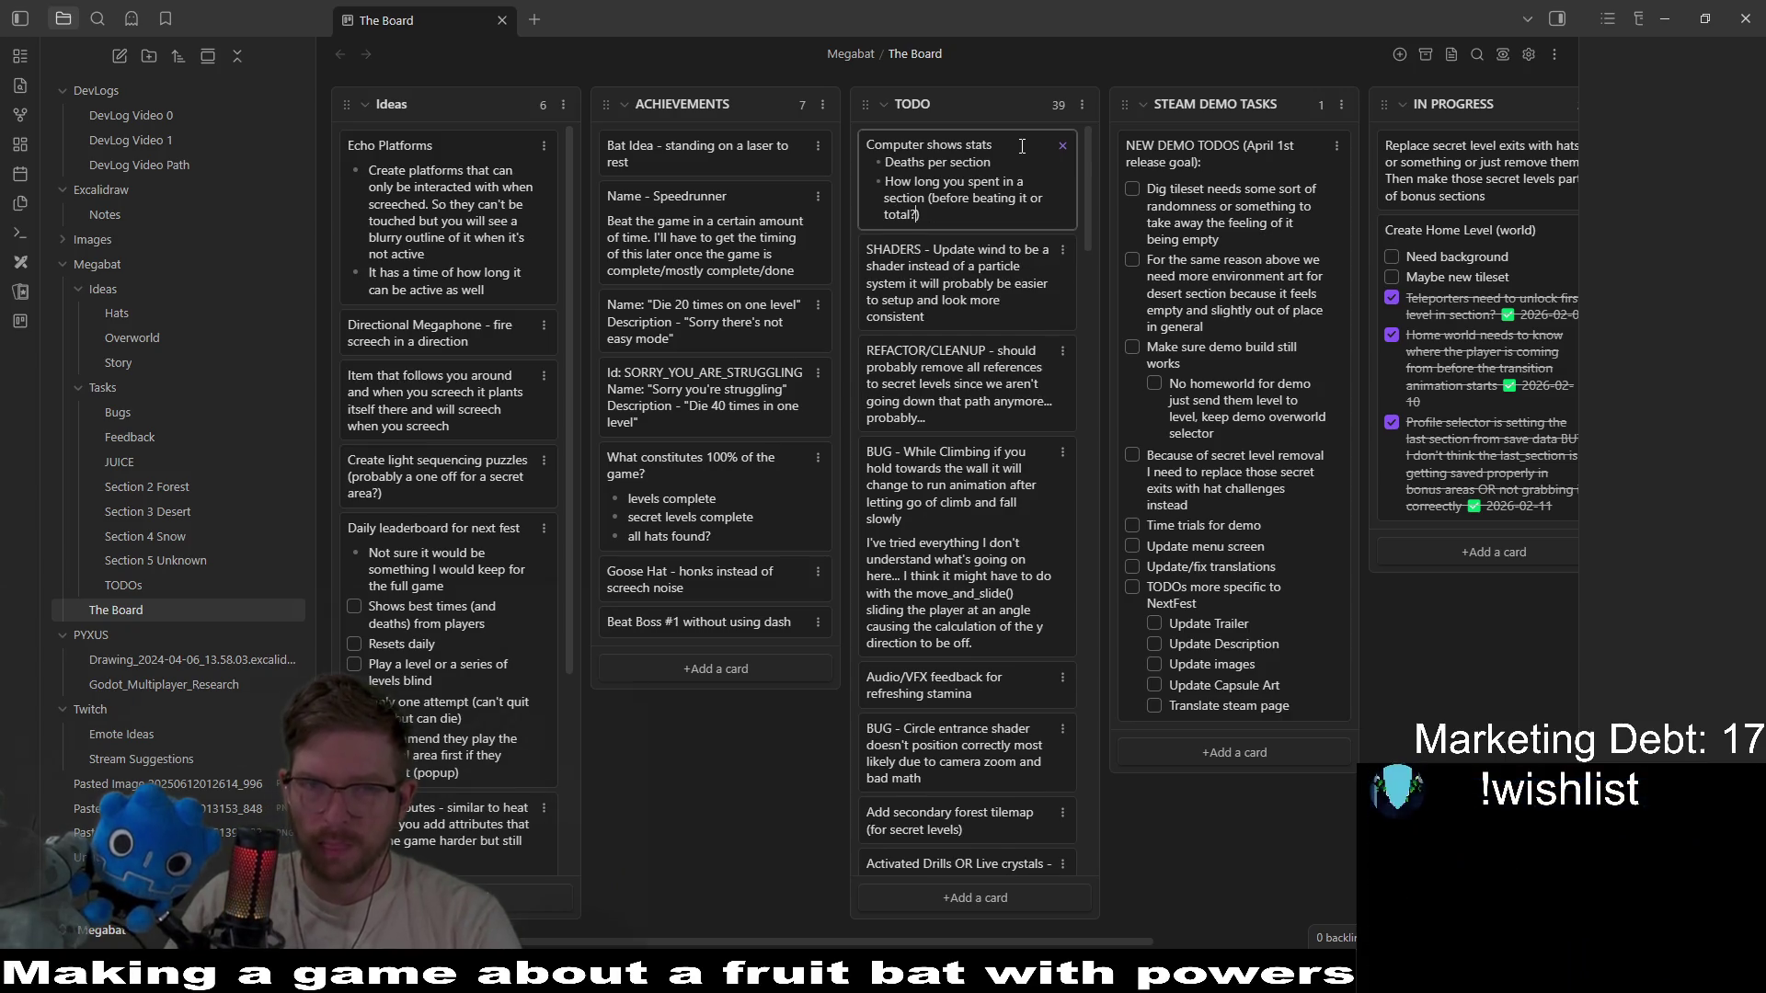
Add a 'Missing/found hats' bullet to the card, then return to Godot.
{"action": "key", "text": "Up"}
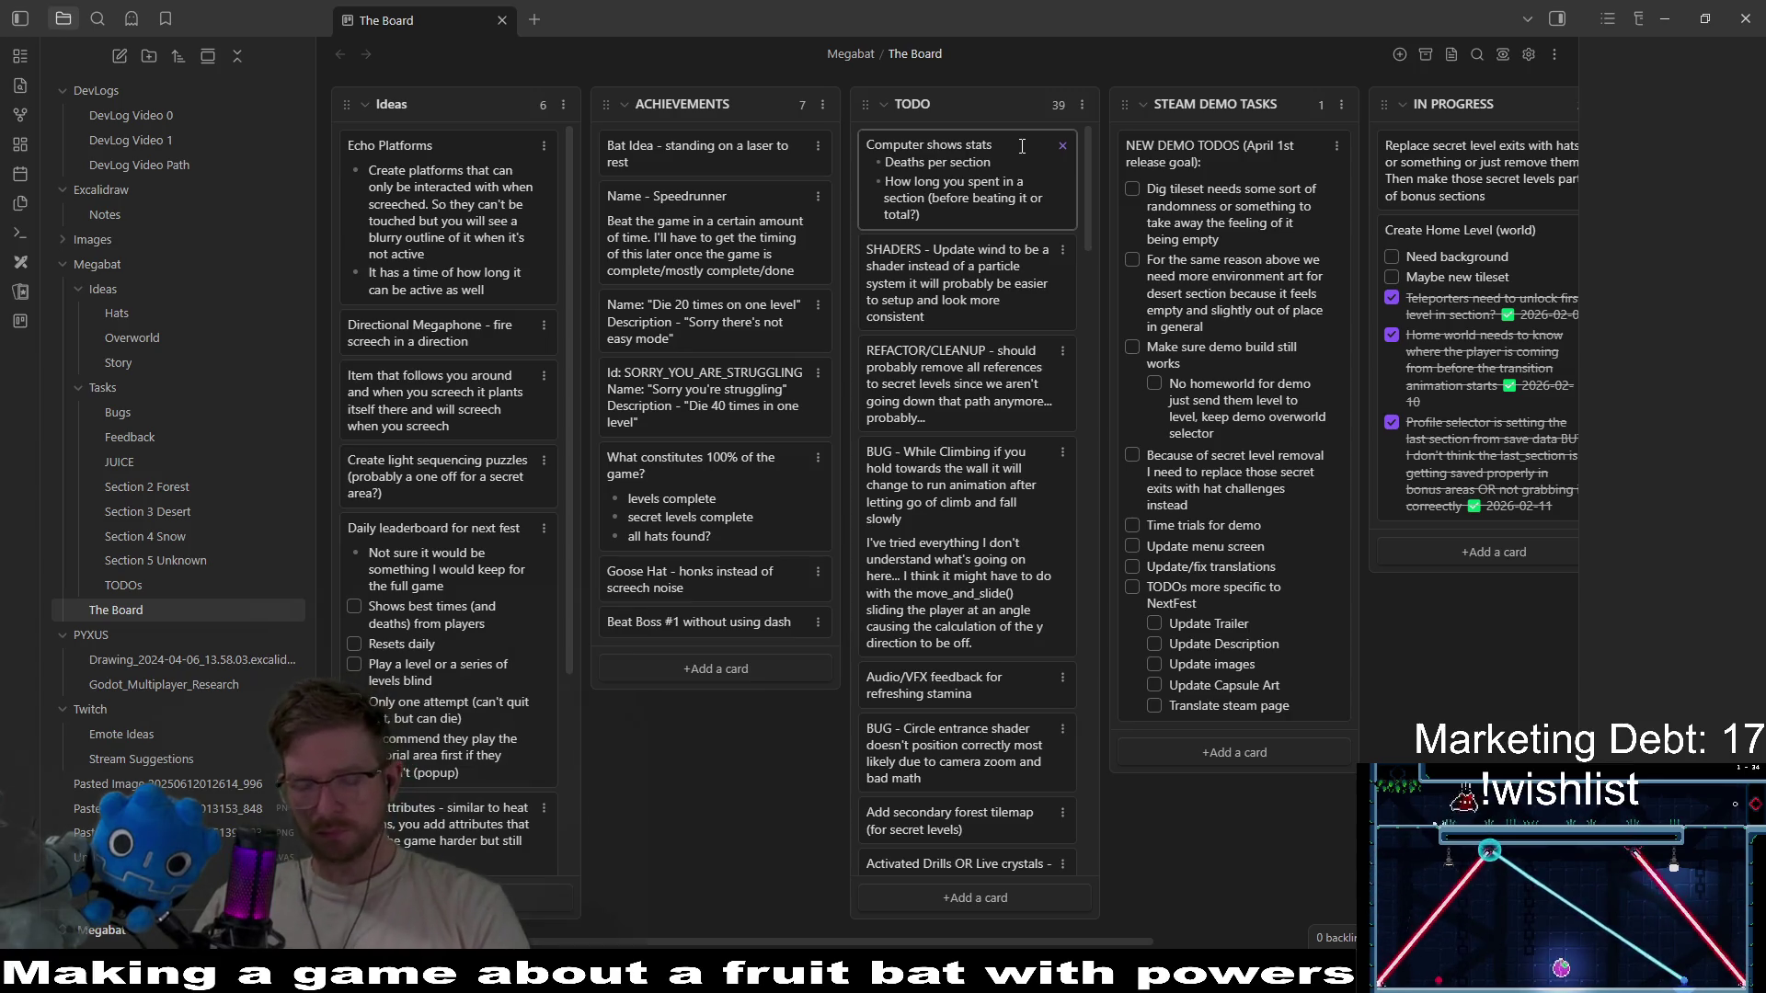
{"action": "key", "text": "Return"}
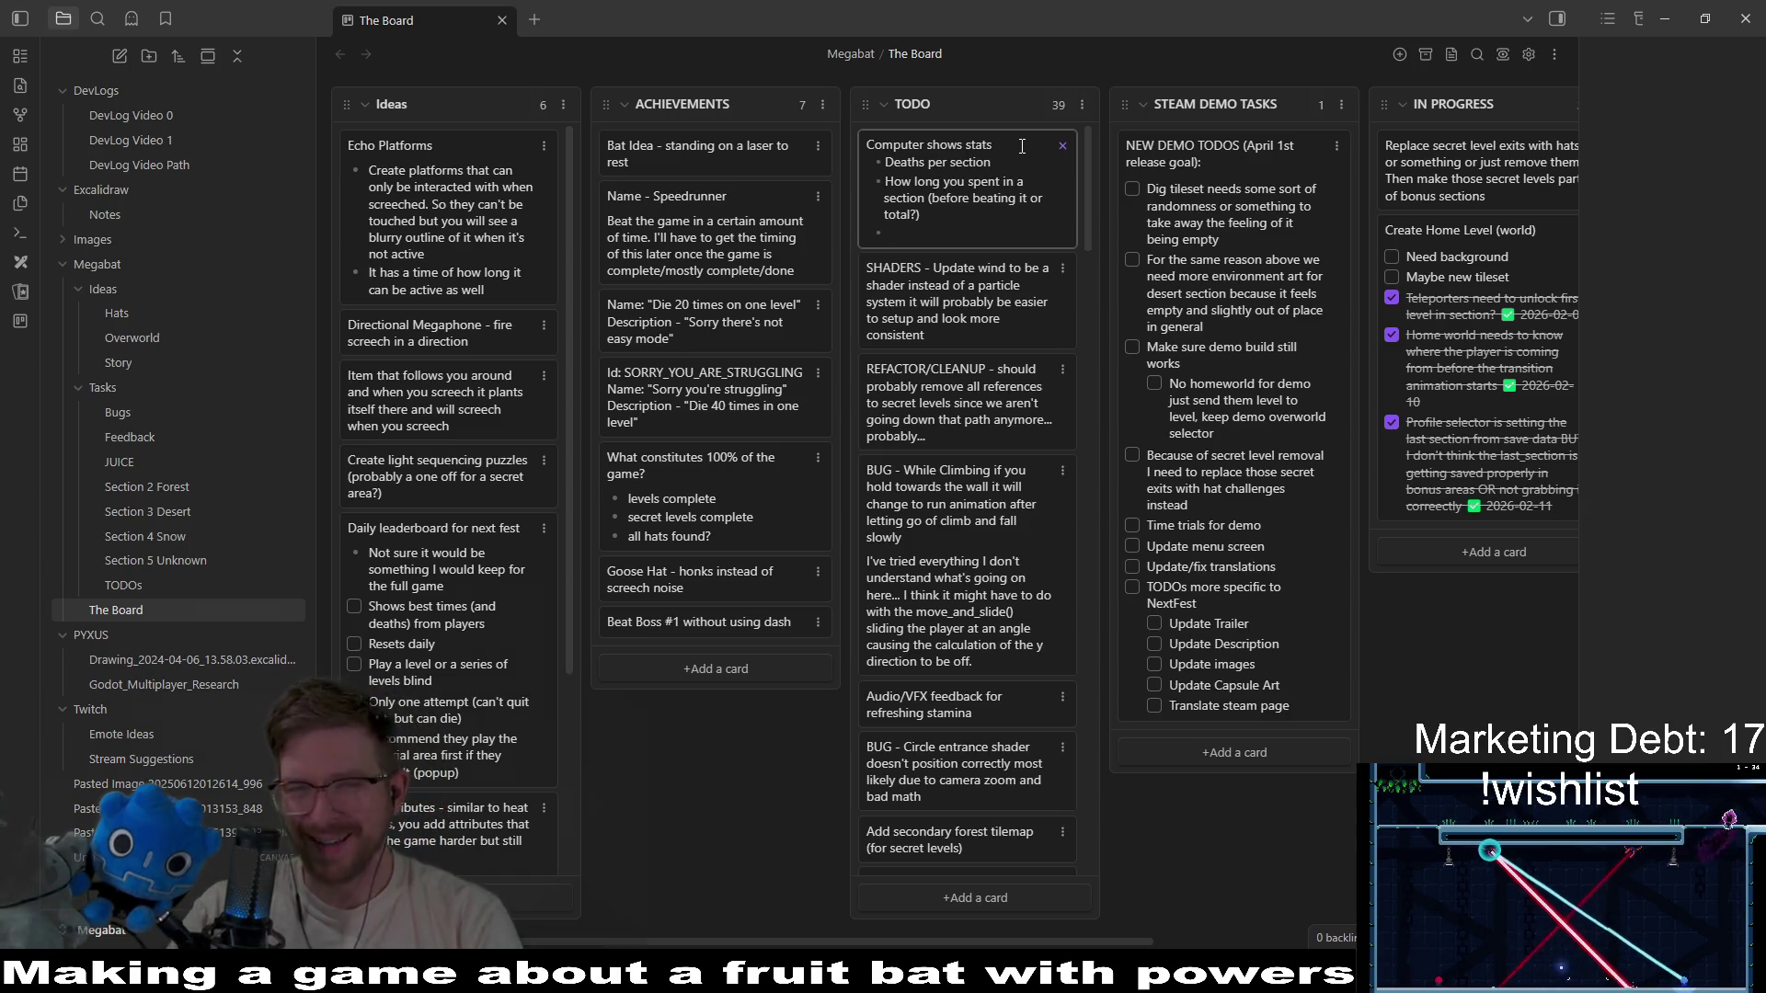
{"action": "type", "text": "Missing/found hats"}
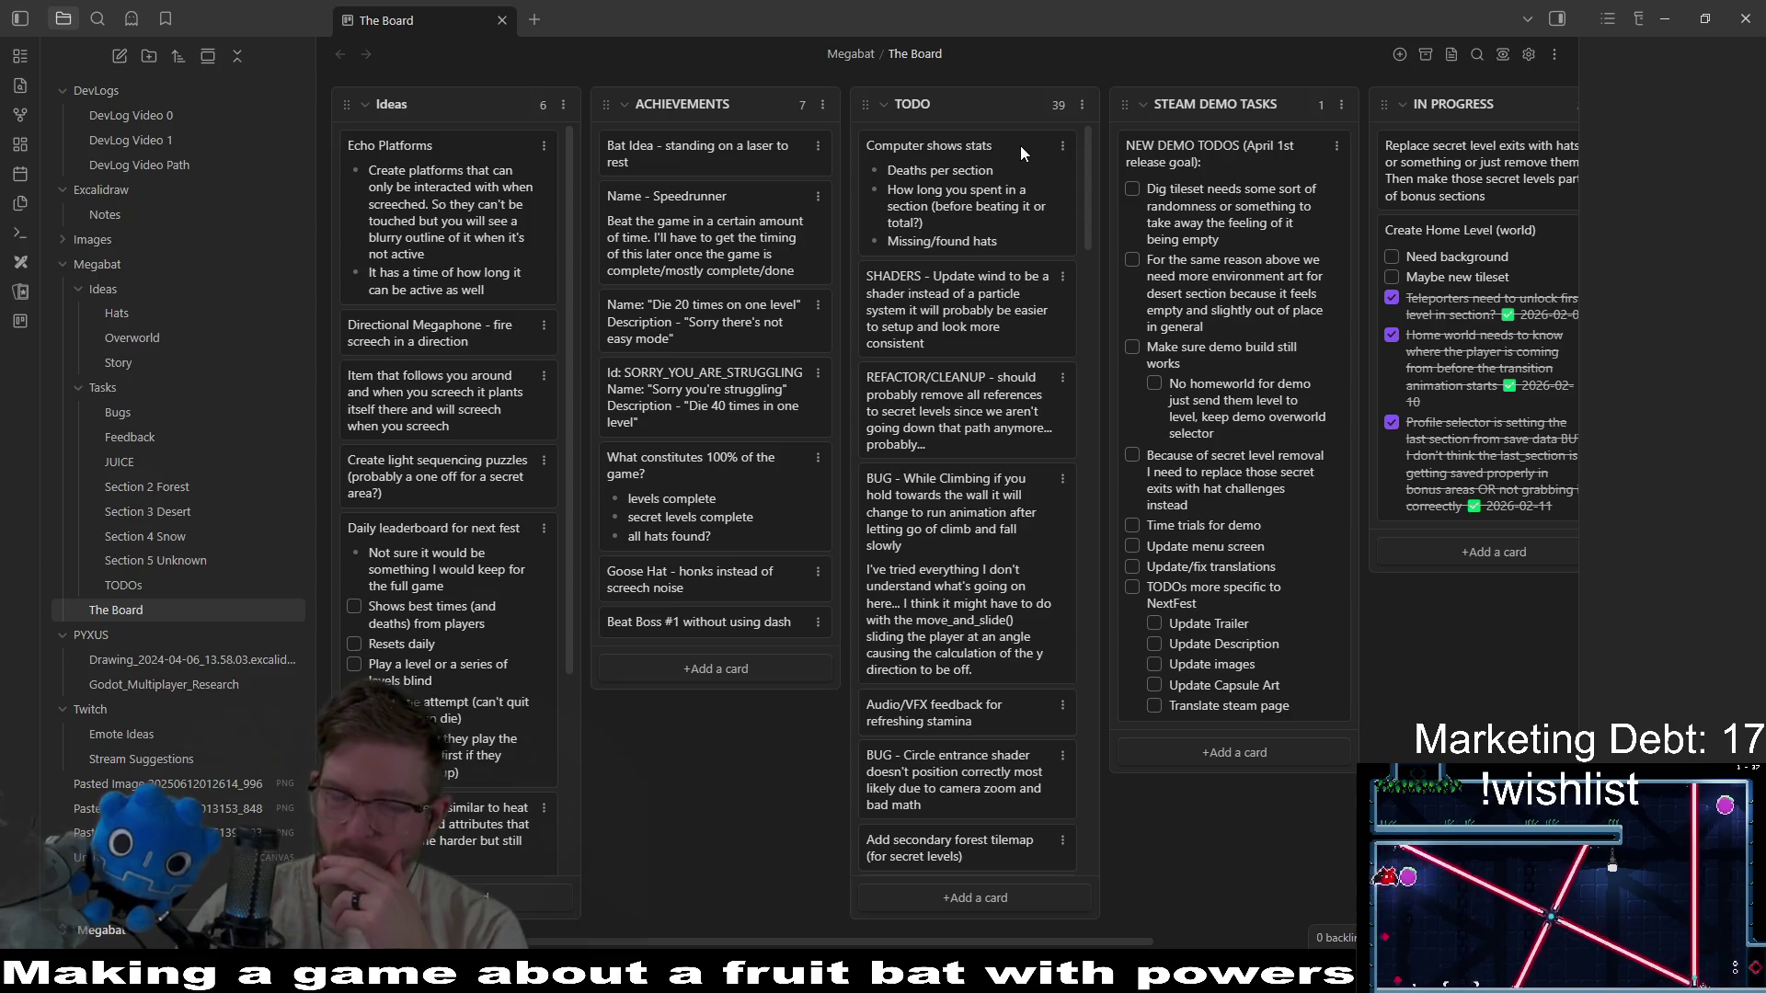
{"action": "key", "text": "alt+Tab"}
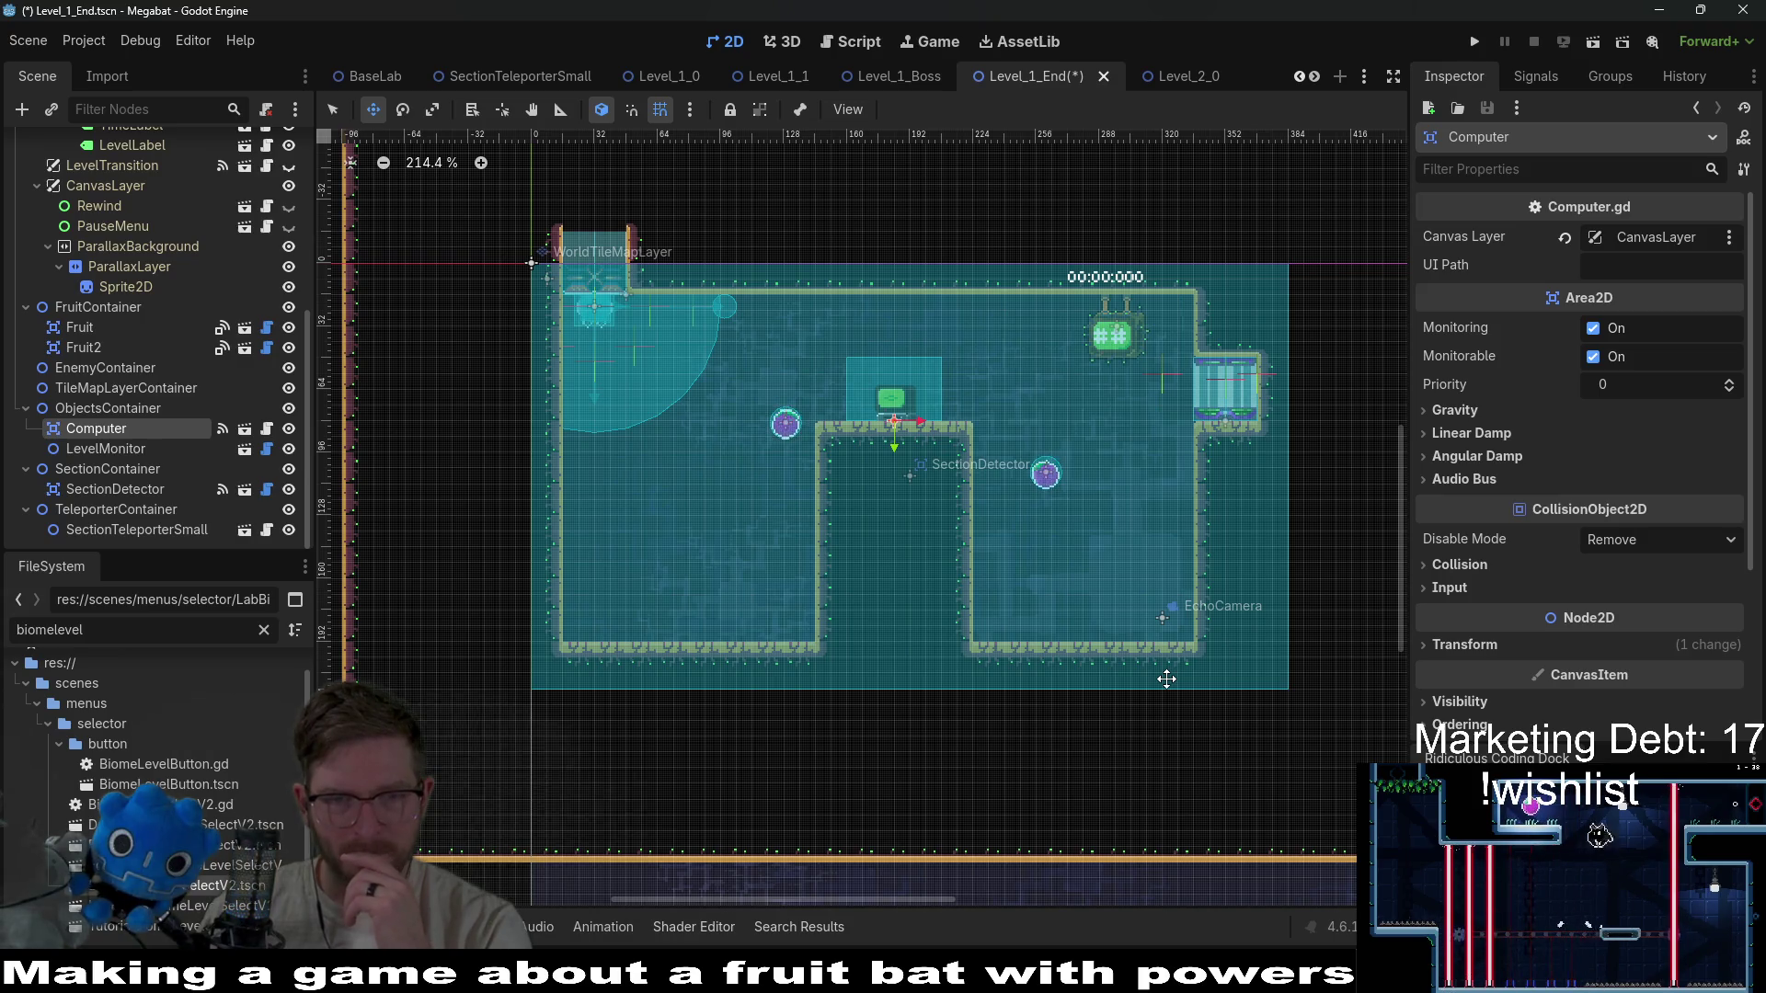
Delete Fruit2 and drag the remaining Fruit down into the right-hand room.
{"action": "left_click", "coordinate": [114, 347]}
{"action": "key", "text": "Delete"}
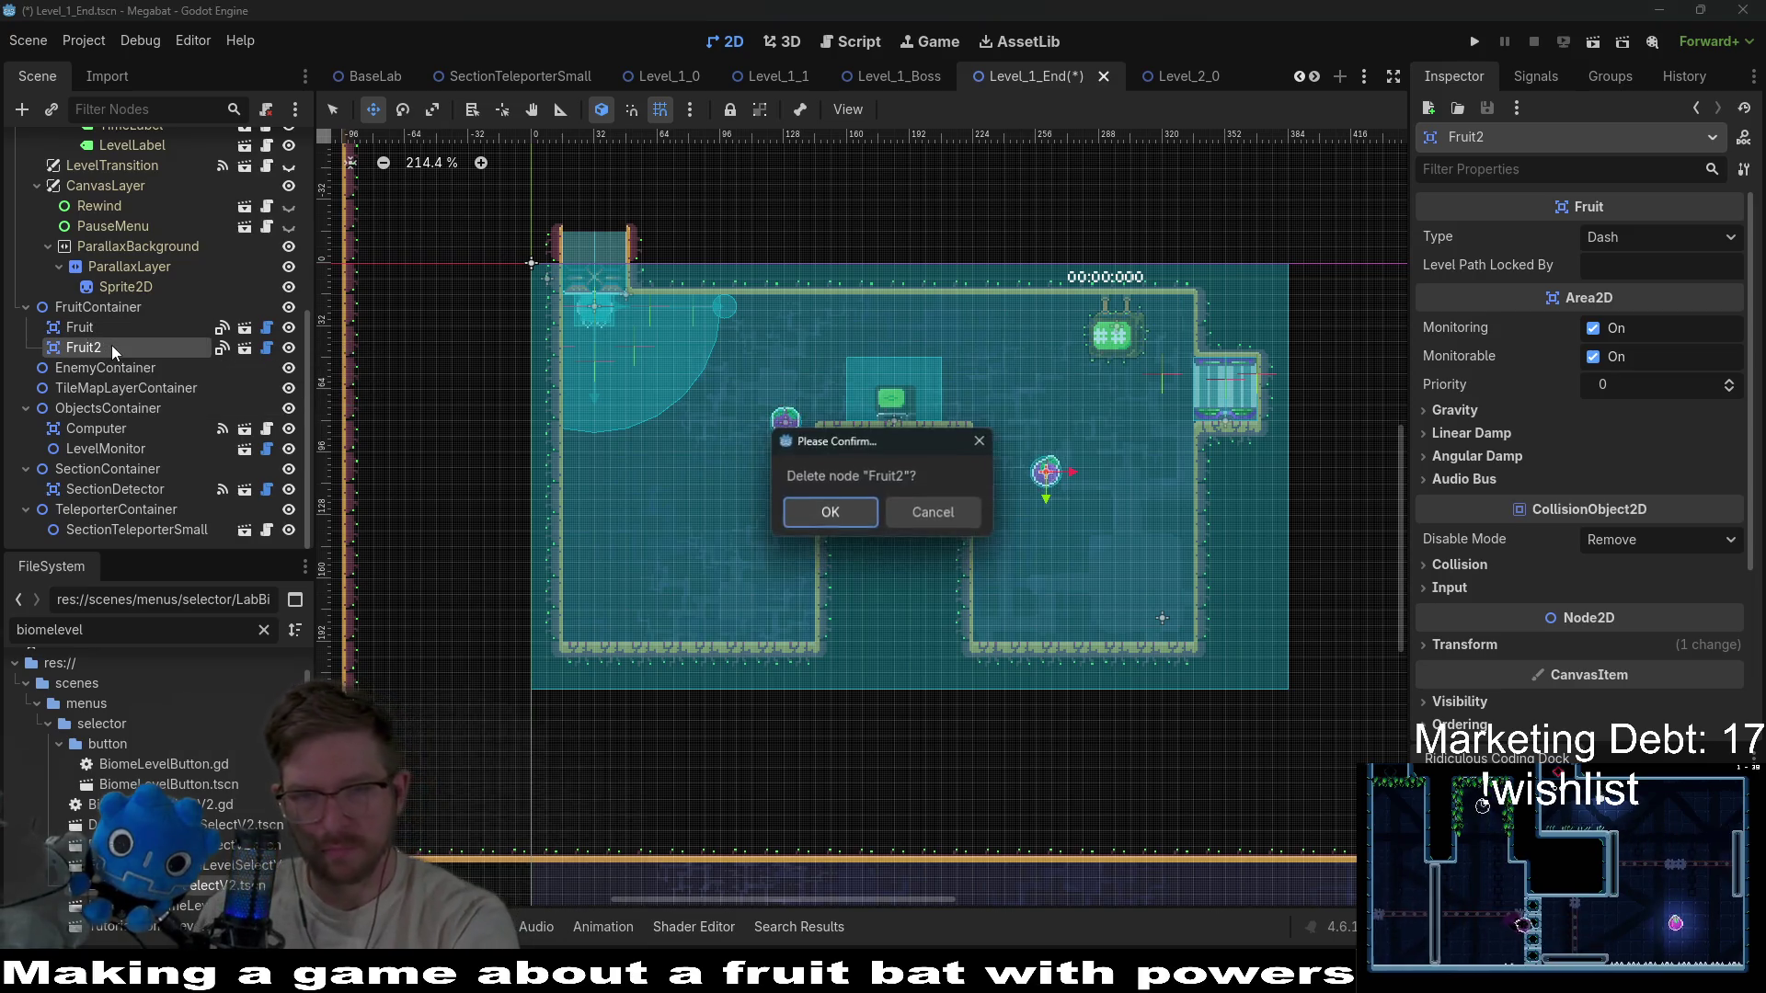
{"action": "key", "text": "Return"}
{"action": "left_click", "coordinate": [118, 348]}
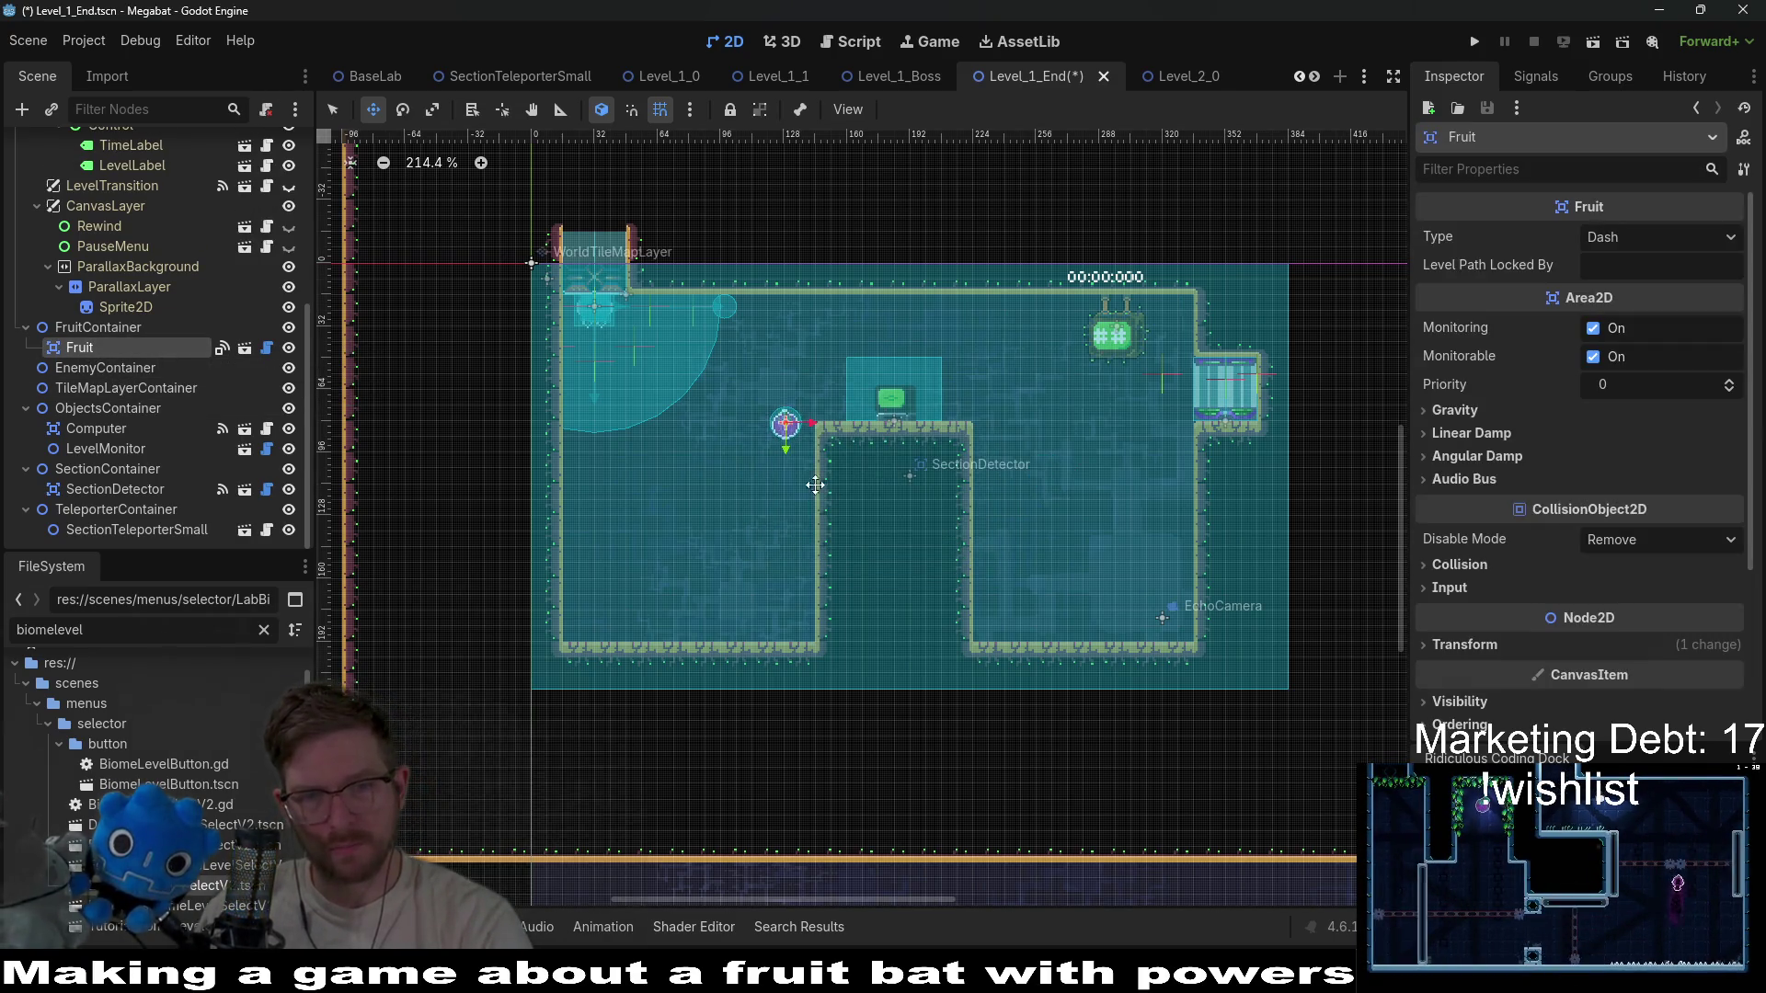
{"action": "mouse_move", "coordinate": [786, 490]}
{"action": "left_mouse_down"}
{"action": "mouse_move", "coordinate": [795, 534]}
{"action": "mouse_move", "coordinate": [1067, 523]}
{"action": "left_mouse_up"}
Instantiate SectionDetector.tscn under SectionContainer and place it below the level.
{"action": "right_click", "coordinate": [143, 472]}
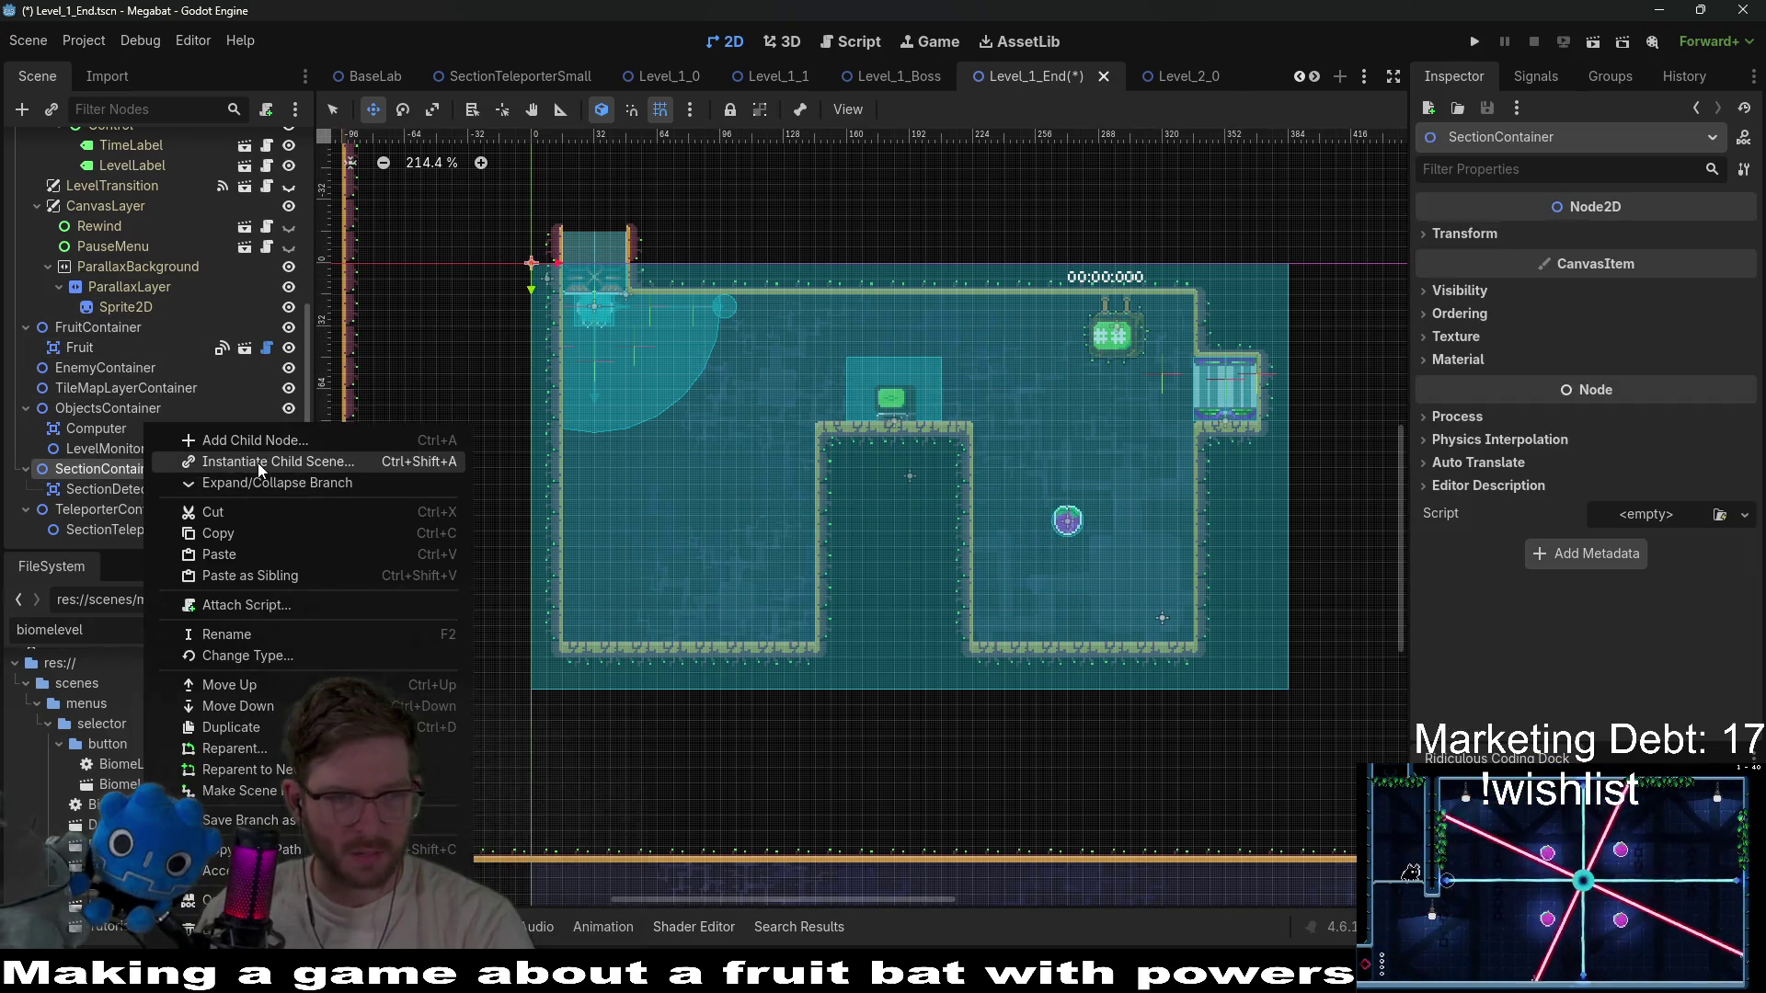
{"action": "left_click", "coordinate": [258, 462]}
{"action": "type", "text": "section"}
{"action": "key", "text": "Return"}
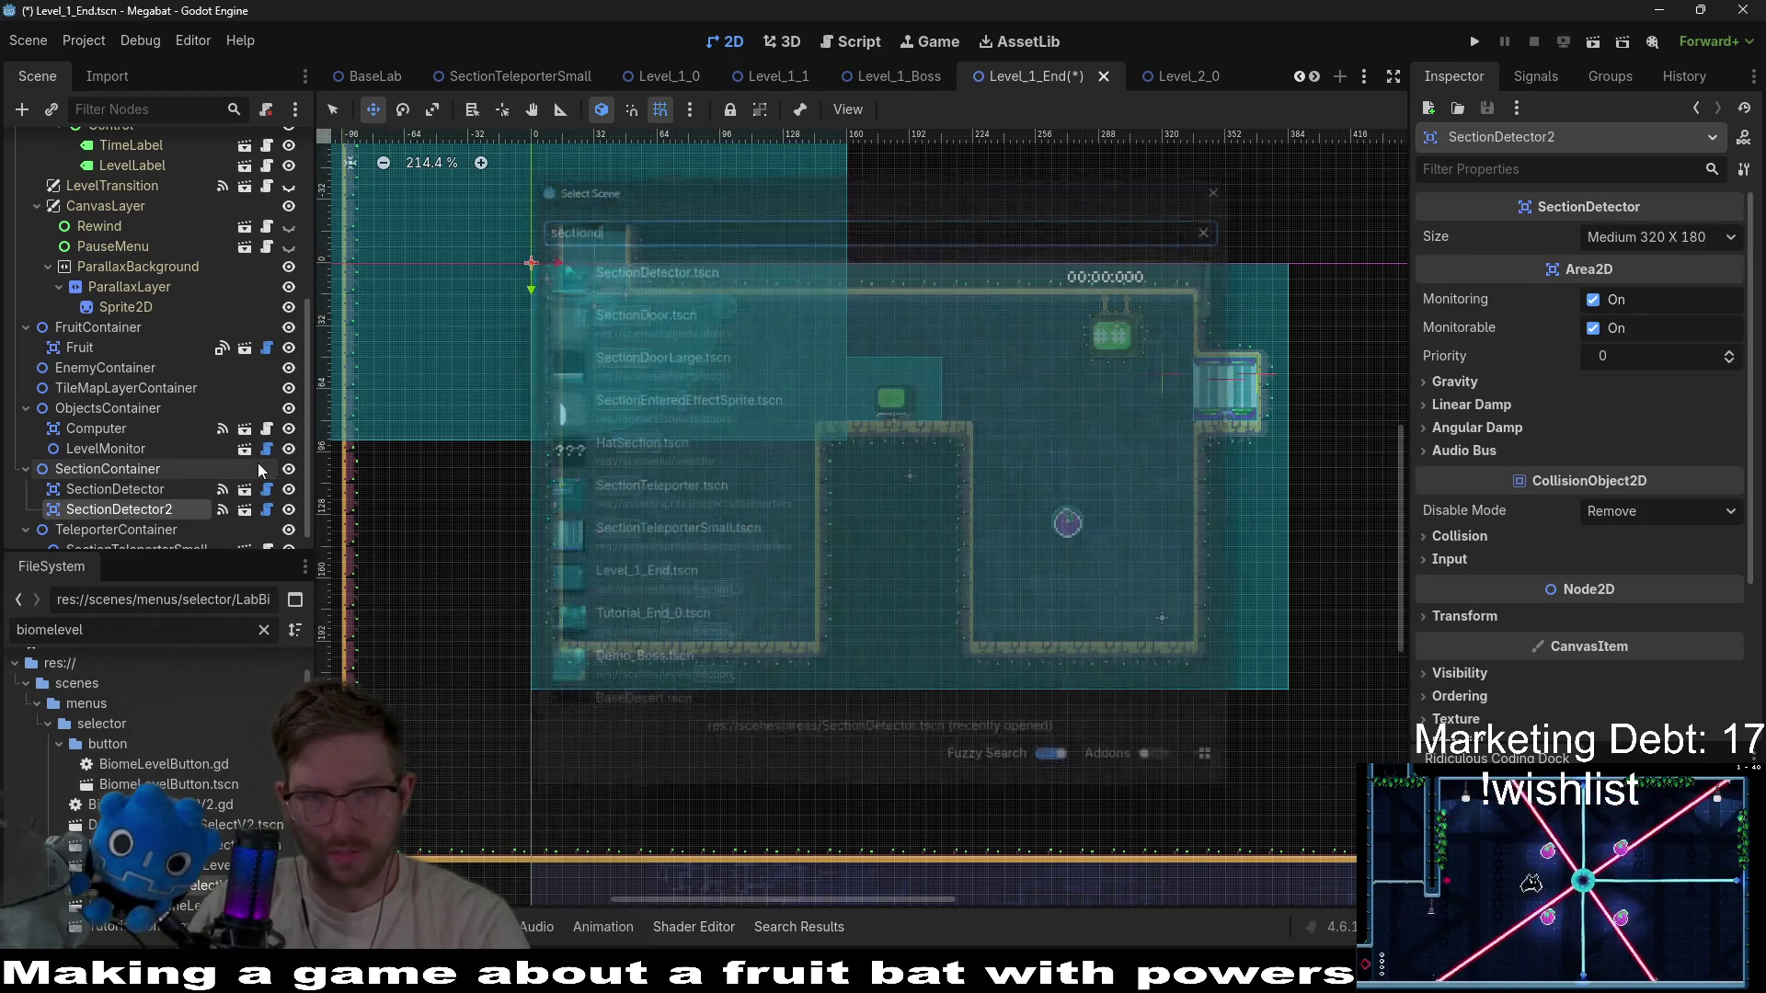
{"action": "mouse_move", "coordinate": [509, 470]}
{"action": "left_mouse_down"}
{"action": "mouse_move", "coordinate": [895, 753]}
{"action": "mouse_move", "coordinate": [895, 394]}
{"action": "mouse_move", "coordinate": [893, 582]}
{"action": "mouse_move", "coordinate": [847, 583]}
{"action": "mouse_move", "coordinate": [862, 577]}
{"action": "left_mouse_up"}
Set the new detector's Size to Small 224 x 126 and move it up and left.
{"action": "left_click", "coordinate": [1655, 236]}
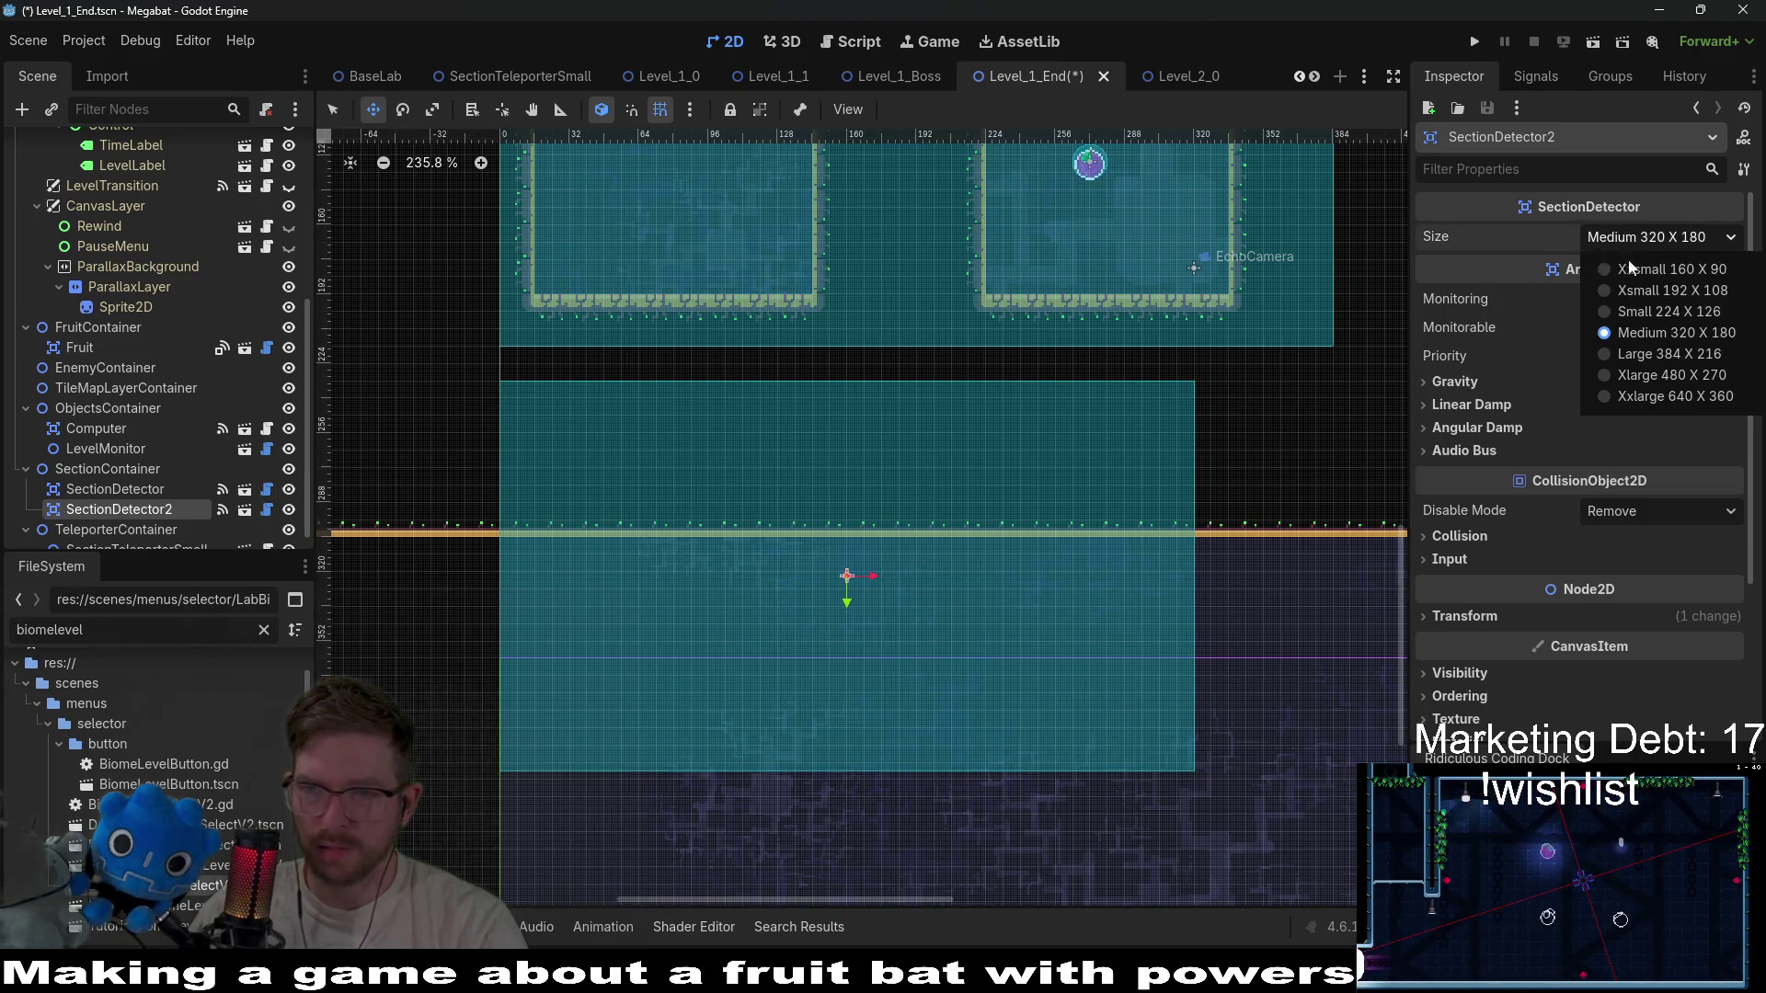
{"action": "left_click", "coordinate": [1649, 313]}
{"action": "mouse_move", "coordinate": [789, 580]}
{"action": "left_mouse_down"}
{"action": "mouse_move", "coordinate": [733, 497]}
{"action": "mouse_move", "coordinate": [681, 501]}
{"action": "mouse_move", "coordinate": [685, 516]}
{"action": "left_mouse_up"}
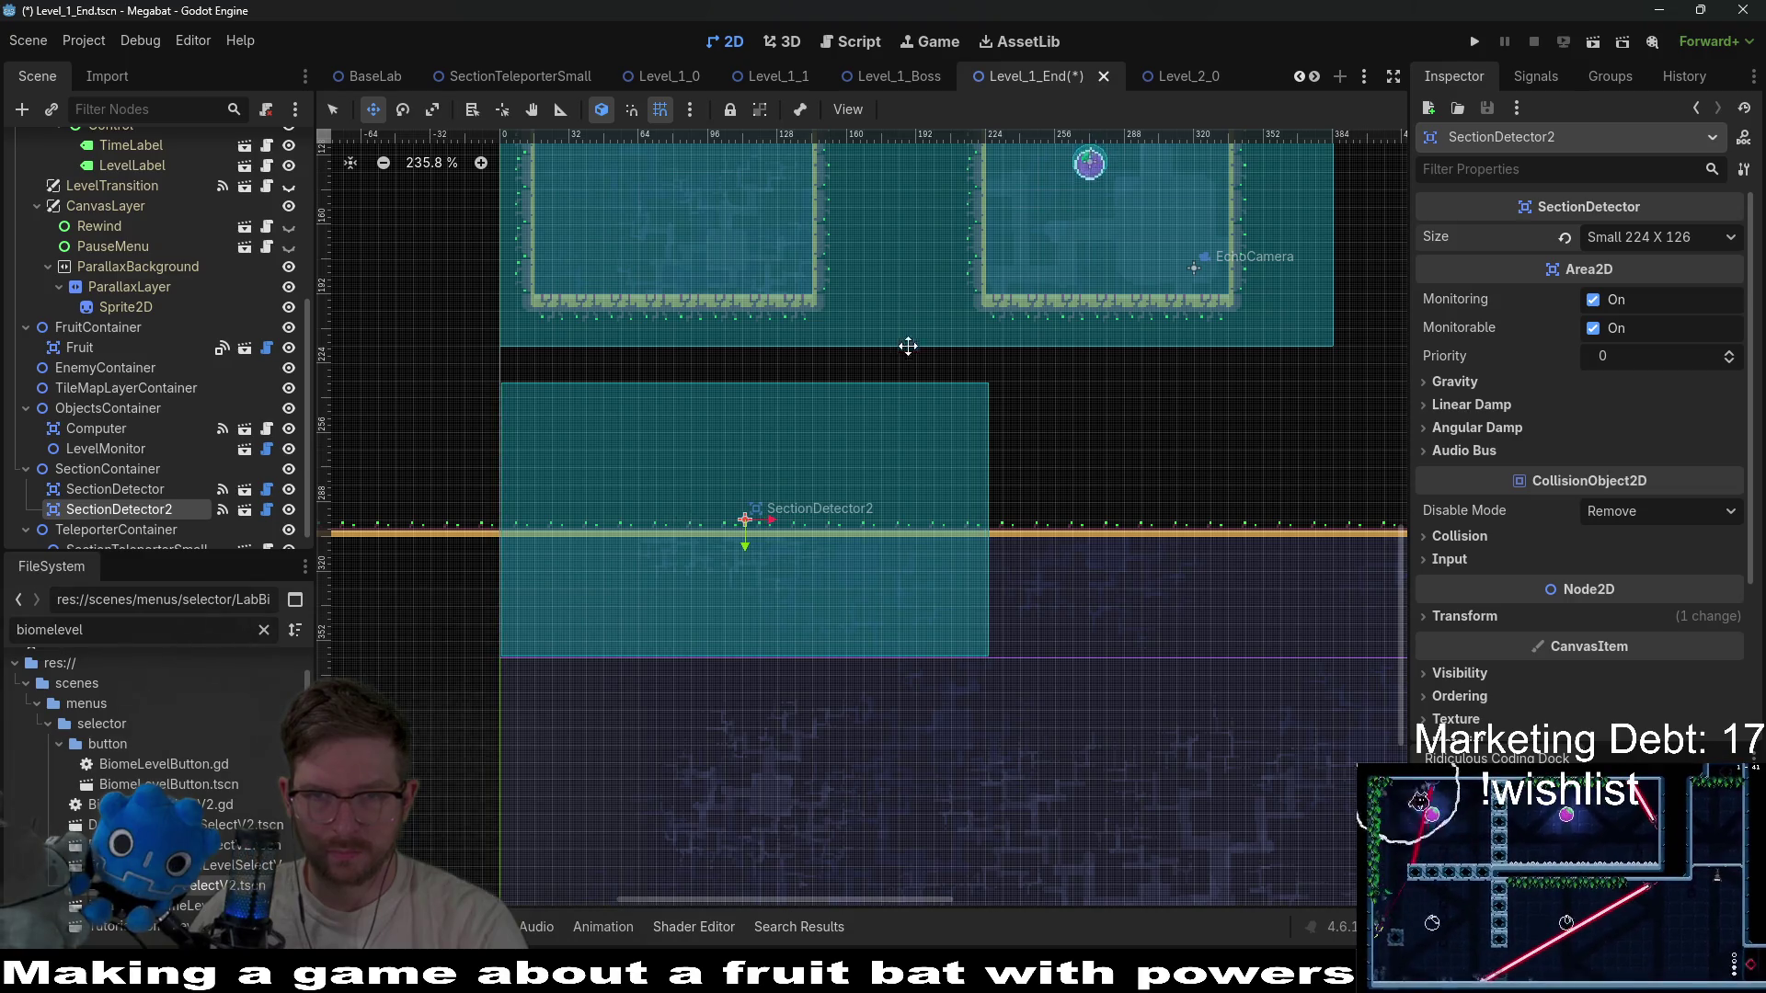
{"action": "scroll", "coordinate": [939, 412], "scroll_direction": "down", "scroll_amount": 4}
{"action": "scroll", "coordinate": [939, 413], "scroll_direction": "up", "scroll_amount": 3}
{"action": "scroll", "coordinate": [889, 469], "scroll_direction": "left", "scroll_amount": 3}
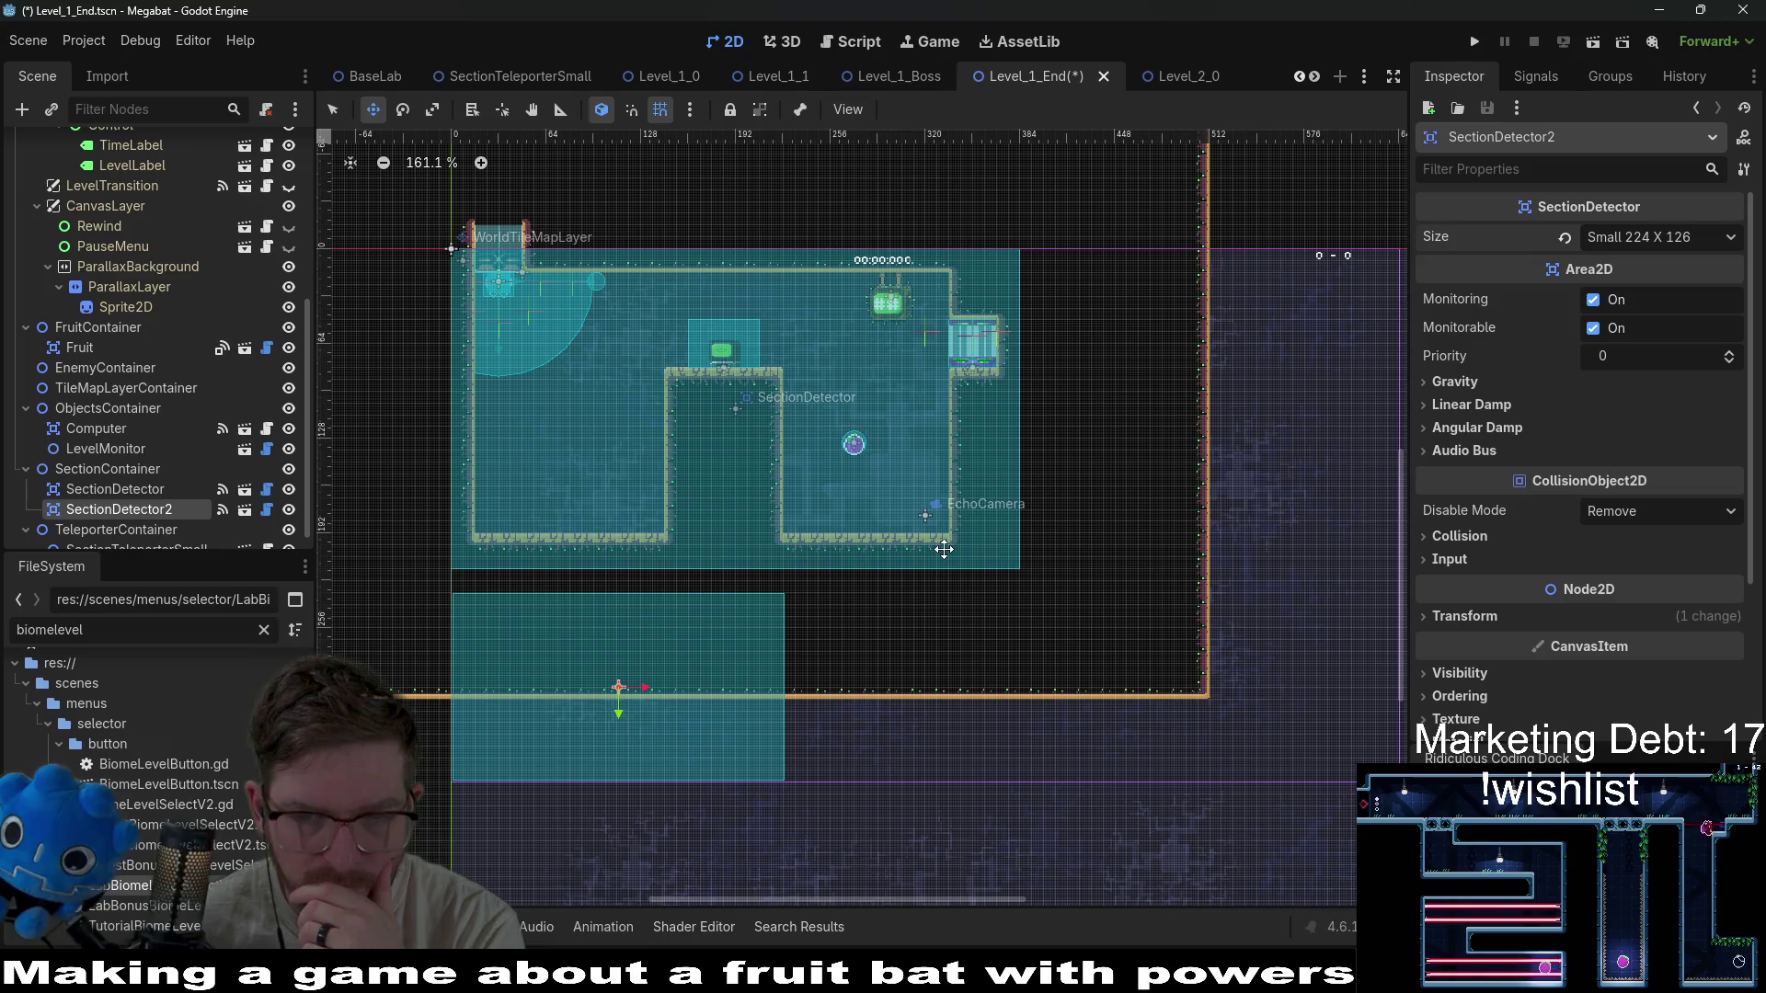
{"action": "scroll", "coordinate": [944, 549], "scroll_direction": "up", "scroll_amount": 1}
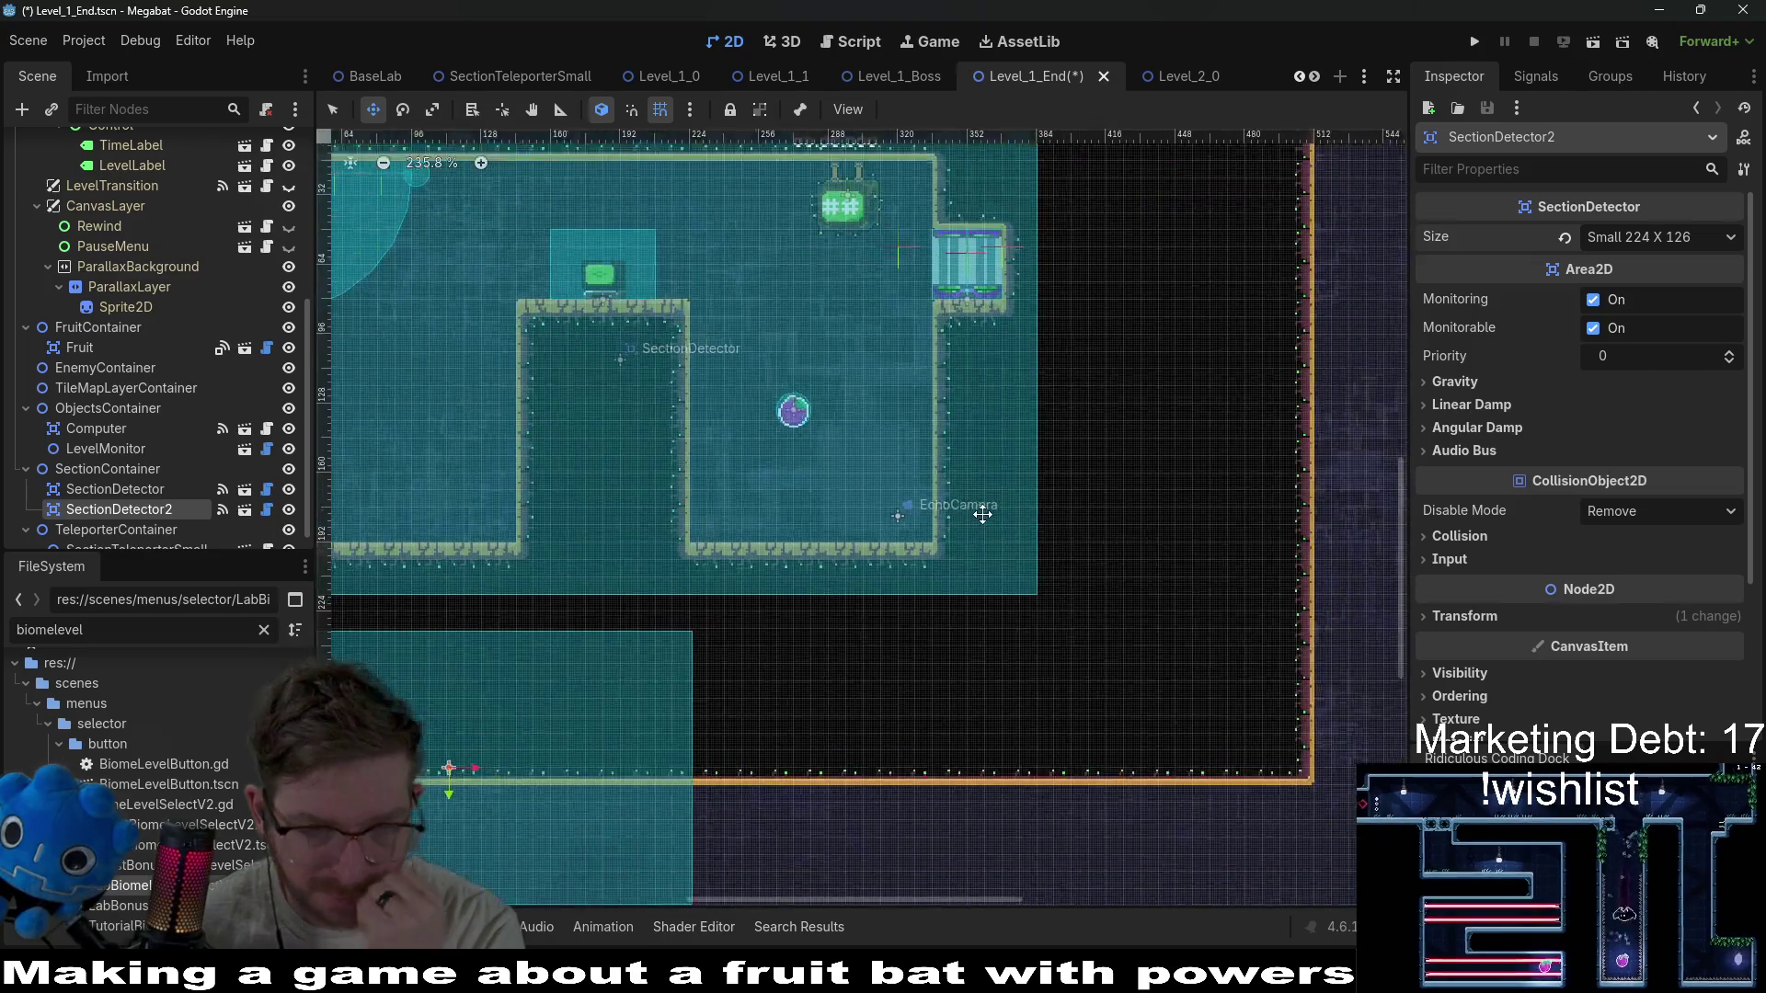
{"action": "scroll", "coordinate": [834, 556], "scroll_direction": "up", "scroll_amount": 1}
{"action": "scroll", "coordinate": [856, 559], "scroll_direction": "left", "scroll_amount": 5}
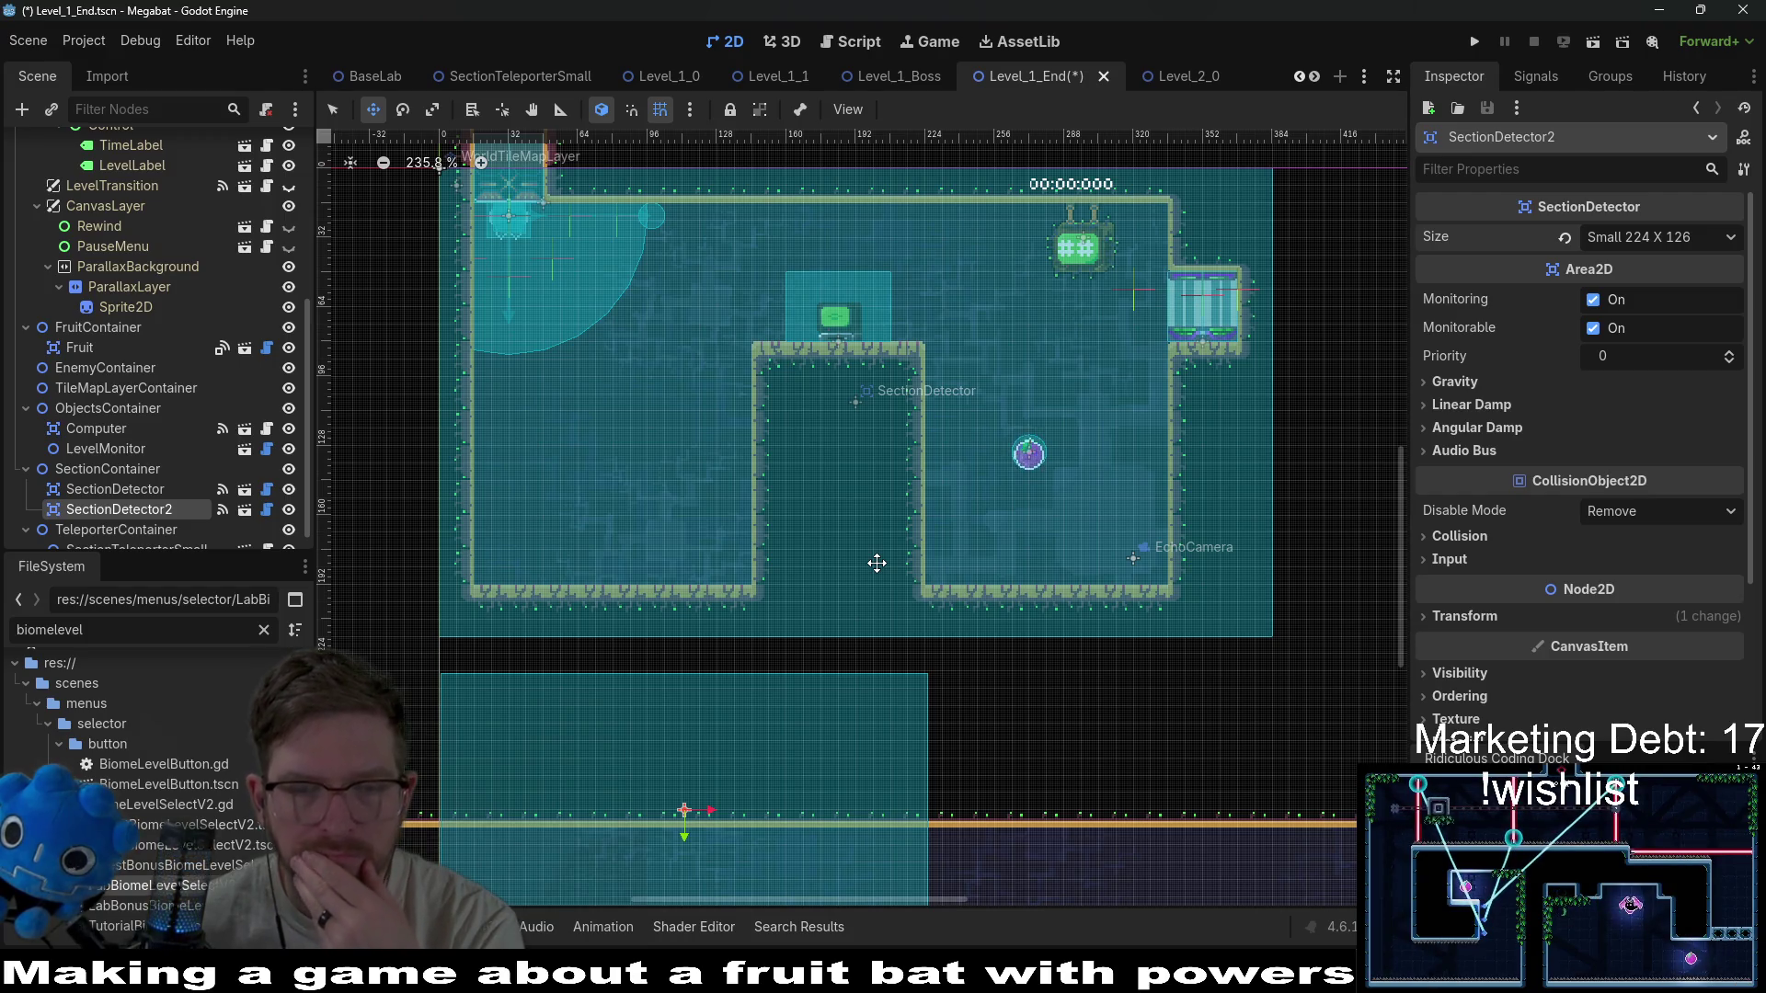
Select WorldTileMapLayer with the terrain below DESERT and the Rect painting tool.
{"action": "scroll", "coordinate": [196, 461], "scroll_direction": "up", "scroll_amount": 5}
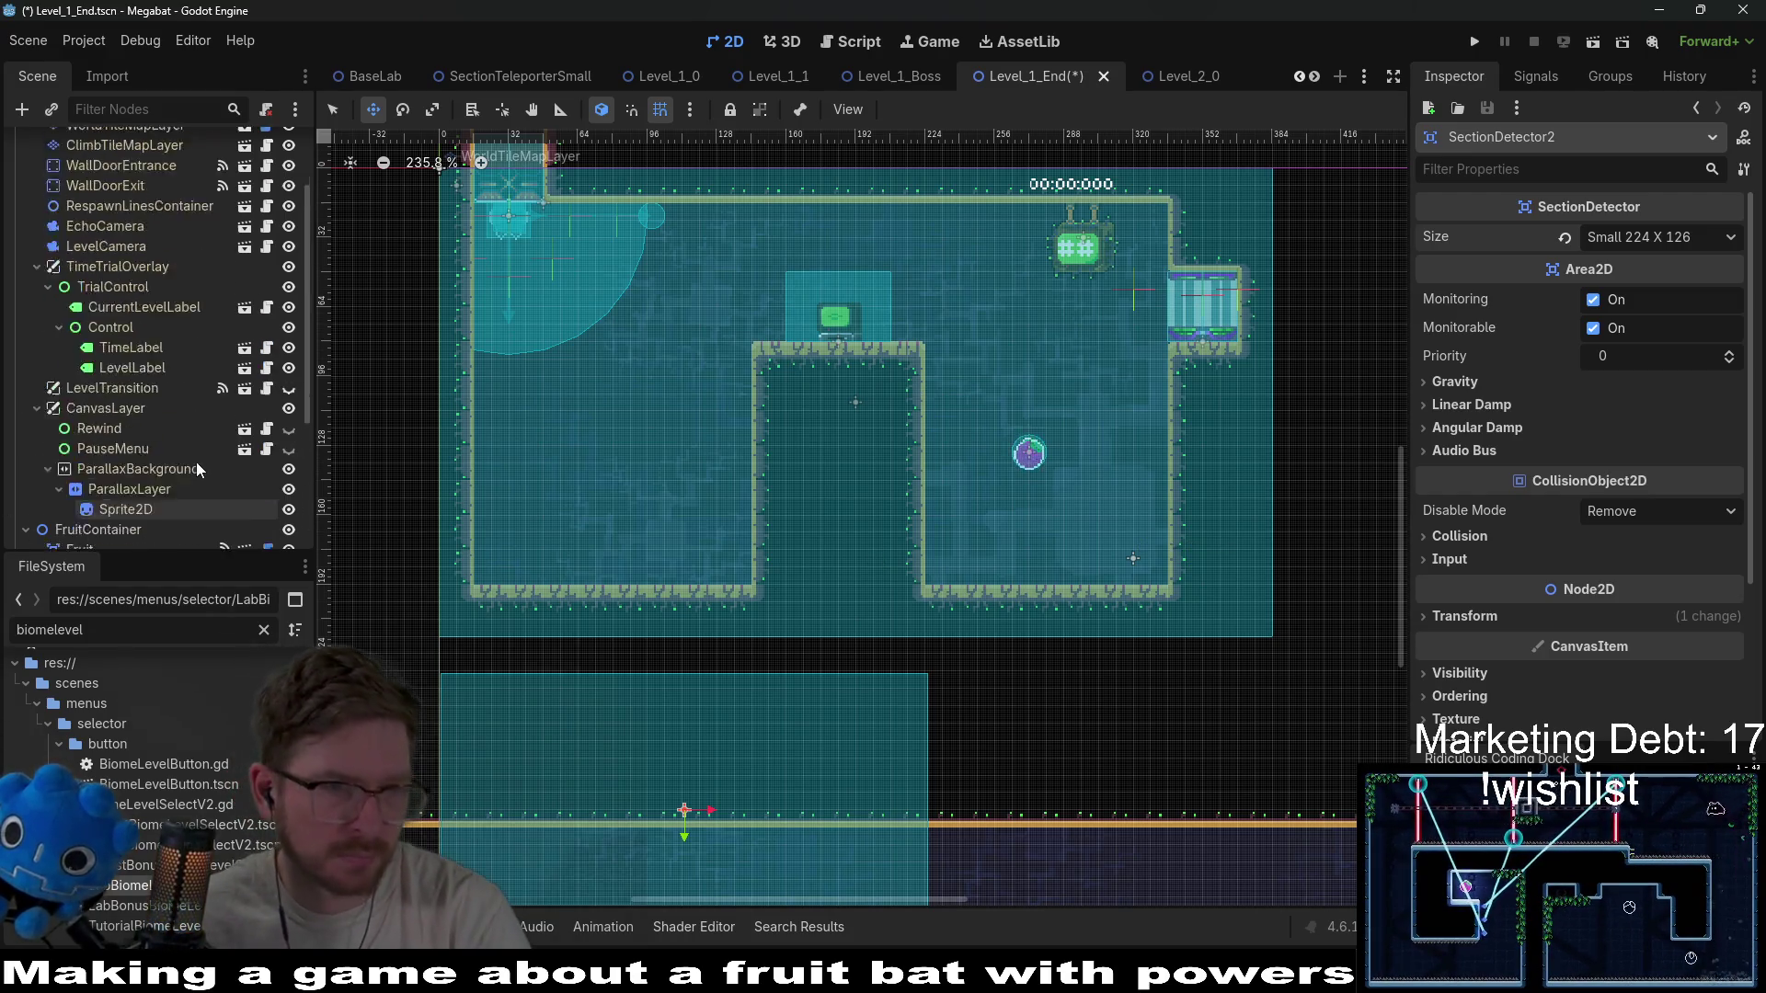
{"action": "scroll", "coordinate": [196, 462], "scroll_direction": "up", "scroll_amount": 3}
{"action": "left_click", "coordinate": [114, 221]}
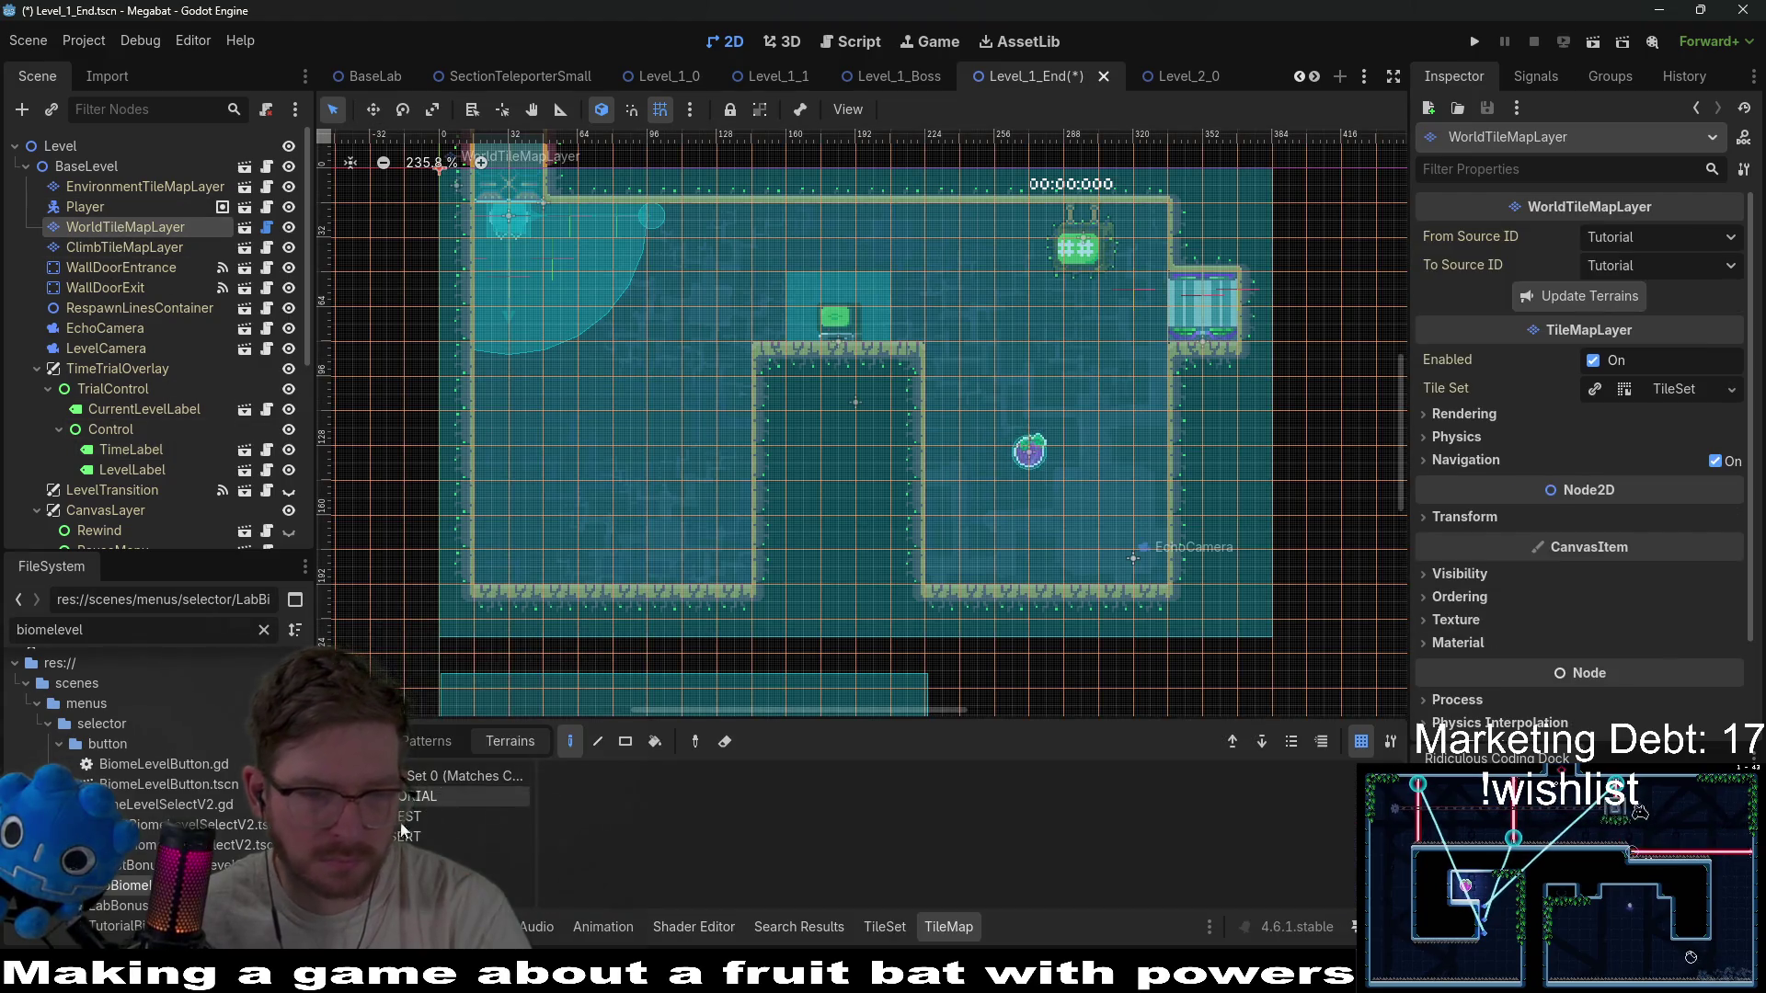
{"action": "left_click", "coordinate": [405, 856]}
{"action": "scroll", "coordinate": [635, 296], "scroll_direction": "down", "scroll_amount": 5}
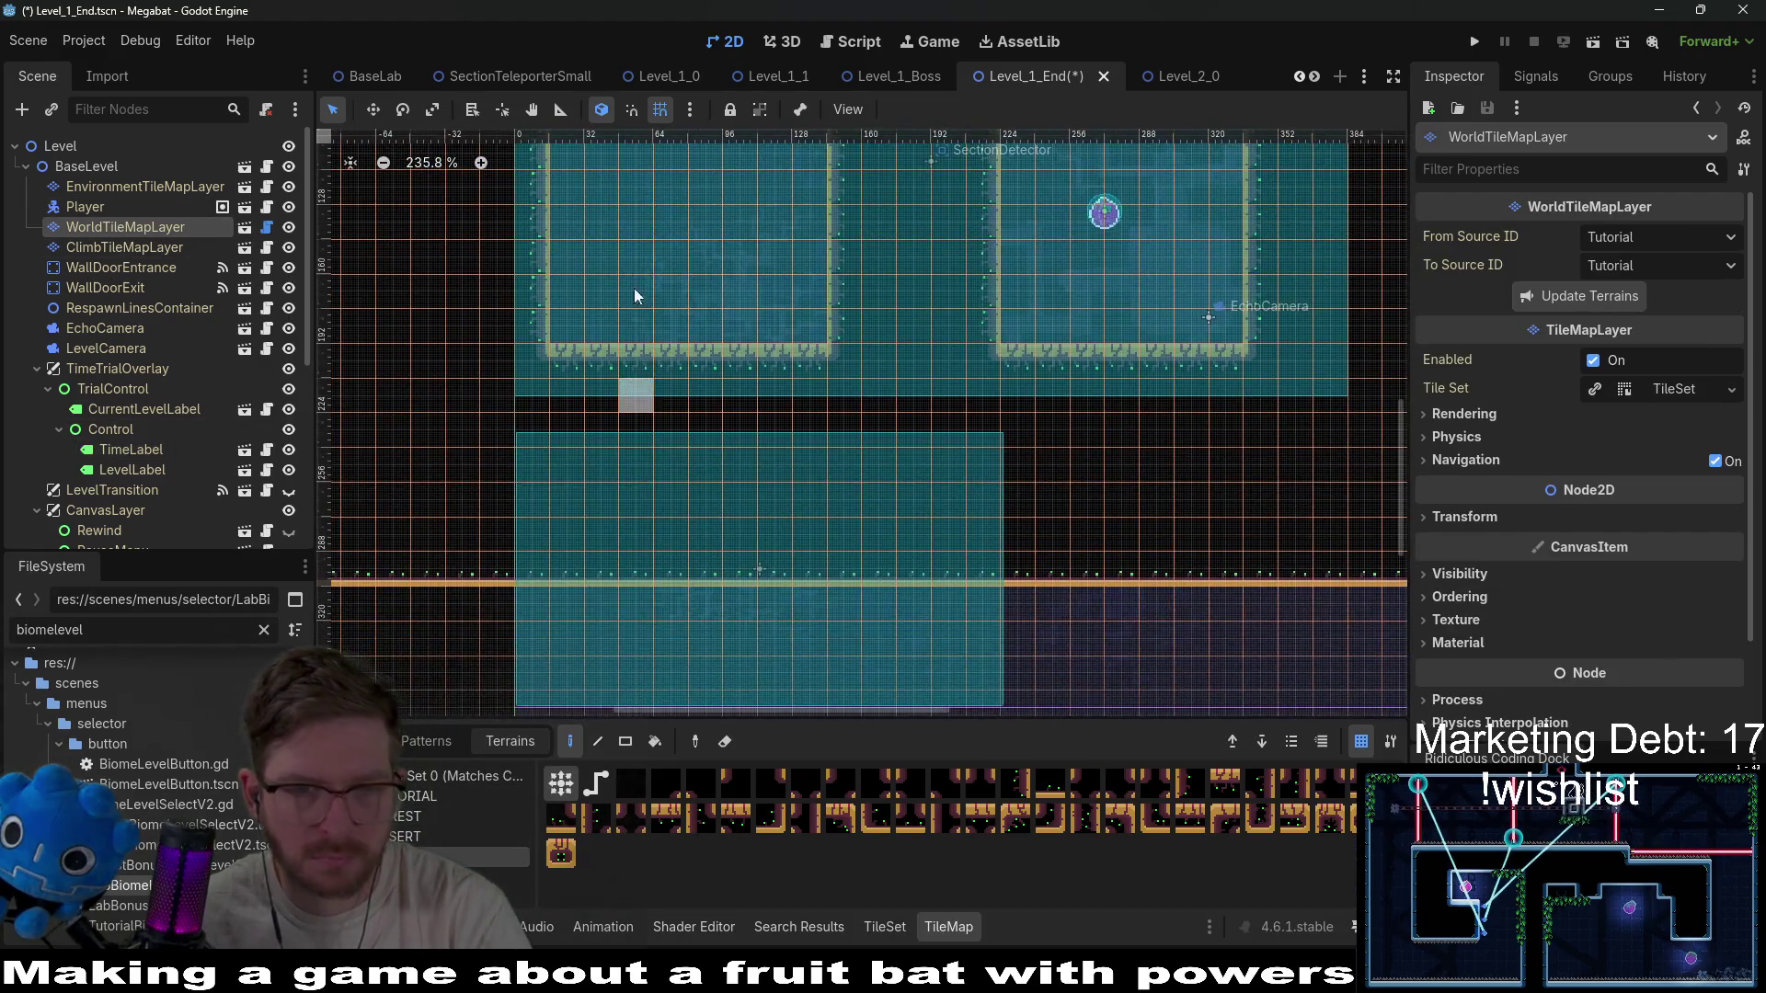
{"action": "scroll", "coordinate": [634, 296], "scroll_direction": "up", "scroll_amount": 1}
{"action": "scroll", "coordinate": [92, 335], "scroll_direction": "down", "scroll_amount": 5}
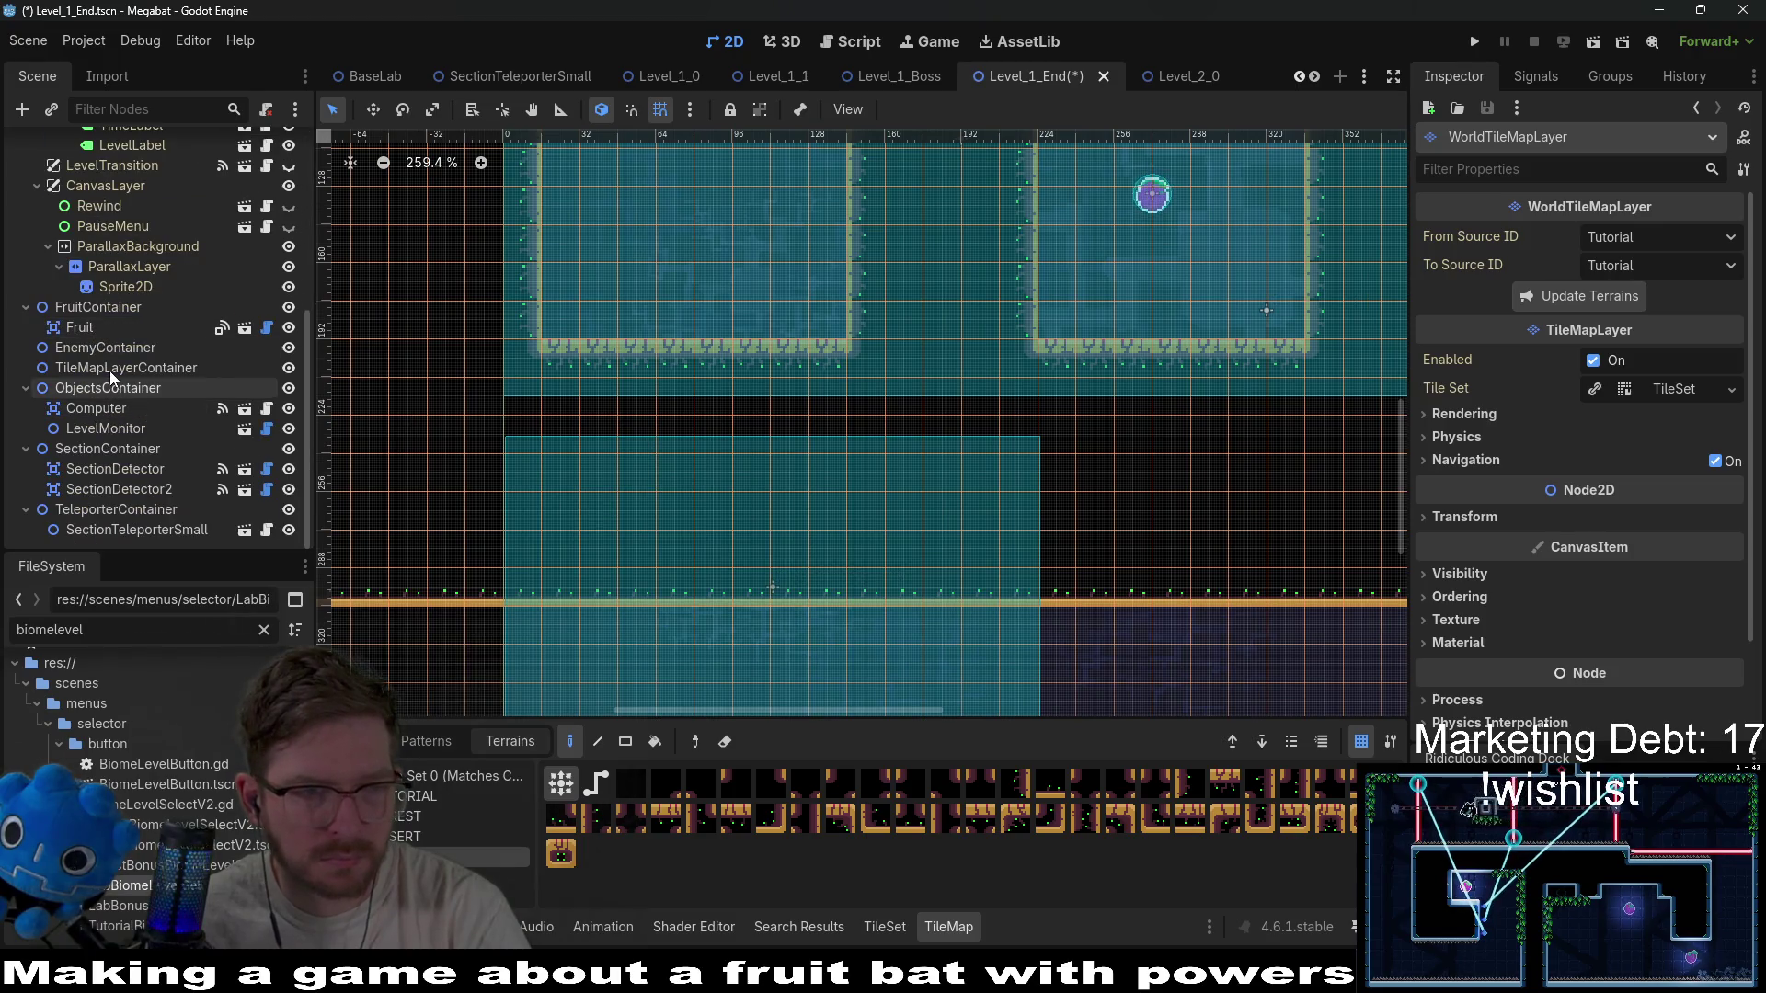
{"action": "left_click", "coordinate": [109, 369]}
{"action": "left_click", "coordinate": [138, 450]}
{"action": "left_click", "coordinate": [123, 489]}
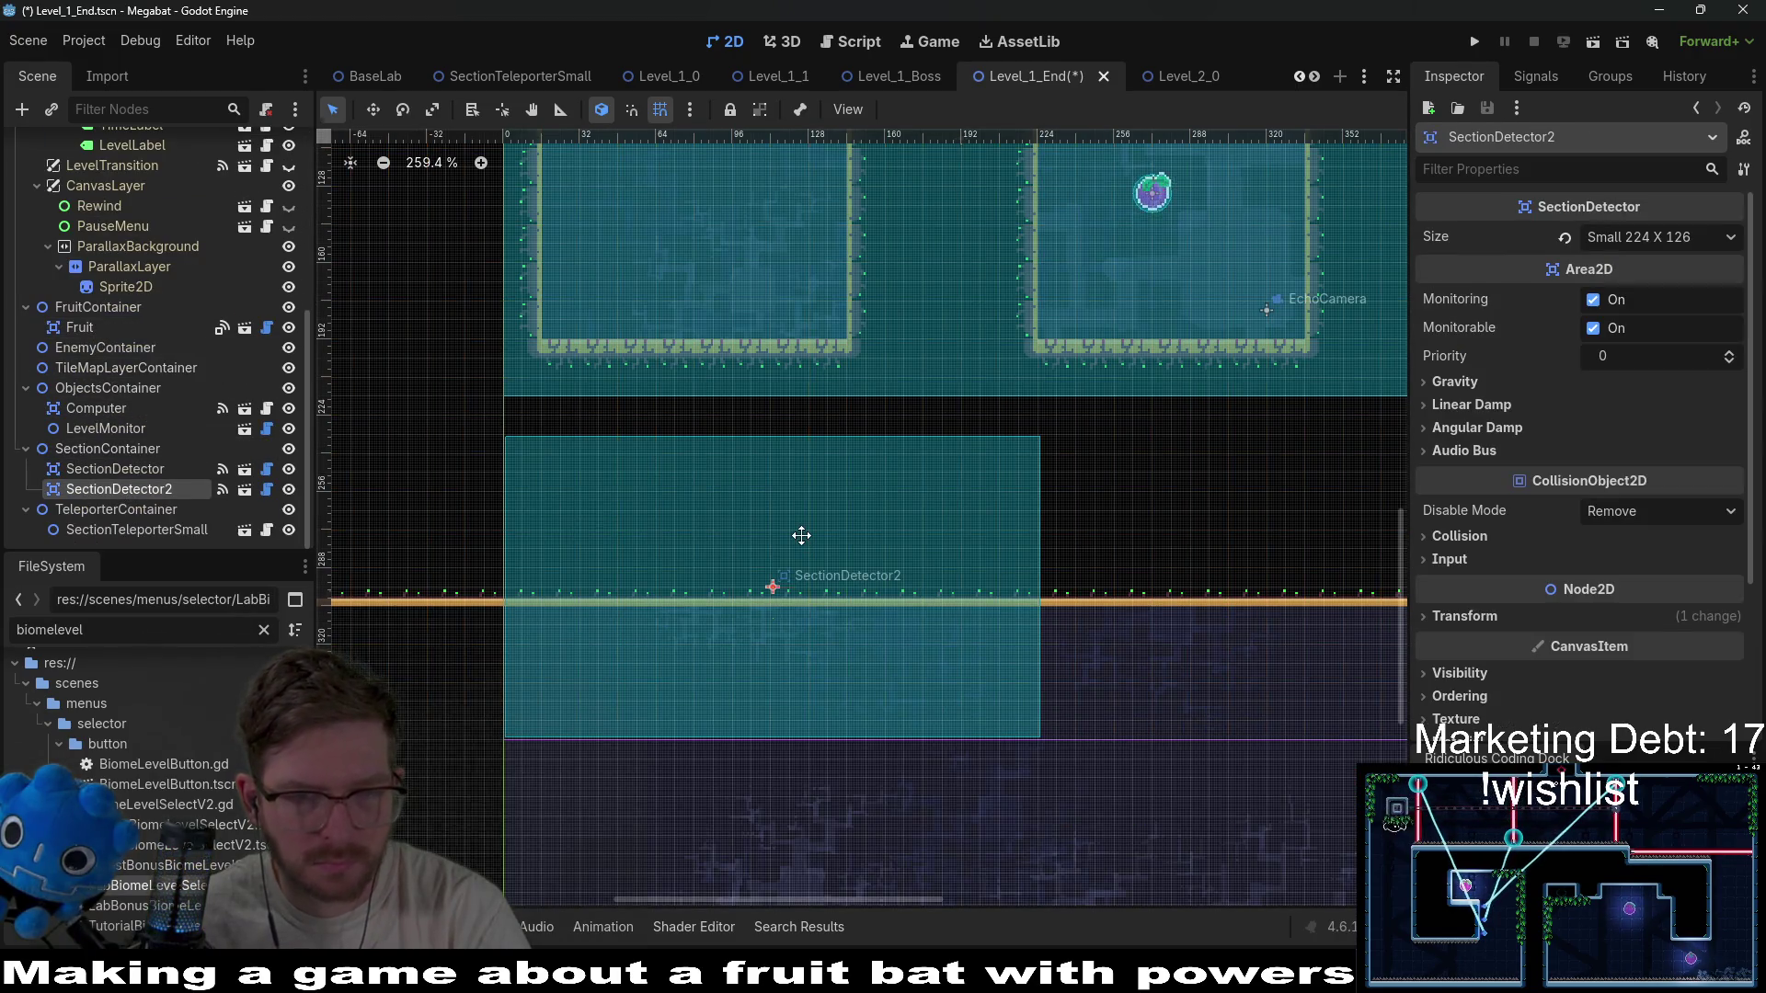
{"action": "key", "text": "w"}
{"action": "scroll", "coordinate": [153, 383], "scroll_direction": "up", "scroll_amount": 5}
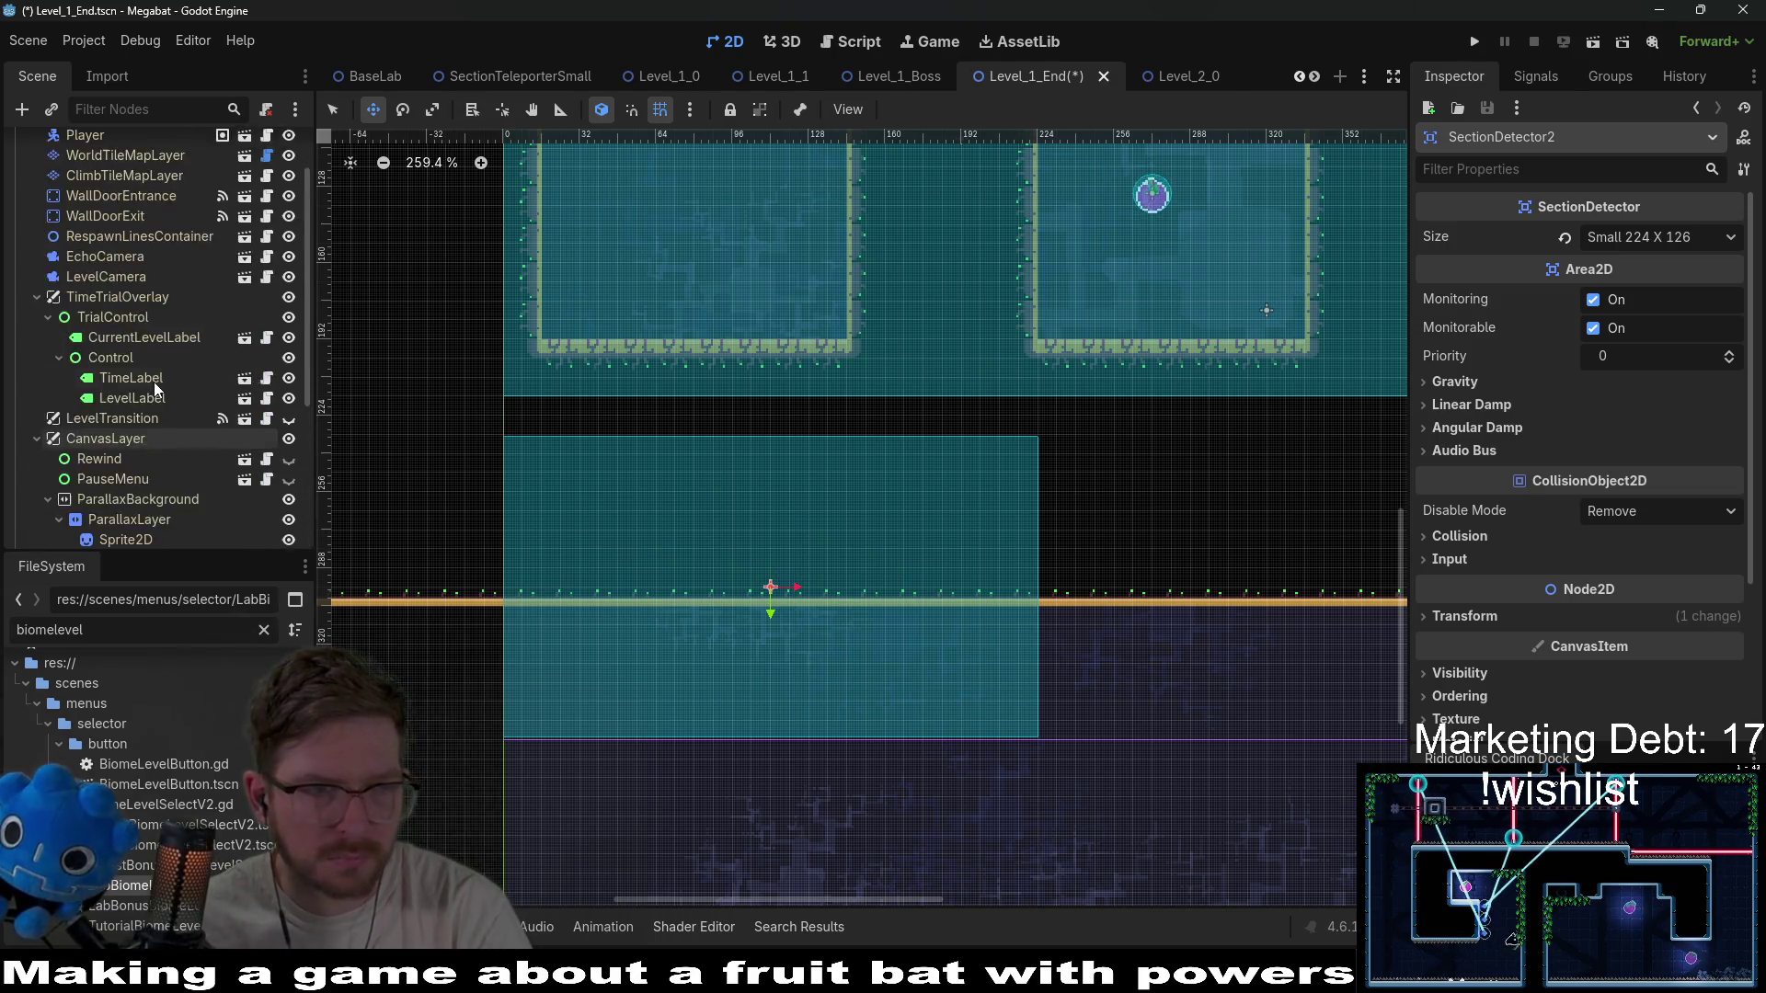
{"action": "scroll", "coordinate": [153, 383], "scroll_direction": "up", "scroll_amount": 2}
{"action": "left_click", "coordinate": [129, 228]}
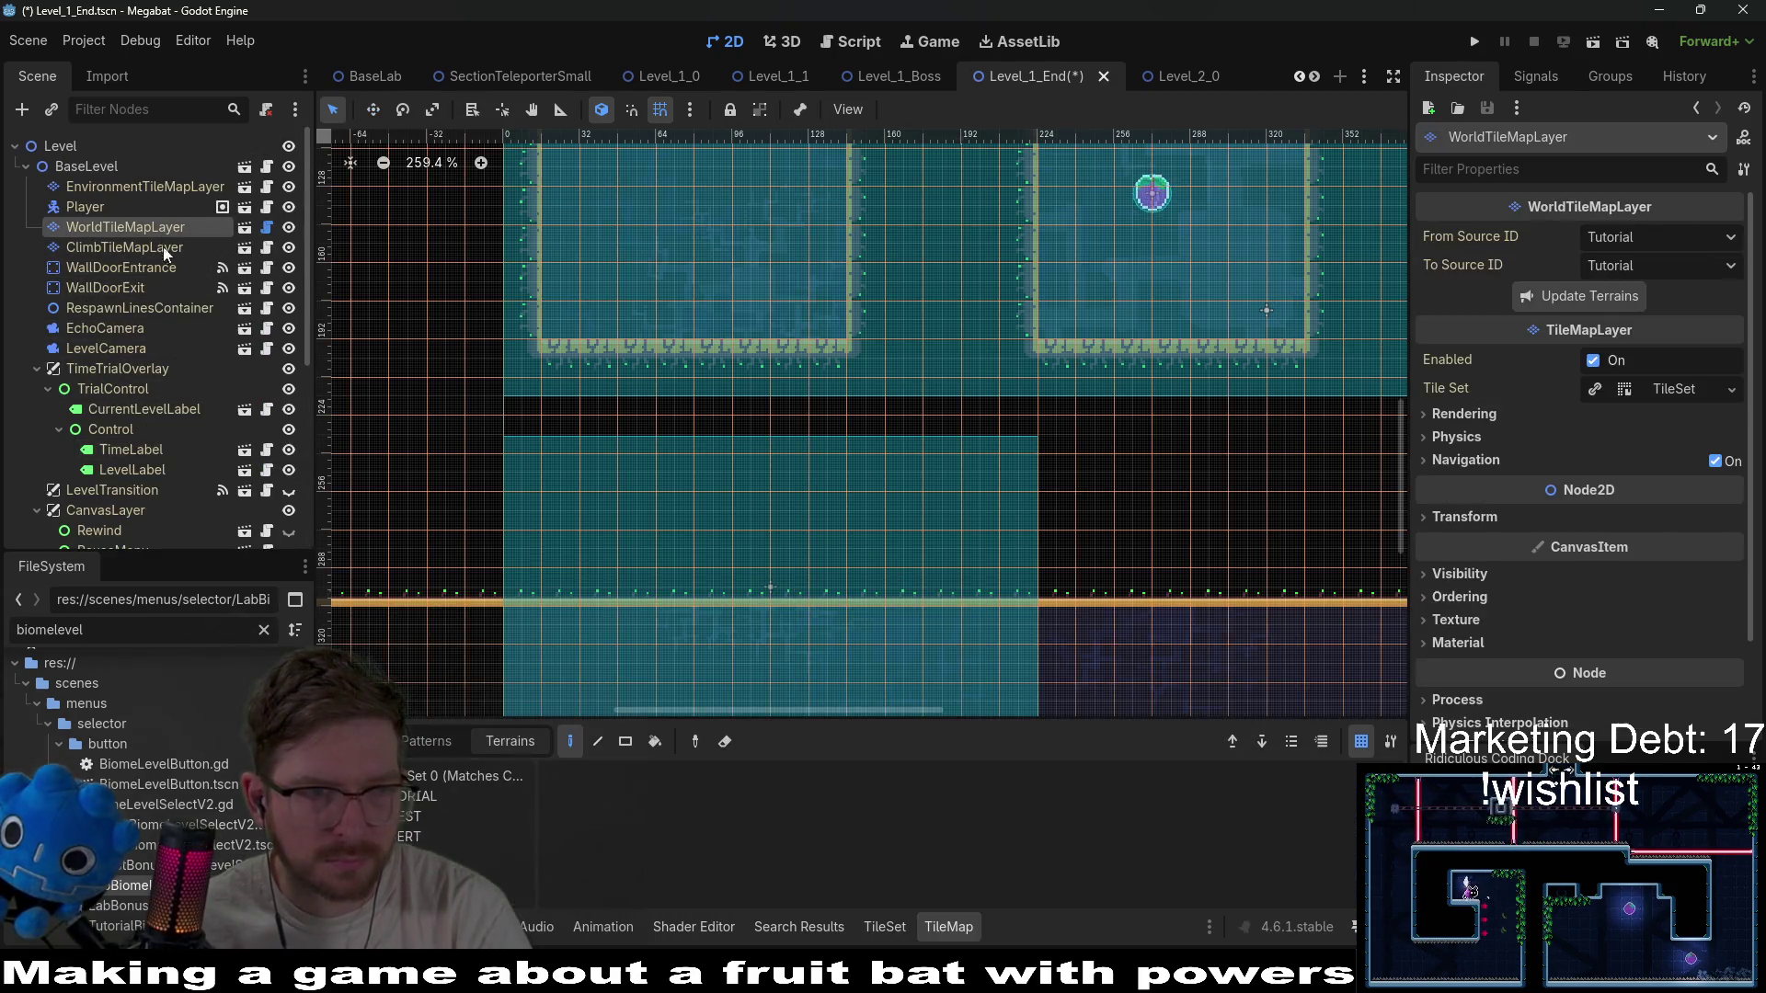
{"action": "left_click", "coordinate": [411, 837]}
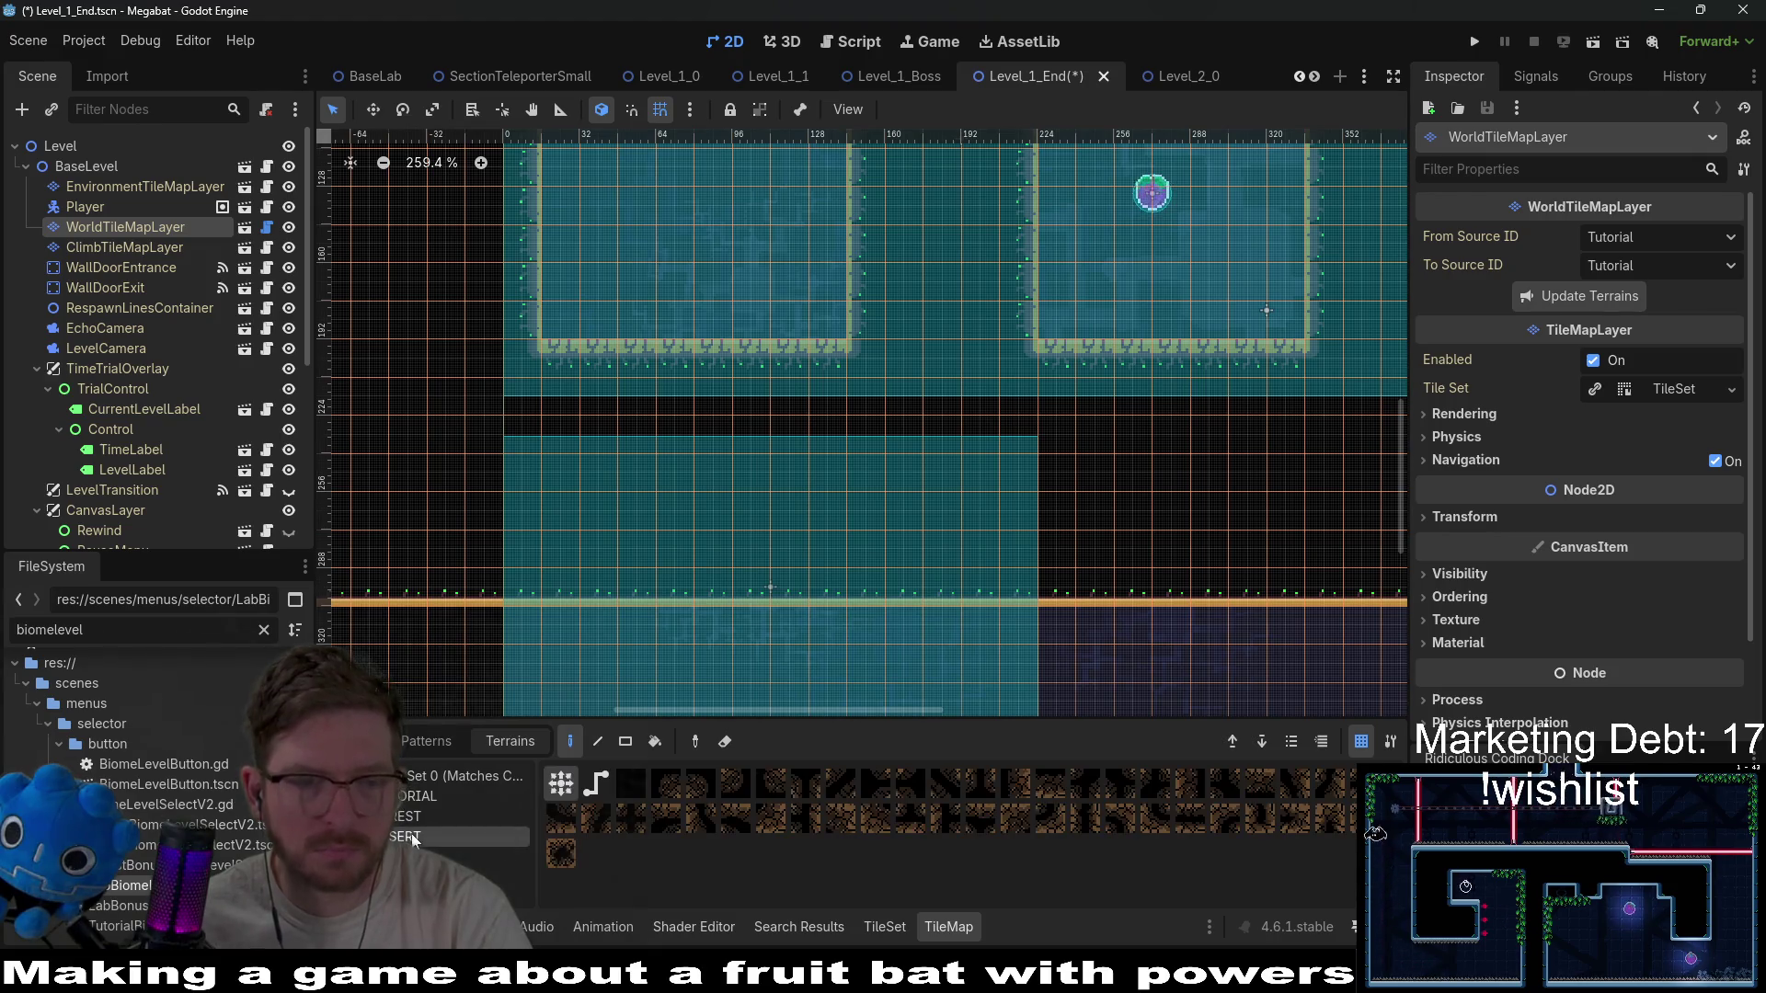
{"action": "left_click", "coordinate": [411, 857]}
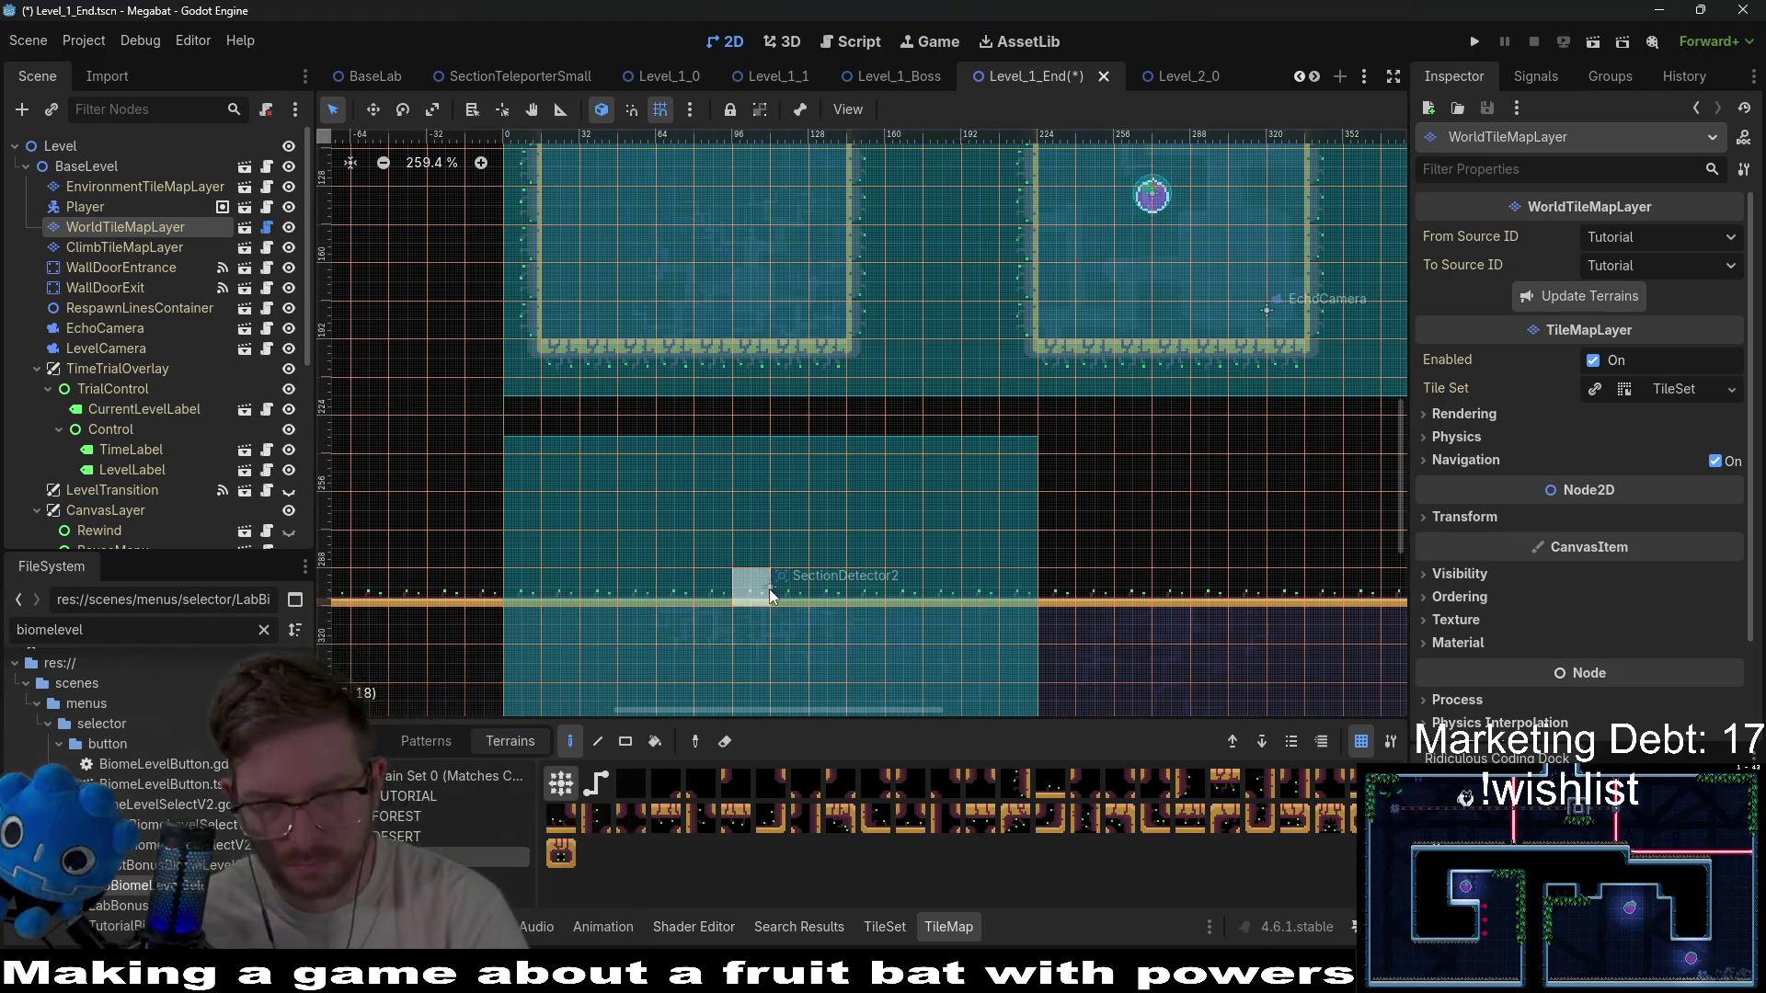
{"action": "scroll", "coordinate": [771, 596], "scroll_direction": "down", "scroll_amount": 2}
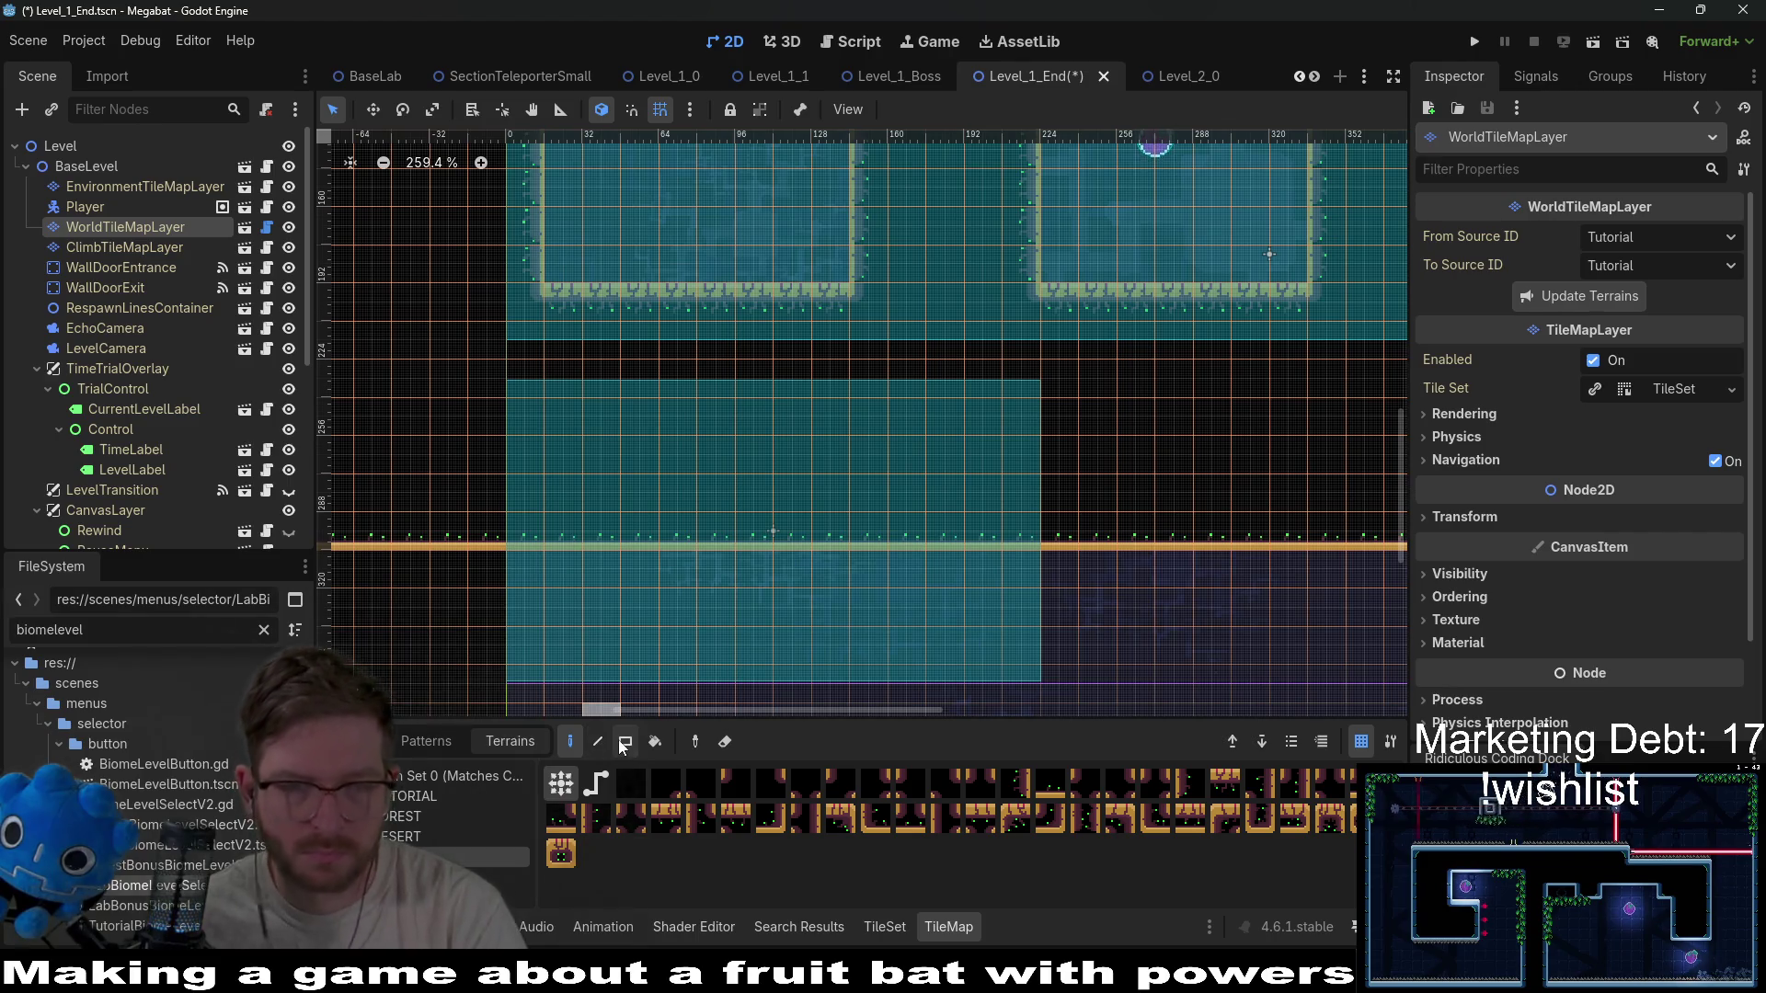
{"action": "left_click", "coordinate": [623, 741]}
{"action": "scroll", "coordinate": [643, 426], "scroll_direction": "down", "scroll_amount": 3}
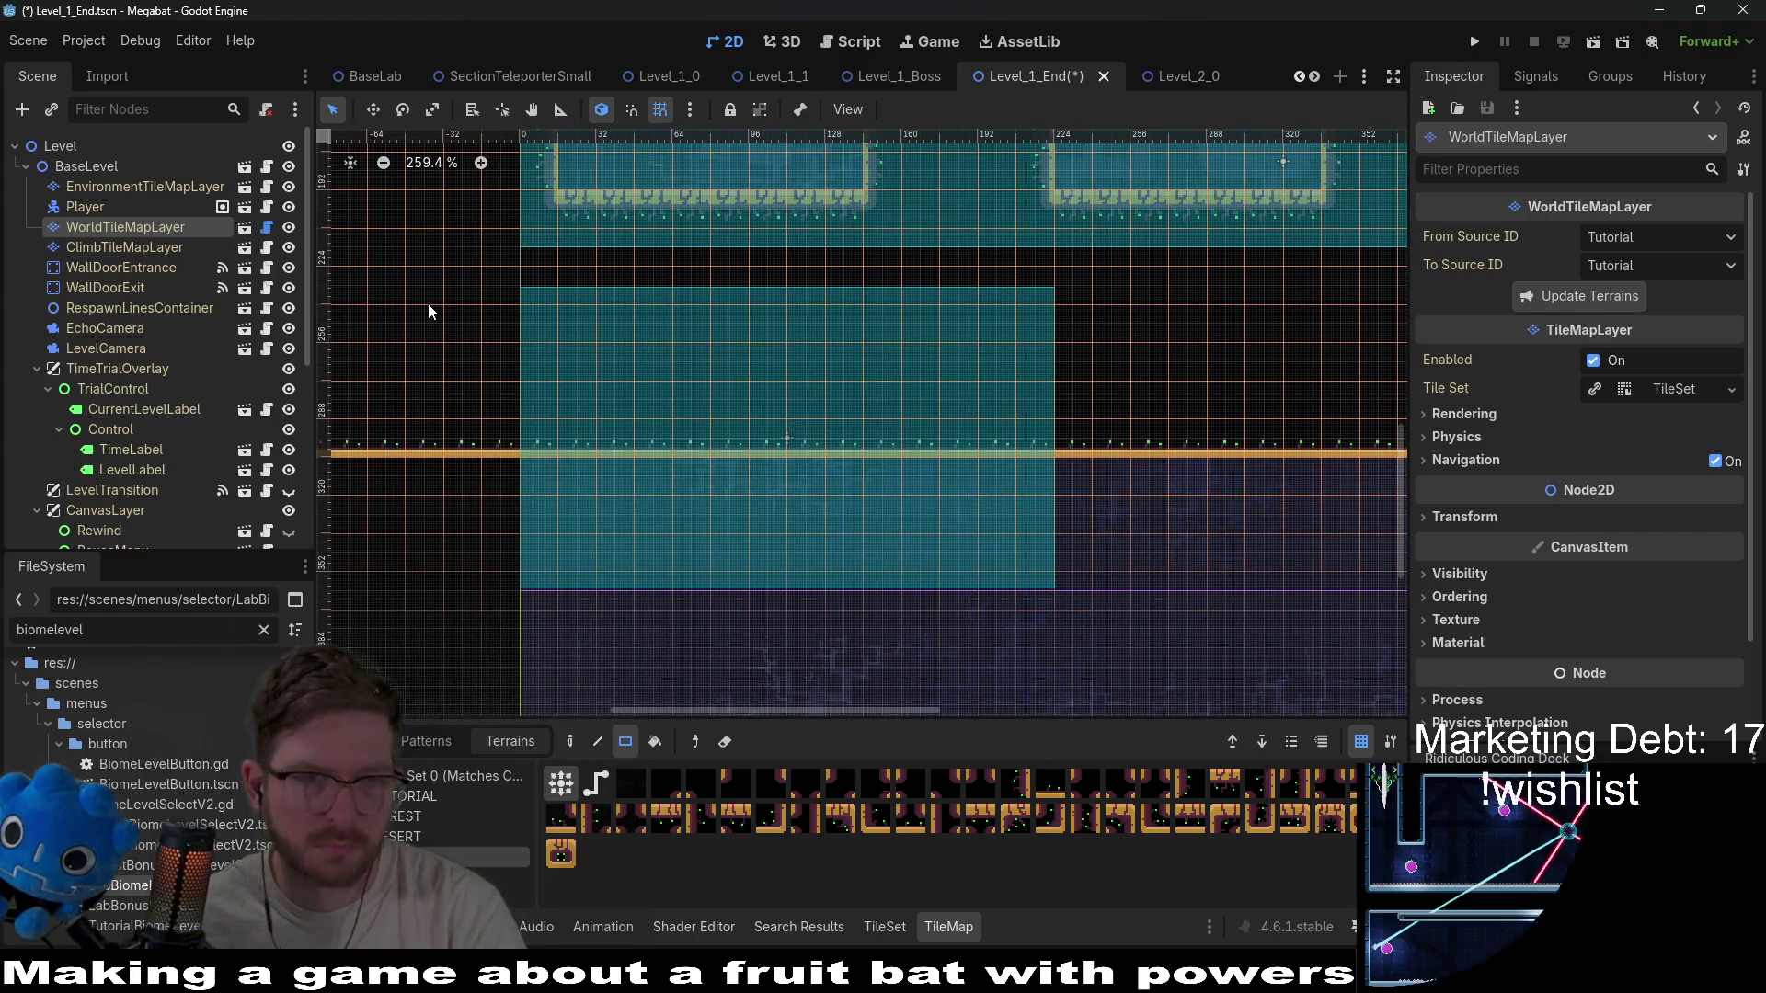
Paint and trim rectangular wall blocks, filling the pit into a wider wall shape.
{"action": "left_click_drag", "start_coordinate": [405, 271], "coordinate": [541, 622]}
{"action": "scroll", "coordinate": [572, 512], "scroll_direction": "down", "scroll_amount": 1}
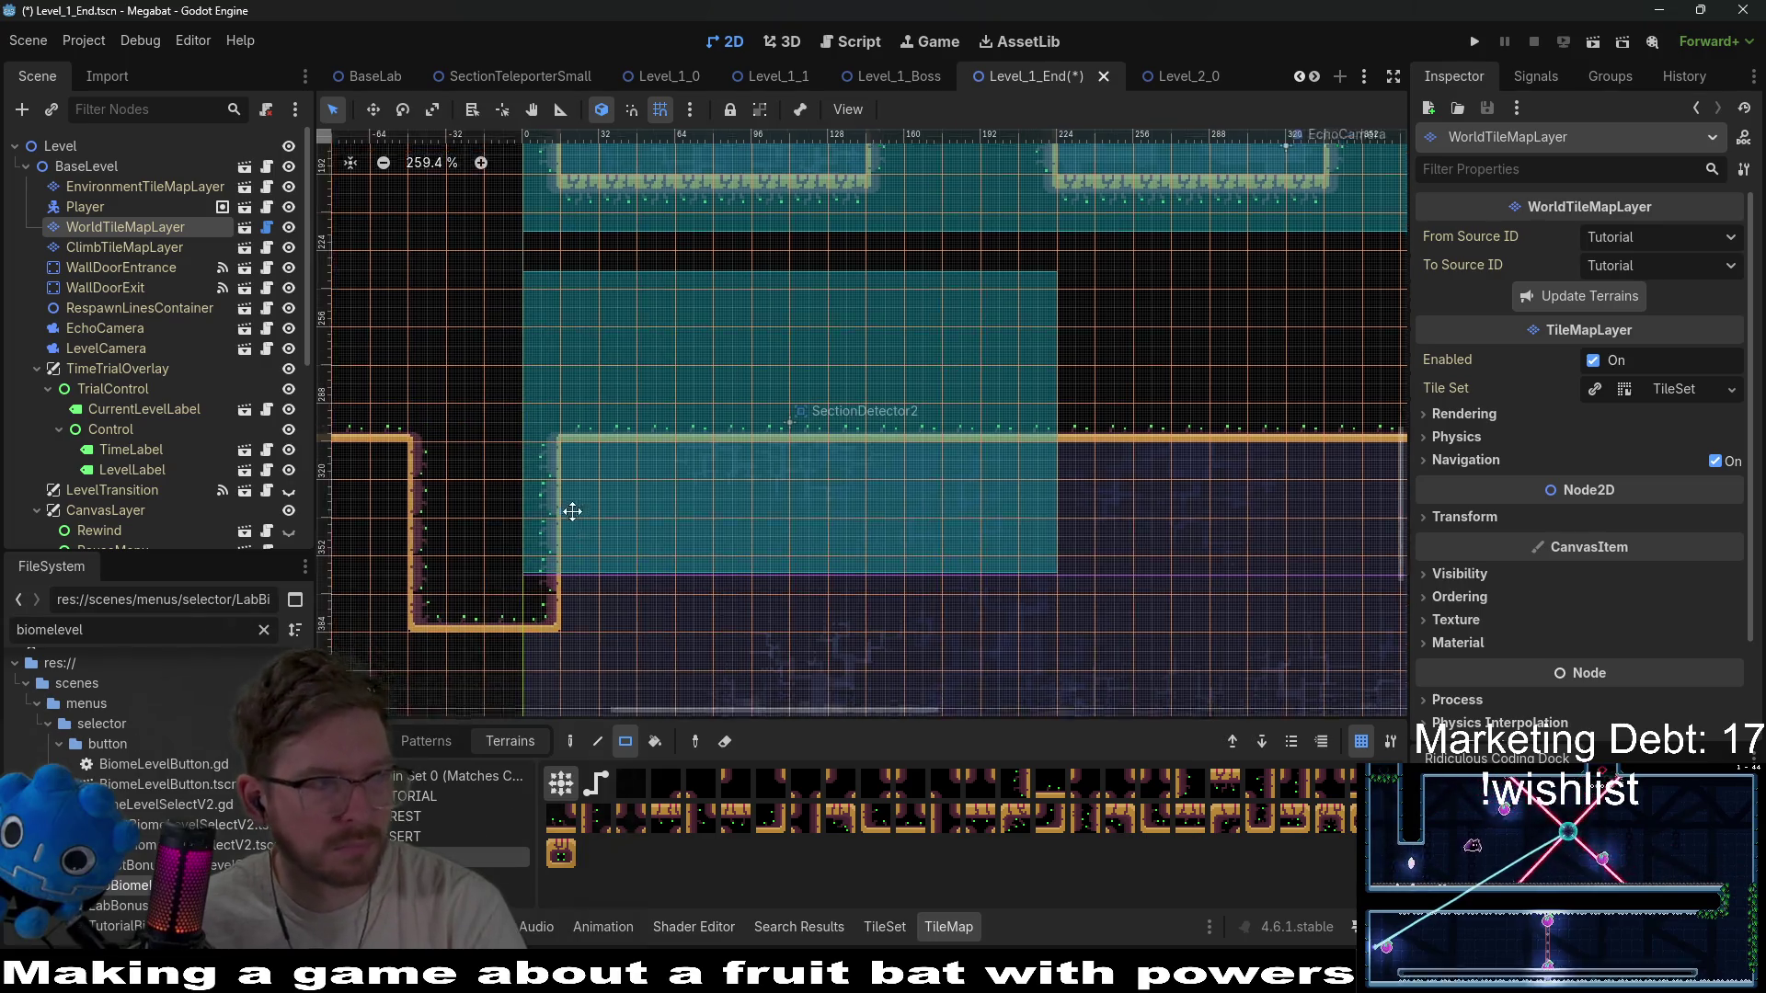
{"action": "scroll", "coordinate": [572, 478], "scroll_direction": "down", "scroll_amount": 2}
{"action": "scroll", "coordinate": [697, 366], "scroll_direction": "up", "scroll_amount": 3}
{"action": "scroll", "coordinate": [552, 414], "scroll_direction": "down", "scroll_amount": 1}
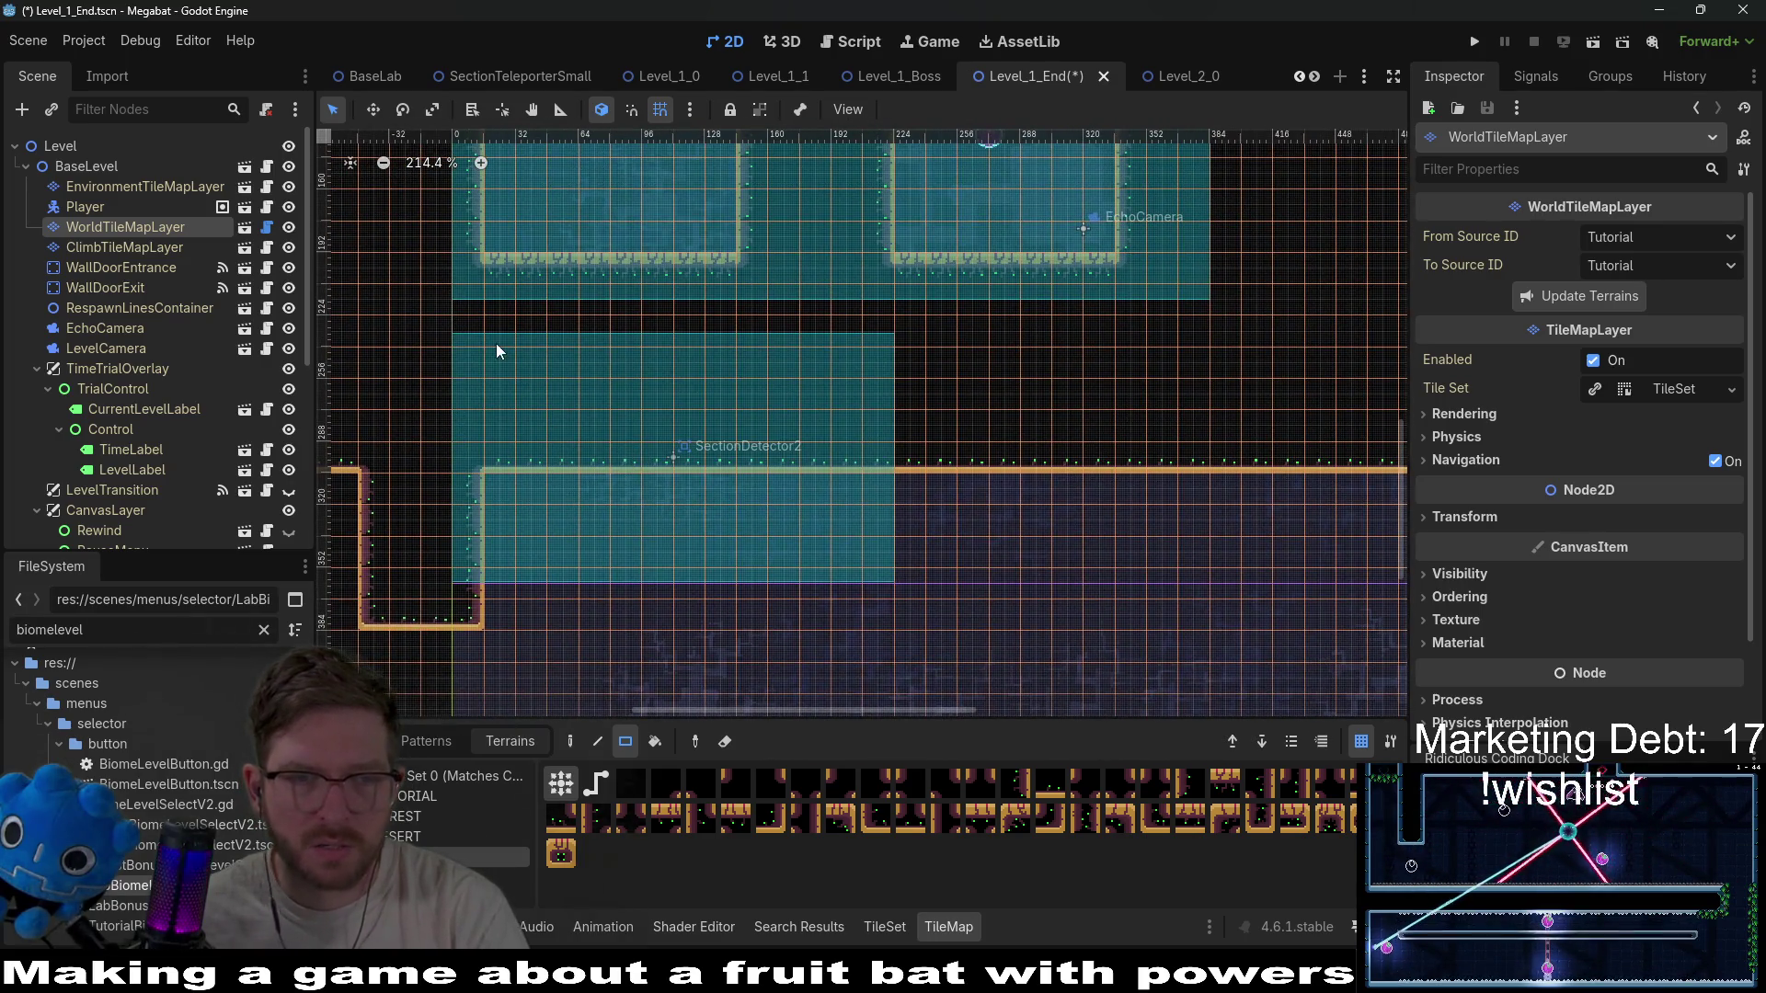
{"action": "mouse_move", "coordinate": [496, 348]}
{"action": "left_mouse_down"}
{"action": "mouse_move", "coordinate": [878, 441]}
{"action": "mouse_move", "coordinate": [884, 474]}
{"action": "left_mouse_up"}
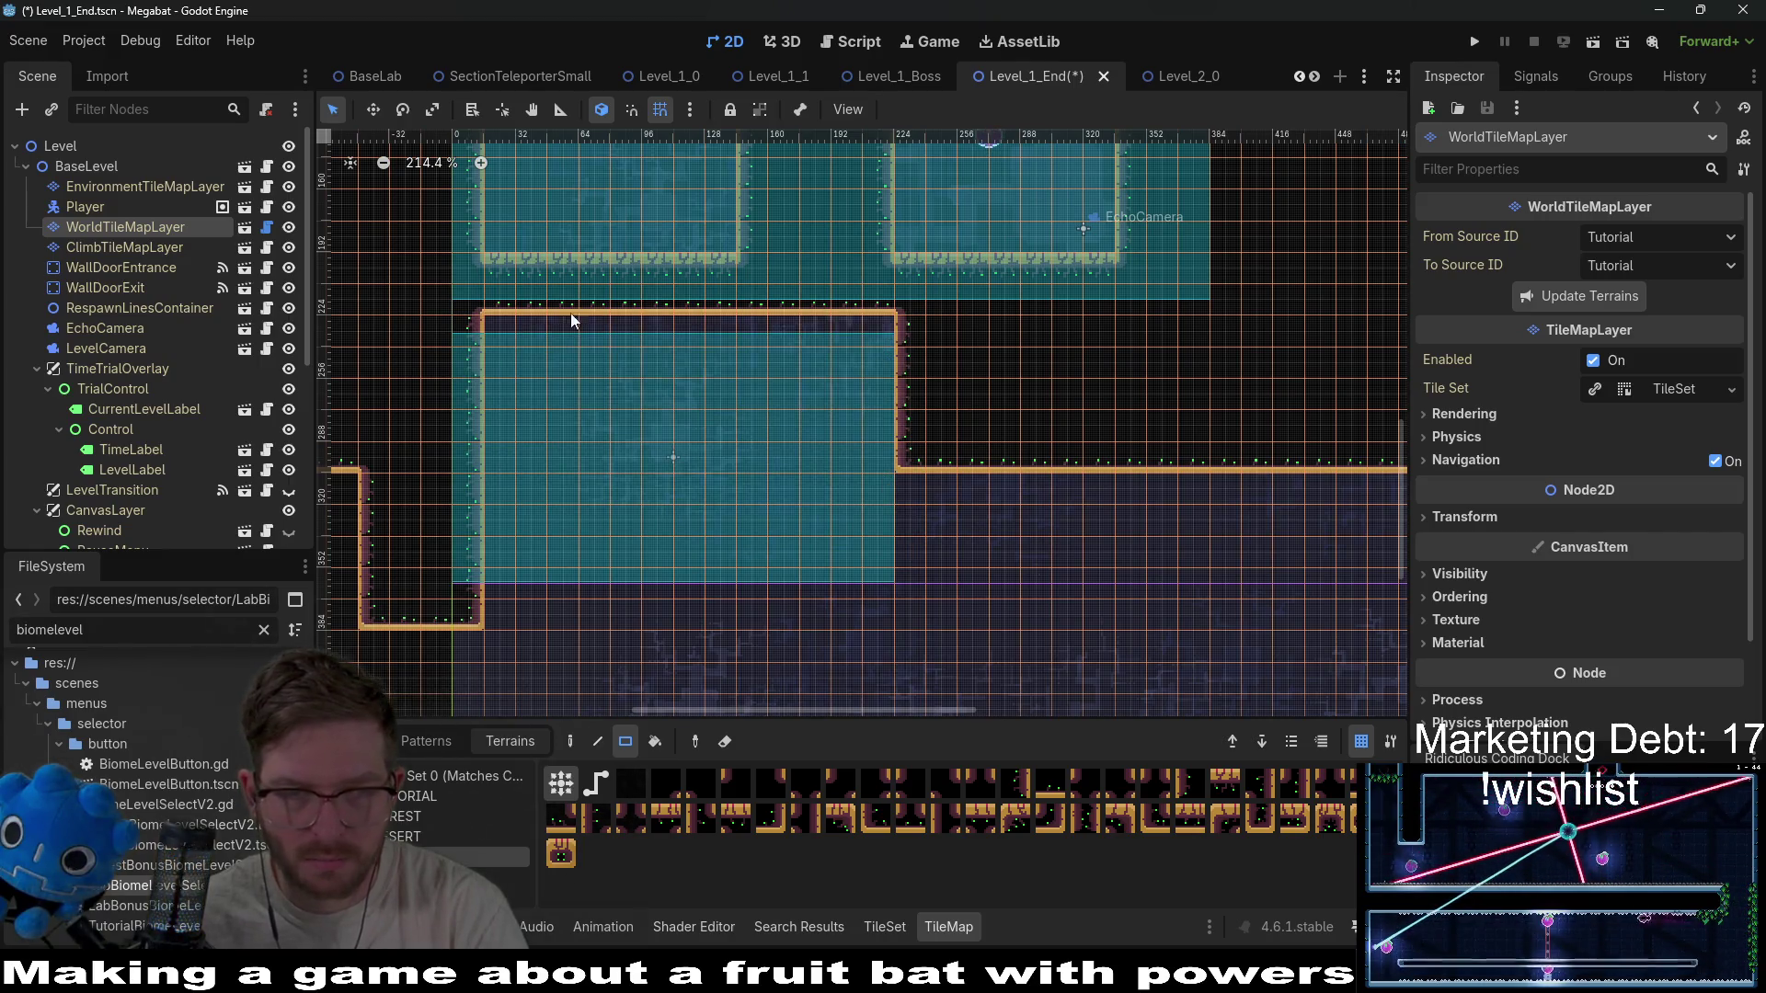
{"action": "mouse_move", "coordinate": [487, 324]}
{"action": "left_mouse_down"}
{"action": "mouse_move", "coordinate": [870, 346]}
{"action": "mouse_move", "coordinate": [868, 400]}
{"action": "mouse_move", "coordinate": [939, 633]}
{"action": "mouse_move", "coordinate": [951, 614]}
{"action": "mouse_move", "coordinate": [958, 642]}
{"action": "left_mouse_up"}
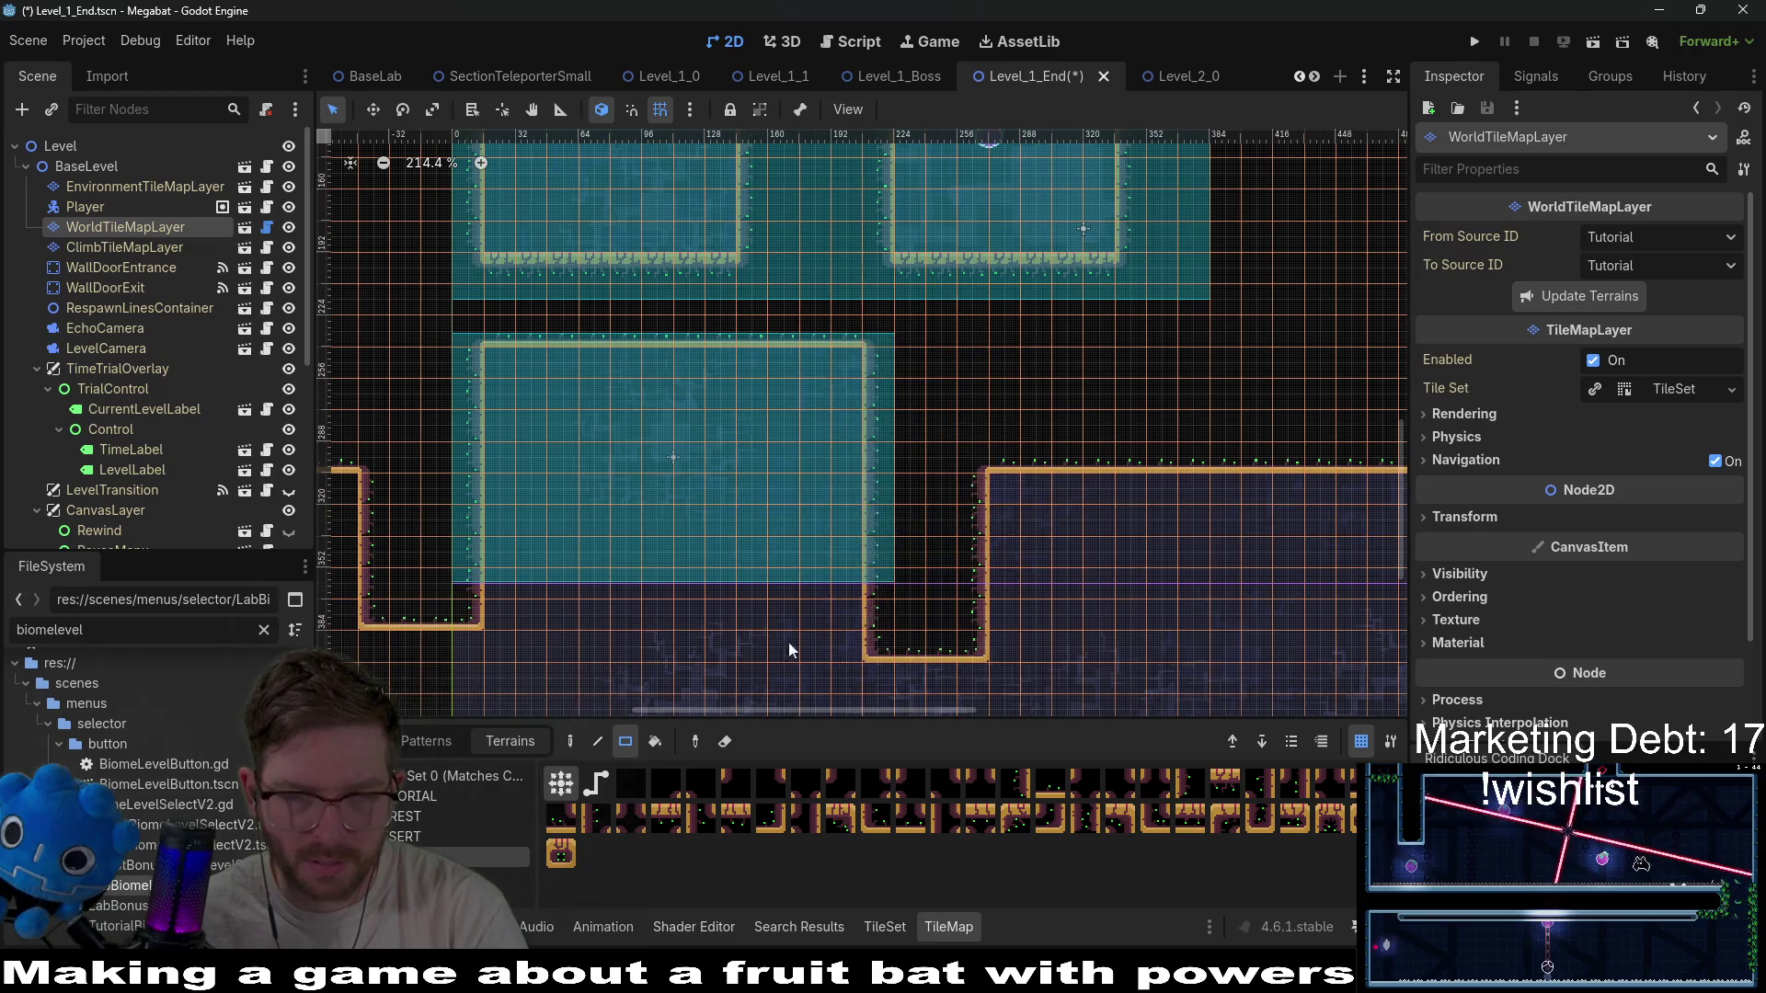
{"action": "scroll", "coordinate": [450, 522], "scroll_direction": "down", "scroll_amount": 3}
{"action": "mouse_move", "coordinate": [401, 464]}
{"action": "left_mouse_down"}
{"action": "mouse_move", "coordinate": [947, 543]}
{"action": "mouse_move", "coordinate": [988, 565]}
{"action": "left_mouse_up"}
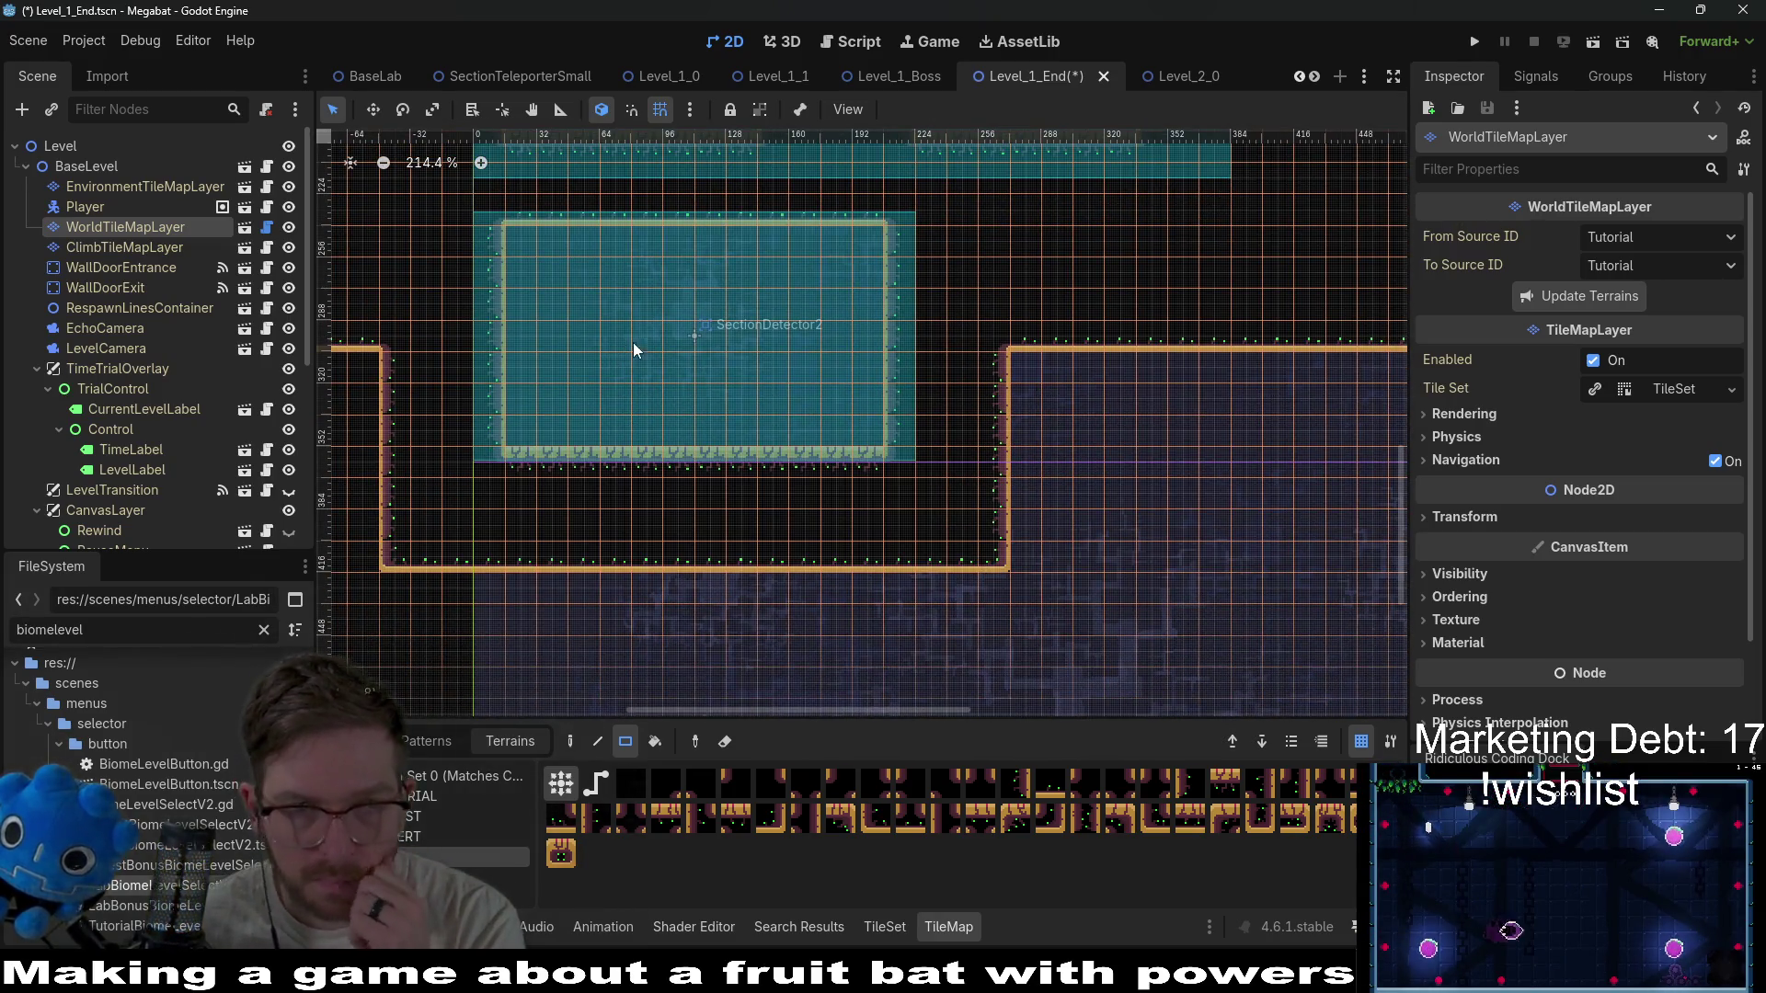
Cut and widen a corridor between the rooms and add a wall step at the lower-right corner.
{"action": "scroll", "coordinate": [683, 489], "scroll_direction": "up", "scroll_amount": 3}
{"action": "scroll", "coordinate": [705, 460], "scroll_direction": "up", "scroll_amount": 3}
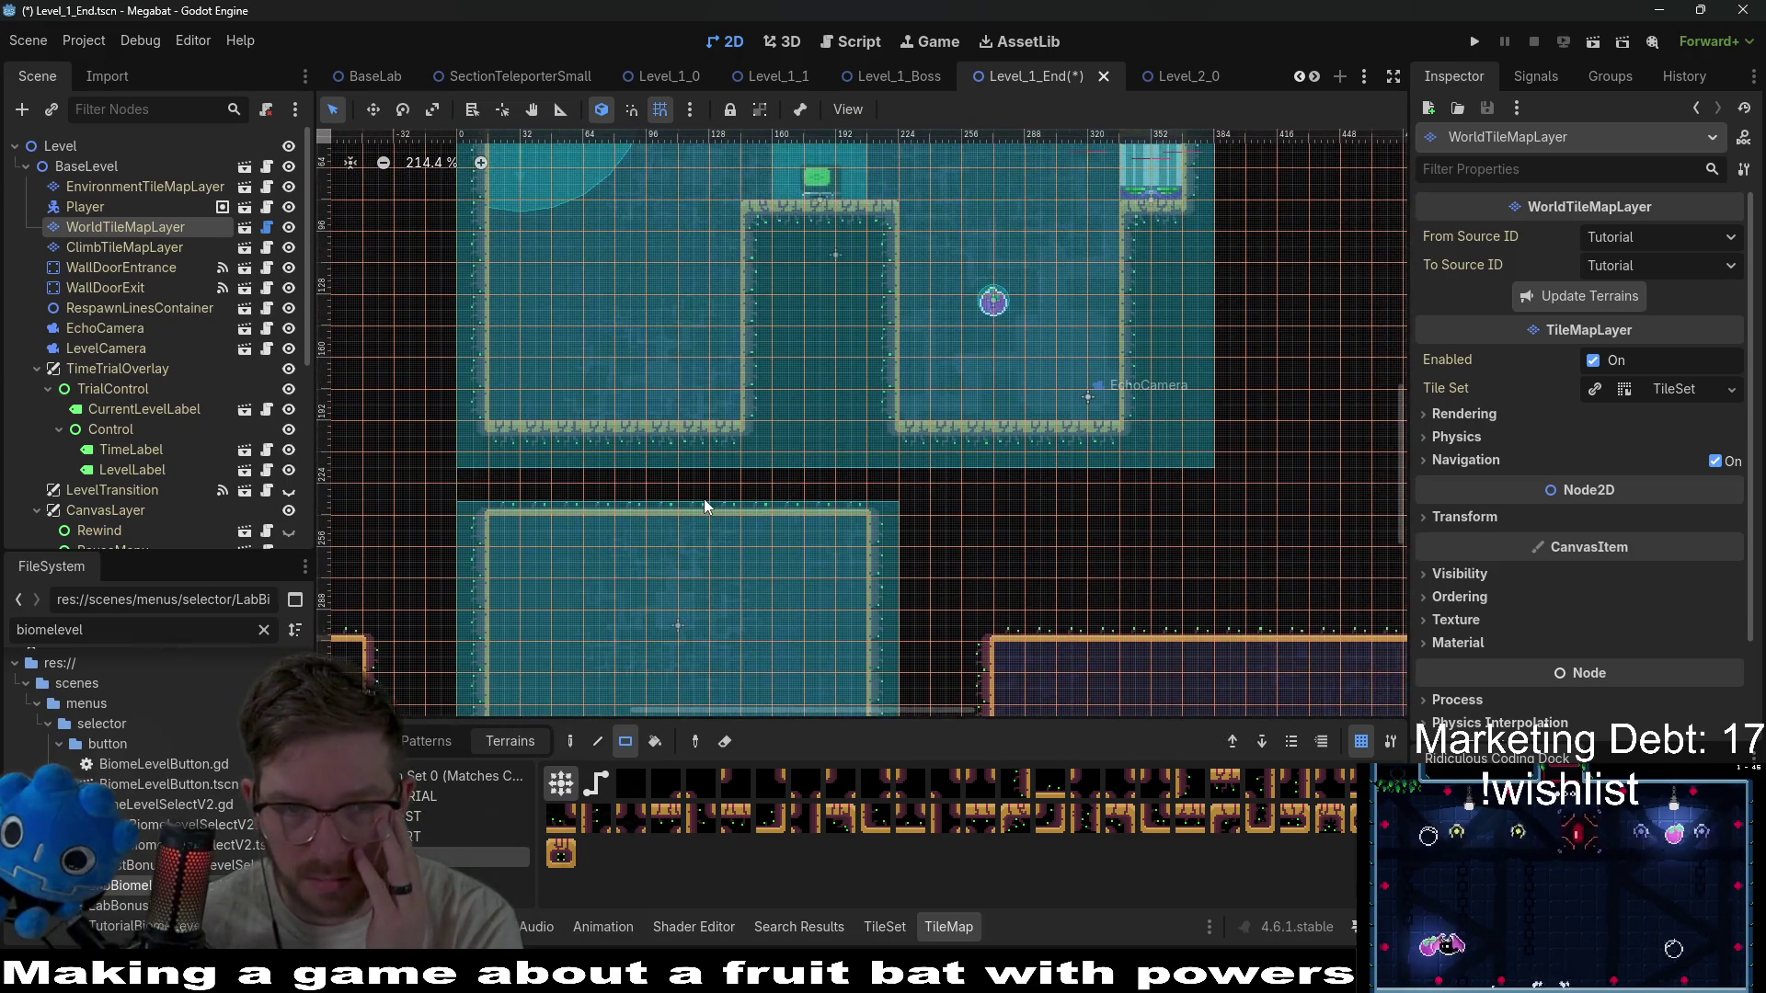
{"action": "scroll", "coordinate": [787, 449], "scroll_direction": "down", "scroll_amount": 1}
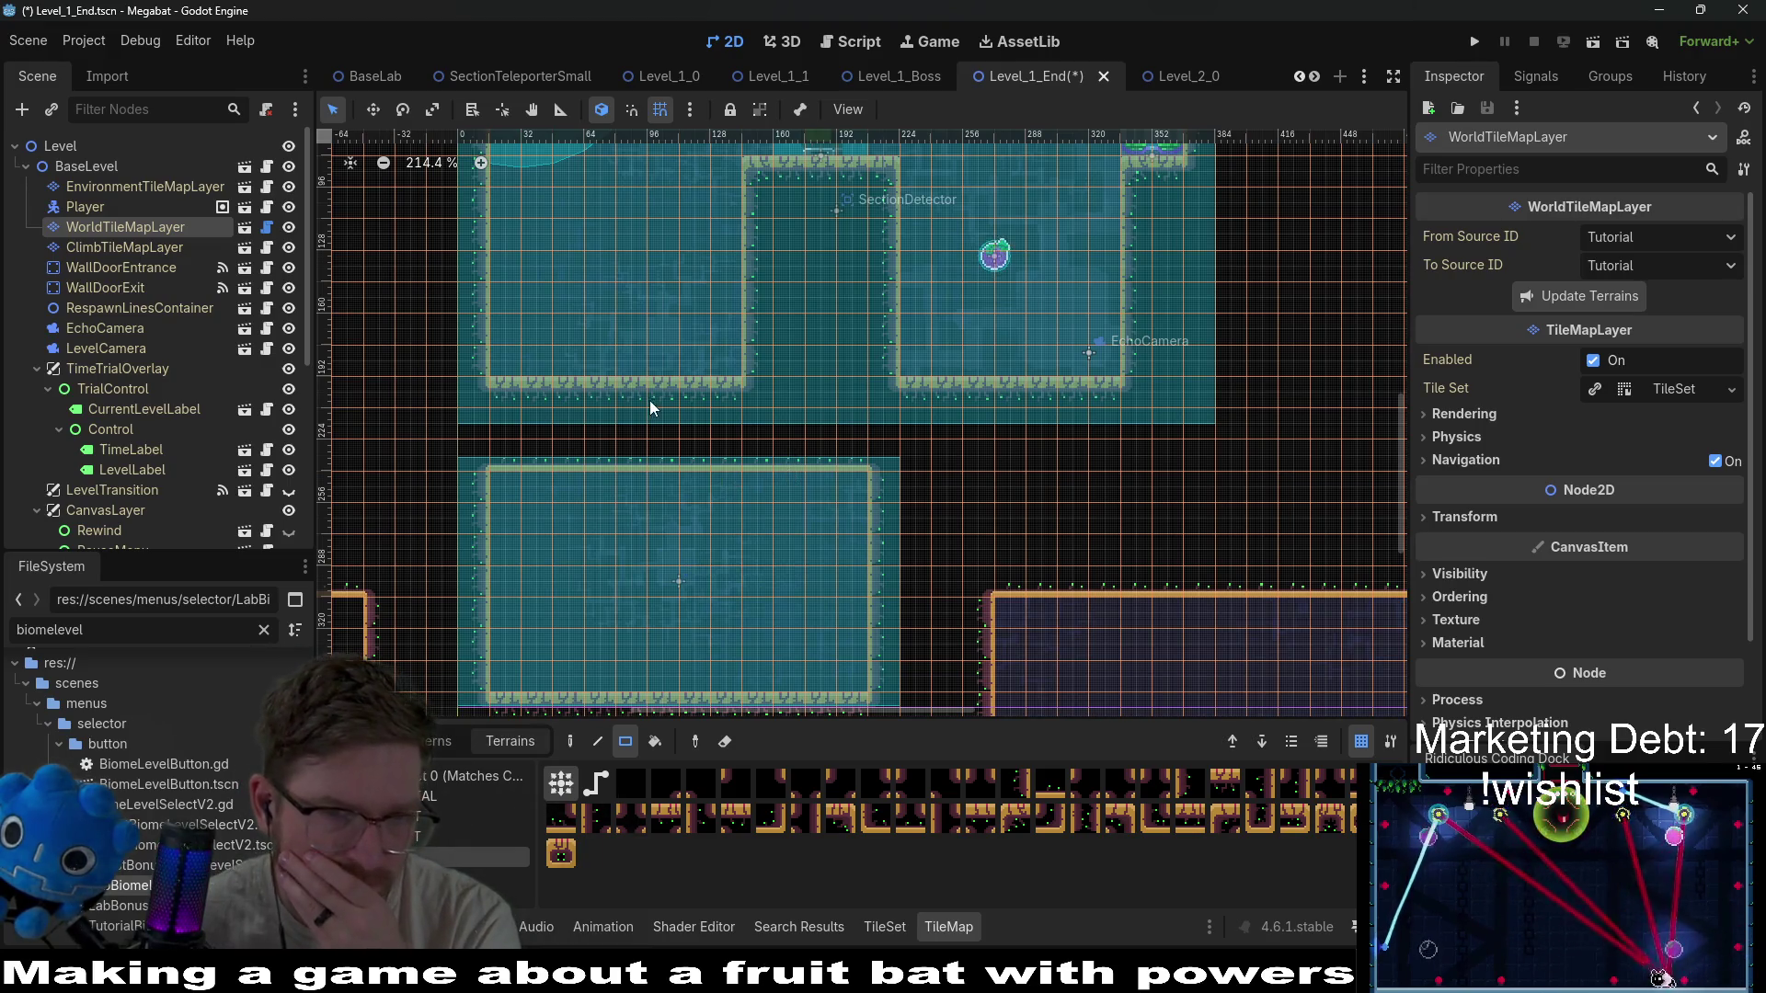
{"action": "left_click_drag", "start_coordinate": [631, 399], "coordinate": [654, 472]}
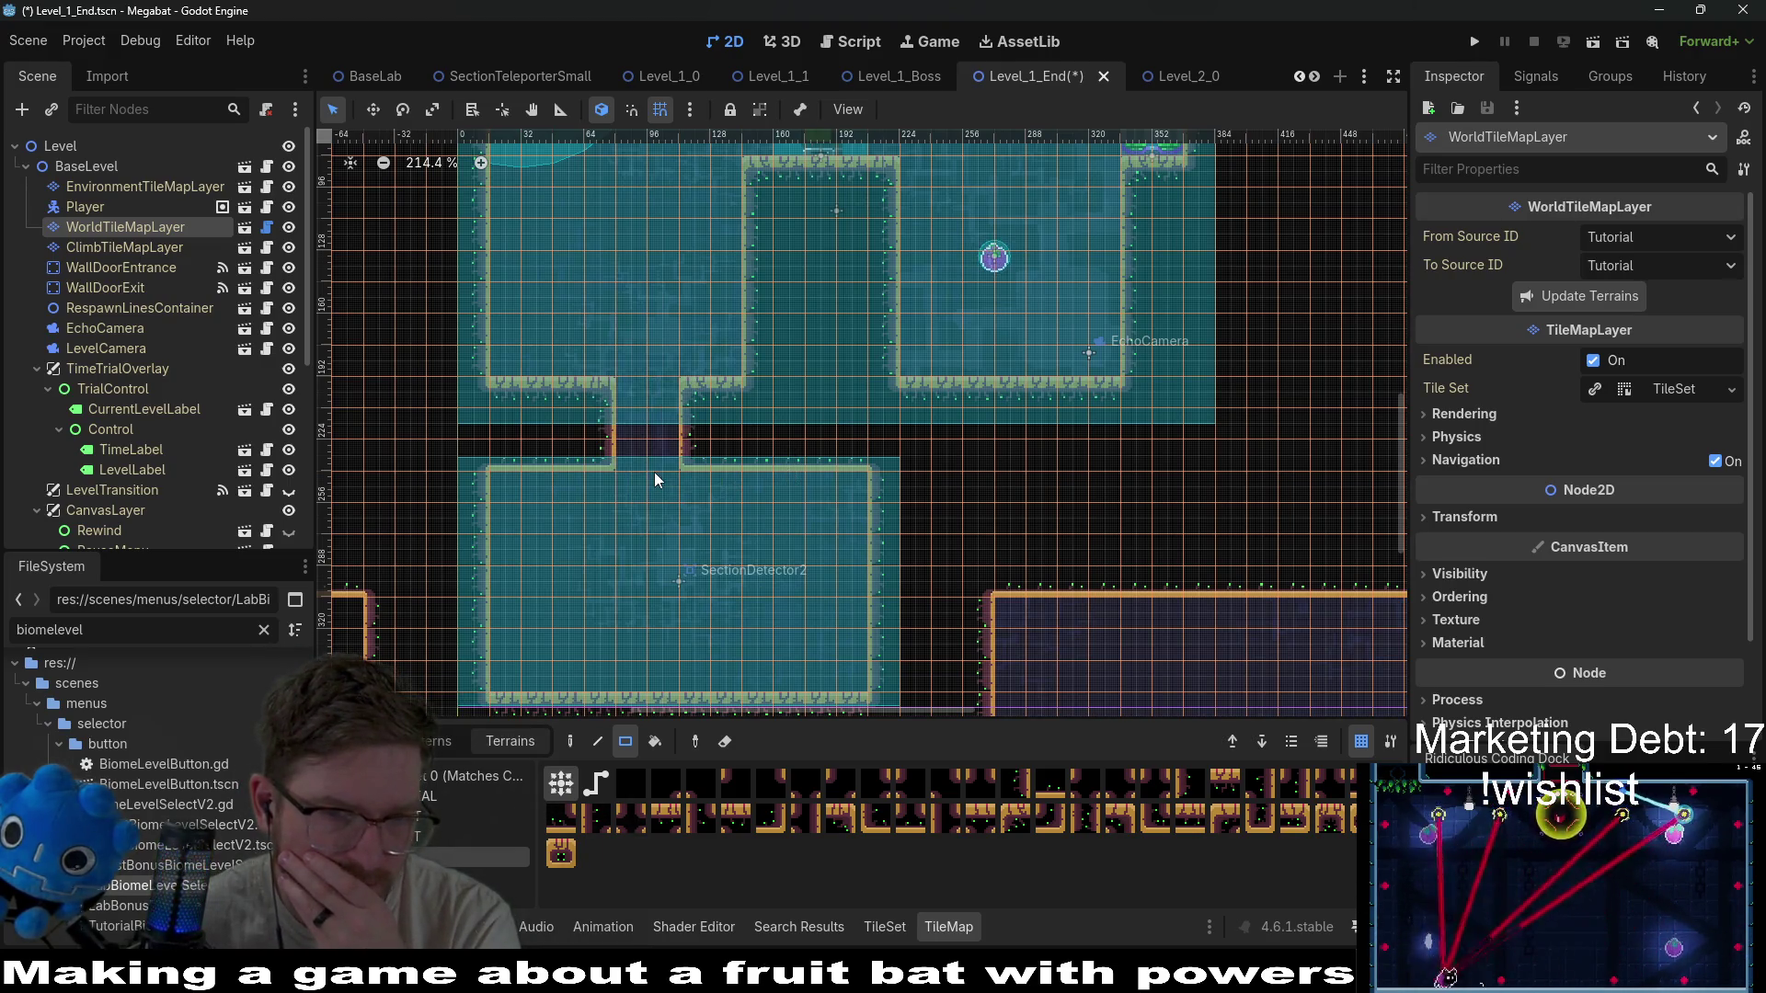
{"action": "scroll", "coordinate": [677, 525], "scroll_direction": "up", "scroll_amount": 2}
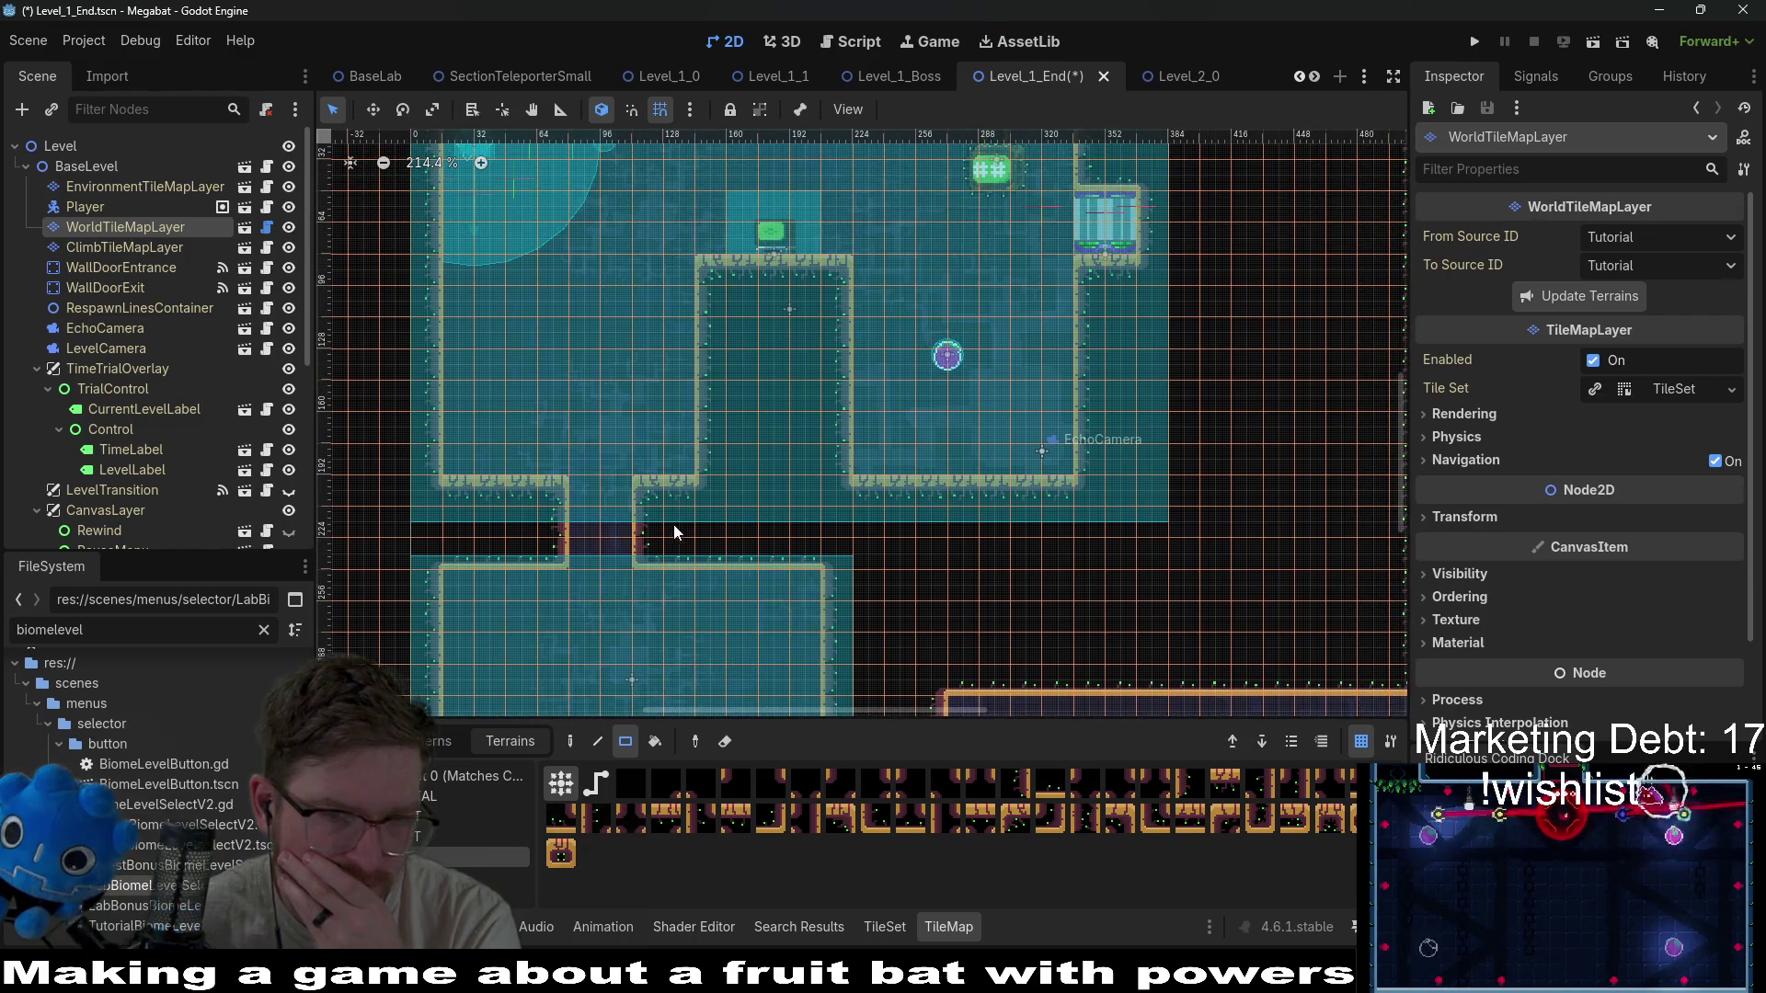
{"action": "left_click_drag", "start_coordinate": [555, 495], "coordinate": [556, 553]}
{"action": "scroll", "coordinate": [664, 477], "scroll_direction": "down", "scroll_amount": 2}
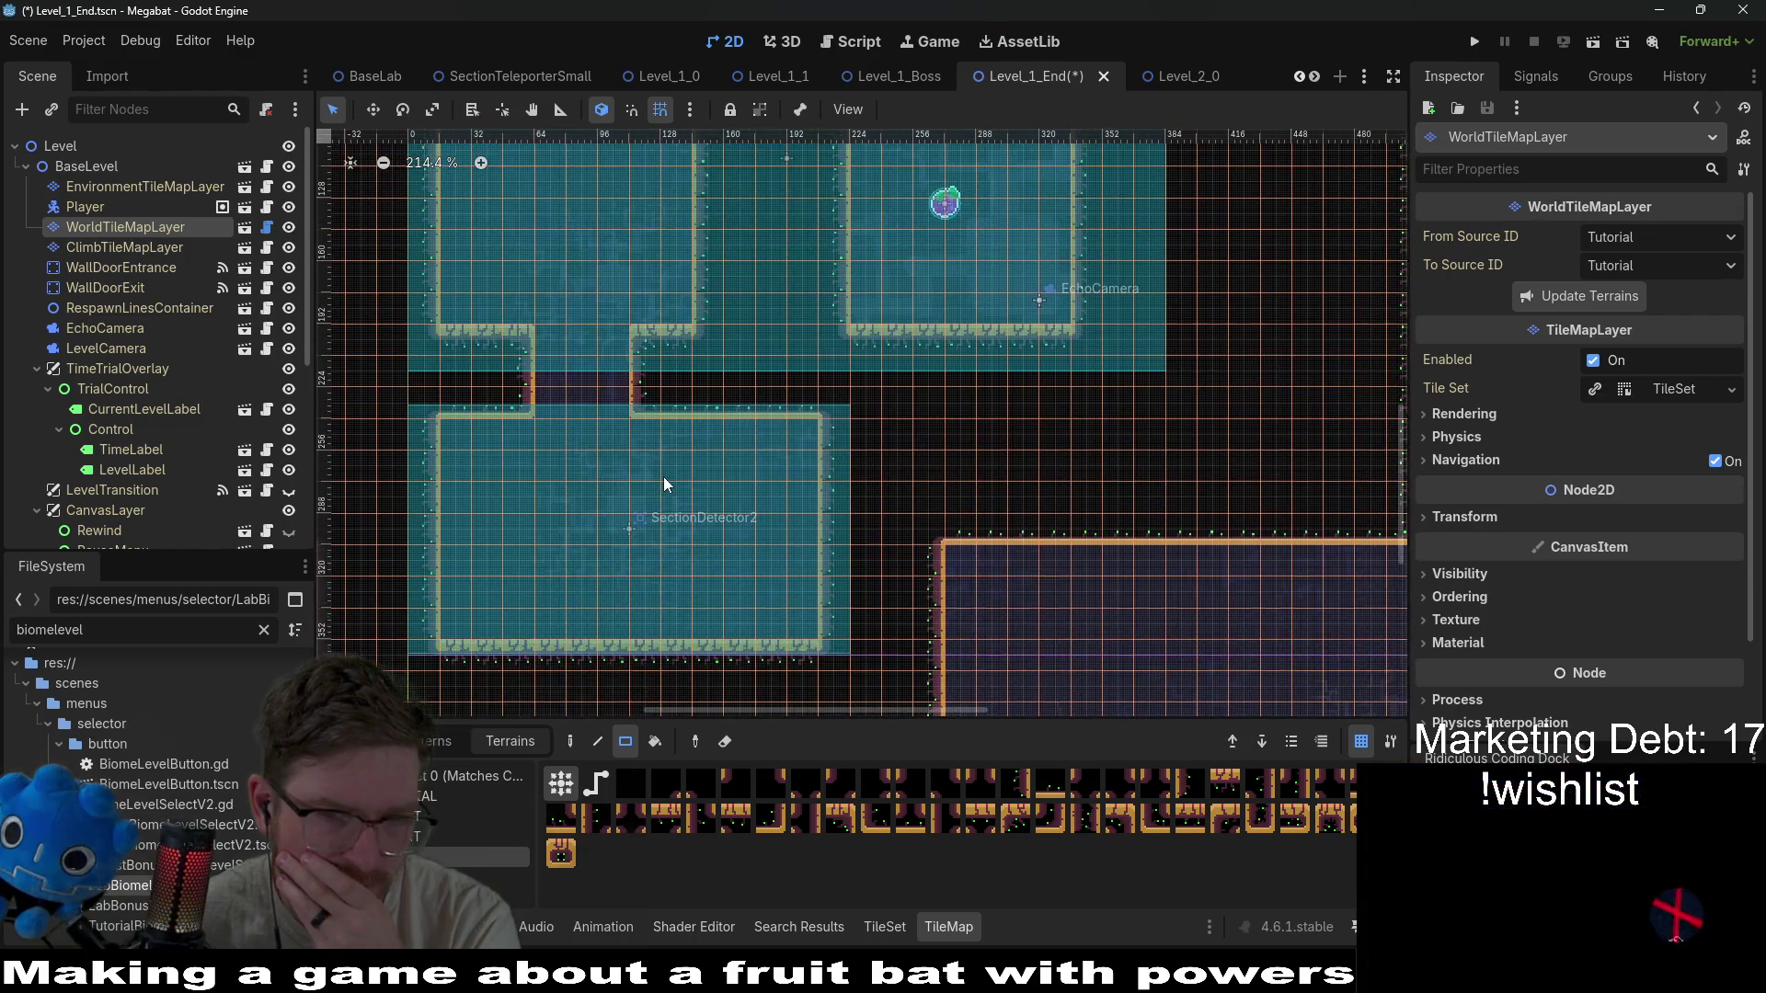
{"action": "scroll", "coordinate": [883, 479], "scroll_direction": "up", "scroll_amount": 2}
{"action": "scroll", "coordinate": [883, 479], "scroll_direction": "right", "scroll_amount": 1}
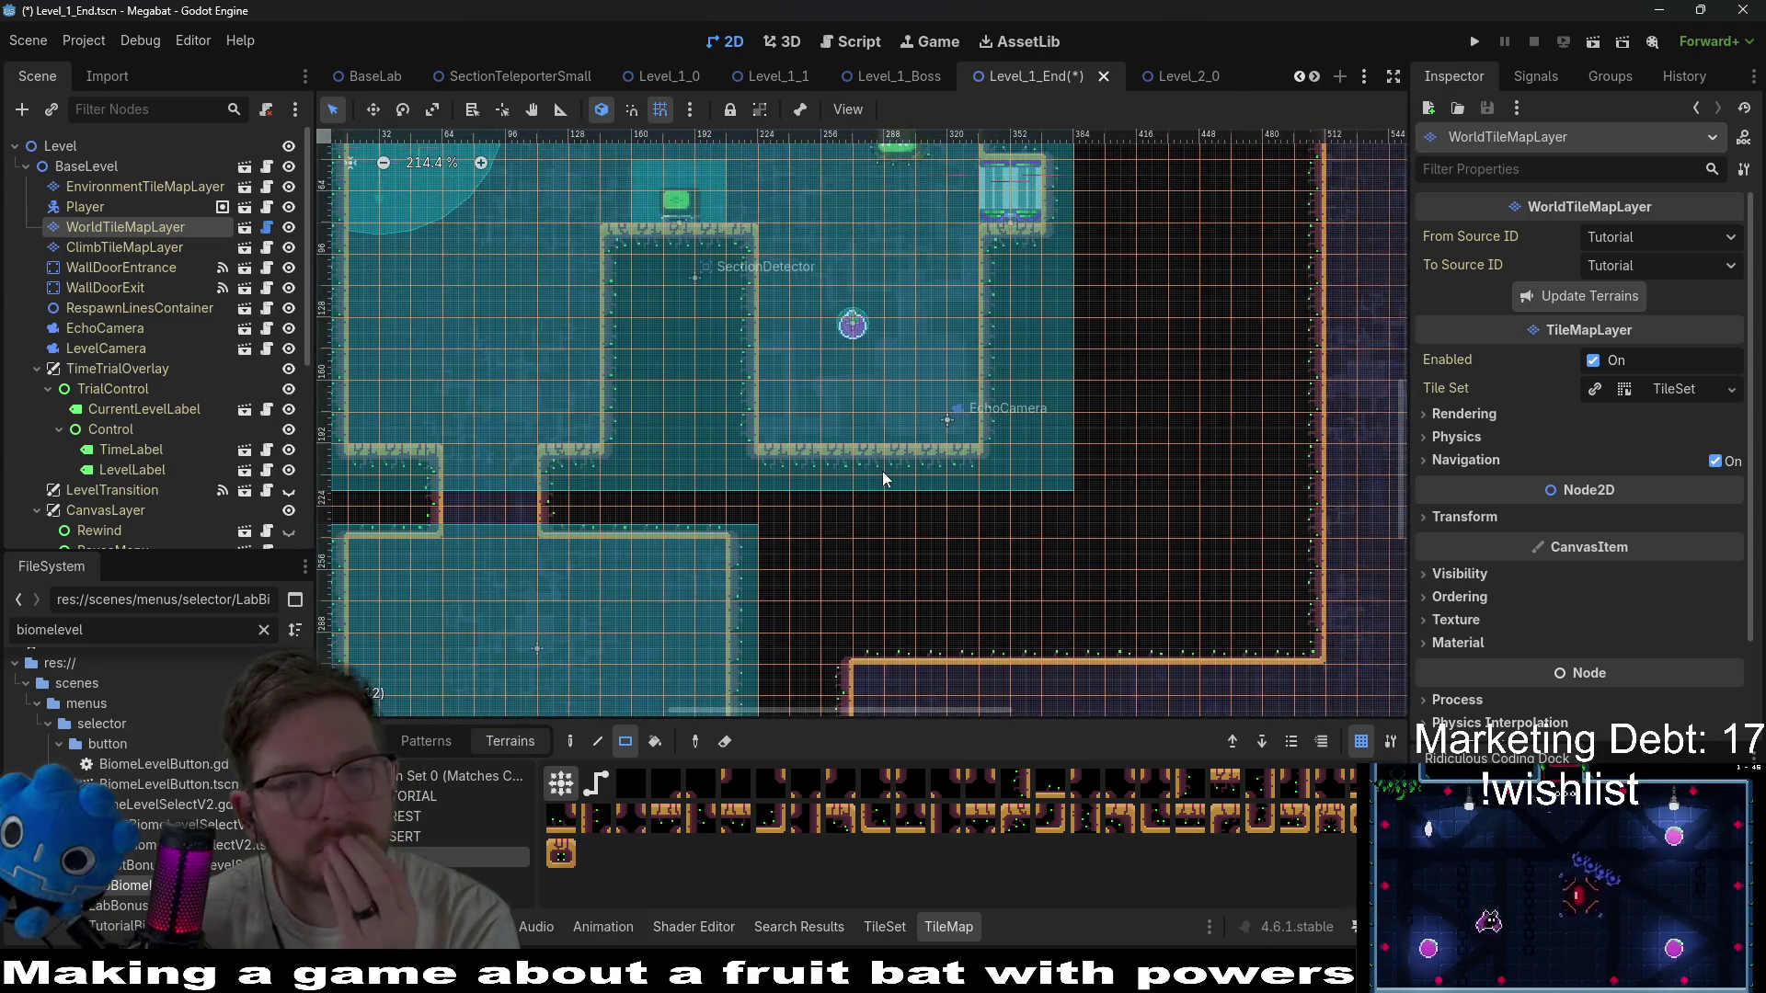
{"action": "left_click_drag", "start_coordinate": [1017, 398], "coordinate": [1033, 433]}
{"action": "scroll", "coordinate": [1004, 477], "scroll_direction": "right", "scroll_amount": 2}
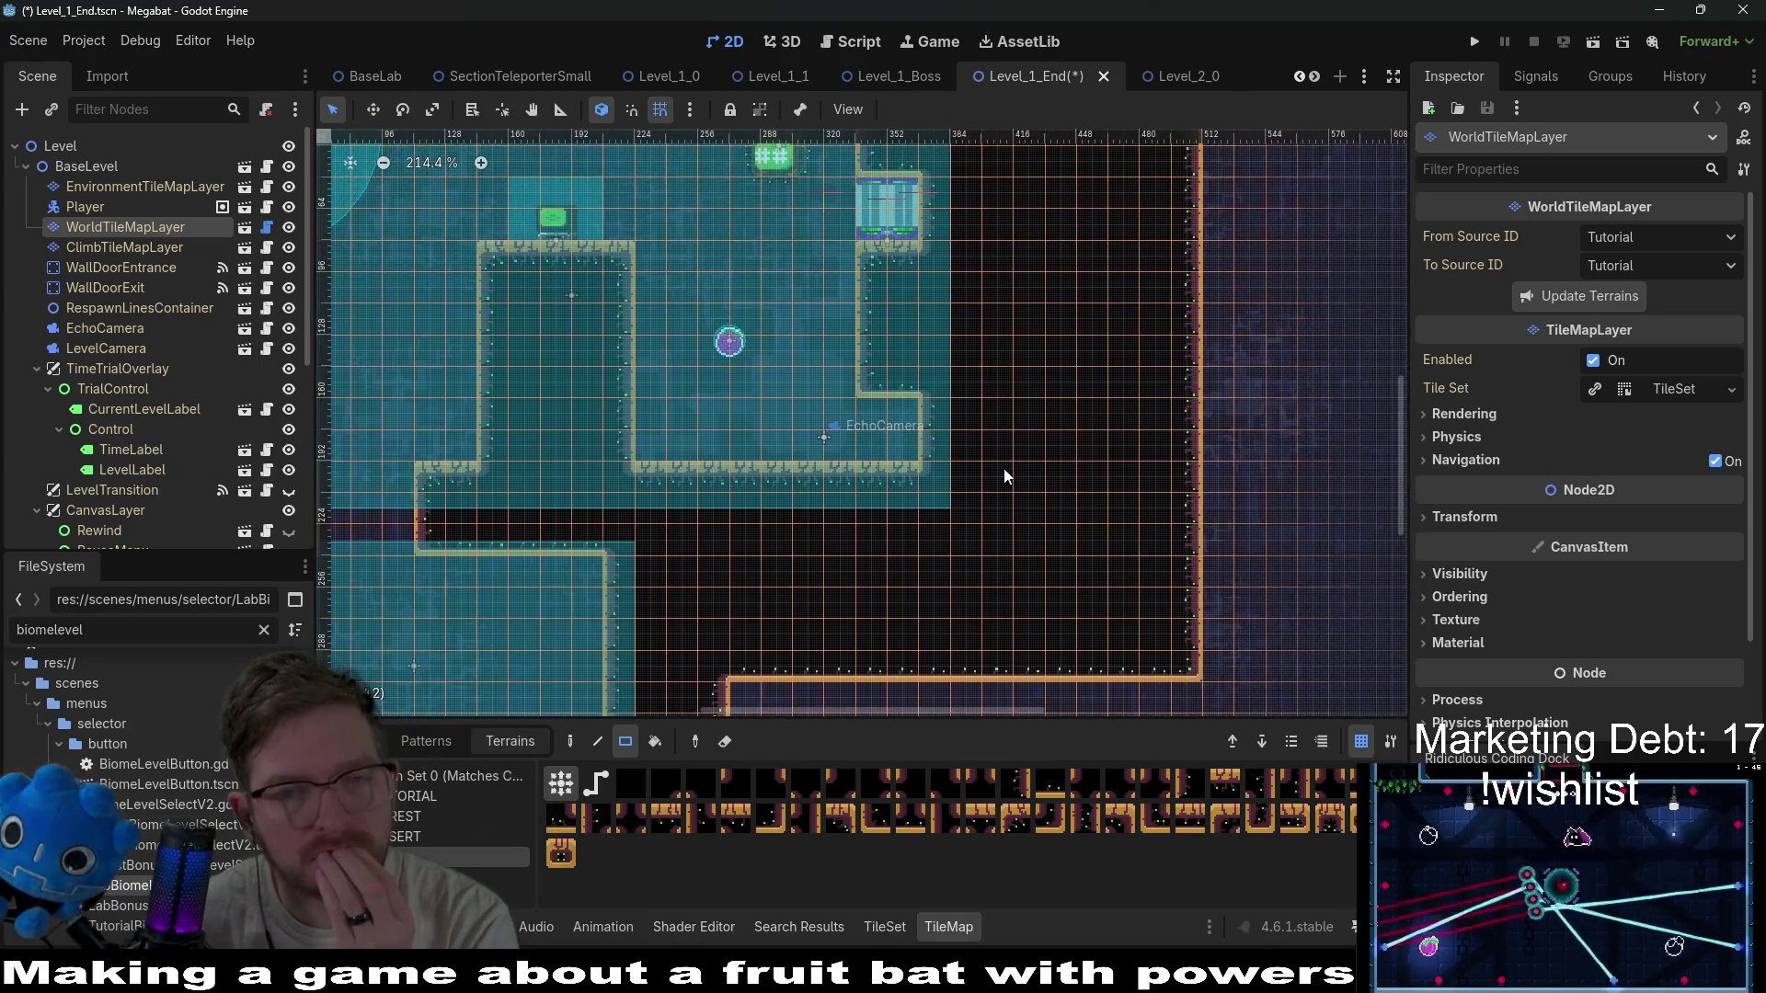
{"action": "scroll", "coordinate": [132, 351], "scroll_direction": "down", "scroll_amount": 5}
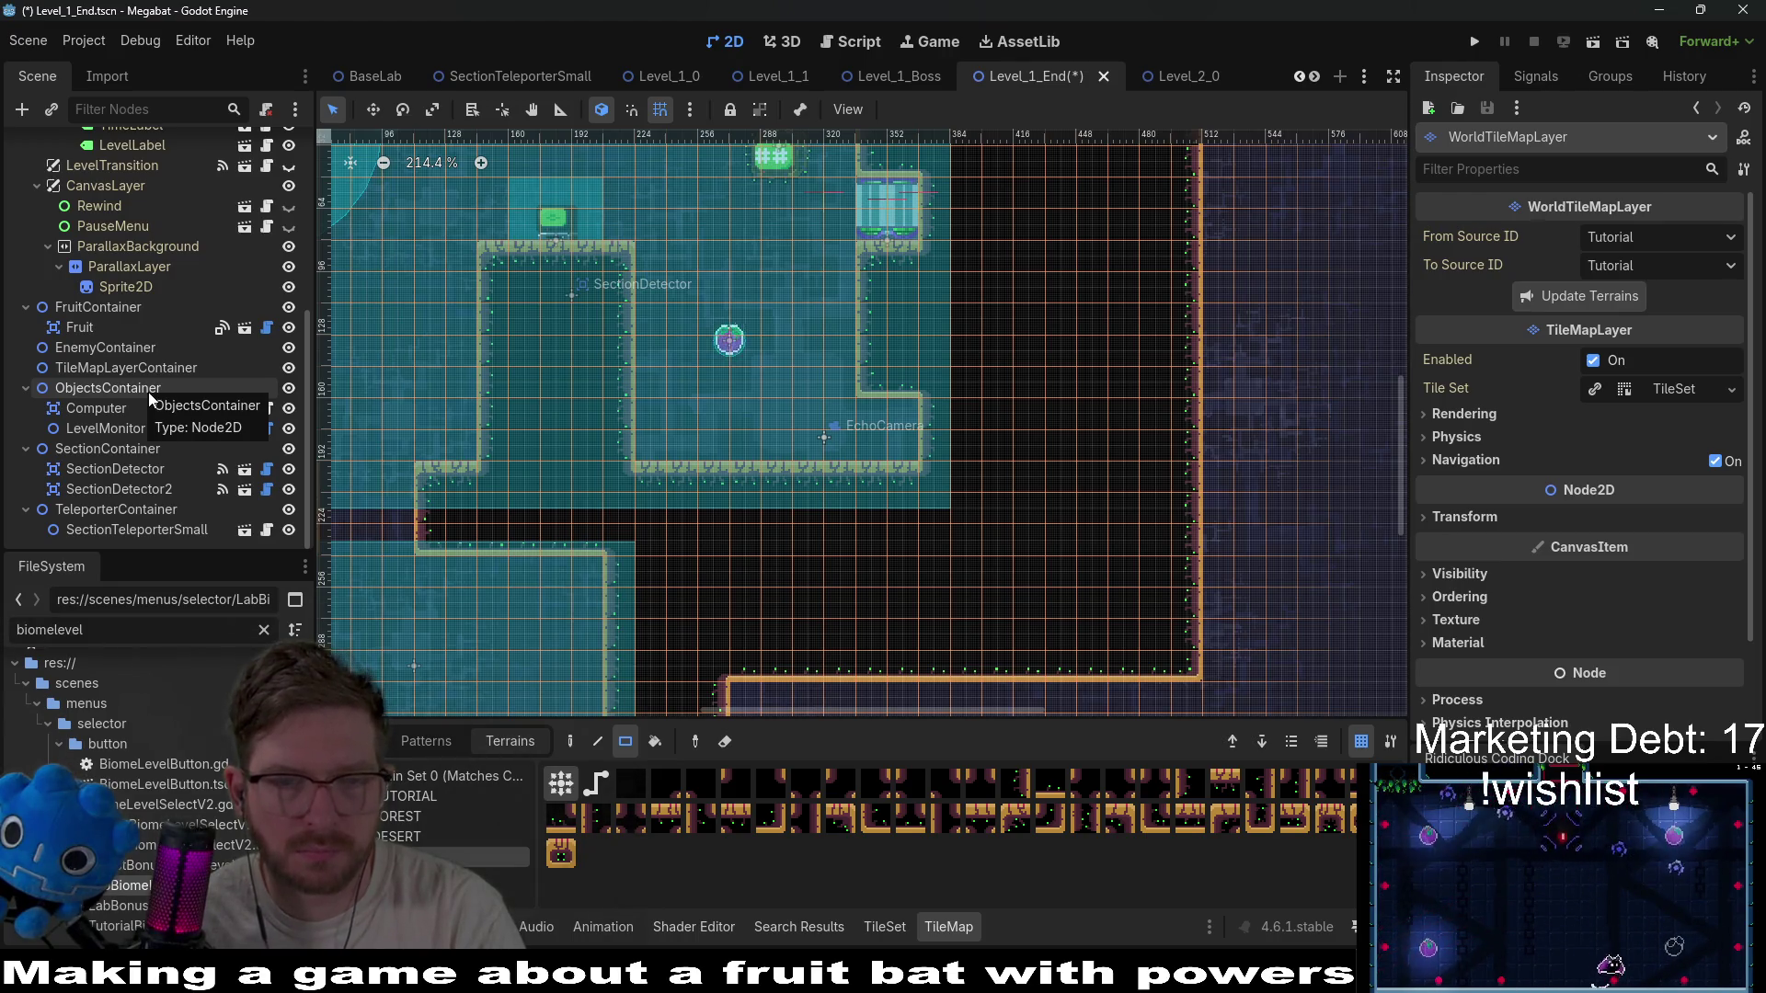
Drag the Fruit node out of the upper room into the lower room.
{"action": "left_click", "coordinate": [84, 330]}
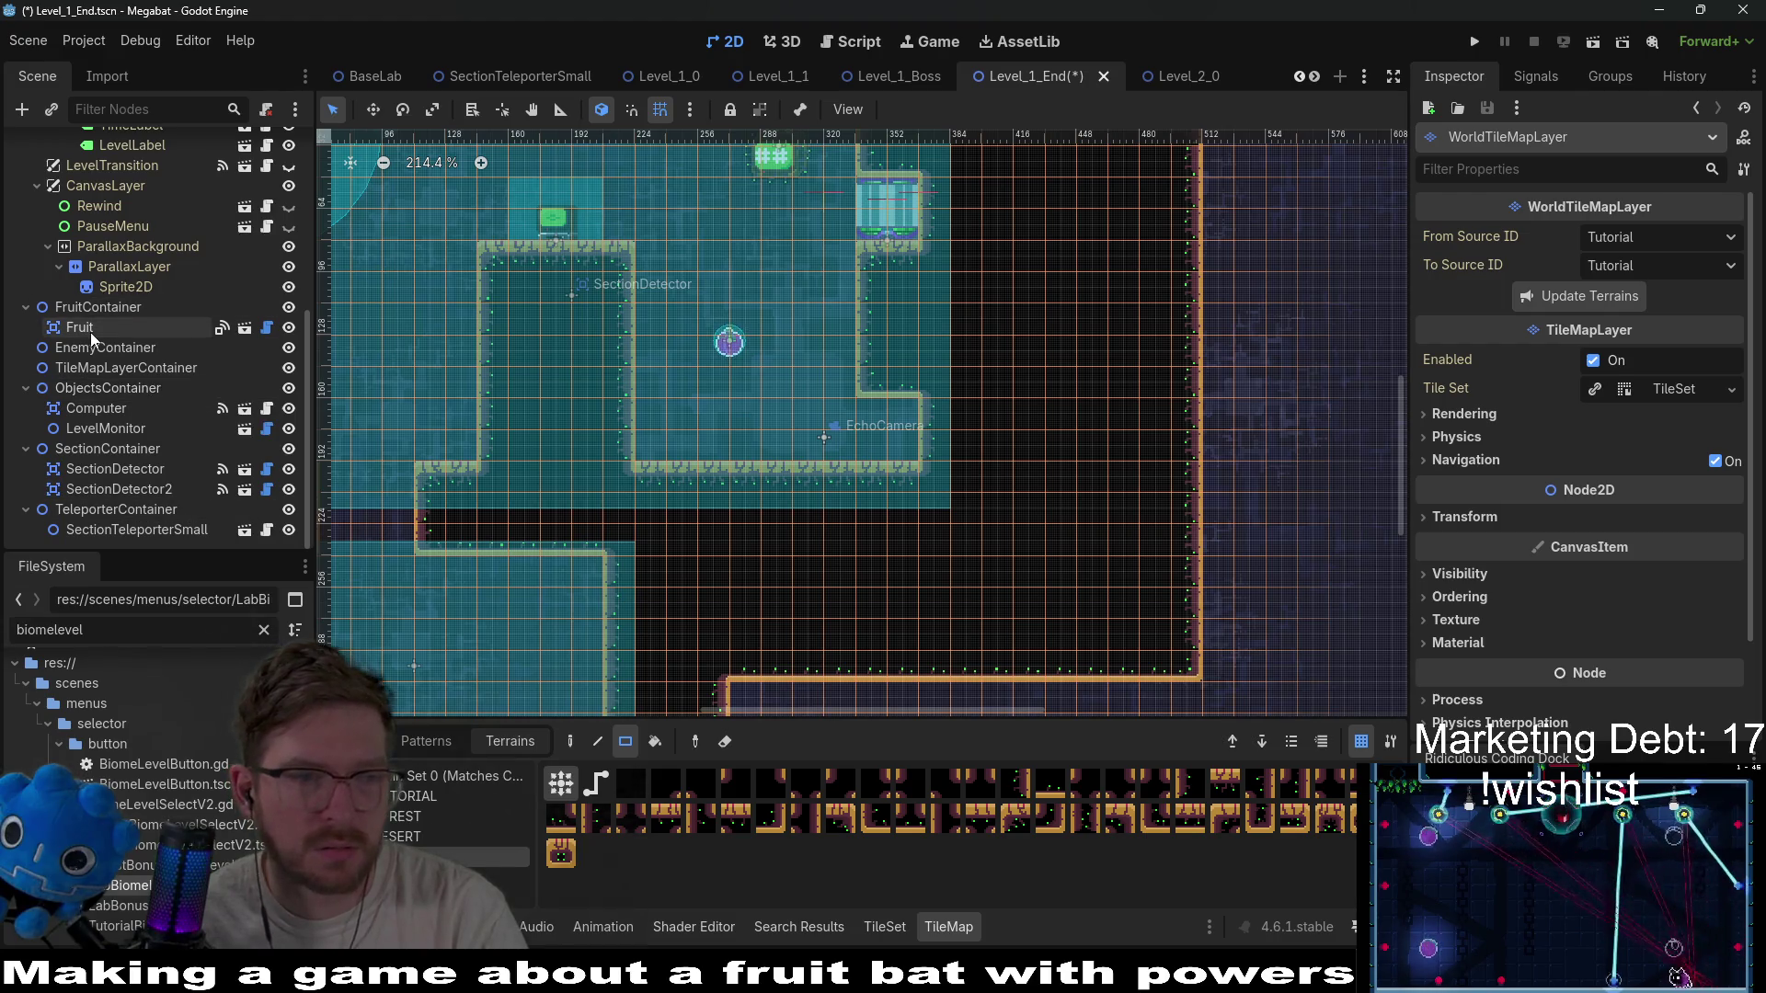
{"action": "left_click_drag", "start_coordinate": [616, 343], "coordinate": [488, 340]}
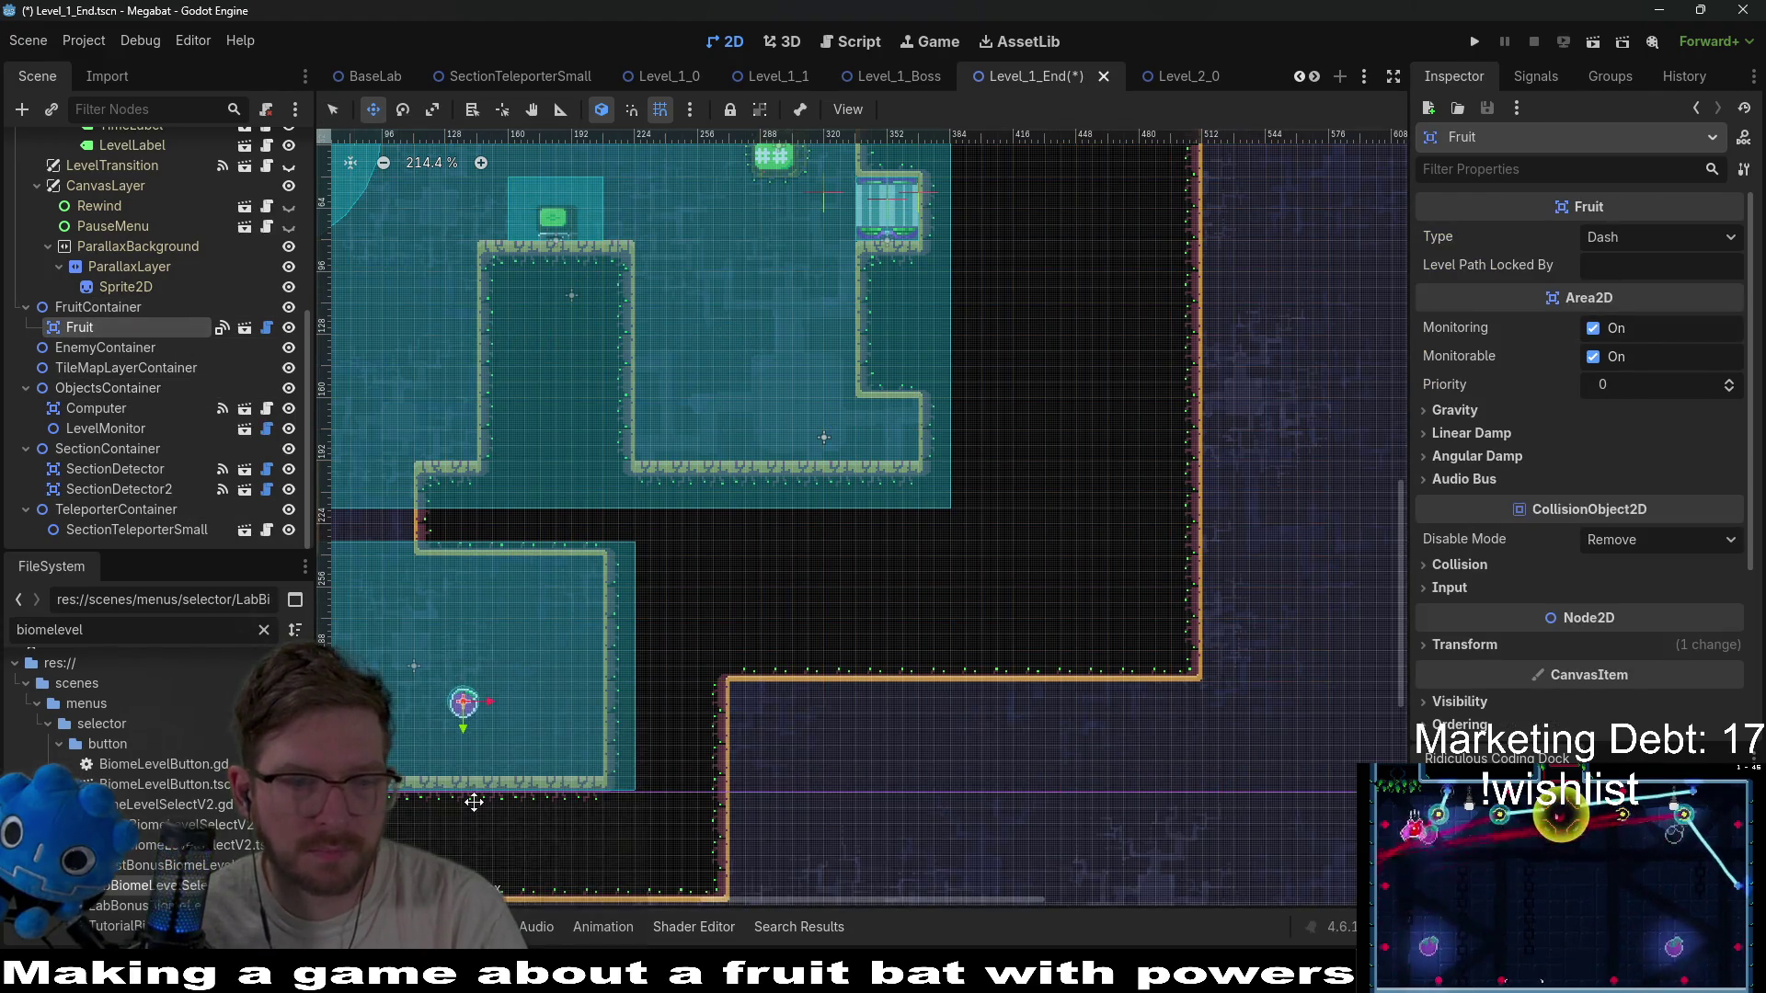
{"action": "scroll", "coordinate": [470, 787], "scroll_direction": "down", "scroll_amount": 2}
{"action": "scroll", "coordinate": [470, 788], "scroll_direction": "left", "scroll_amount": 2}
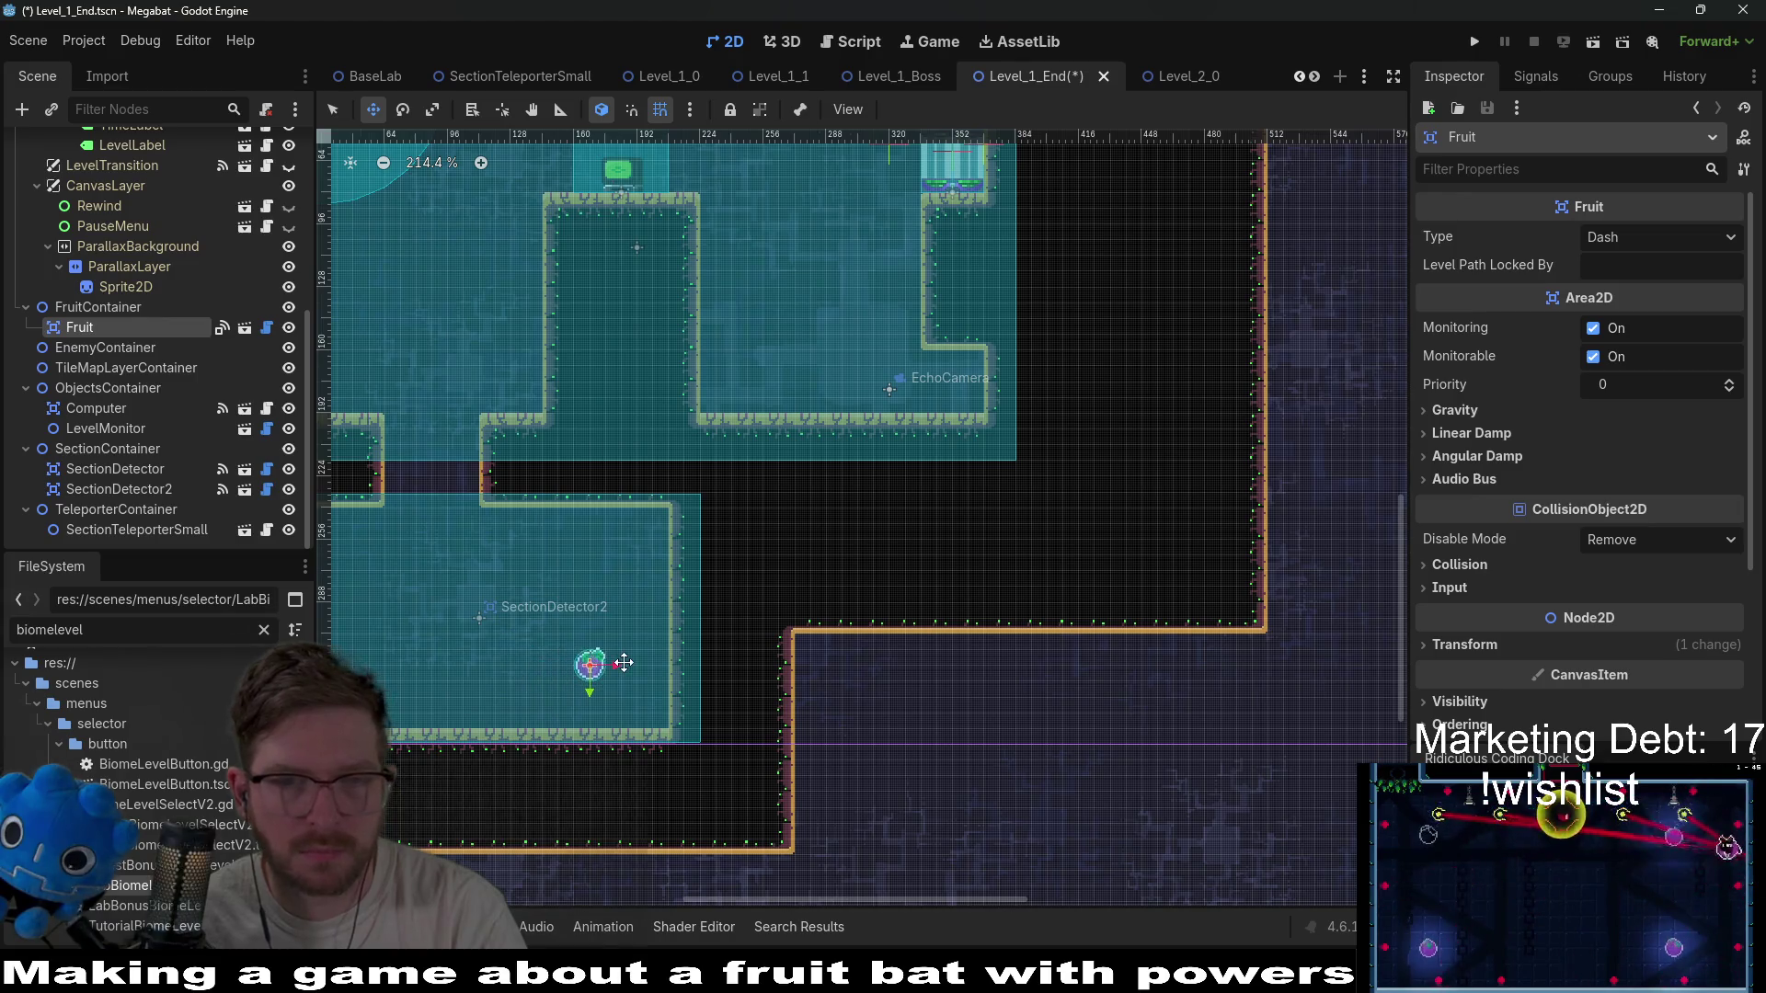
{"action": "scroll", "coordinate": [200, 358], "scroll_direction": "up", "scroll_amount": 3}
{"action": "scroll", "coordinate": [199, 361], "scroll_direction": "down", "scroll_amount": 3}
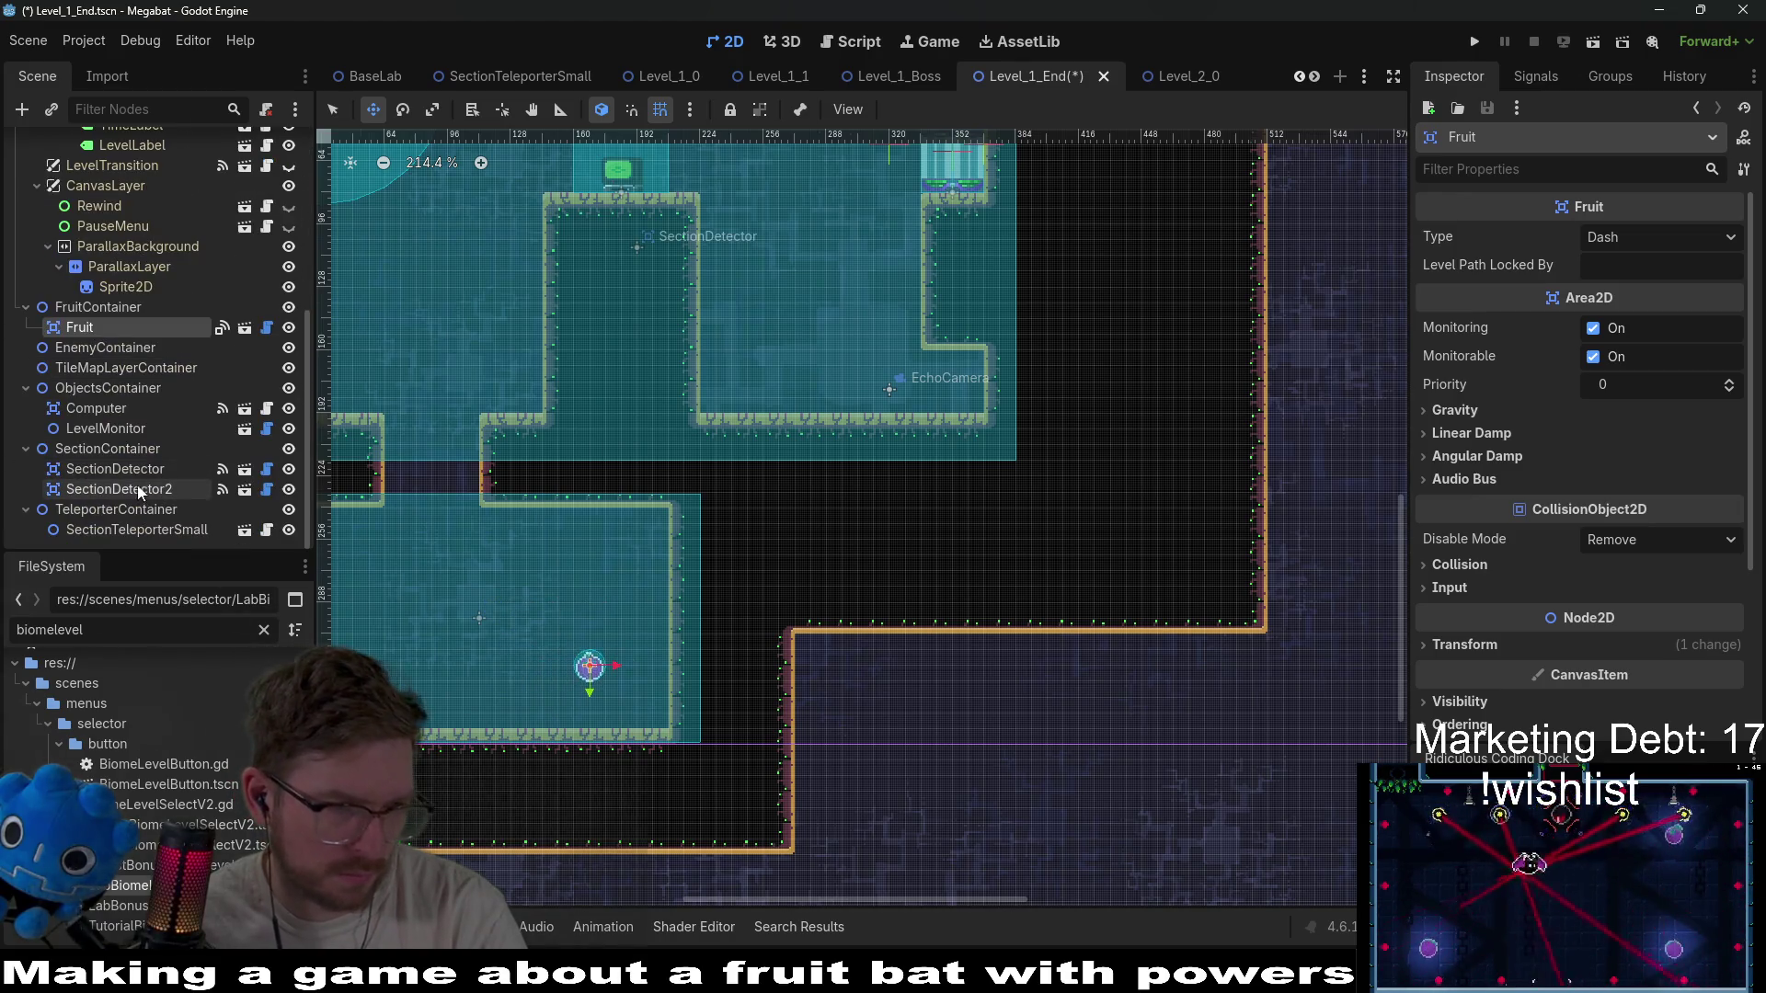
{"action": "left_click", "coordinate": [120, 430]}
{"action": "left_click", "coordinate": [118, 370]}
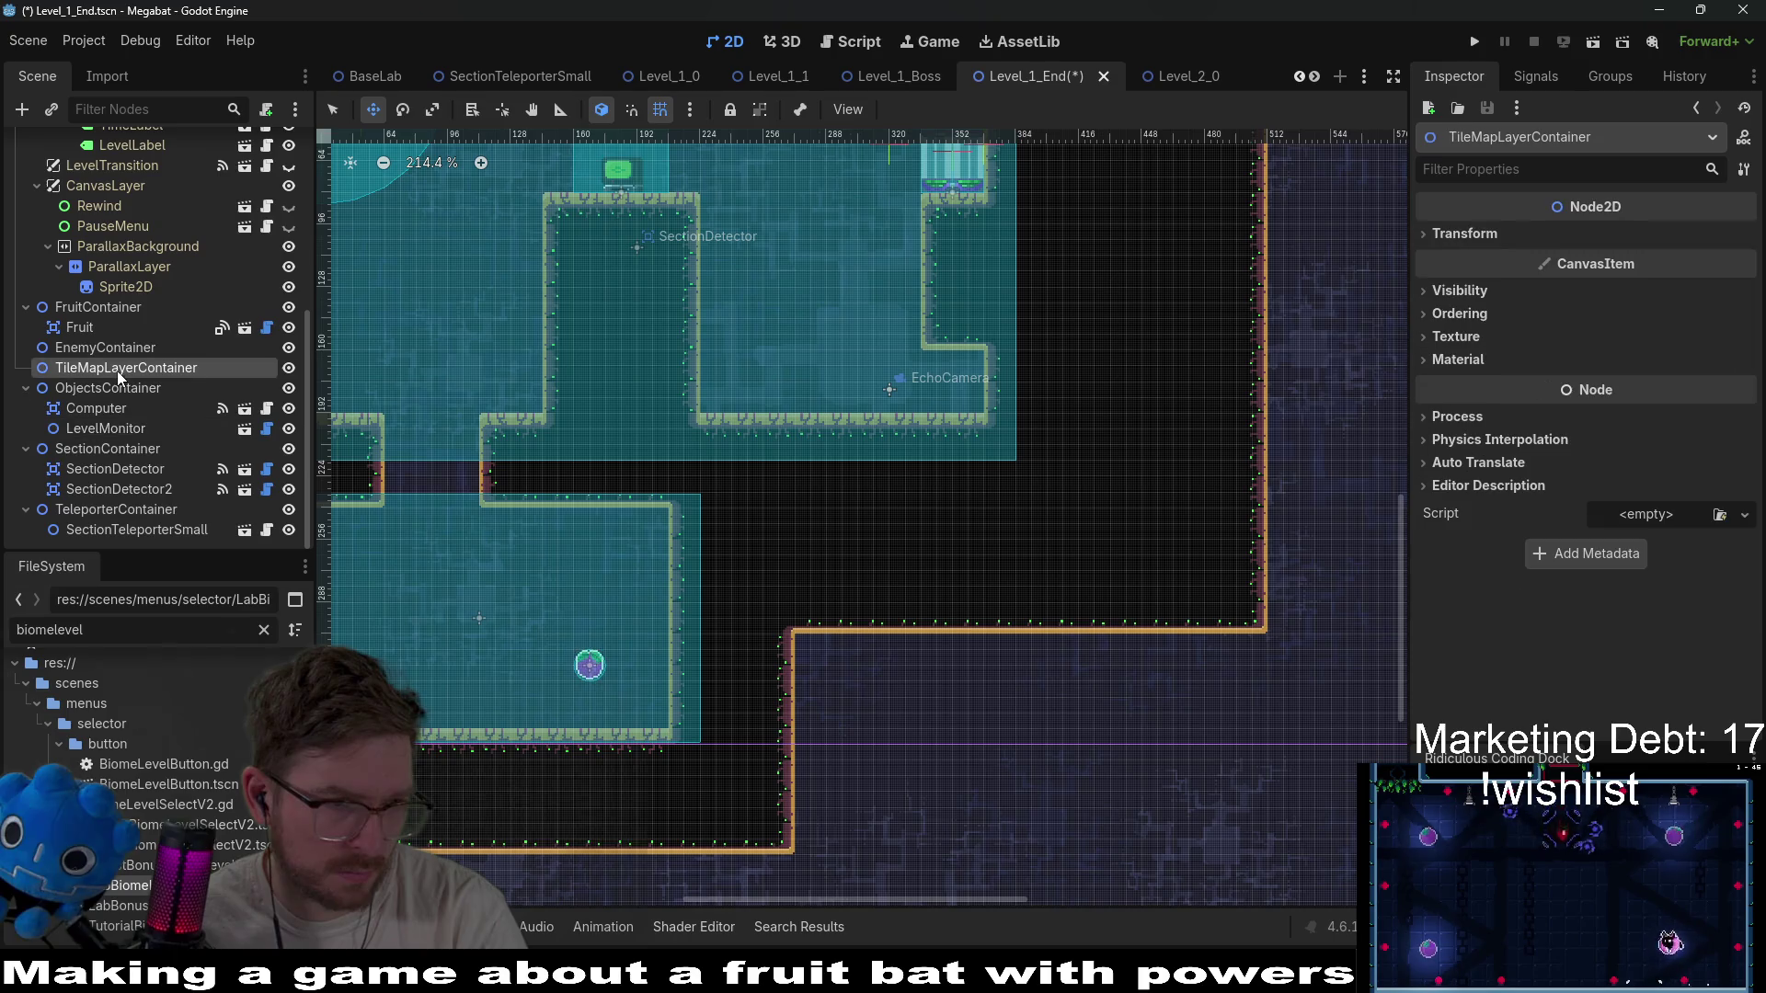
{"action": "left_click", "coordinate": [142, 537]}
Duplicate SectionTeleporterSmall, place the copy at the lower-right doorway, and set its Section to lab_a.
{"action": "scroll", "coordinate": [1064, 328], "scroll_direction": "up", "scroll_amount": 5}
{"action": "key", "text": "ctrl+d"}
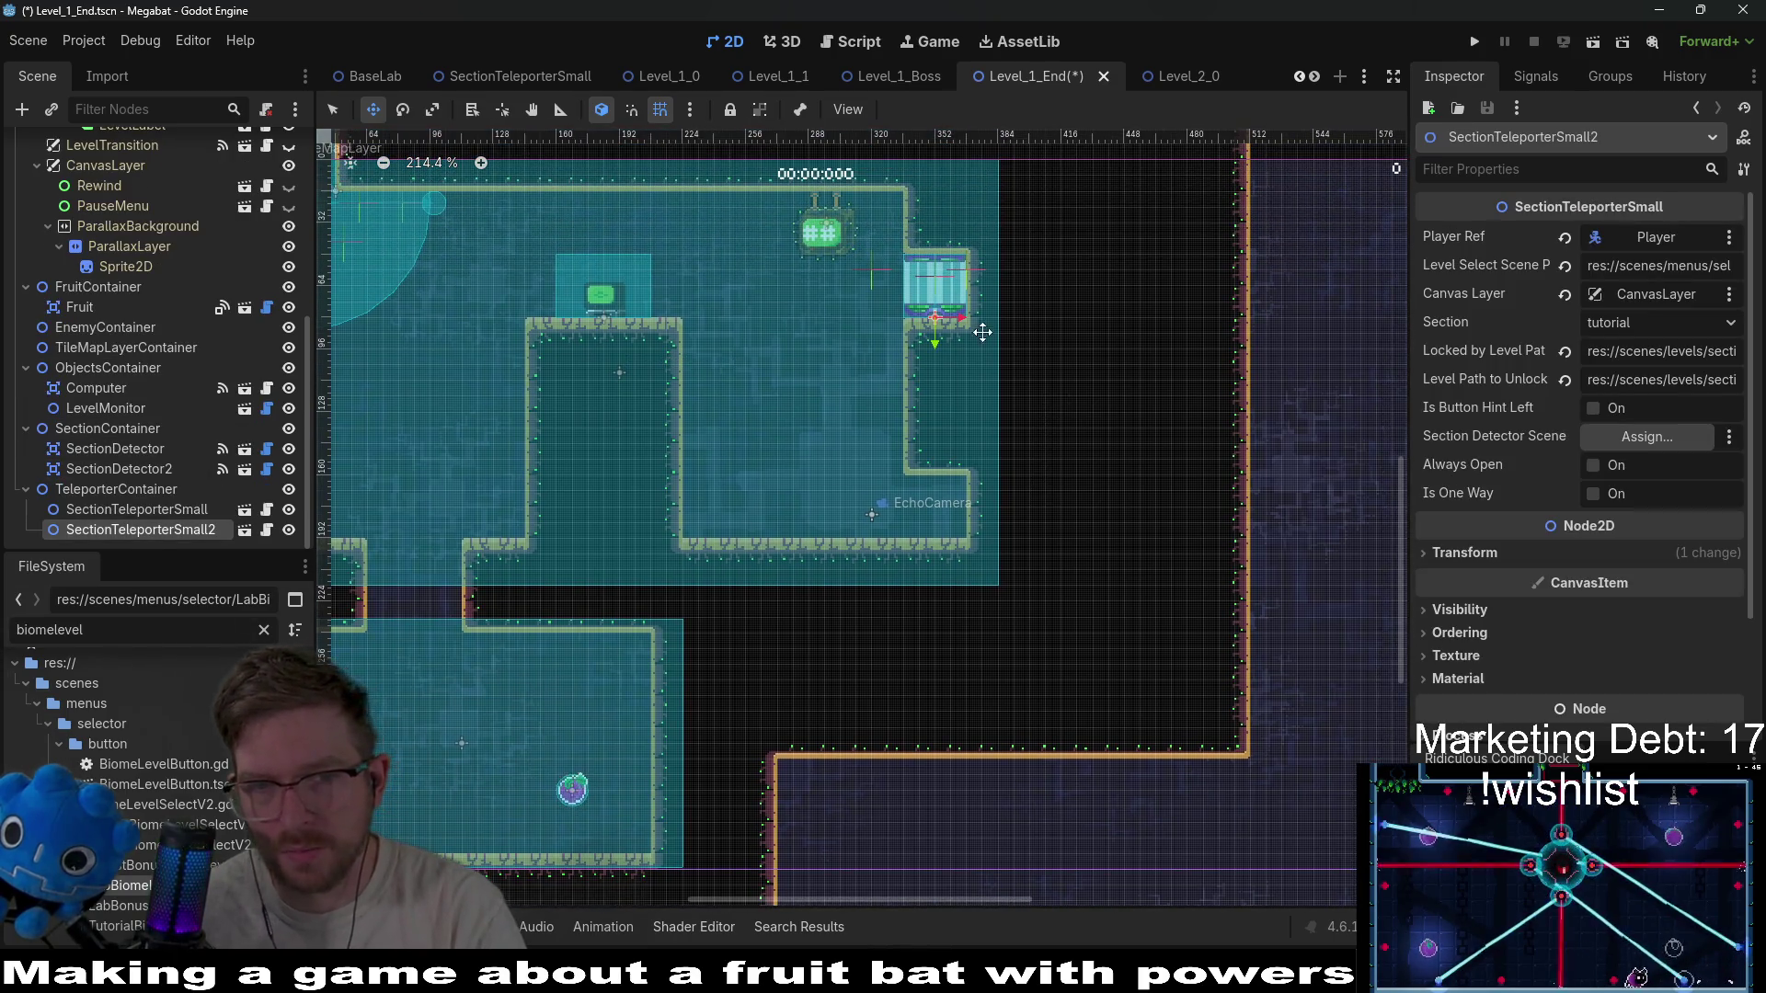
{"action": "left_click_drag", "start_coordinate": [941, 300], "coordinate": [942, 515]}
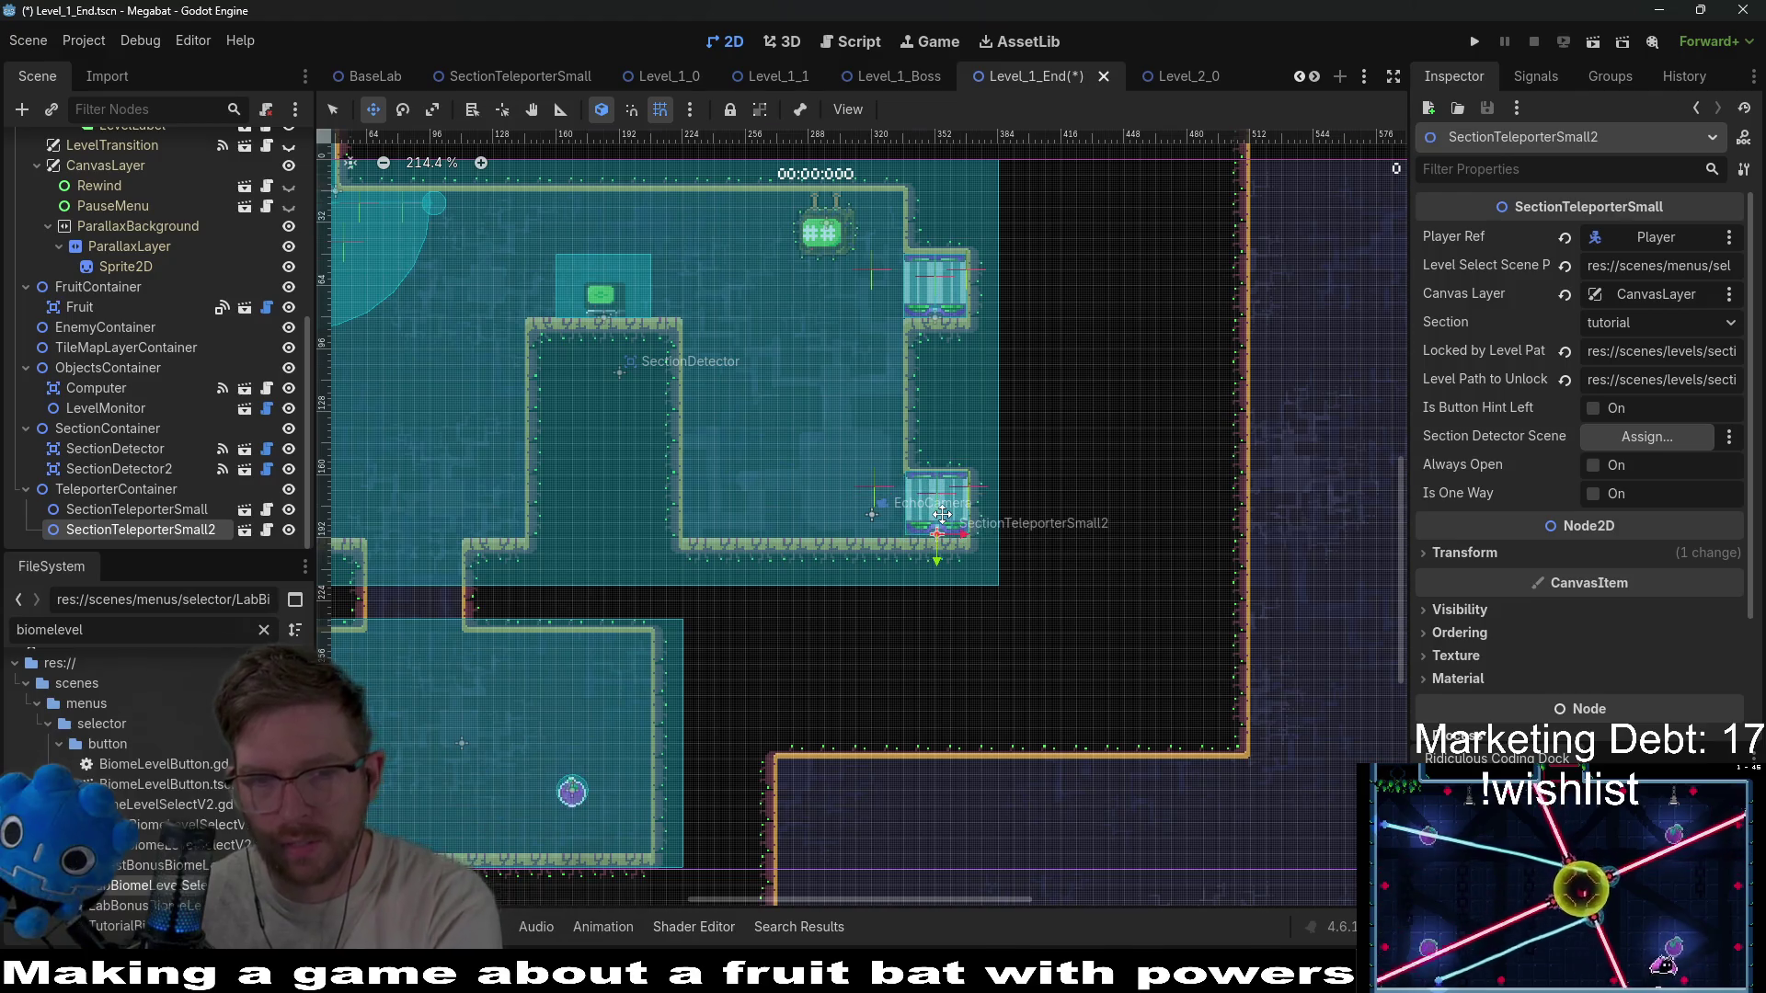
{"action": "scroll", "coordinate": [942, 516], "scroll_direction": "up", "scroll_amount": 5}
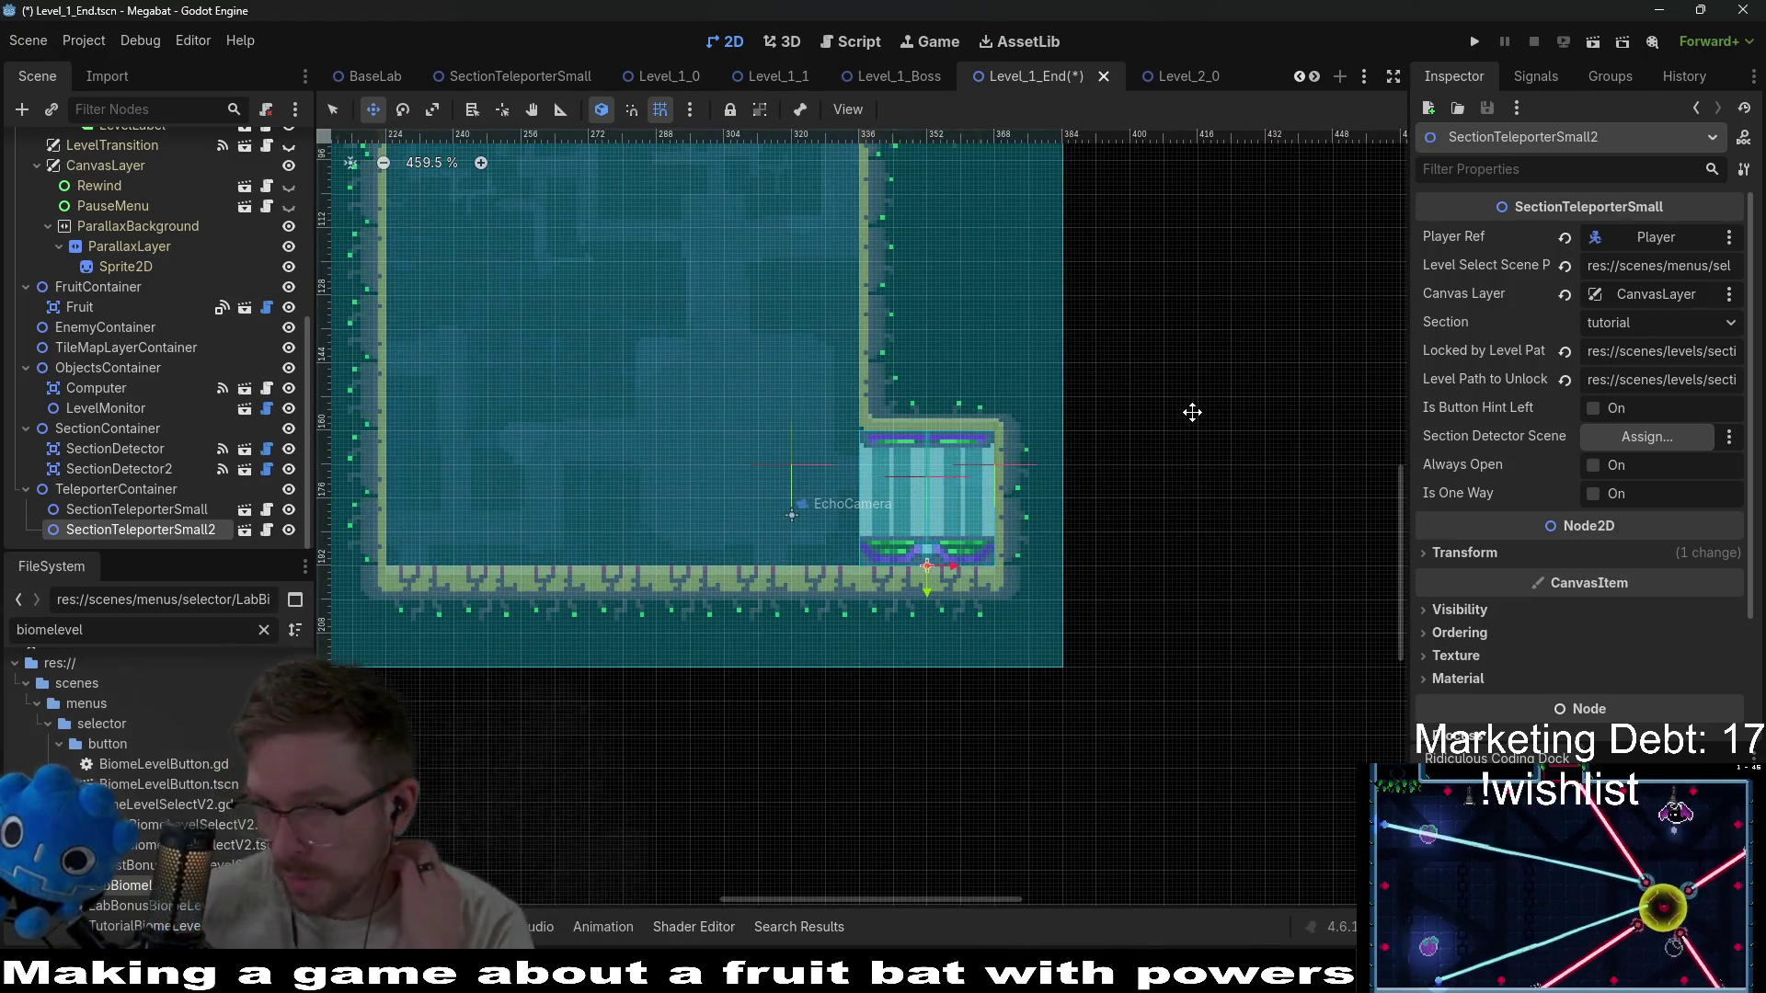
{"action": "left_click", "coordinate": [1580, 318]}
{"action": "left_click", "coordinate": [1661, 458]}
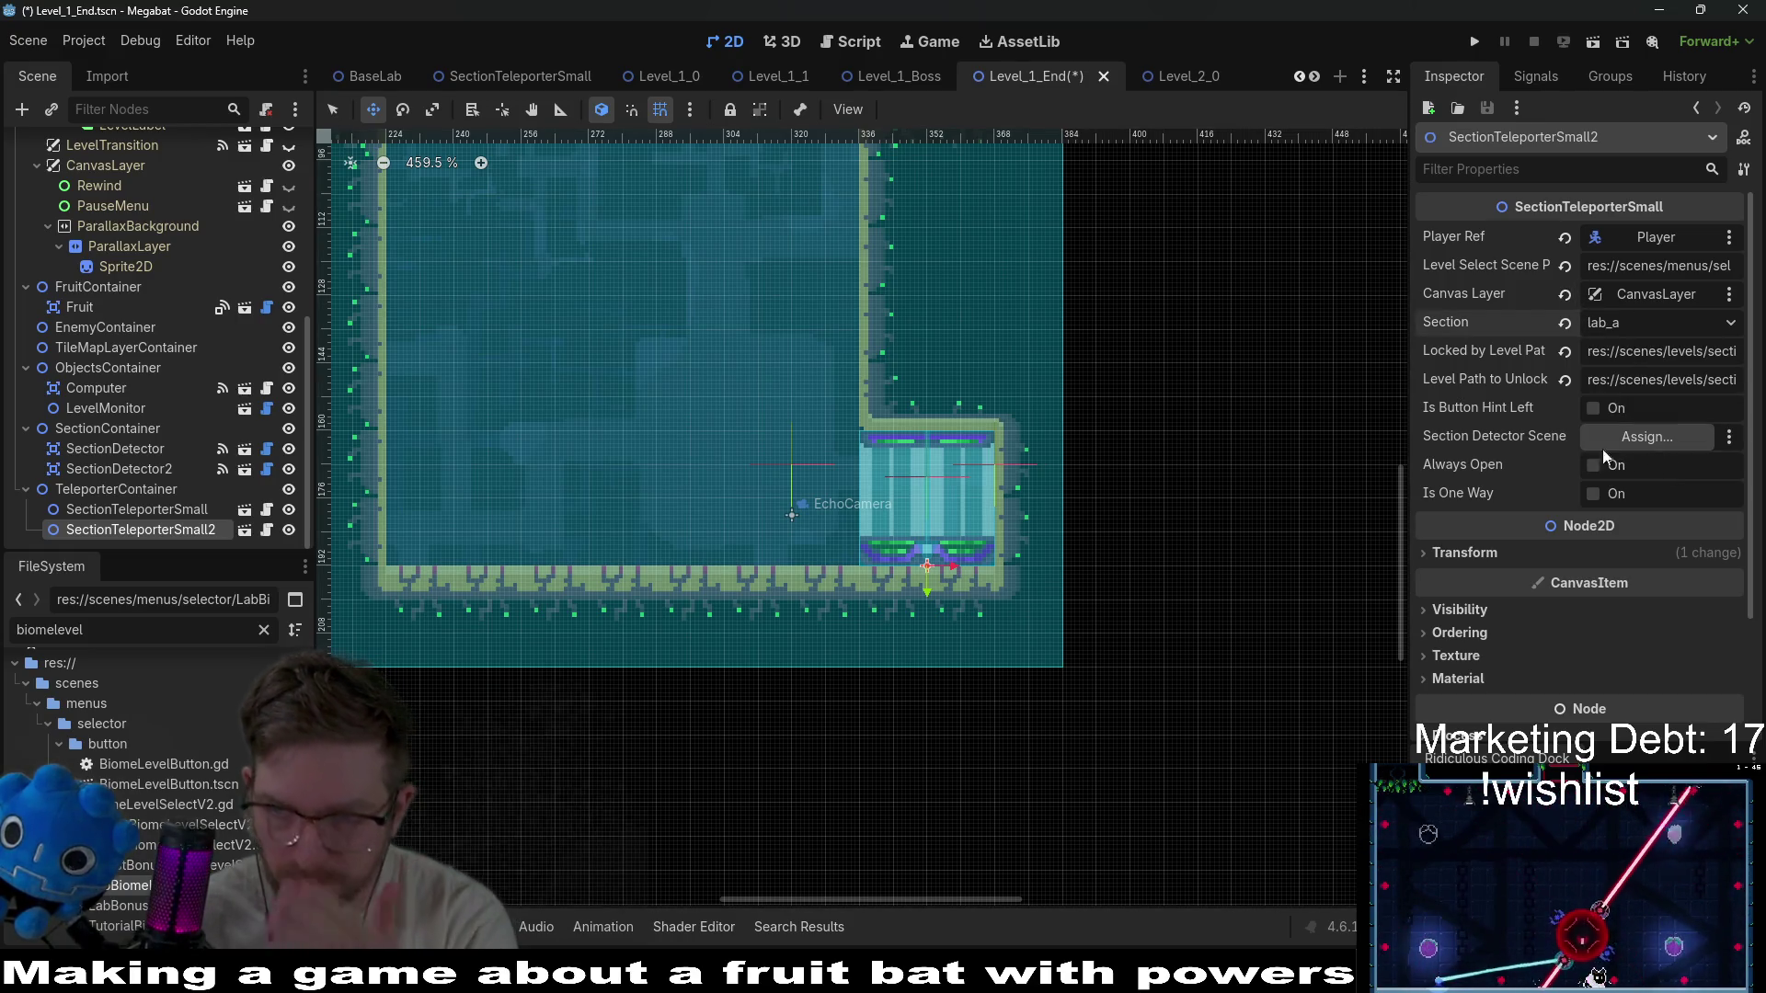
{"action": "scroll", "coordinate": [855, 430], "scroll_direction": "down", "scroll_amount": 3}
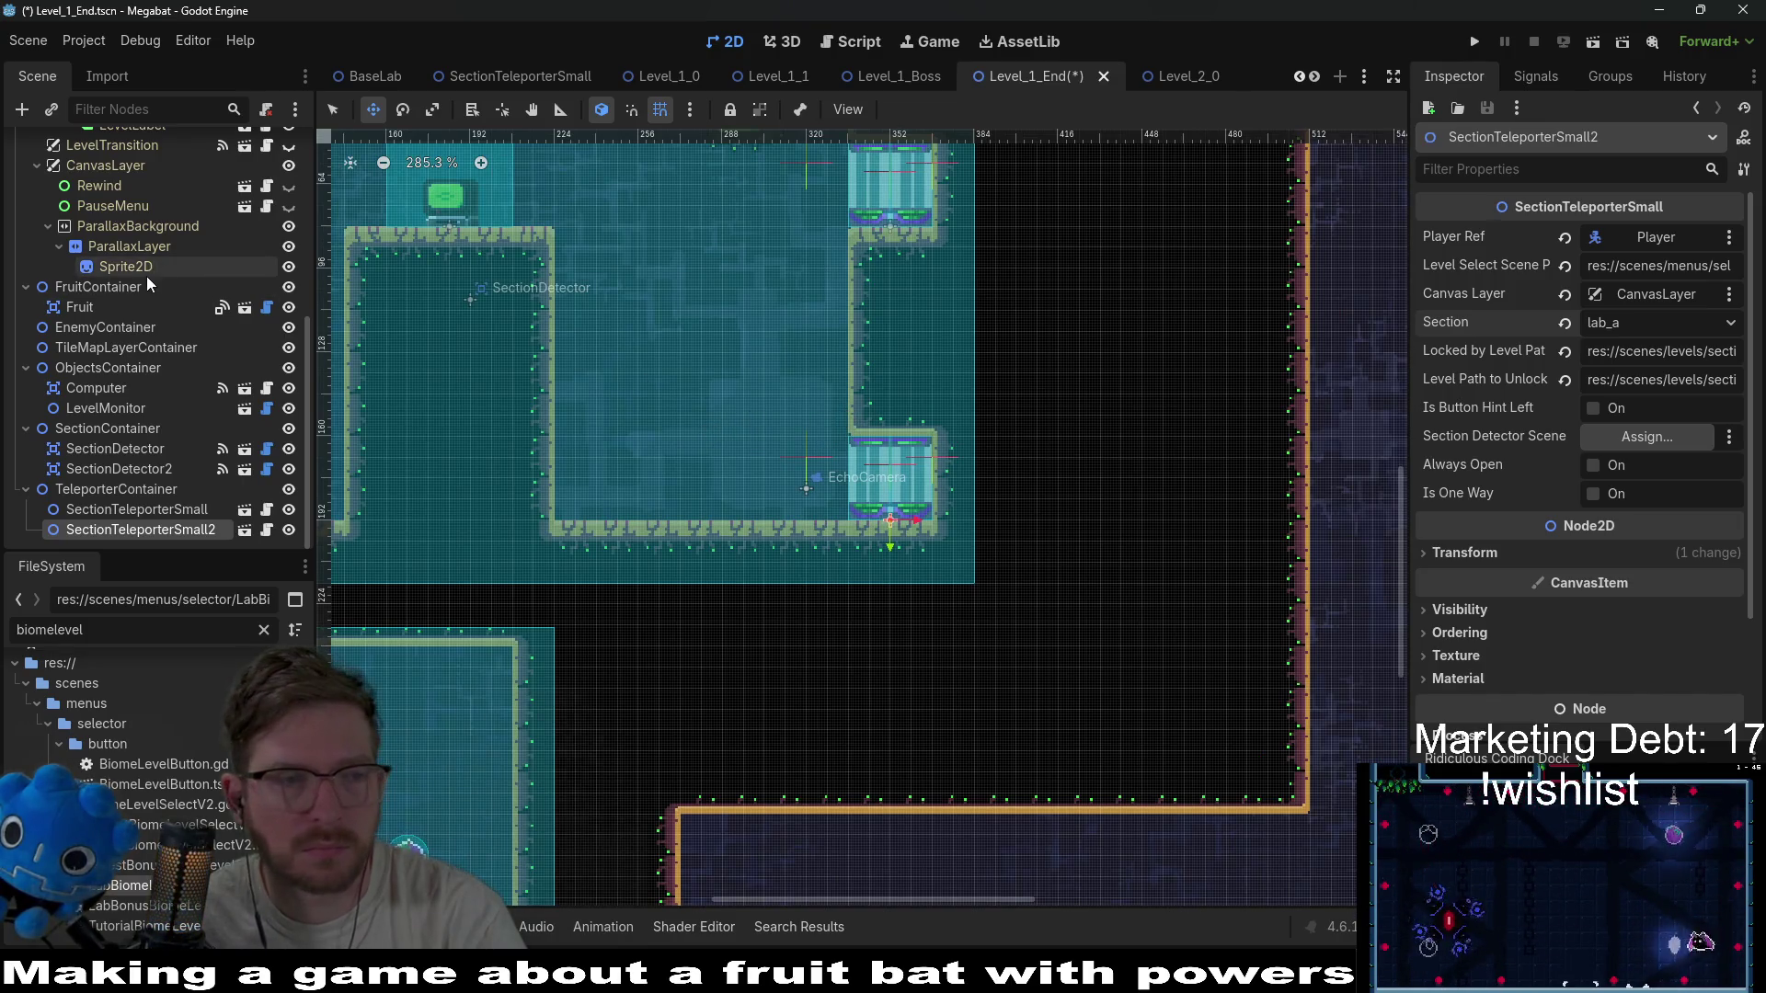
{"action": "scroll", "coordinate": [146, 276], "scroll_direction": "up", "scroll_amount": 5}
{"action": "scroll", "coordinate": [146, 276], "scroll_direction": "up", "scroll_amount": 2}
{"action": "left_click", "coordinate": [104, 230]}
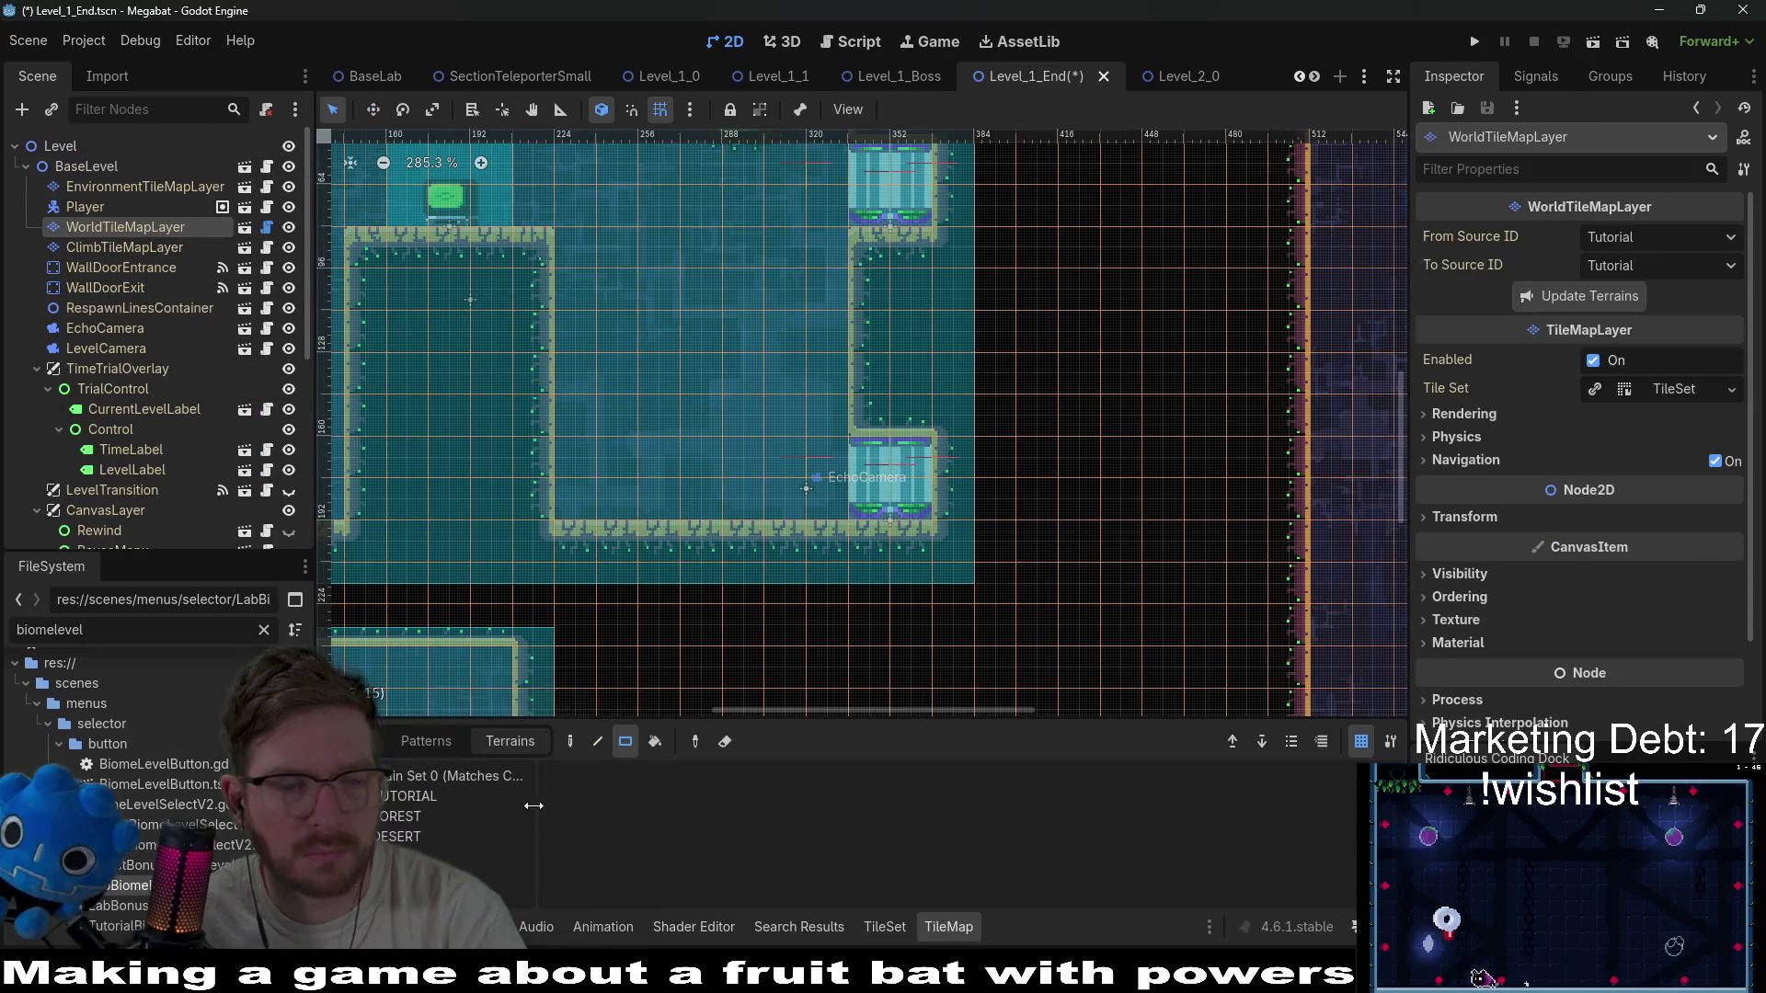
Paint a wall ledge inside the upper room and fill the area above it with wall.
{"action": "left_click", "coordinate": [460, 857]}
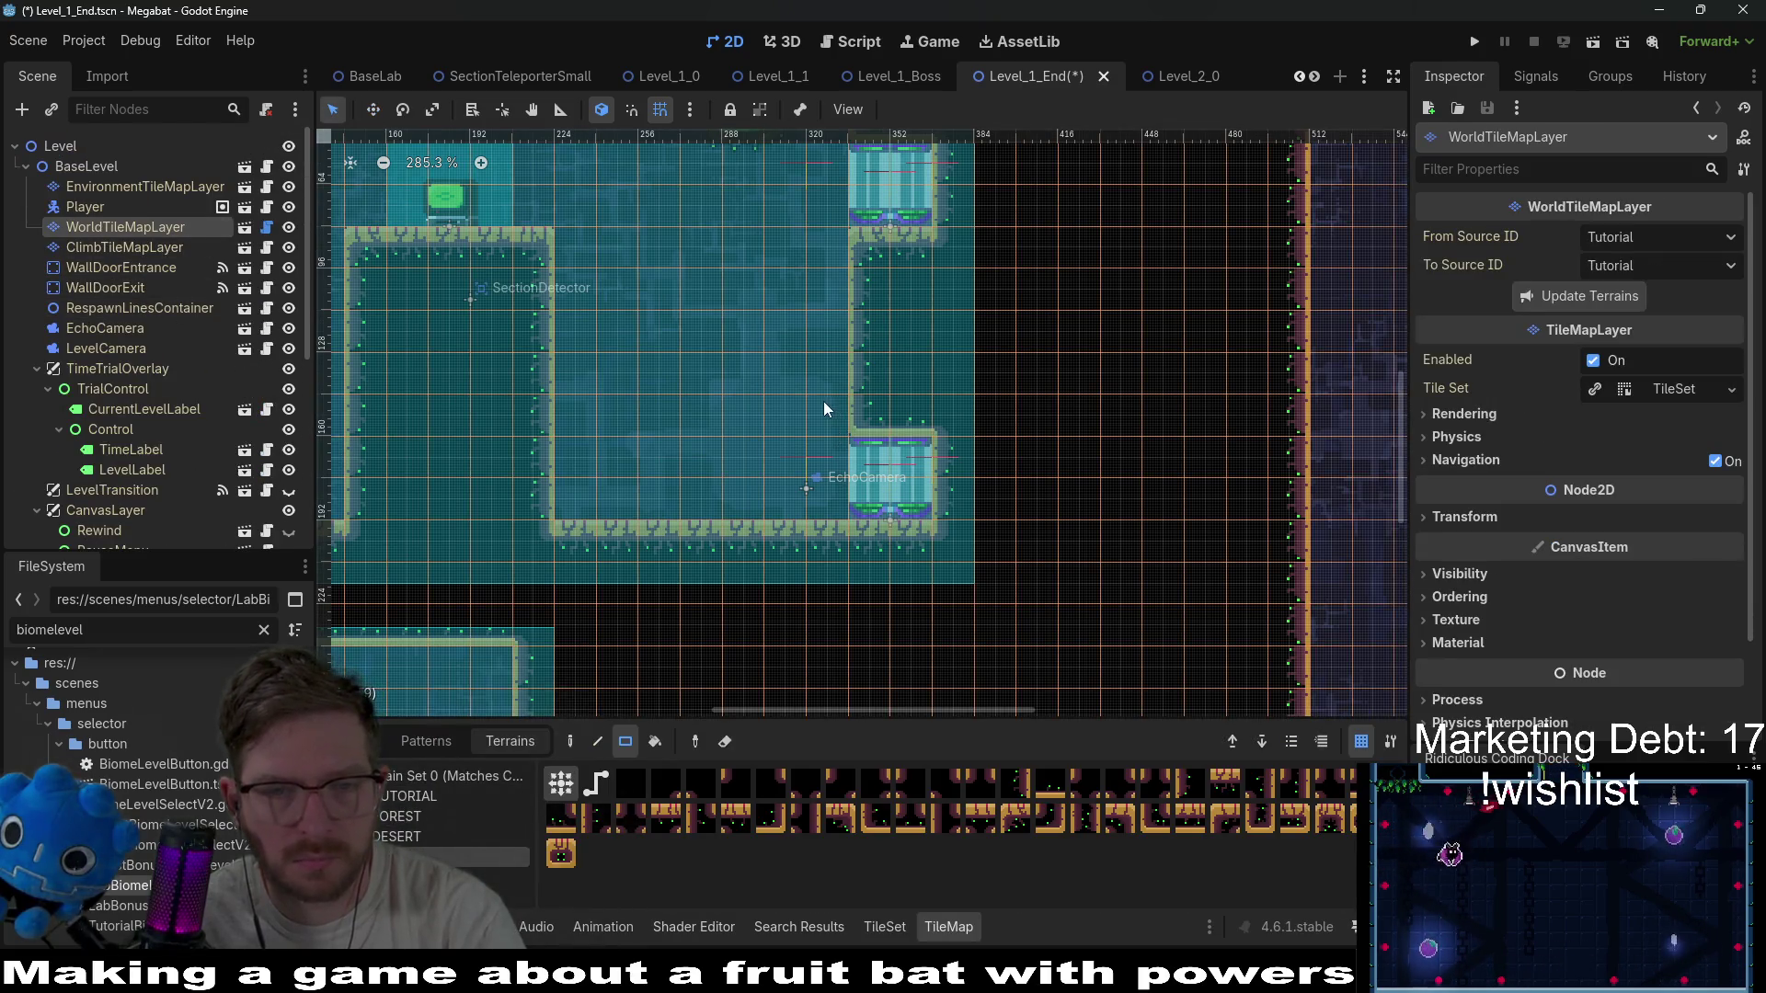
{"action": "left_click_drag", "start_coordinate": [706, 409], "coordinate": [691, 358]}
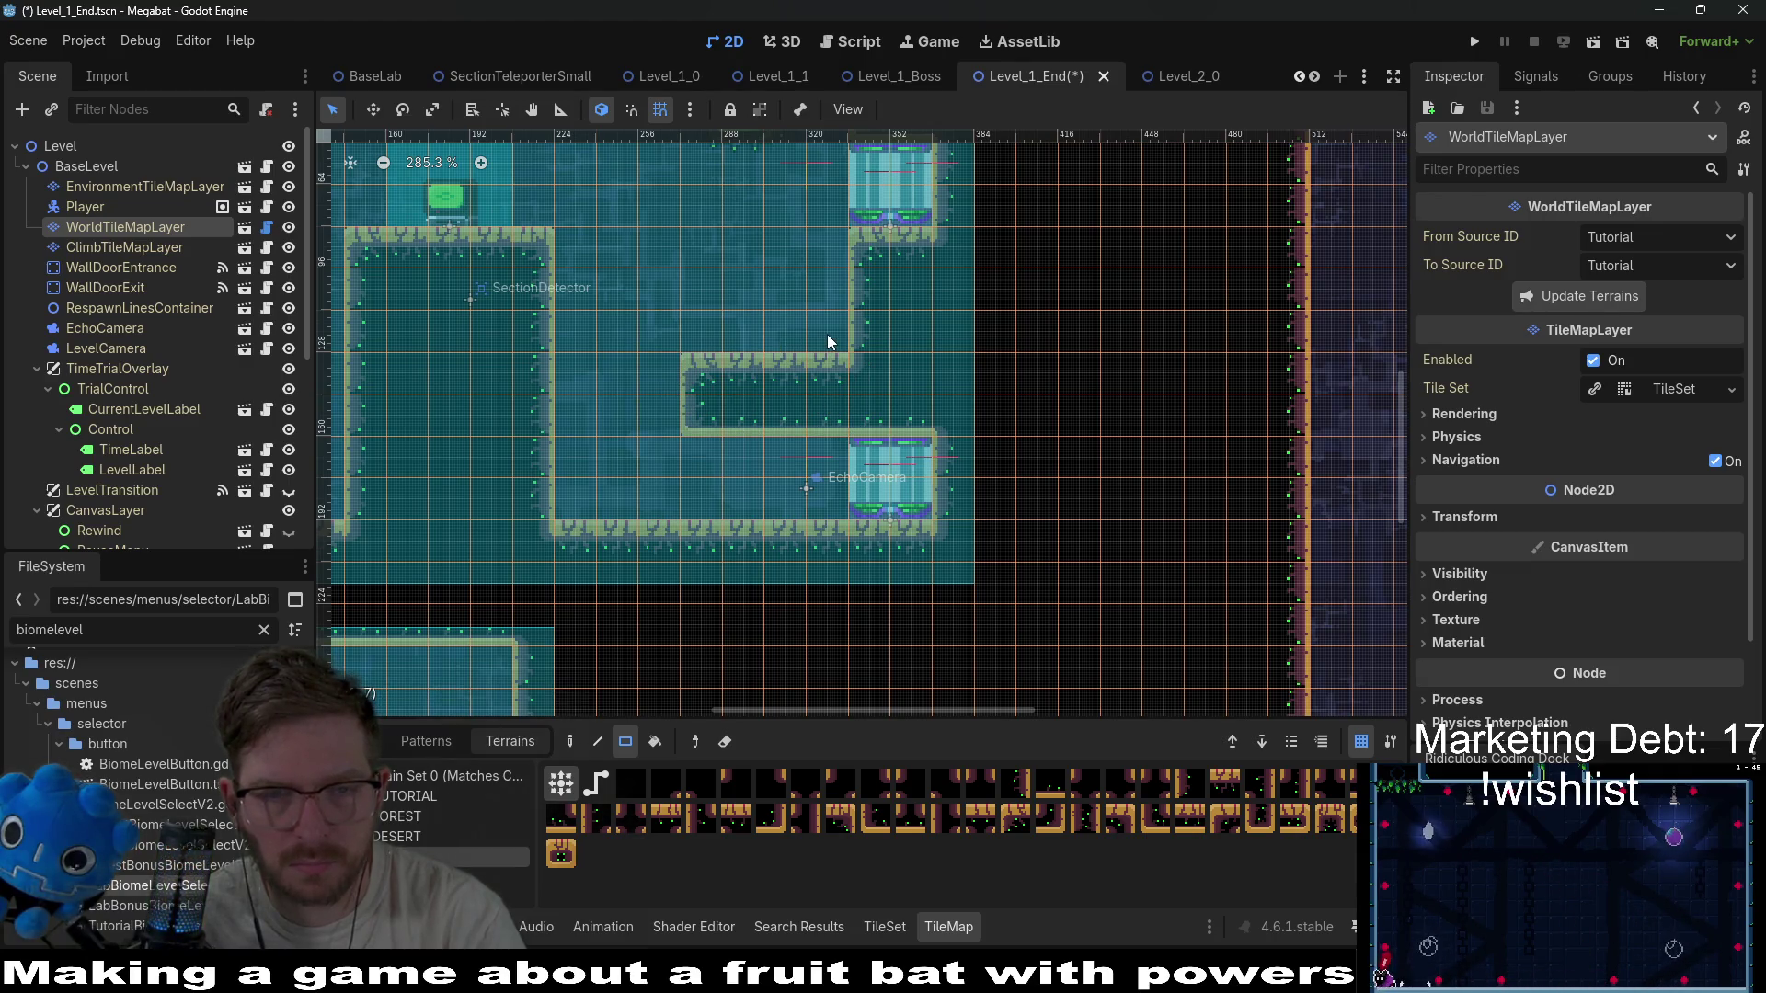
{"action": "left_click_drag", "start_coordinate": [694, 406], "coordinate": [713, 412]}
{"action": "left_click_drag", "start_coordinate": [785, 339], "coordinate": [756, 339]}
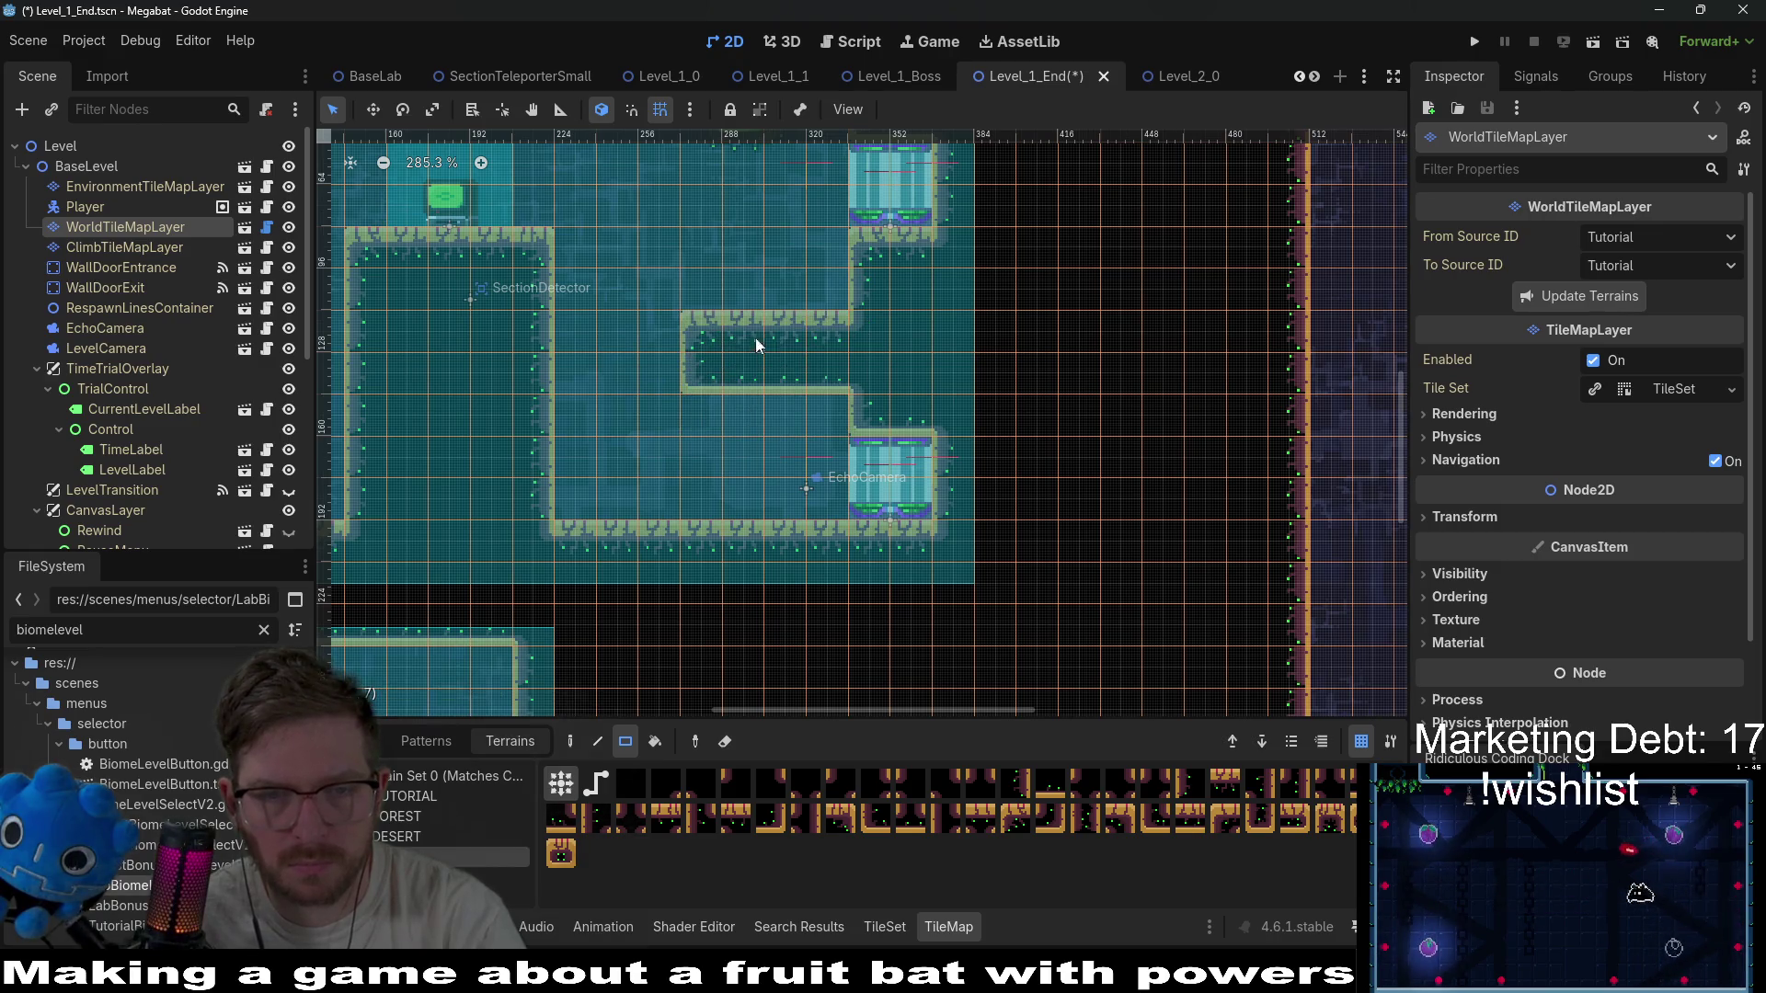
{"action": "left_click_drag", "start_coordinate": [826, 293], "coordinate": [707, 243]}
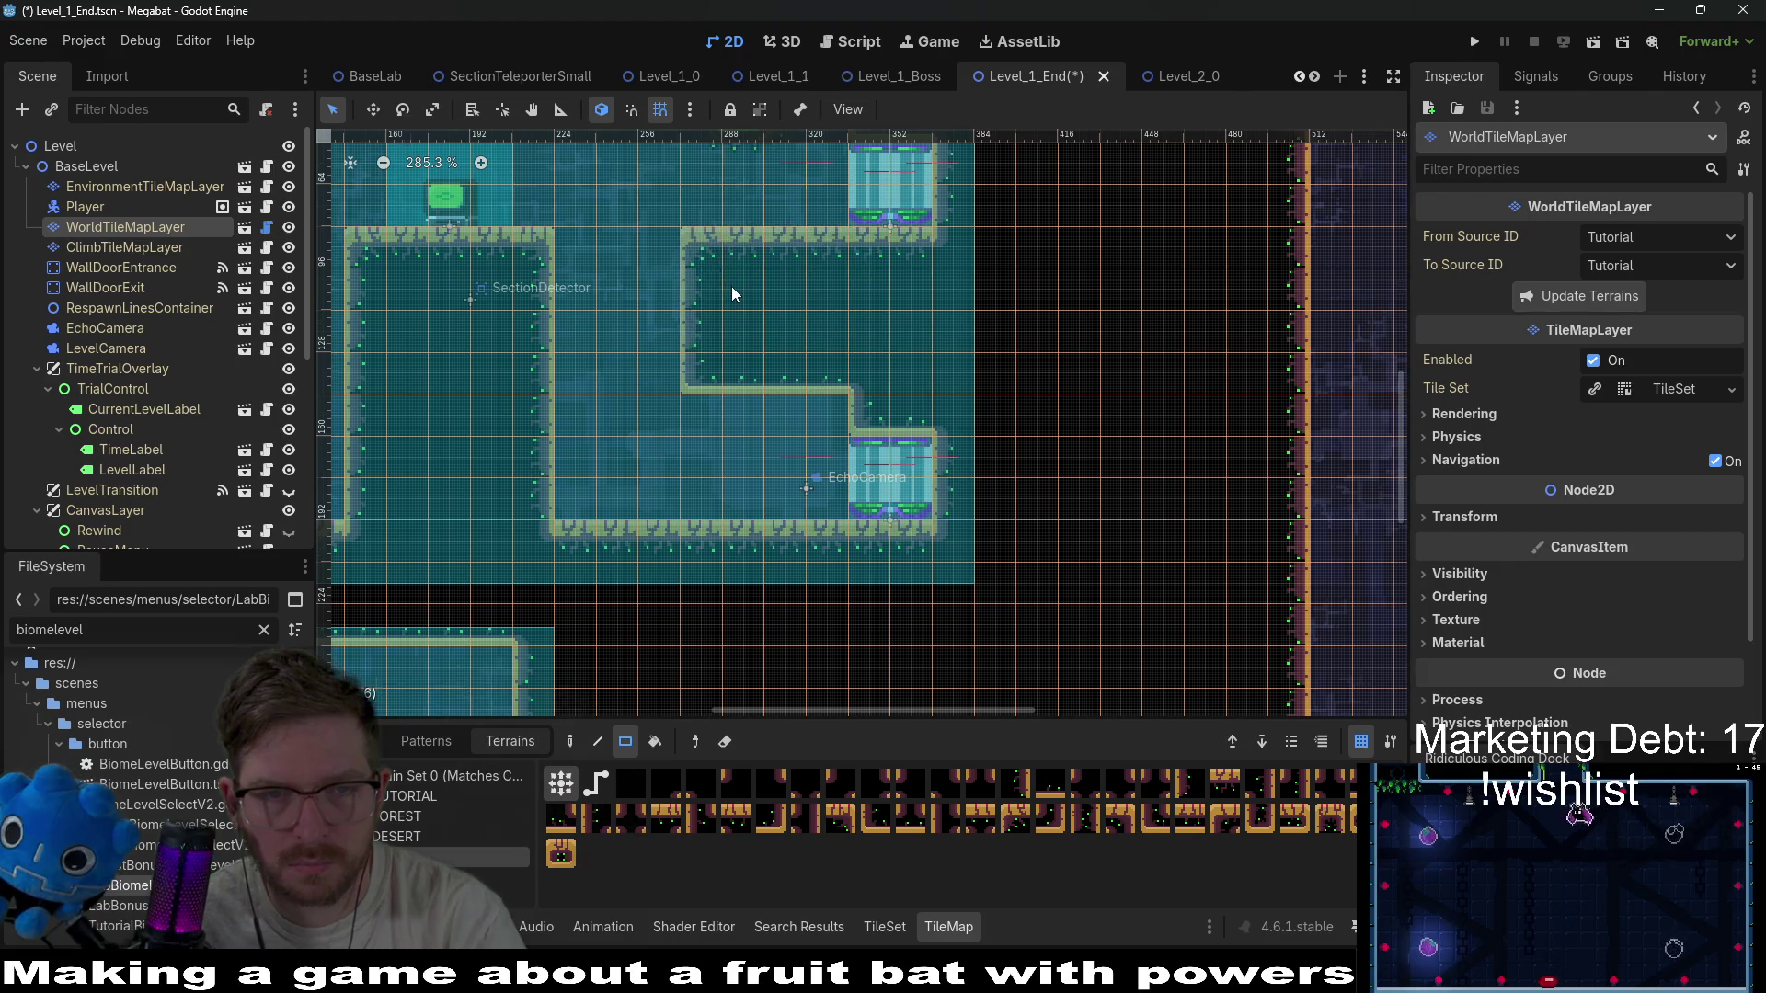
Paint stair steps down the room's right wall toward the lower doorway.
{"action": "scroll", "coordinate": [732, 285], "scroll_direction": "down", "scroll_amount": 3}
{"action": "mouse_move", "coordinate": [801, 421]}
{"action": "left_mouse_down"}
{"action": "mouse_move", "coordinate": [851, 405]}
{"action": "mouse_move", "coordinate": [905, 498]}
{"action": "mouse_move", "coordinate": [825, 483]}
{"action": "left_mouse_up"}
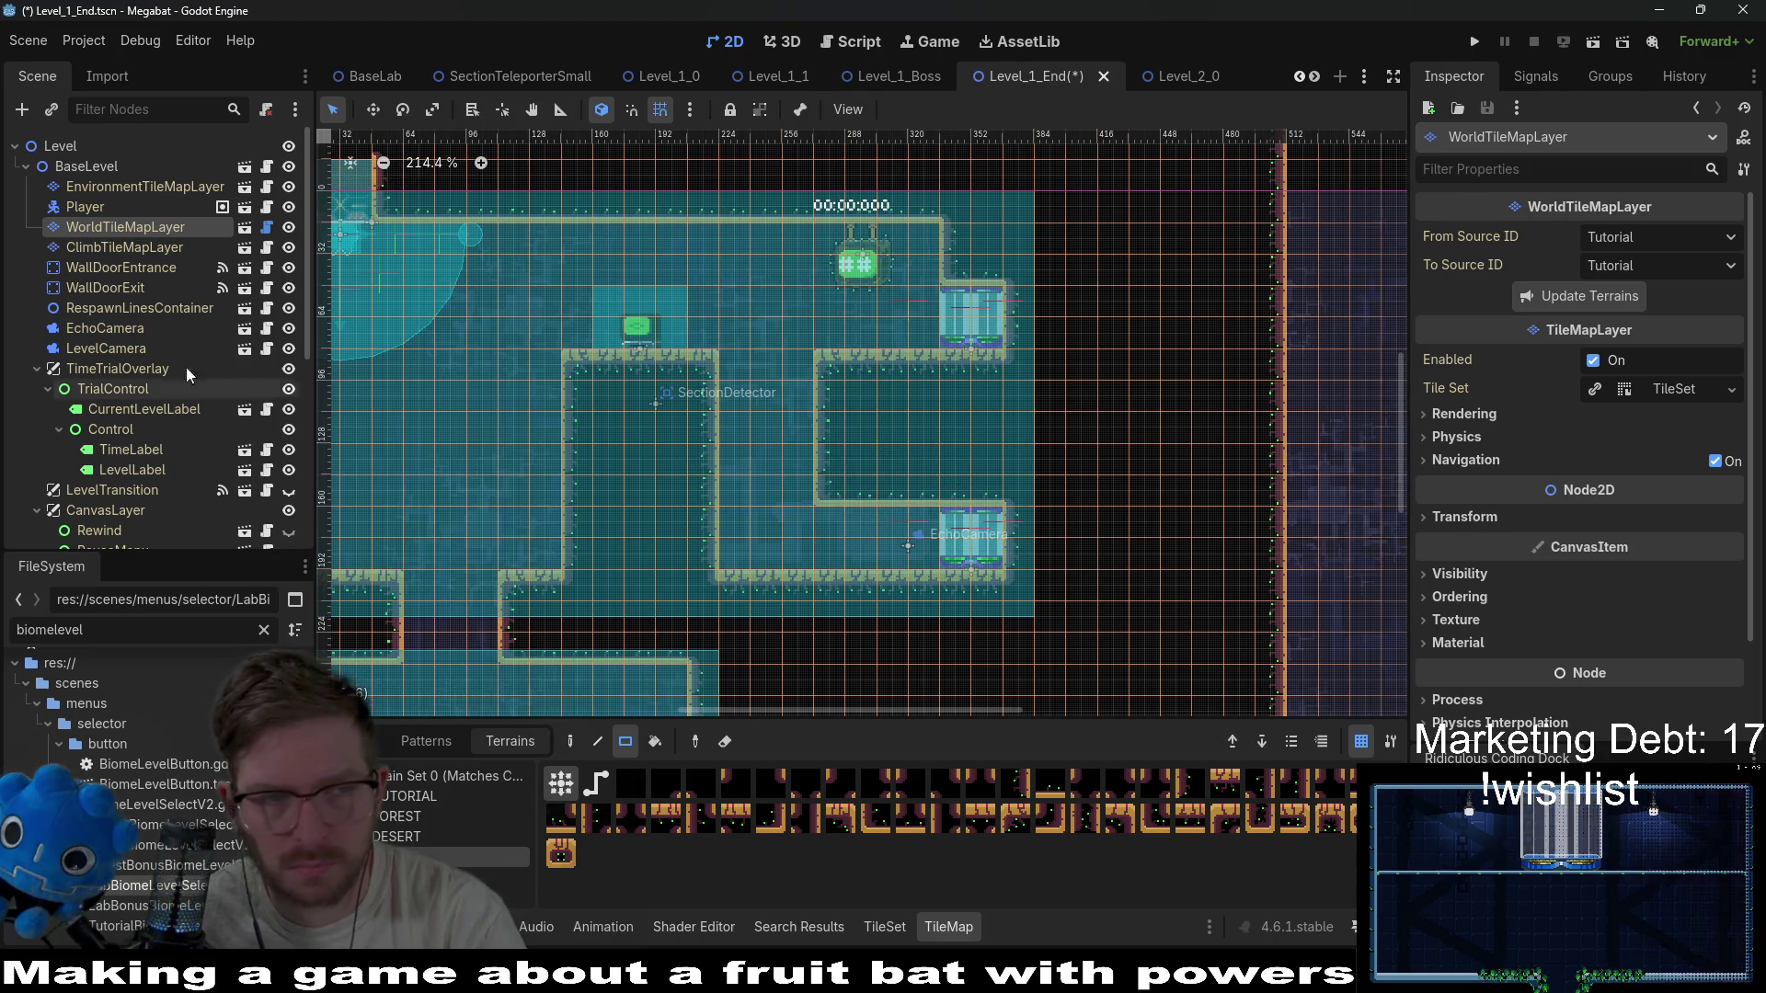
{"action": "left_click", "coordinate": [831, 487]}
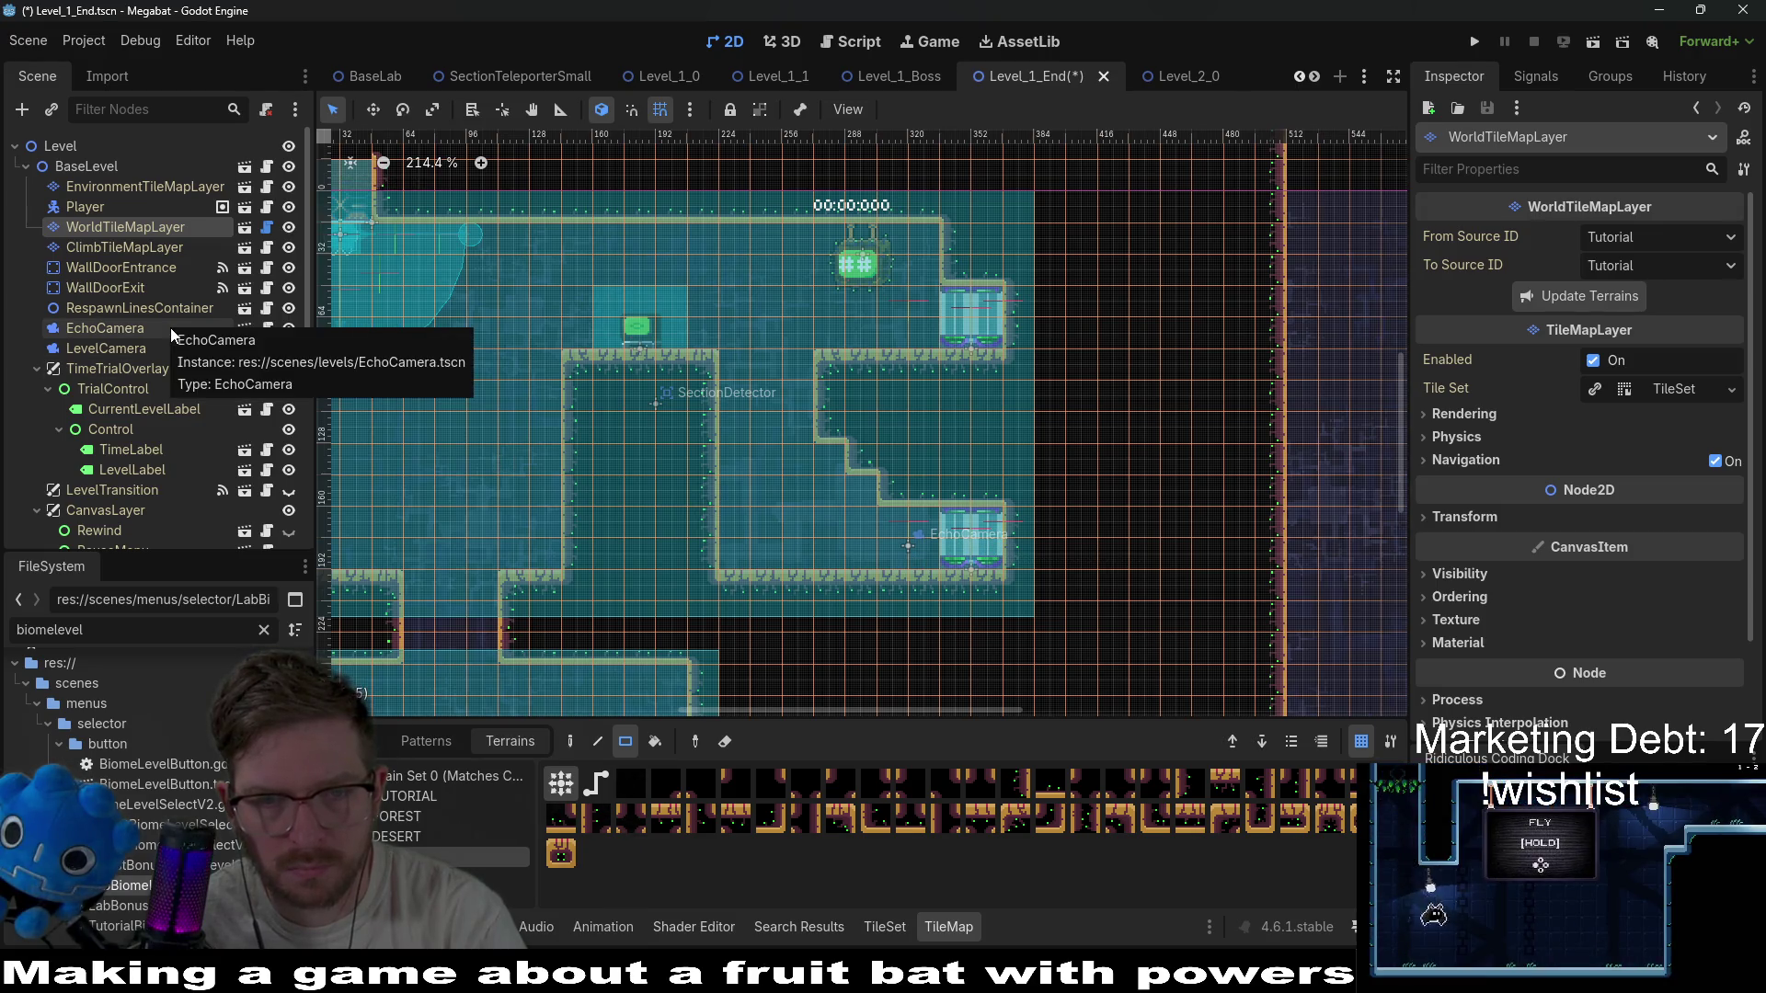
{"action": "left_click_drag", "start_coordinate": [871, 453], "coordinate": [892, 484]}
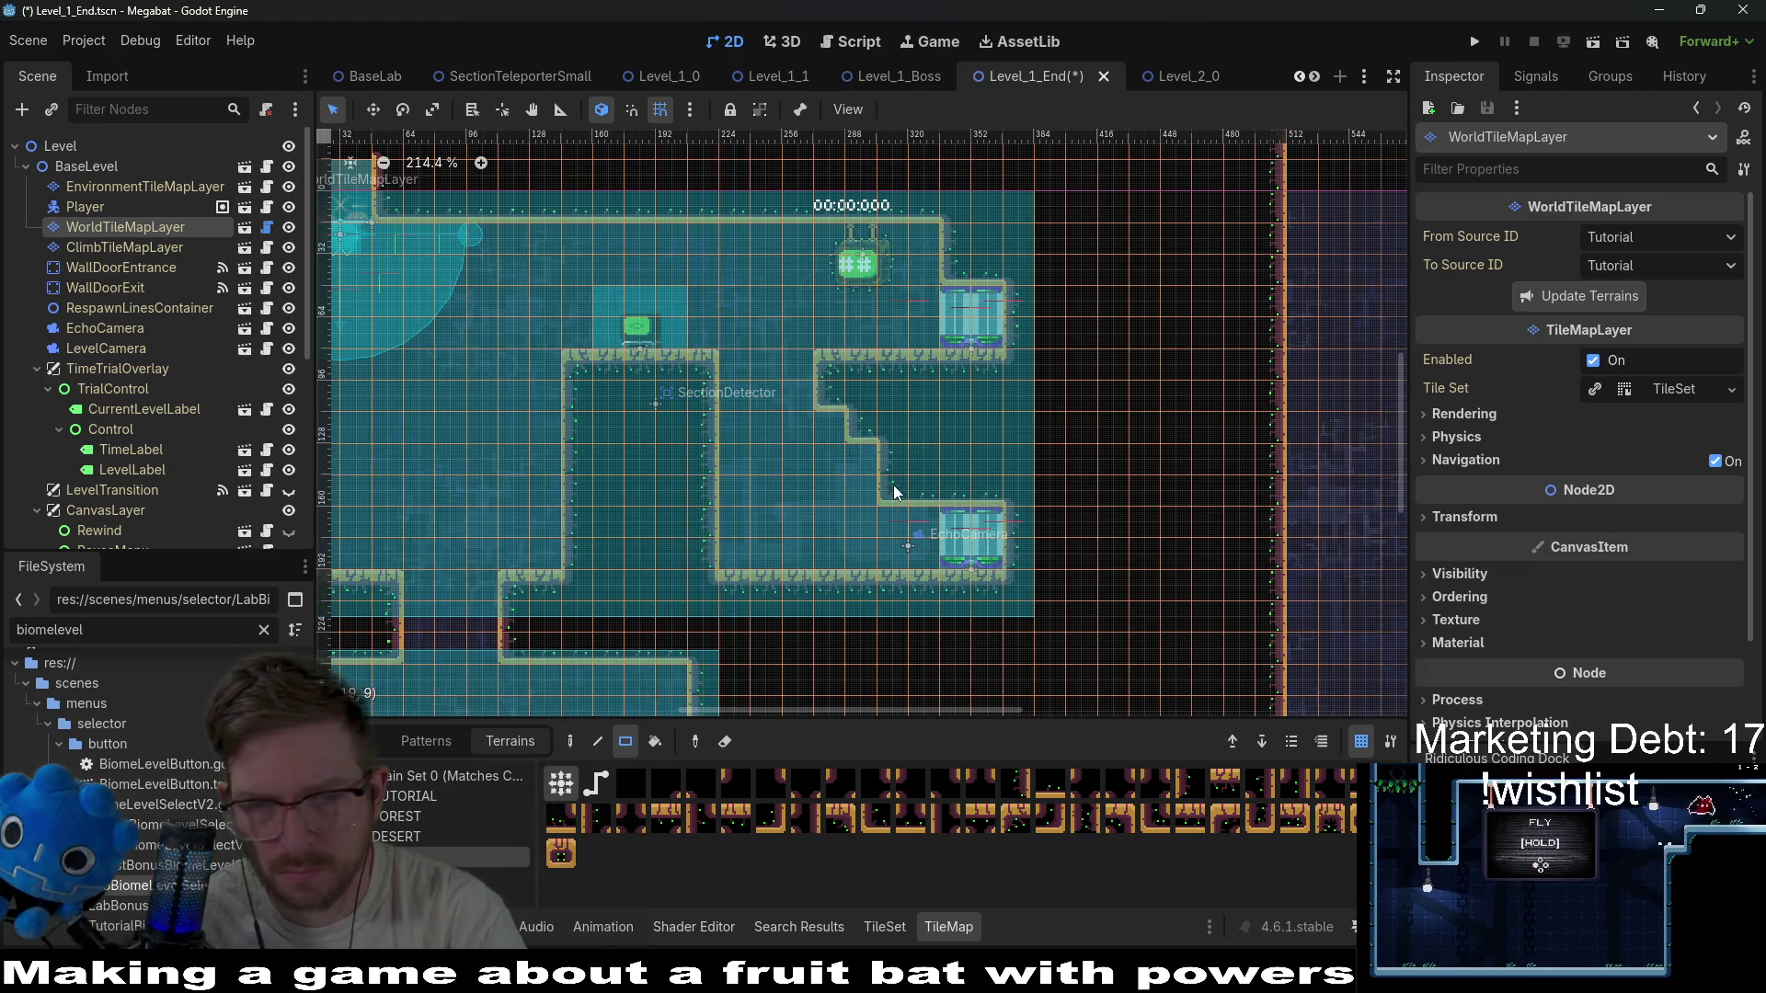
{"action": "left_click_drag", "start_coordinate": [824, 419], "coordinate": [873, 470]}
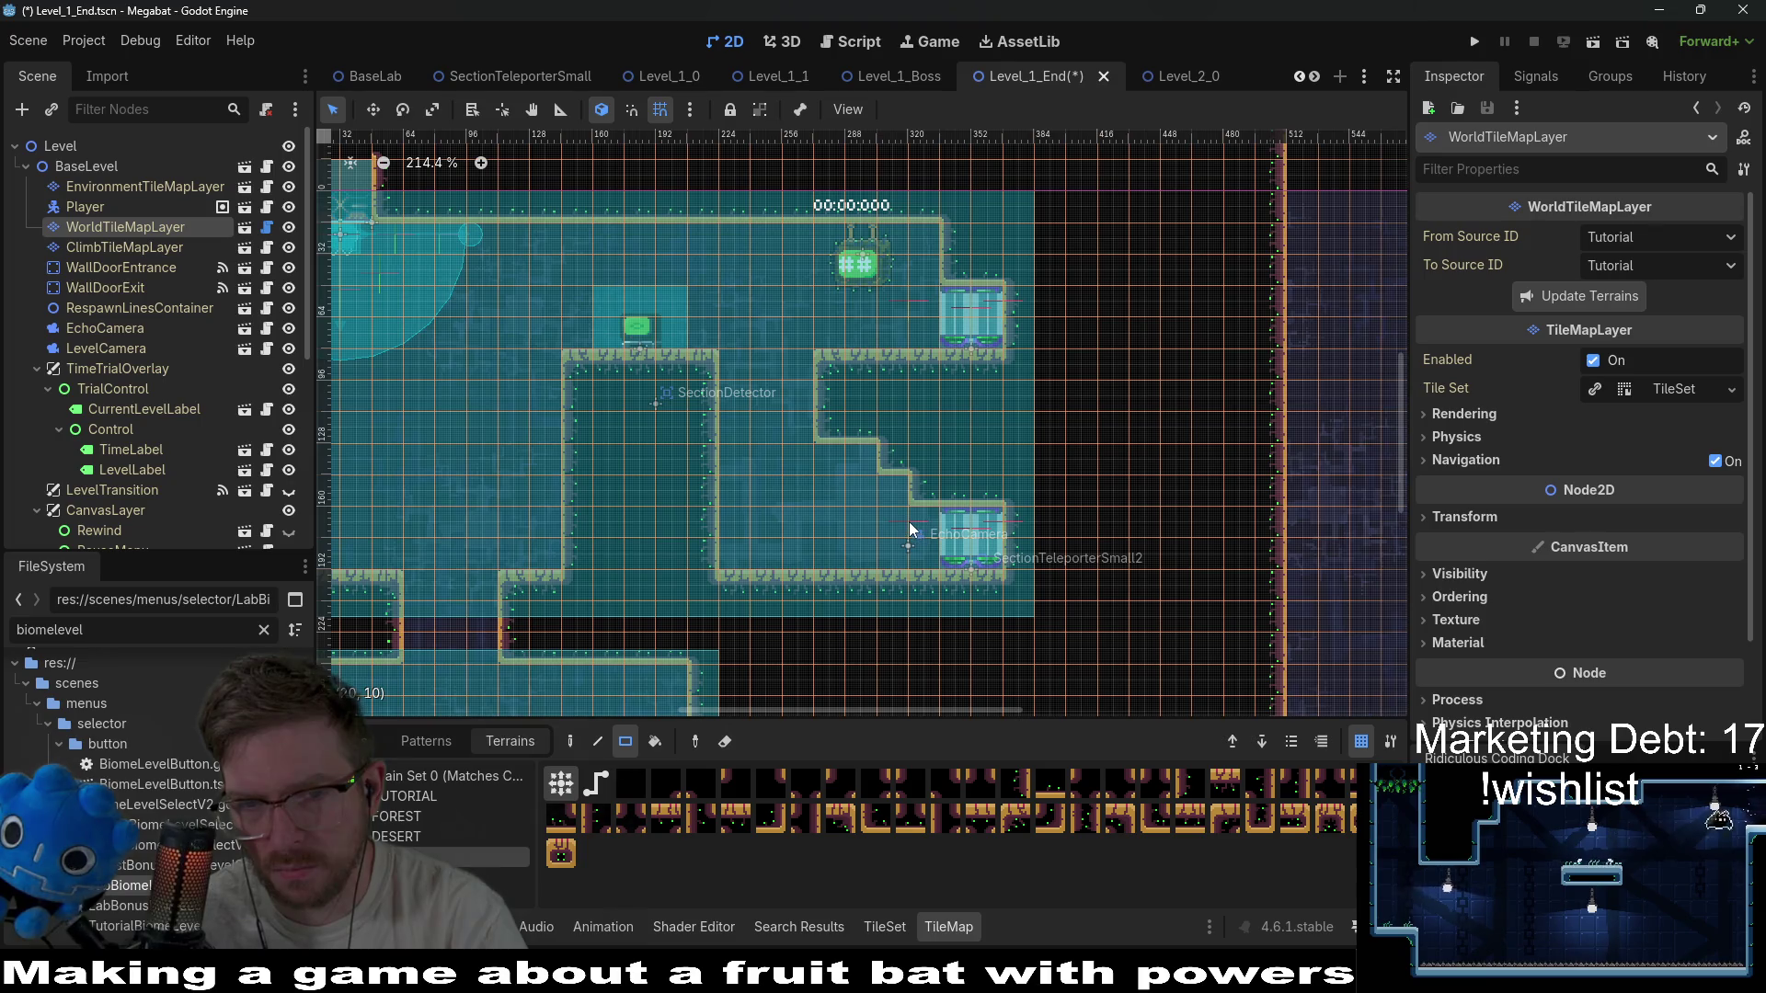
{"action": "left_click", "coordinate": [857, 454]}
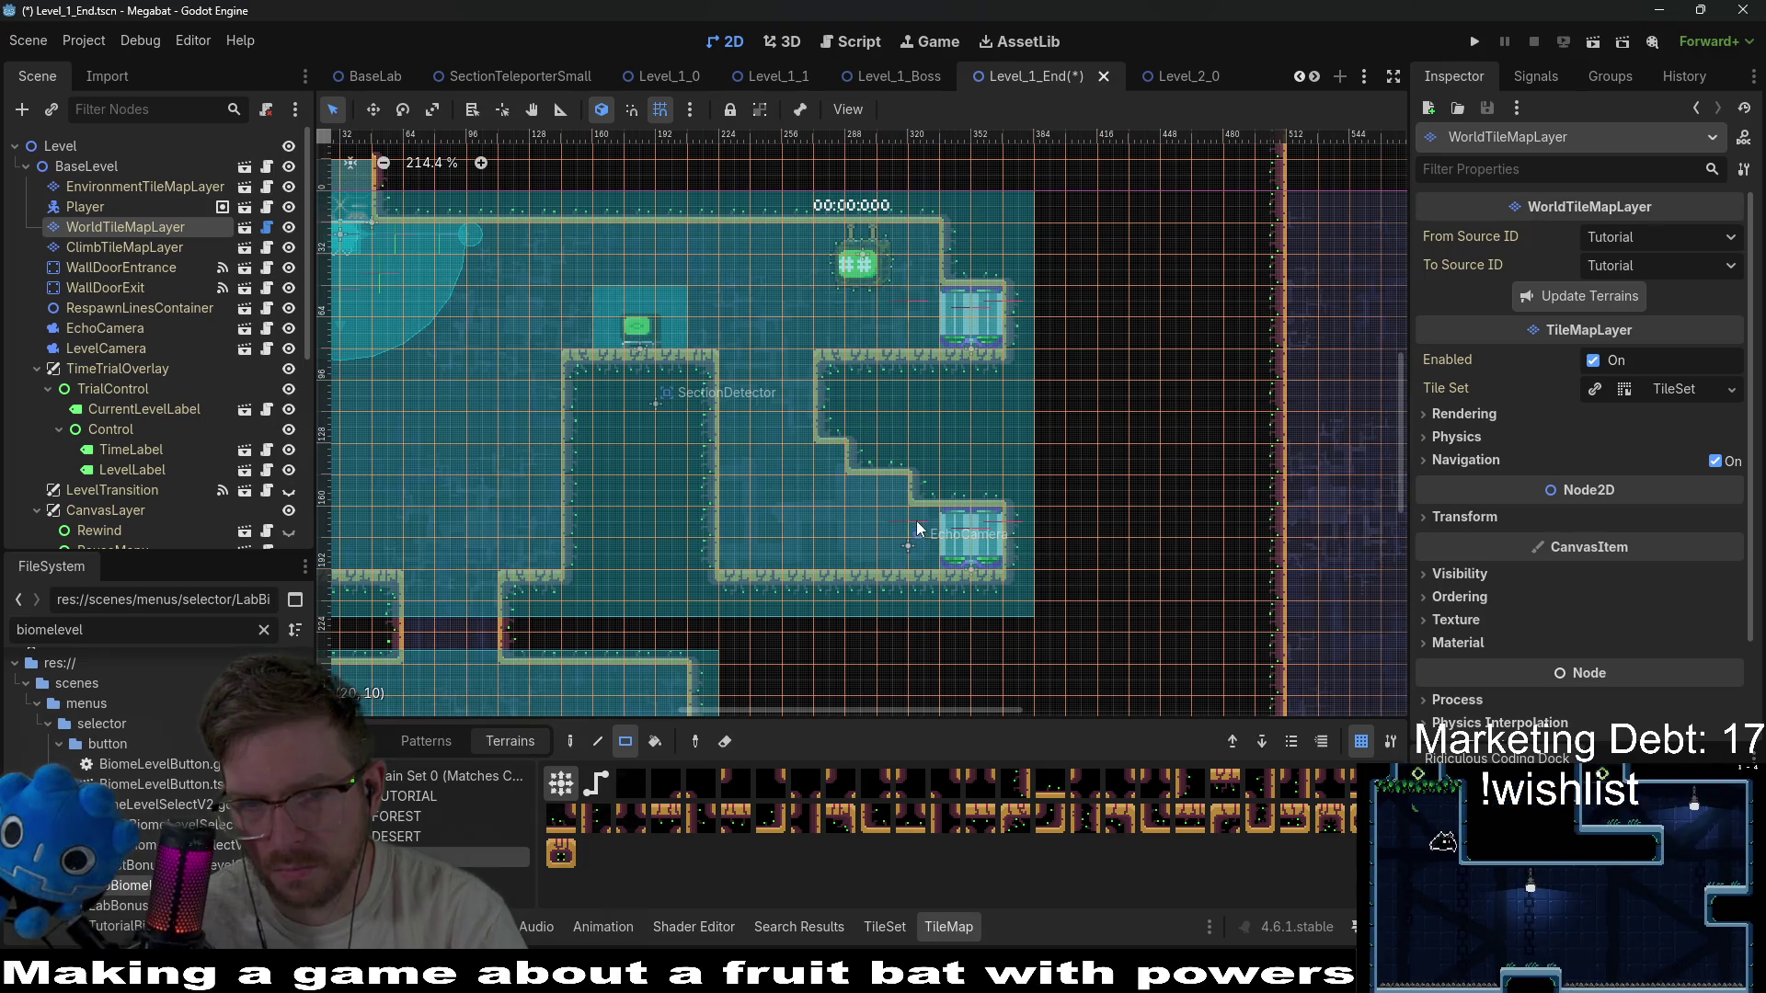
Rename the EnemyContainer node to BreakableBlockContainer.
{"action": "scroll", "coordinate": [130, 344], "scroll_direction": "down", "scroll_amount": 5}
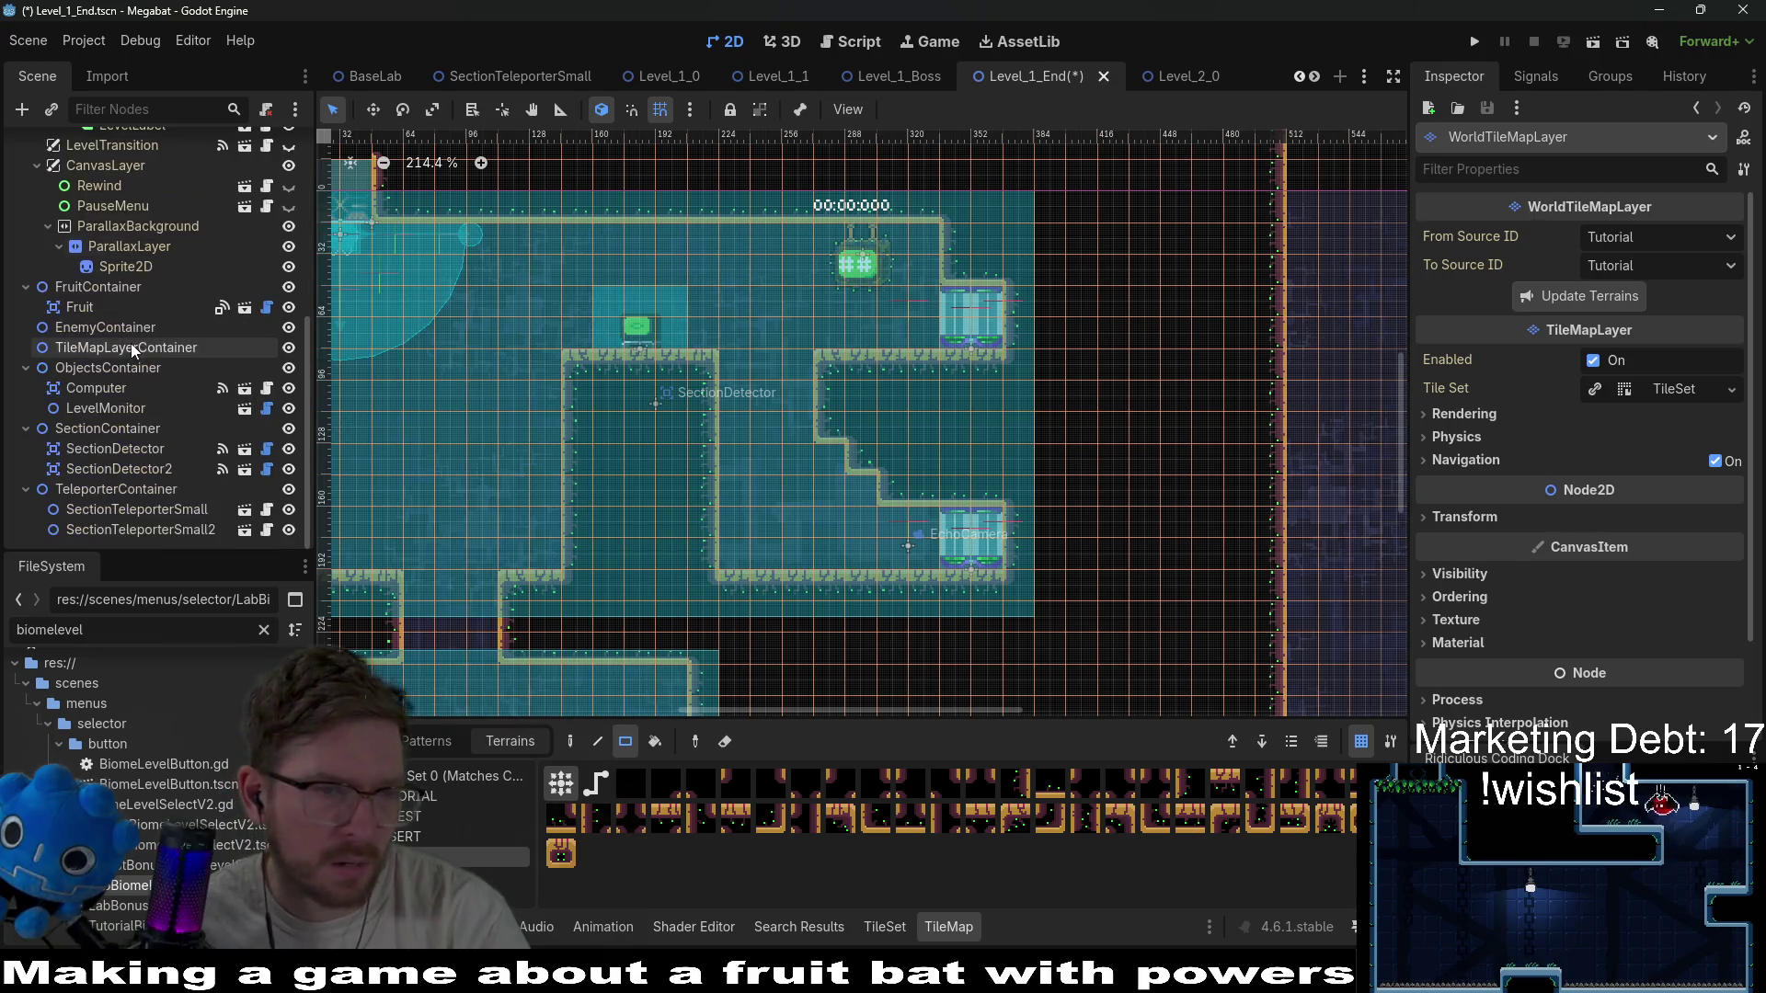
{"action": "left_click", "coordinate": [97, 333]}
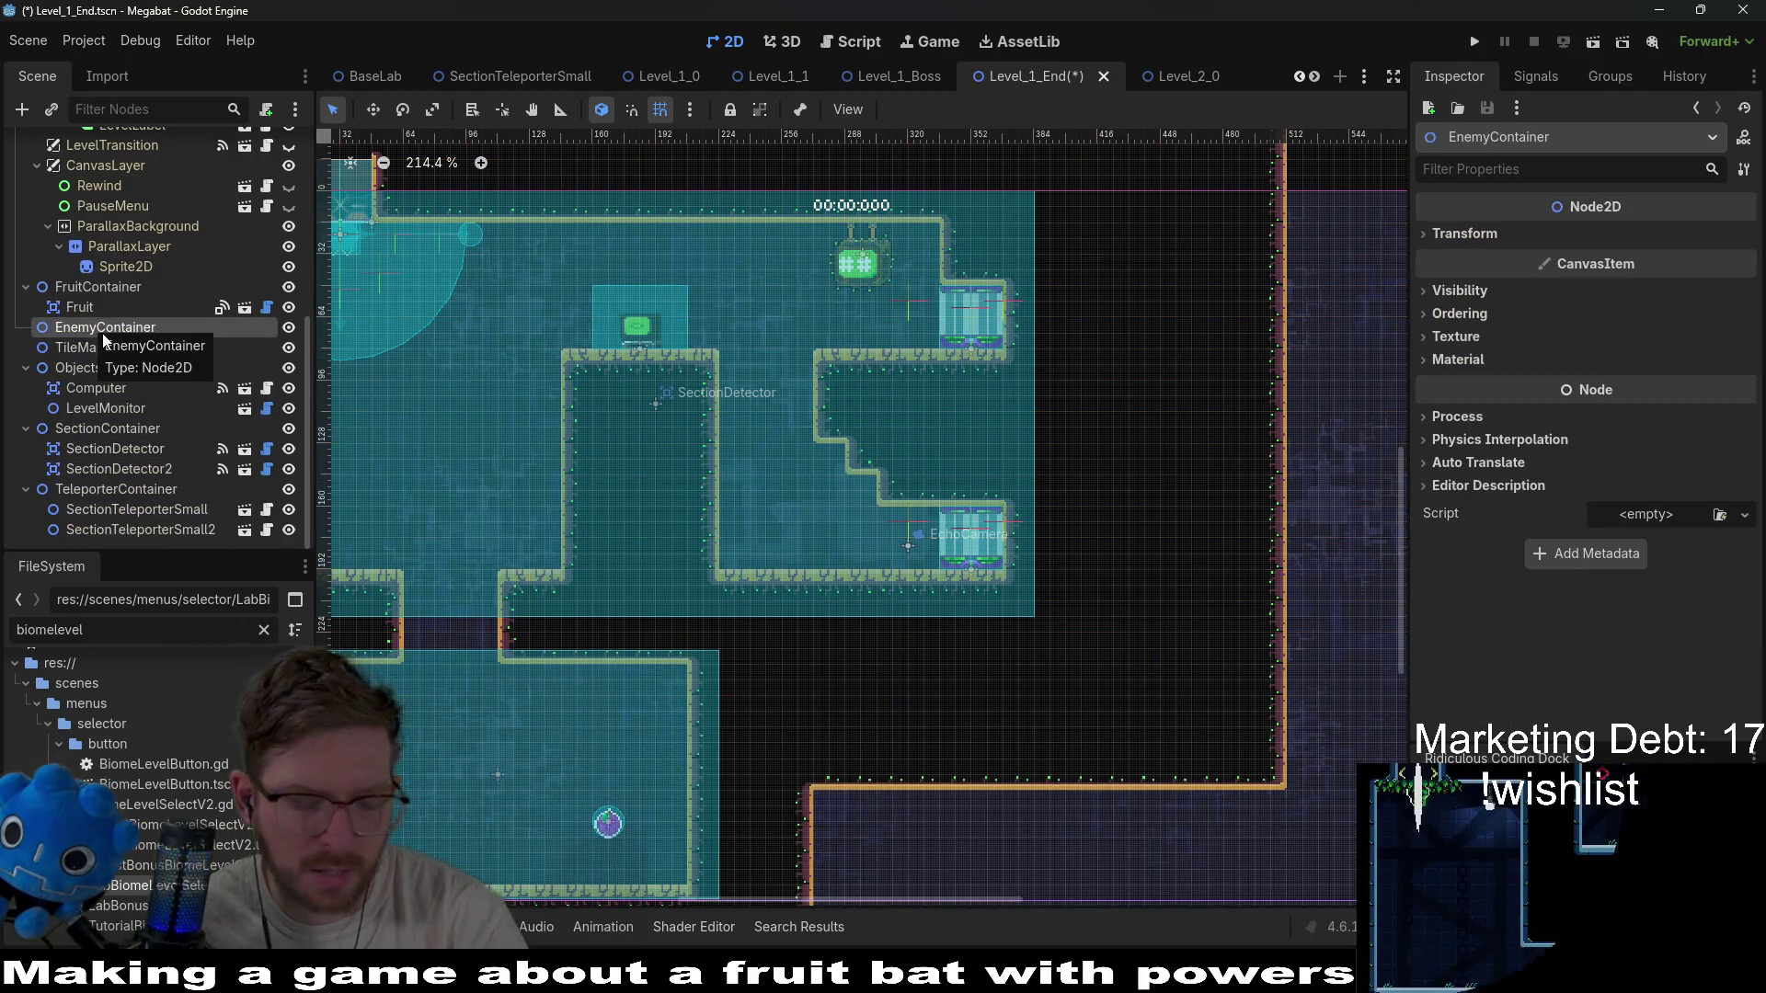
{"action": "left_click", "coordinate": [93, 333]}
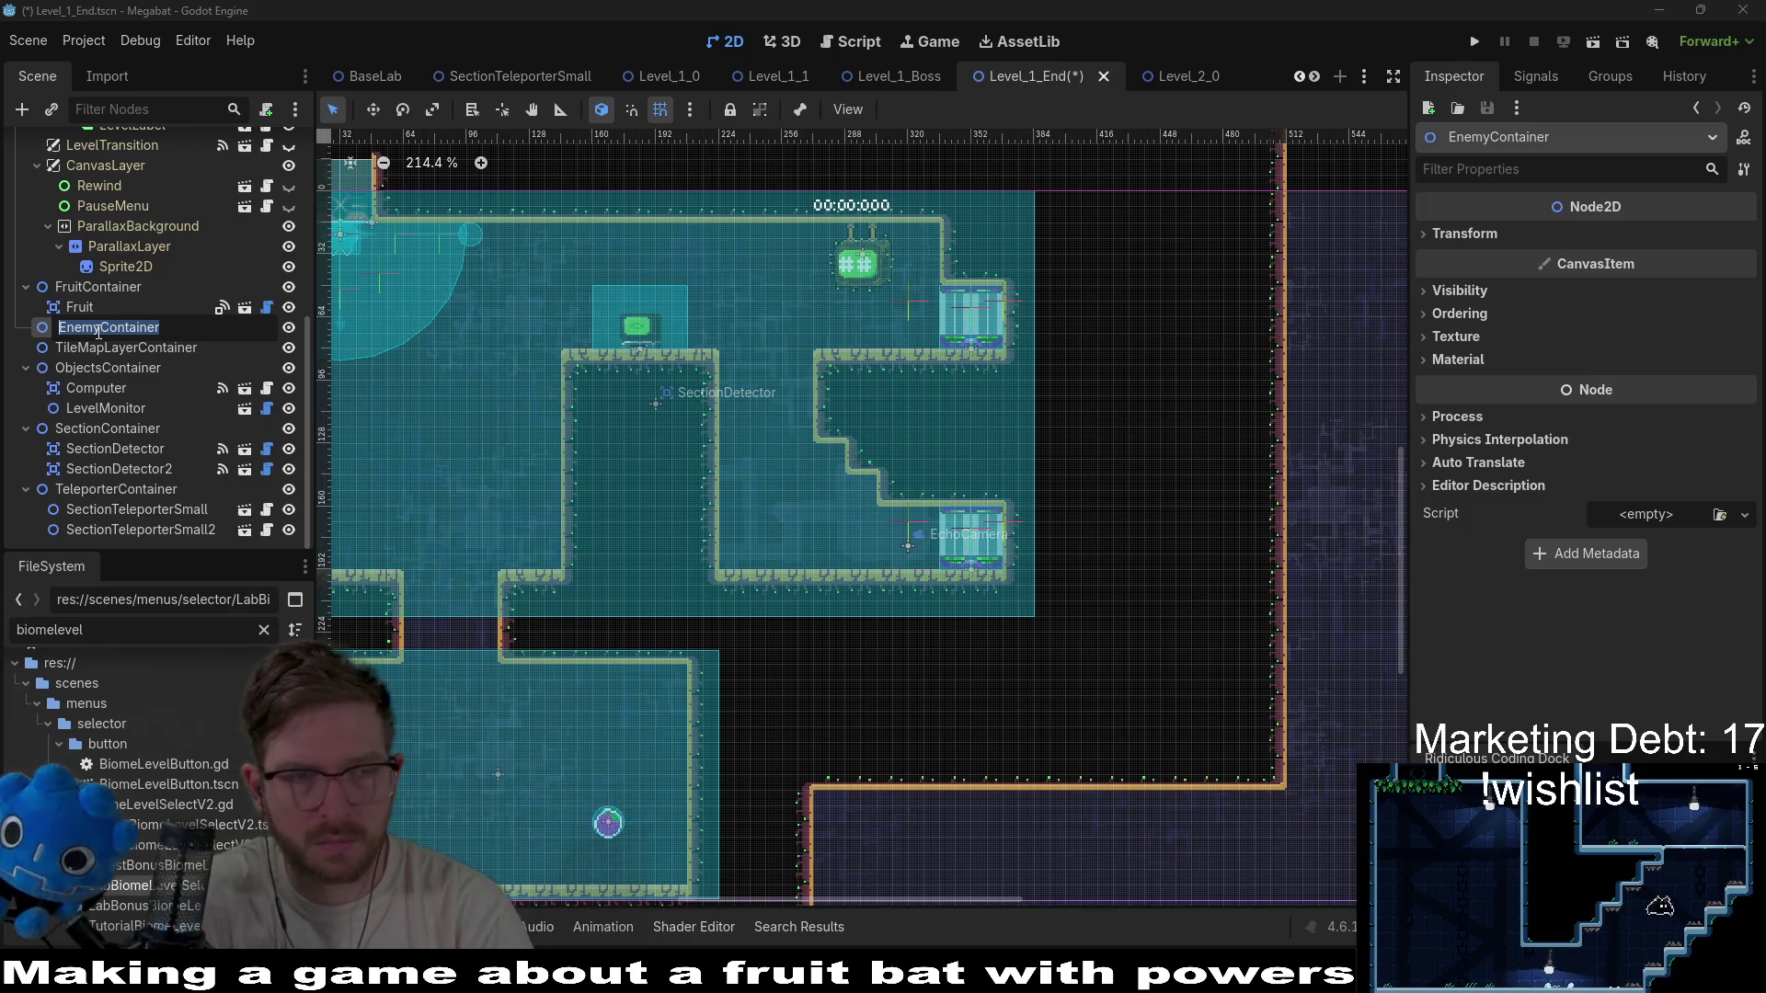
{"action": "type", "text": "Breakable bl"}
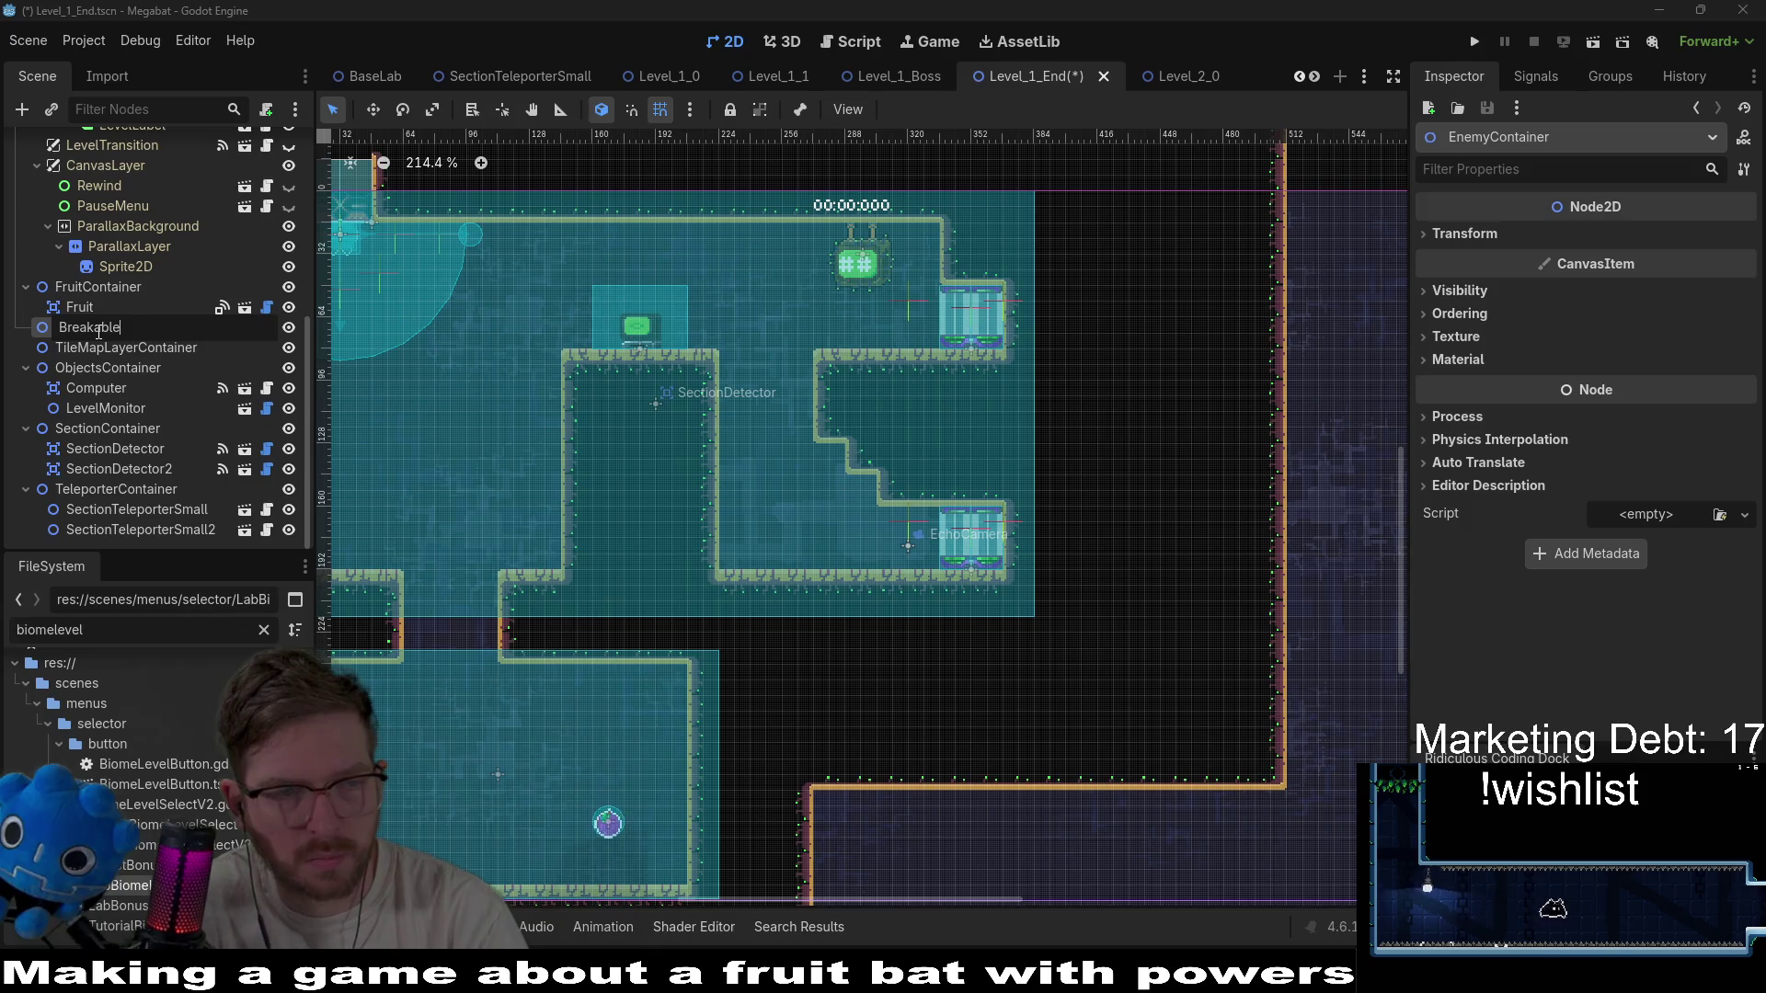
{"action": "type", "text": "ontainer"}
{"action": "key", "text": "Return"}
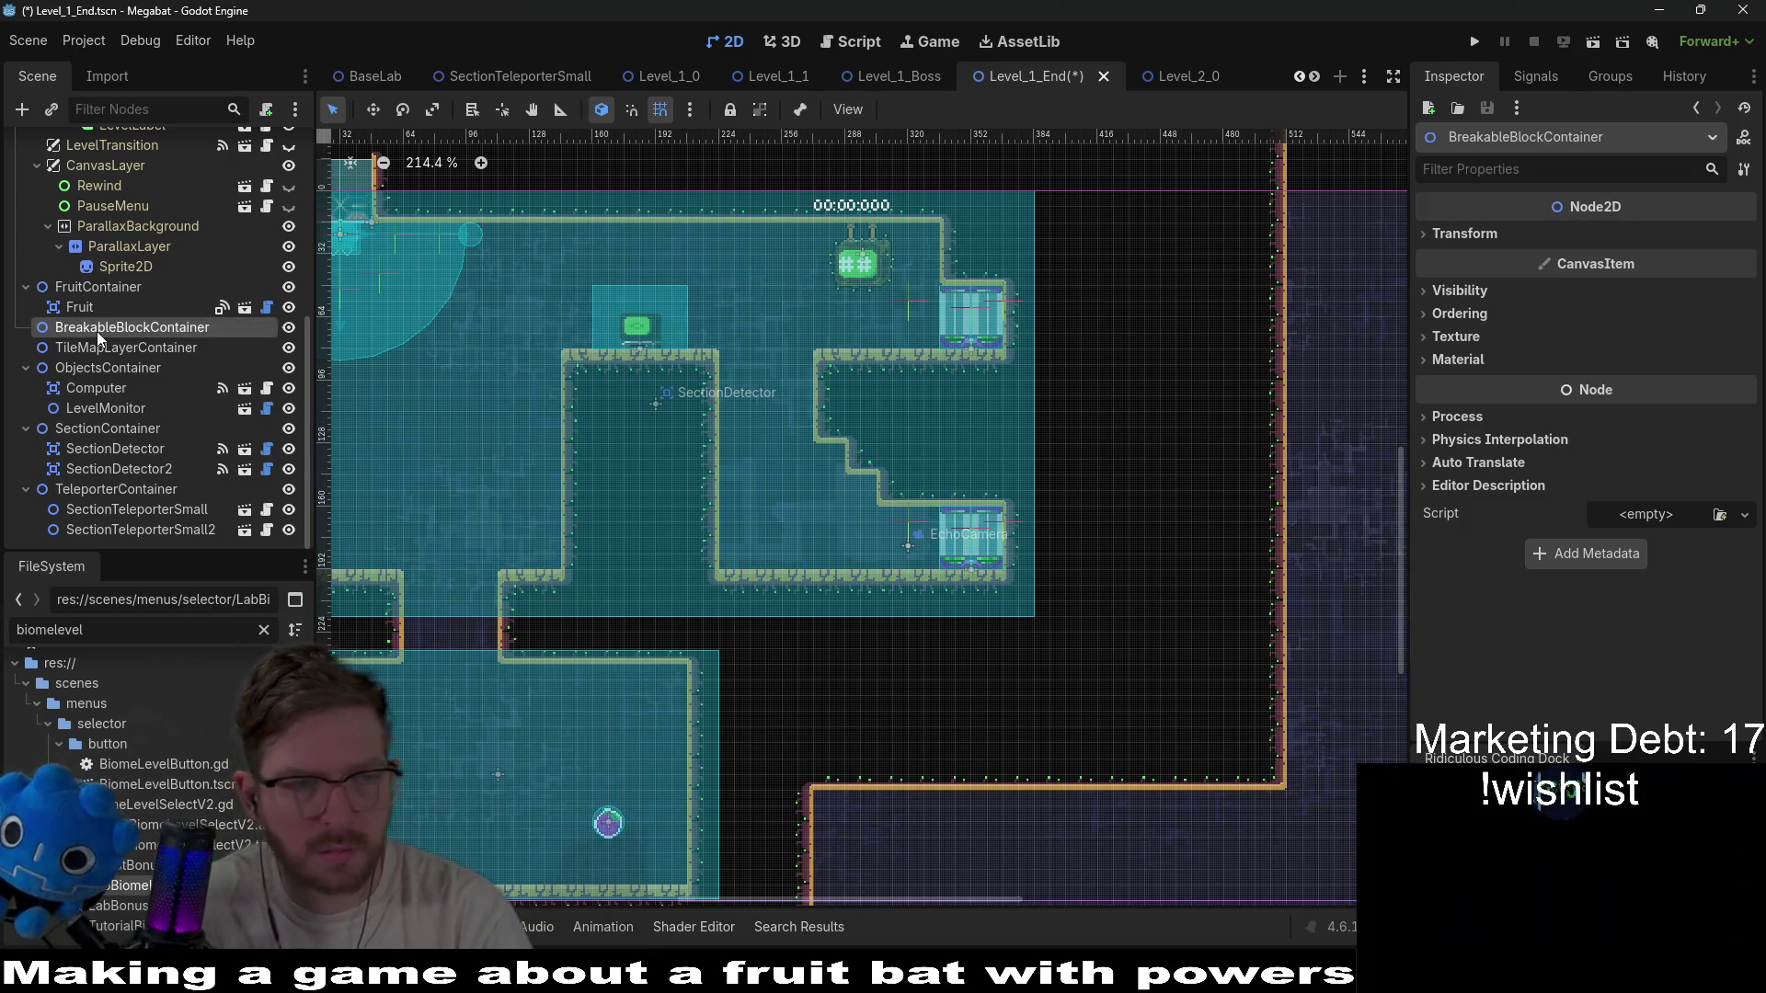
Instantiate the BreakableBlock scene and move it near the ceiling gap.
{"action": "key", "text": "ctrl+shift+a"}
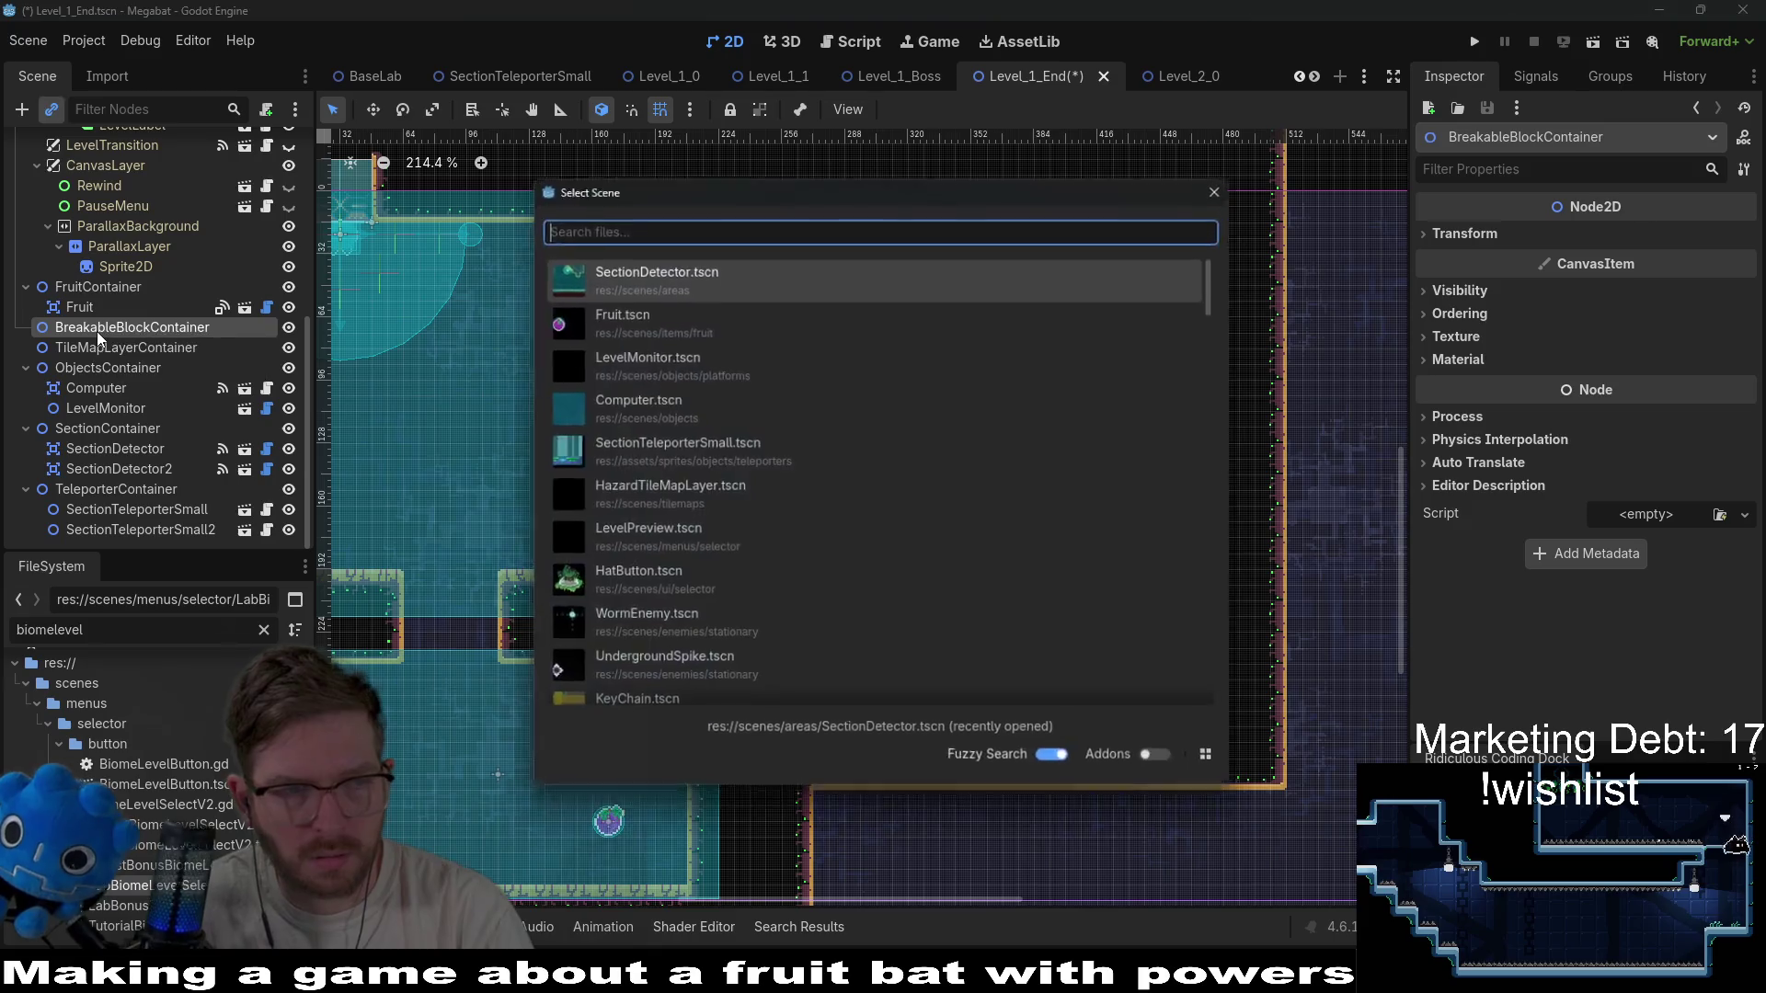
{"action": "type", "text": "breaka"}
{"action": "key", "text": "Return"}
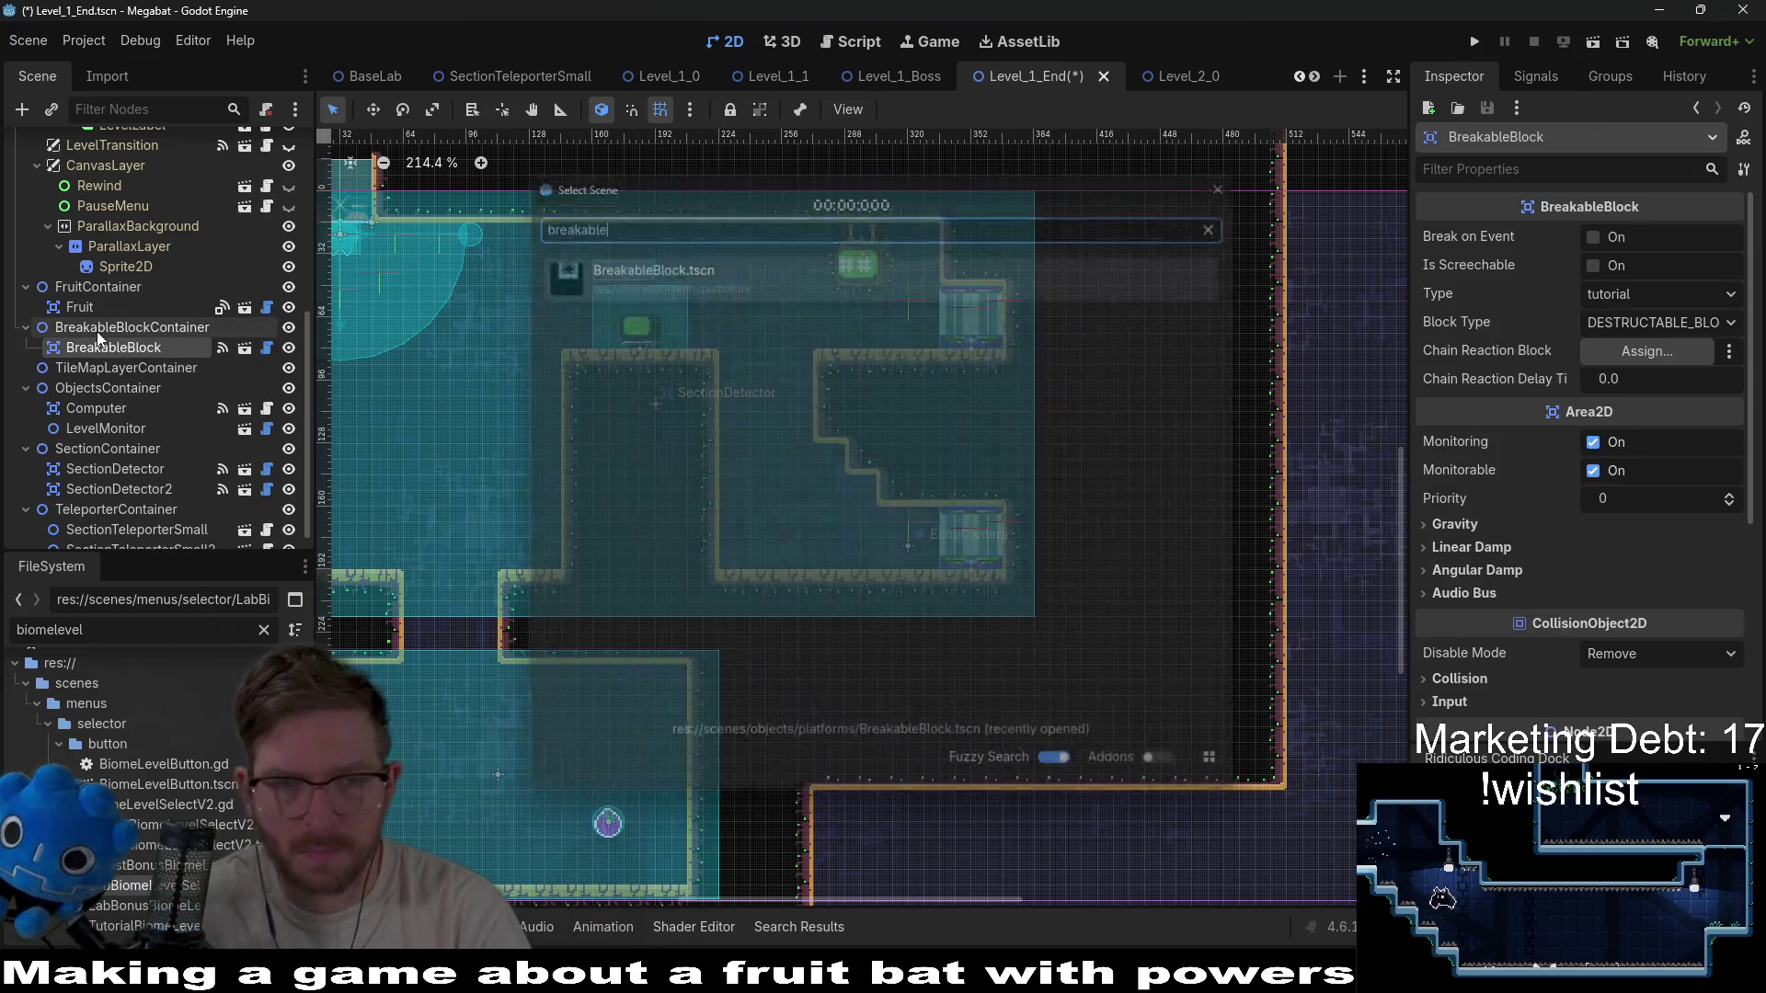
{"action": "key", "text": "w"}
{"action": "mouse_move", "coordinate": [590, 347]}
{"action": "left_mouse_down"}
{"action": "mouse_move", "coordinate": [841, 408]}
{"action": "mouse_move", "coordinate": [759, 373]}
{"action": "mouse_move", "coordinate": [793, 378]}
{"action": "left_mouse_up"}
Set the block's Type to lab and nudge it into the ceiling gap.
{"action": "scroll", "coordinate": [789, 378], "scroll_direction": "up", "scroll_amount": 3}
{"action": "left_click", "coordinate": [1636, 292]}
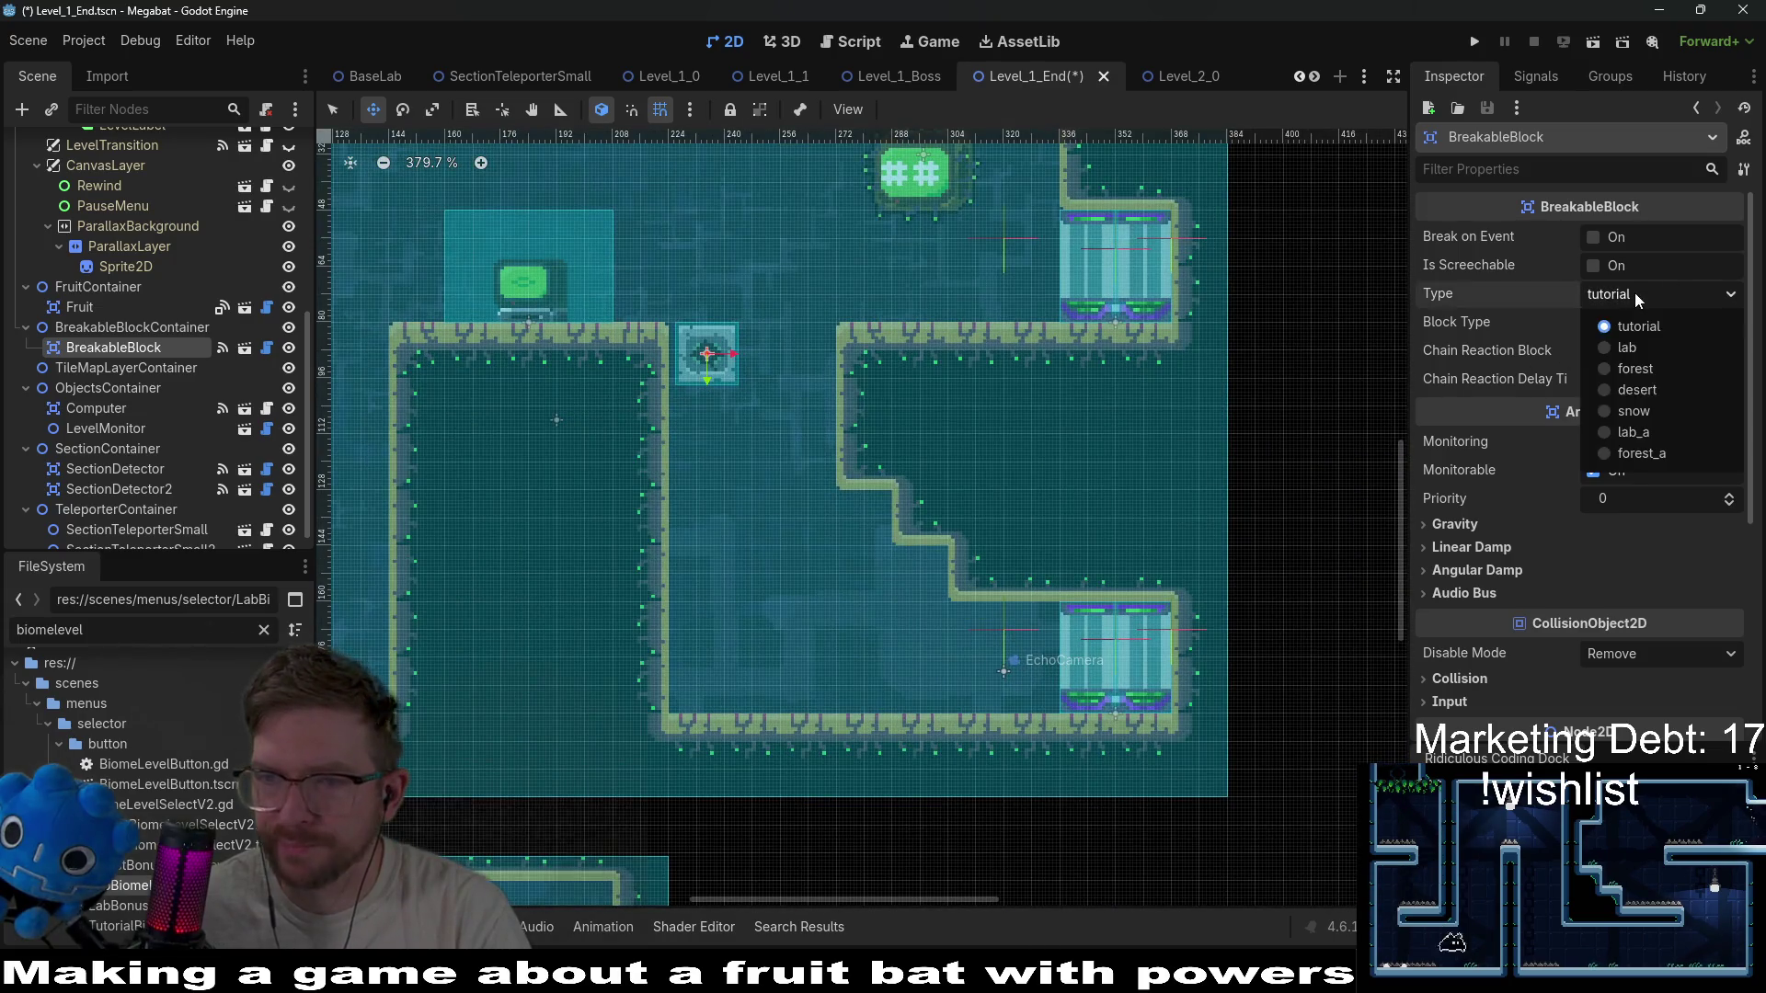
{"action": "left_click", "coordinate": [1591, 265]}
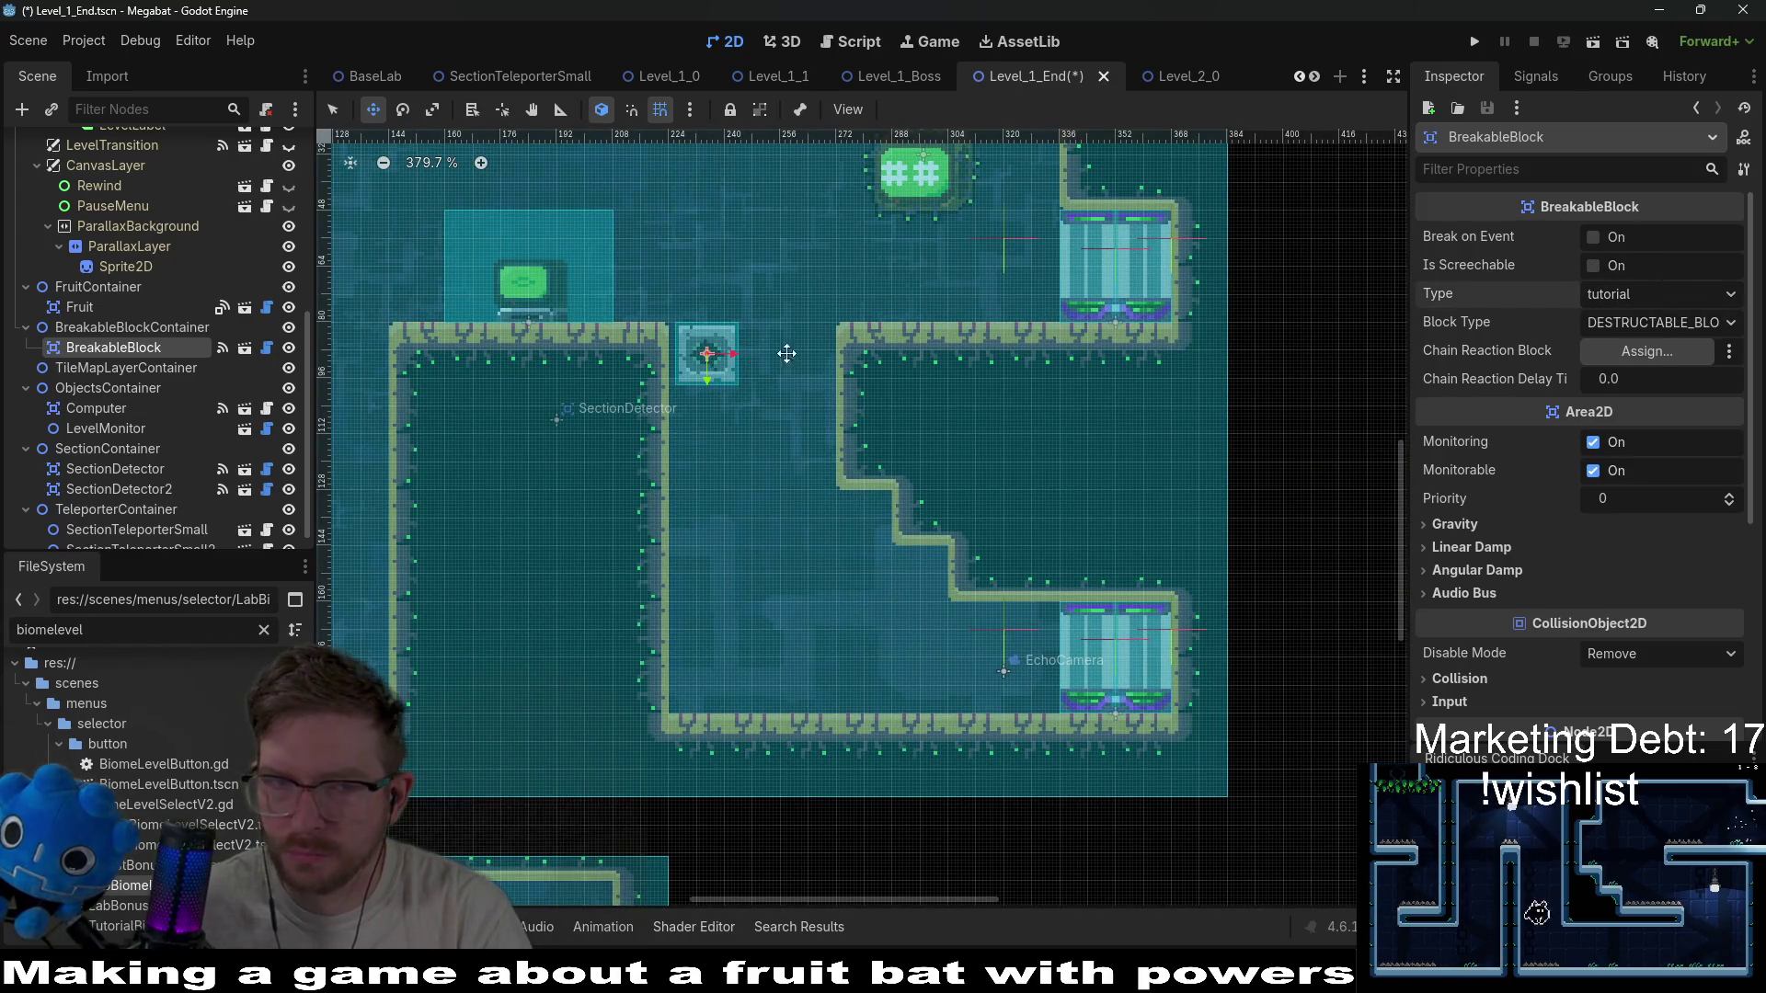
{"action": "scroll", "coordinate": [735, 372], "scroll_direction": "up", "scroll_amount": 3}
{"action": "left_click", "coordinate": [1655, 322]}
{"action": "left_click", "coordinate": [1656, 322]}
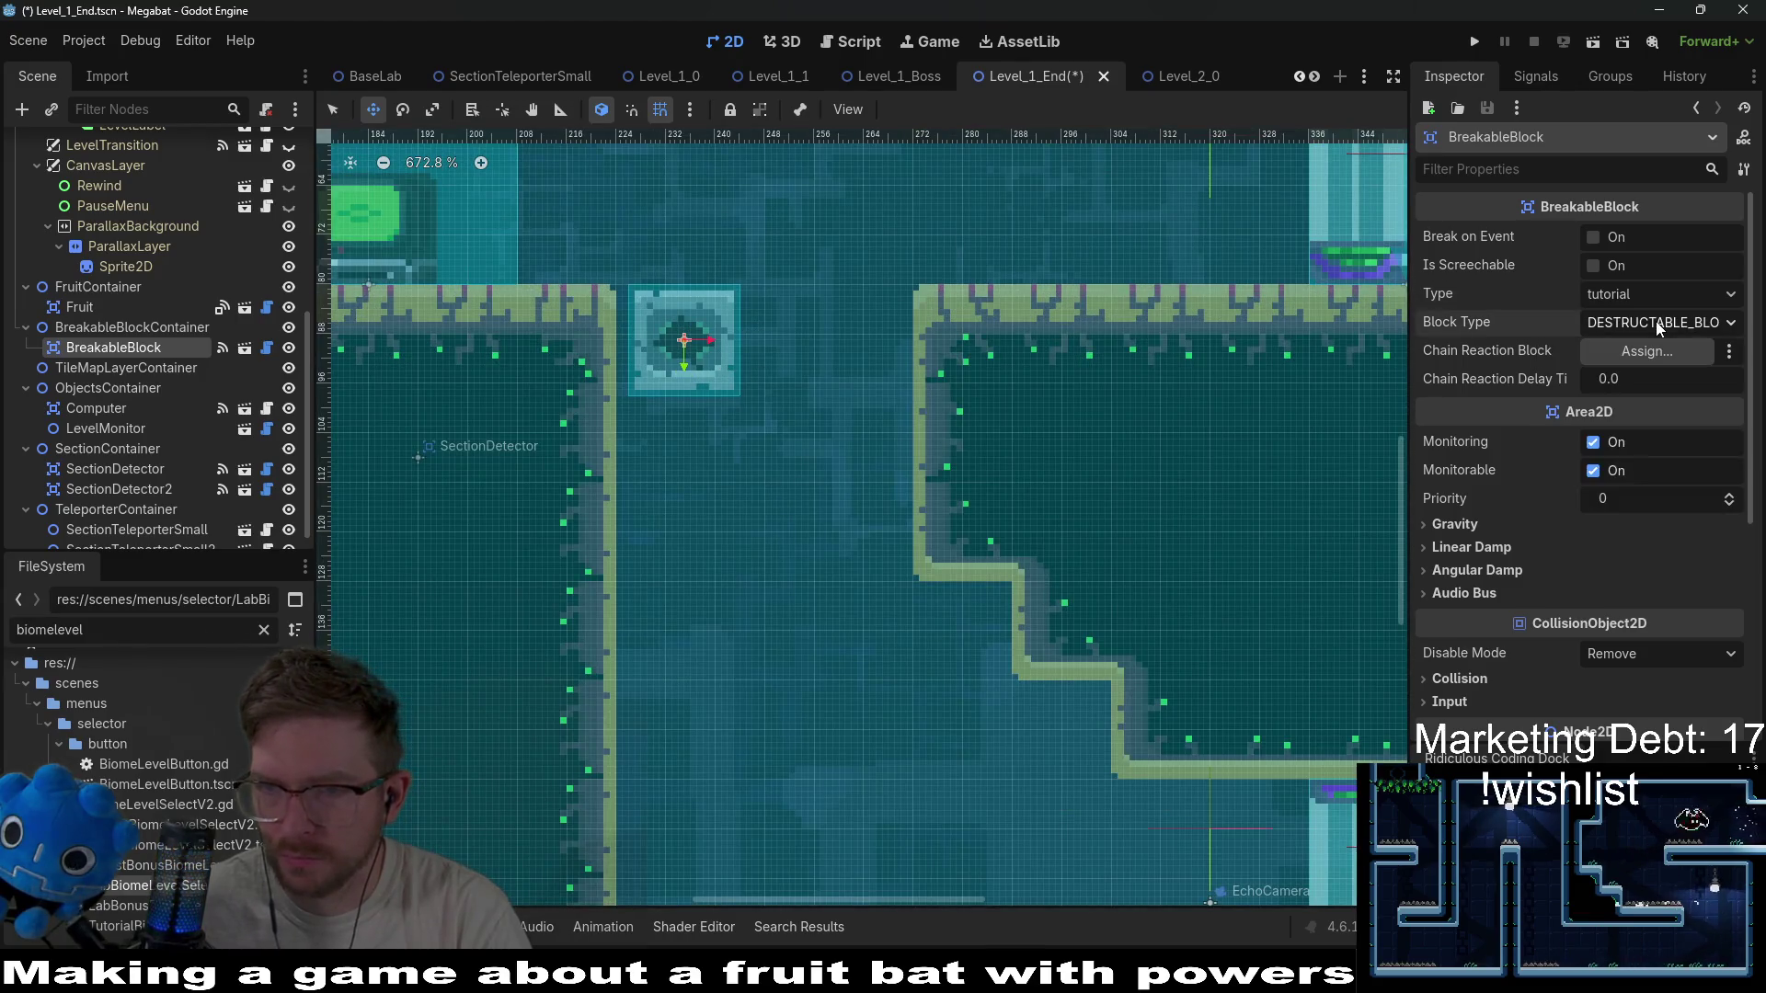
{"action": "left_click", "coordinate": [1632, 291]}
{"action": "left_click", "coordinate": [1626, 347]}
{"action": "scroll", "coordinate": [701, 346], "scroll_direction": "up", "scroll_amount": 2}
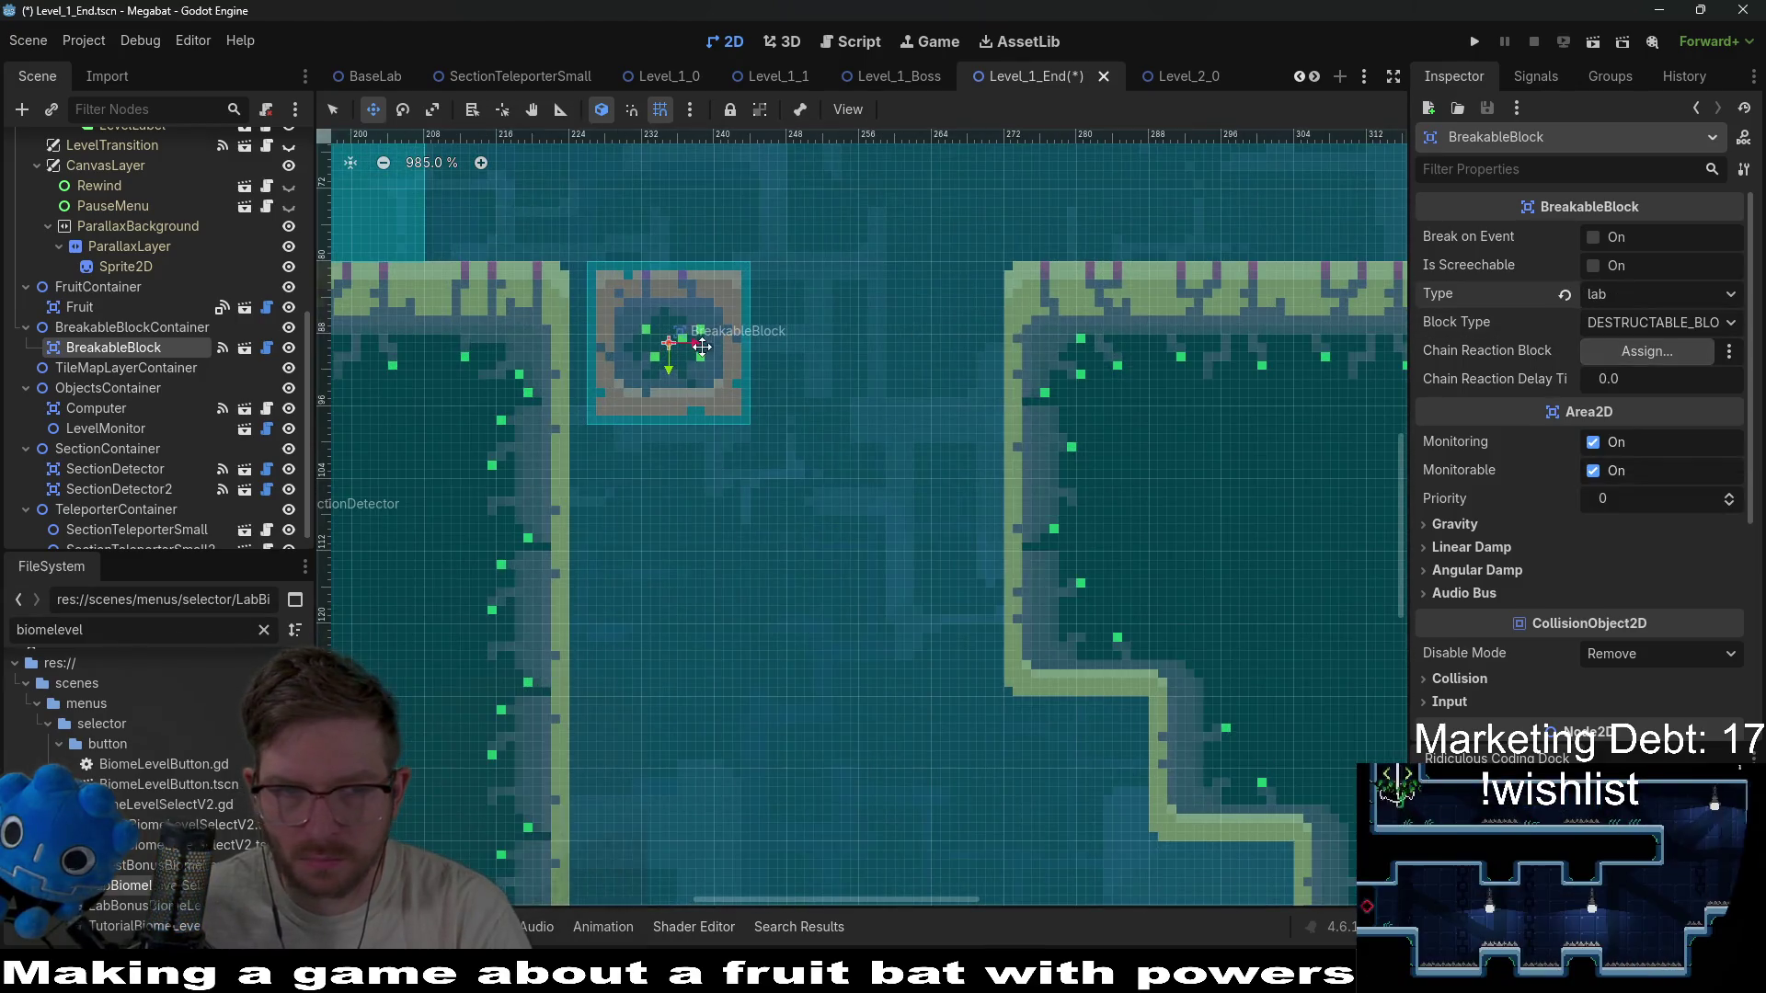
{"action": "key", "text": "Left"}
{"action": "key", "text": "Left"}
{"action": "key", "text": "Left"}
{"action": "key", "text": "Up"}
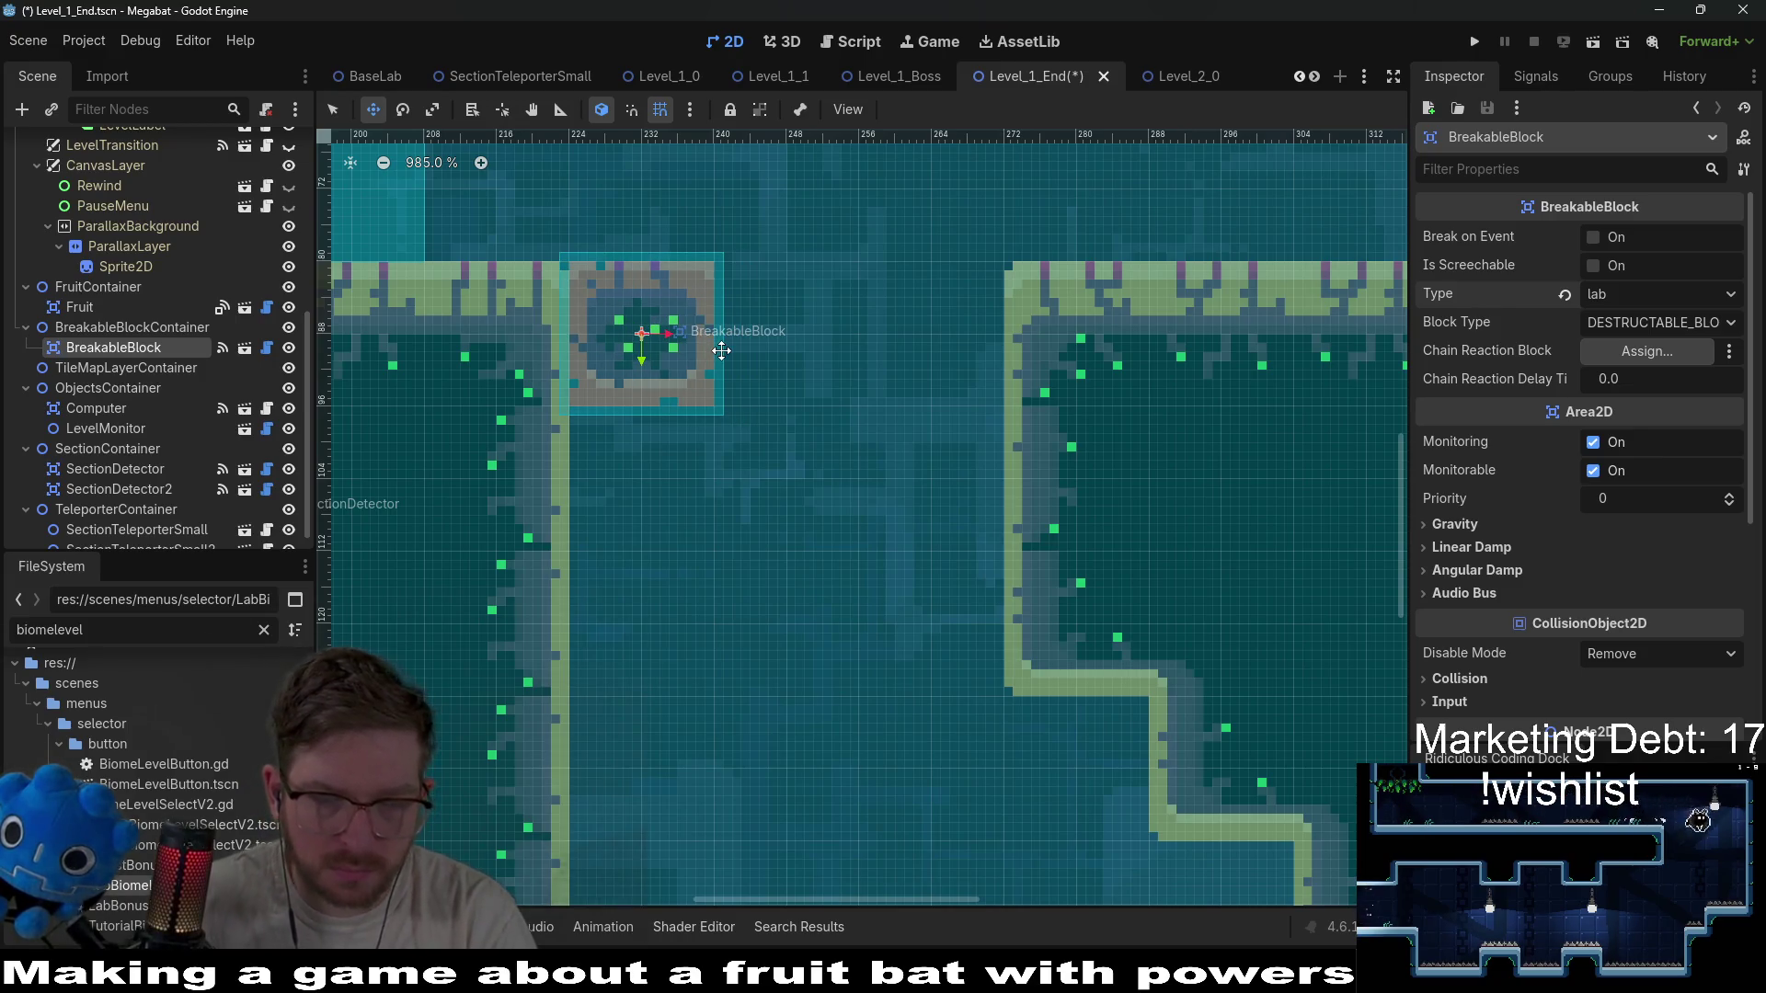
Duplicate the lab block twice, shifting each copy right to fill the gap.
{"action": "key", "text": "ctrl+d"}
{"action": "key", "text": "Right"}
{"action": "key", "text": "Right"}
{"action": "key", "text": "Right"}
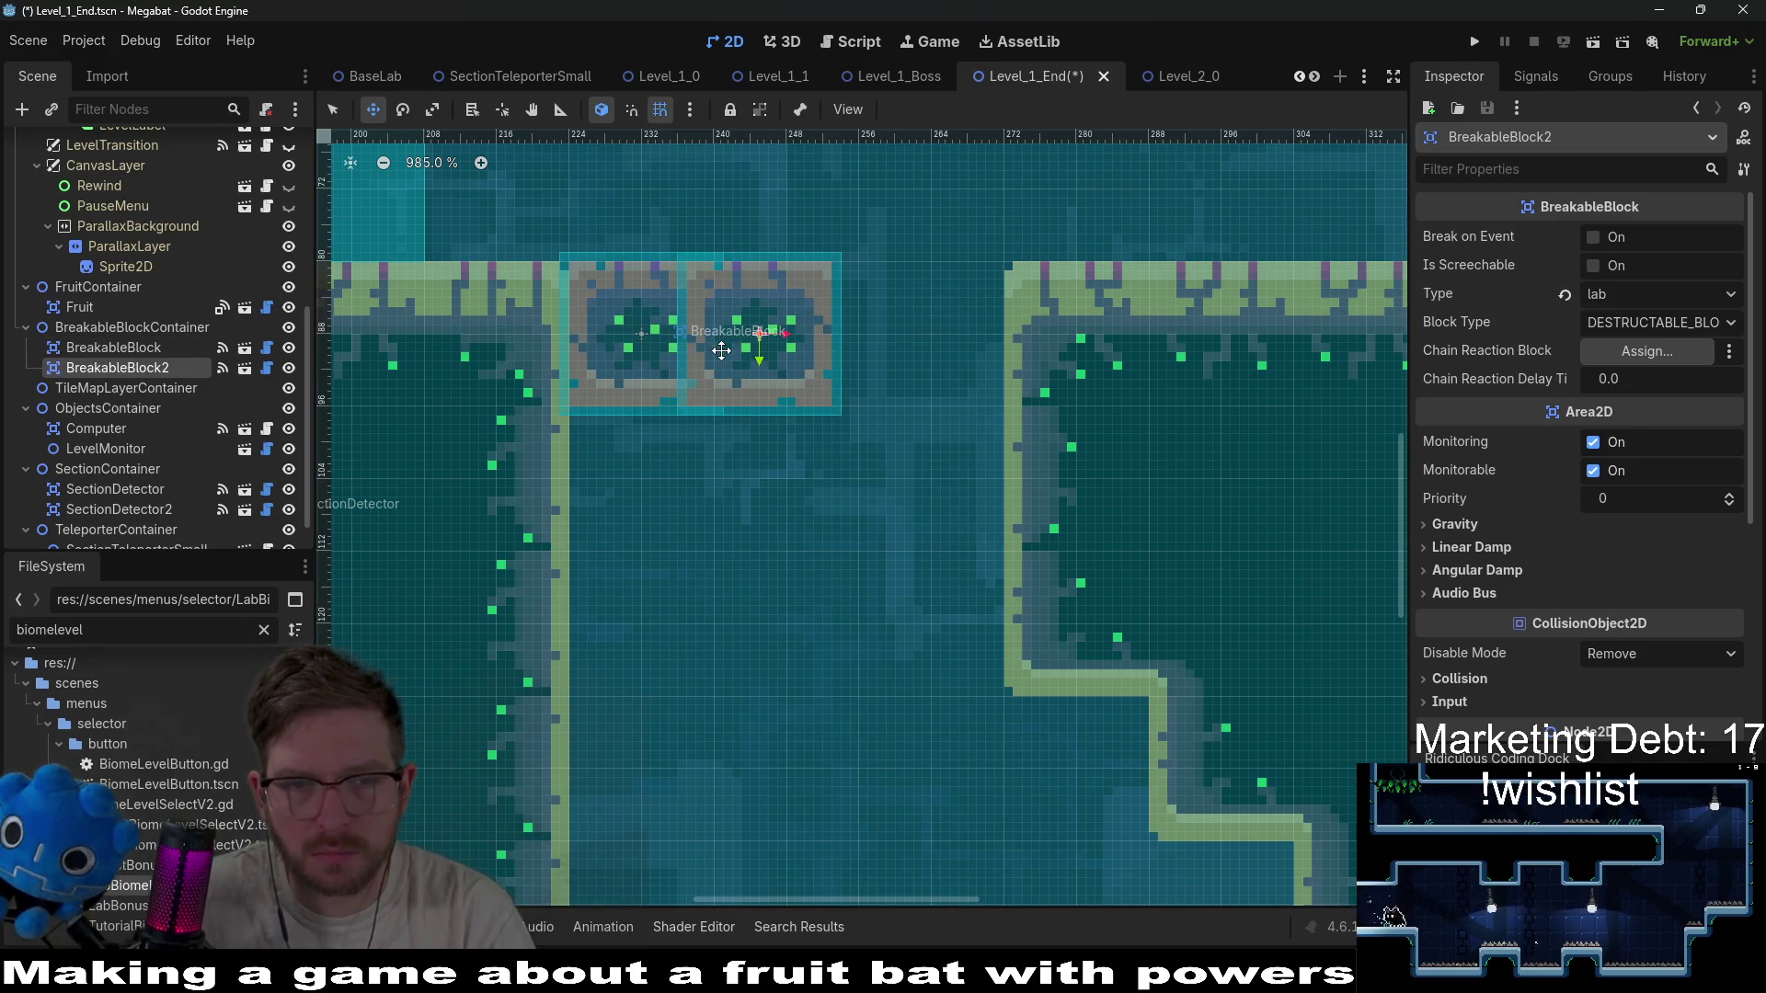
{"action": "key", "text": "ctrl+d"}
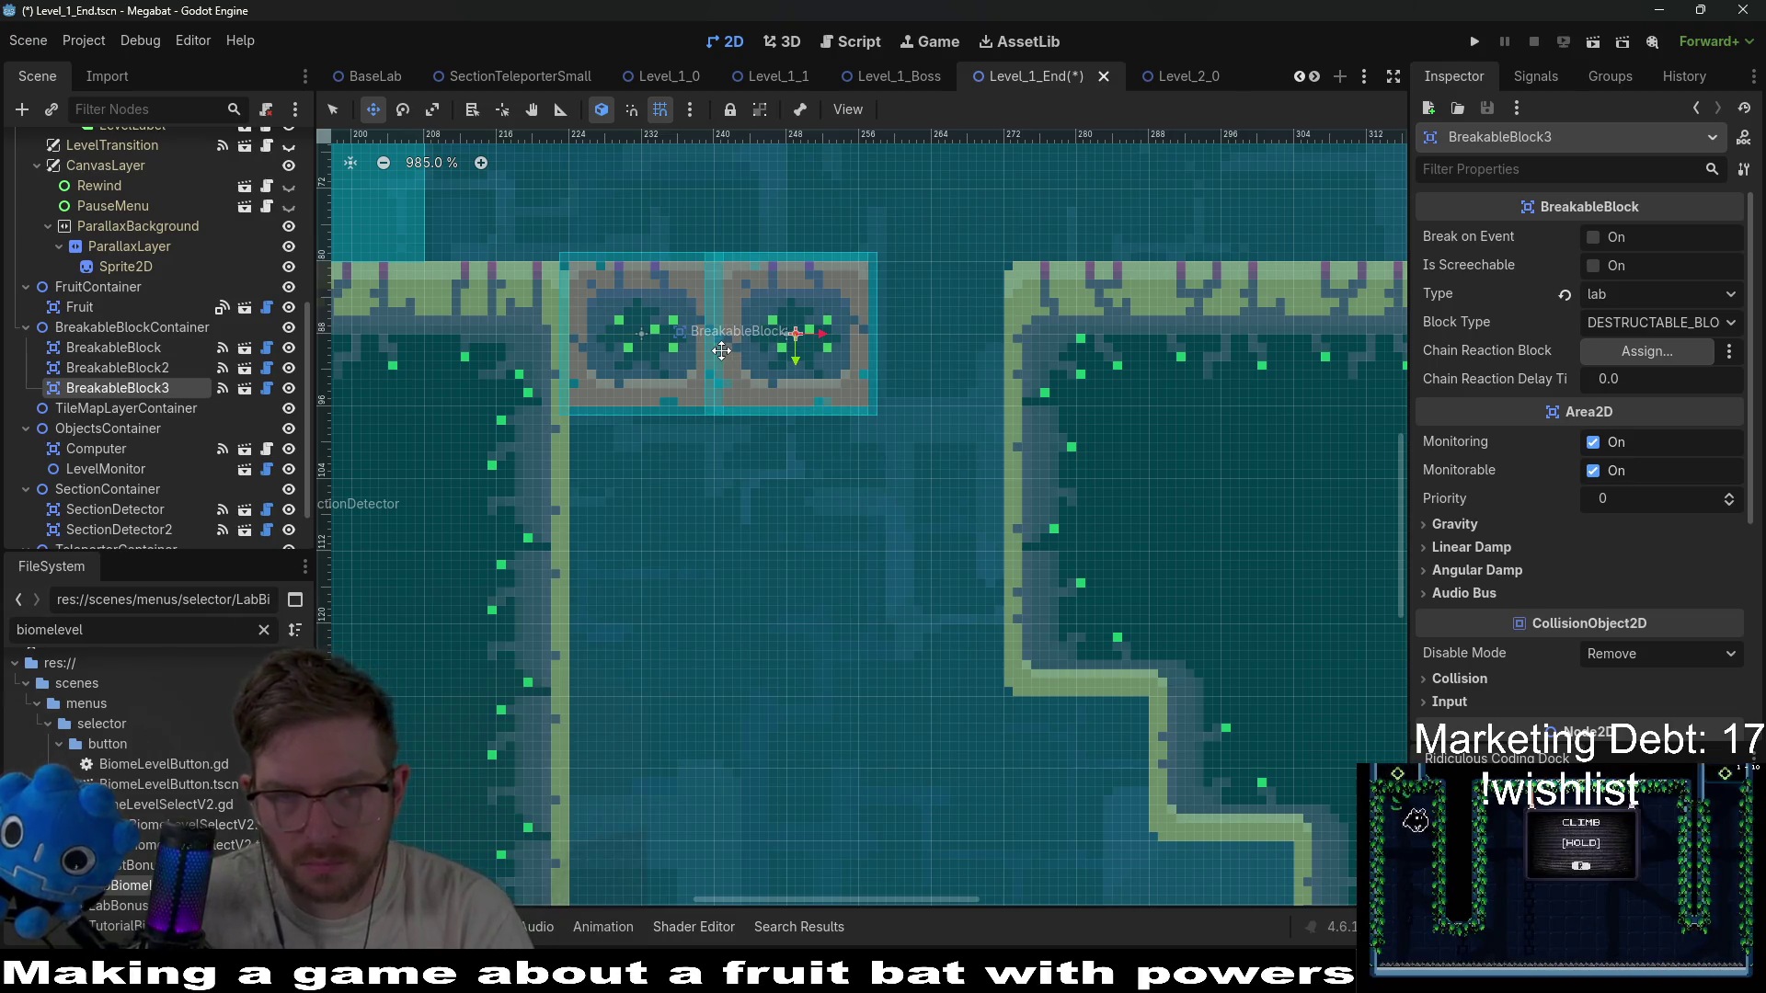
{"action": "key", "text": "Right"}
{"action": "key", "text": "Right"}
{"action": "key", "text": "Right"}
{"action": "key", "text": "Right"}
{"action": "key", "text": "Right"}
{"action": "key", "text": "Right"}
{"action": "scroll", "coordinate": [731, 483], "scroll_direction": "down", "scroll_amount": 5}
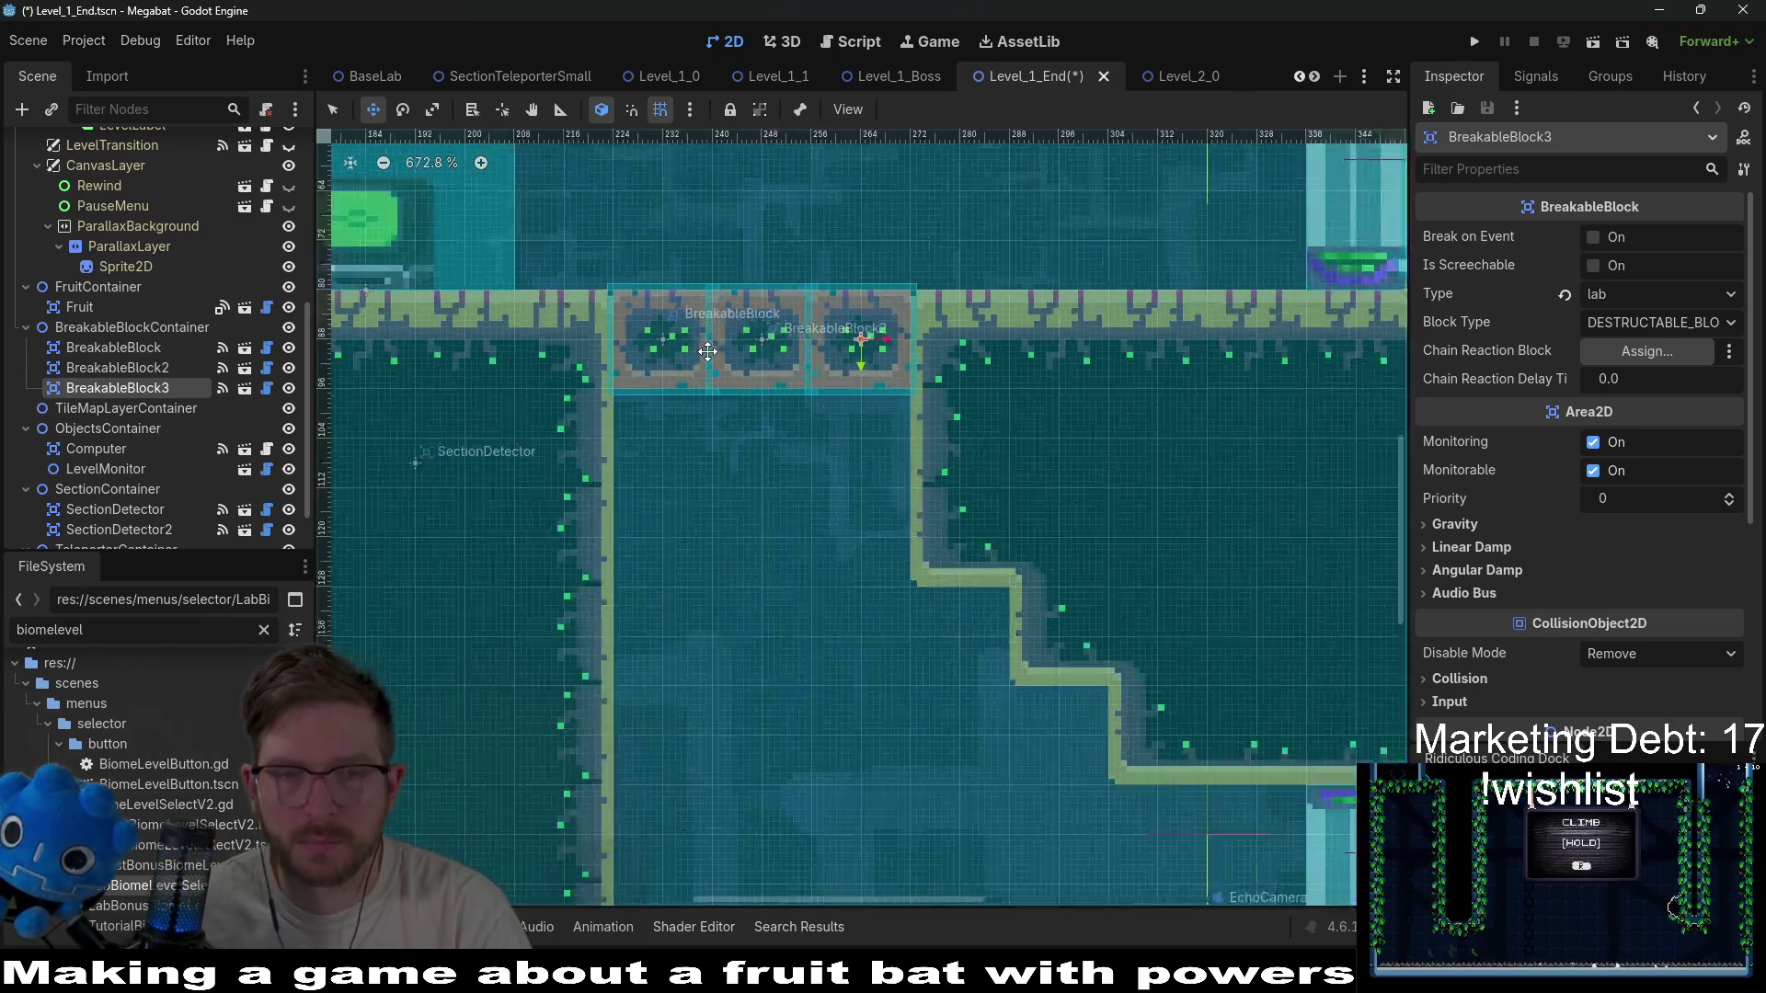
{"action": "left_click_drag", "start_coordinate": [731, 483], "coordinate": [800, 395]}
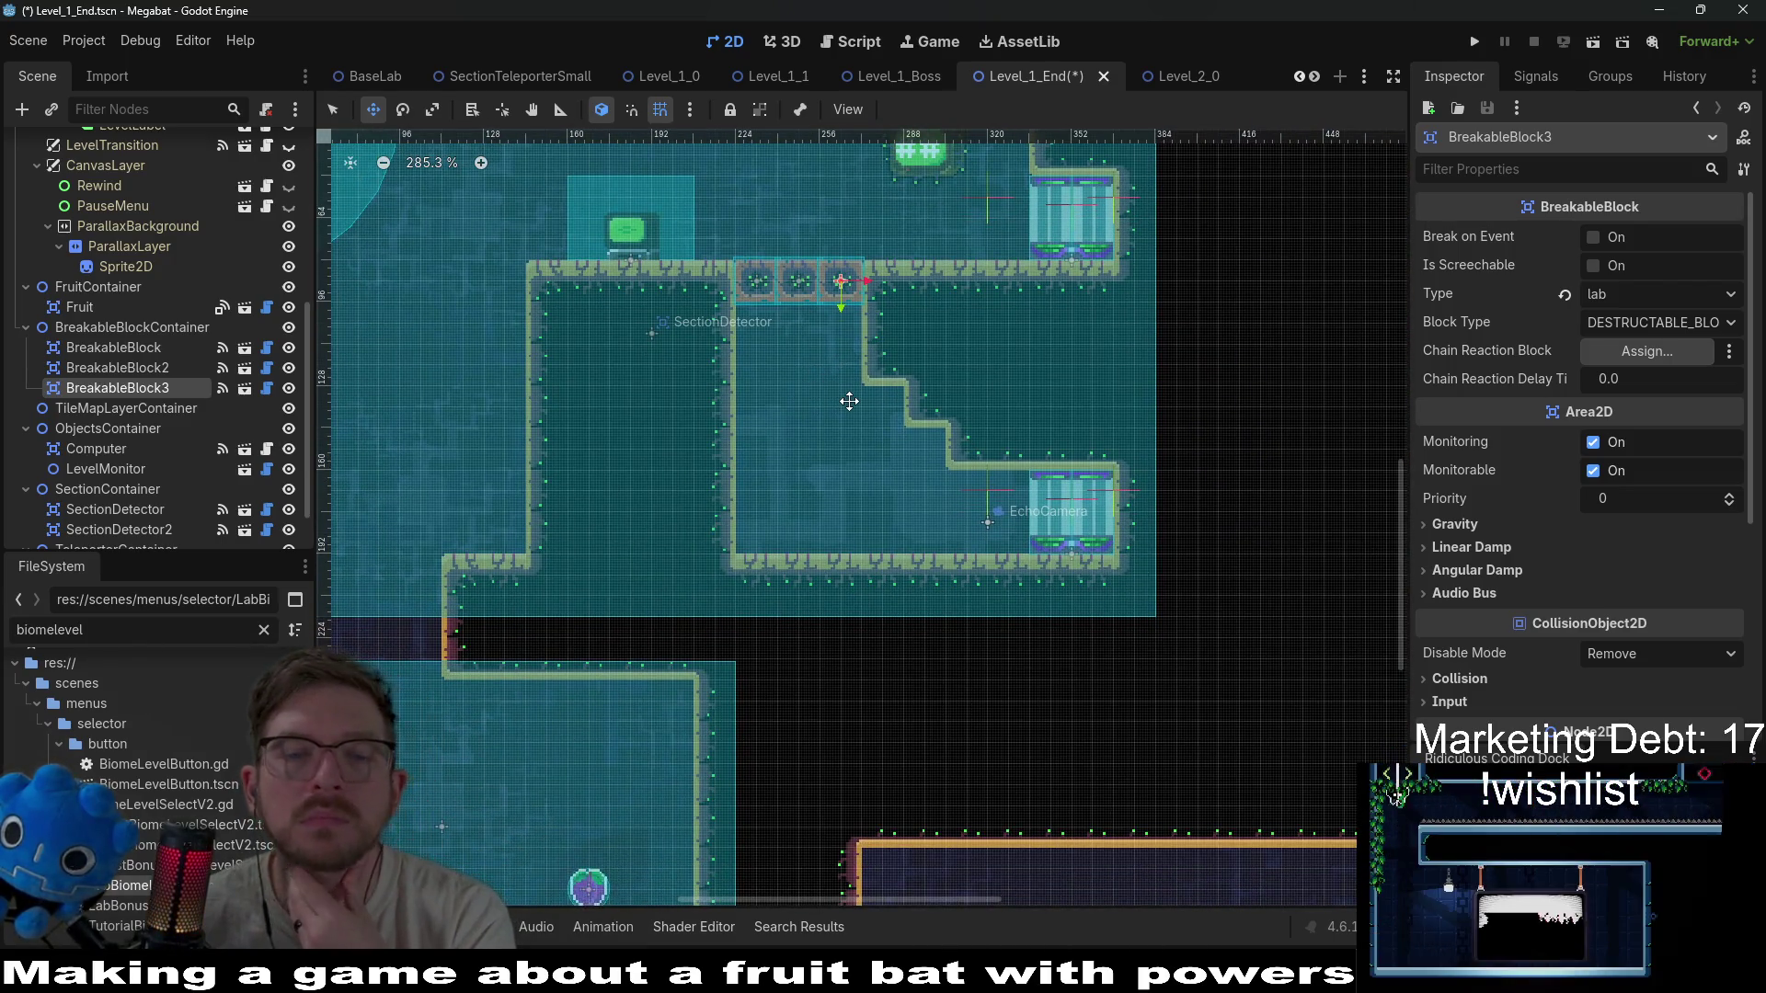
{"action": "scroll", "coordinate": [847, 398], "scroll_direction": "down", "scroll_amount": 1}
{"action": "left_click_drag", "start_coordinate": [769, 414], "coordinate": [875, 429]}
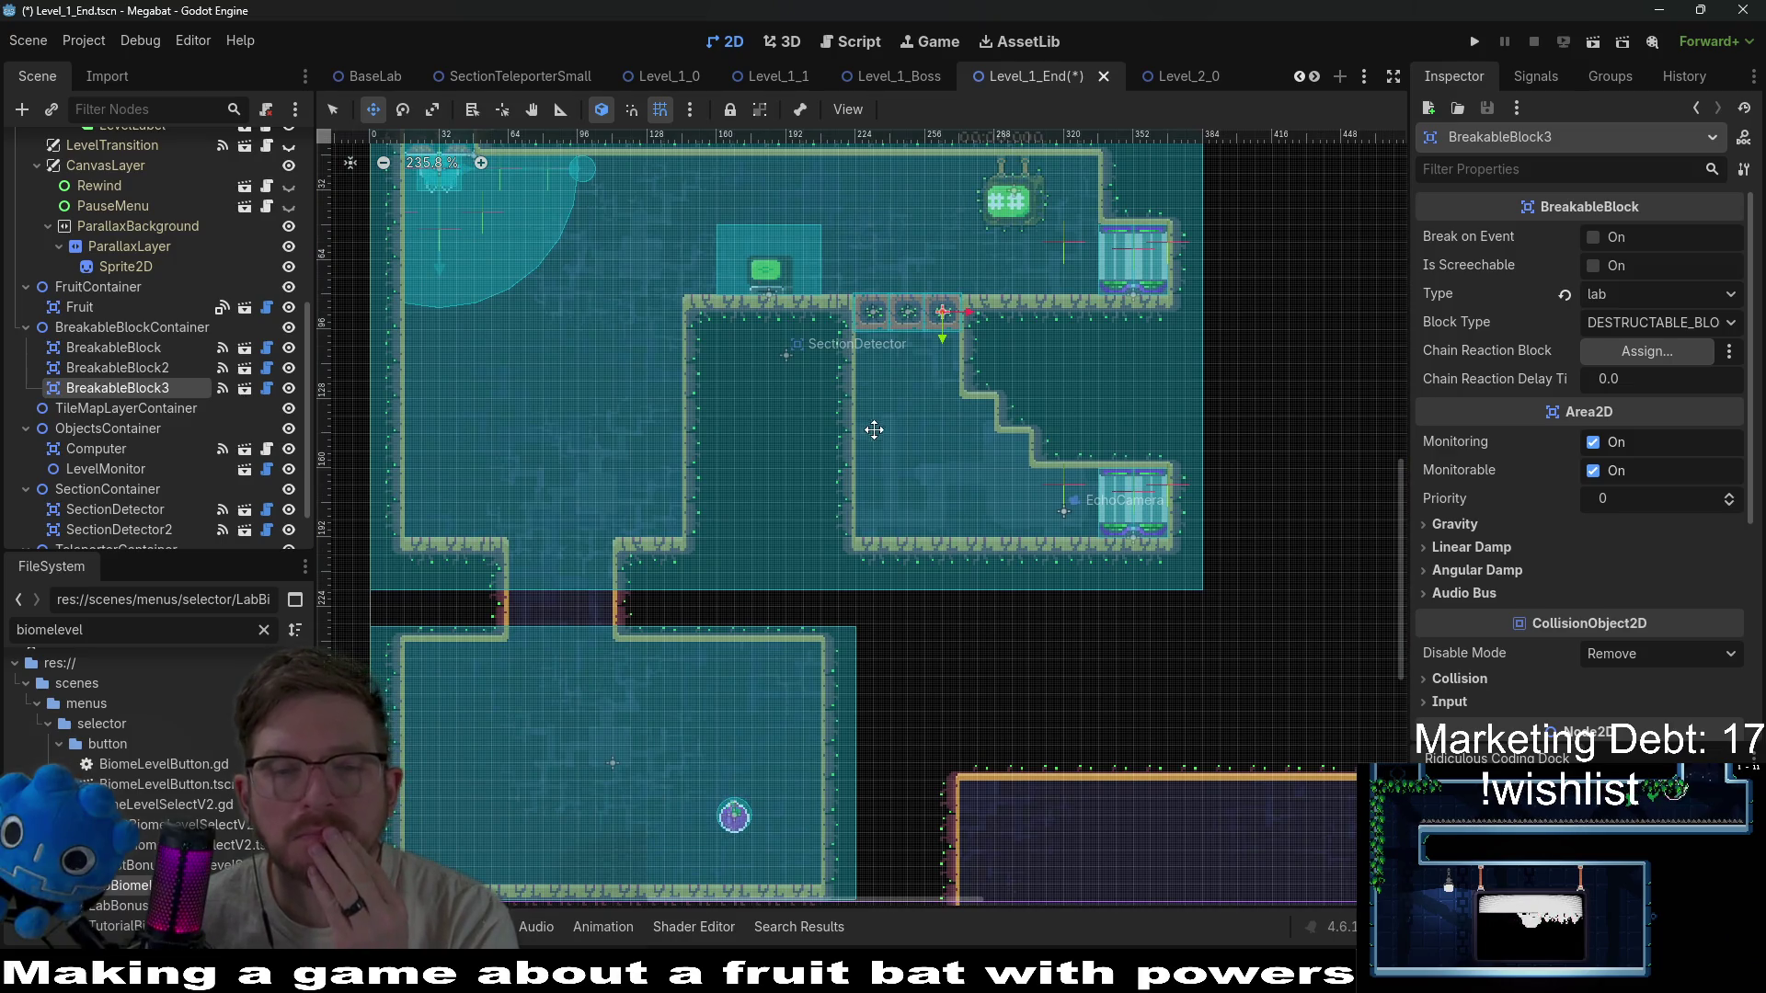
{"action": "left_click_drag", "start_coordinate": [757, 478], "coordinate": [819, 456]}
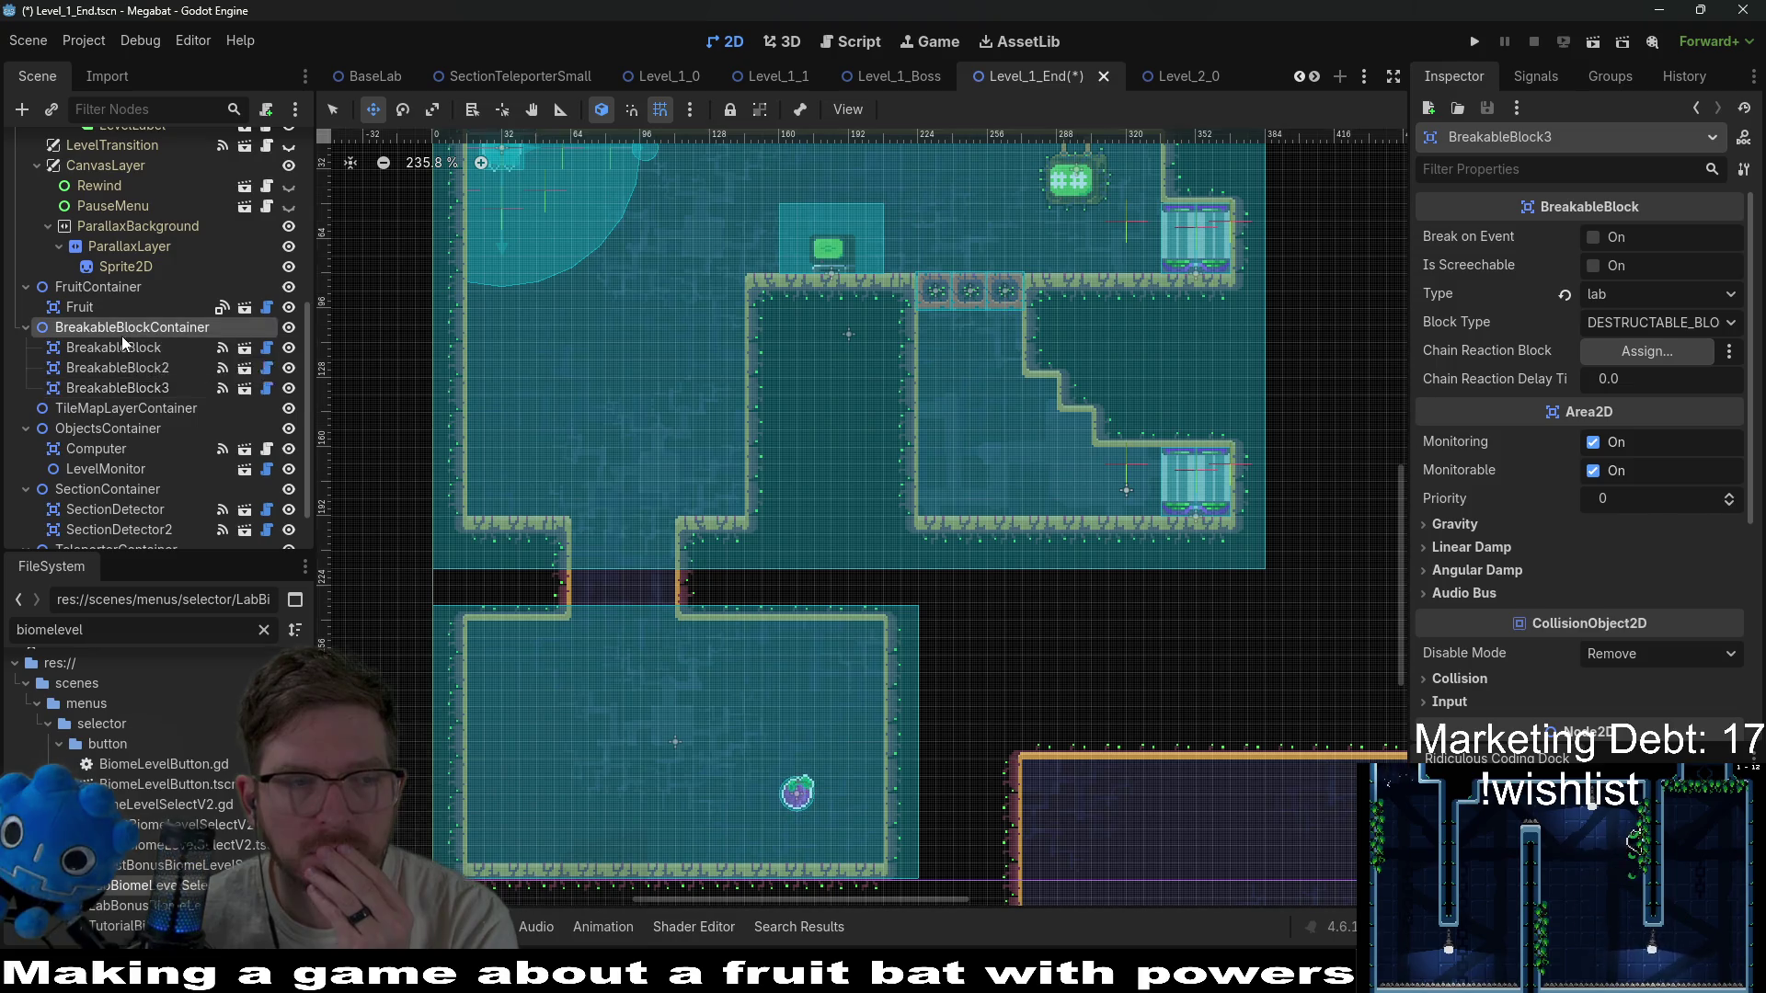
Instance another BreakableBlock under BreakableBlockContainer and move it into the left room.
{"action": "right_click", "coordinate": [124, 335]}
{"action": "left_click", "coordinate": [204, 374]}
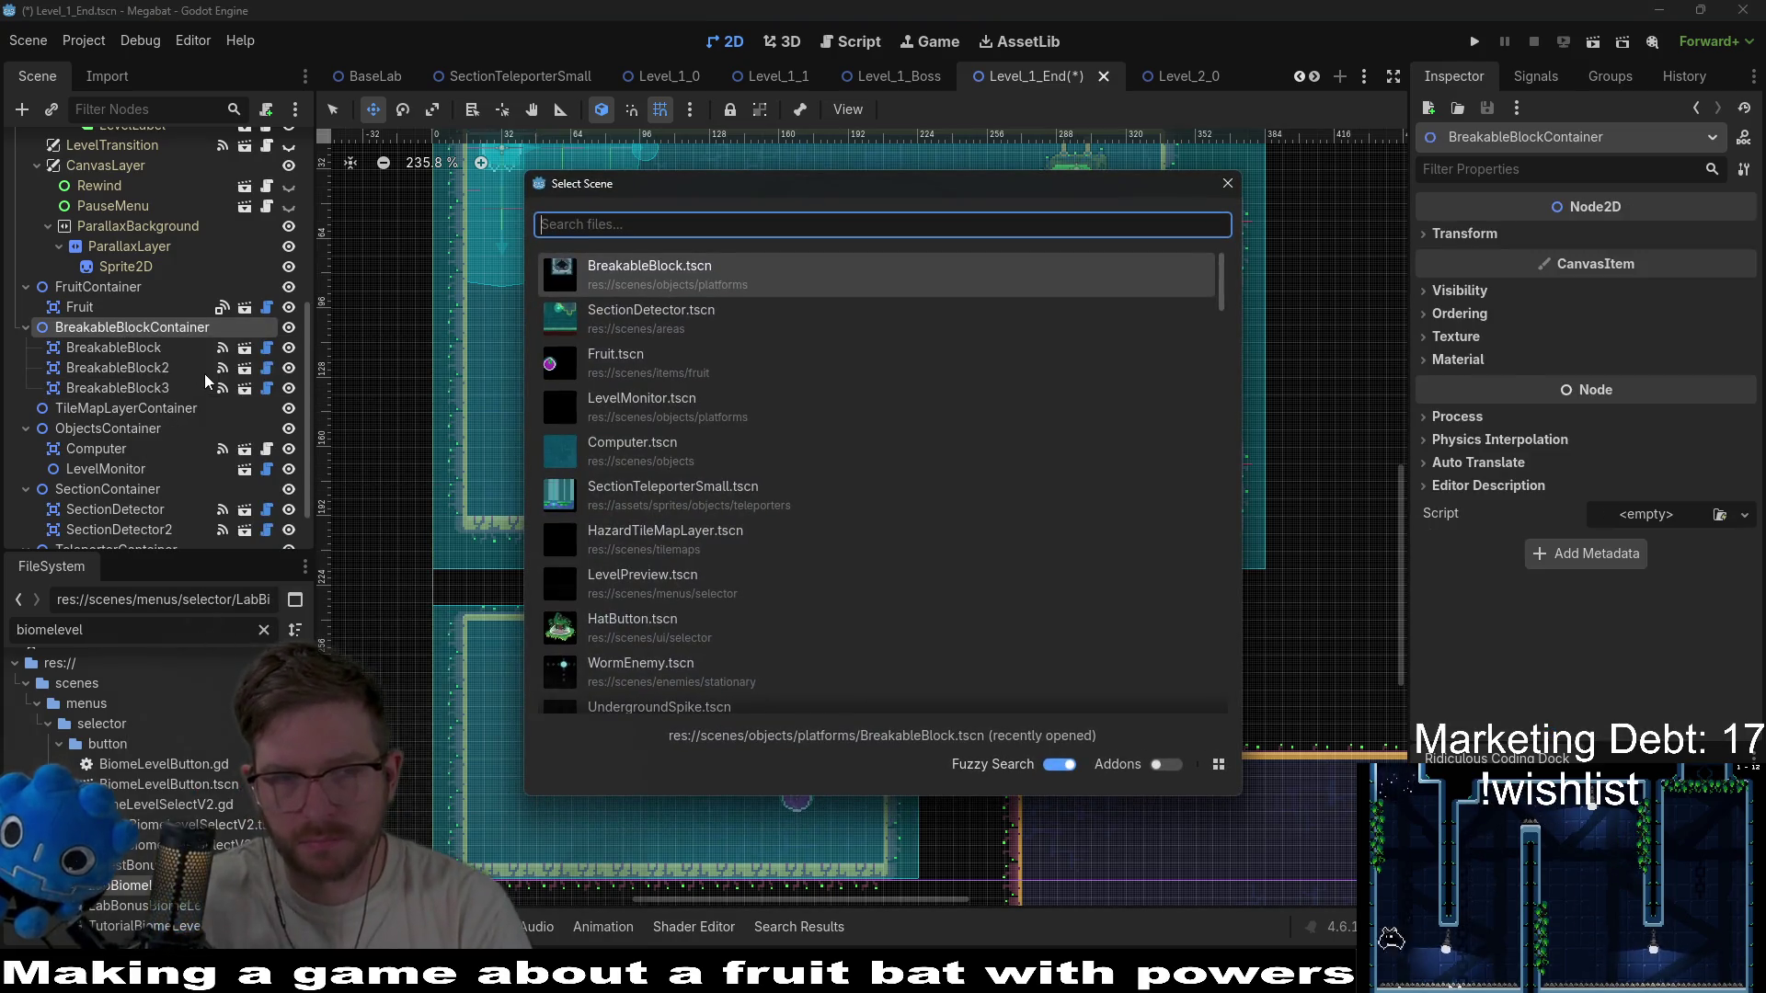
{"action": "key", "text": "Return"}
{"action": "mouse_move", "coordinate": [350, 349]}
{"action": "left_mouse_down"}
{"action": "mouse_move", "coordinate": [611, 481]}
{"action": "mouse_move", "coordinate": [664, 478]}
{"action": "left_mouse_up"}
Set the new block's Type to lab and Block Type to CENTER_TOP_BLOCK.
{"action": "left_click", "coordinate": [1656, 295]}
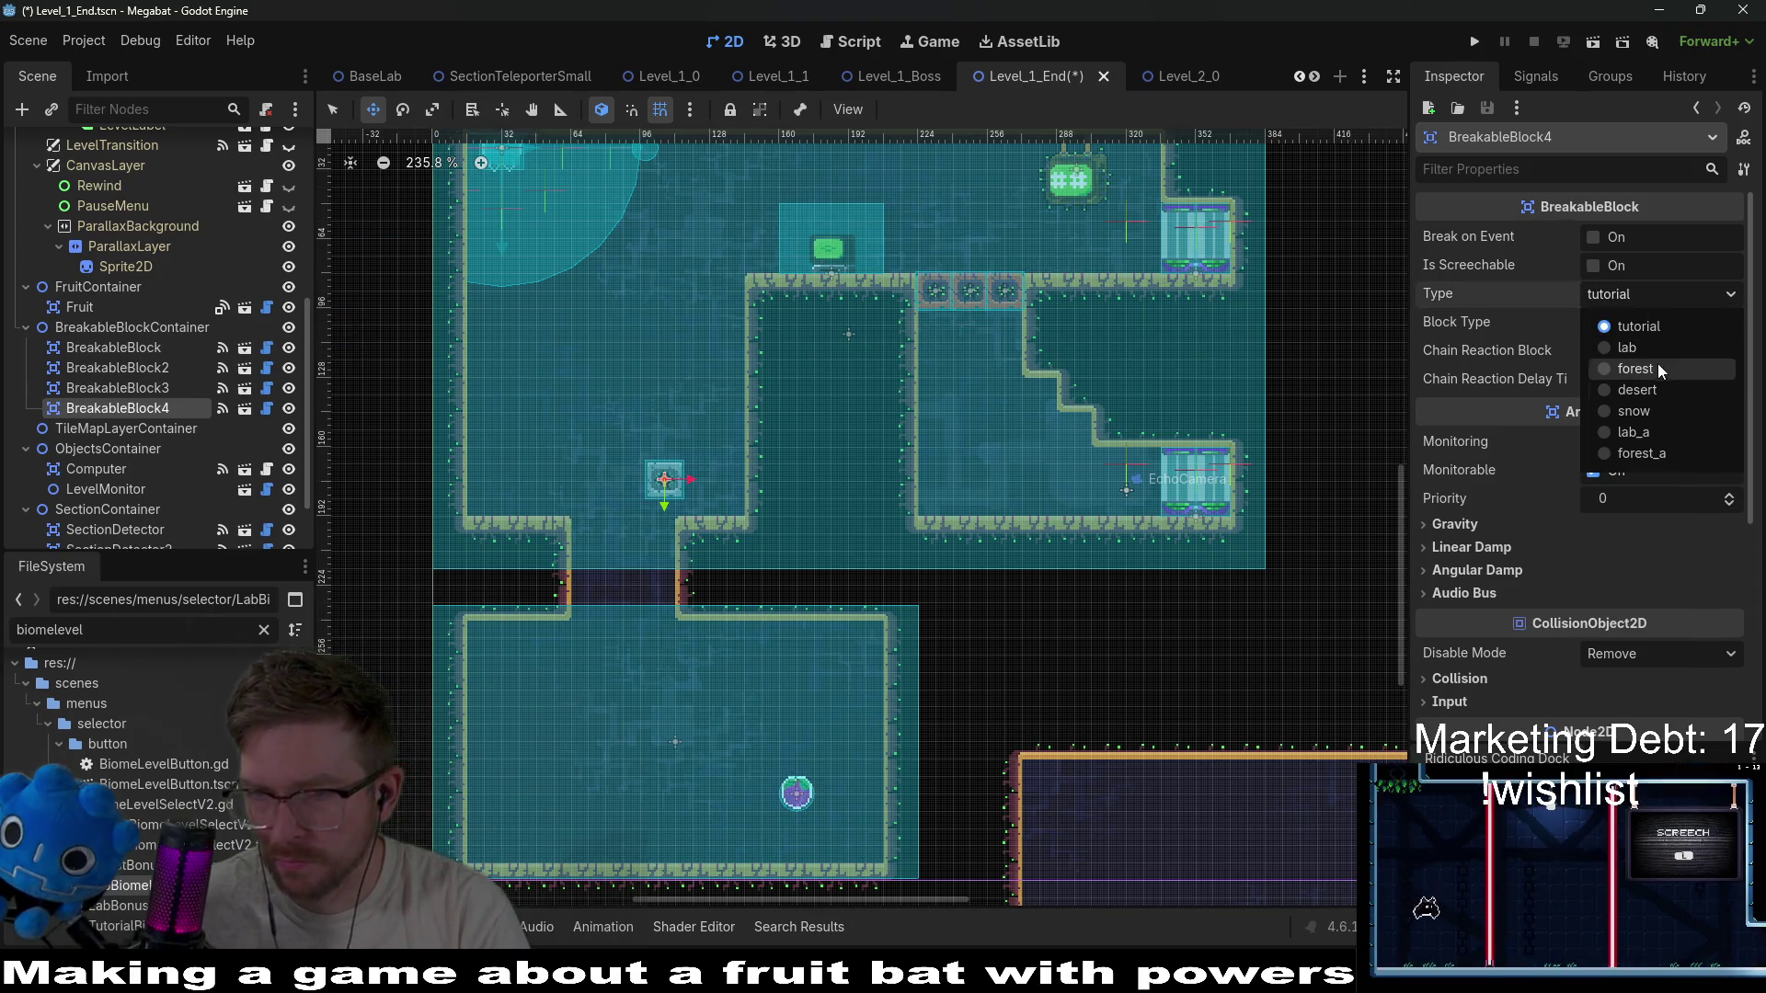
{"action": "left_click", "coordinate": [1660, 347]}
{"action": "left_click", "coordinate": [1647, 322]}
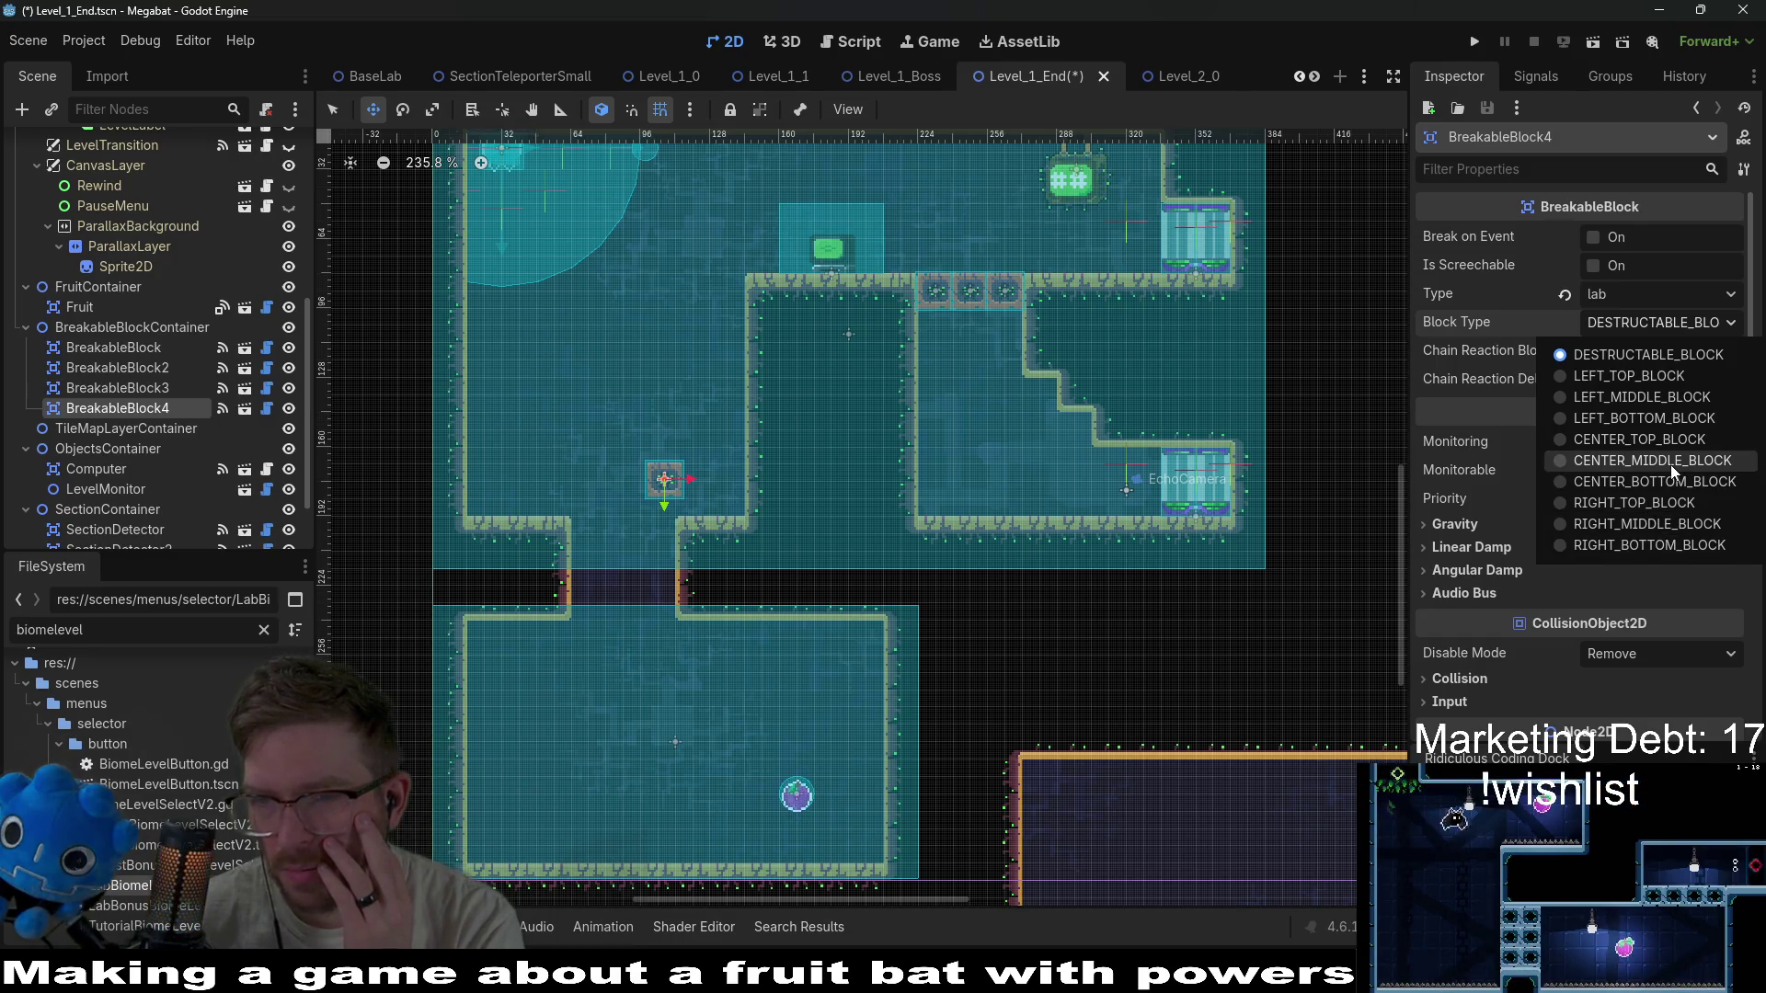
{"action": "left_click", "coordinate": [1653, 440]}
Move BreakableBlock4 into the ceiling gap above the passage, discarding a trial duplicate.
{"action": "scroll", "coordinate": [644, 497], "scroll_direction": "up", "scroll_amount": 4}
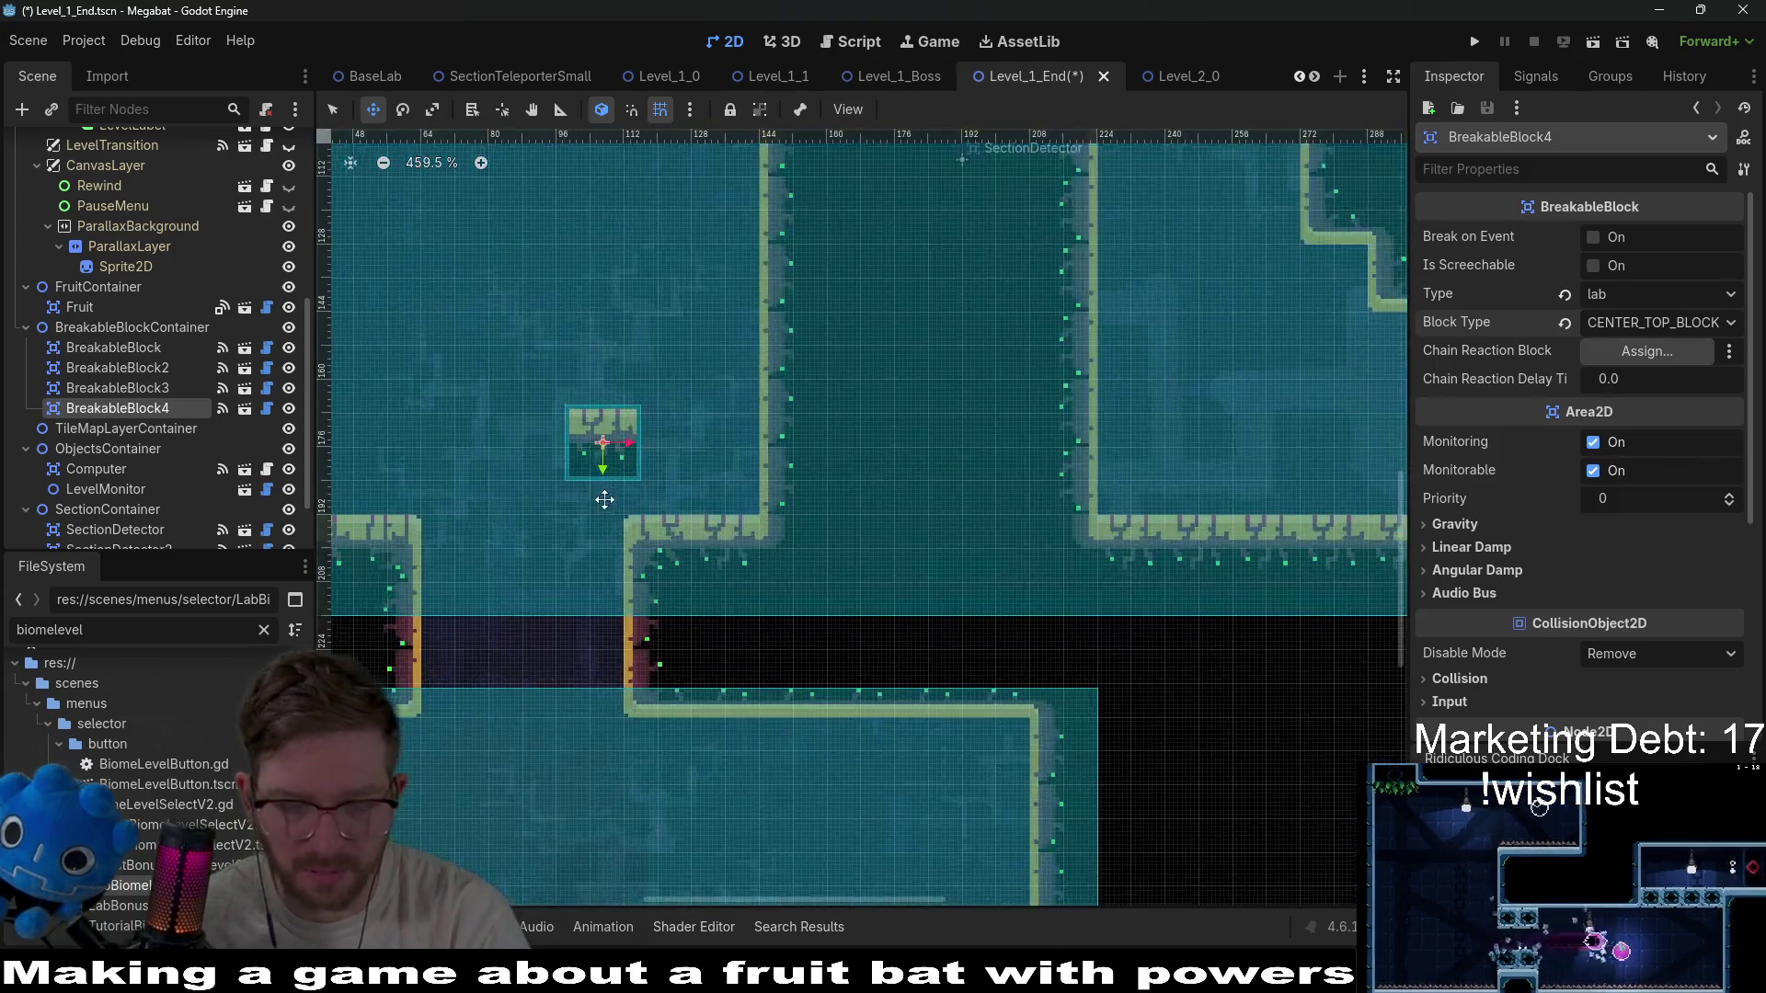
{"action": "mouse_move", "coordinate": [889, 423]}
{"action": "left_mouse_down"}
{"action": "mouse_move", "coordinate": [761, 543]}
{"action": "mouse_move", "coordinate": [721, 533]}
{"action": "left_mouse_up"}
{"action": "scroll", "coordinate": [732, 538], "scroll_direction": "up", "scroll_amount": 3}
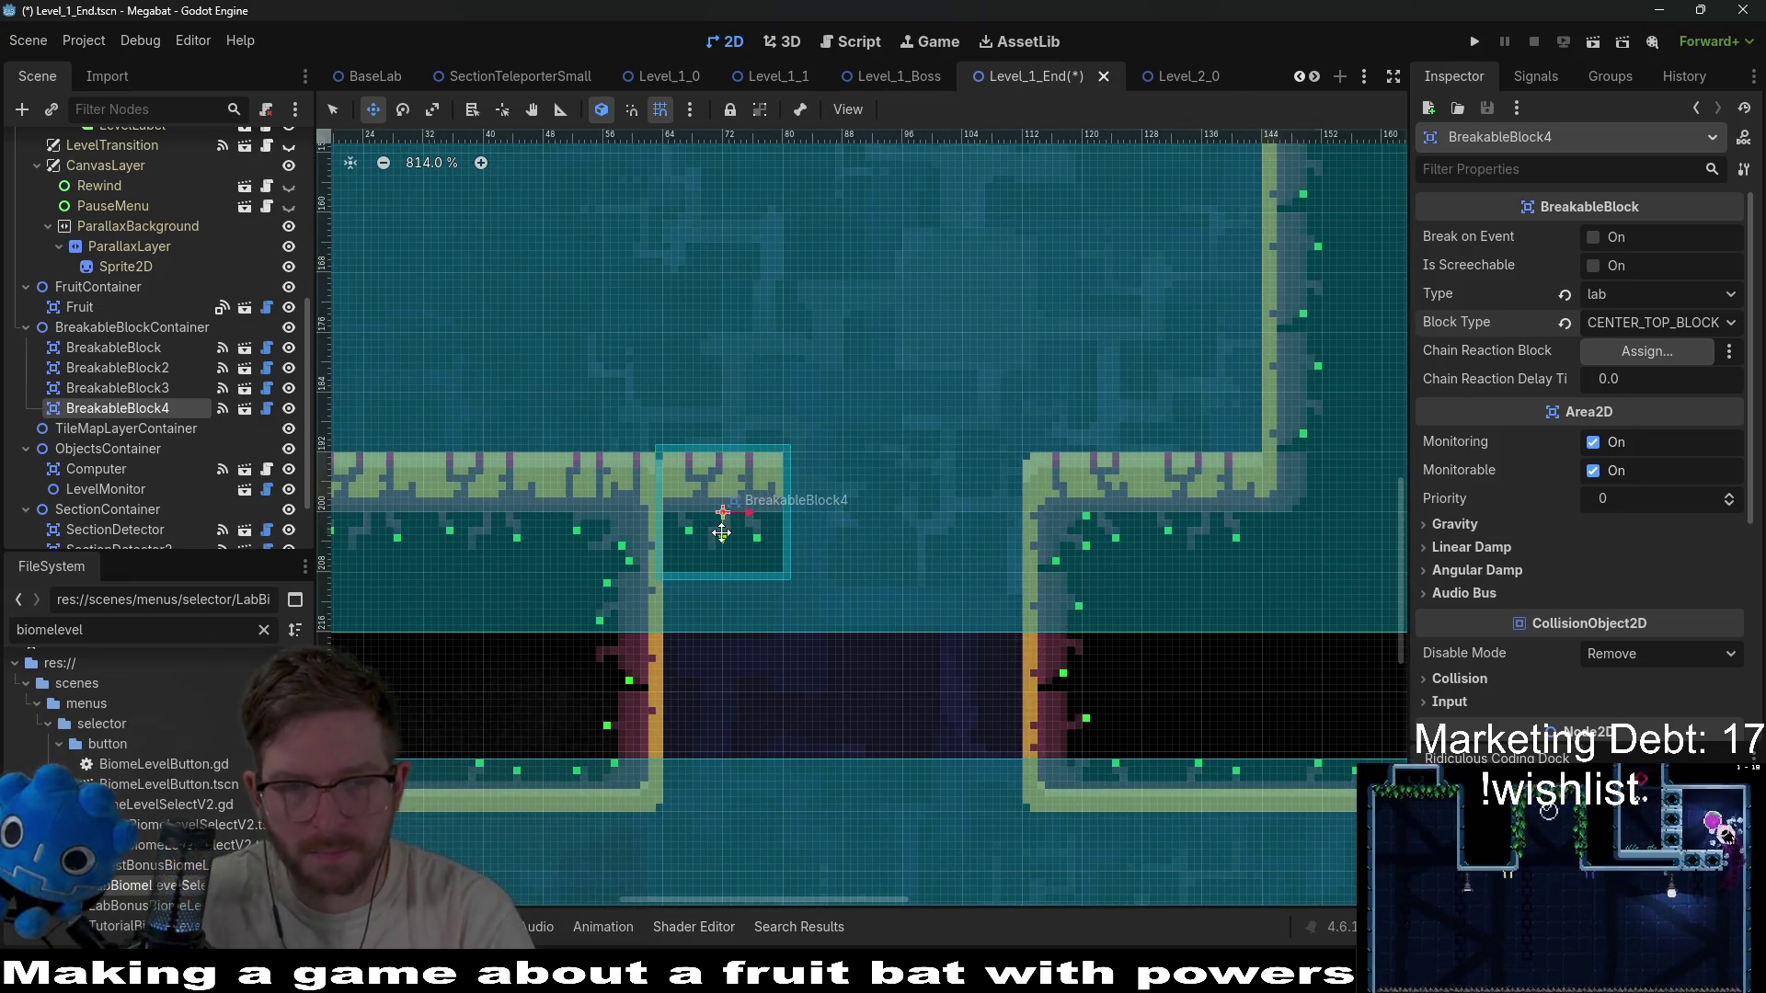
{"action": "key", "text": "ctrl+d"}
{"action": "key", "text": "Right"}
{"action": "key", "text": "Right"}
{"action": "key", "text": "Right"}
{"action": "key", "text": "Right"}
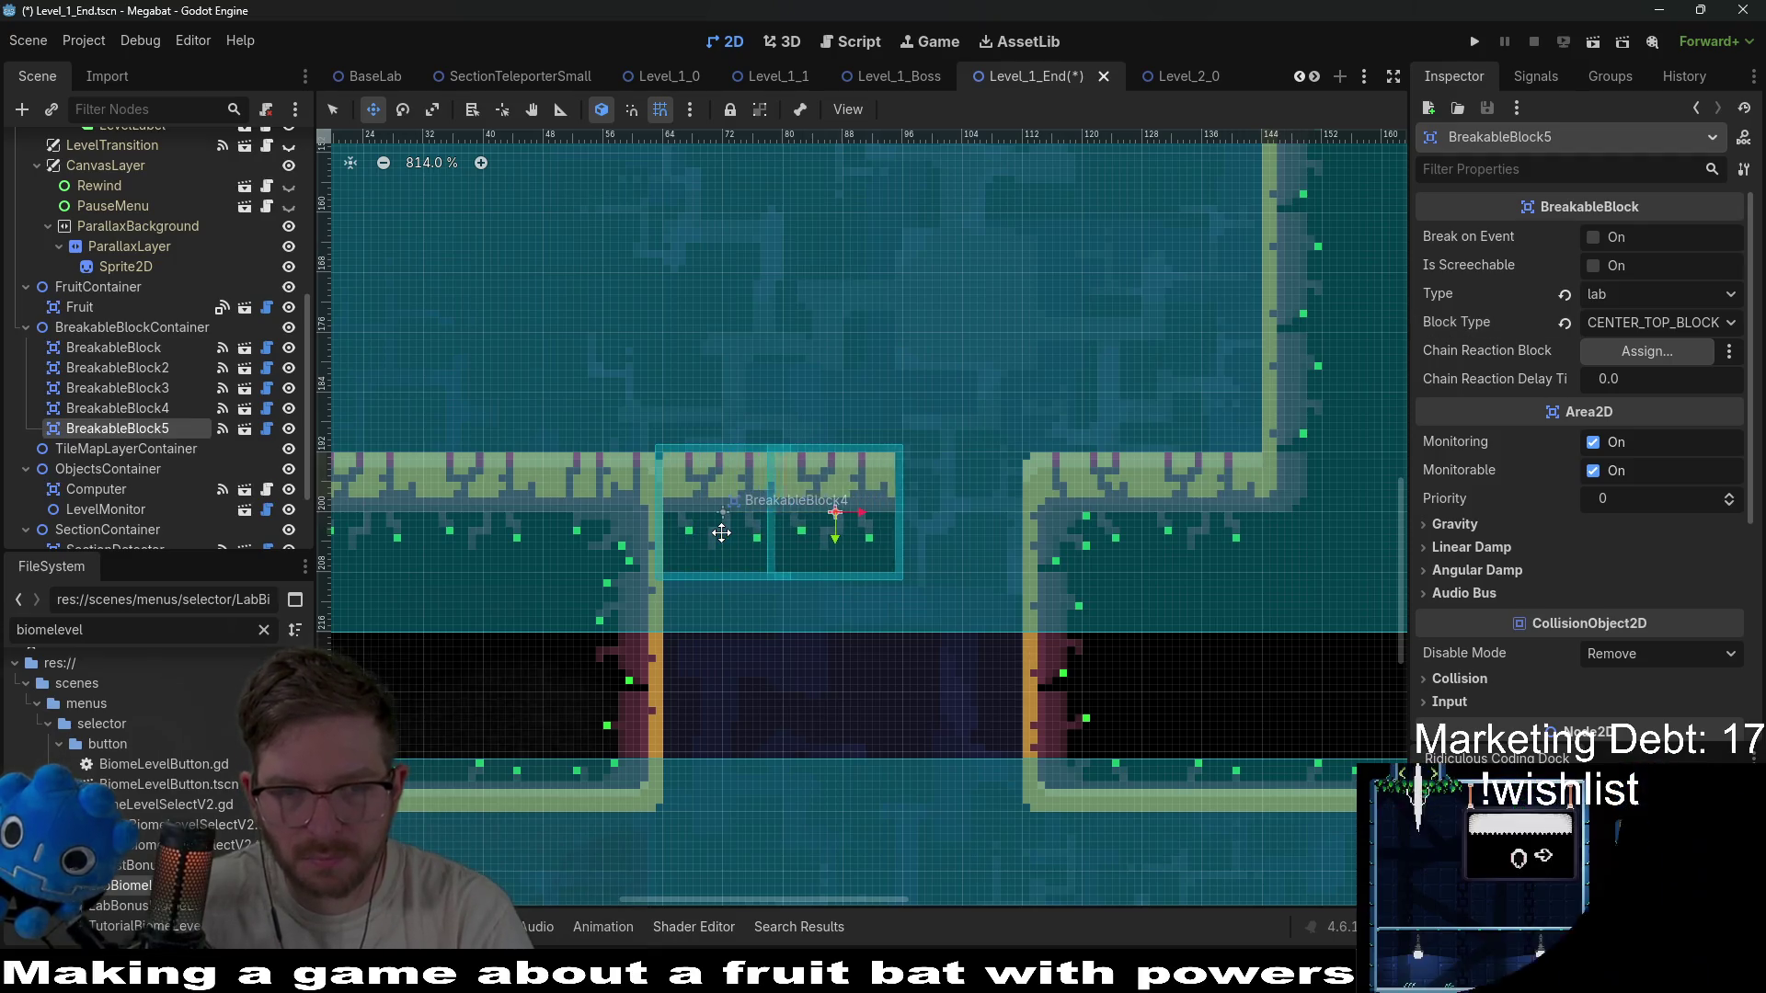
{"action": "key", "text": "ctrl+z"}
{"action": "key", "text": "Delete"}
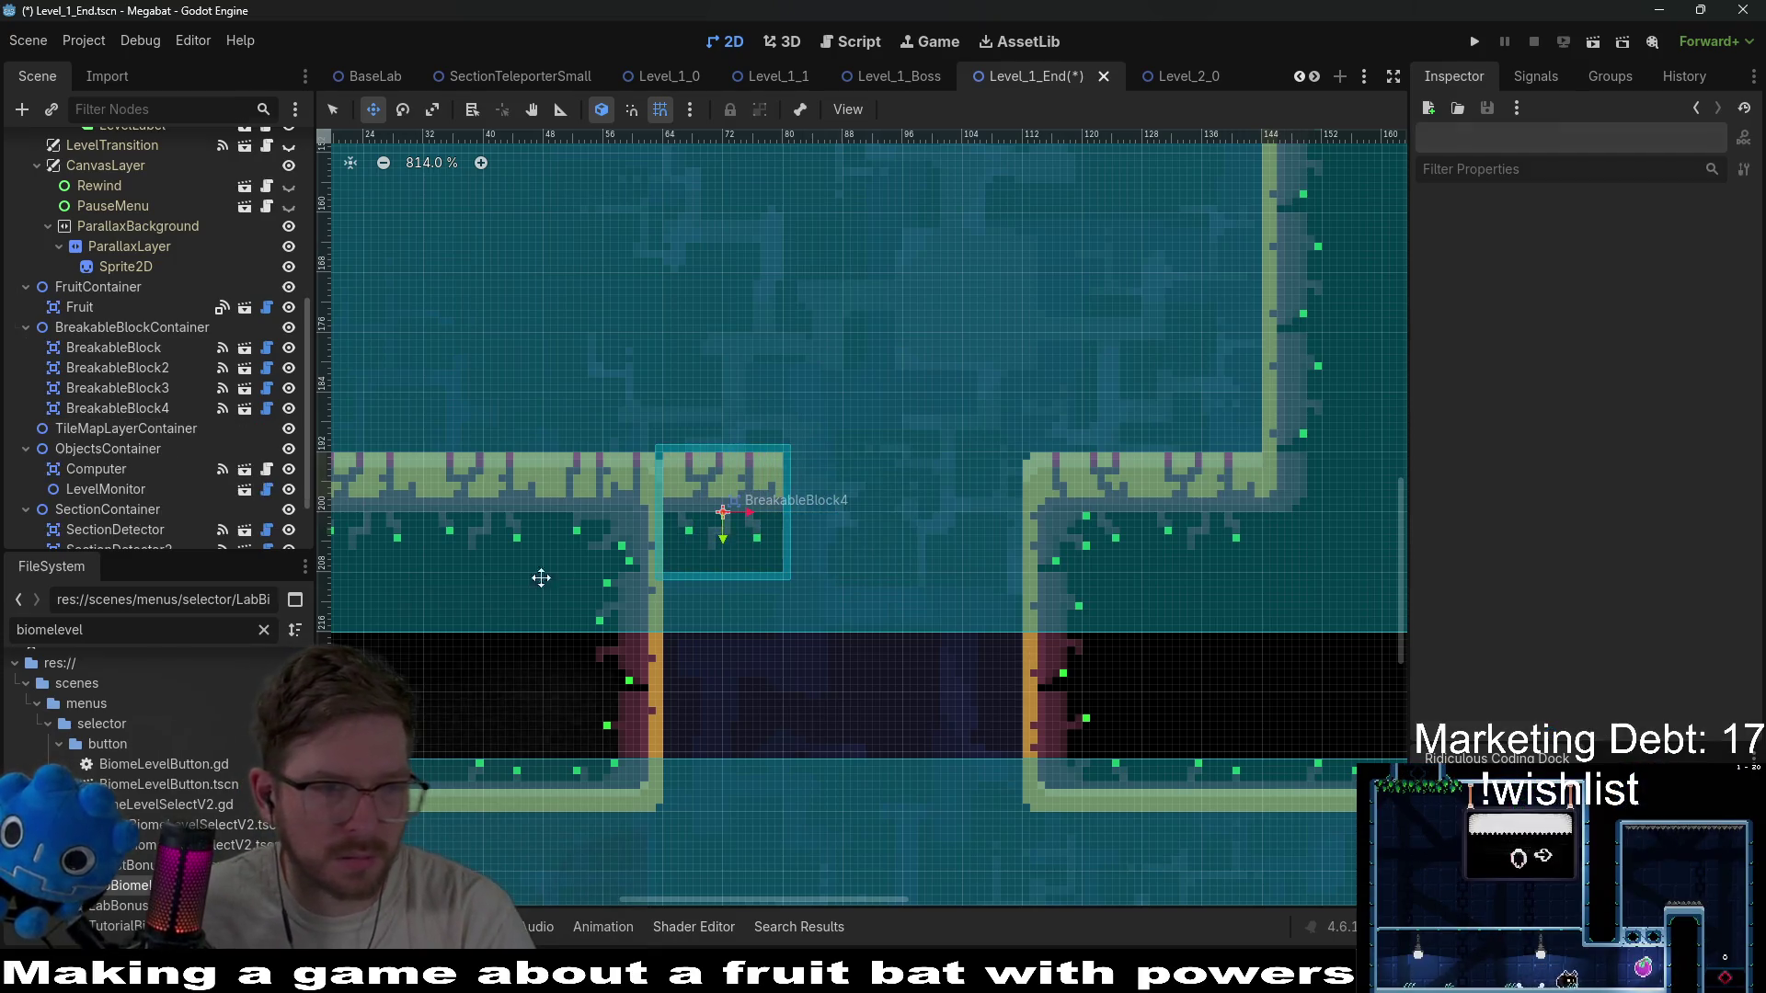
Make BreakableBlock4 screechable and duplicate it twice to the right, filling the gap.
{"action": "left_click", "coordinate": [138, 407]}
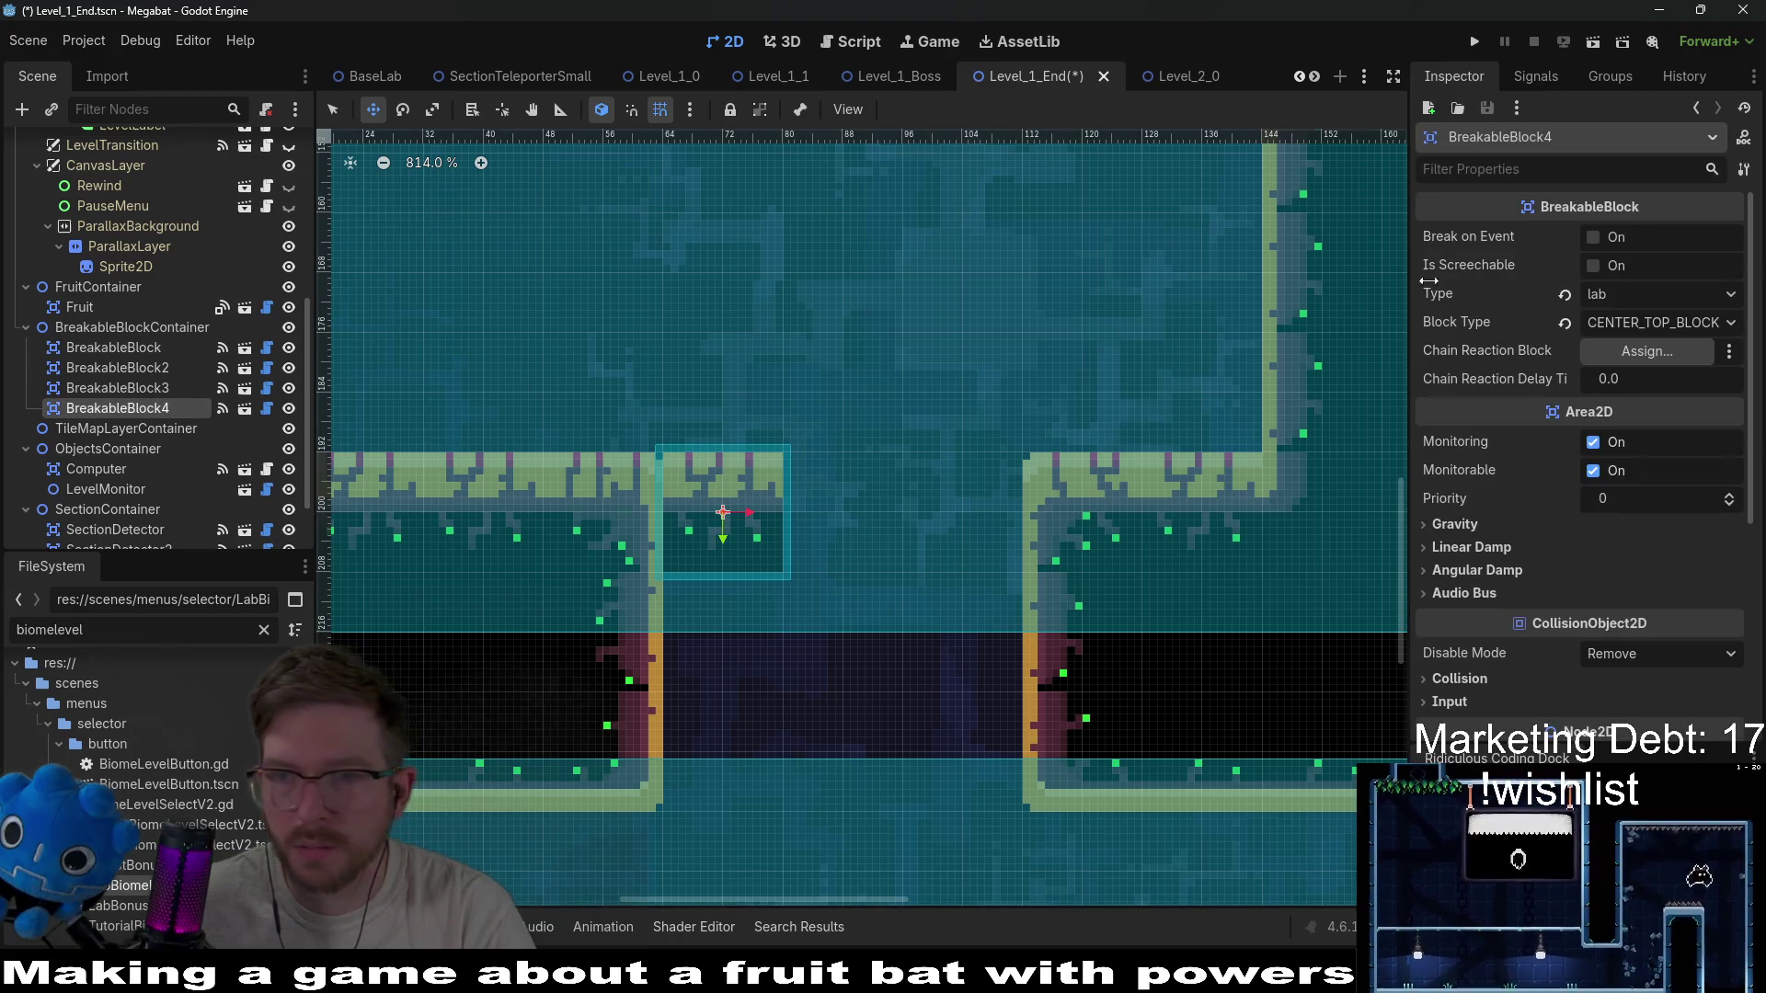
{"action": "left_click", "coordinate": [1593, 265]}
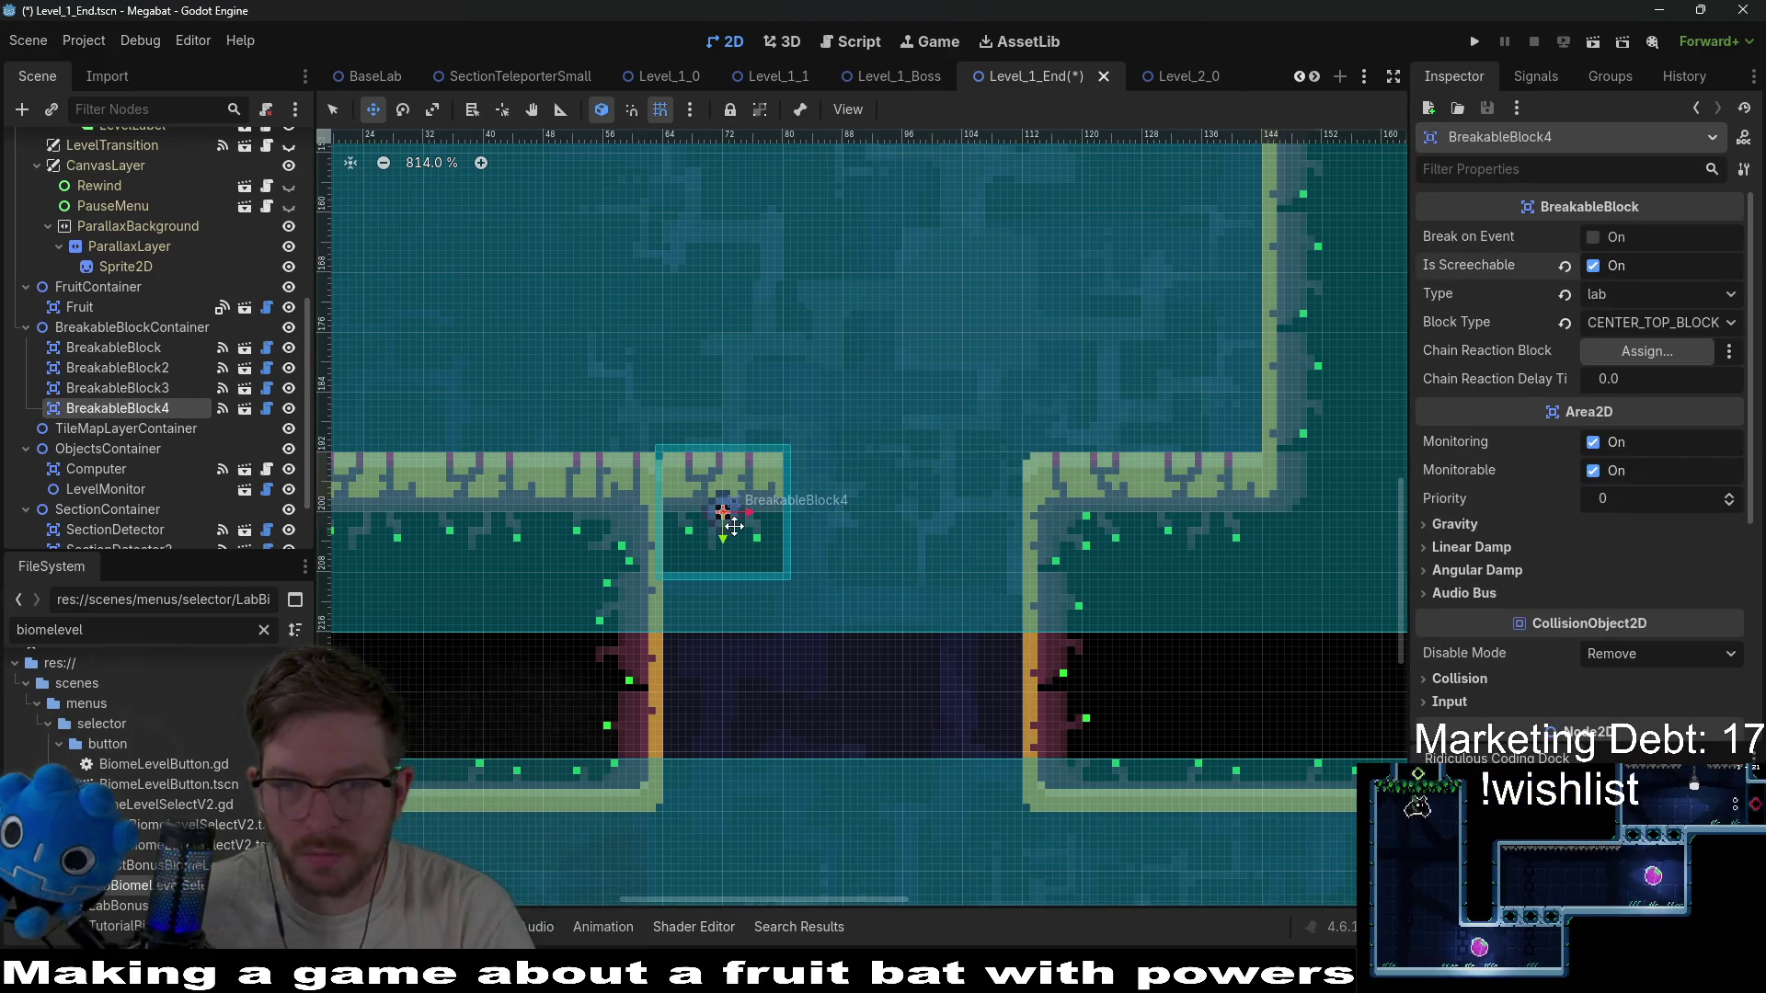
{"action": "key", "text": "ctrl+d"}
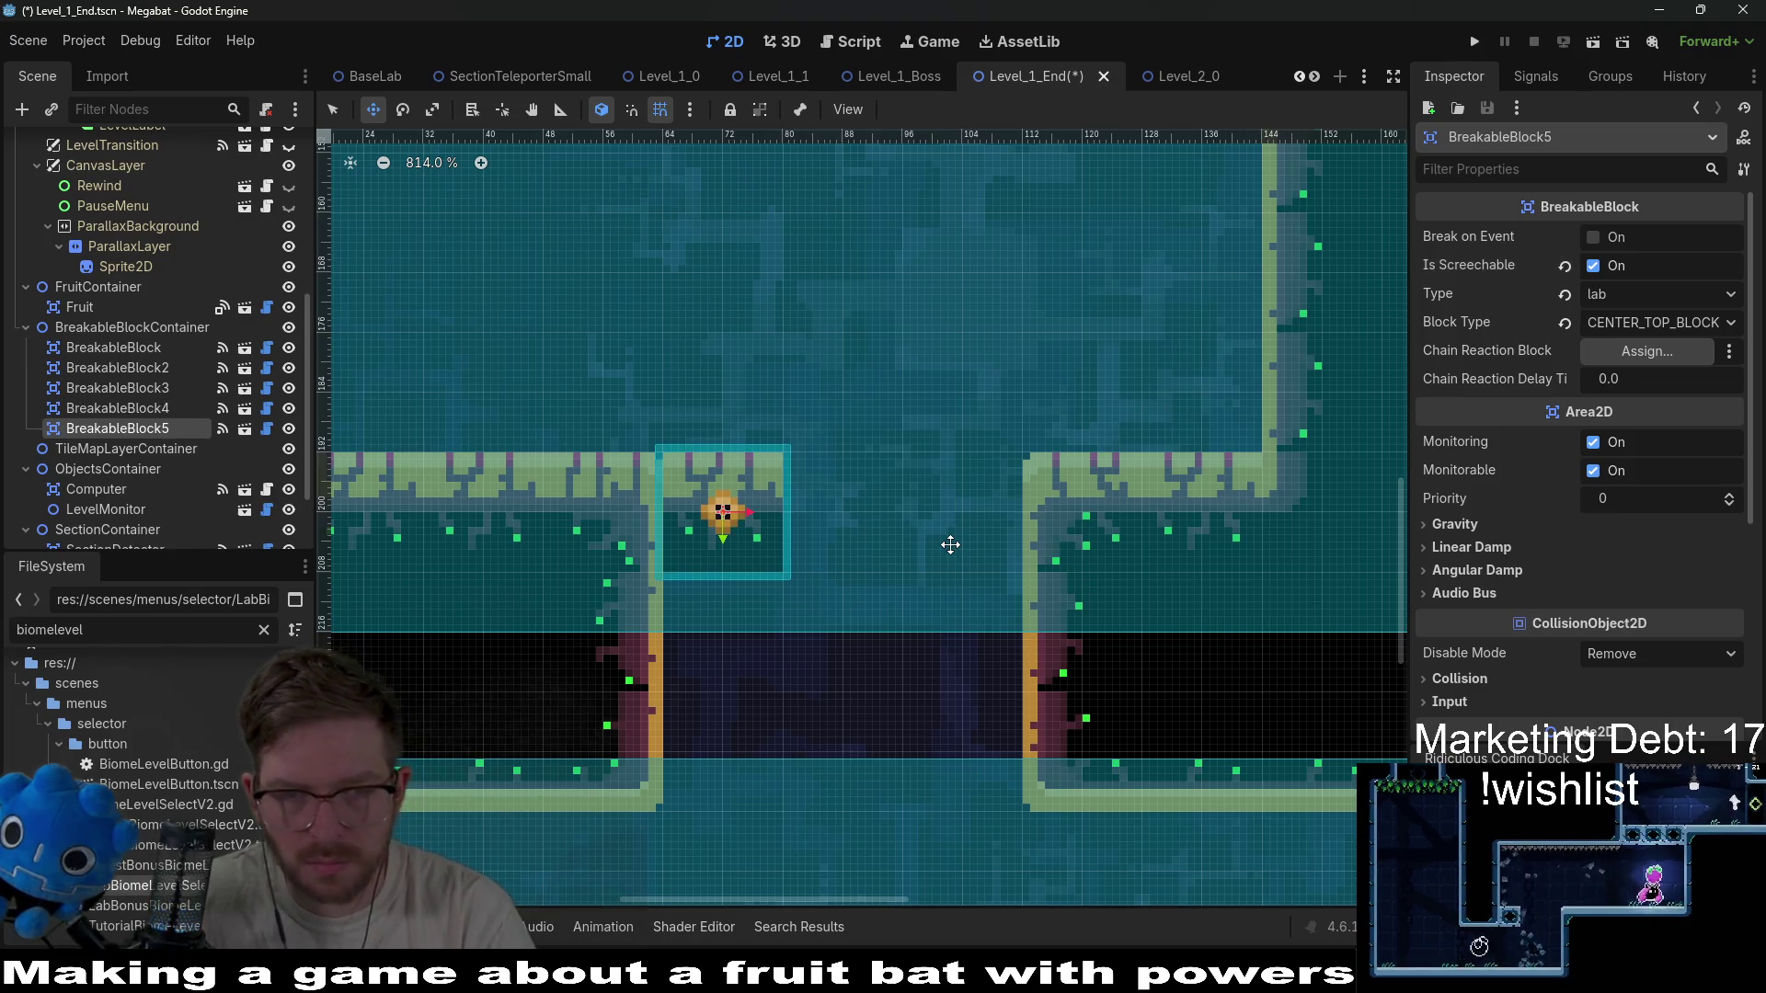
{"action": "key", "text": "Right"}
{"action": "key", "text": "Right"}
{"action": "key", "text": "Right"}
{"action": "key", "text": "ctrl+d"}
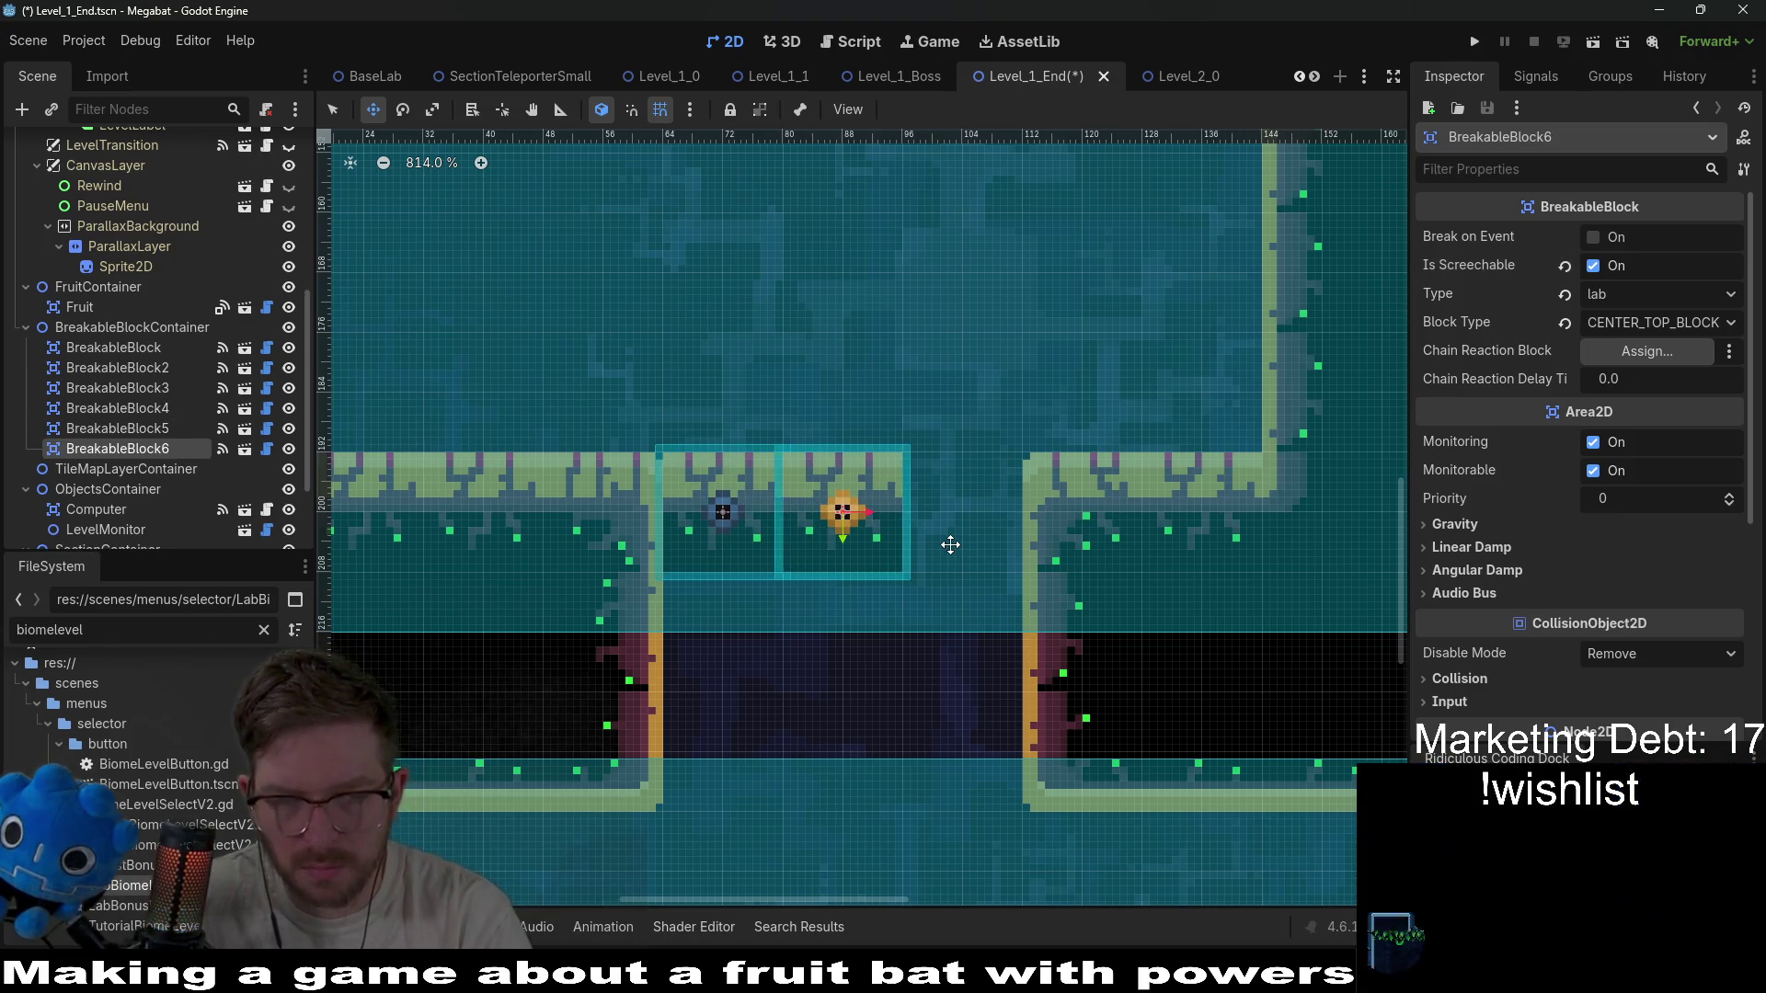
{"action": "key", "text": "Right"}
{"action": "key", "text": "Right"}
{"action": "key", "text": "Right"}
{"action": "key", "text": "Right"}
{"action": "key", "text": "Right"}
{"action": "key", "text": "Right"}
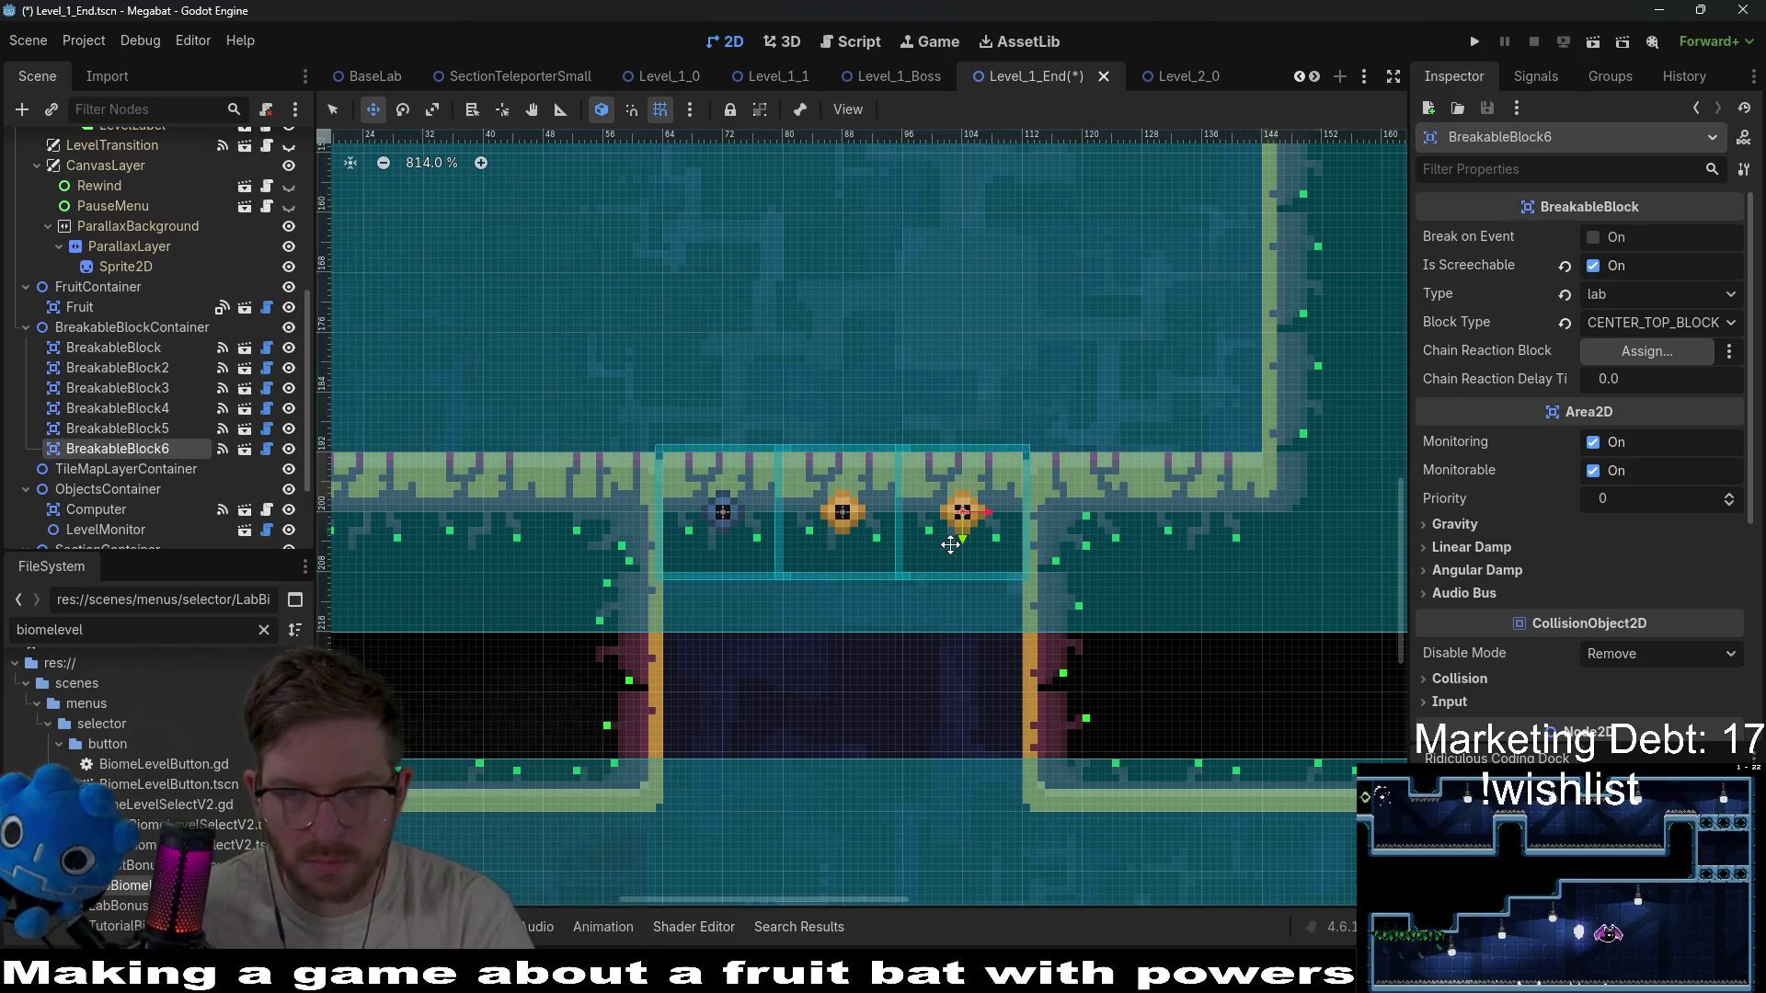
{"action": "scroll", "coordinate": [950, 544], "scroll_direction": "down", "scroll_amount": 5}
Instance FalseTileMapLayer.tscn under BreakableBlockContainer and select the new node.
{"action": "right_click", "coordinate": [146, 328]}
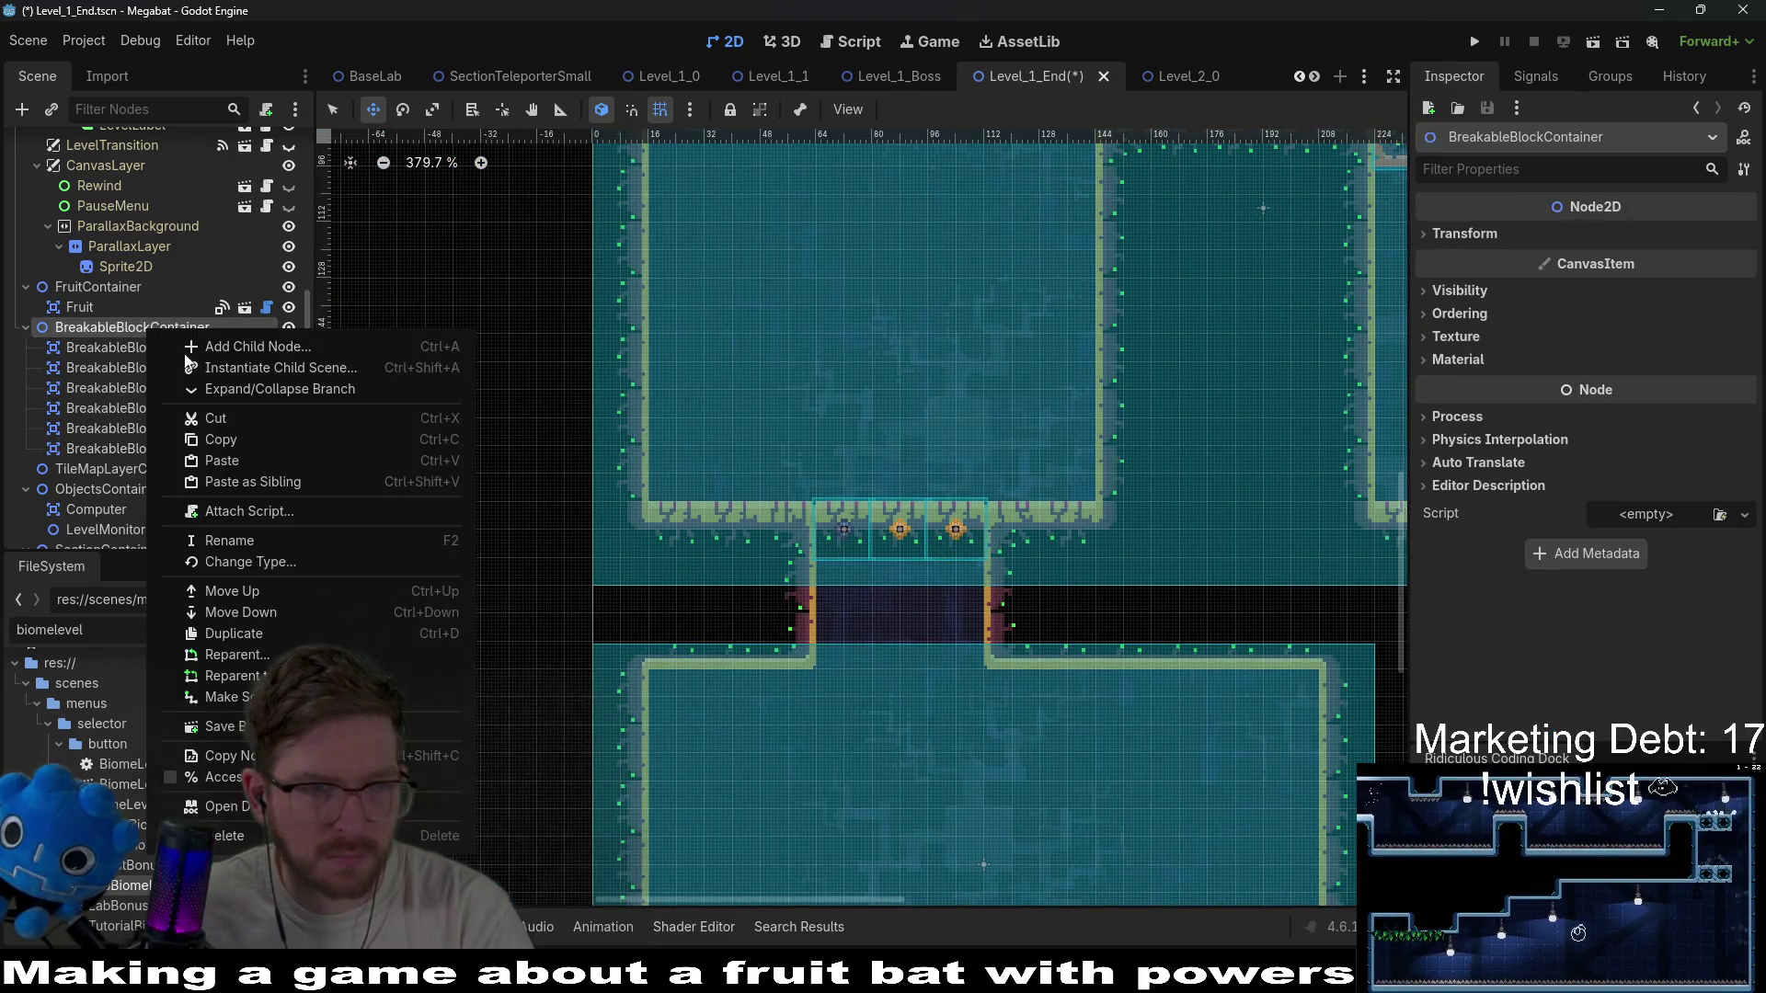
{"action": "left_click", "coordinate": [195, 367]}
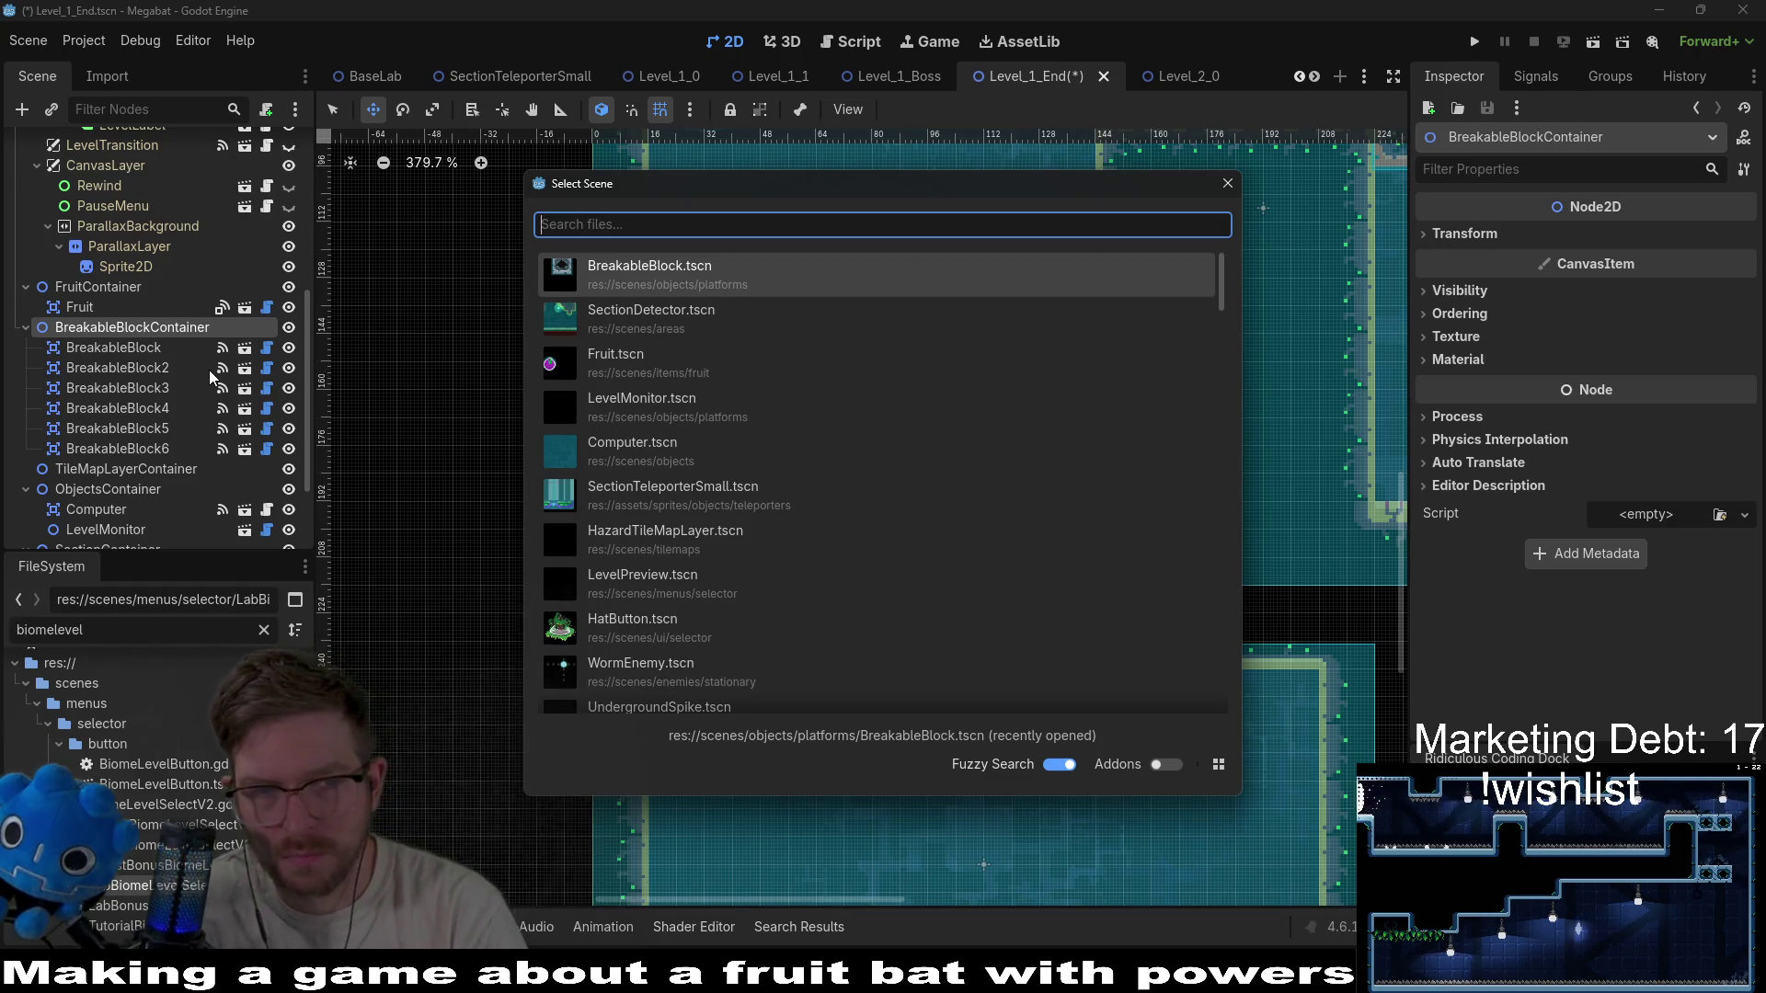
{"action": "type", "text": "false"}
{"action": "key", "text": "Return"}
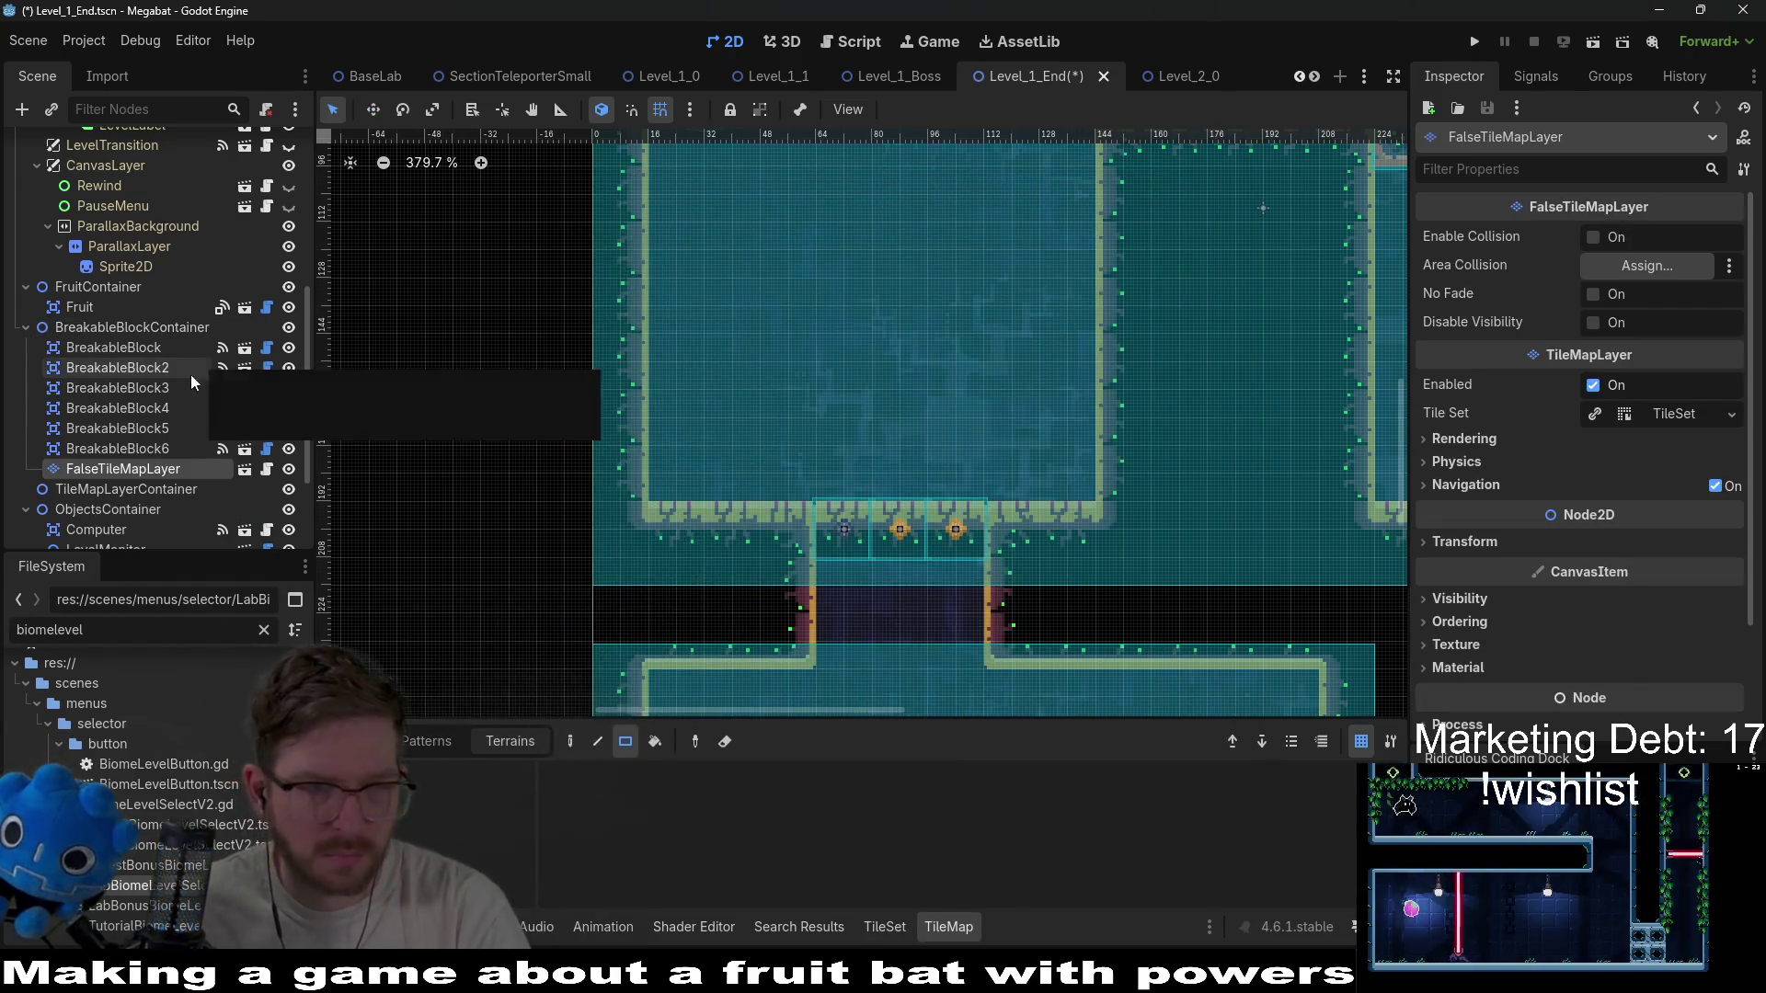
{"action": "left_click", "coordinate": [129, 449]}
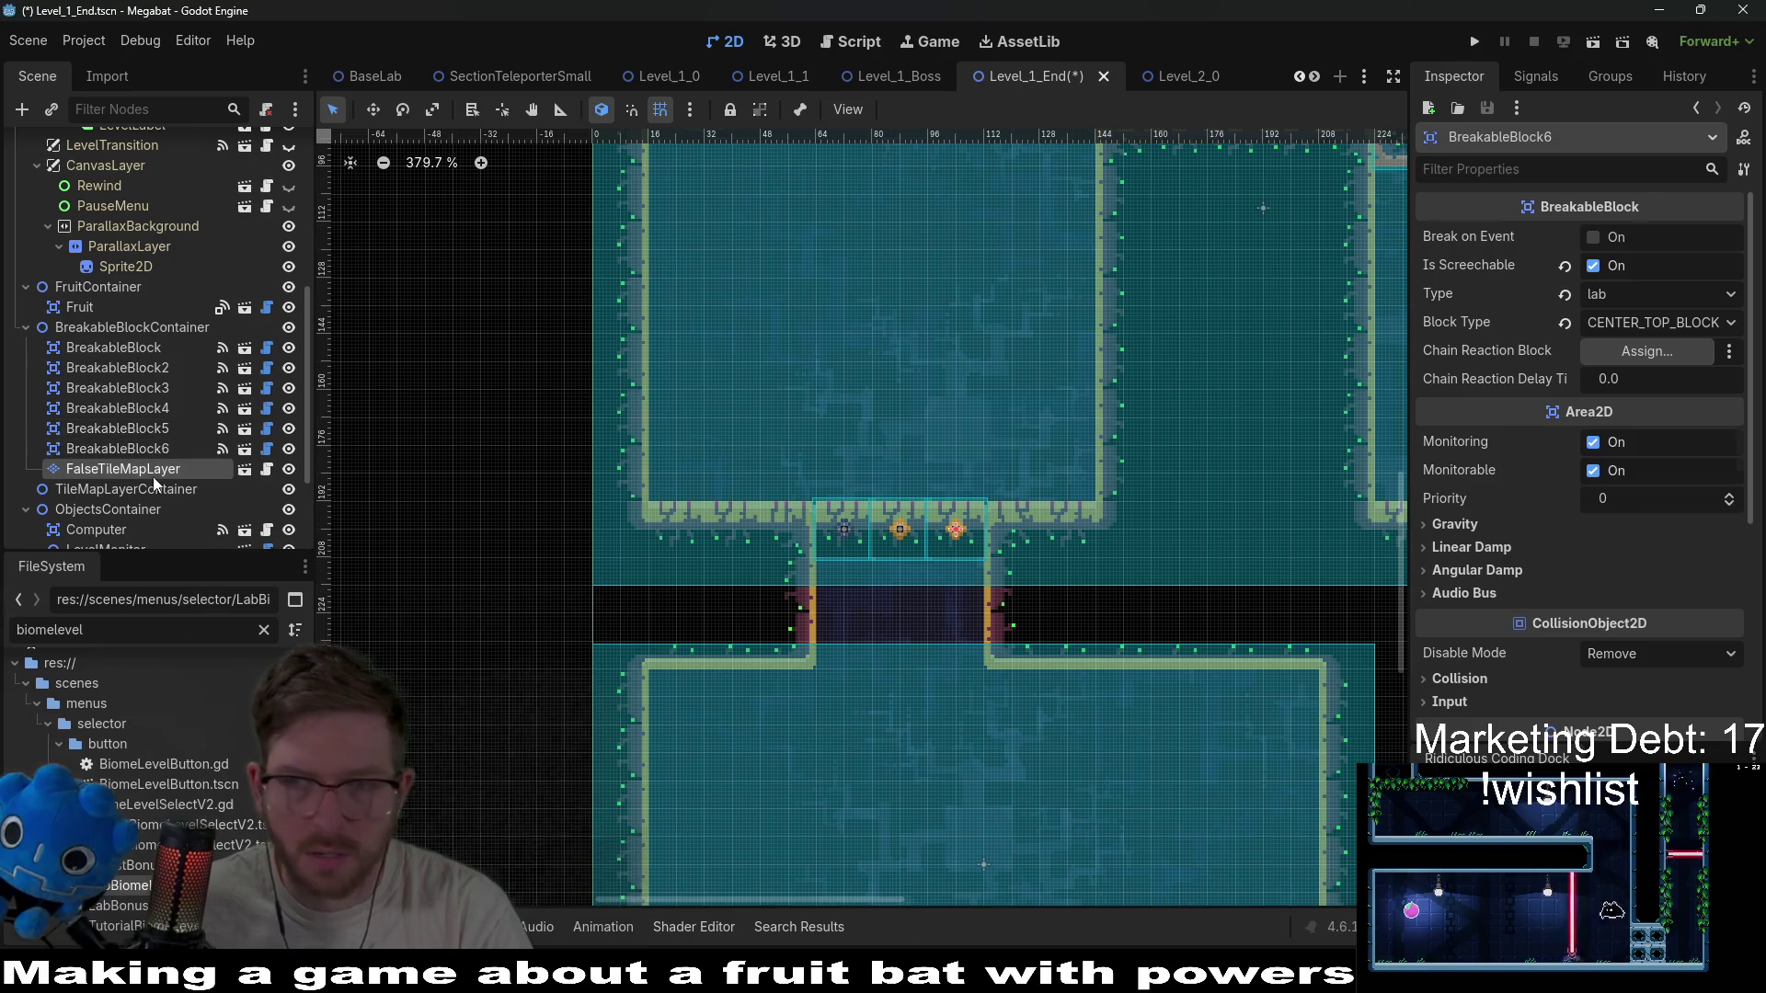
{"action": "left_click", "coordinate": [153, 473]}
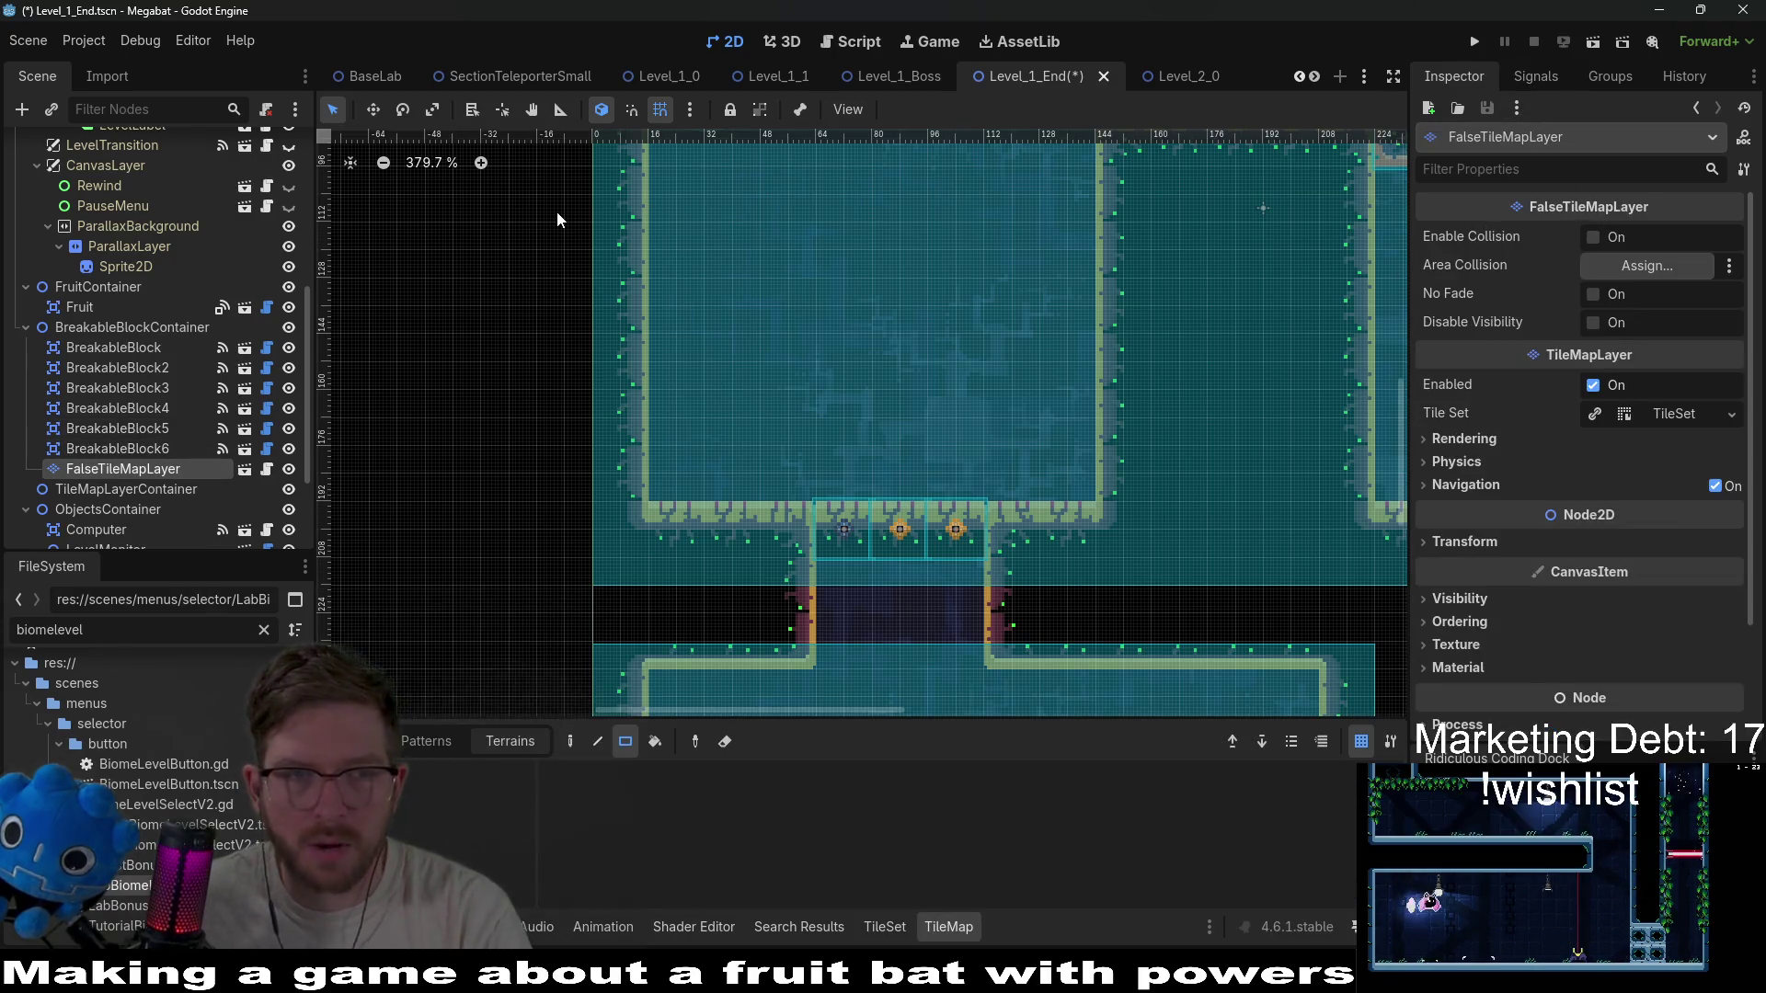
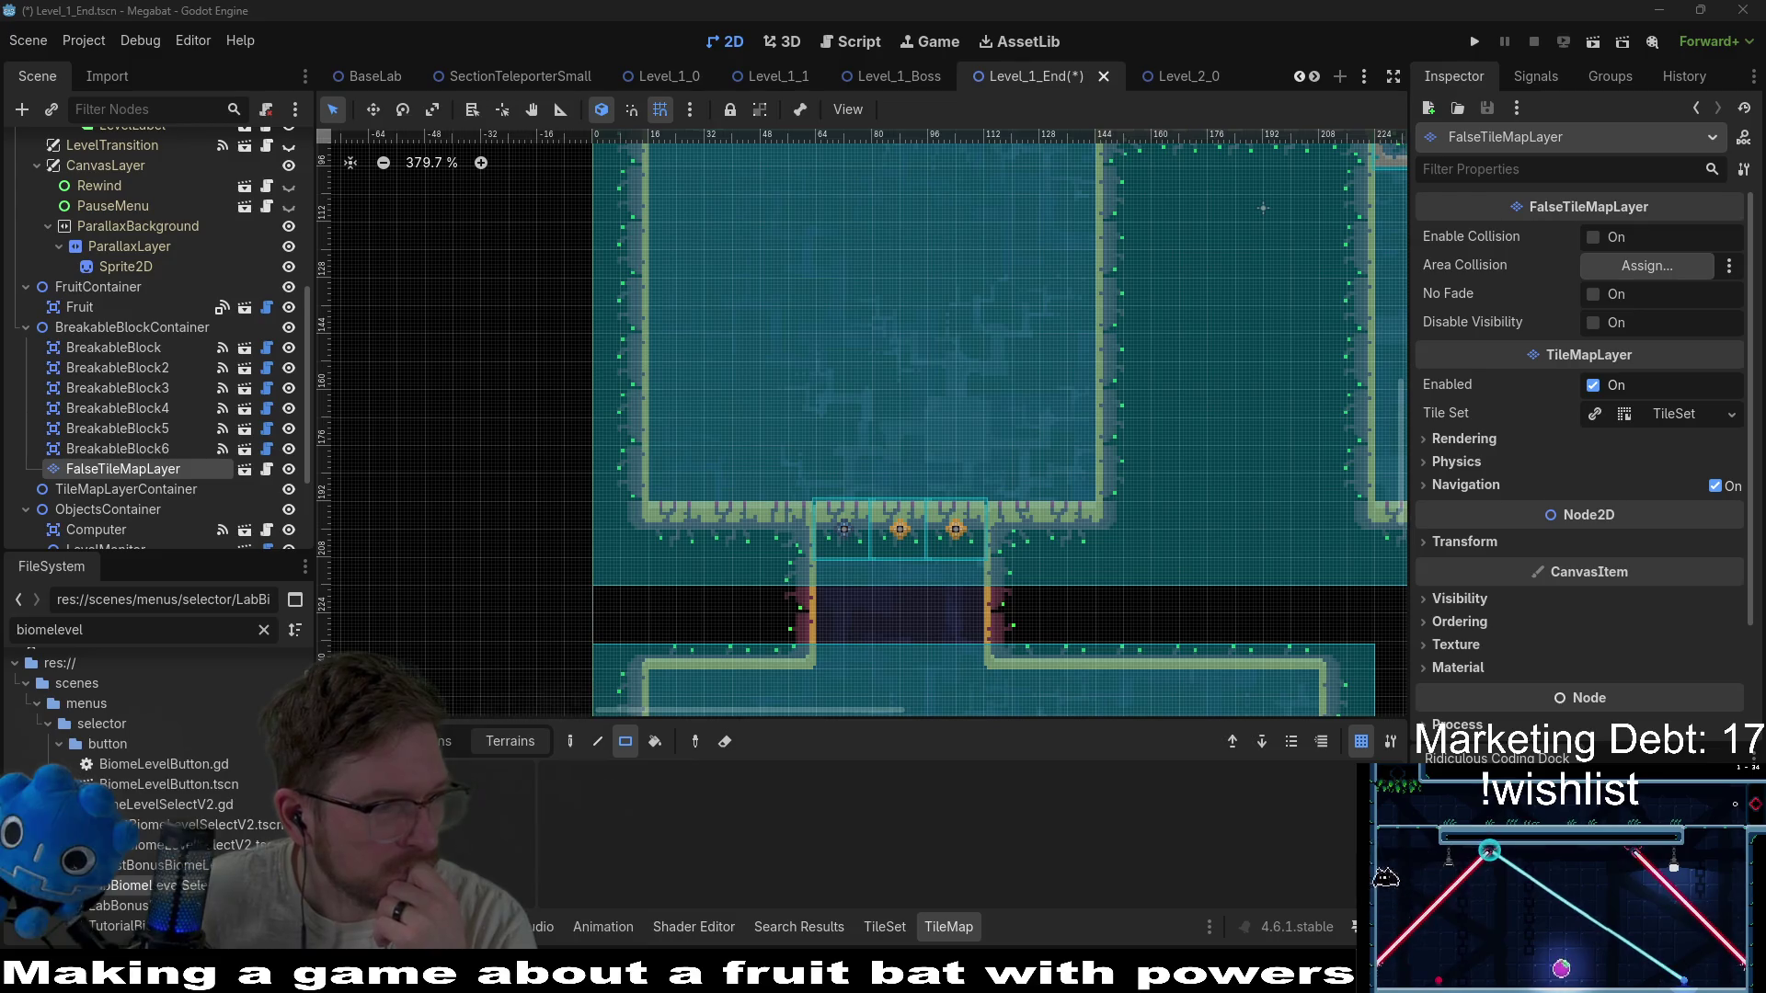
Switch from the Godot editor to the Chrome window running Microscape.
{"action": "key", "text": "alt+Tab"}
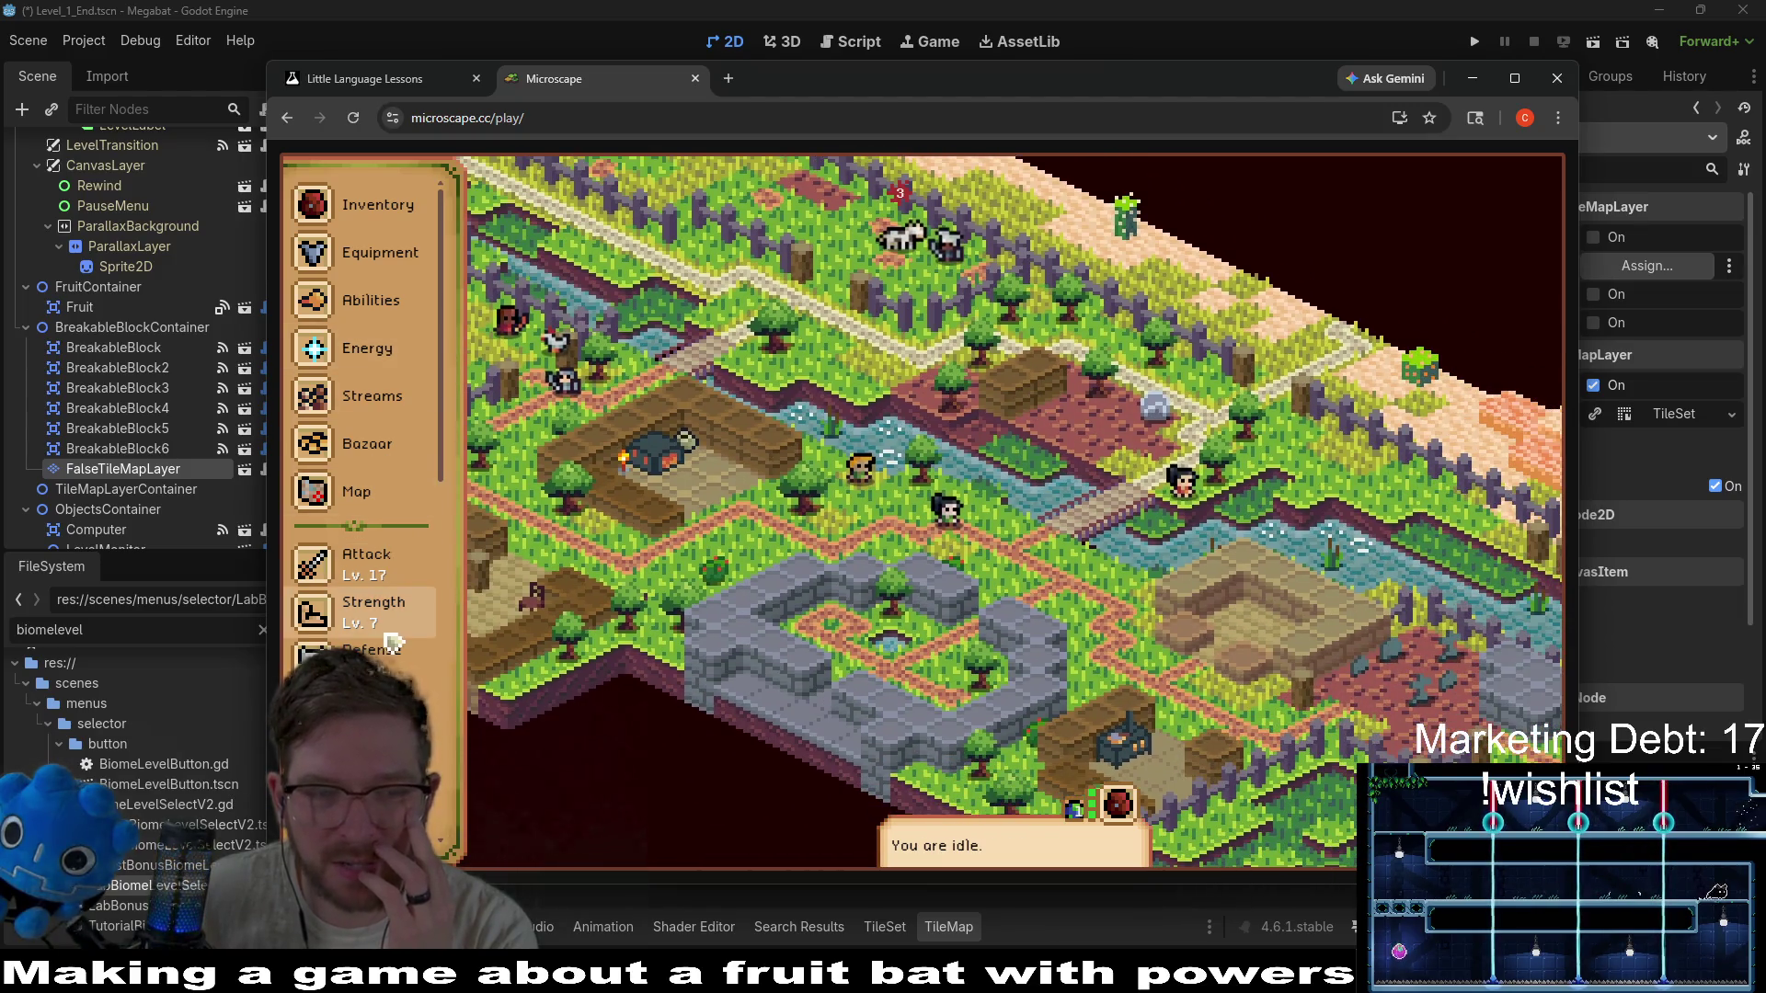
Start fighting Chickens from the Microscape combat guidebook, then drag the game window aside.
{"action": "scroll", "coordinate": [382, 467], "scroll_direction": "down", "scroll_amount": 5}
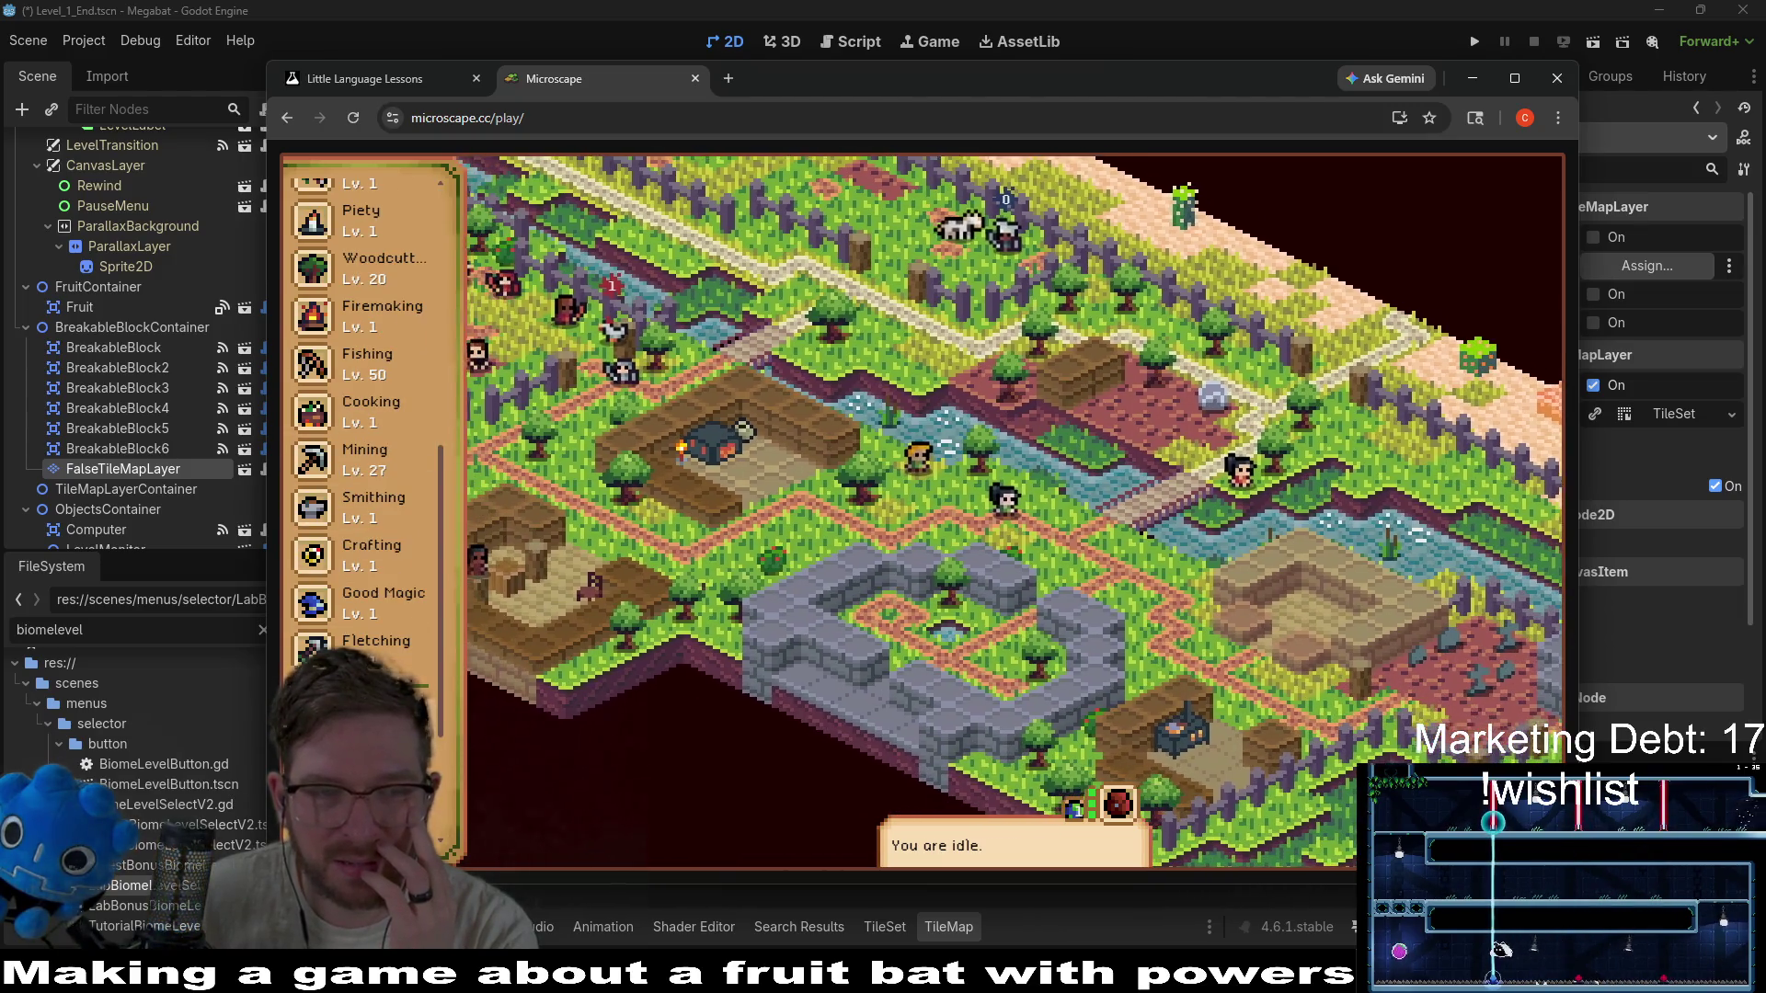
{"action": "left_click", "coordinate": [394, 669]}
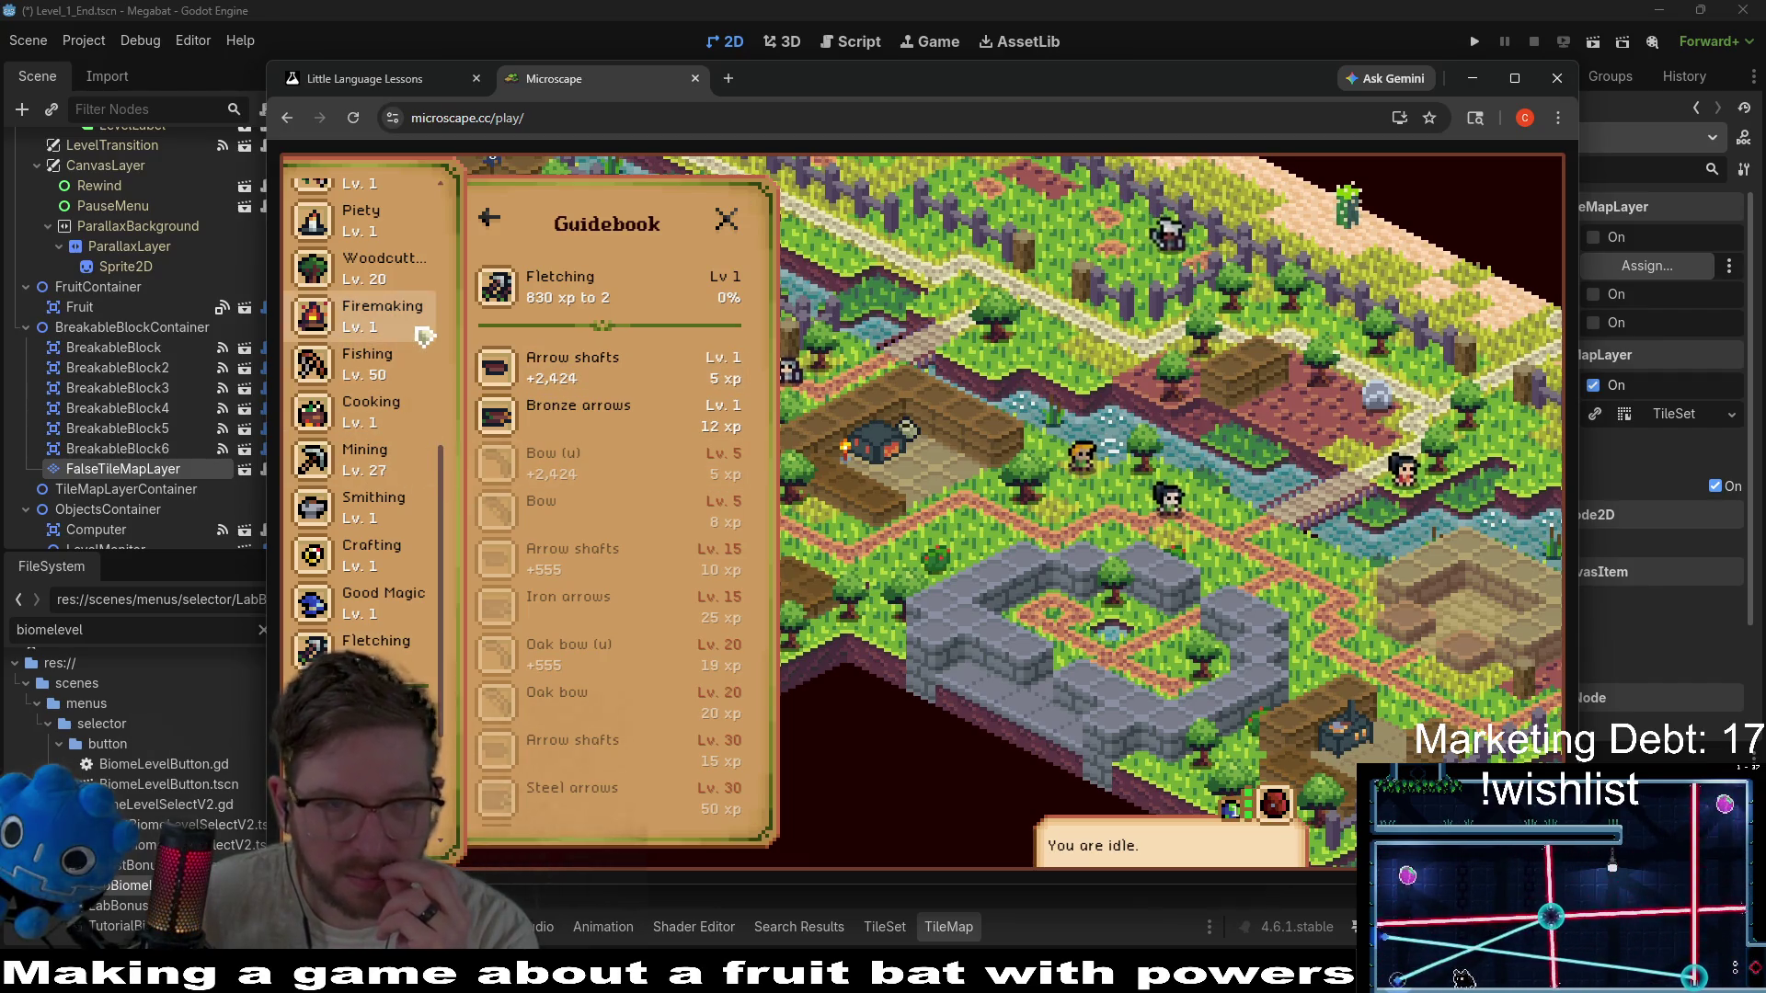
{"action": "scroll", "coordinate": [418, 448], "scroll_direction": "up", "scroll_amount": 5}
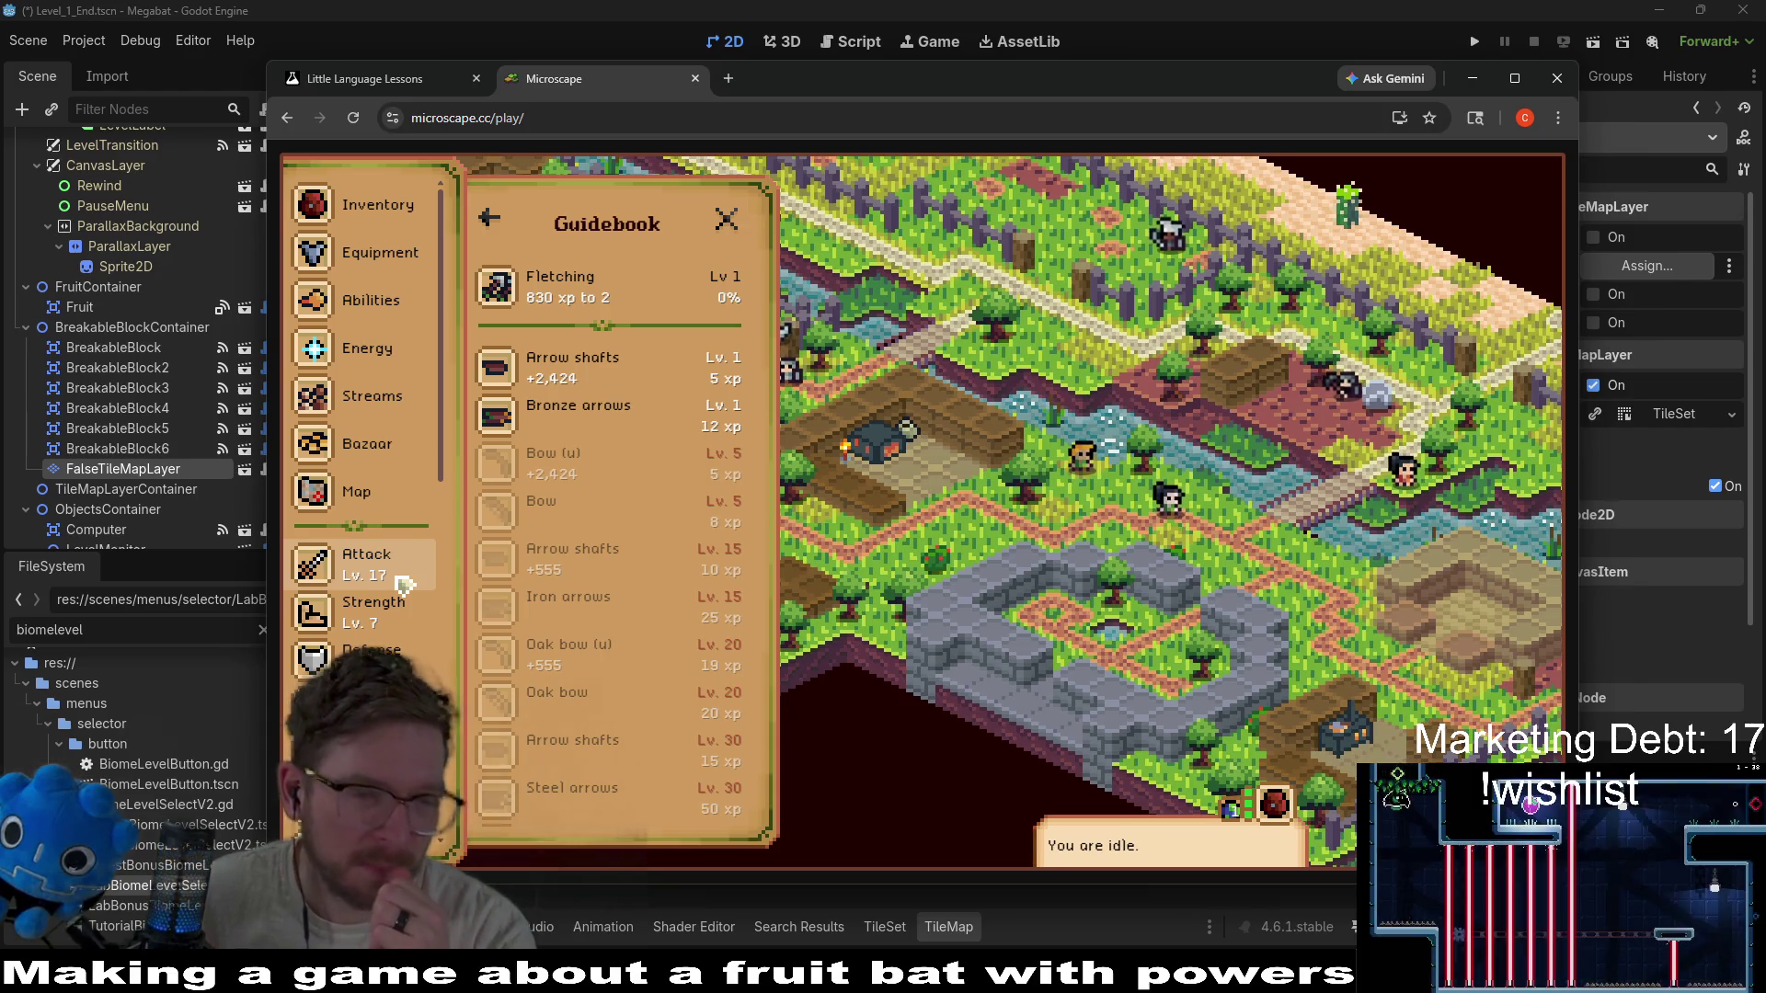
{"action": "left_click", "coordinate": [368, 697]}
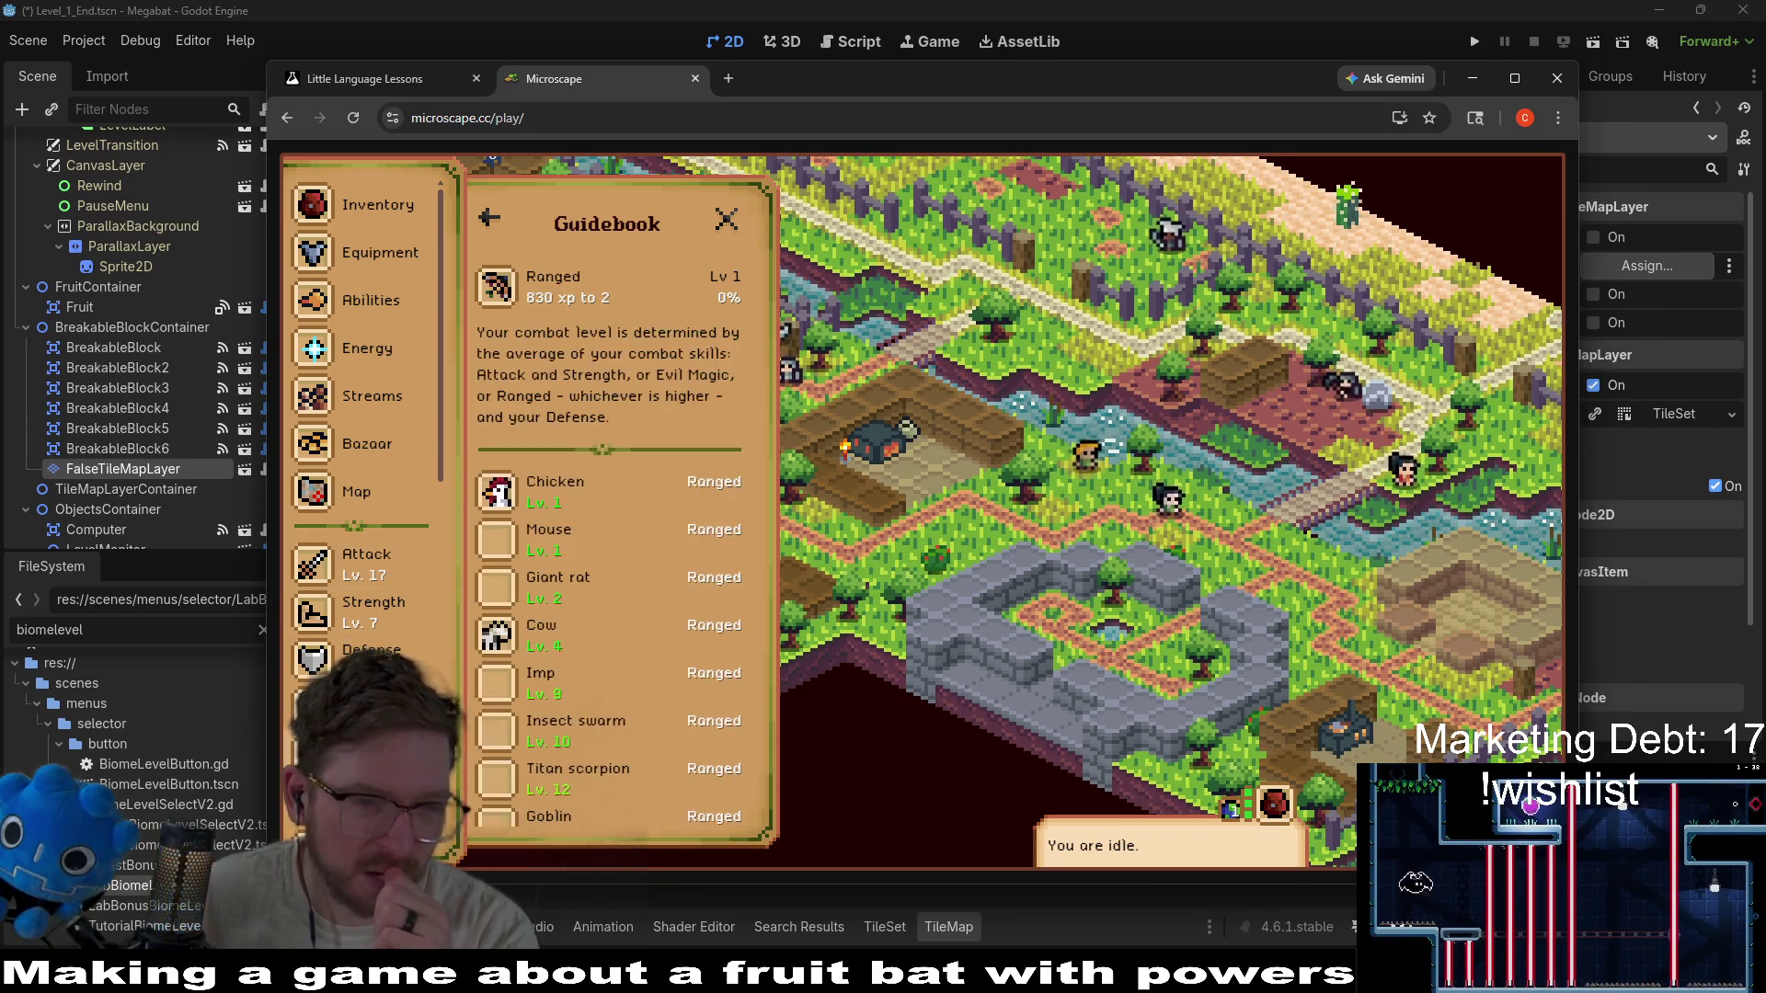
{"action": "left_click", "coordinate": [680, 484]}
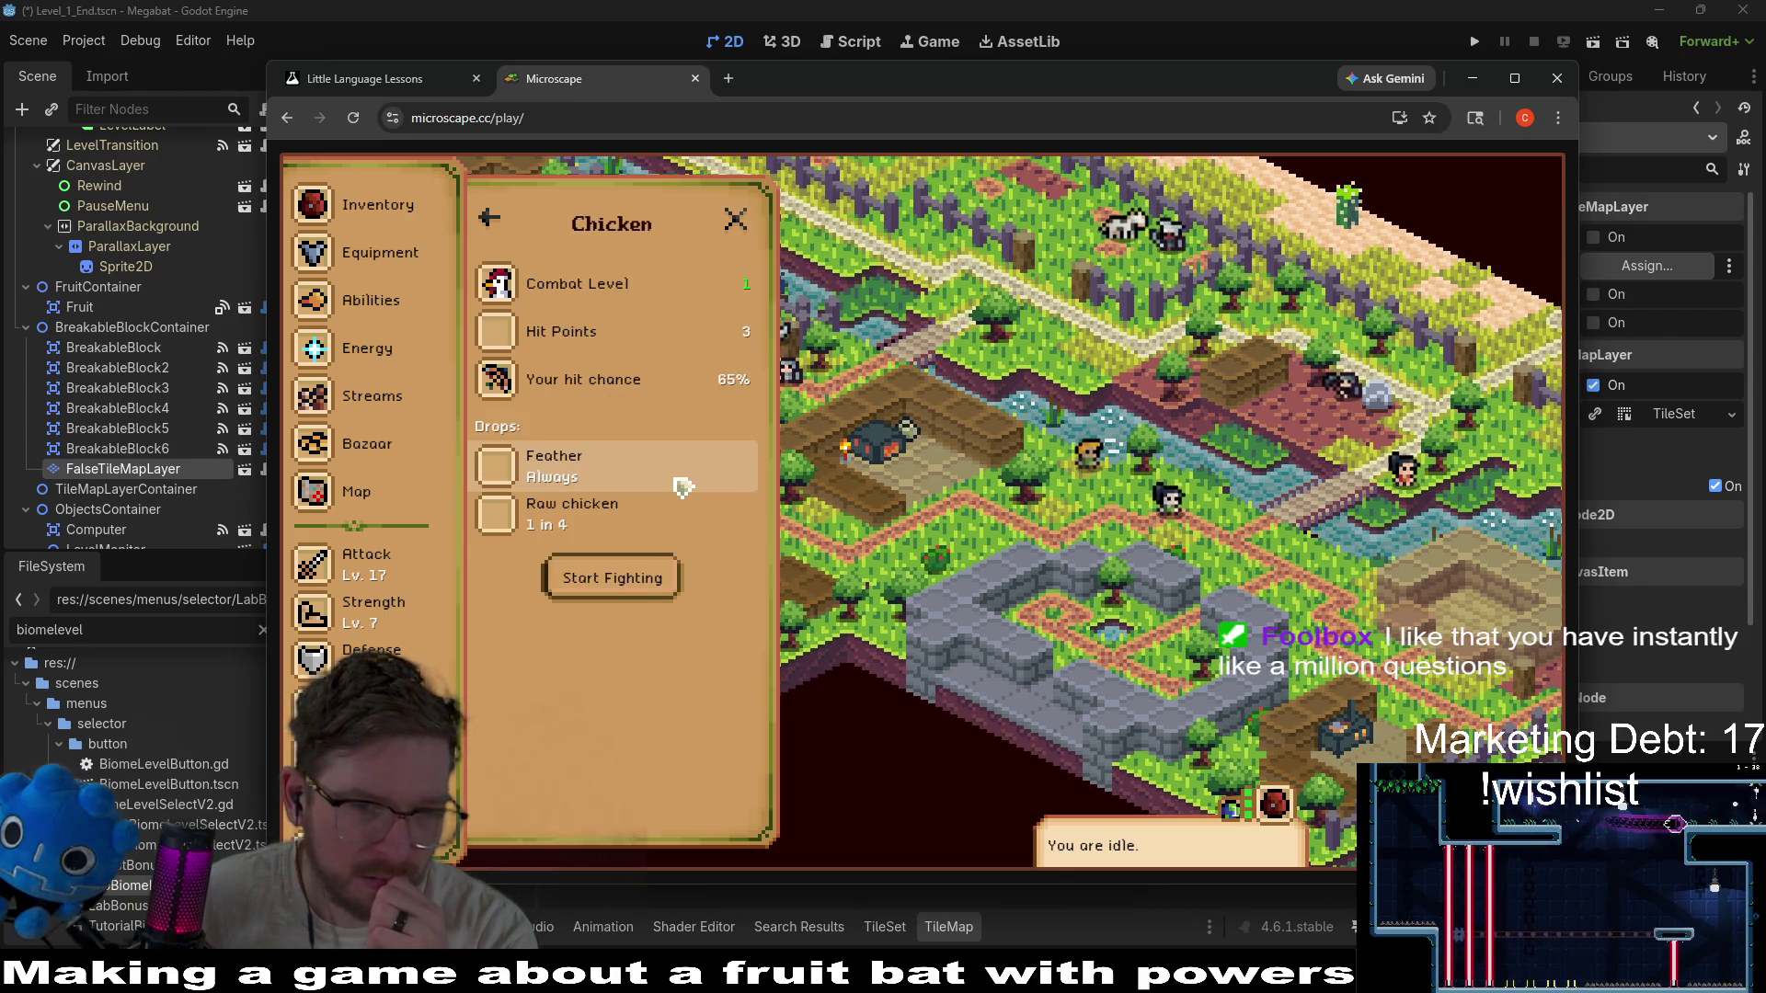
{"action": "left_click", "coordinate": [629, 587]}
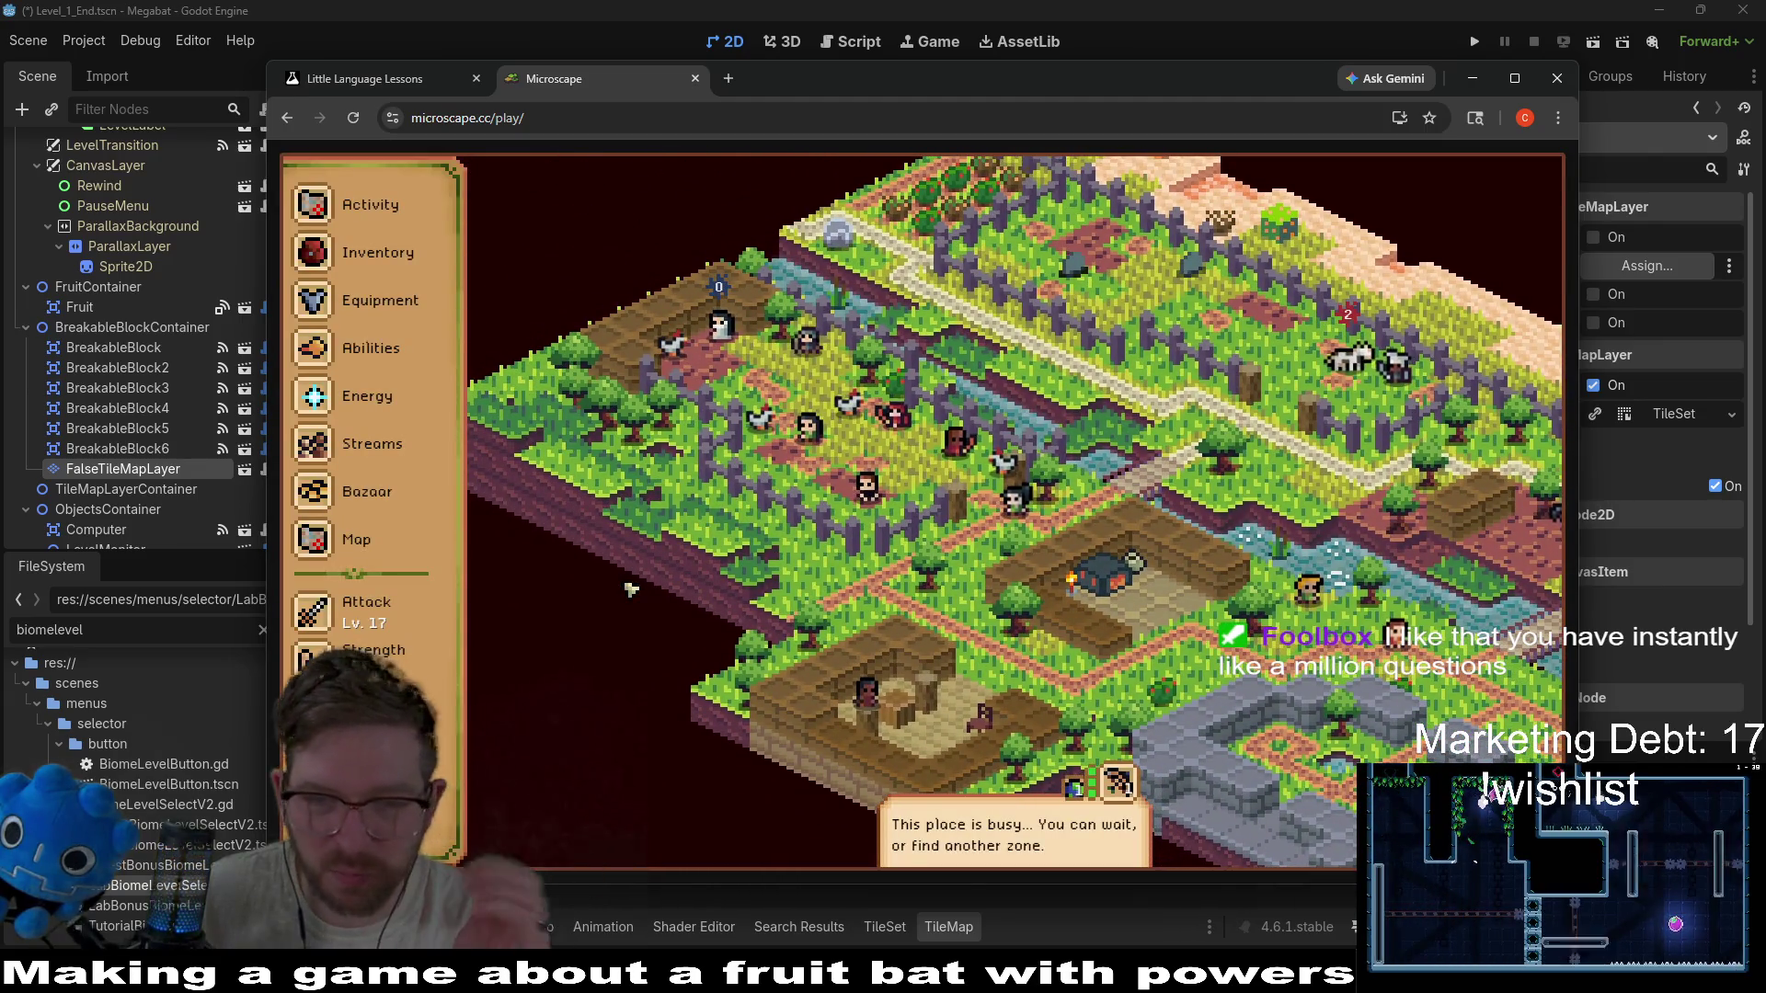
{"action": "mouse_move", "coordinate": [1187, 96]}
{"action": "left_mouse_down"}
{"action": "mouse_move", "coordinate": [411, 225]}
{"action": "mouse_move", "coordinate": [0, 193]}
{"action": "left_mouse_up"}
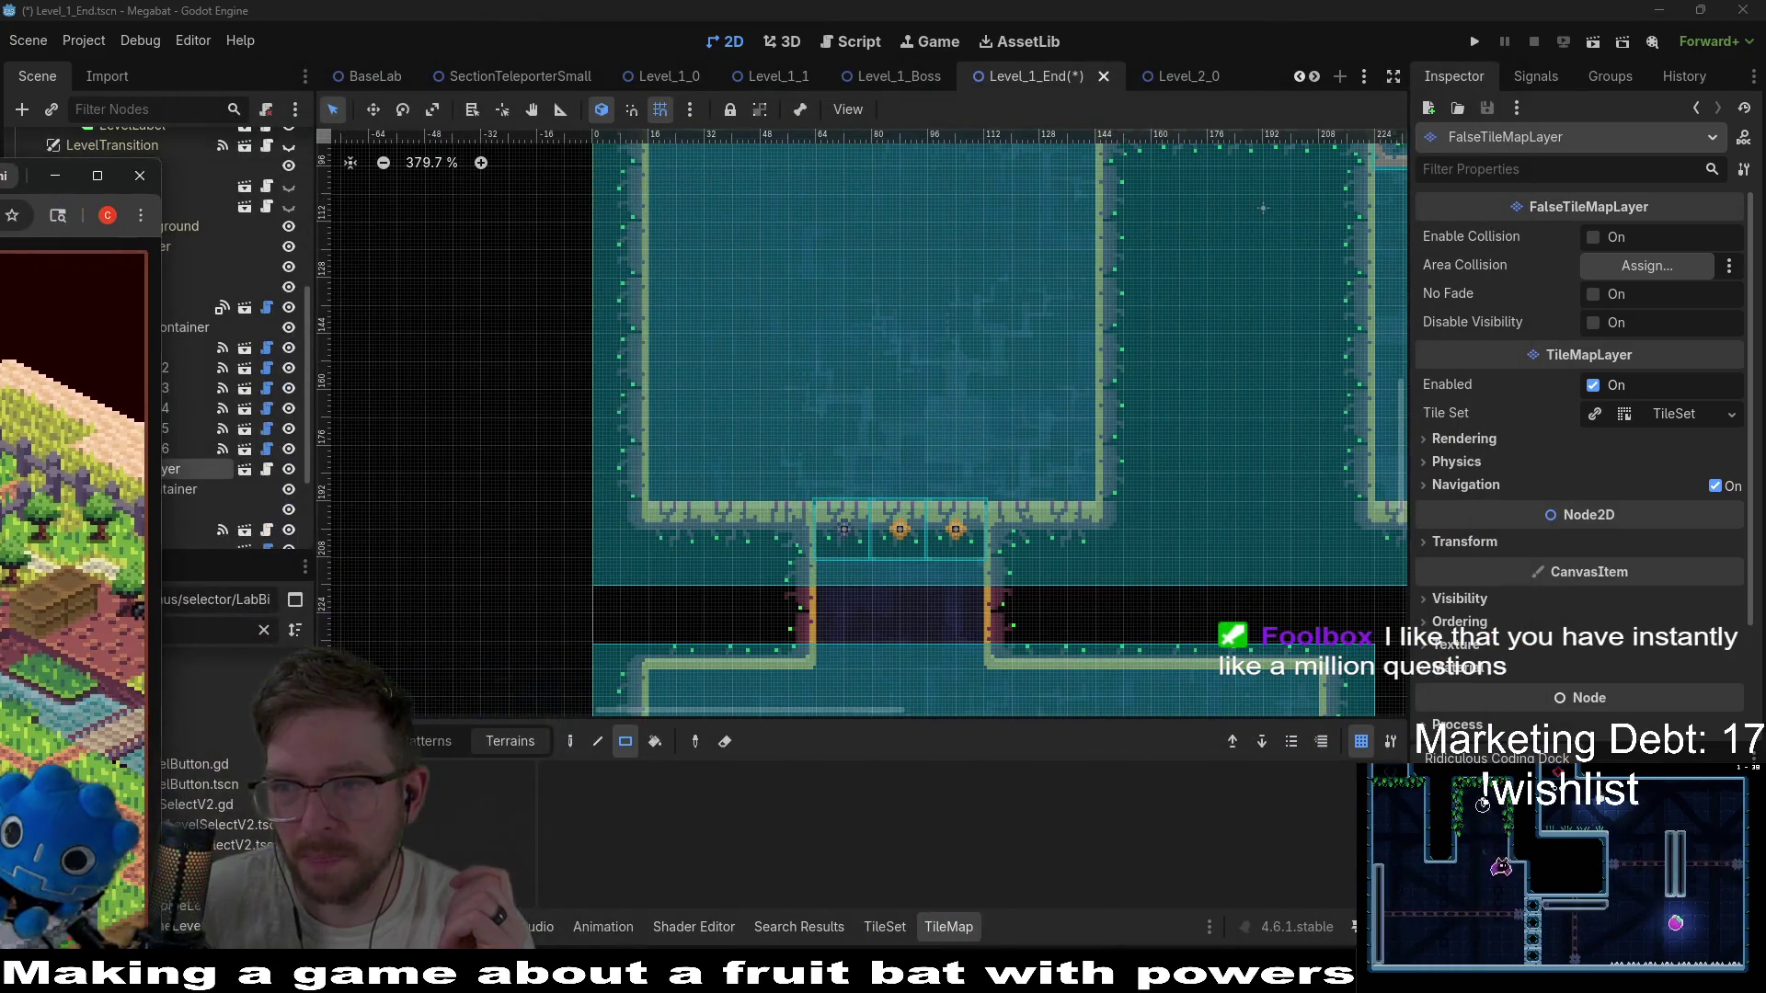
Drag the browser further off-screen to uncover Godot's Scene tree and FileSystem dock.
{"action": "left_click_drag", "start_coordinate": [119, 175], "coordinate": [0, 204]}
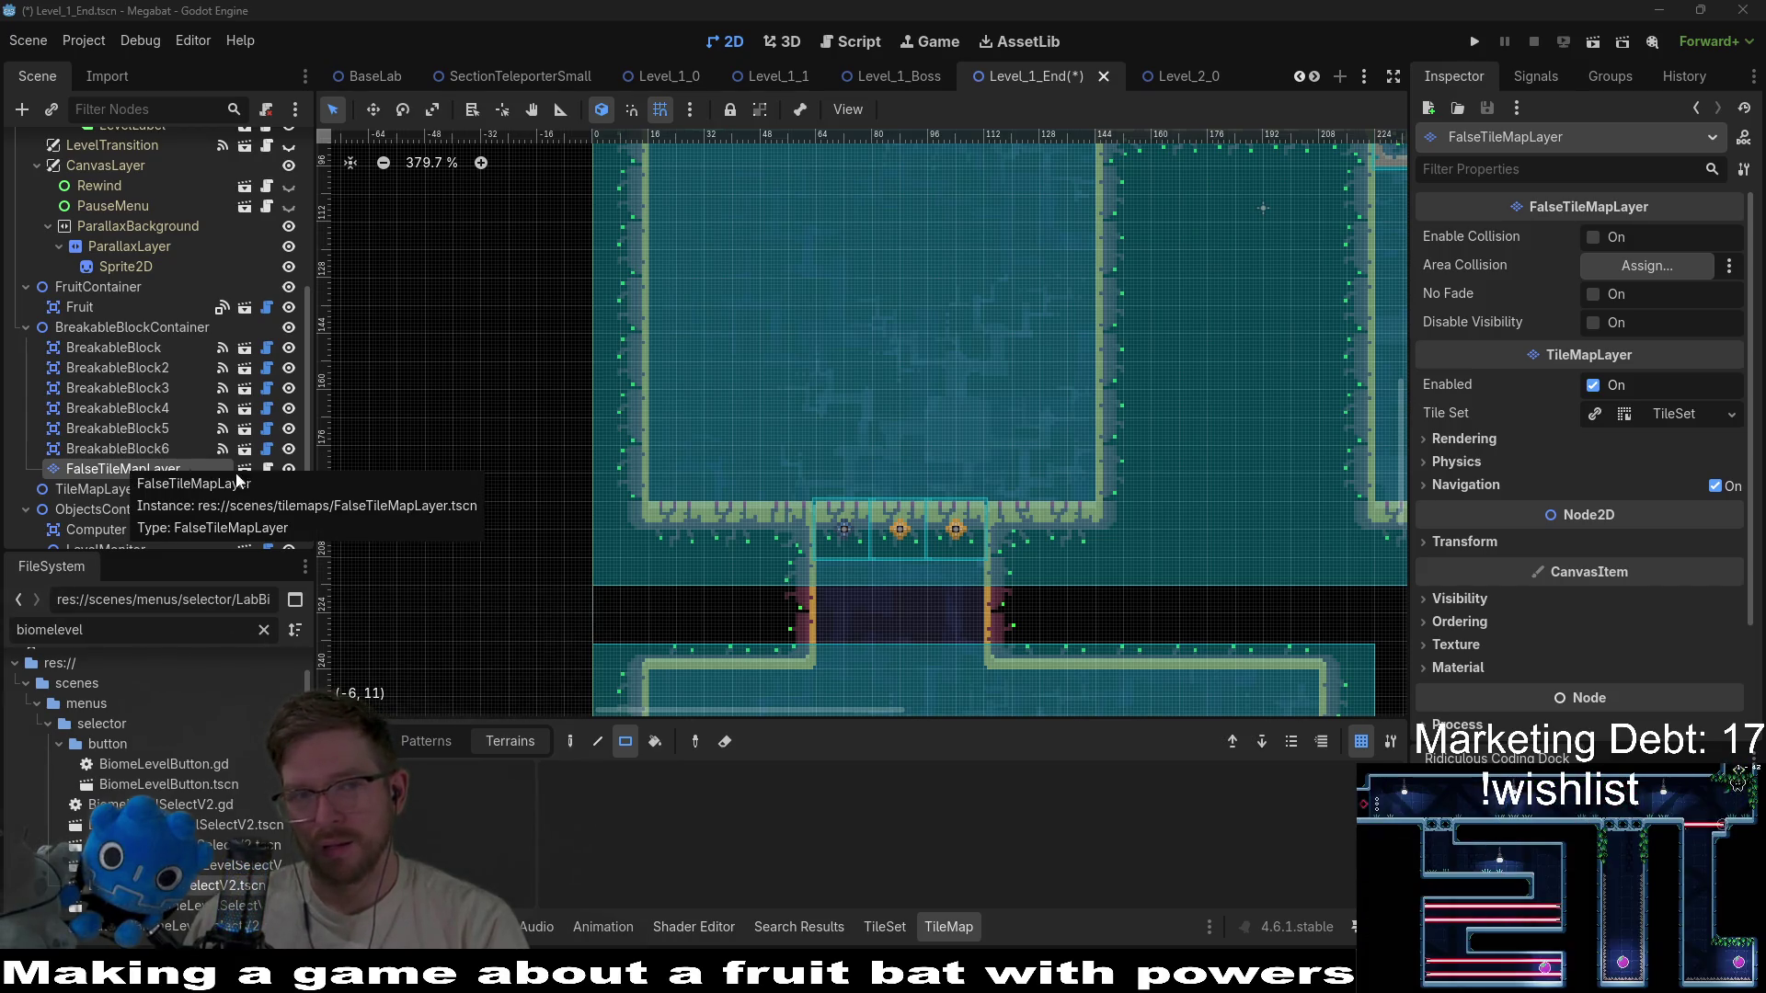
Review the FalseTileMapLayer script's notes on the x-ray shader and breakable block connections.
{"action": "left_click", "coordinate": [265, 471]}
{"action": "scroll", "coordinate": [899, 257], "scroll_direction": "up", "scroll_amount": 5}
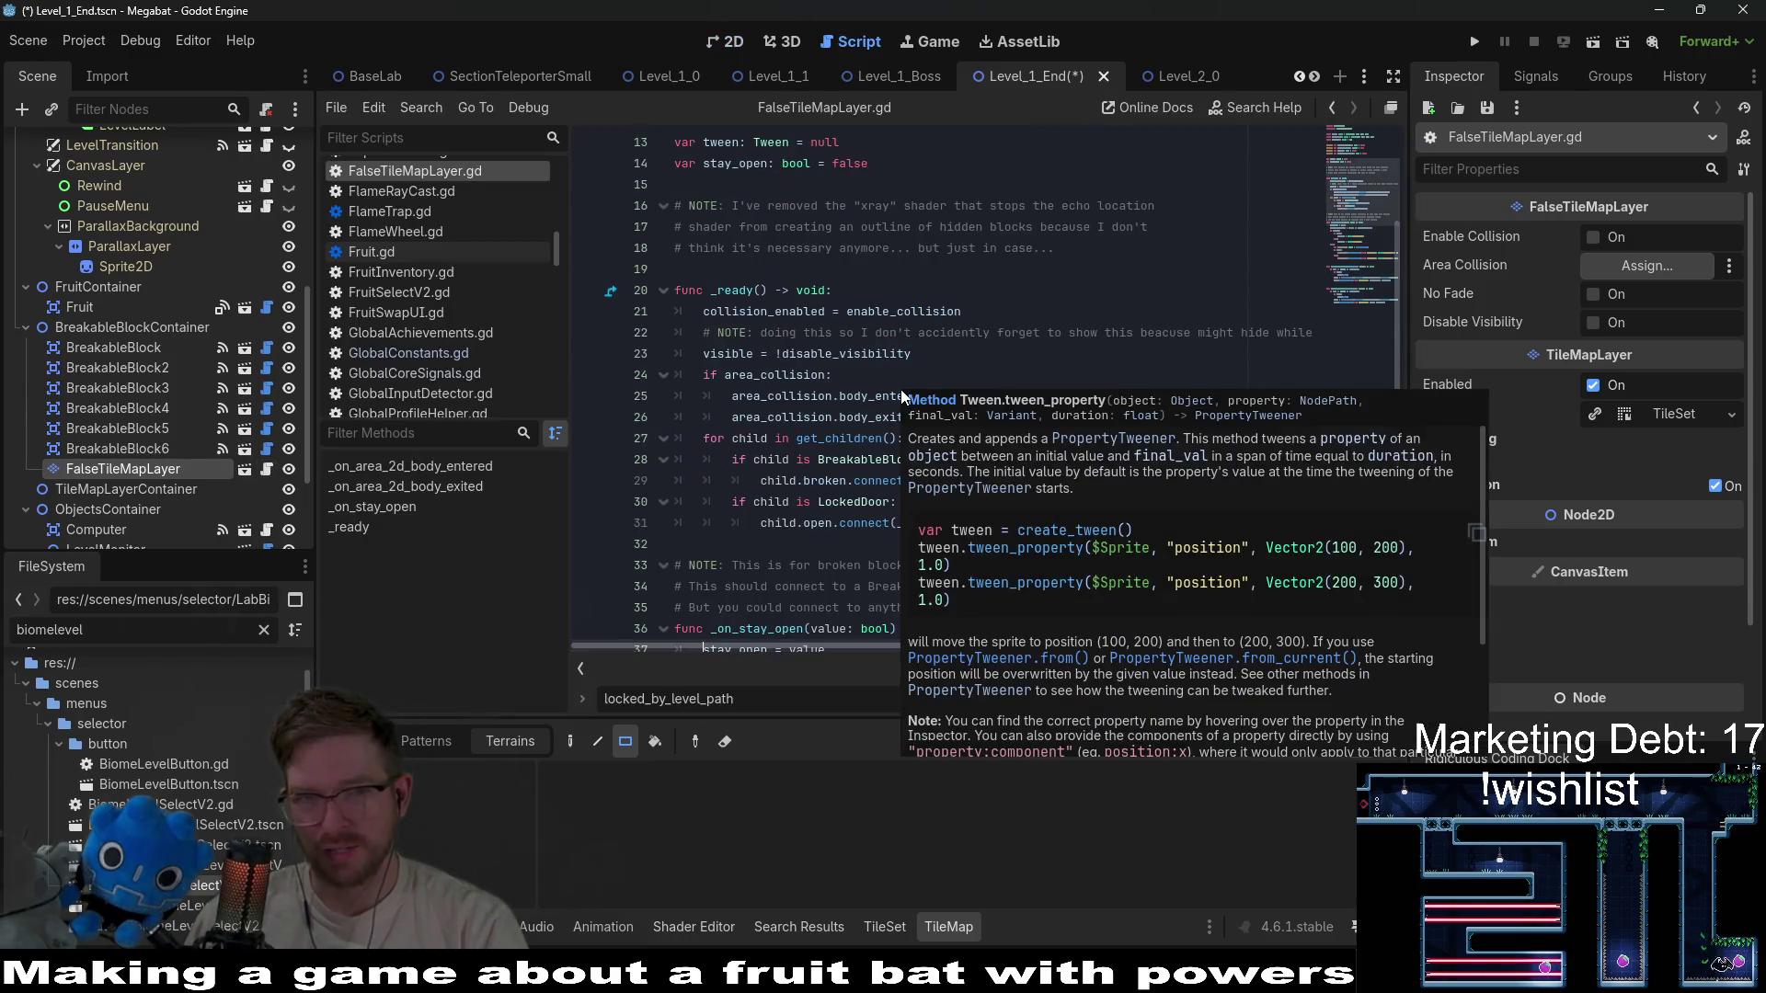
{"action": "left_click", "coordinate": [899, 256]}
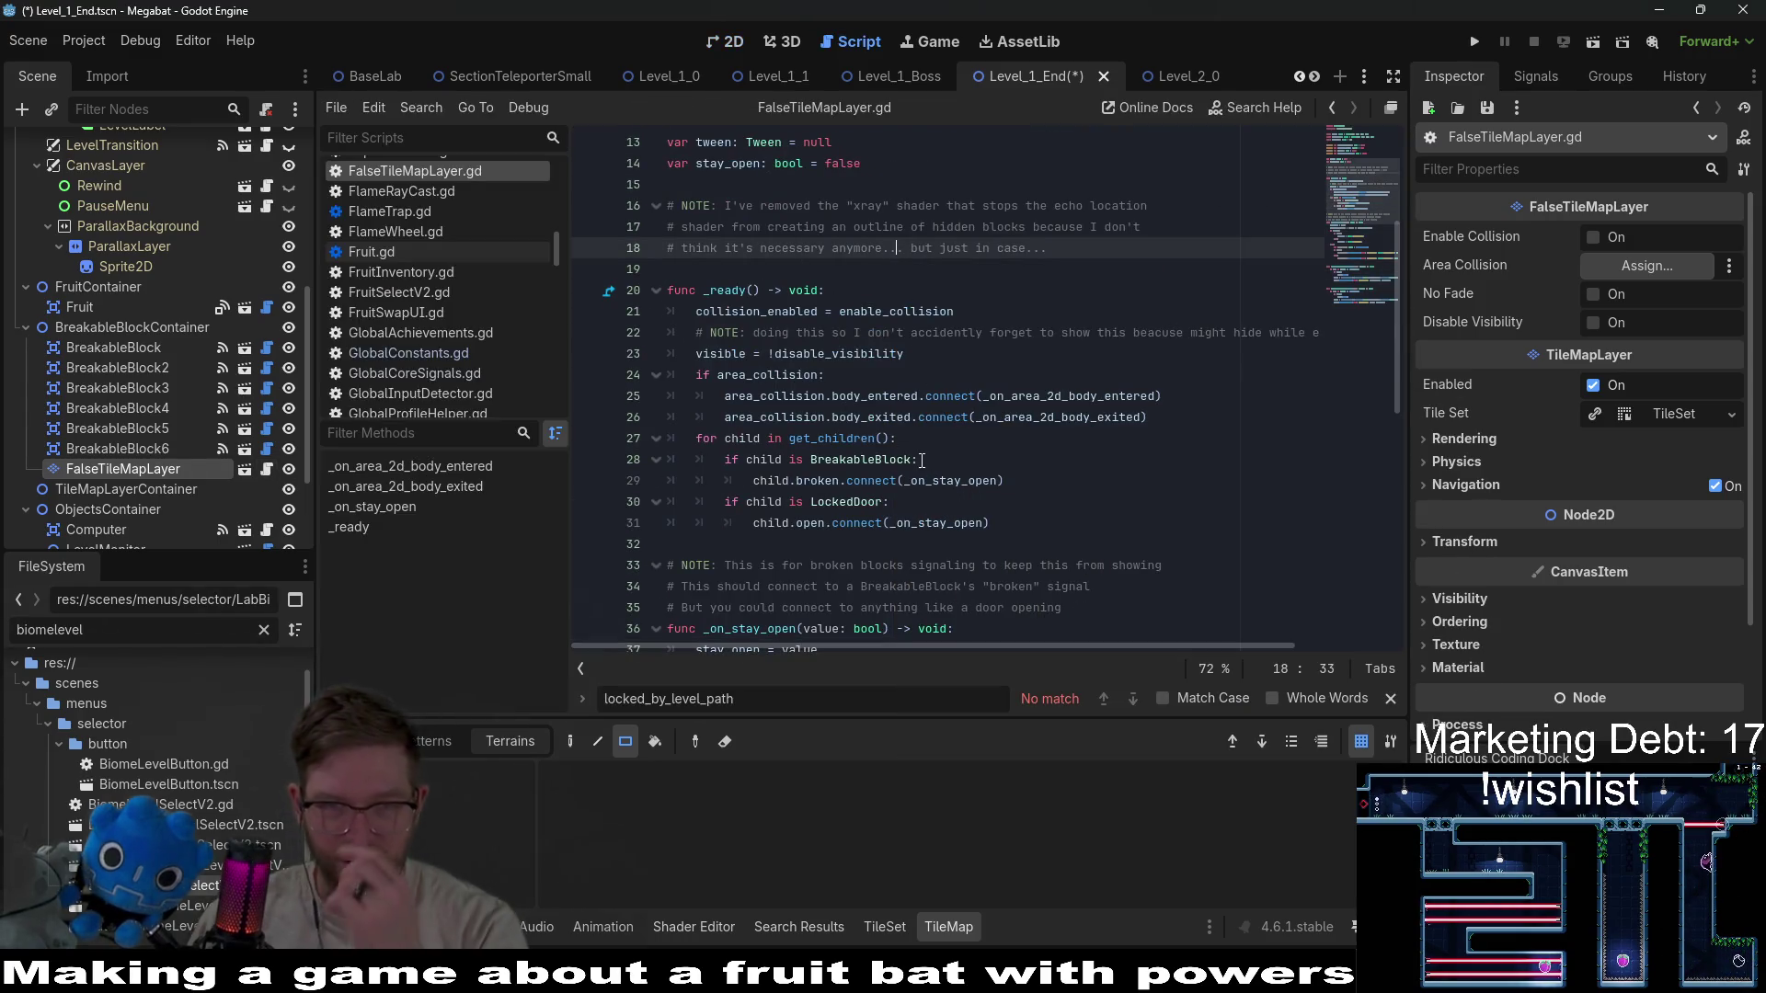
{"action": "left_click", "coordinate": [899, 480]}
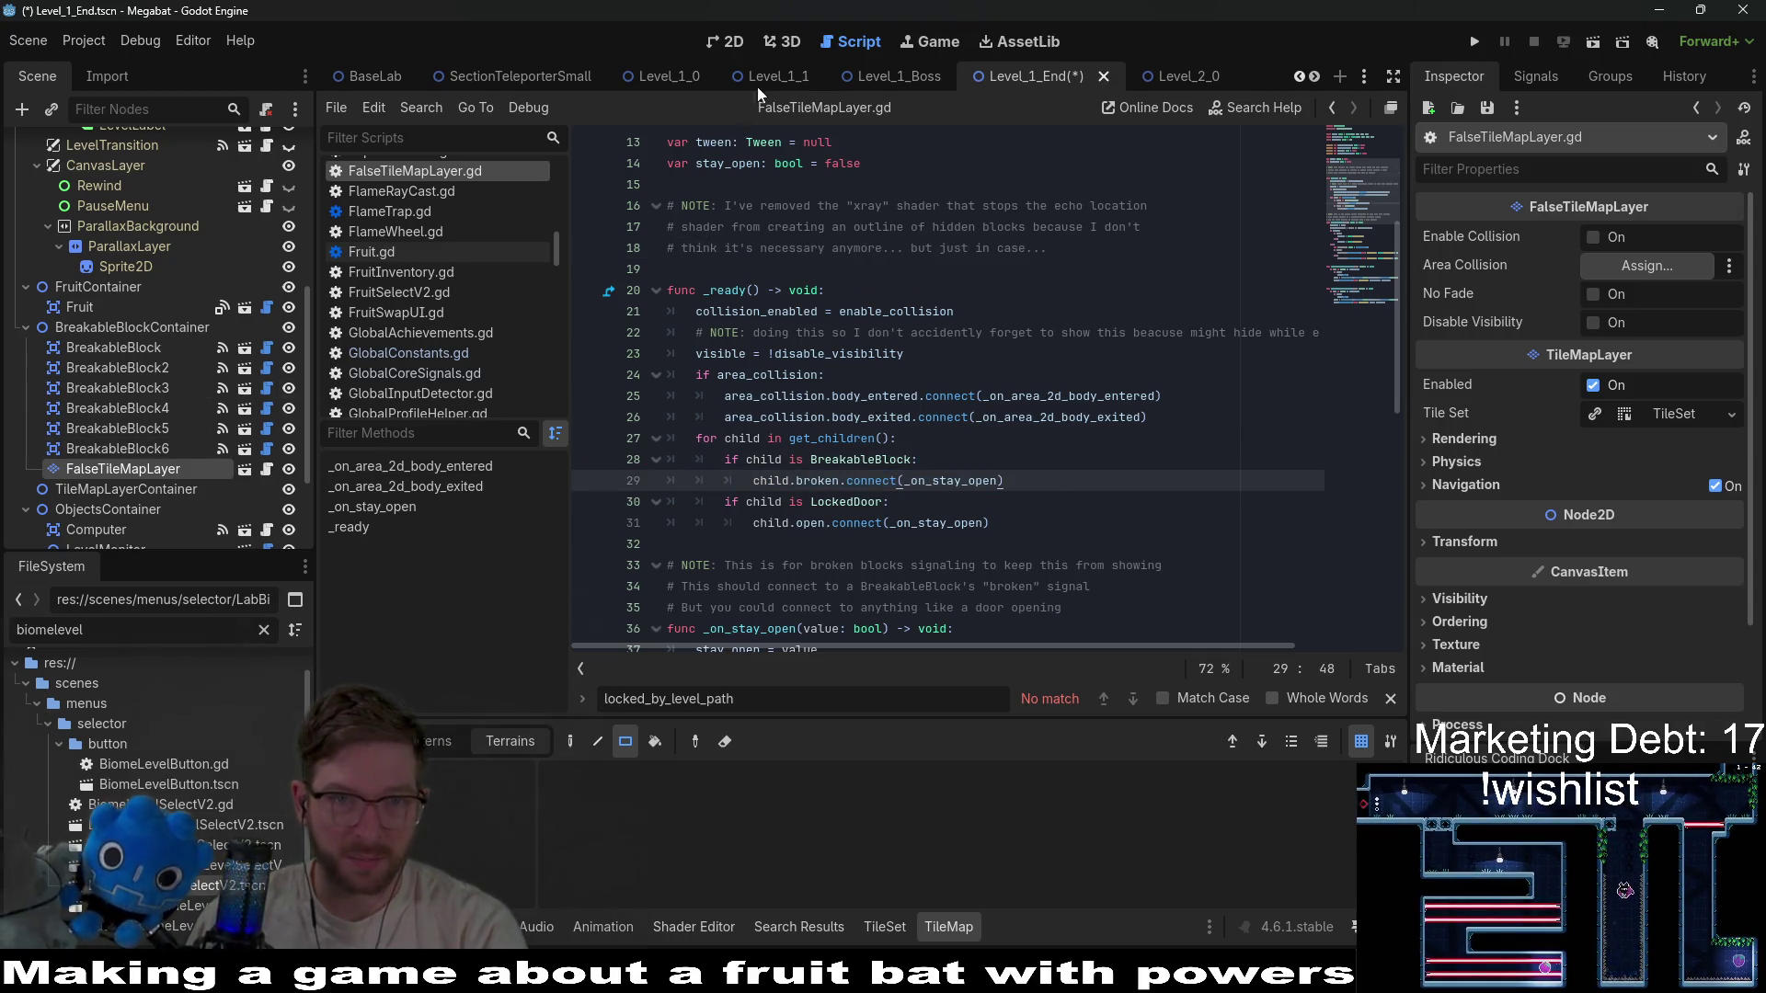
Back in 2D, reparent BreakableBlock4, BreakableBlock5 and BreakableBlock6 under FalseTileMapLayer.
{"action": "left_click", "coordinate": [730, 43]}
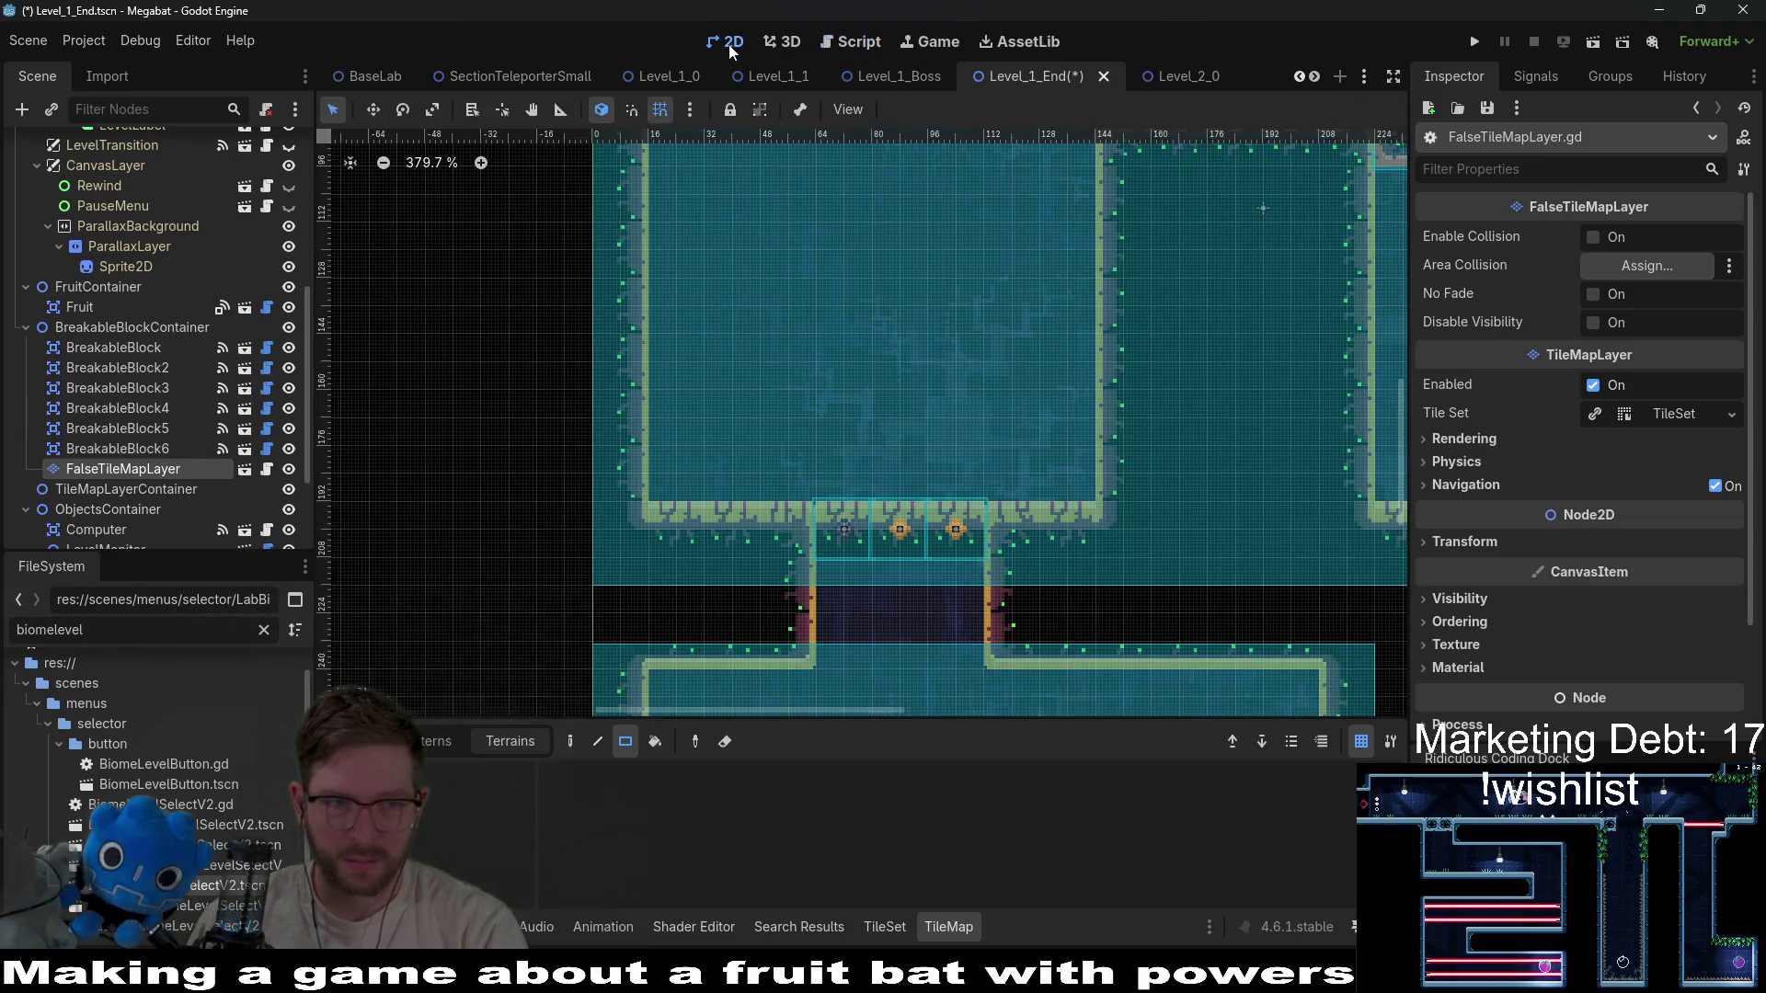
{"action": "left_click", "coordinate": [90, 441]}
{"action": "left_click", "coordinate": [90, 428], "text": "shift"}
{"action": "left_click", "coordinate": [91, 417], "text": "shift"}
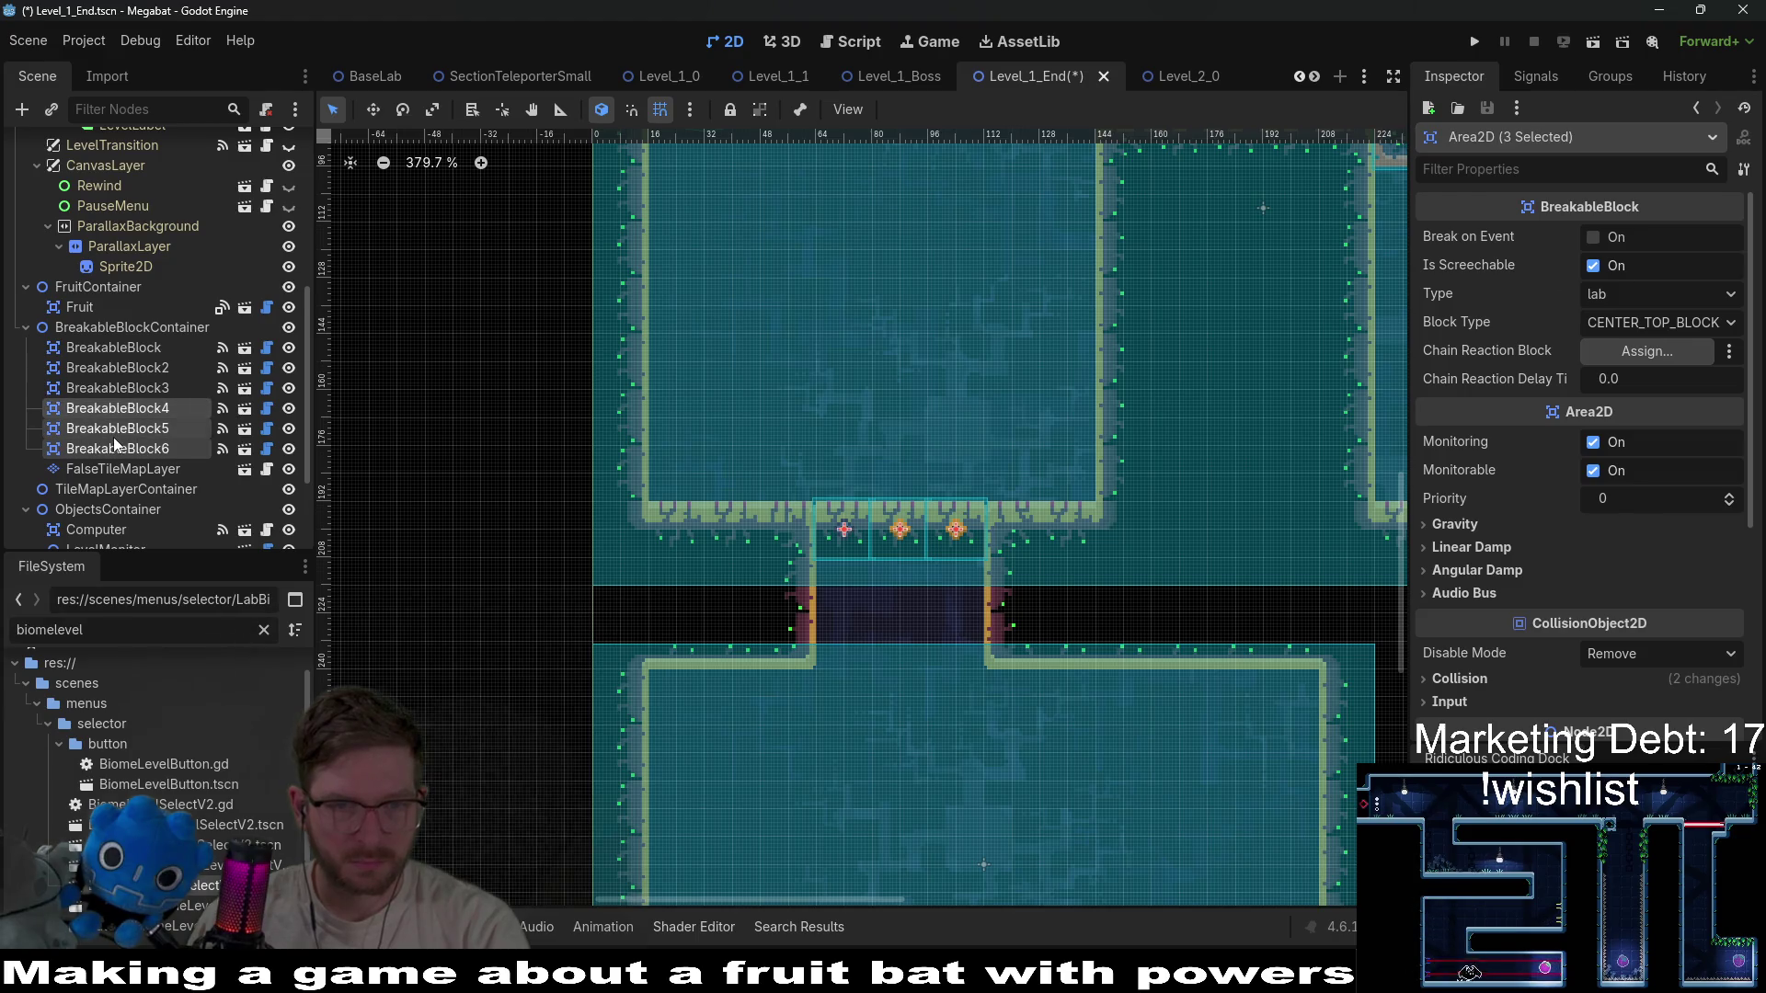
{"action": "left_click_drag", "start_coordinate": [113, 438], "coordinate": [113, 466]}
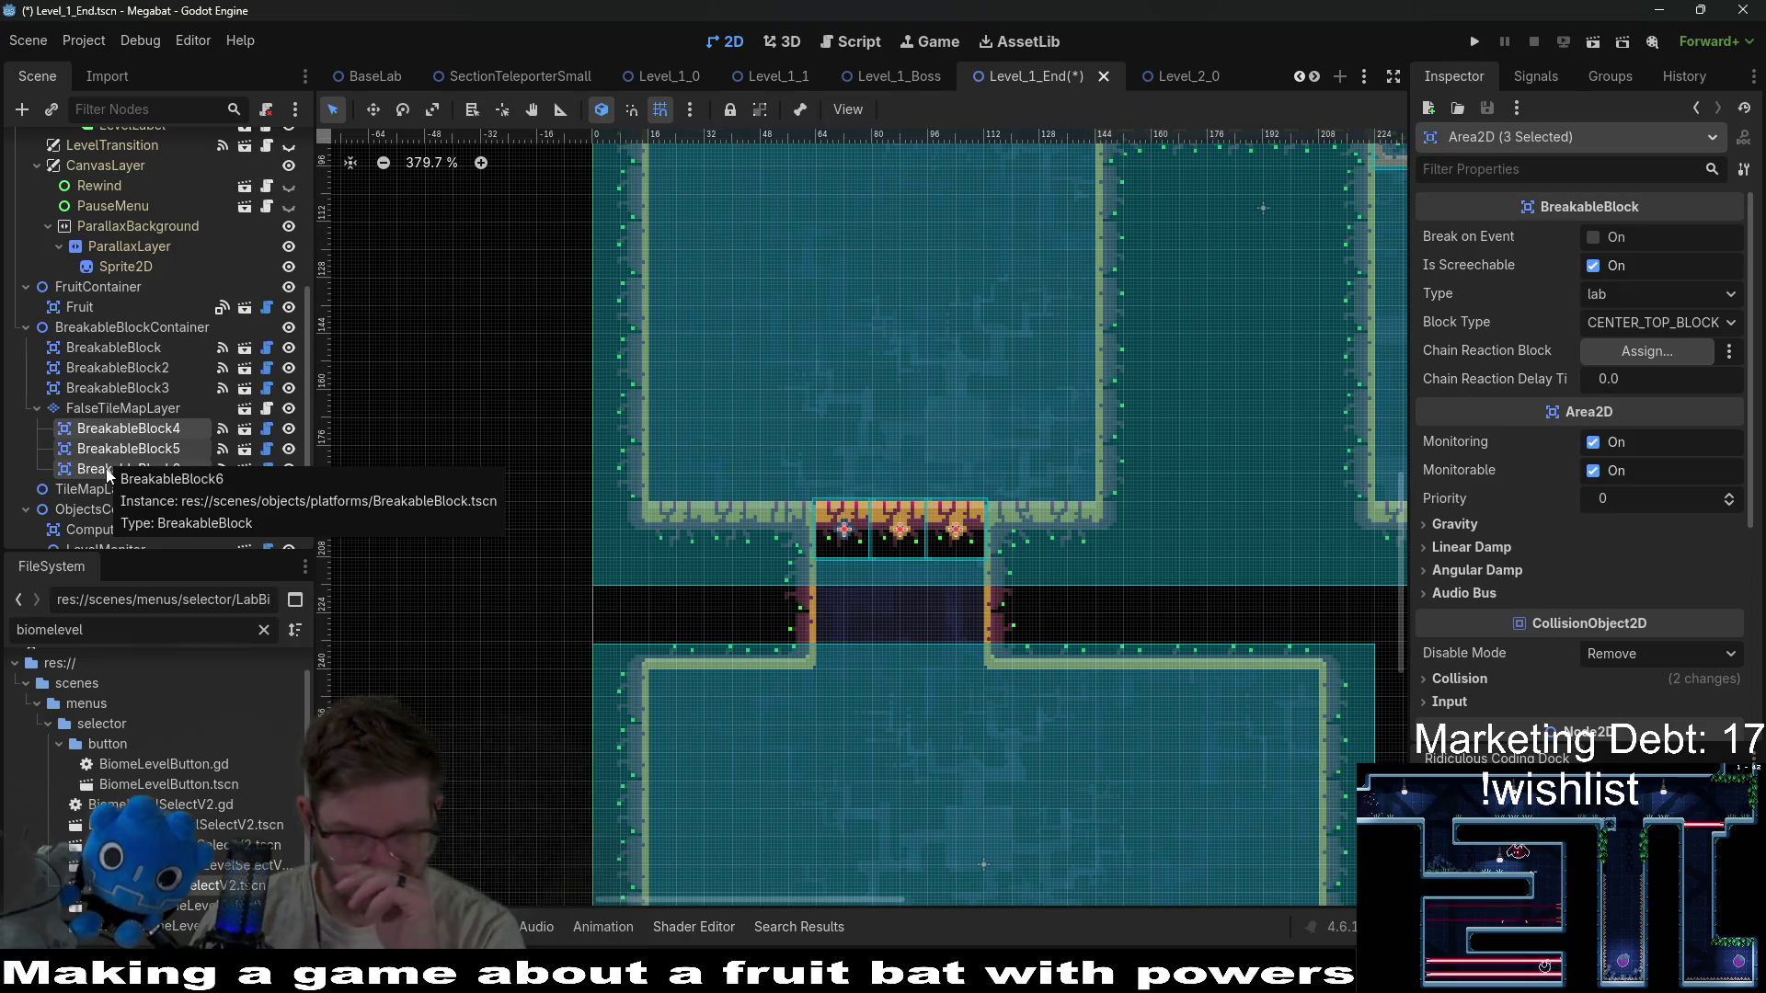
{"action": "left_click", "coordinate": [157, 408]}
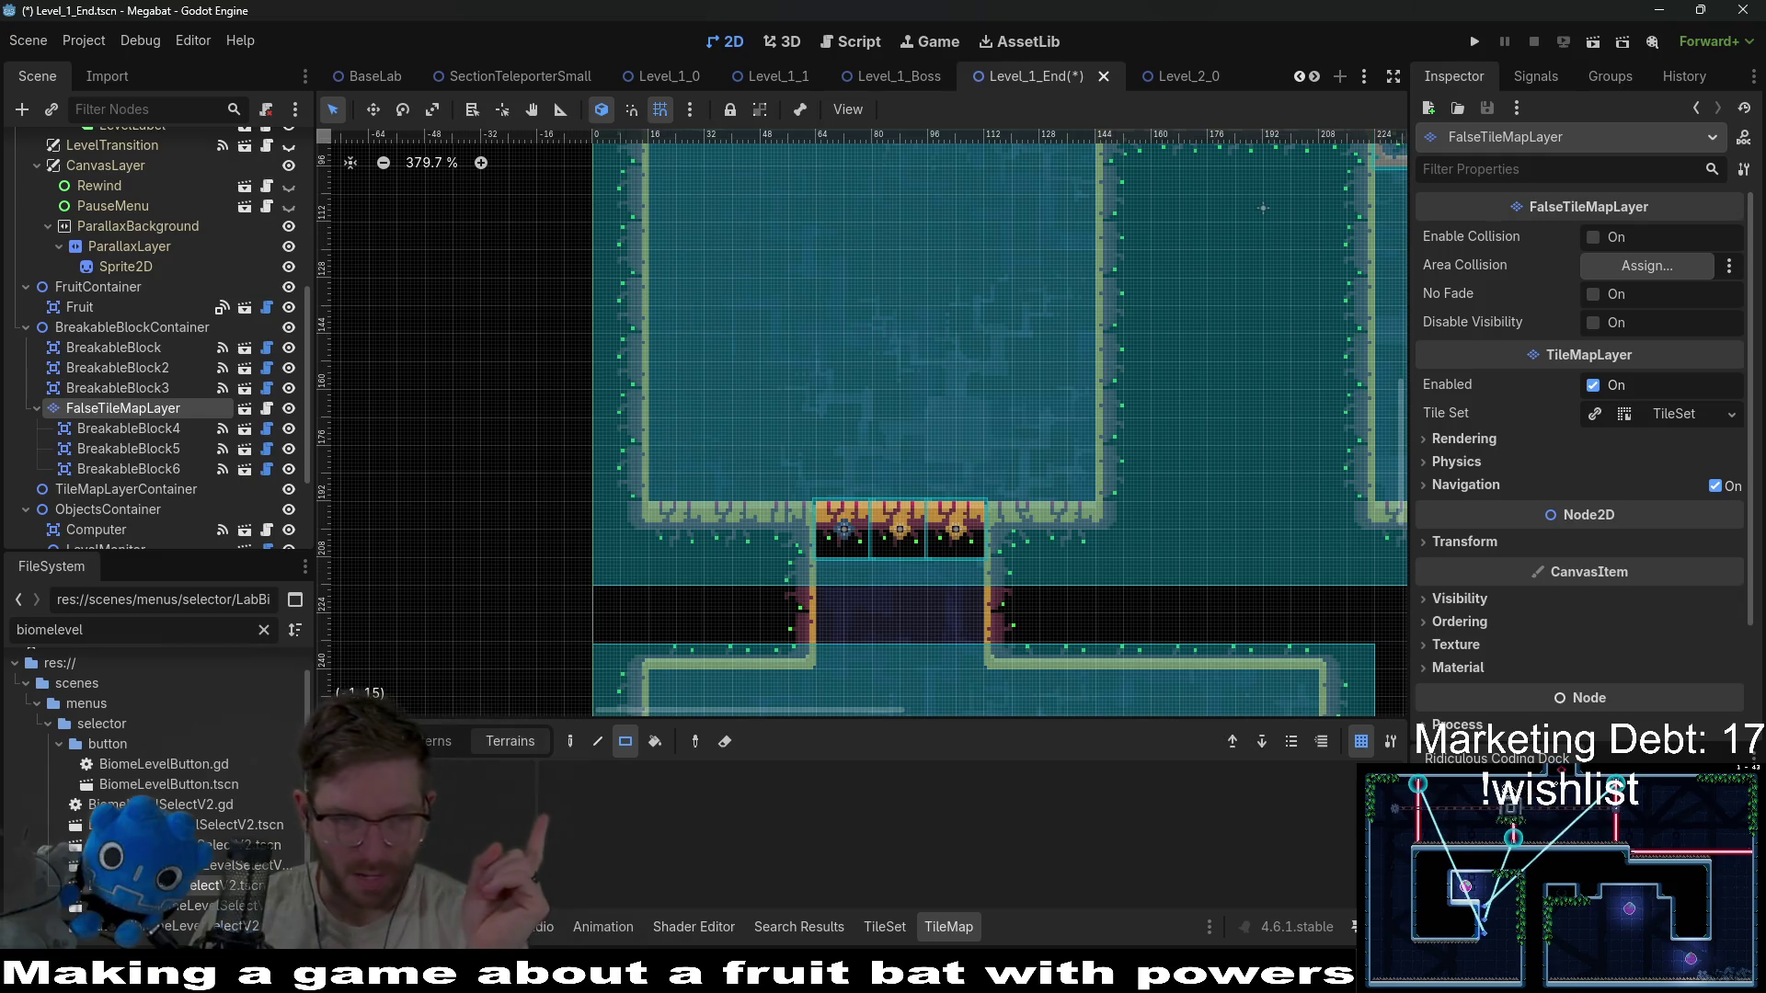
Paint wall-edge tiles on both sides of the breakable blocks from the tileset palette.
{"action": "left_click", "coordinate": [387, 741]}
{"action": "scroll", "coordinate": [469, 810], "scroll_direction": "down", "scroll_amount": 2}
{"action": "left_click", "coordinate": [469, 806]}
{"action": "left_click", "coordinate": [851, 821]}
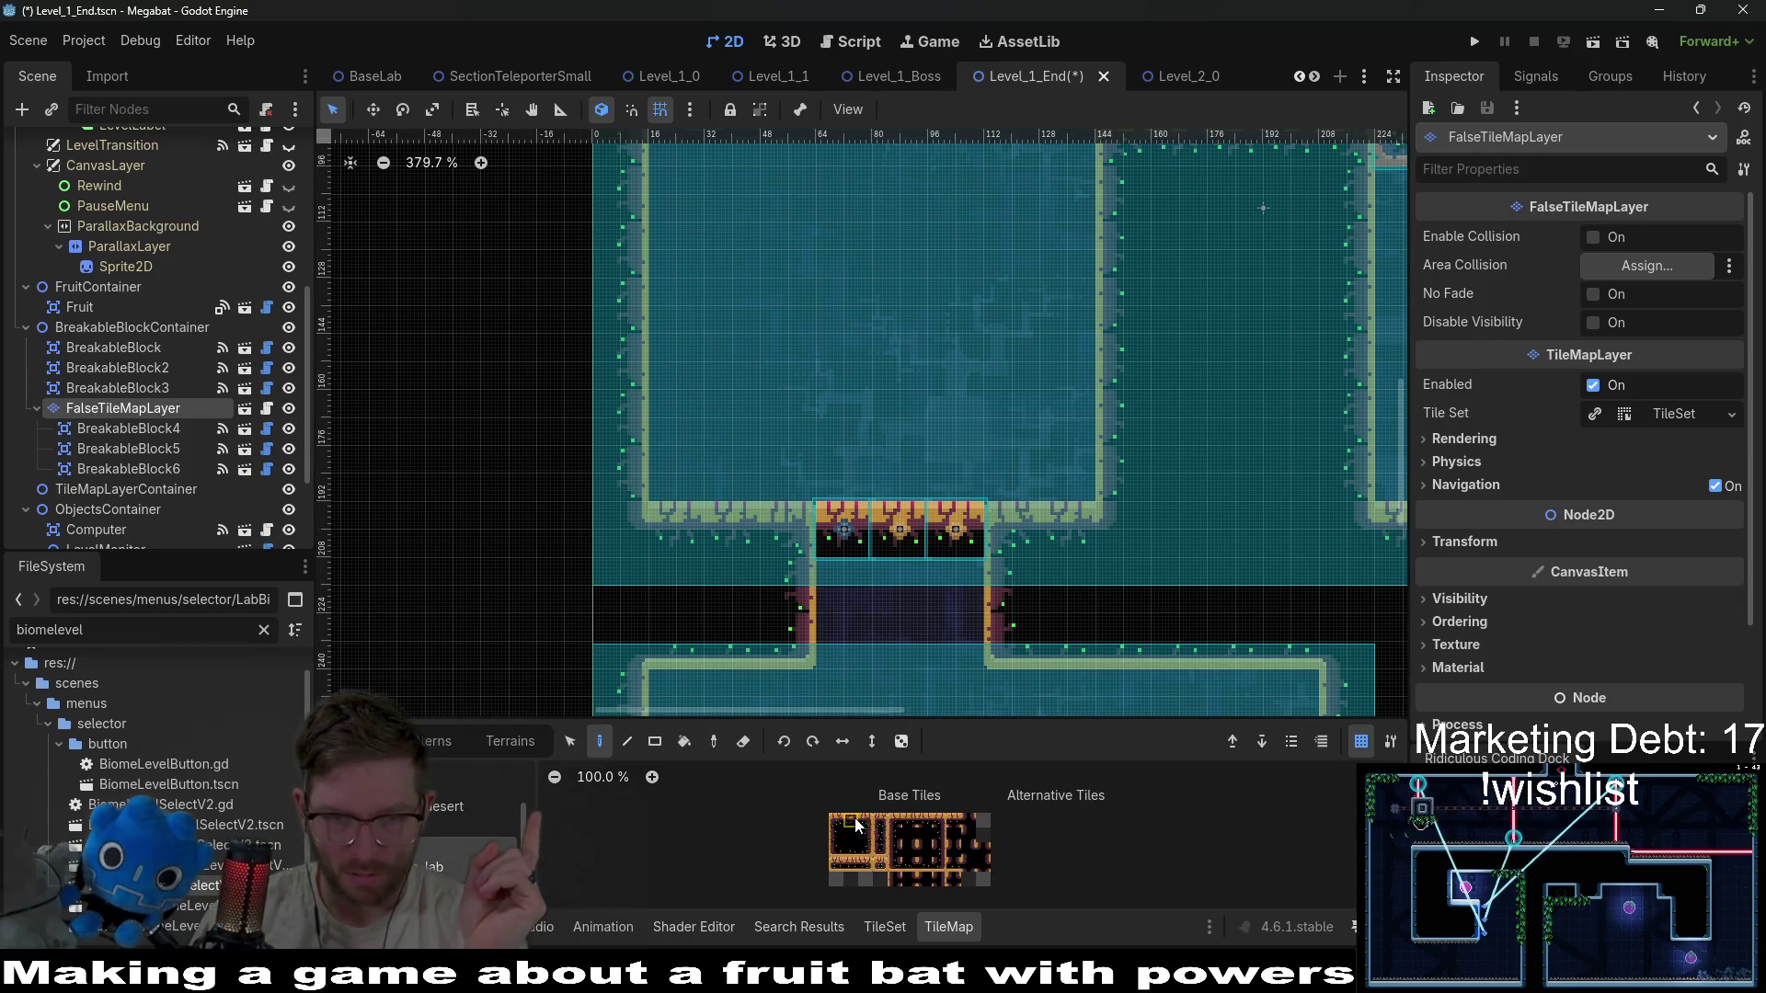
{"action": "left_click", "coordinate": [790, 529]}
{"action": "left_click", "coordinate": [1012, 530]}
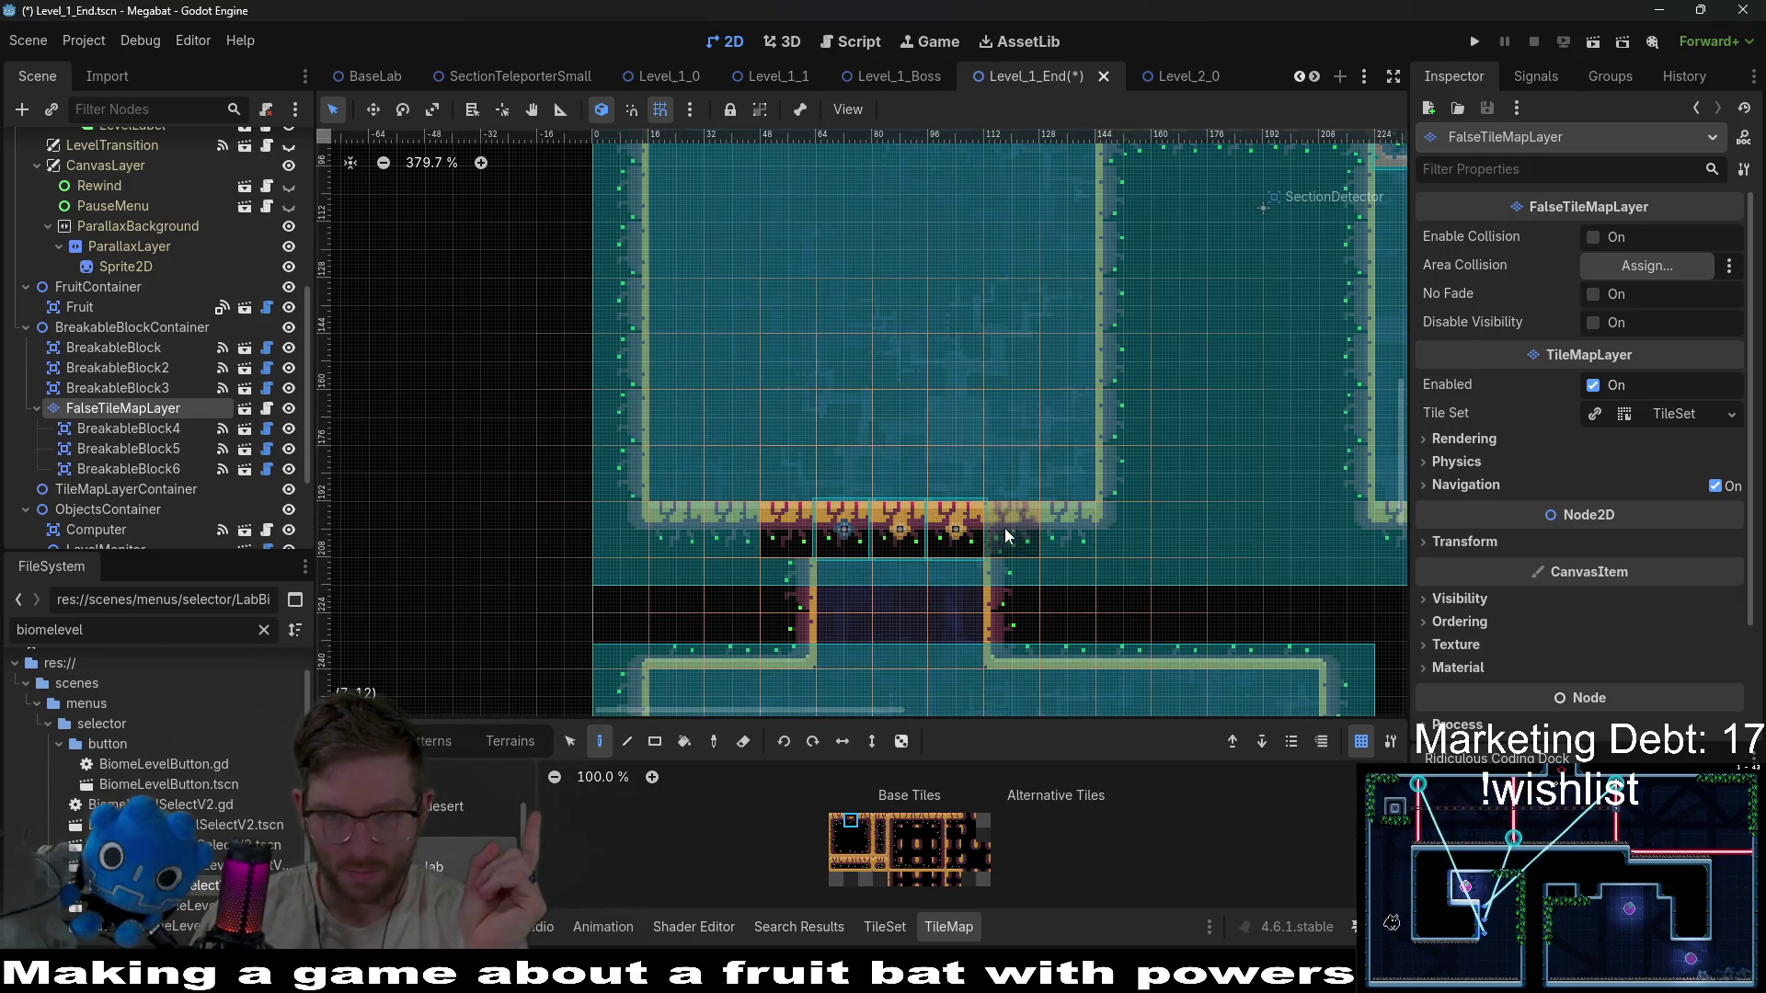
Fill the passage rows beneath the blocks with dark tiles and save Level_1_End.
{"action": "left_click", "coordinate": [857, 843]}
{"action": "mouse_move", "coordinate": [859, 590]}
{"action": "left_mouse_down"}
{"action": "mouse_move", "coordinate": [815, 583]}
{"action": "mouse_move", "coordinate": [1008, 583]}
{"action": "left_mouse_up"}
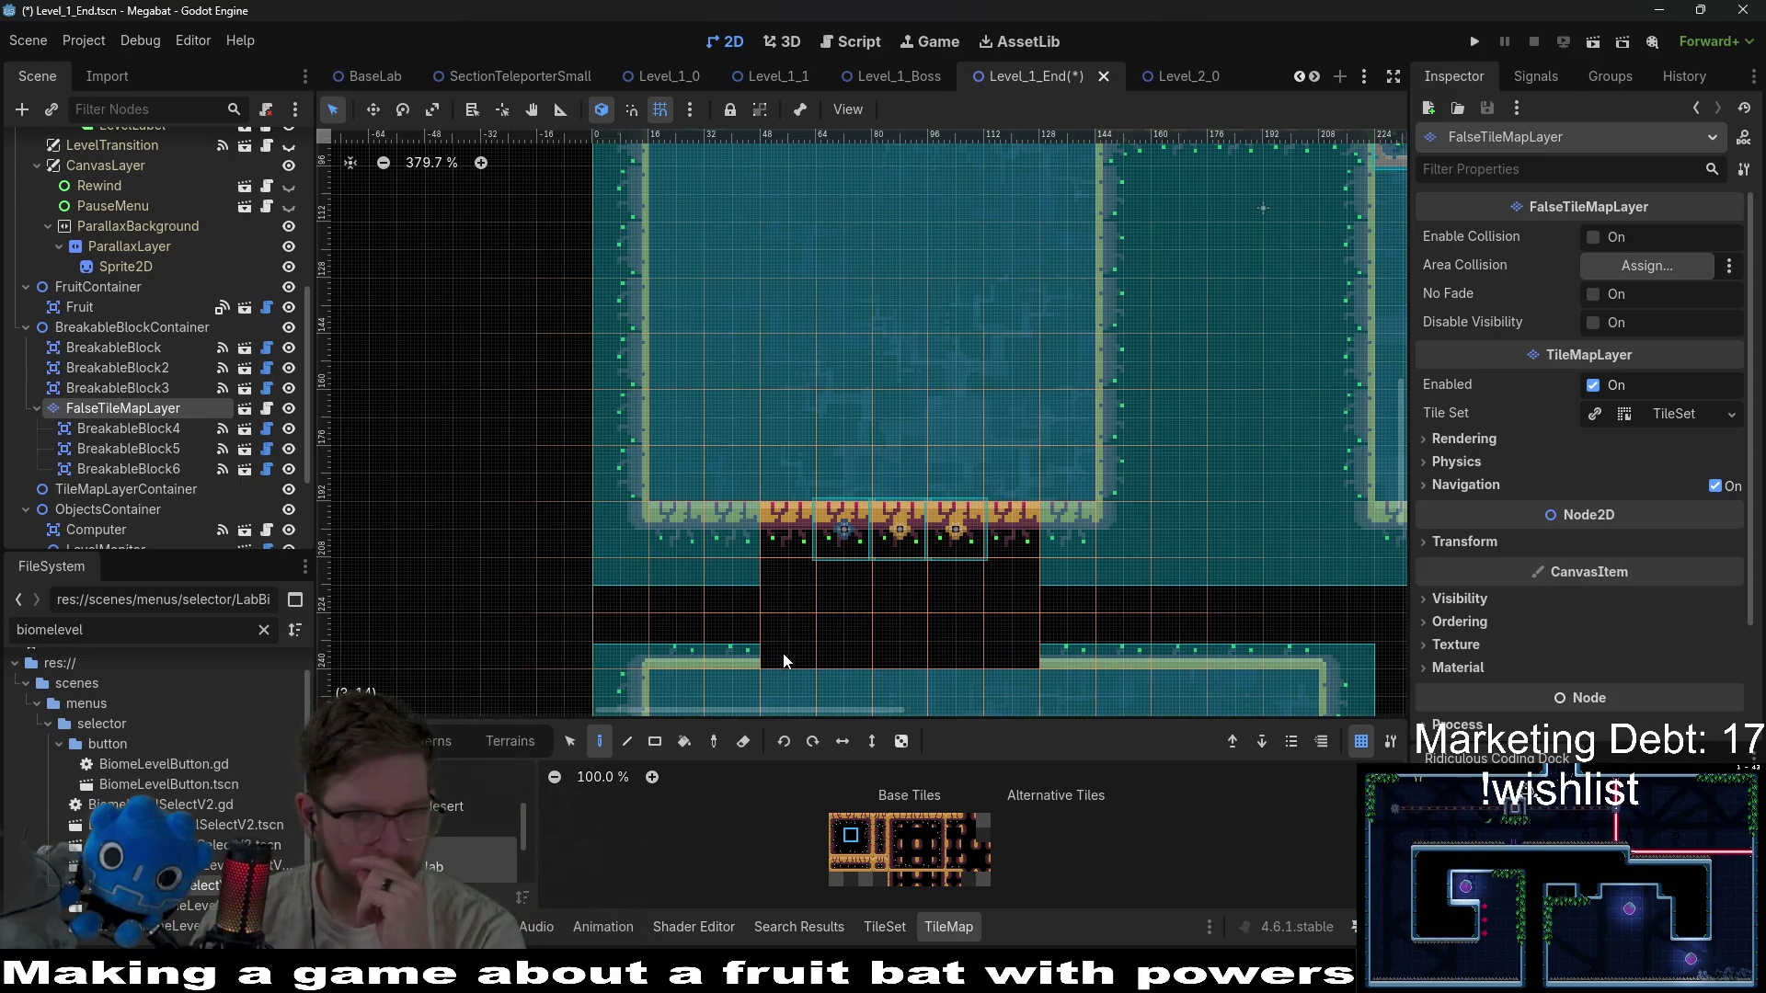
{"action": "left_click_drag", "start_coordinate": [790, 651], "coordinate": [966, 641]}
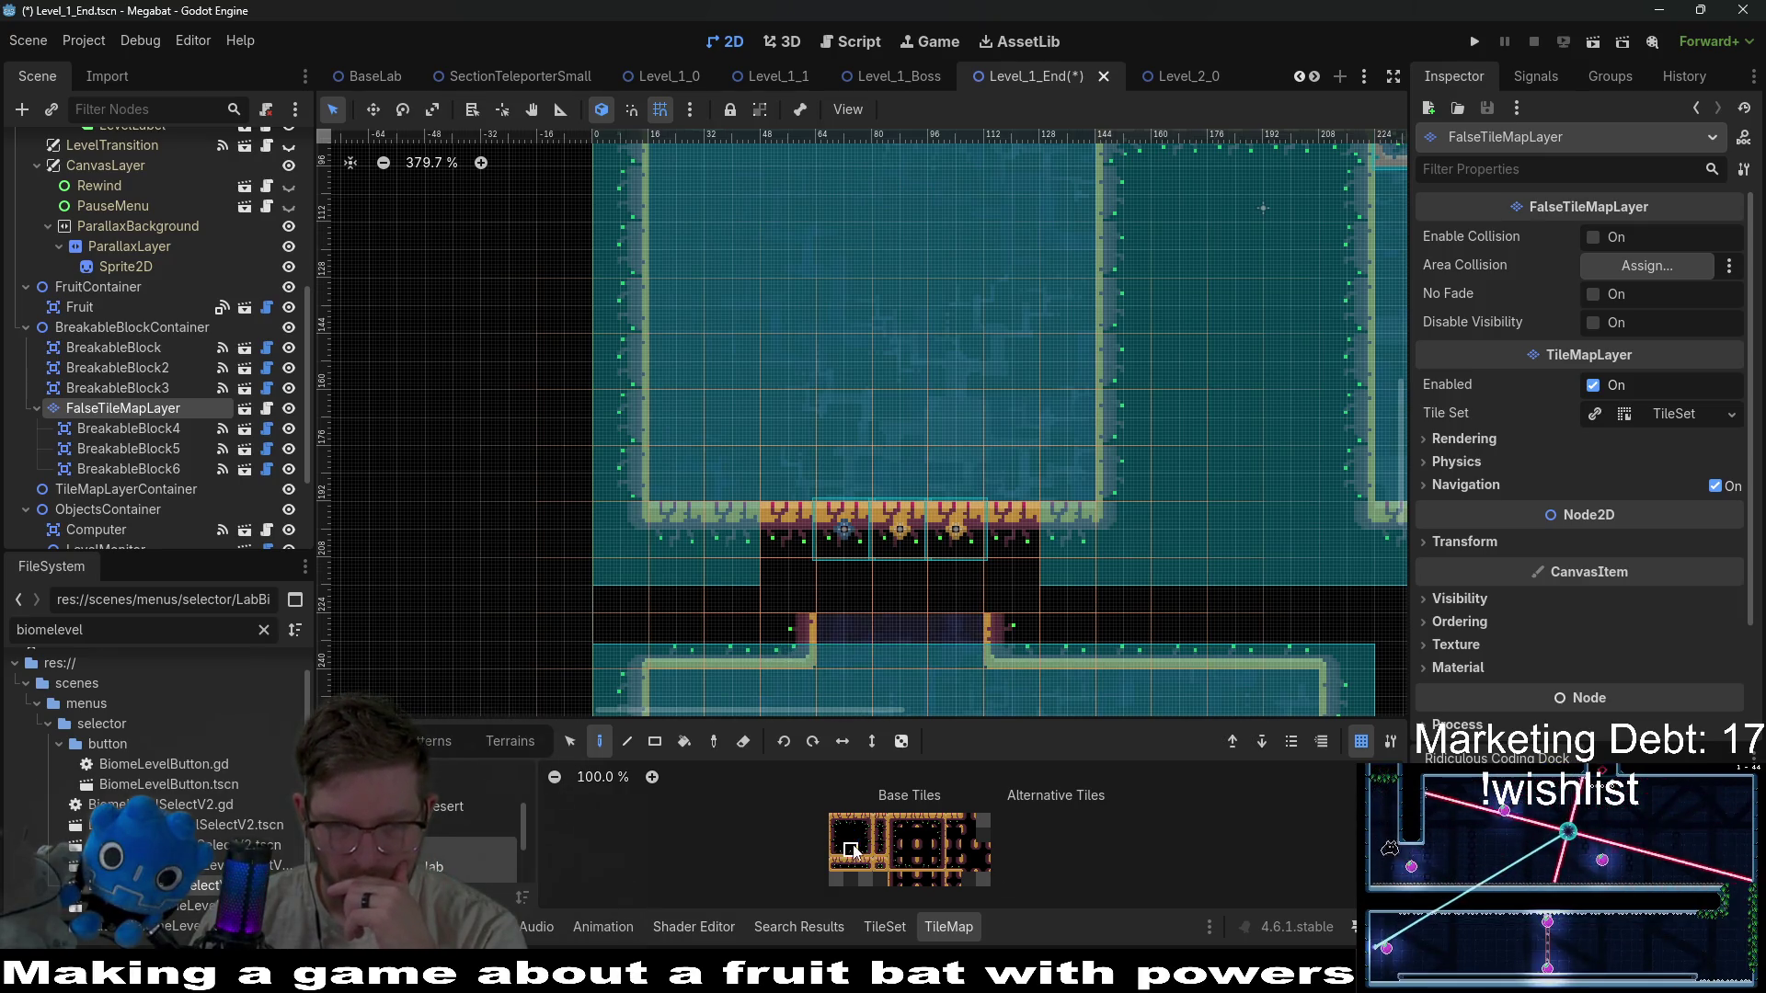
{"action": "left_click_drag", "start_coordinate": [973, 642], "coordinate": [1007, 640]}
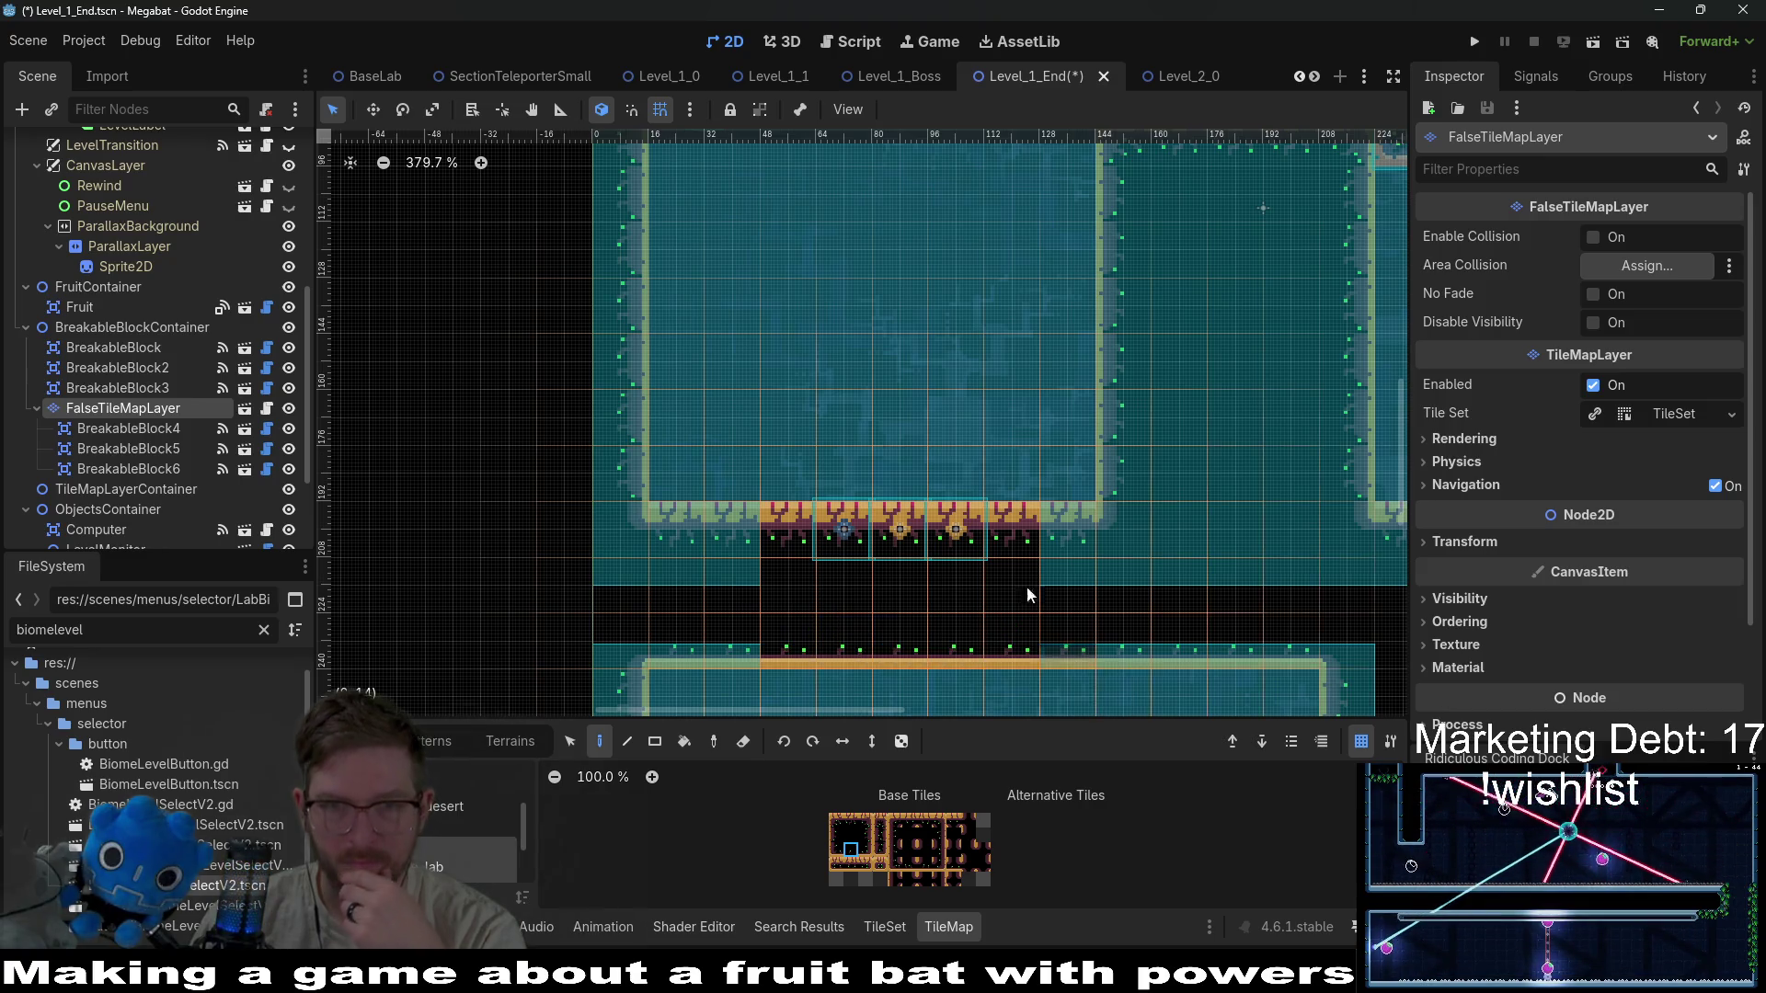
{"action": "scroll", "coordinate": [1014, 571], "scroll_direction": "down", "scroll_amount": 2}
{"action": "key", "text": "ctrl+s"}
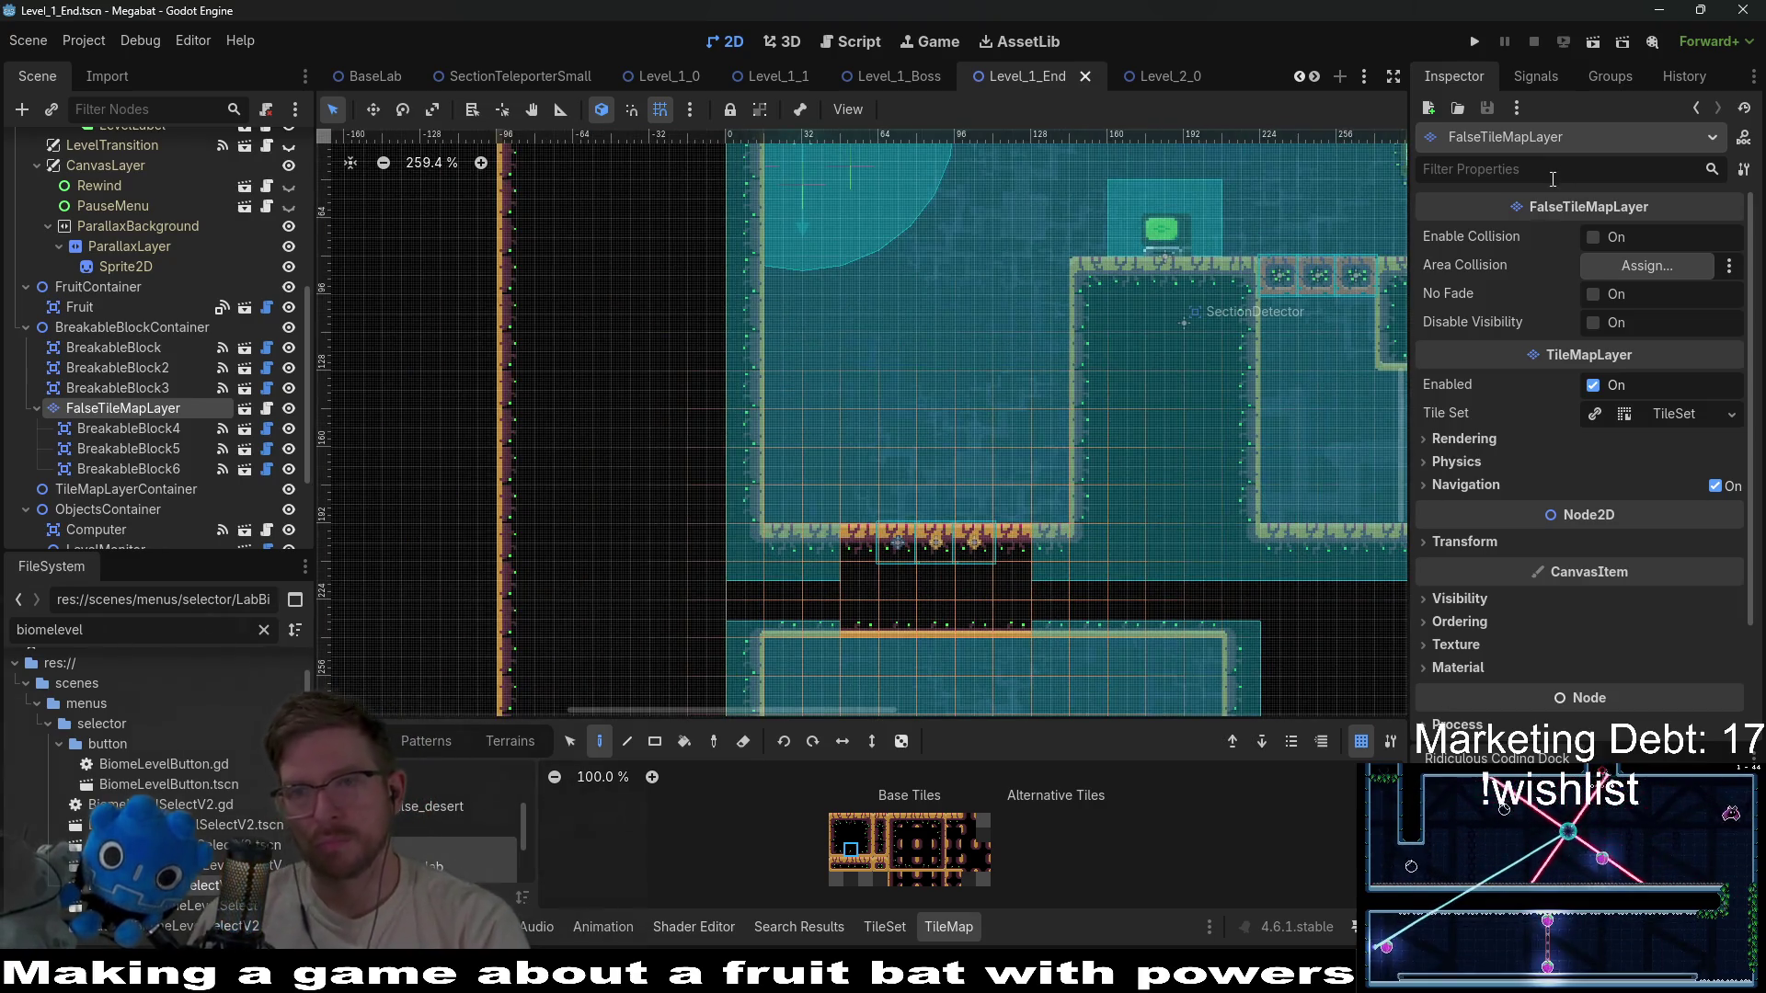
Run the level, hit the Computer's missing ui_path error, then select and locate the Computer node.
{"action": "left_click", "coordinate": [1593, 48]}
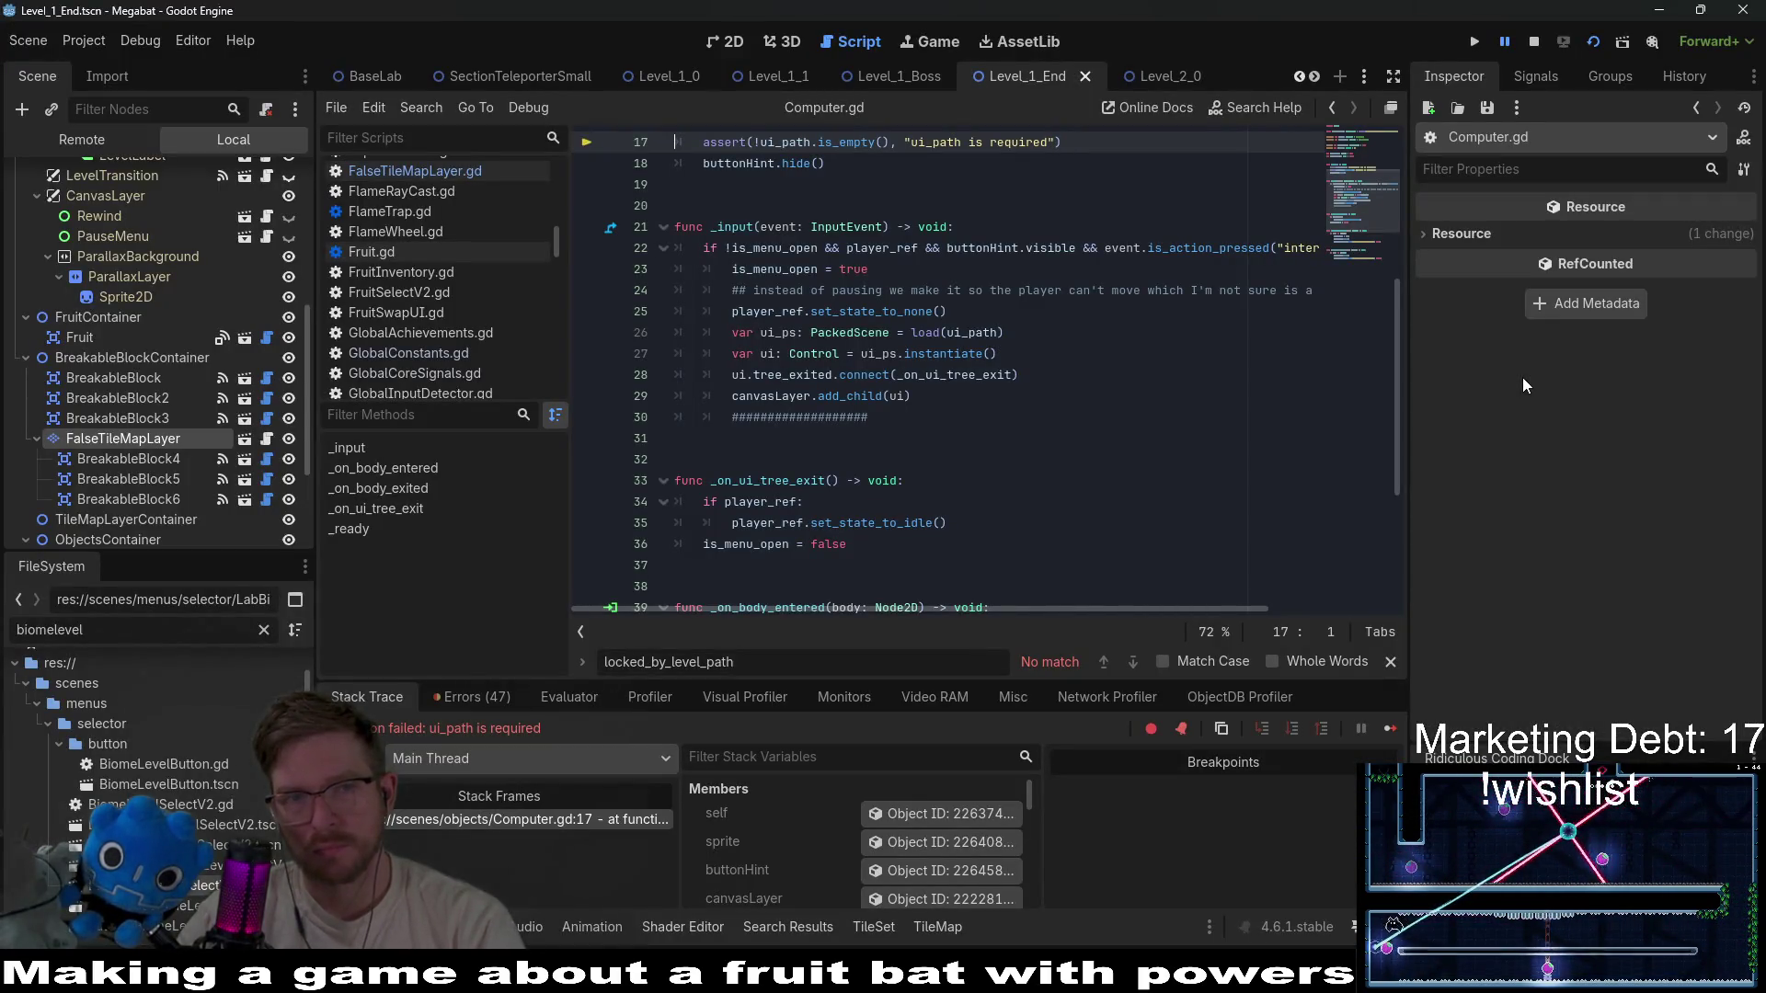
{"action": "scroll", "coordinate": [956, 235], "scroll_direction": "up", "scroll_amount": 4}
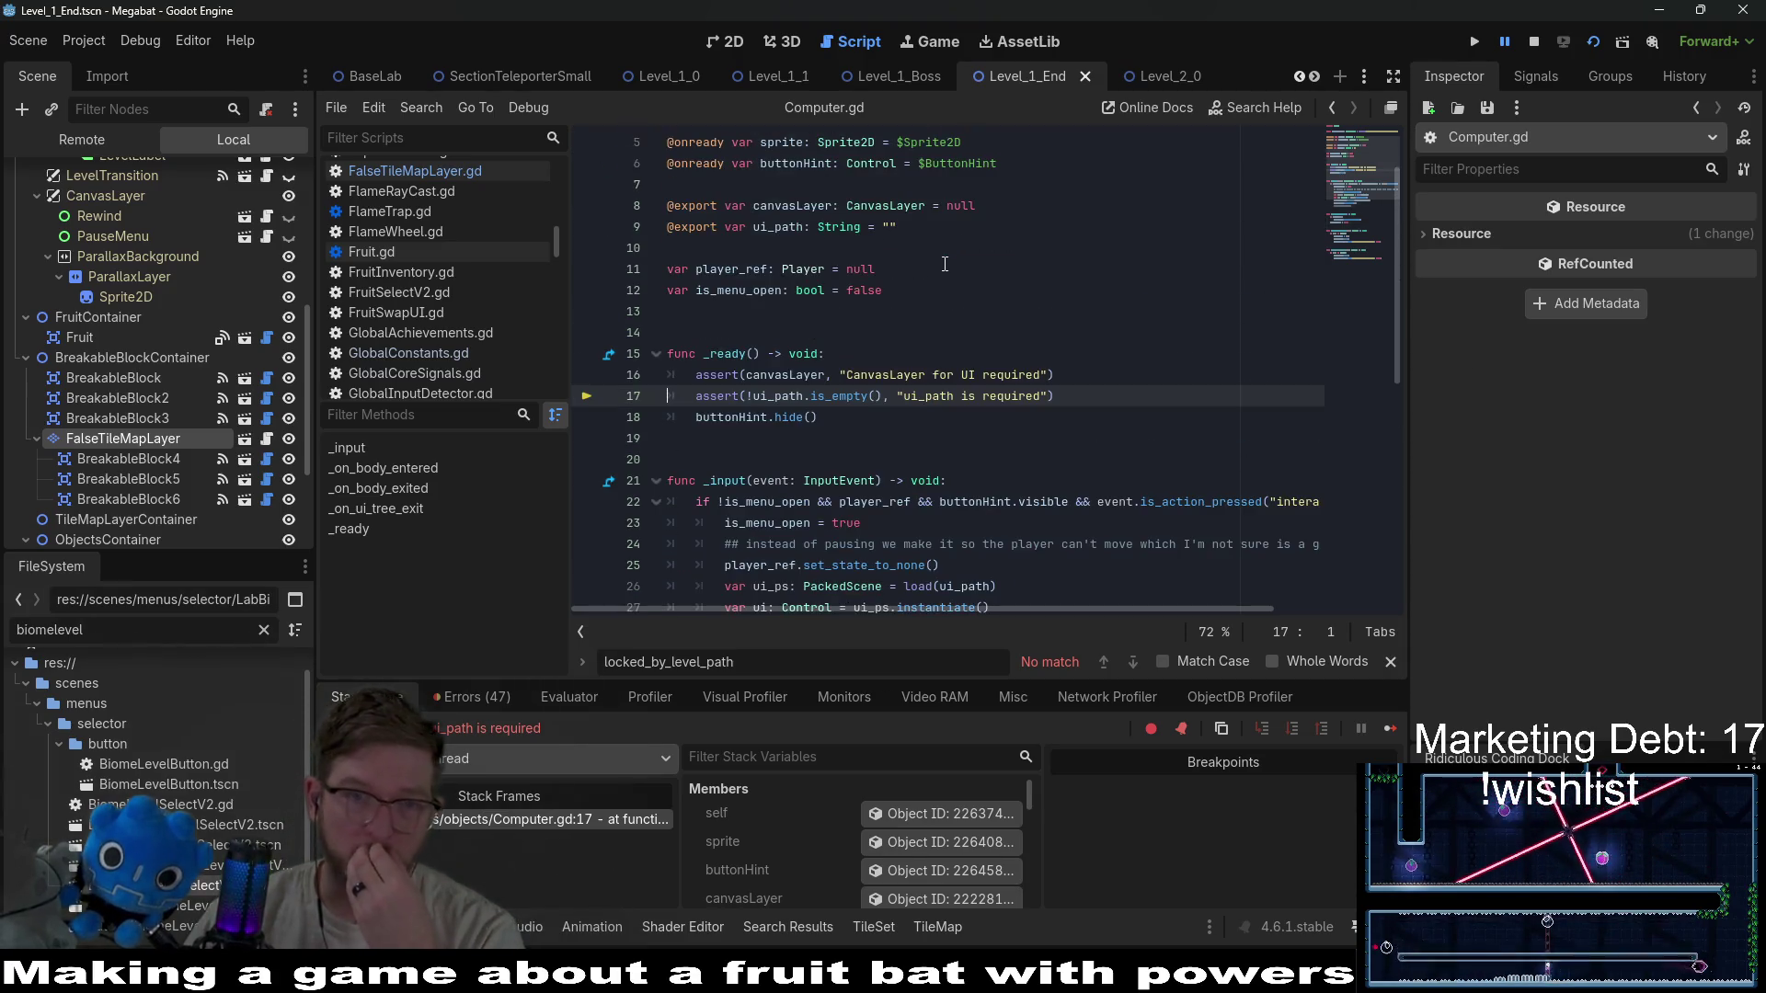
{"action": "left_click", "coordinate": [719, 48]}
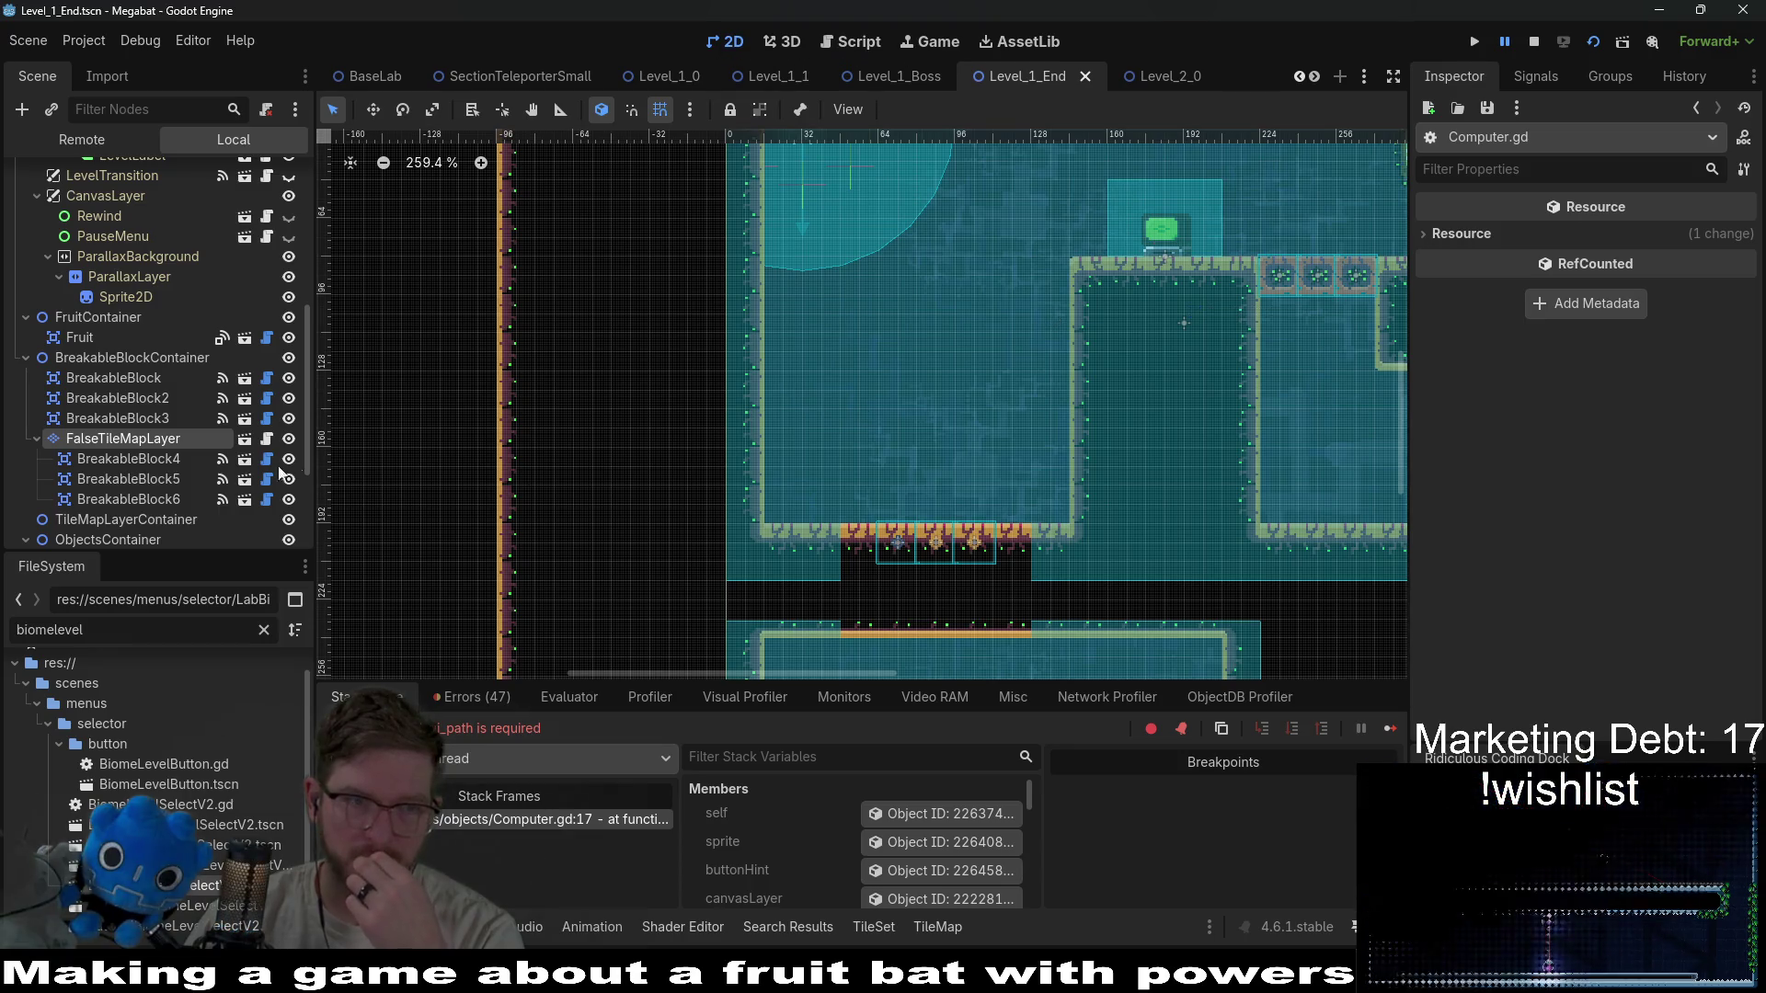
{"action": "scroll", "coordinate": [145, 439], "scroll_direction": "down", "scroll_amount": 3}
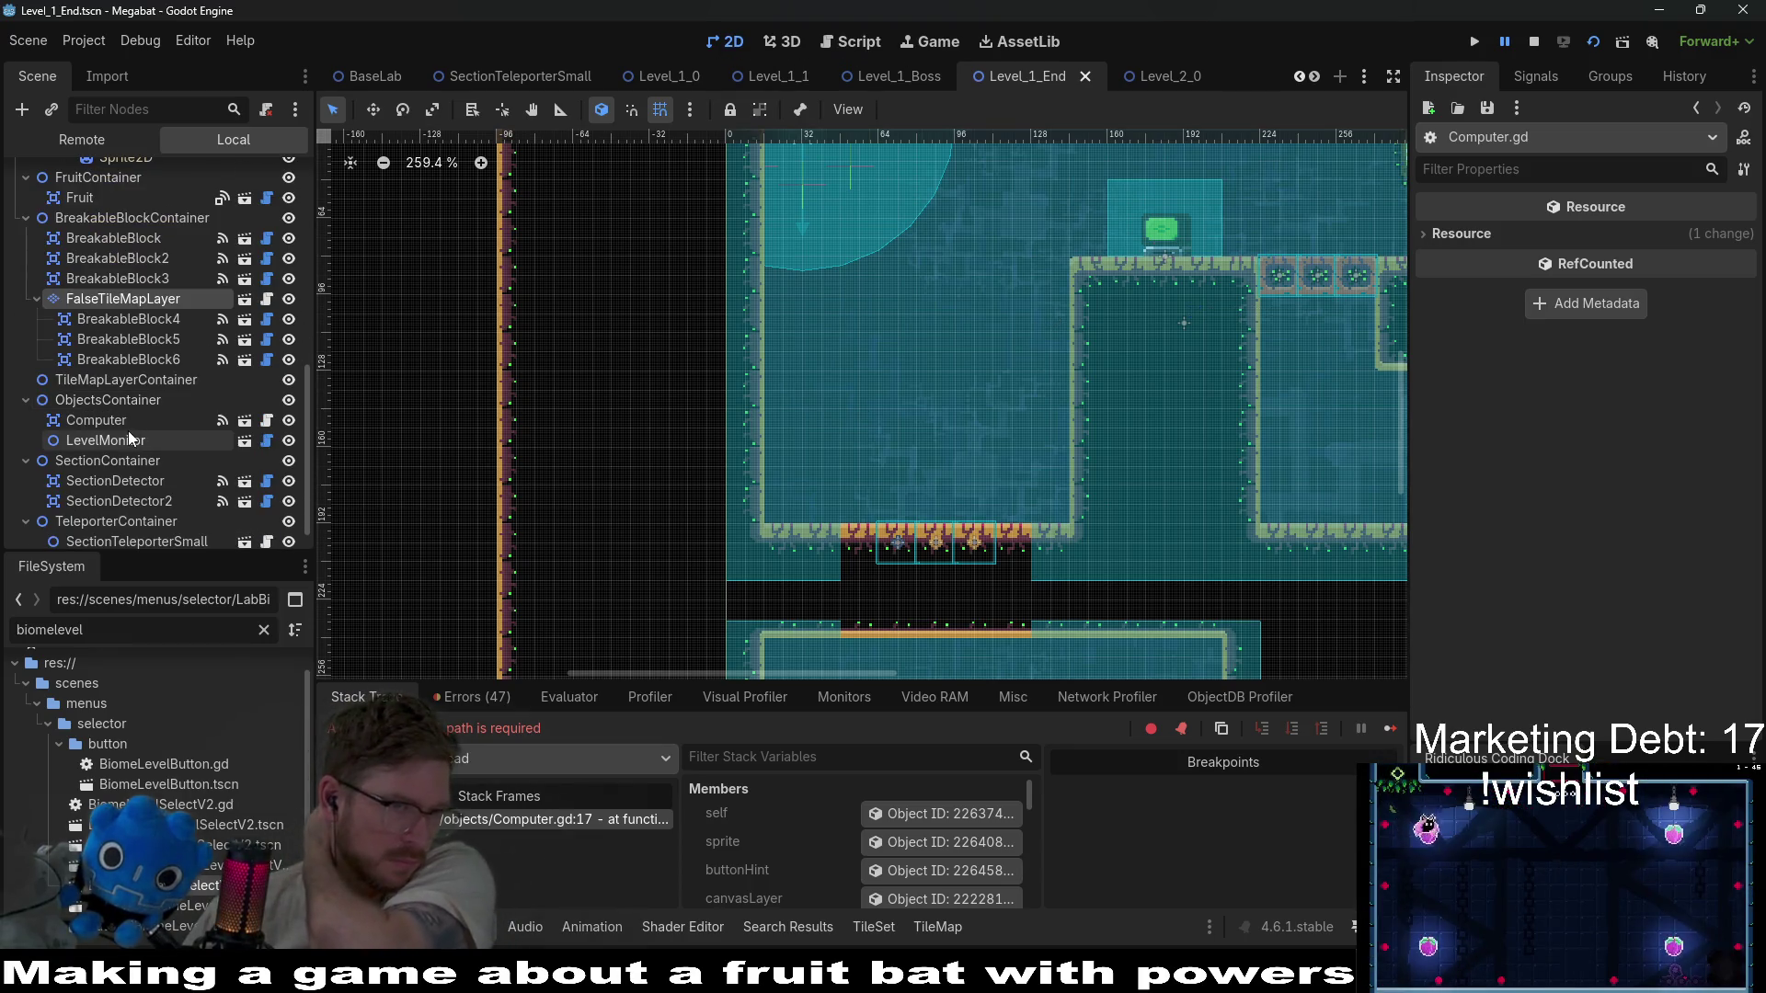
{"action": "left_click", "coordinate": [109, 423]}
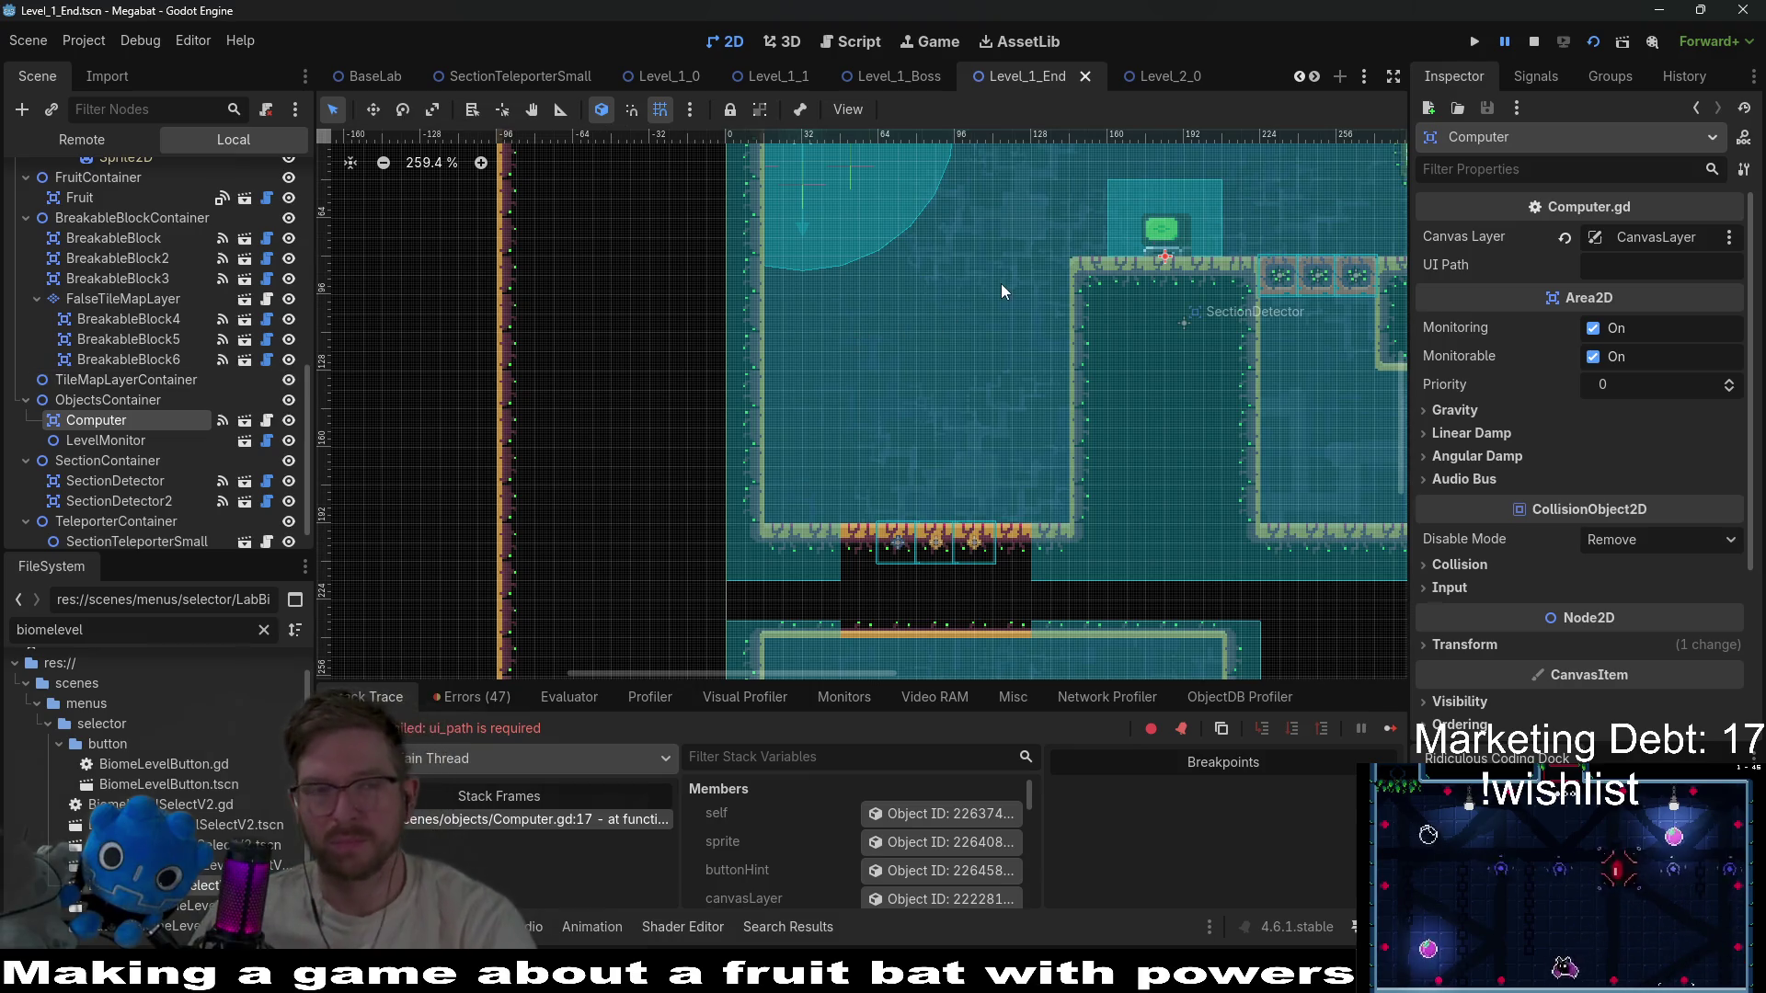
{"action": "scroll", "coordinate": [1008, 276], "scroll_direction": "down", "scroll_amount": 2}
{"action": "left_click_drag", "start_coordinate": [1111, 244], "coordinate": [951, 416]}
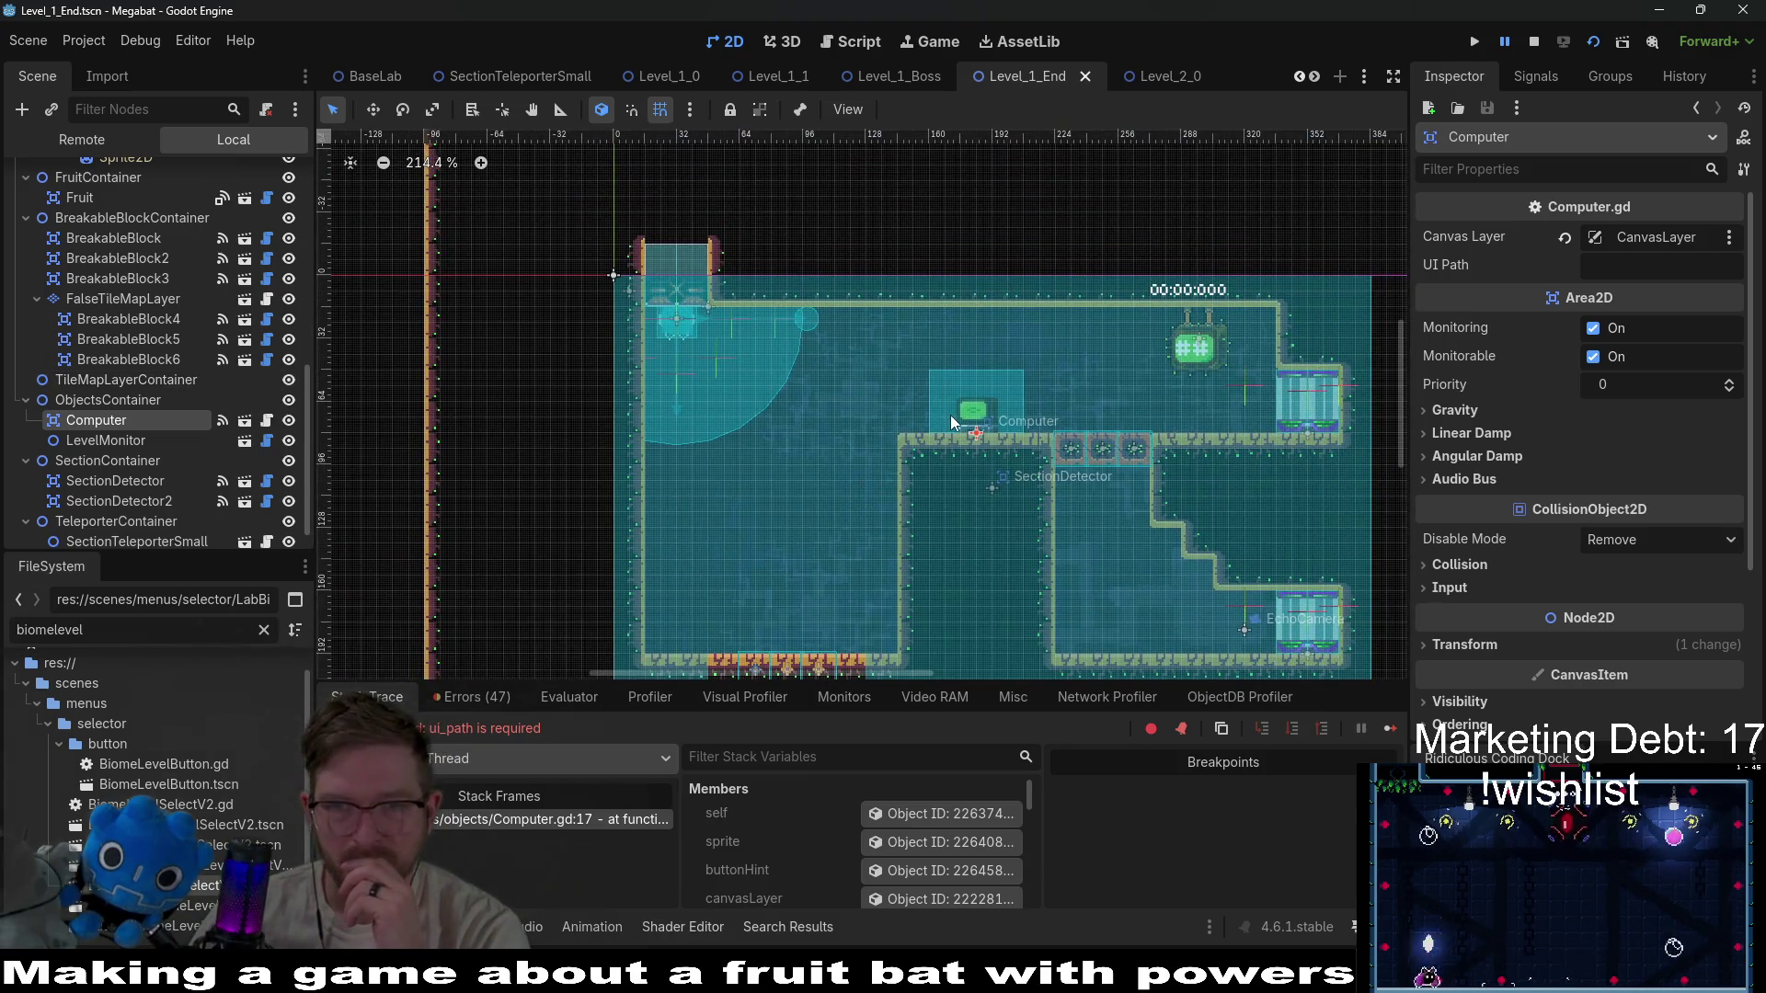
Search FileSystem for HatUI.tscn, copy its path, and paste it into the Computer's UI Path.
{"action": "left_click", "coordinate": [120, 434]}
{"action": "left_click", "coordinate": [129, 421]}
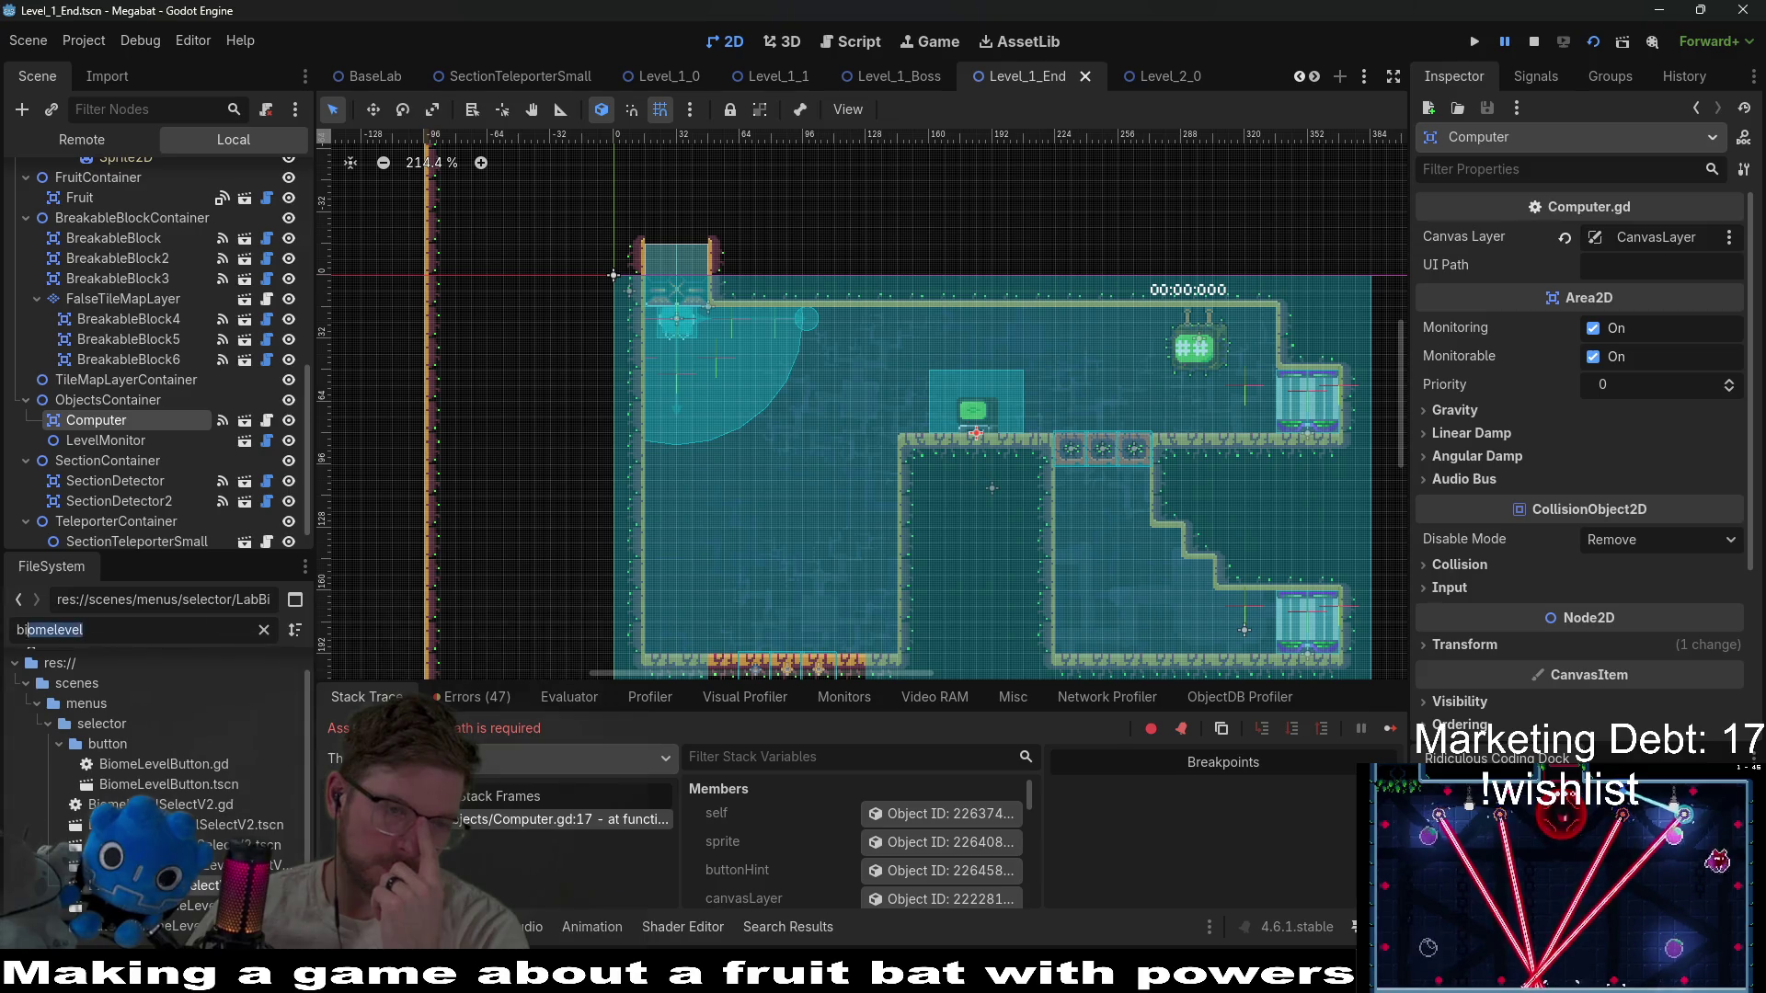
{"action": "type", "text": "hatsui"}
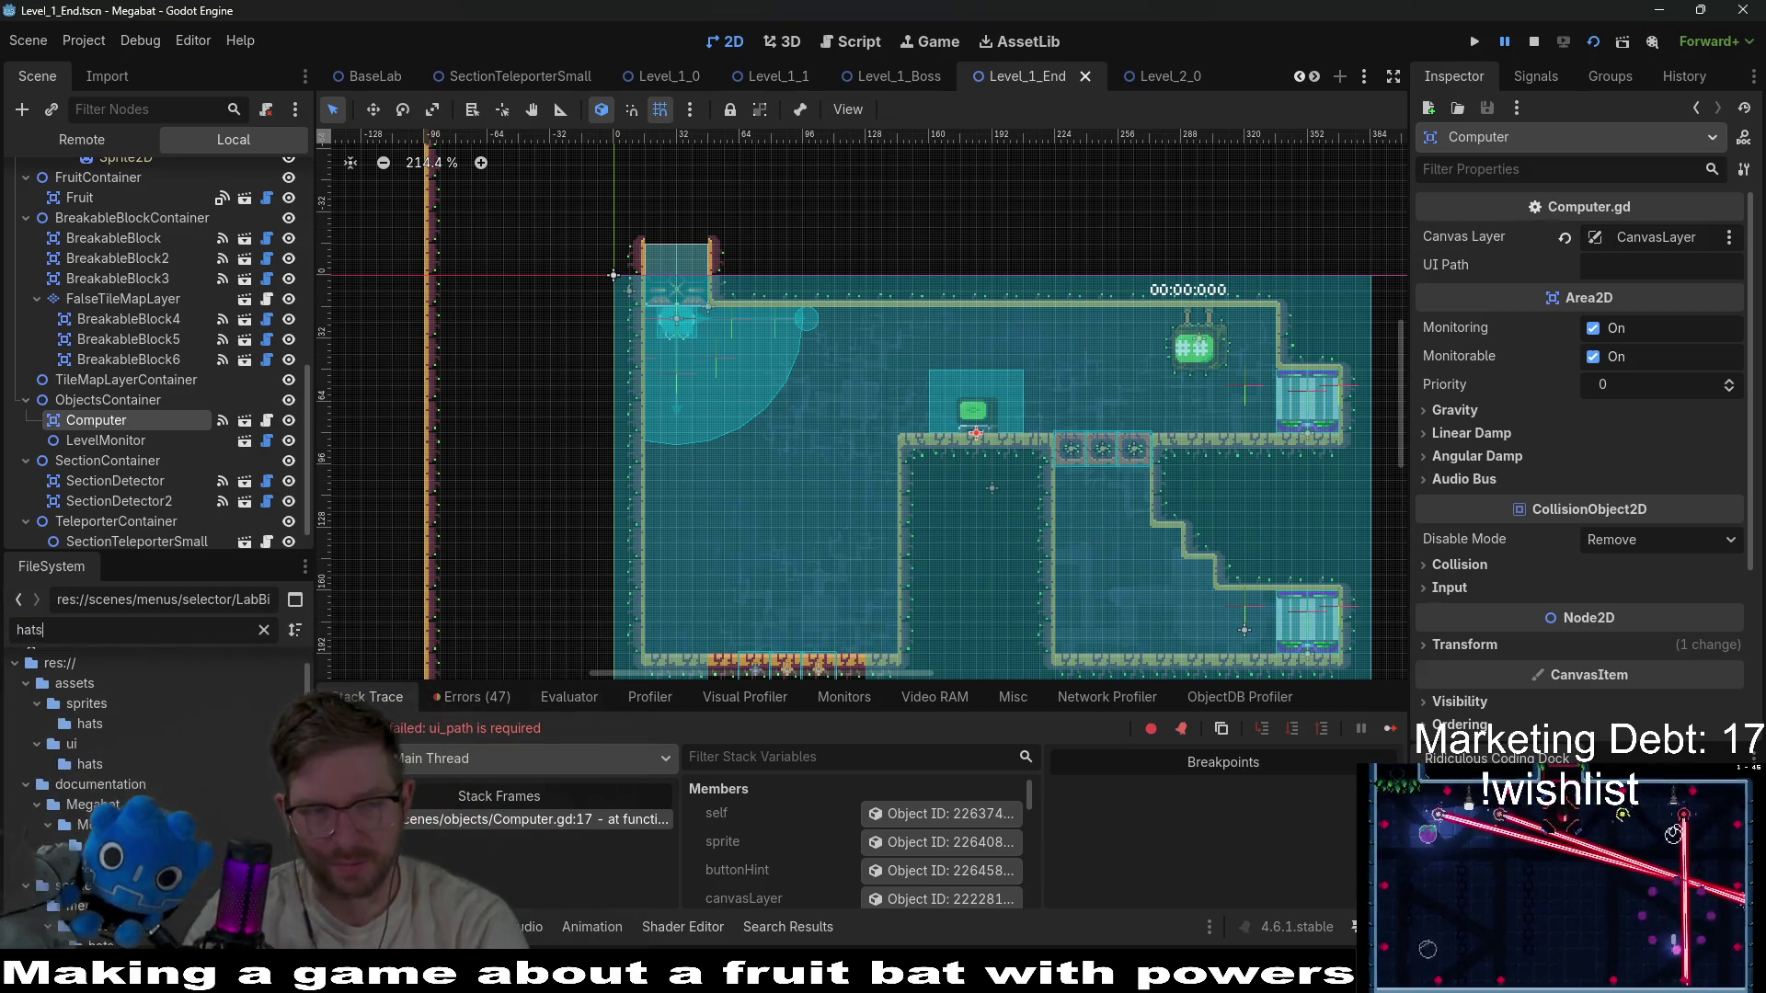
{"action": "key", "text": "BackSpace"}
{"action": "key", "text": "BackSpace"}
{"action": "key", "text": "BackSpace"}
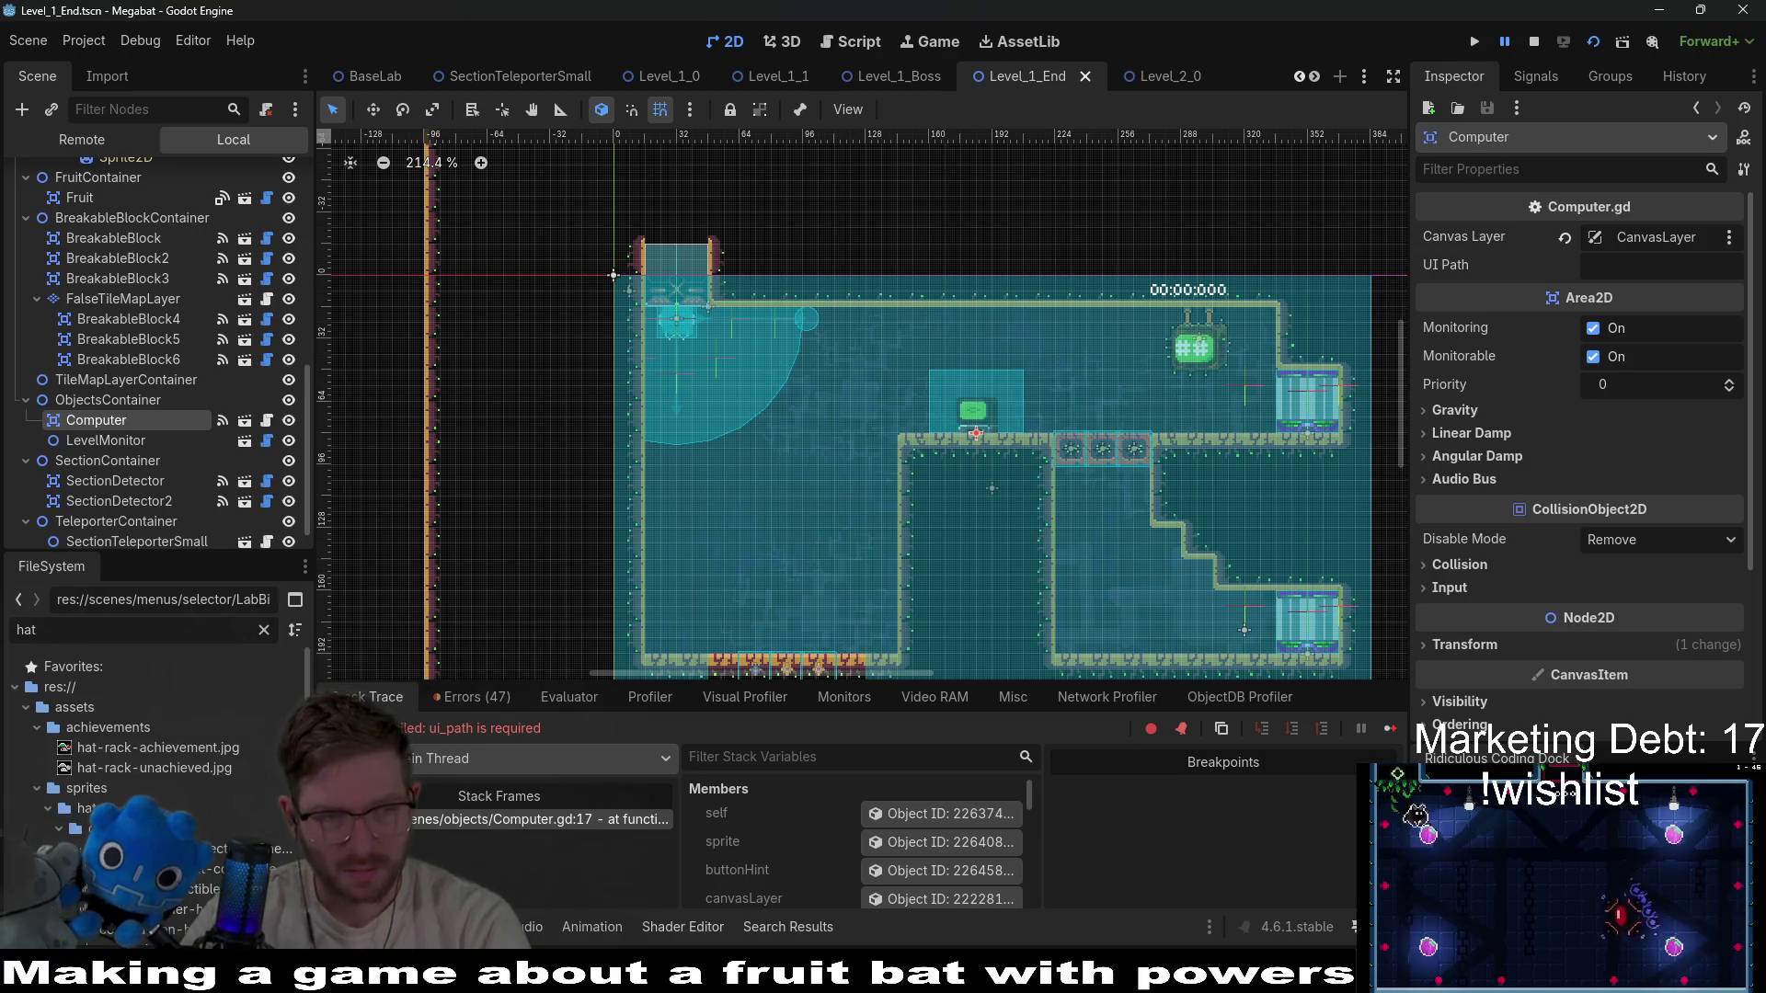
{"action": "type", "text": "ui"}
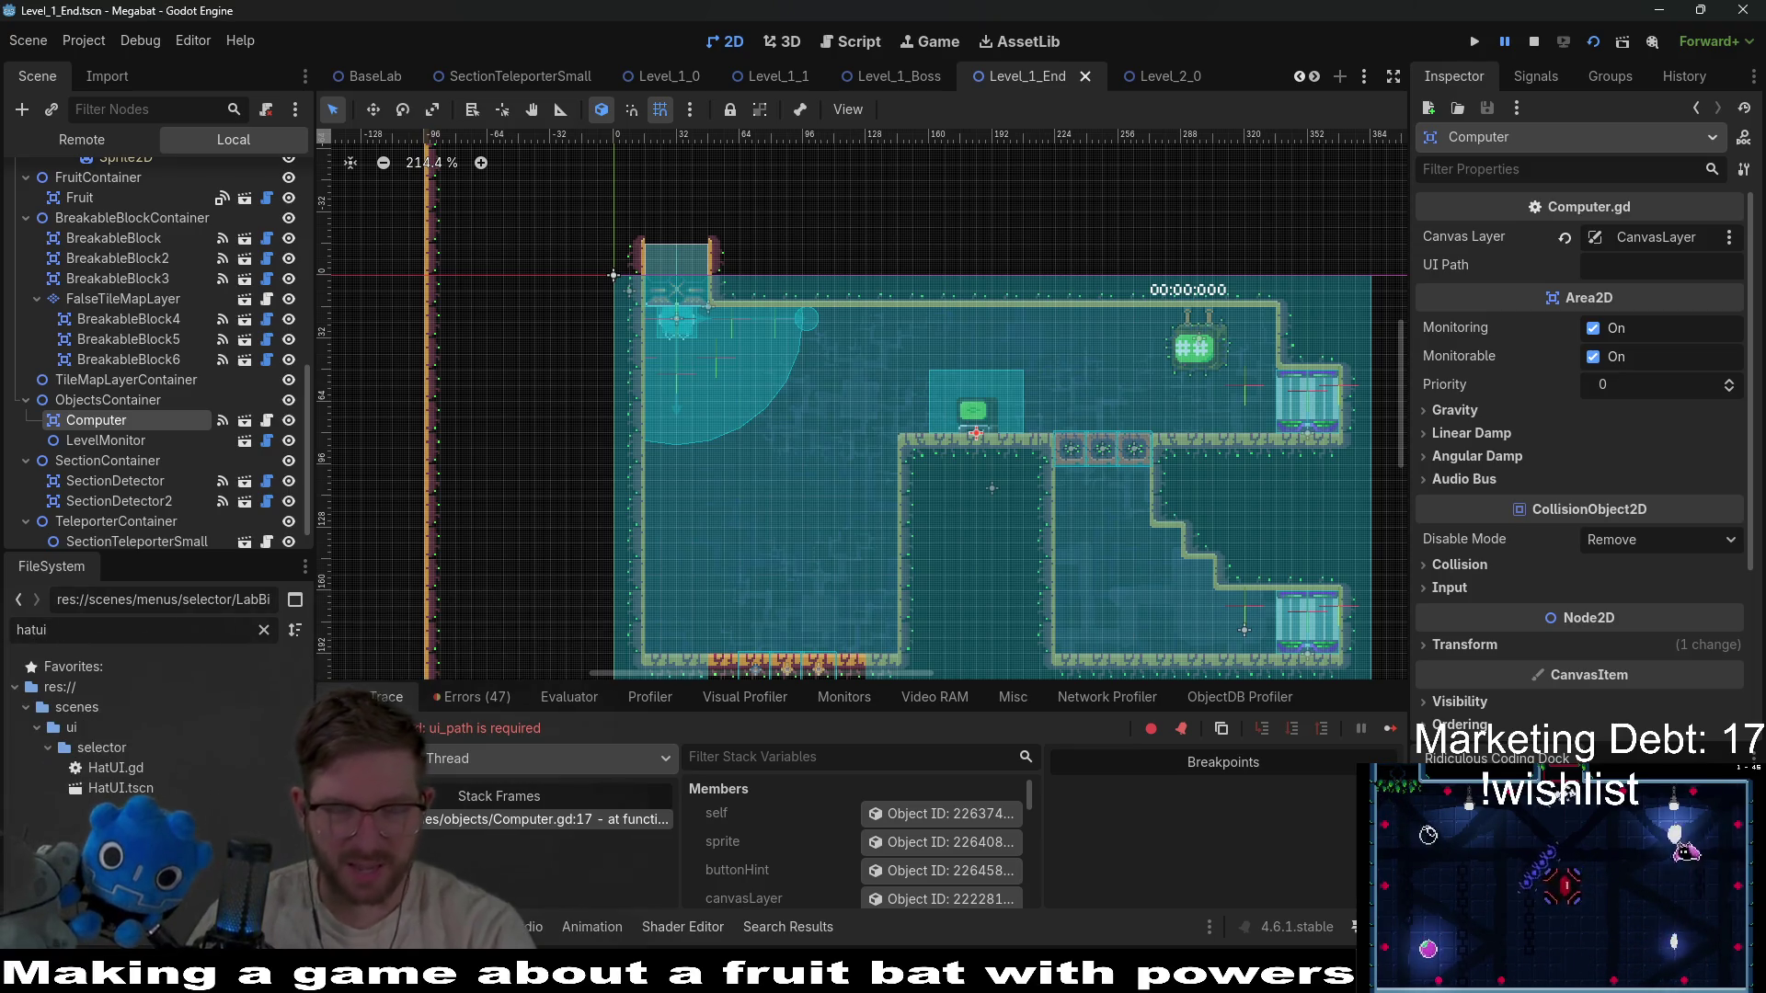
{"action": "left_click", "coordinate": [135, 789]}
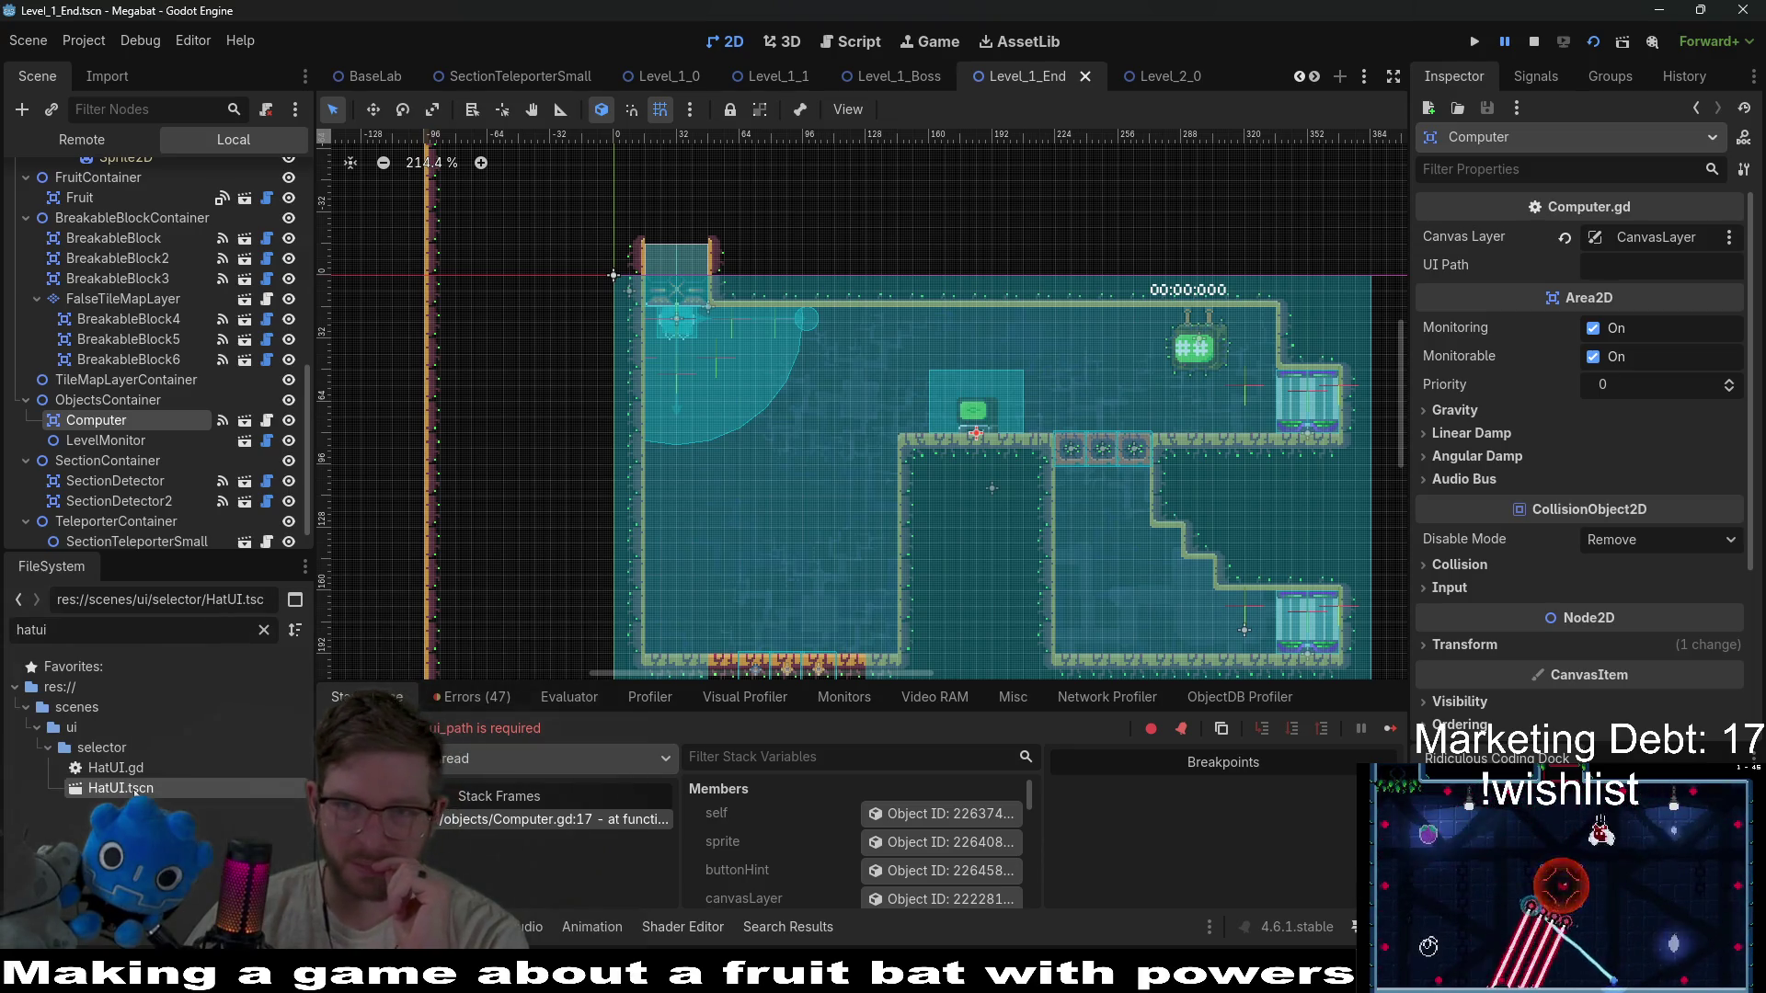
{"action": "right_click", "coordinate": [135, 789]}
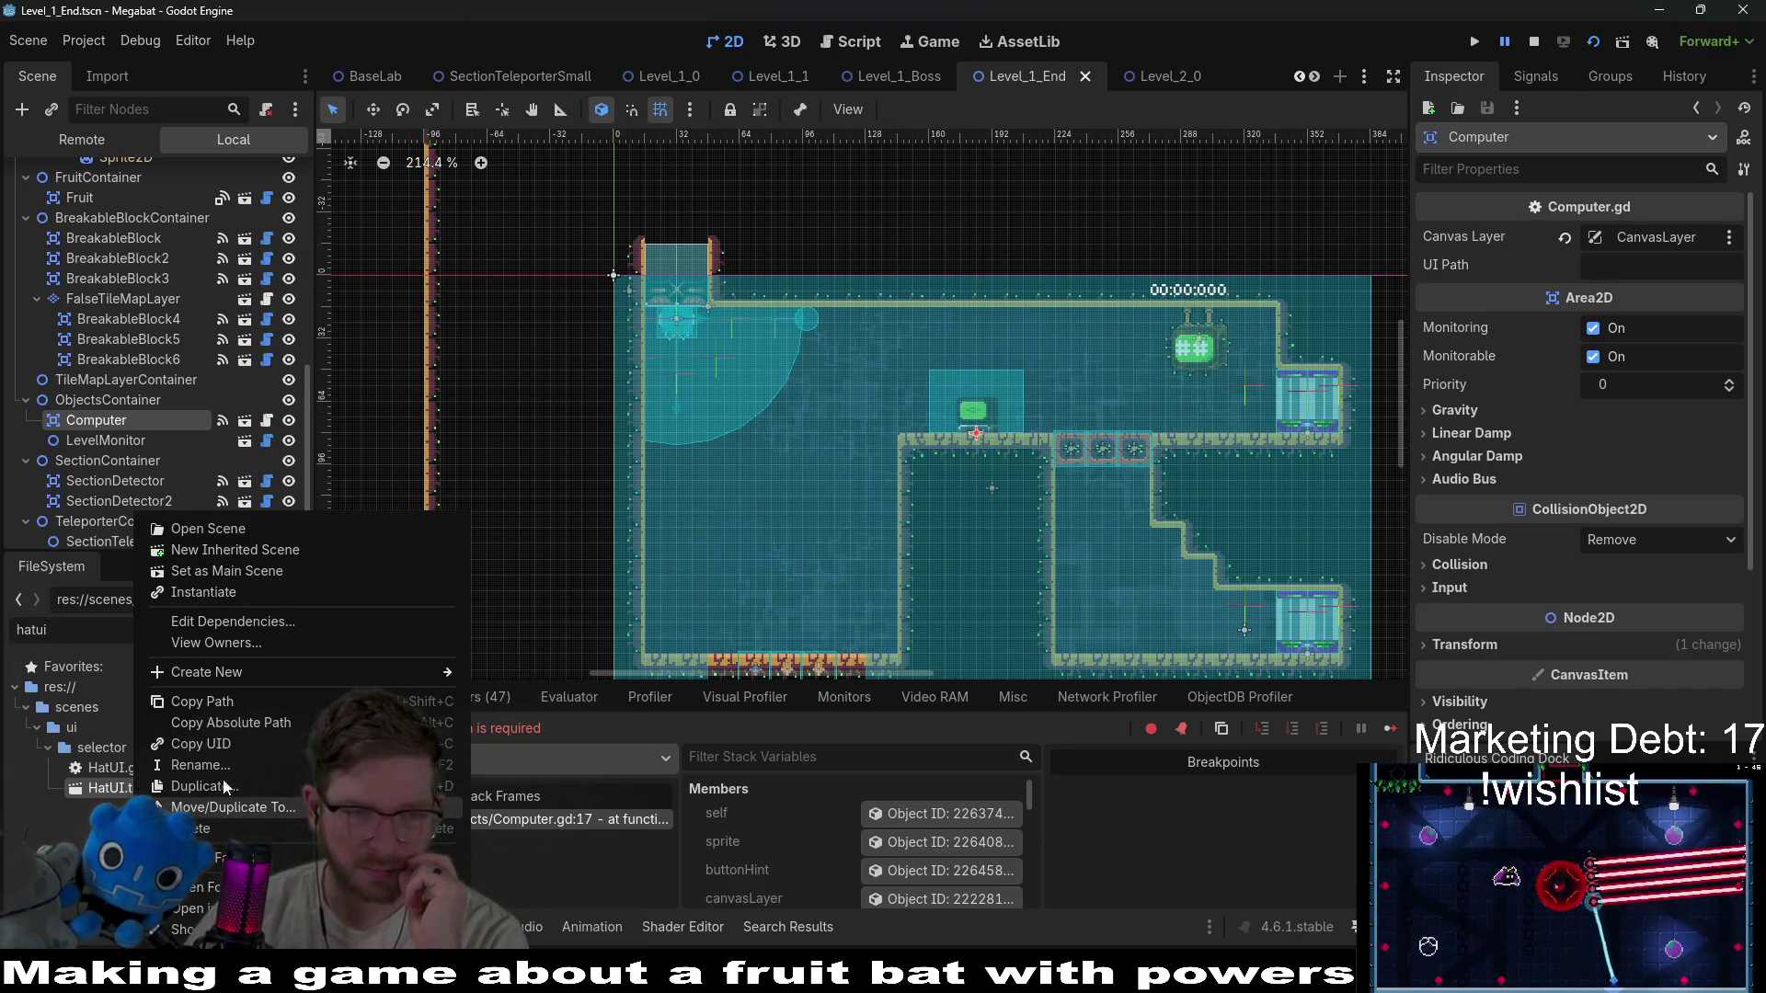
{"action": "left_click", "coordinate": [203, 709]}
{"action": "left_click", "coordinate": [1625, 267]}
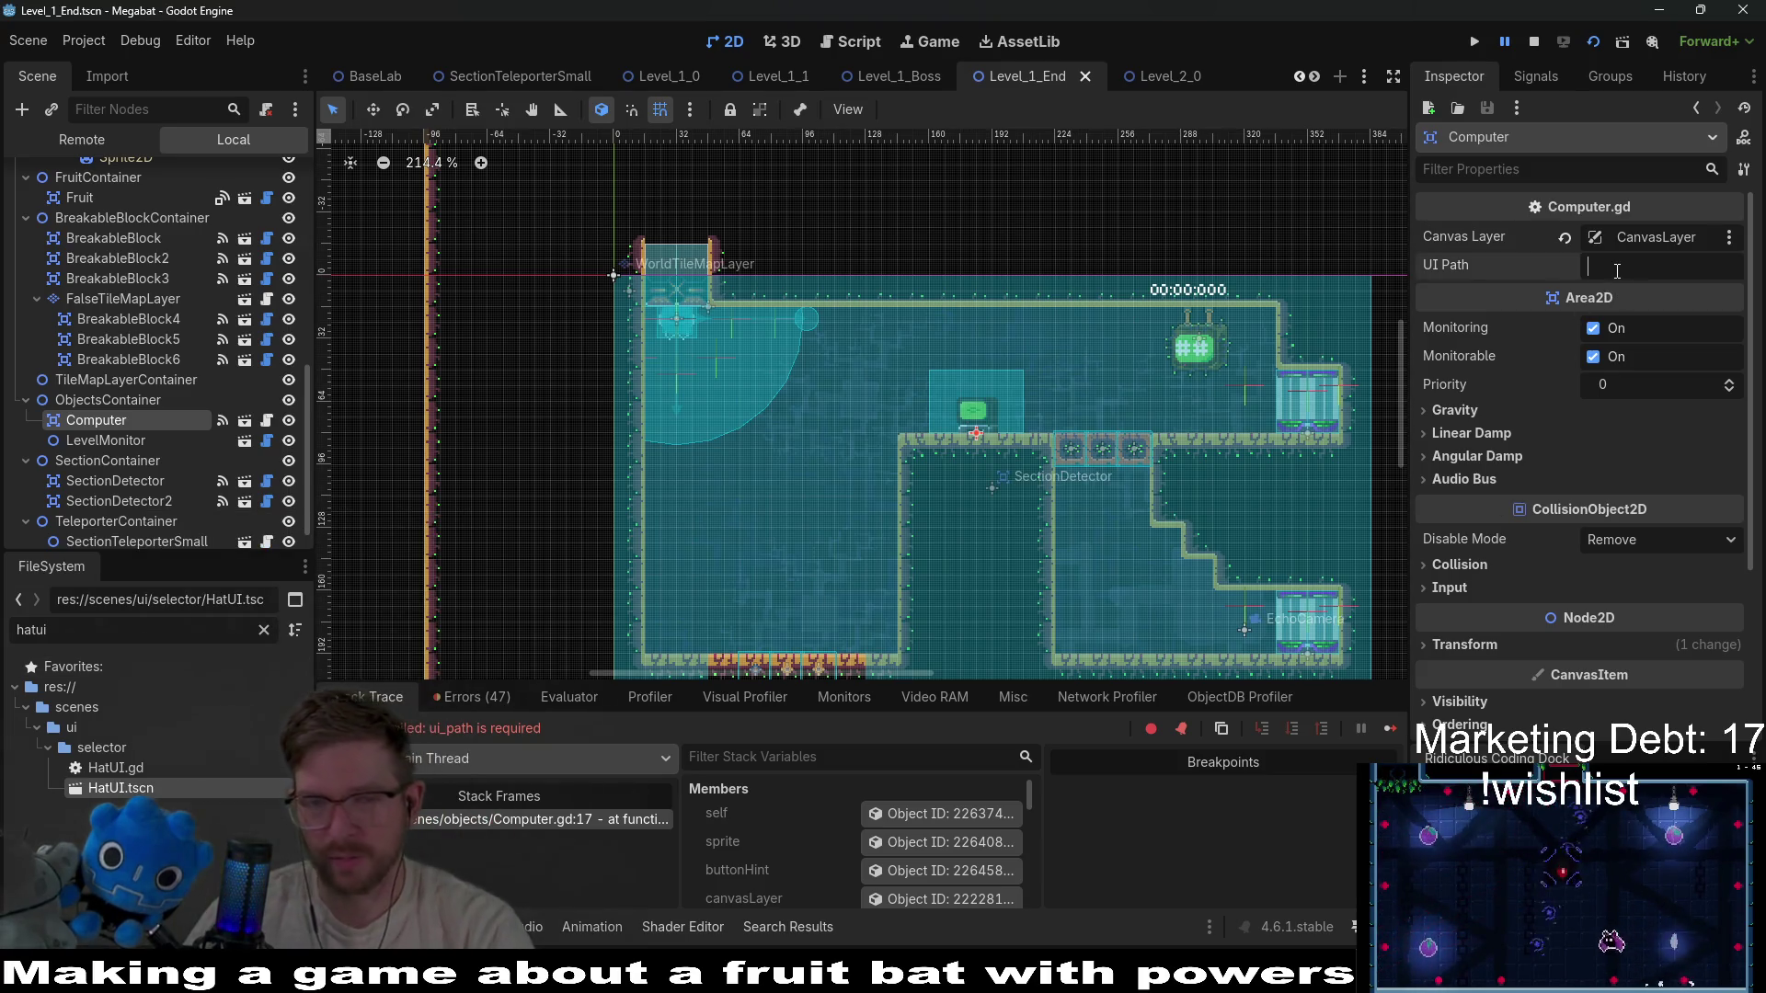
{"action": "key", "text": "ctrl+v"}
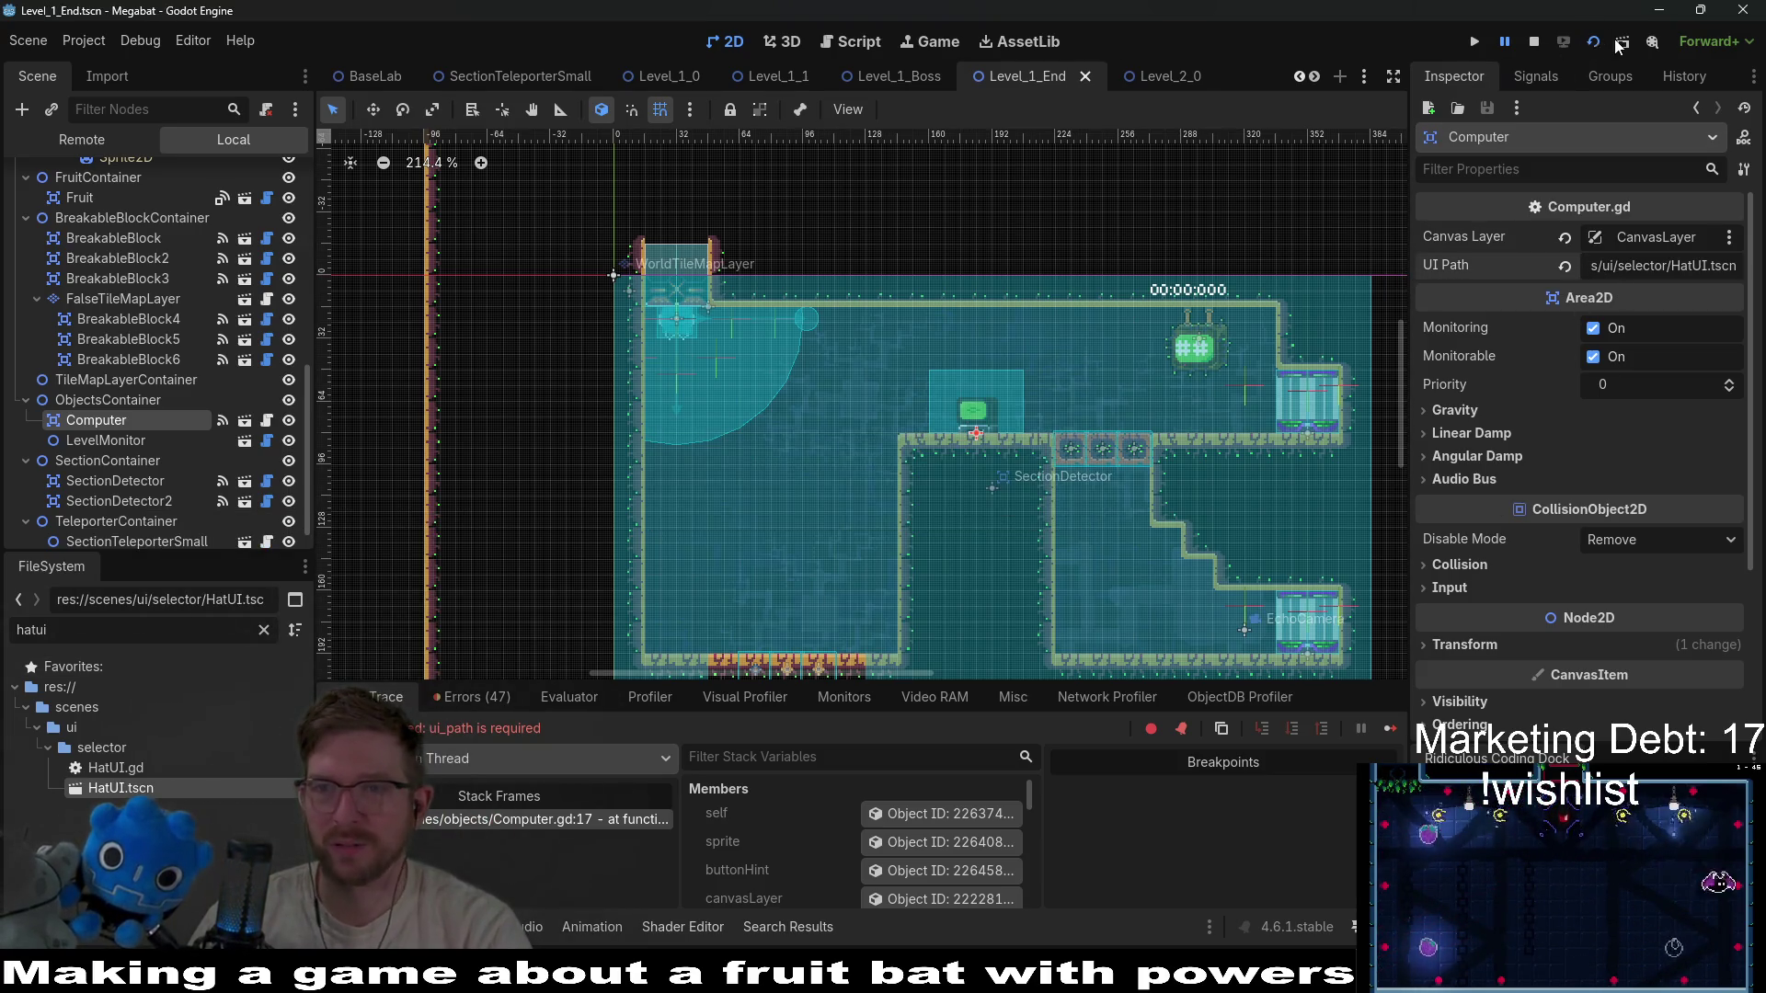
{"action": "left_click", "coordinate": [1621, 42]}
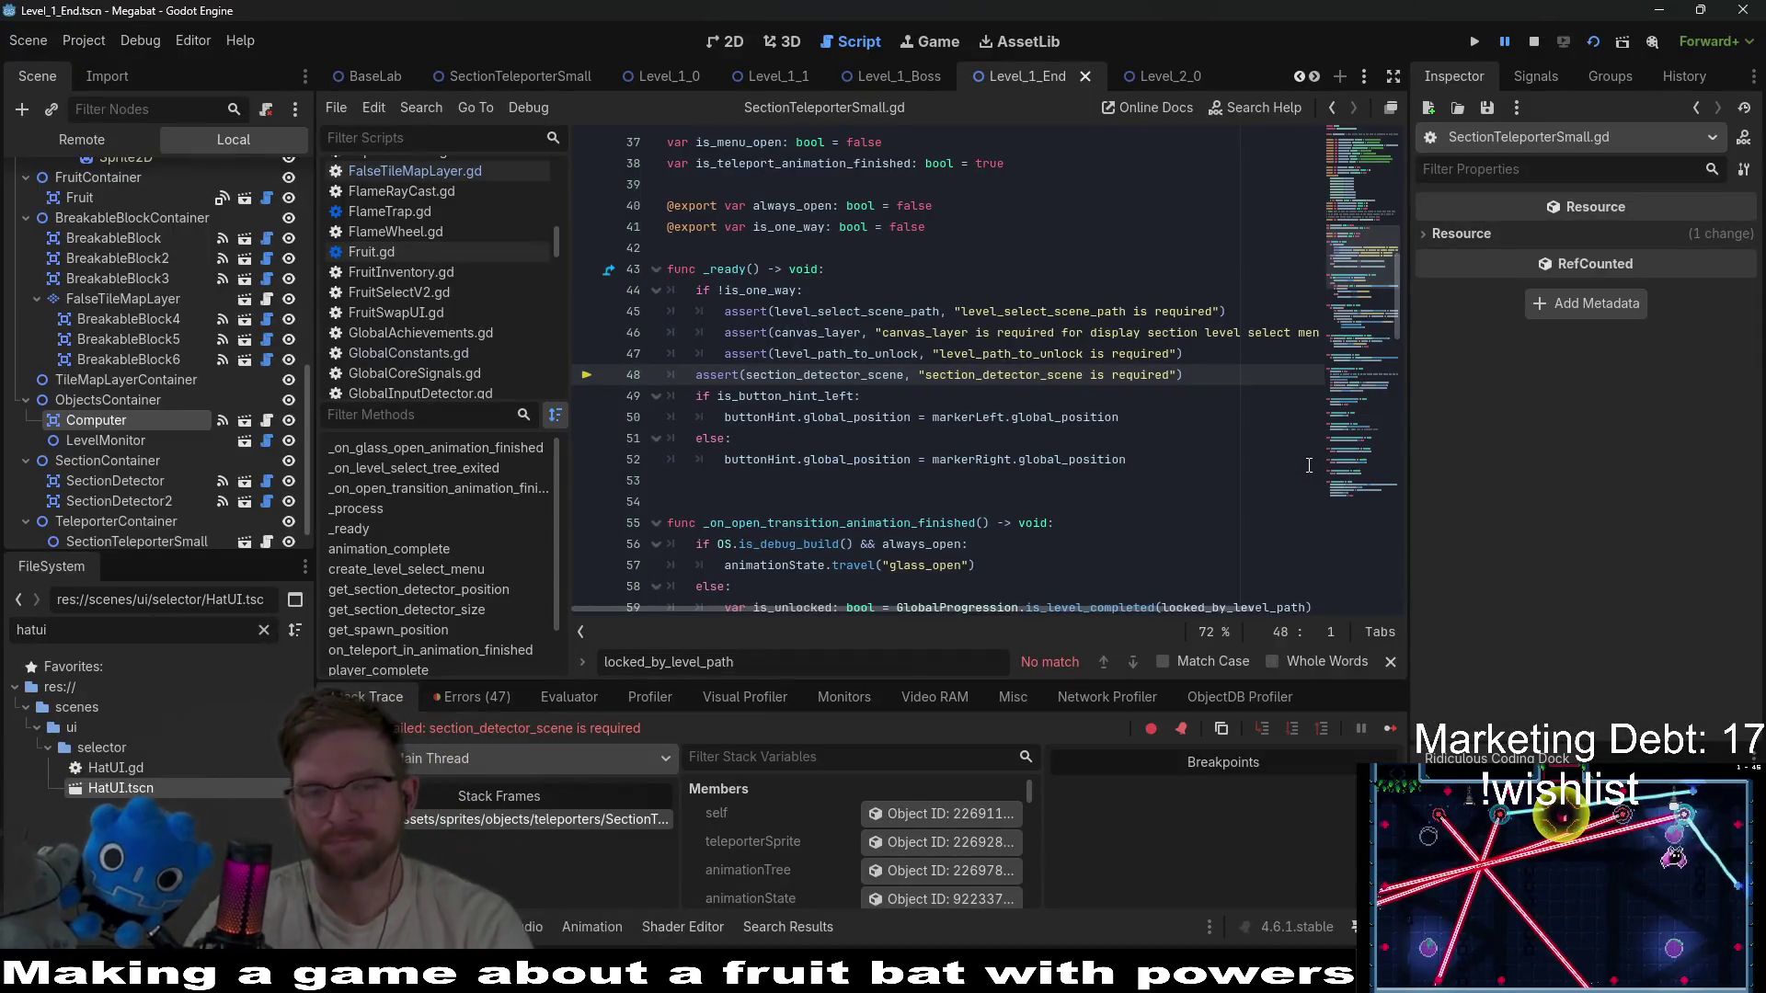
{"action": "left_click", "coordinate": [1534, 42]}
{"action": "left_click", "coordinate": [720, 44]}
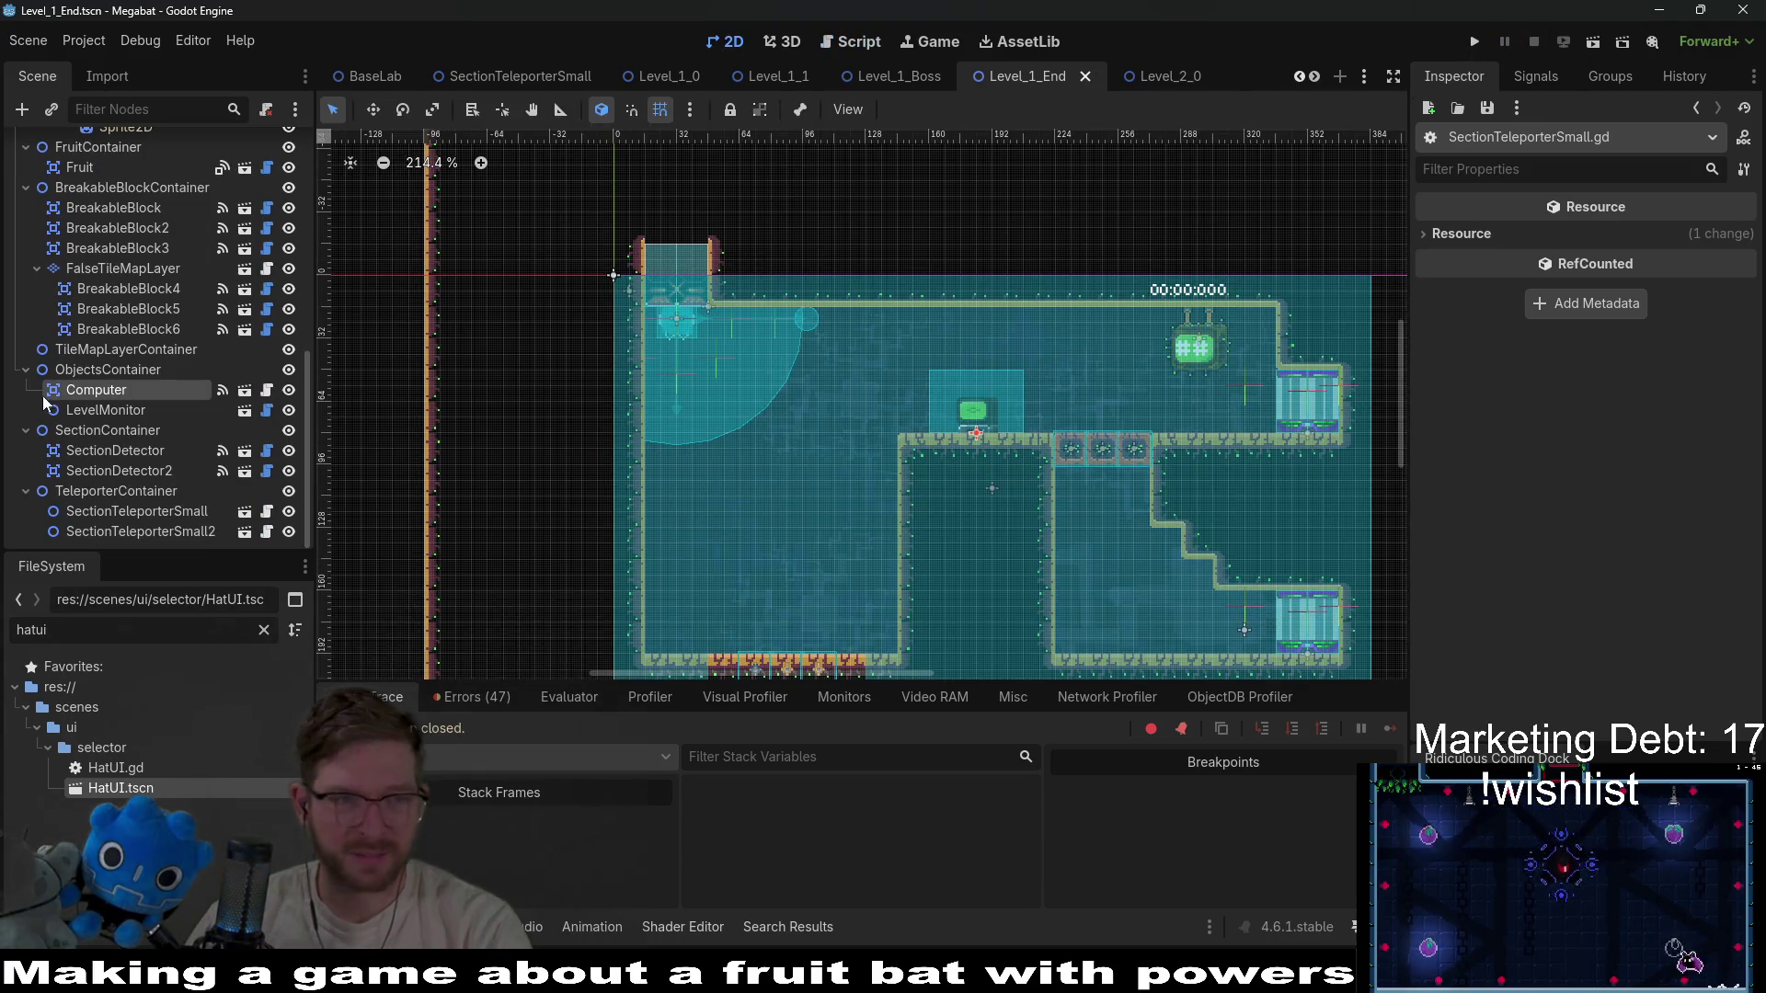
Assign SectionDetector as the first SectionTeleporterSmall's Section Detector Scene.
{"action": "left_click", "coordinate": [140, 448]}
{"action": "scroll", "coordinate": [189, 506], "scroll_direction": "up", "scroll_amount": 2}
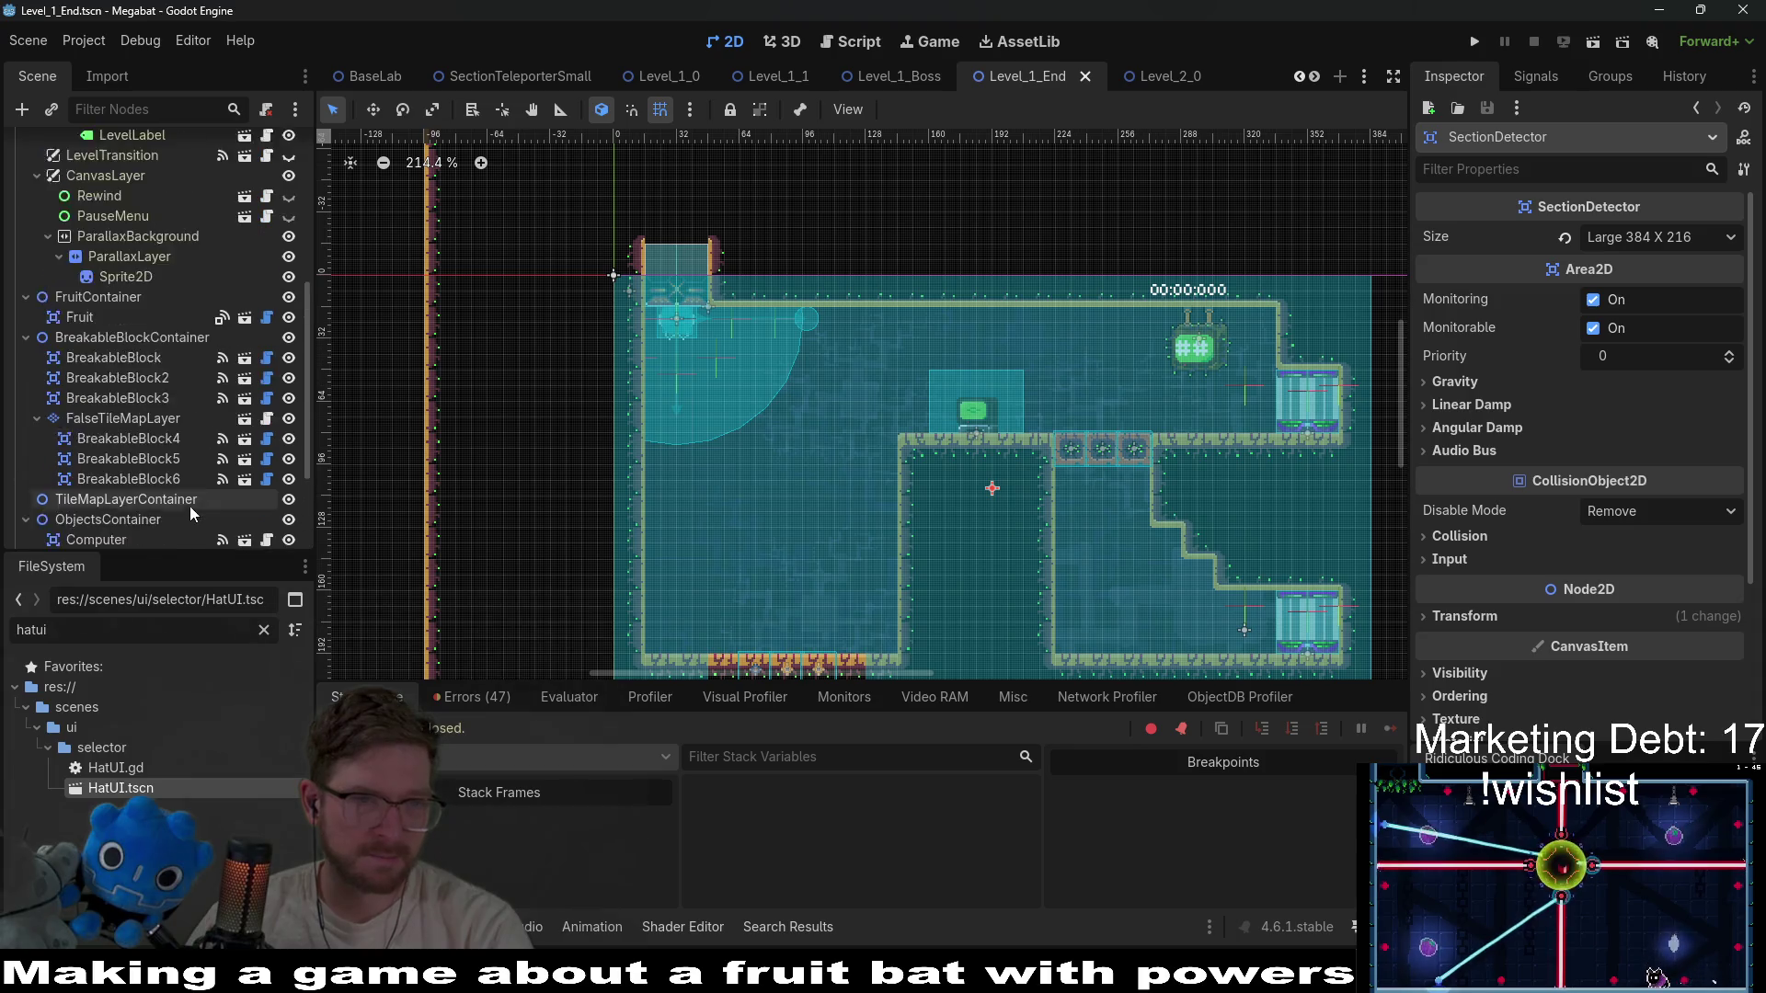
{"action": "scroll", "coordinate": [178, 501], "scroll_direction": "down", "scroll_amount": 2}
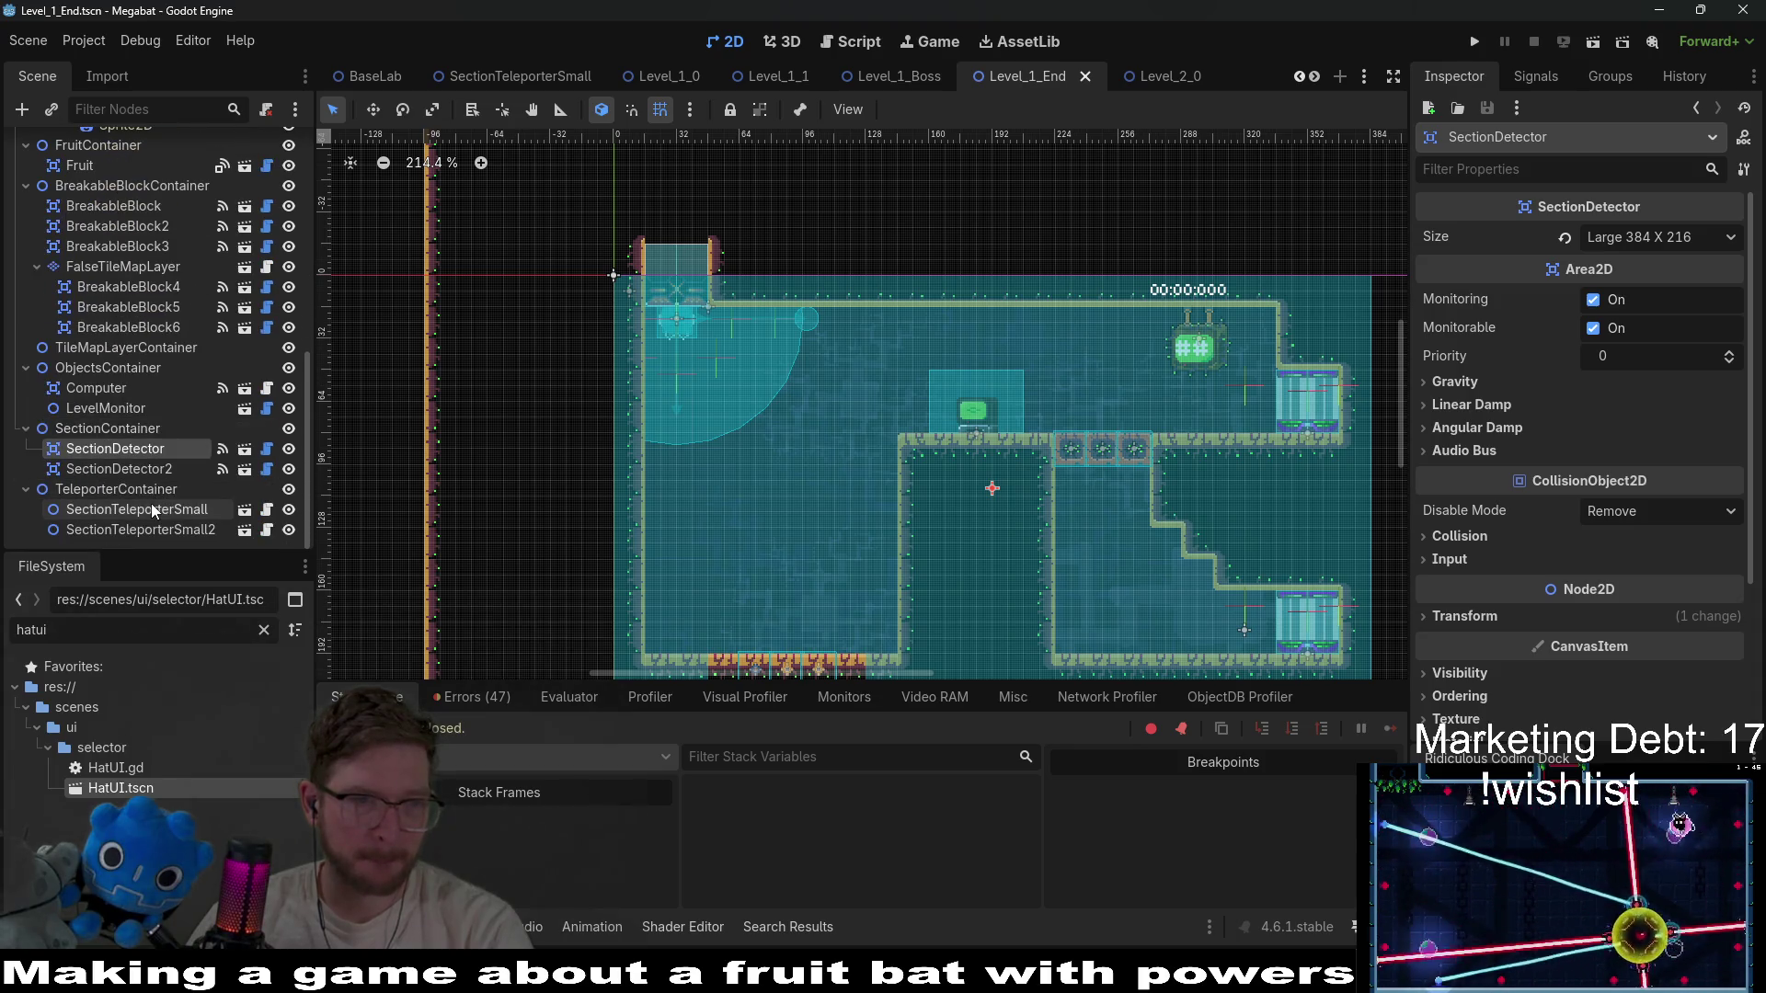
{"action": "left_click", "coordinate": [151, 506]}
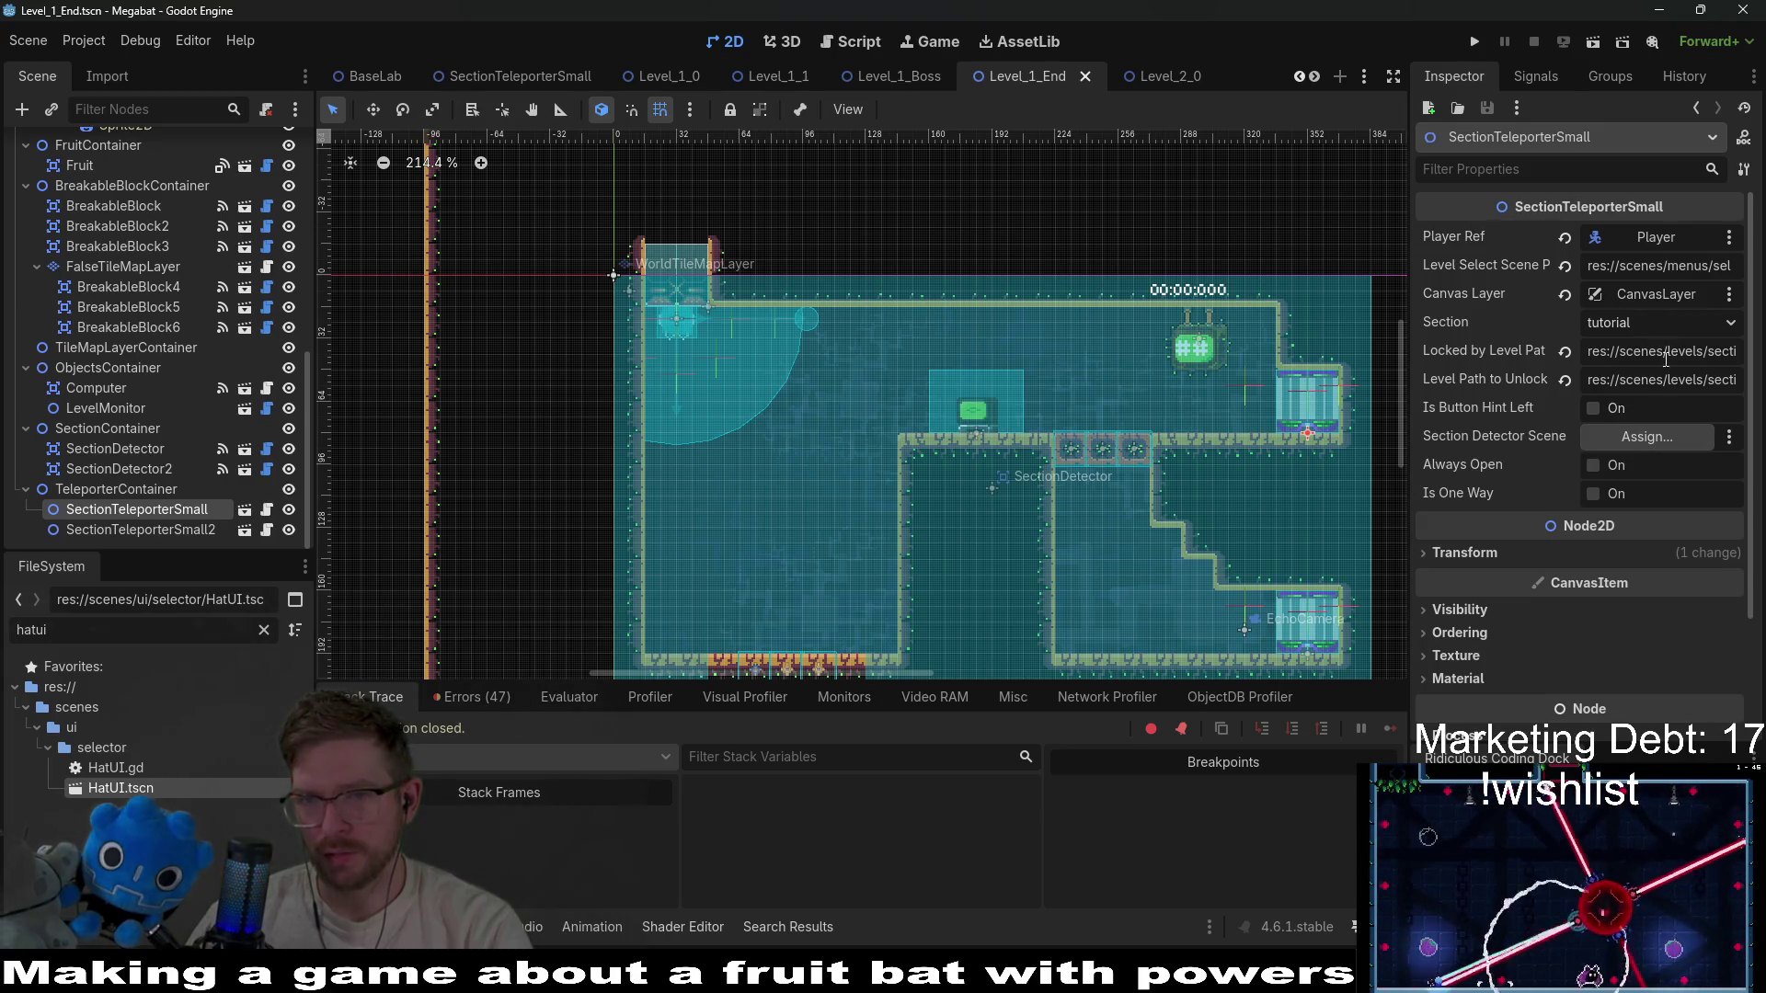
{"action": "left_click", "coordinate": [1661, 441]}
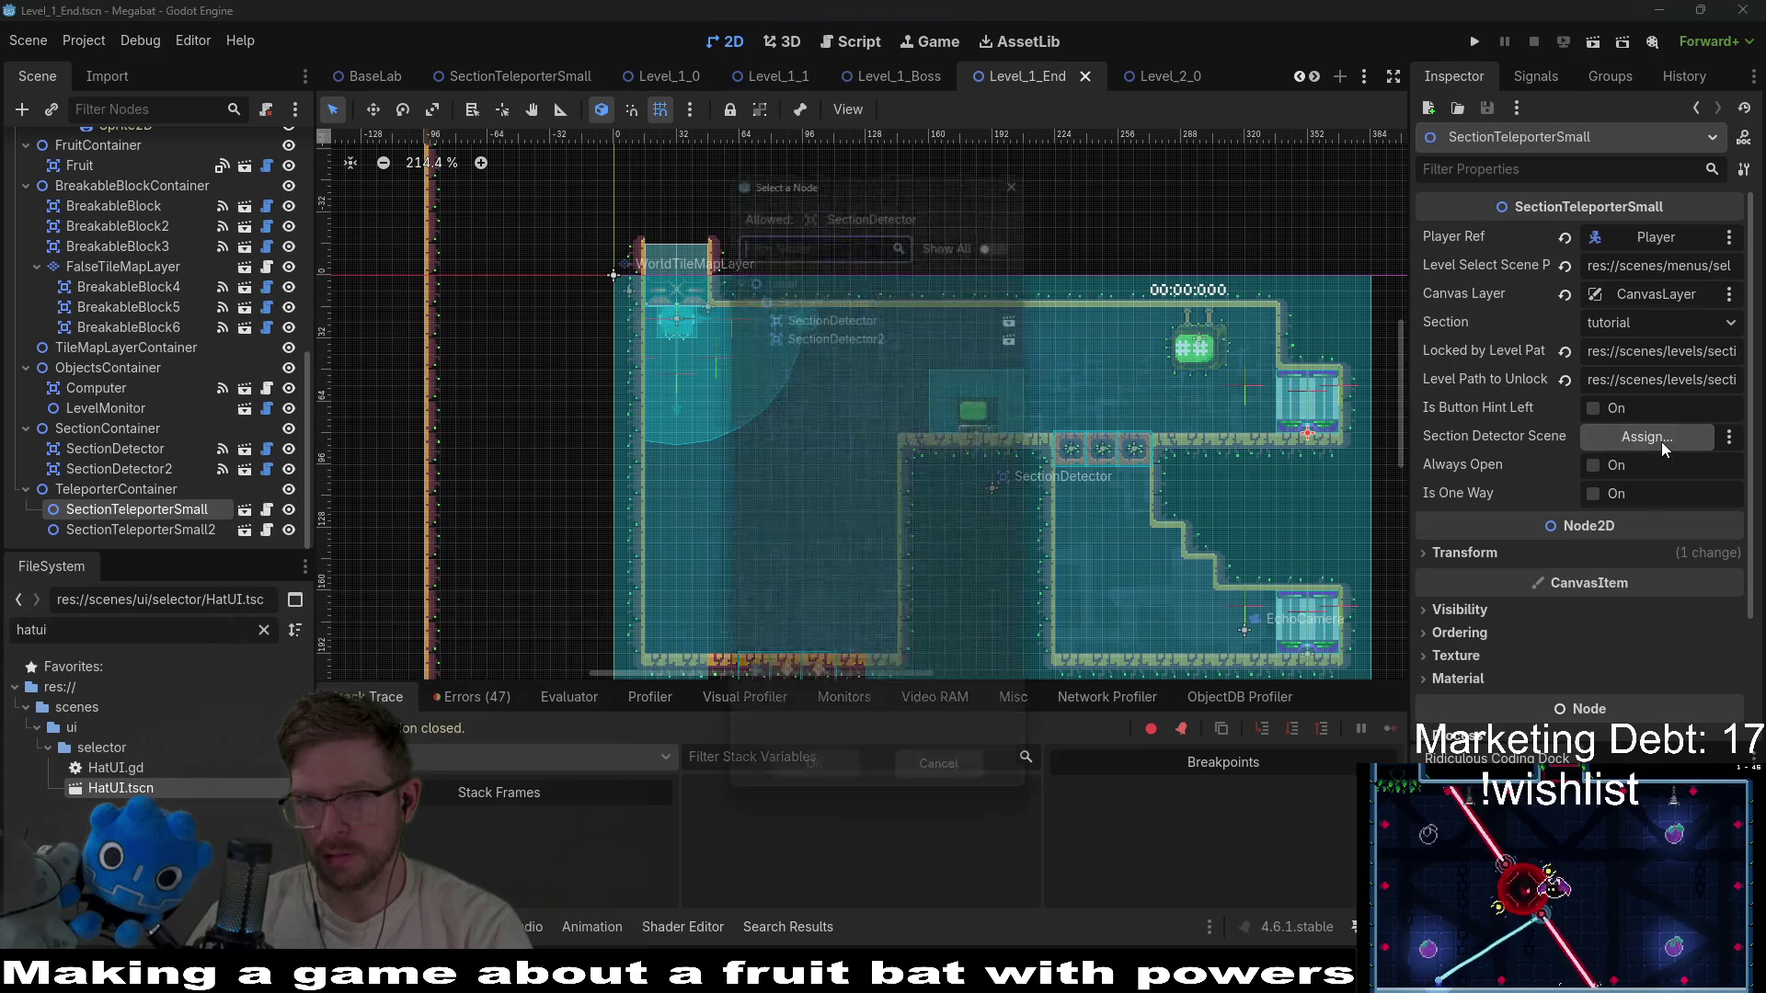
{"action": "double_click", "coordinate": [868, 316]}
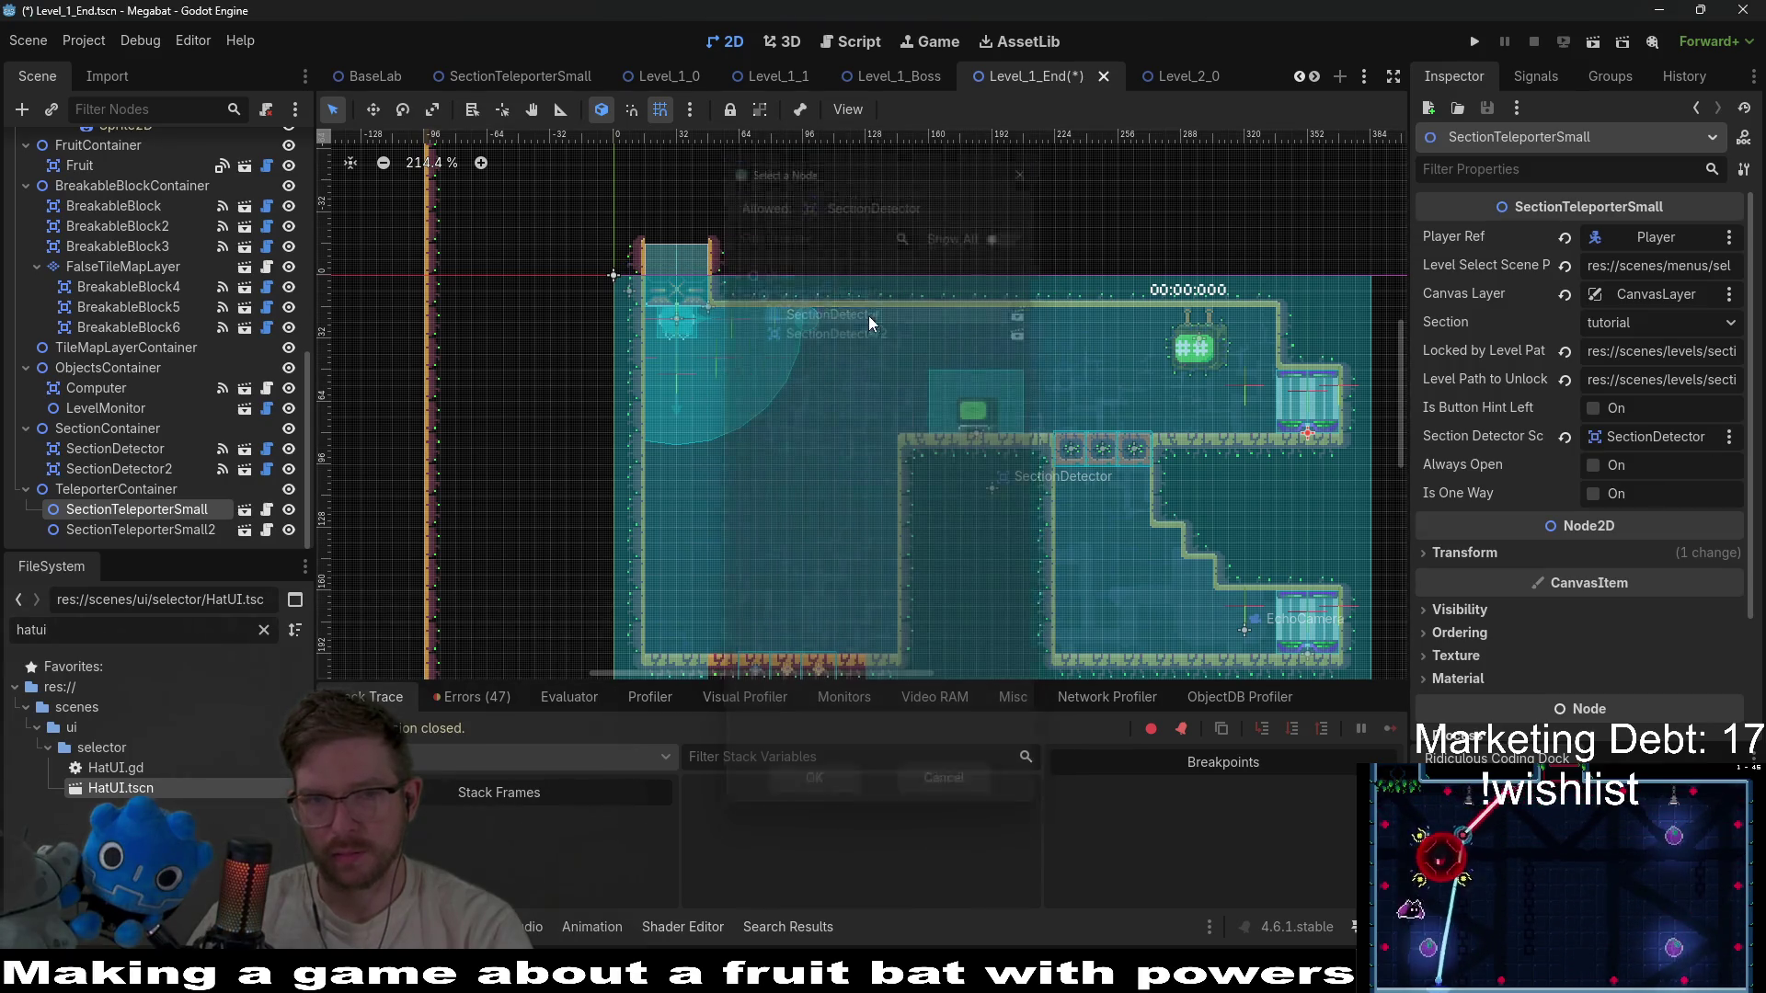
Link the second teleporter to SectionDetector, enable Is Button Hint Left, save, and run the level.
{"action": "left_click", "coordinate": [221, 530]}
{"action": "left_click", "coordinate": [1632, 442]}
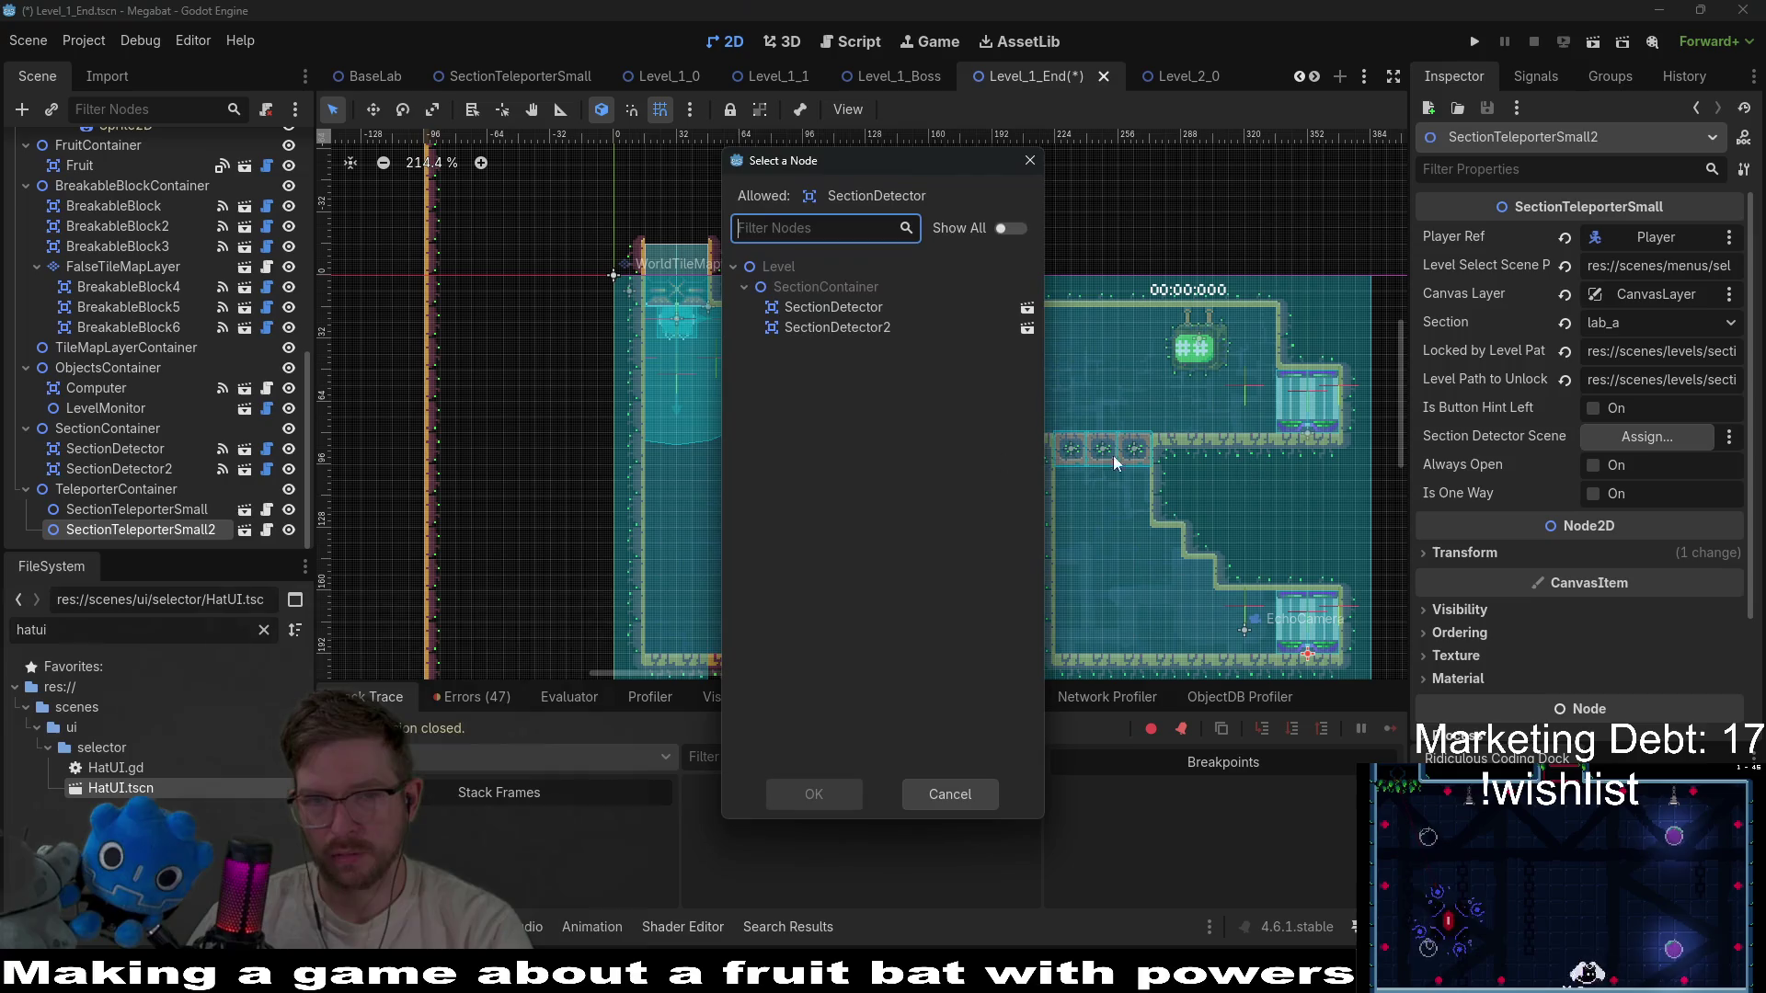
{"action": "double_click", "coordinate": [836, 307]}
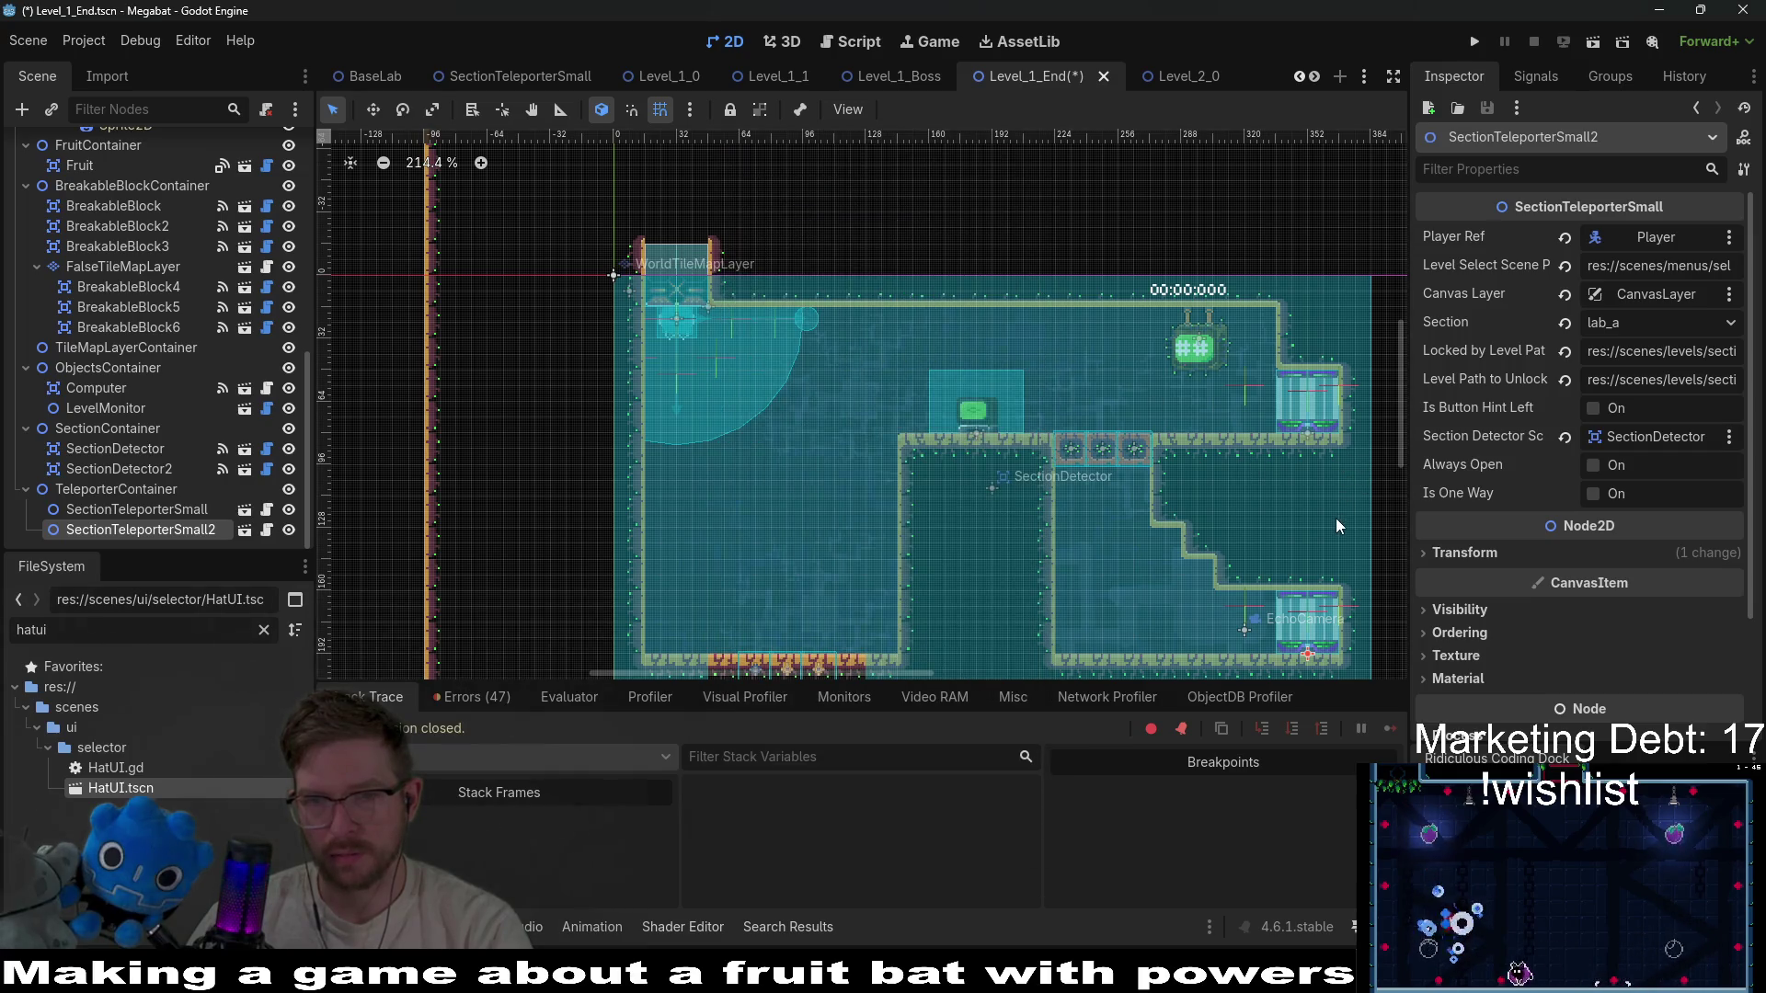
{"action": "left_click", "coordinate": [1591, 409]}
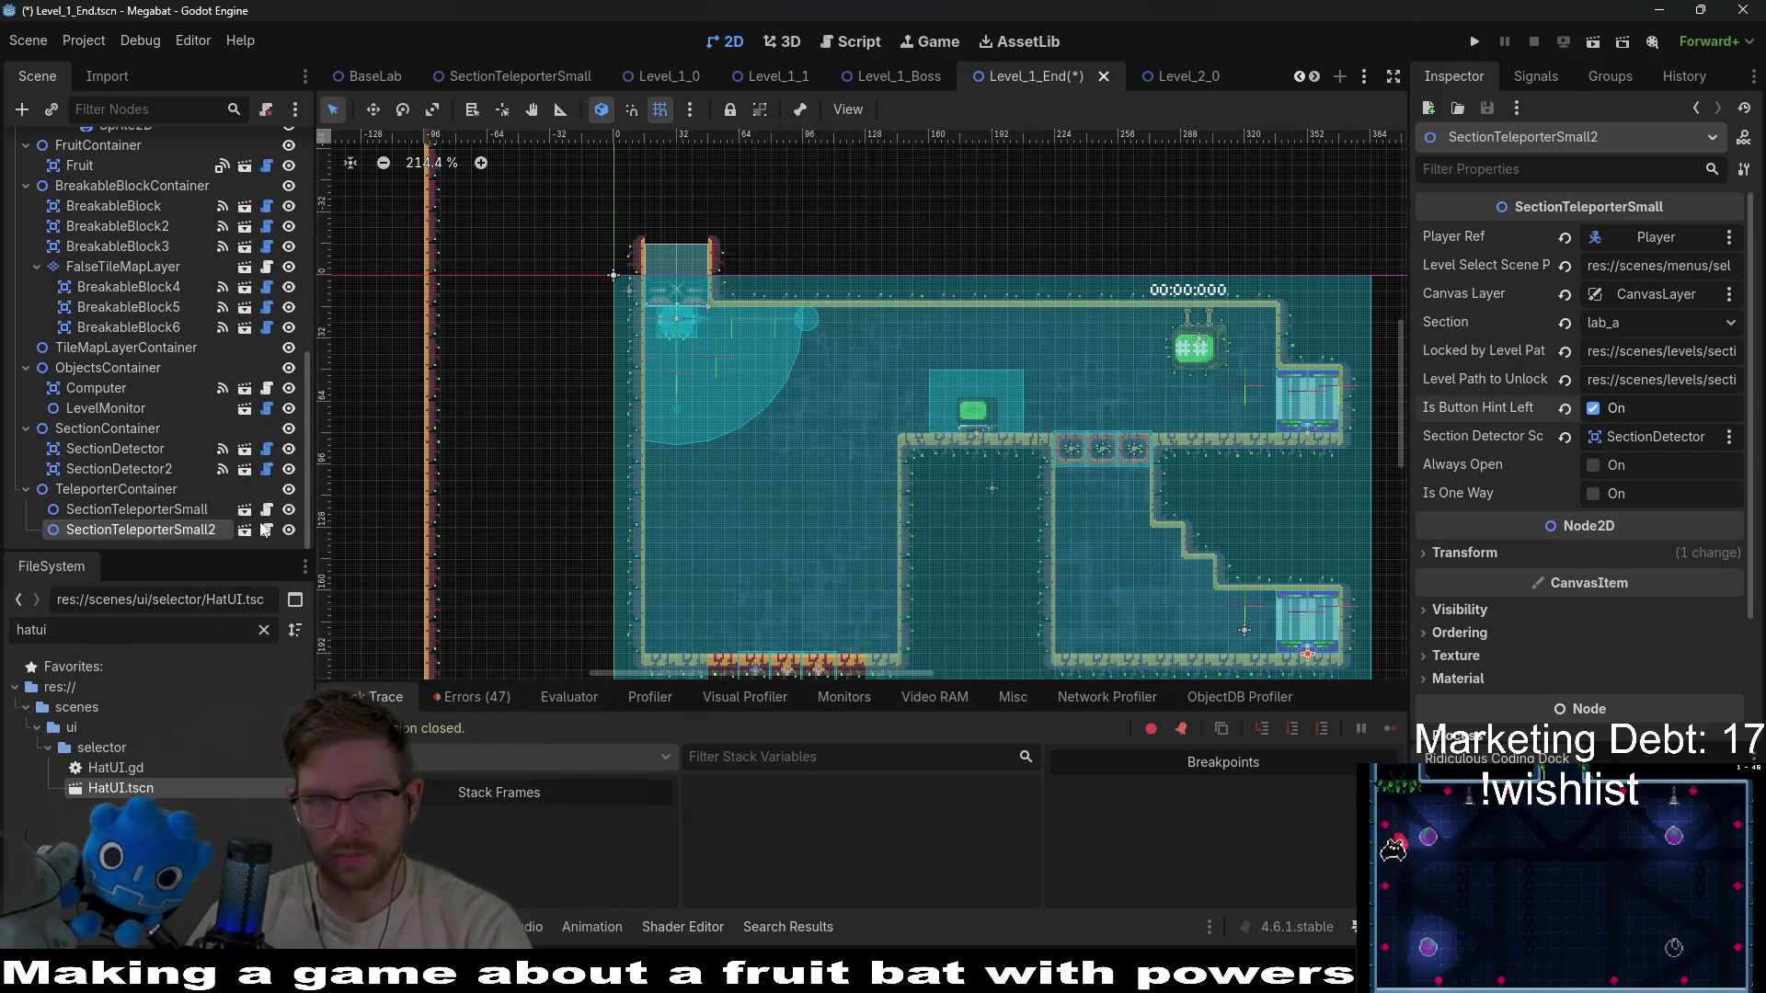
{"action": "left_click", "coordinate": [195, 509]}
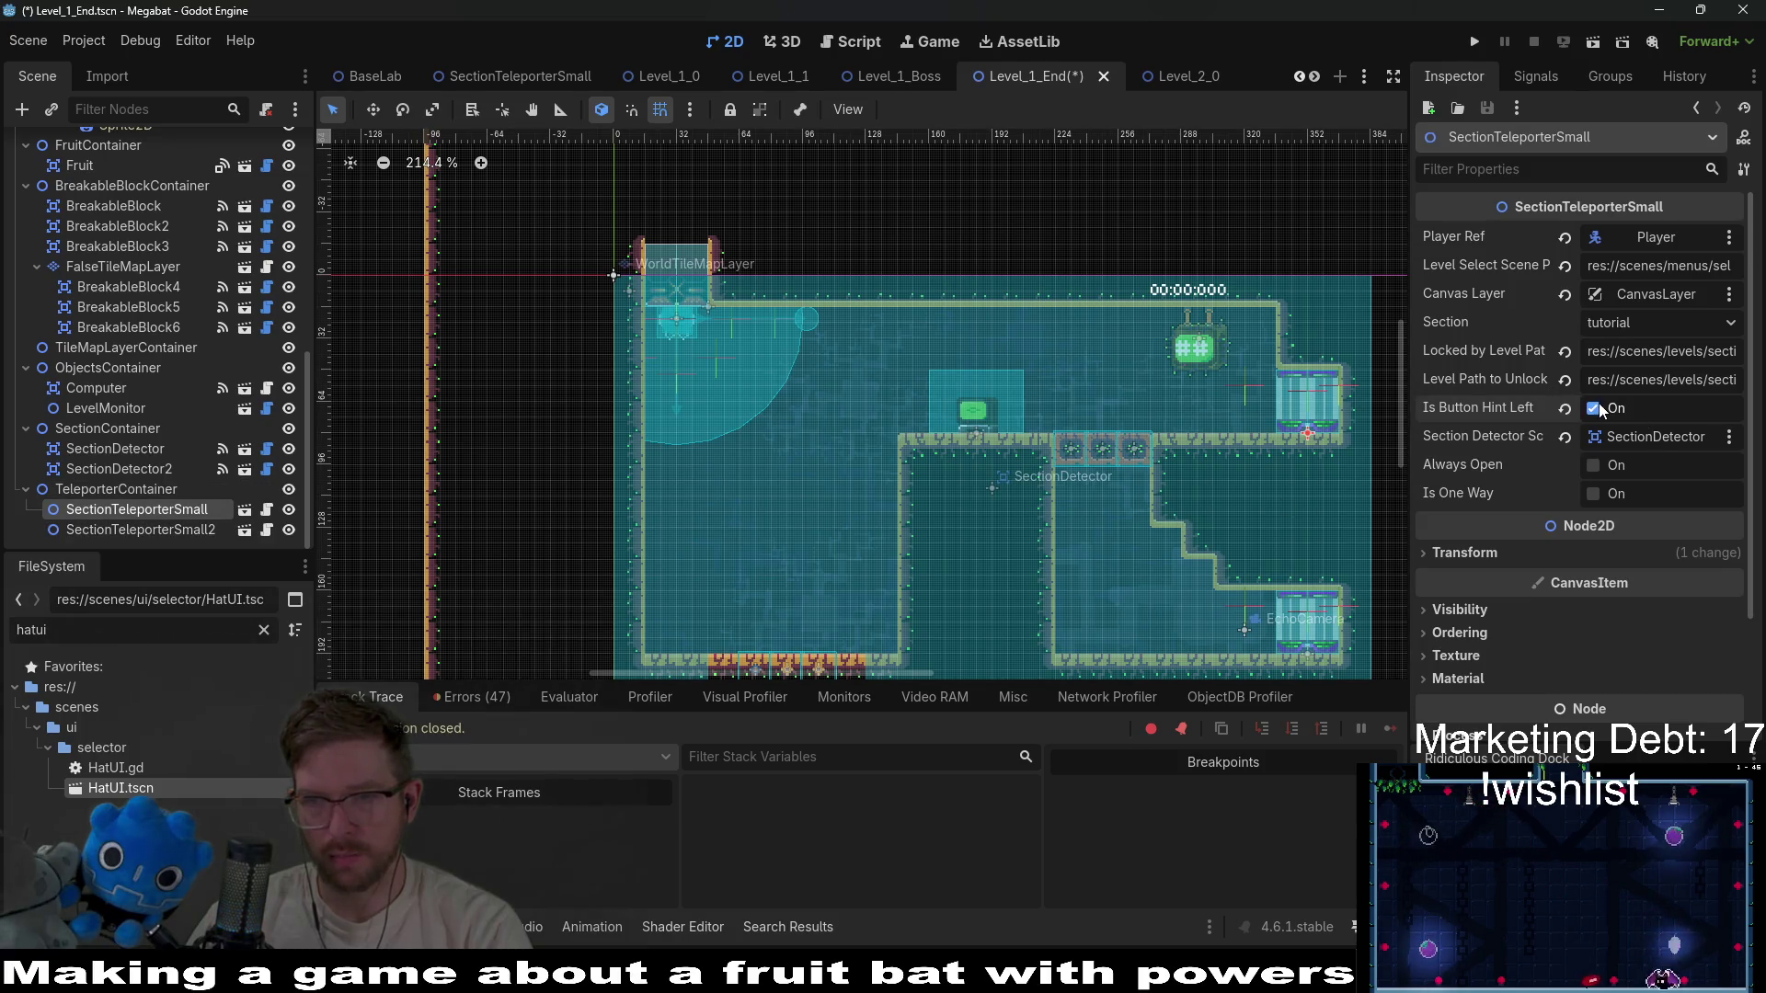
{"action": "key", "text": "ctrl+s"}
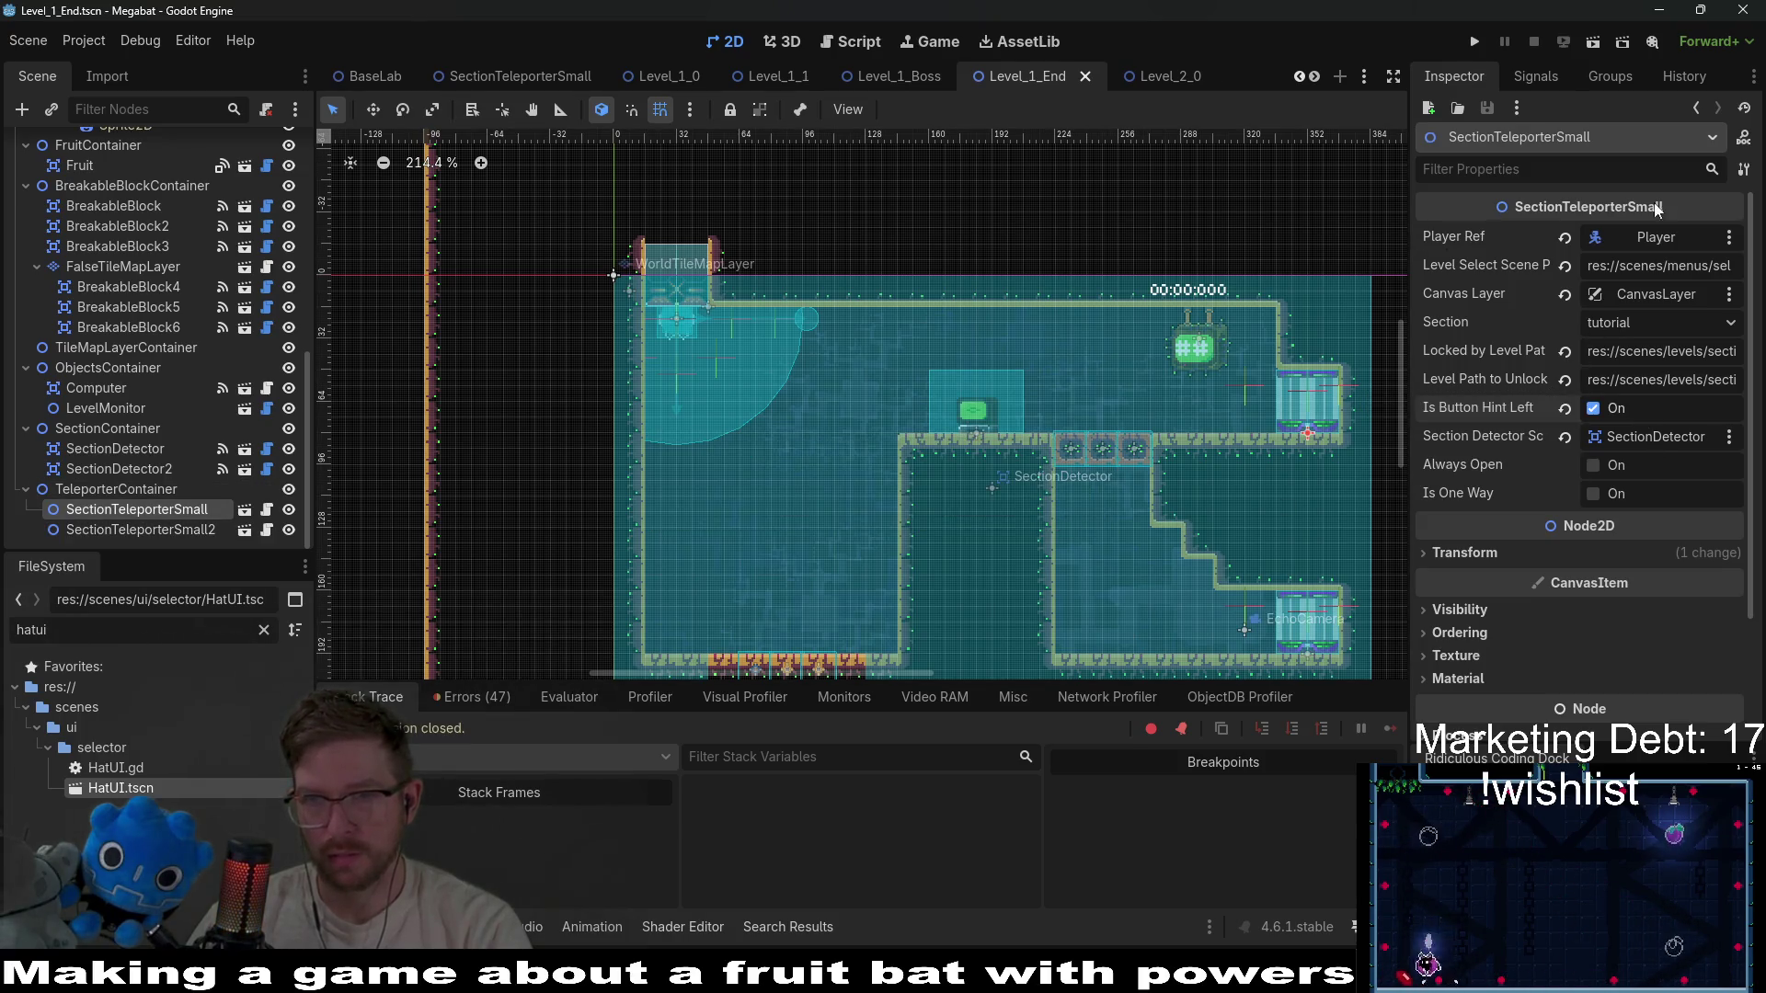
{"action": "left_click", "coordinate": [1595, 43]}
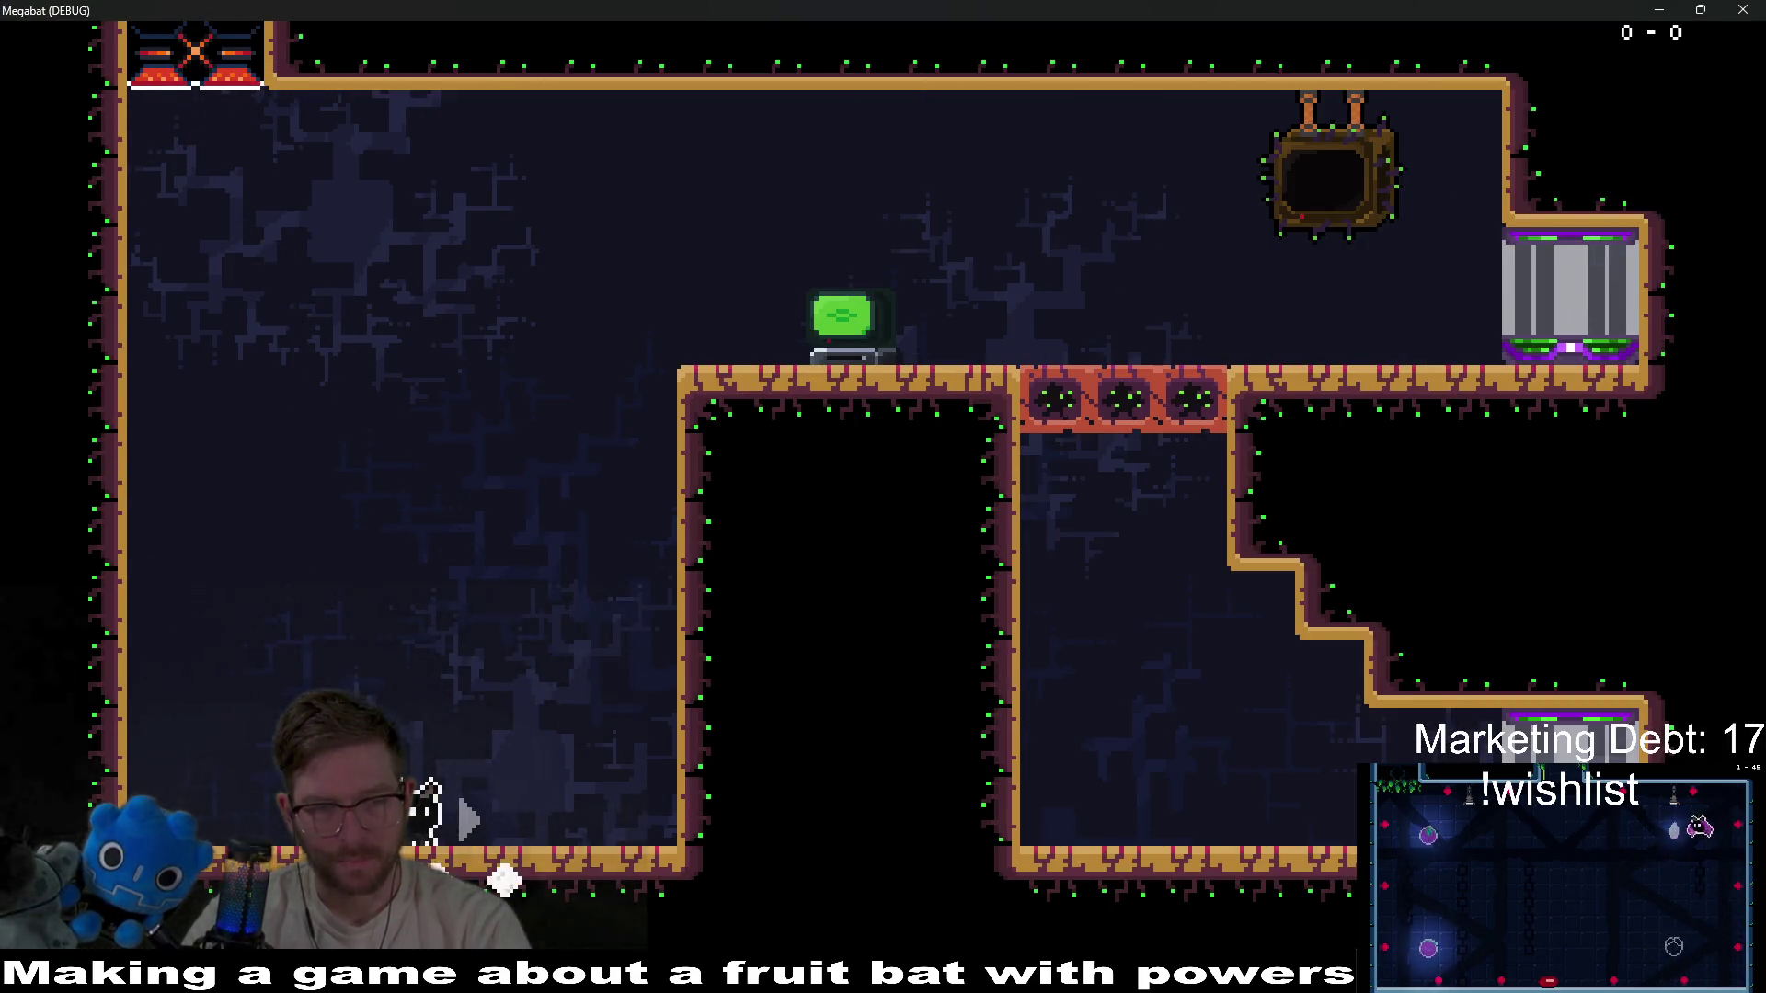
Fly the bat up and left into the next room and back right, then close the debug window.
{"action": "key", "text": "space"}
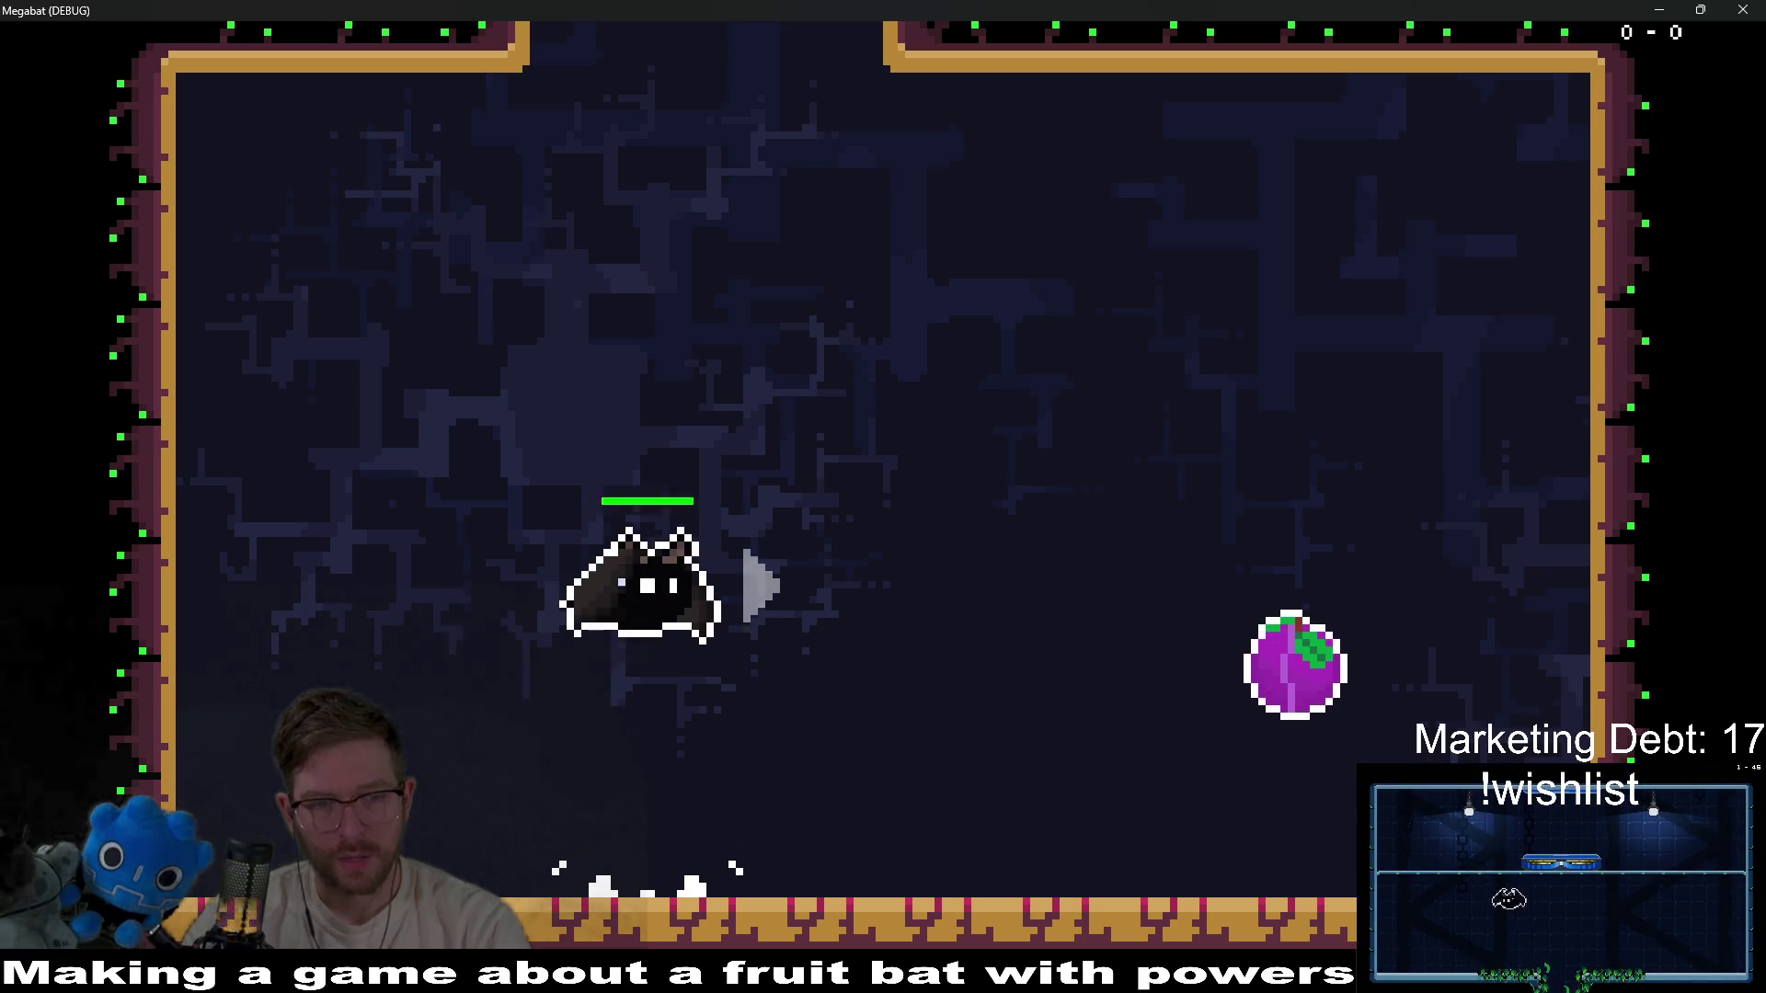
{"action": "key", "text": "Left"}
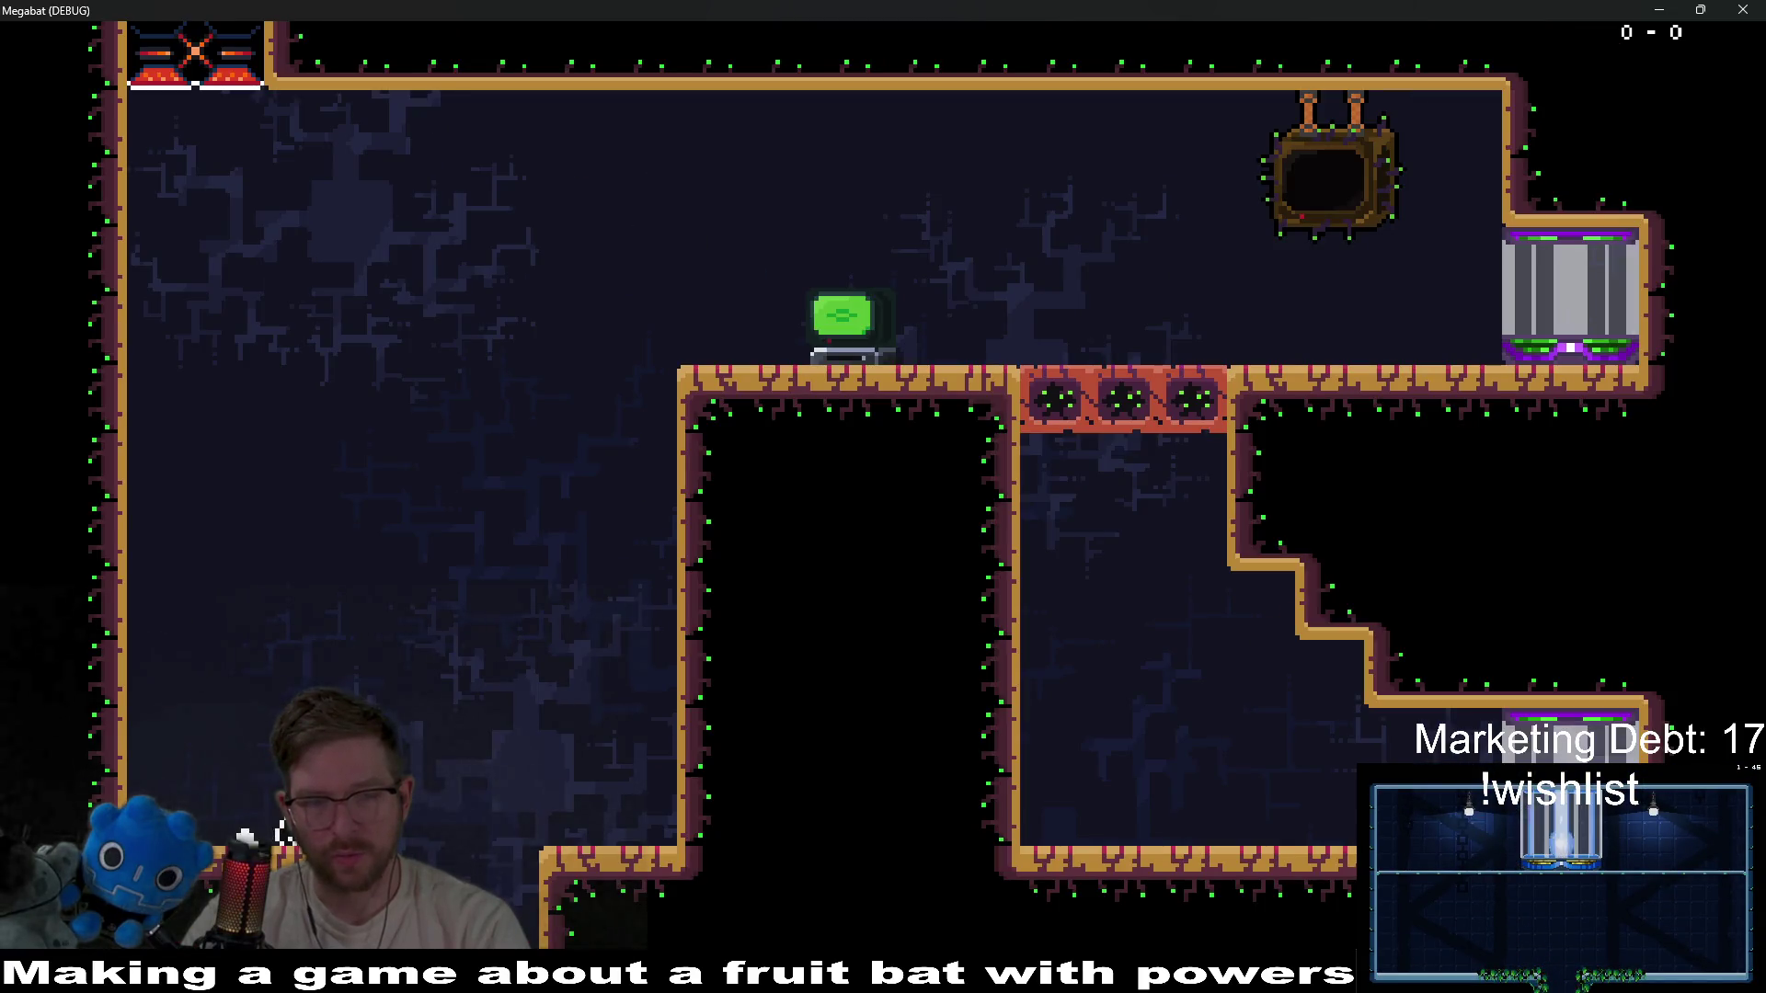
{"action": "key", "text": "Right"}
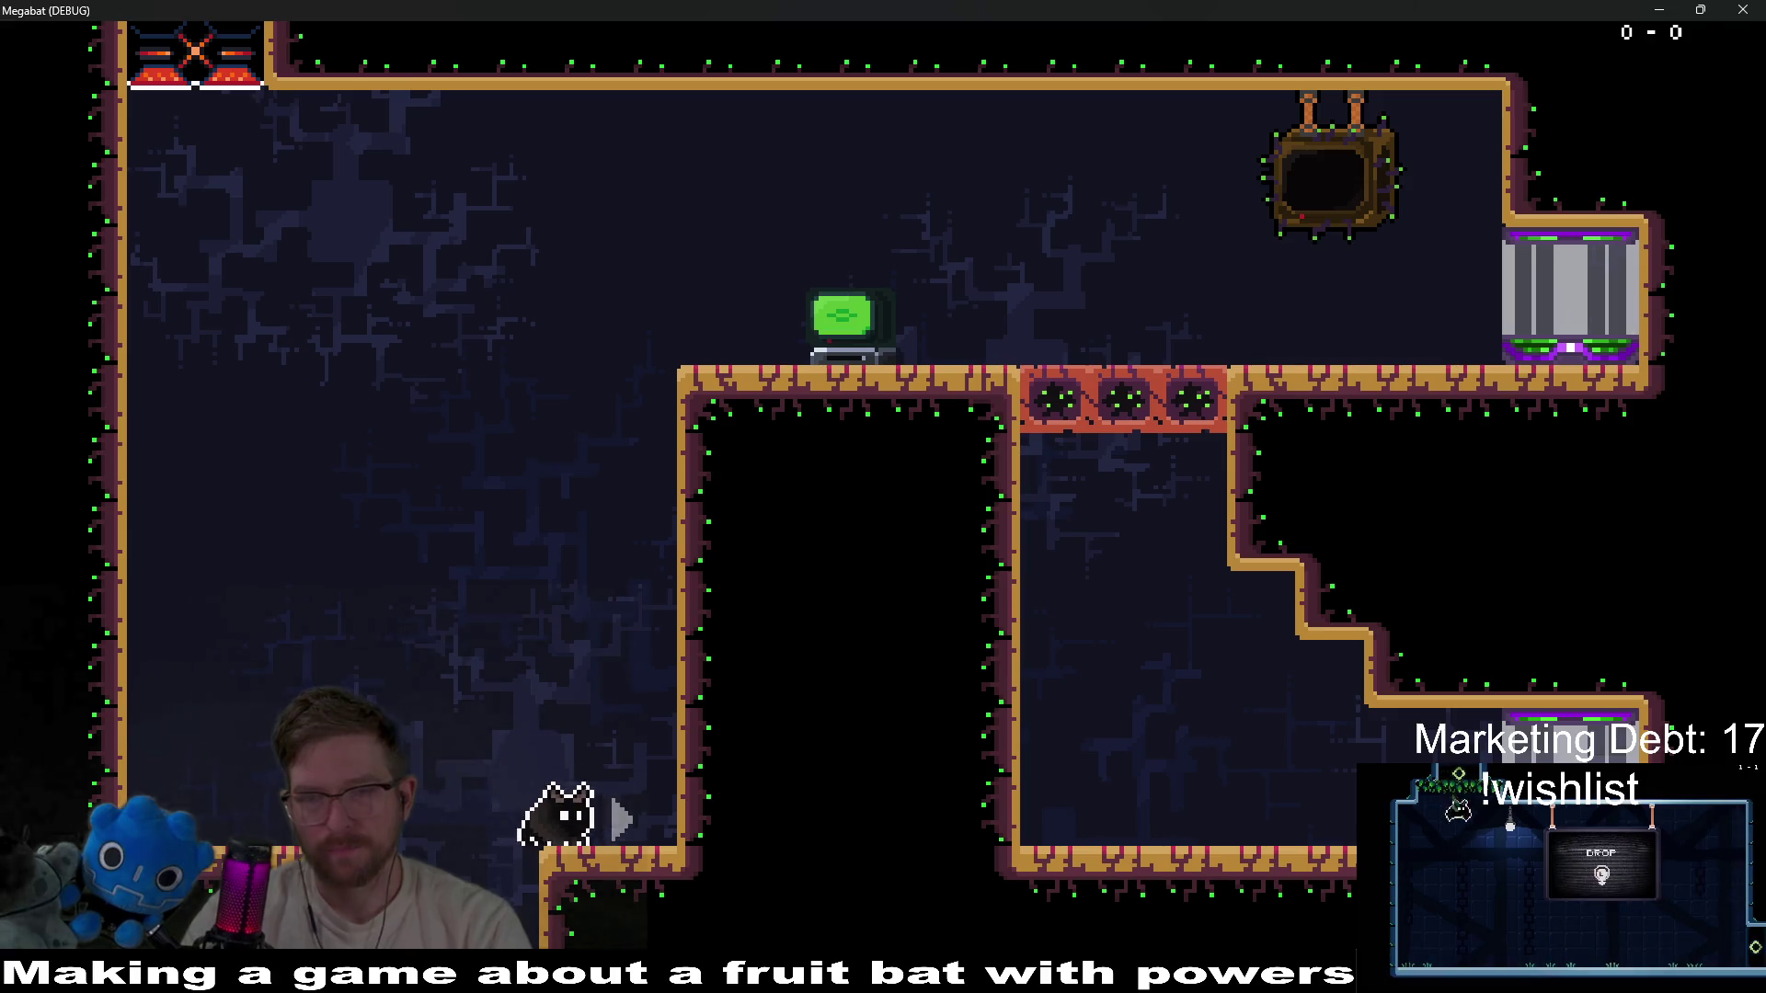
{"action": "left_click", "coordinate": [1753, 9]}
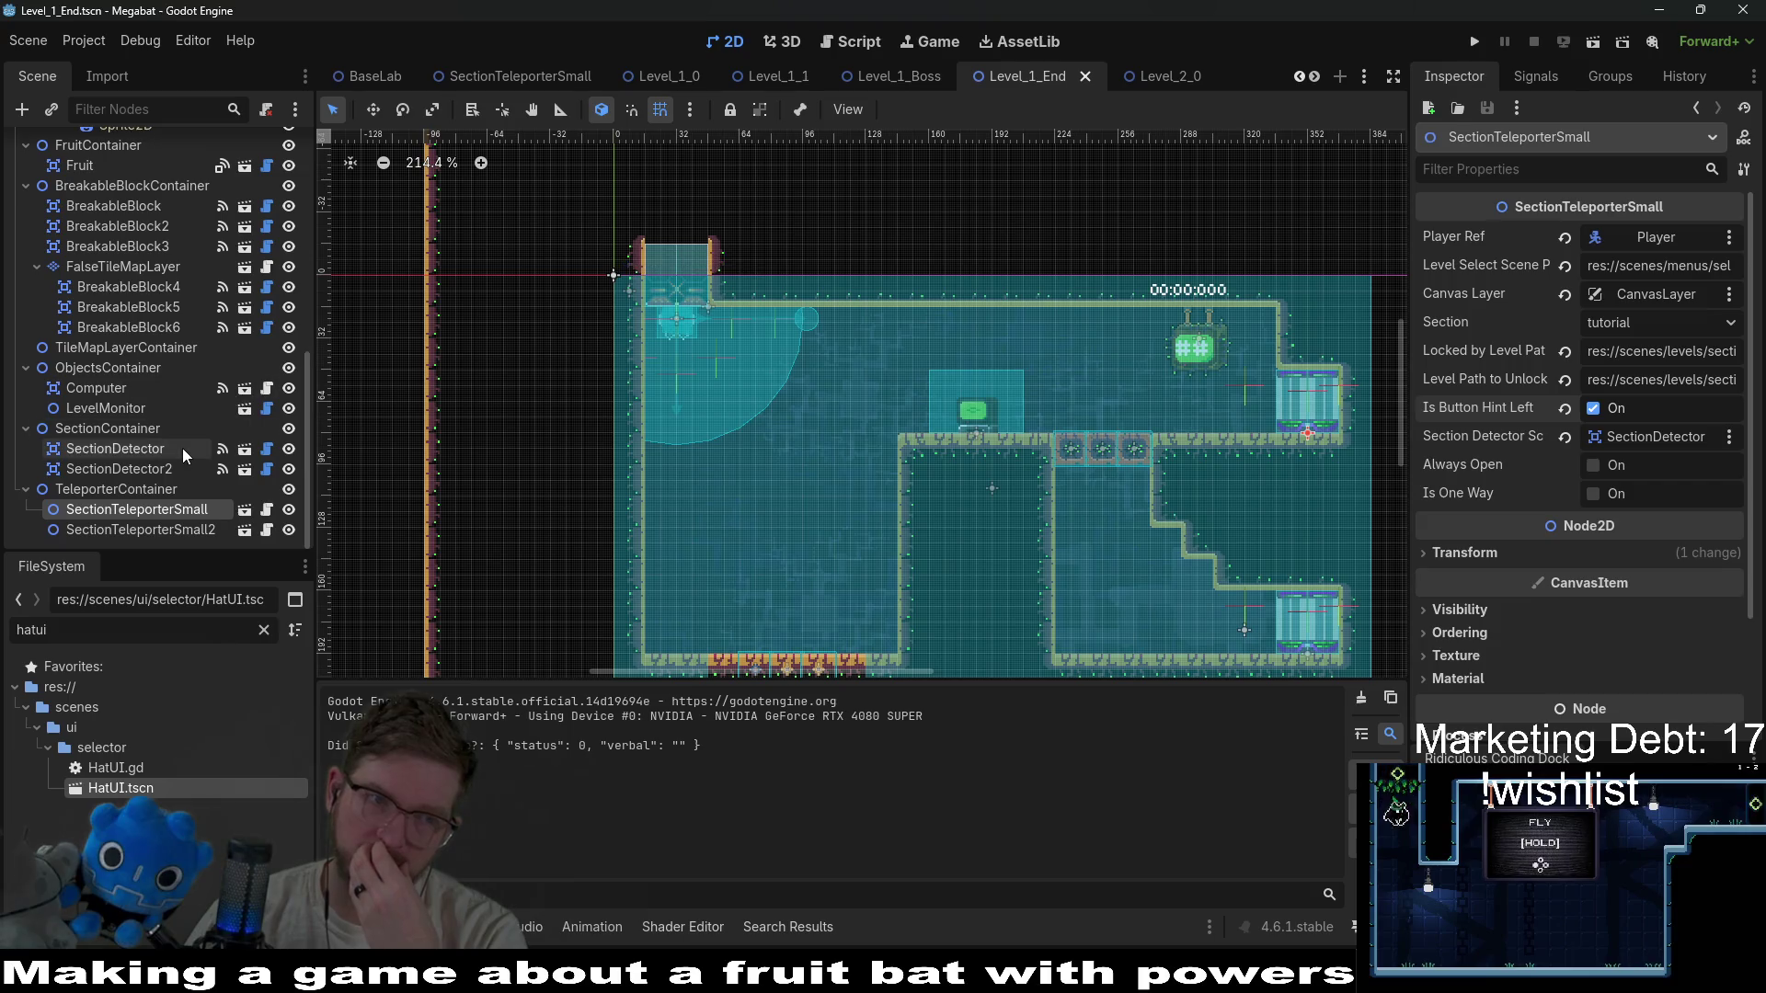
Inspect BreakableBlock4, BreakableBlock5 and FalseTileMapLayer, then select BreakableBlock4 through BreakableBlock6 together.
{"action": "scroll", "coordinate": [182, 449], "scroll_direction": "up", "scroll_amount": 3}
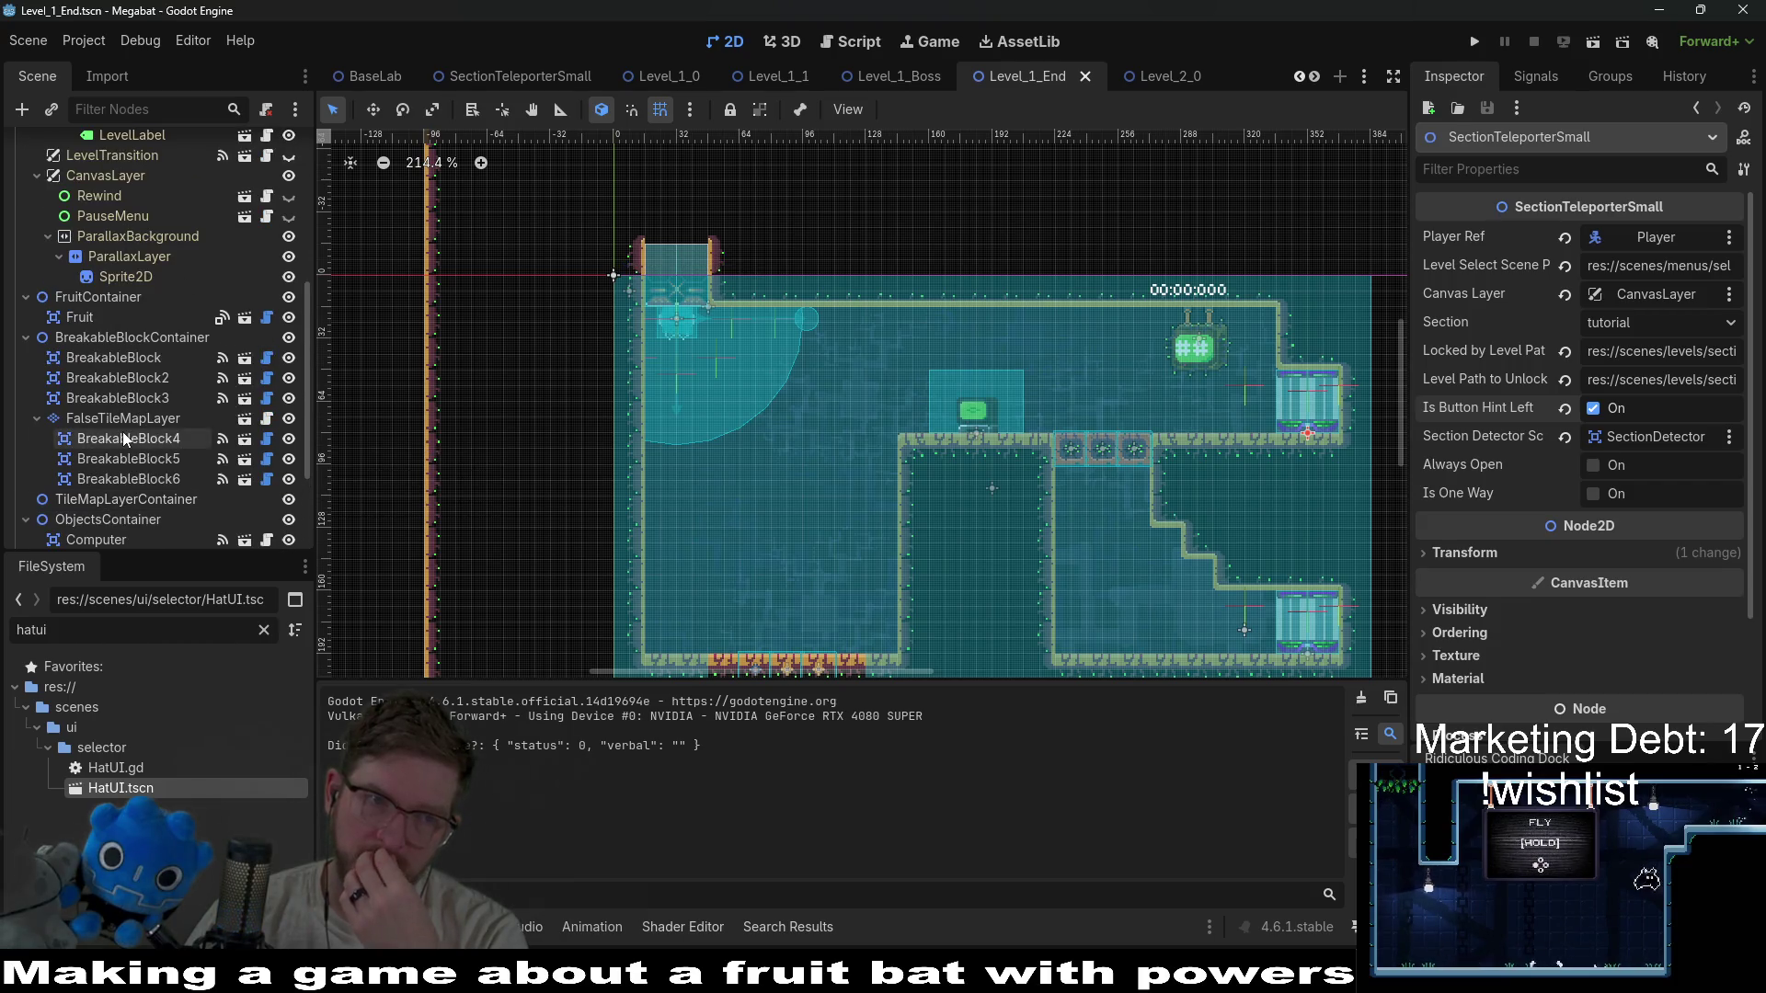
{"action": "left_click", "coordinate": [123, 438]}
{"action": "left_click", "coordinate": [149, 418]}
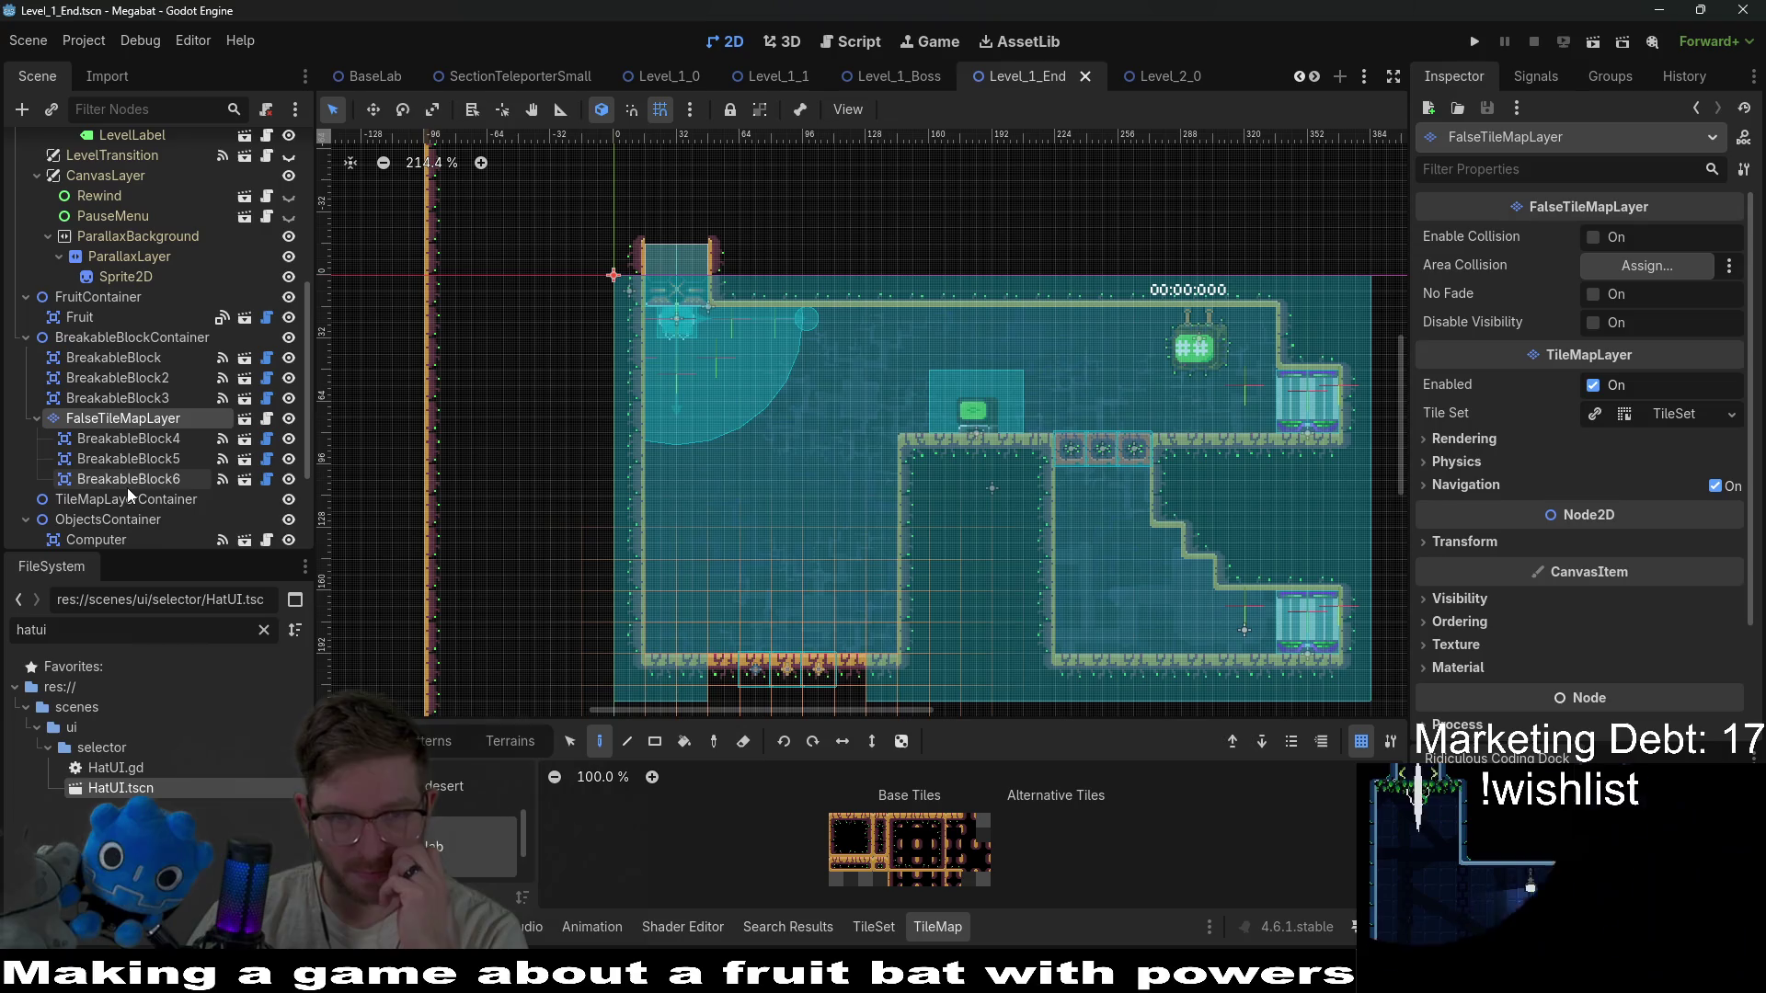
{"action": "left_click", "coordinate": [151, 467]}
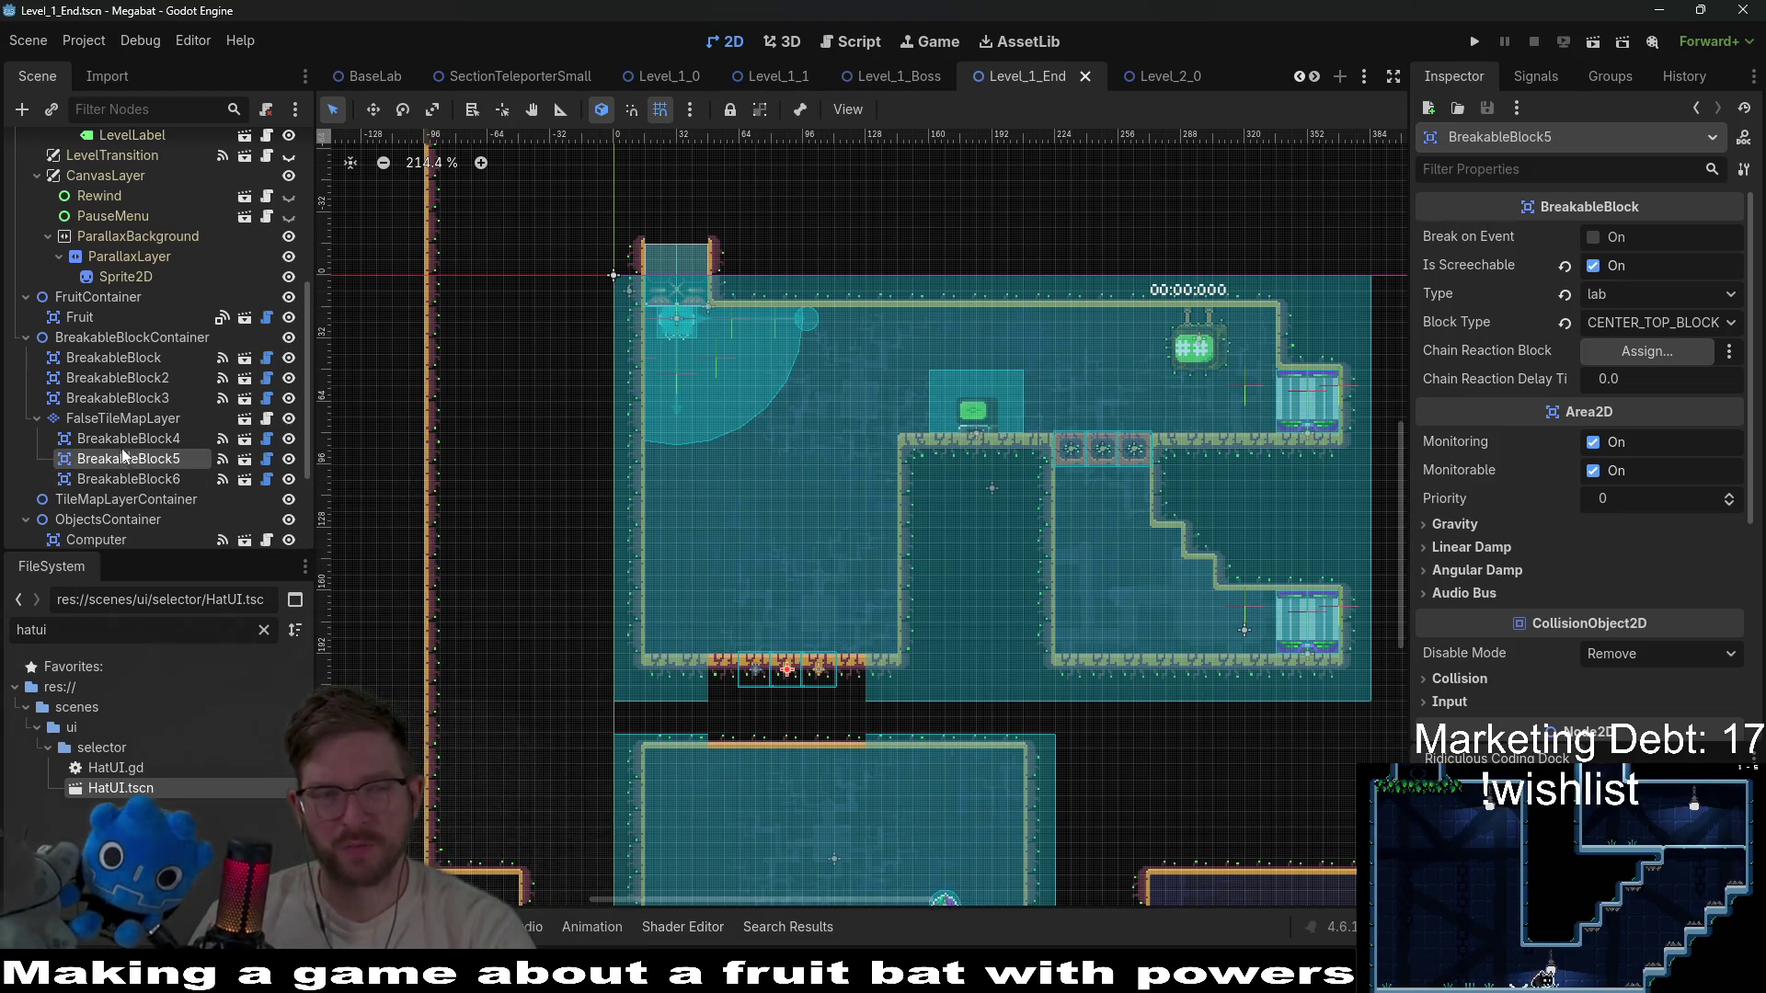
{"action": "left_click", "coordinate": [127, 479], "text": "shift"}
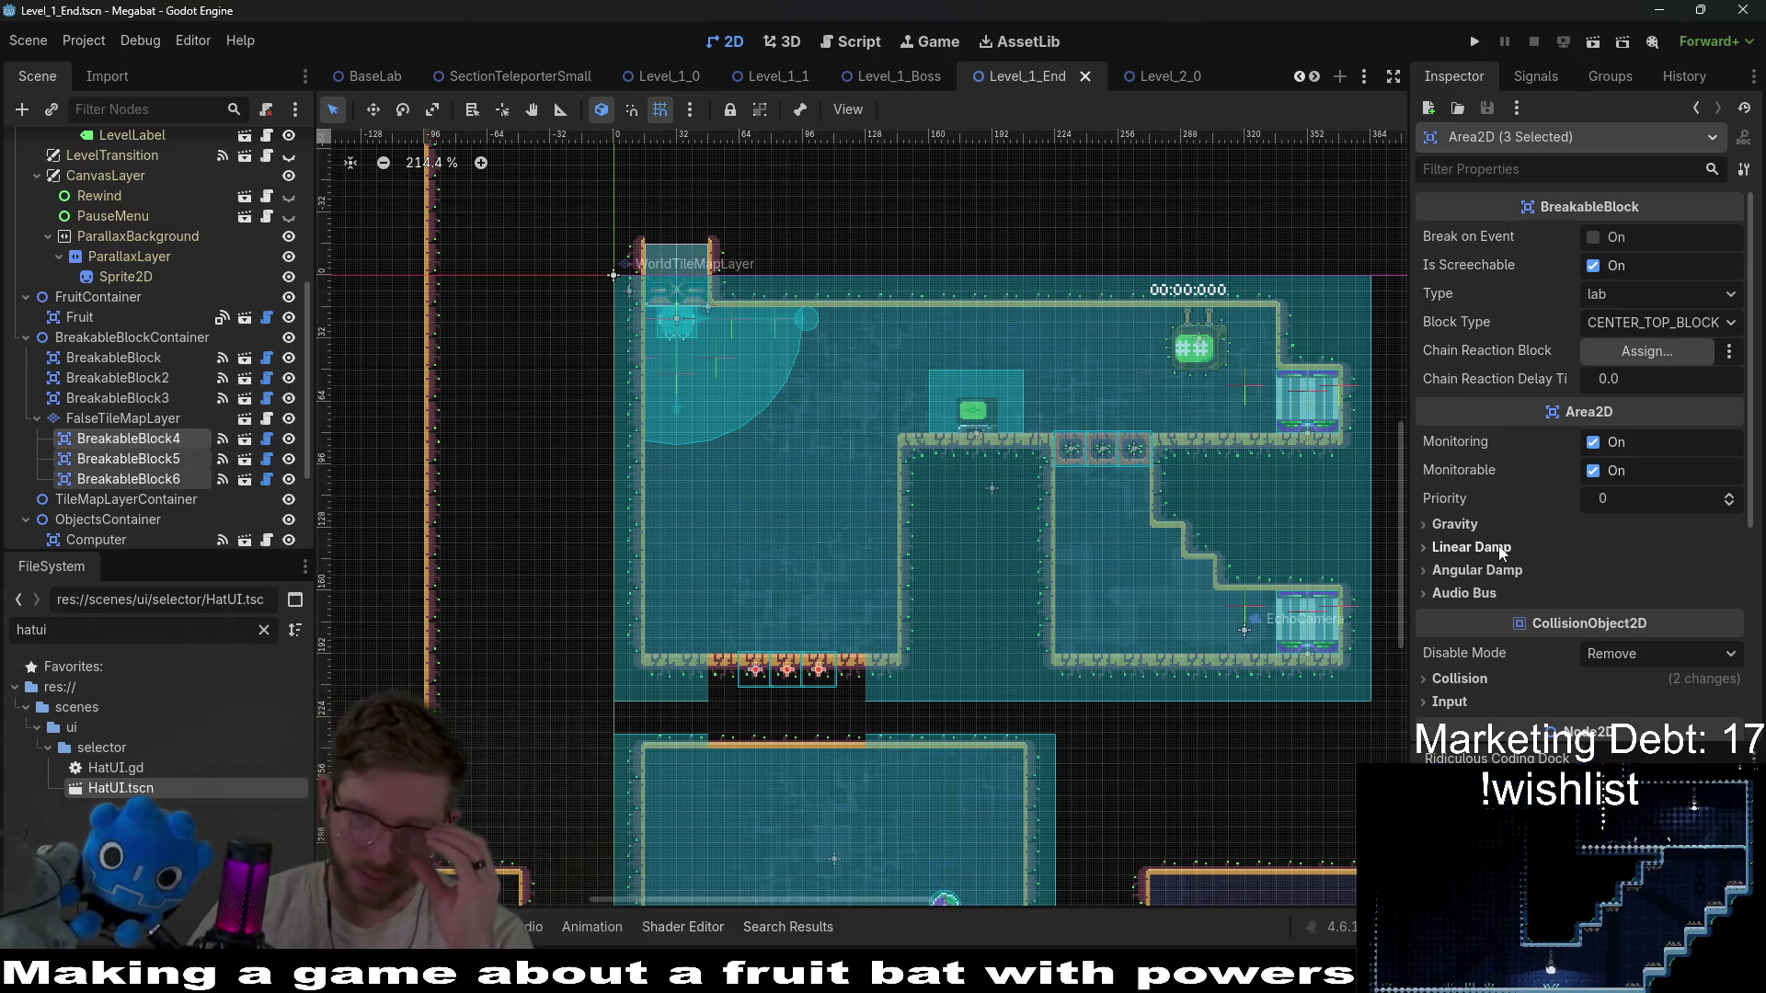
Expand the blocks' Visibility settings, then open the FalseTileMapLayer.gd script.
{"action": "scroll", "coordinate": [1498, 544], "scroll_direction": "down", "scroll_amount": 3}
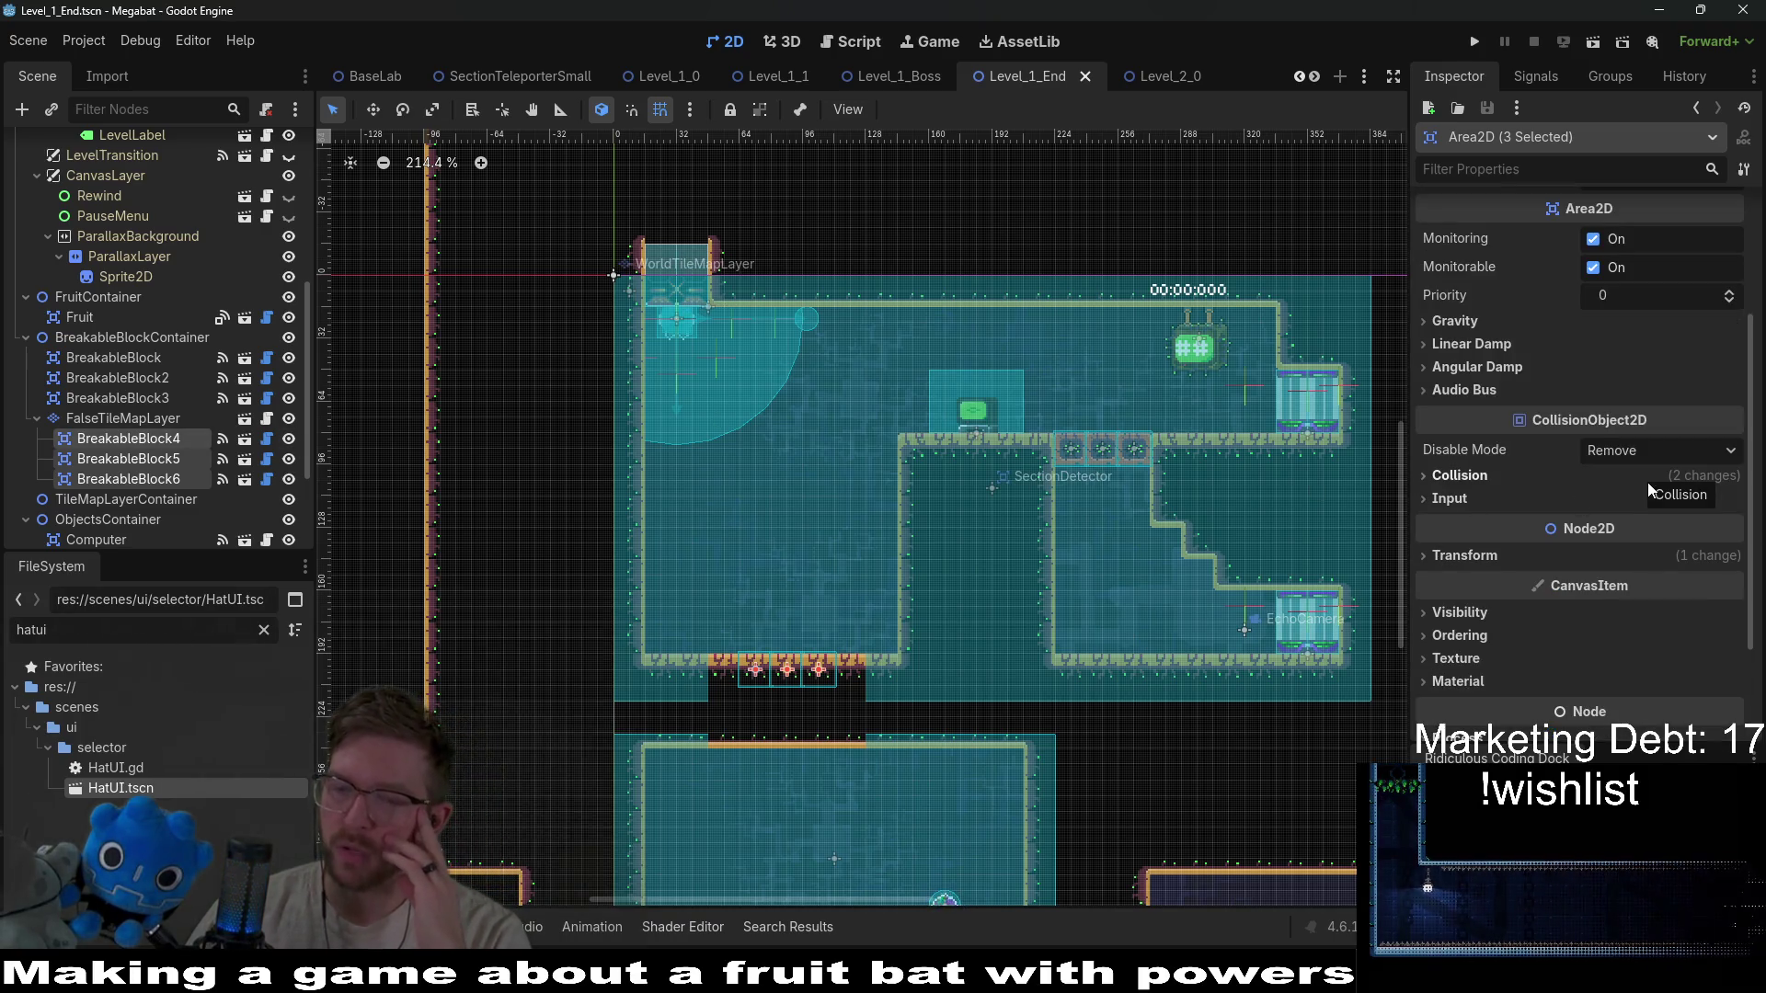
{"action": "left_click", "coordinate": [1462, 614]}
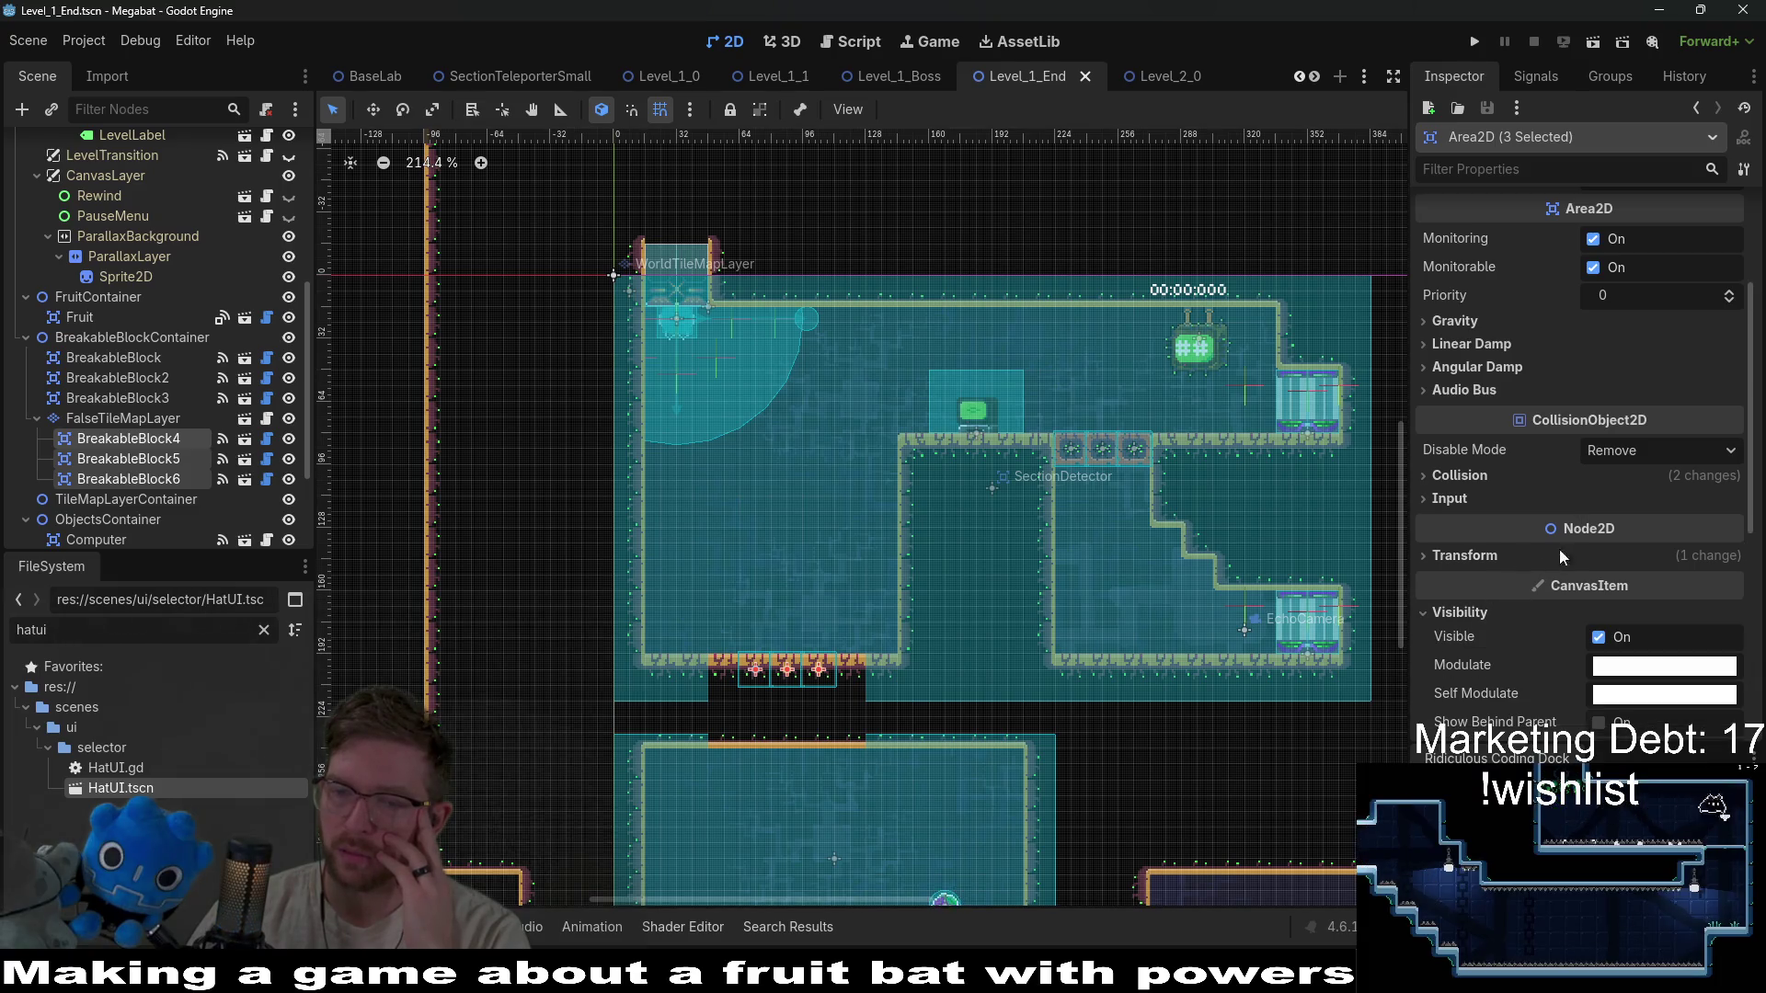
{"action": "scroll", "coordinate": [1566, 544], "scroll_direction": "down", "scroll_amount": 1}
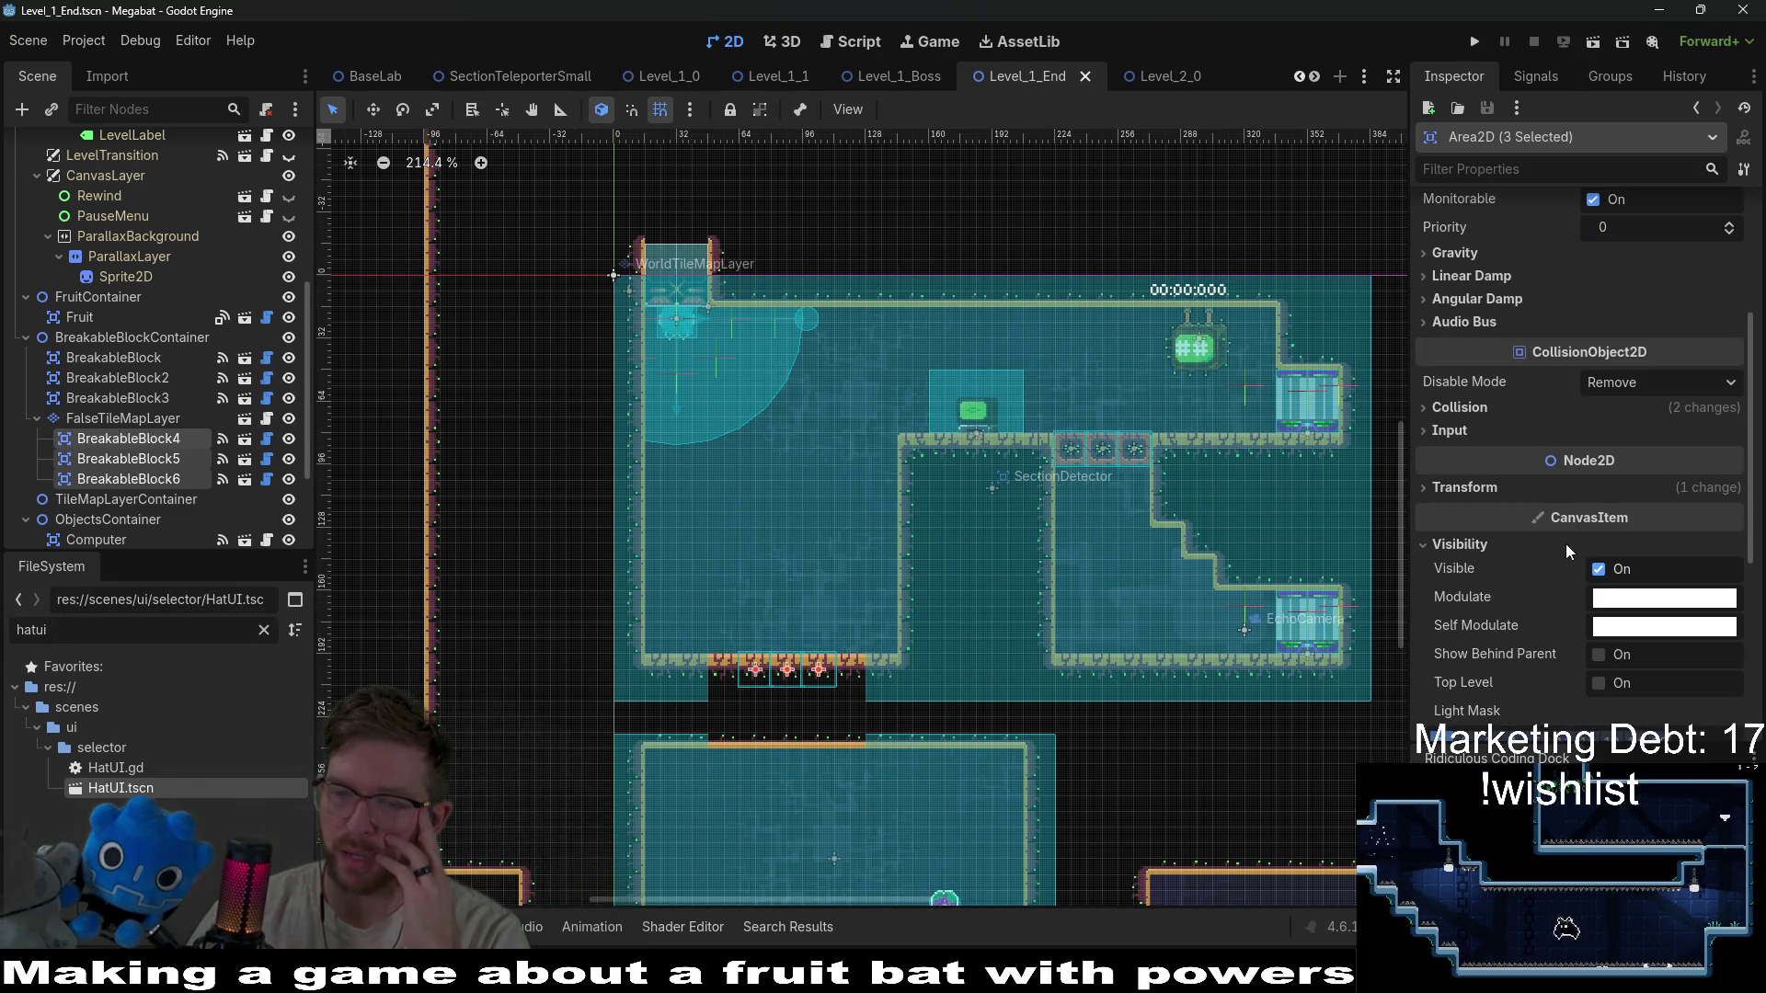
{"action": "scroll", "coordinate": [1566, 543], "scroll_direction": "down", "scroll_amount": 1}
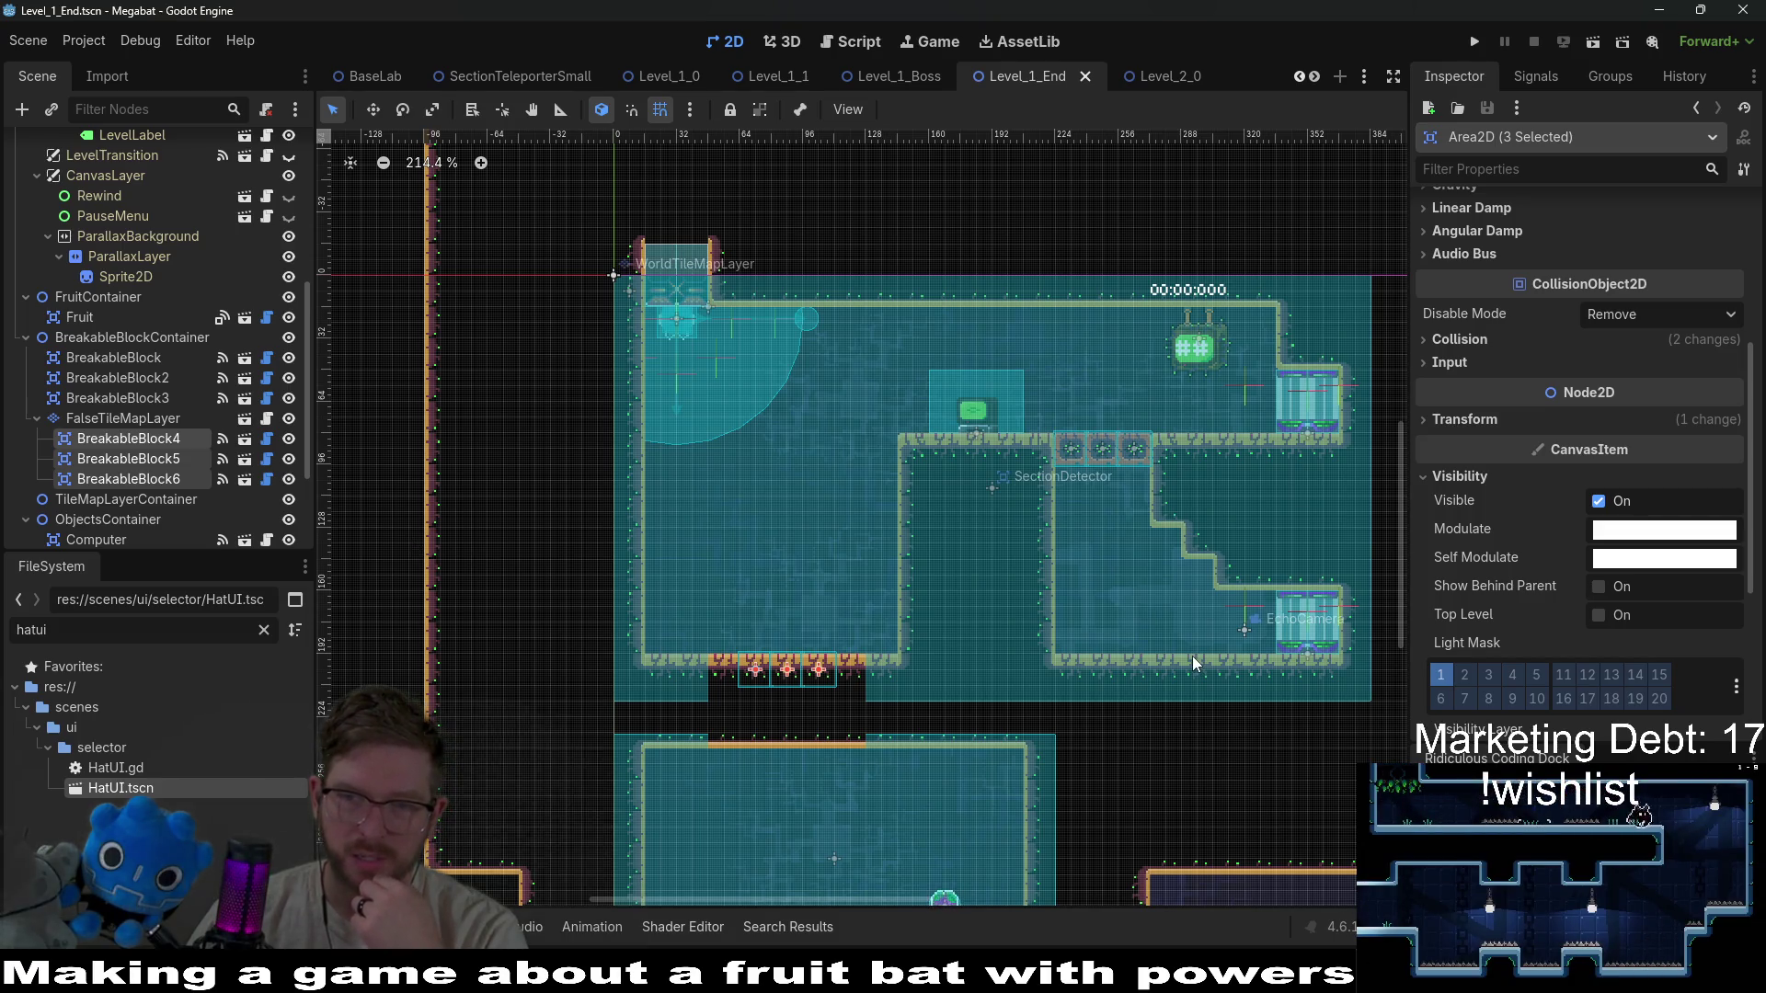
{"action": "left_click", "coordinate": [147, 418]}
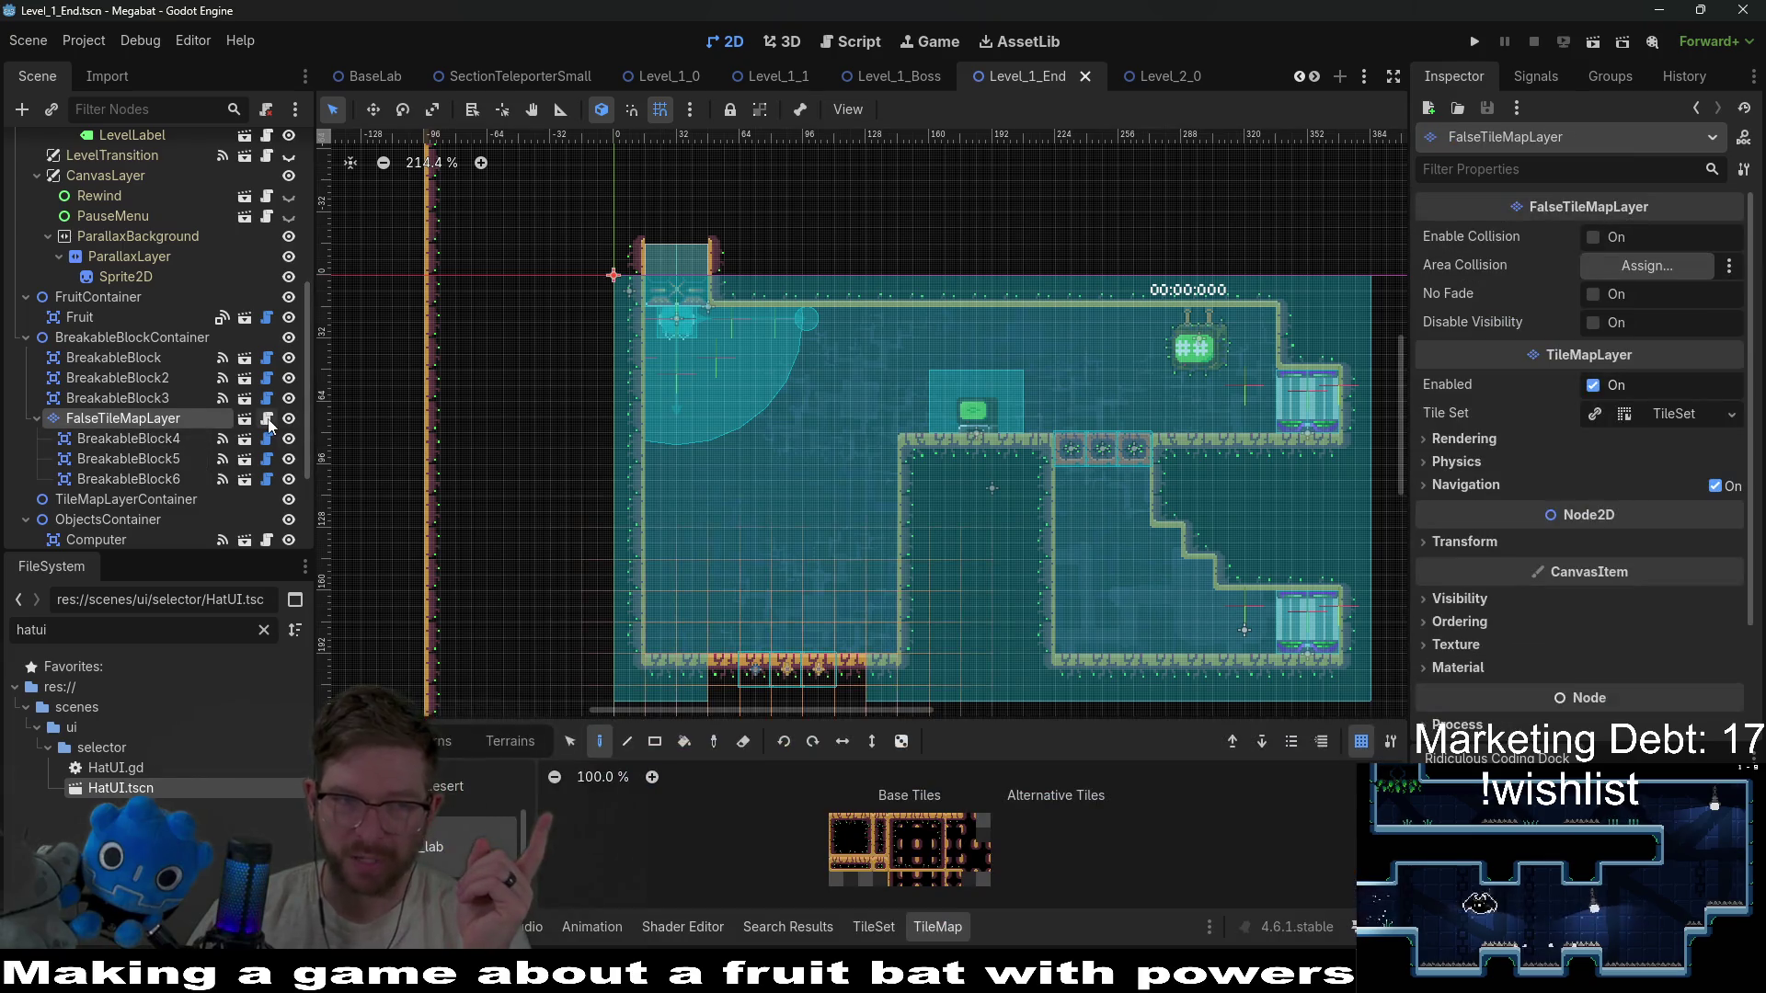
{"action": "left_click", "coordinate": [268, 419]}
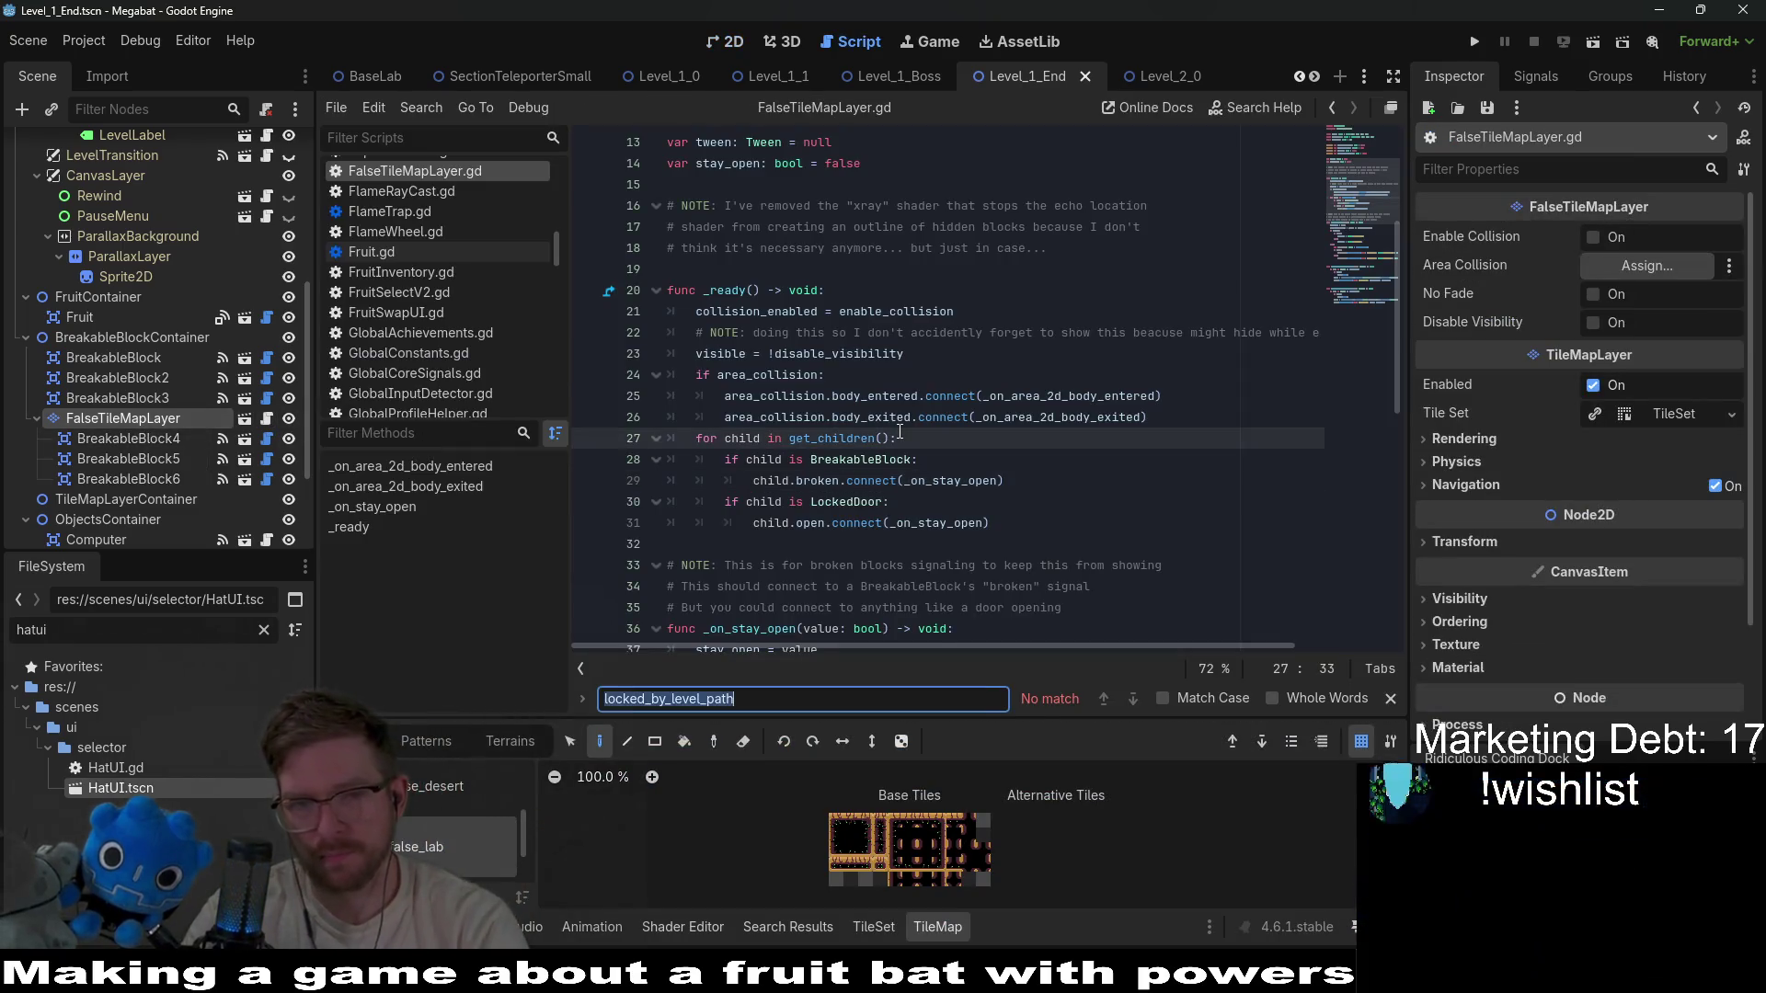
Change modulate to self_modulate on lines 41, 43, 47 and 49 of FalseTileMapLayer.gd, then save.
{"action": "type", "text": "modulate"}
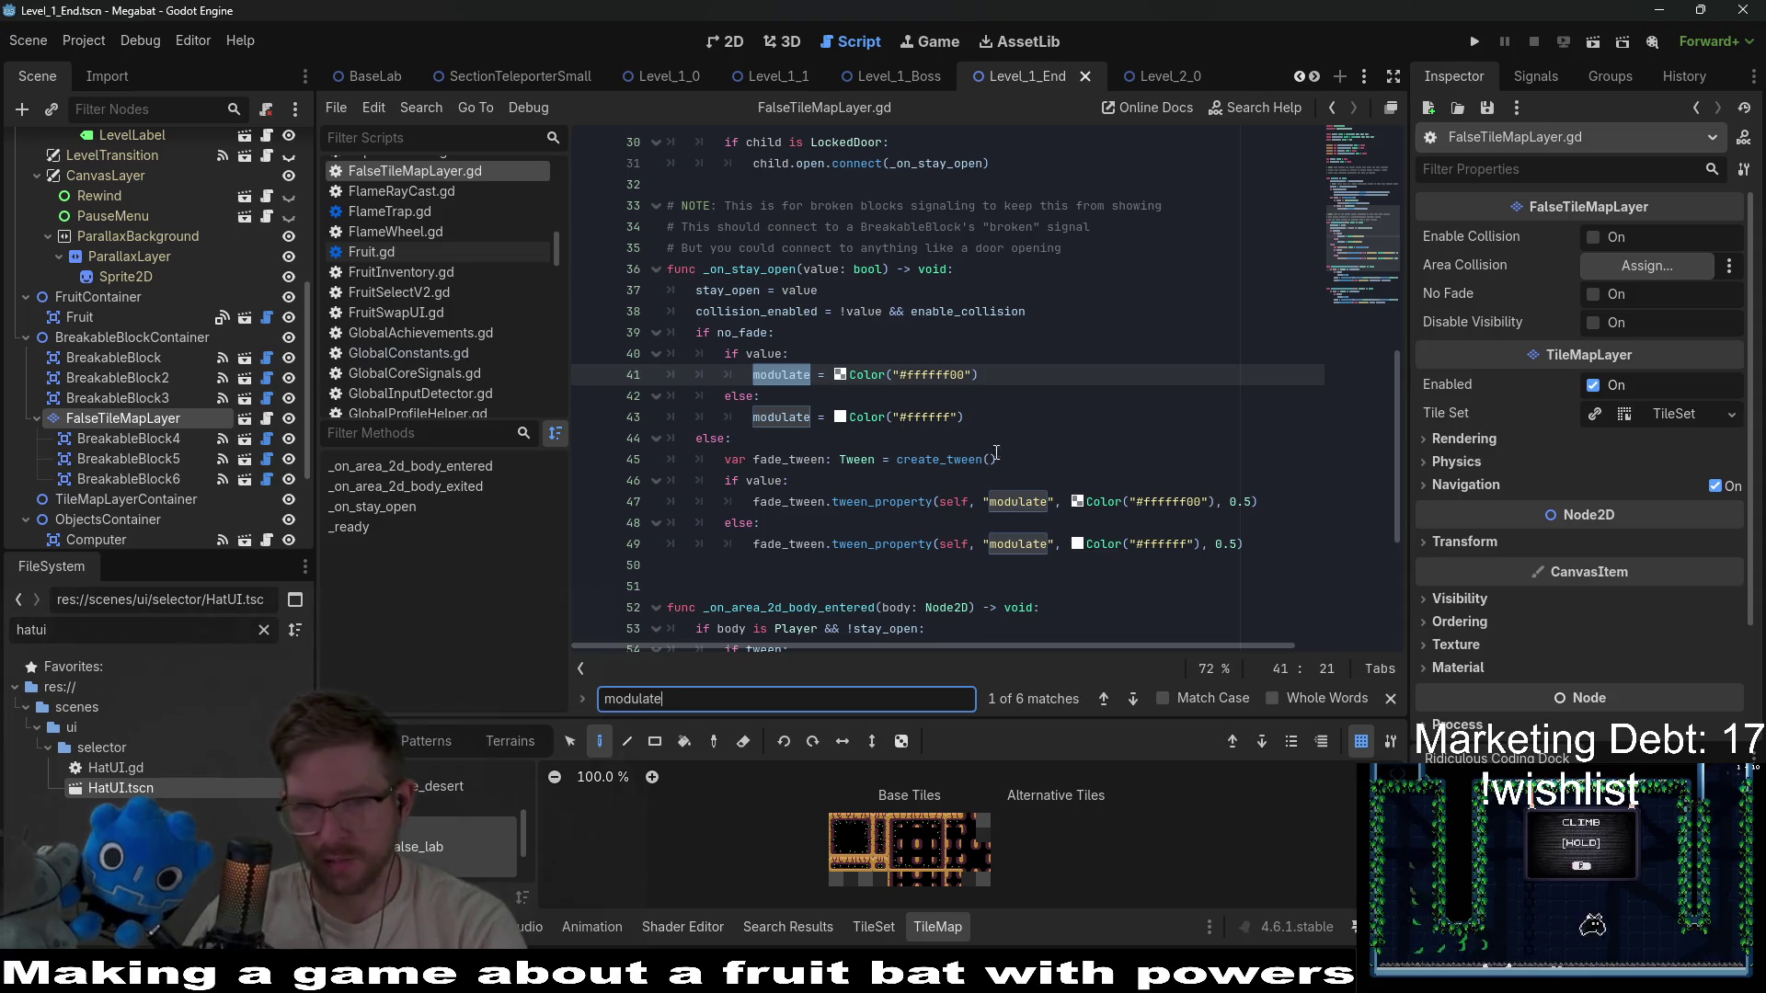
{"action": "left_click", "coordinate": [990, 503]}
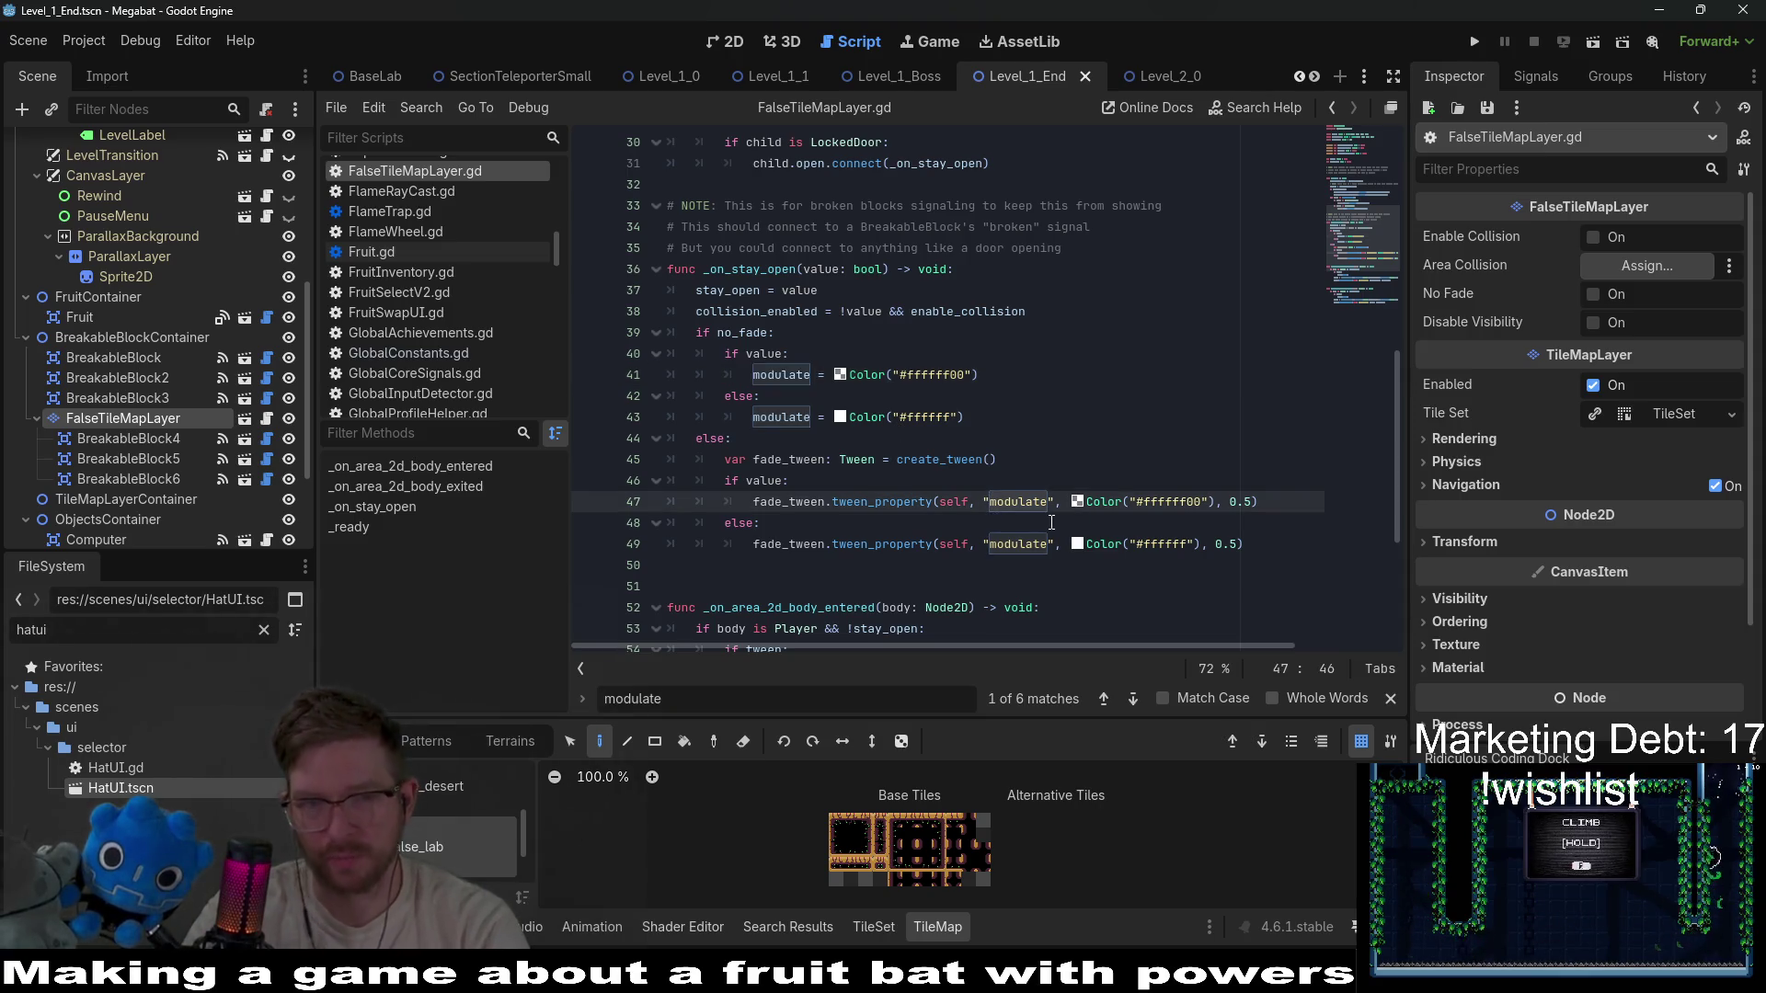
{"action": "type", "text": "self"}
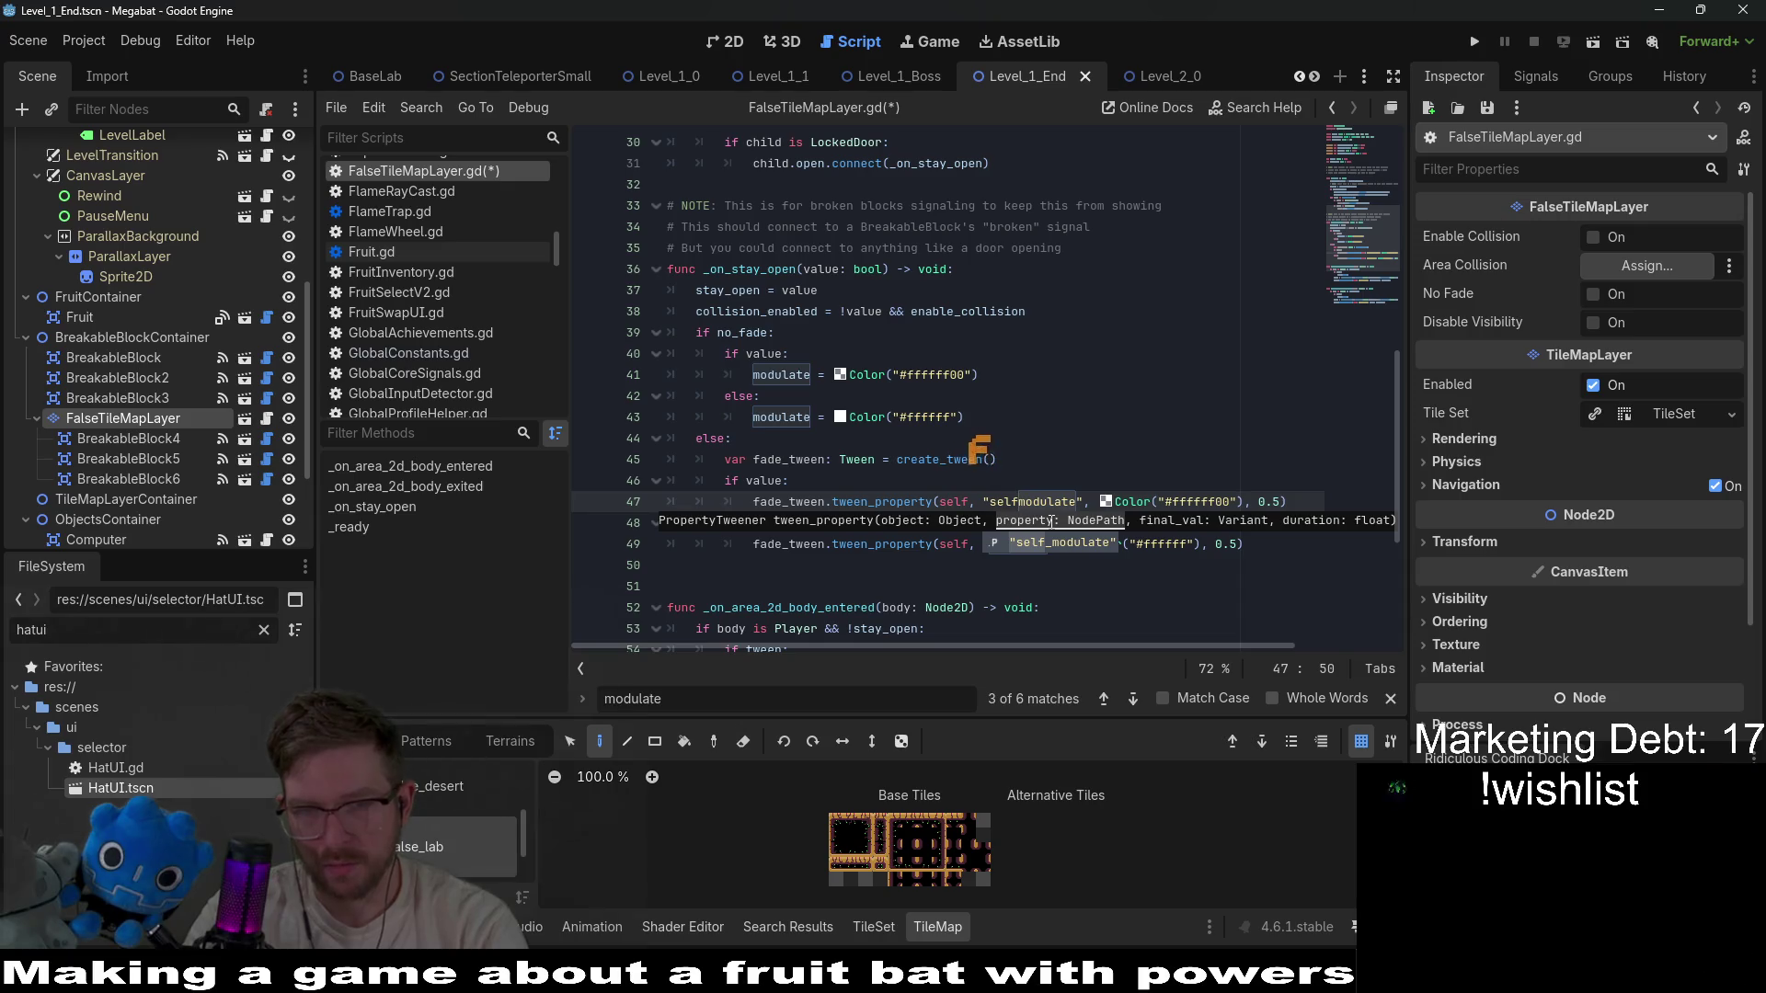
{"action": "type", "text": "_"}
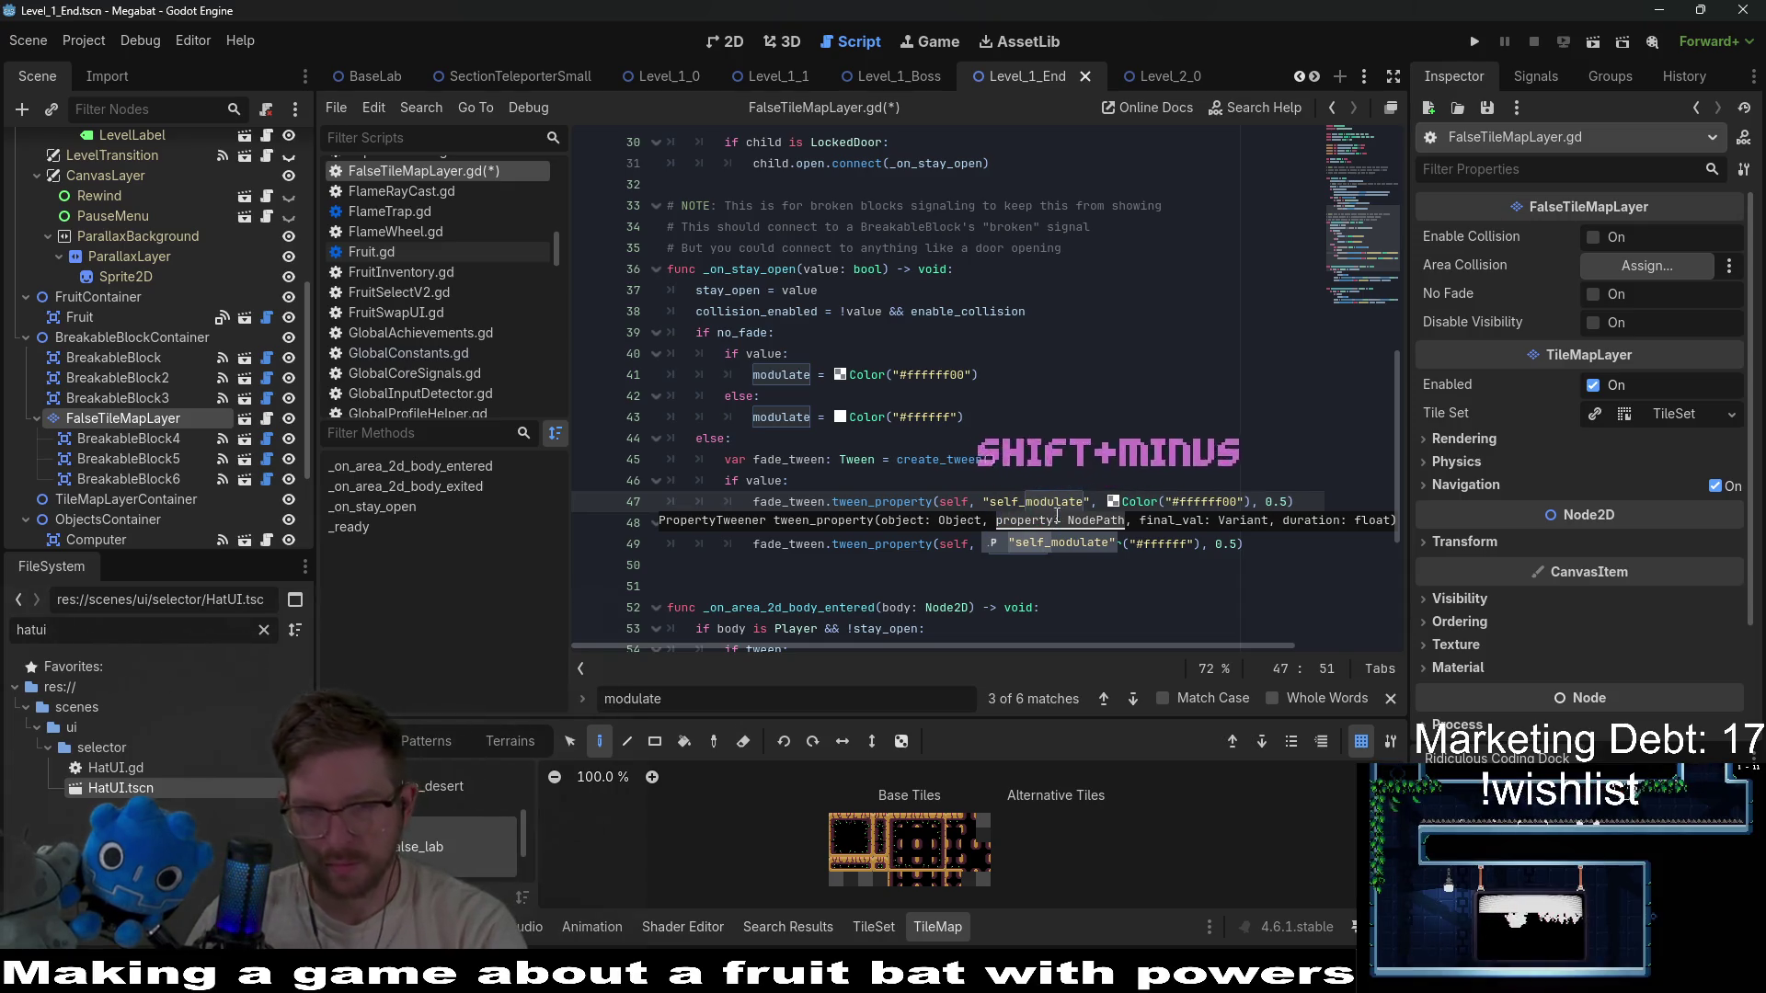
{"action": "double_click", "coordinate": [1049, 502]}
{"action": "key", "text": "ctrl+c"}
{"action": "key", "text": "F3"}
{"action": "key", "text": "ctrl+v"}
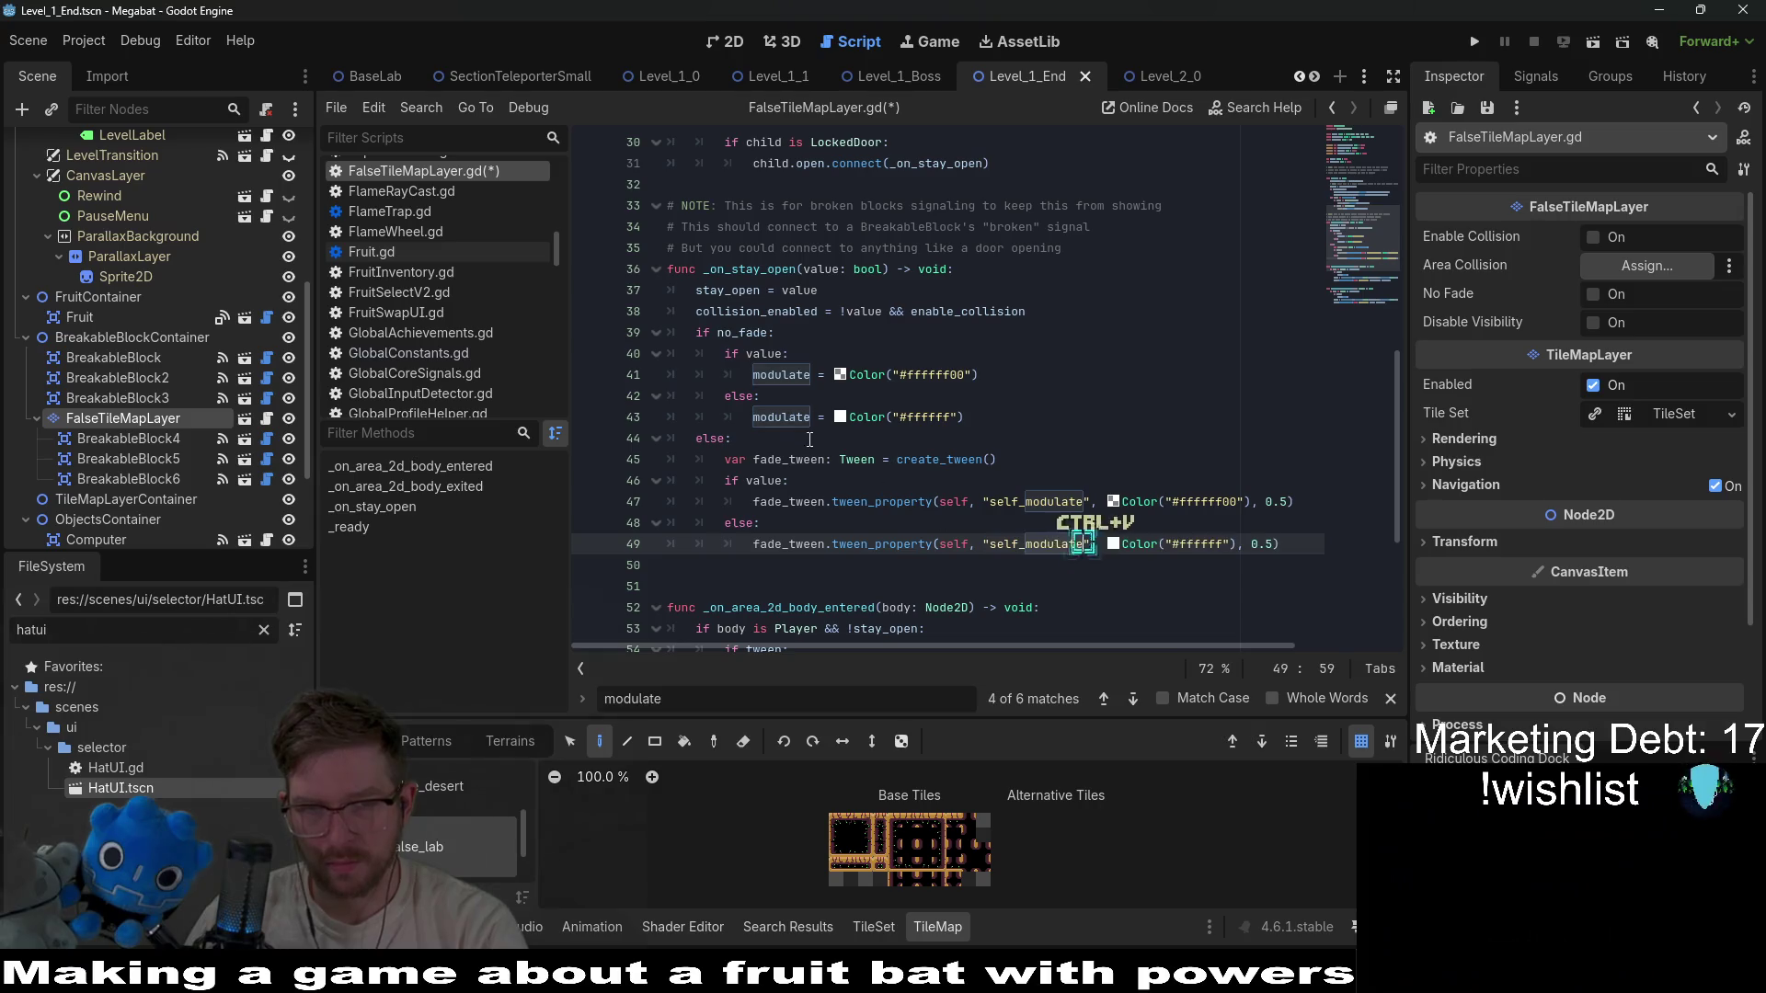
{"action": "double_click", "coordinate": [781, 416]}
{"action": "key", "text": "ctrl+v"}
{"action": "double_click", "coordinate": [781, 375]}
{"action": "key", "text": "ctrl+v"}
{"action": "left_click", "coordinate": [1029, 359]}
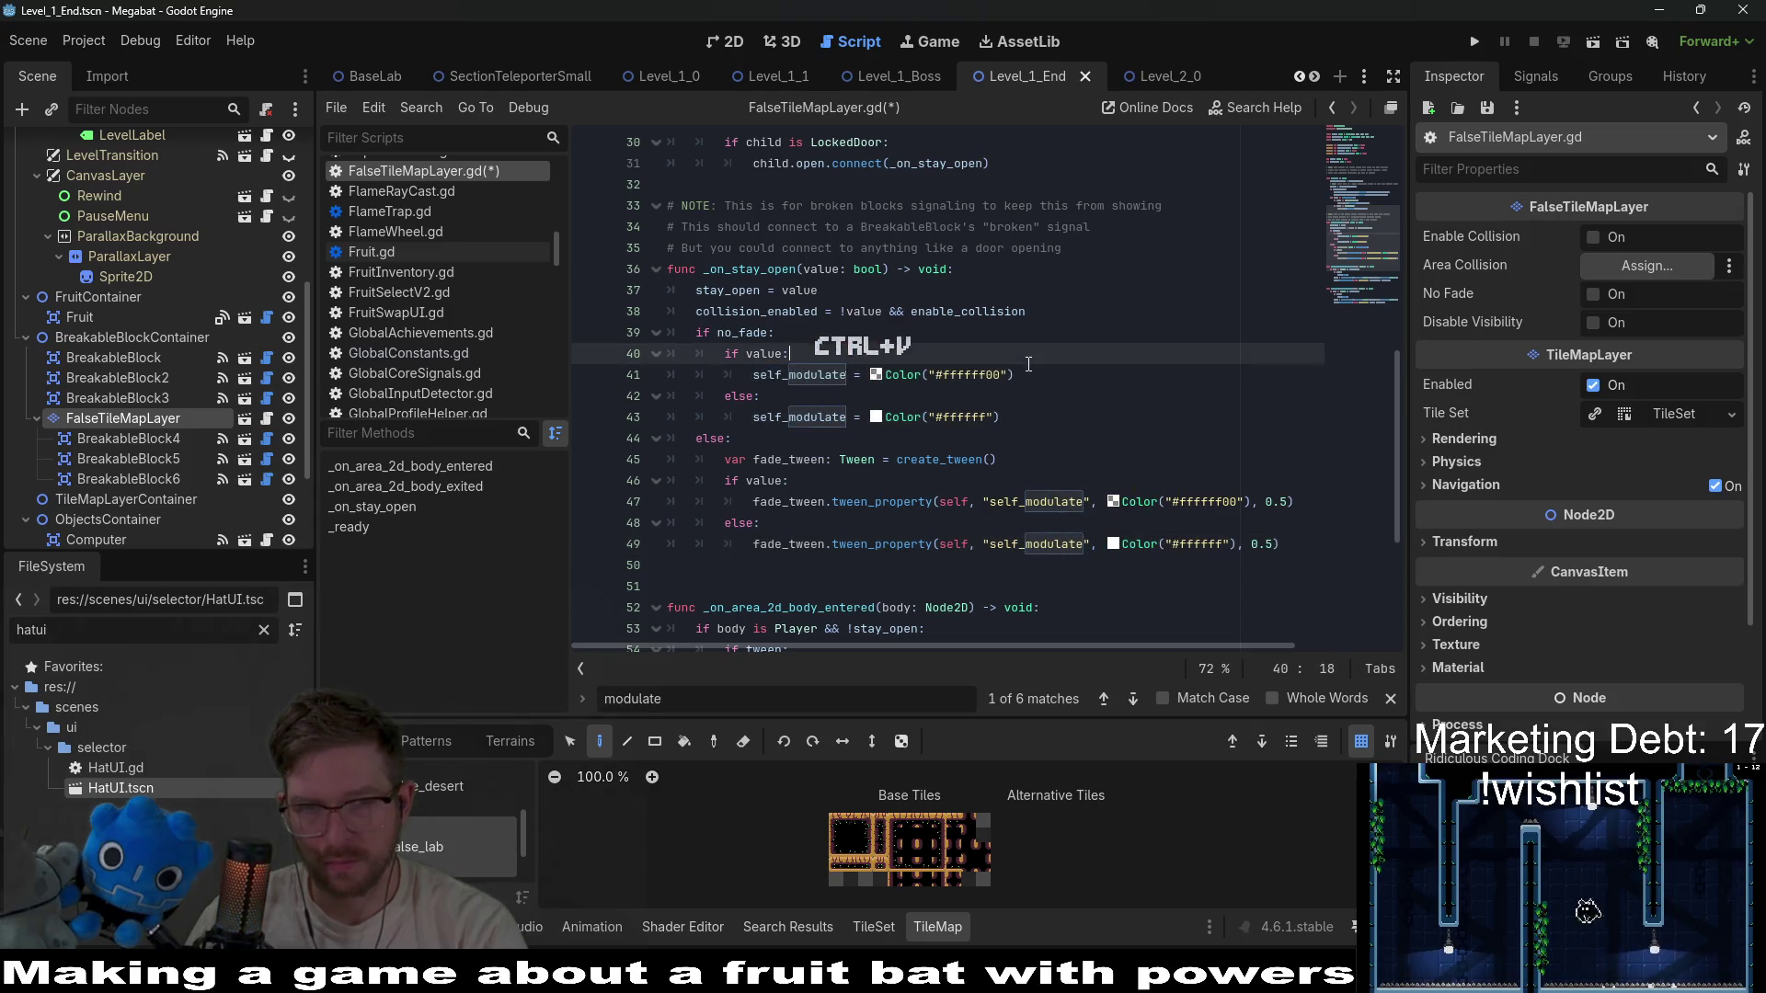
{"action": "key", "text": "ctrl+s"}
Replace modulate with self_modulate on lines 57 and 65 and save the script again.
{"action": "scroll", "coordinate": [1035, 363], "scroll_direction": "down", "scroll_amount": 3}
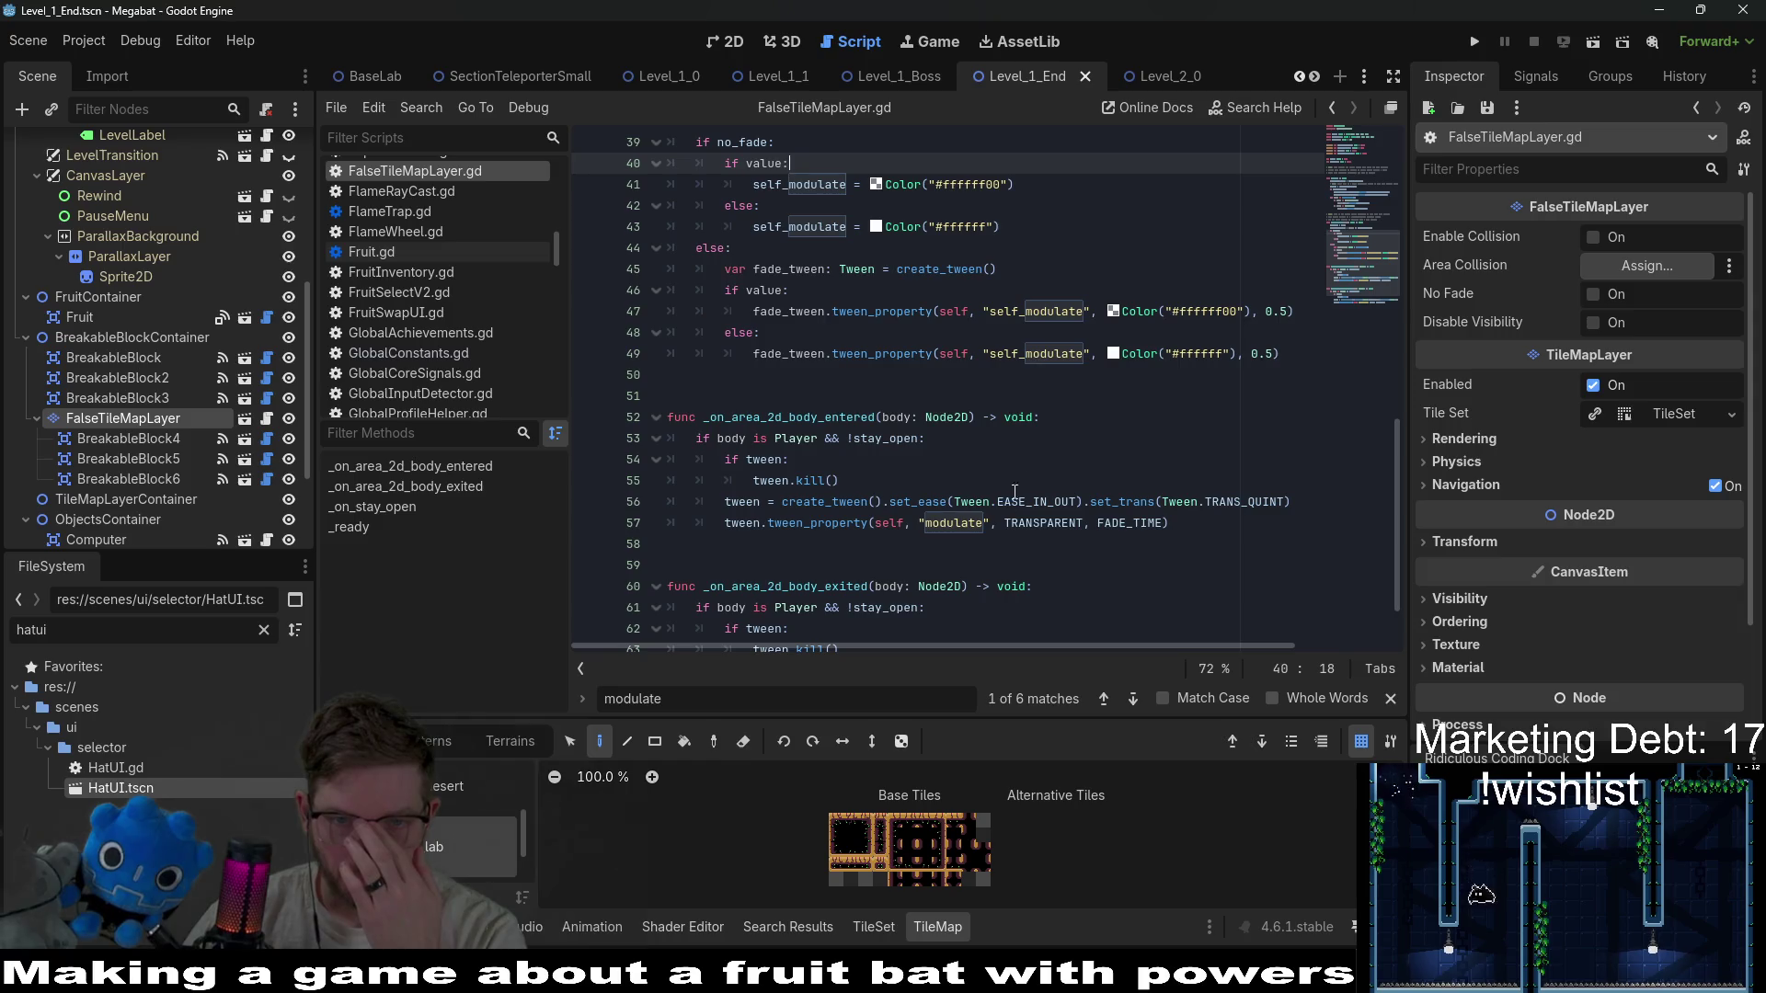
{"action": "double_click", "coordinate": [956, 522]}
{"action": "key", "text": "ctrl+v"}
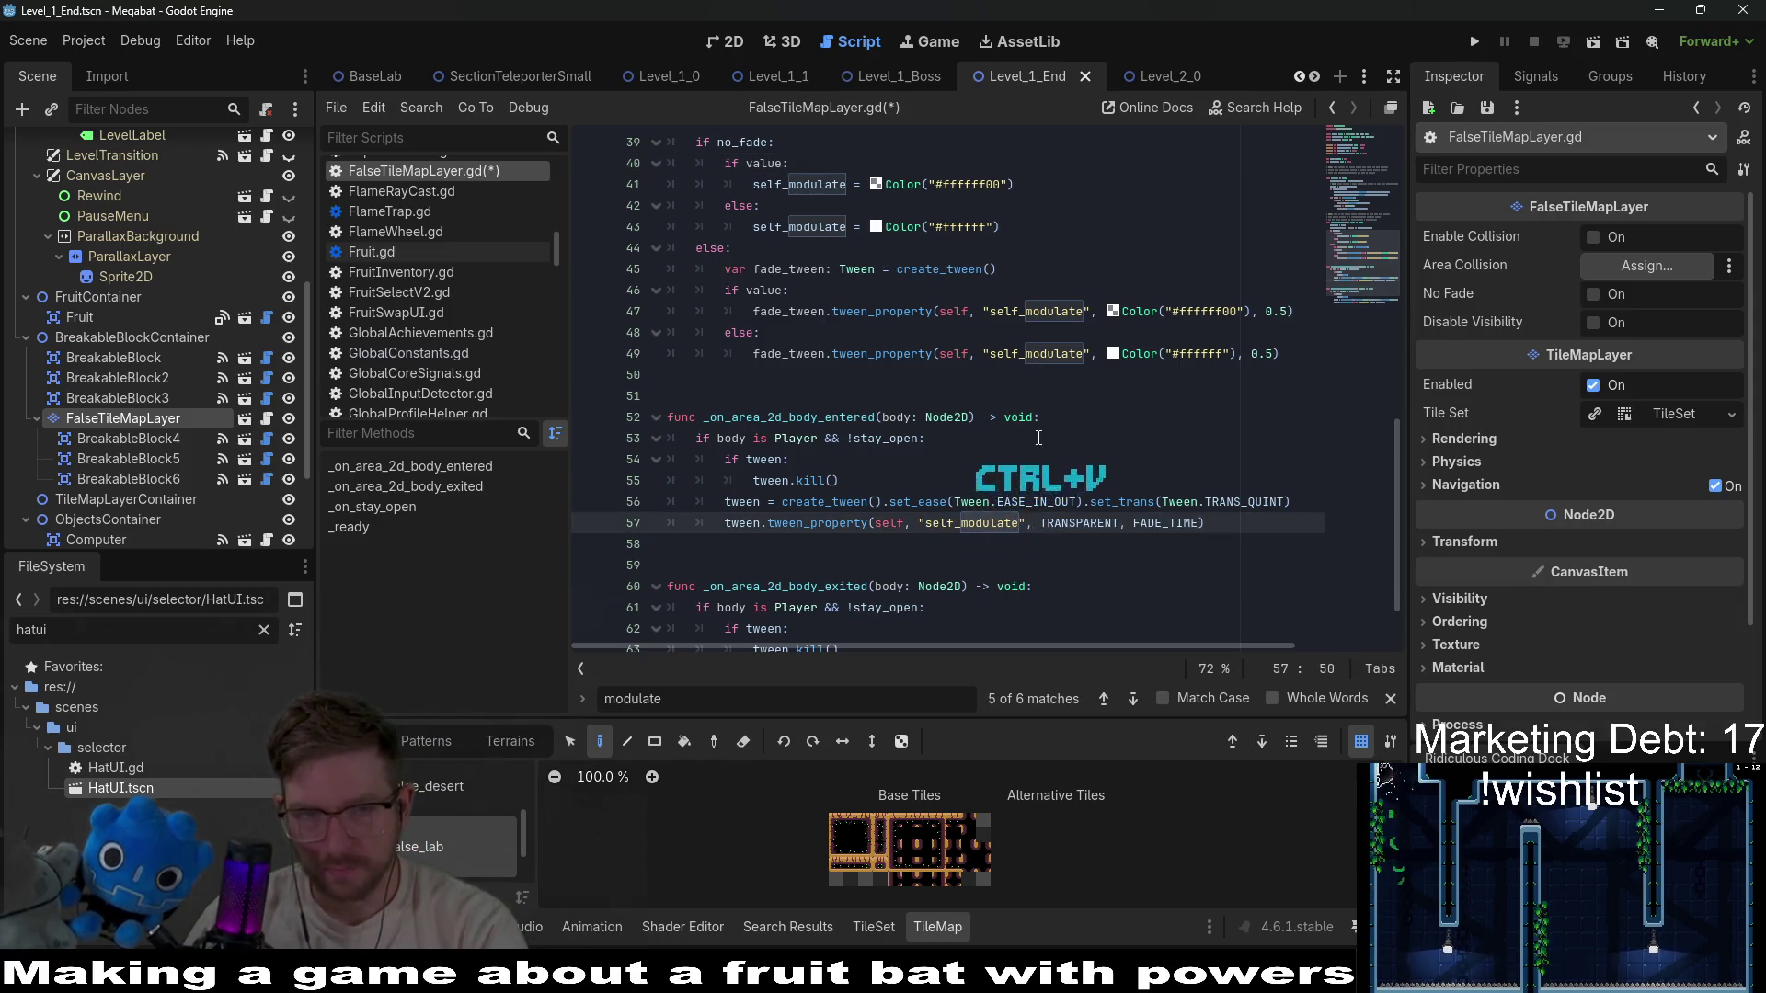
{"action": "scroll", "coordinate": [1039, 438], "scroll_direction": "down", "scroll_amount": 2}
{"action": "double_click", "coordinate": [975, 607]}
{"action": "key", "text": "ctrl+v"}
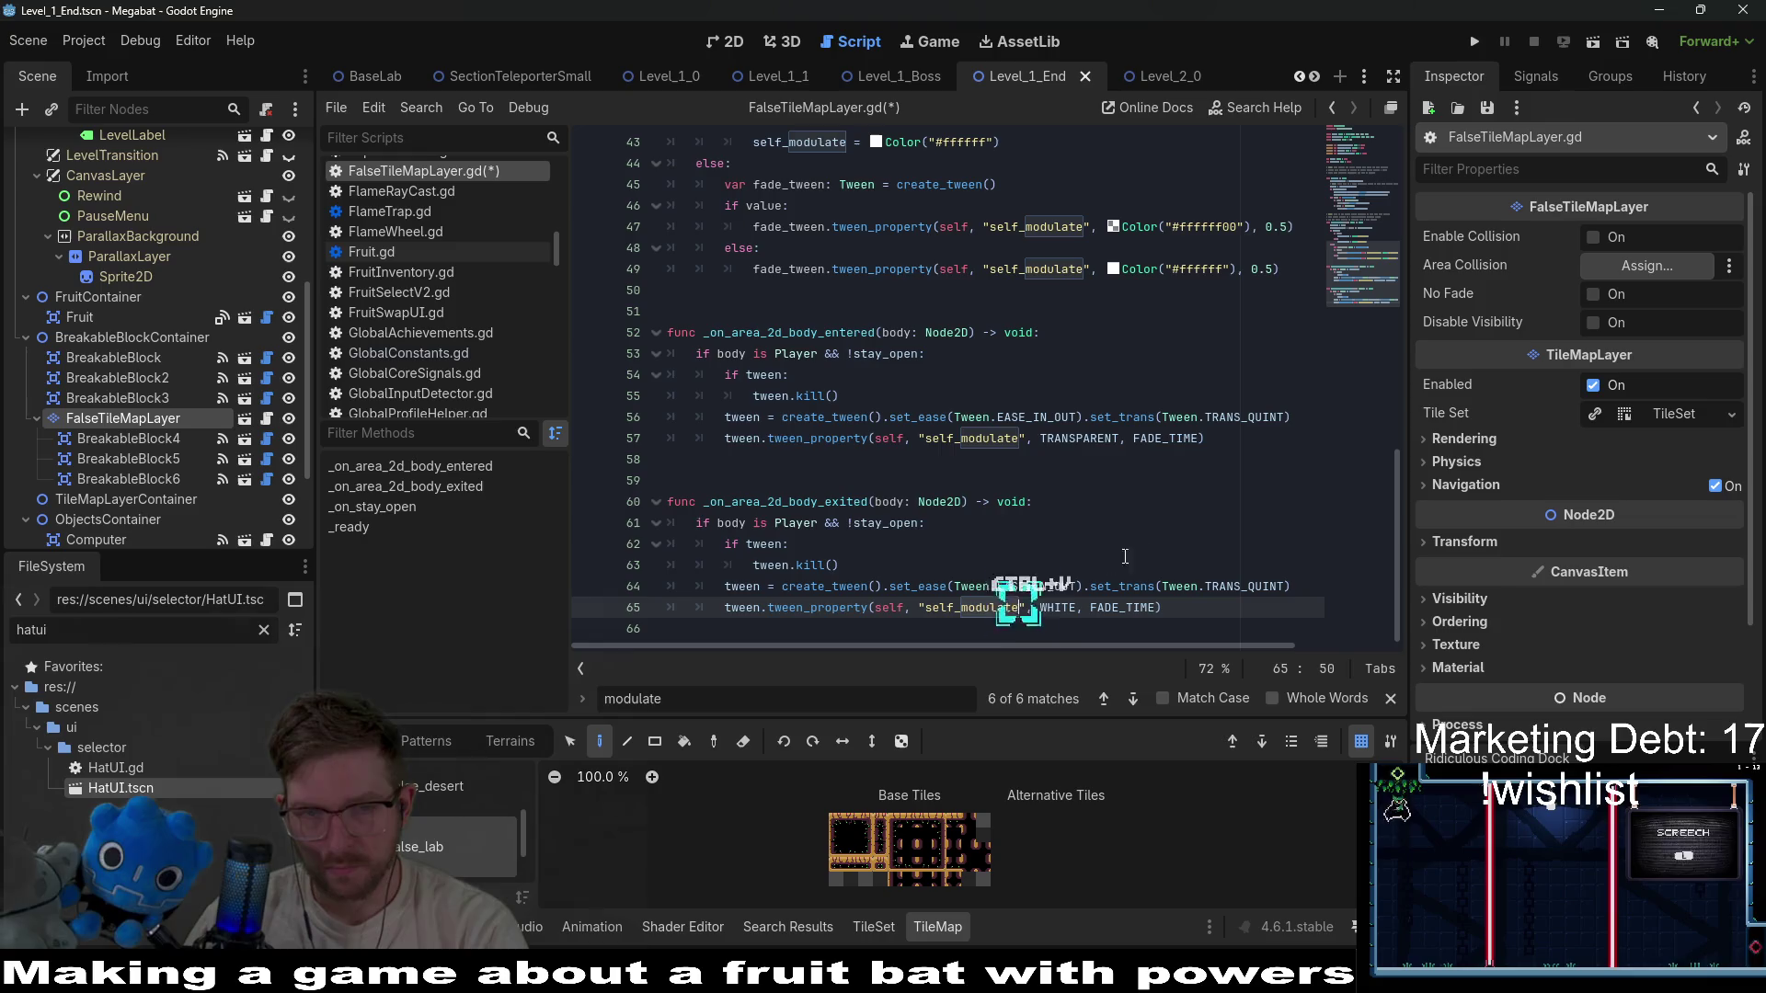
{"action": "key", "text": "ctrl+s"}
{"action": "scroll", "coordinate": [896, 279], "scroll_direction": "up", "scroll_amount": 12}
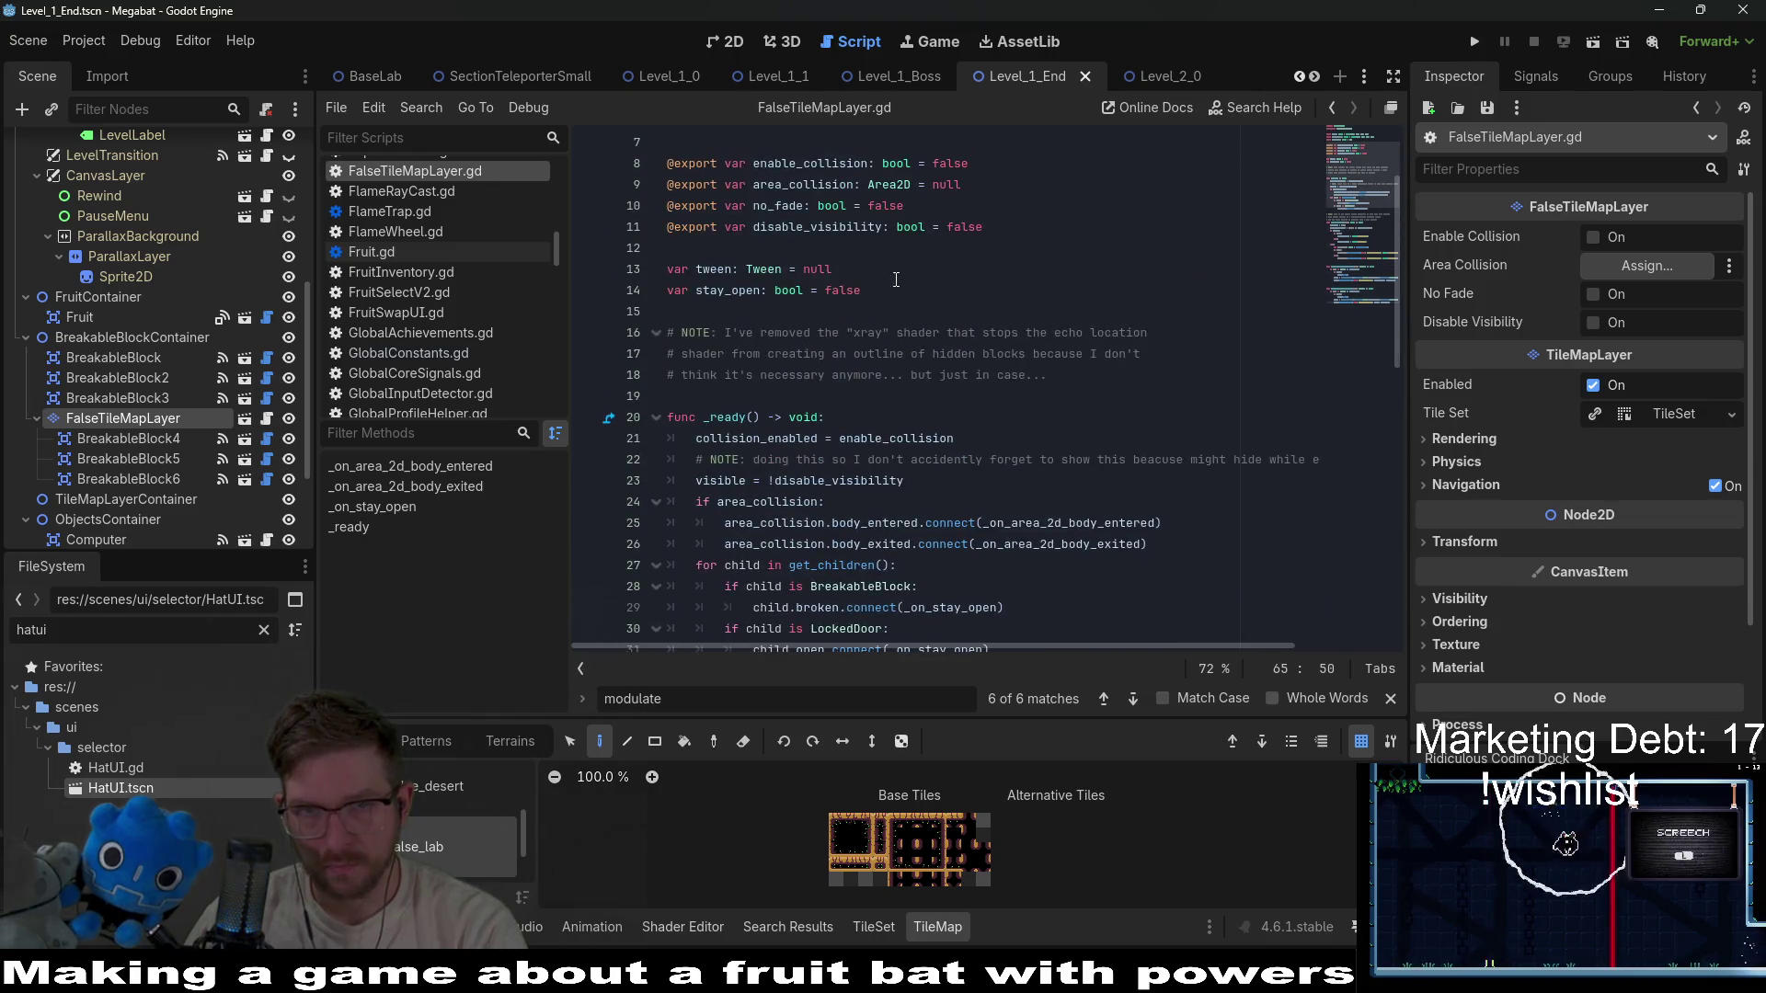
{"action": "left_click", "coordinate": [733, 41]}
Run the game and fly the bat through the first rooms, collecting the purple fruit and plum.
{"action": "left_click", "coordinate": [1581, 39]}
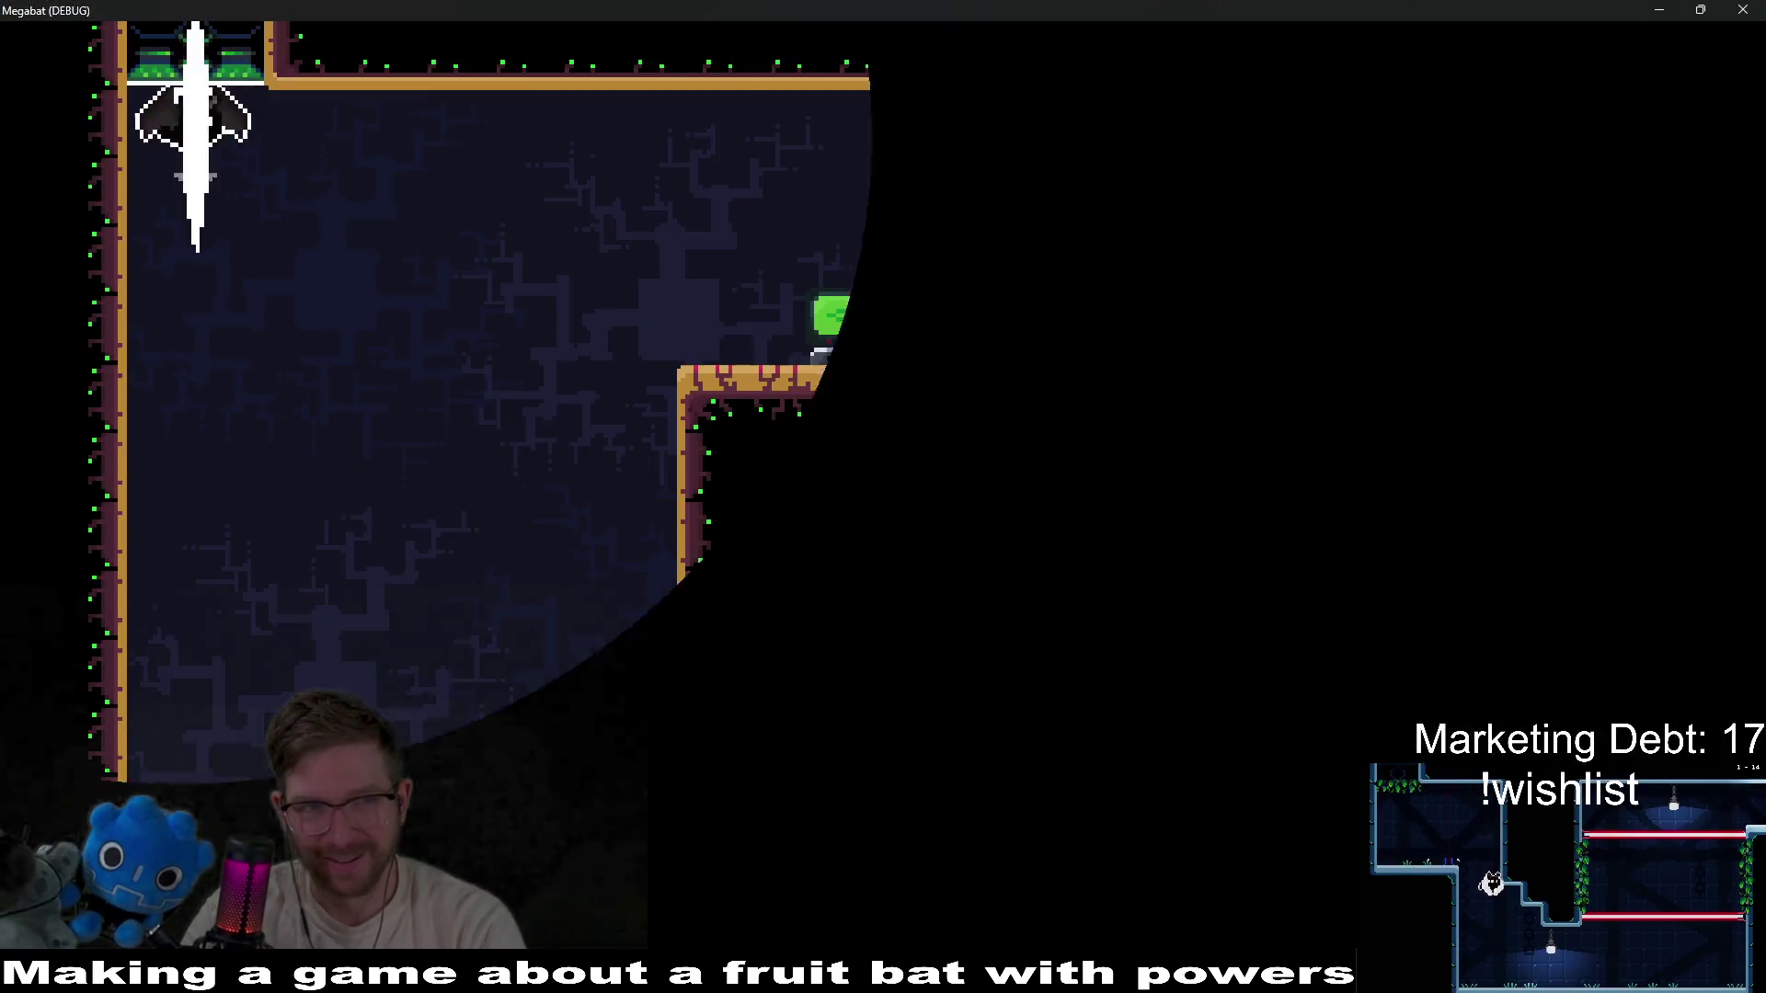
{"action": "key", "text": "Right"}
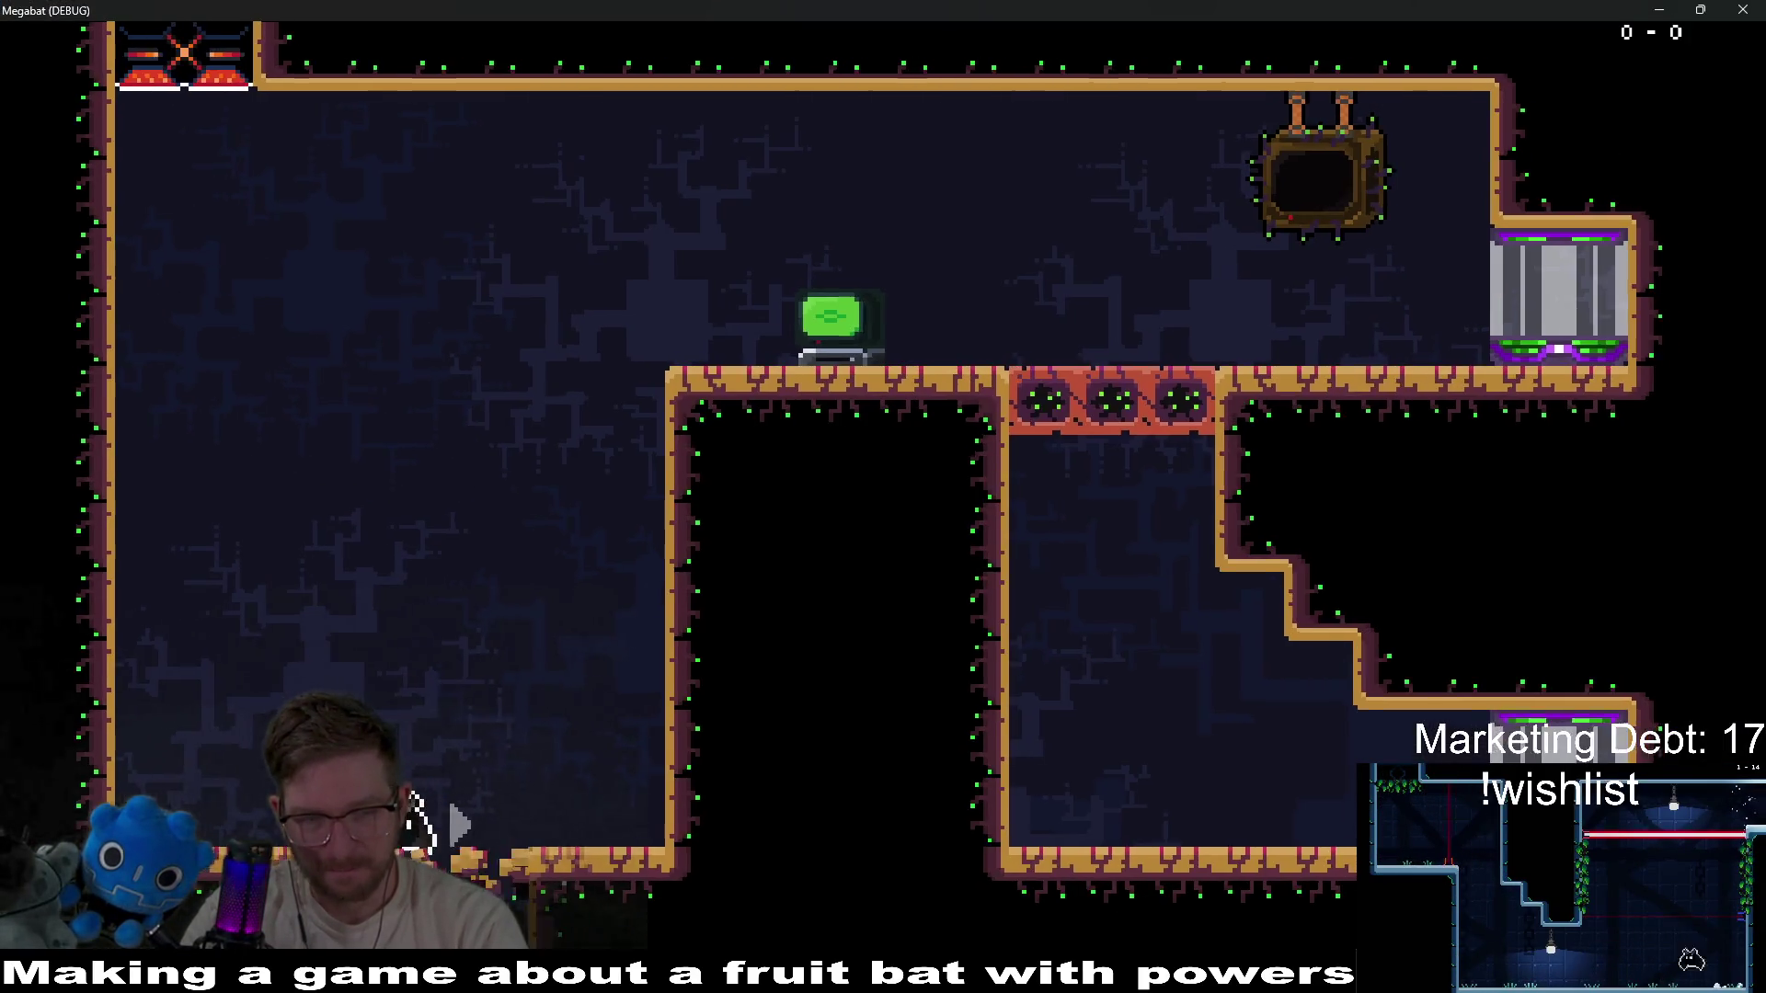
{"action": "key", "text": "Right"}
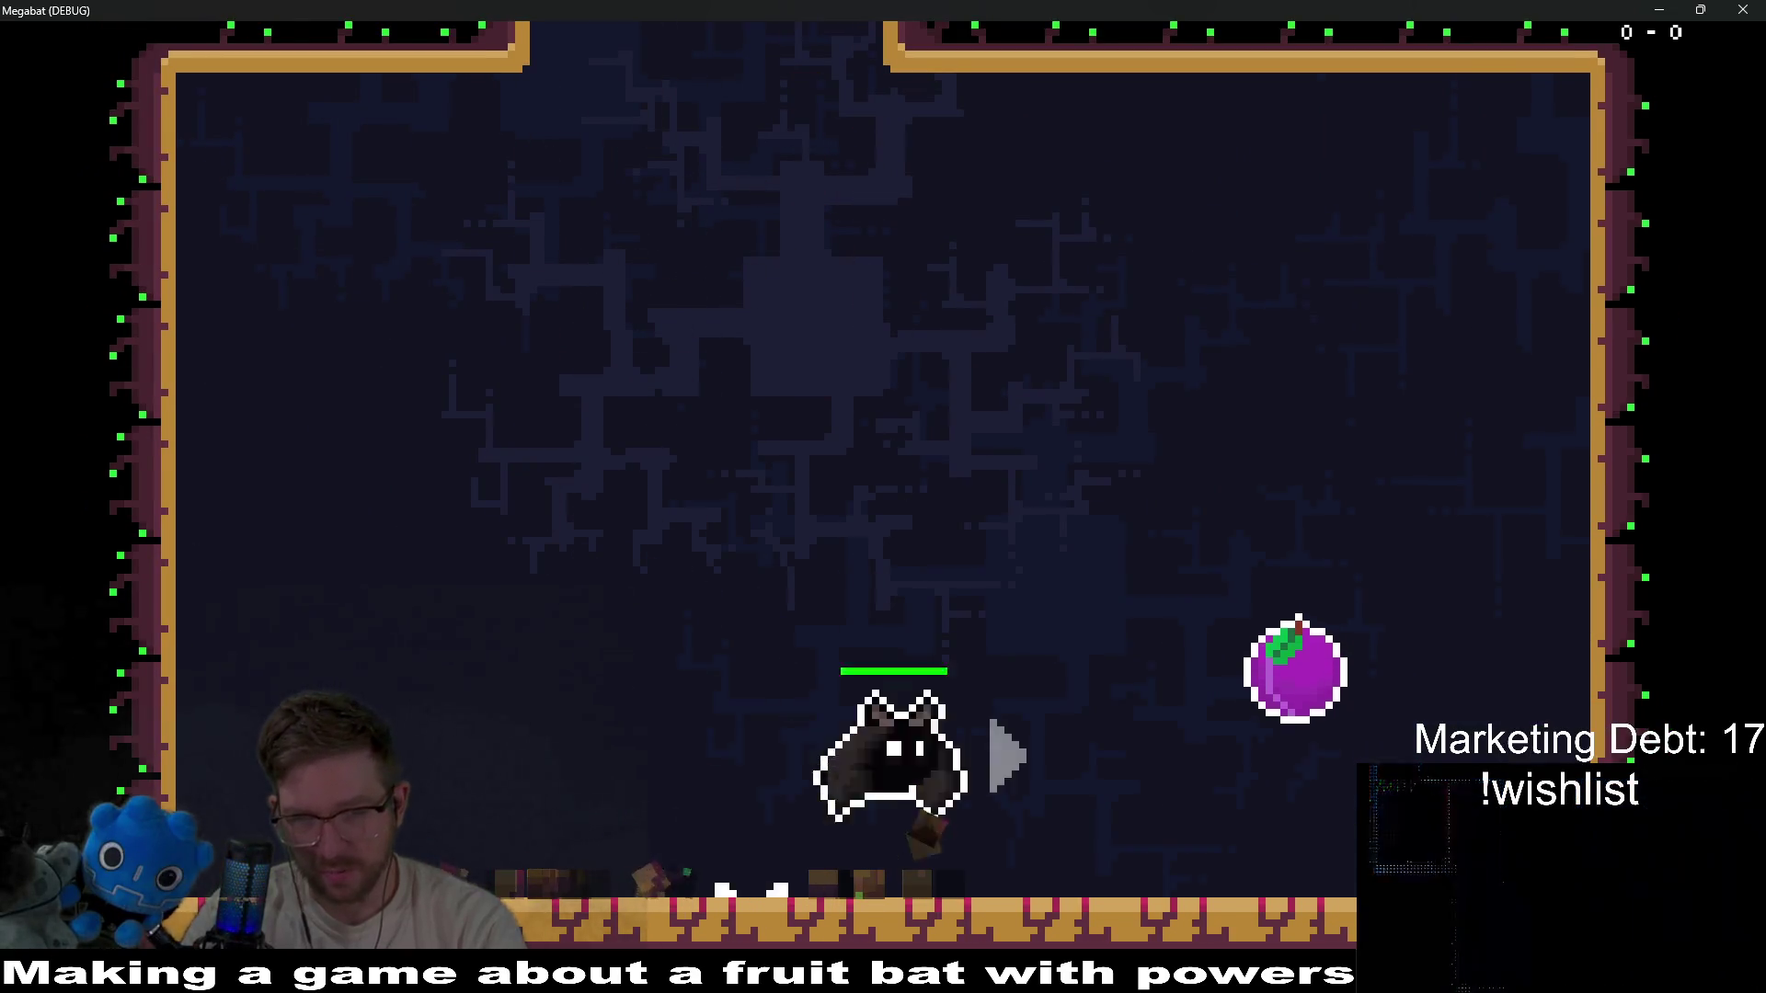
{"action": "key", "text": "Left"}
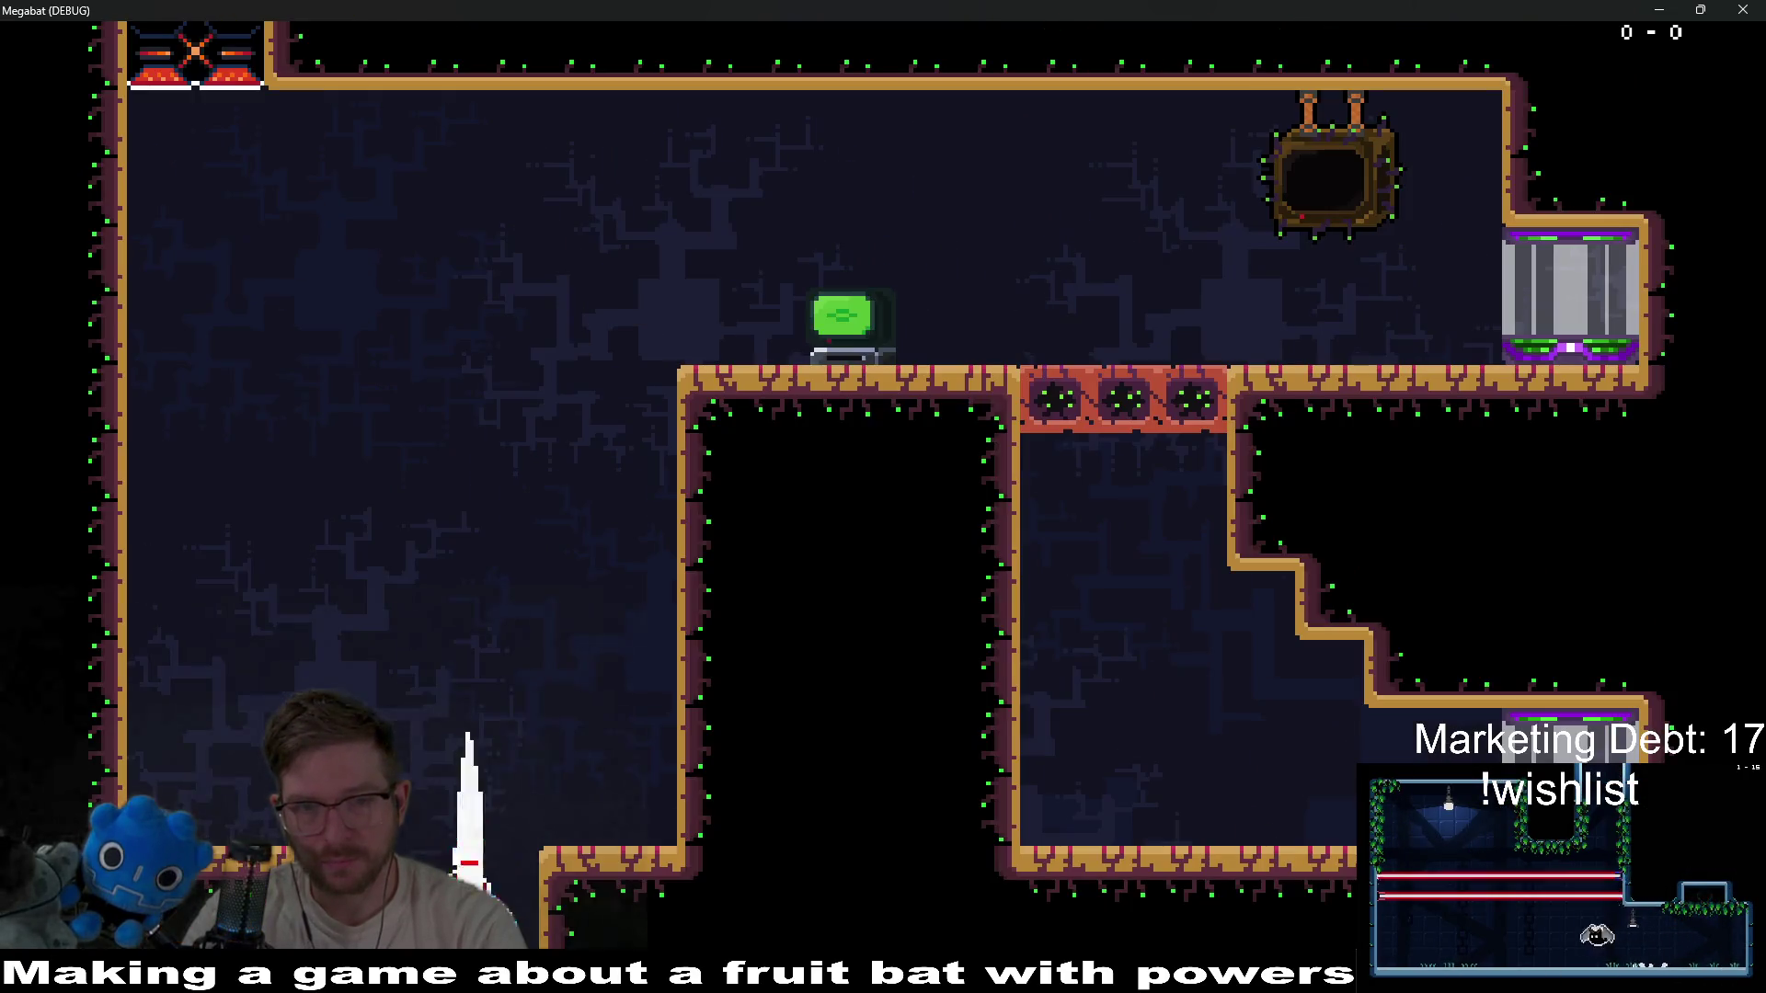
{"action": "key", "text": "Right"}
{"action": "key", "text": "Left"}
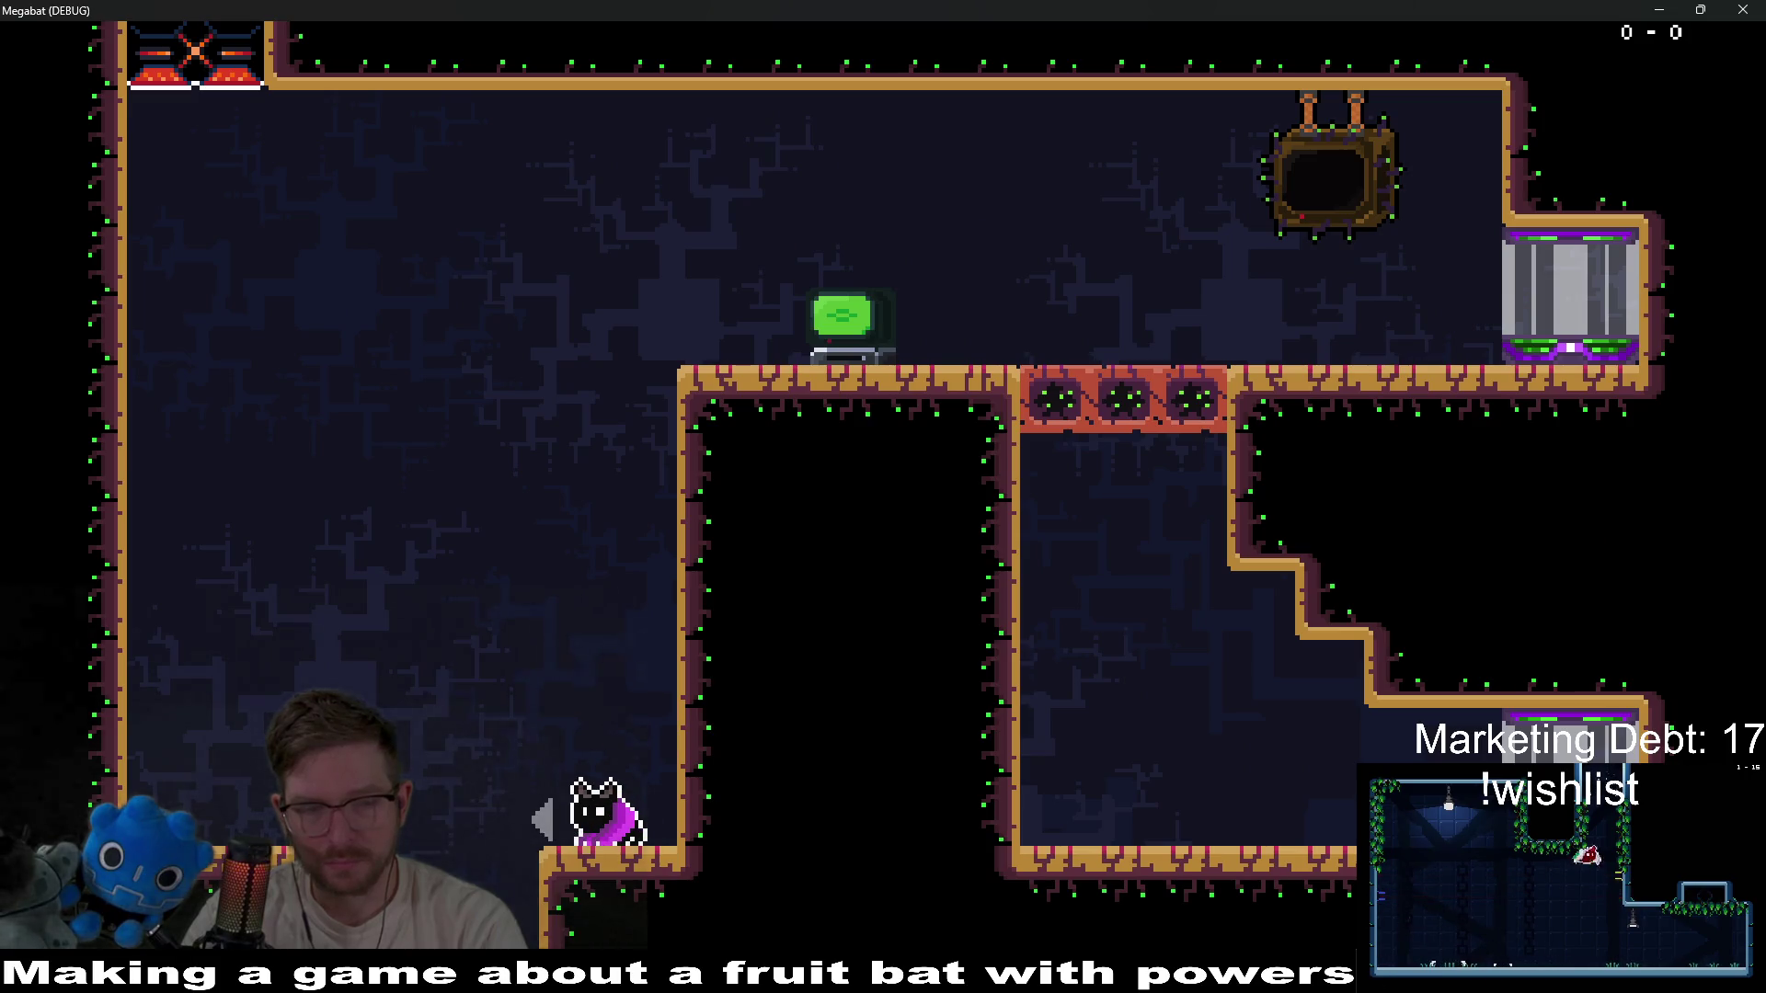
{"action": "key", "text": "Left"}
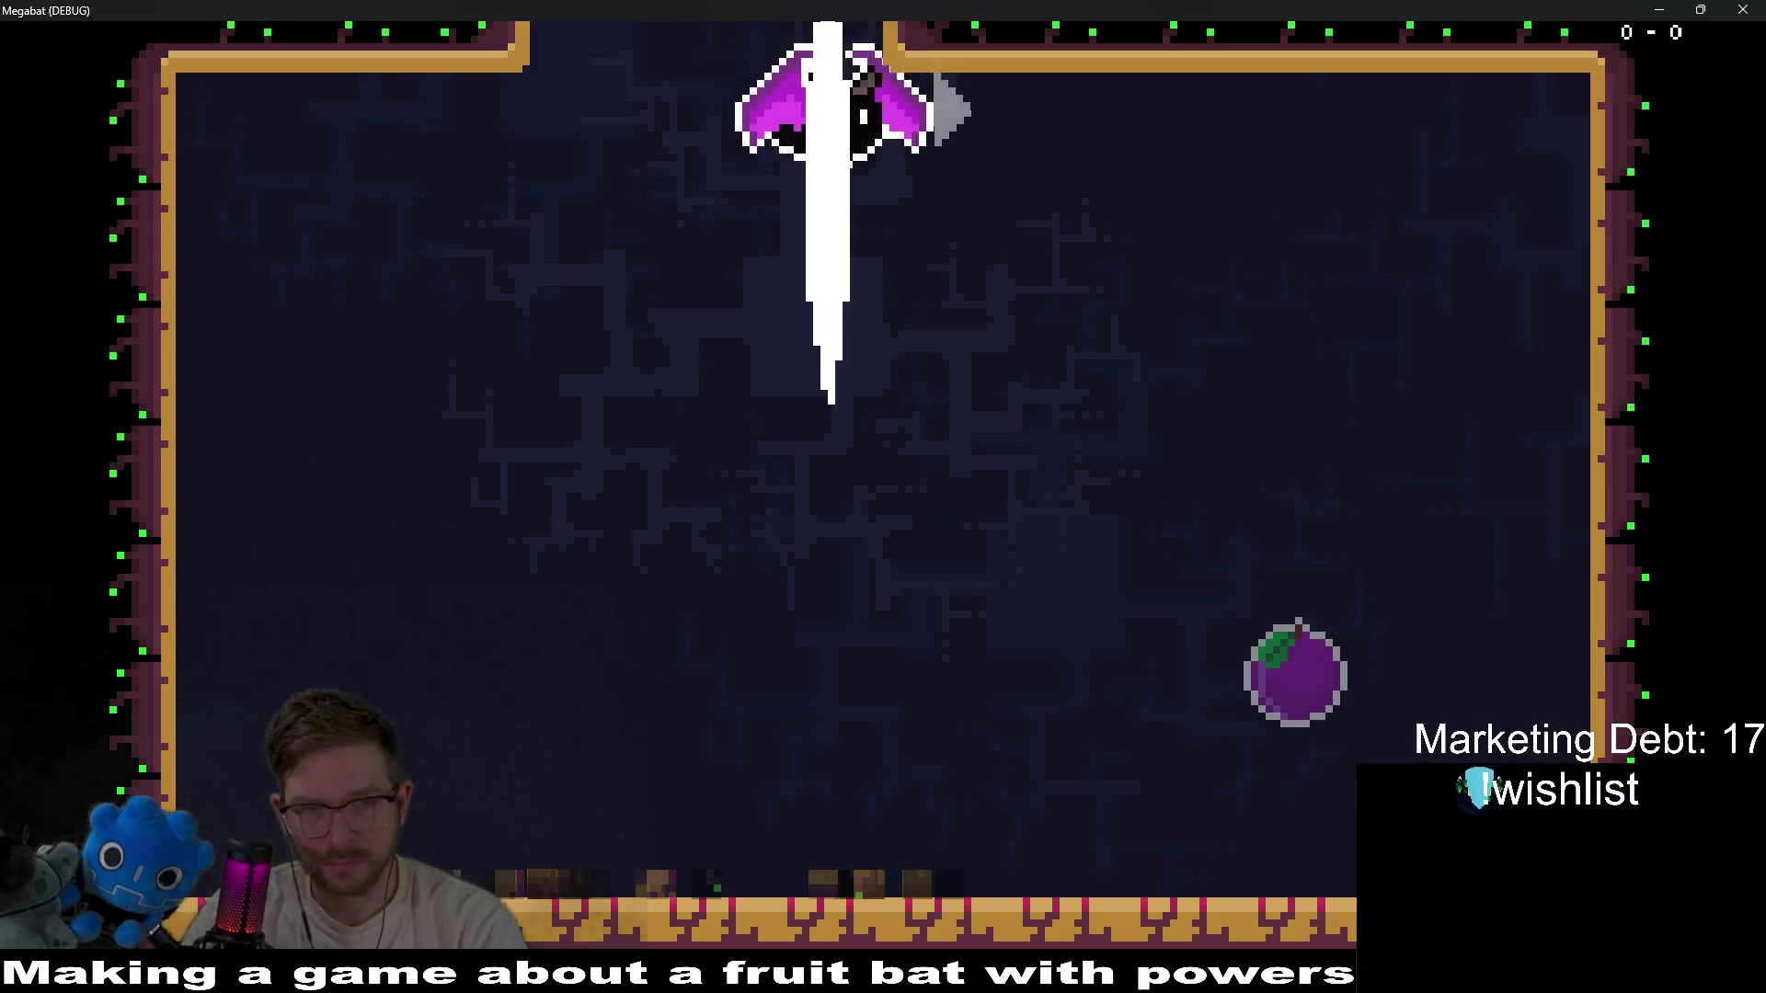
{"action": "key", "text": "Right"}
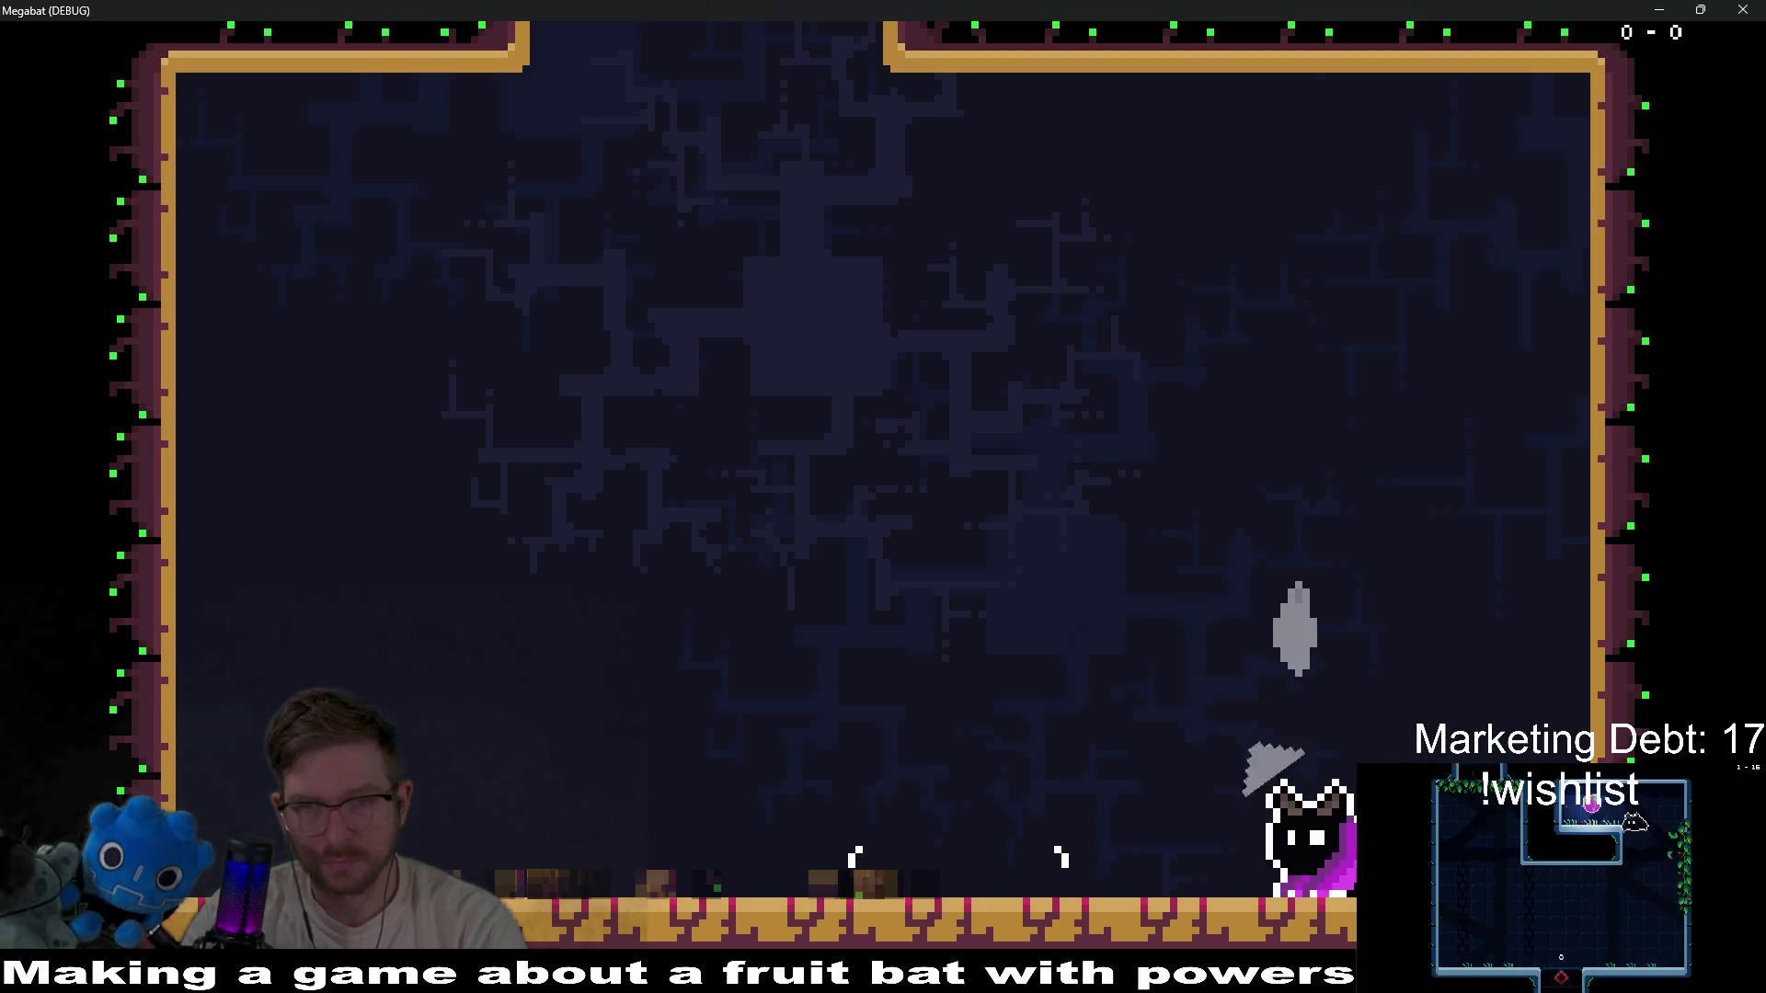
{"action": "key", "text": "Left"}
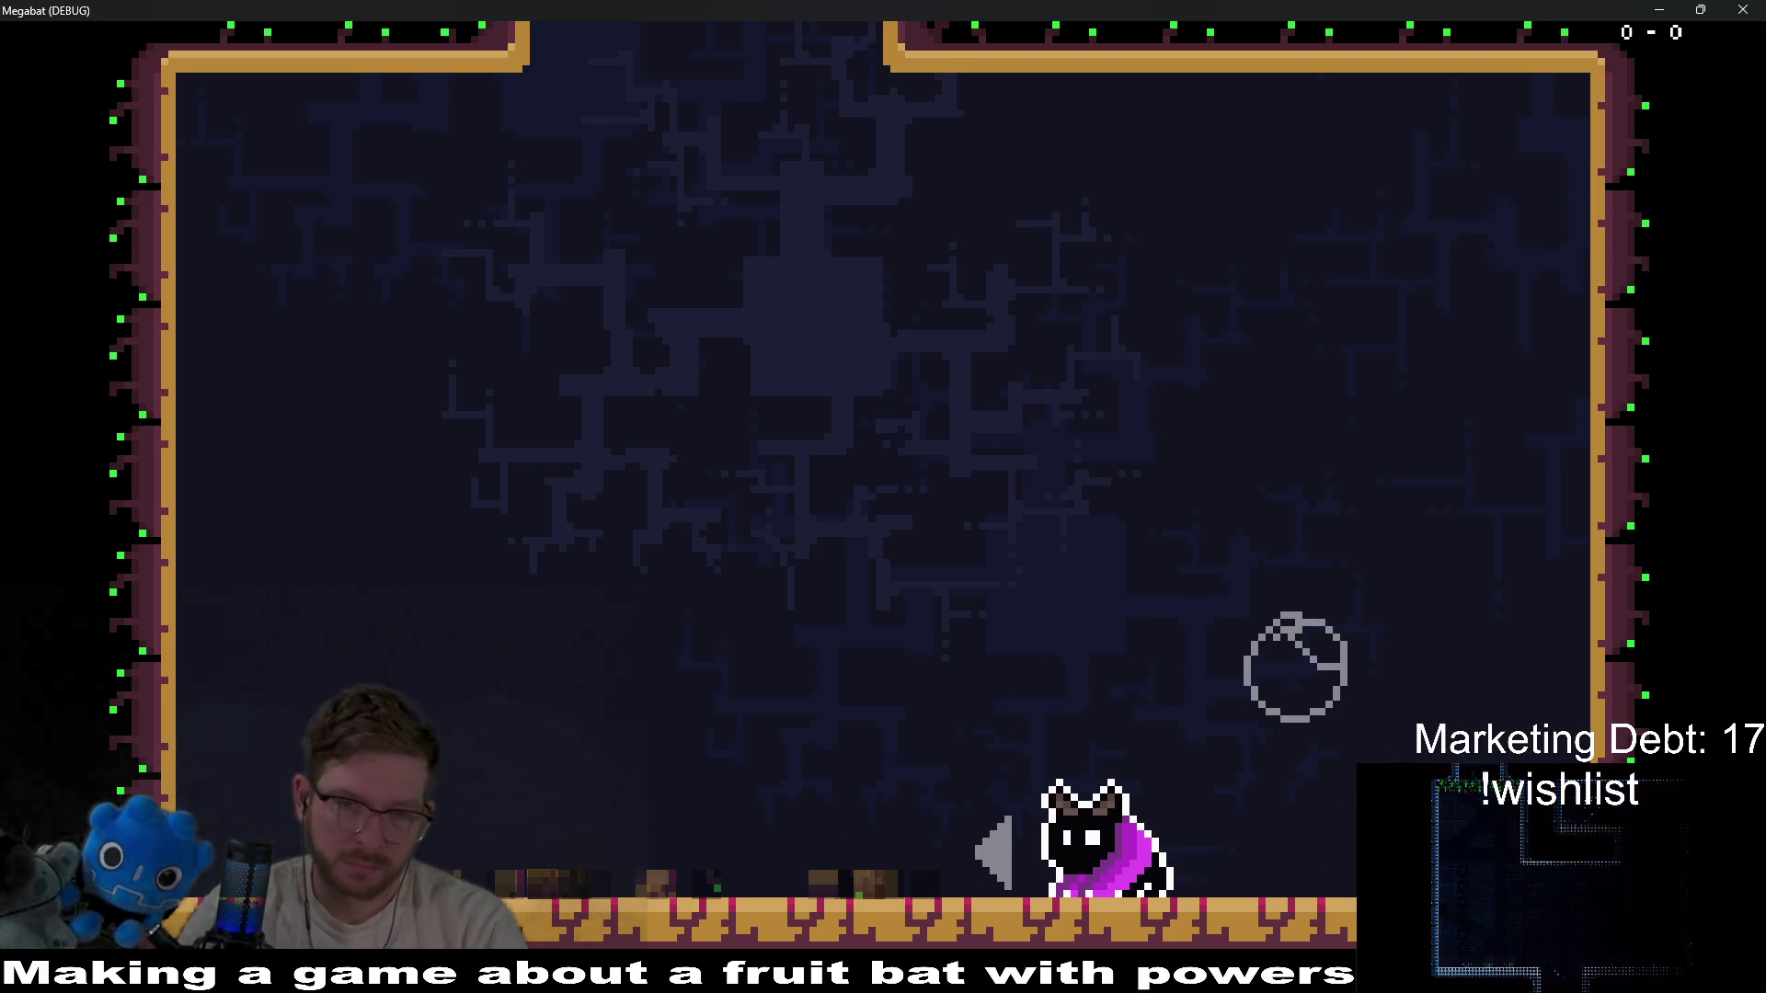
Fly up and smash the bat down through the red breakable blocks, then close the game window.
{"action": "key", "text": "space"}
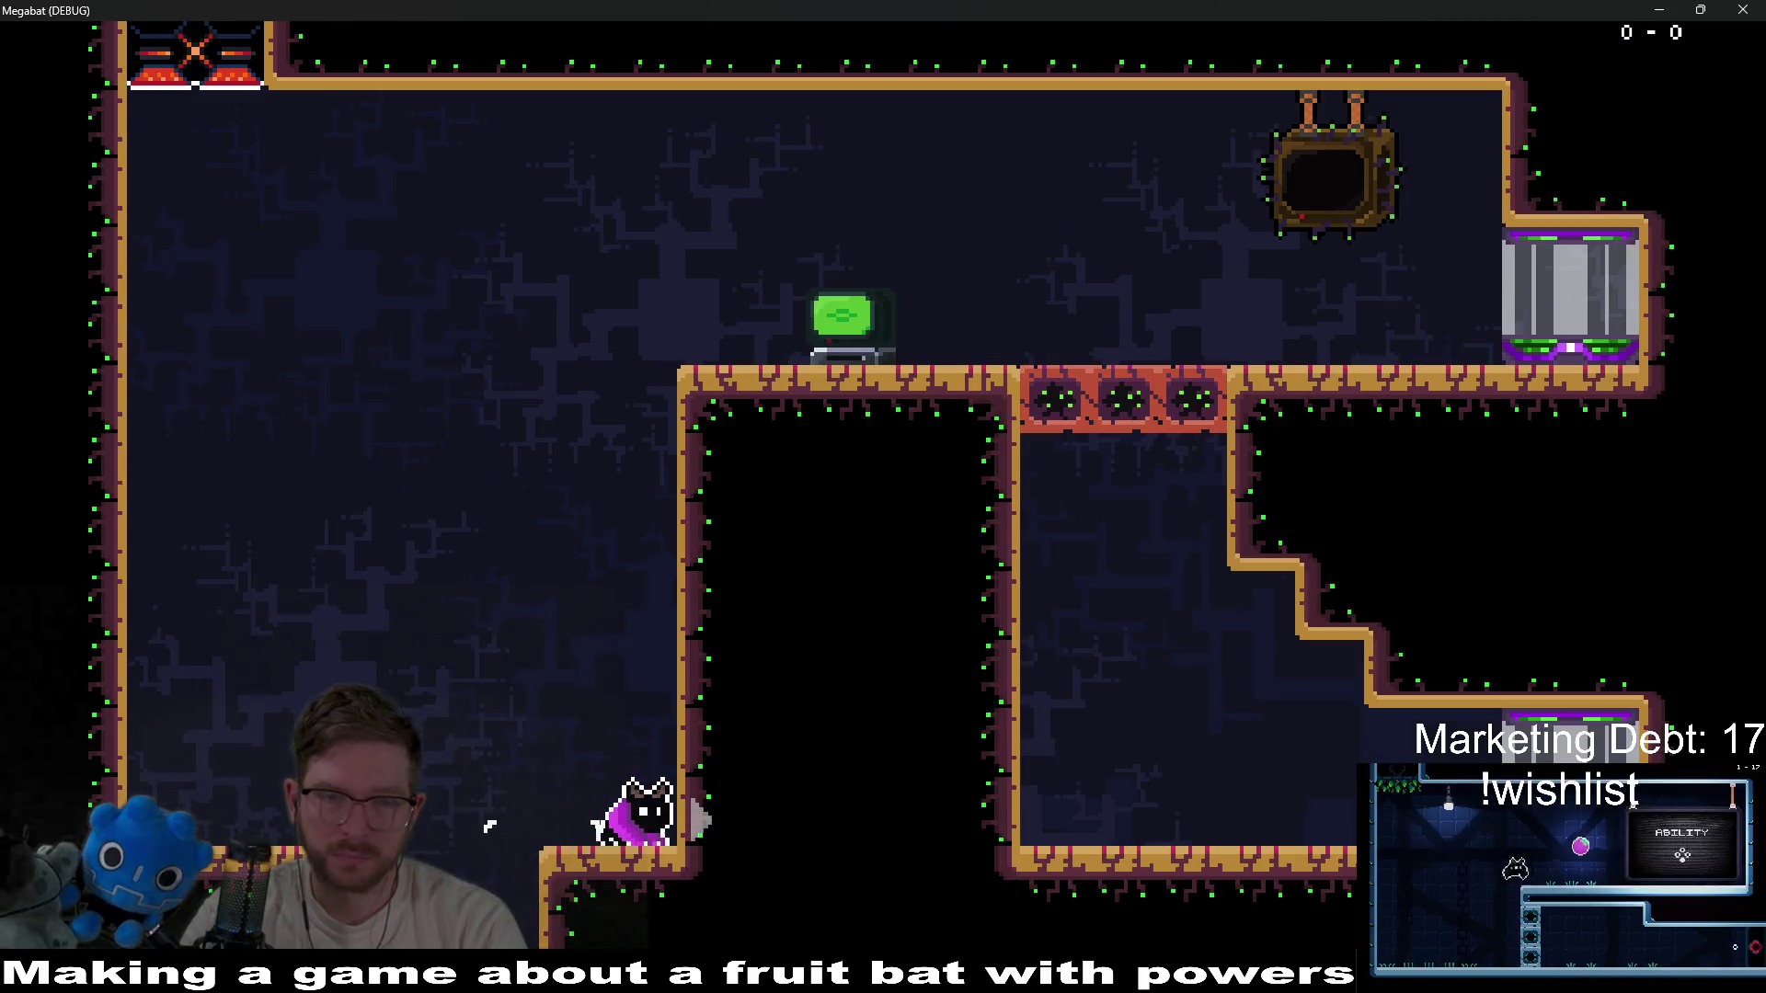
{"action": "key", "text": "space"}
{"action": "key", "text": "space"}
{"action": "key", "text": "Right"}
{"action": "key", "text": "Down"}
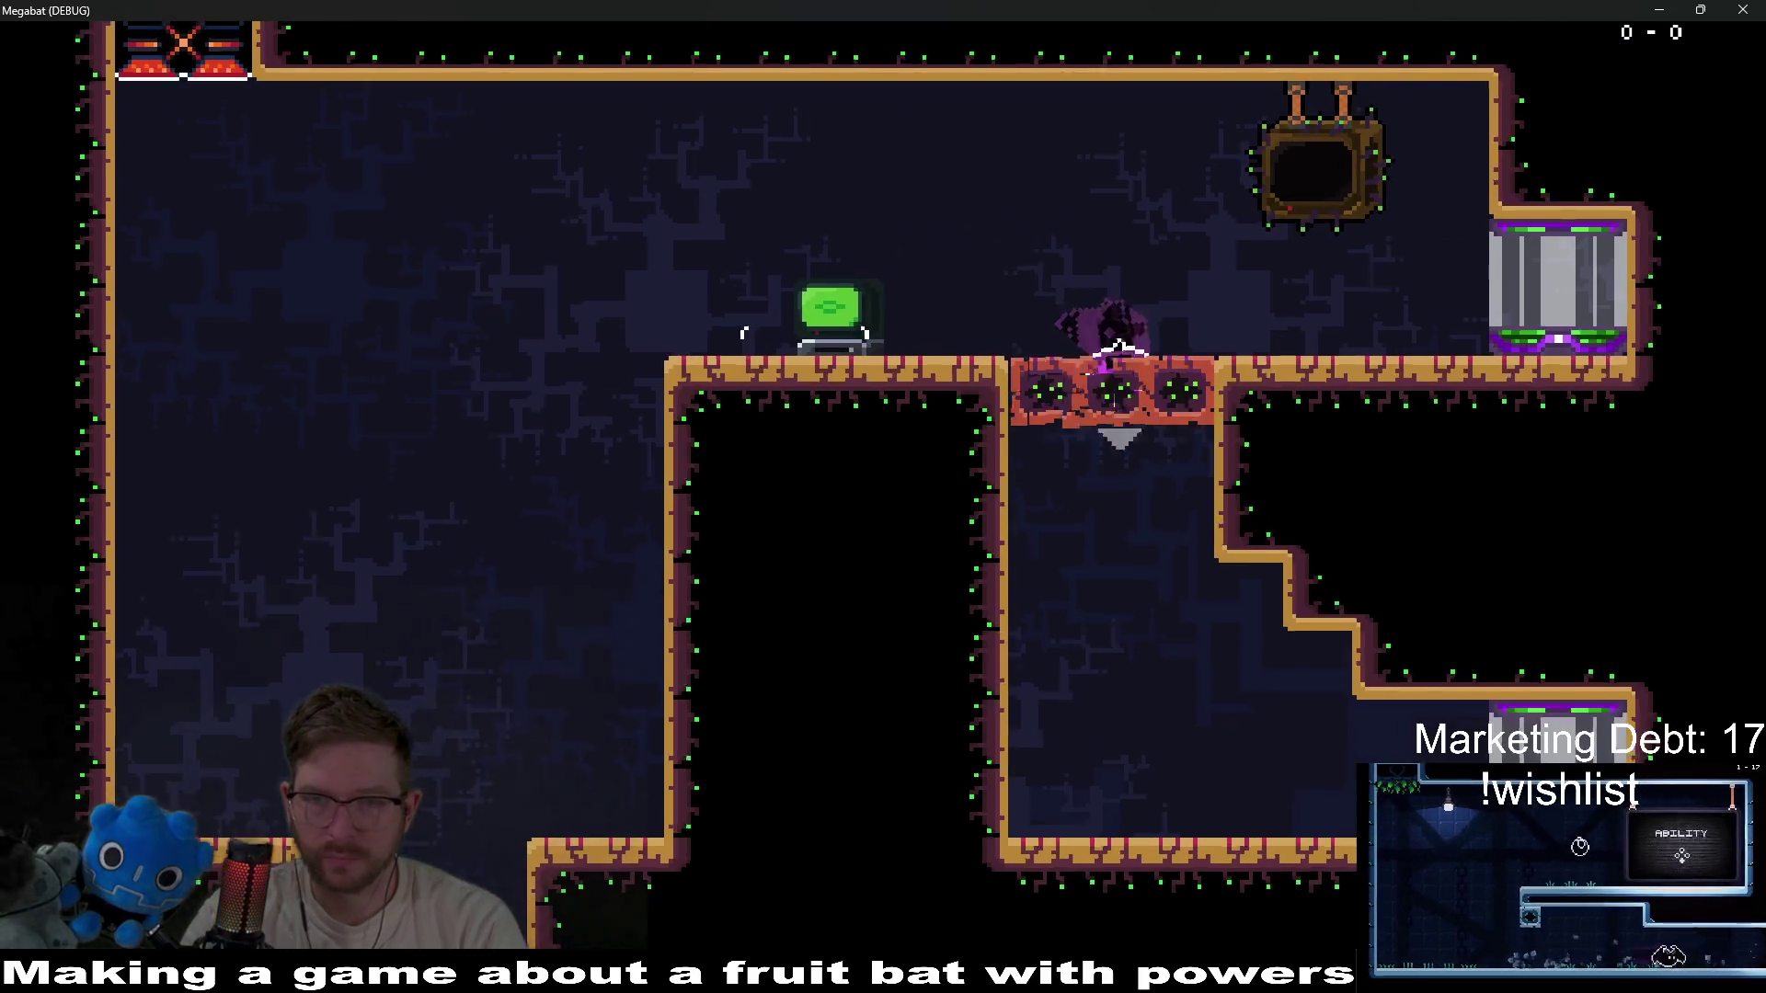
{"action": "key", "text": "Right"}
{"action": "key", "text": "Left"}
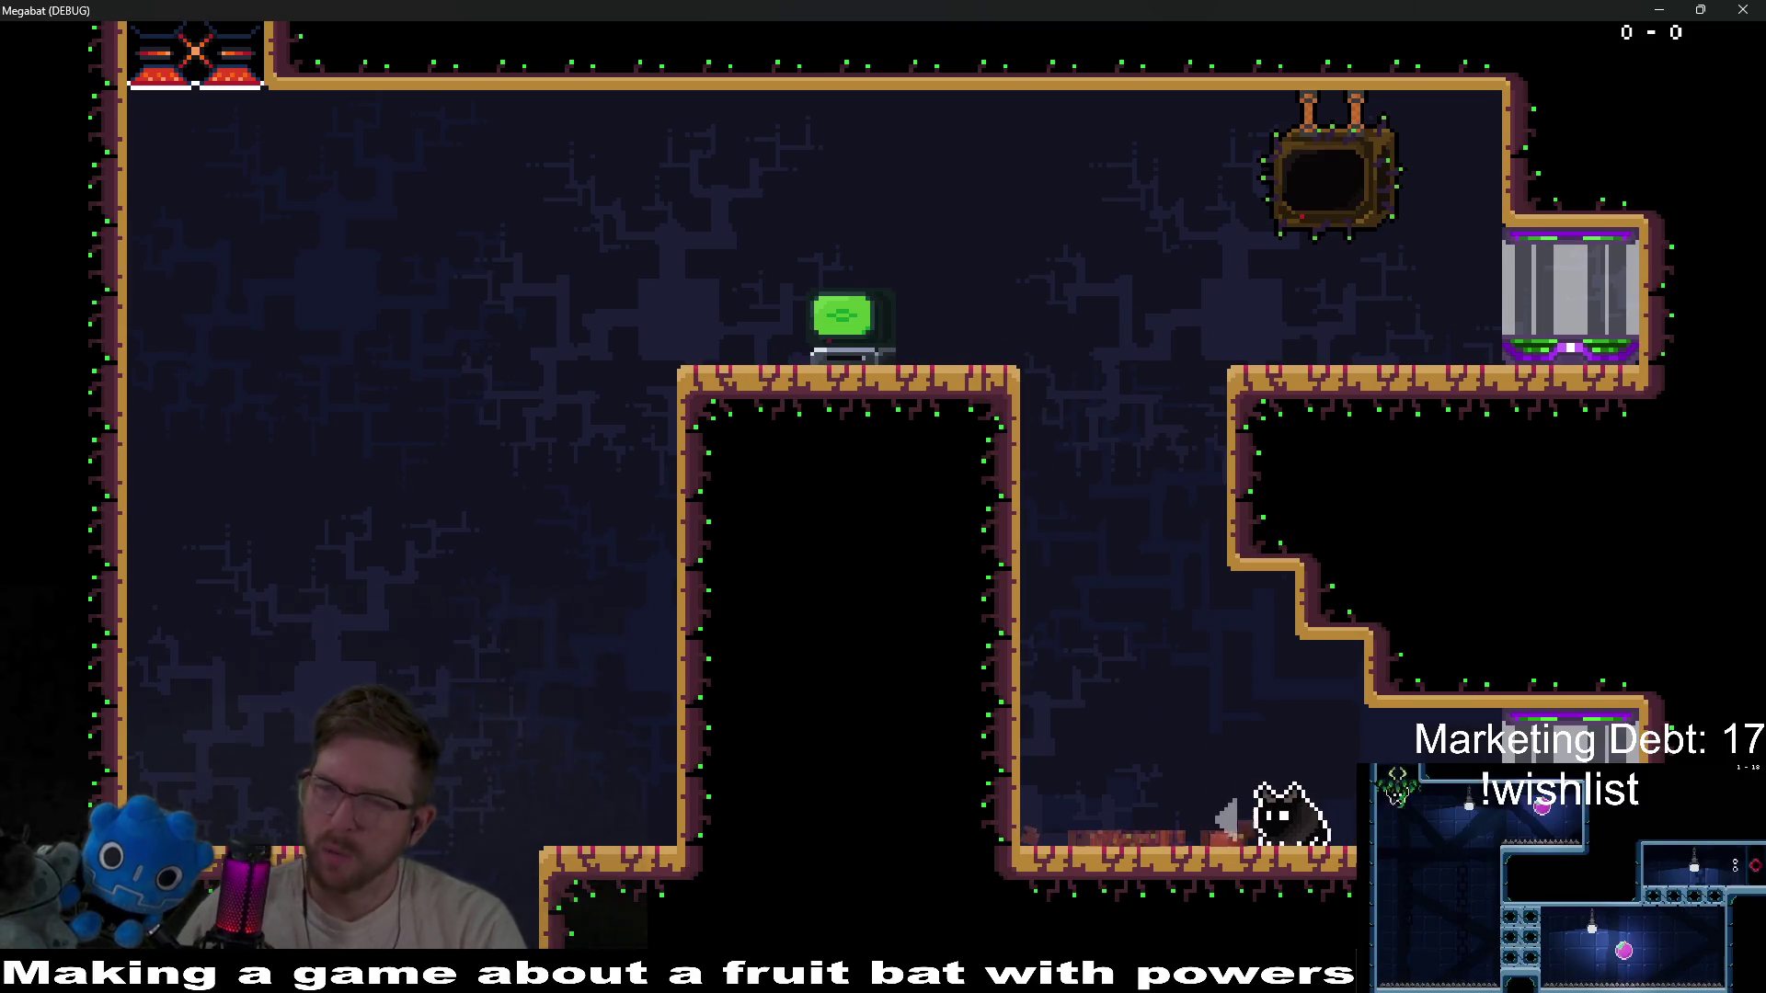
{"action": "left_click", "coordinate": [1743, 9]}
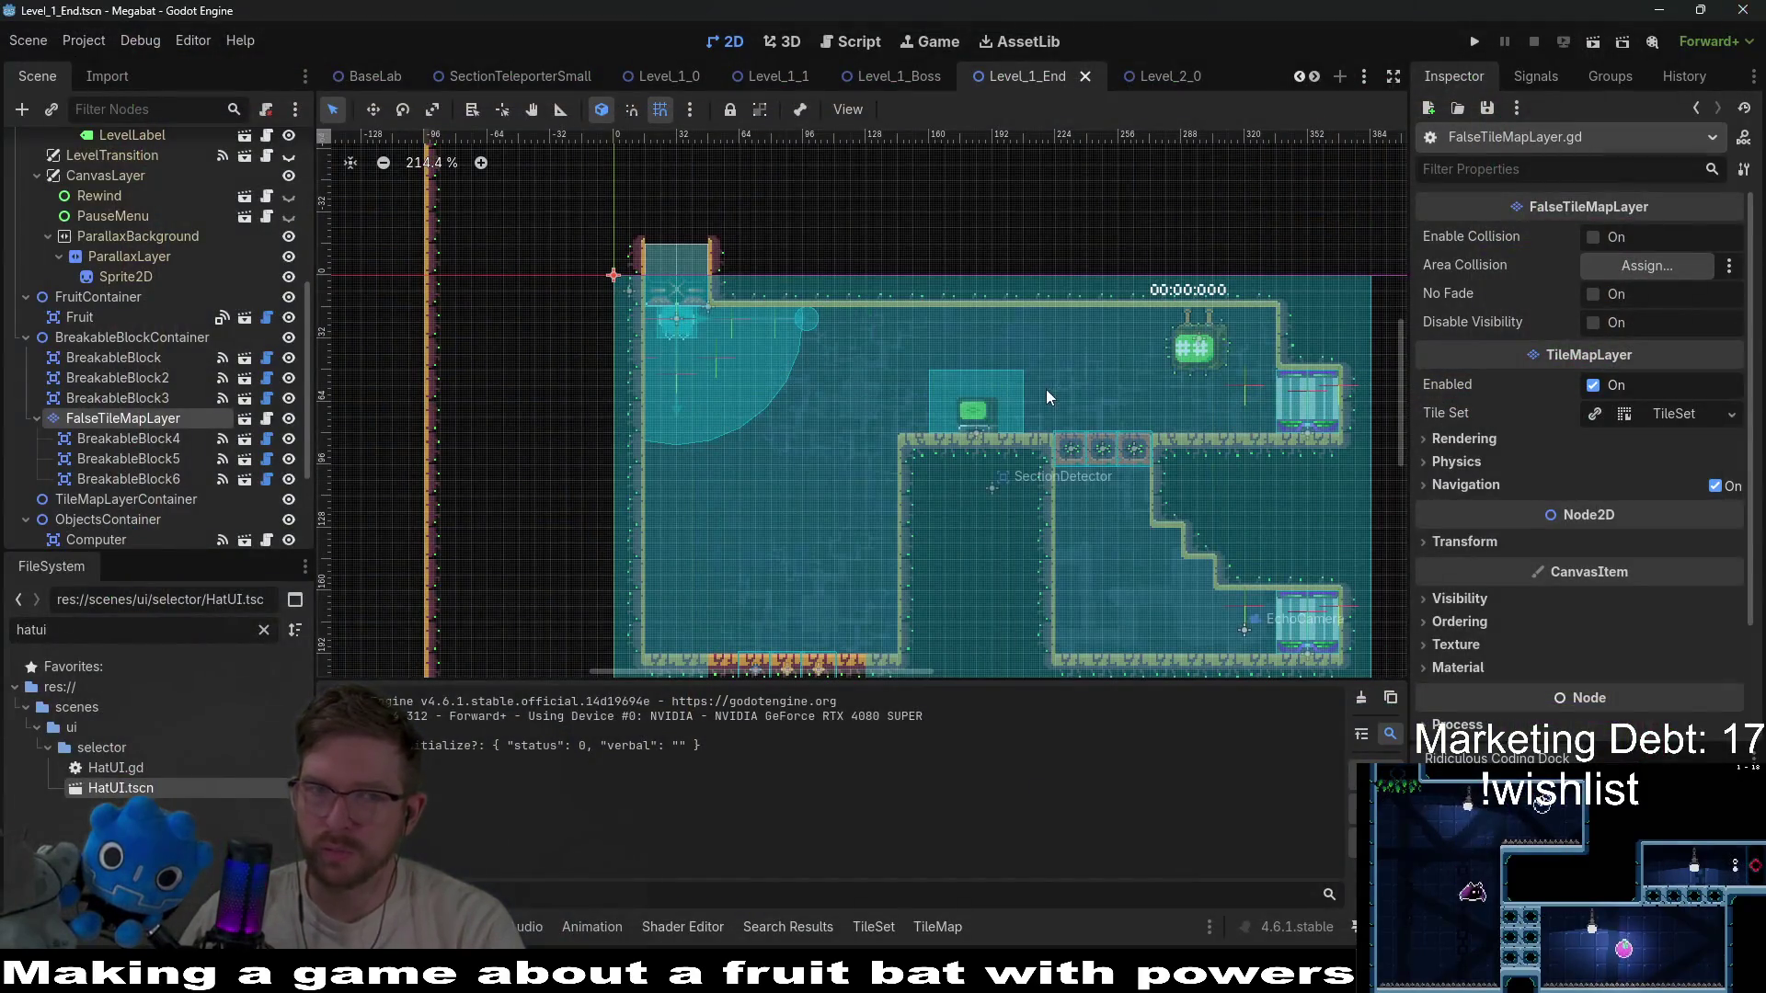
Scroll the Scene dock past WorldTileMapLayer and select the SectionDetector2 node.
{"action": "scroll", "coordinate": [961, 574], "scroll_direction": "down", "scroll_amount": 3}
{"action": "scroll", "coordinate": [927, 388], "scroll_direction": "up", "scroll_amount": 1}
{"action": "scroll", "coordinate": [927, 387], "scroll_direction": "down", "scroll_amount": 2}
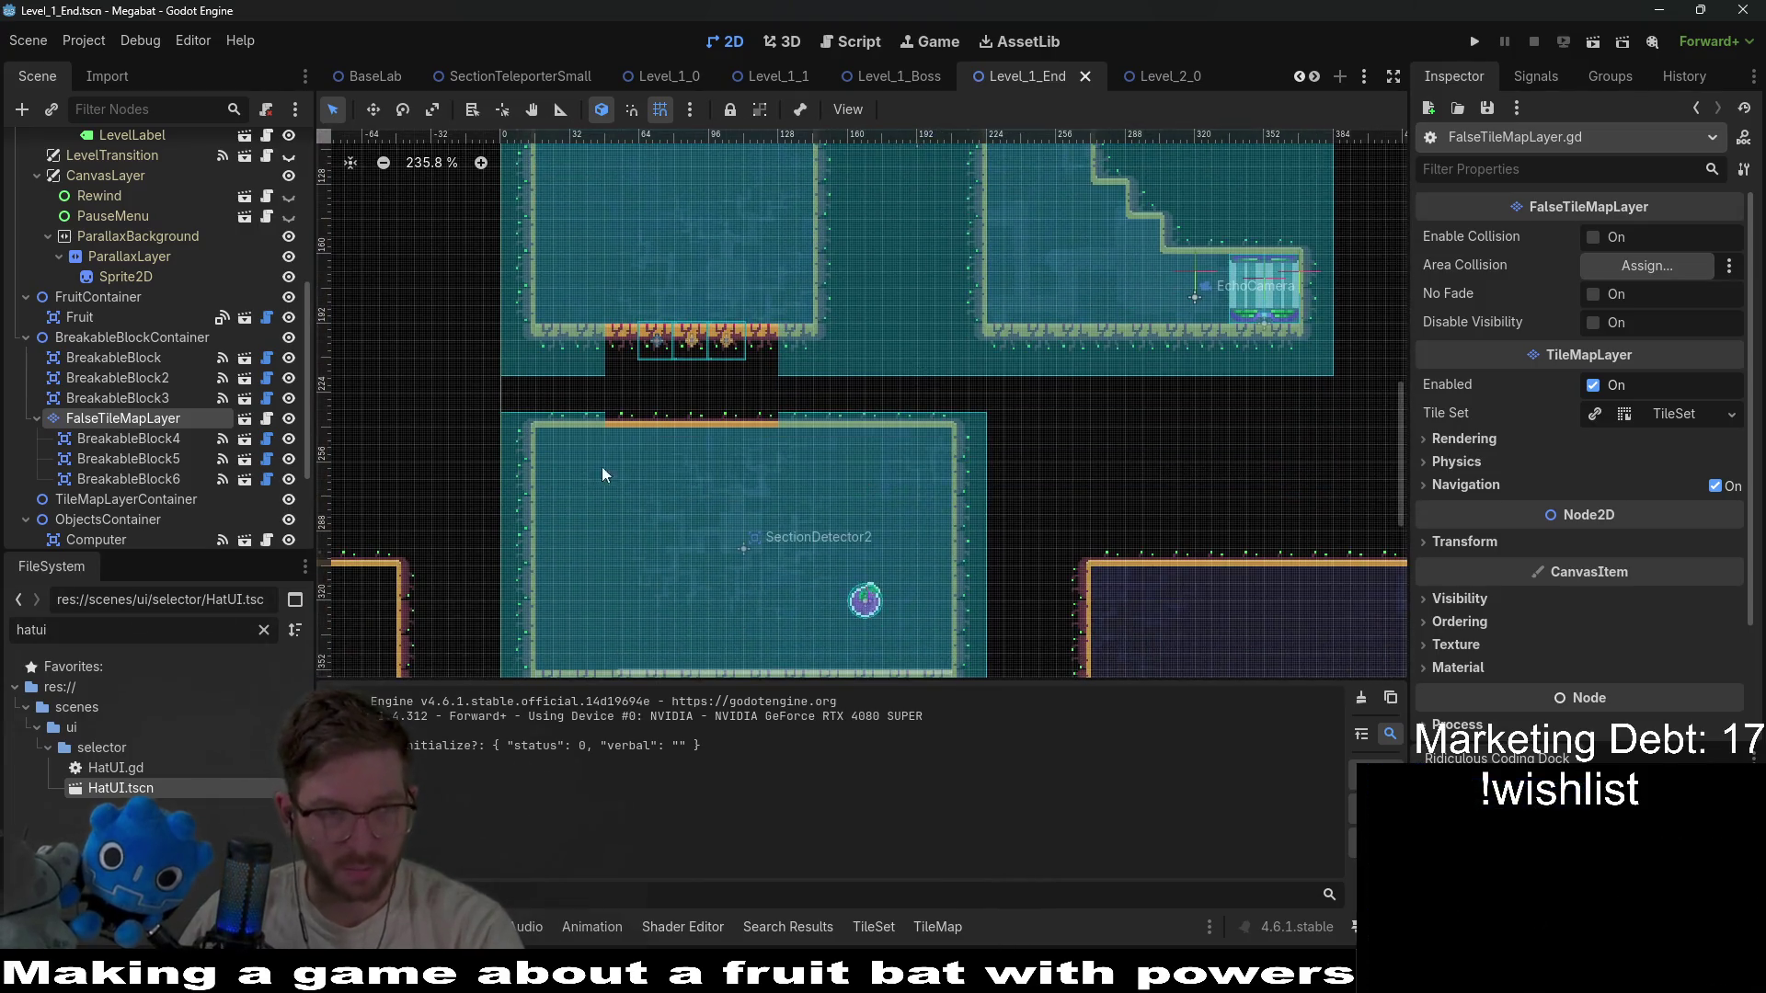
{"action": "scroll", "coordinate": [156, 340], "scroll_direction": "up", "scroll_amount": 5}
{"action": "scroll", "coordinate": [881, 556], "scroll_direction": "down", "scroll_amount": 4}
{"action": "scroll", "coordinate": [881, 543], "scroll_direction": "down", "scroll_amount": 2}
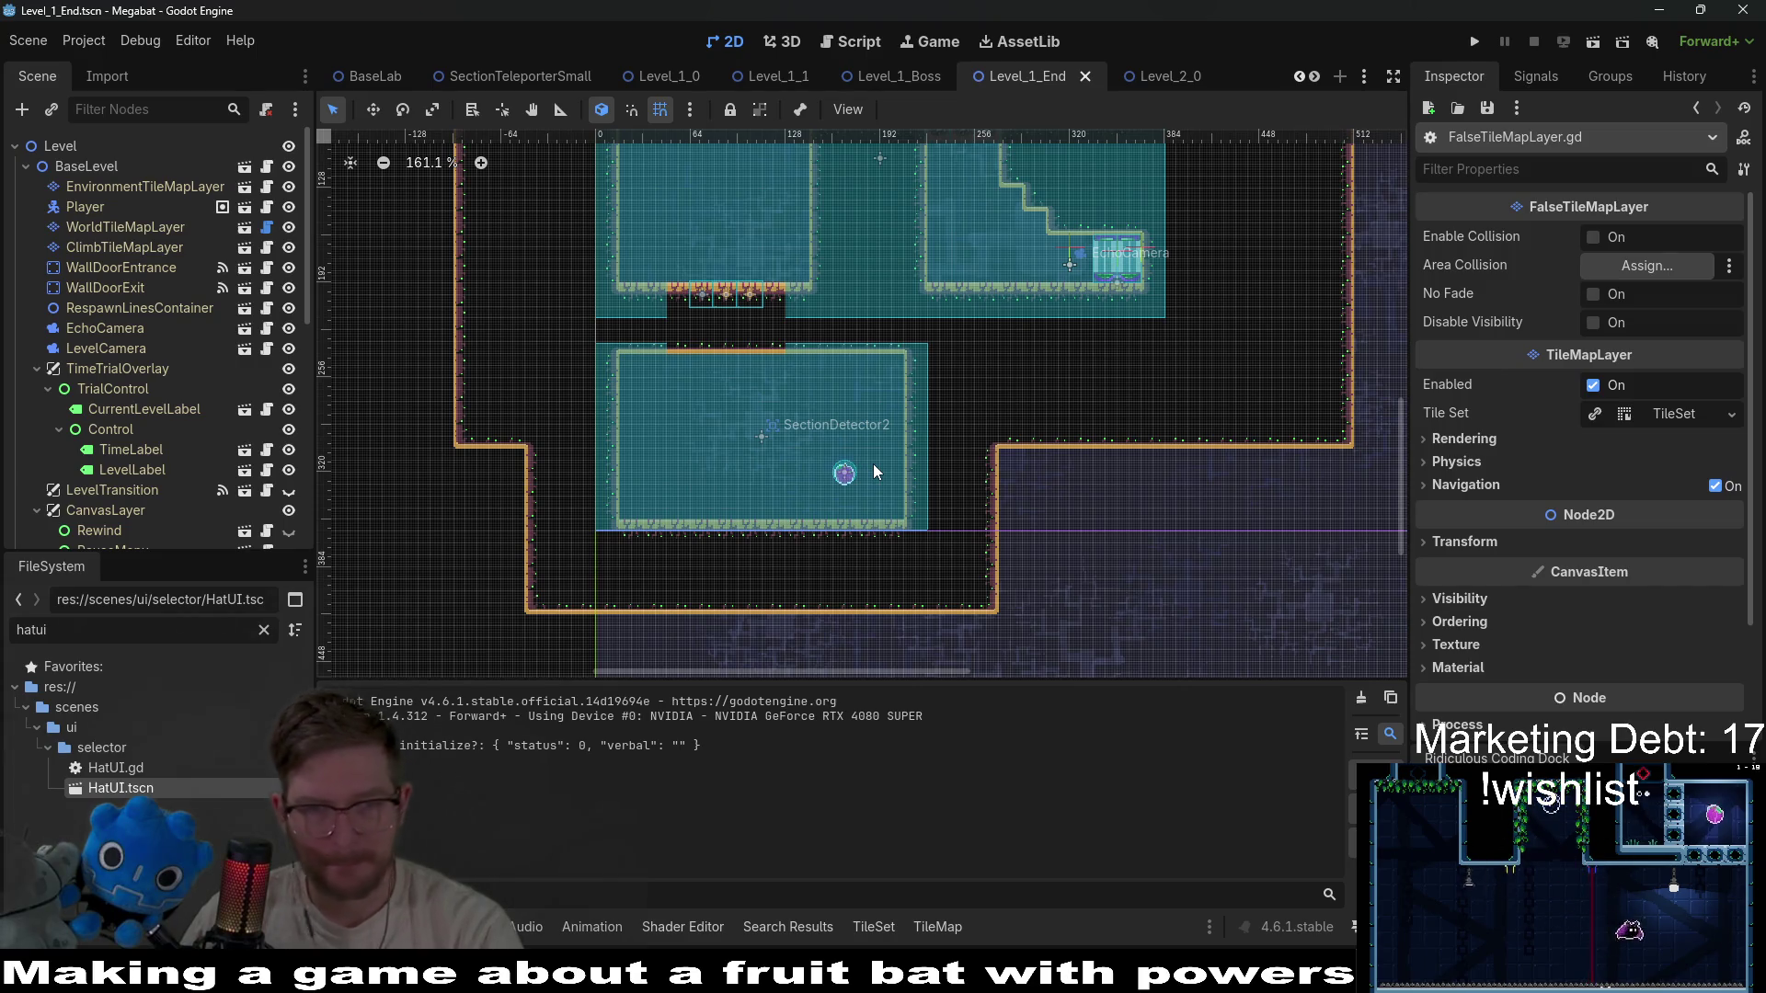
{"action": "left_click", "coordinate": [105, 225]}
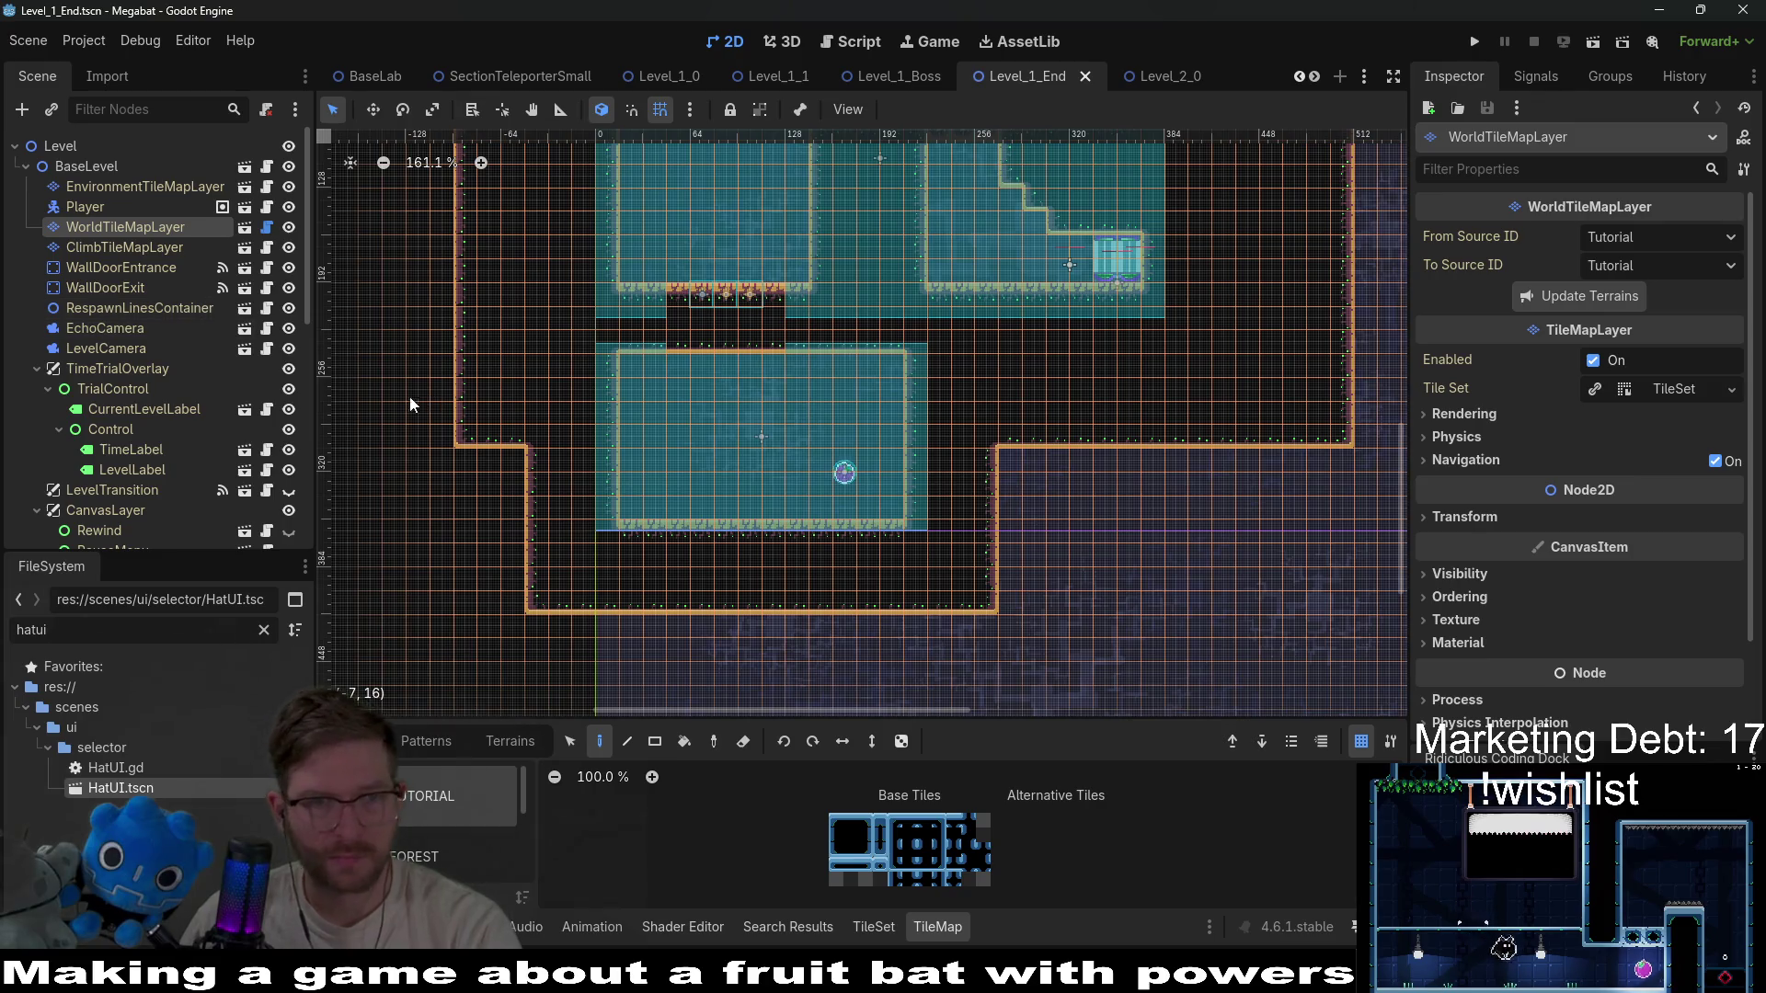
{"action": "scroll", "coordinate": [226, 431], "scroll_direction": "down", "scroll_amount": 5}
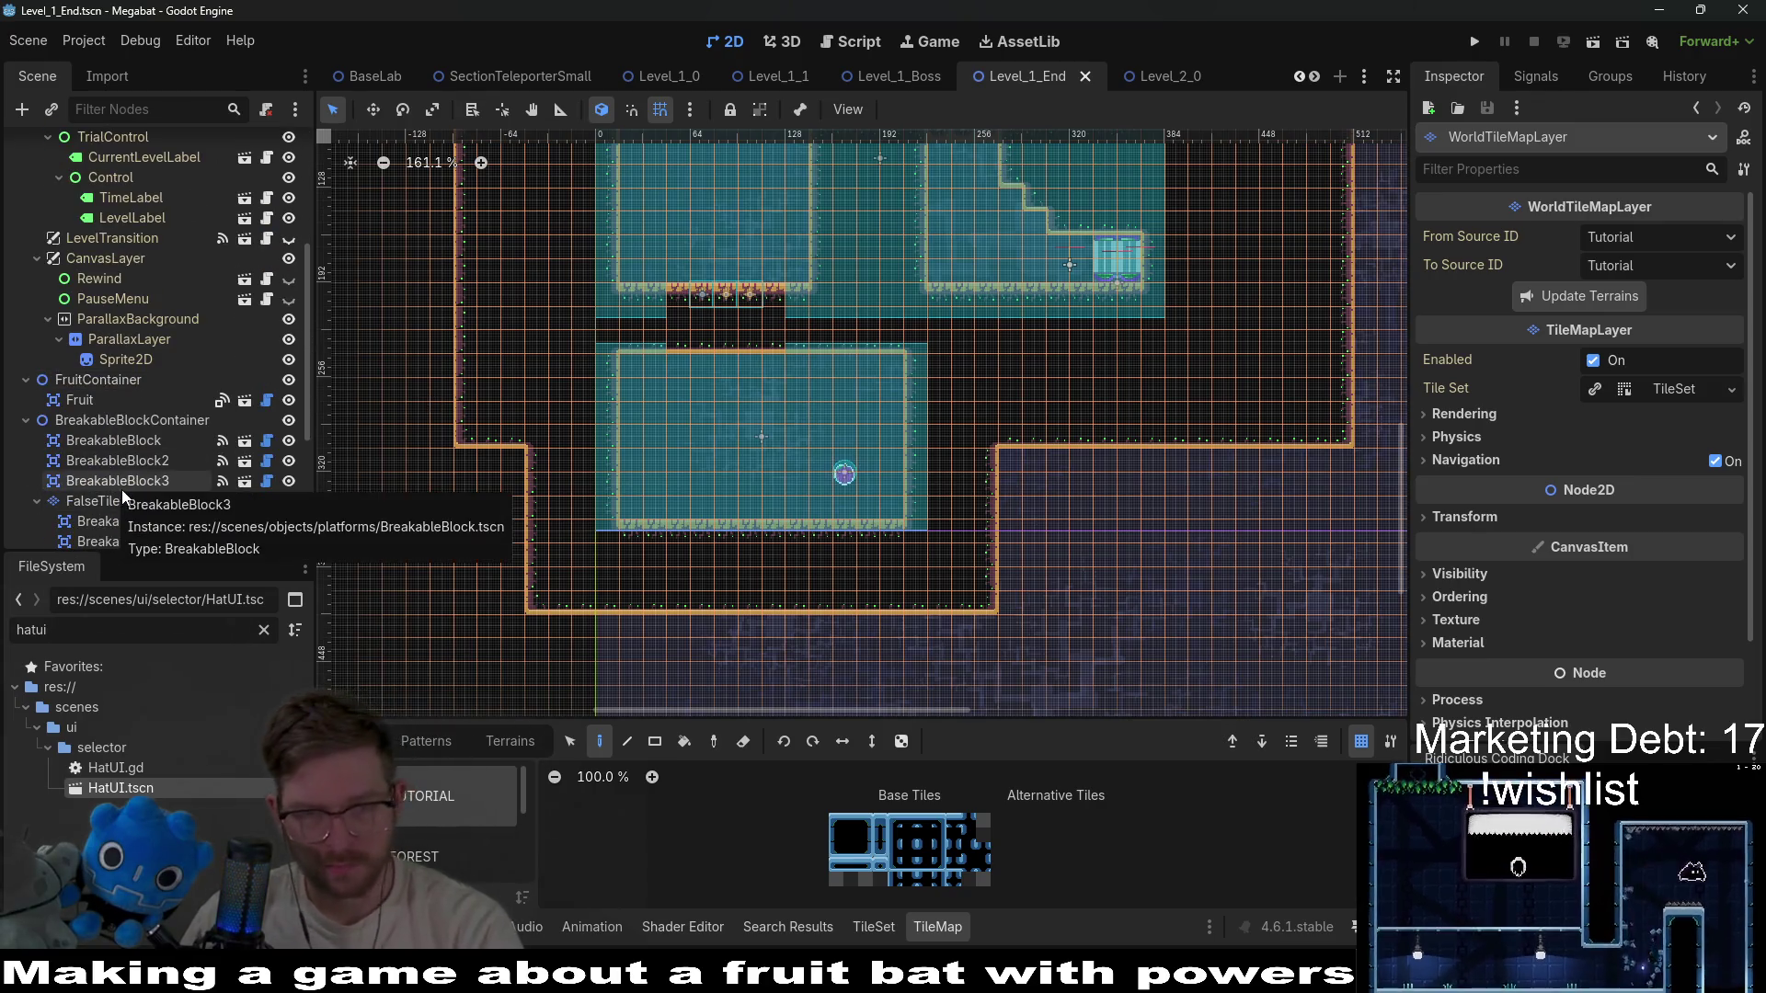
{"action": "scroll", "coordinate": [121, 489], "scroll_direction": "down", "scroll_amount": 4}
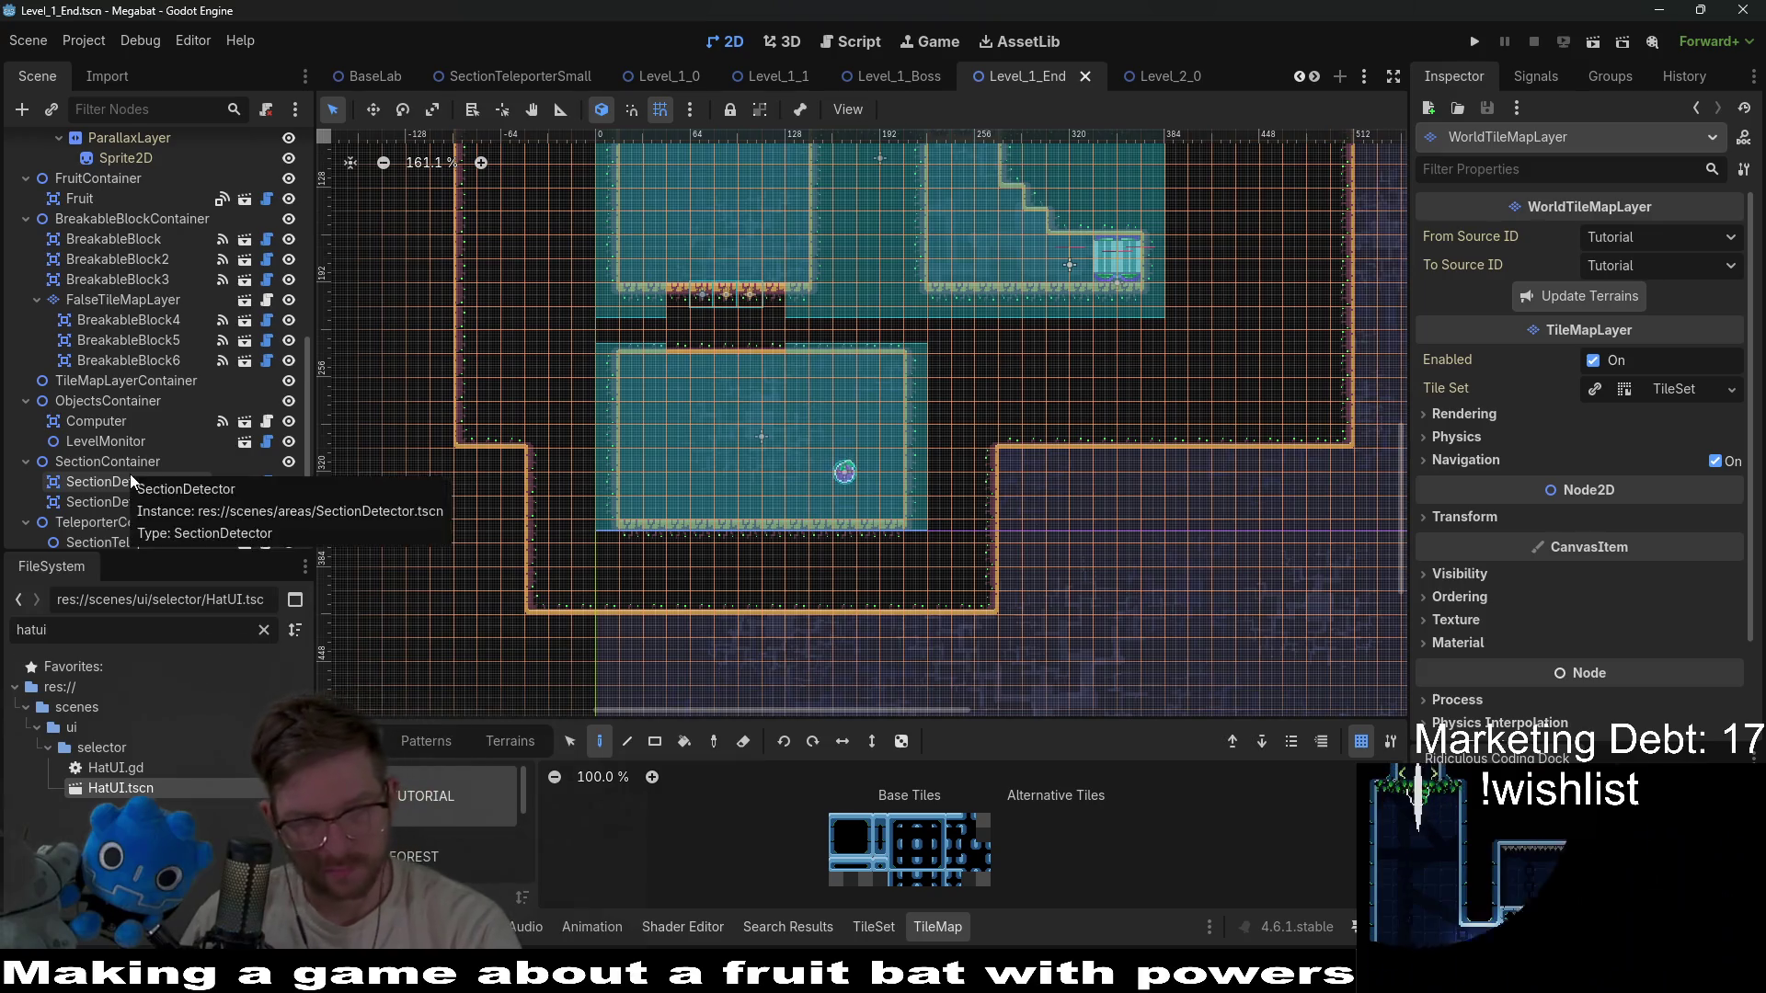
{"action": "scroll", "coordinate": [129, 472], "scroll_direction": "down", "scroll_amount": 1}
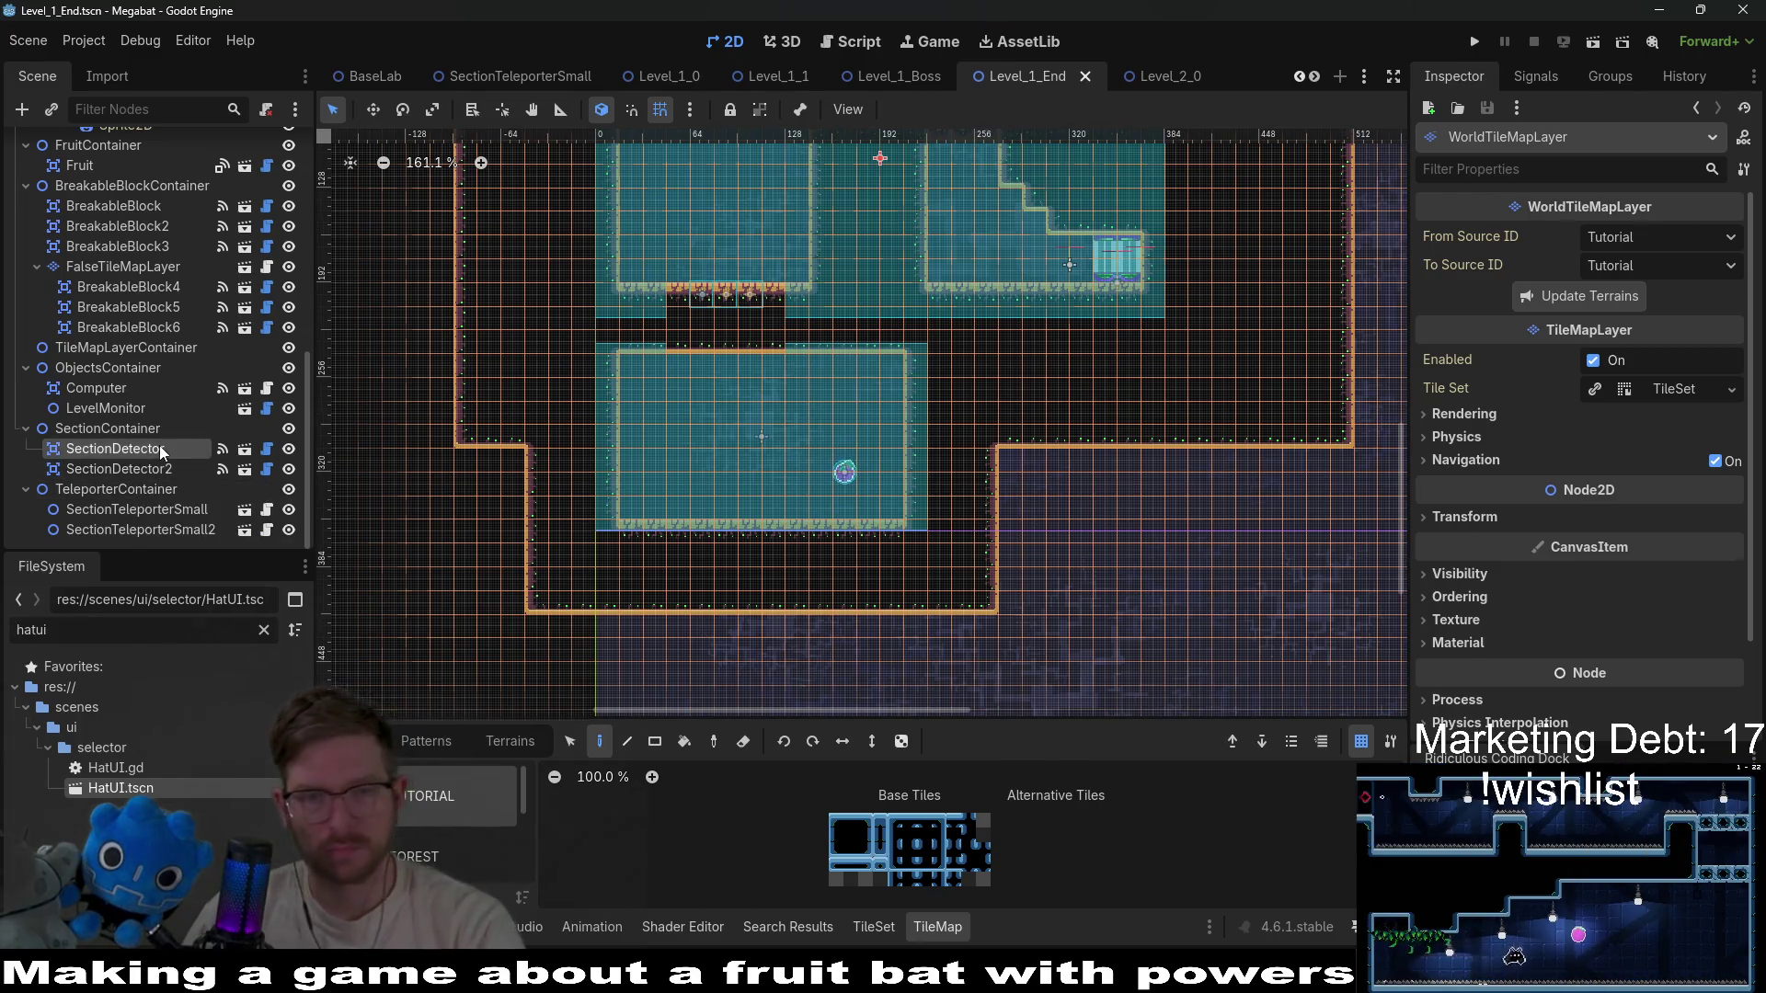
{"action": "left_click", "coordinate": [158, 448]}
{"action": "left_click", "coordinate": [119, 468]}
With the Move tool, nudge SectionDetector2 a few pixels to the right.
{"action": "key", "text": "w"}
{"action": "left_click_drag", "start_coordinate": [781, 437], "coordinate": [784, 437]}
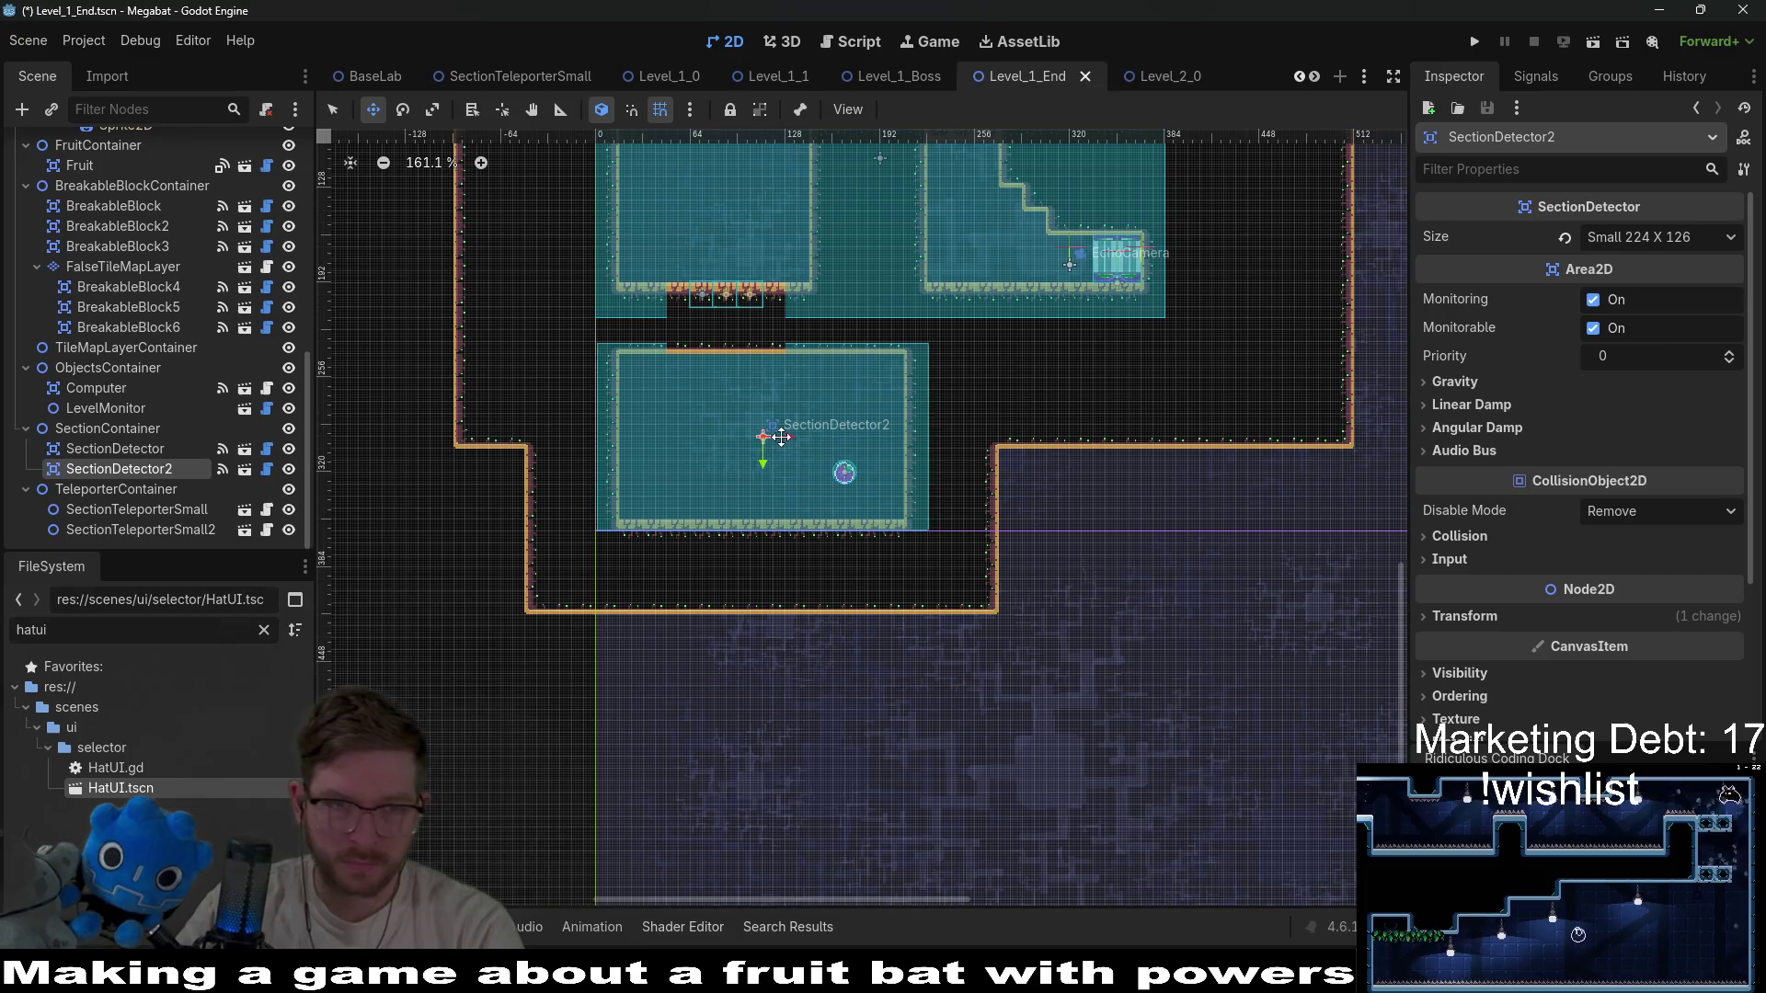
{"action": "key", "text": "Right"}
{"action": "key", "text": "Right"}
{"action": "key", "text": "Right"}
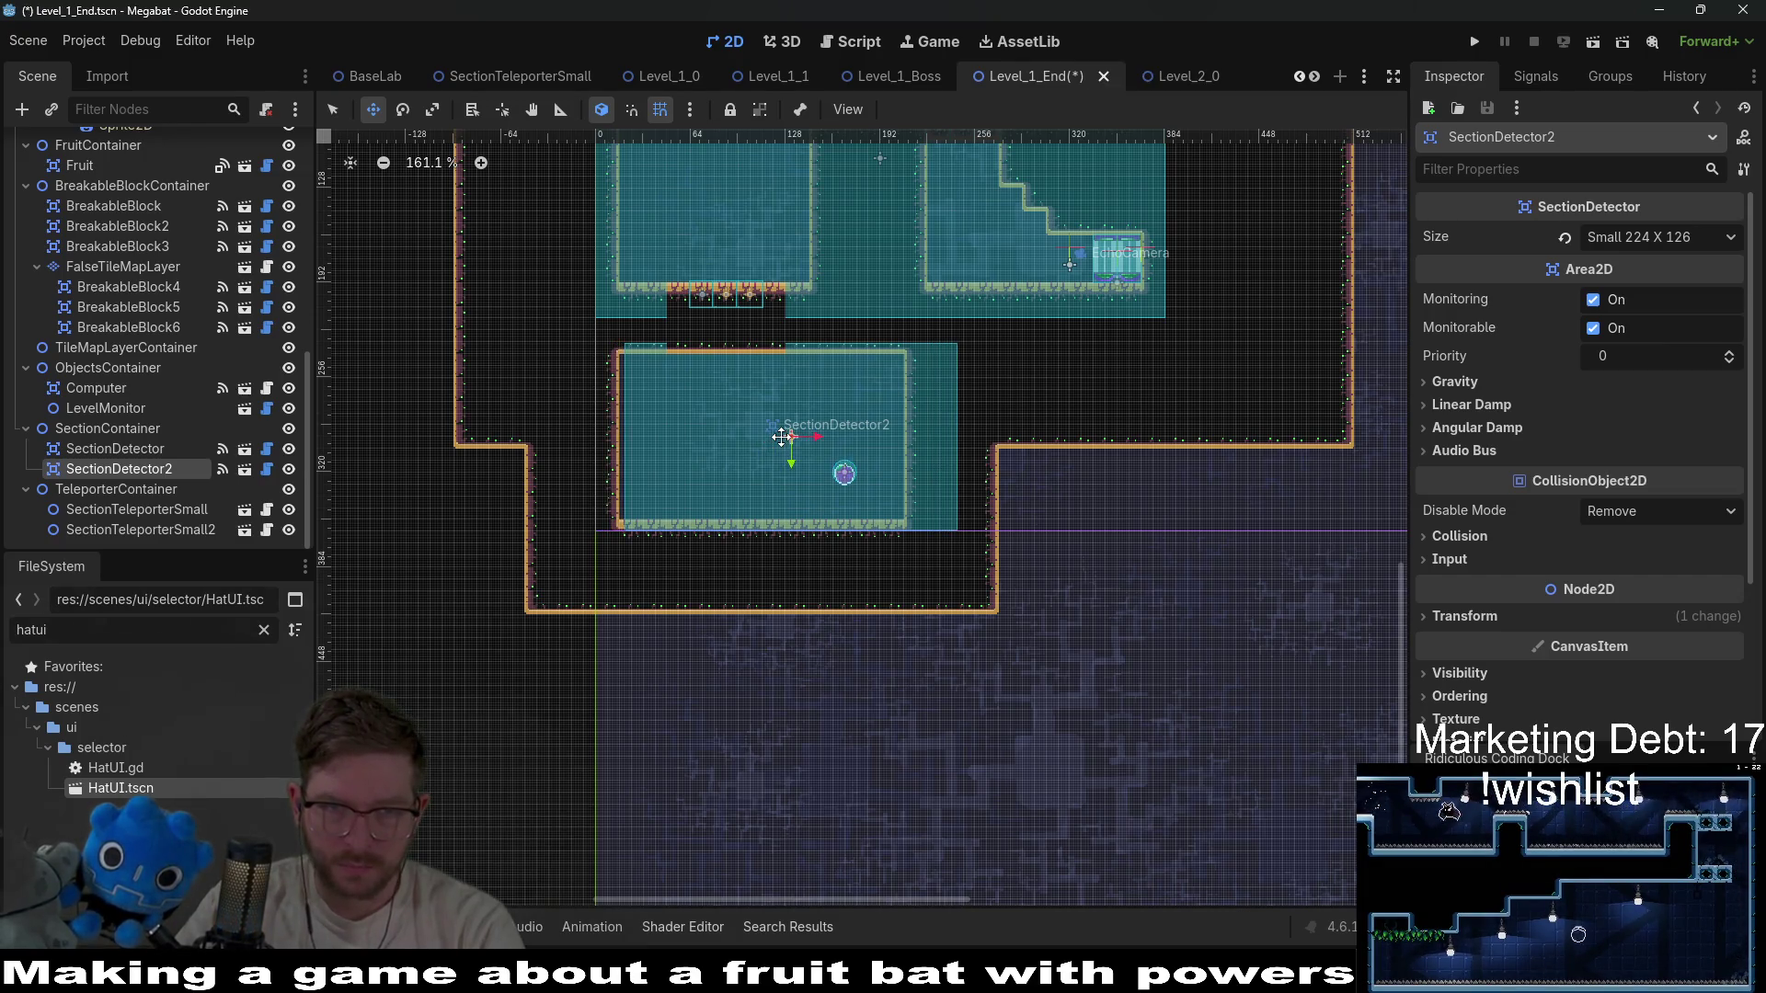
{"action": "key", "text": "Right"}
{"action": "key", "text": "Right"}
{"action": "key", "text": "Right"}
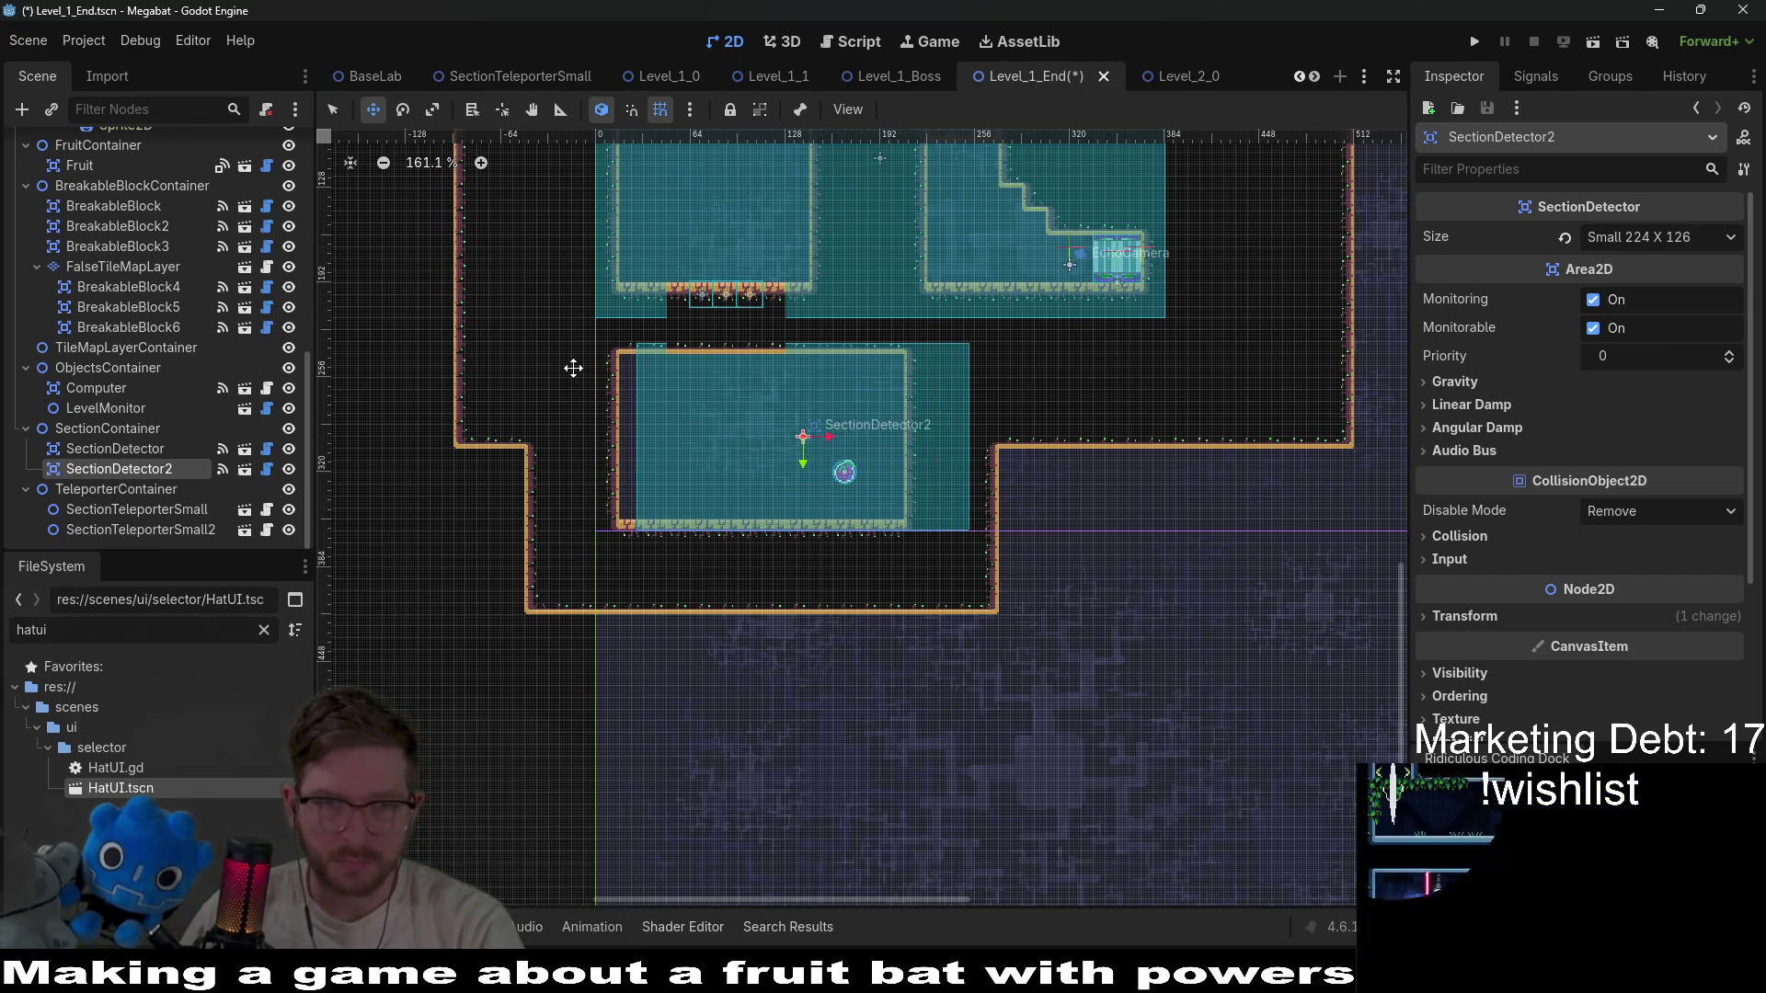
Zoom in to check alignment and fine-tune SectionDetector2's horizontal position, stepping back one notch.
{"action": "scroll", "coordinate": [686, 339], "scroll_direction": "up", "scroll_amount": 6}
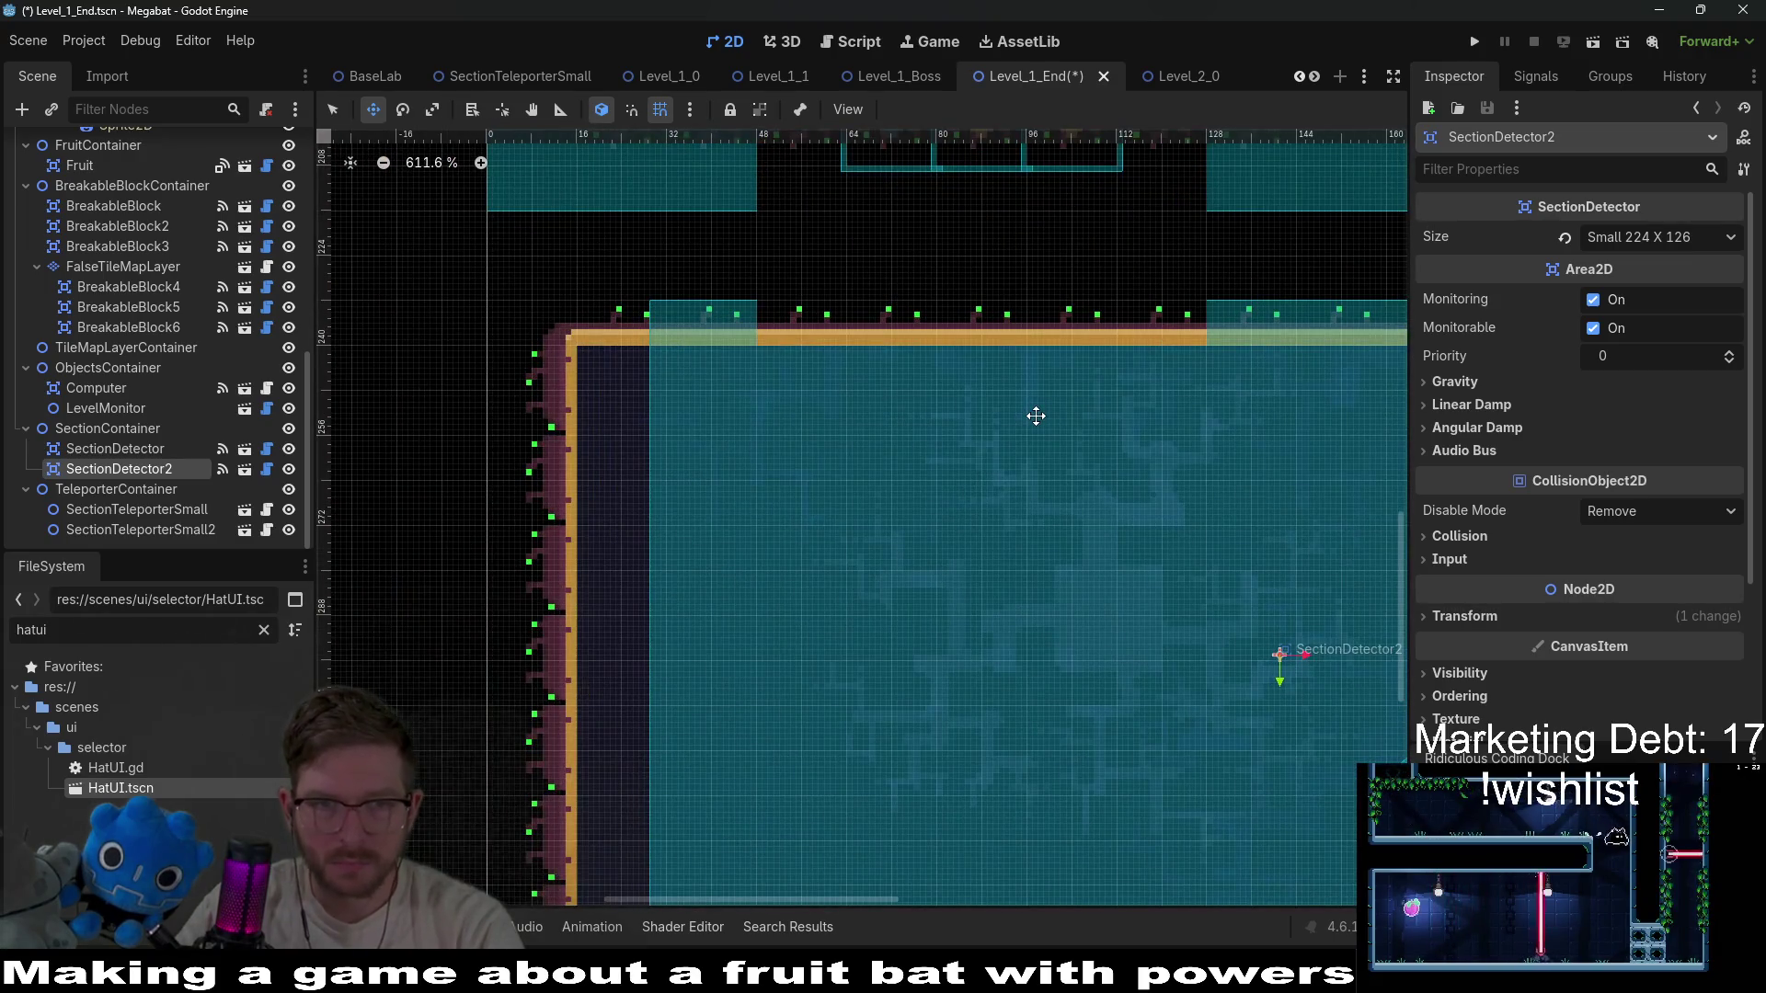
{"action": "scroll", "coordinate": [1035, 416], "scroll_direction": "down", "scroll_amount": 2}
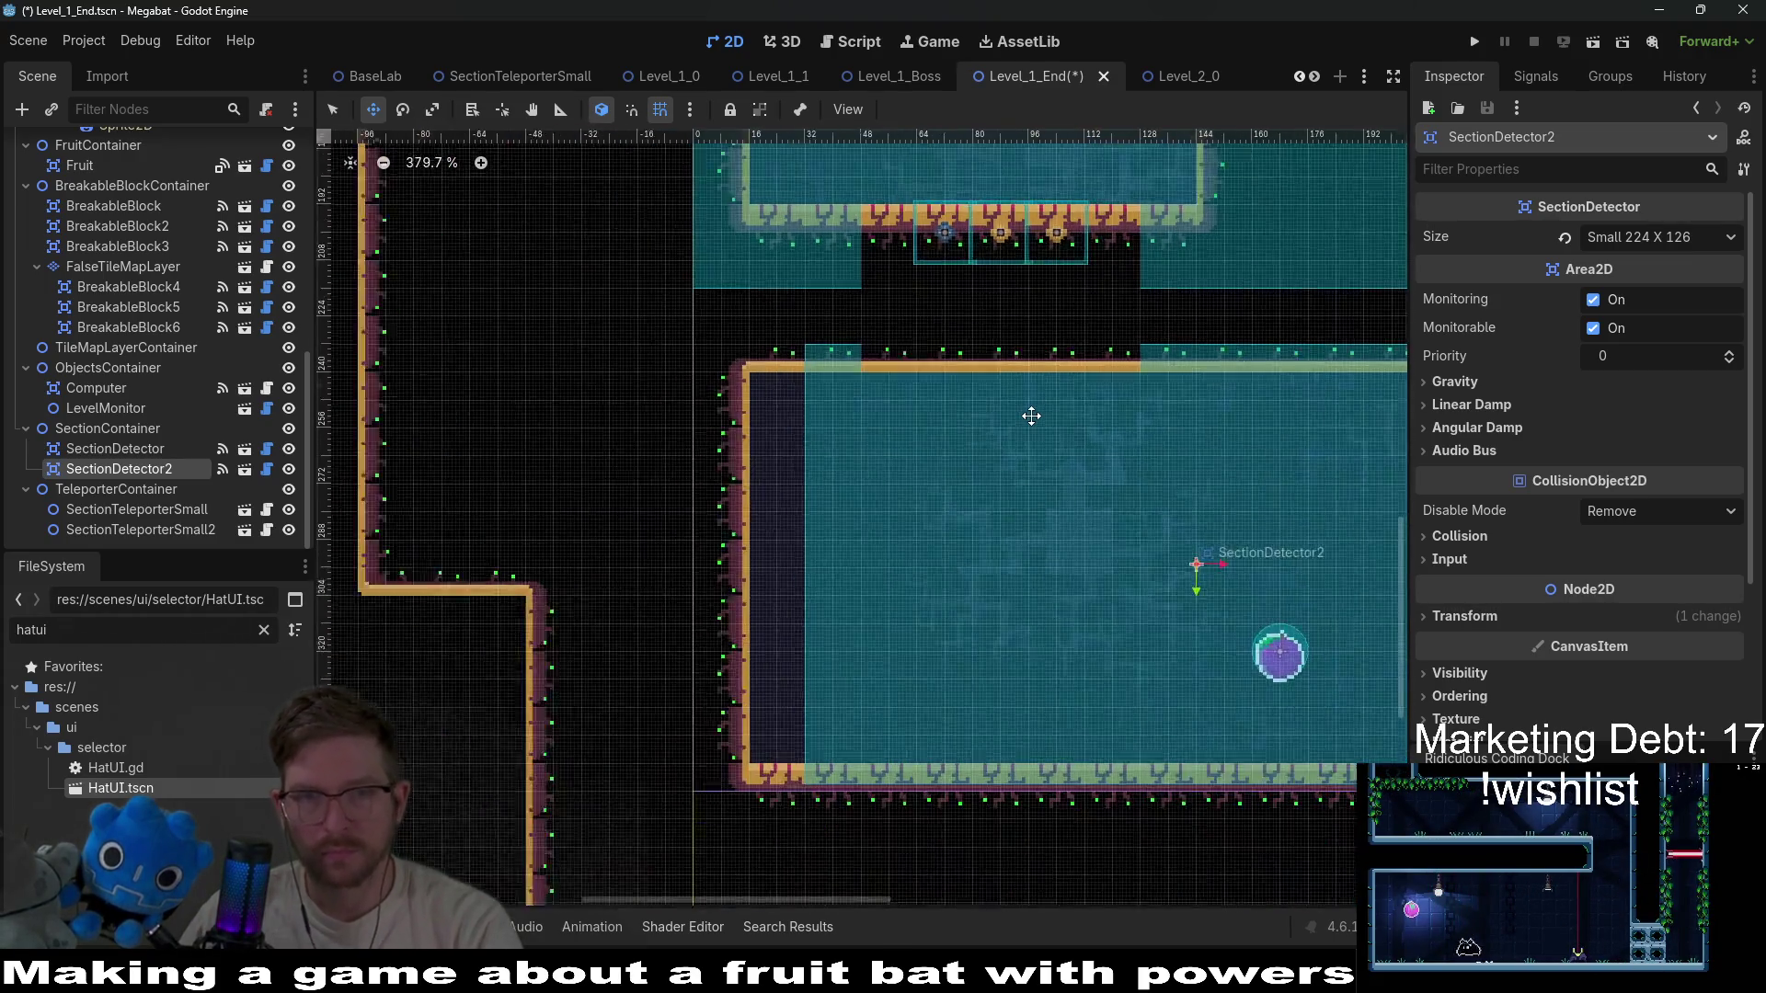
{"action": "scroll", "coordinate": [1031, 416], "scroll_direction": "down", "scroll_amount": 1}
{"action": "scroll", "coordinate": [1031, 415], "scroll_direction": "down", "scroll_amount": 1}
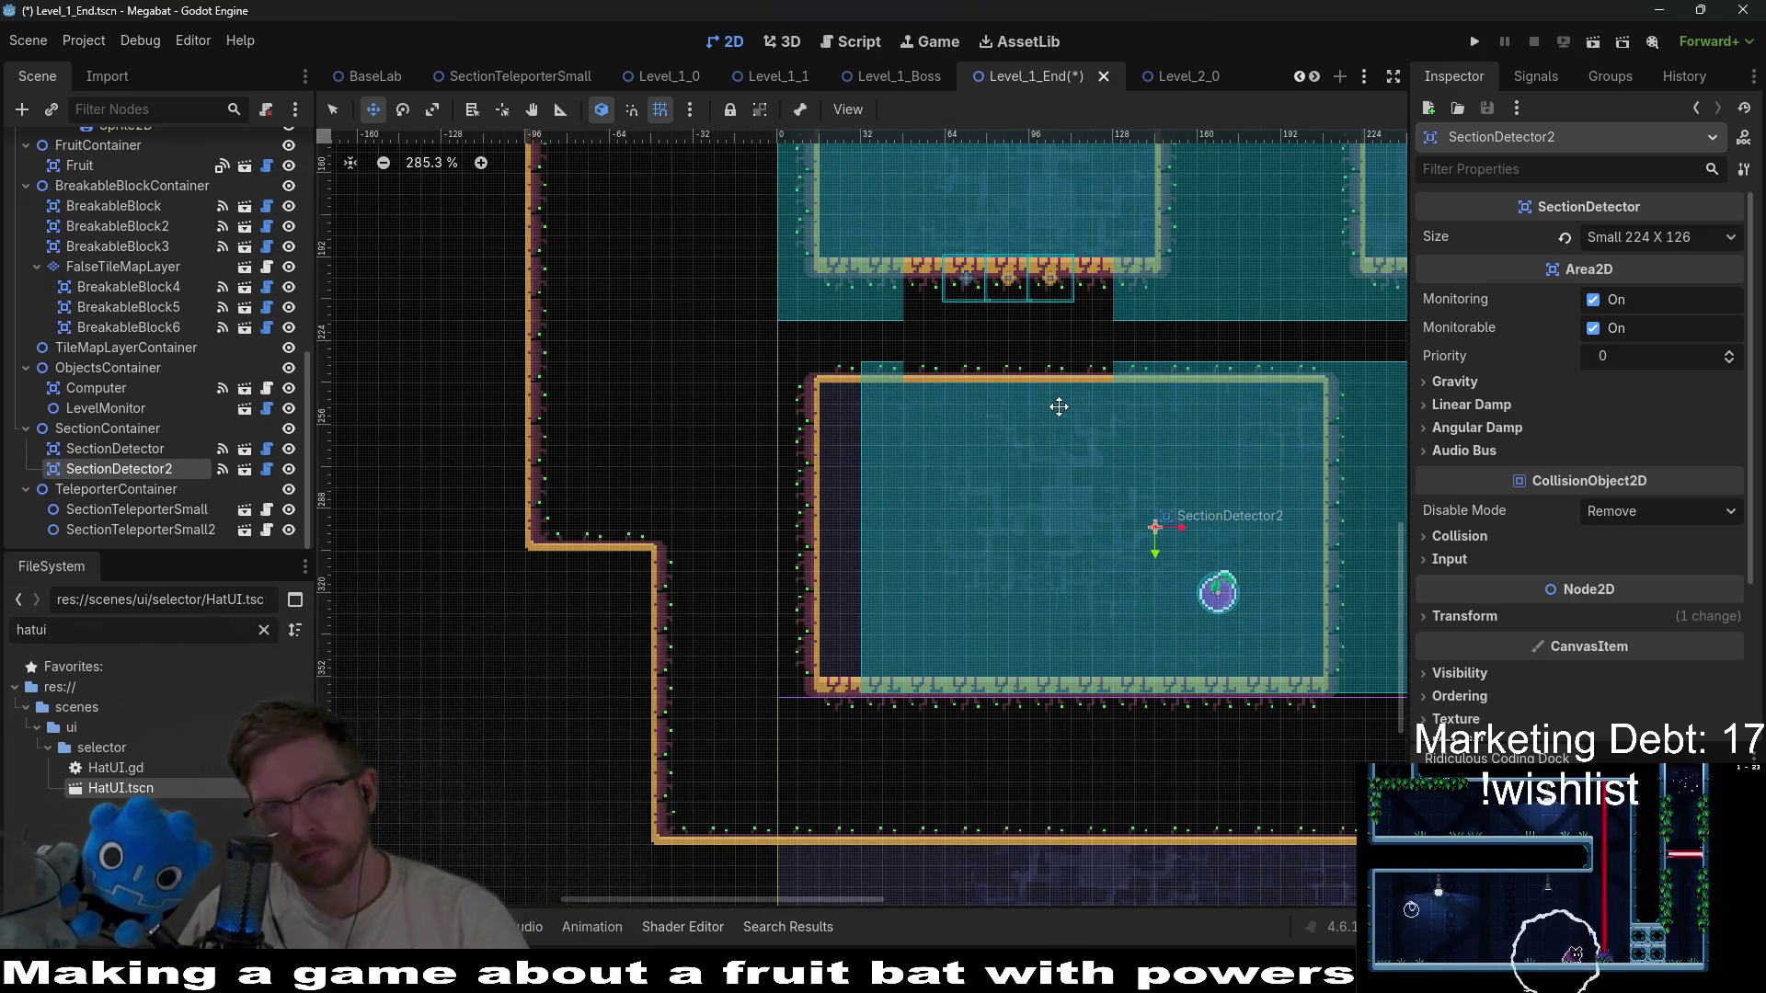
{"action": "scroll", "coordinate": [1060, 408], "scroll_direction": "up", "scroll_amount": 2}
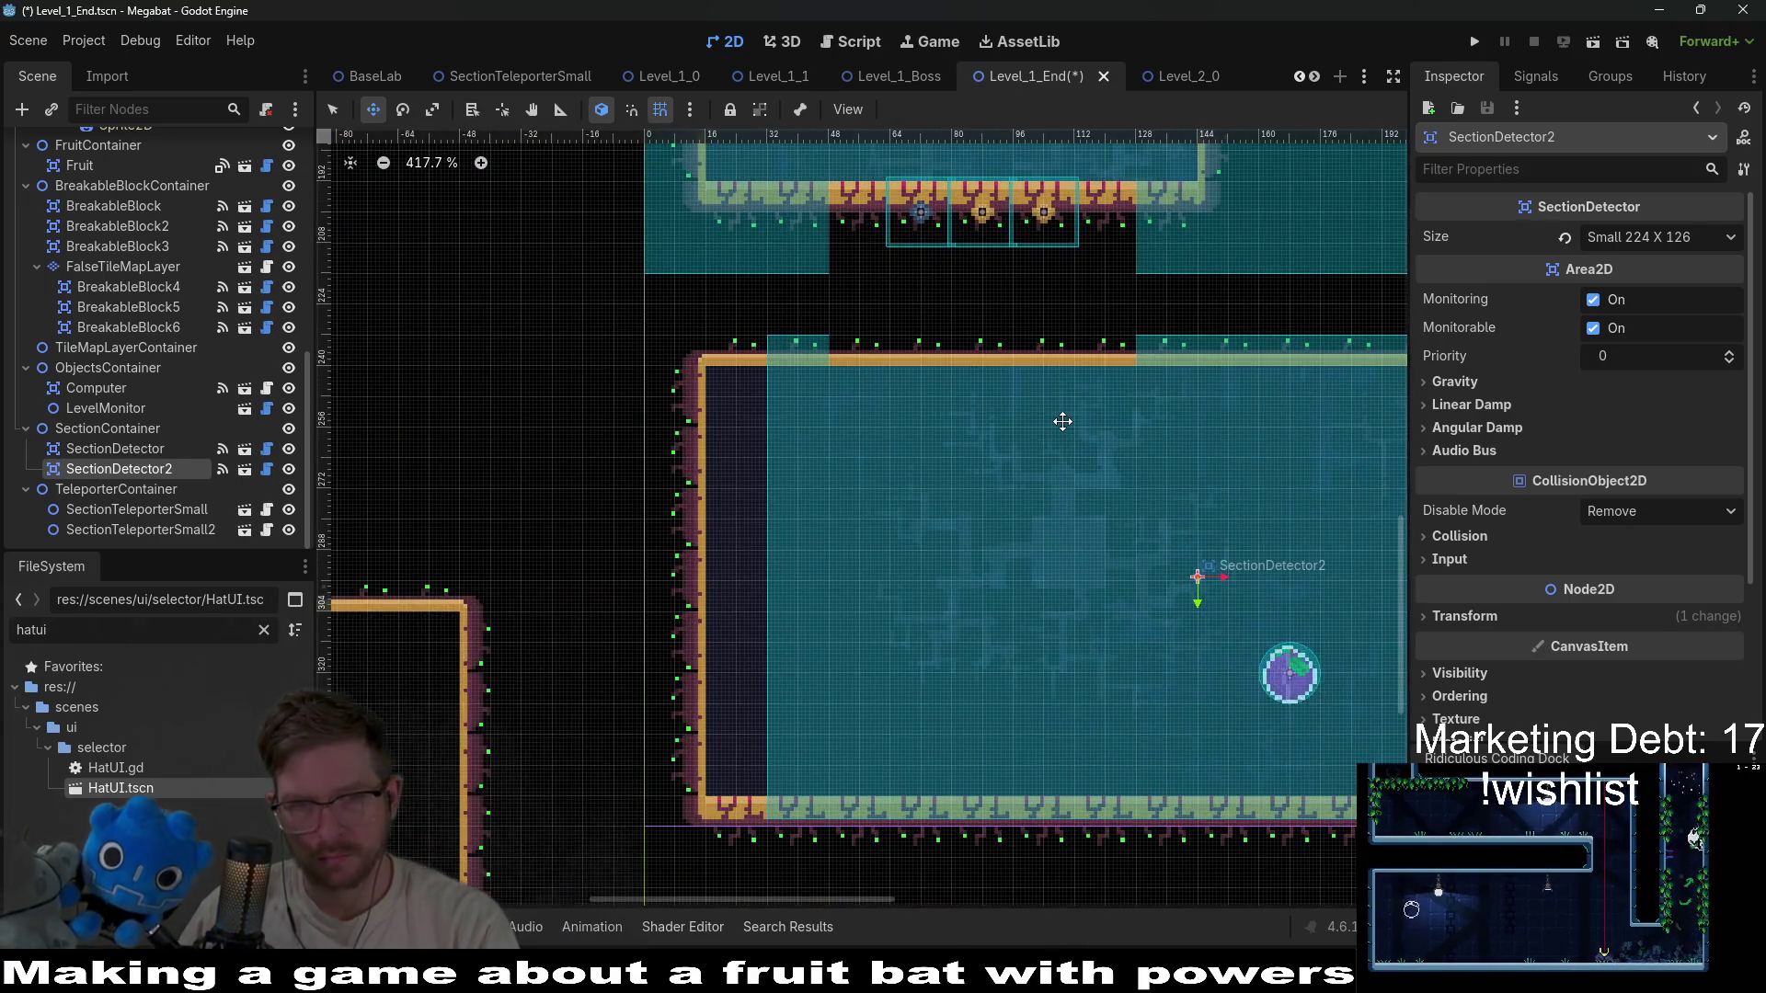
{"action": "key", "text": "Right"}
{"action": "key", "text": "Right"}
{"action": "key", "text": "Right"}
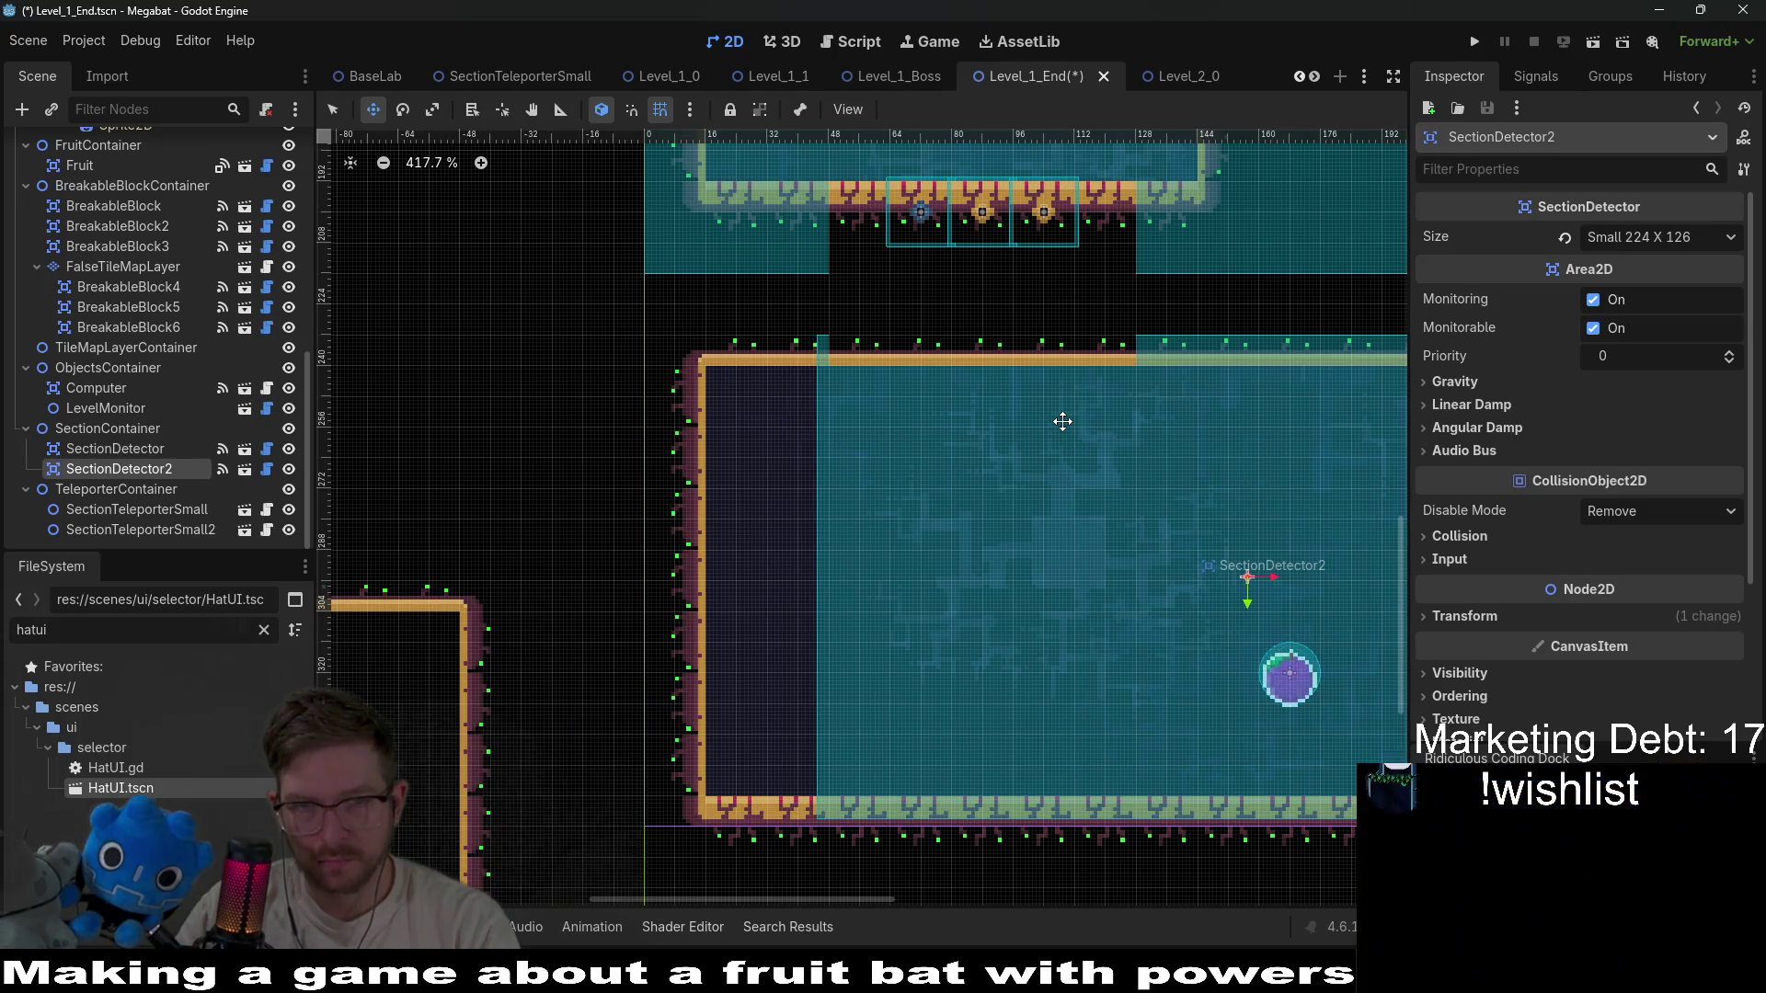
{"action": "key", "text": "Right"}
{"action": "key", "text": "Right"}
{"action": "key", "text": "Right"}
{"action": "key", "text": "Left"}
{"action": "scroll", "coordinate": [1063, 421], "scroll_direction": "down", "scroll_amount": 2}
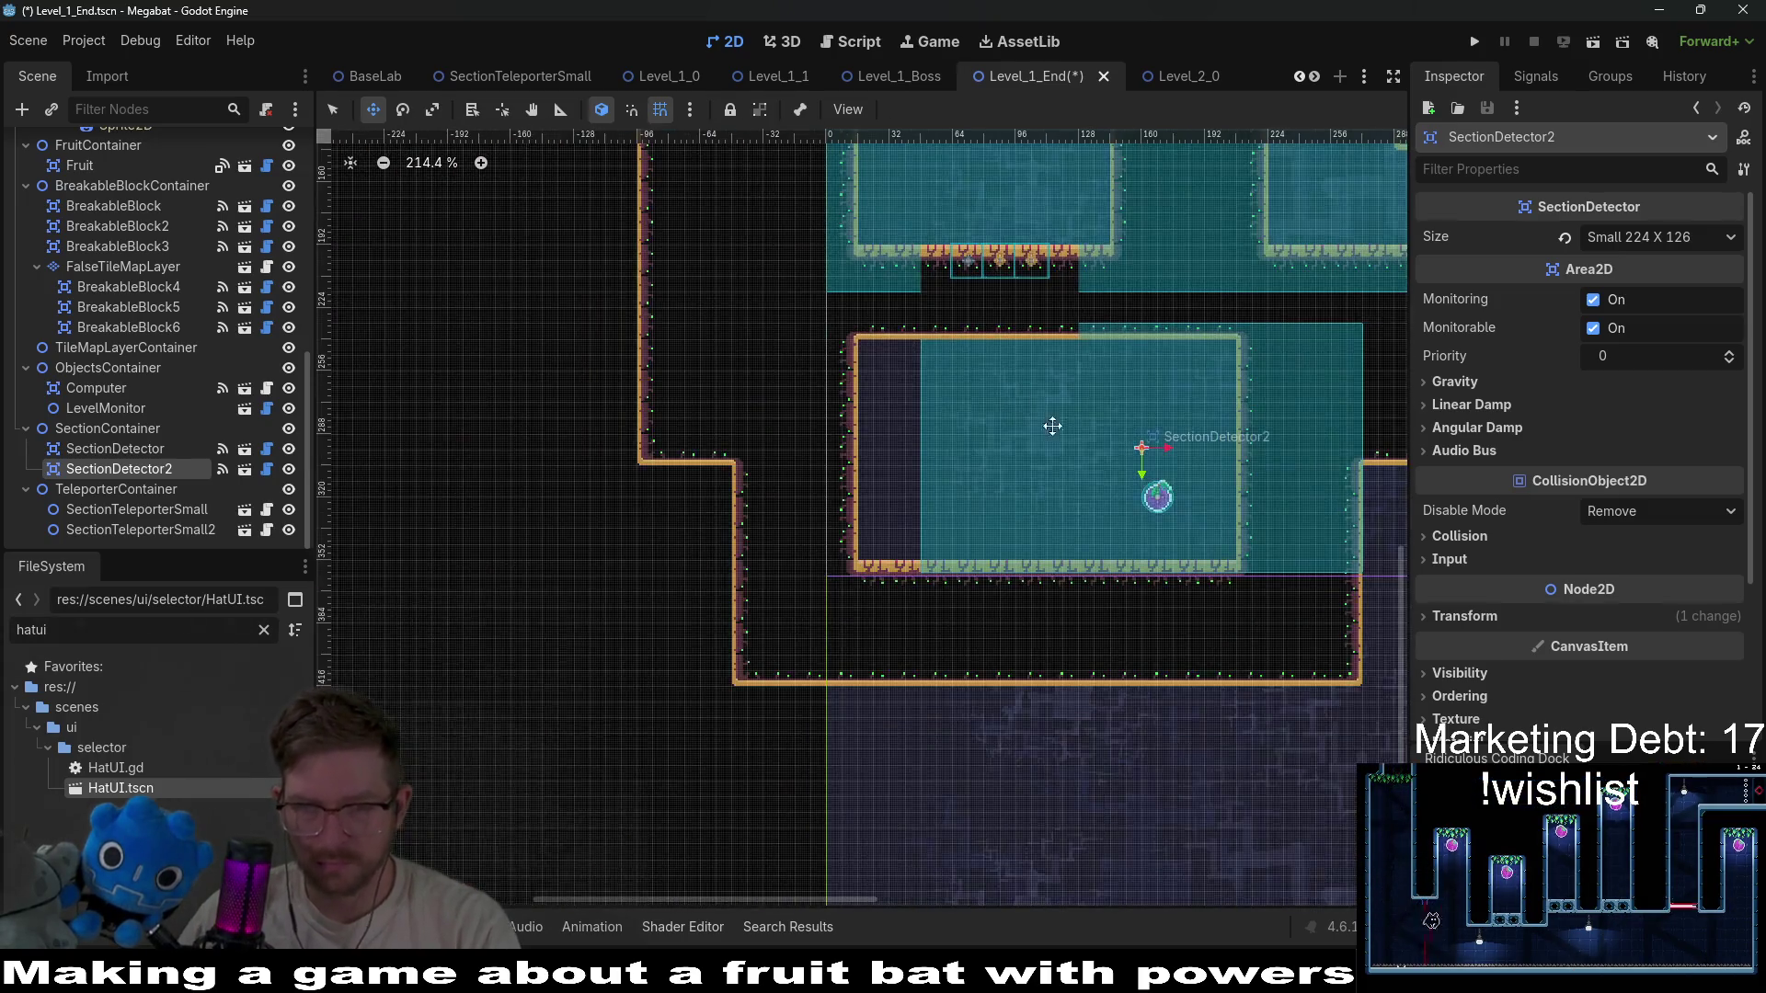
{"action": "left_click_drag", "start_coordinate": [1053, 426], "coordinate": [911, 515]}
{"action": "scroll", "coordinate": [169, 340], "scroll_direction": "up", "scroll_amount": 15}
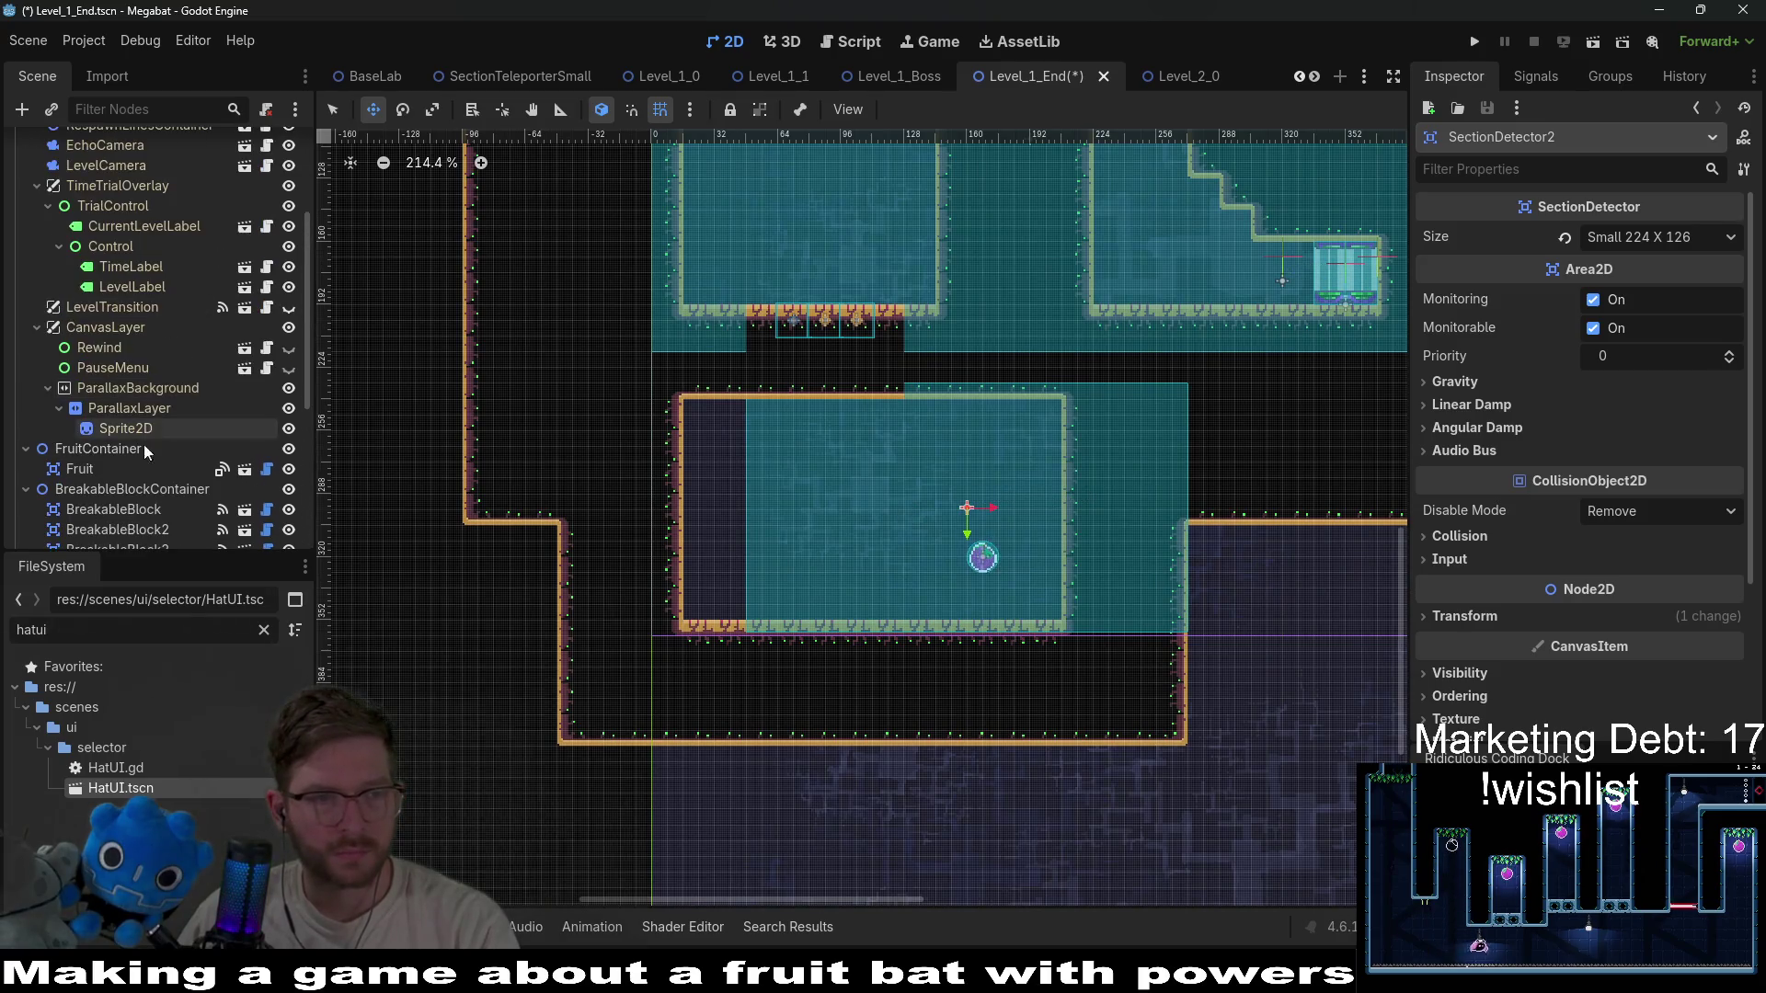
Paint a 2x7 terrain rectangle on WorldTileMapLayer over the dark strip on the lower room's left side.
{"action": "left_click", "coordinate": [116, 230]}
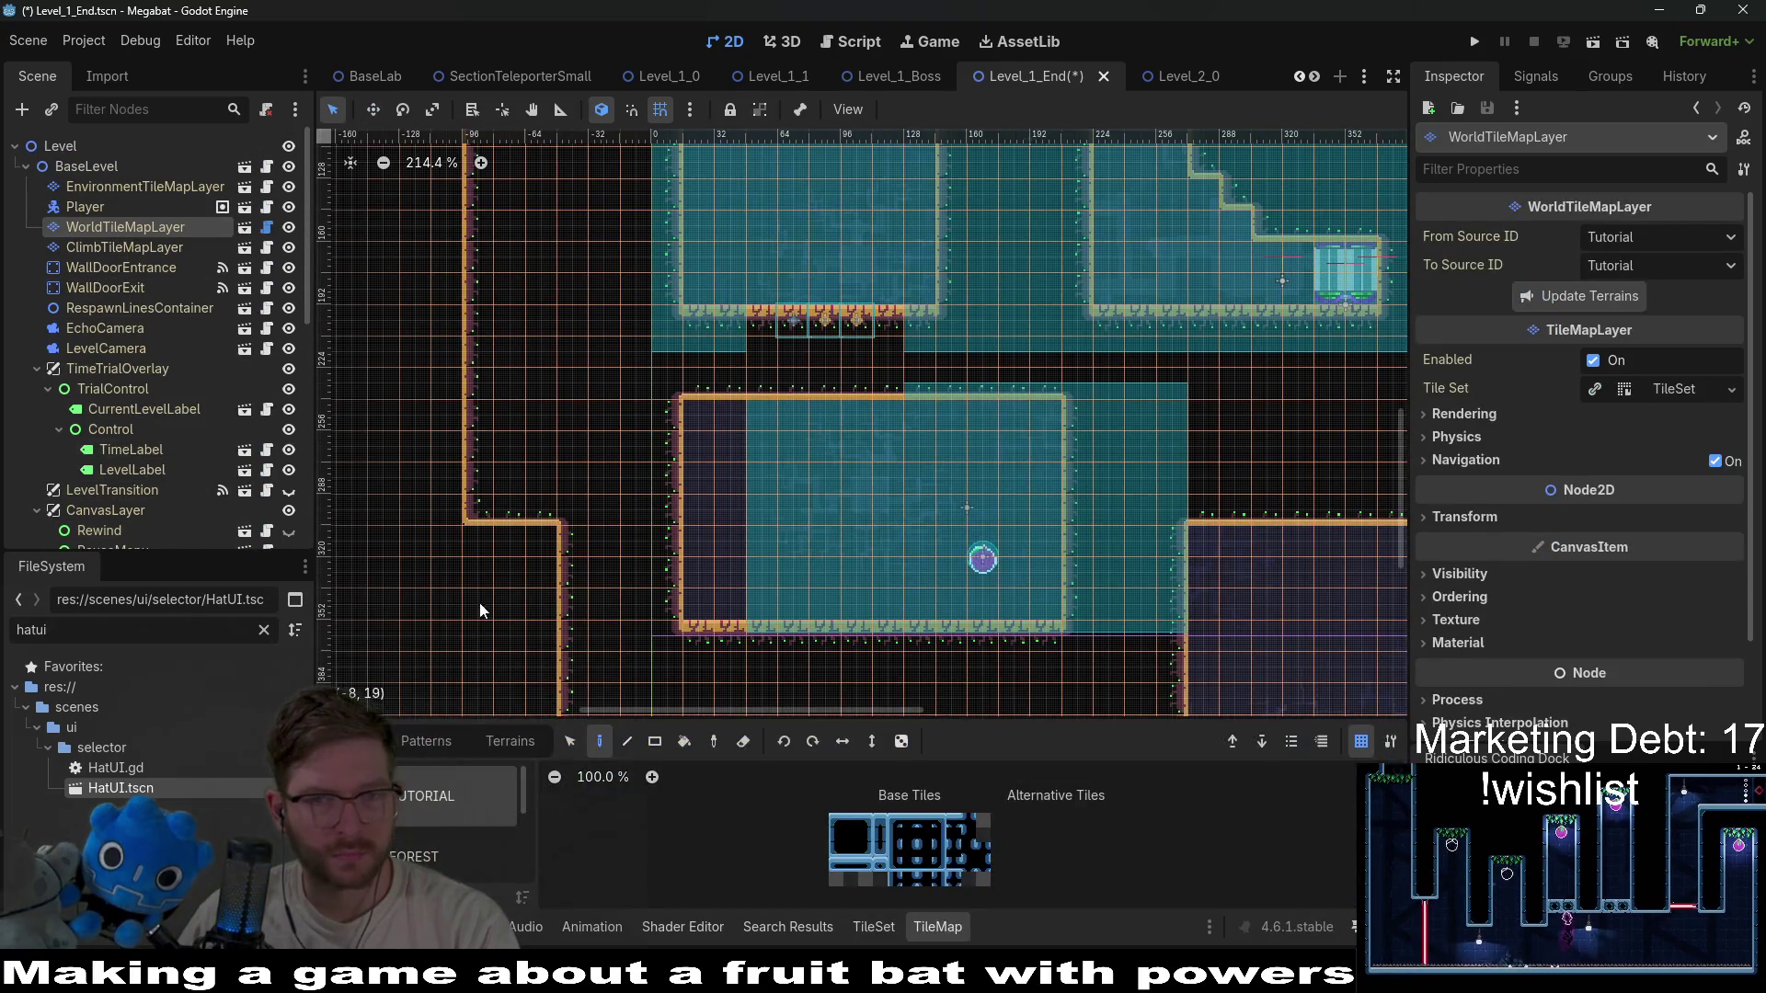
{"action": "left_click", "coordinate": [509, 740]}
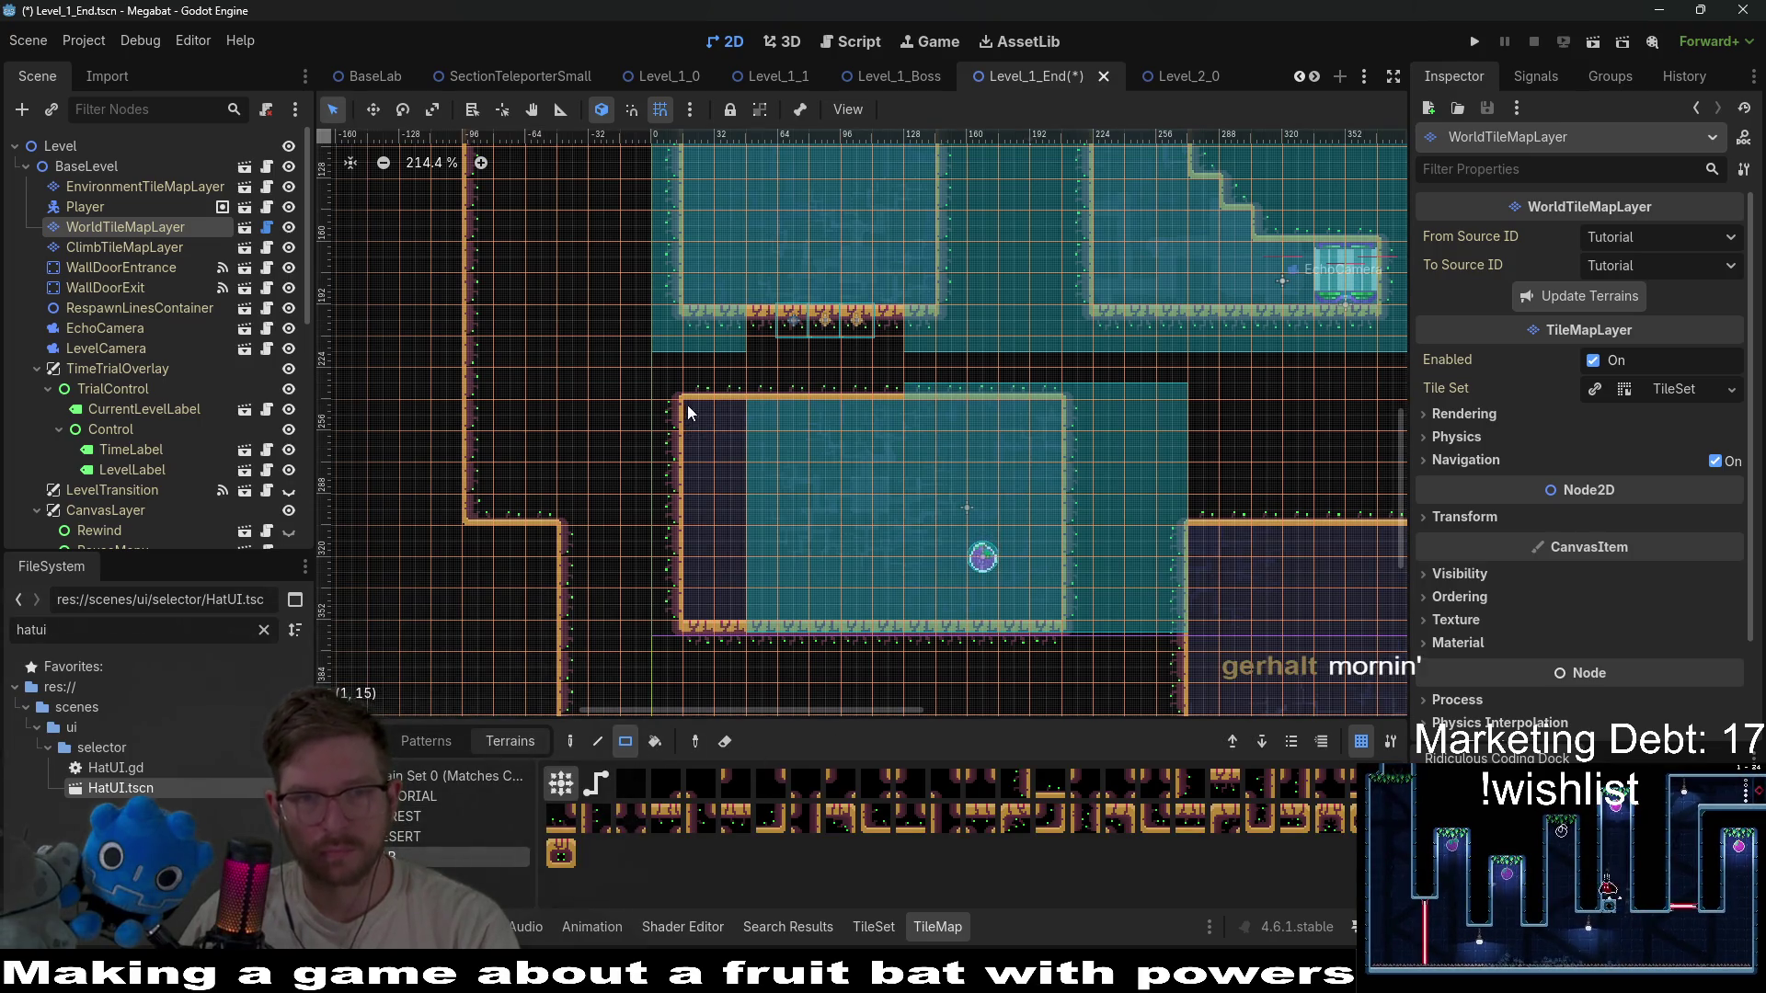
{"action": "left_click_drag", "start_coordinate": [687, 405], "coordinate": [751, 634]}
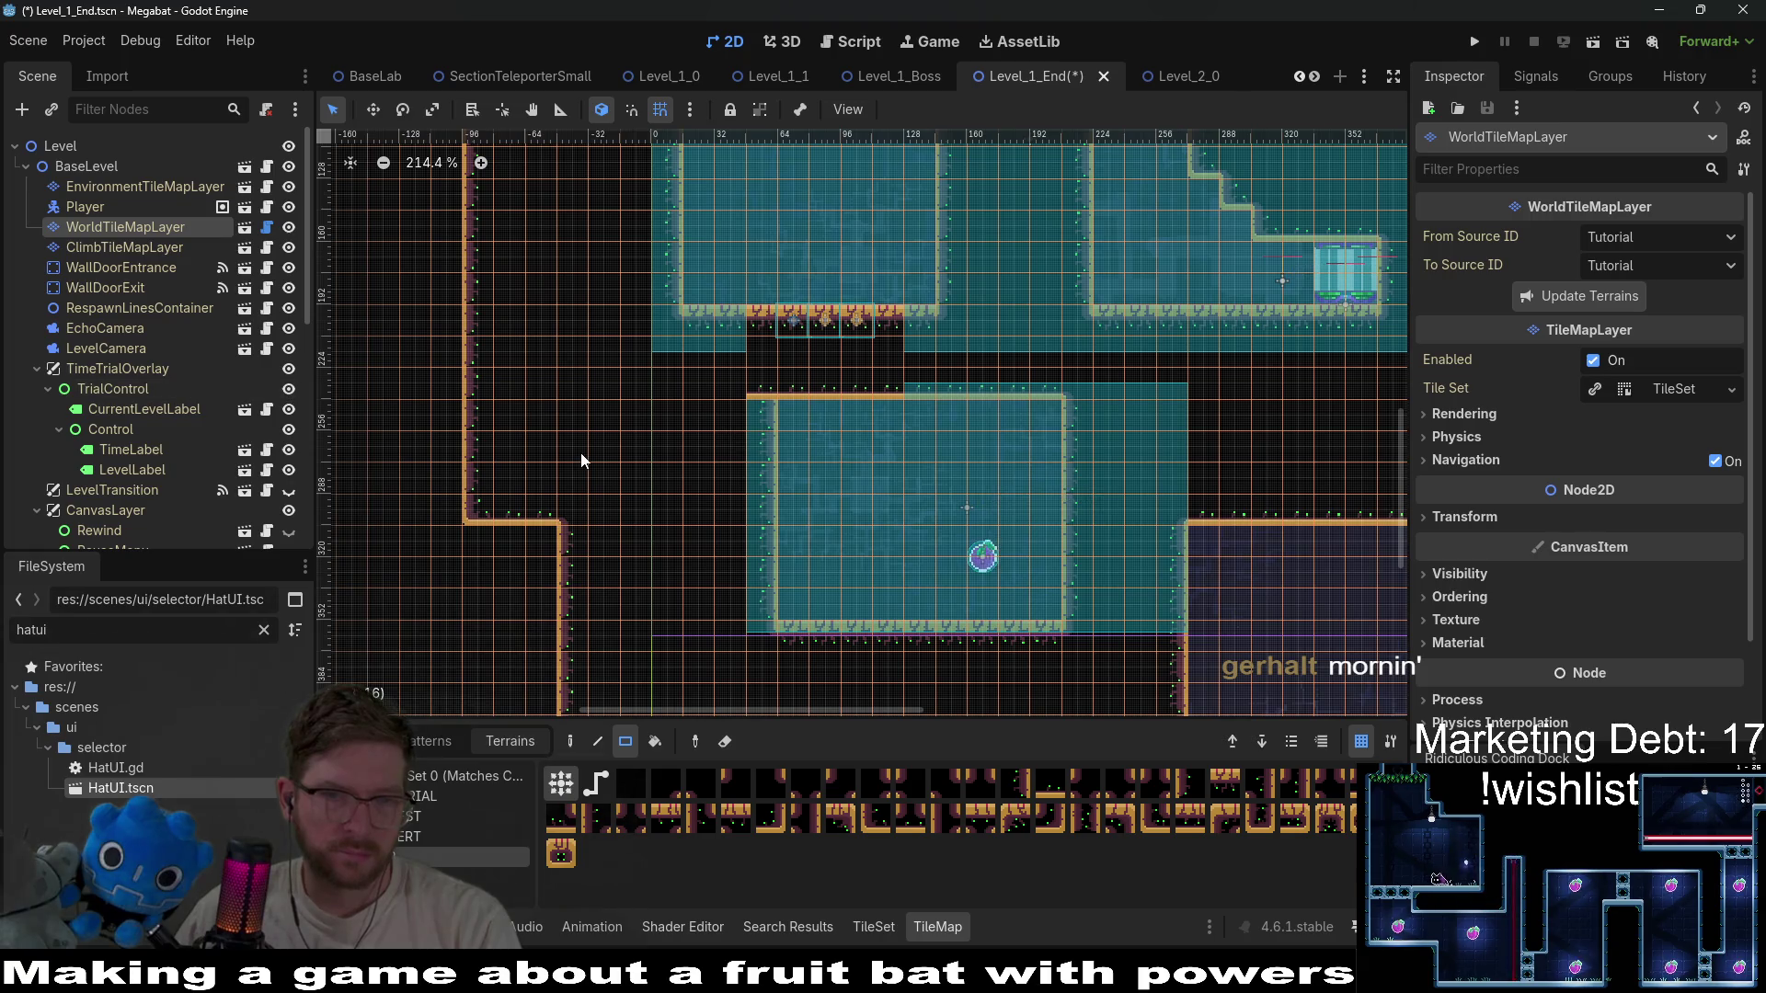
{"action": "scroll", "coordinate": [179, 379], "scroll_direction": "down", "scroll_amount": 8}
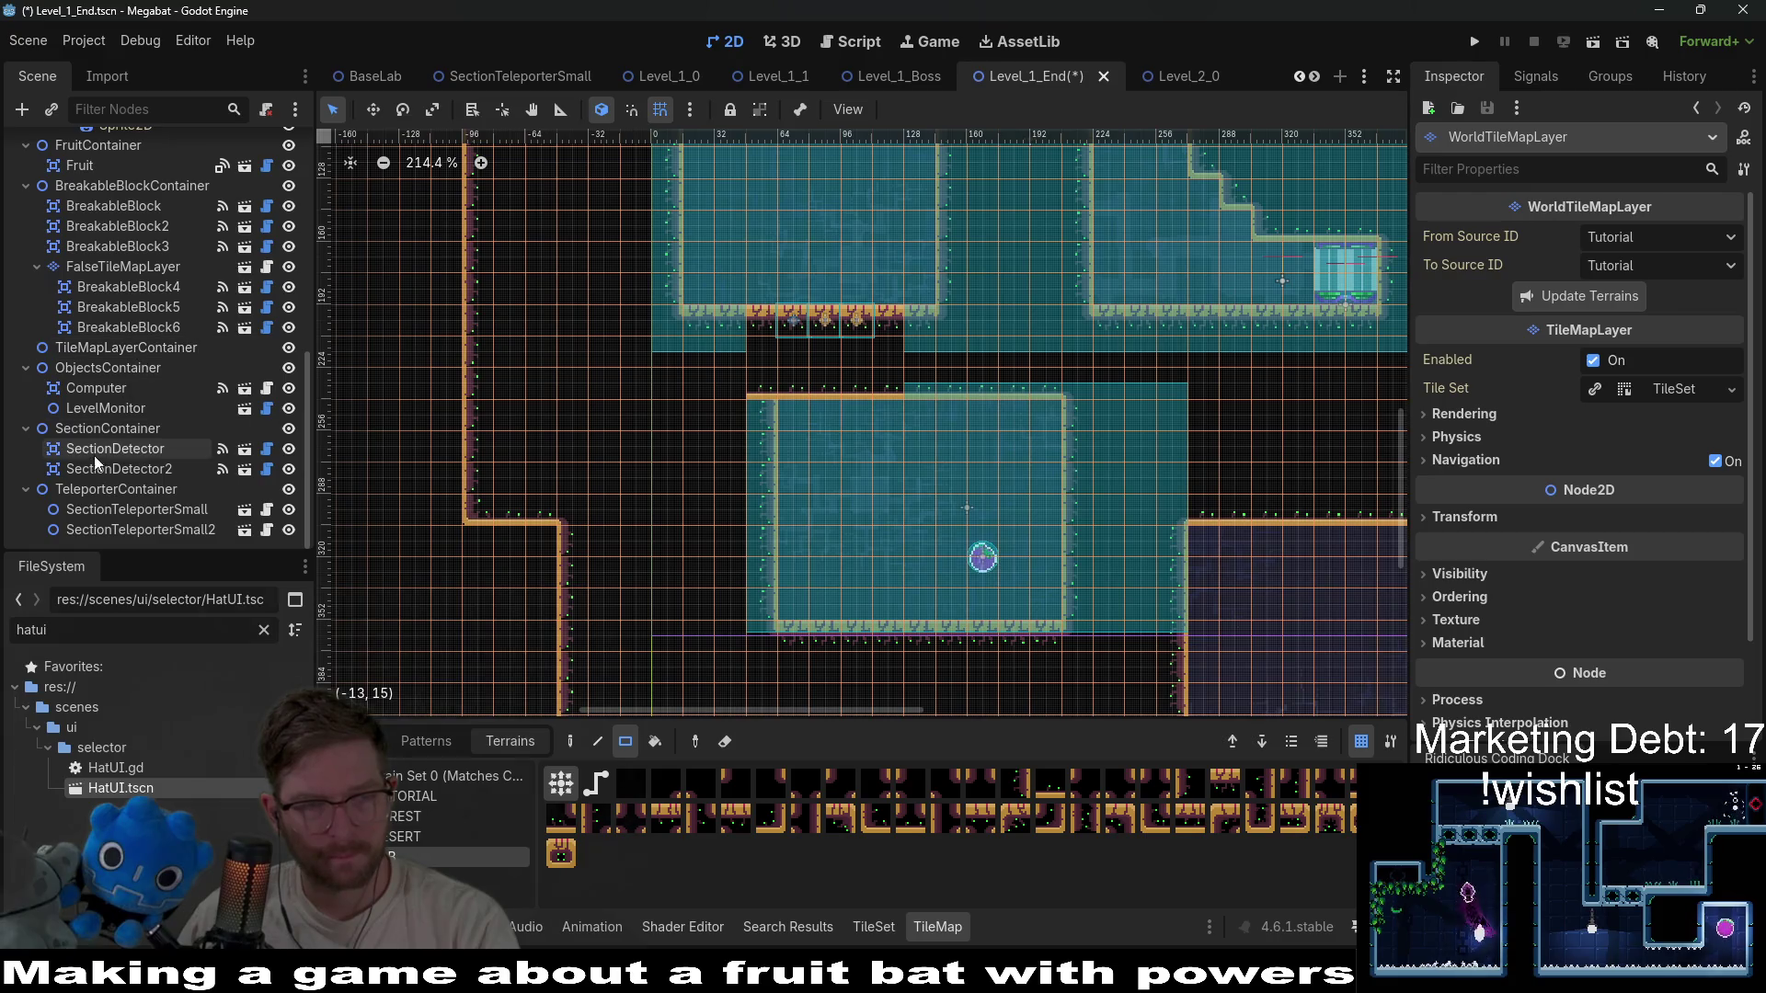
{"action": "scroll", "coordinate": [123, 456], "scroll_direction": "up", "scroll_amount": 2}
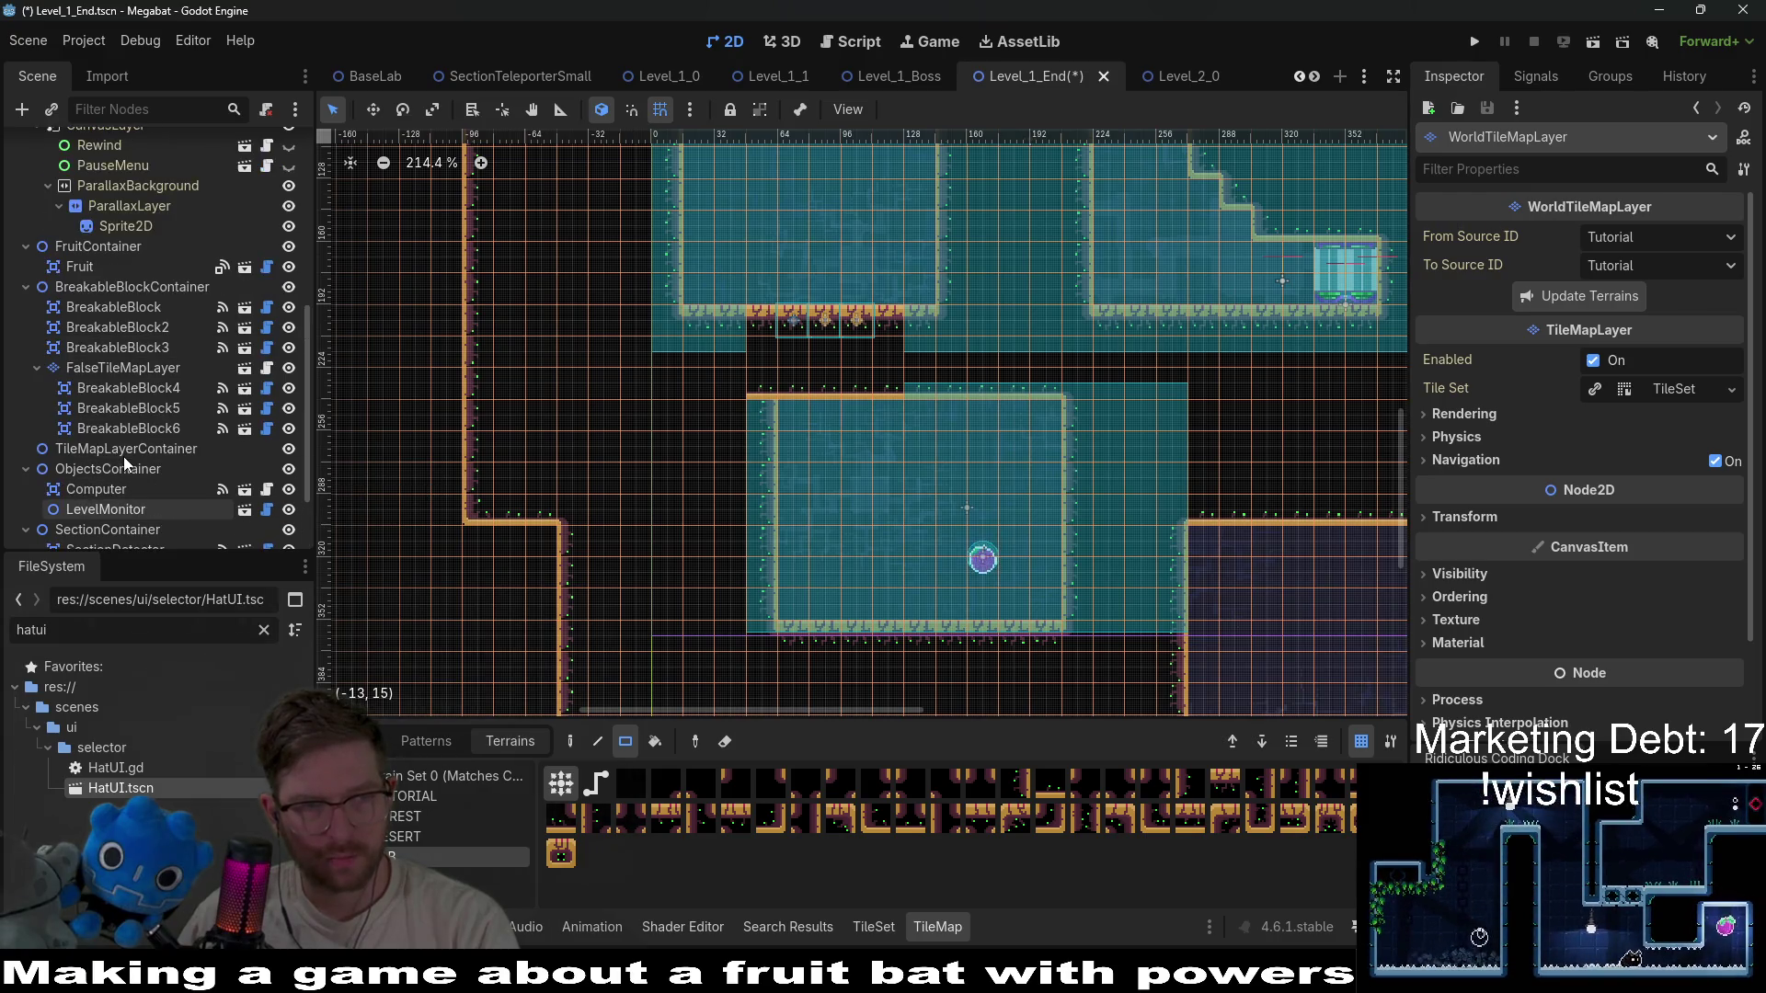
{"action": "left_click", "coordinate": [123, 367]}
{"action": "left_click", "coordinate": [432, 798]}
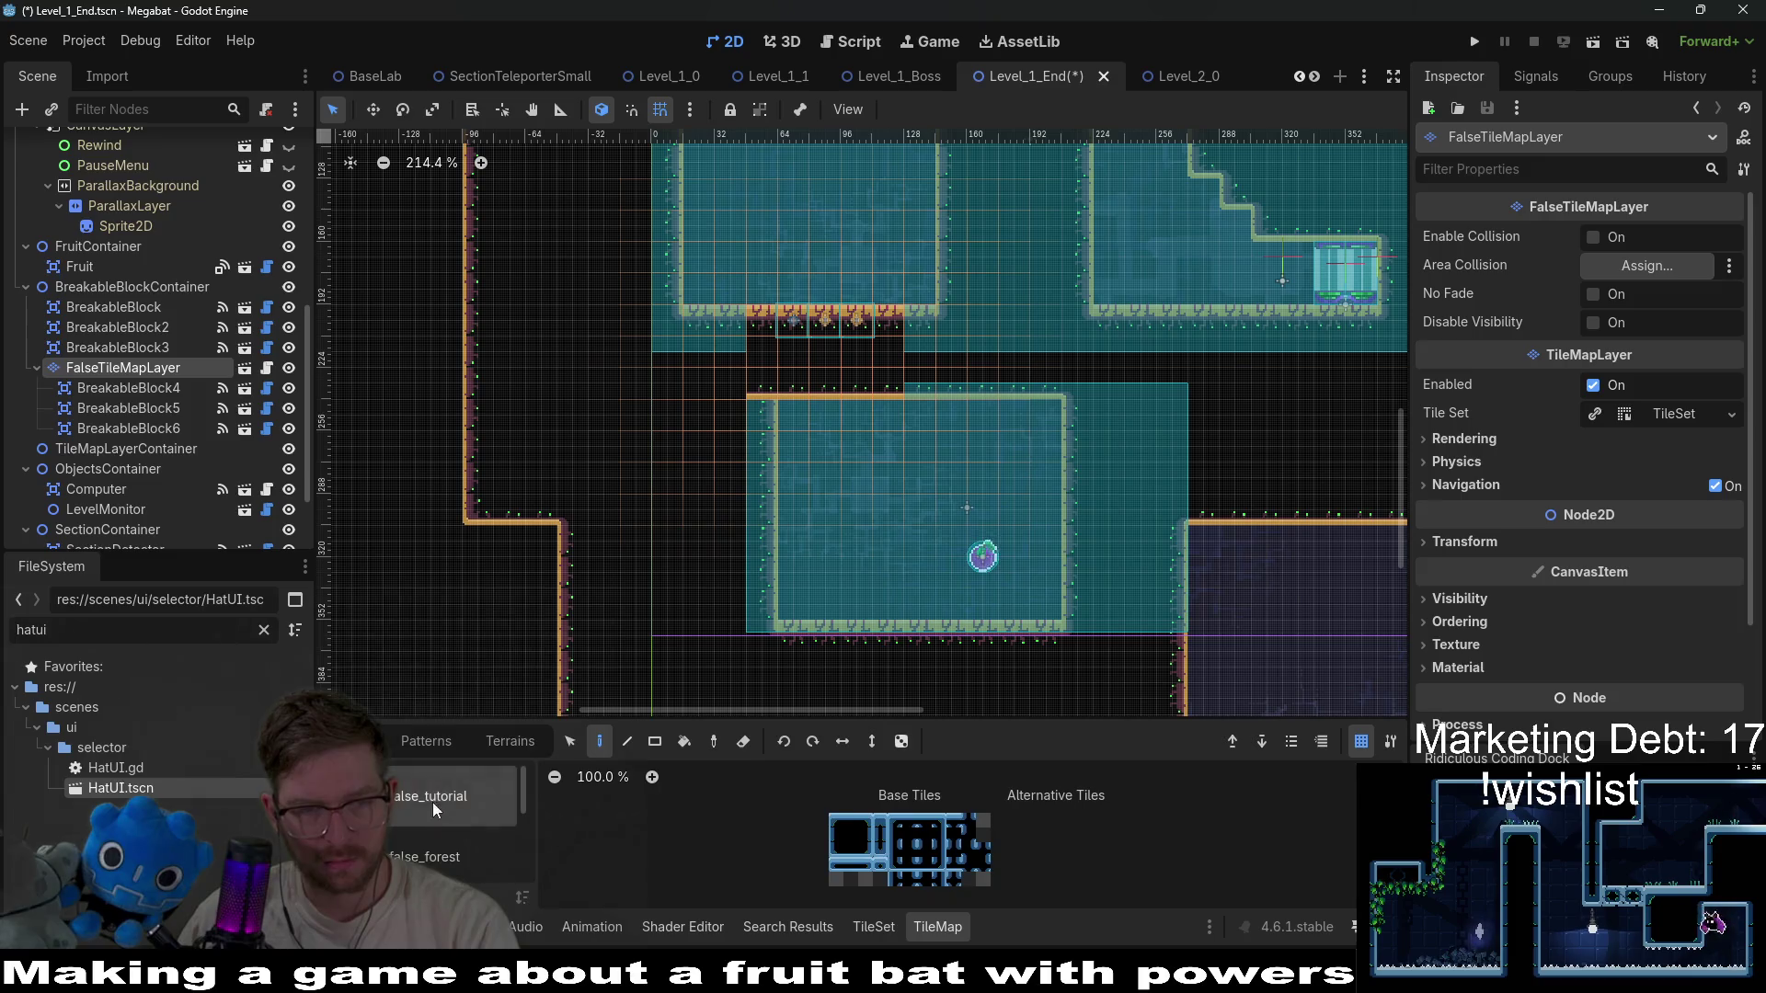
{"action": "scroll", "coordinate": [432, 810], "scroll_direction": "down", "scroll_amount": 3}
{"action": "left_click", "coordinate": [433, 811]}
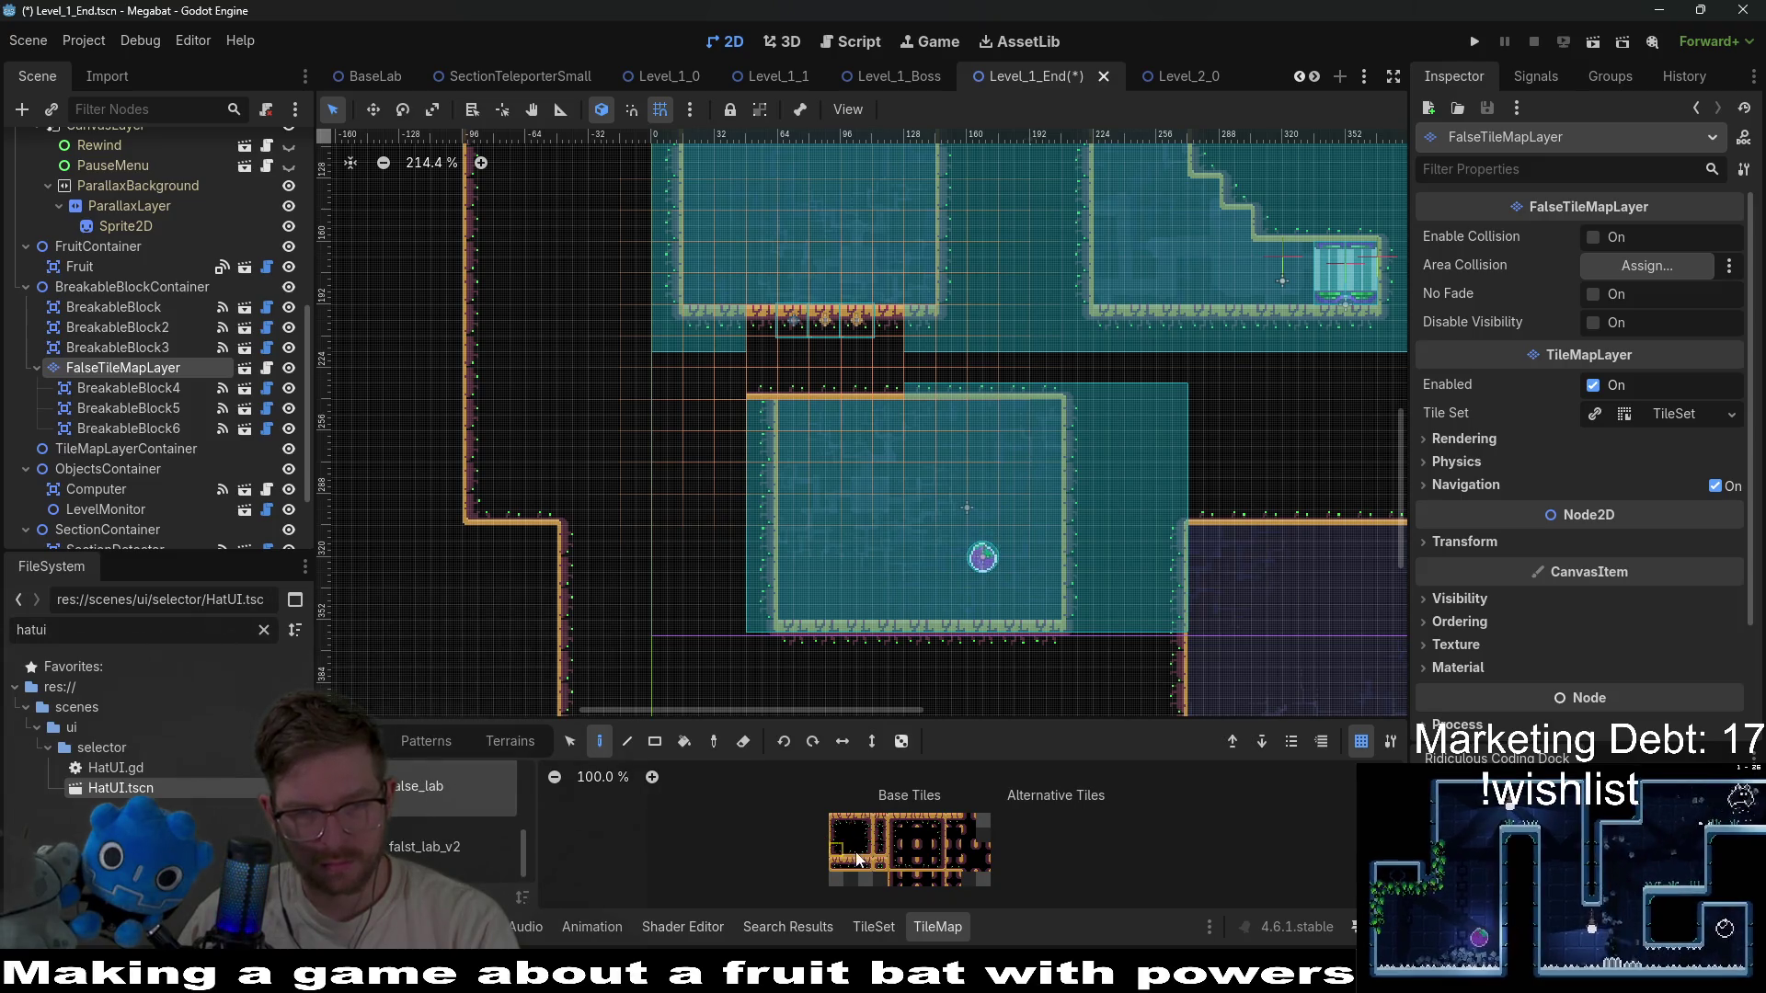
{"action": "scroll", "coordinate": [855, 858], "scroll_direction": "up", "scroll_amount": 3}
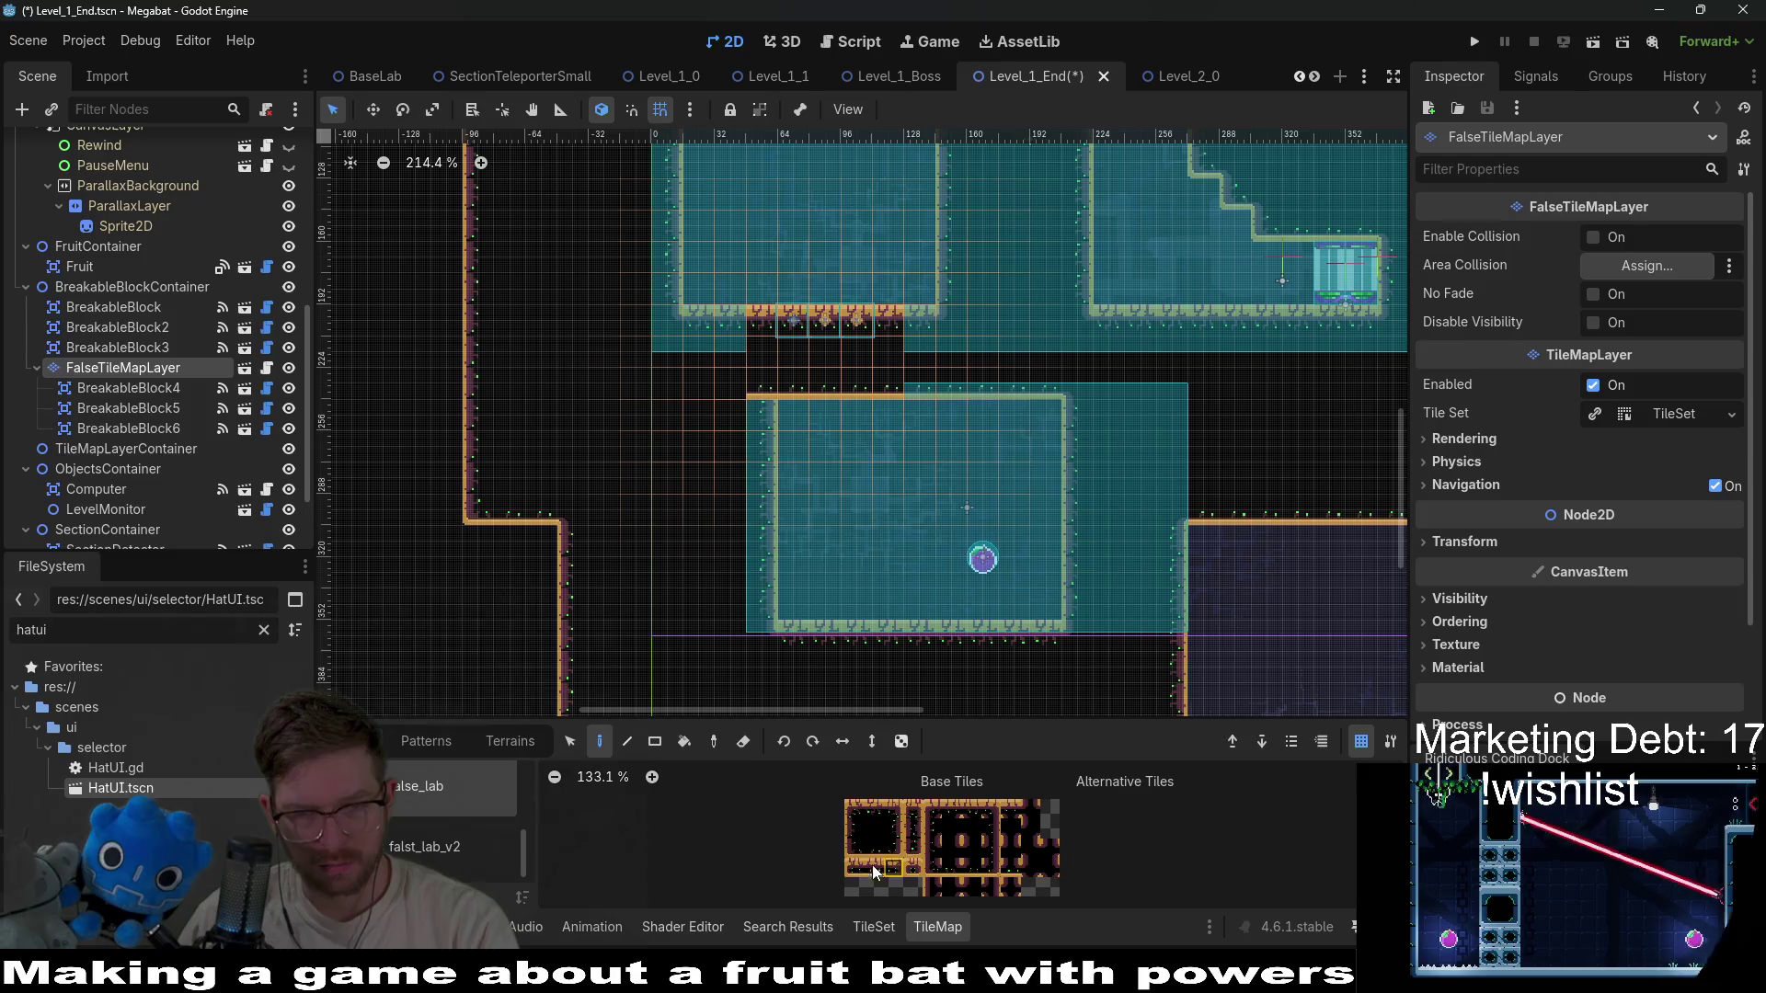
{"action": "left_click", "coordinate": [852, 824]}
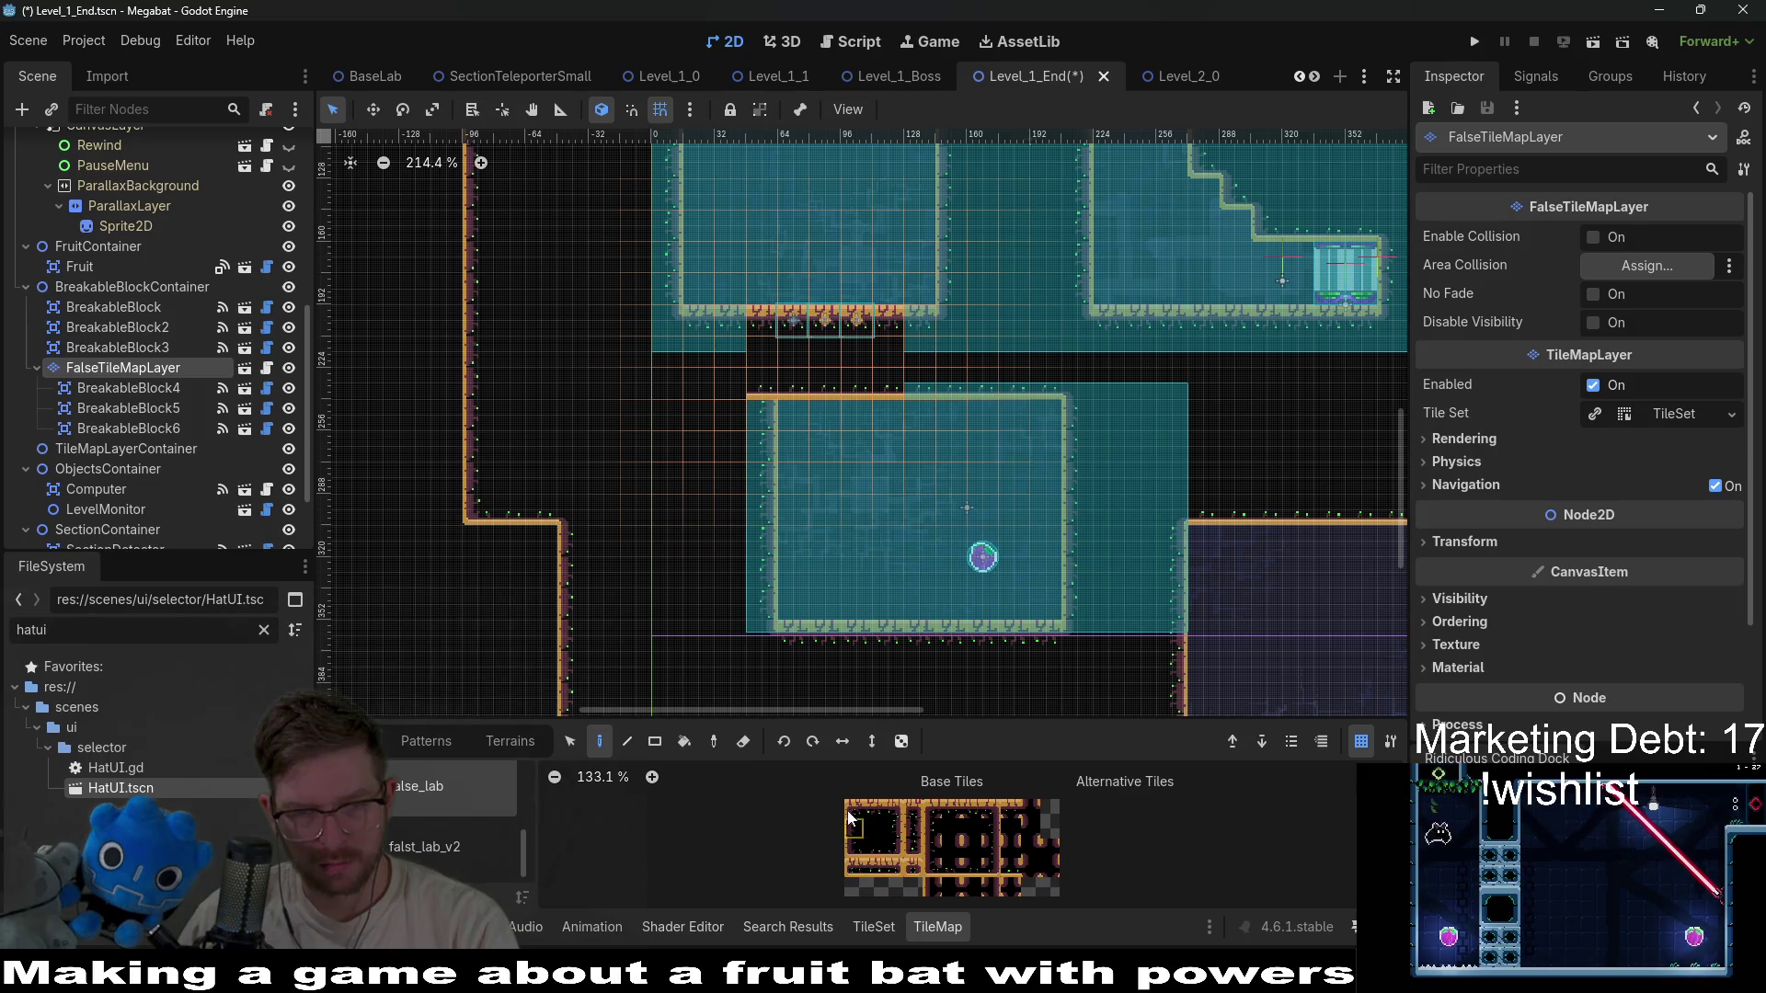
{"action": "left_click", "coordinate": [754, 390]}
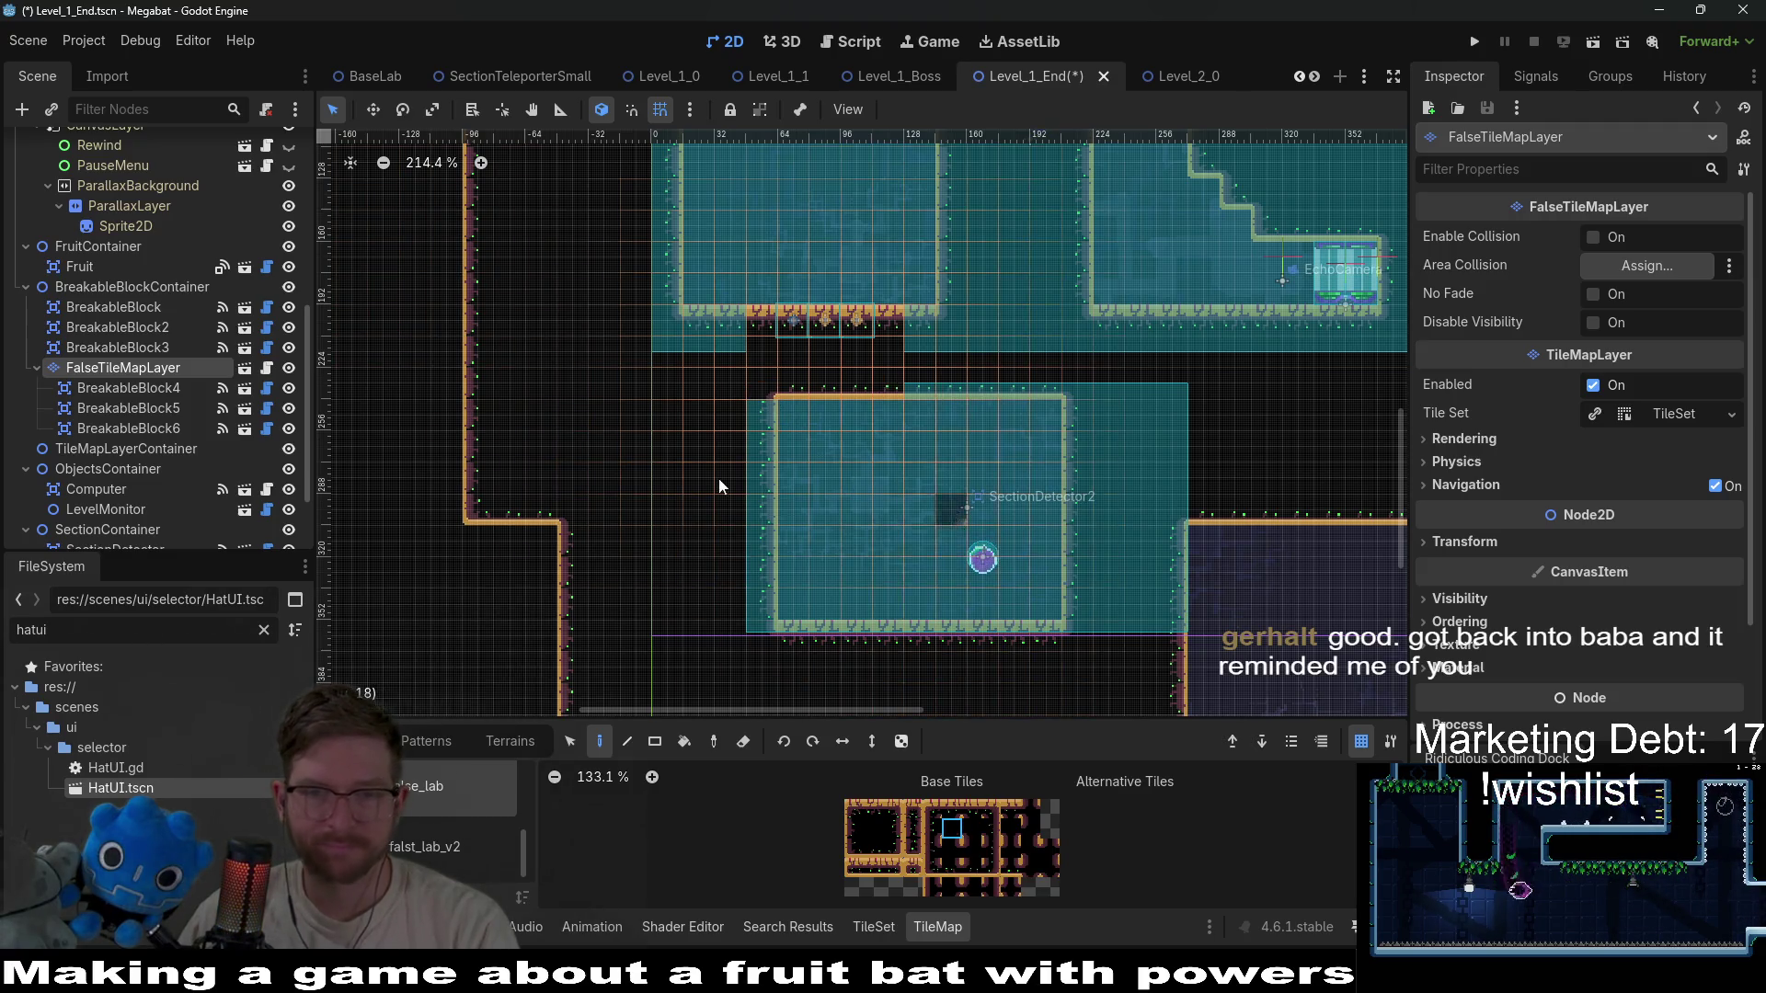
{"action": "scroll", "coordinate": [105, 295], "scroll_direction": "up", "scroll_amount": 6}
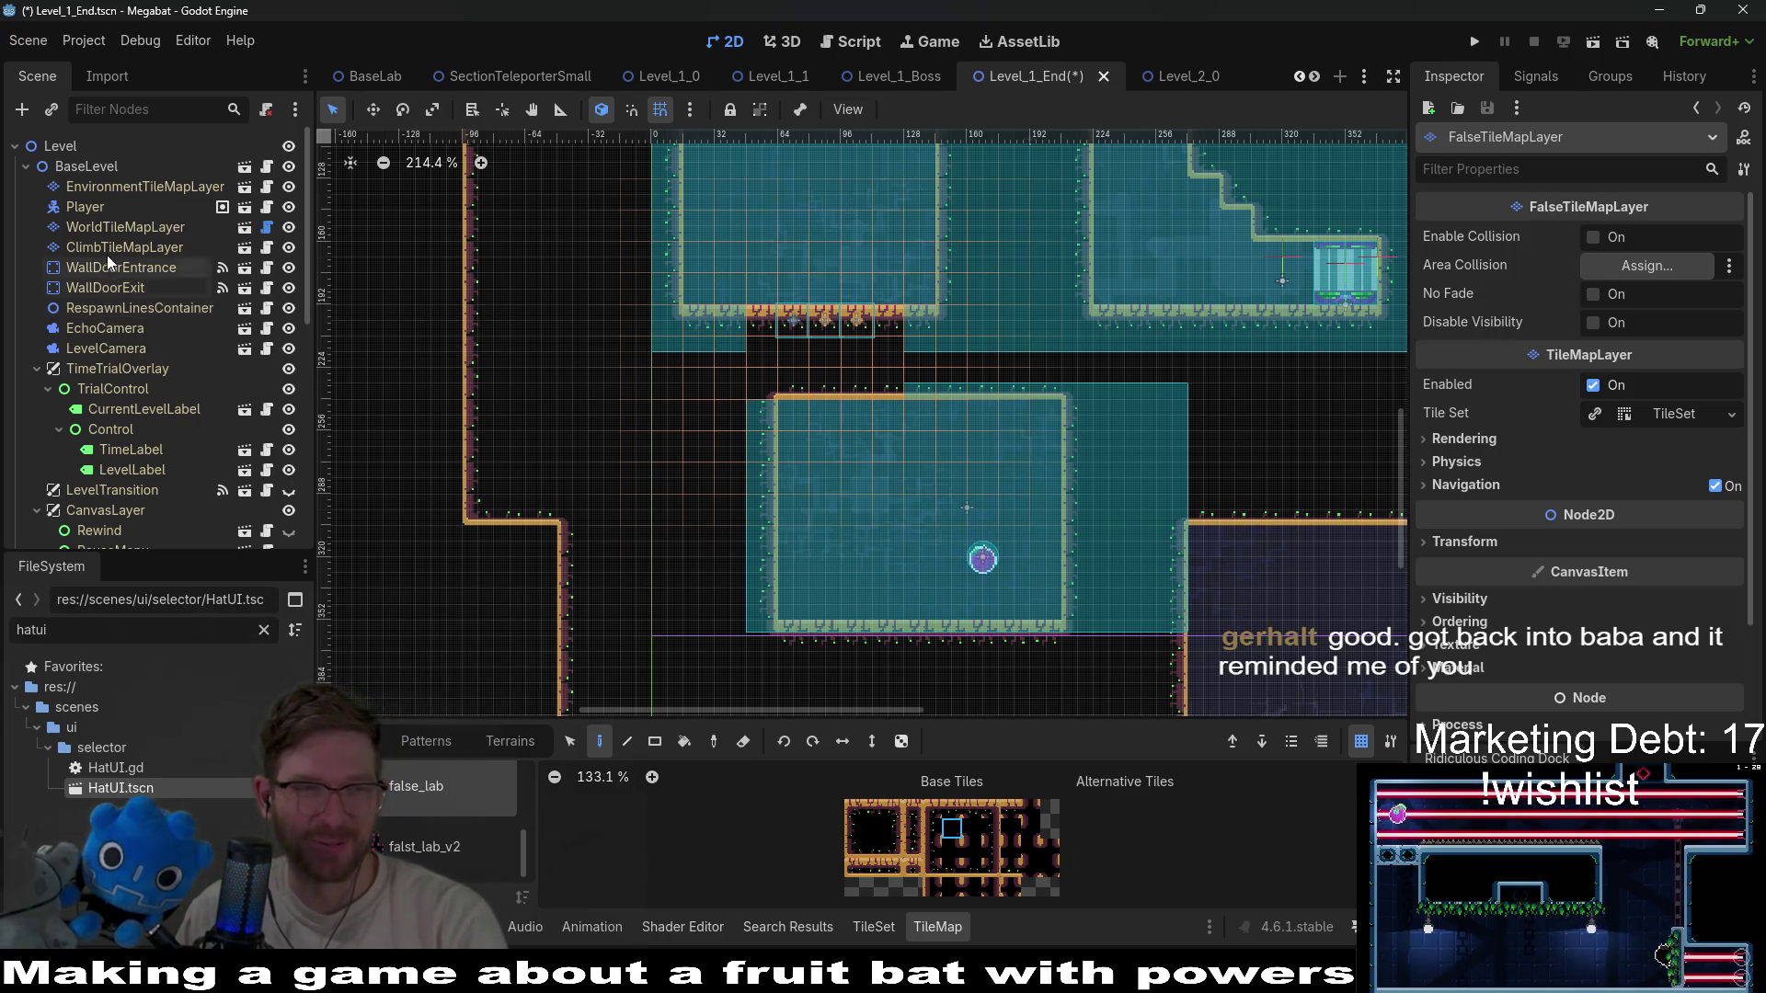
Paint lab wall terrain rectangles on WorldTileMapLayer to push the room's right and outer right walls outward.
{"action": "left_click", "coordinate": [130, 228]}
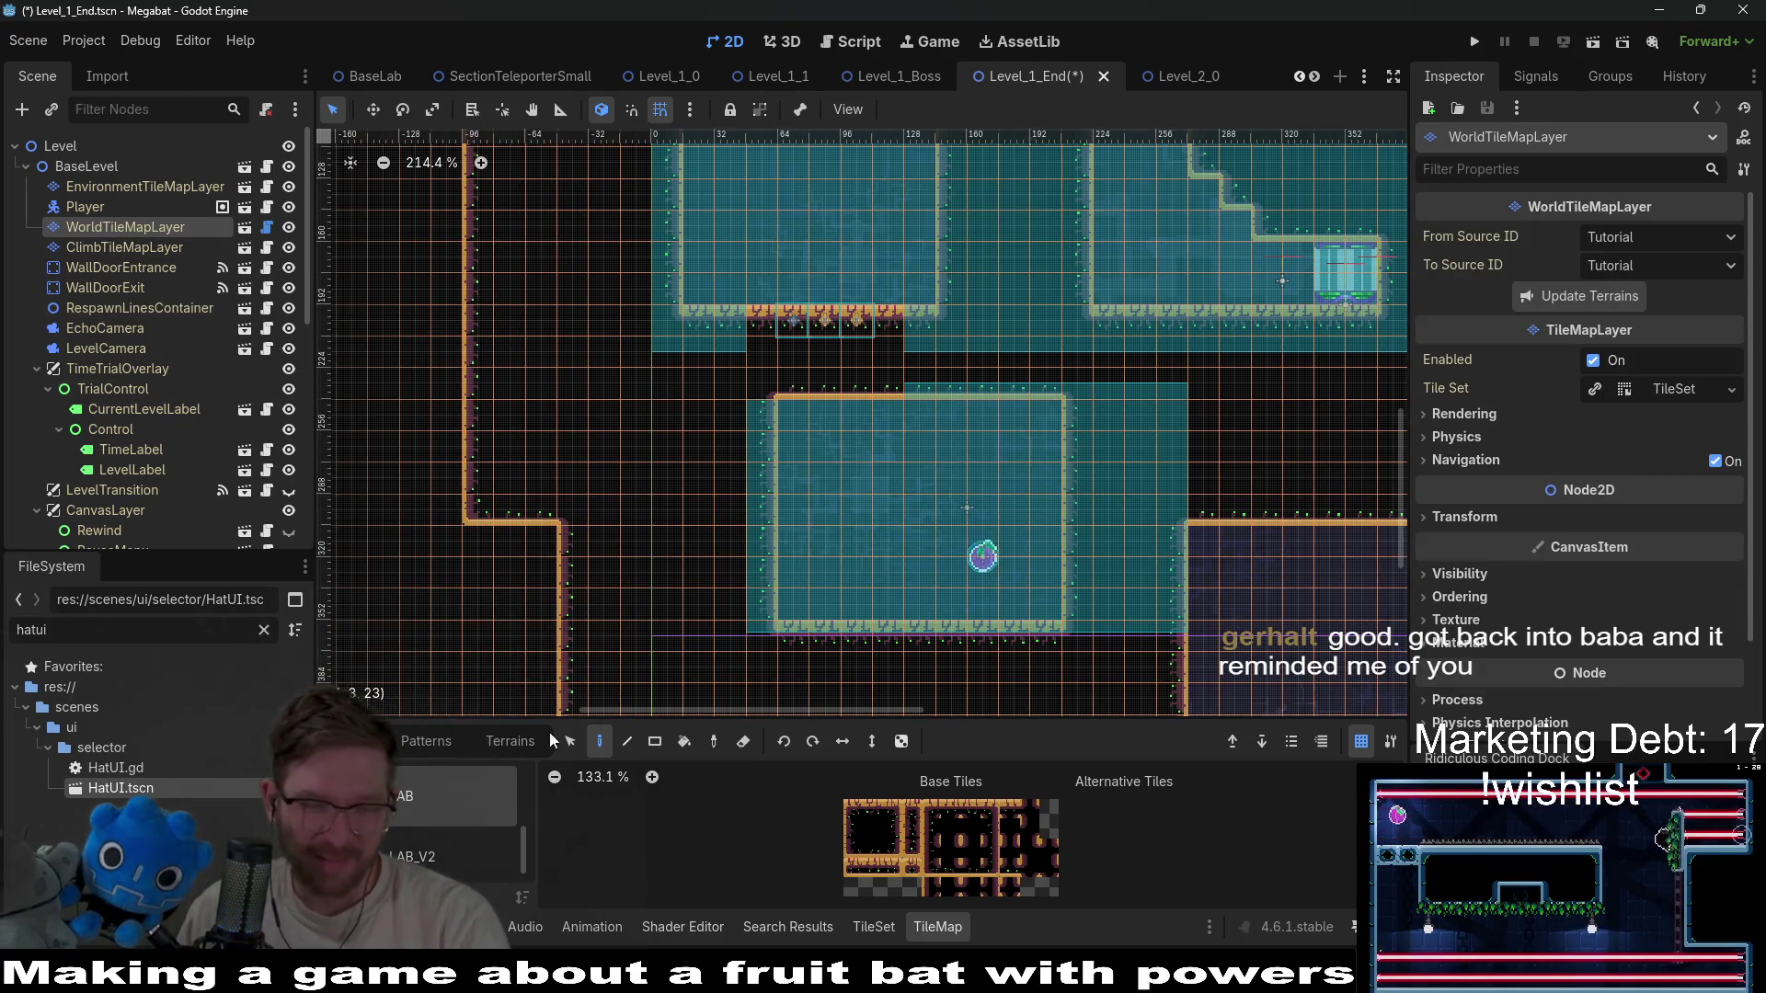
{"action": "left_click", "coordinate": [520, 741]}
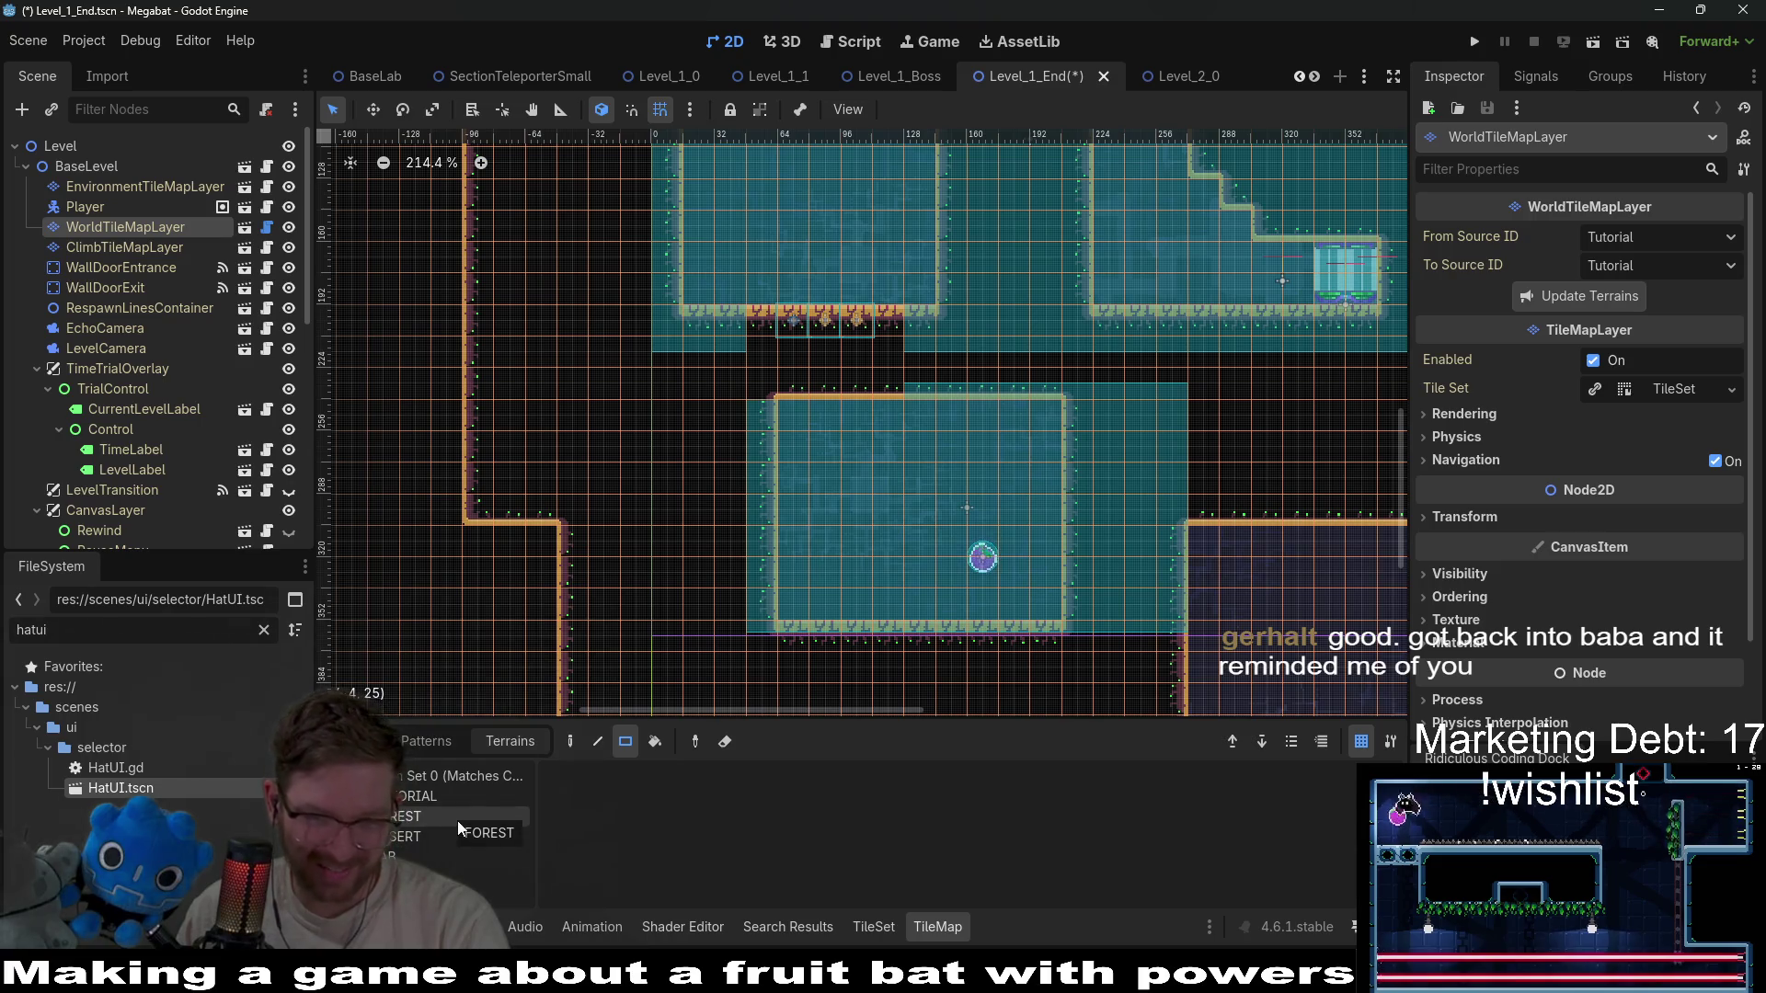
{"action": "left_click", "coordinate": [444, 856]}
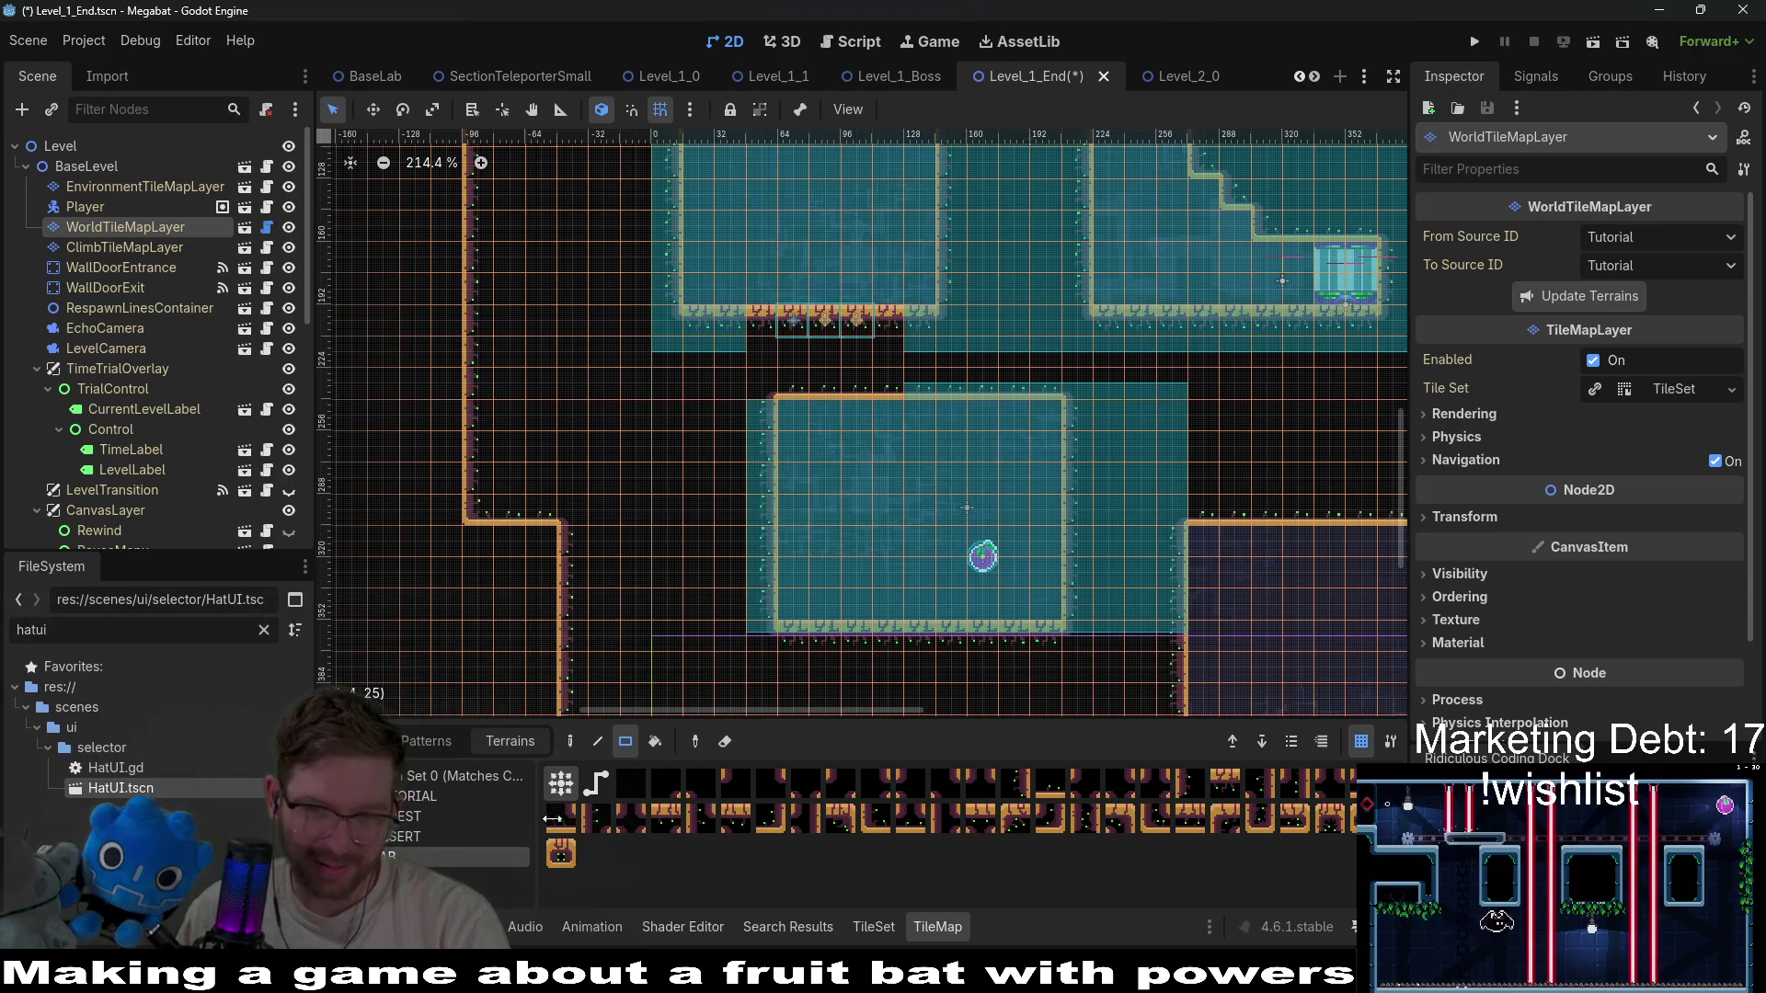
{"action": "scroll", "coordinate": [1001, 511], "scroll_direction": "down", "scroll_amount": 1}
{"action": "scroll", "coordinate": [1000, 511], "scroll_direction": "right", "scroll_amount": 5}
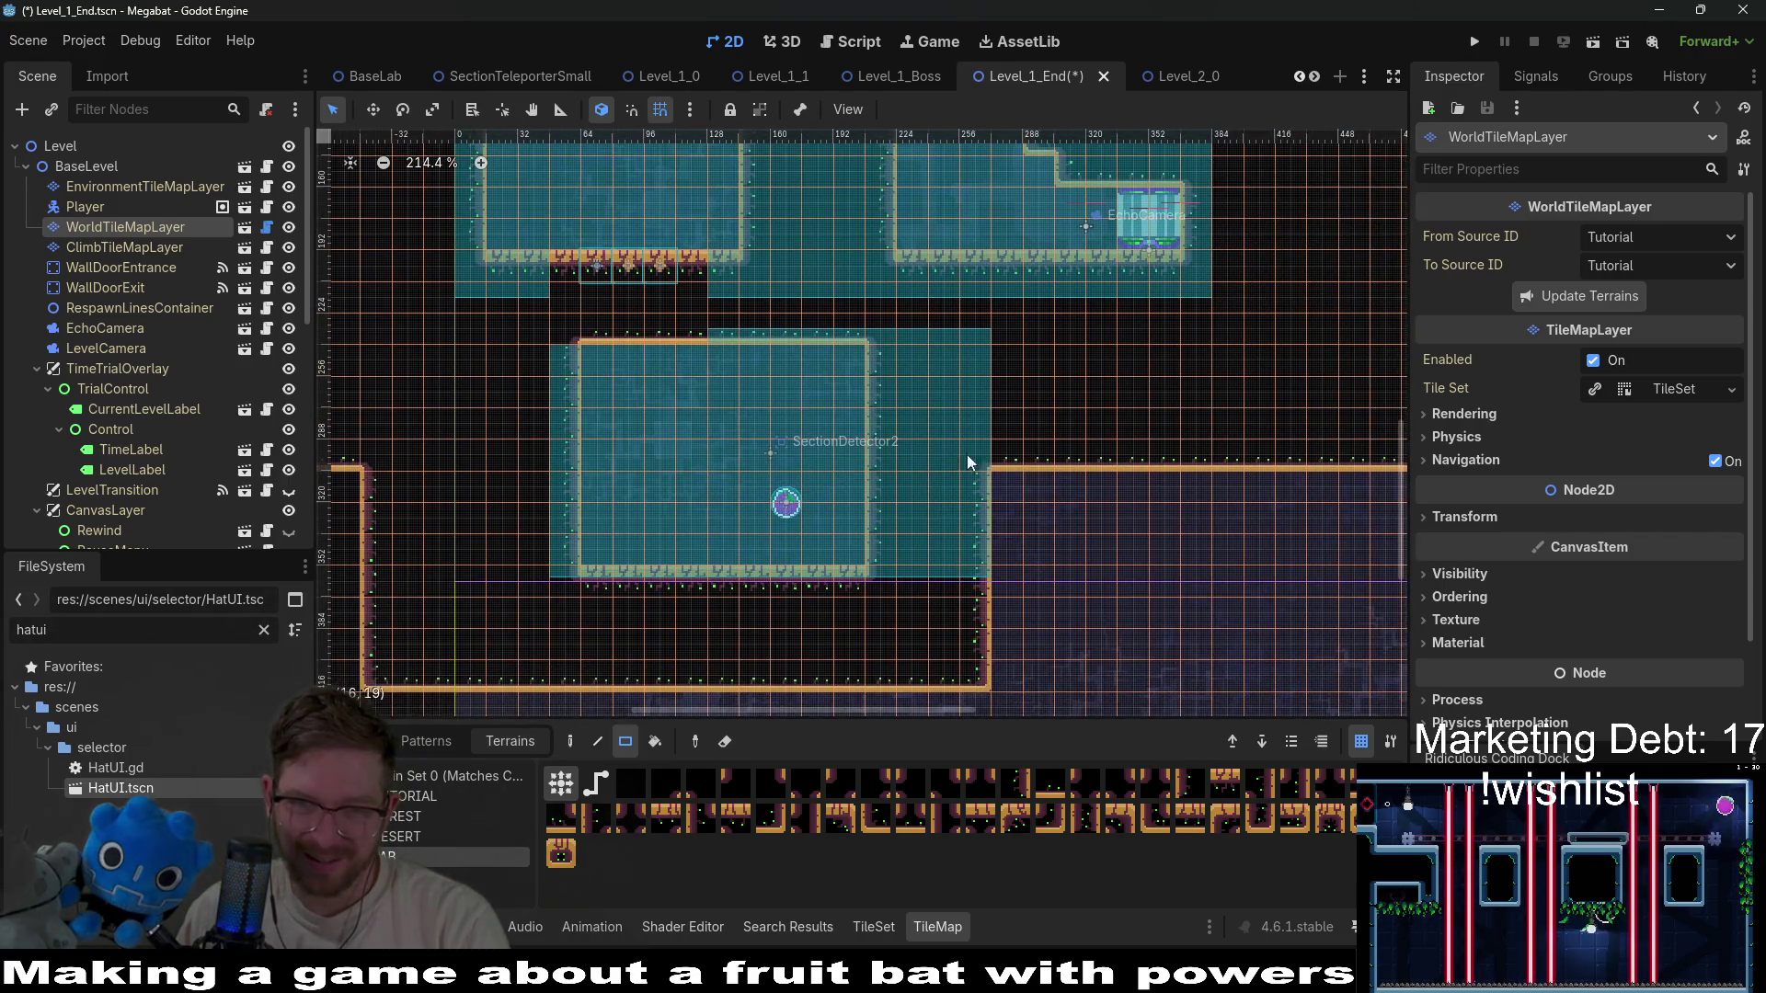
{"action": "left_click_drag", "start_coordinate": [880, 375], "coordinate": [902, 548]}
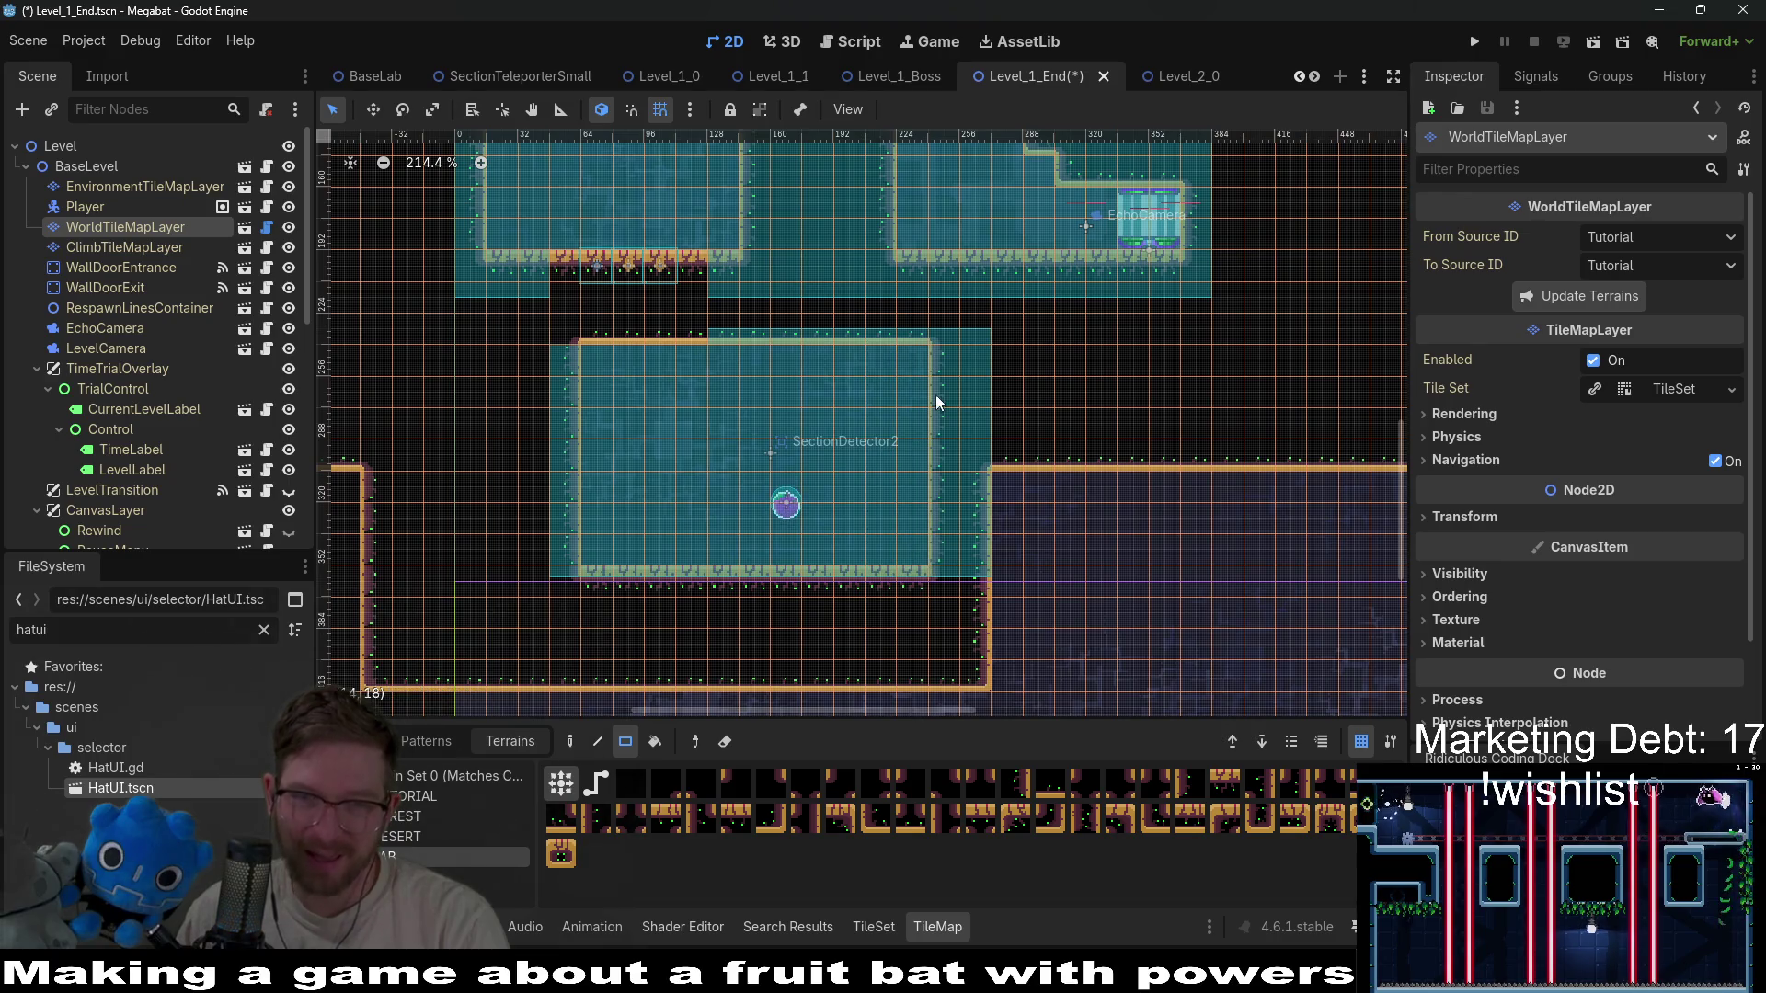
{"action": "left_click_drag", "start_coordinate": [1045, 685], "coordinate": [1039, 395]}
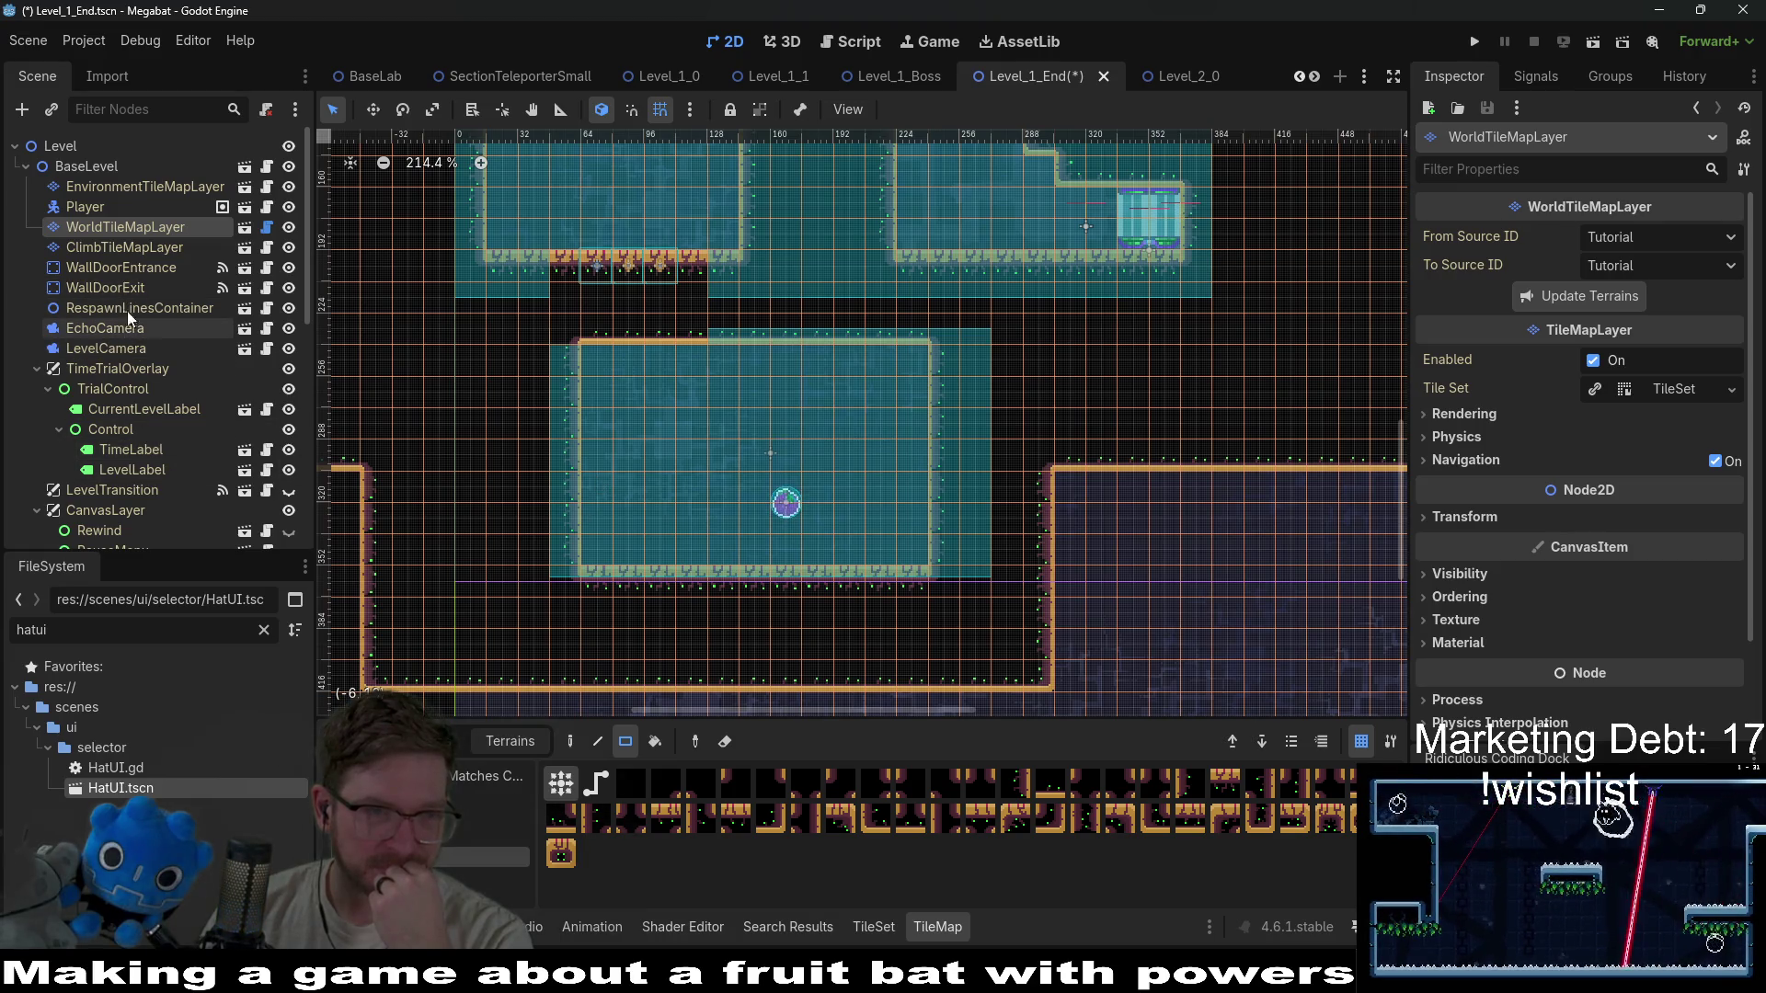
Paint a 1x5 column of vine tiles on ClimbTileMapLayer down the lower room's left wall.
{"action": "left_click", "coordinate": [116, 254]}
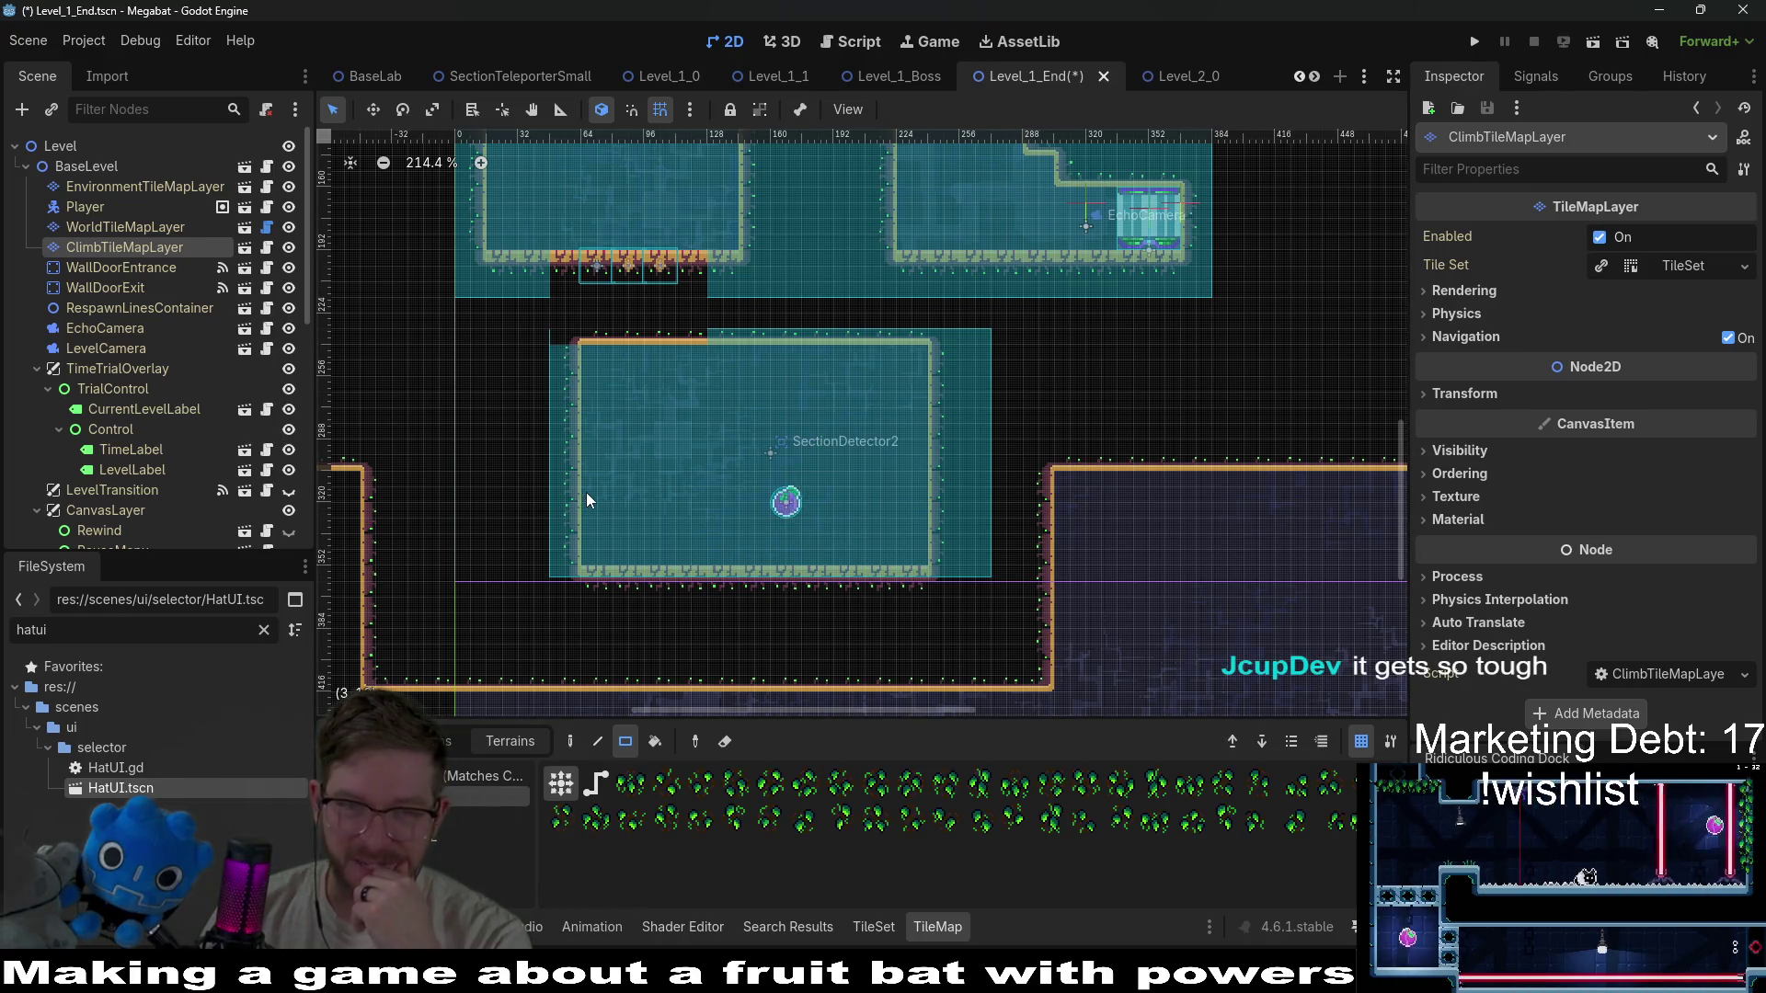
{"action": "left_click_drag", "start_coordinate": [587, 493], "coordinate": [583, 384]}
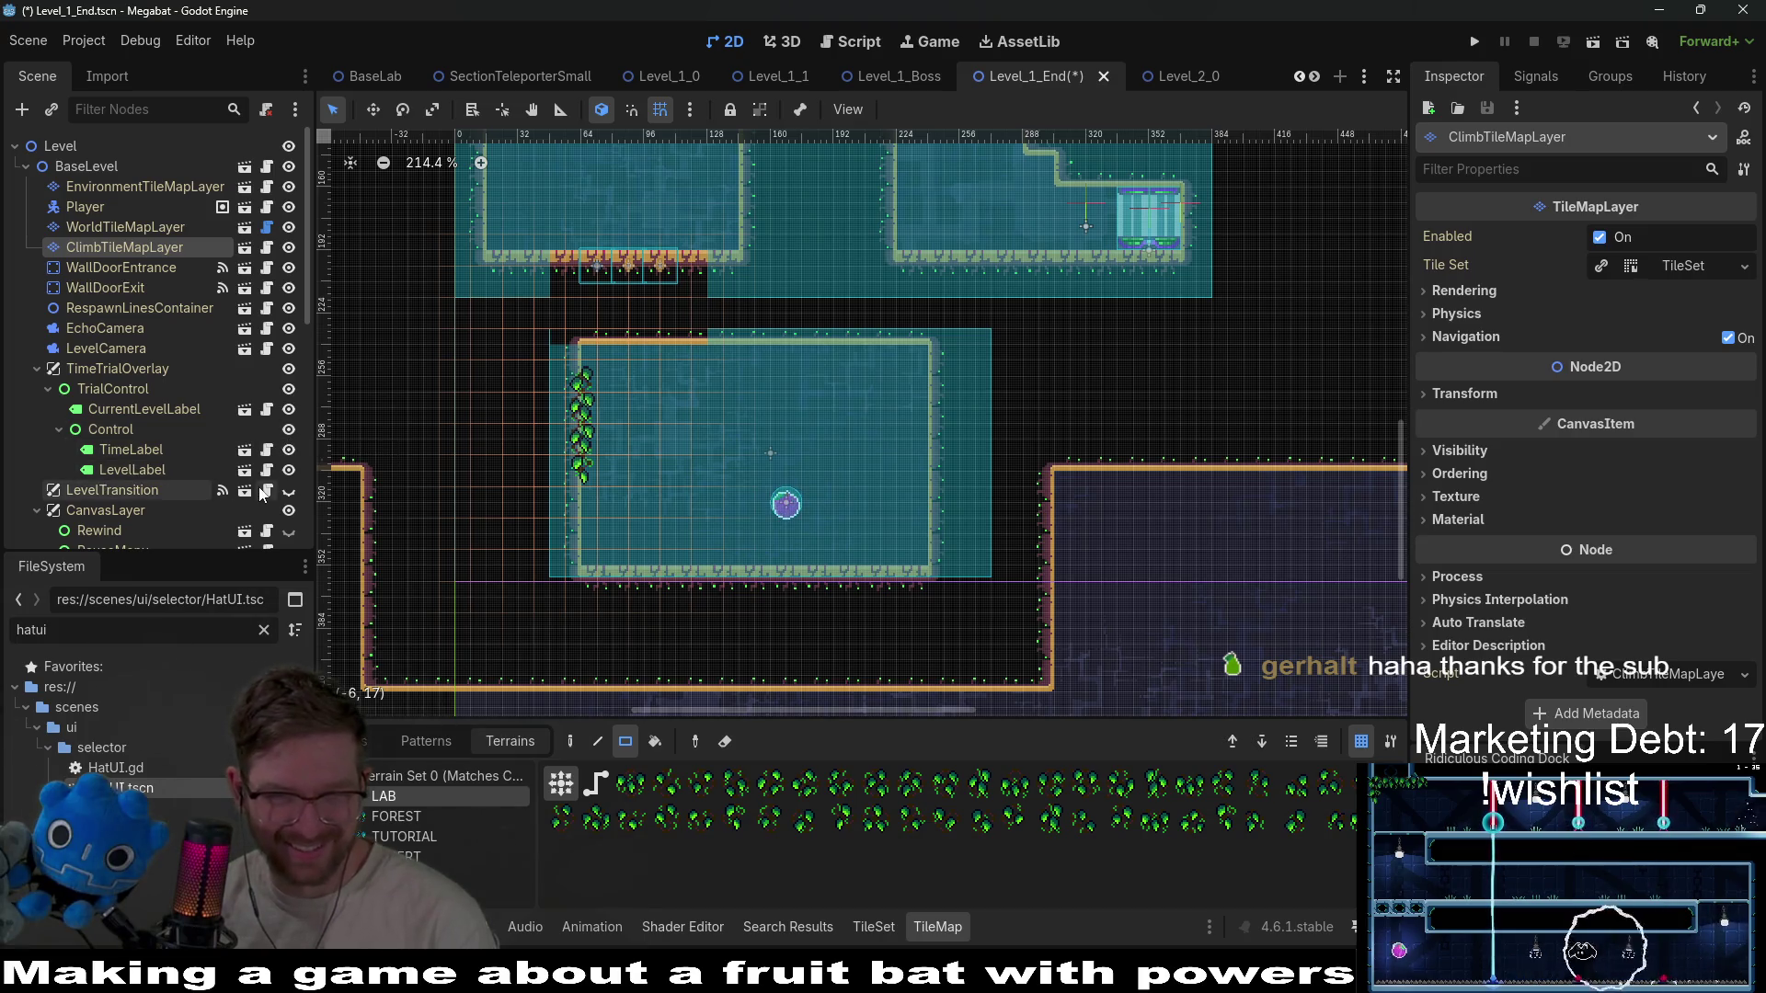
Paint lab wall terrain columns down from the lower room's ceiling on WorldTileMapLayer to form the U-shaped wall.
{"action": "left_click", "coordinate": [115, 226]}
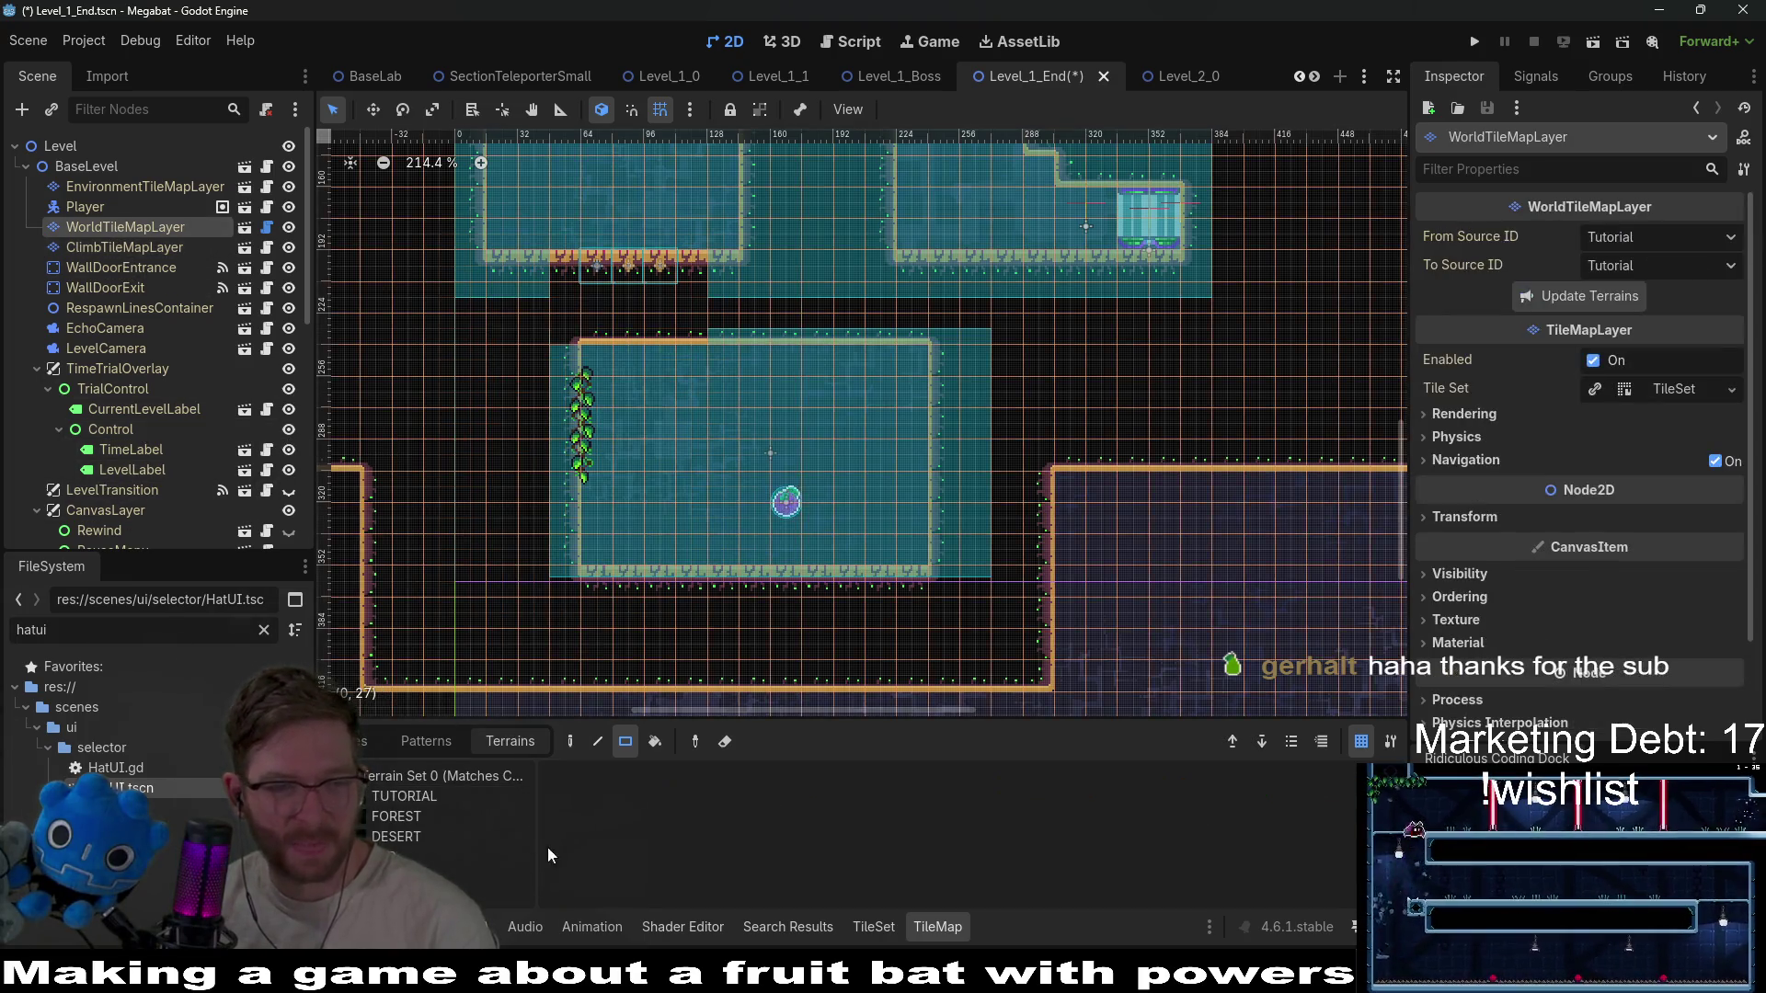
{"action": "left_click", "coordinate": [428, 818]}
{"action": "left_click", "coordinate": [403, 854]}
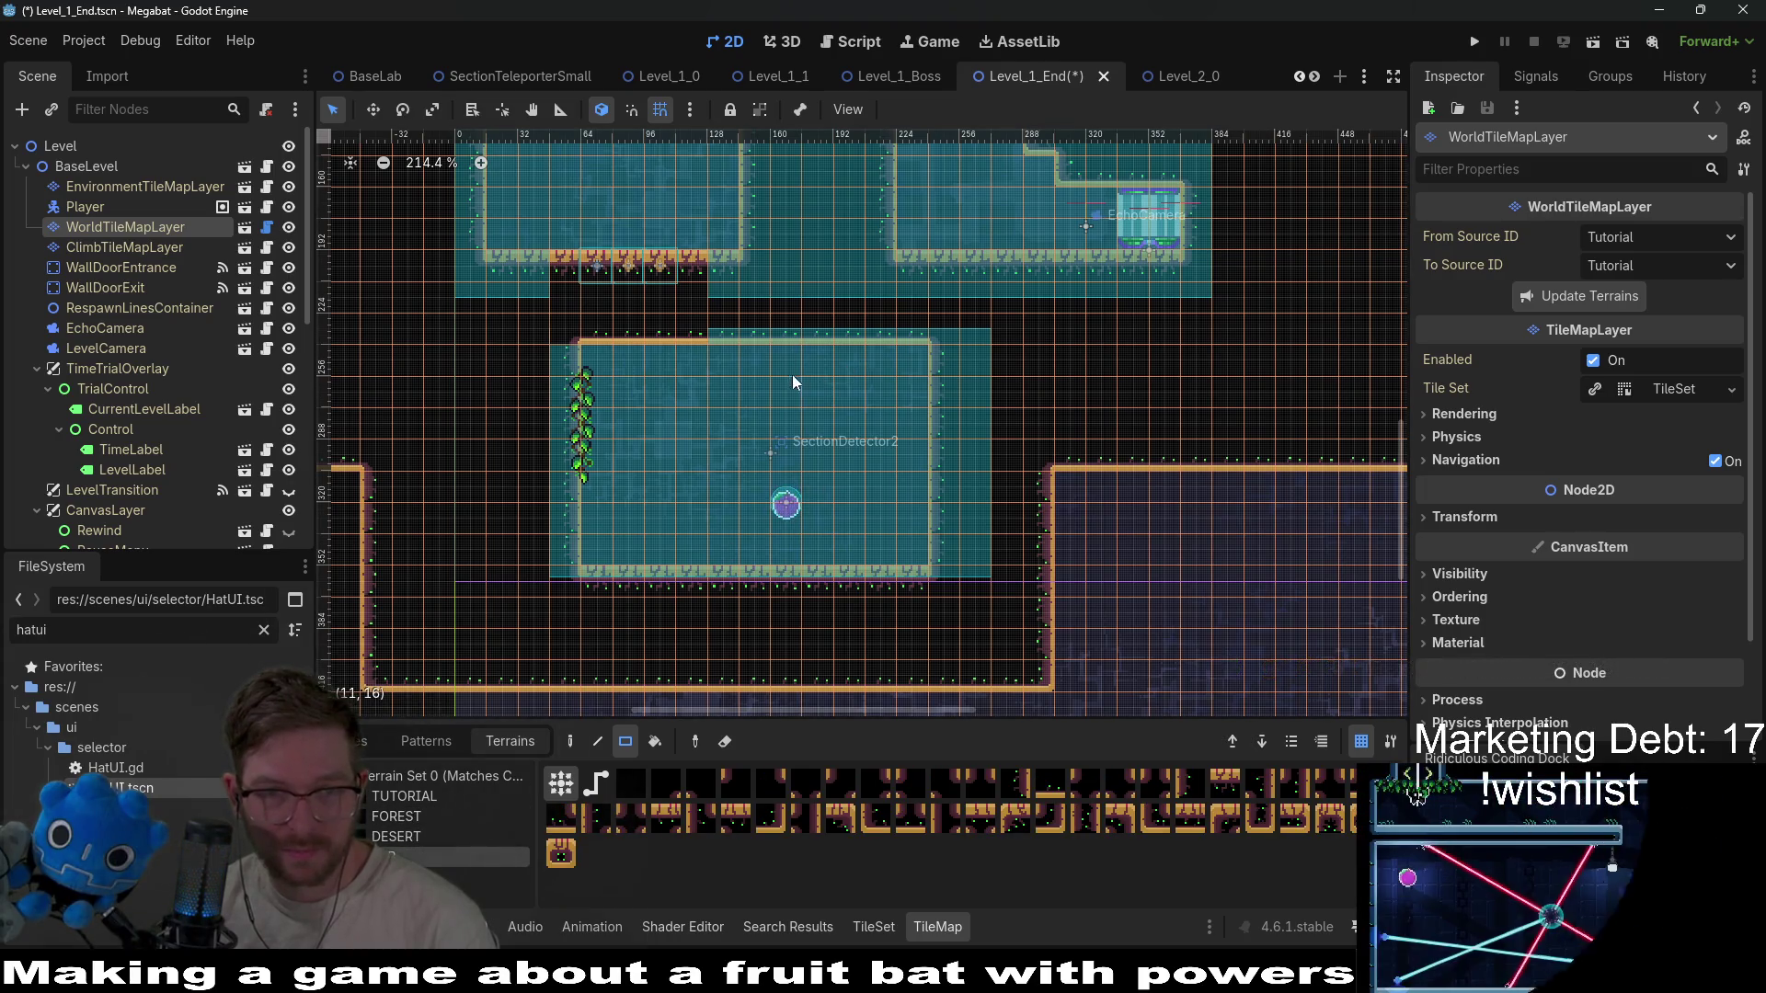
{"action": "mouse_move", "coordinate": [748, 357]}
{"action": "left_mouse_down"}
{"action": "mouse_move", "coordinate": [752, 417]}
{"action": "mouse_move", "coordinate": [788, 413]}
{"action": "mouse_move", "coordinate": [841, 455]}
{"action": "left_mouse_up"}
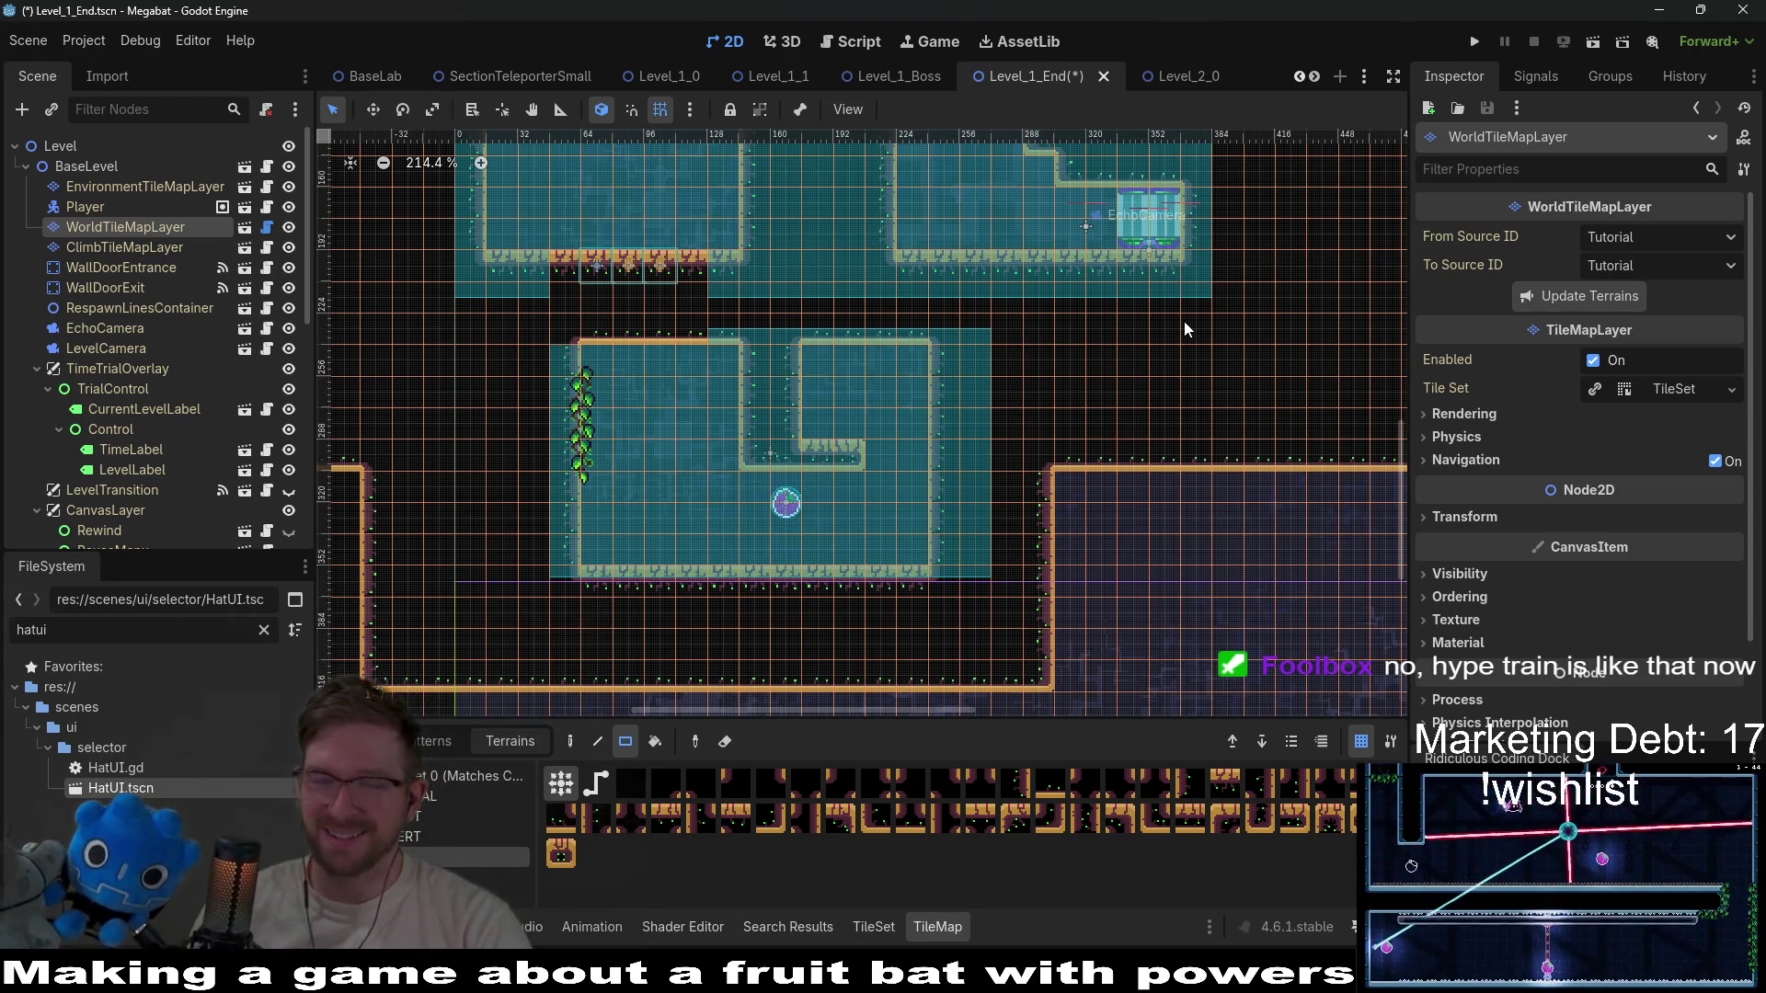
{"action": "scroll", "coordinate": [175, 416], "scroll_direction": "down", "scroll_amount": 6}
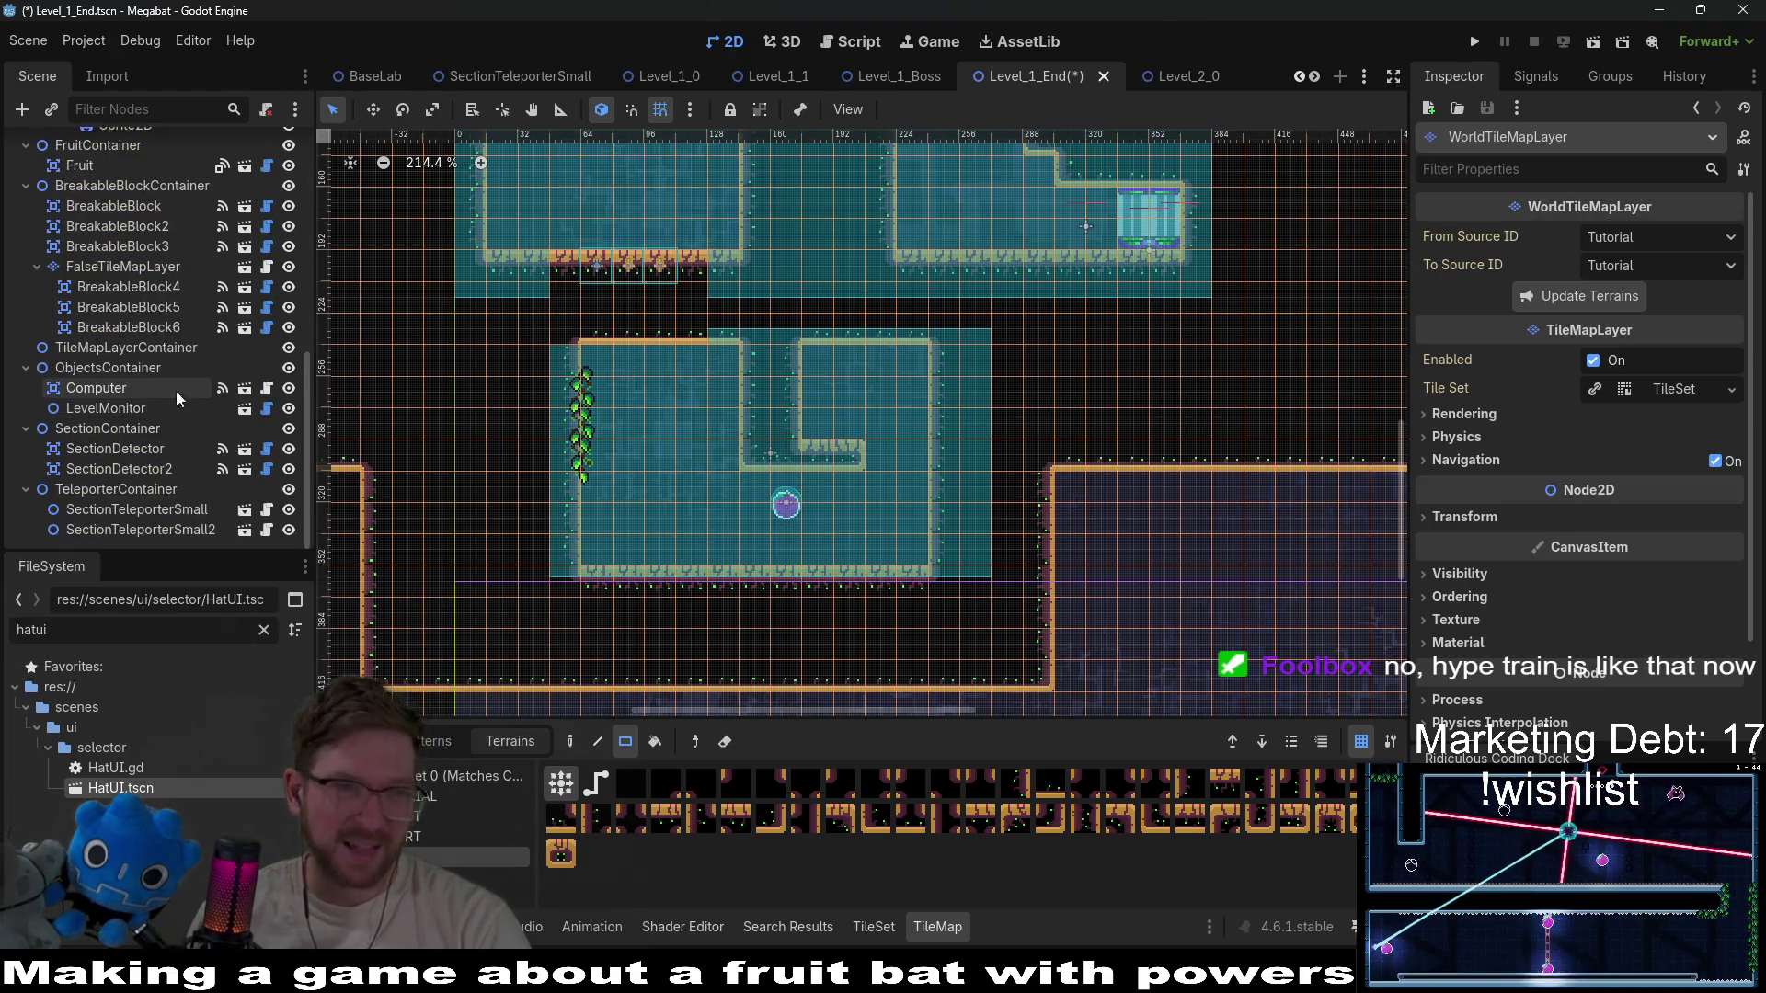
Drag the Dash-type Fruit with the Move tool up into the U-shaped wall's nook.
{"action": "left_click", "coordinate": [114, 317]}
{"action": "scroll", "coordinate": [804, 509], "scroll_direction": "up", "scroll_amount": 3}
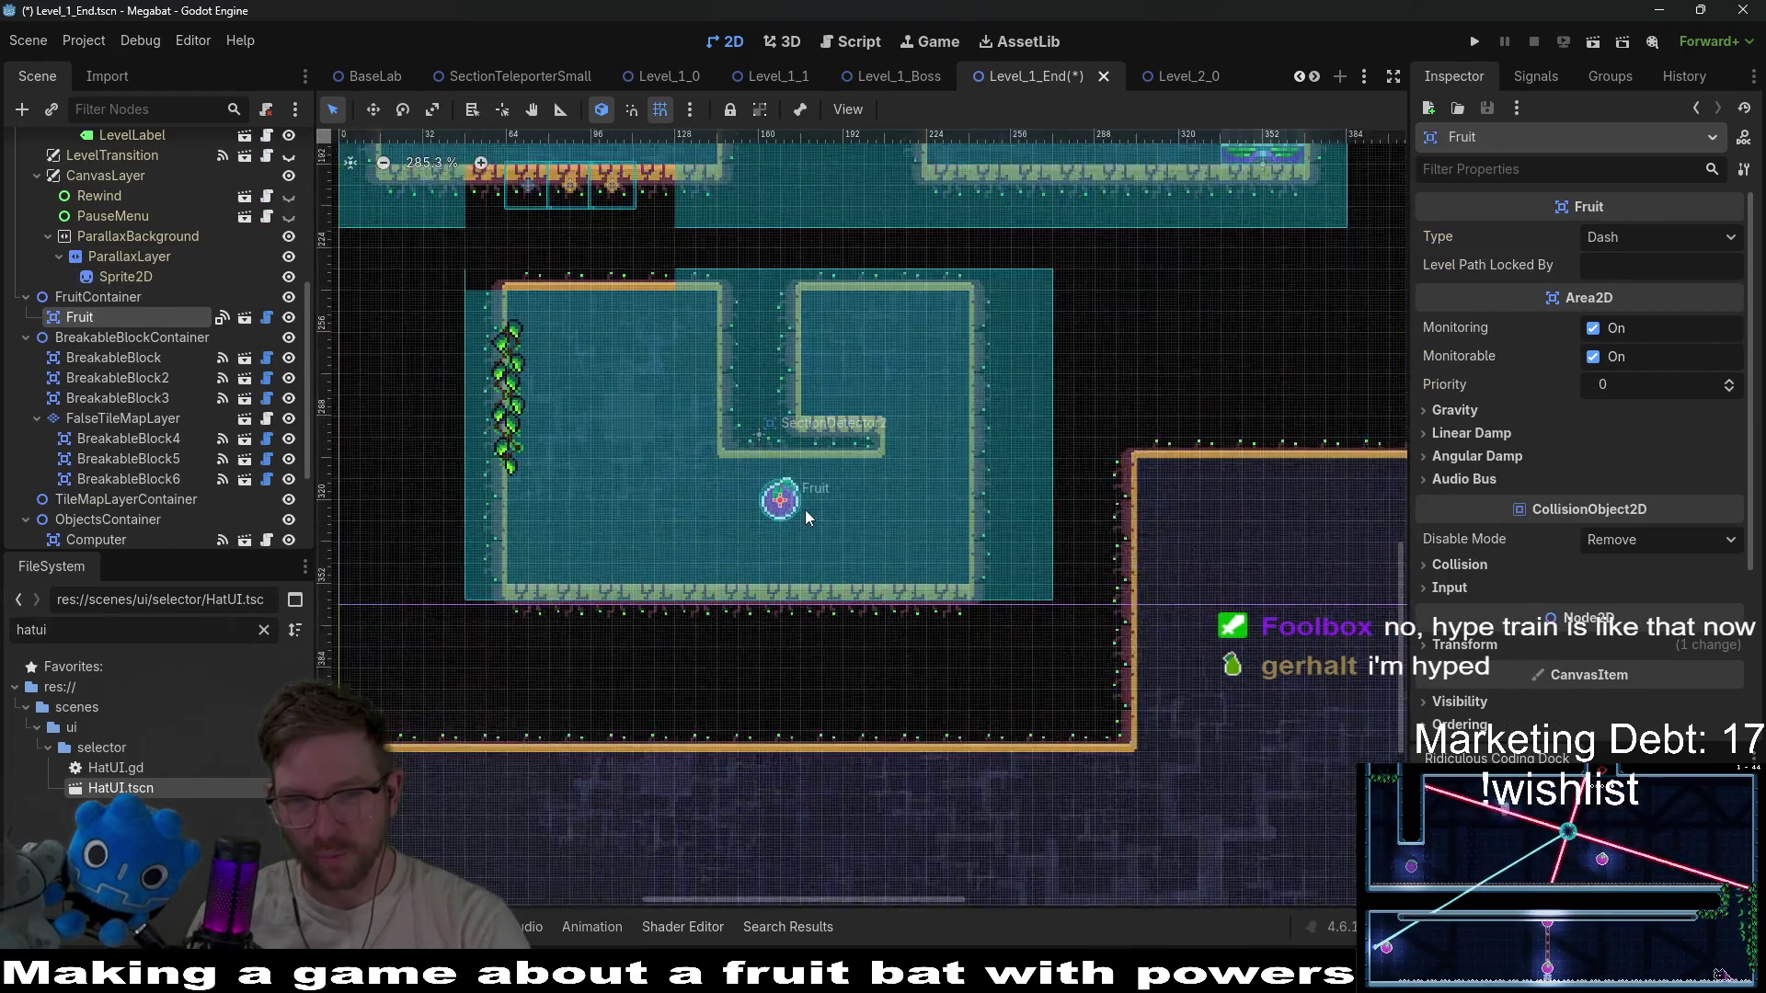
{"action": "key", "text": "w"}
{"action": "left_click_drag", "start_coordinate": [774, 454], "coordinate": [873, 305]}
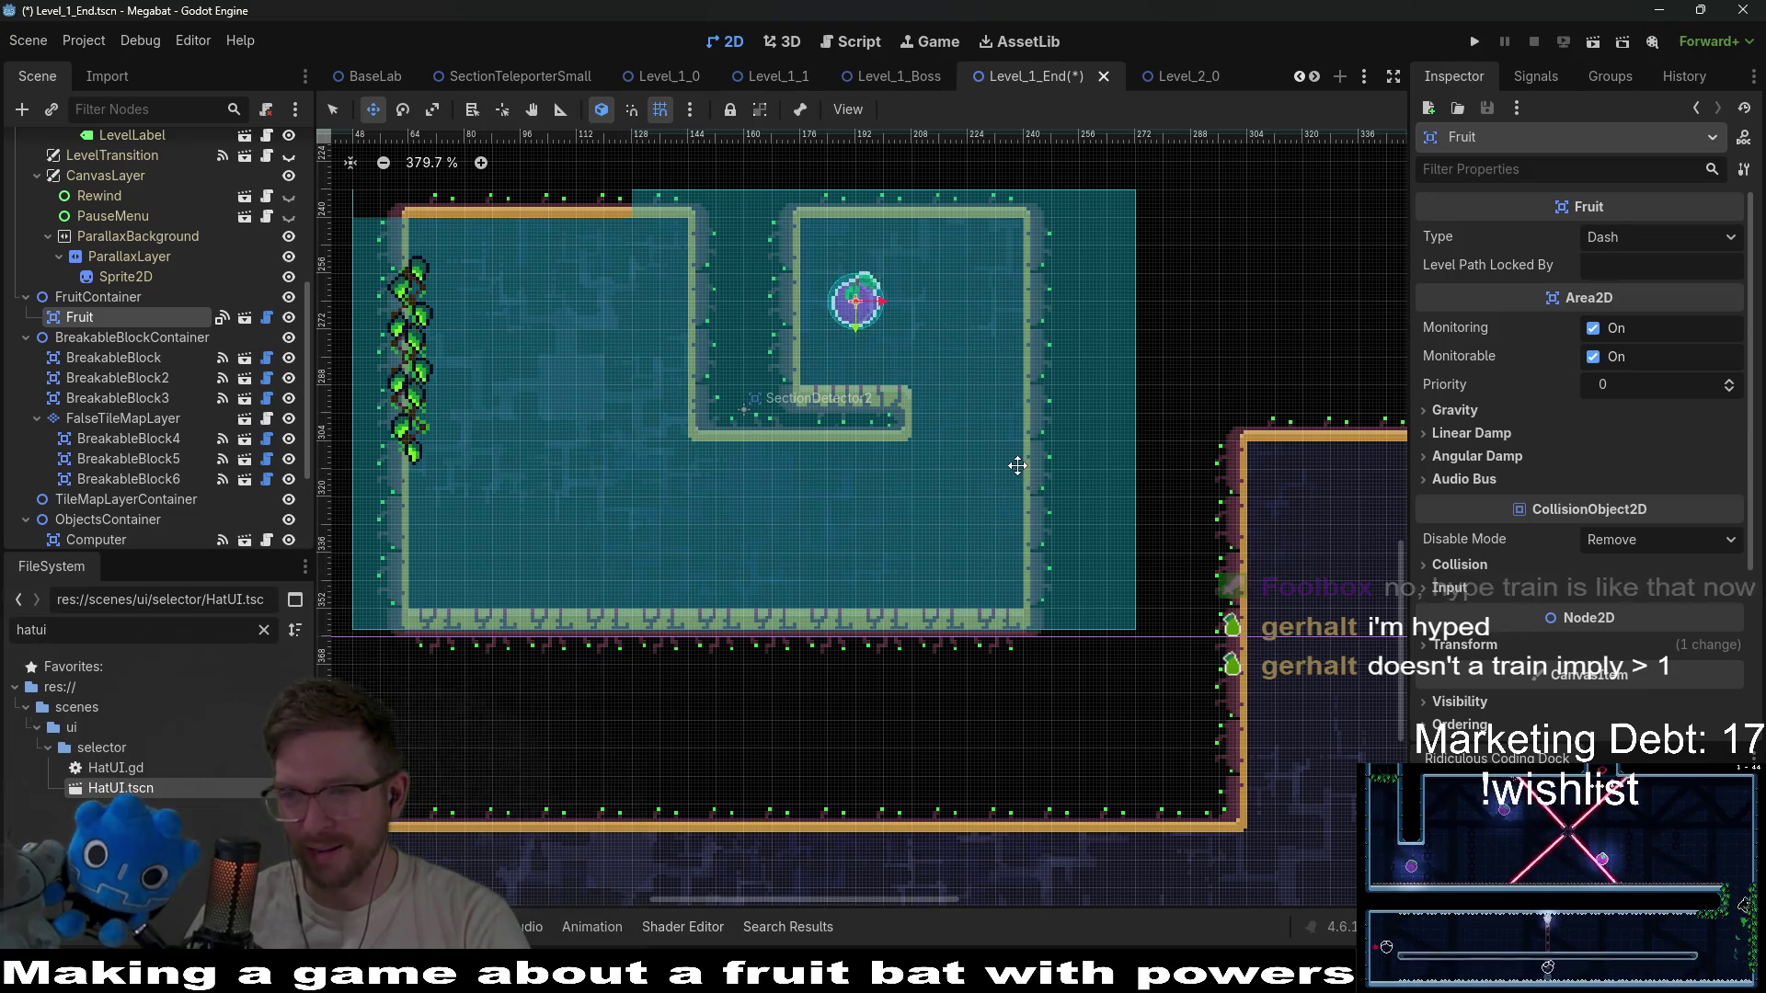
{"action": "scroll", "coordinate": [992, 434], "scroll_direction": "down", "scroll_amount": 4}
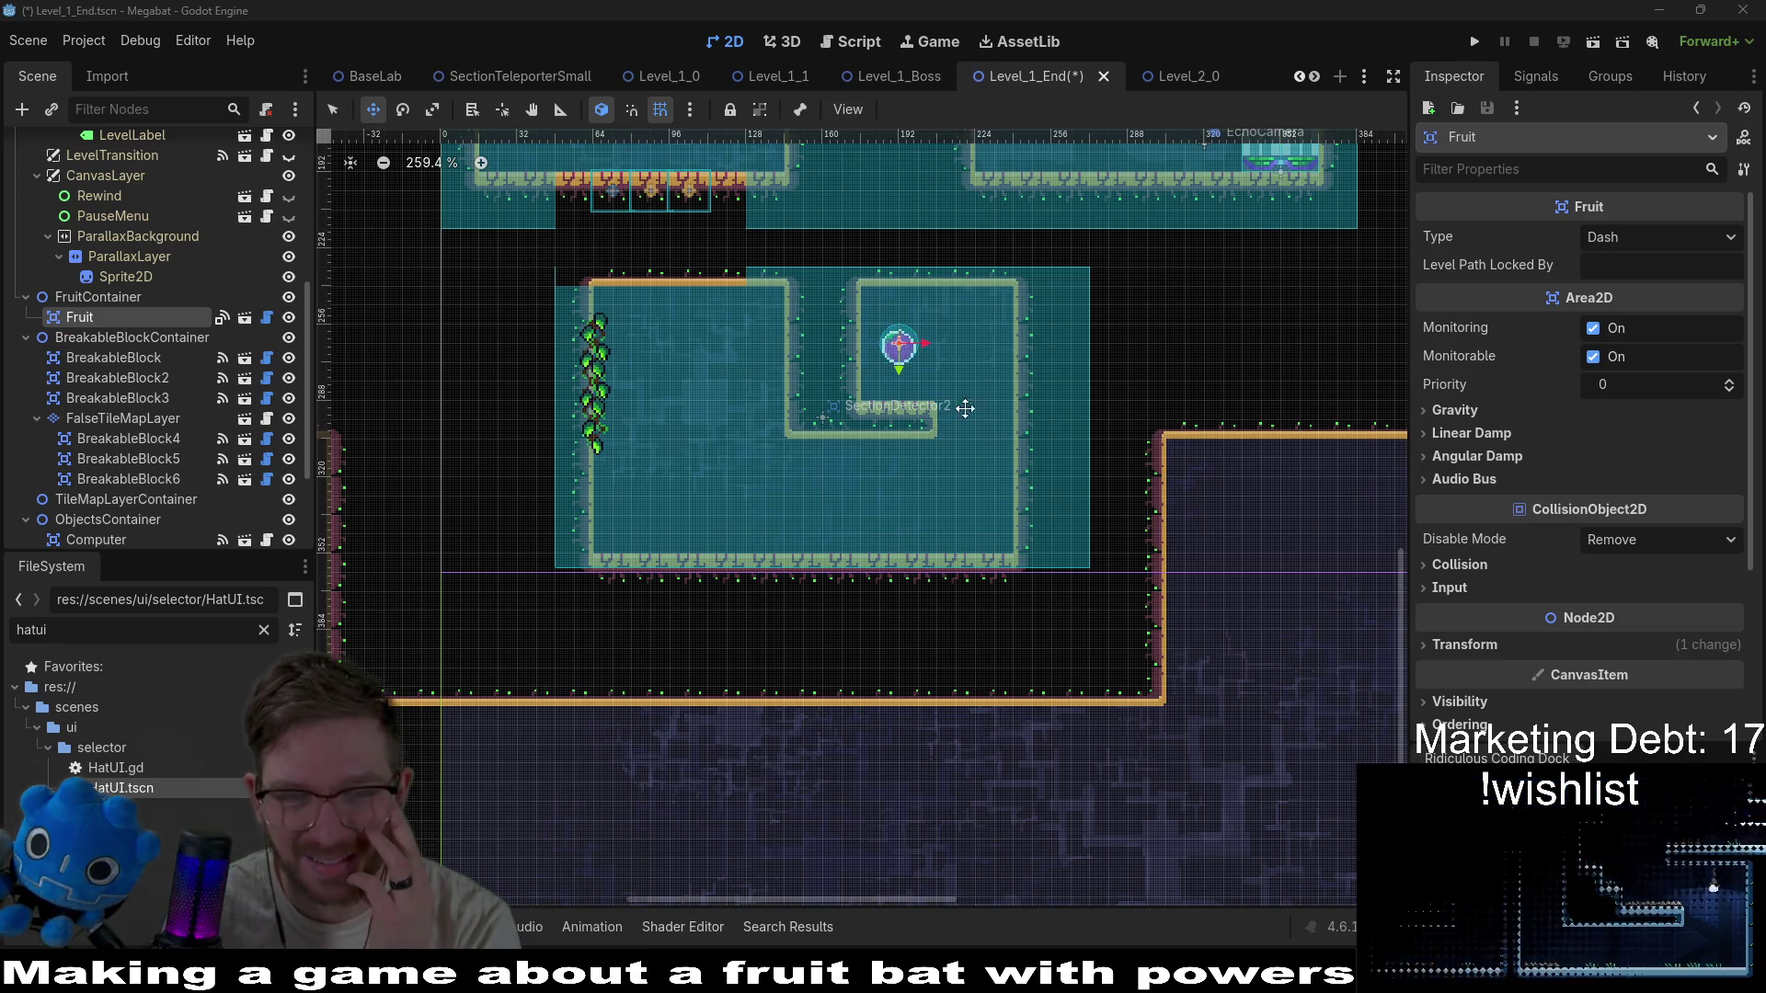
{"action": "left_click_drag", "start_coordinate": [957, 406], "coordinate": [782, 427]}
{"action": "scroll", "coordinate": [721, 398], "scroll_direction": "left", "scroll_amount": 3}
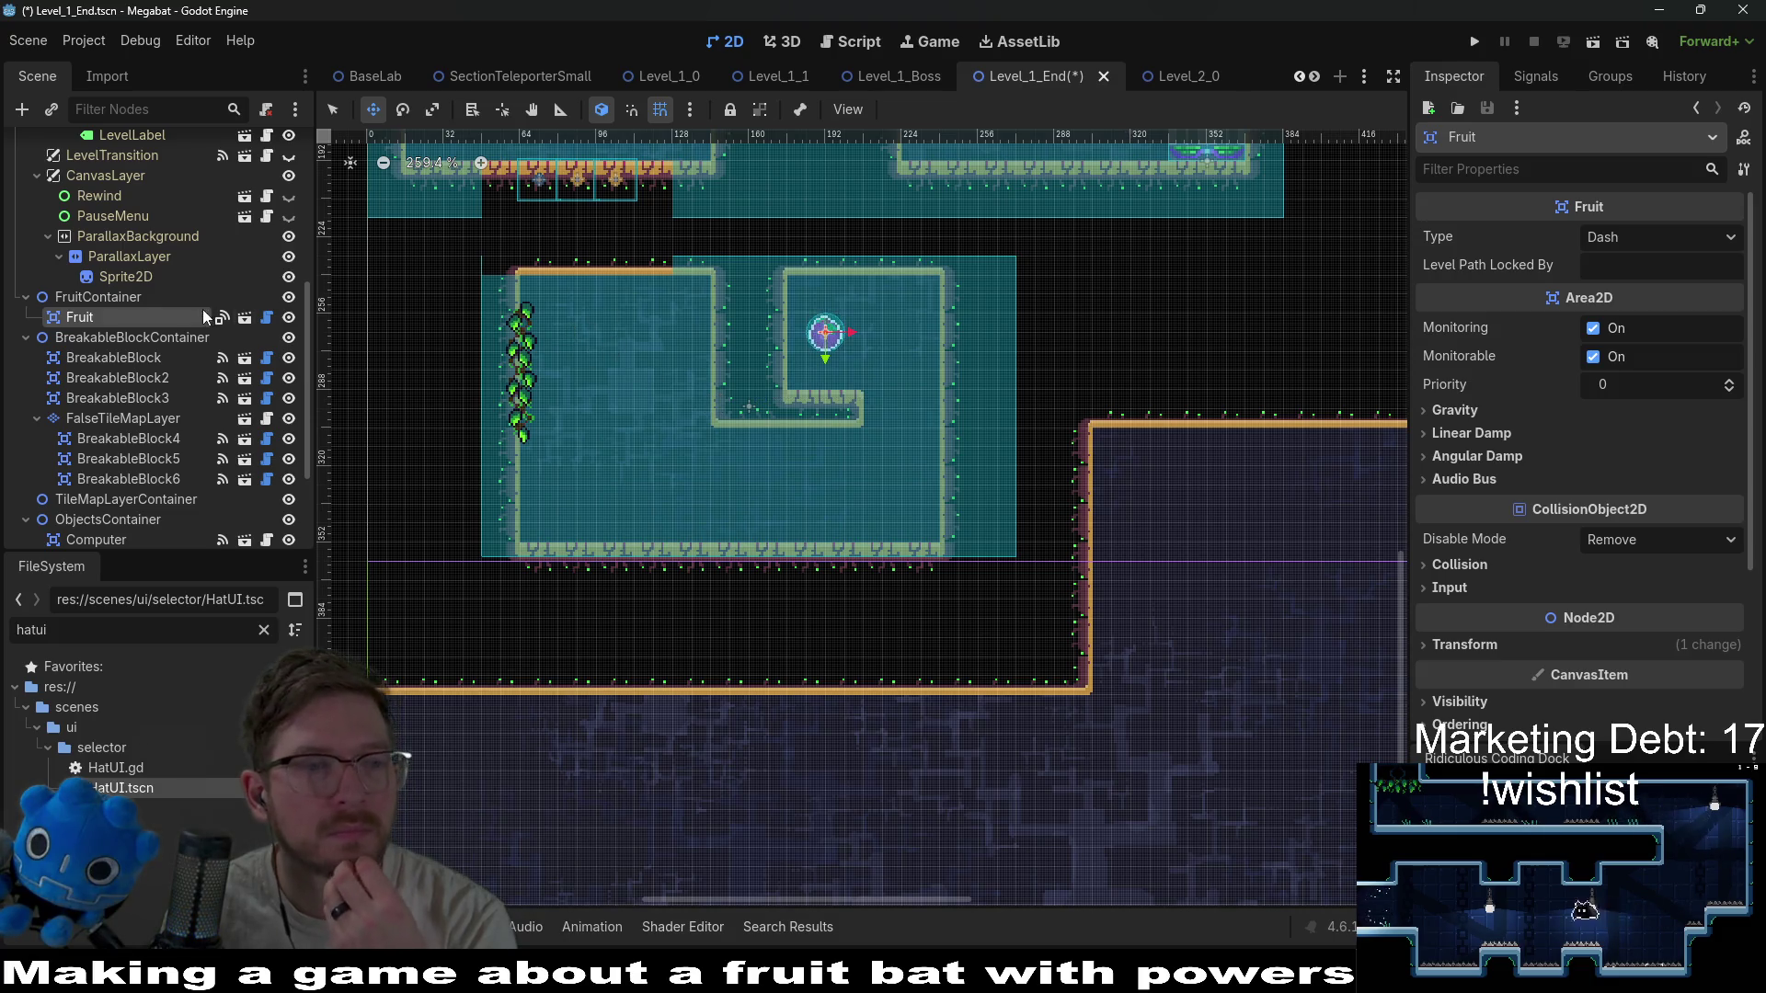
{"action": "scroll", "coordinate": [202, 309], "scroll_direction": "up", "scroll_amount": 5}
{"action": "left_click", "coordinate": [112, 227]}
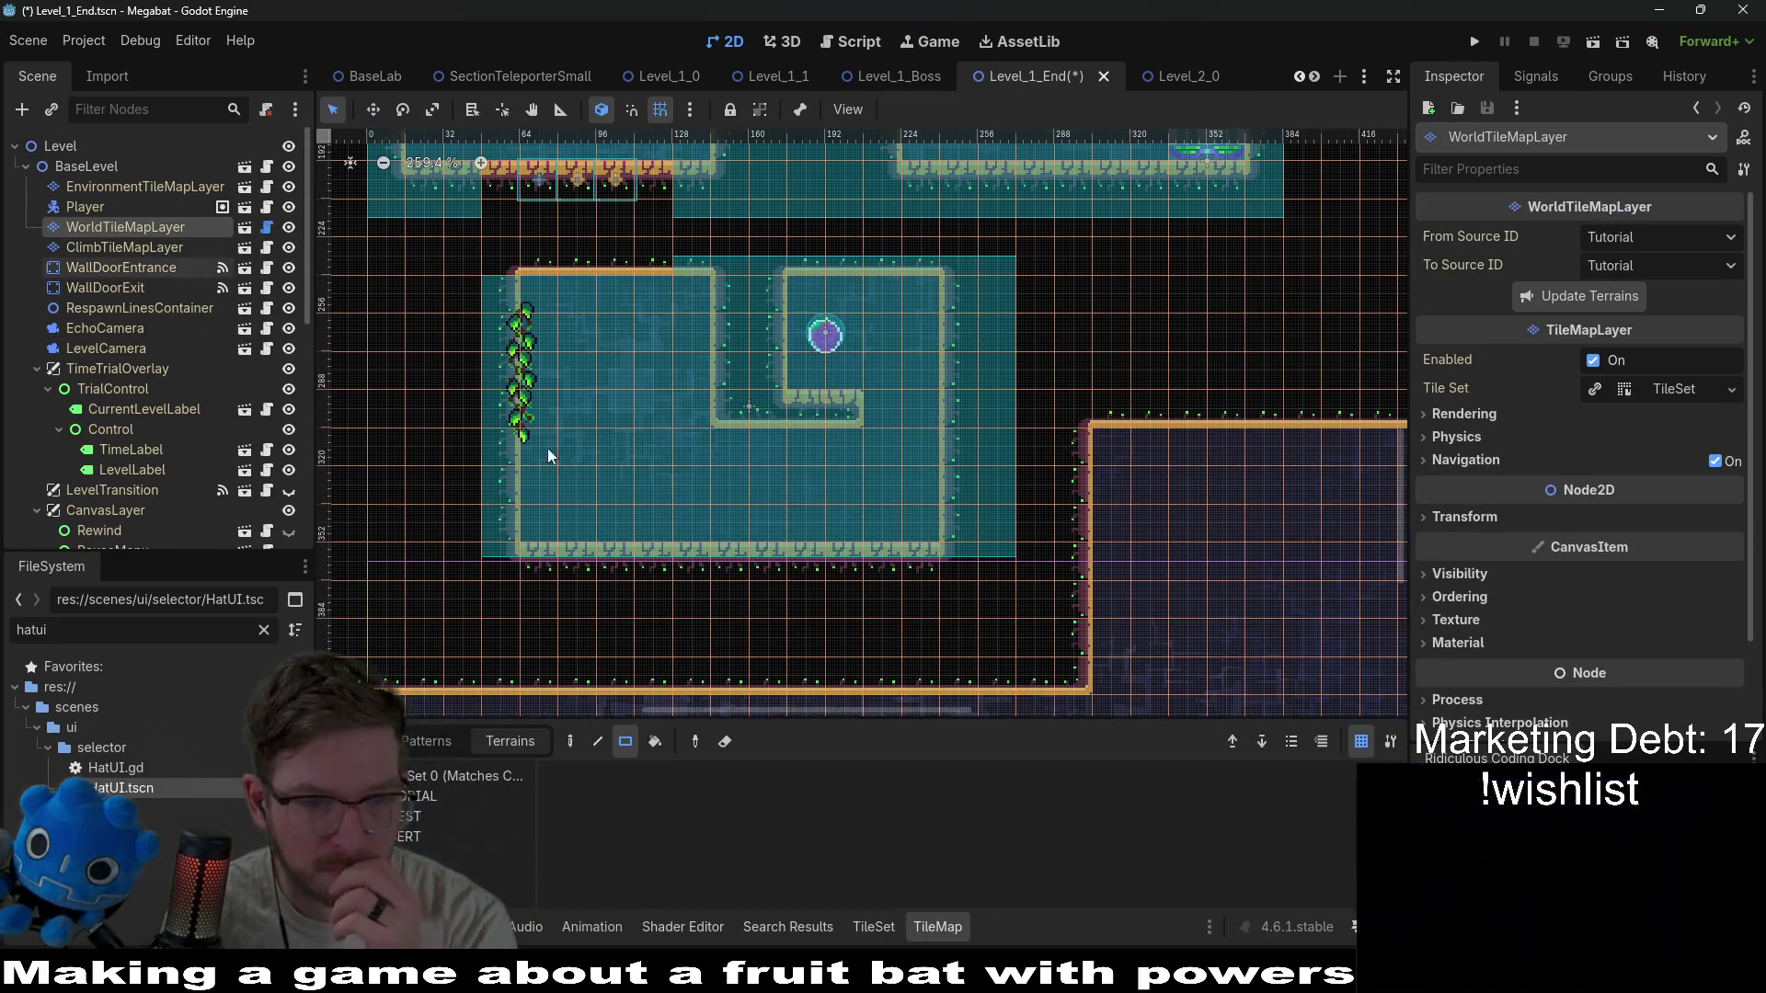
{"action": "left_click", "coordinate": [441, 797]}
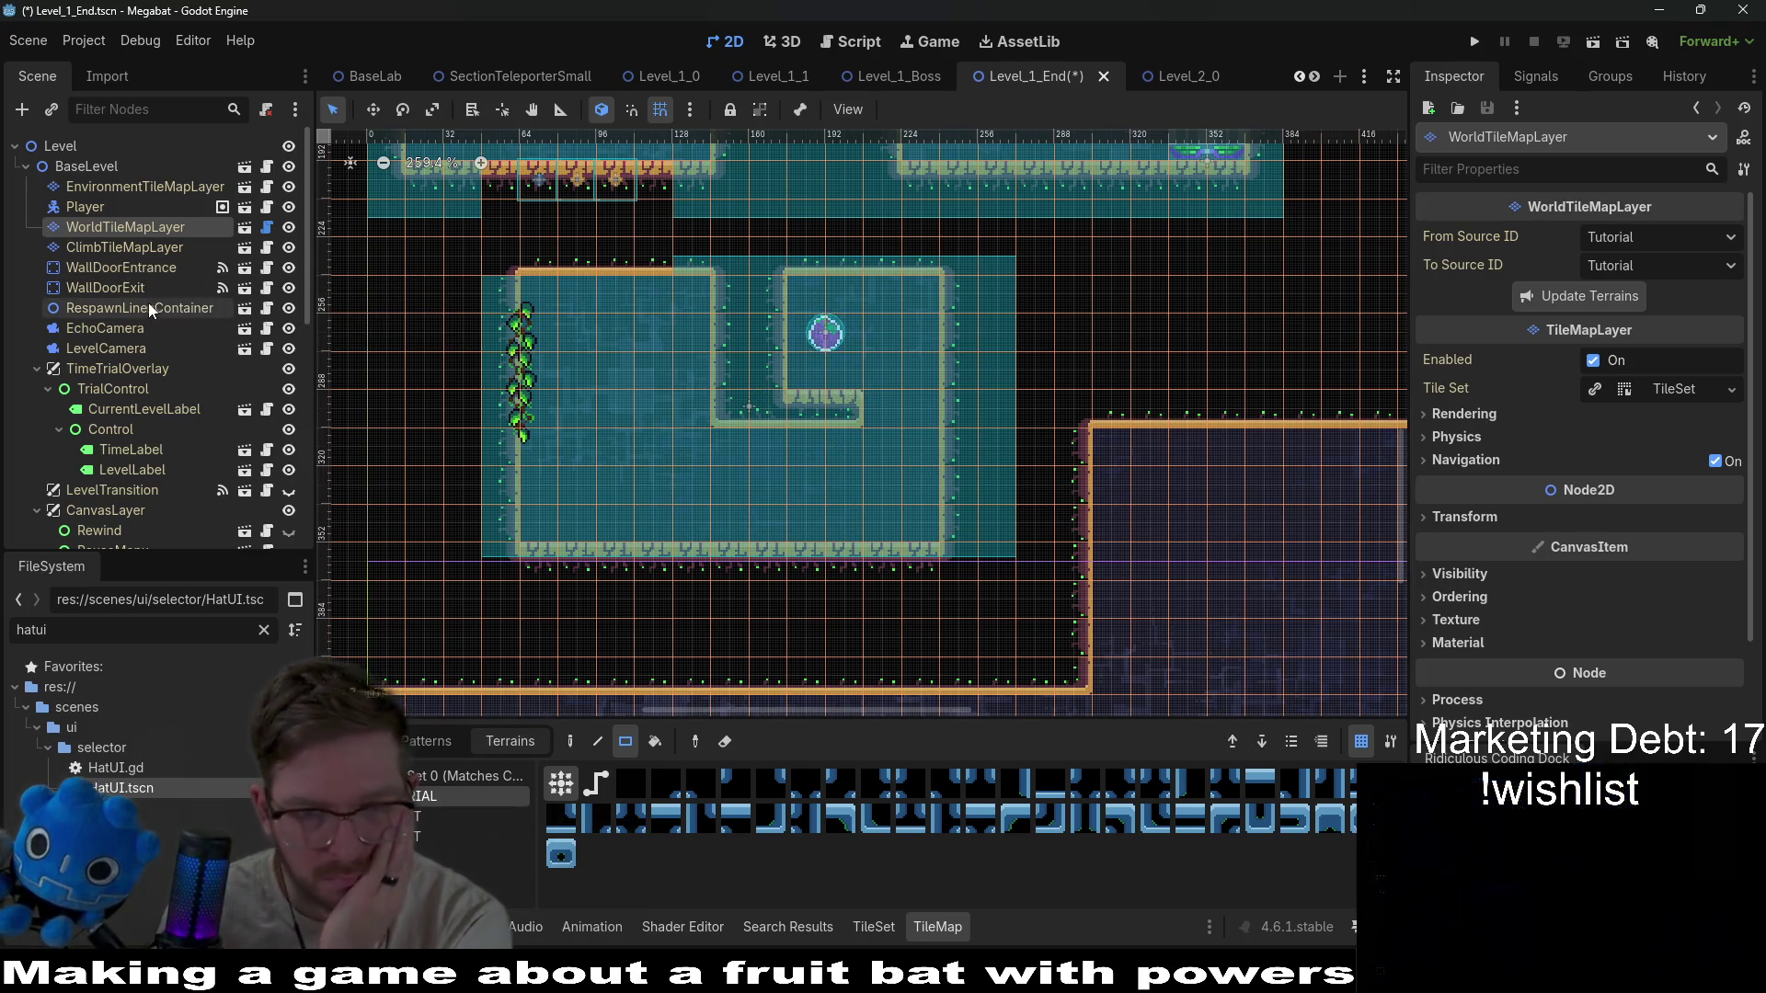
{"action": "scroll", "coordinate": [136, 372], "scroll_direction": "down", "scroll_amount": 5}
{"action": "scroll", "coordinate": [157, 386], "scroll_direction": "down", "scroll_amount": 5}
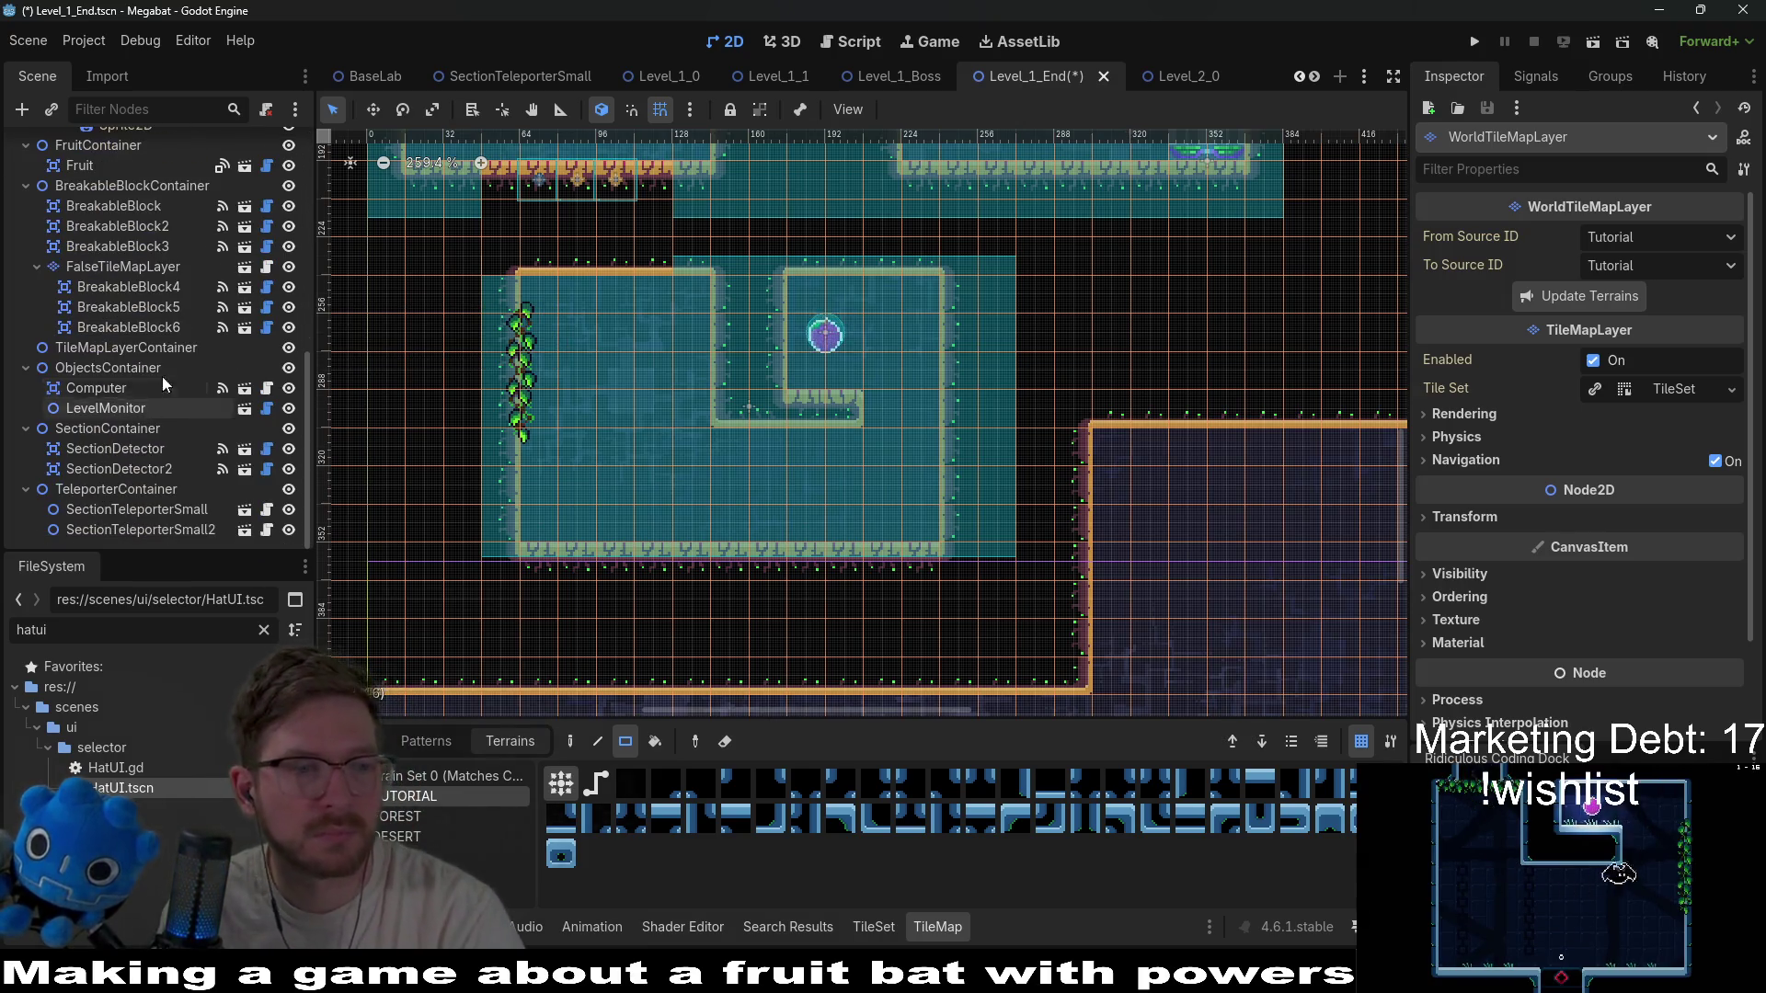
Instantiate the HazardTileMapLayer scene under TileMapLayerContainer and select the Spikes terrain.
{"action": "right_click", "coordinate": [168, 347]}
{"action": "left_click", "coordinate": [240, 384]}
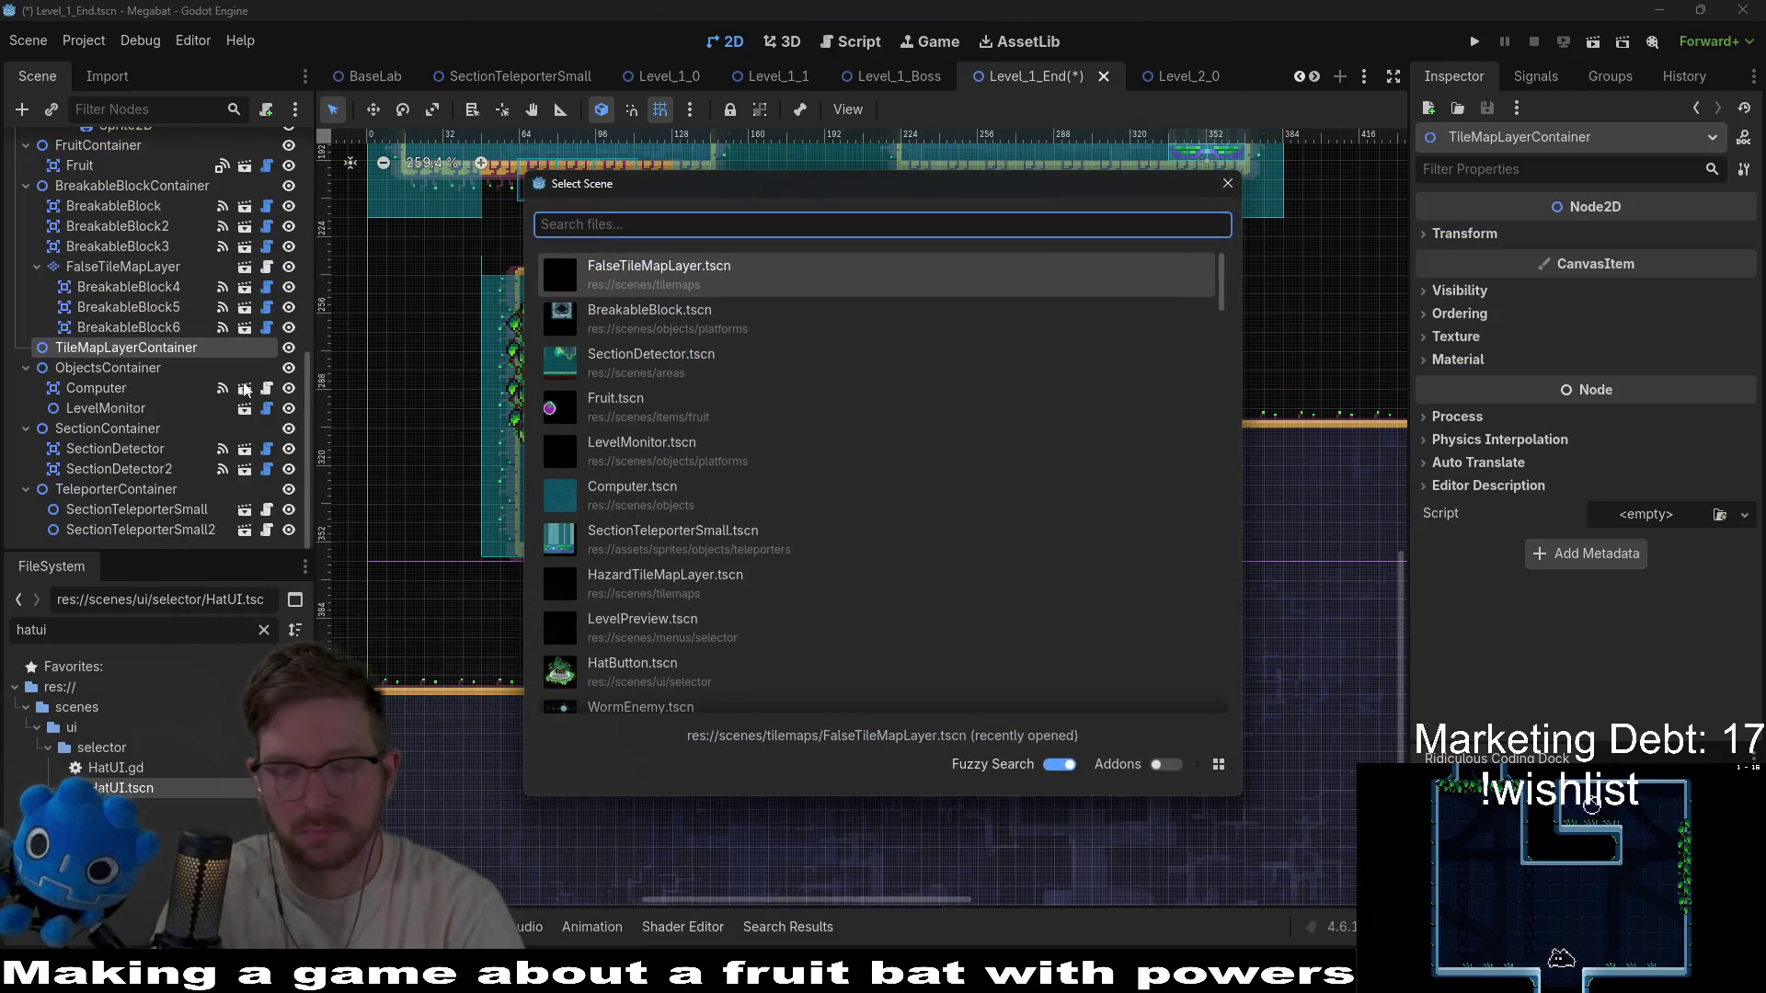
{"action": "type", "text": "hazard"}
{"action": "key", "text": "Return"}
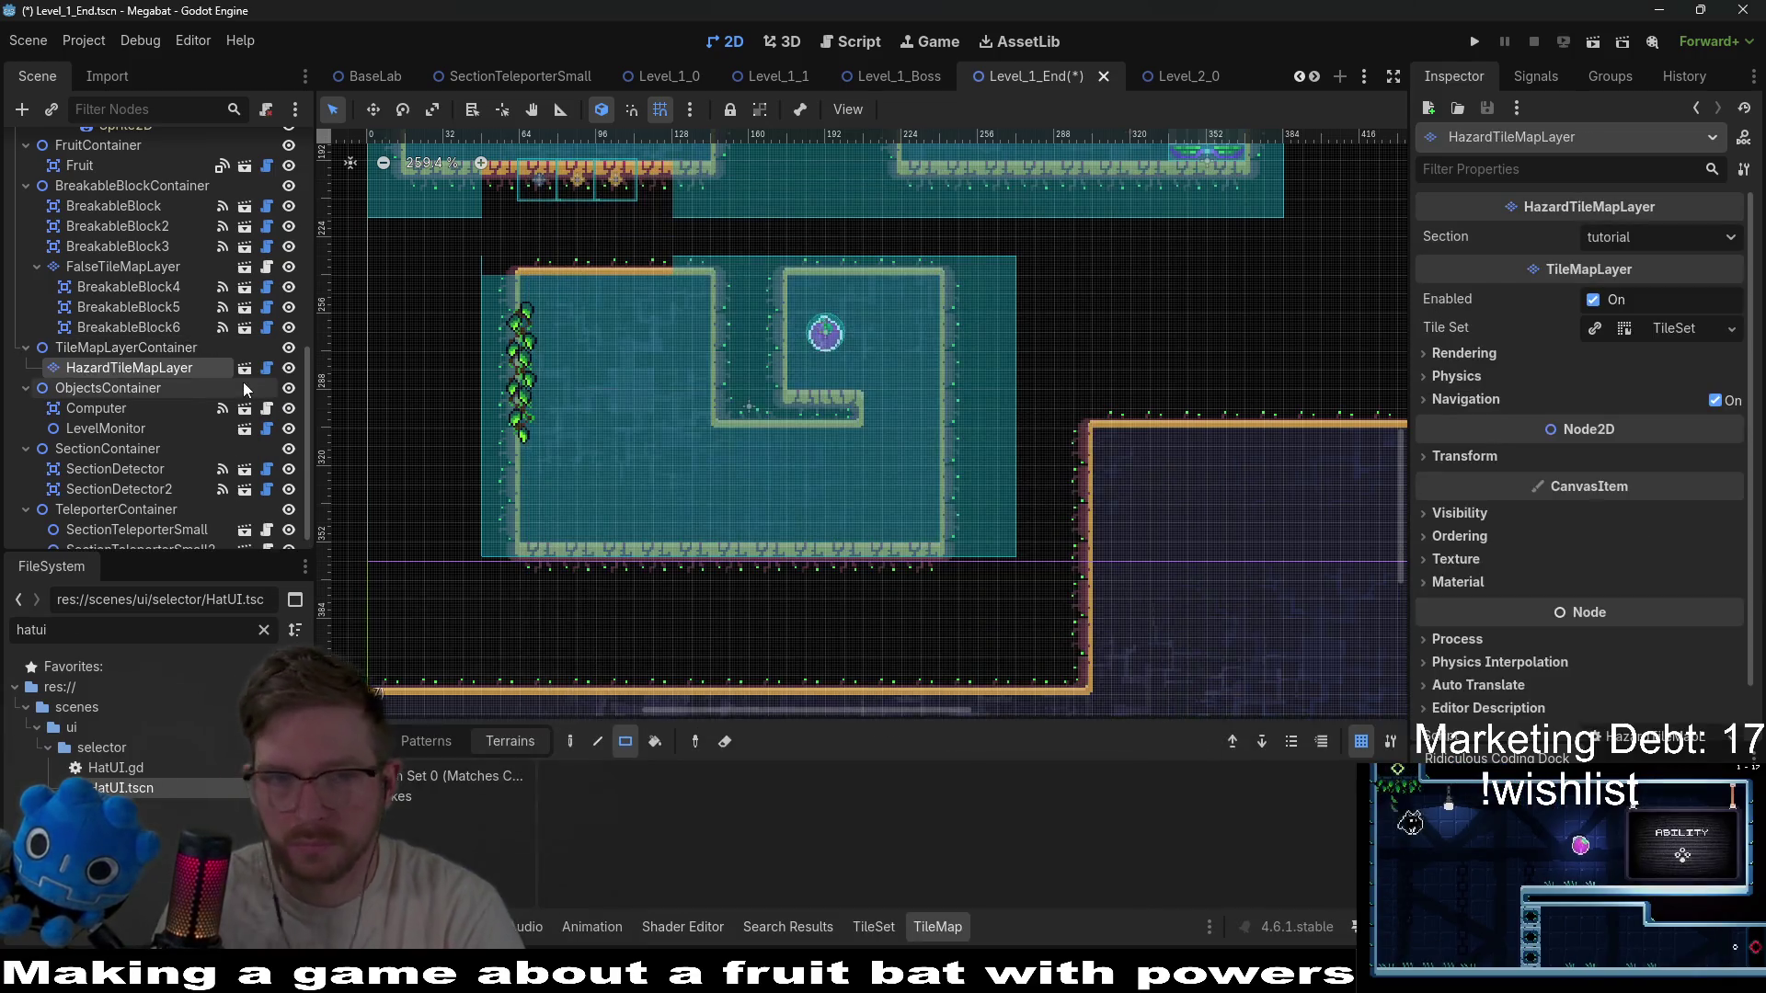
{"action": "left_click", "coordinate": [445, 802]}
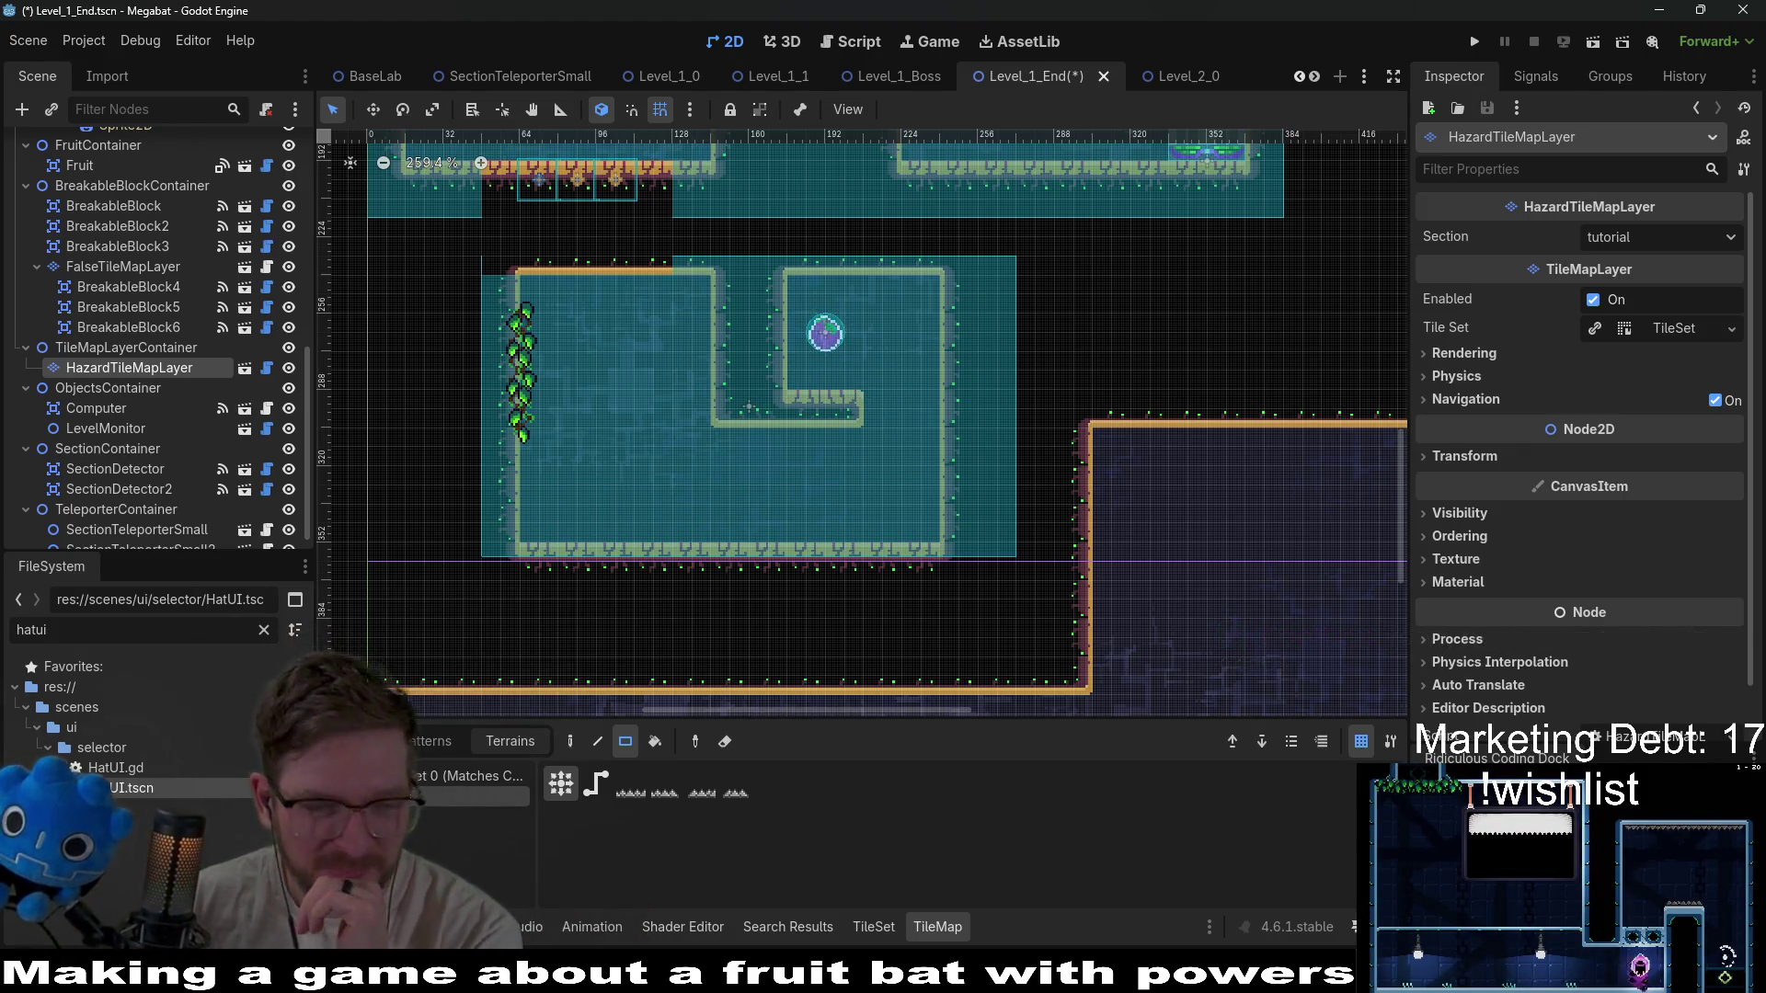
Paint RetractableSpikesUp tiles in the alcove below the fruit and along the lower-left floor.
{"action": "left_click", "coordinate": [363, 741]}
{"action": "left_click", "coordinate": [460, 830]}
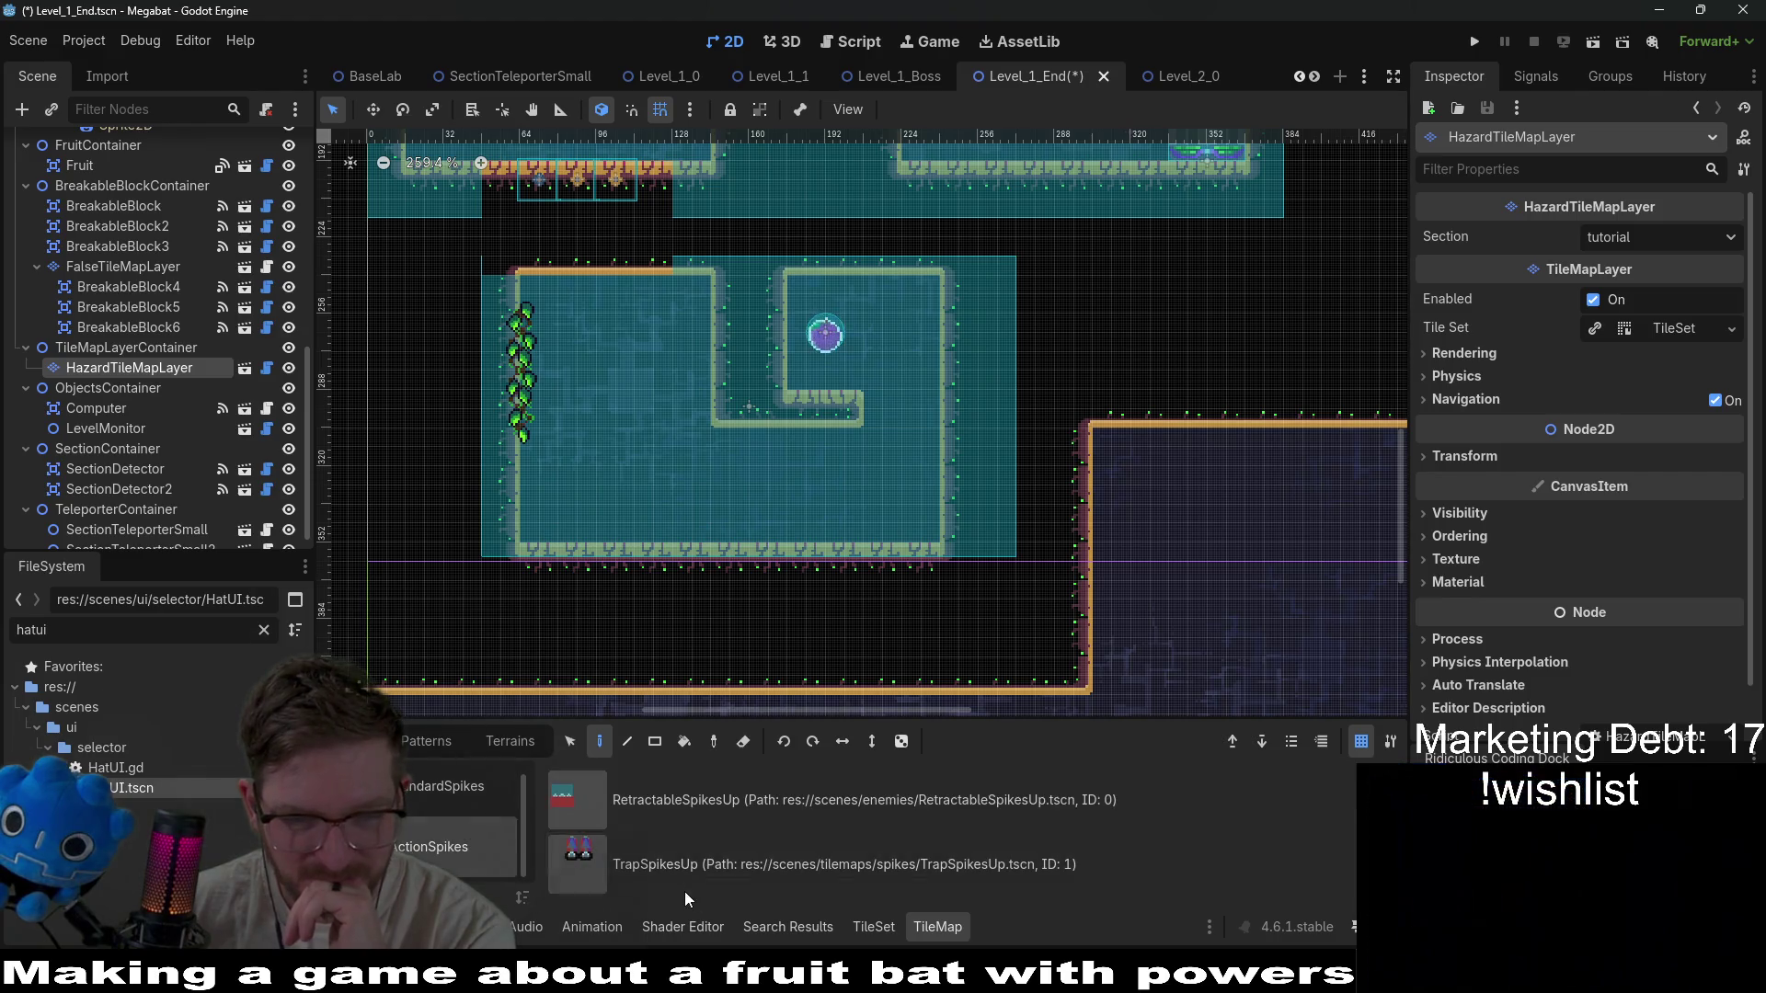
{"action": "left_click", "coordinate": [659, 802]}
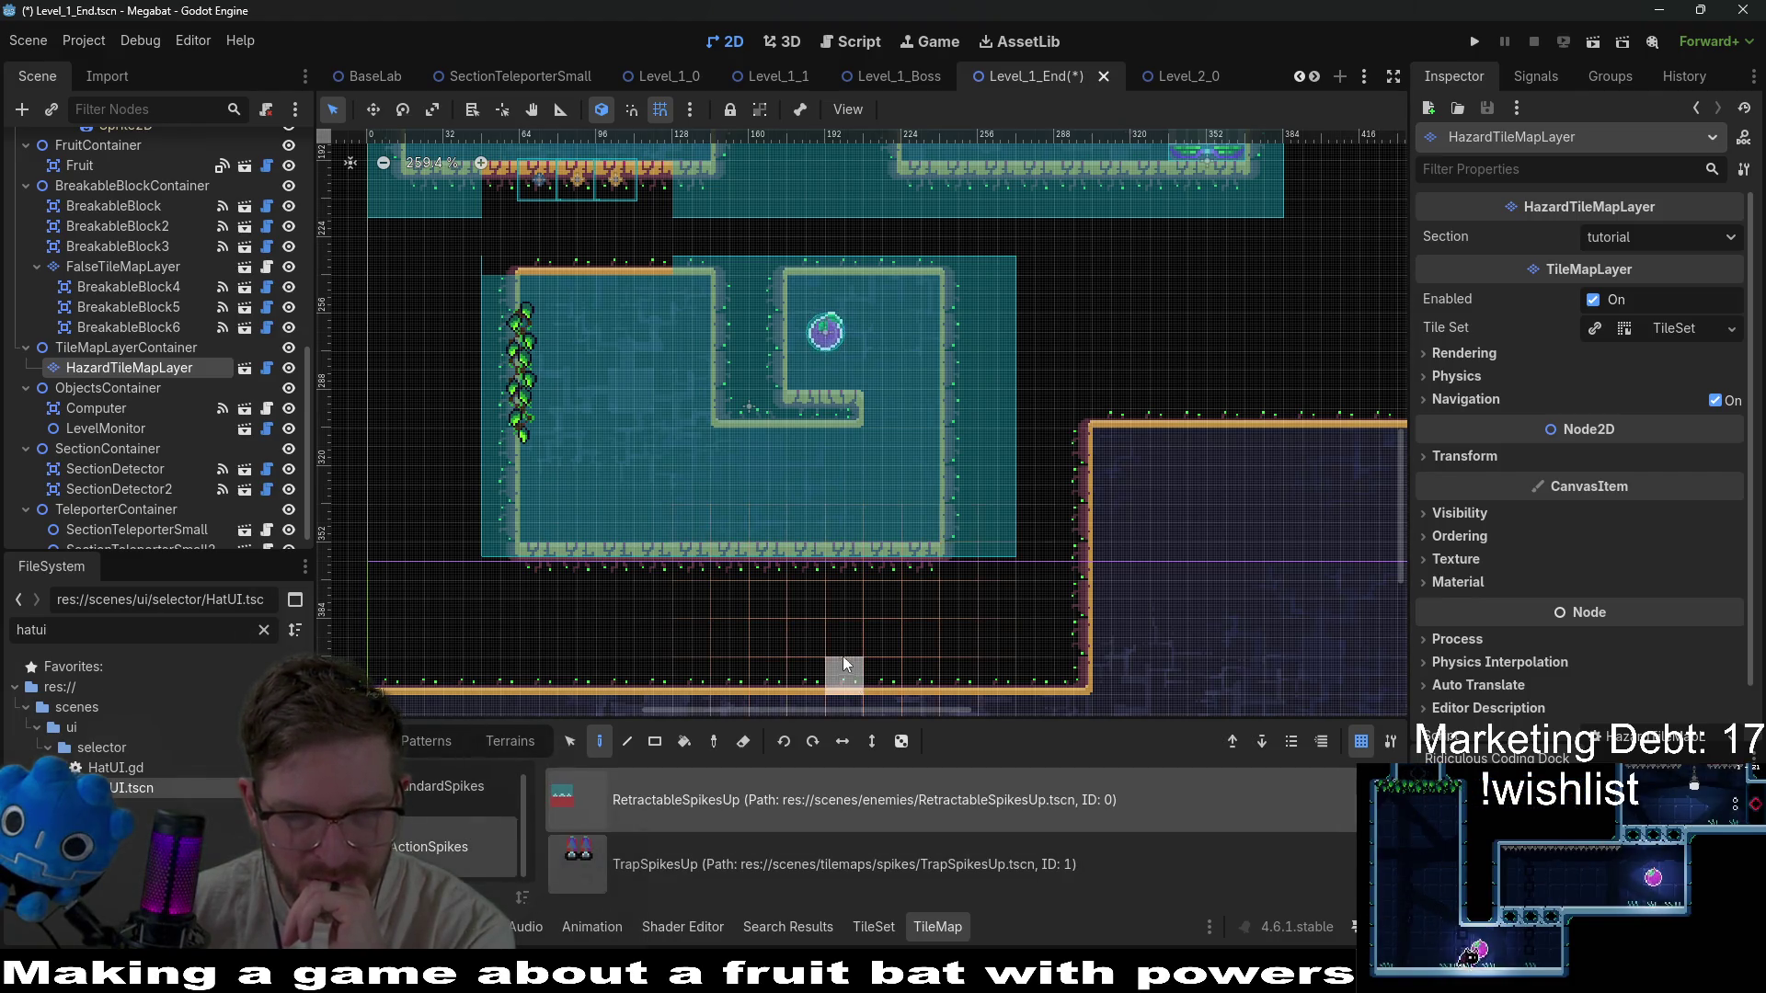
{"action": "left_click", "coordinate": [844, 381]}
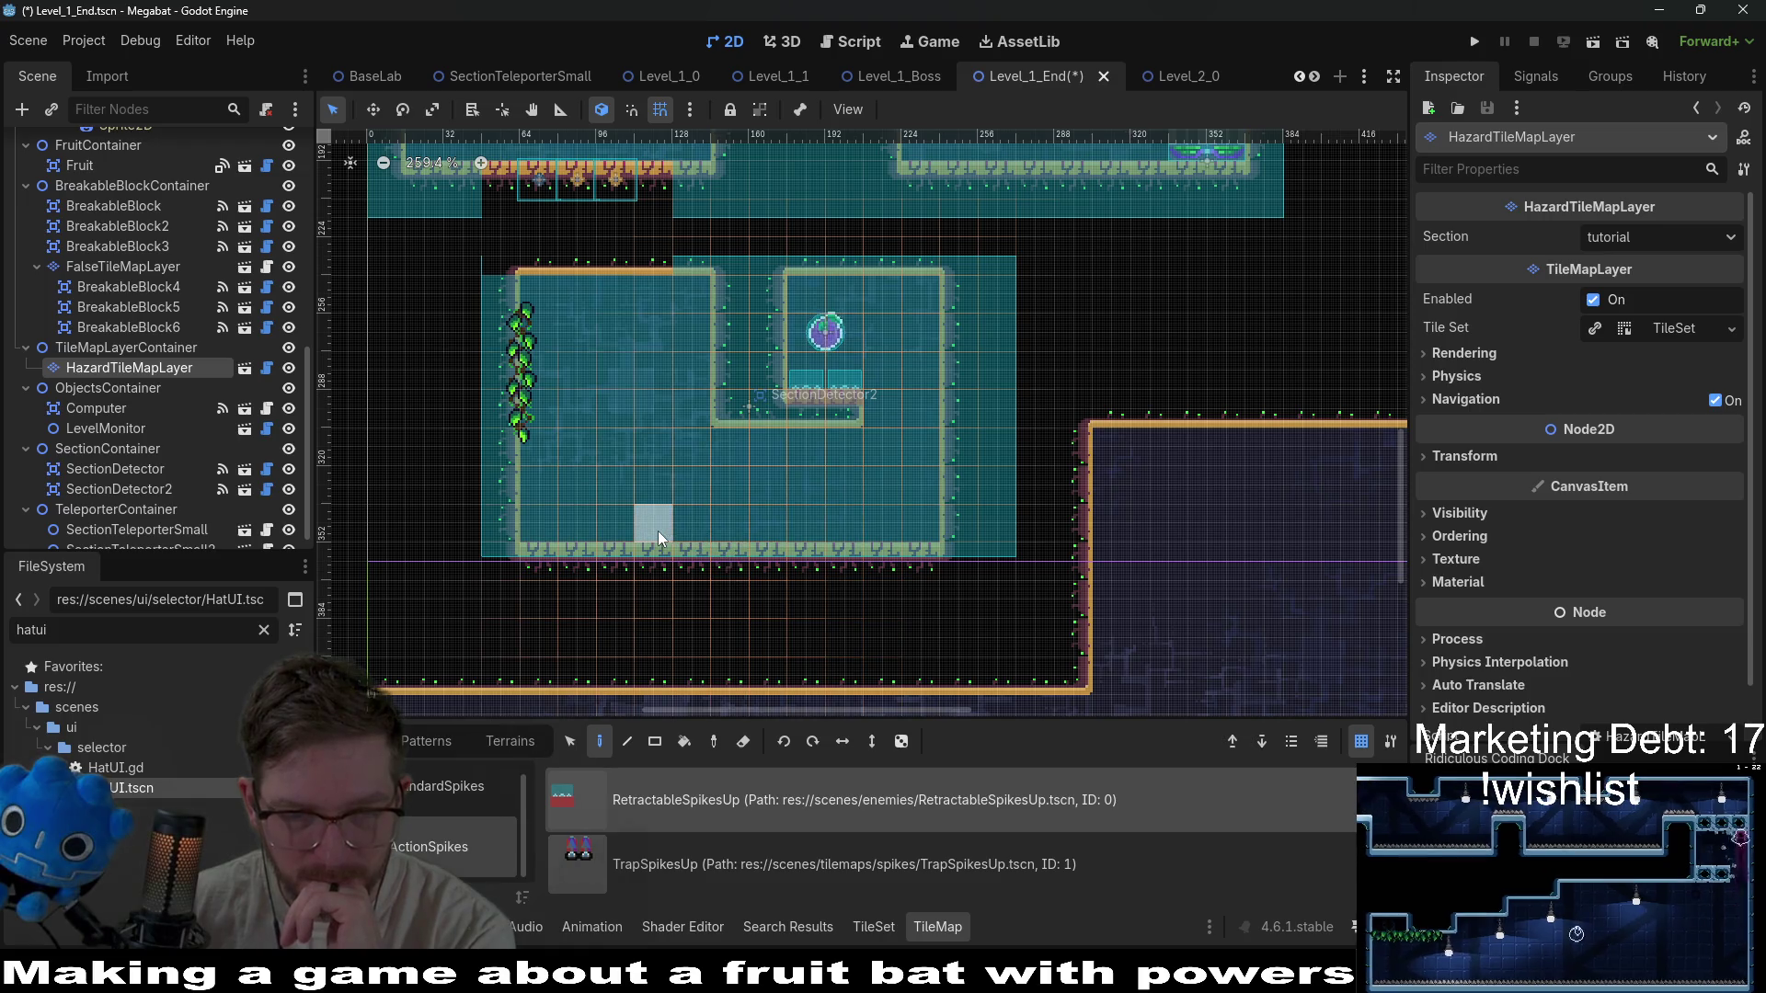
{"action": "left_click_drag", "start_coordinate": [658, 531], "coordinate": [543, 520]}
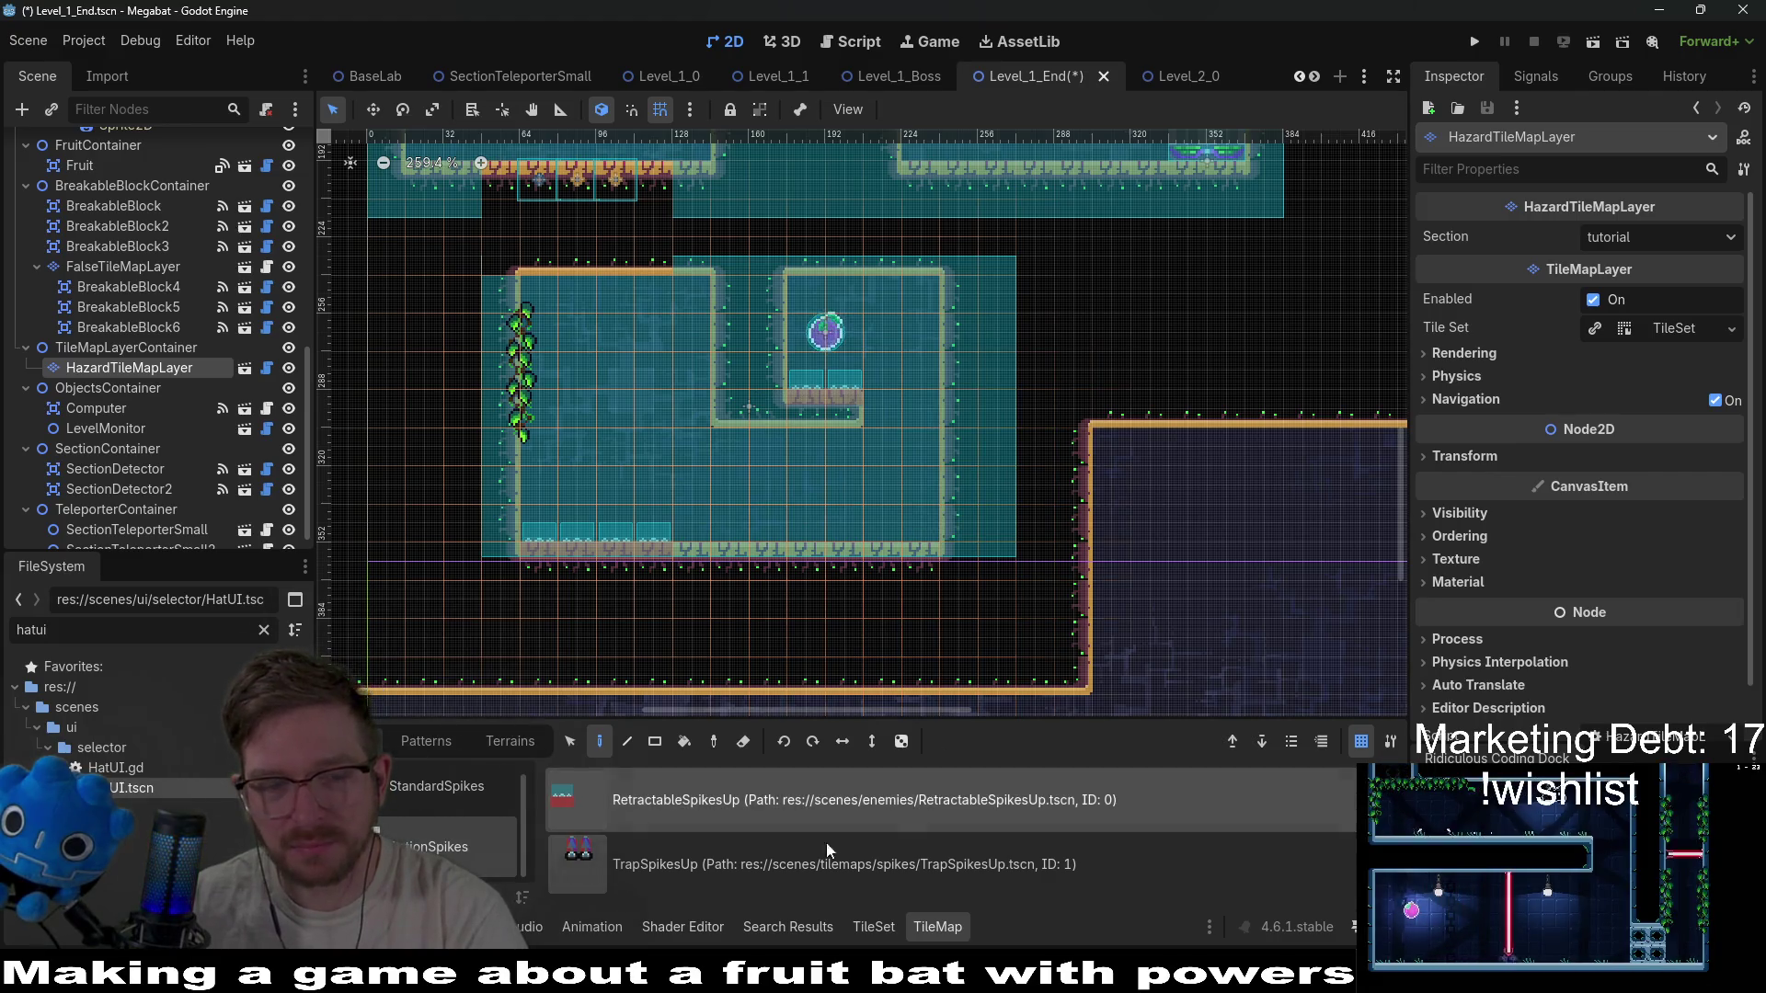
Instantiate HazardTileMapLayer under TileMapLayerContainer and rename it HazardTileMapLayerRight.
{"action": "right_click", "coordinate": [134, 346]}
{"action": "left_click", "coordinate": [223, 385]}
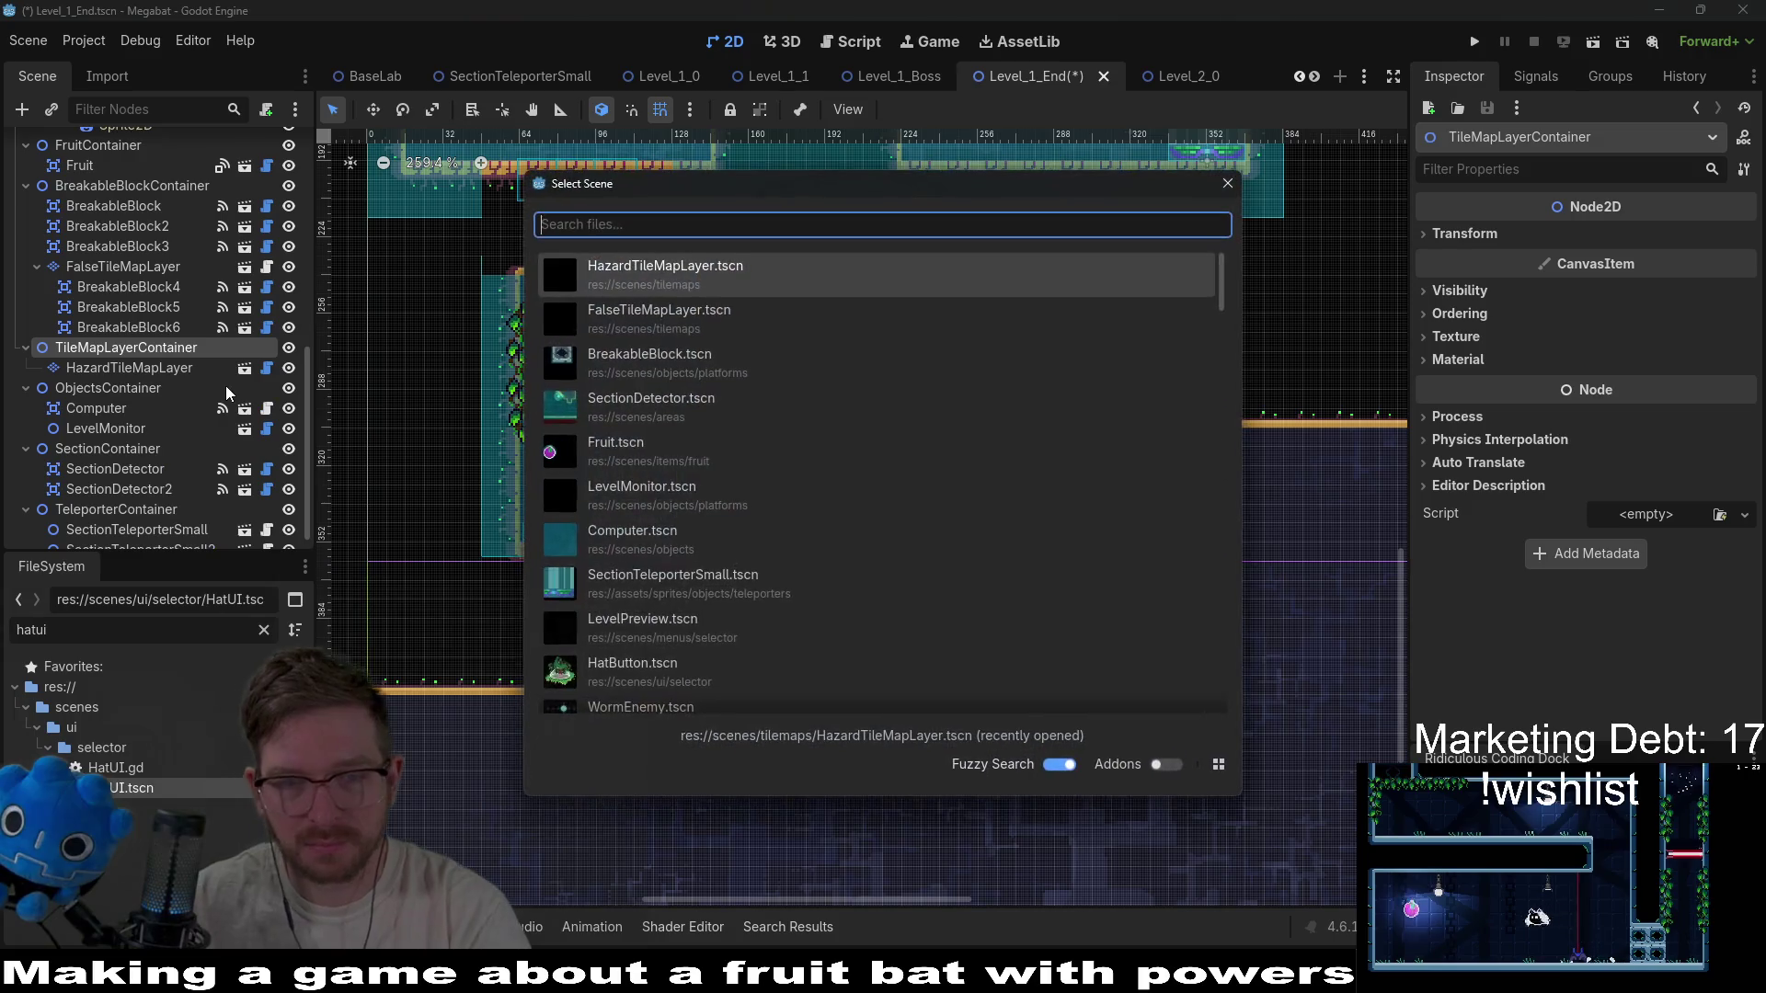
{"action": "type", "text": "ha"}
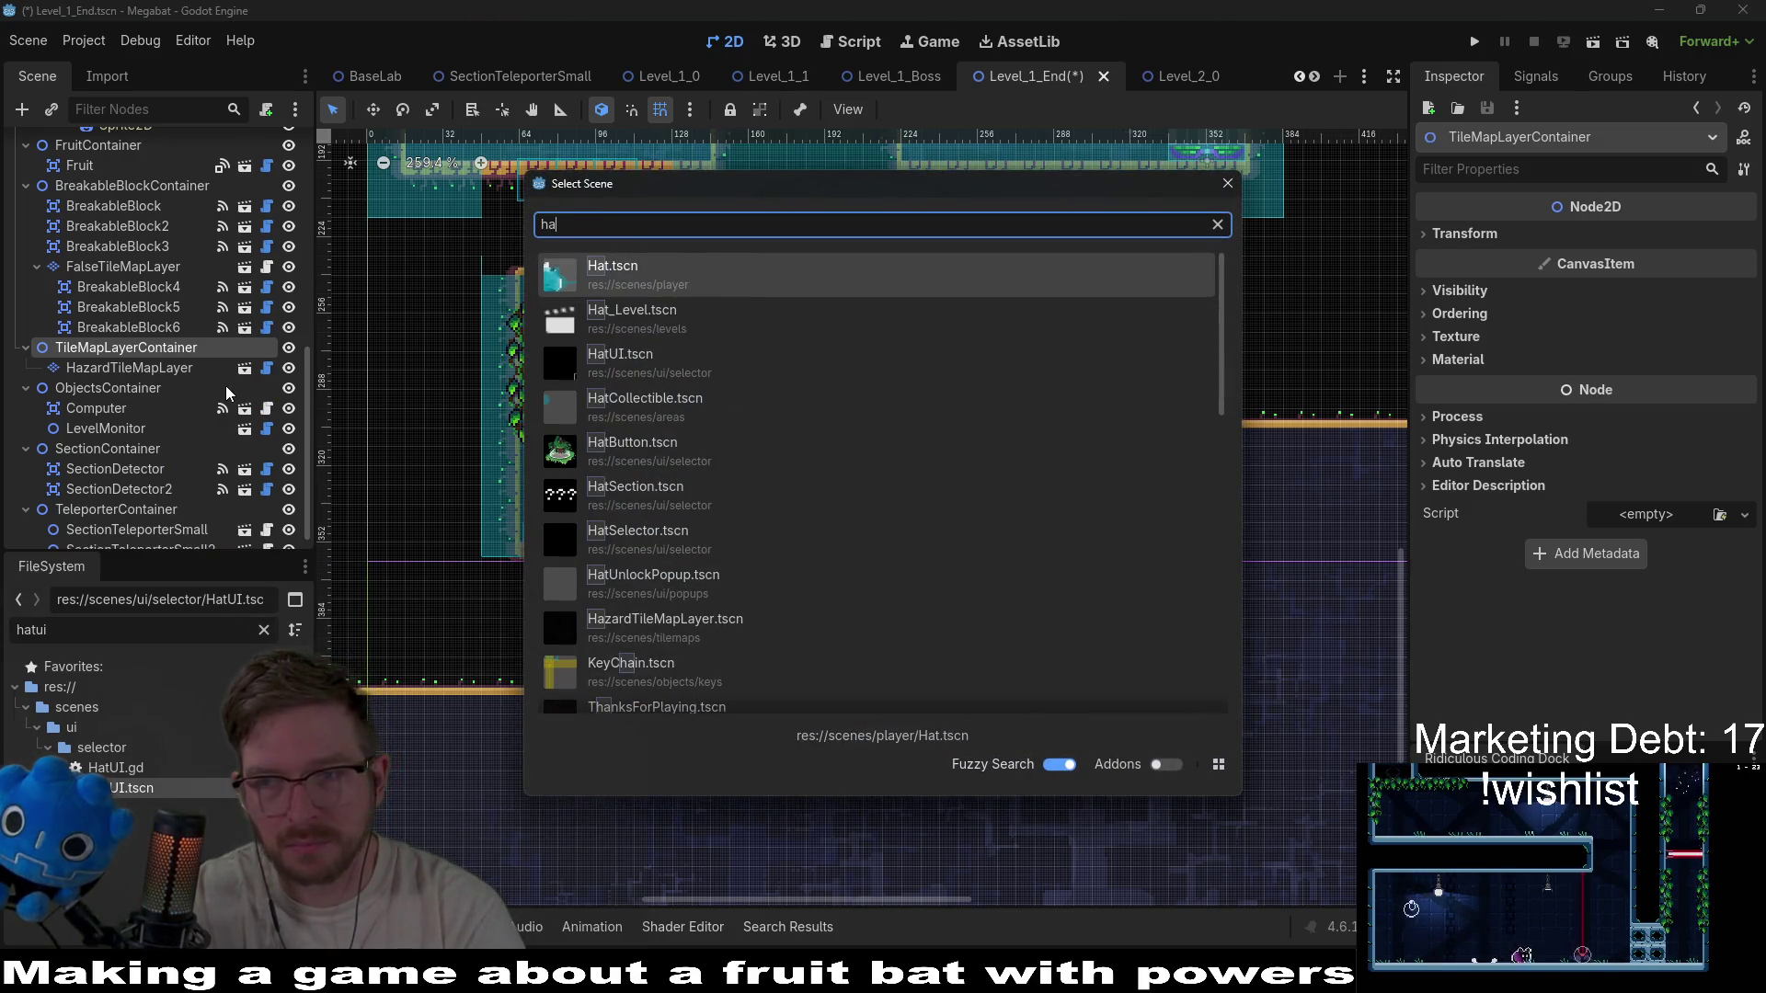
{"action": "type", "text": "zard"}
{"action": "key", "text": "Return"}
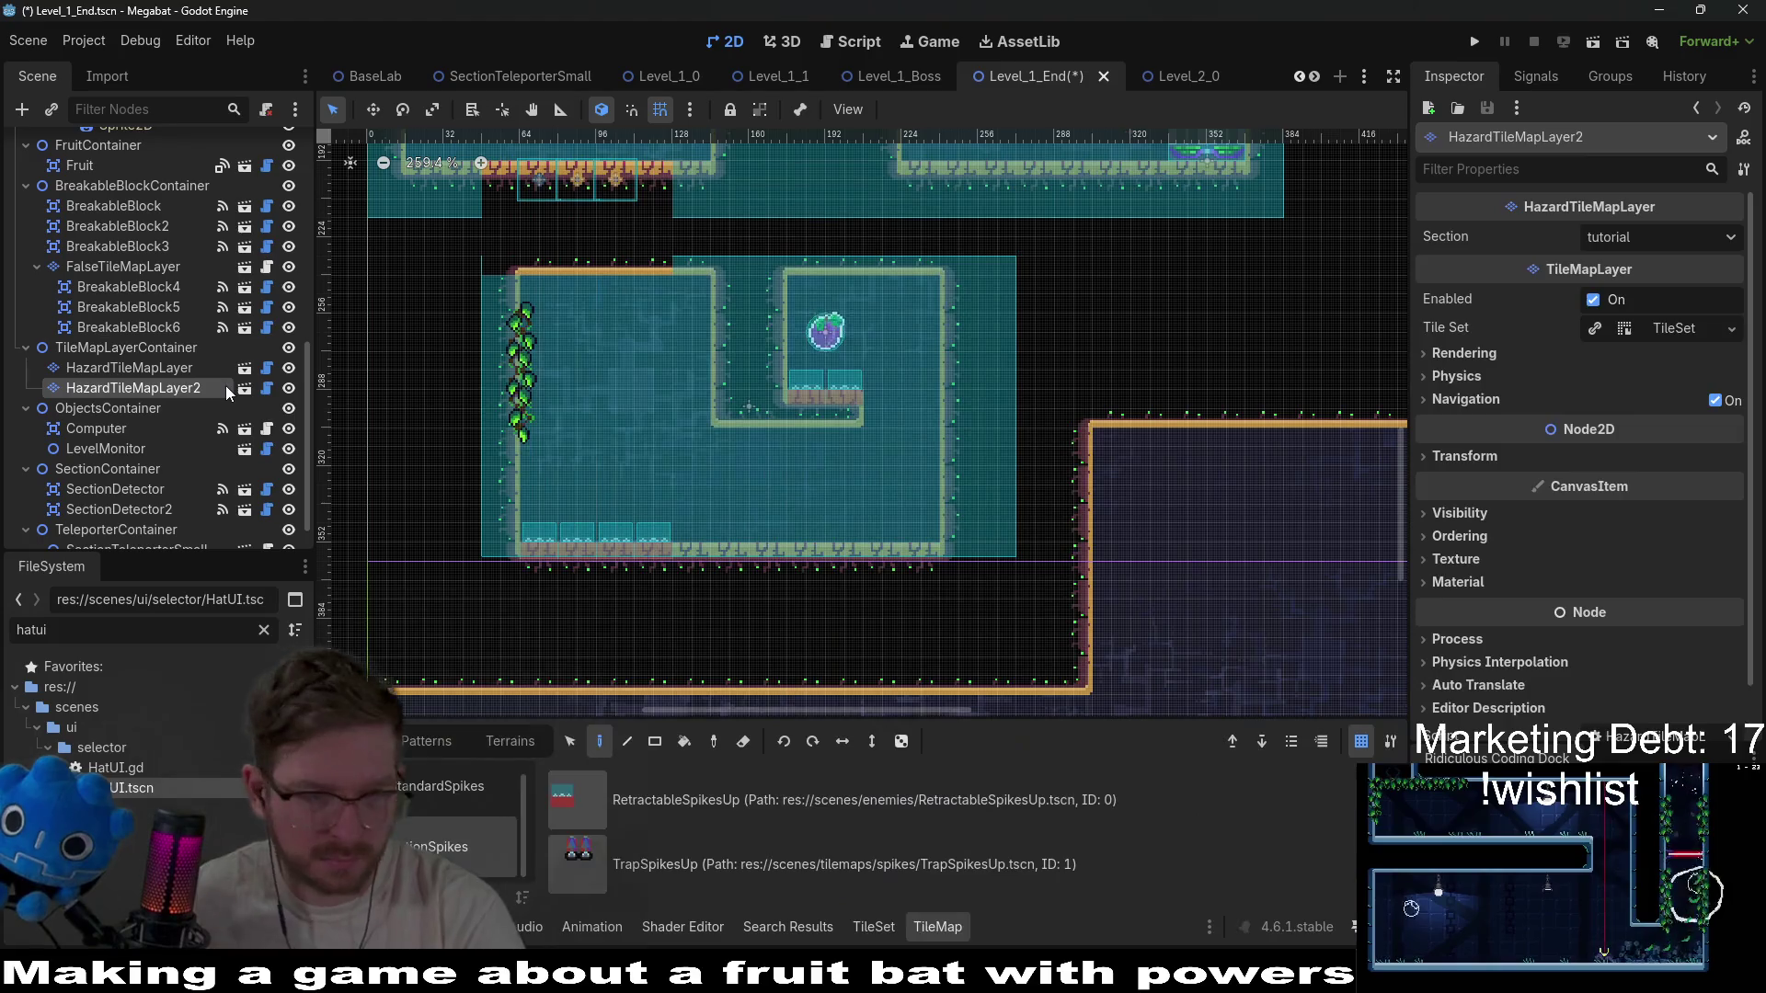
{"action": "double_click", "coordinate": [199, 388]}
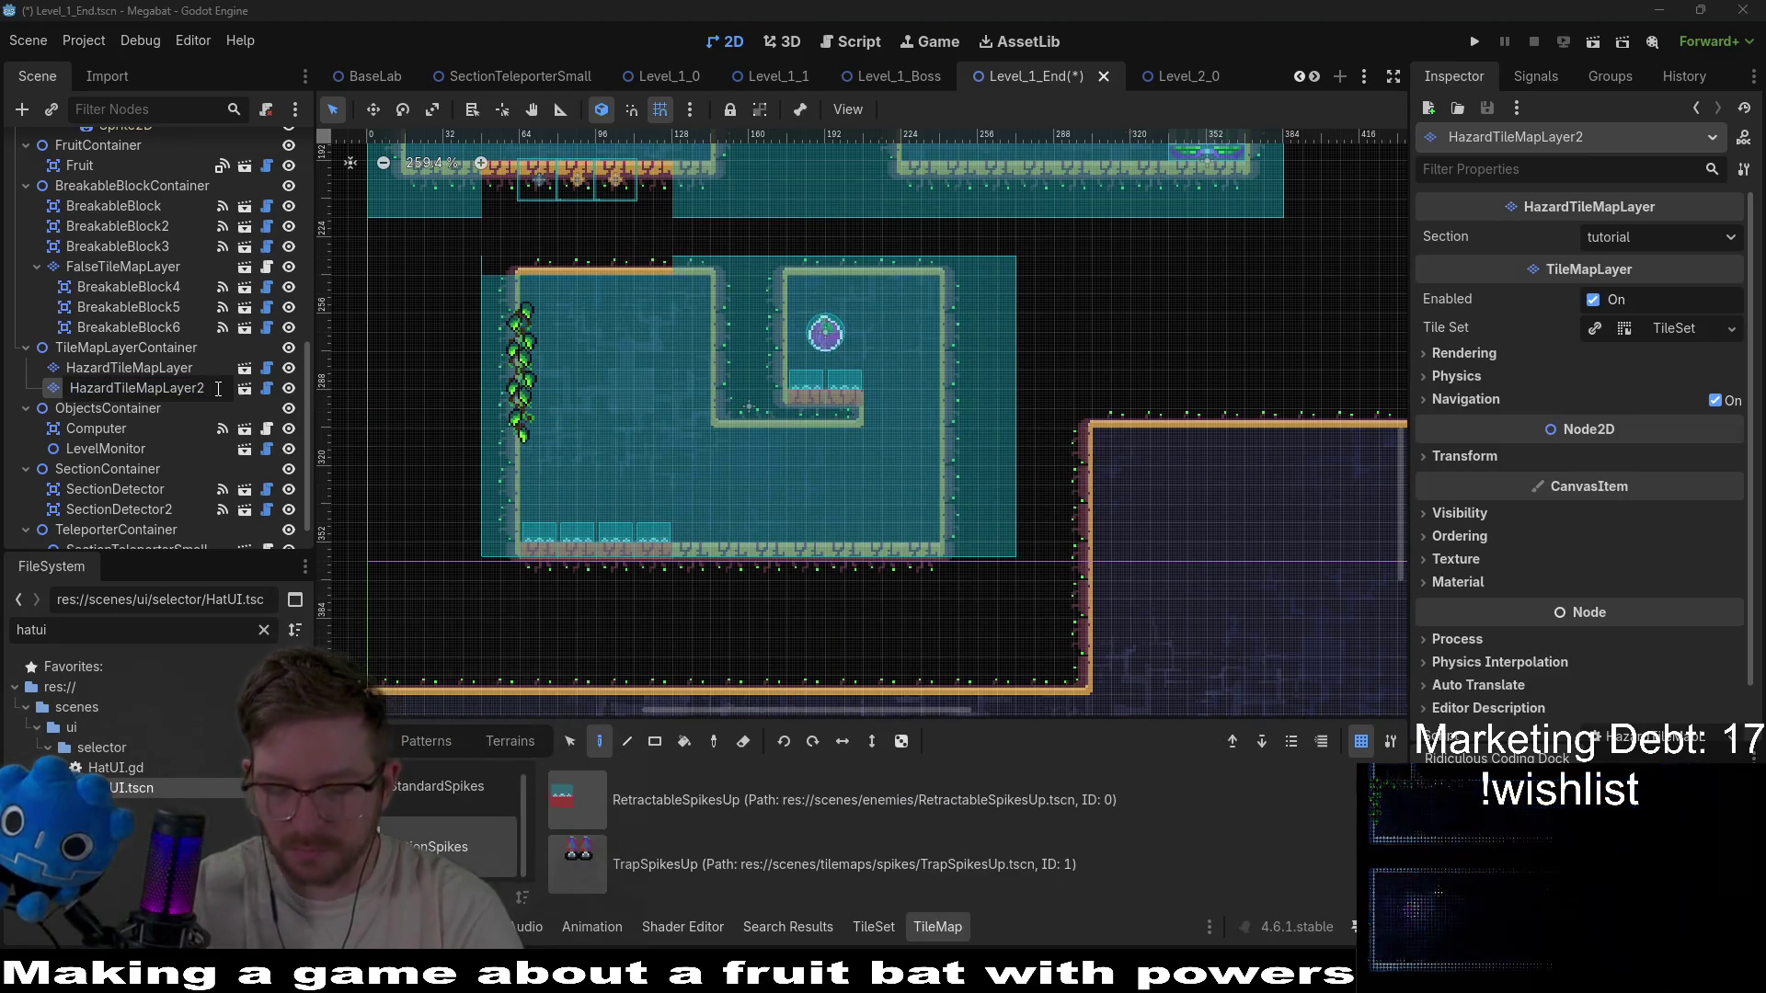
{"action": "type", "text": "rRig"}
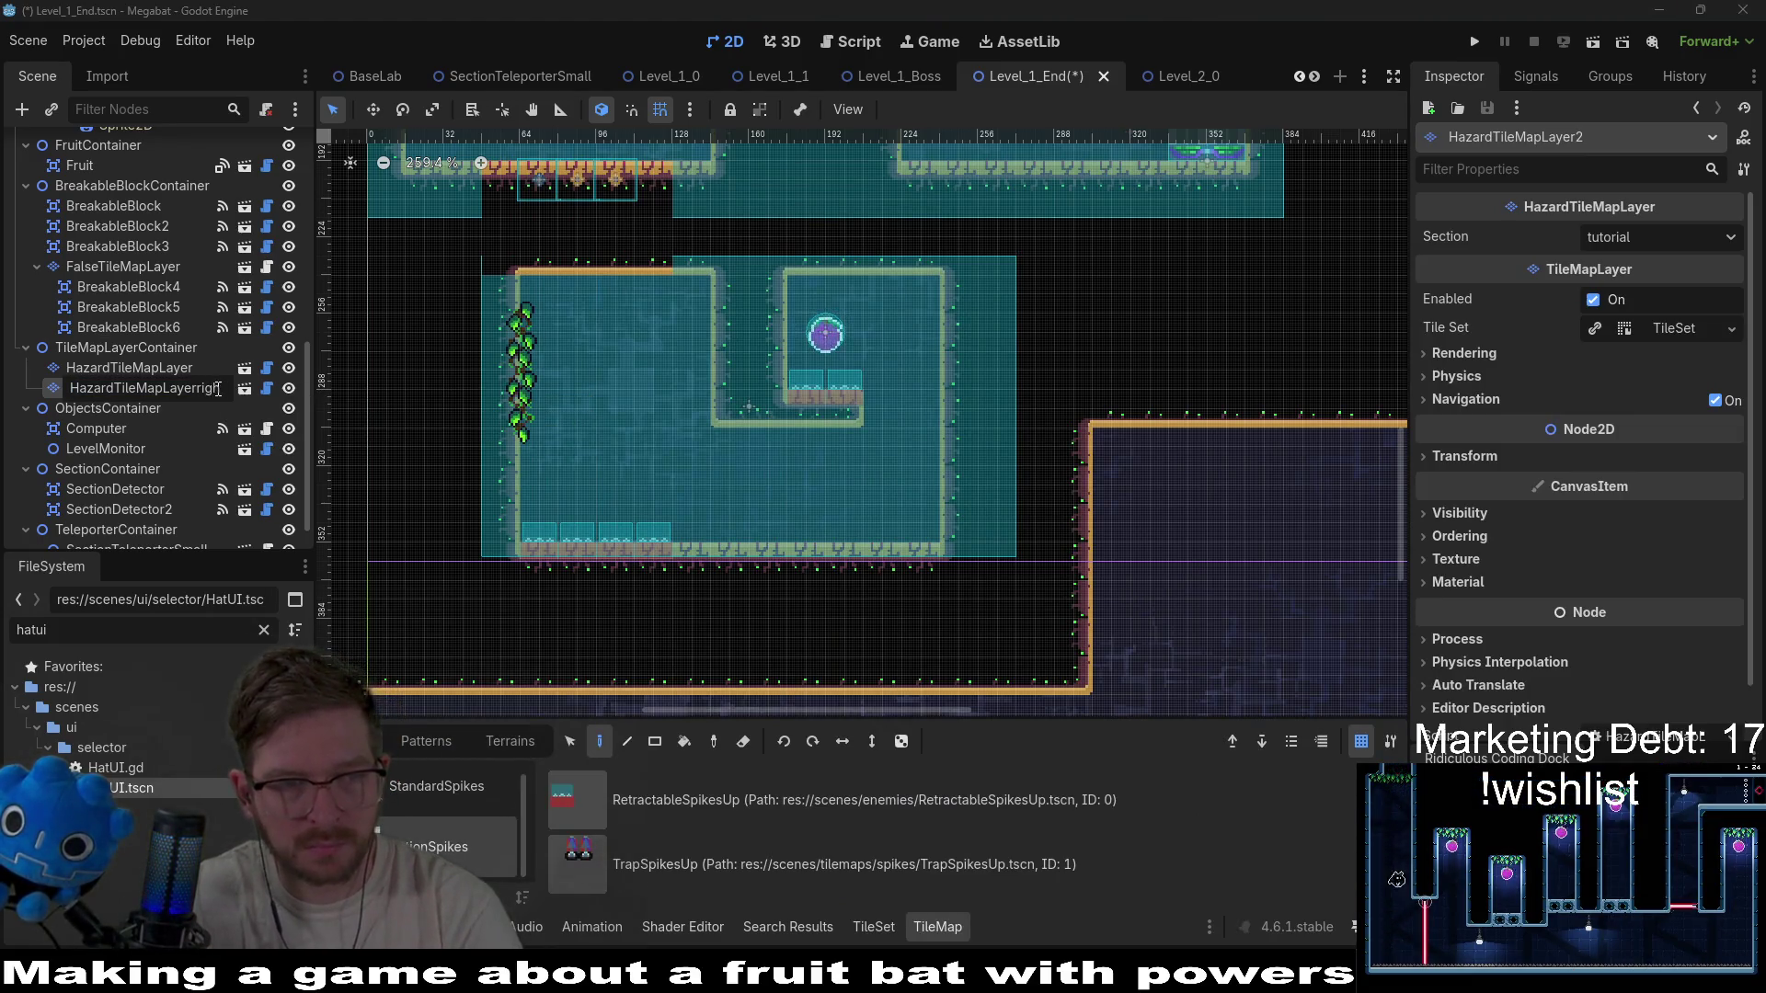
{"action": "type", "text": "ht"}
{"action": "key", "text": "Return"}
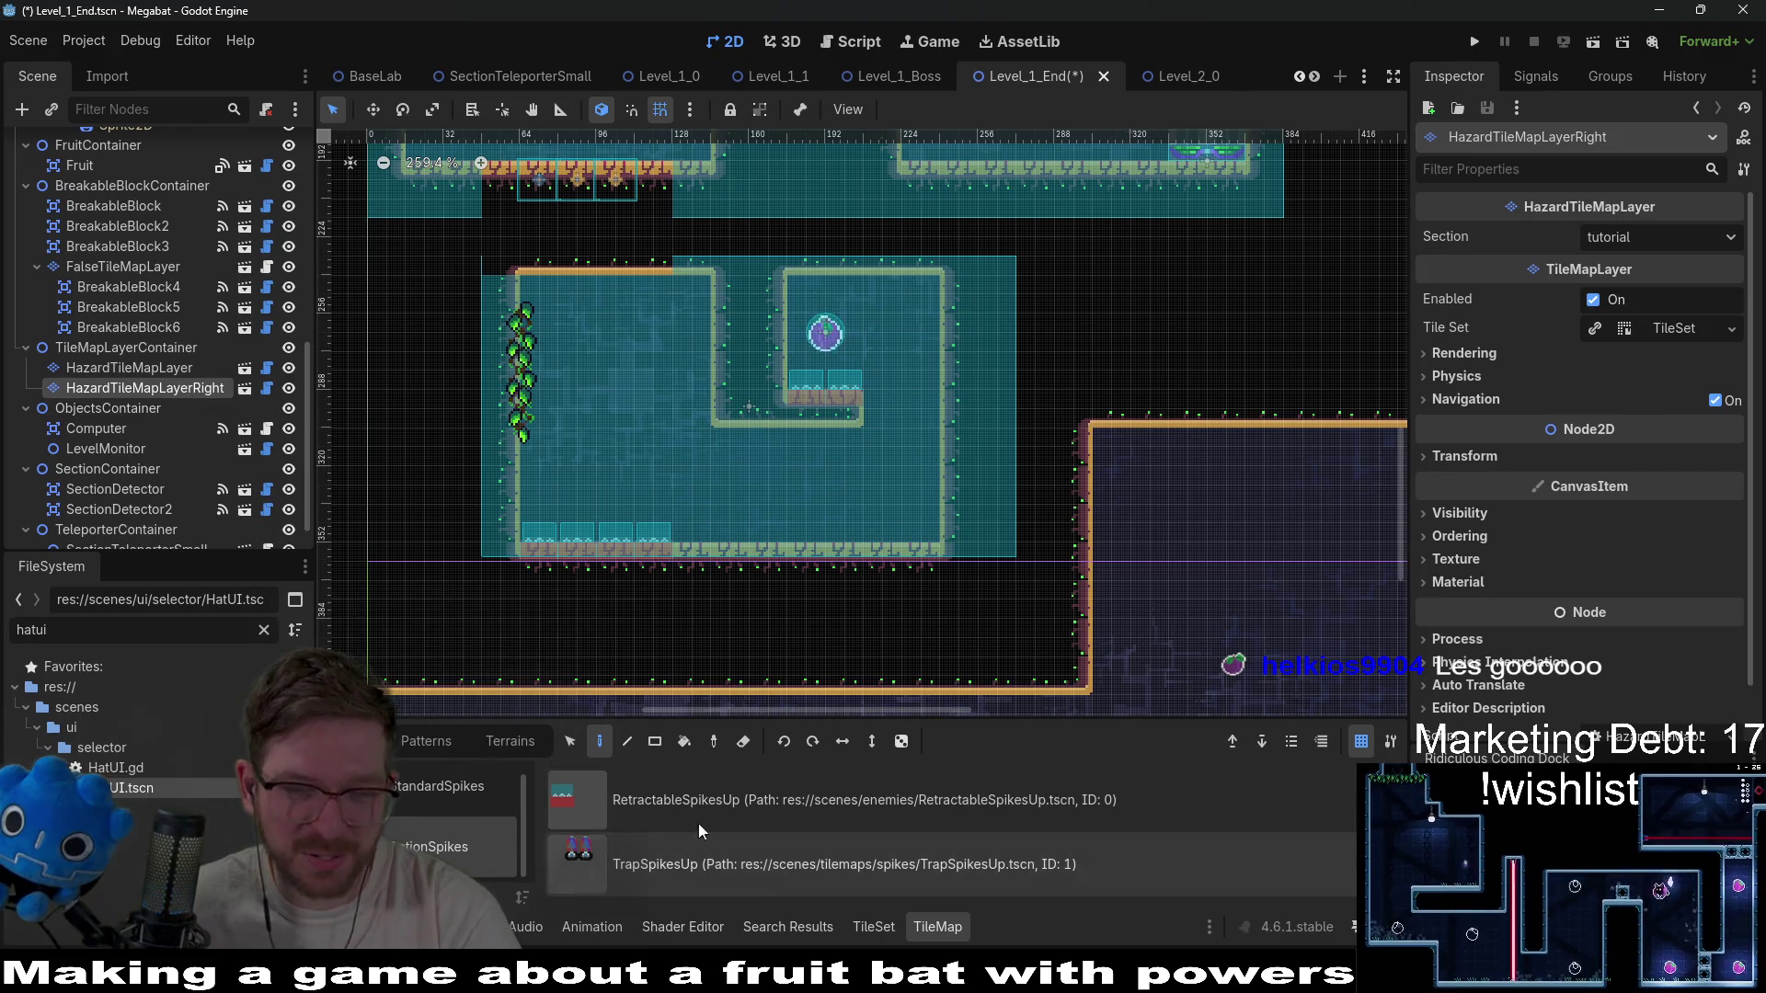
Try a RetractableSpikesUp column, undo it, and place a single spike on the new layer.
{"action": "left_click", "coordinate": [699, 798]}
{"action": "left_click_drag", "start_coordinate": [792, 373], "coordinate": [799, 294]}
{"action": "key", "text": "ctrl+z"}
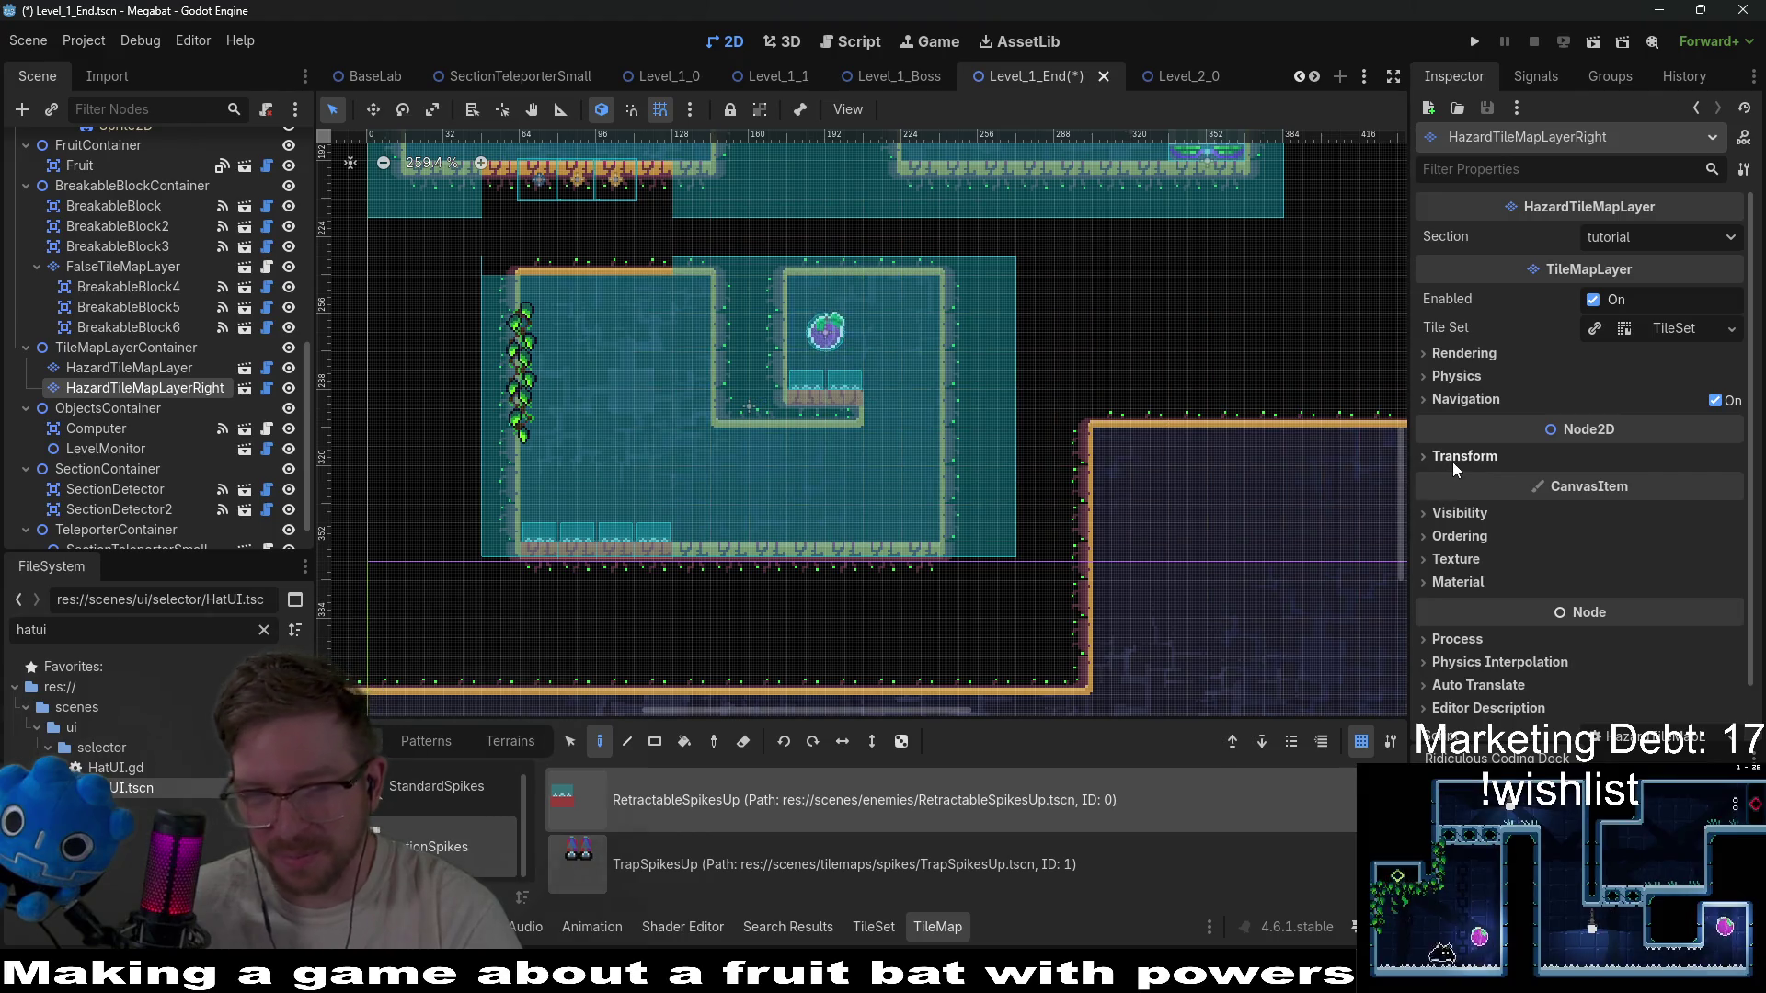
{"action": "left_click", "coordinate": [834, 364]}
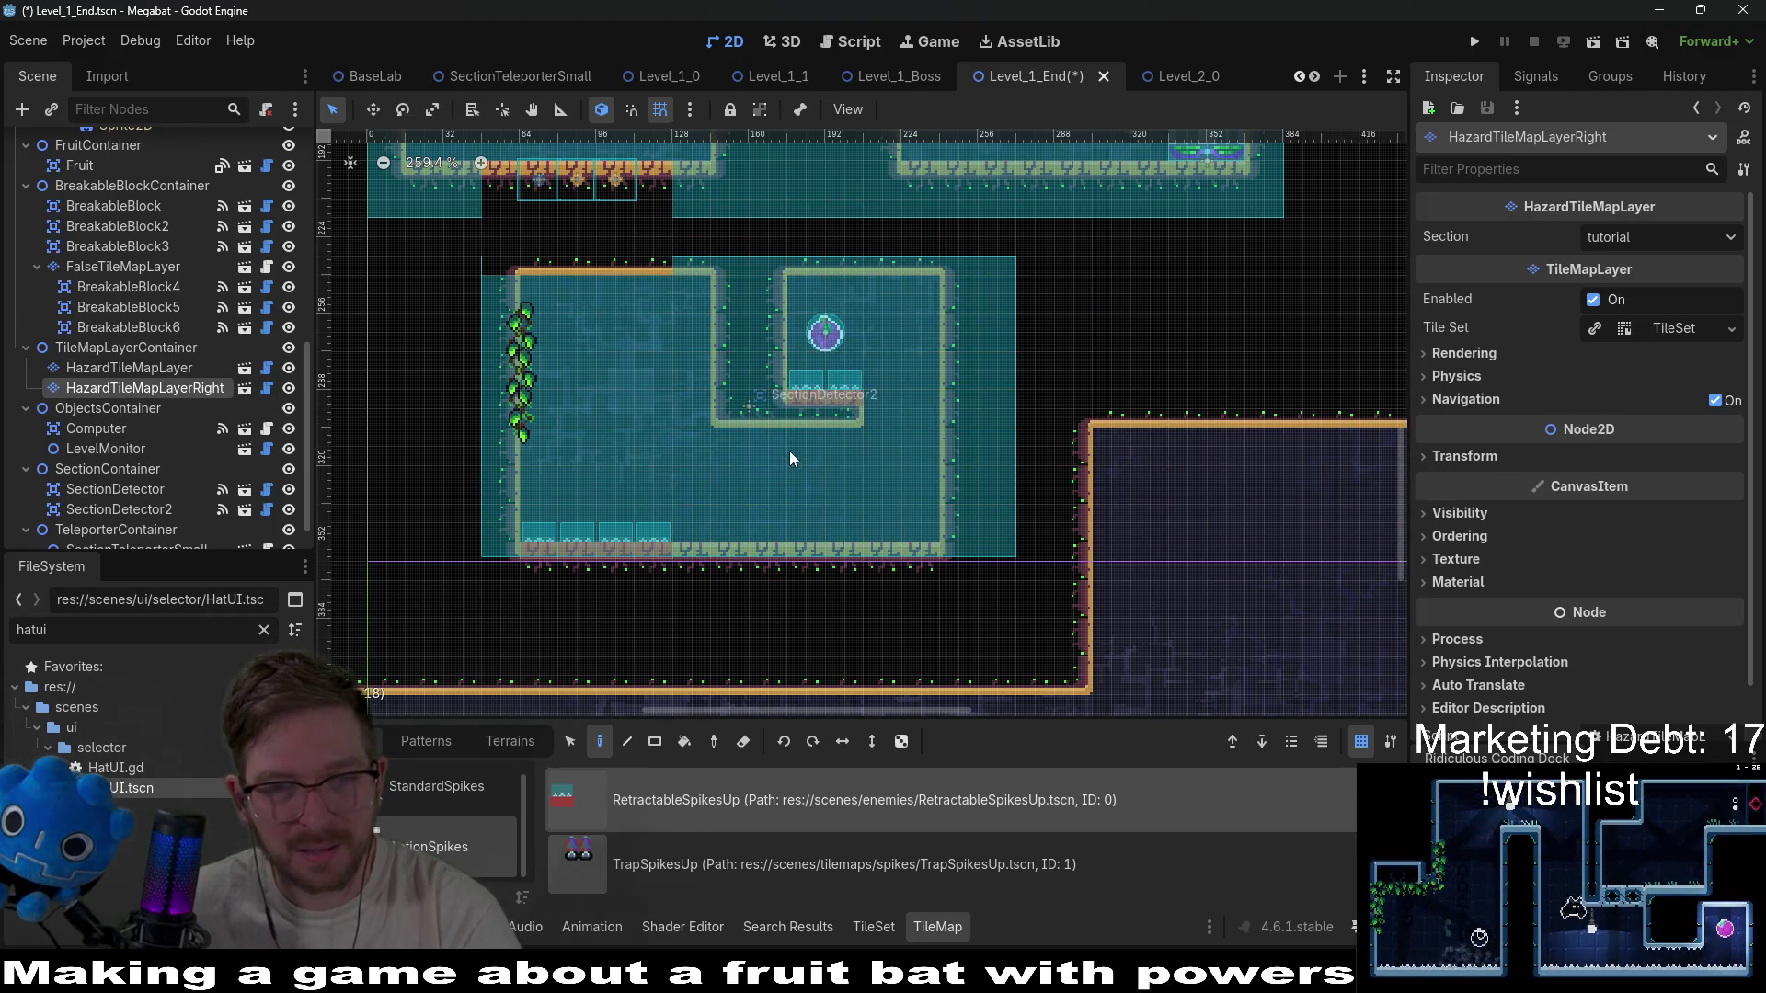
Rotate the layer to 90° and paint sideways spikes along the U-wall's left arm.
{"action": "left_click", "coordinate": [1520, 457]}
{"action": "left_click", "coordinate": [1650, 539]}
{"action": "type", "text": "90"}
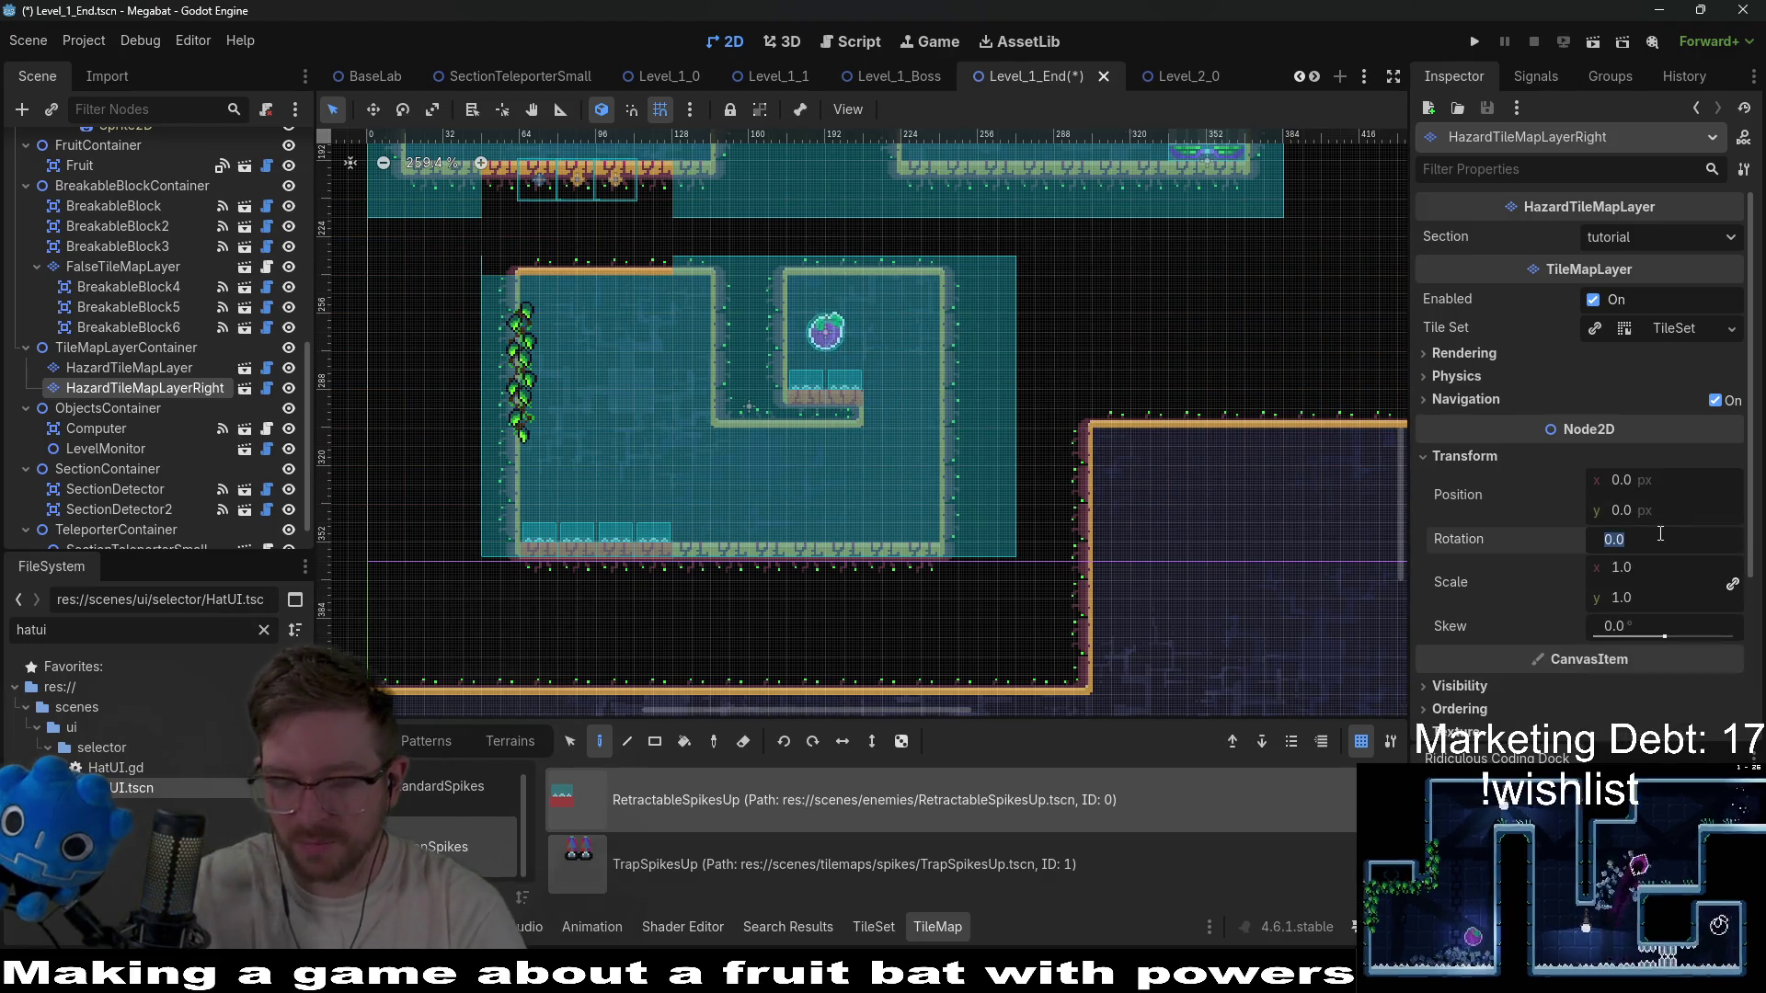
{"action": "key", "text": "Return"}
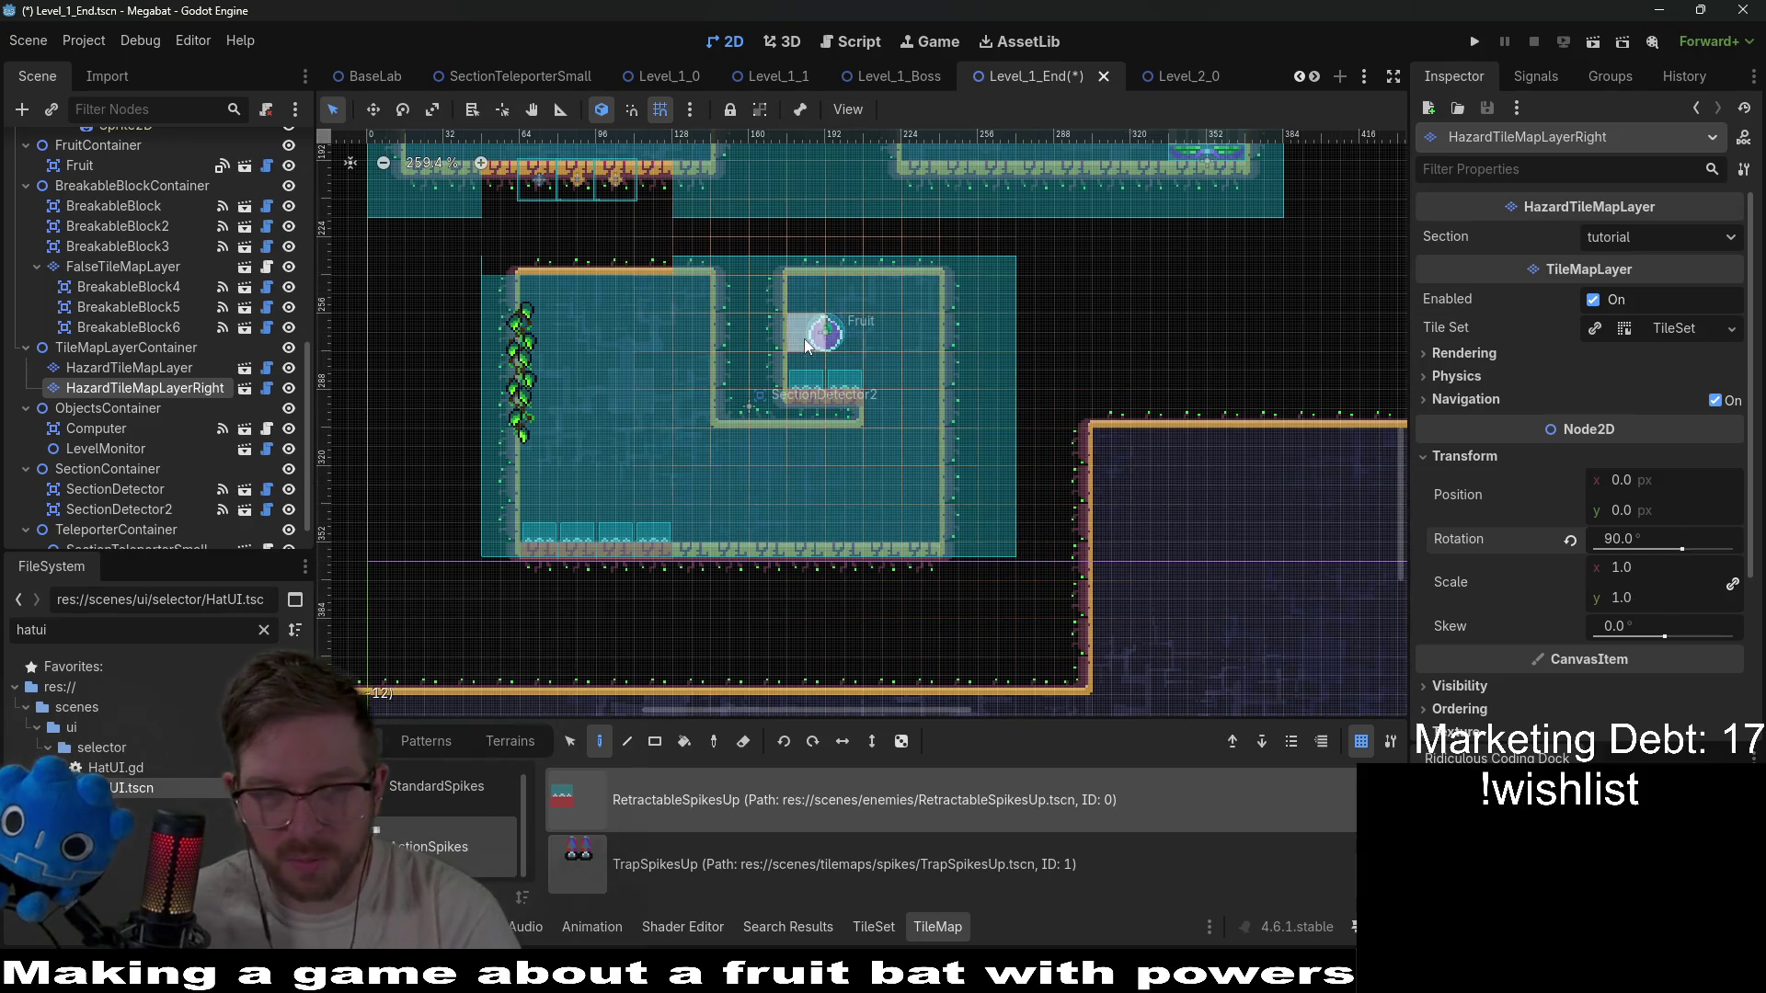
{"action": "left_click_drag", "start_coordinate": [802, 366], "coordinate": [808, 289]}
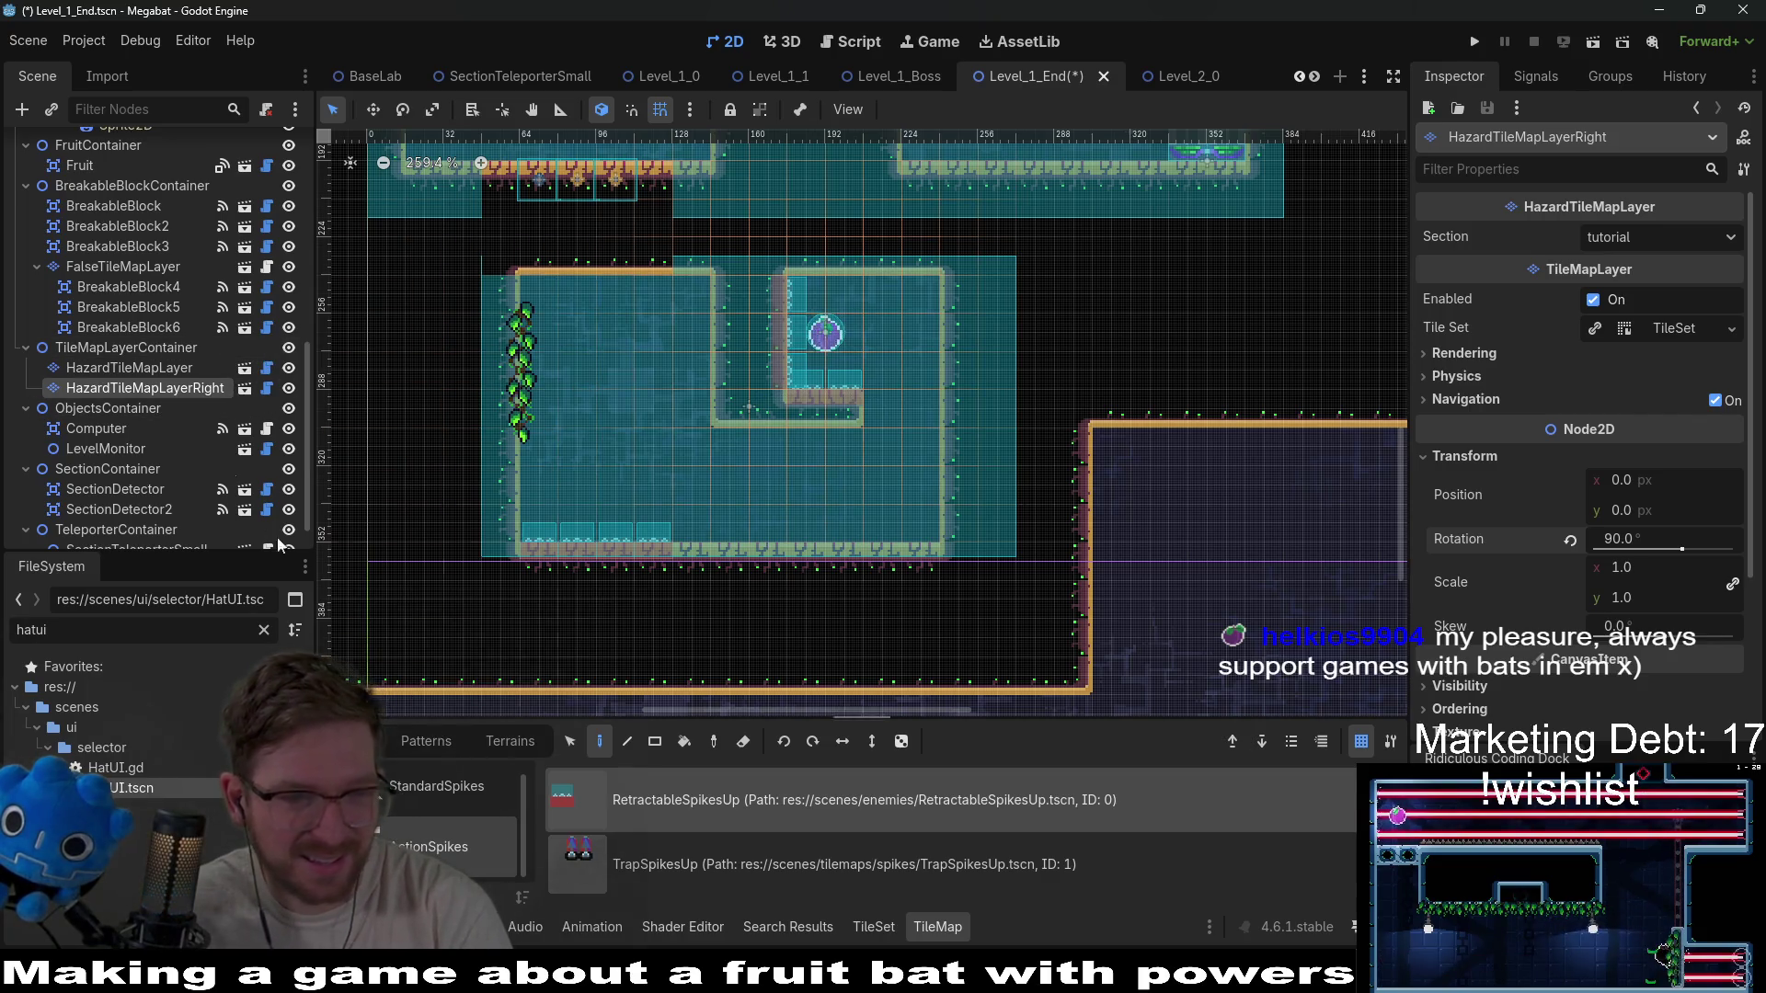
Add a third HazardTileMapLayer under the container, named HazardTileMapLayerDown.
{"action": "right_click", "coordinate": [140, 350]}
{"action": "left_click", "coordinate": [208, 389]}
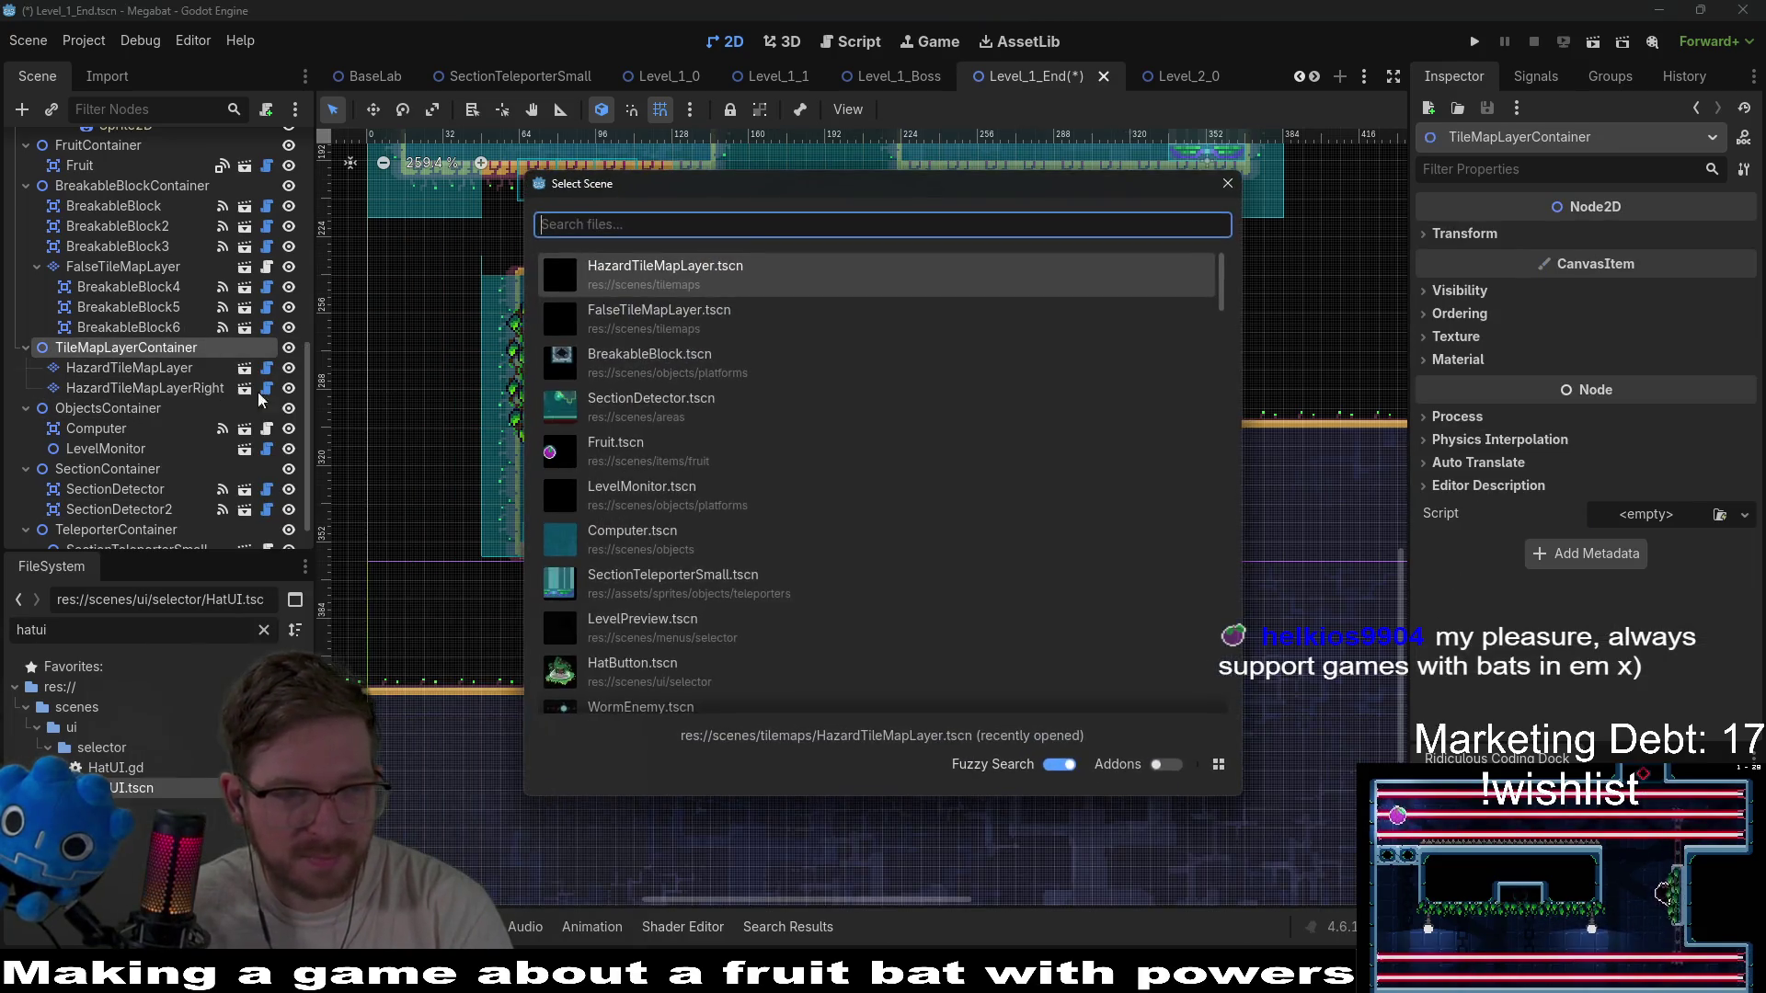
{"action": "type", "text": "Hazard"}
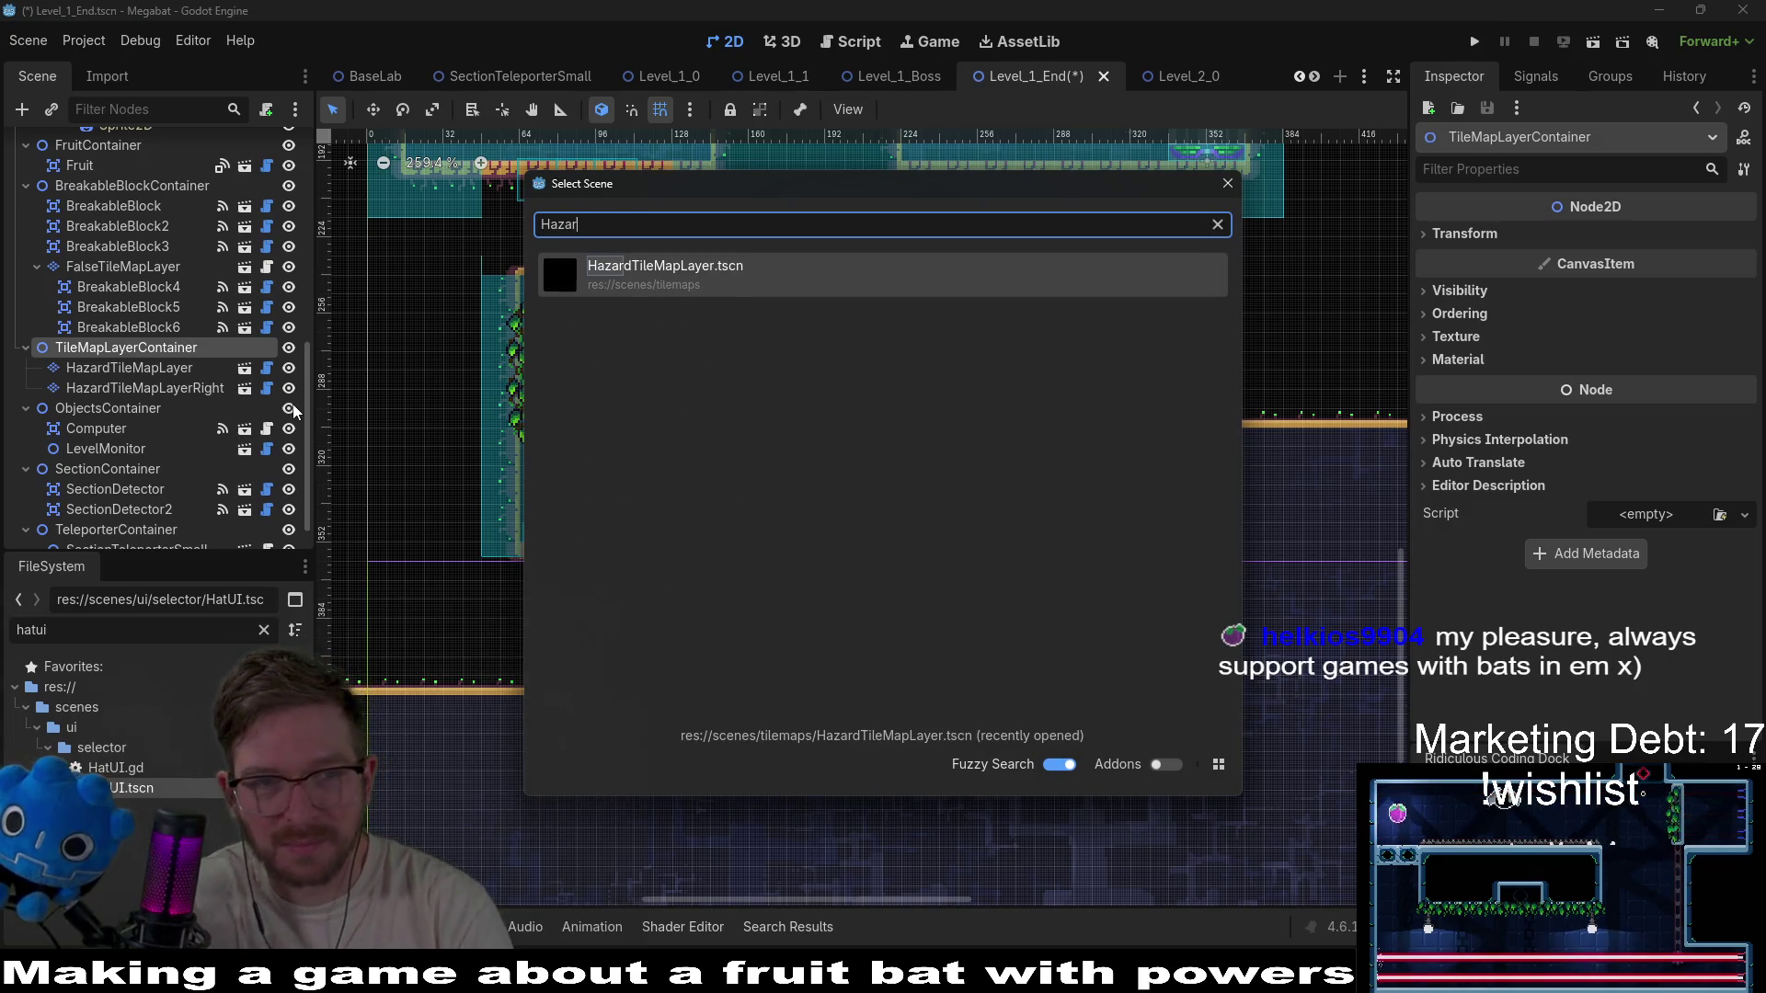
{"action": "key", "text": "Return"}
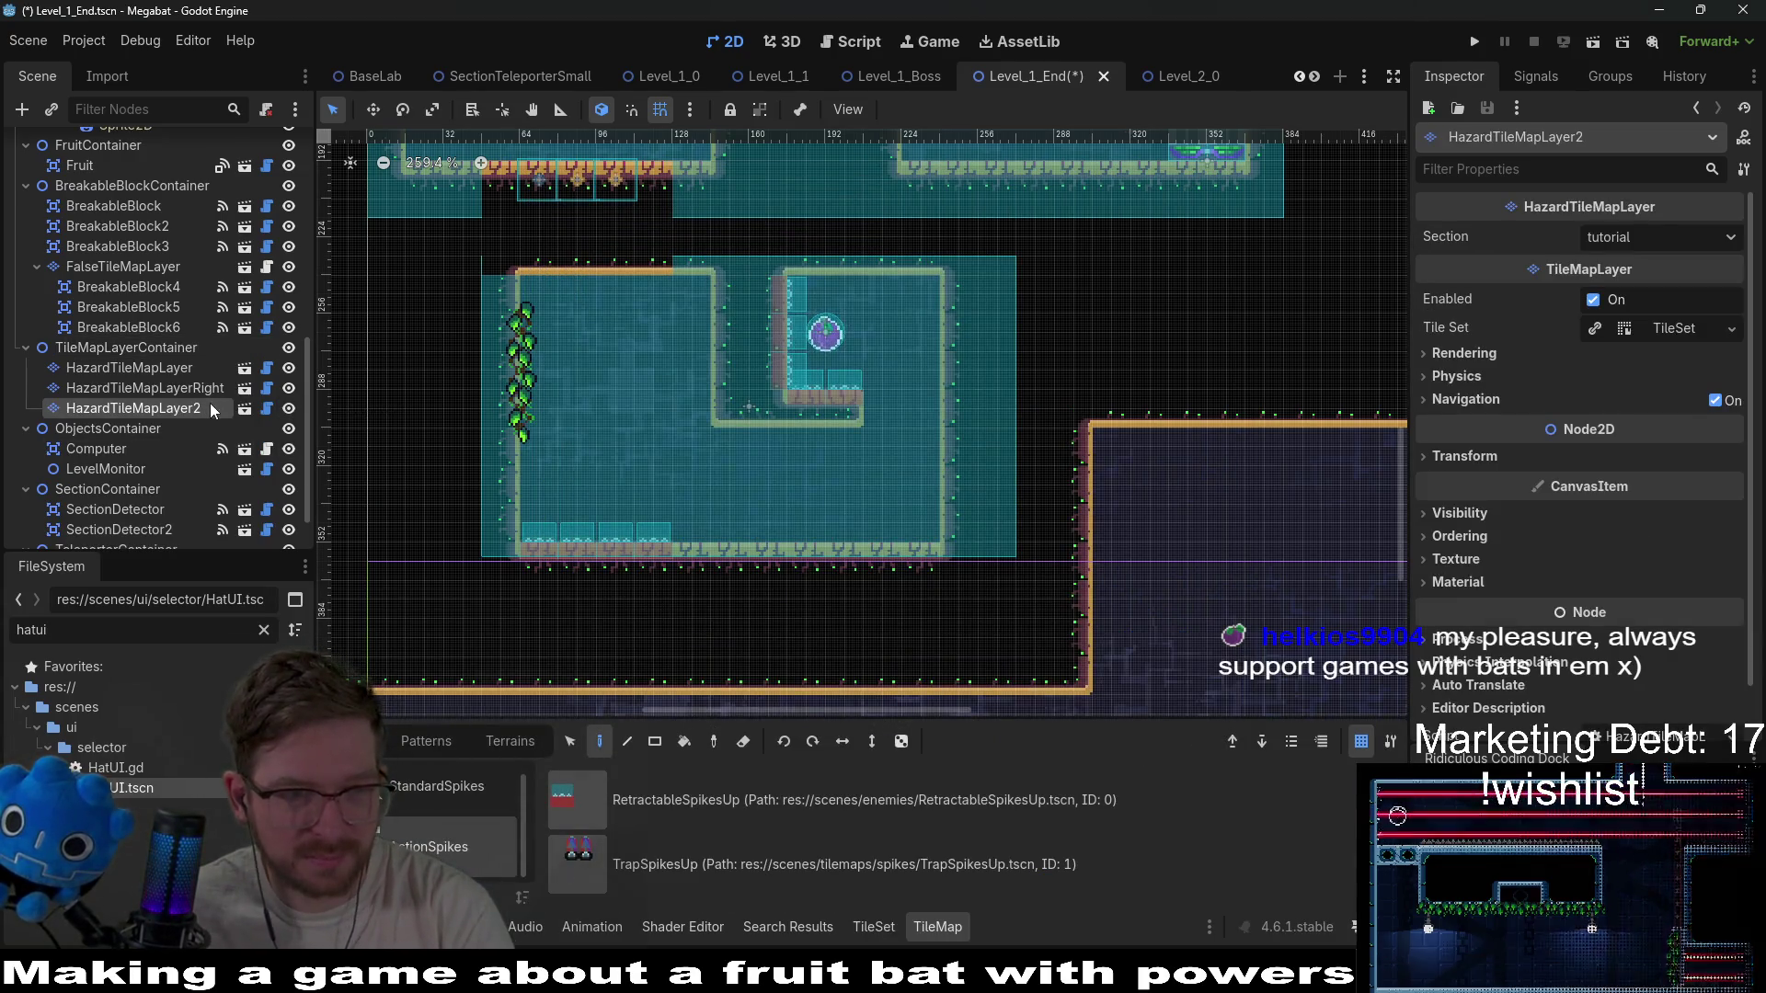
{"action": "double_click", "coordinate": [204, 411]}
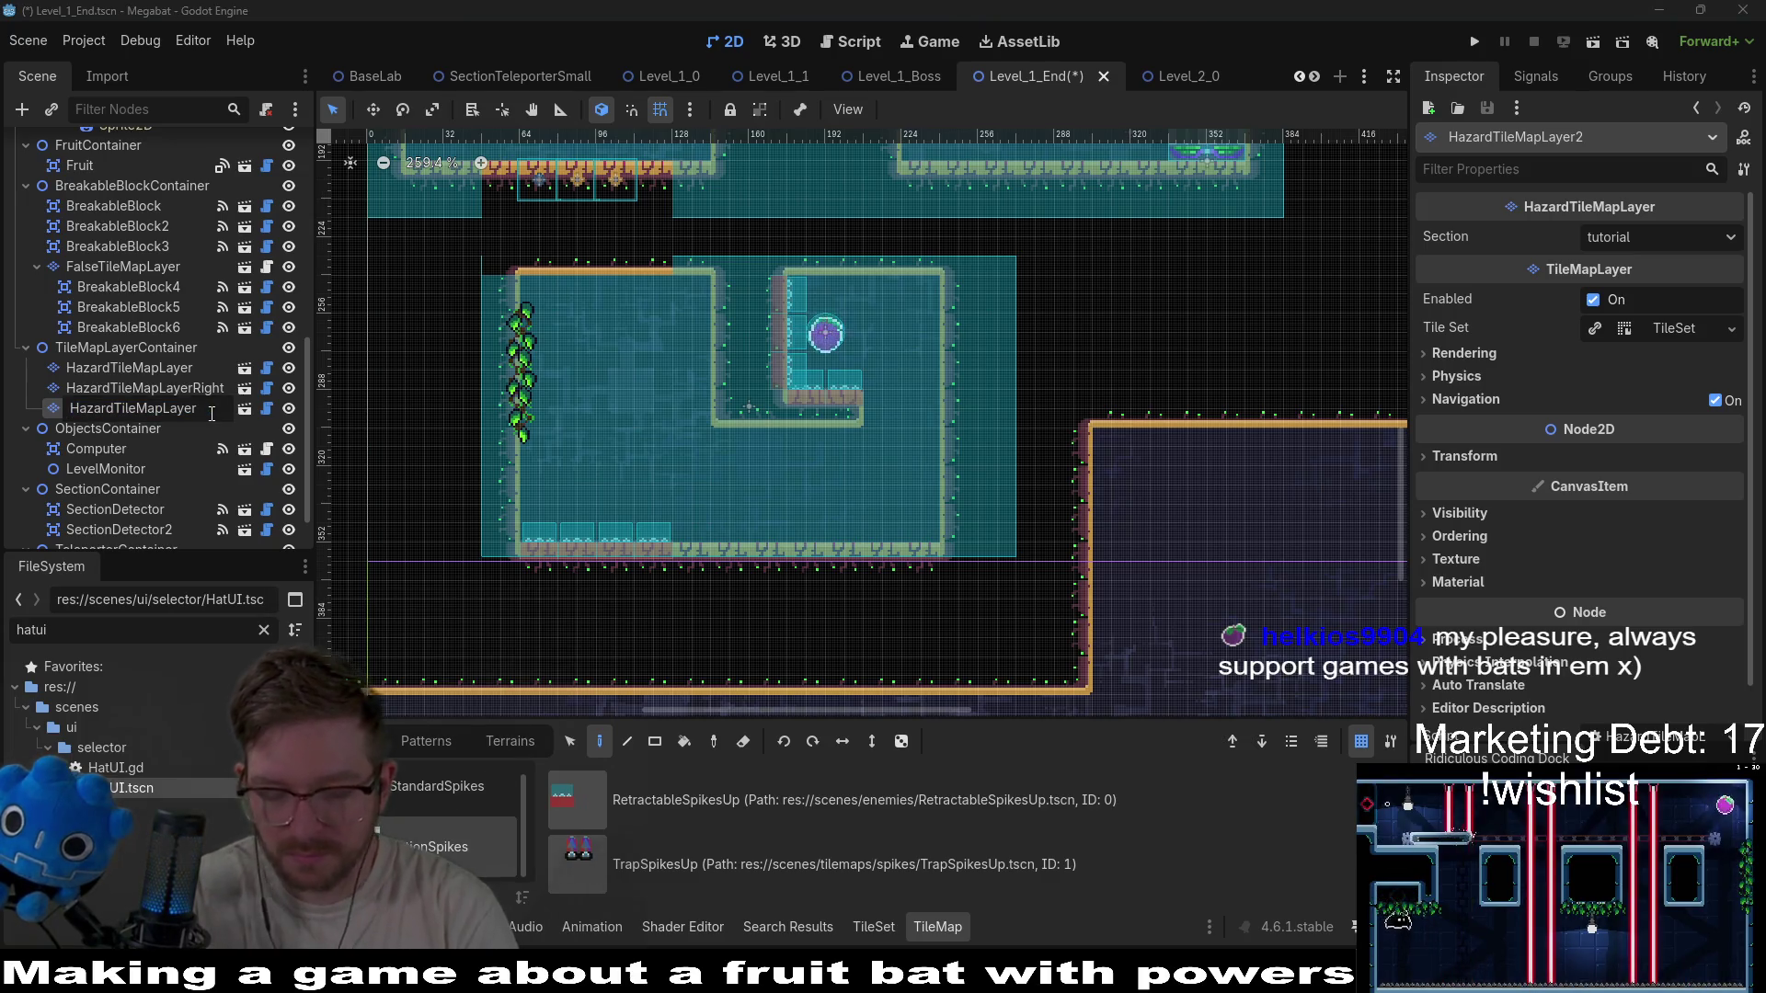
{"action": "type", "text": "Down"}
{"action": "key", "text": "Return"}
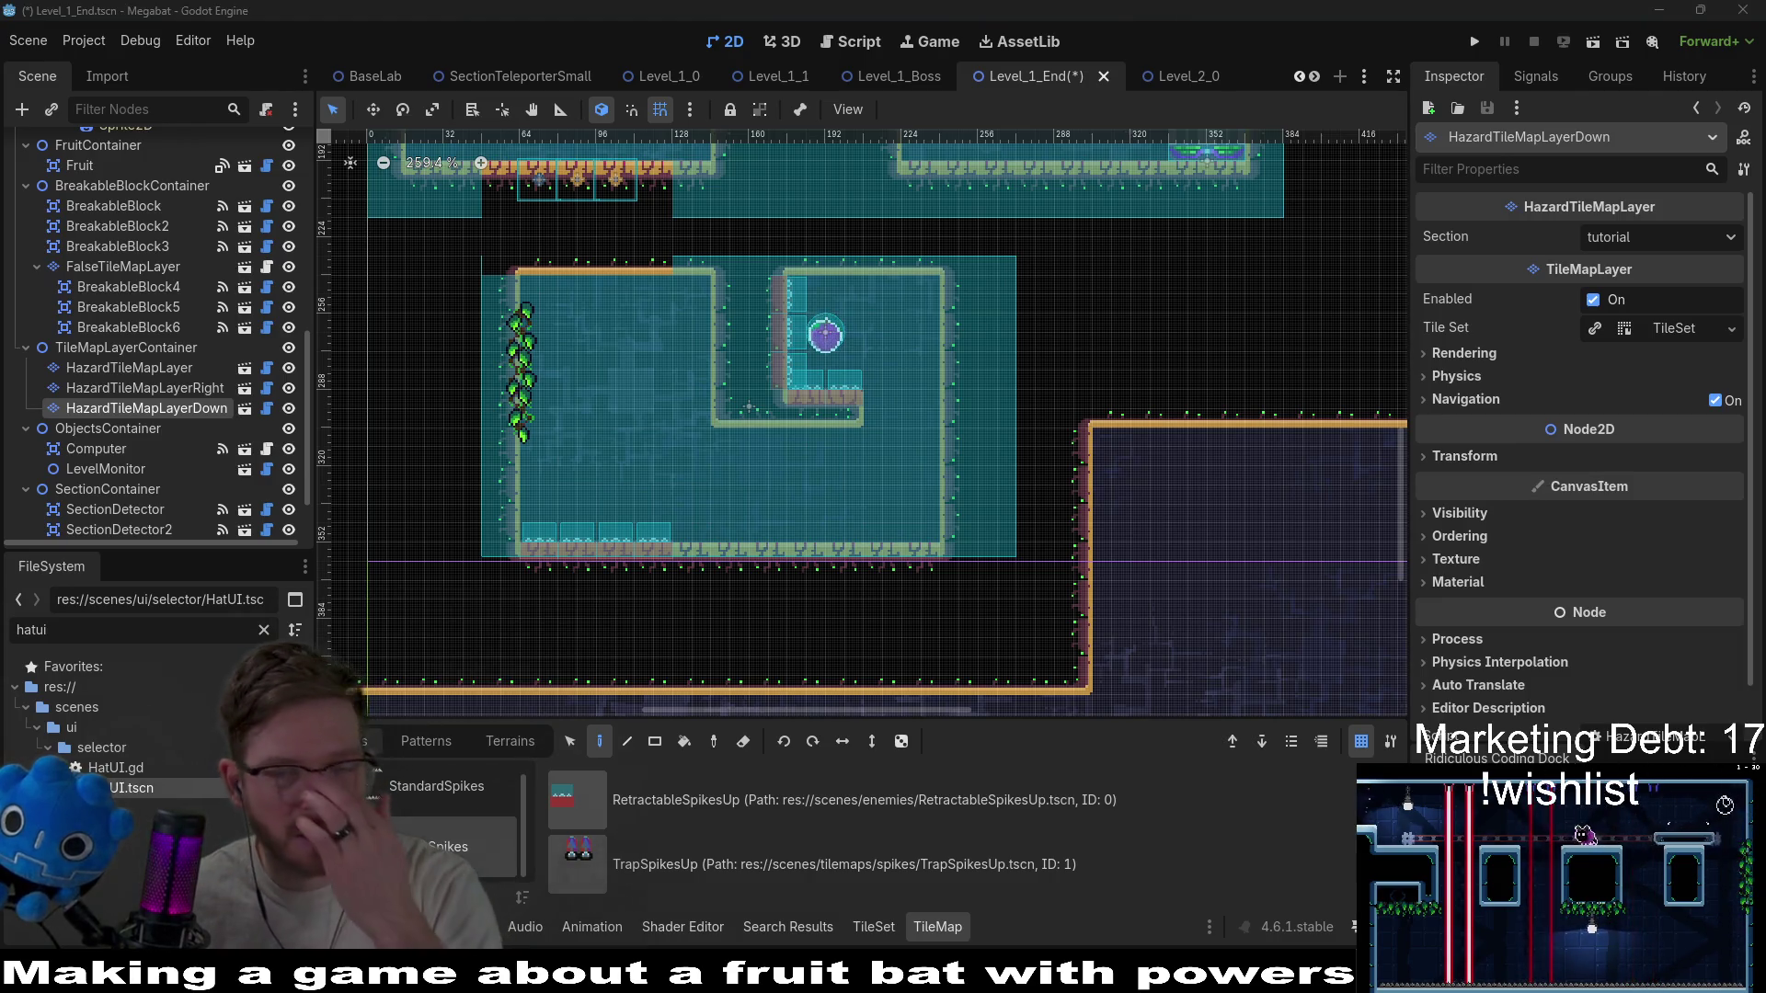
Set HazardTileMapLayerDown's Transform rotation to 180°.
{"action": "left_click", "coordinate": [1482, 456]}
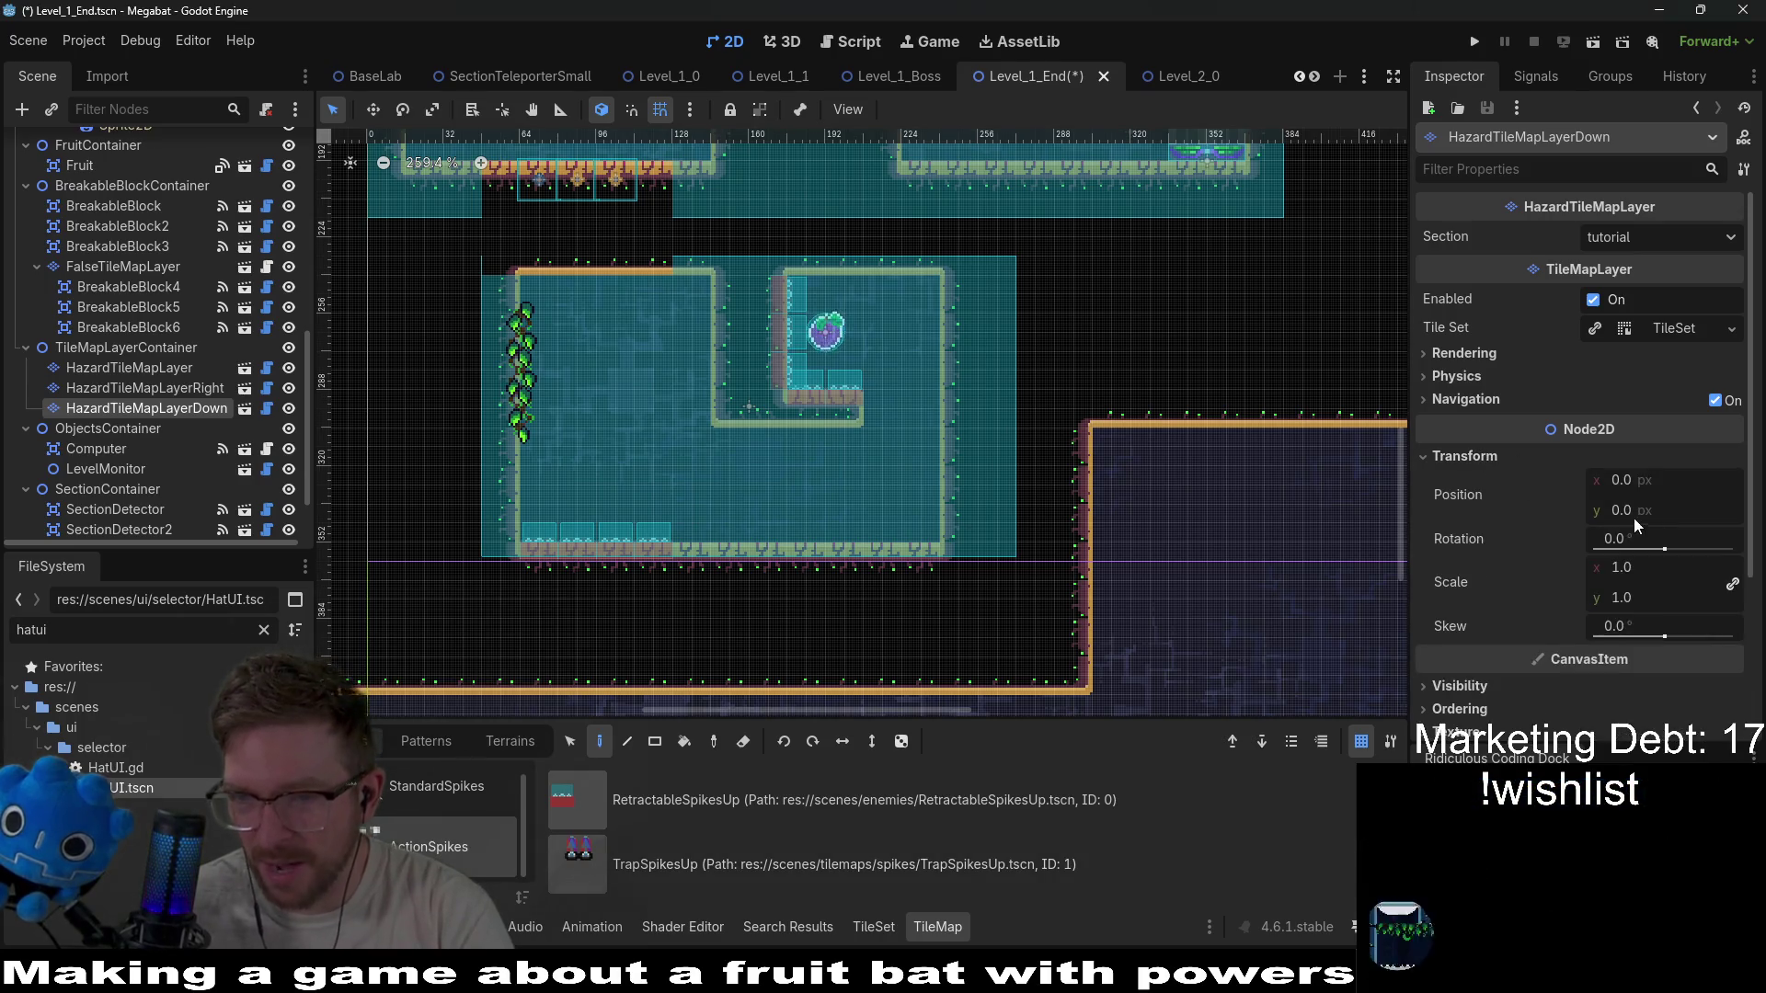
{"action": "left_click", "coordinate": [1647, 535]}
{"action": "type", "text": "180"}
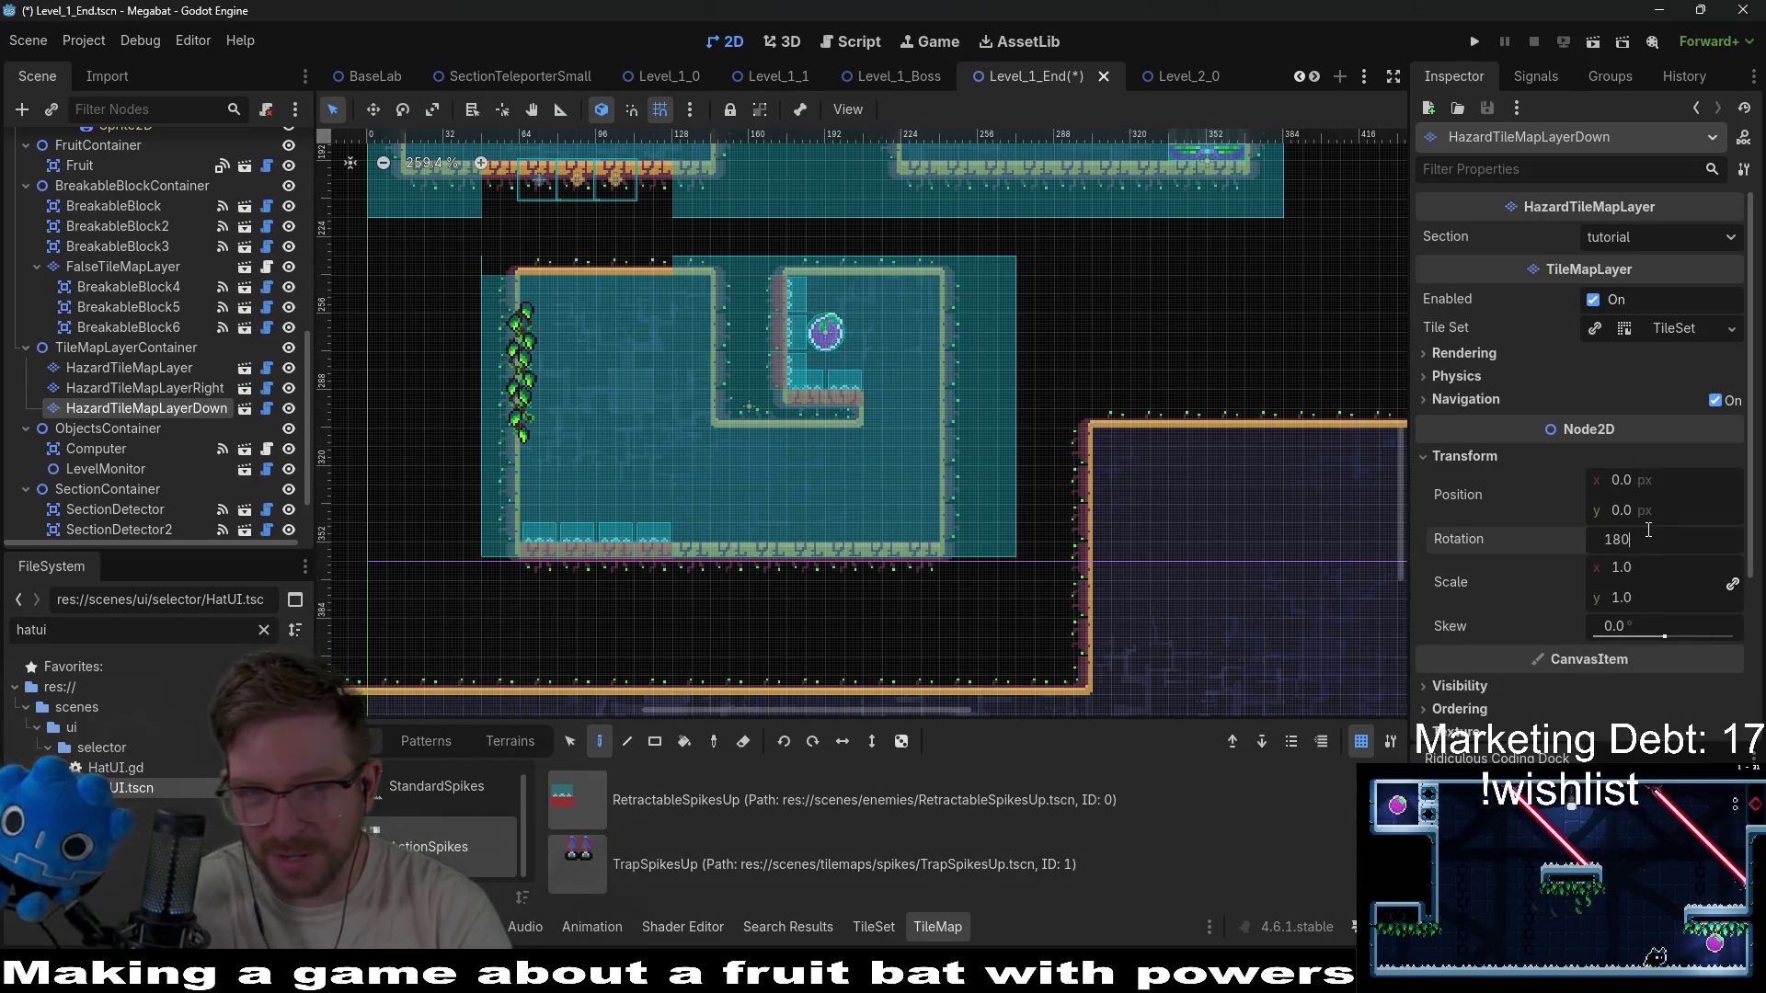
{"action": "key", "text": "Return"}
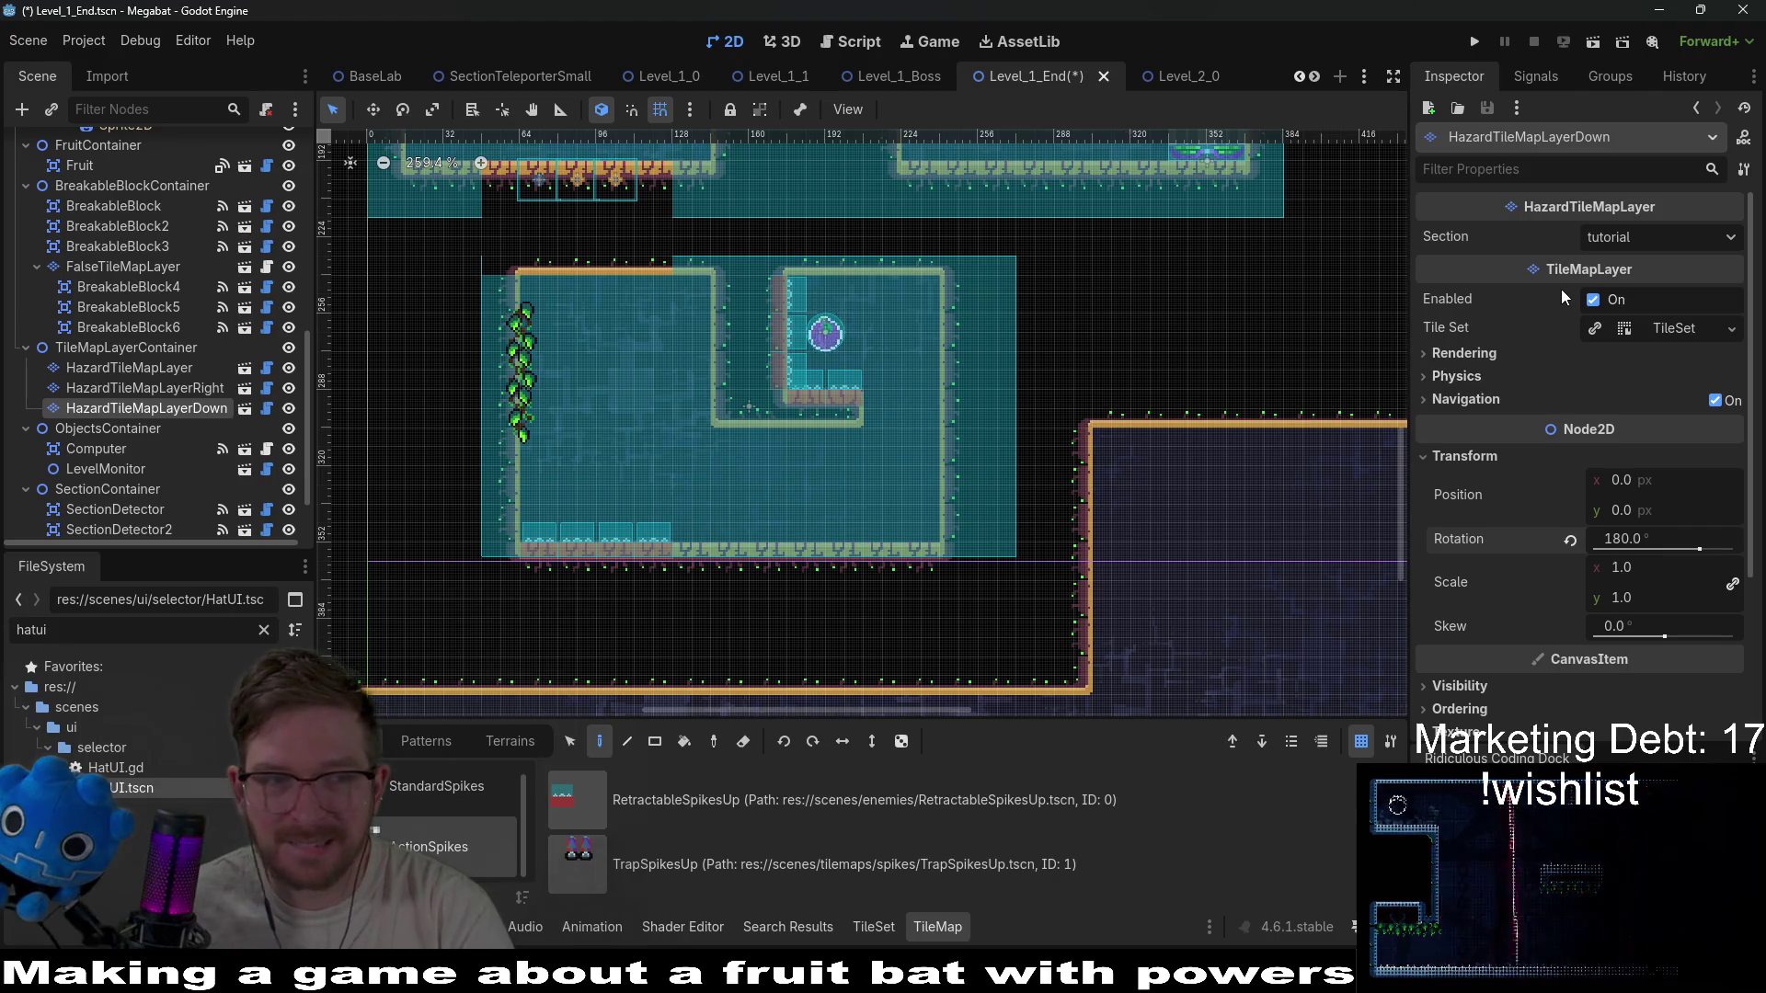
Set Section to lab on all three hazard layers, then check each layer's Inspector.
{"action": "left_click", "coordinate": [184, 368], "text": "shift"}
{"action": "left_click", "coordinate": [1655, 237]}
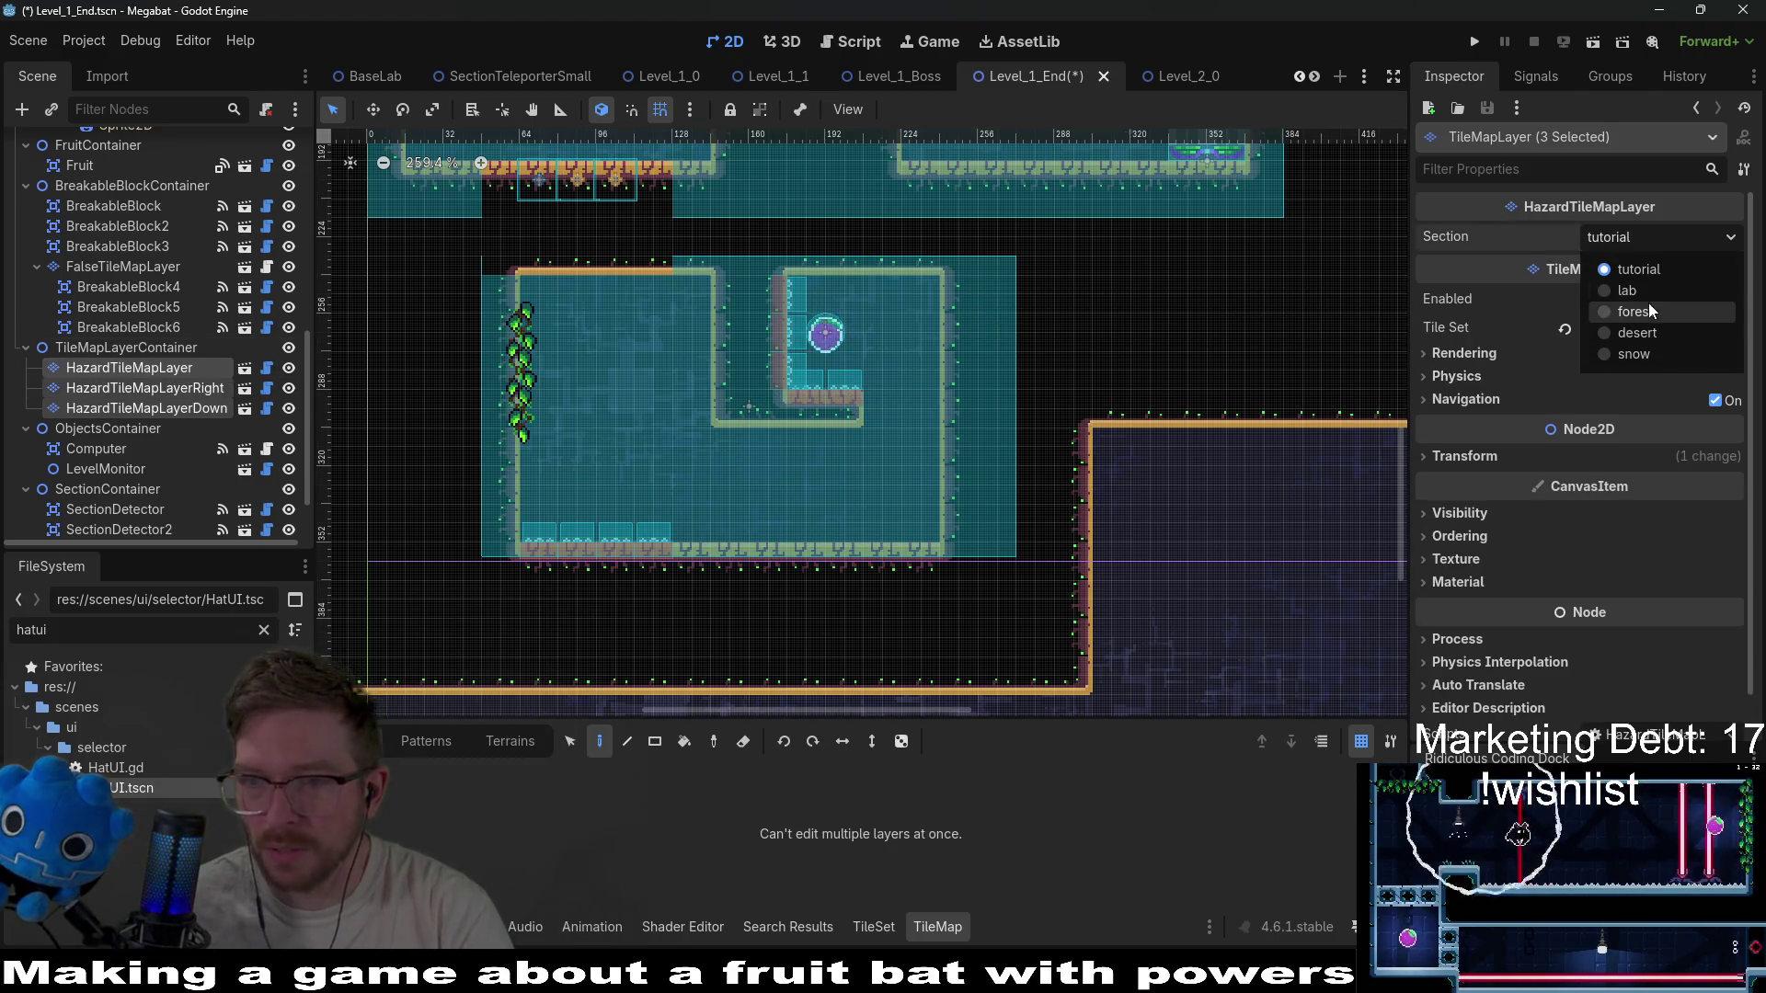
{"action": "left_click", "coordinate": [1651, 293]}
{"action": "left_click", "coordinate": [179, 389]}
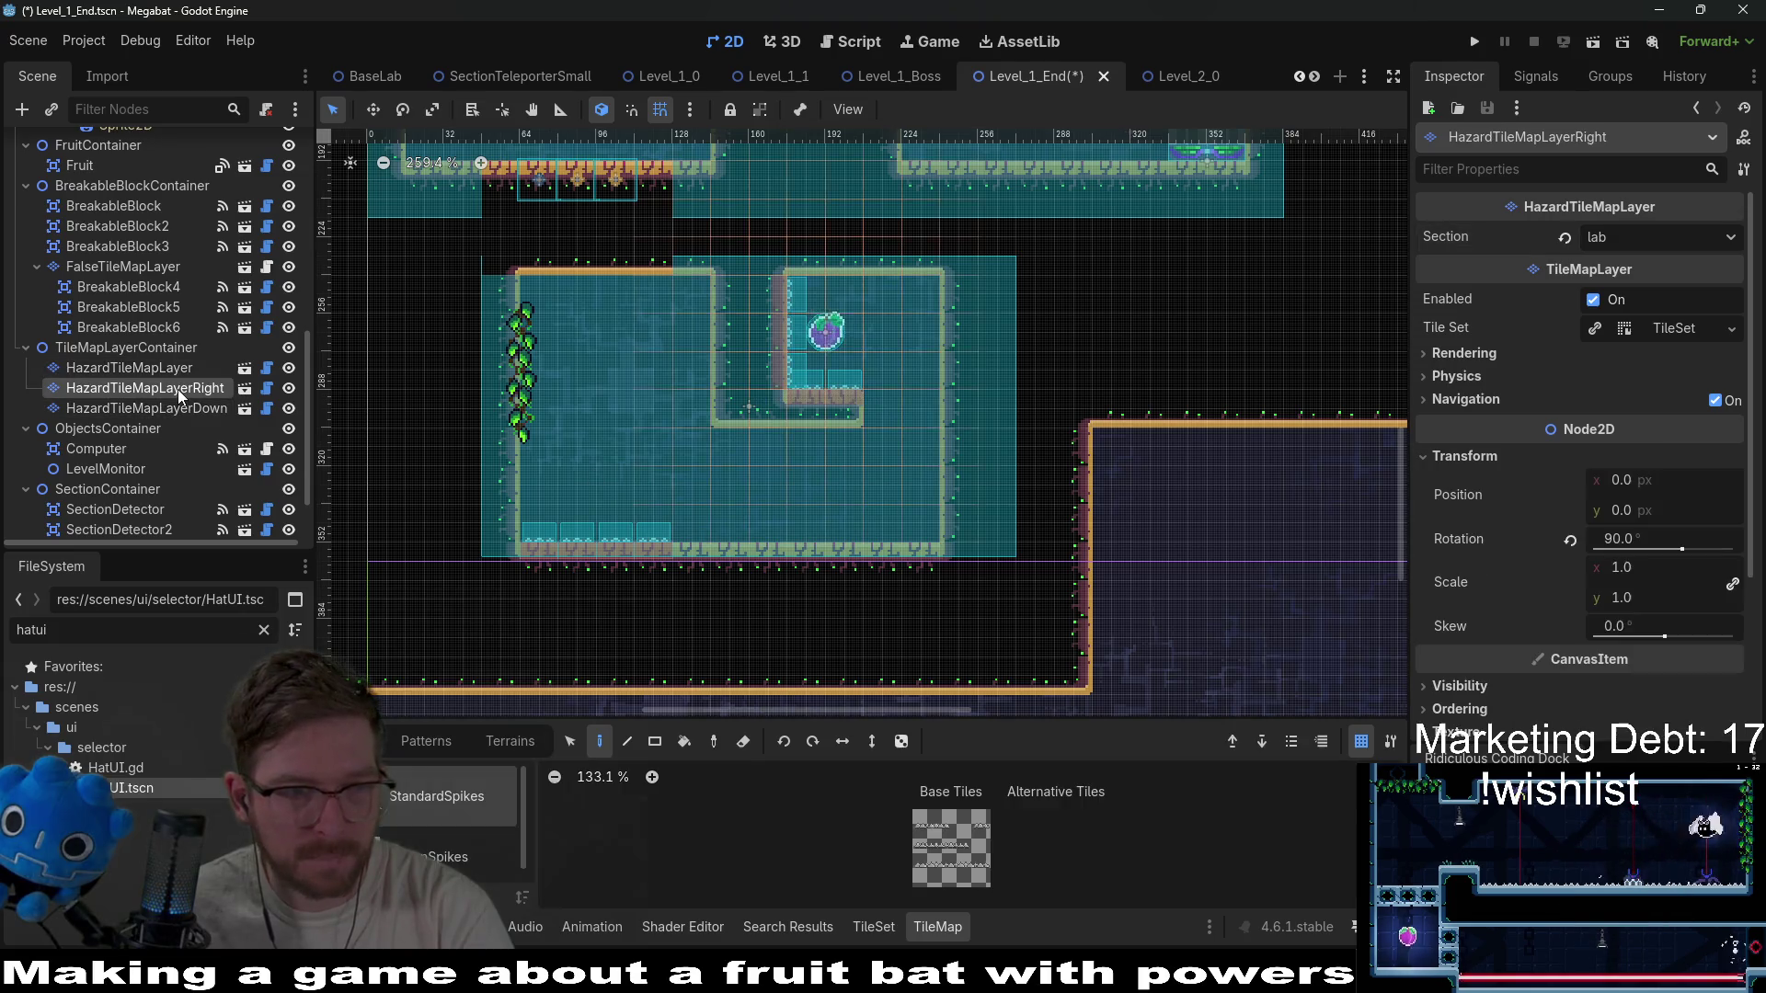
{"action": "left_click", "coordinate": [181, 408]}
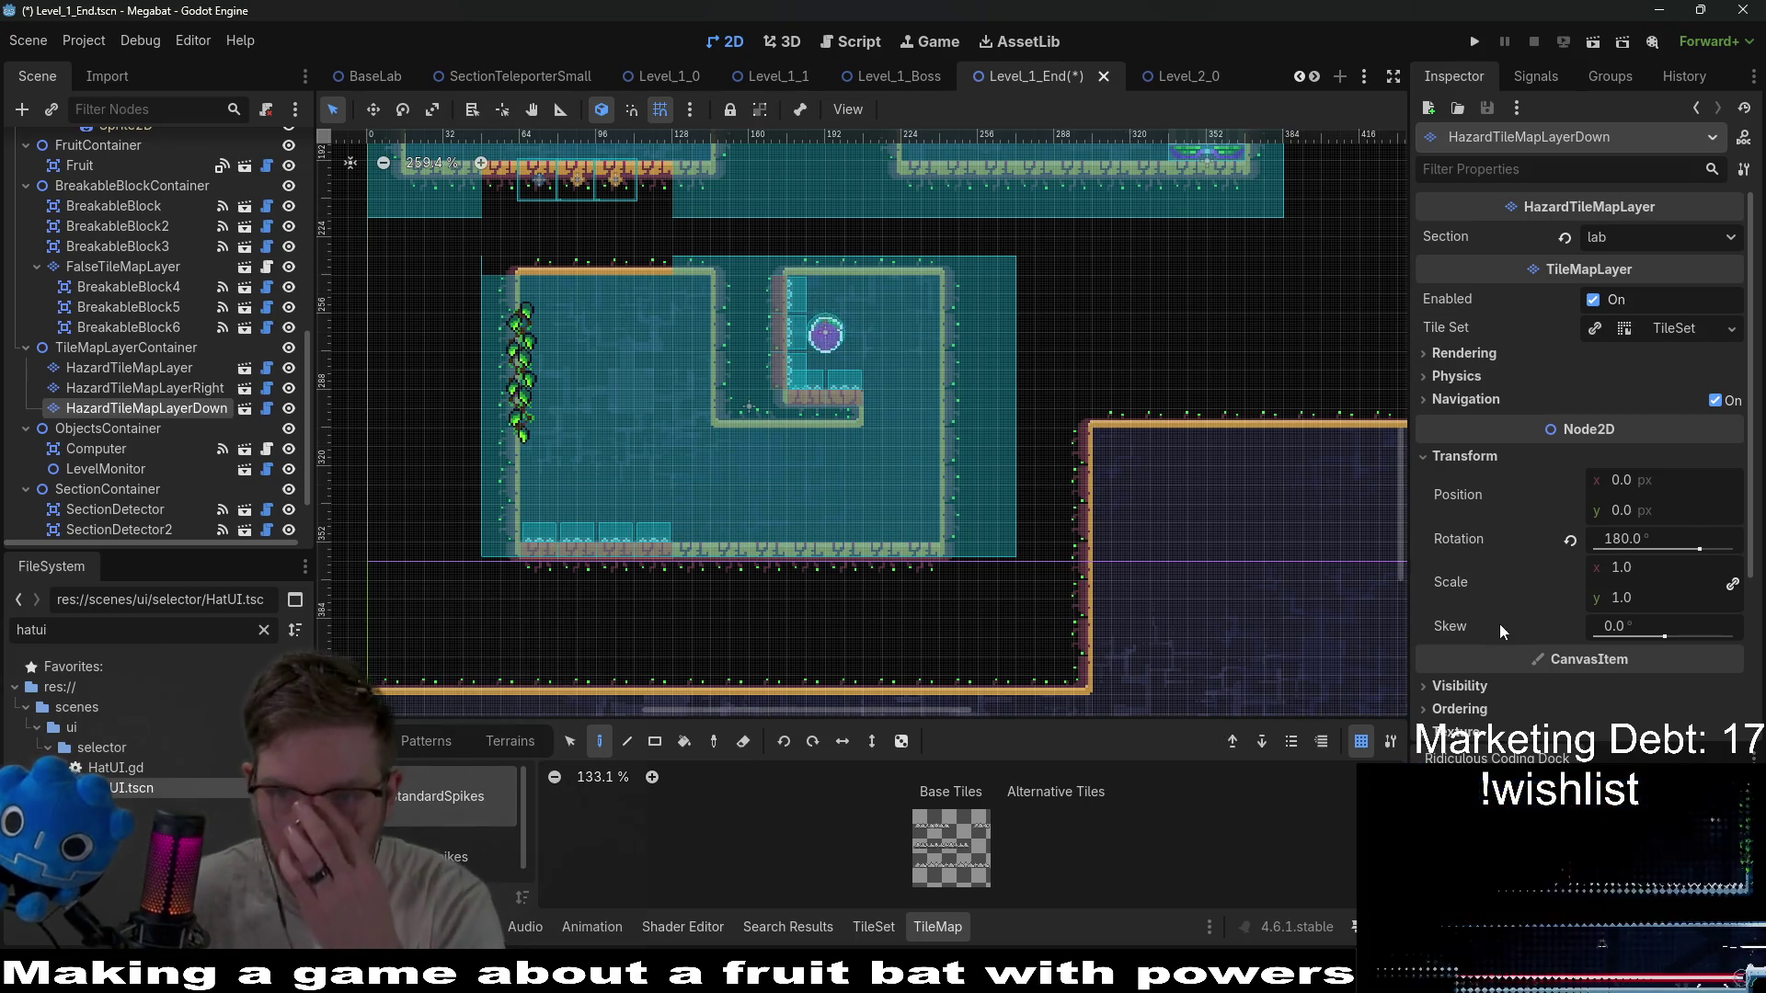
{"action": "scroll", "coordinate": [1481, 455], "scroll_direction": "down", "scroll_amount": 3}
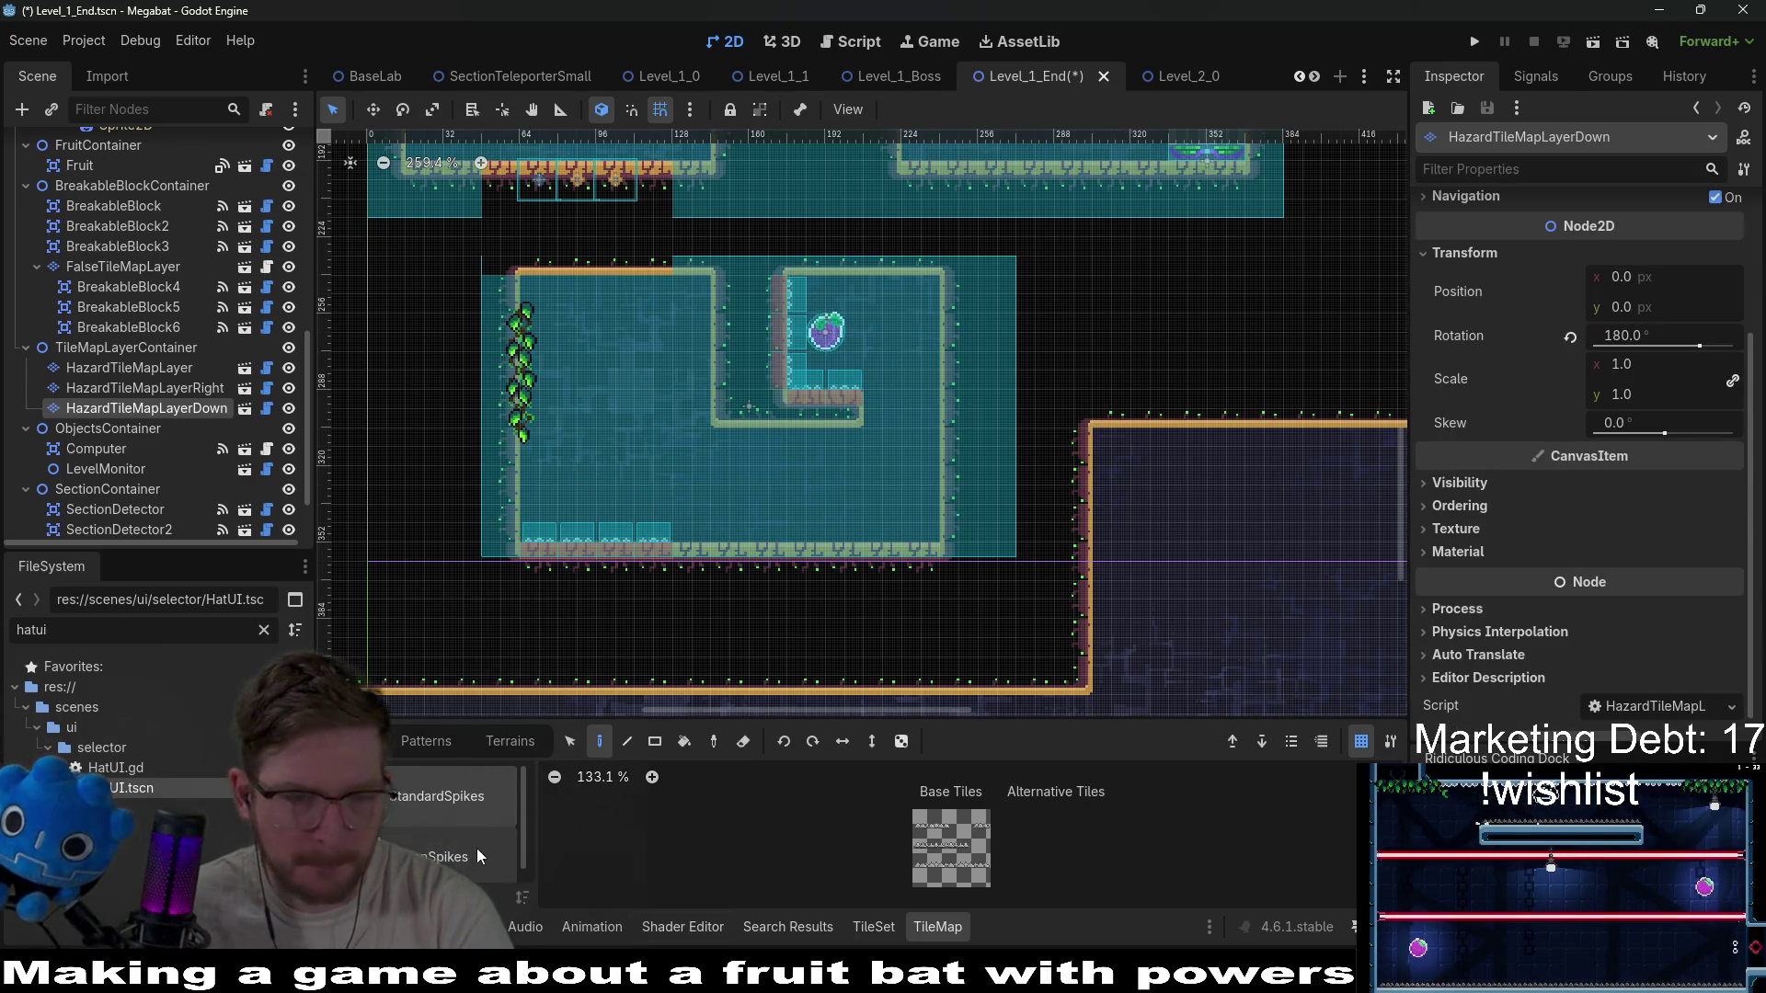
{"action": "scroll", "coordinate": [397, 826], "scroll_direction": "down", "scroll_amount": 1}
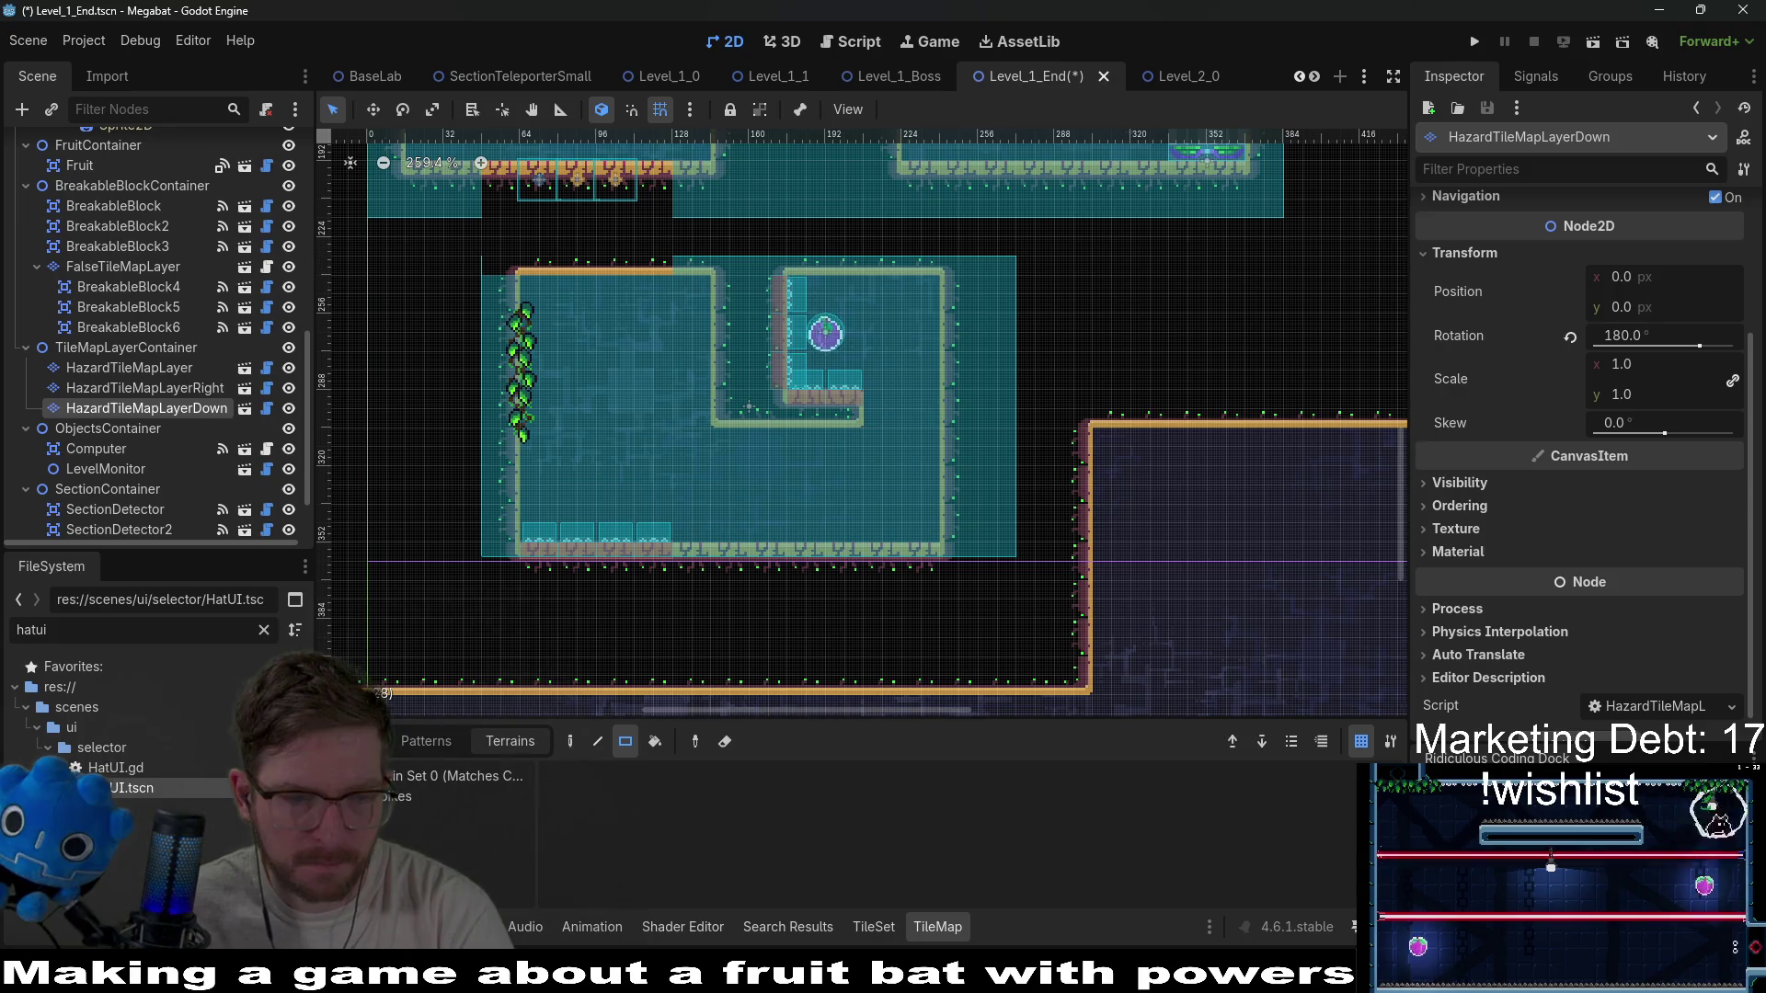
Paint RetractableSpikesUp from ActionSpikes across the inner room's top edge.
{"action": "left_click", "coordinate": [462, 843]}
{"action": "left_click", "coordinate": [663, 798]}
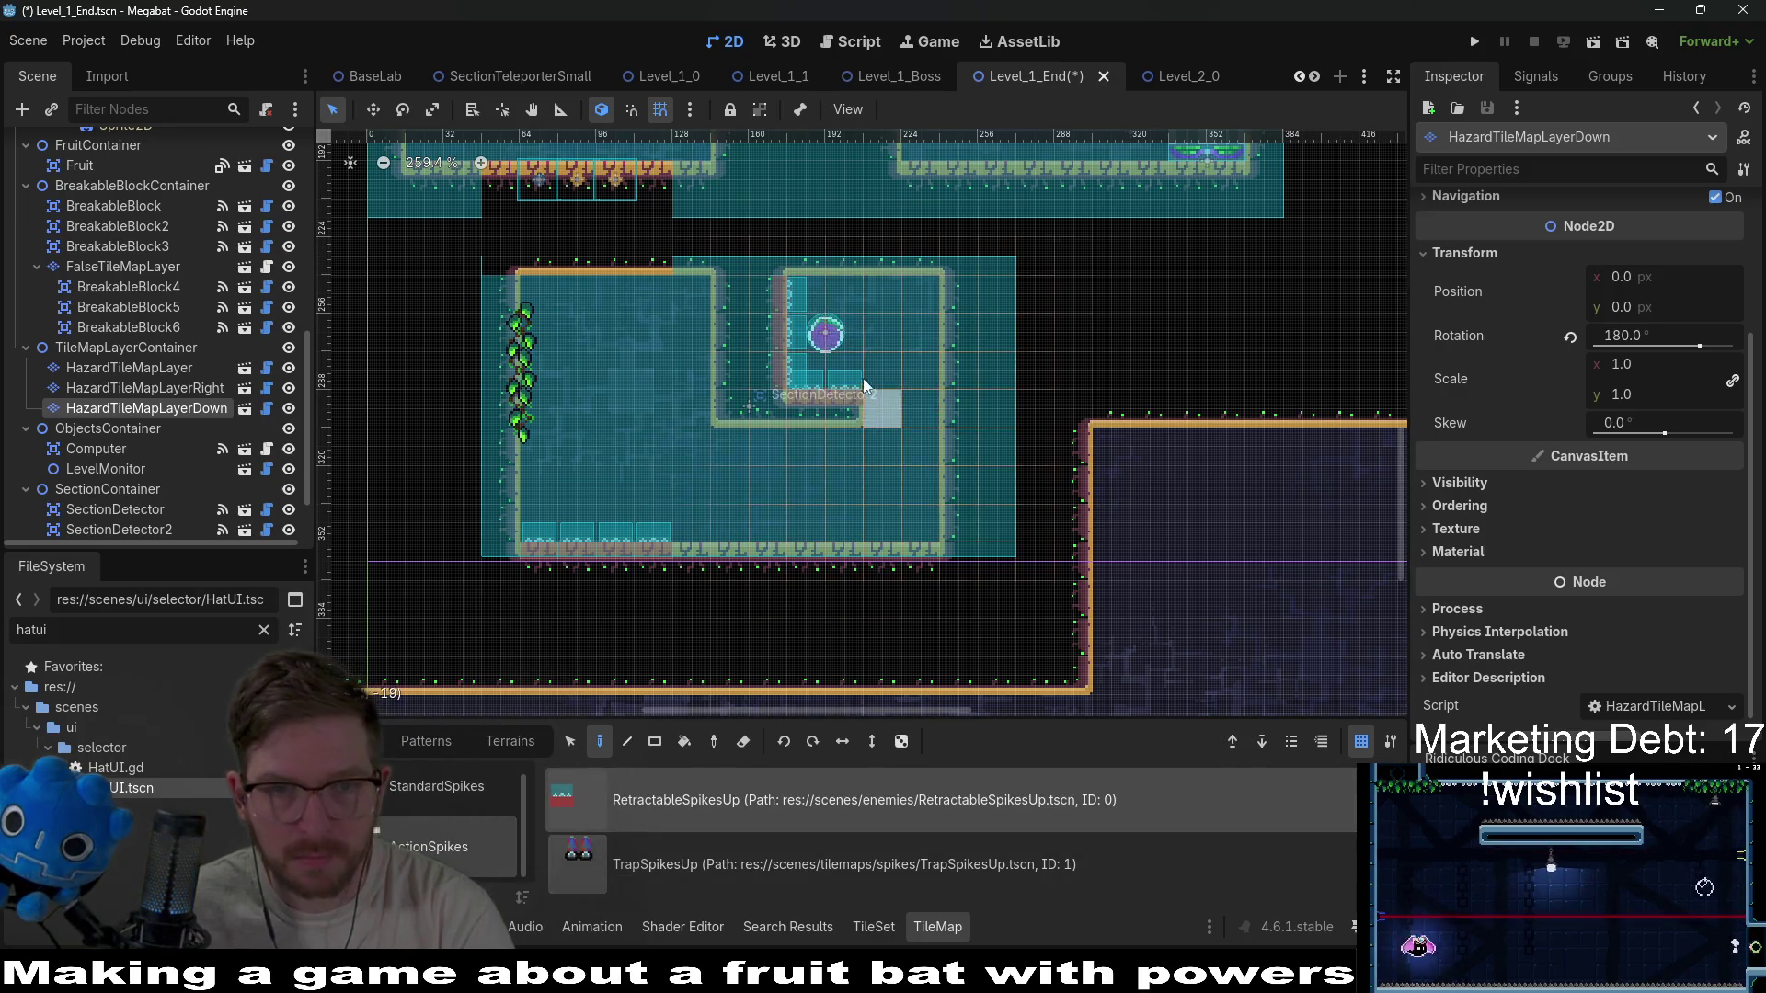
{"action": "left_click_drag", "start_coordinate": [807, 291], "coordinate": [924, 295]}
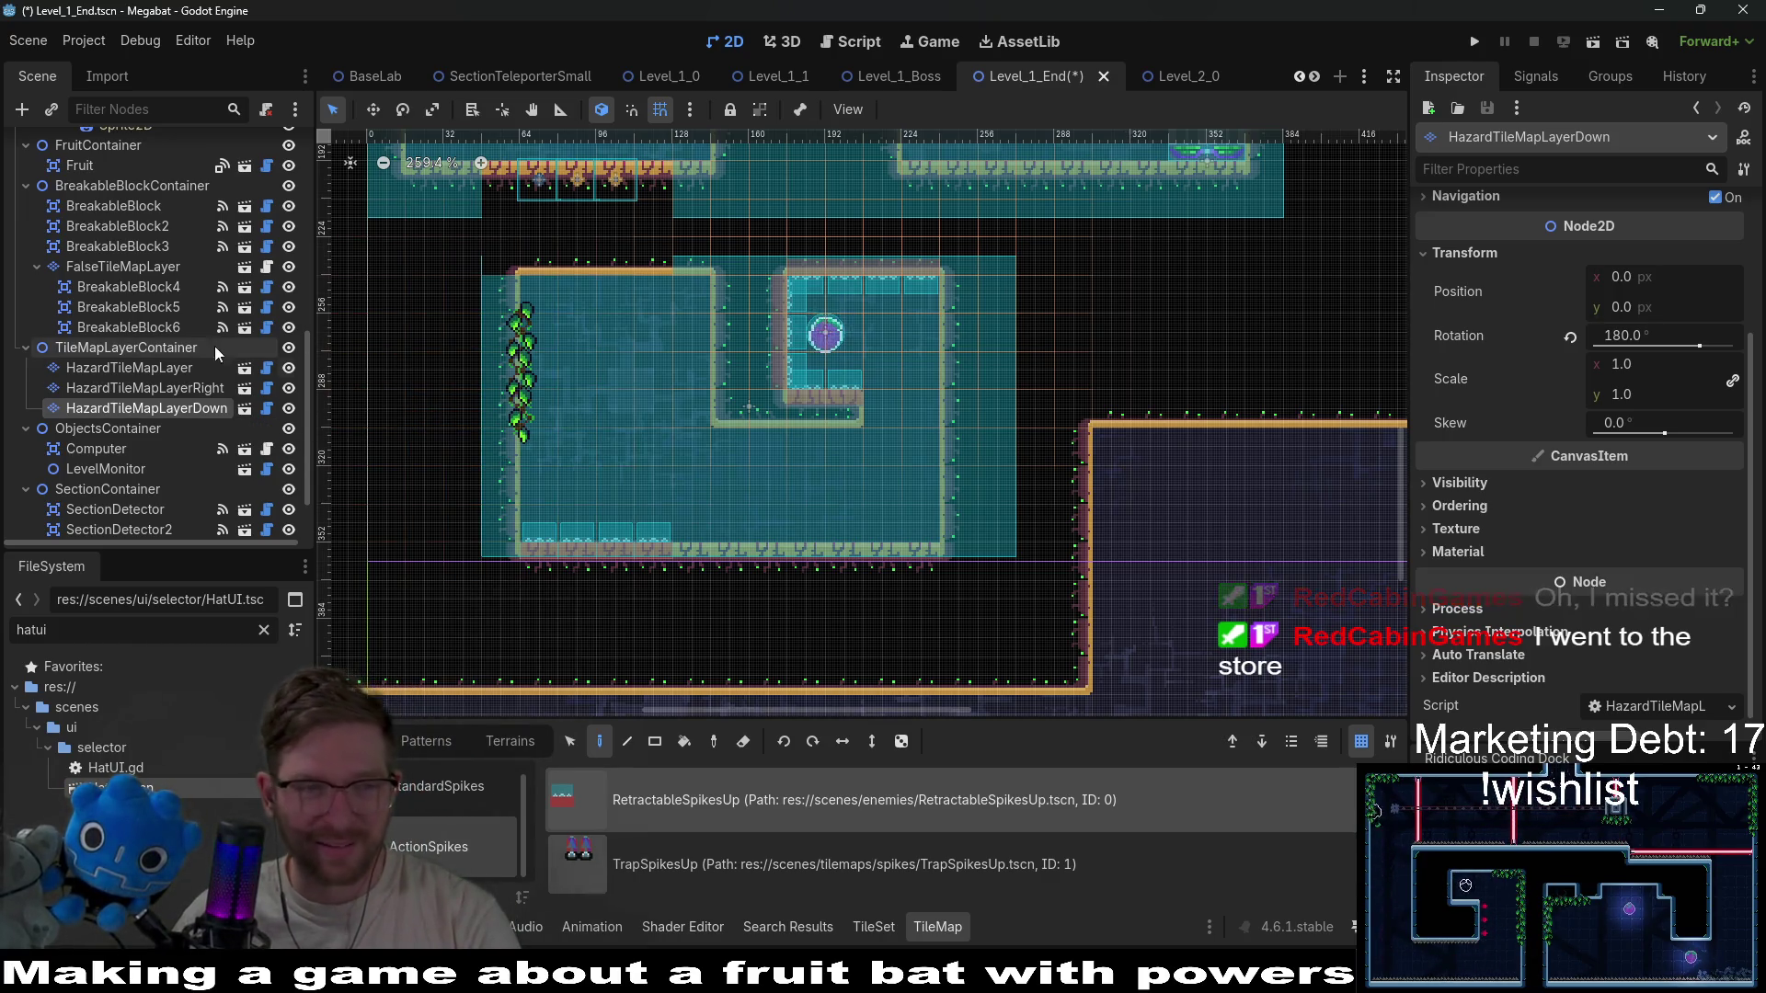
Instantiate another HazardTileMapLayer in TileMapLayerContainer and rename it HazardTileMapLayerLeft.
{"action": "left_click", "coordinate": [169, 346]}
{"action": "right_click", "coordinate": [169, 346]}
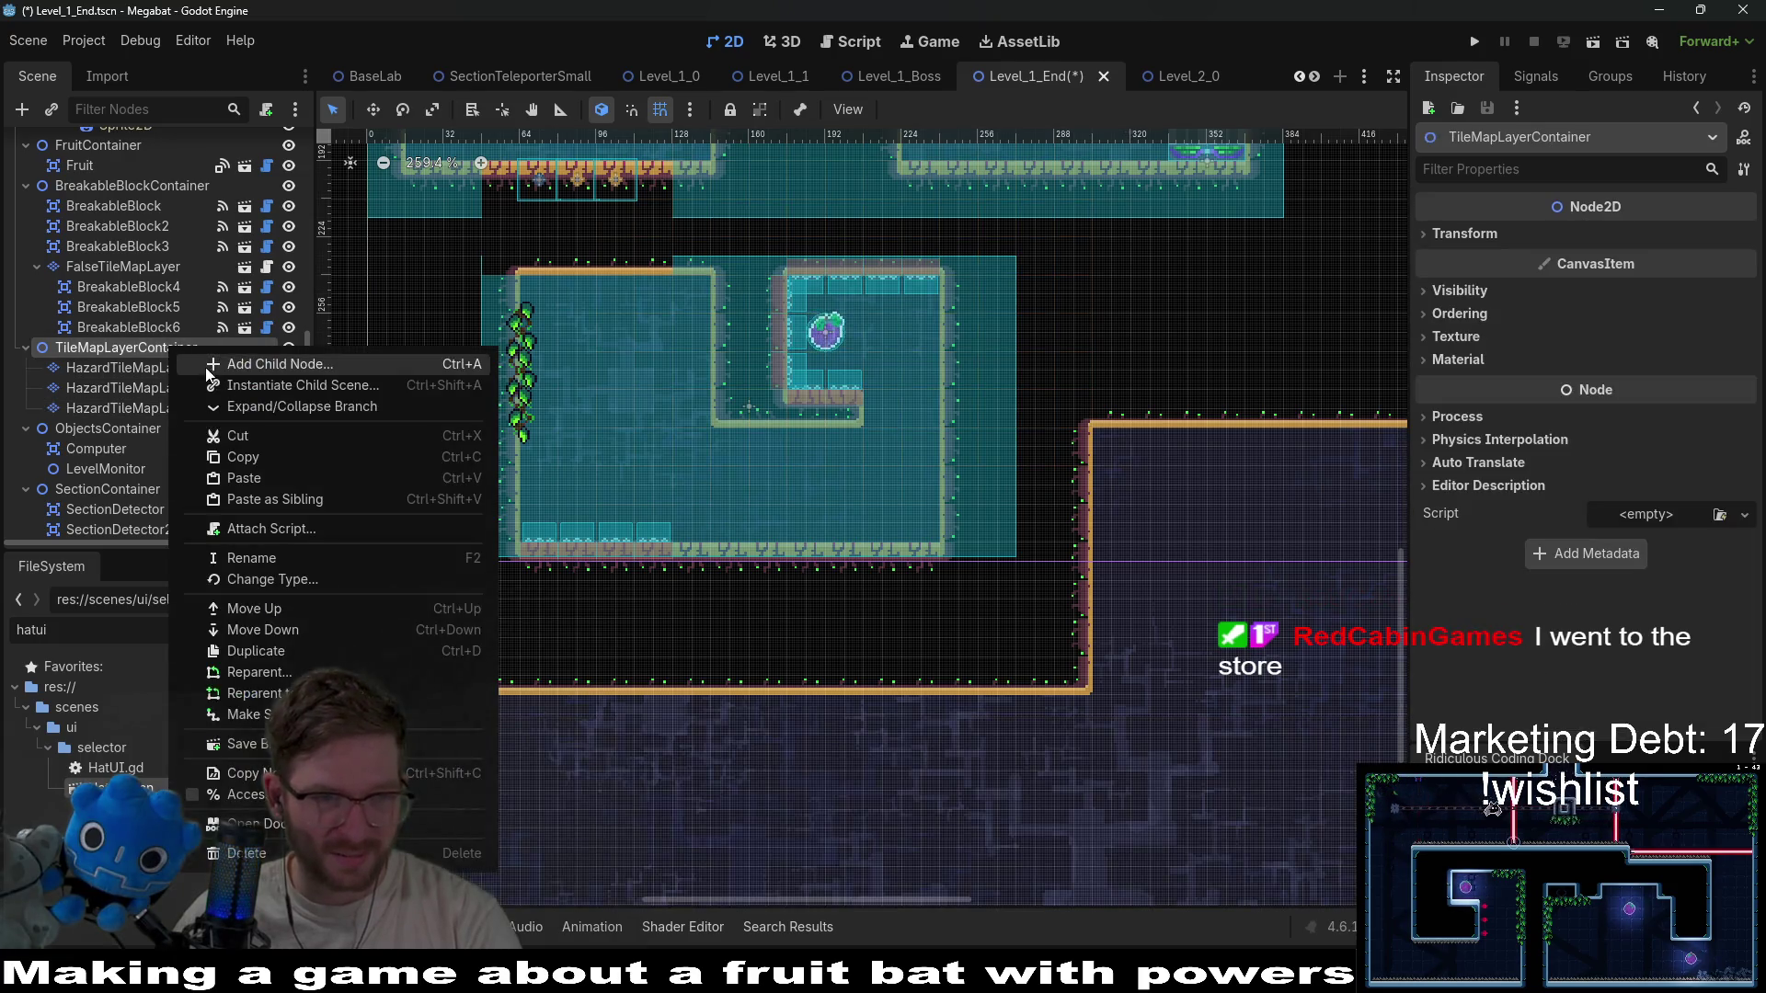
{"action": "left_click", "coordinate": [276, 384]}
{"action": "type", "text": "Hazard"}
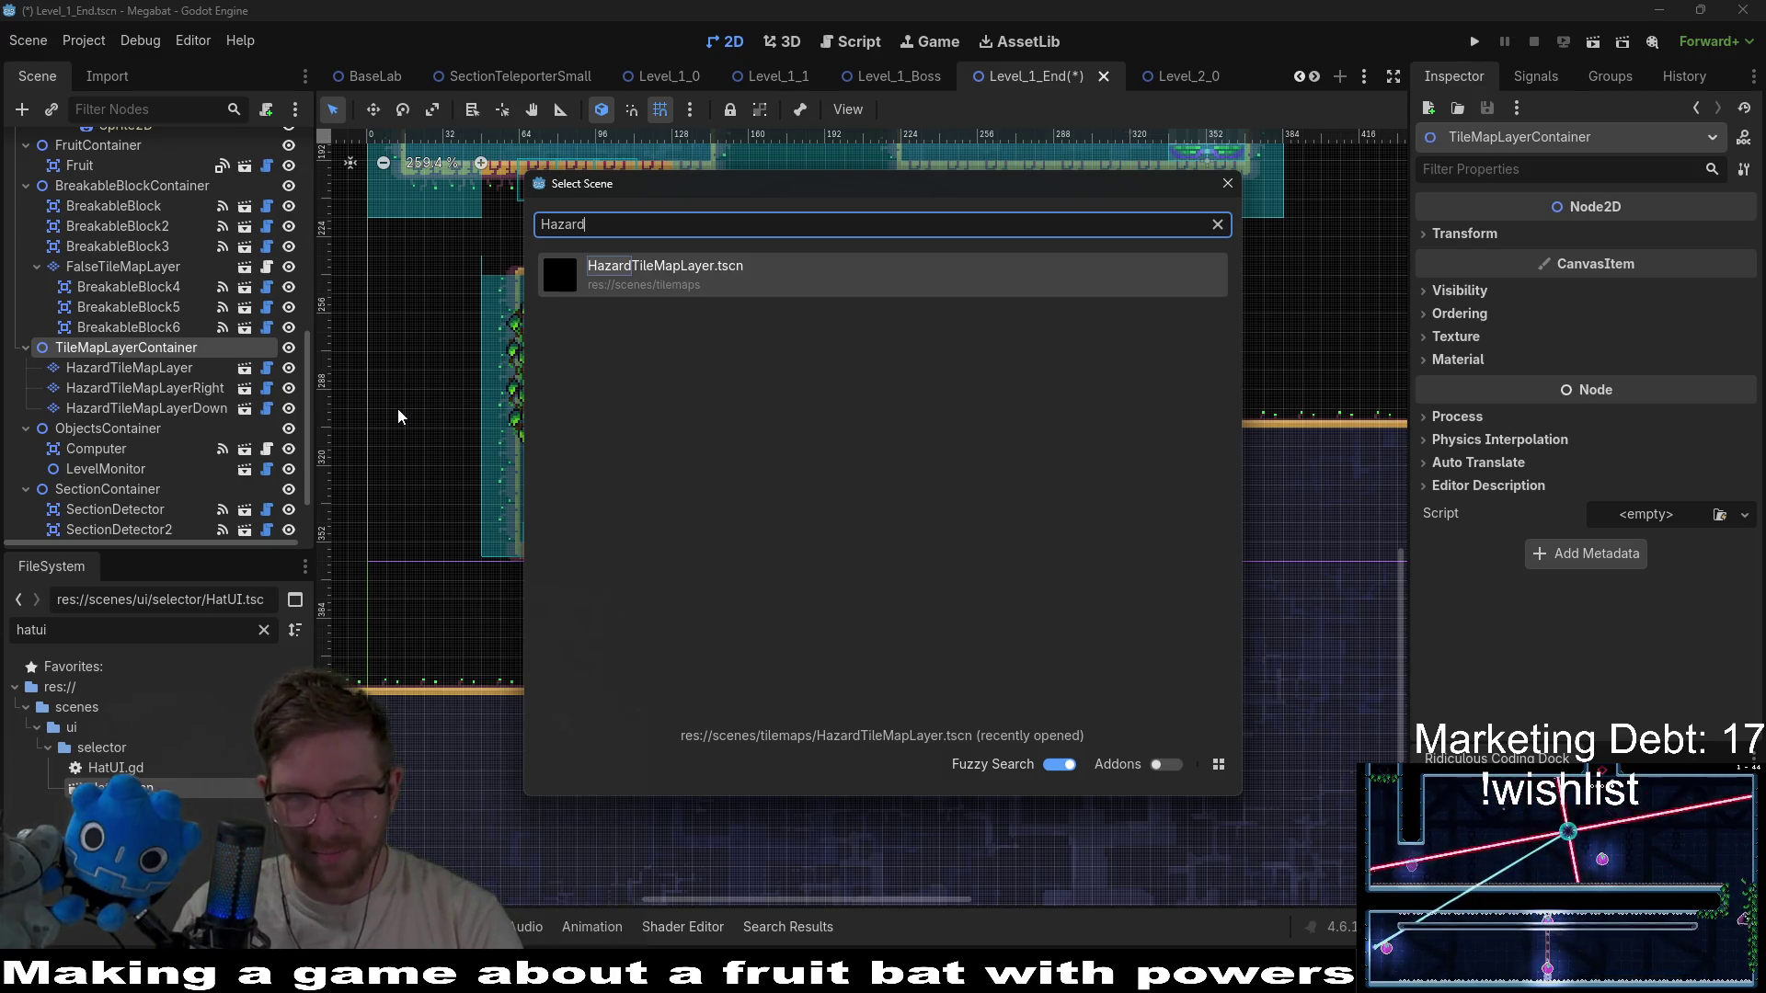
{"action": "key", "text": "Return"}
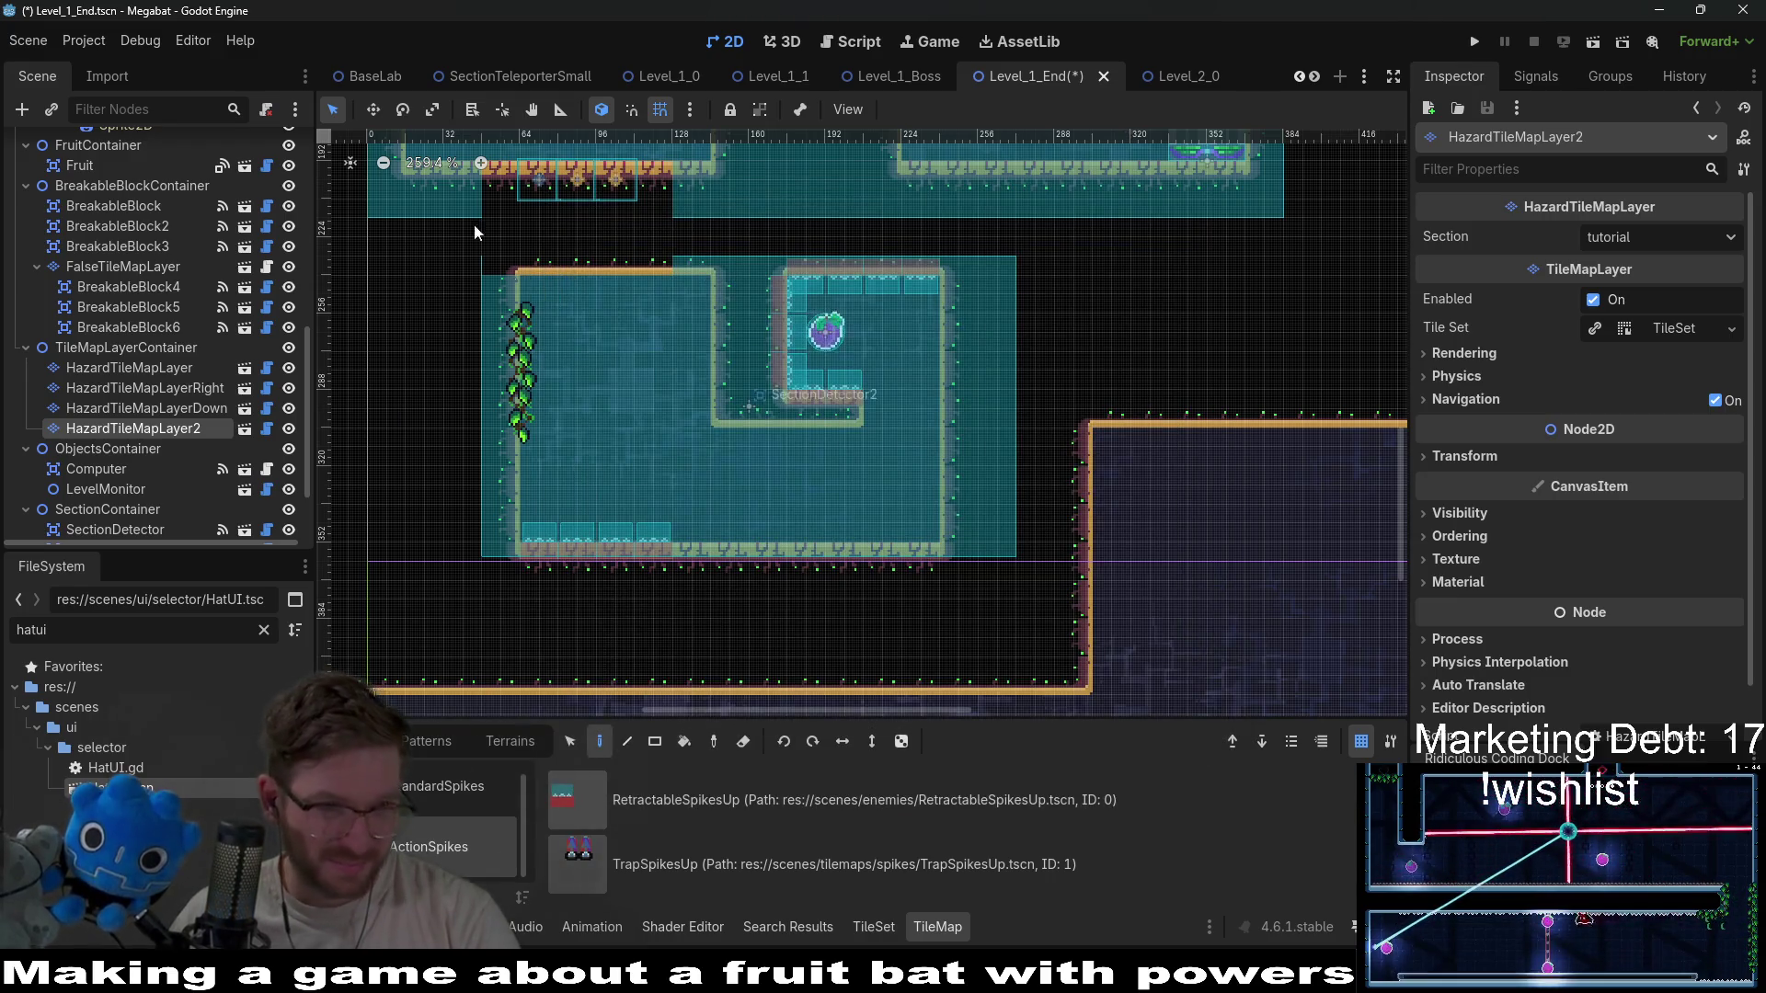
{"action": "double_click", "coordinate": [206, 429]}
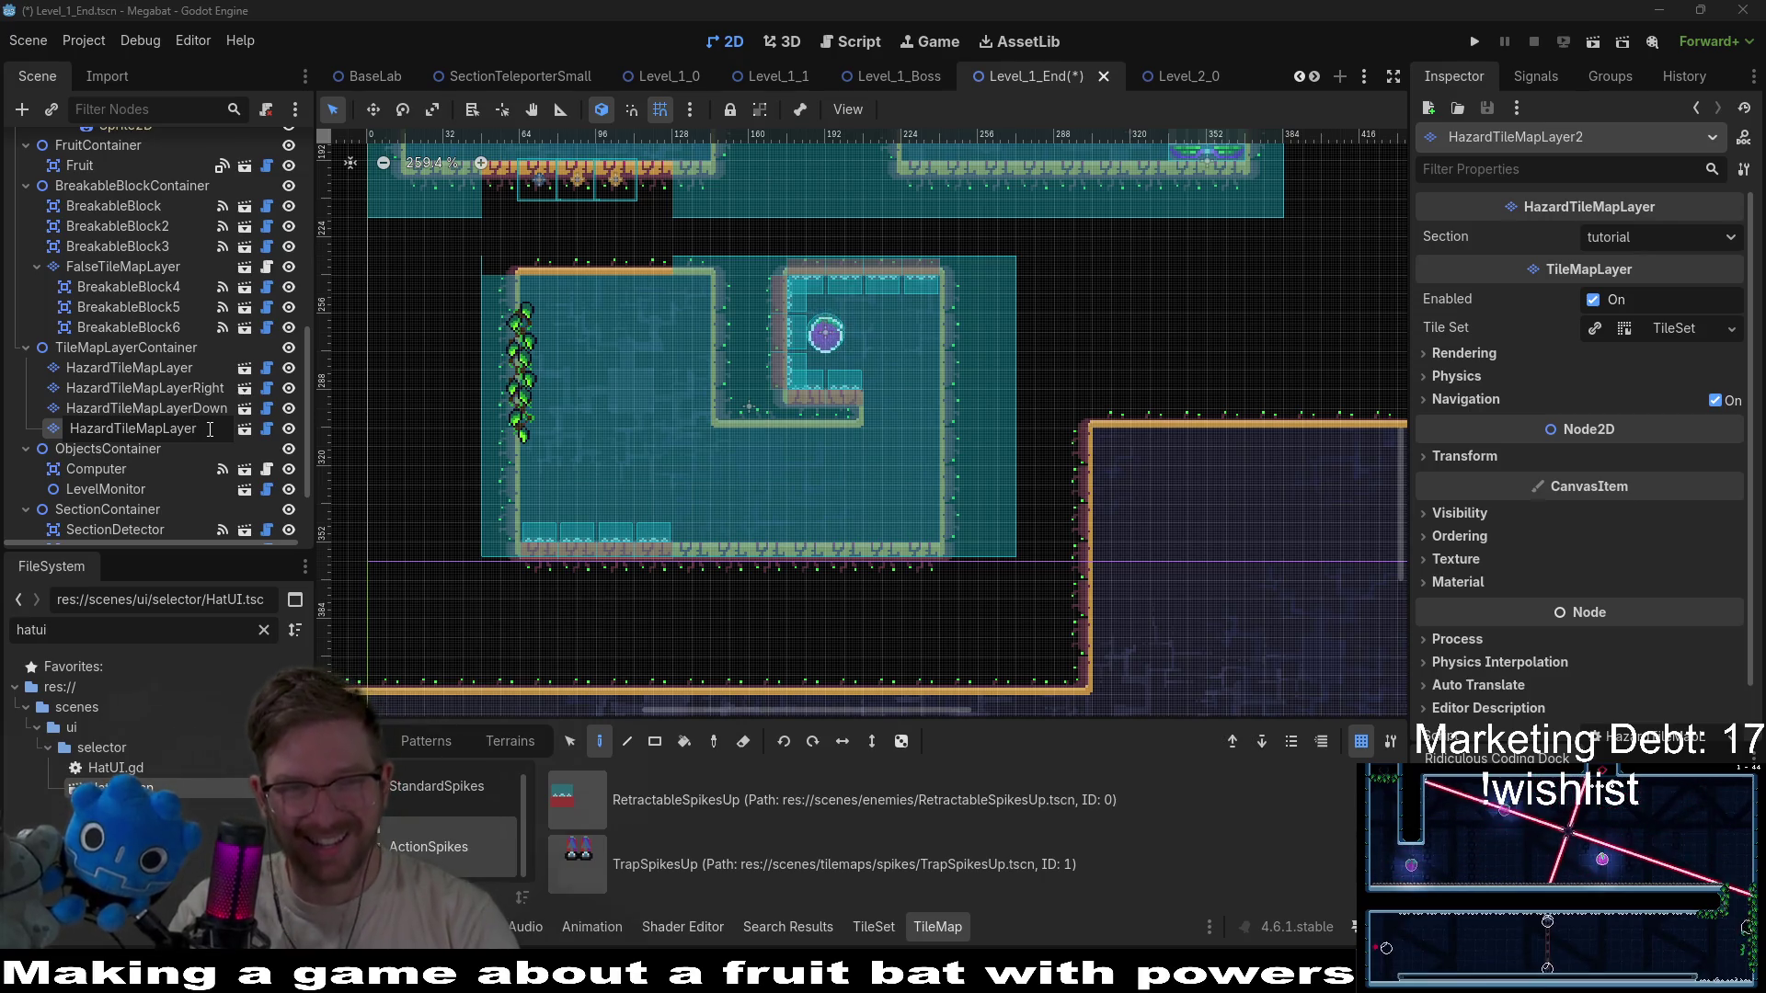
{"action": "key", "text": "Return"}
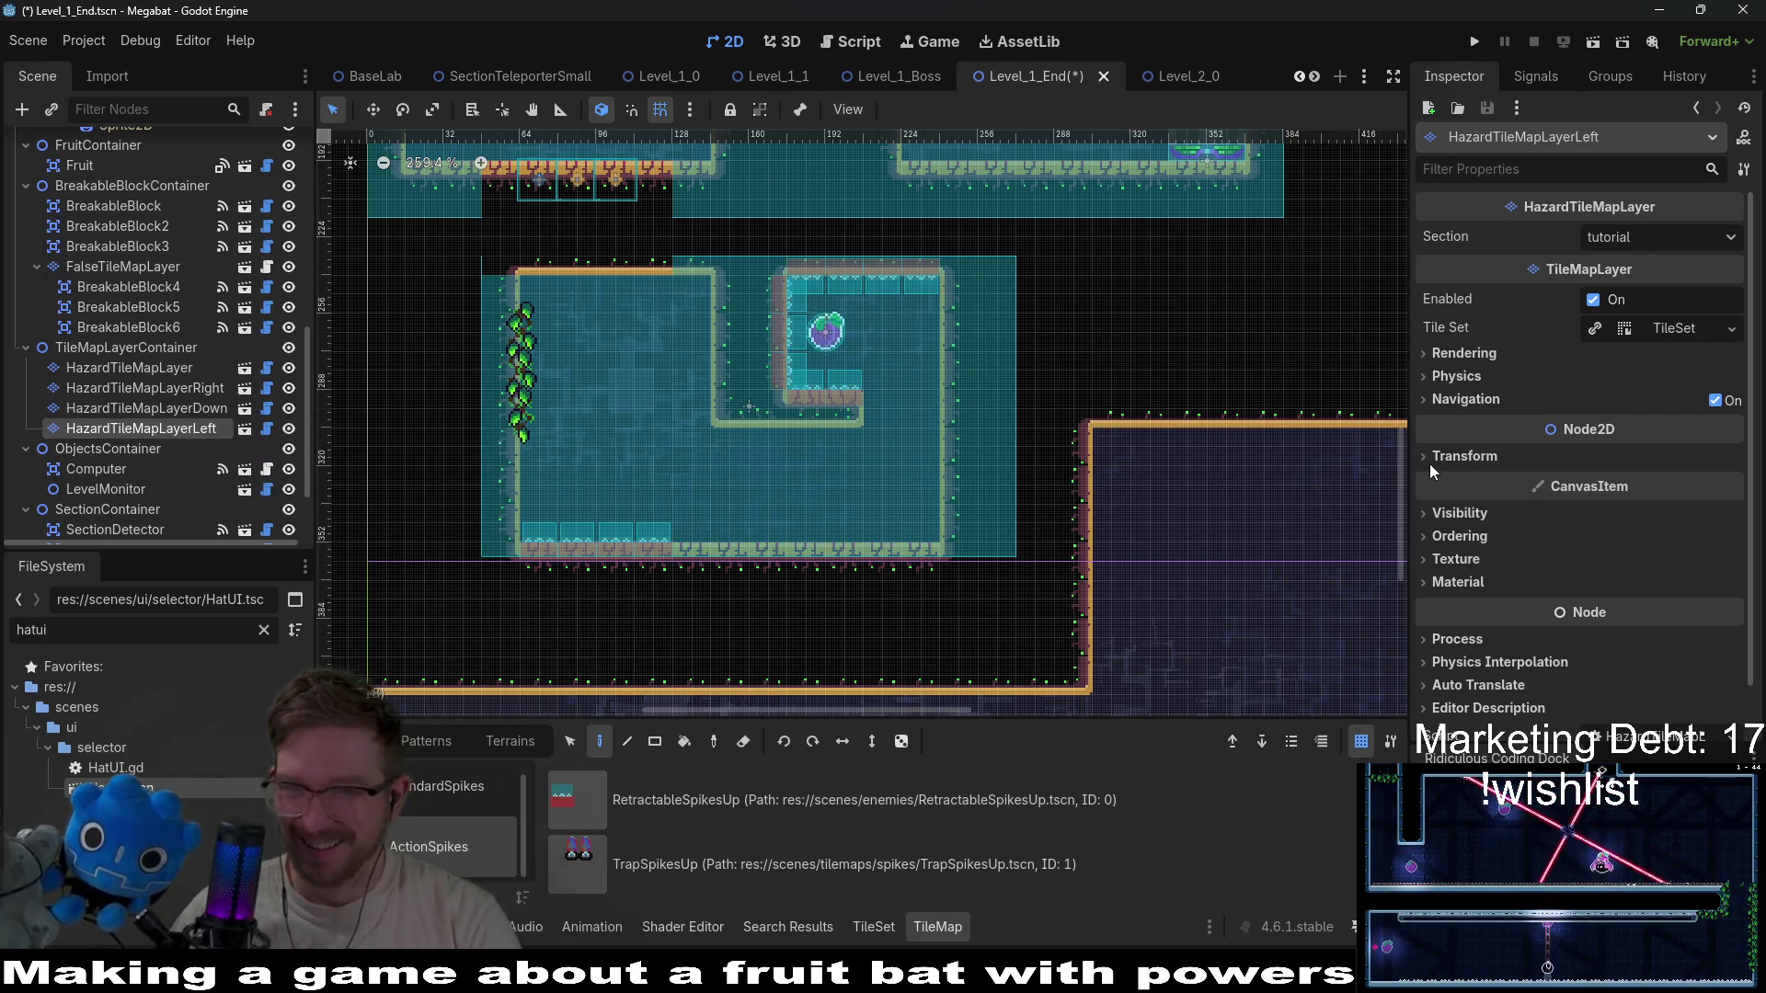
Give the new layer a 90° rotation and paint a spike column beside the right wall.
{"action": "left_click", "coordinate": [1463, 458]}
{"action": "left_click", "coordinate": [1630, 531]}
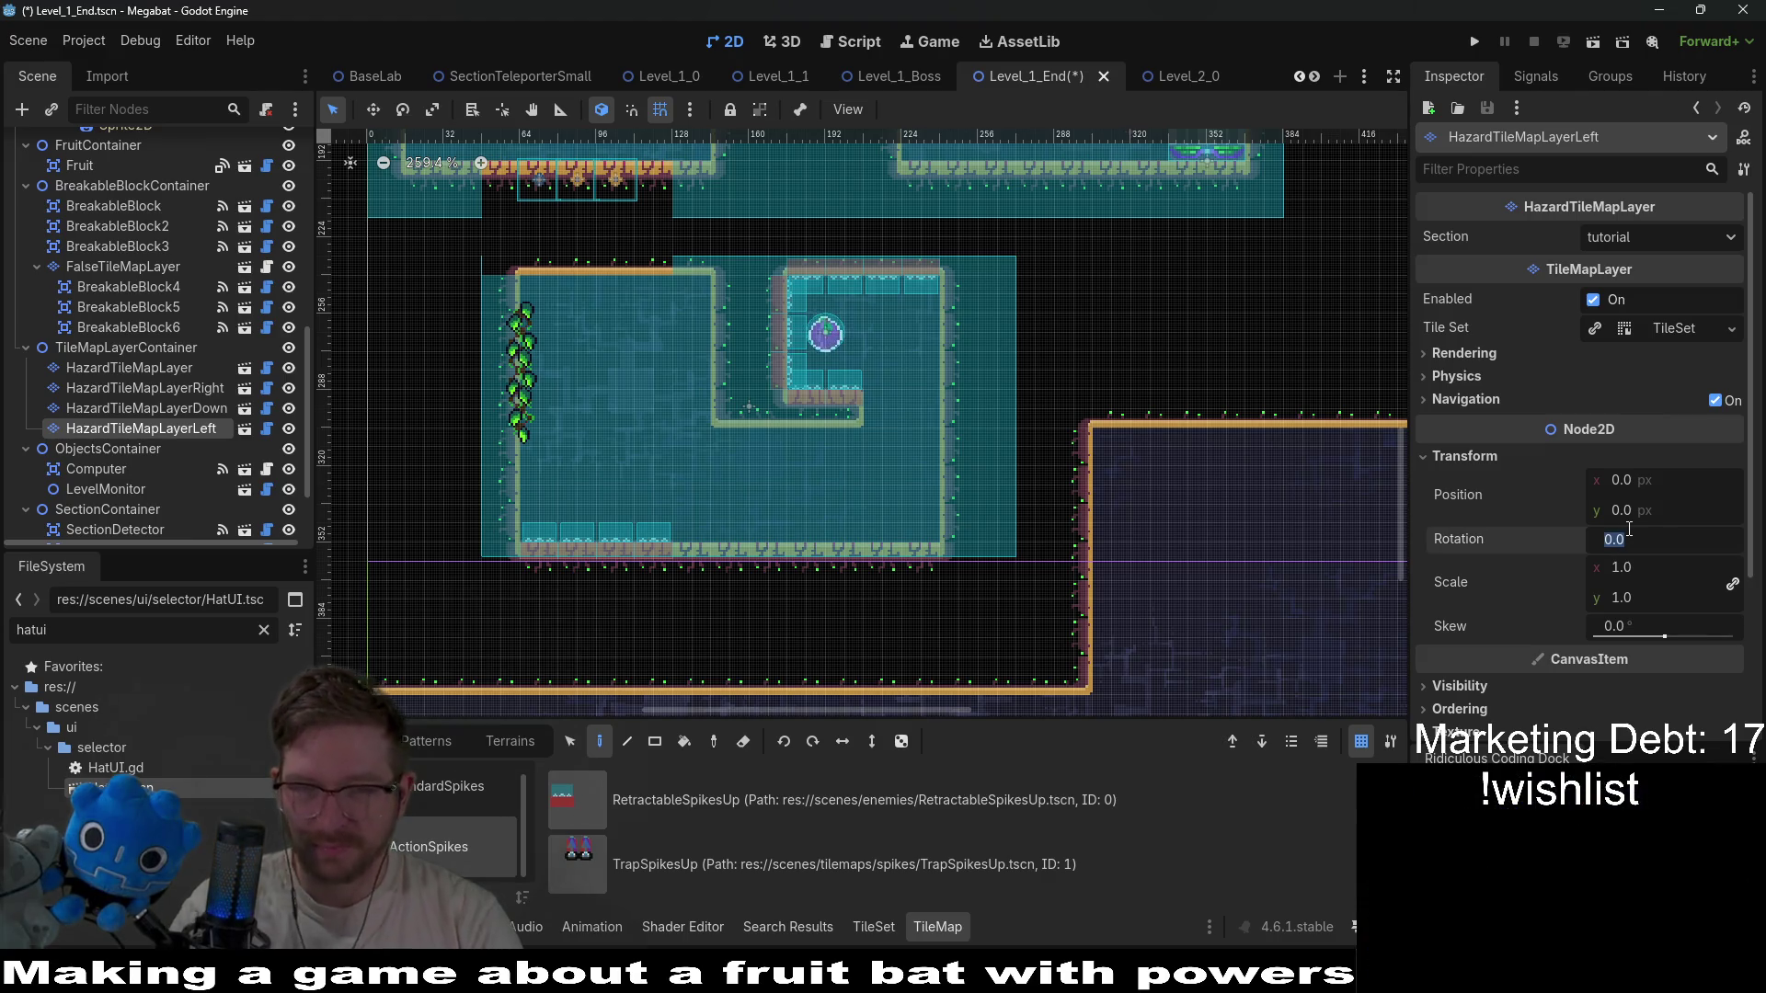
{"action": "type", "text": "90"}
{"action": "left_click", "coordinate": [734, 828]}
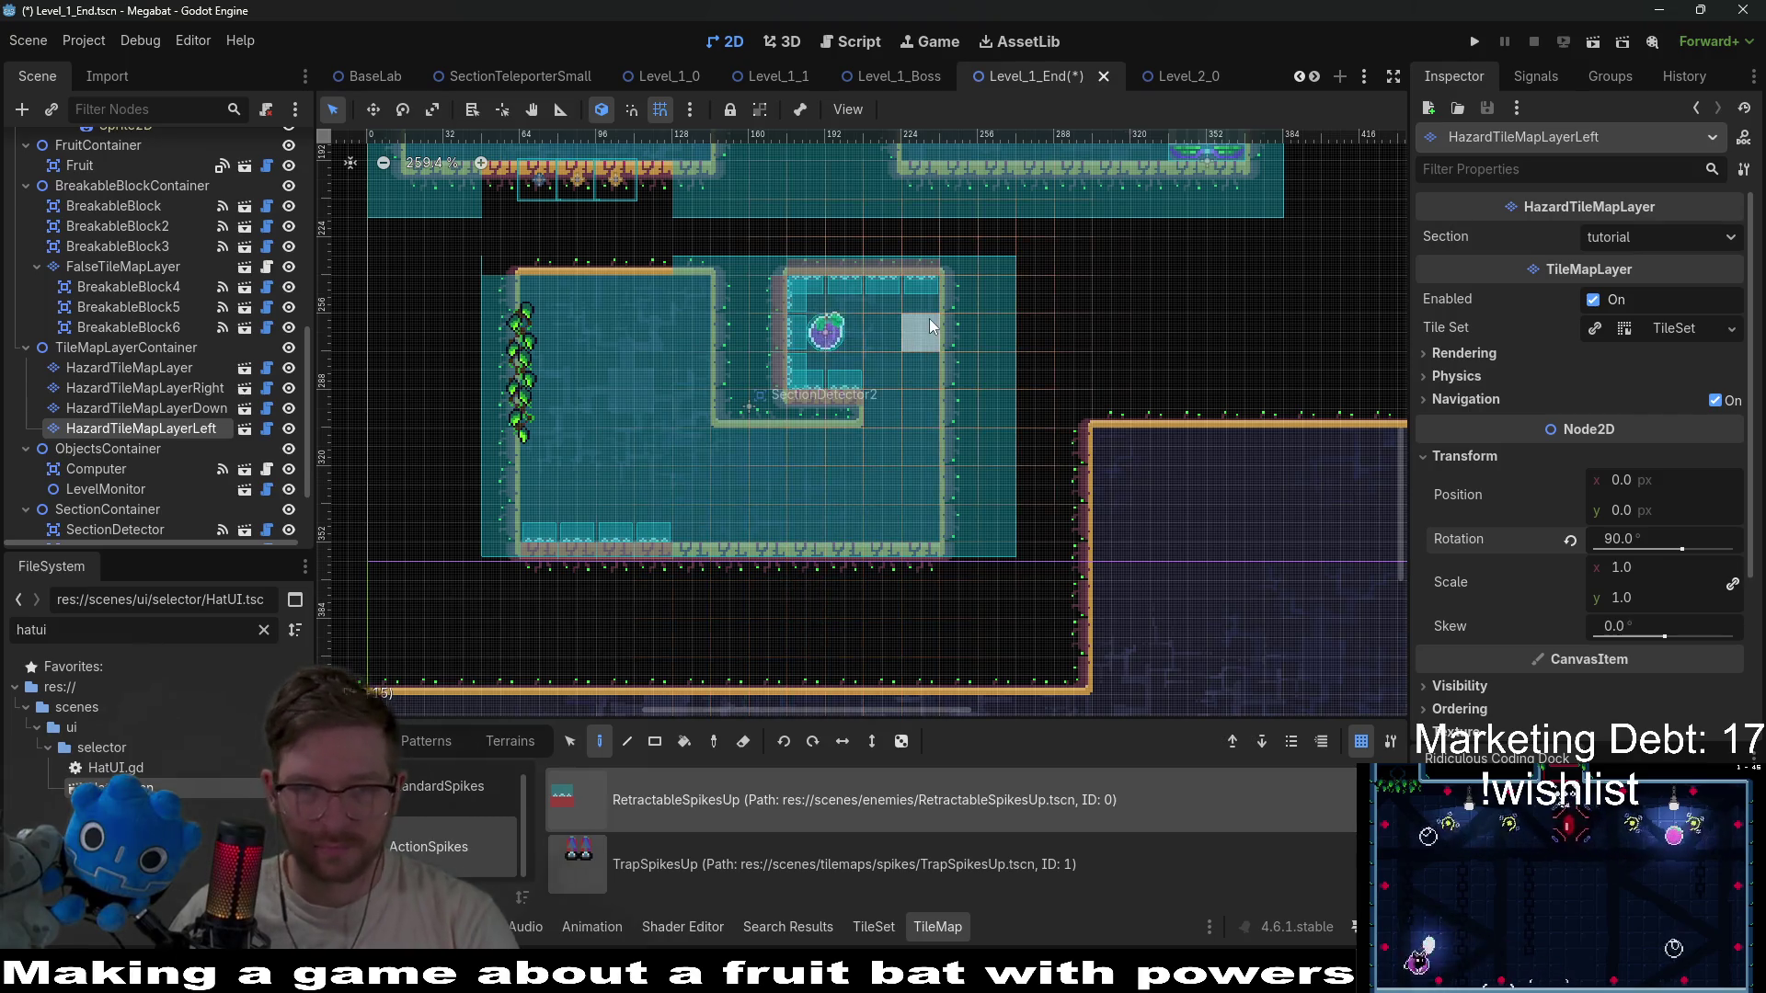
{"action": "mouse_move", "coordinate": [930, 296]}
{"action": "left_mouse_down"}
{"action": "mouse_move", "coordinate": [924, 483]}
{"action": "mouse_move", "coordinate": [901, 273]}
{"action": "left_mouse_up"}
Compare with HazardTileMapLayerRight and change HazardTileMapLayerLeft's rotation to 270°.
{"action": "left_click", "coordinate": [190, 390]}
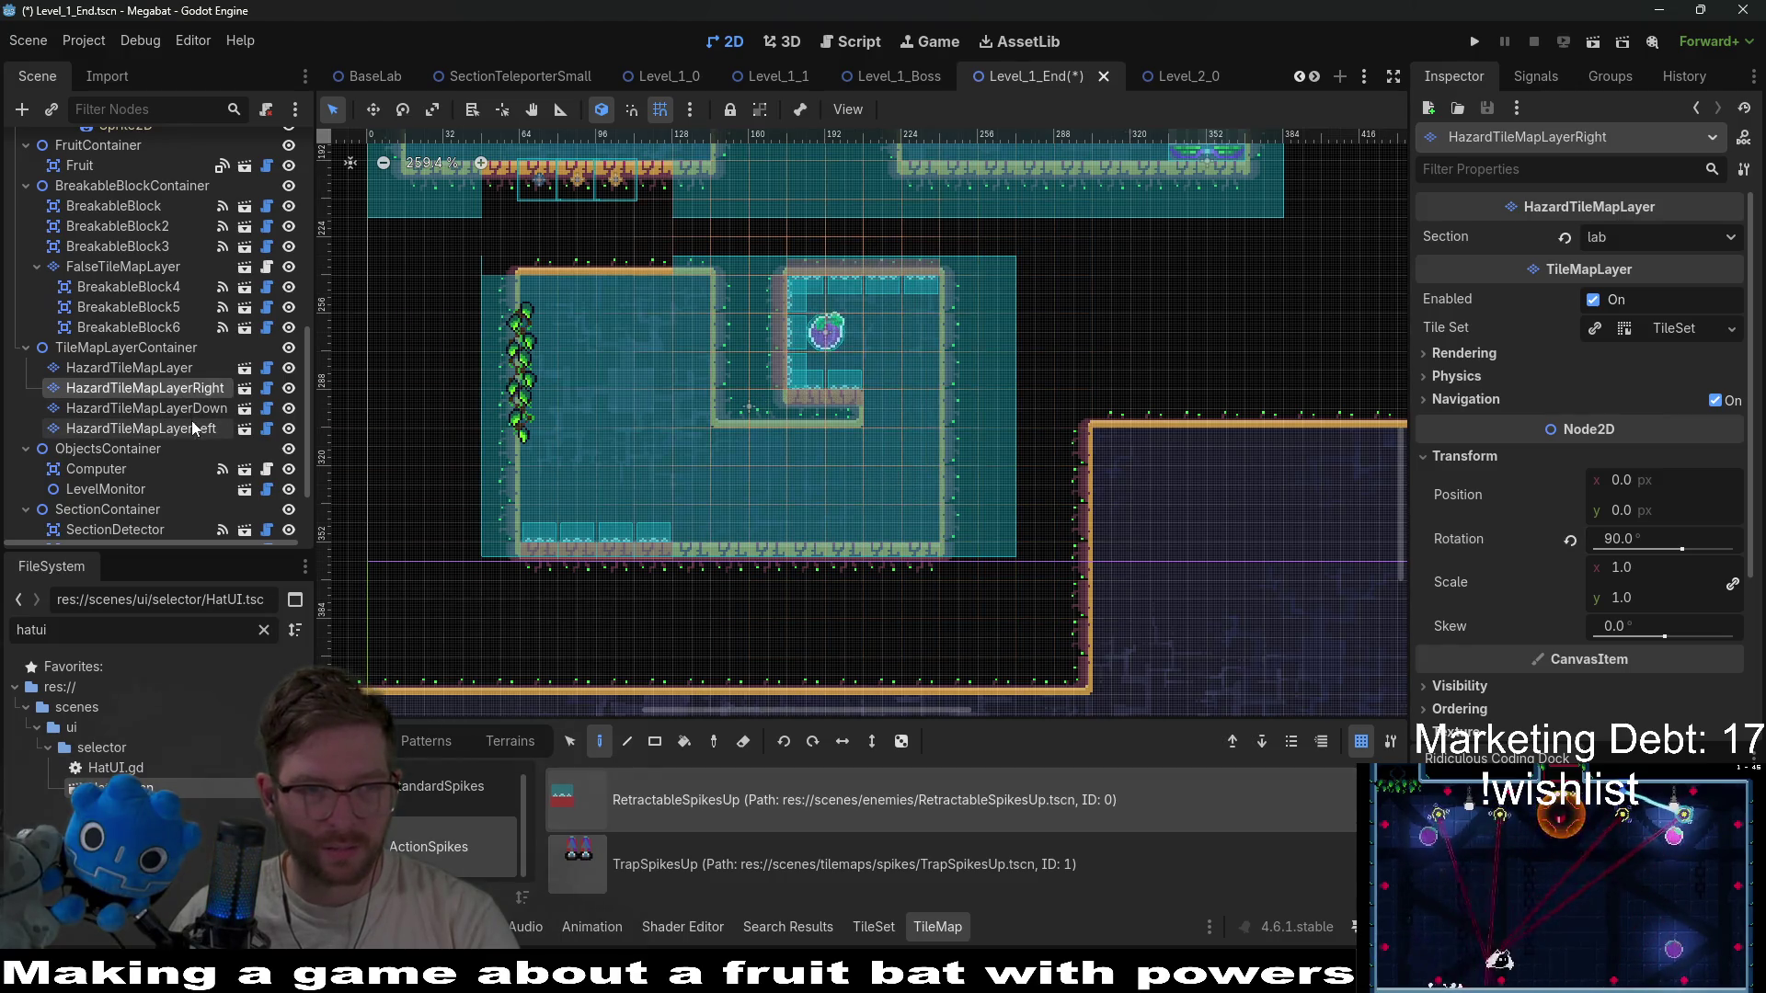
{"action": "left_click", "coordinate": [192, 428]}
{"action": "left_click", "coordinate": [1652, 547]}
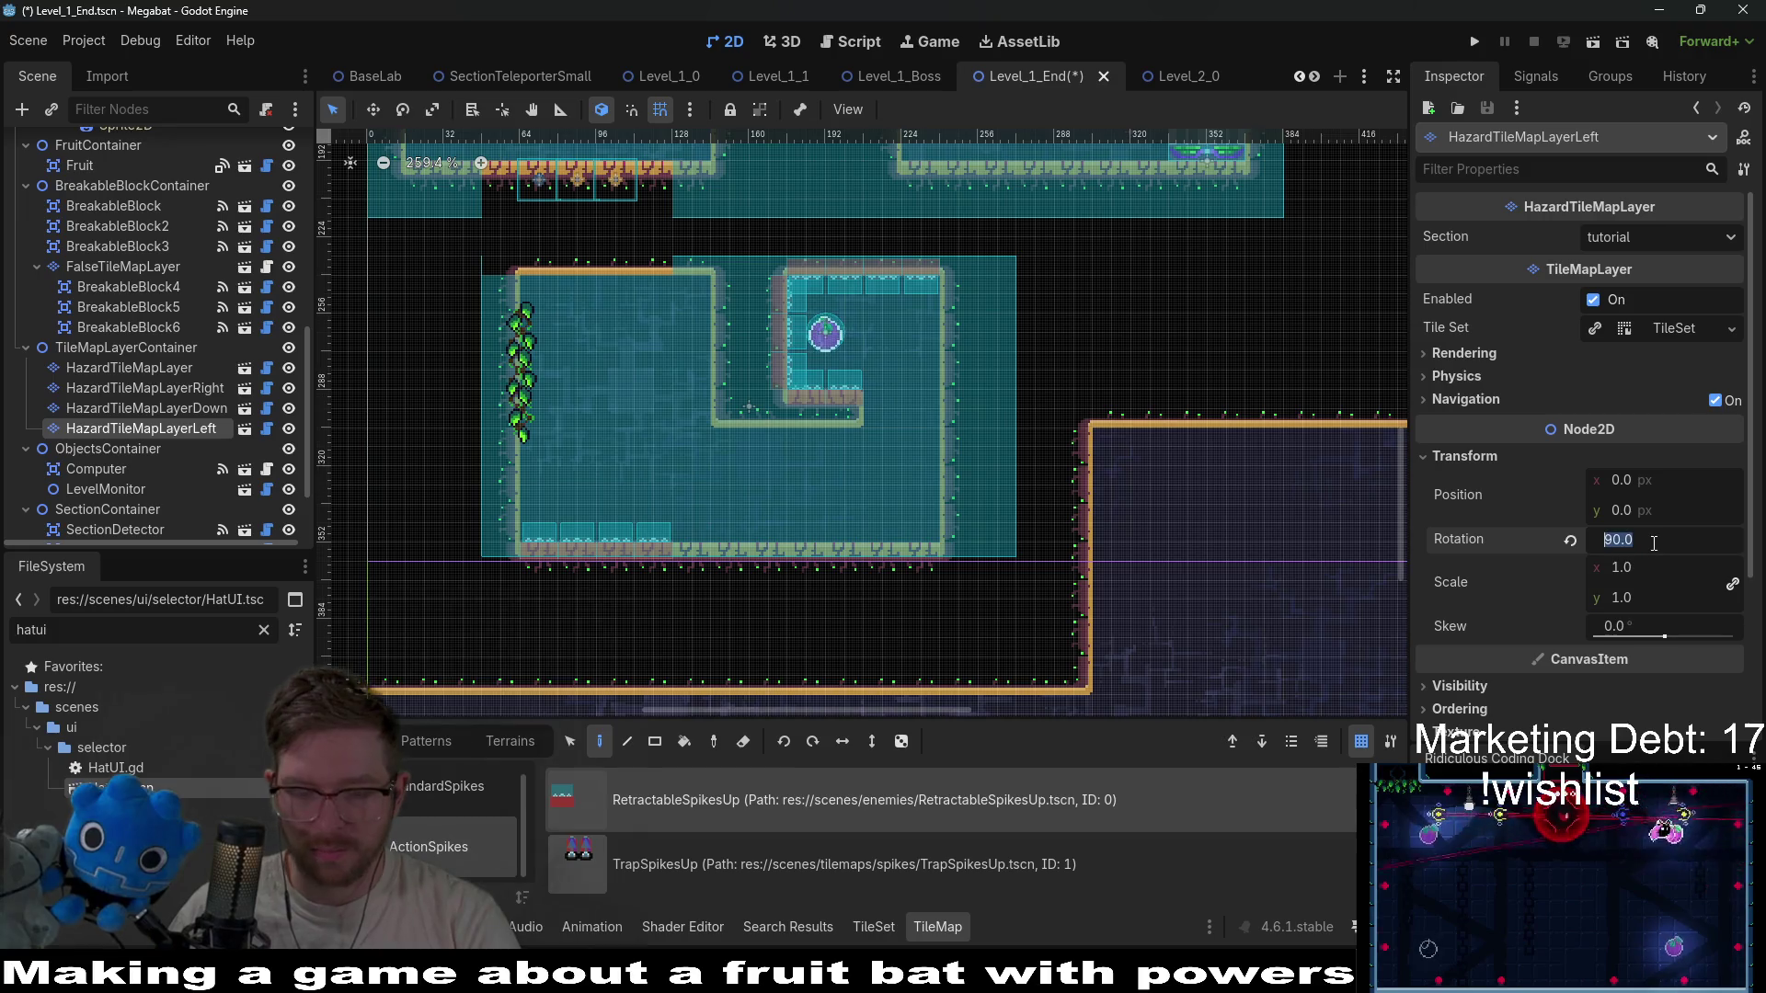
{"action": "key", "text": "BackSpace"}
{"action": "type", "text": "27"}
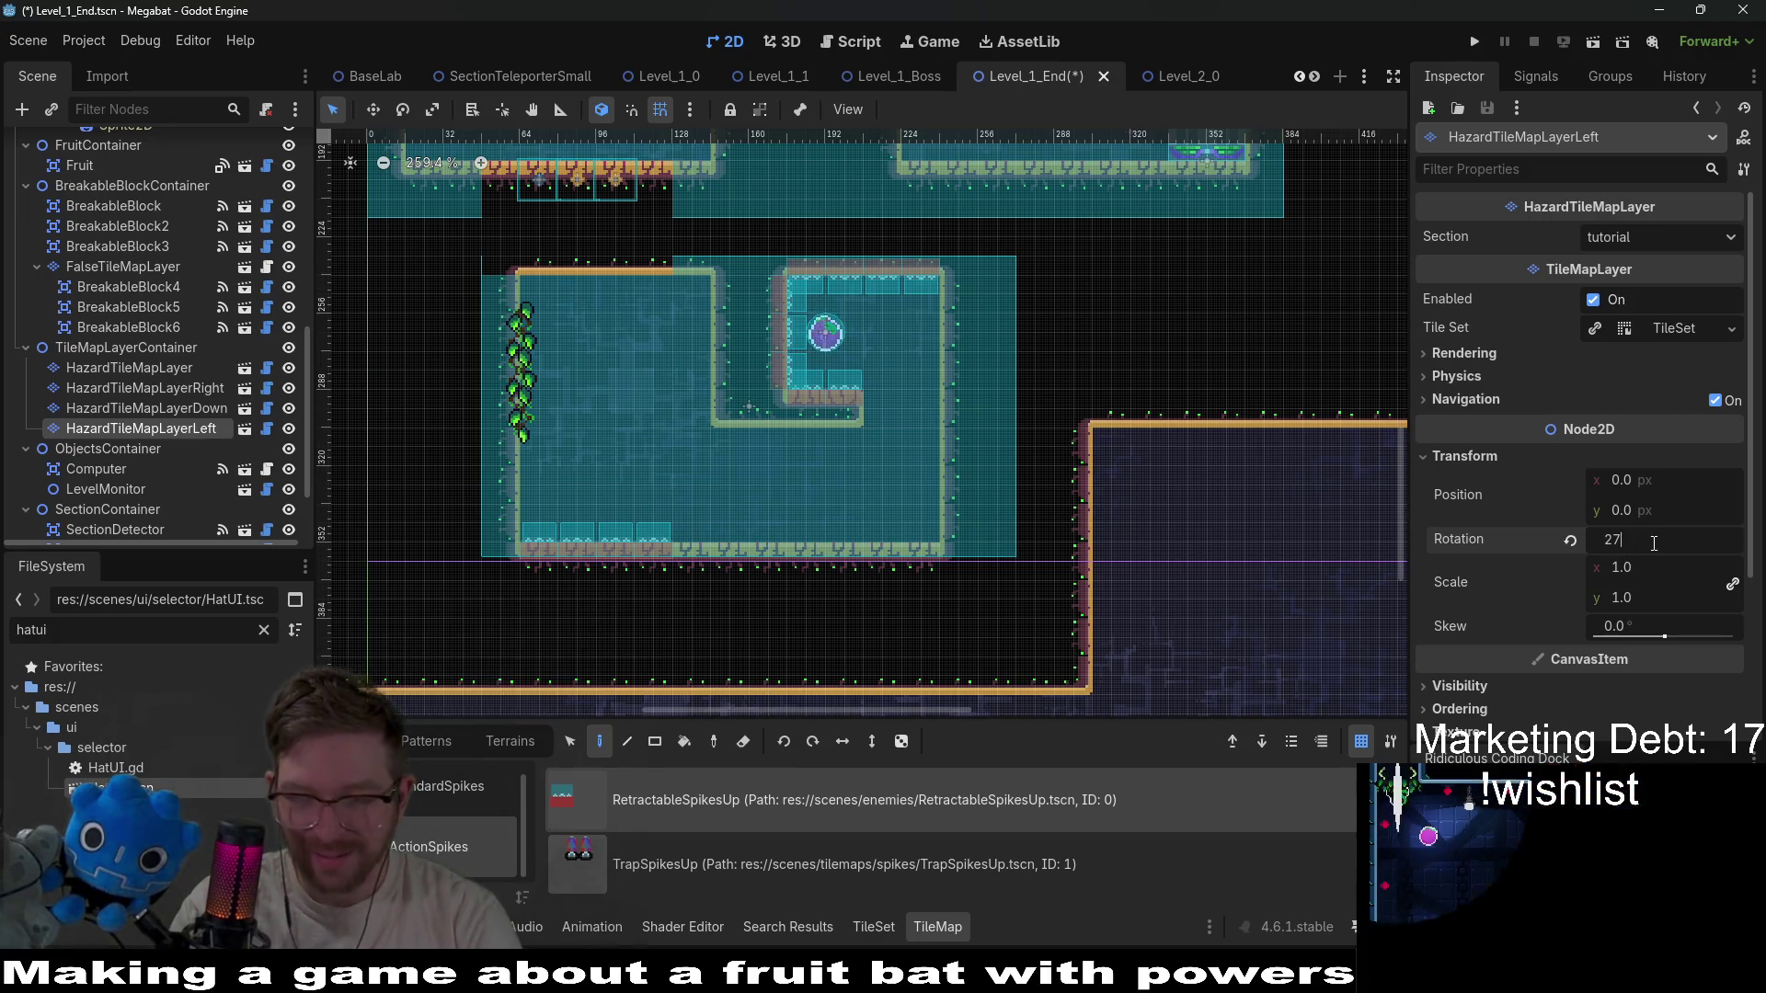
{"action": "type", "text": "0"}
{"action": "key", "text": "Return"}
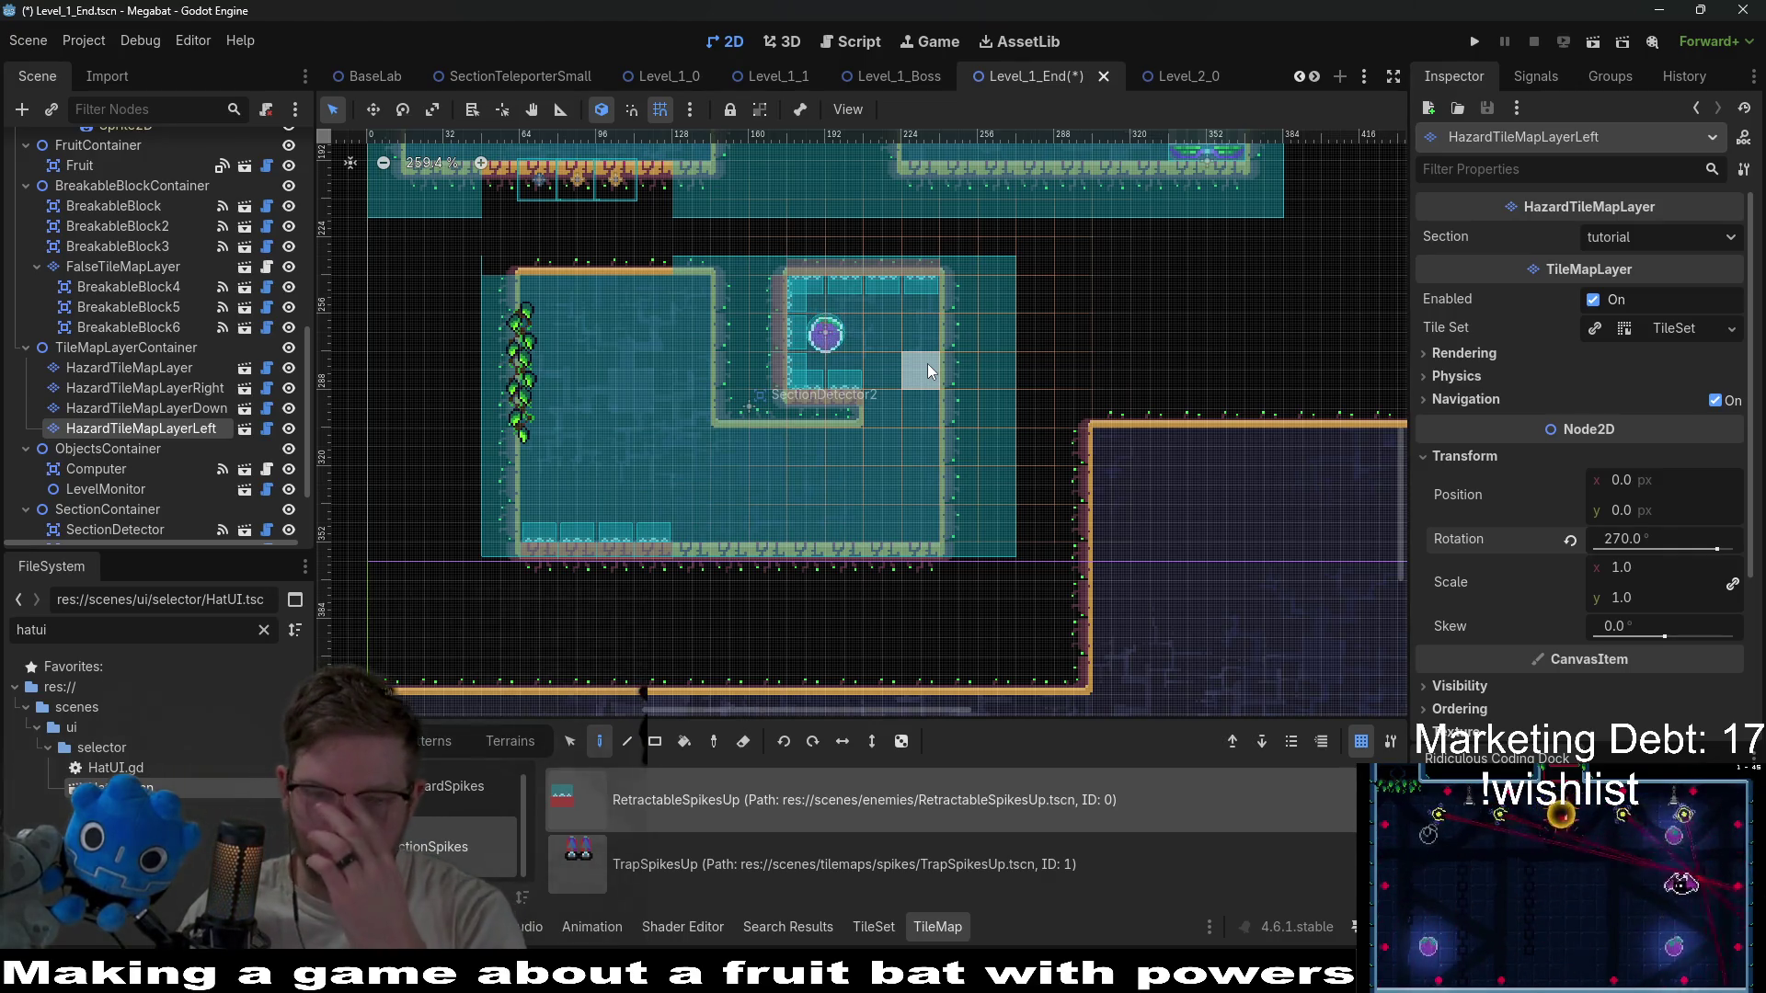
Paint spikes down the inner room's right wall, then along its floor on HazardTileMapLayer.
{"action": "left_click_drag", "start_coordinate": [929, 289], "coordinate": [918, 524]}
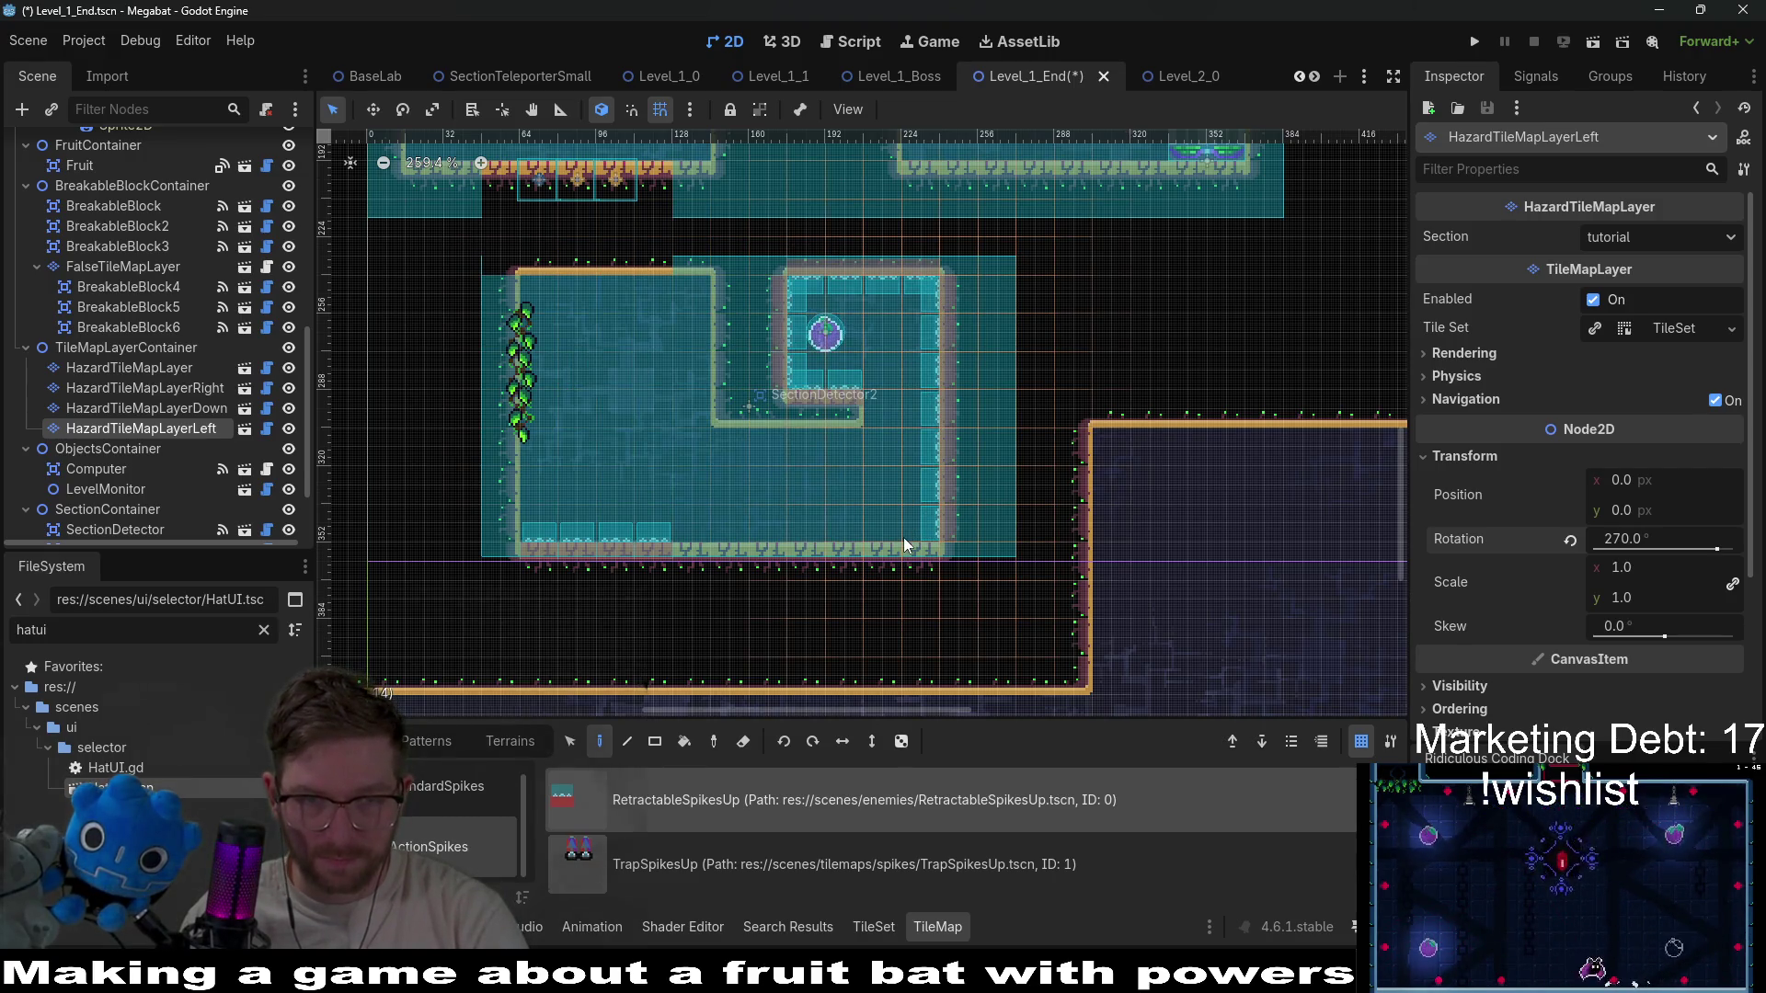
{"action": "left_click", "coordinate": [138, 368]}
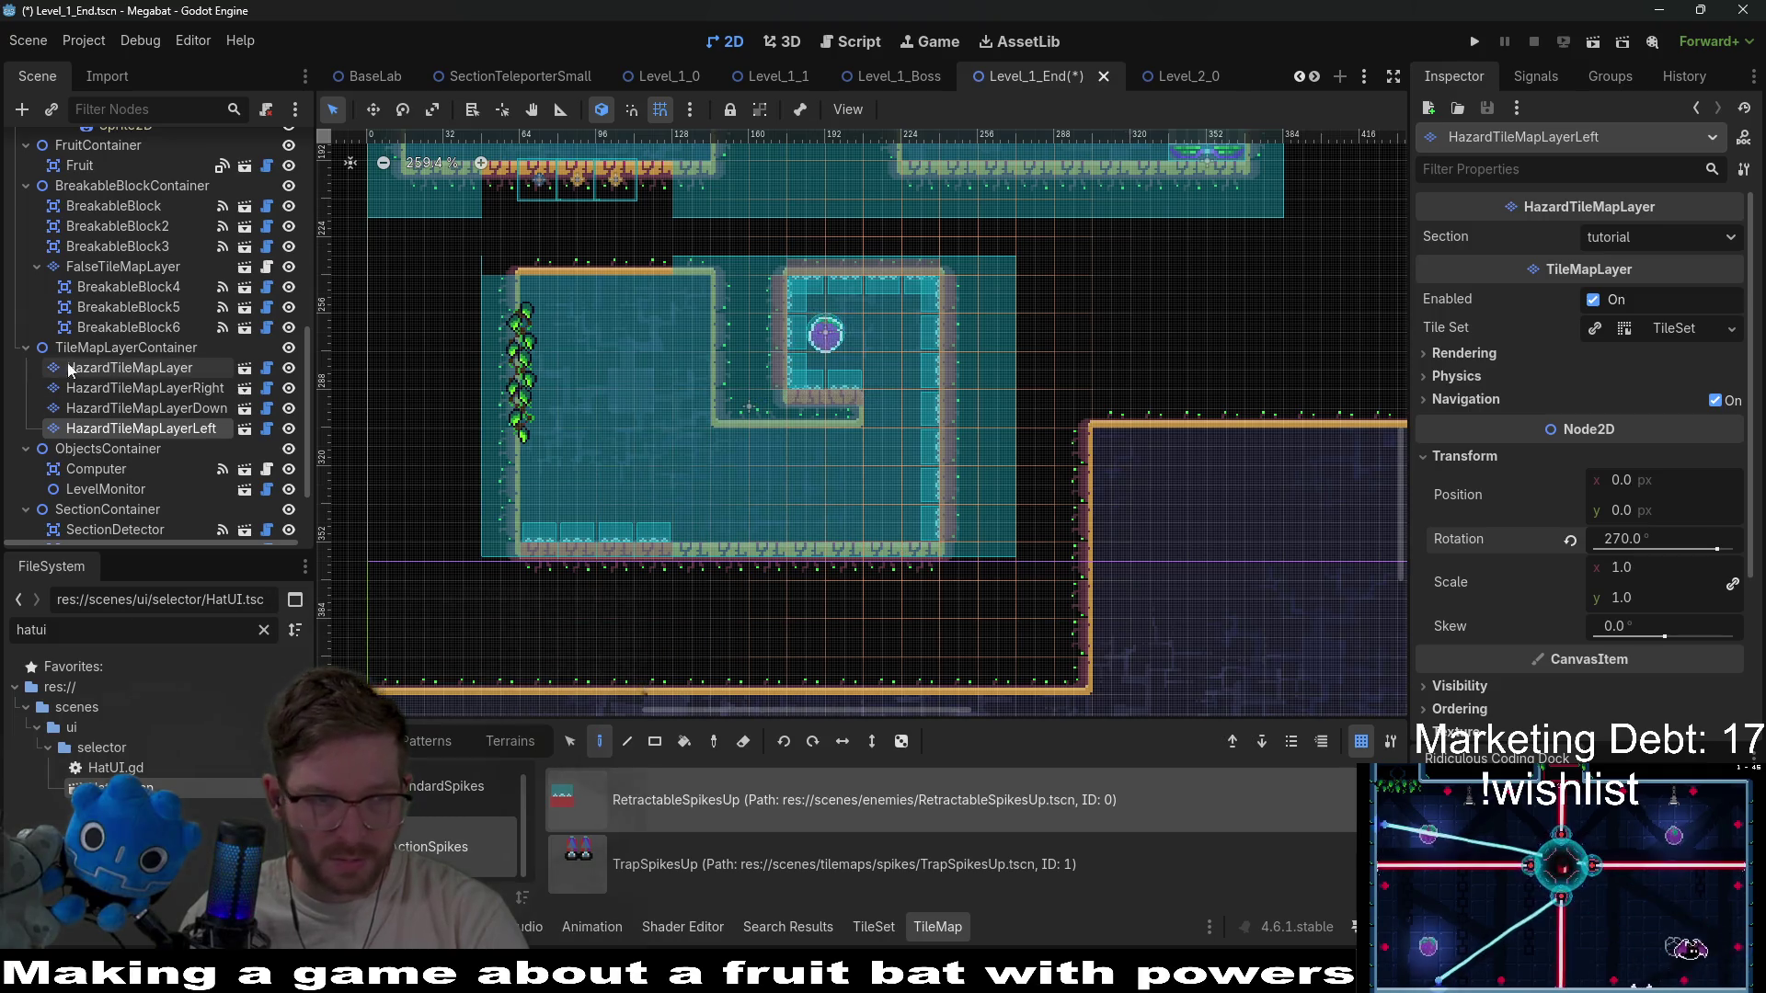
{"action": "left_click_drag", "start_coordinate": [686, 533], "coordinate": [891, 533]}
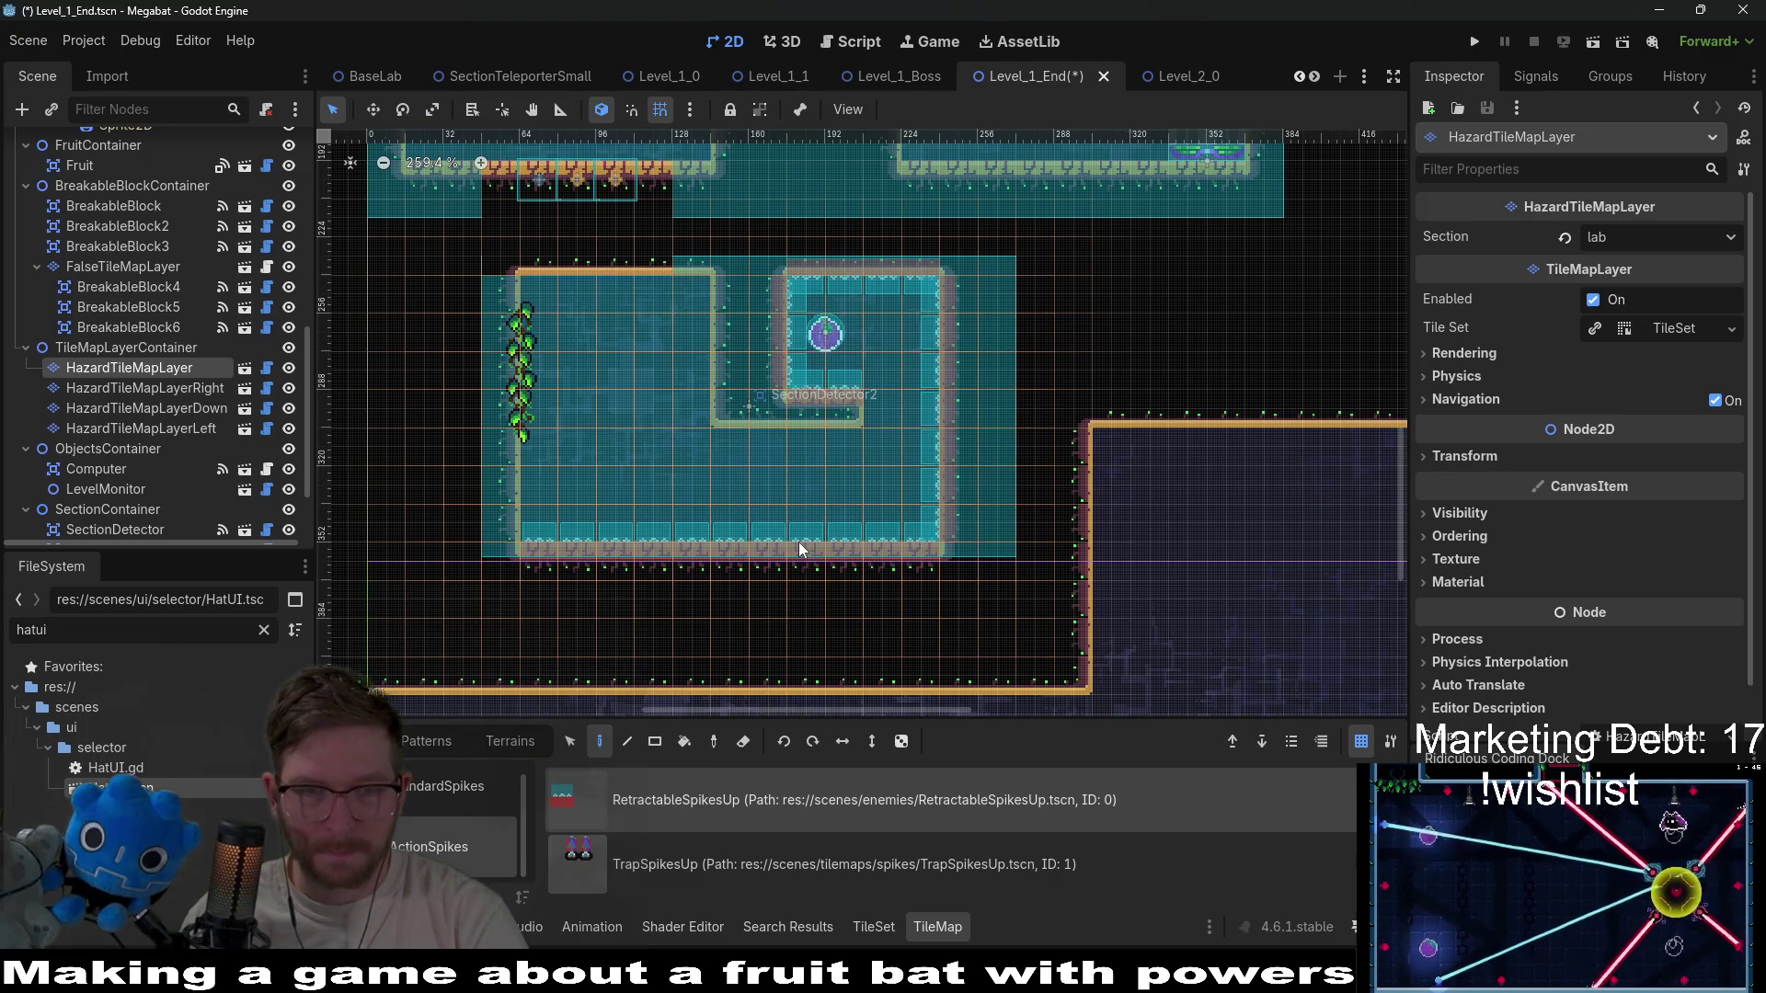
Pick RetractableSpikesUp on HazardTileMapLayerDown, then TrapSpikesUp on HazardTileMapLayer.
{"action": "left_click", "coordinate": [184, 407]}
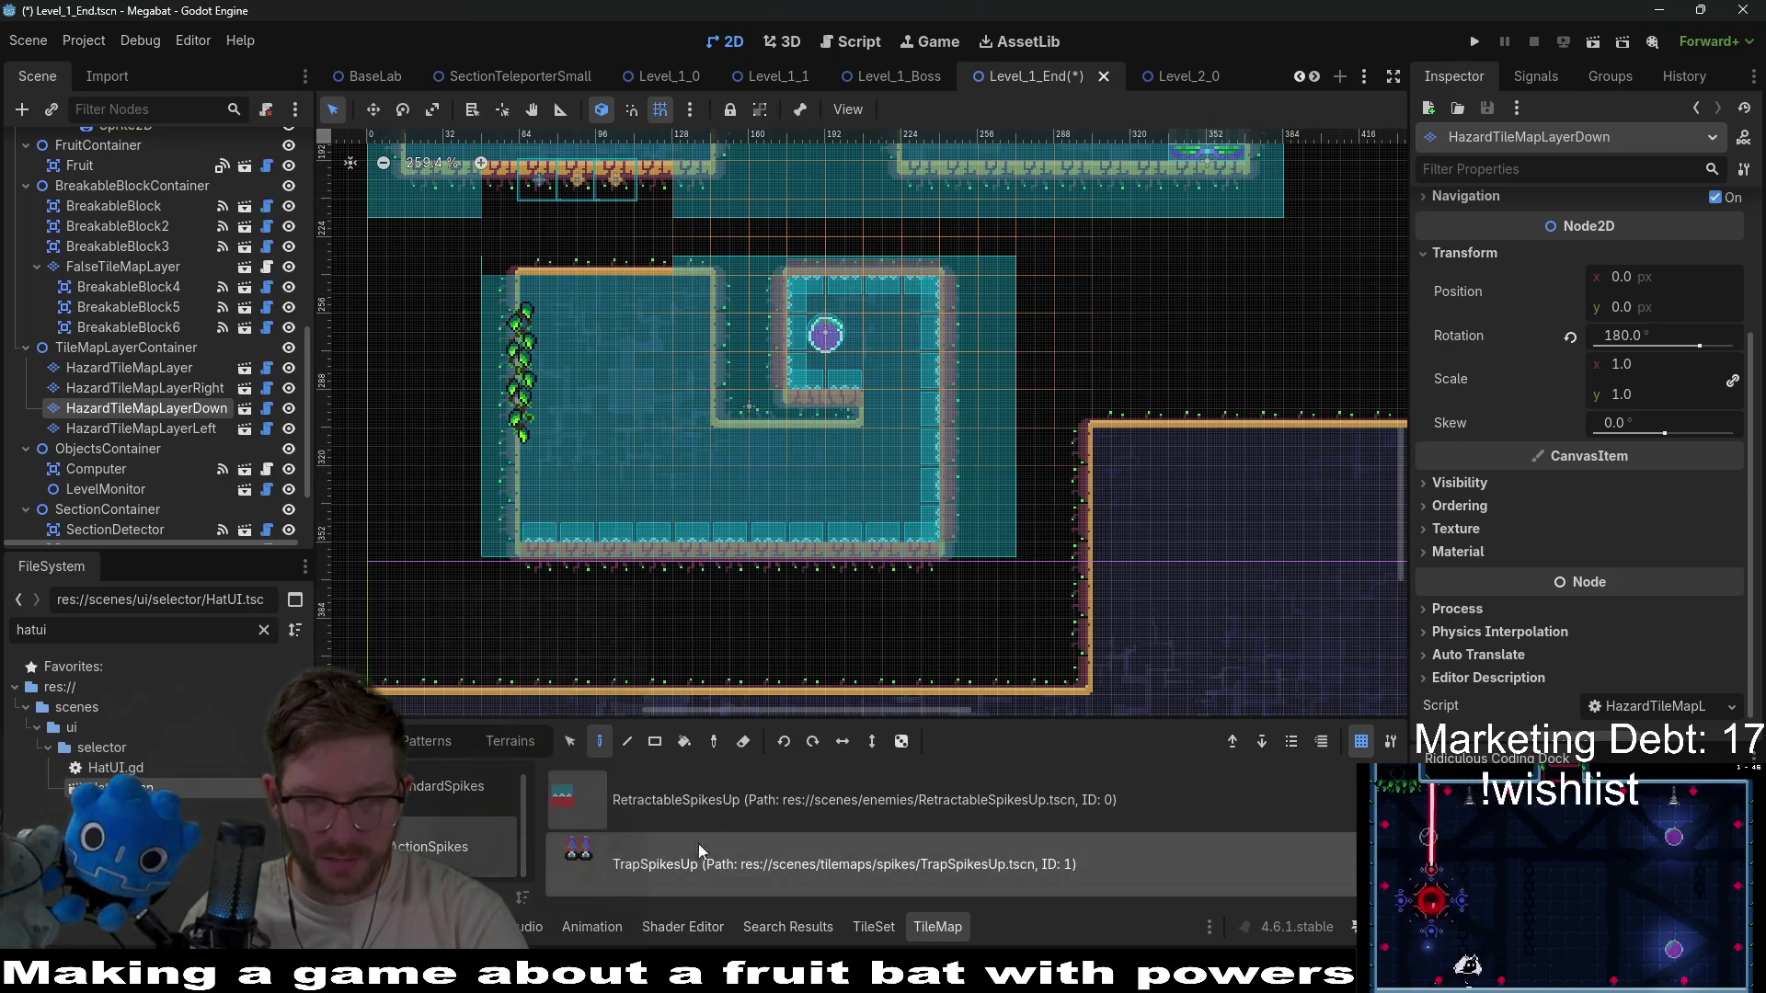
{"action": "left_click", "coordinate": [715, 803]}
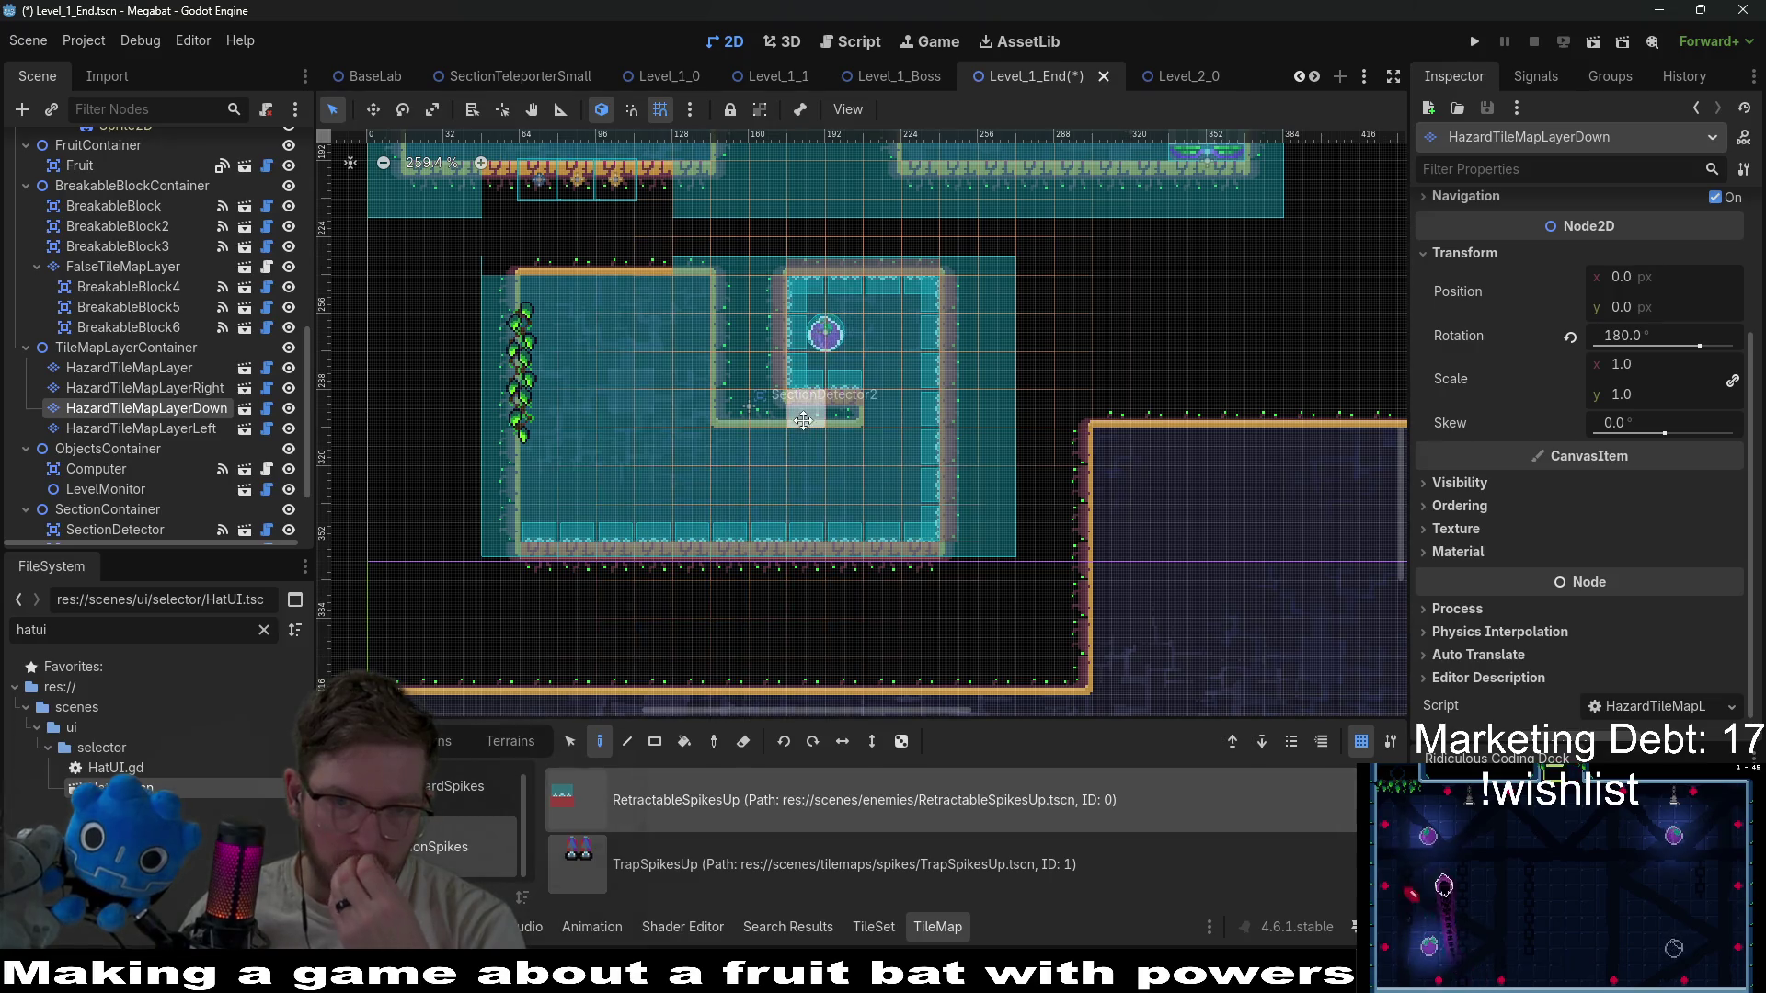
{"action": "scroll", "coordinate": [786, 515], "scroll_direction": "up", "scroll_amount": 2}
{"action": "scroll", "coordinate": [814, 603], "scroll_direction": "up", "scroll_amount": 3}
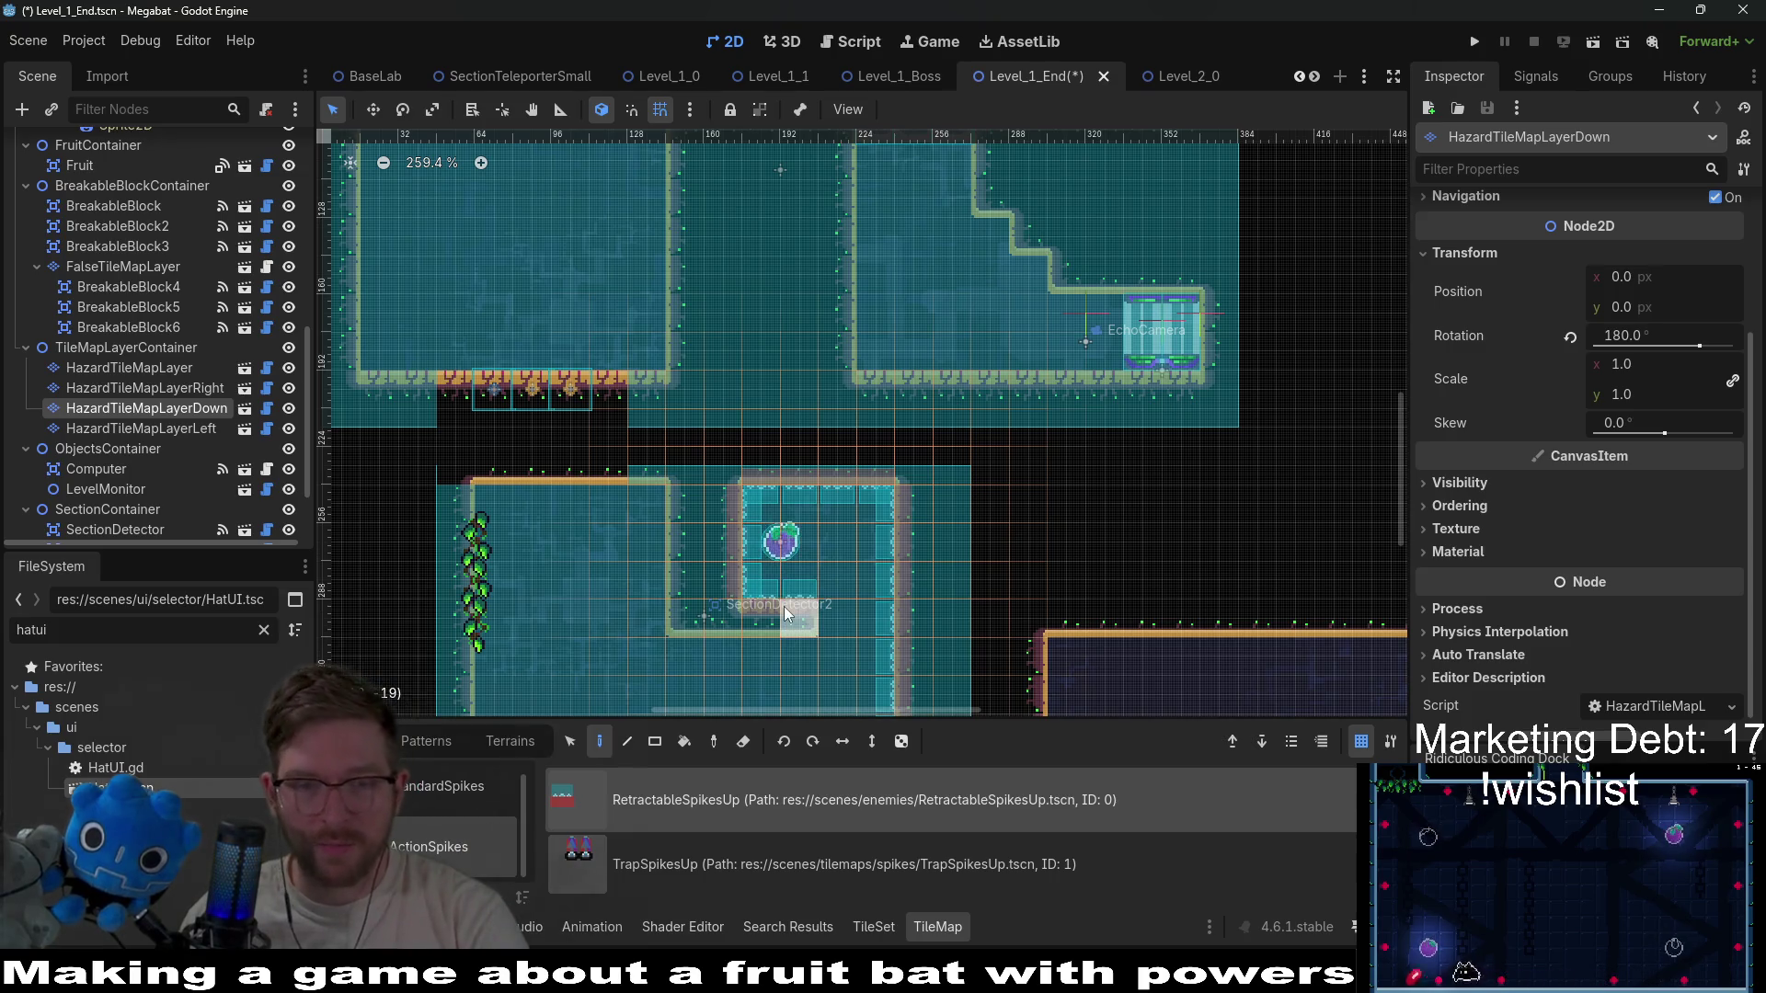
{"action": "scroll", "coordinate": [783, 605], "scroll_direction": "down", "scroll_amount": 3}
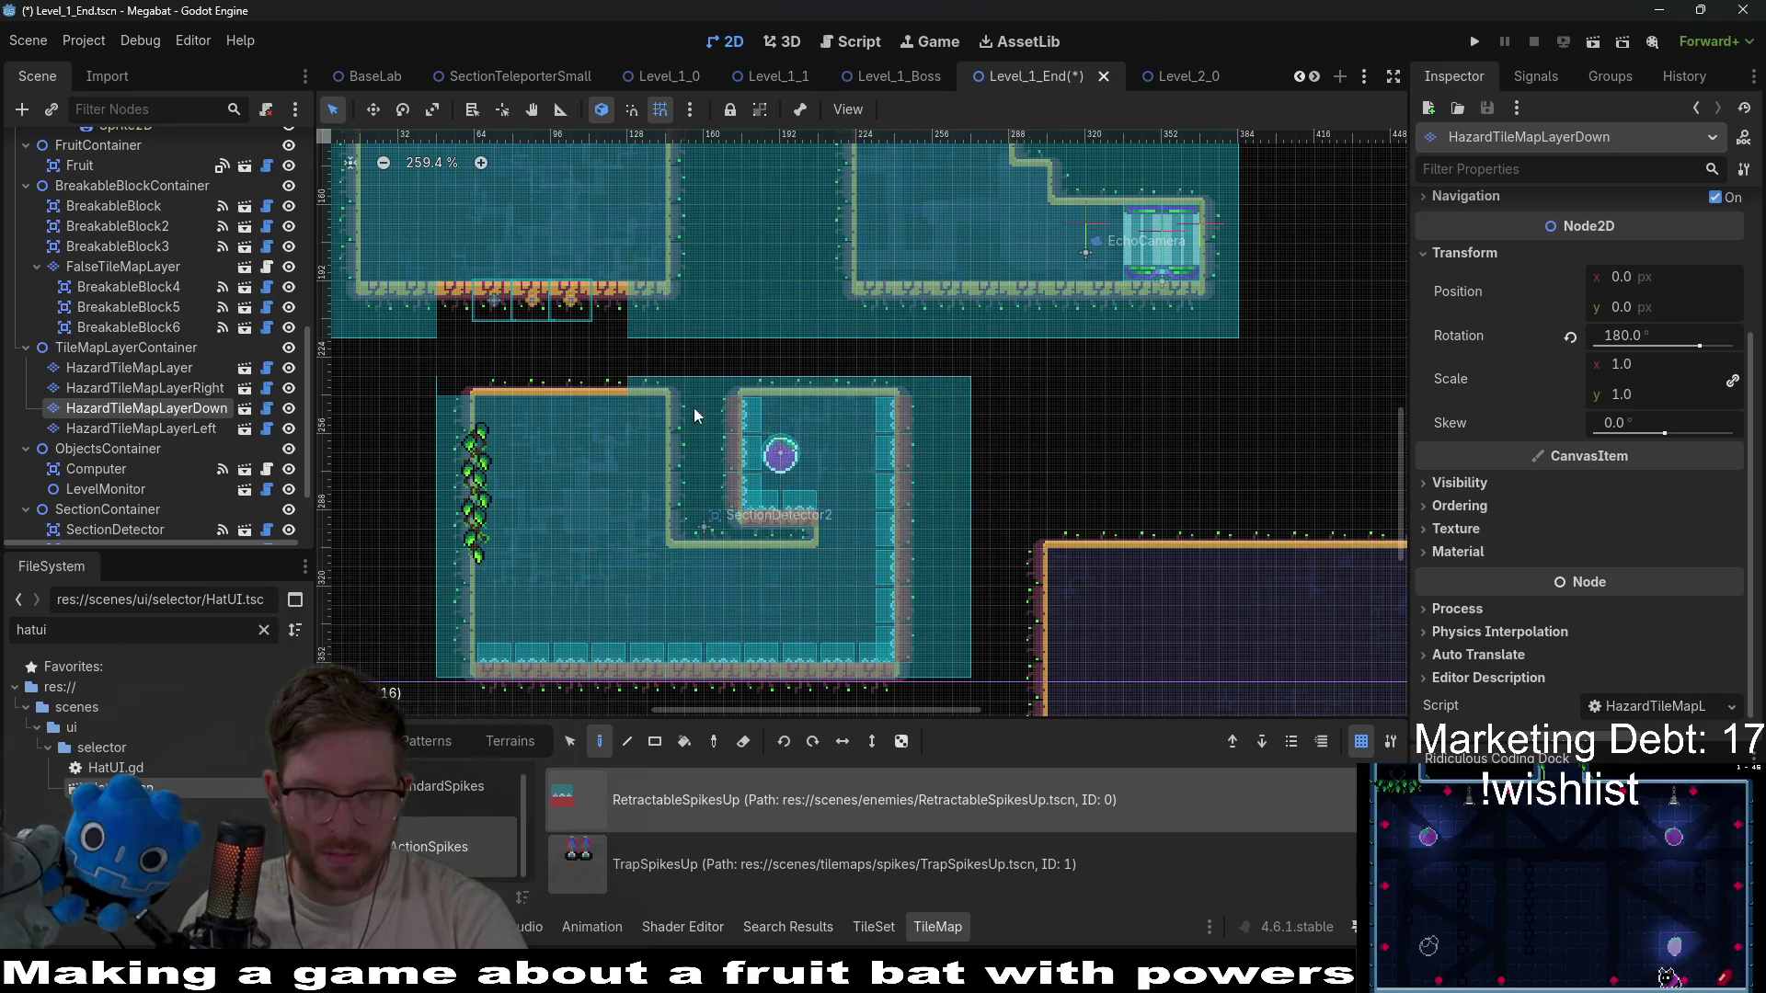
{"action": "left_click", "coordinate": [129, 367]}
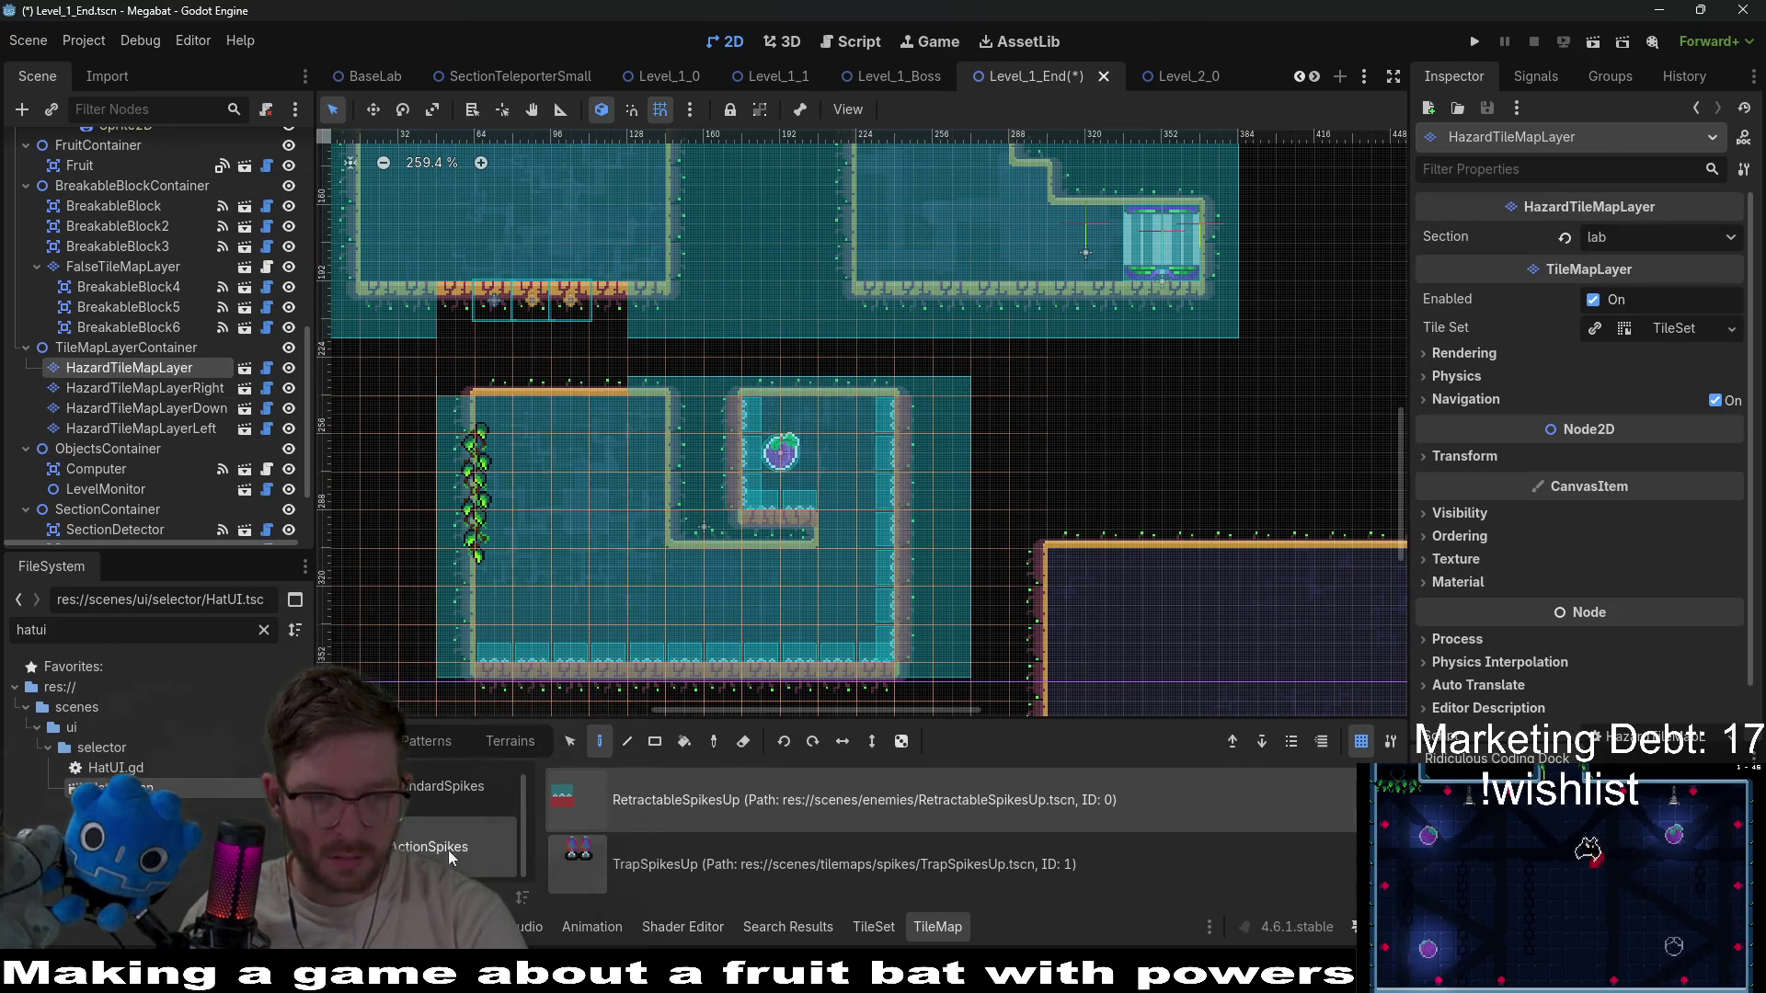
{"action": "left_click", "coordinate": [643, 873]}
Paint trap spikes along the bottom floor, then down the chamber's left wall on HazardTileMapLayerRight.
{"action": "left_click_drag", "start_coordinate": [510, 659], "coordinate": [885, 653]}
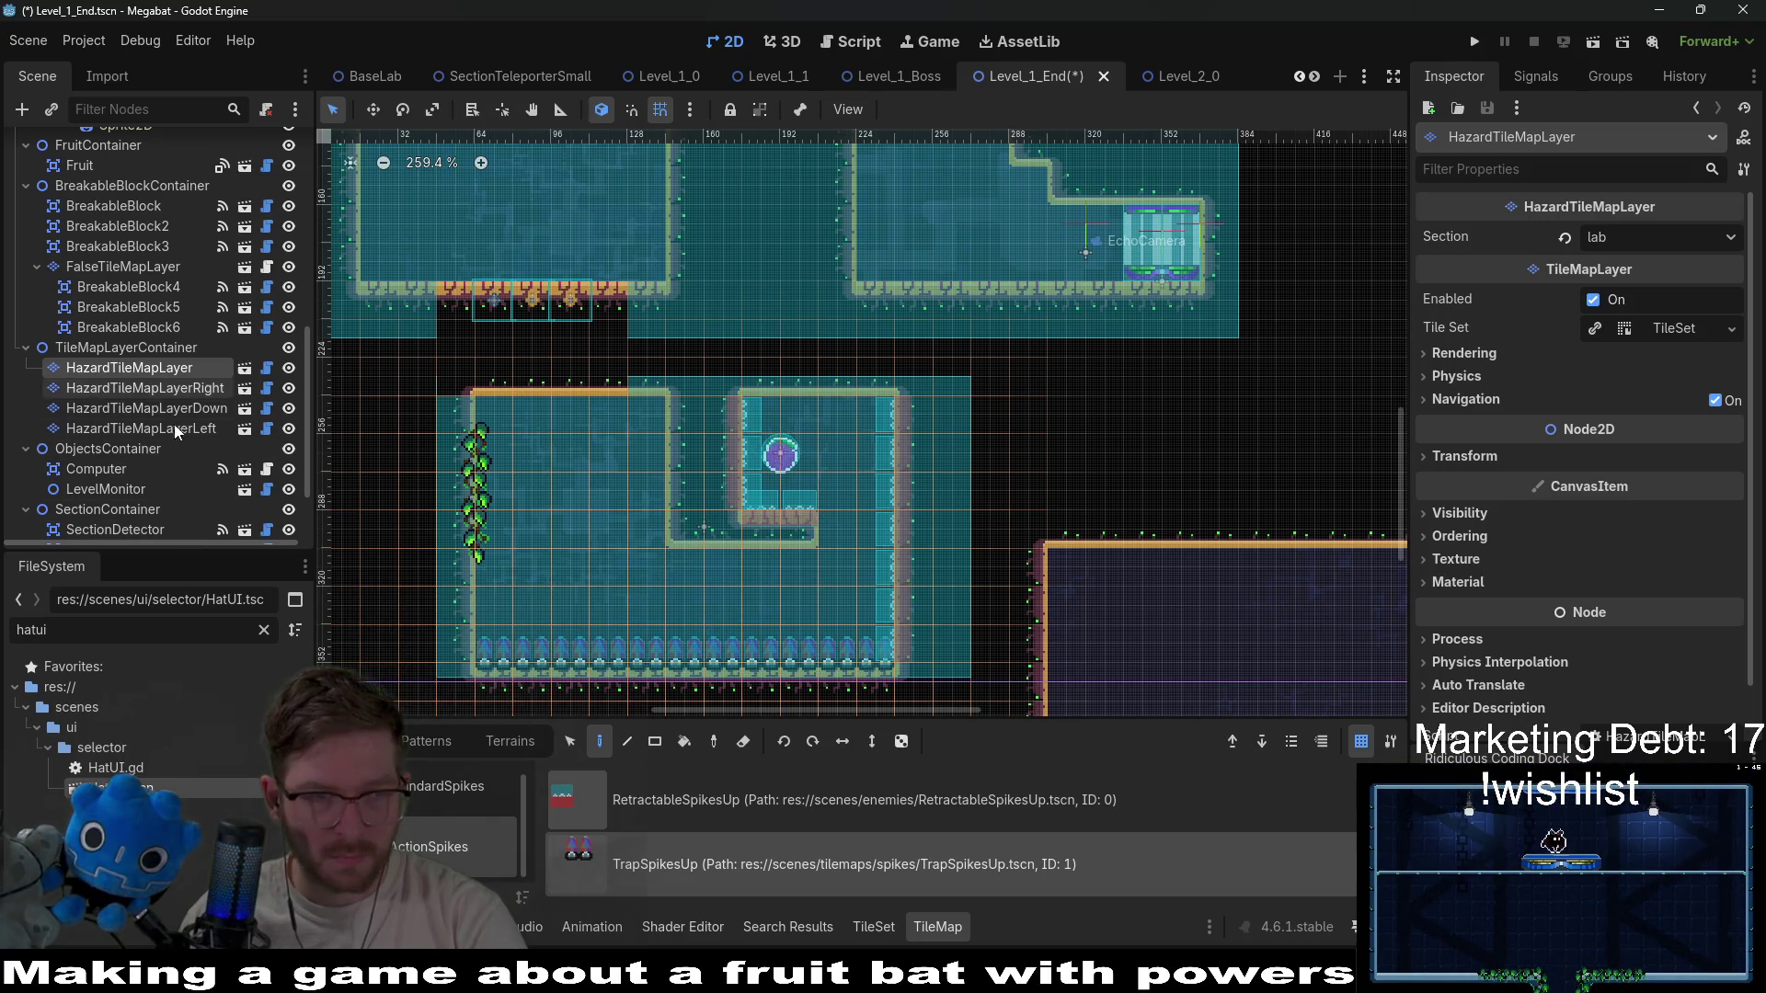
{"action": "left_click", "coordinate": [209, 392]}
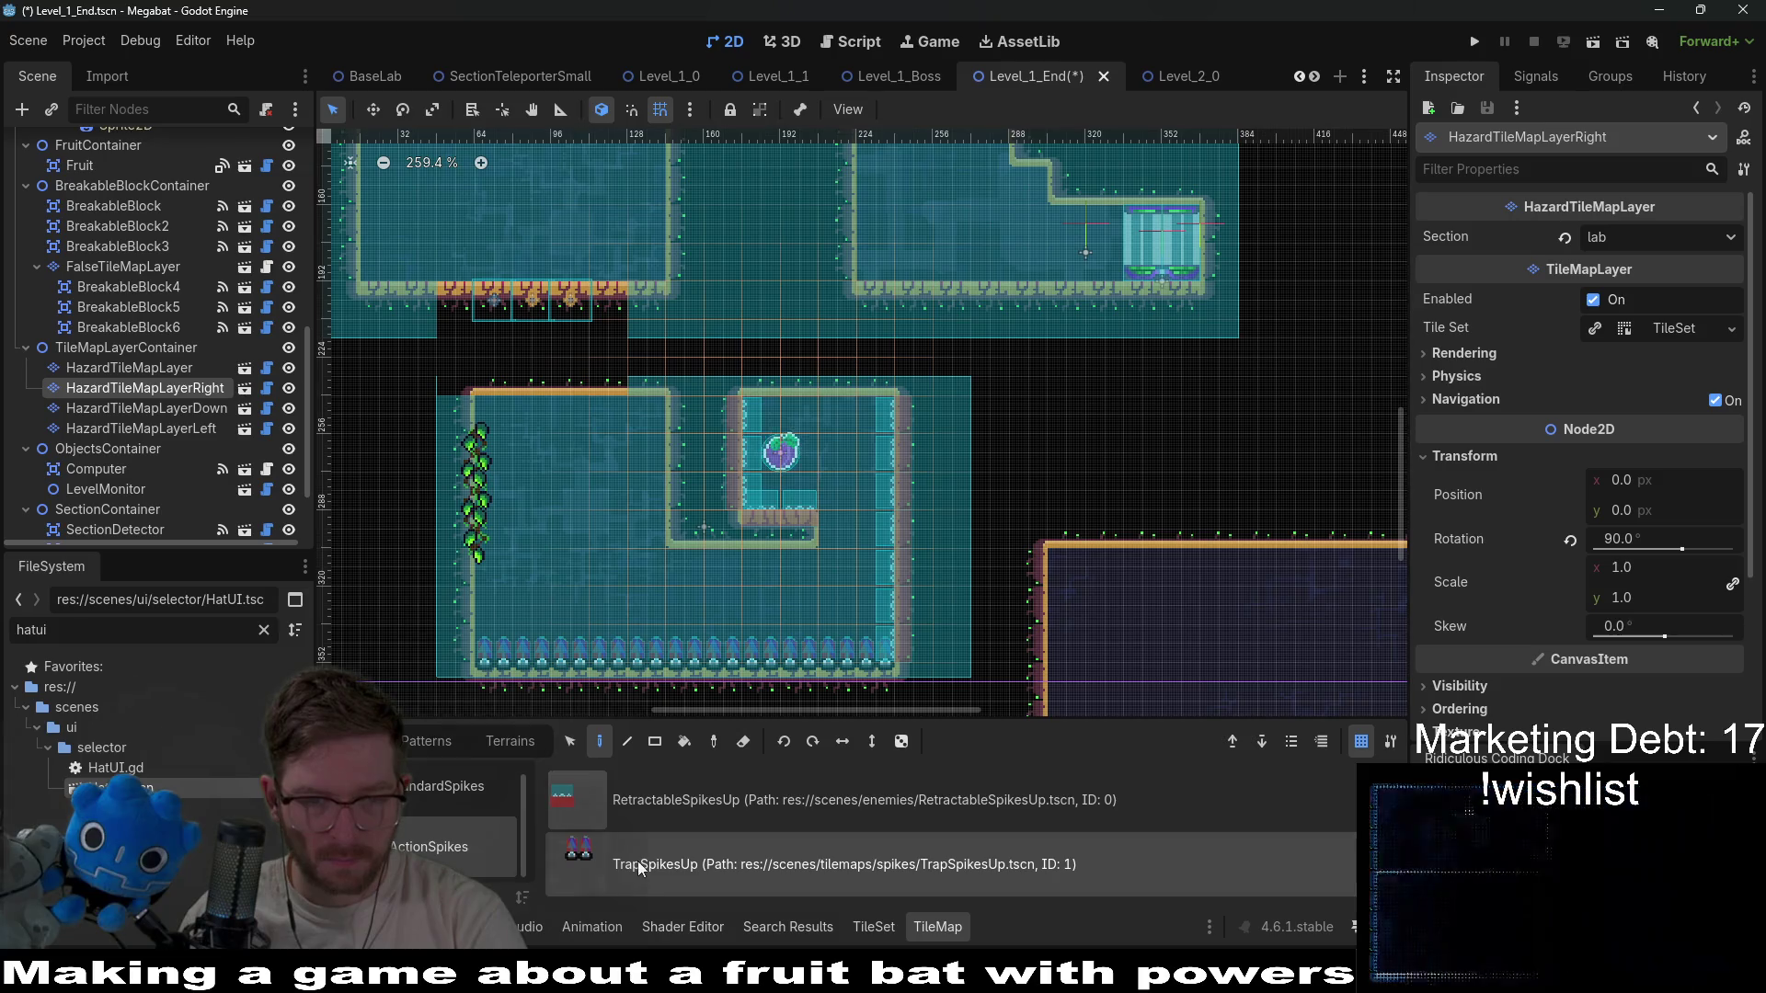
{"action": "left_click", "coordinate": [687, 855]}
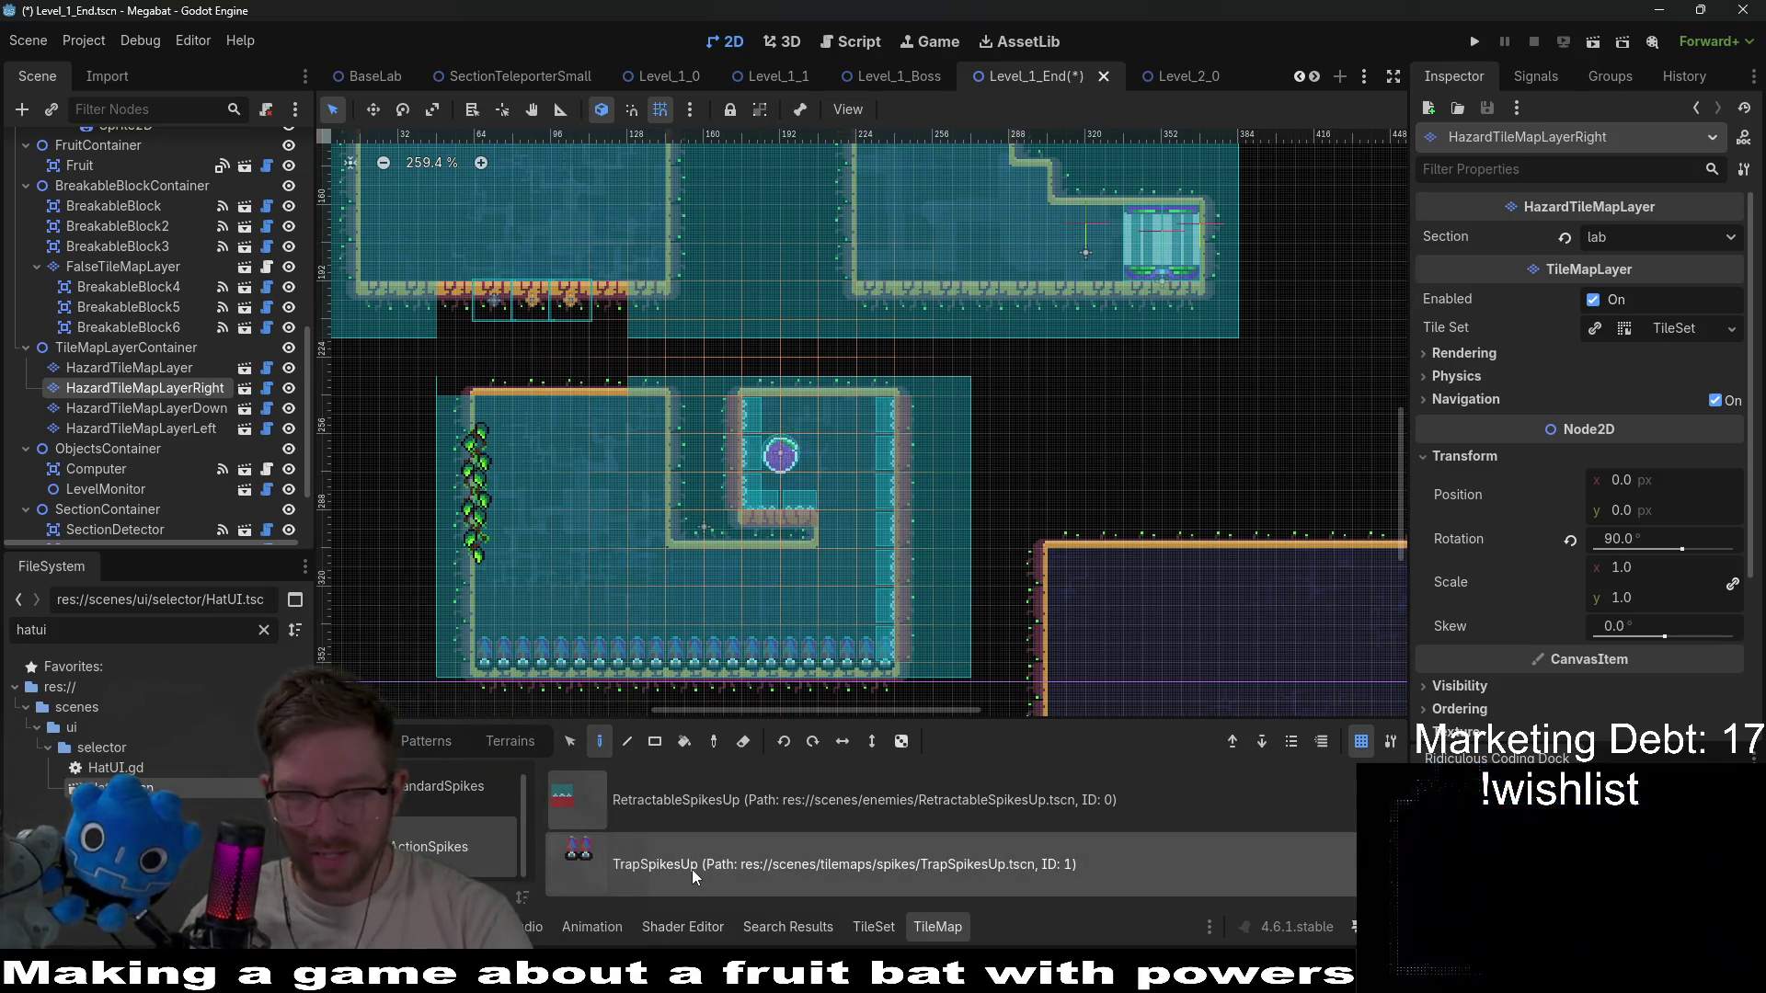
{"action": "double_click", "coordinate": [180, 388]}
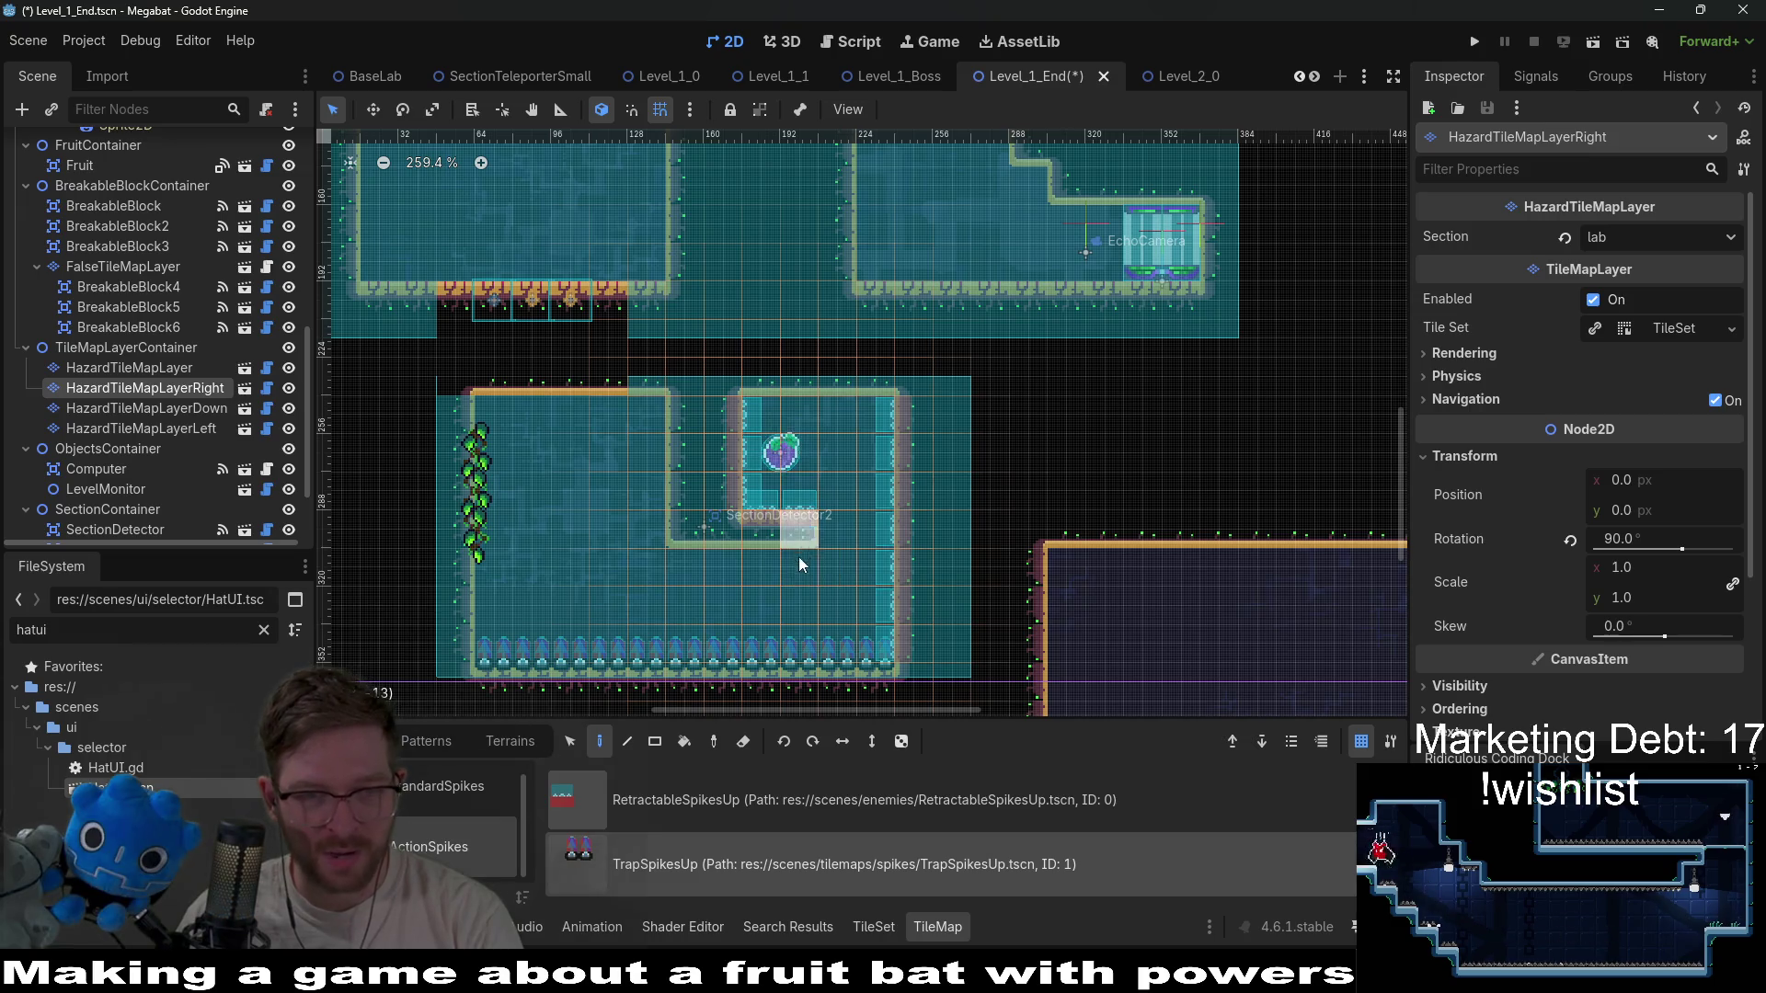
{"action": "left_click_drag", "start_coordinate": [750, 497], "coordinate": [747, 407]}
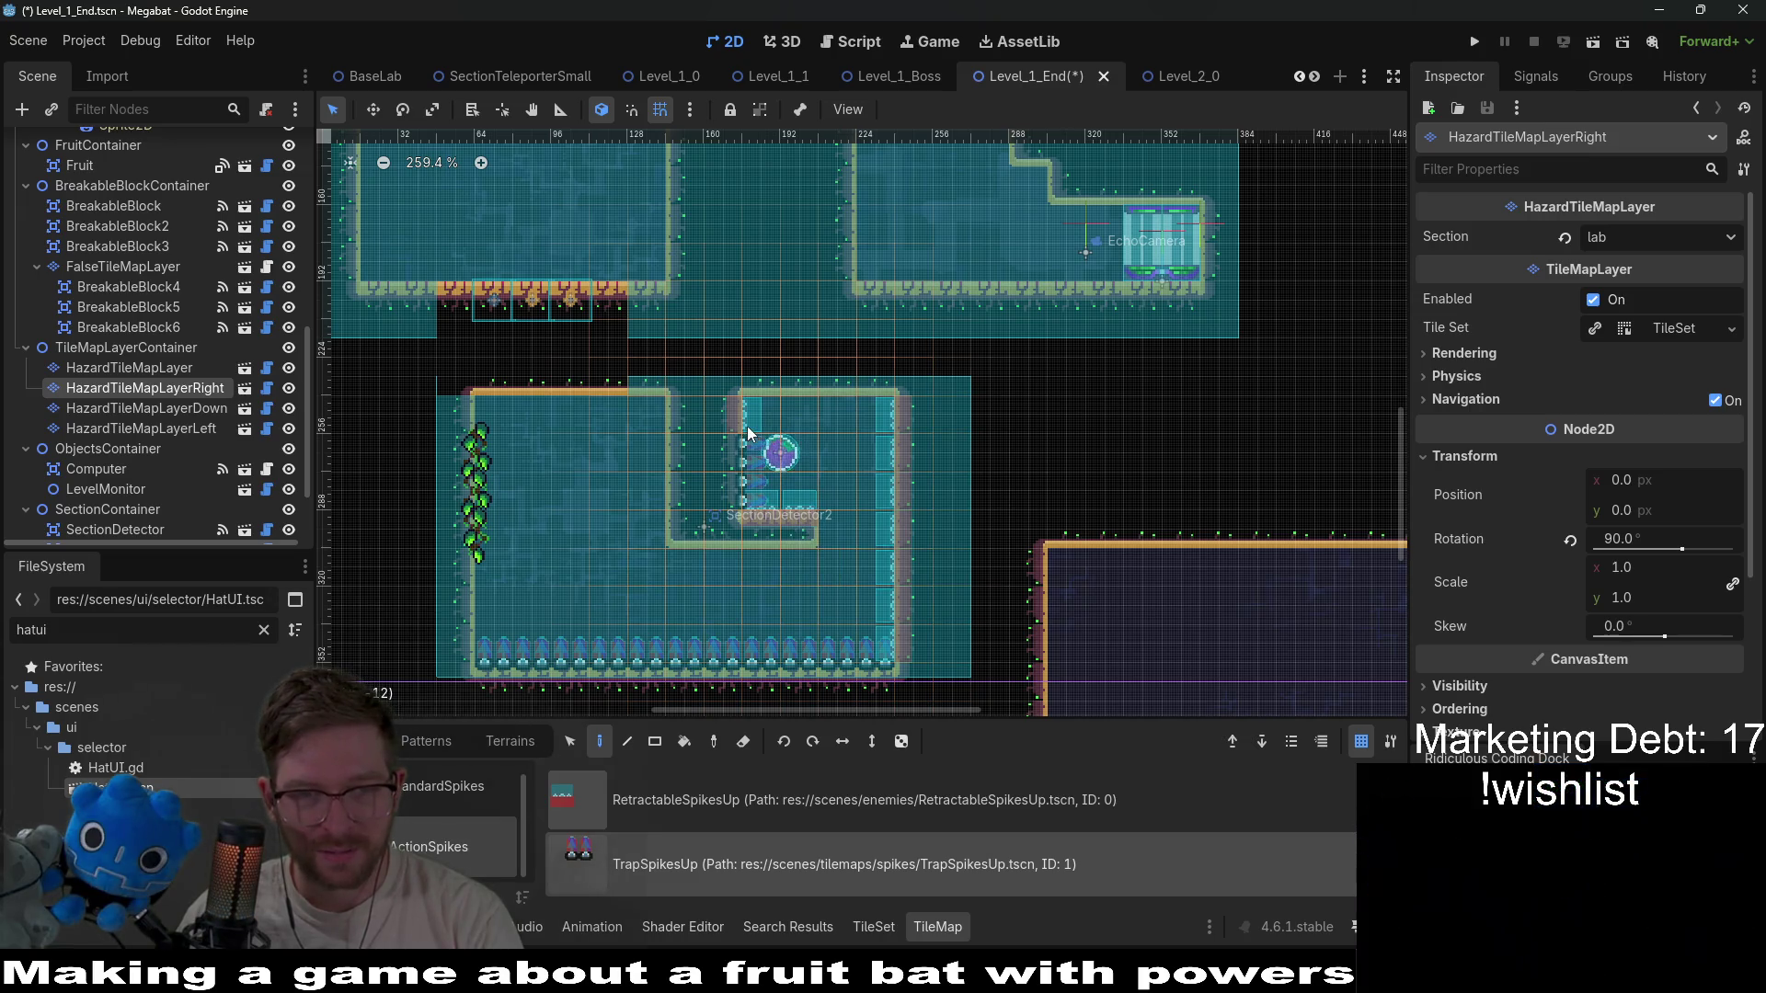
Paint TrapSpikesUp along the inner chamber's ceiling on HazardTileMapLayerDown.
{"action": "left_click", "coordinate": [148, 409]}
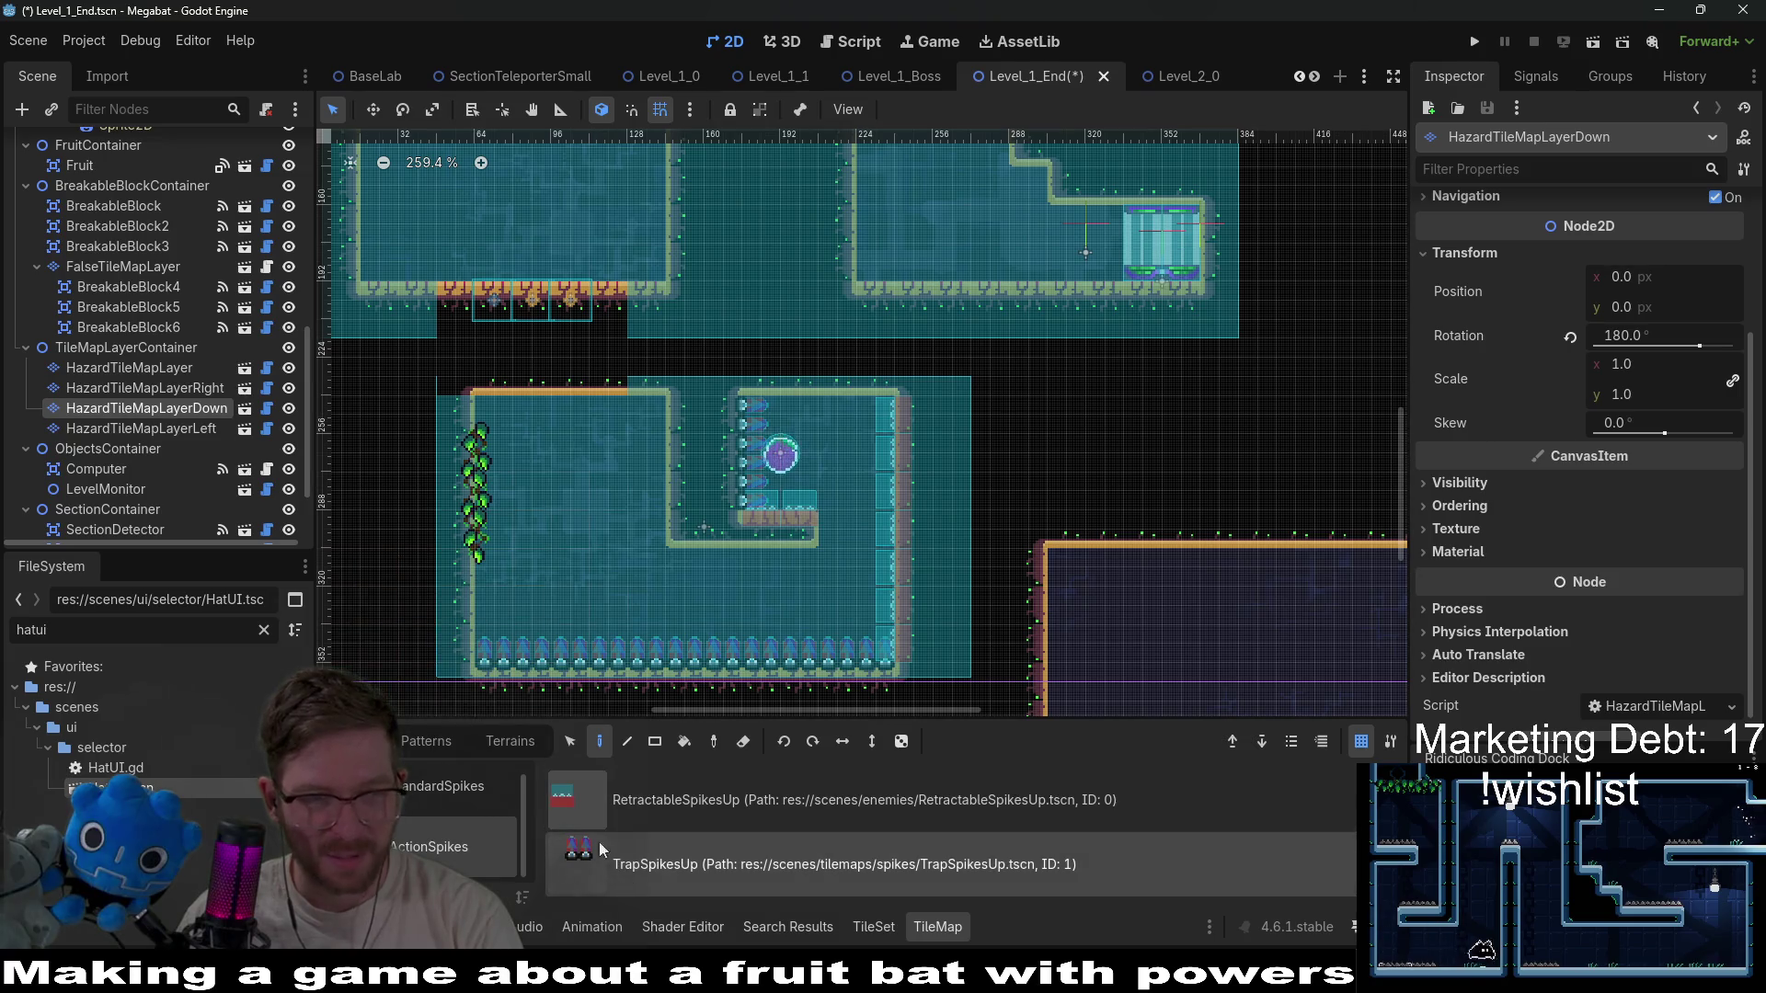
{"action": "left_click", "coordinate": [681, 881]}
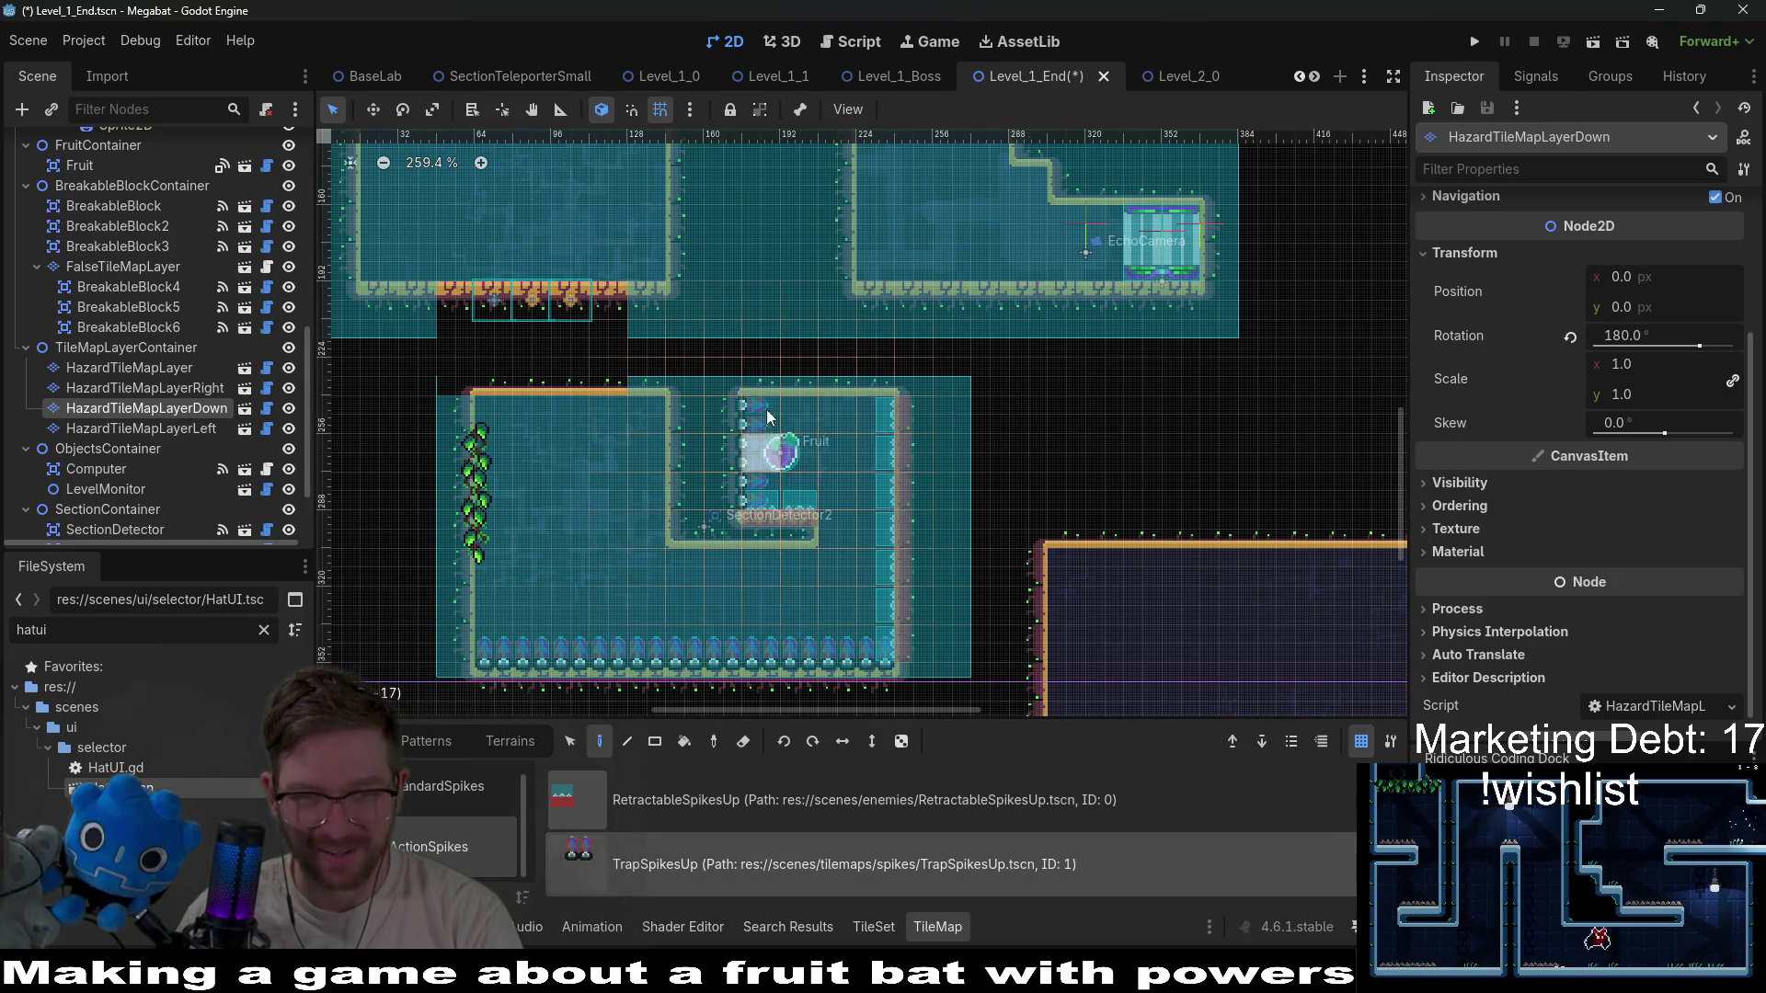
{"action": "left_click_drag", "start_coordinate": [803, 400], "coordinate": [873, 403]}
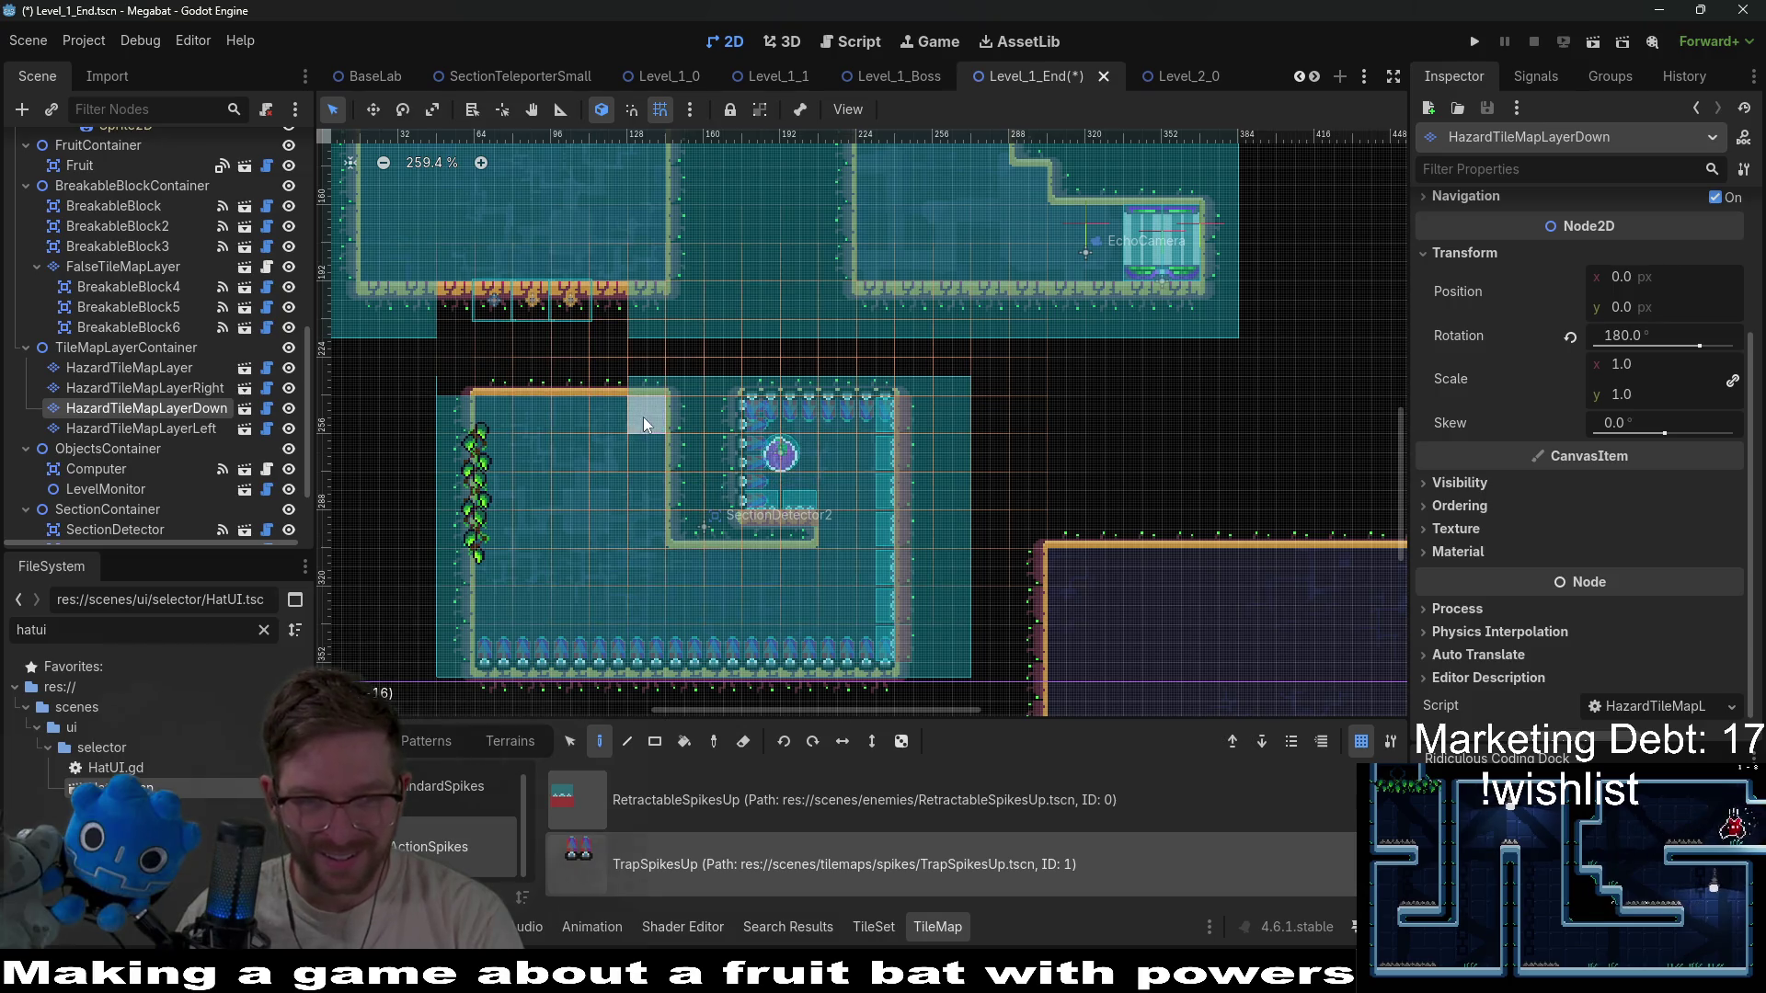
On HazardTileMapLayerLeft, paint spikes on the chamber's bottom ledge and down its right wall.
{"action": "left_click", "coordinate": [184, 429]}
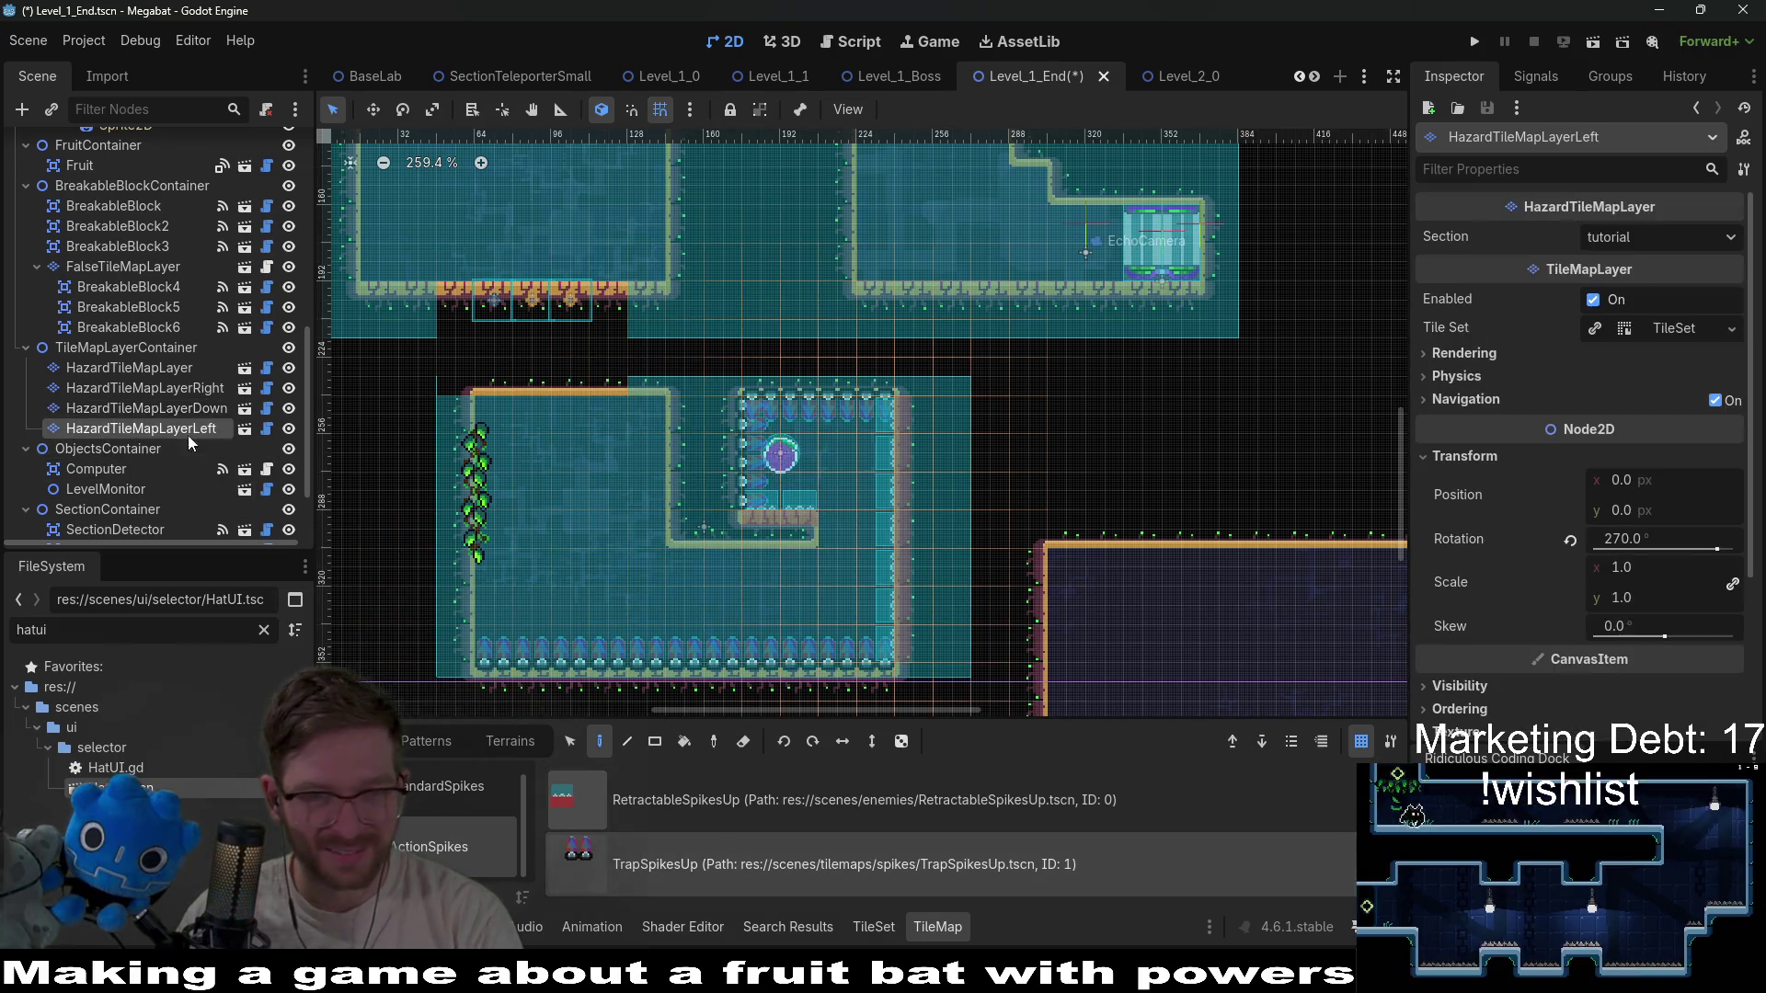
{"action": "left_click_drag", "start_coordinate": [798, 516], "coordinate": [760, 516]}
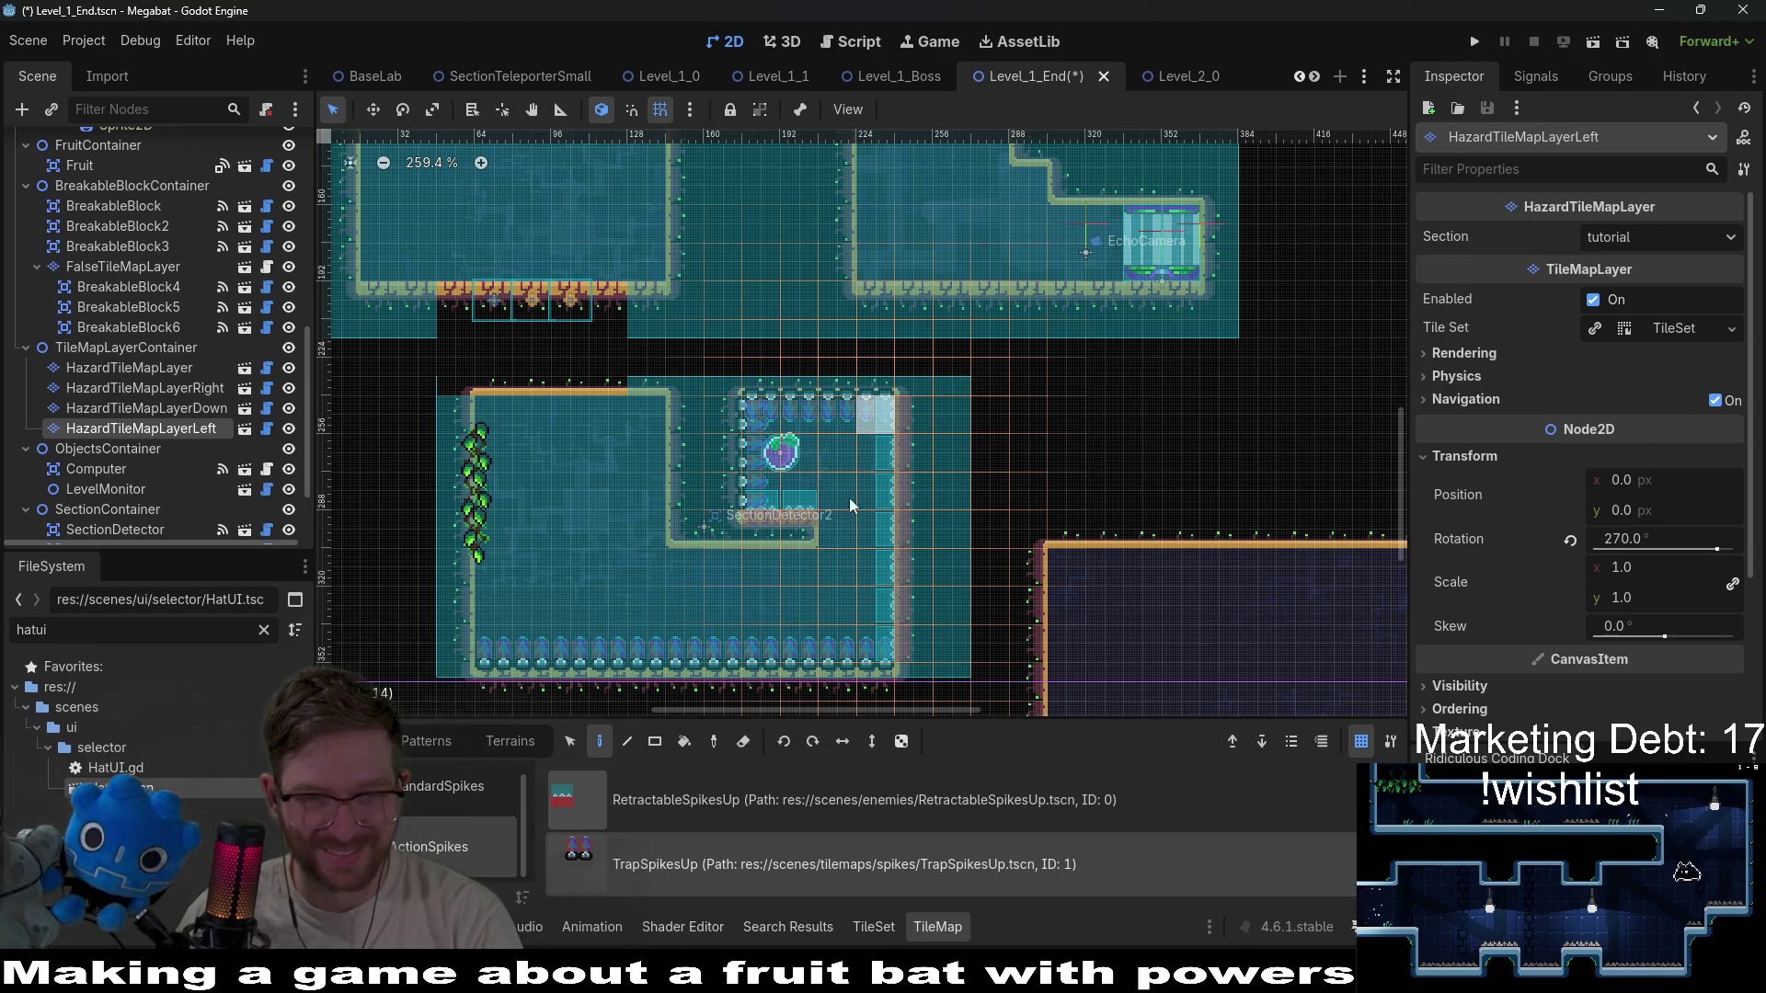
{"action": "left_click", "coordinate": [169, 370]}
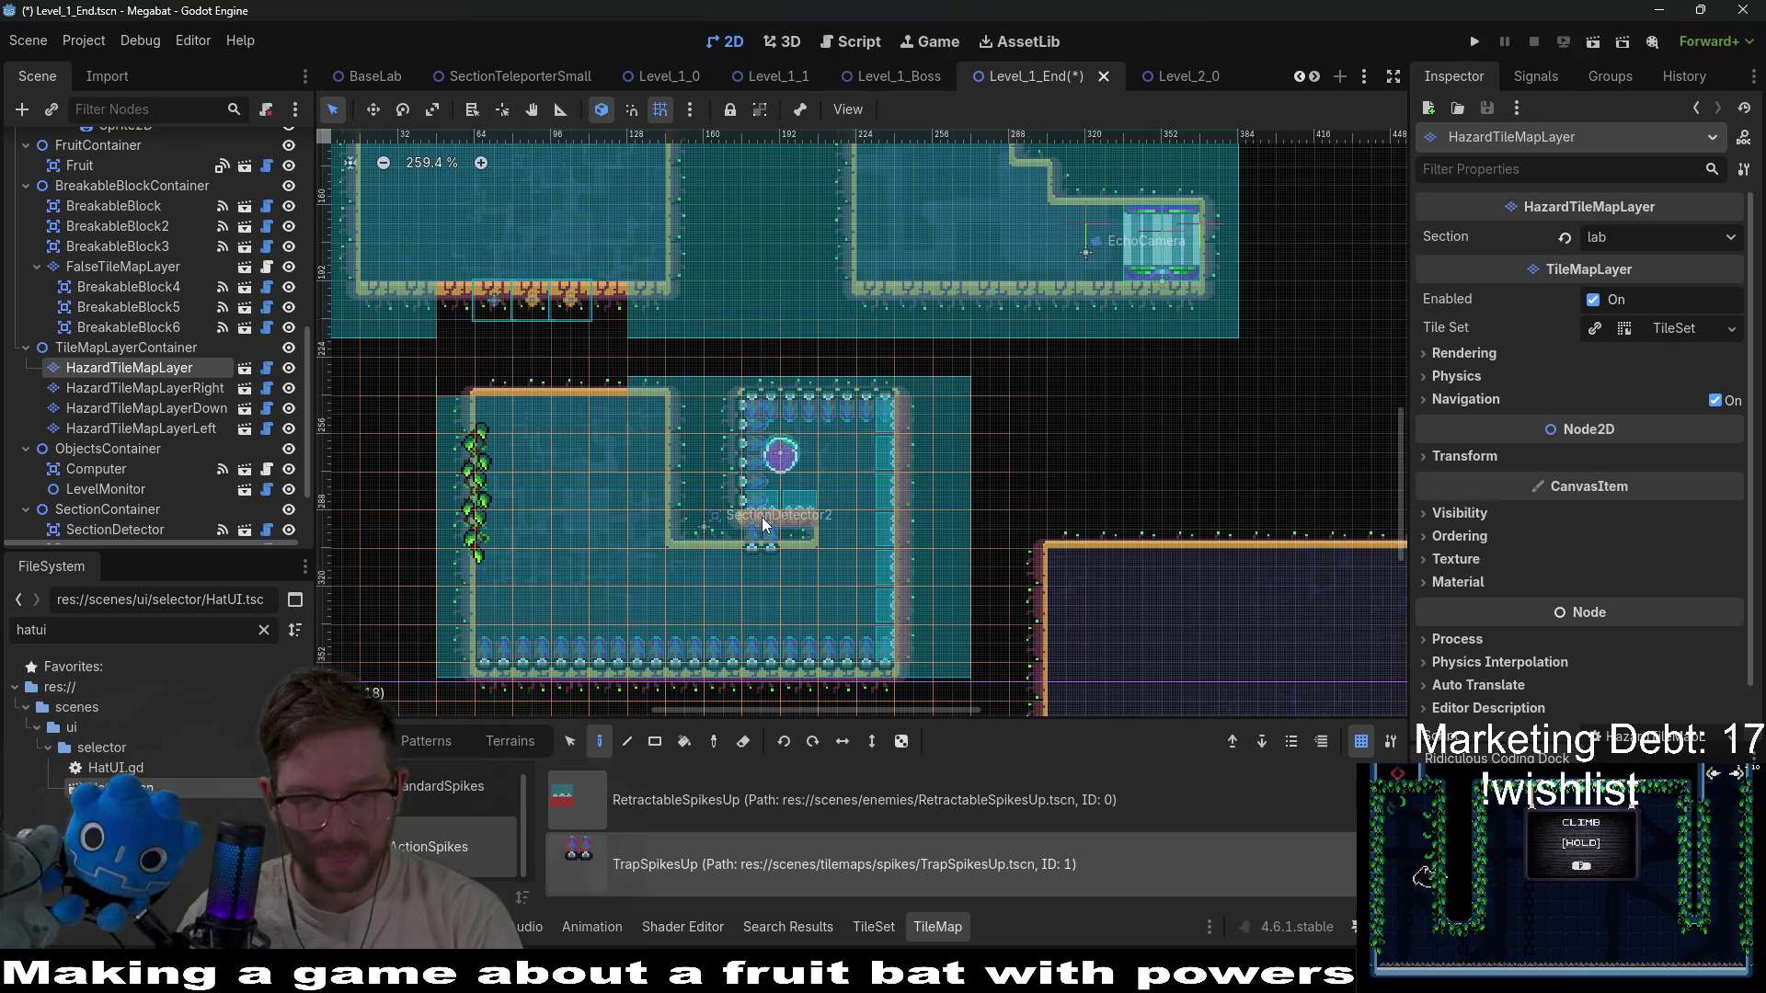
{"action": "left_click", "coordinate": [175, 429]}
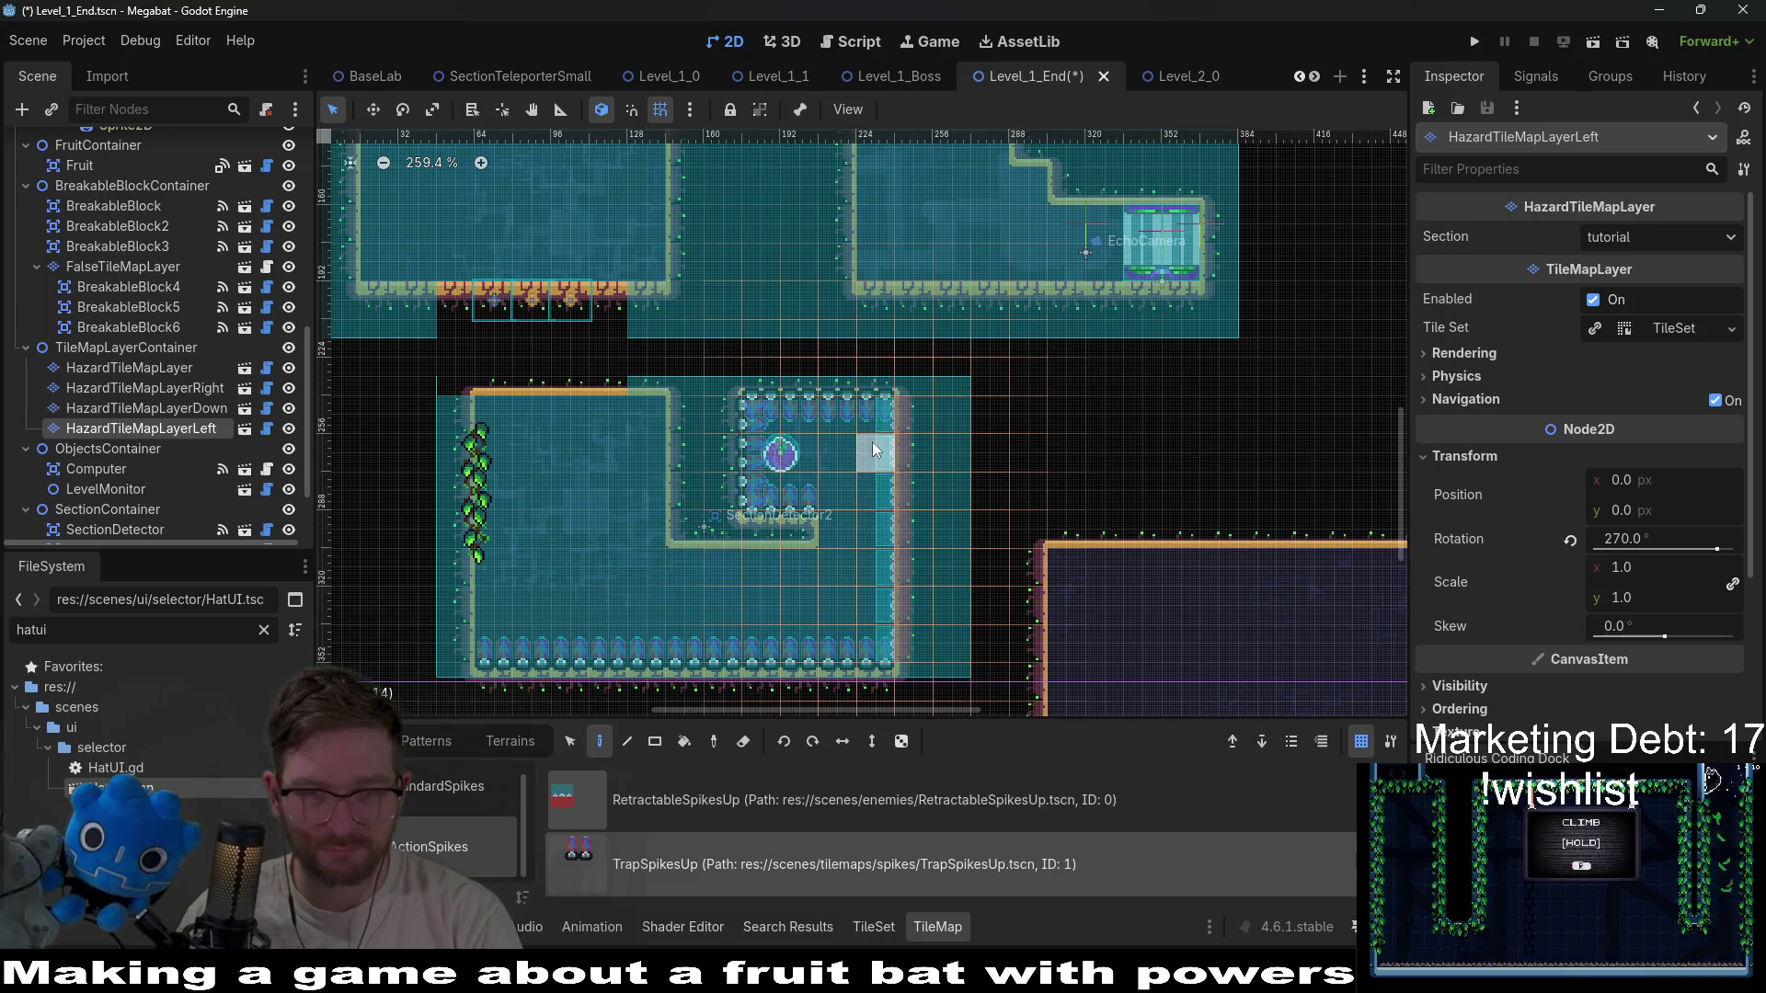
{"action": "left_click_drag", "start_coordinate": [875, 414], "coordinate": [870, 644]}
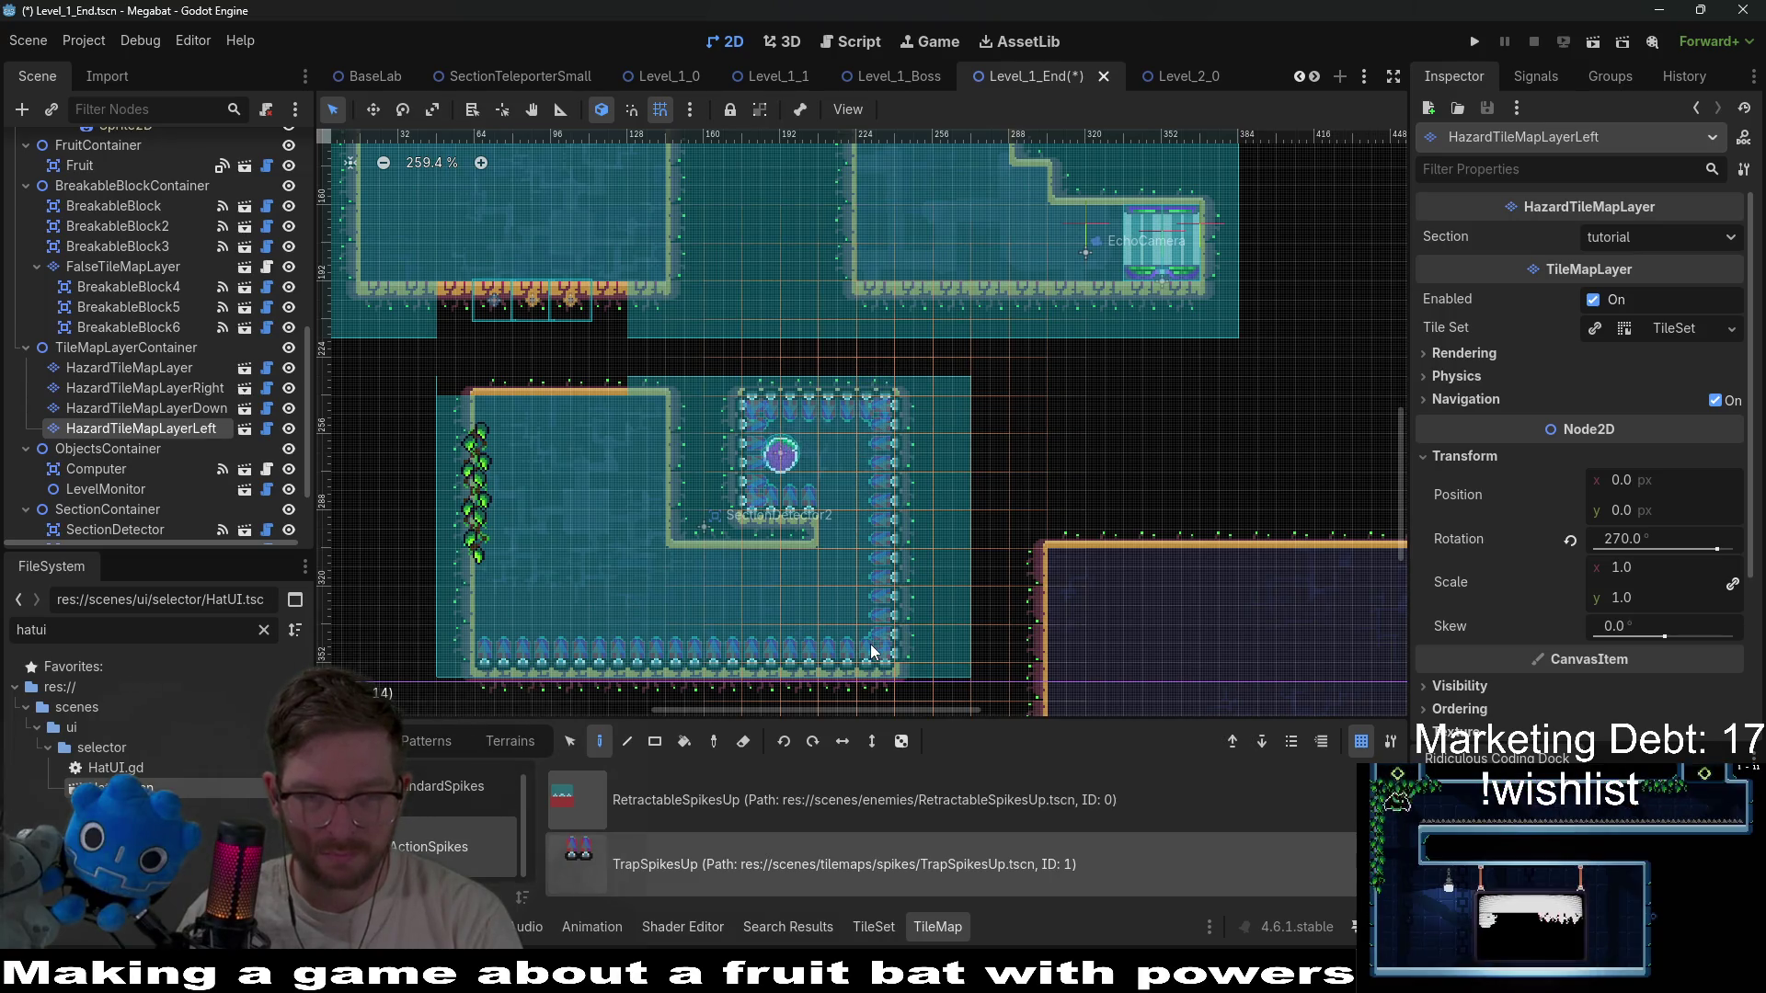
{"action": "left_click", "coordinate": [195, 388]}
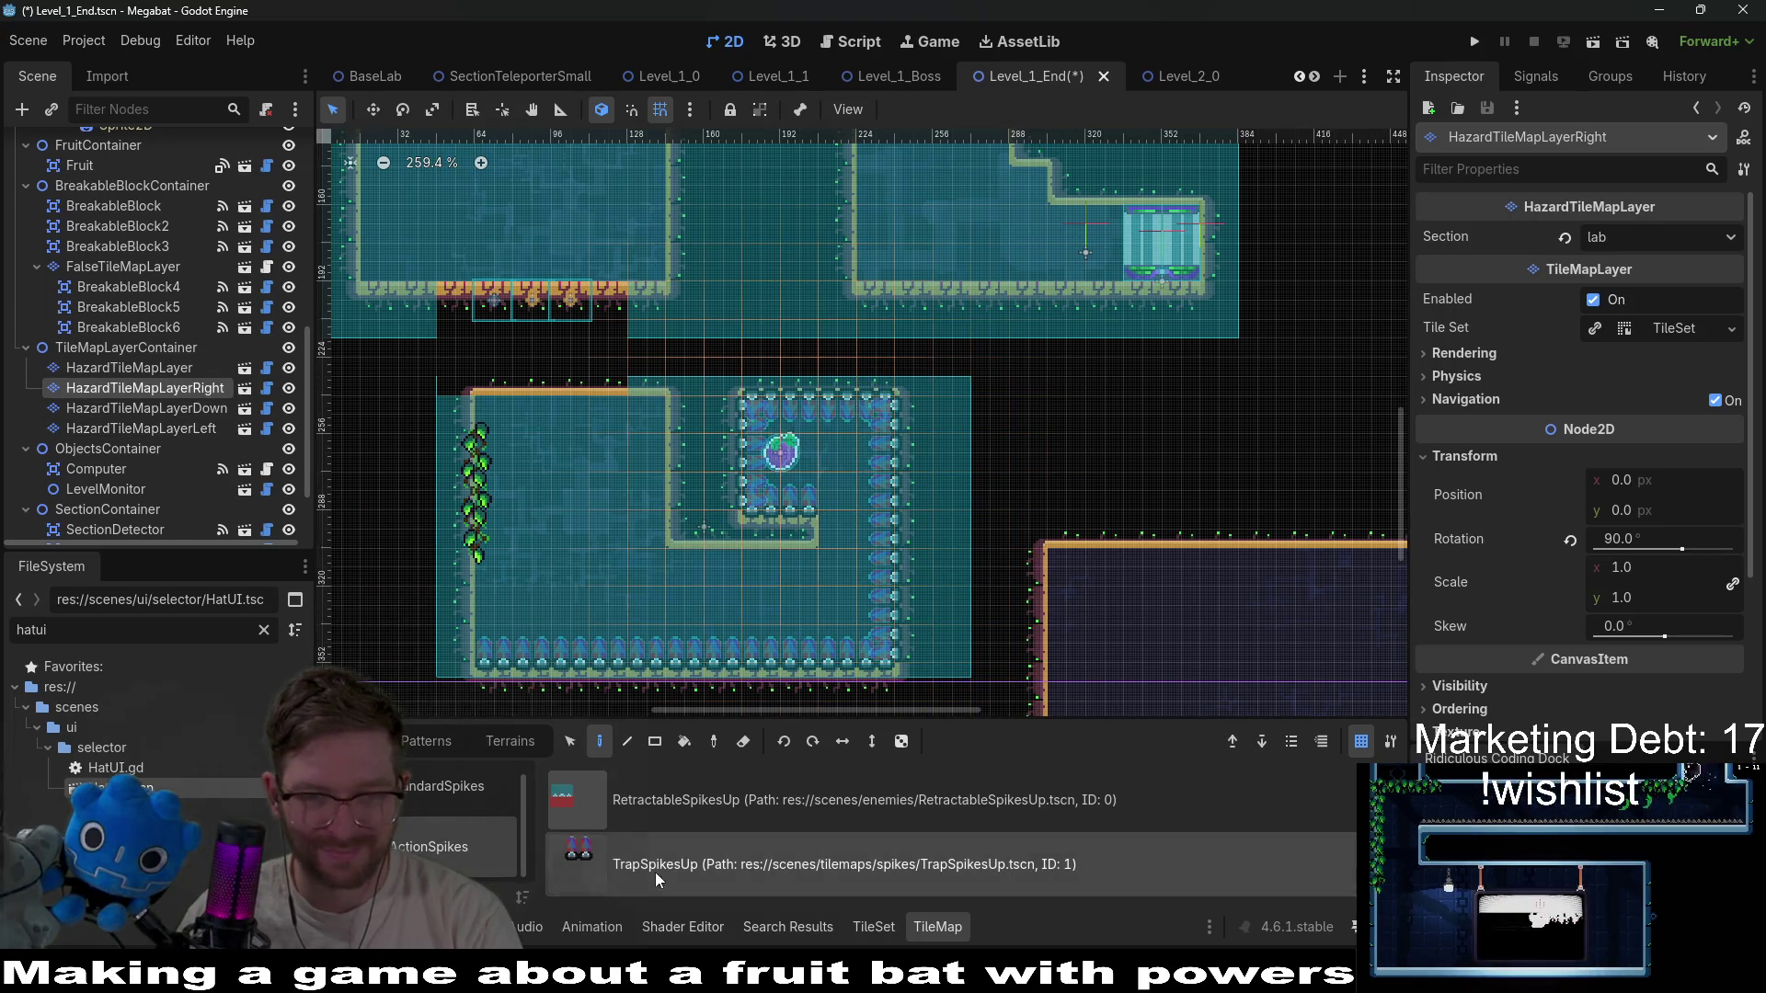
{"action": "left_click", "coordinate": [185, 408]}
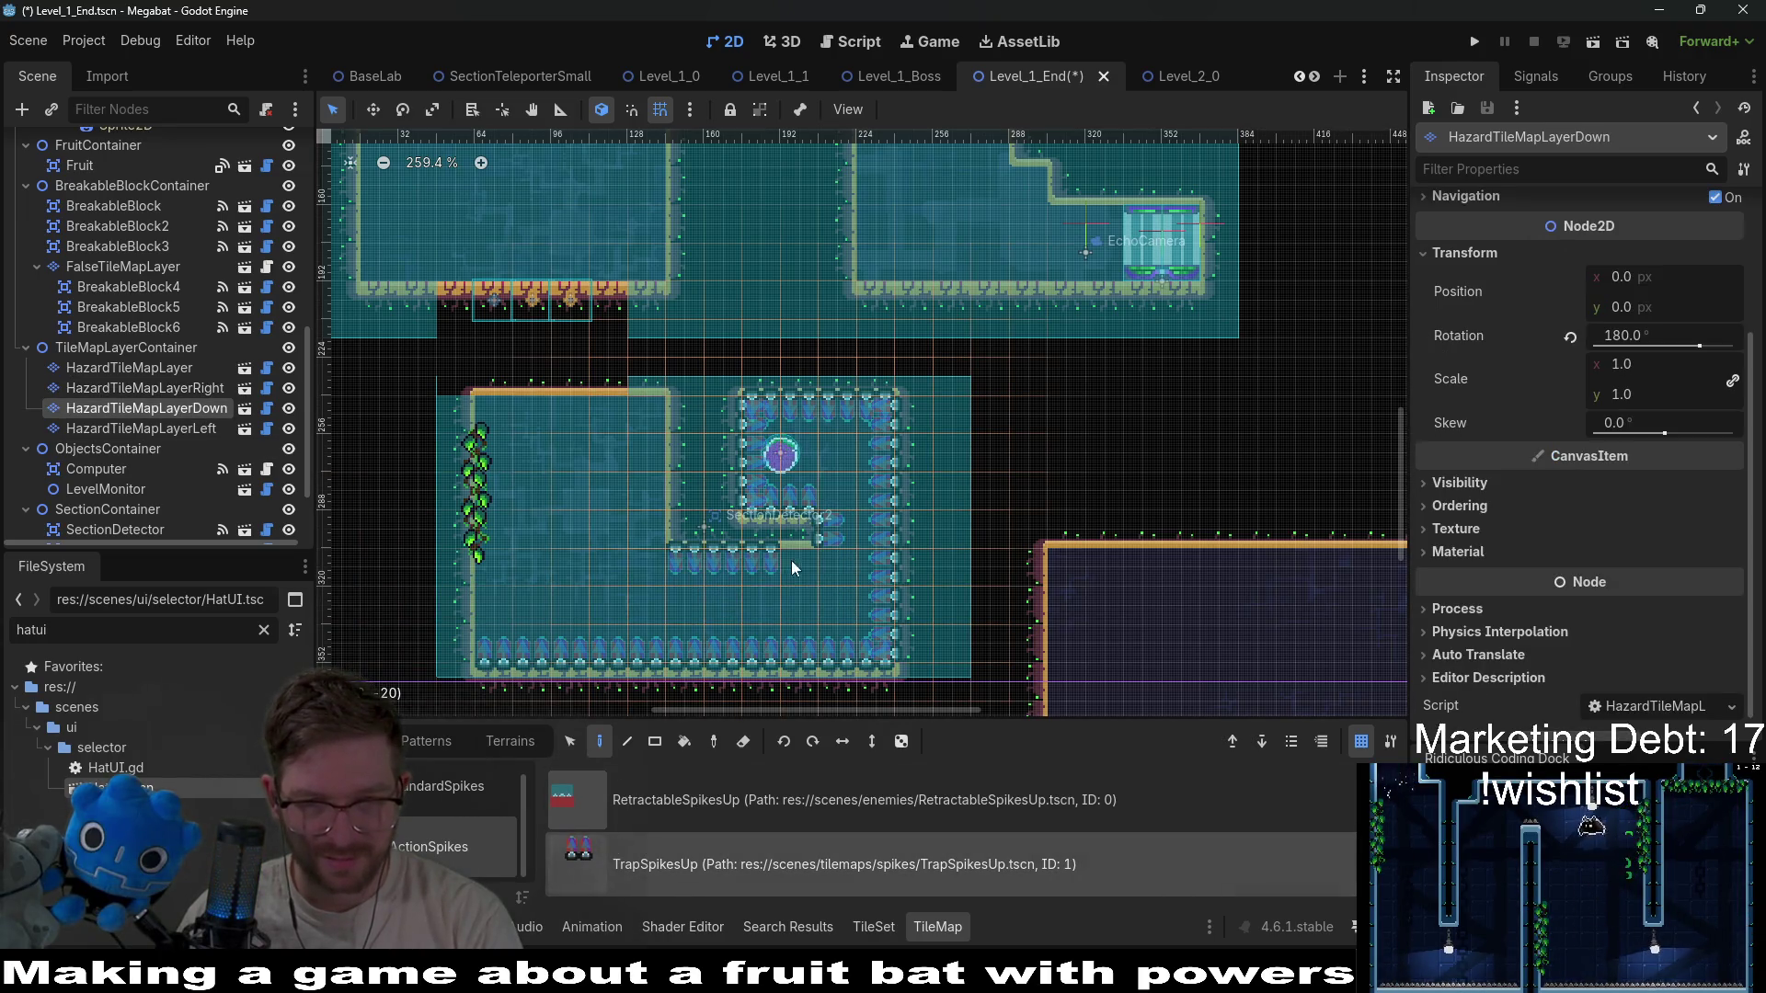
{"action": "scroll", "coordinate": [815, 560], "scroll_direction": "down", "scroll_amount": 4}
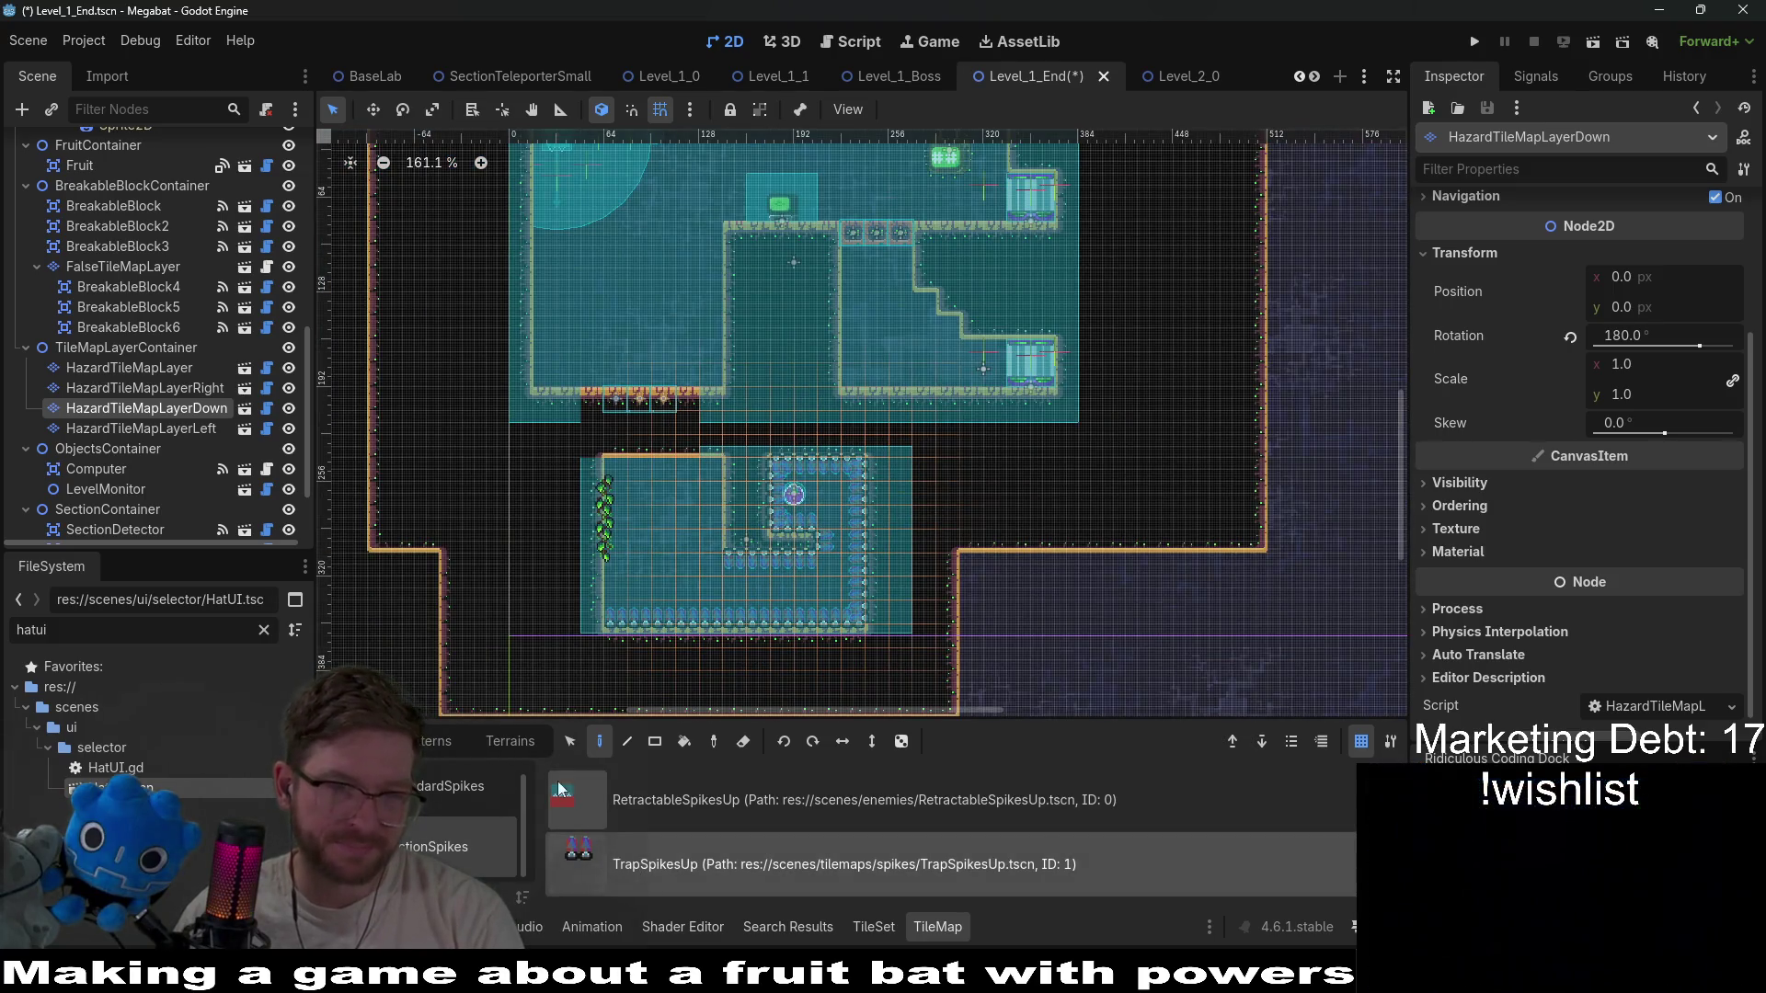
Check the HazardTileMapLayerRight and HazardTileMapLayerLeft spike layers, then save Level_1_End.
{"action": "left_click", "coordinate": [206, 387]}
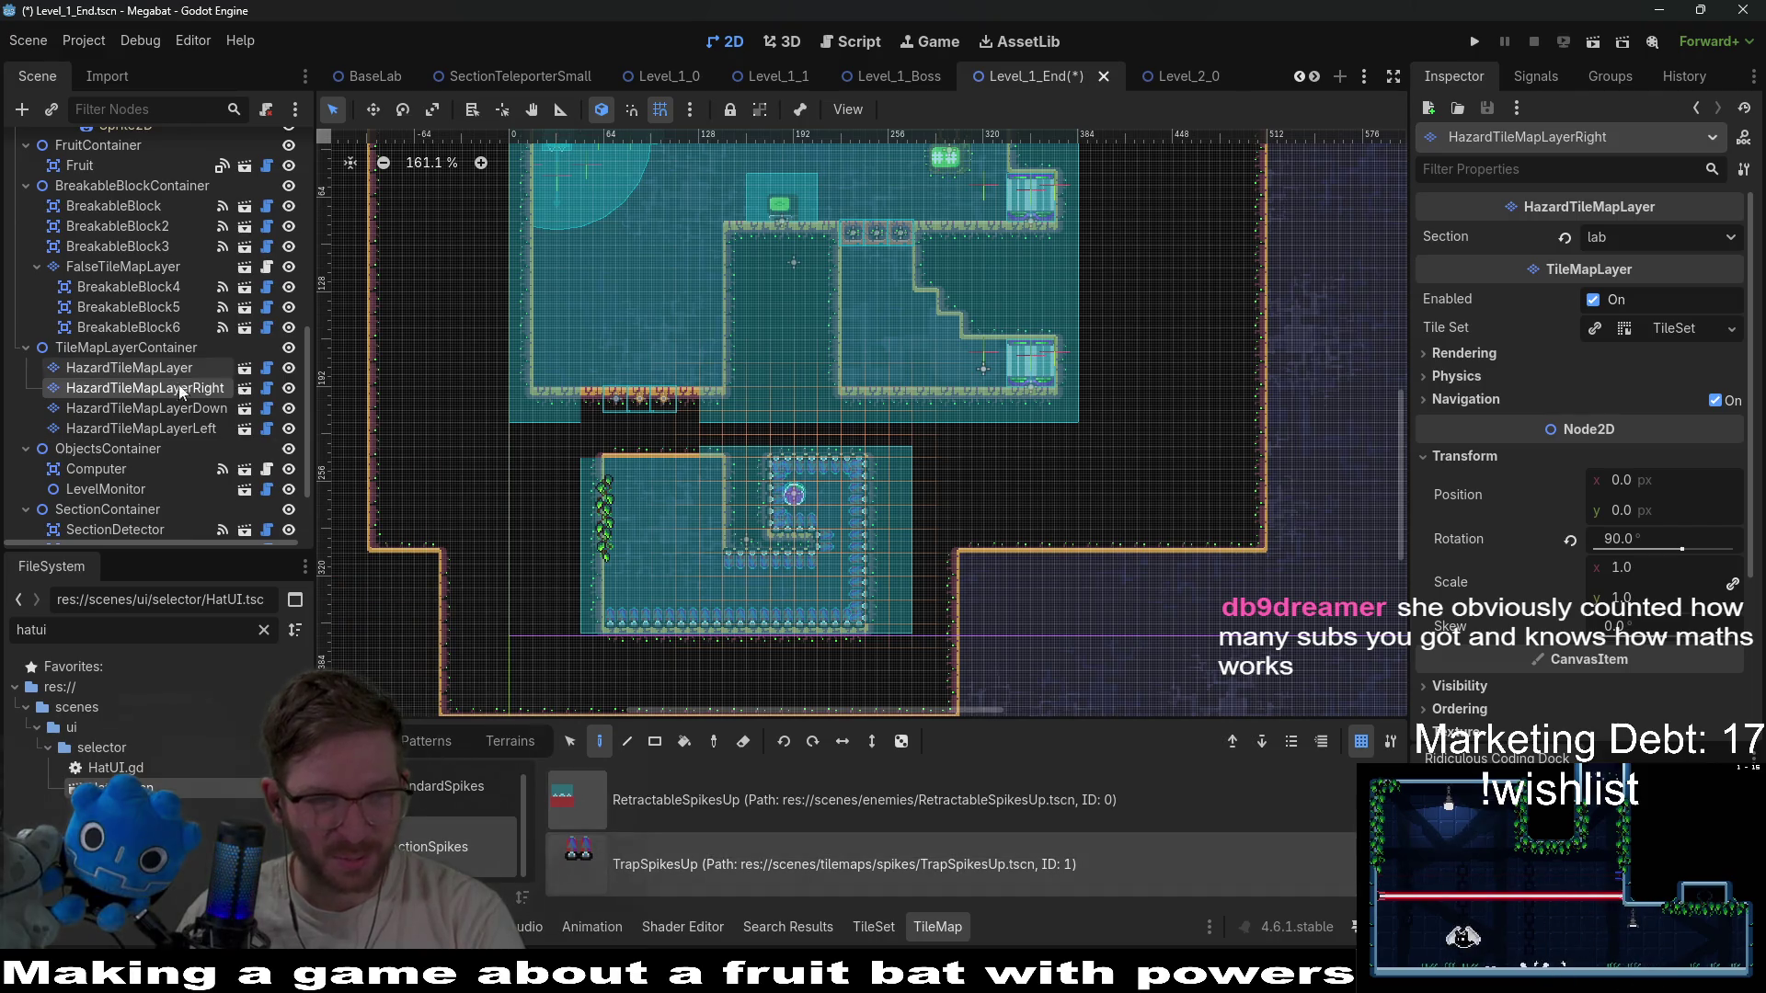
{"action": "left_click", "coordinate": [138, 429]}
{"action": "scroll", "coordinate": [720, 553], "scroll_direction": "up", "scroll_amount": 2}
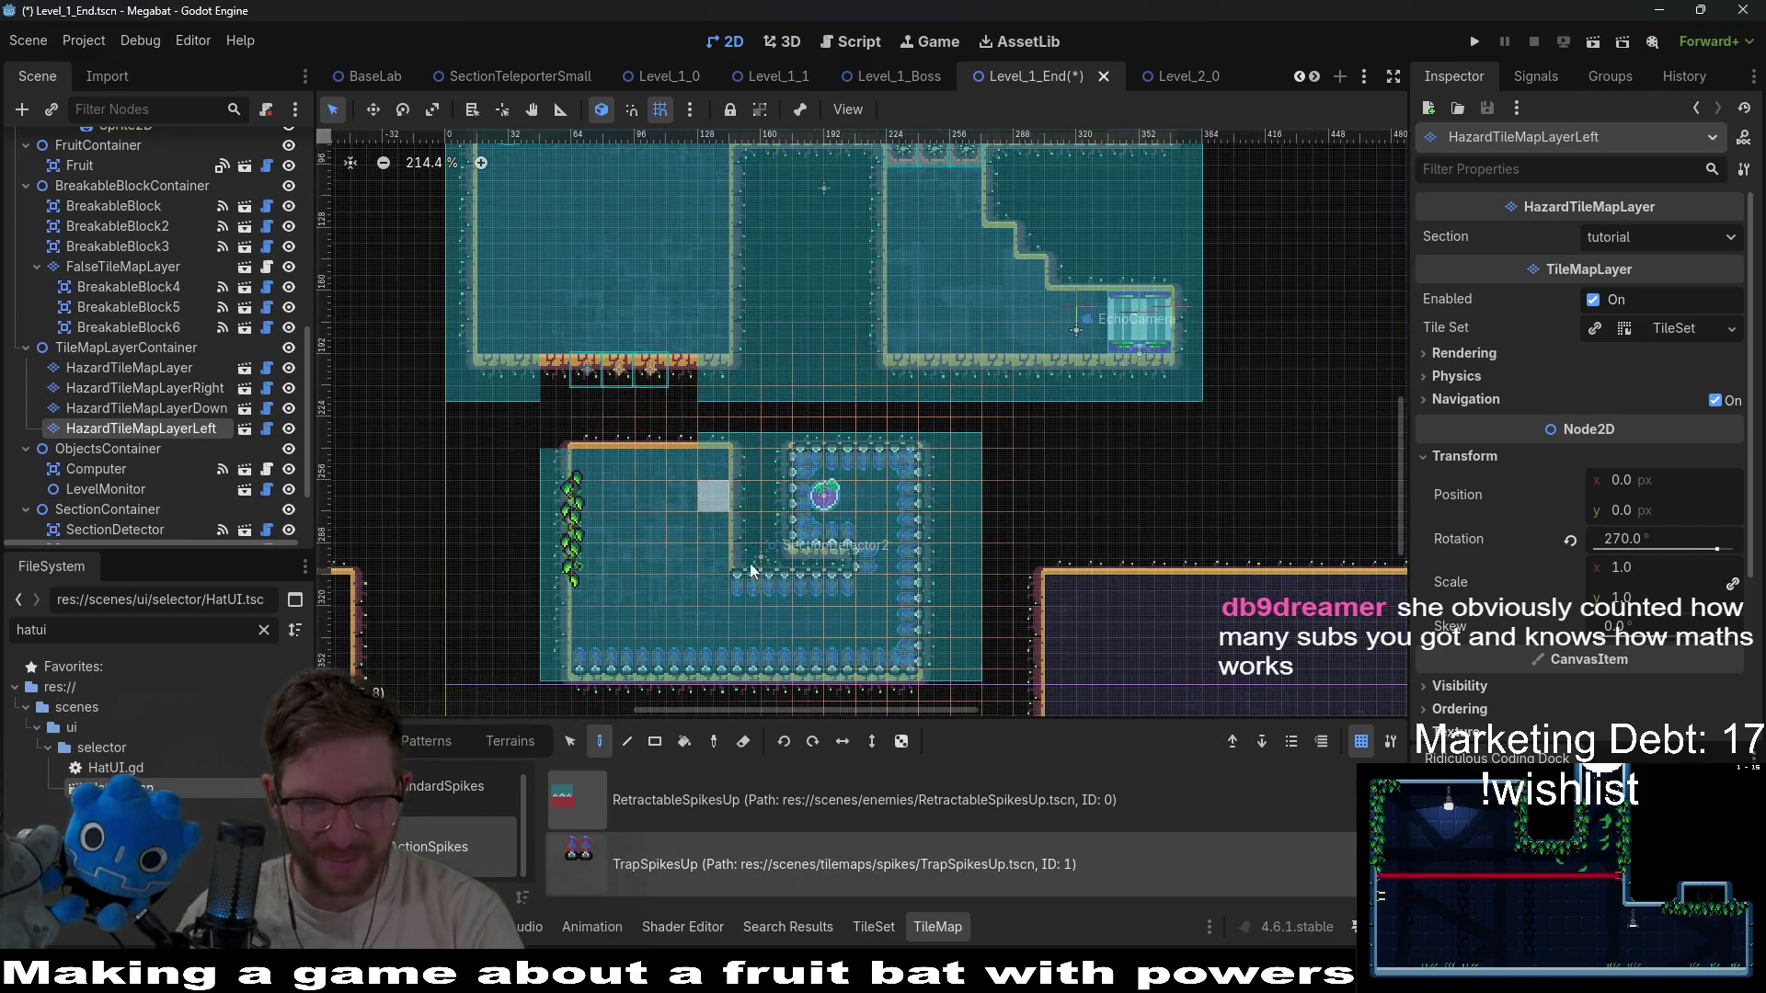
{"action": "key", "text": "ctrl+s"}
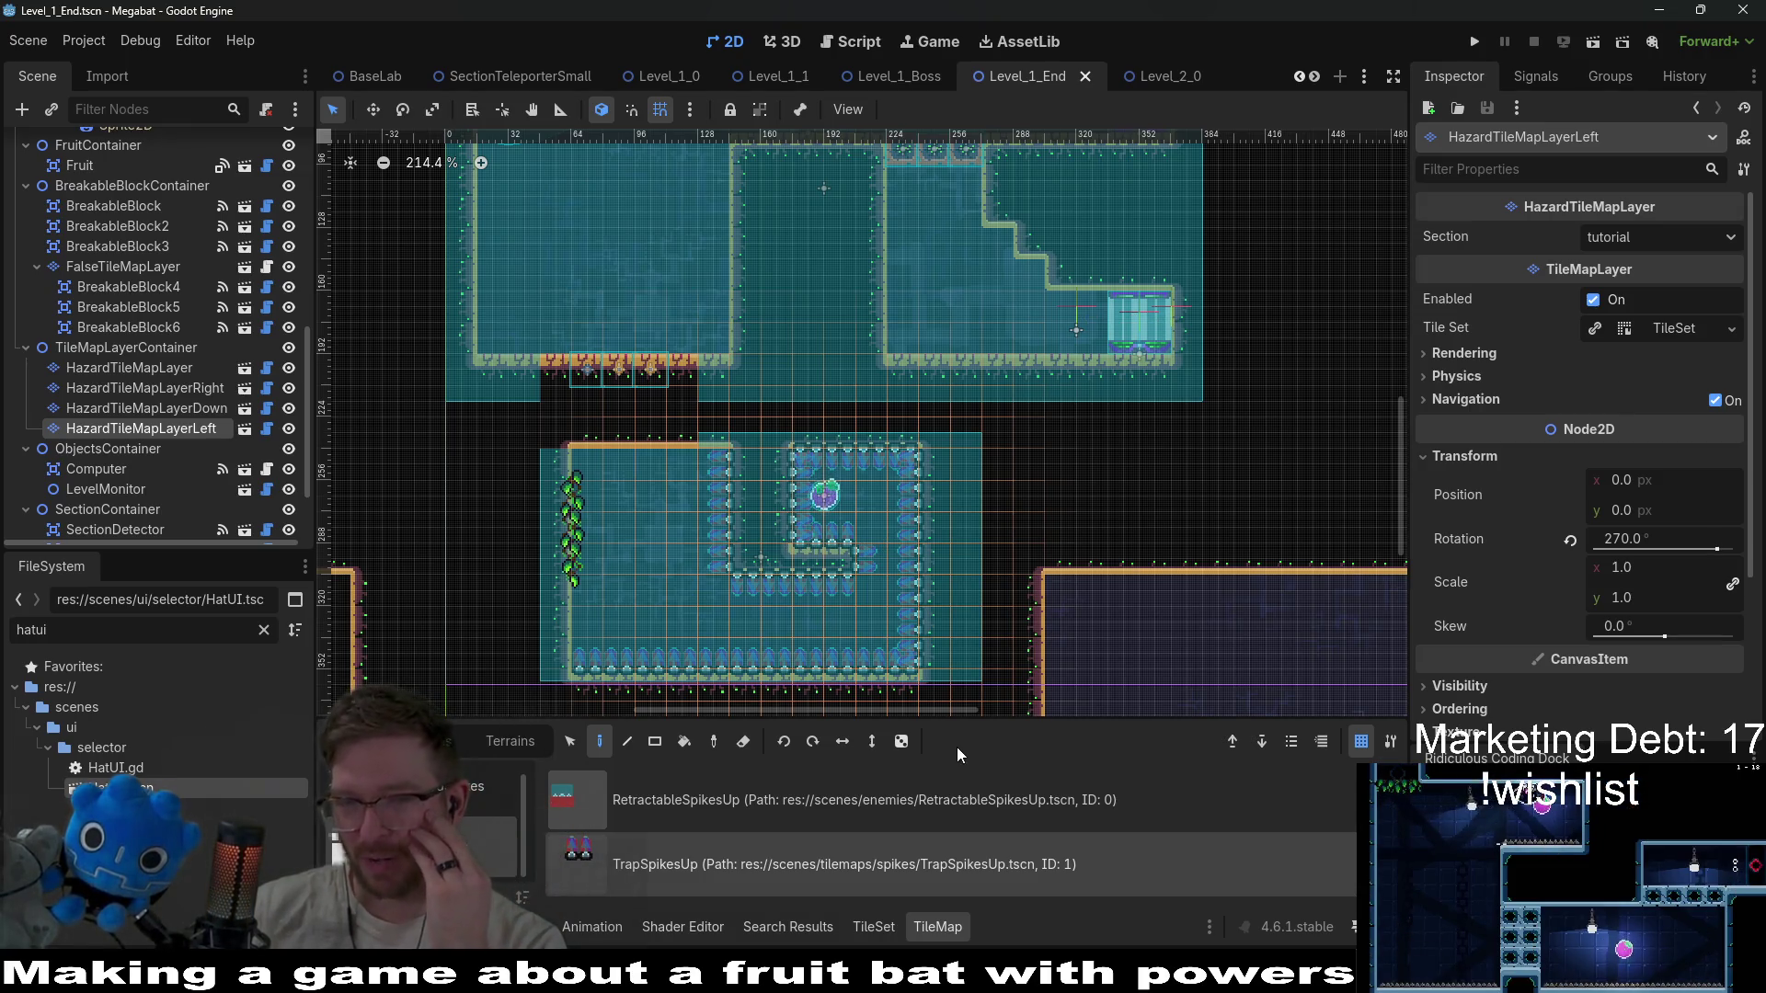
{"action": "scroll", "coordinate": [793, 627], "scroll_direction": "up", "scroll_amount": 2}
{"action": "scroll", "coordinate": [793, 628], "scroll_direction": "up", "scroll_amount": 5}
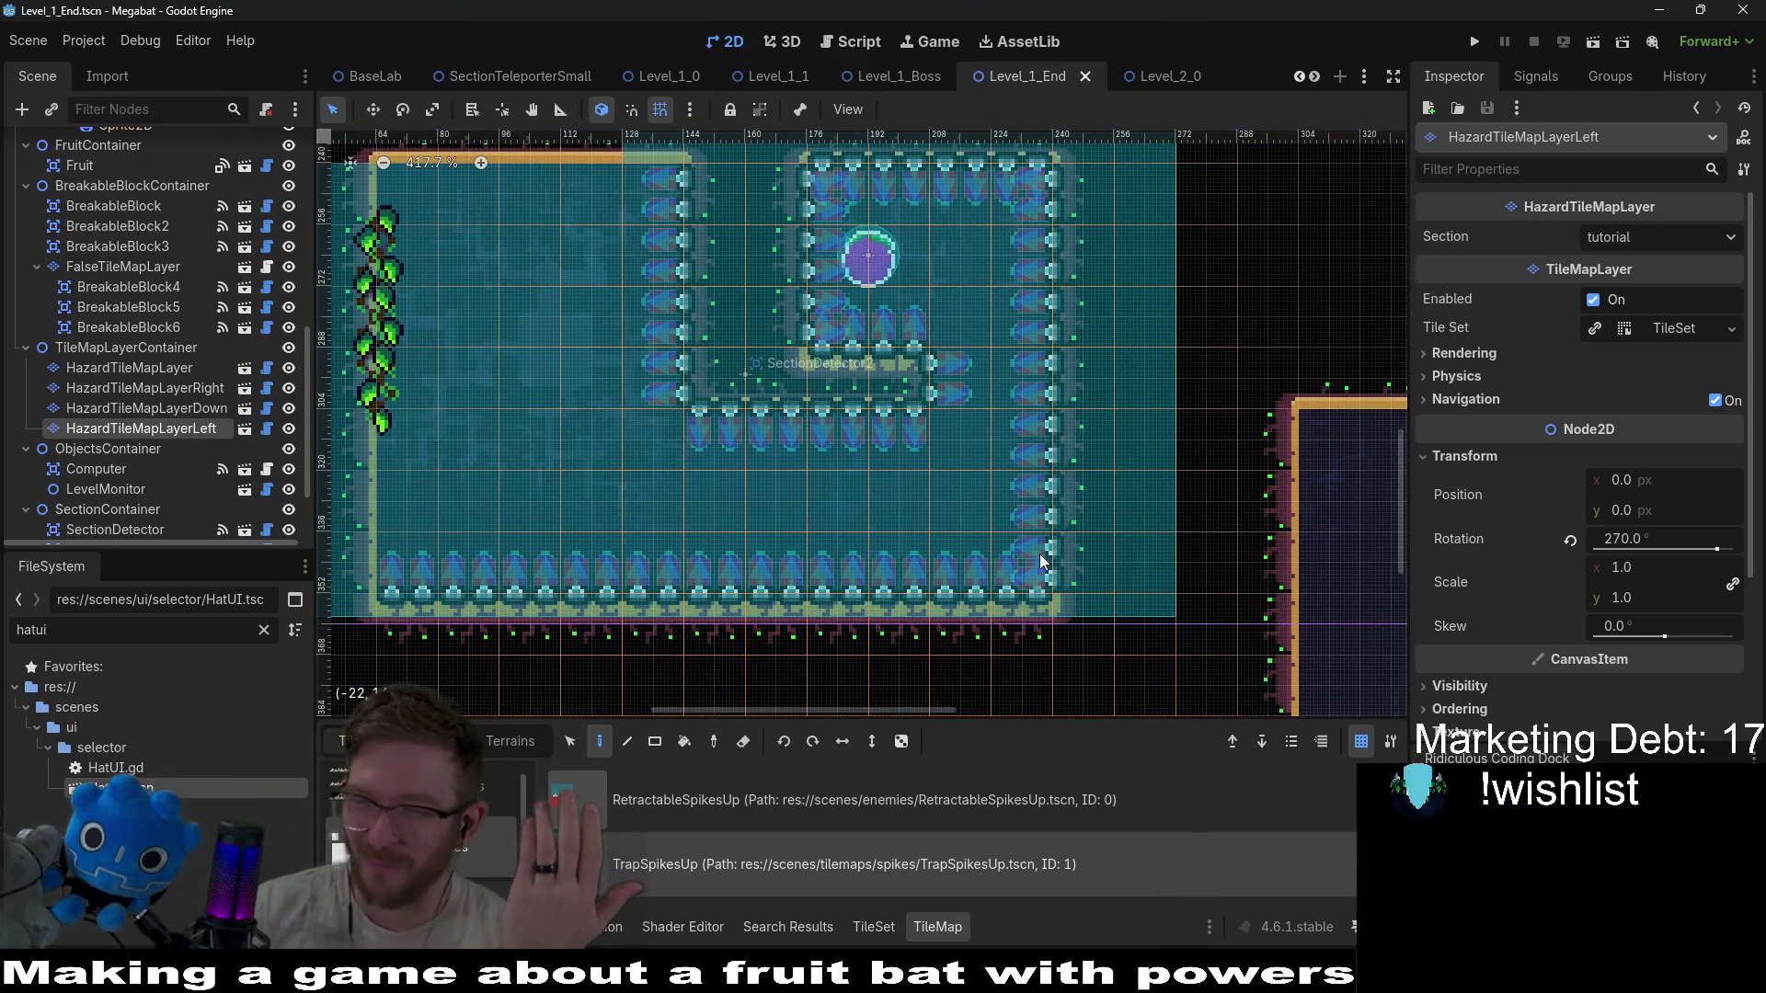
{"action": "scroll", "coordinate": [916, 482], "scroll_direction": "down", "scroll_amount": 3}
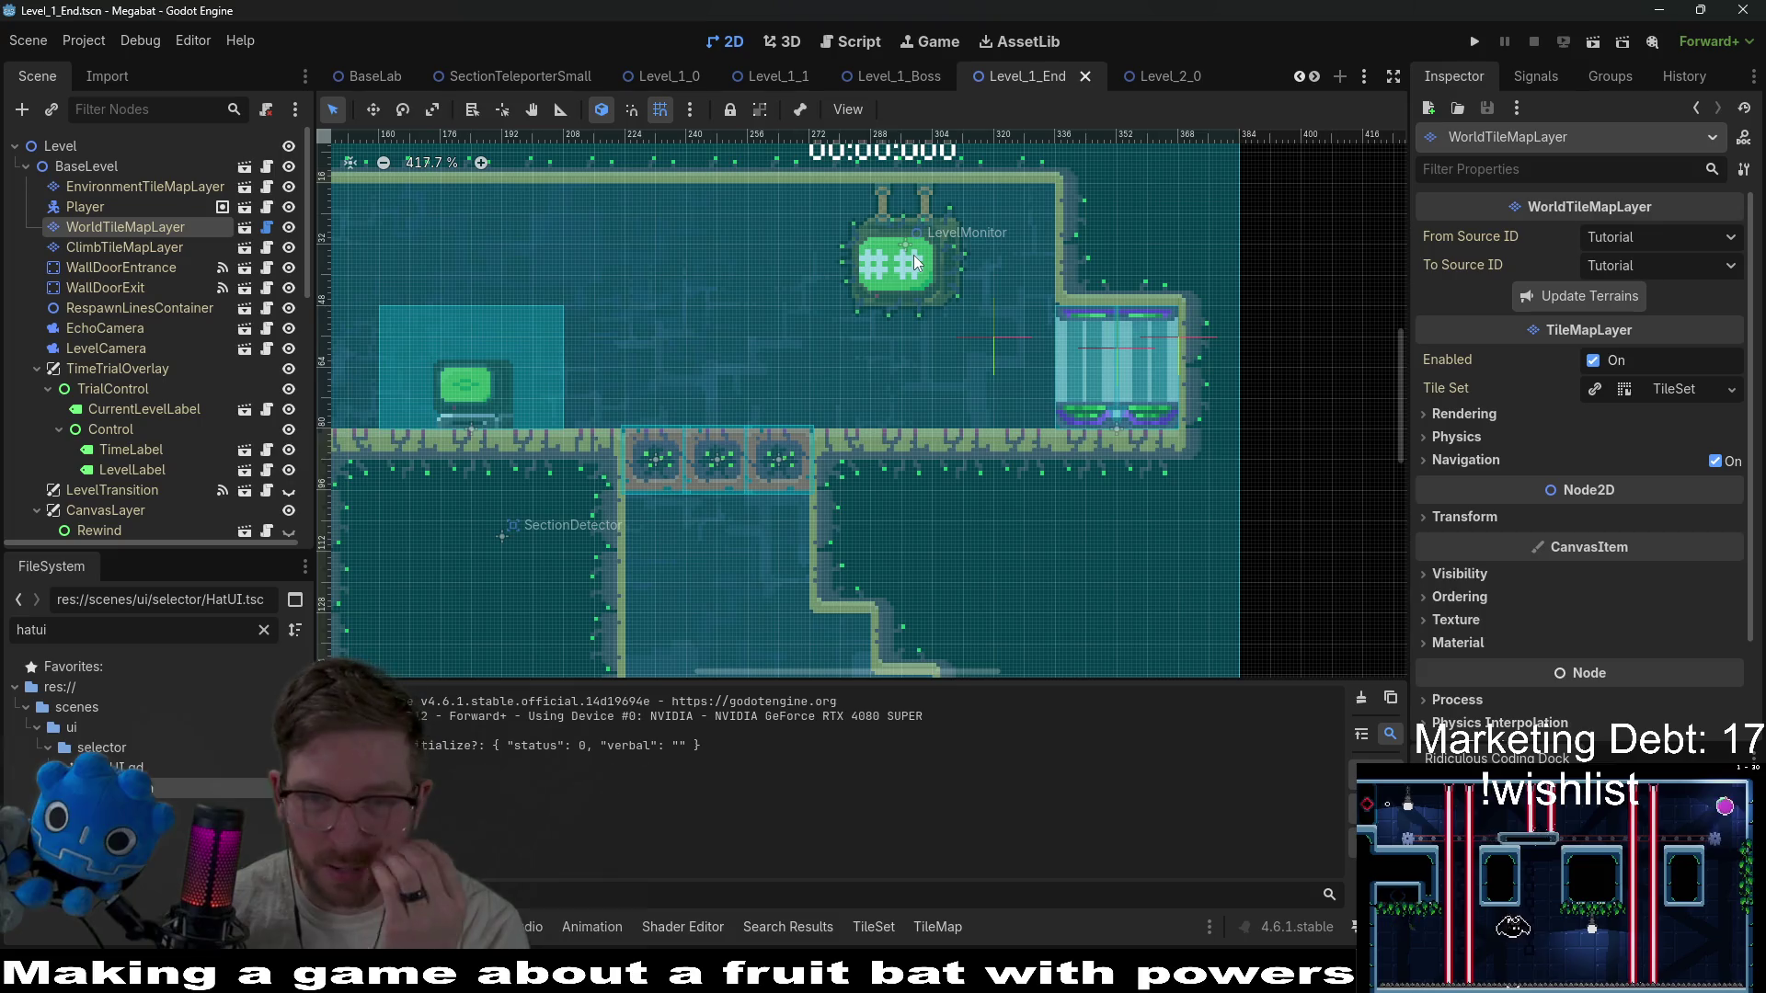
Select WorldTileMapLayer in the Scene tree to edit the wall tiles.
{"action": "scroll", "coordinate": [913, 256], "scroll_direction": "down", "scroll_amount": 3}
{"action": "scroll", "coordinate": [917, 299], "scroll_direction": "up", "scroll_amount": 1}
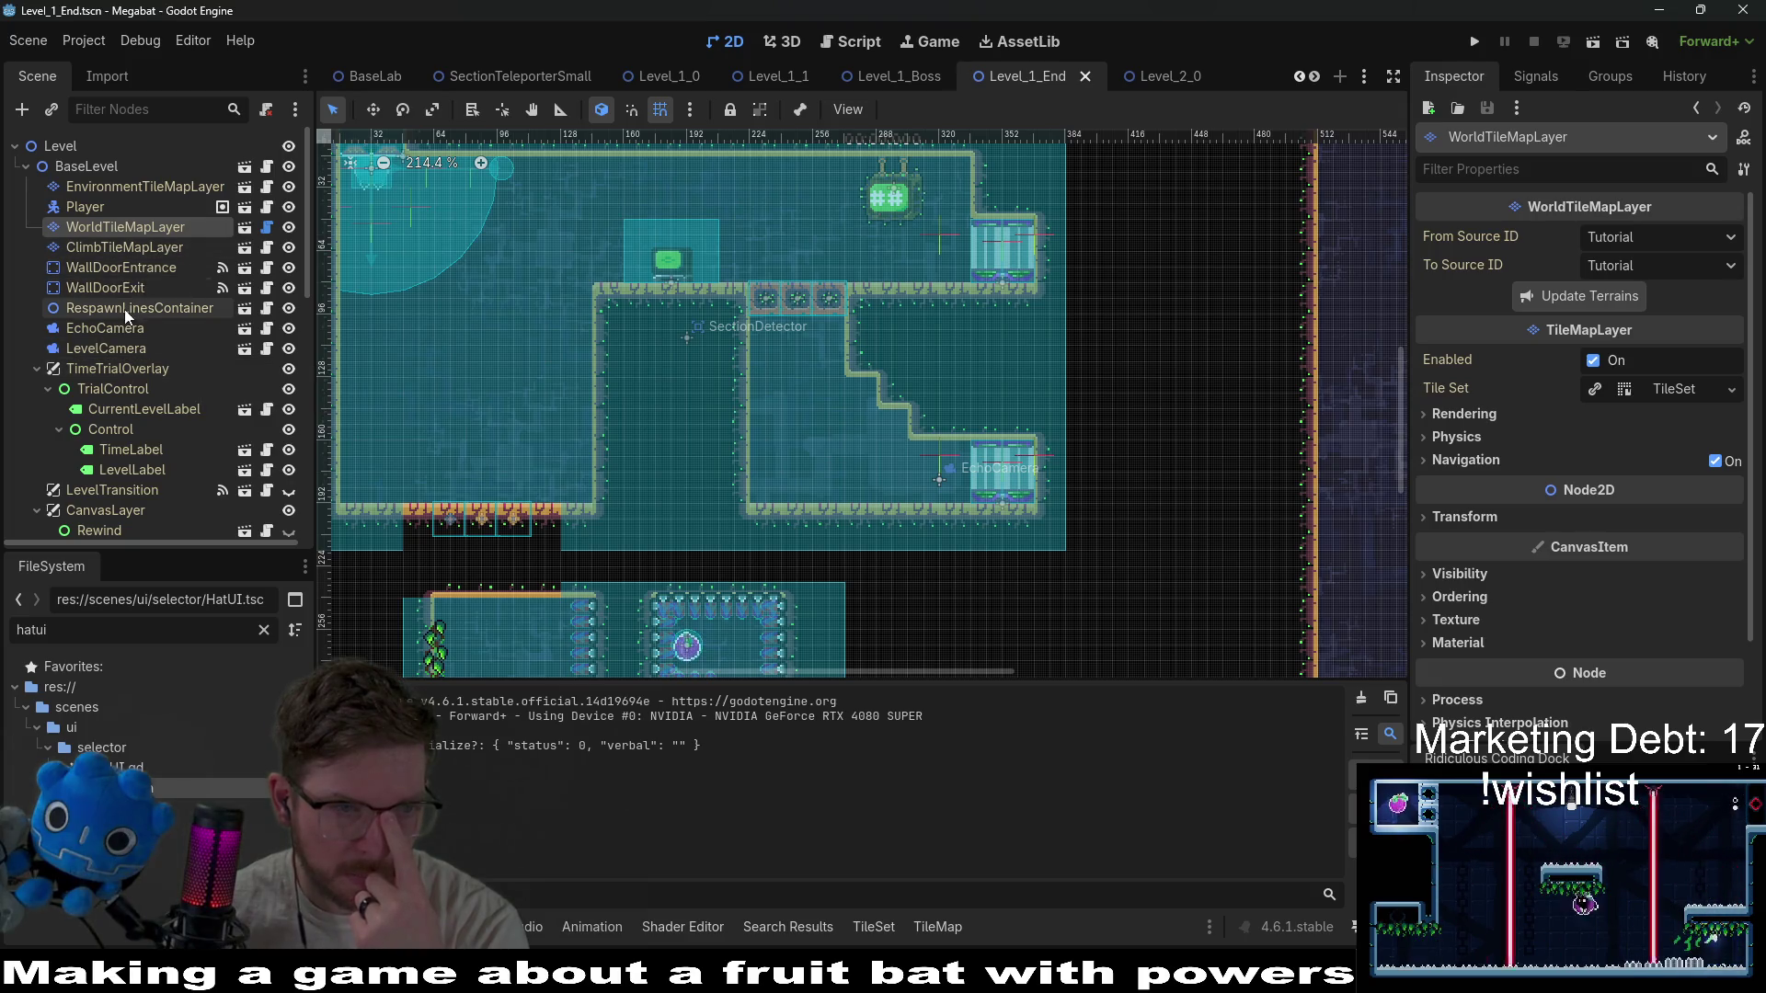
{"action": "scroll", "coordinate": [128, 309], "scroll_direction": "down", "scroll_amount": 5}
{"action": "scroll", "coordinate": [129, 307], "scroll_direction": "down", "scroll_amount": 5}
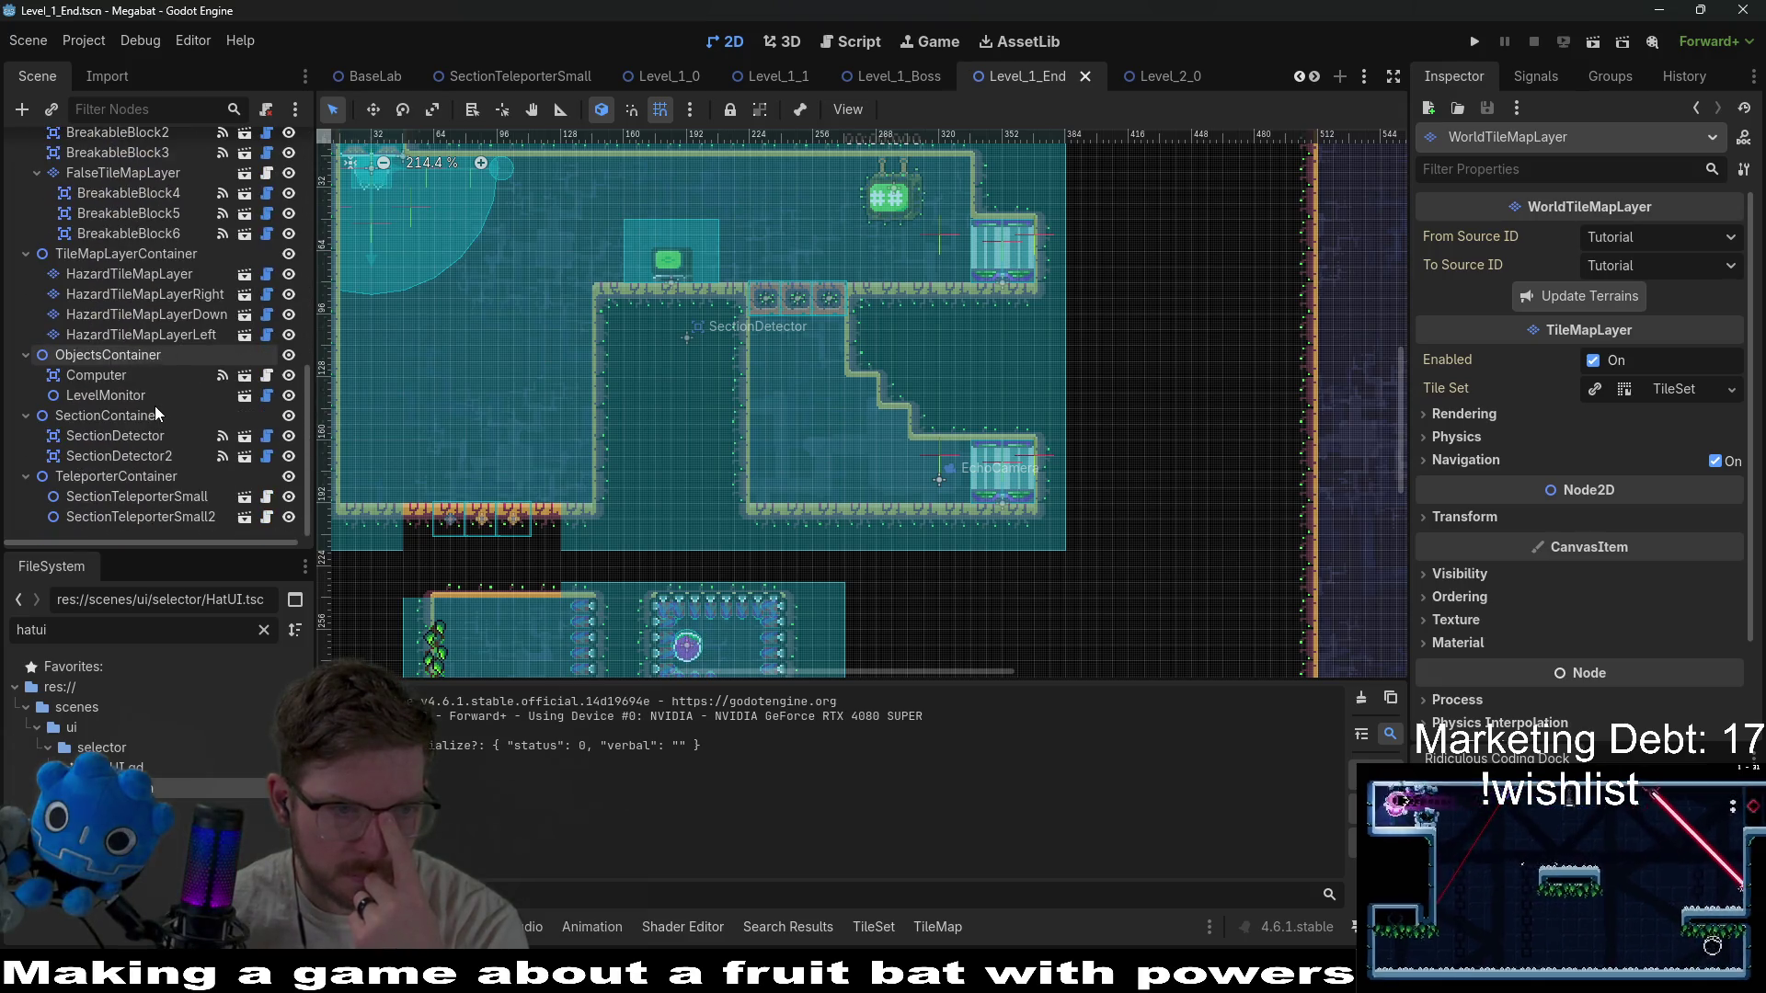
{"action": "left_click", "coordinate": [143, 396]}
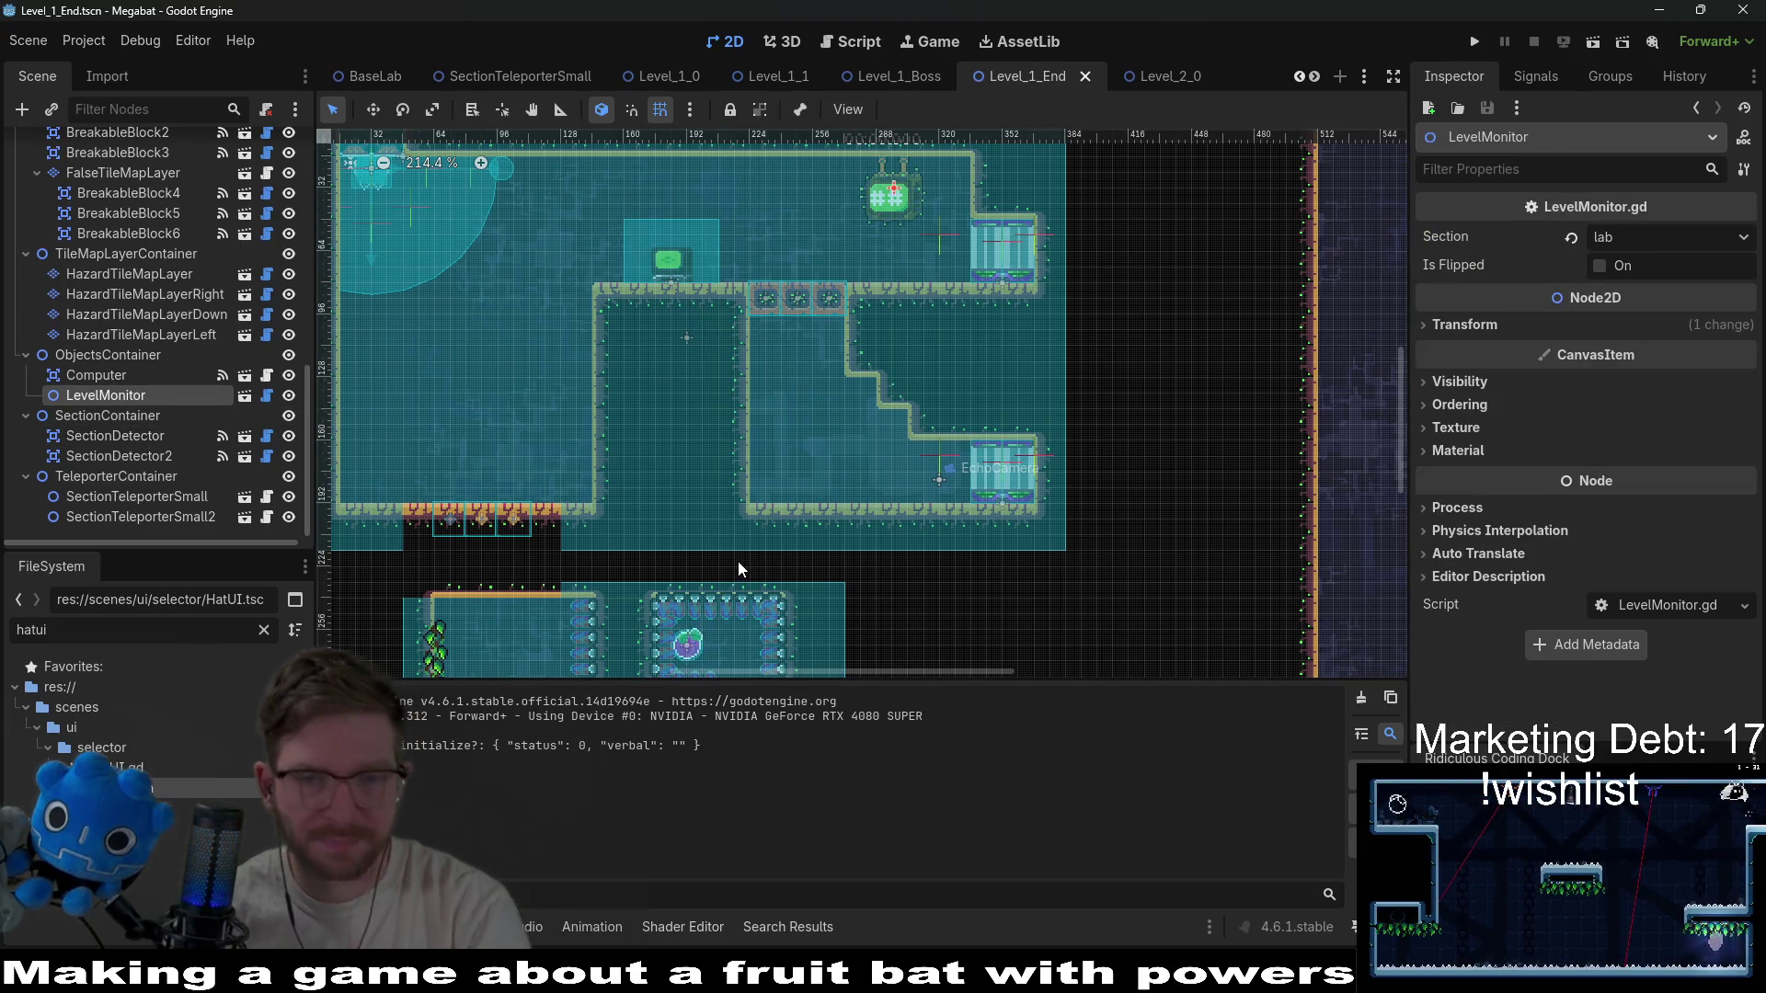
{"action": "scroll", "coordinate": [138, 290], "scroll_direction": "up", "scroll_amount": 5}
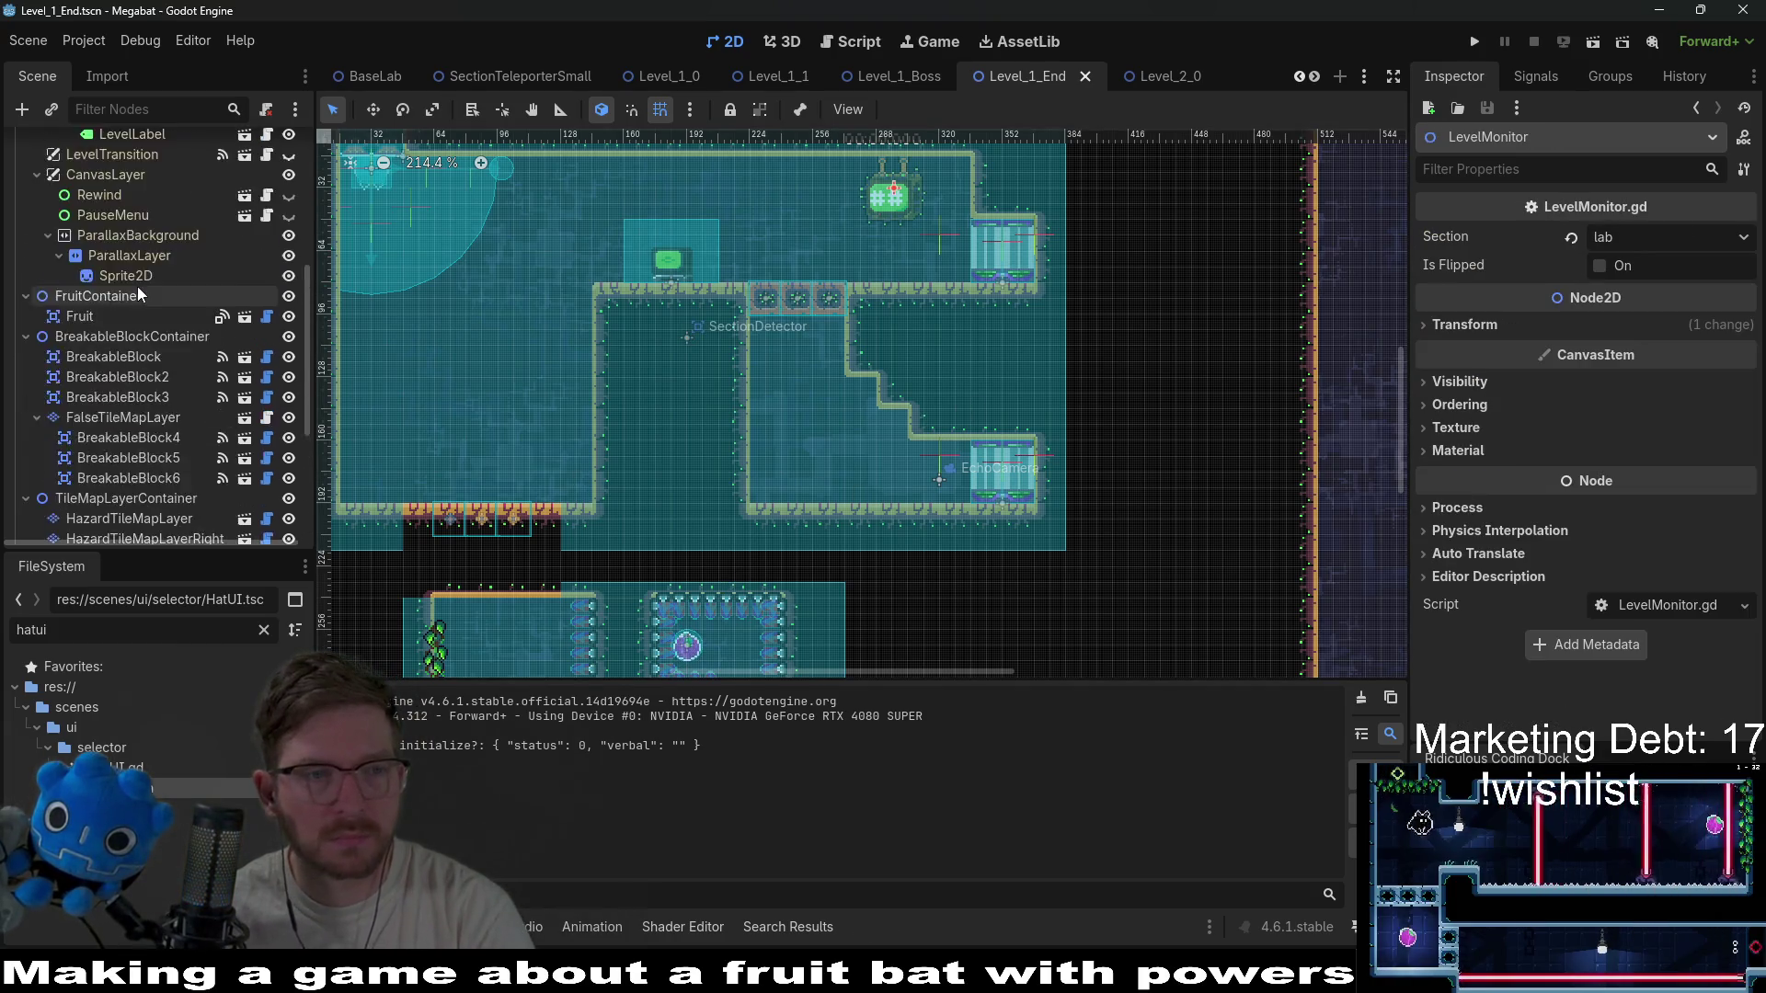
{"action": "left_click", "coordinate": [138, 230]}
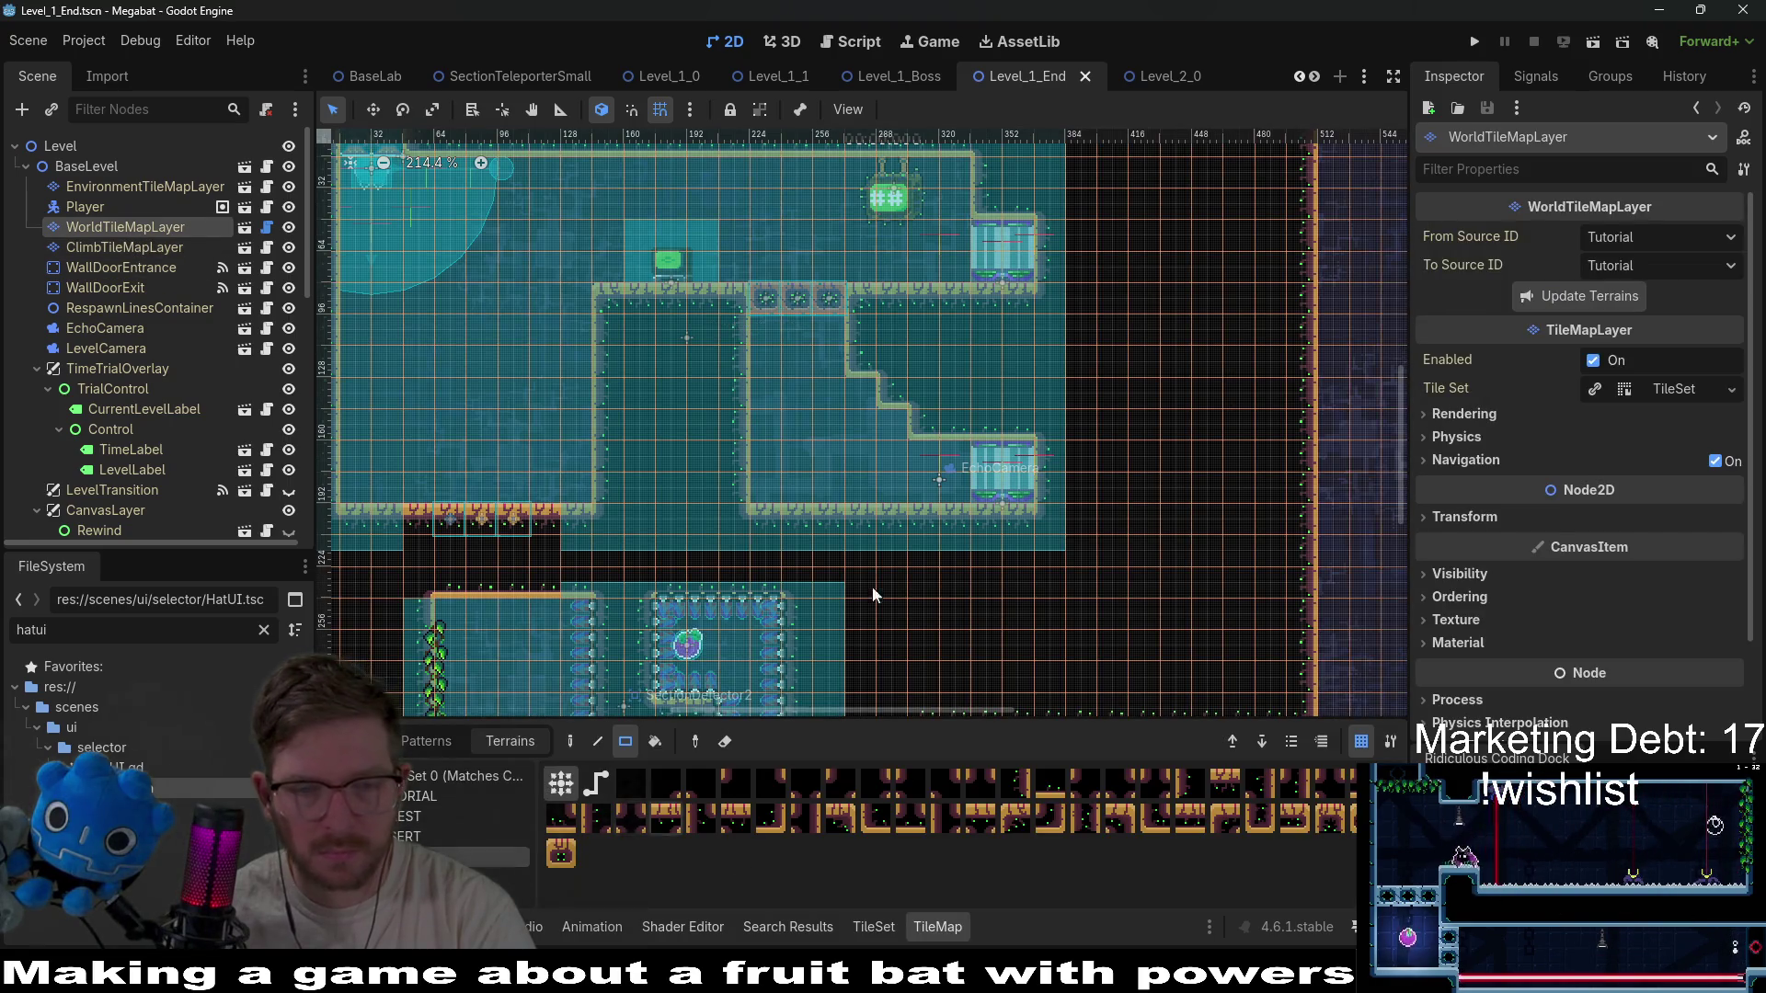
Fill wall tiles over the upper-room staircase to form a wide squared-off ledge.
{"action": "mouse_move", "coordinate": [924, 428]}
{"action": "left_mouse_down"}
{"action": "mouse_move", "coordinate": [883, 363]}
{"action": "mouse_move", "coordinate": [876, 378]}
{"action": "left_mouse_up"}
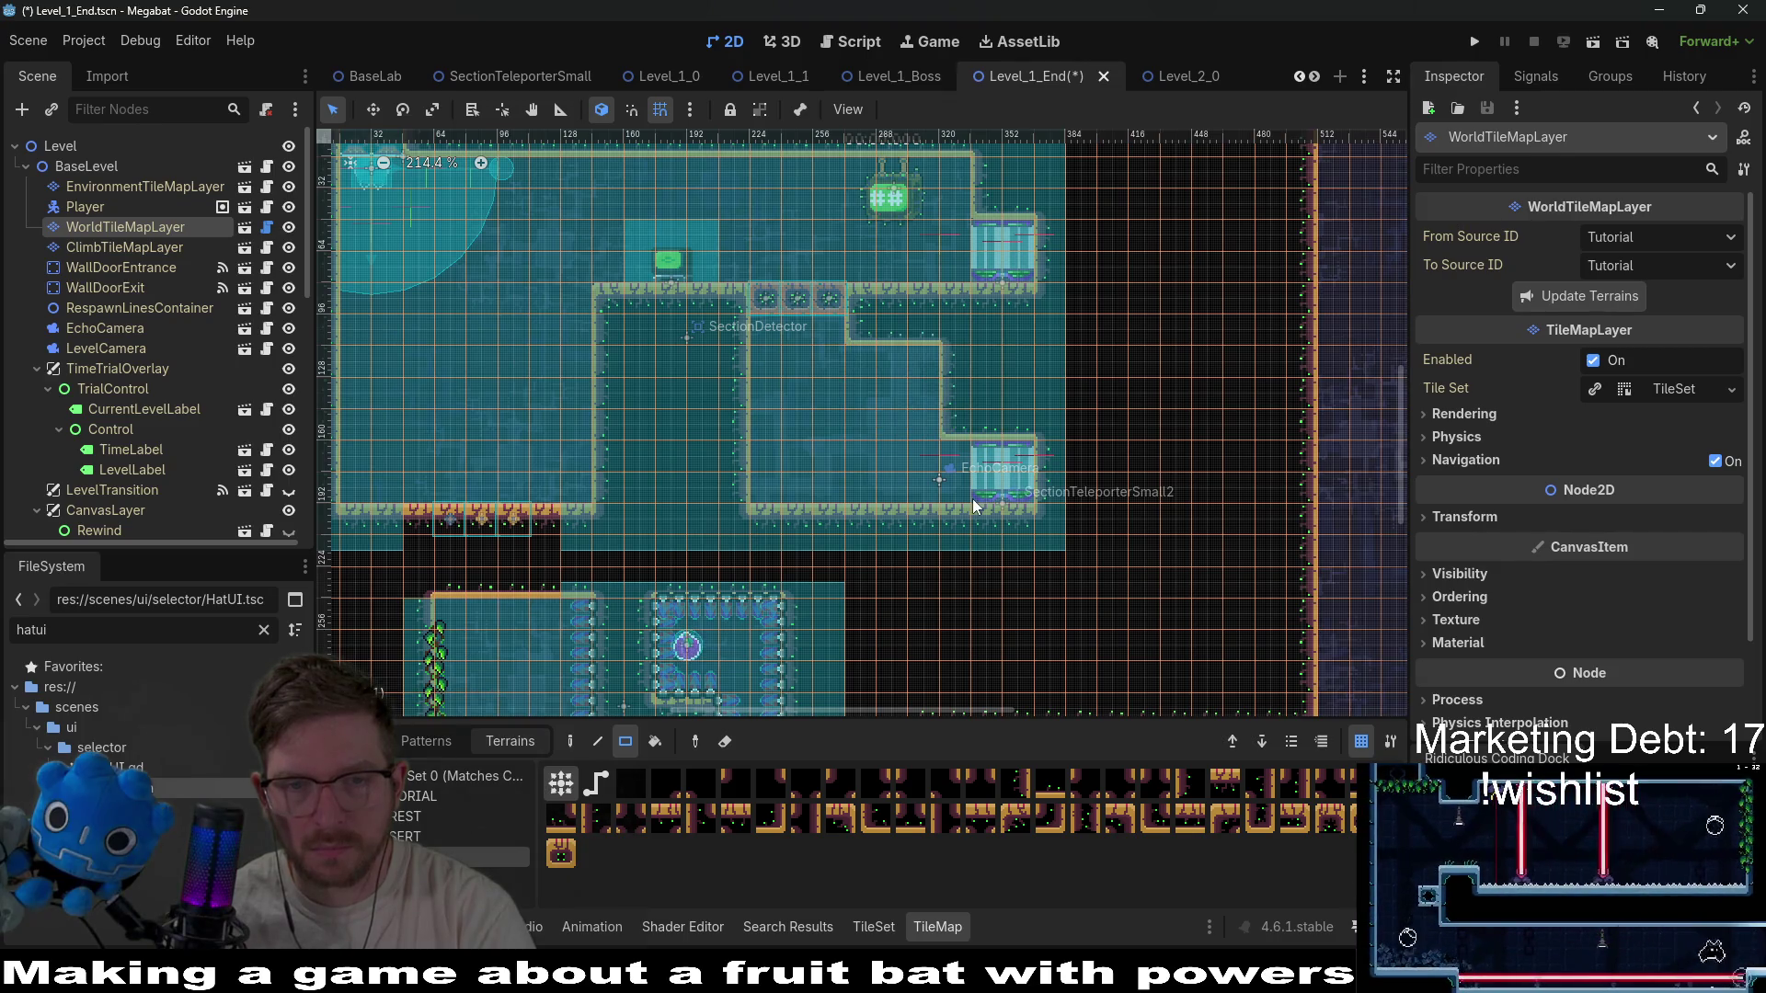
{"action": "left_click_drag", "start_coordinate": [962, 430], "coordinate": [962, 430]}
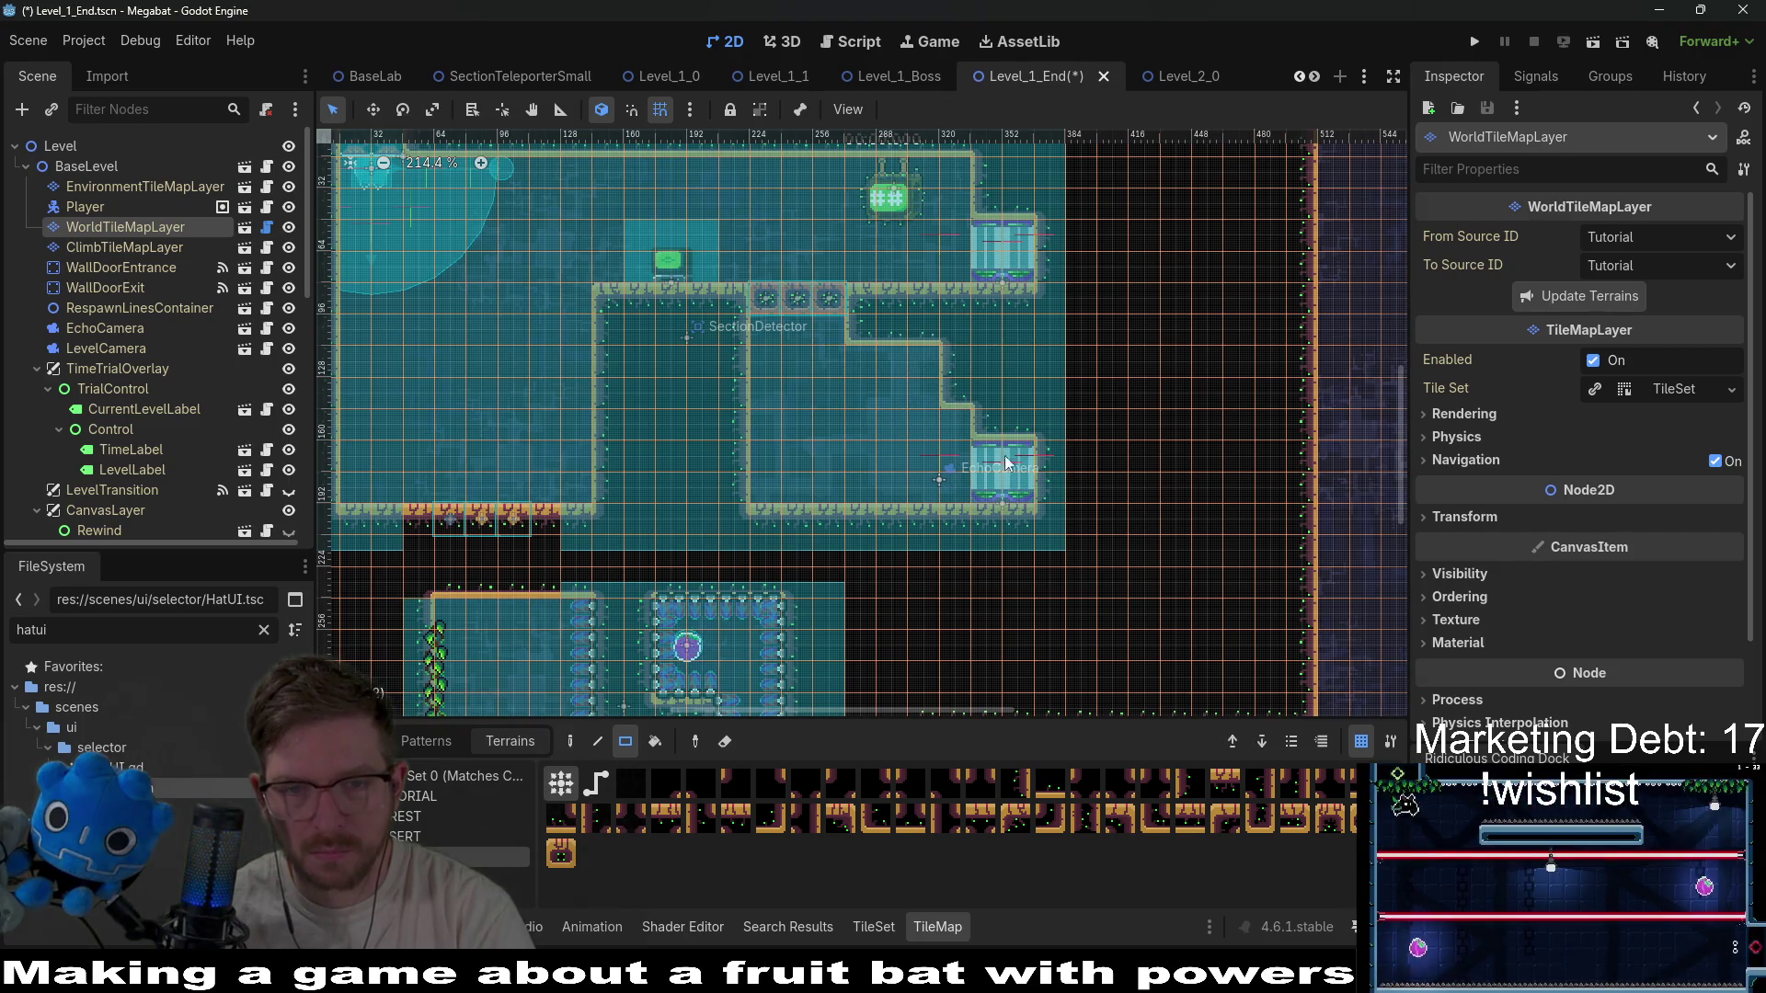
{"action": "mouse_move", "coordinate": [914, 355]}
{"action": "left_mouse_down"}
{"action": "mouse_move", "coordinate": [925, 394]}
{"action": "mouse_move", "coordinate": [928, 366]}
{"action": "left_mouse_up"}
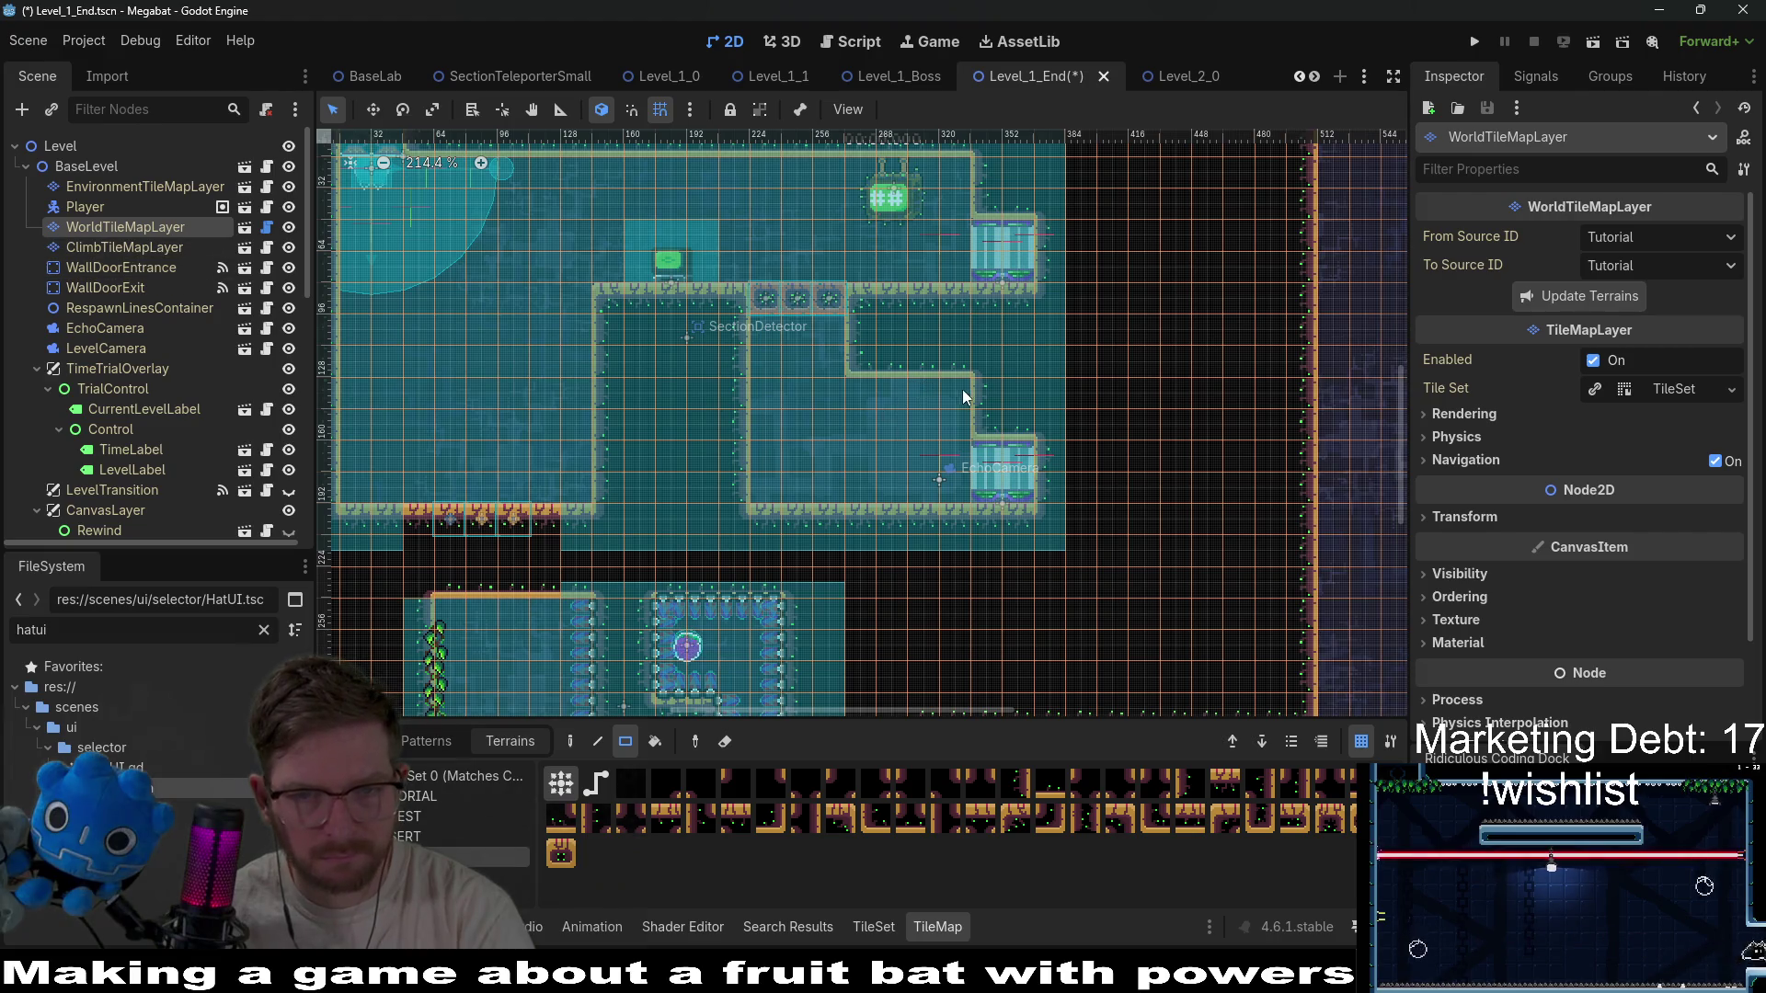
{"action": "left_click_drag", "start_coordinate": [963, 389], "coordinate": [975, 425]}
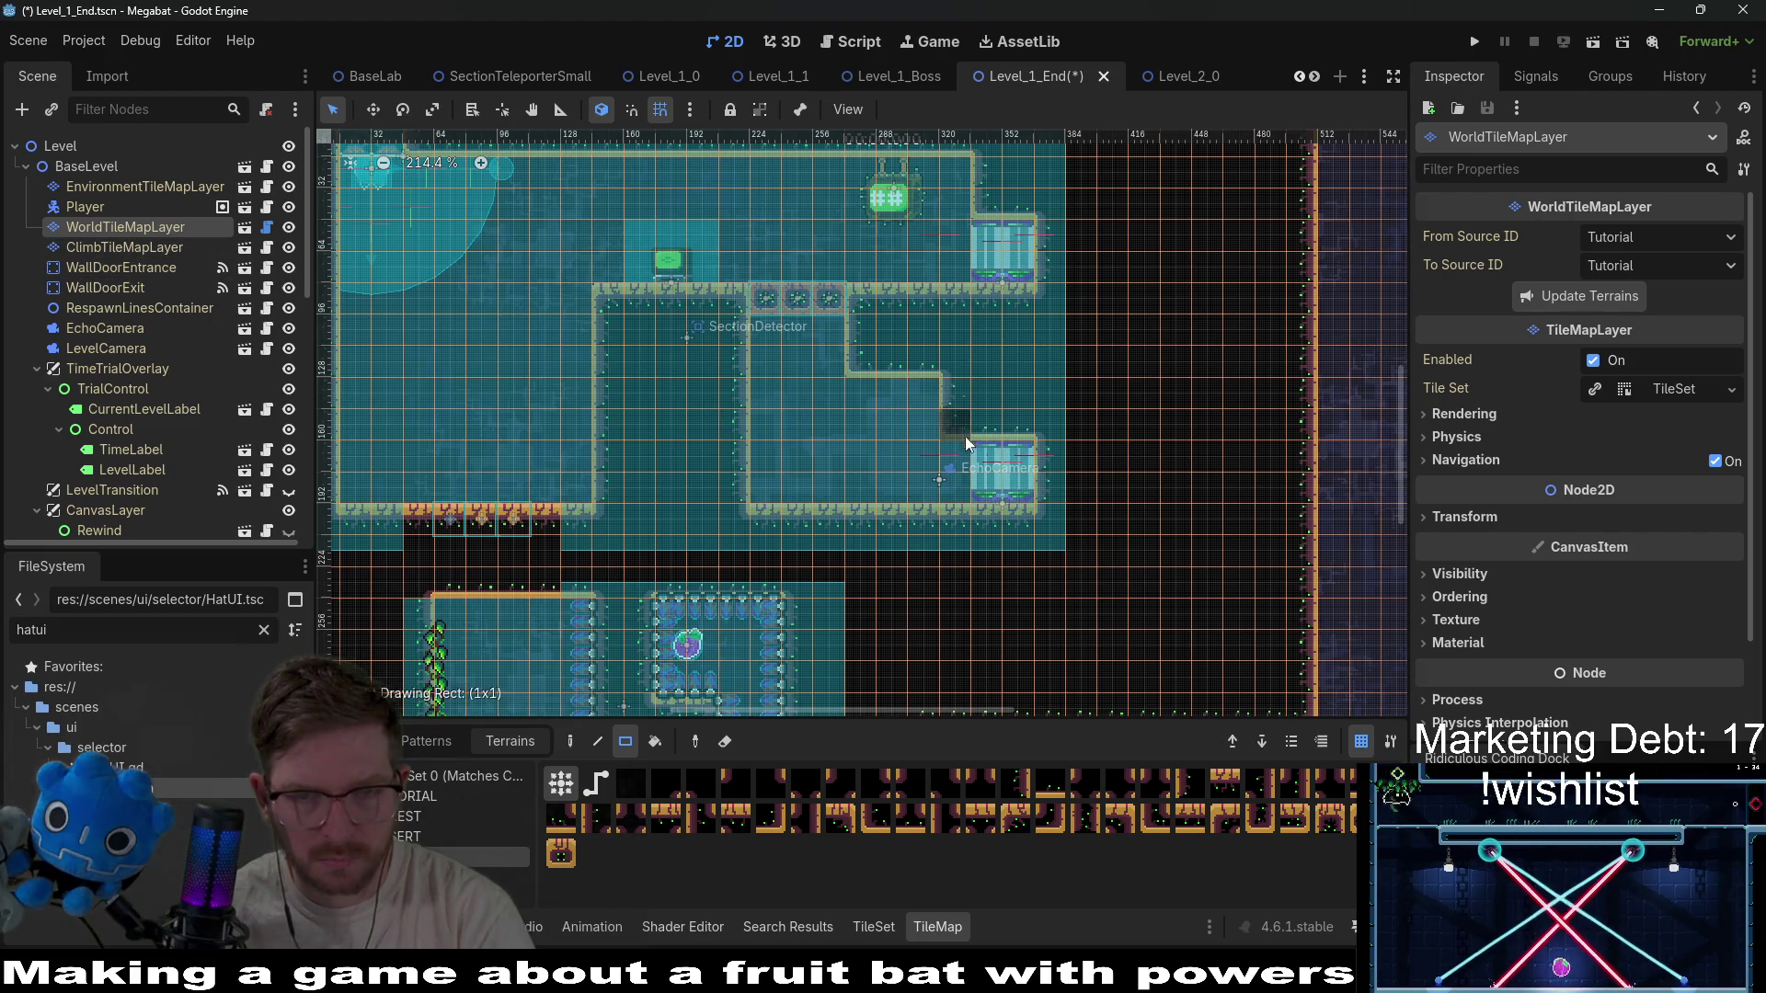
{"action": "scroll", "coordinate": [208, 322], "scroll_direction": "down", "scroll_amount": 10}
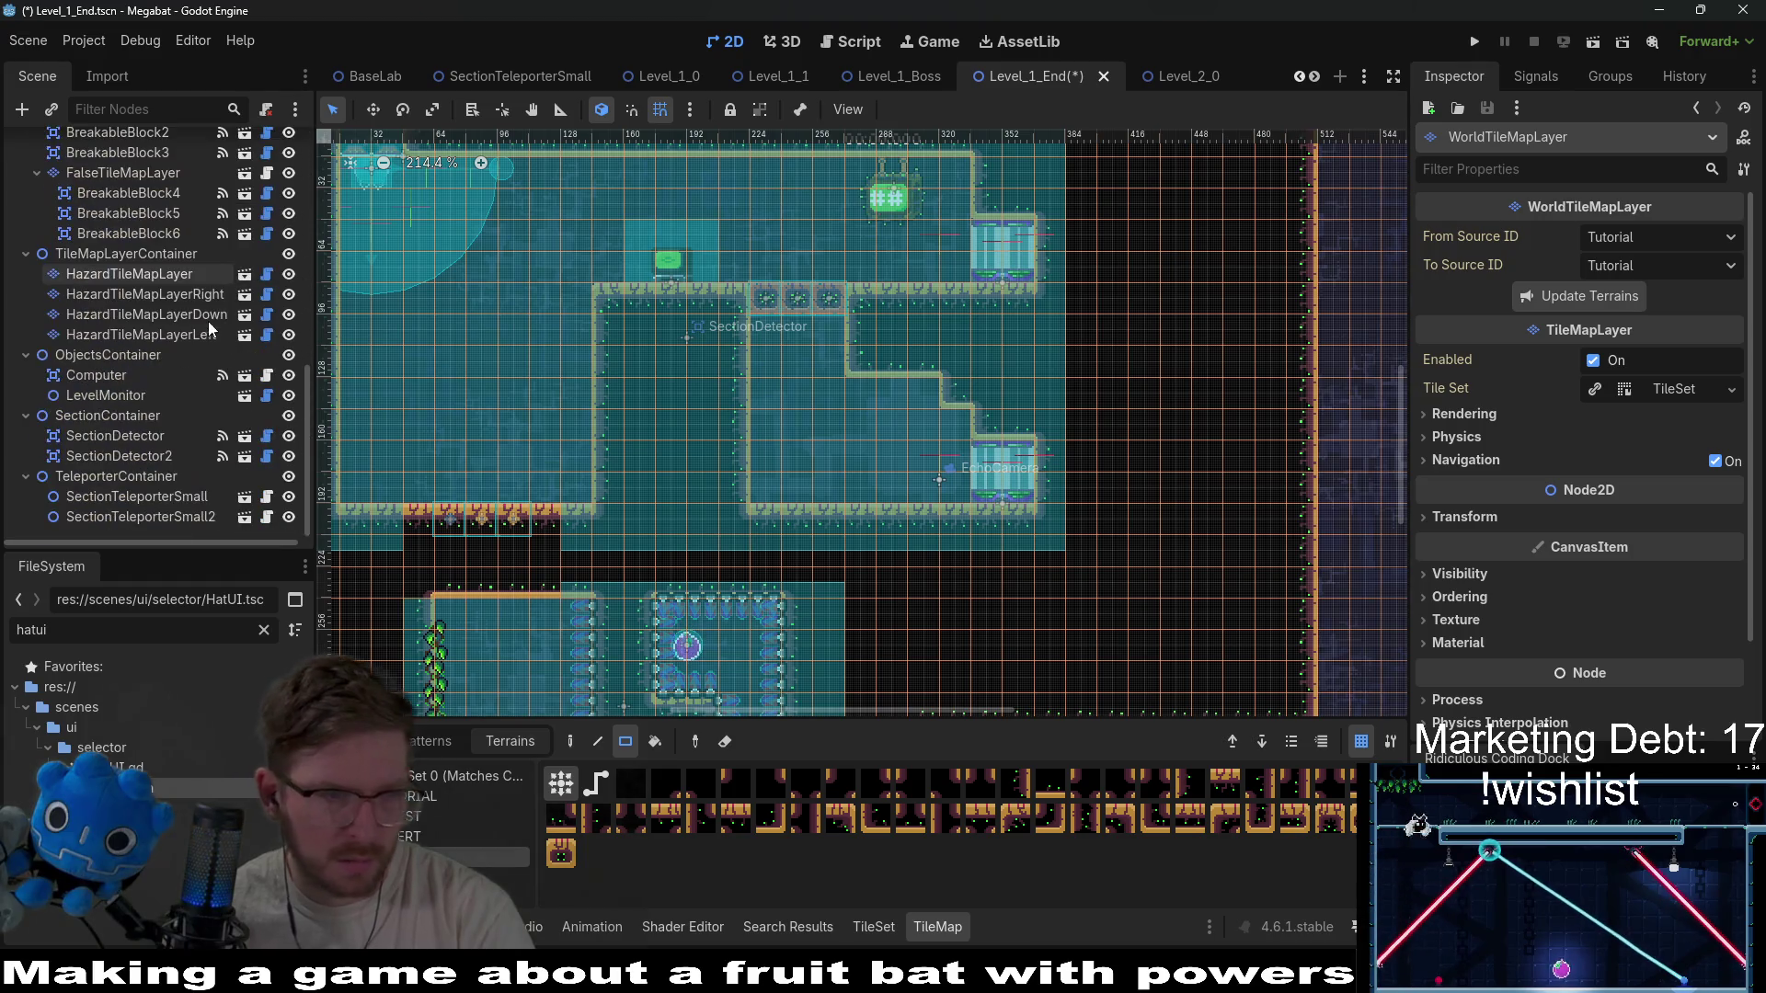
Duplicate LevelMonitor and move the copy beneath the new upper-room ledge.
{"action": "left_click", "coordinate": [123, 401]}
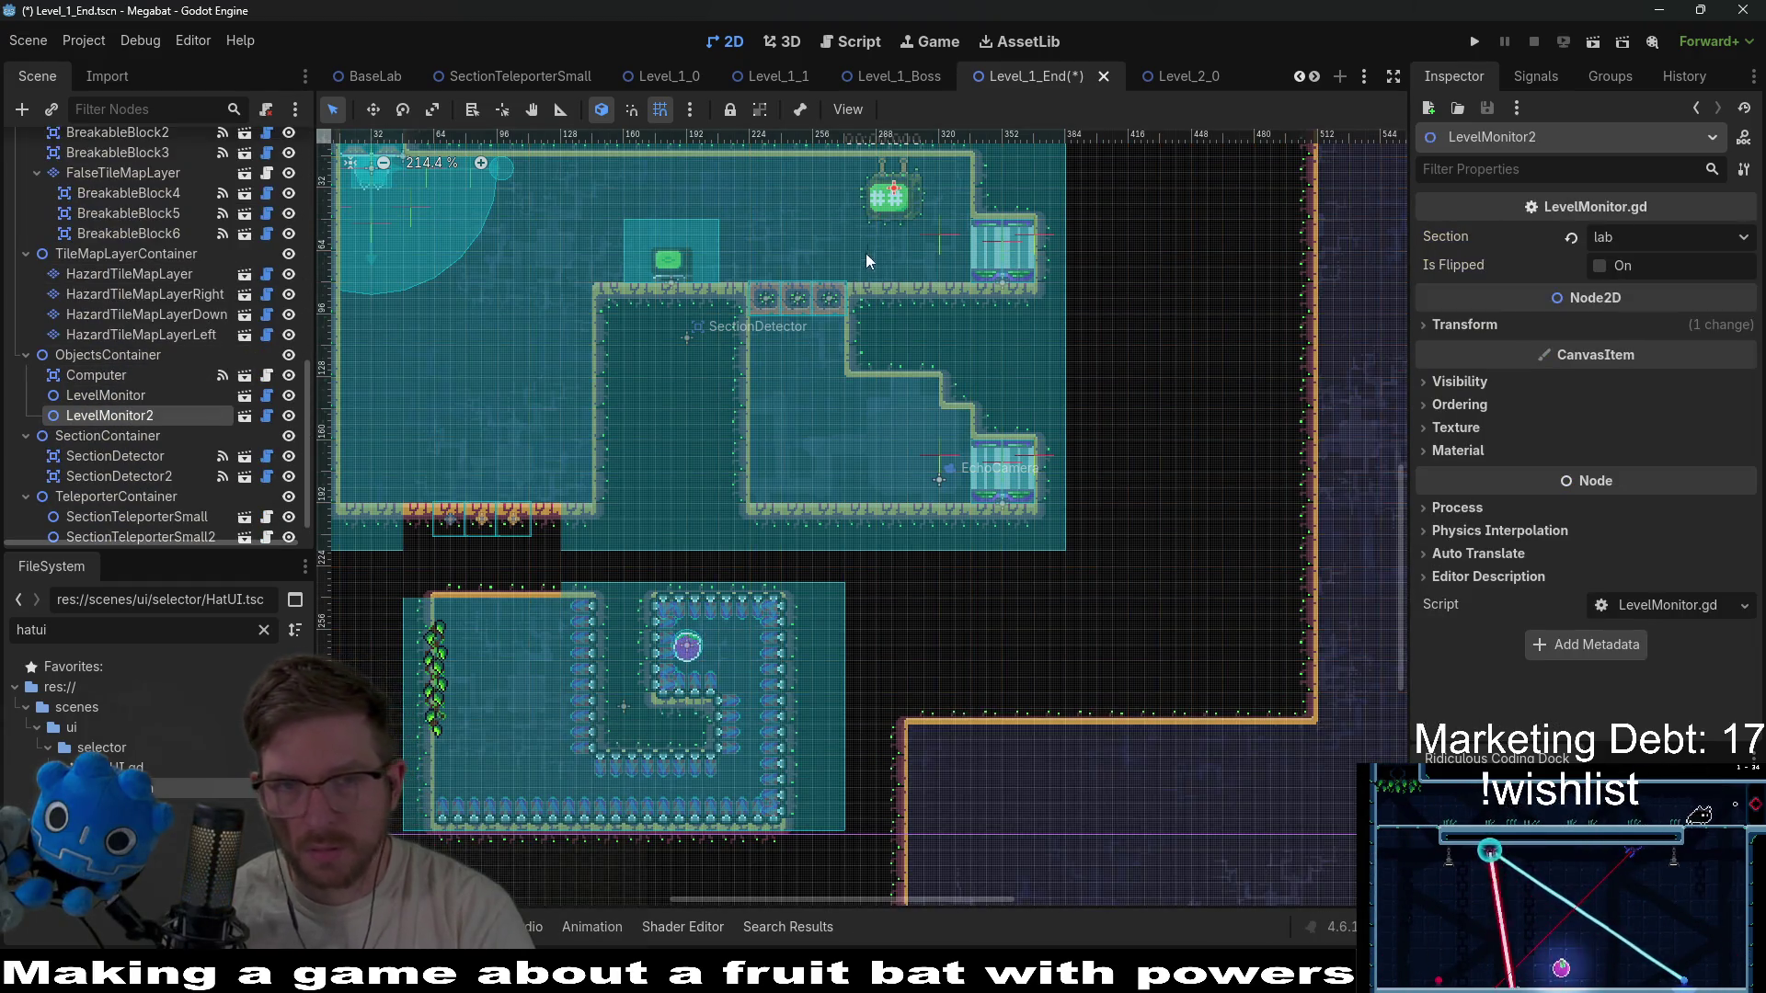
{"action": "key", "text": "ctrl+d"}
{"action": "key", "text": "w"}
{"action": "left_click_drag", "start_coordinate": [888, 202], "coordinate": [898, 410]}
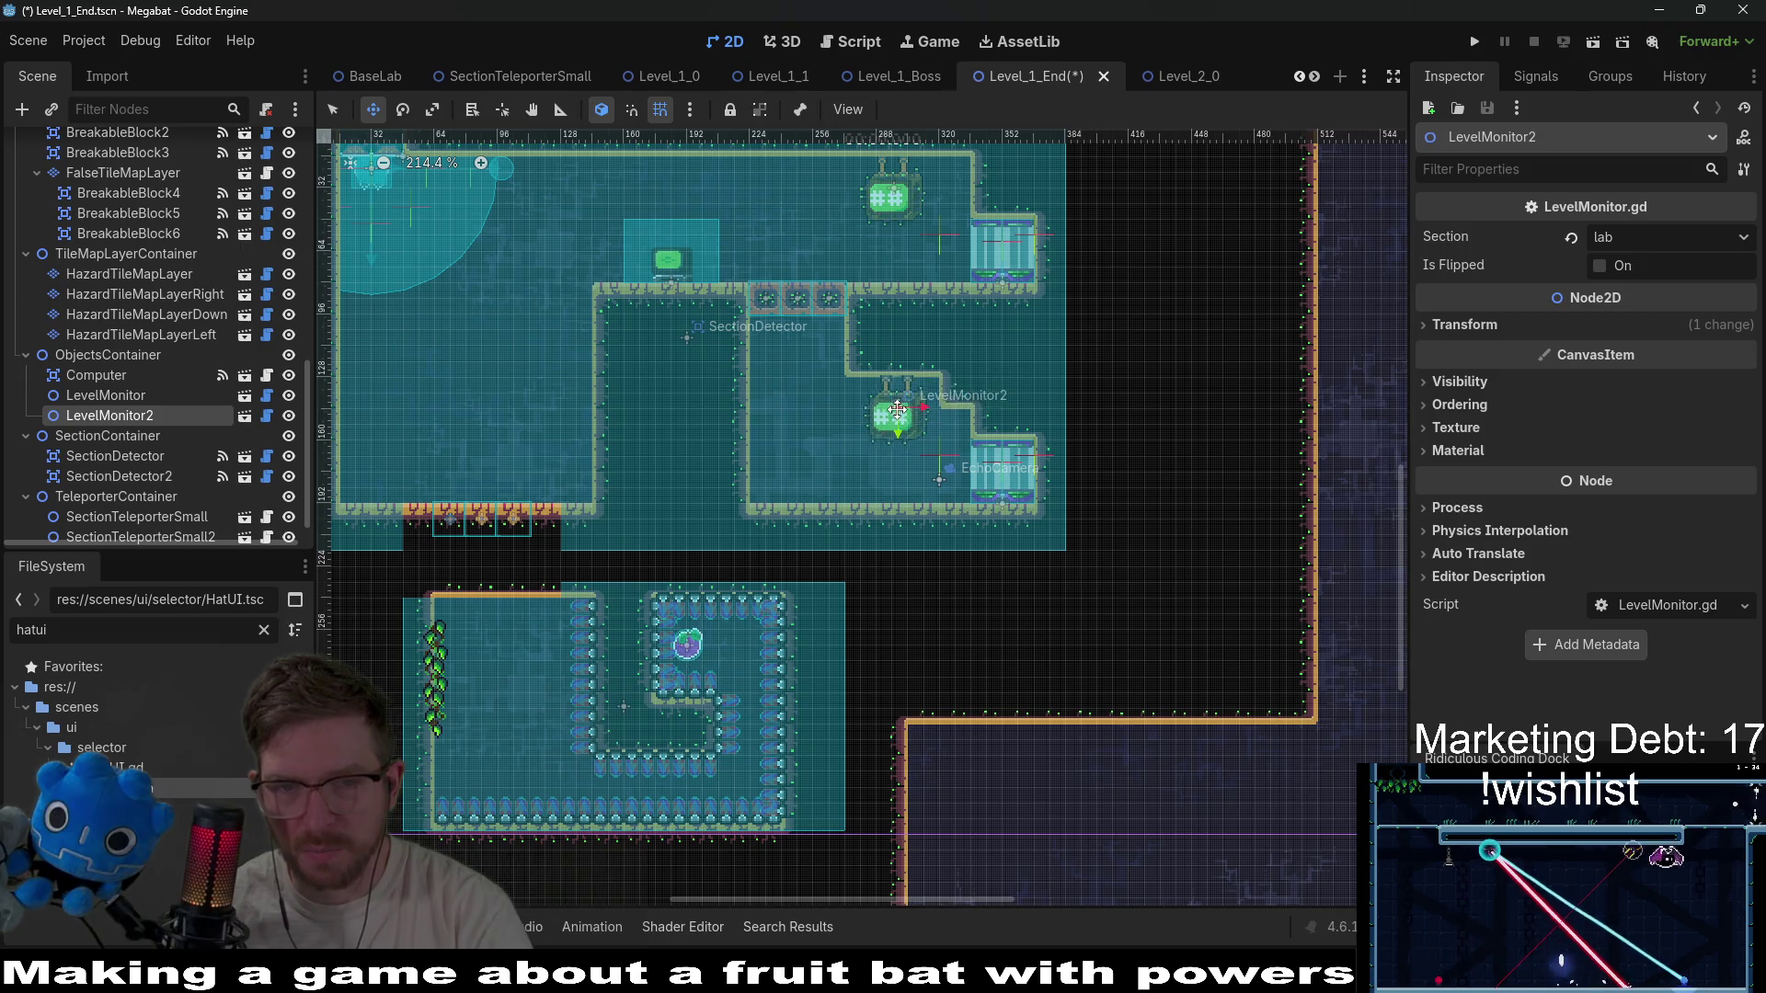
Zoom out and select WorldTileMapLayer for terrain painting.
{"action": "scroll", "coordinate": [893, 391], "scroll_direction": "up", "scroll_amount": 5}
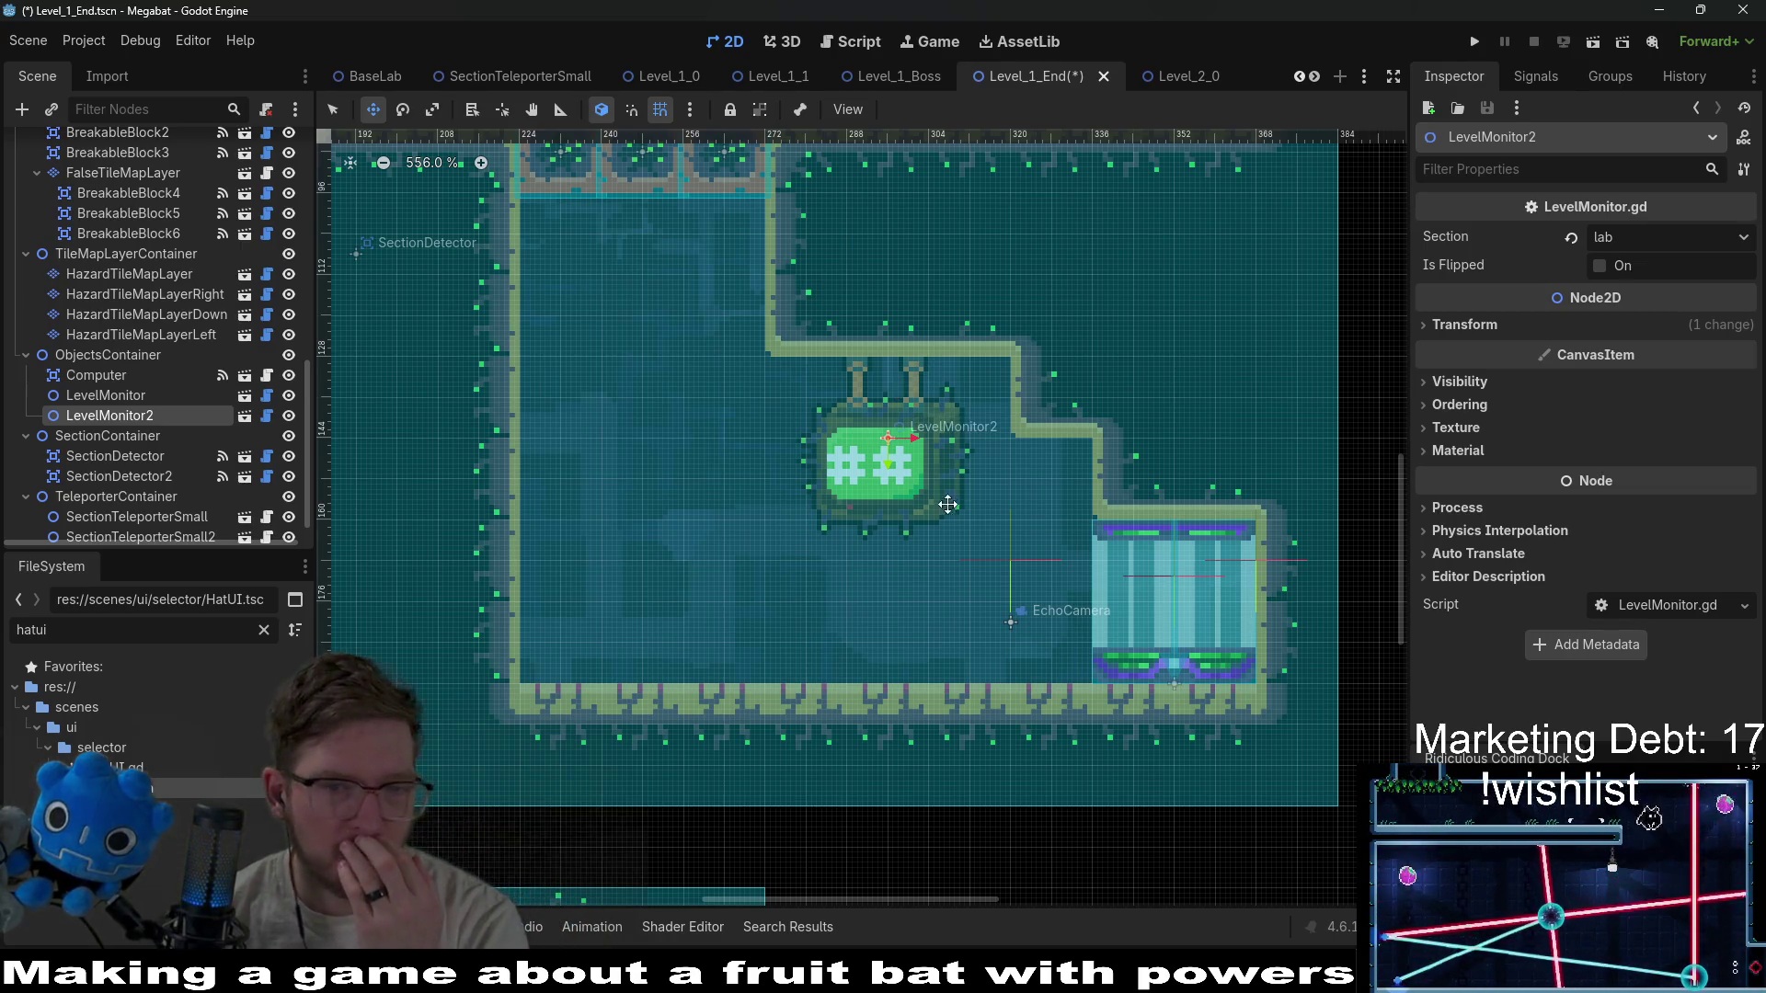
{"action": "scroll", "coordinate": [947, 504], "scroll_direction": "down", "scroll_amount": 5}
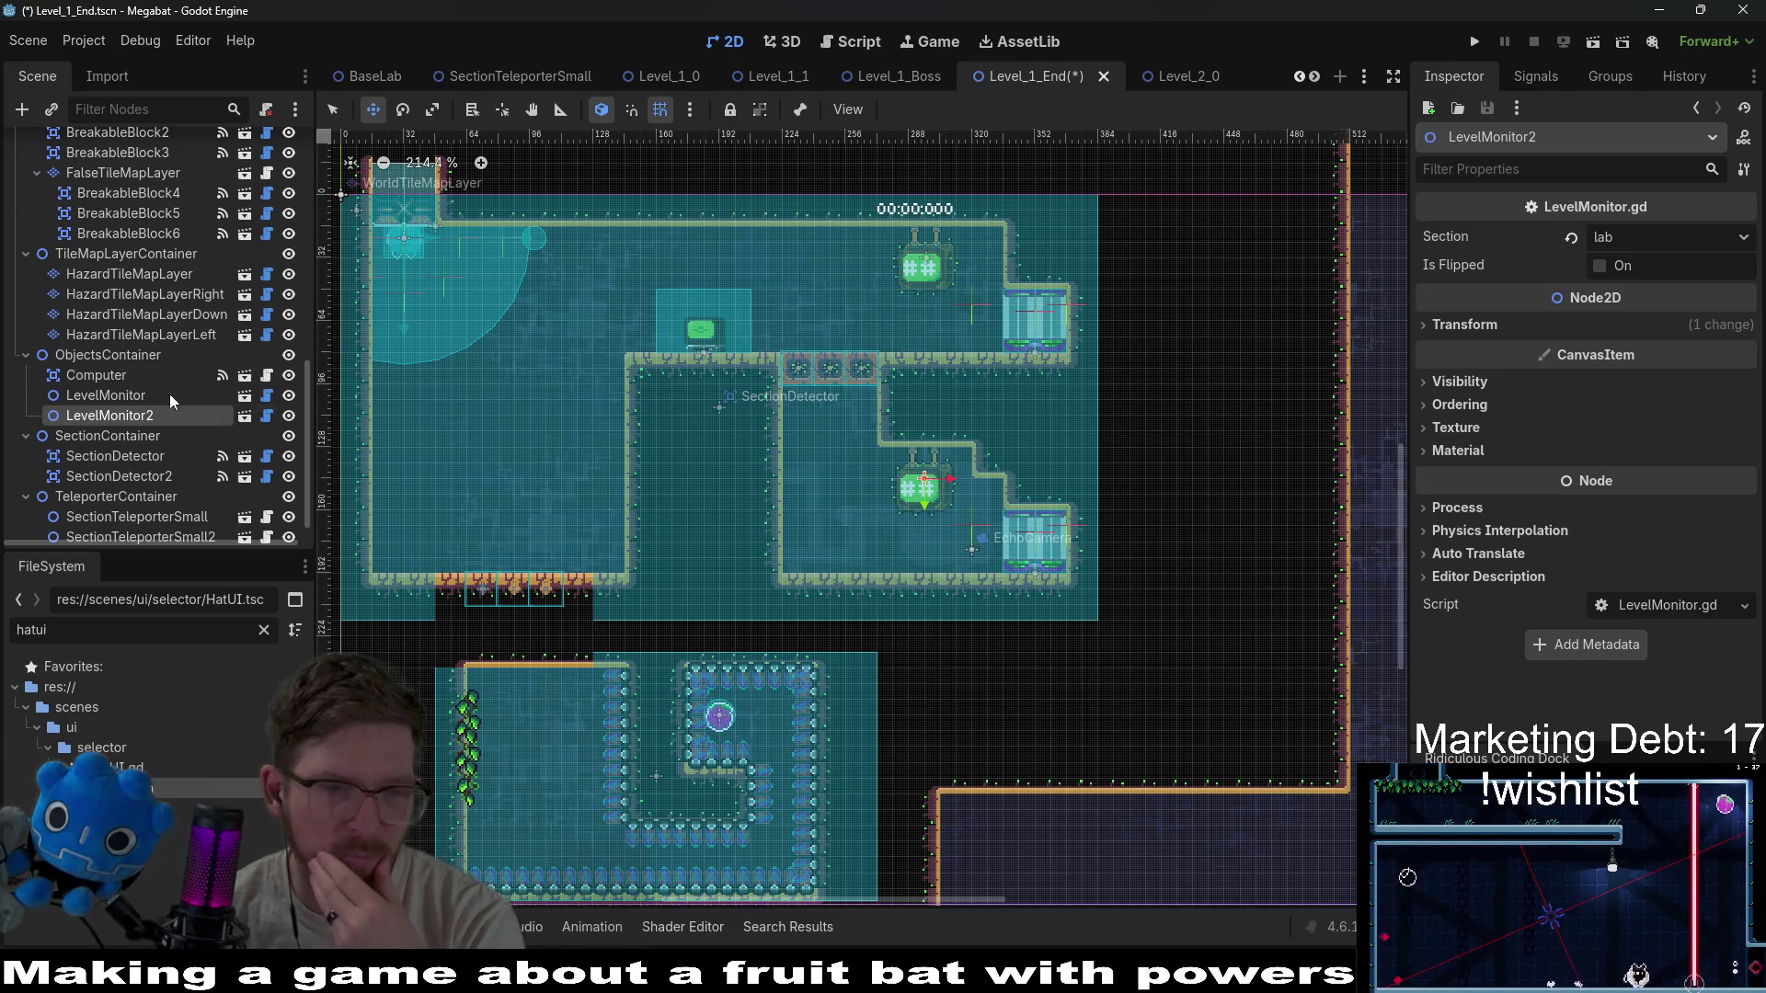
{"action": "scroll", "coordinate": [88, 290], "scroll_direction": "up", "scroll_amount": 5}
{"action": "scroll", "coordinate": [133, 250], "scroll_direction": "up", "scroll_amount": 4}
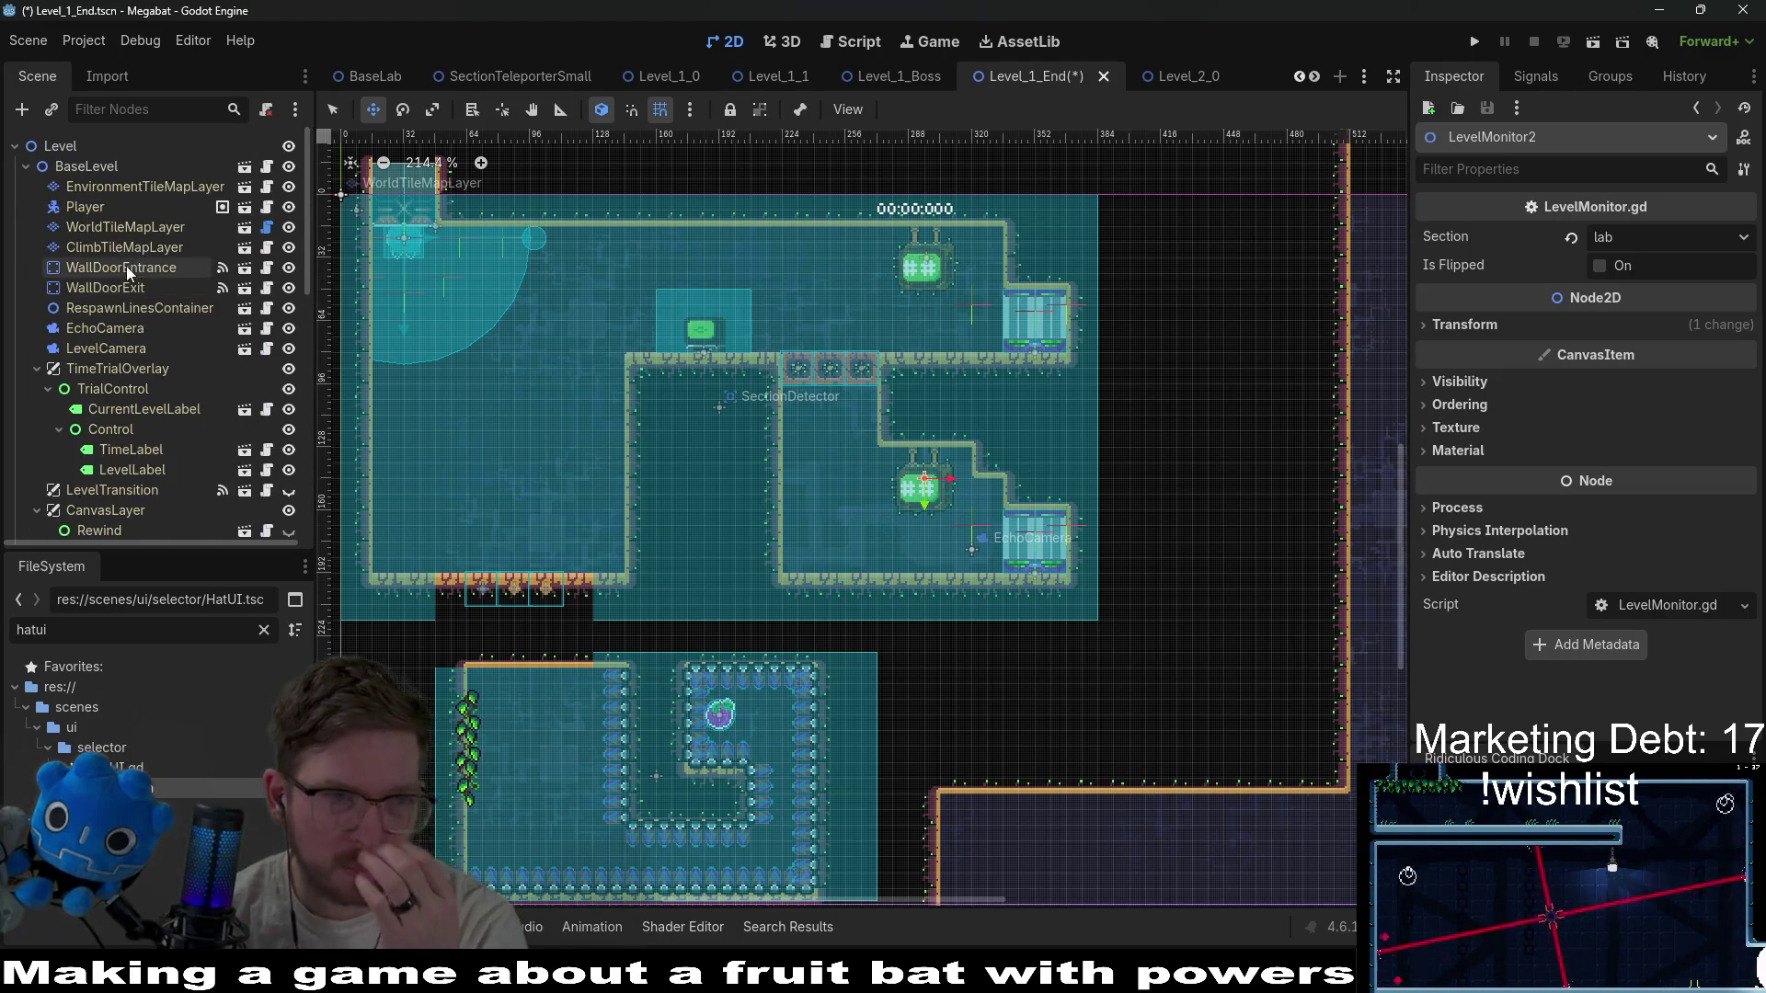
{"action": "left_click", "coordinate": [125, 228]}
Paint stepped walls with the orange wall terrain along the room, erasing one extra step tile.
{"action": "left_click", "coordinate": [429, 815]}
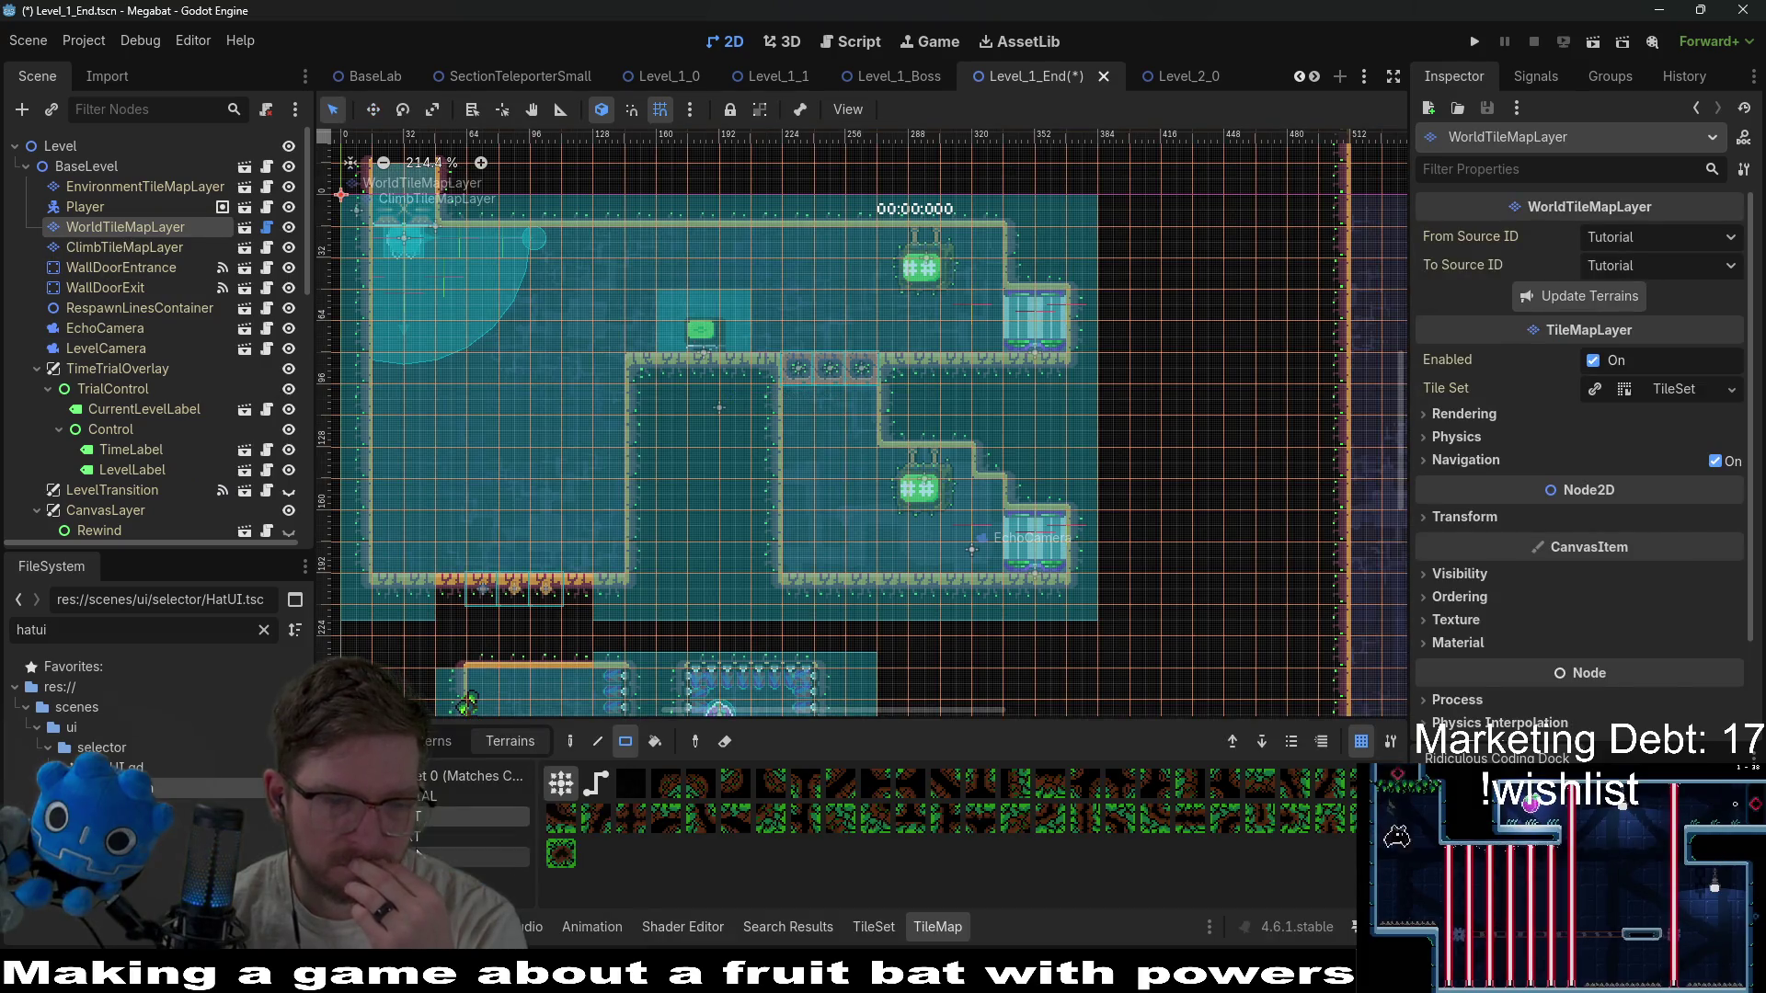
{"action": "left_click", "coordinate": [470, 856]}
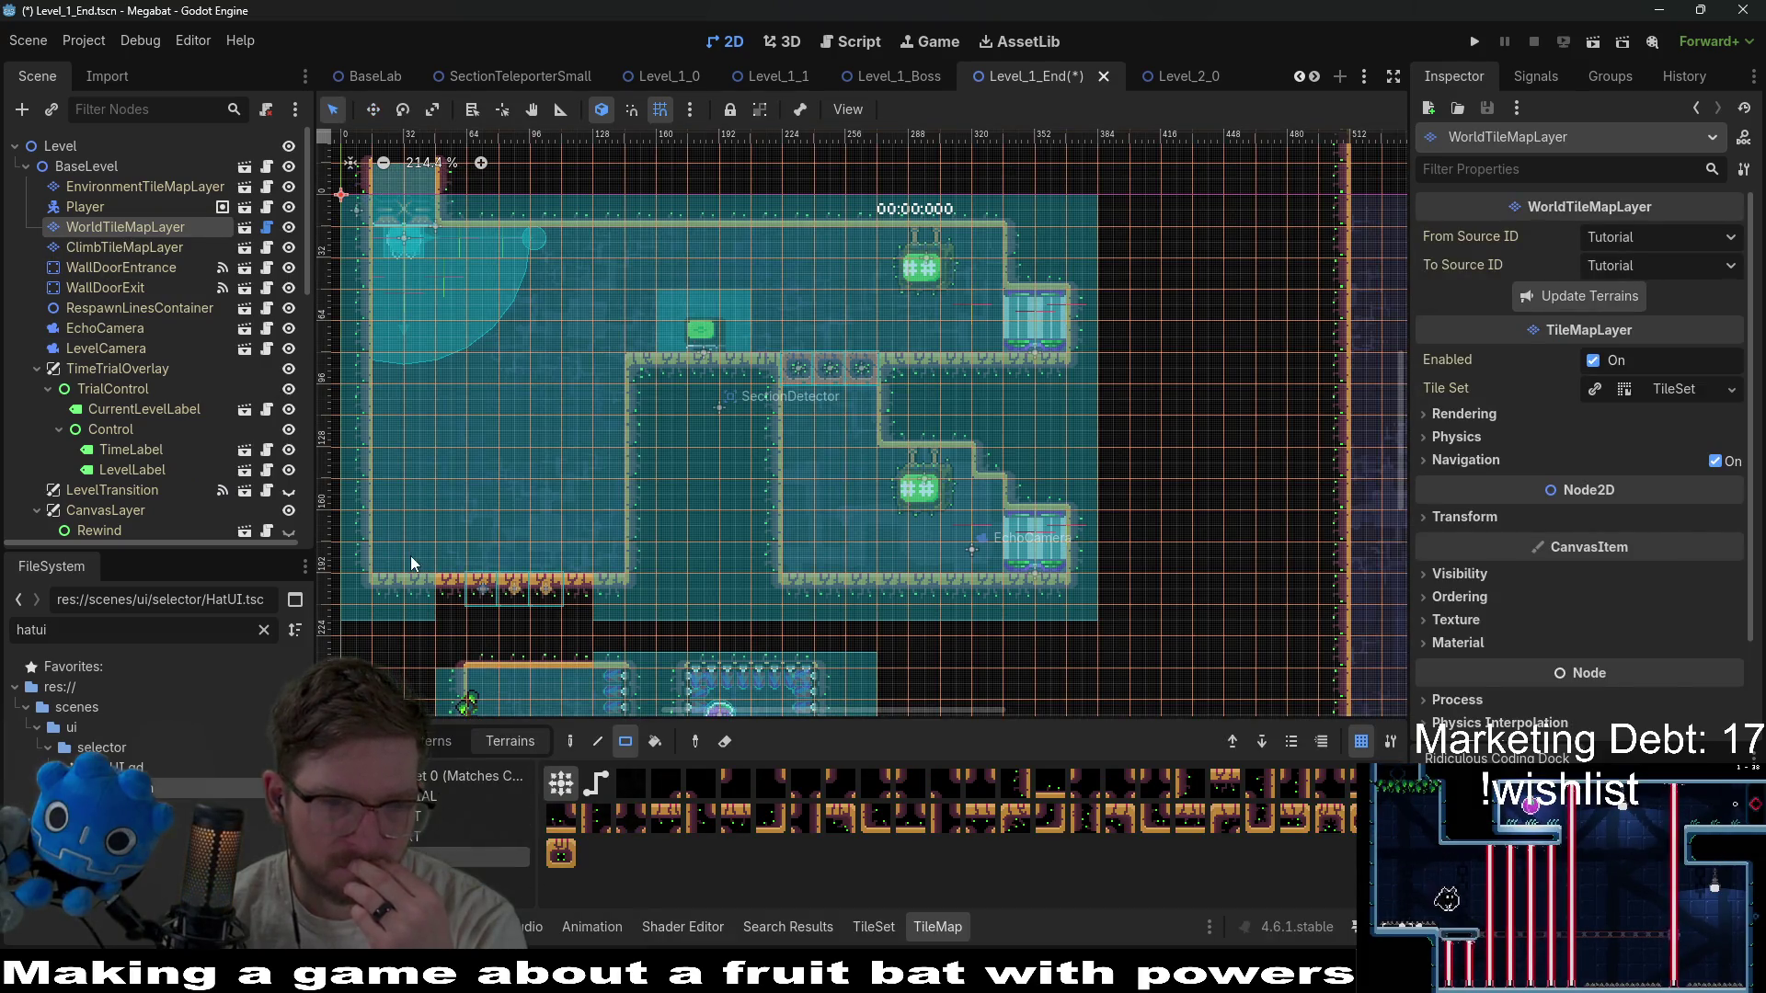
{"action": "left_click_drag", "start_coordinate": [416, 550], "coordinate": [390, 488]}
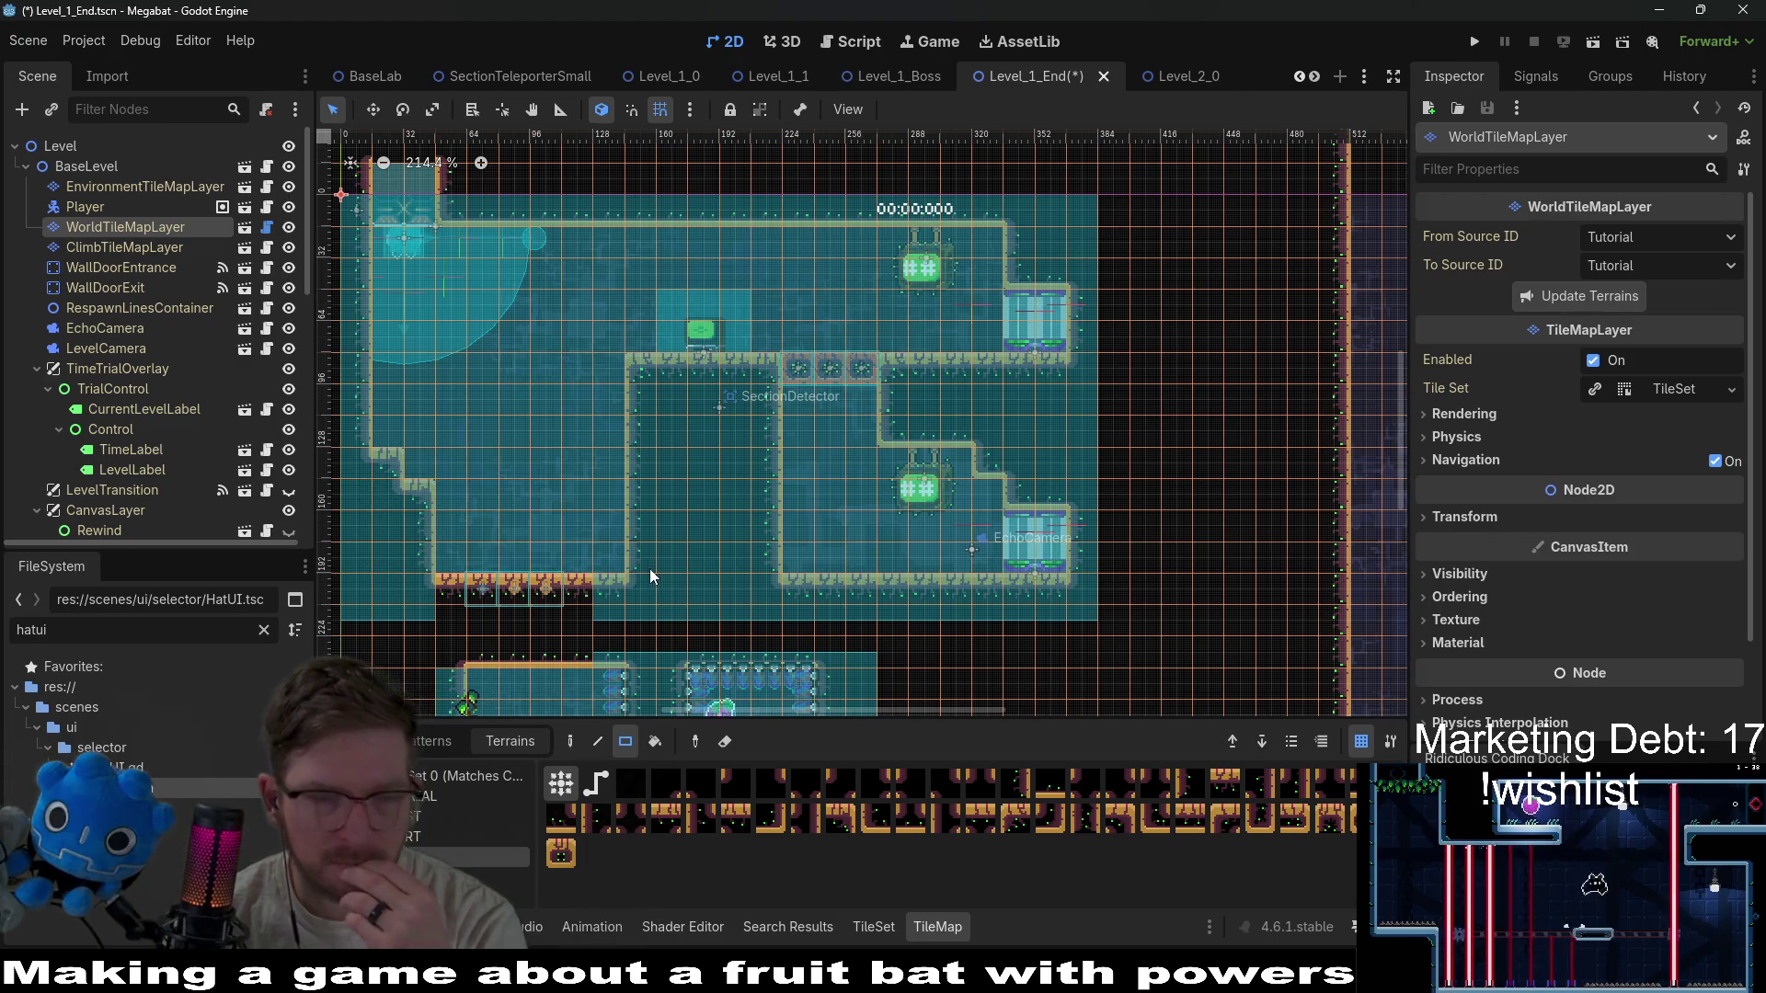
{"action": "left_click_drag", "start_coordinate": [624, 566], "coordinate": [620, 508]}
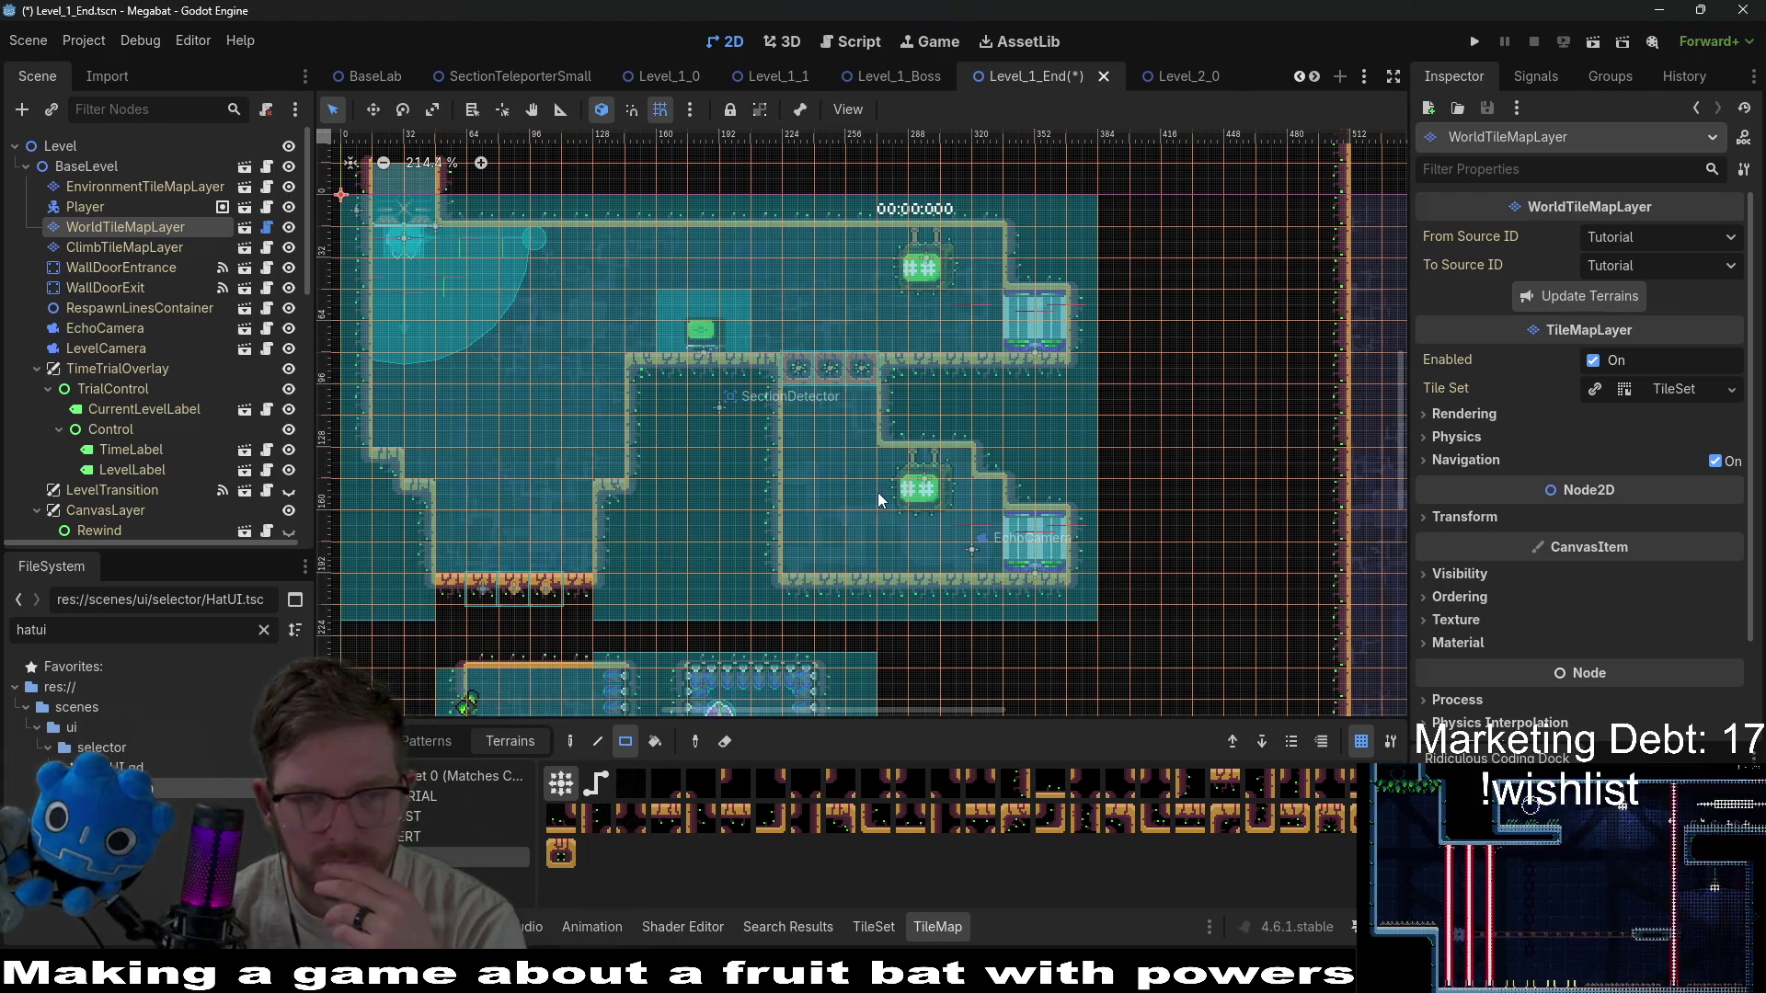
{"action": "scroll", "coordinate": [808, 563], "scroll_direction": "right", "scroll_amount": 1}
{"action": "left_click", "coordinate": [800, 578]}
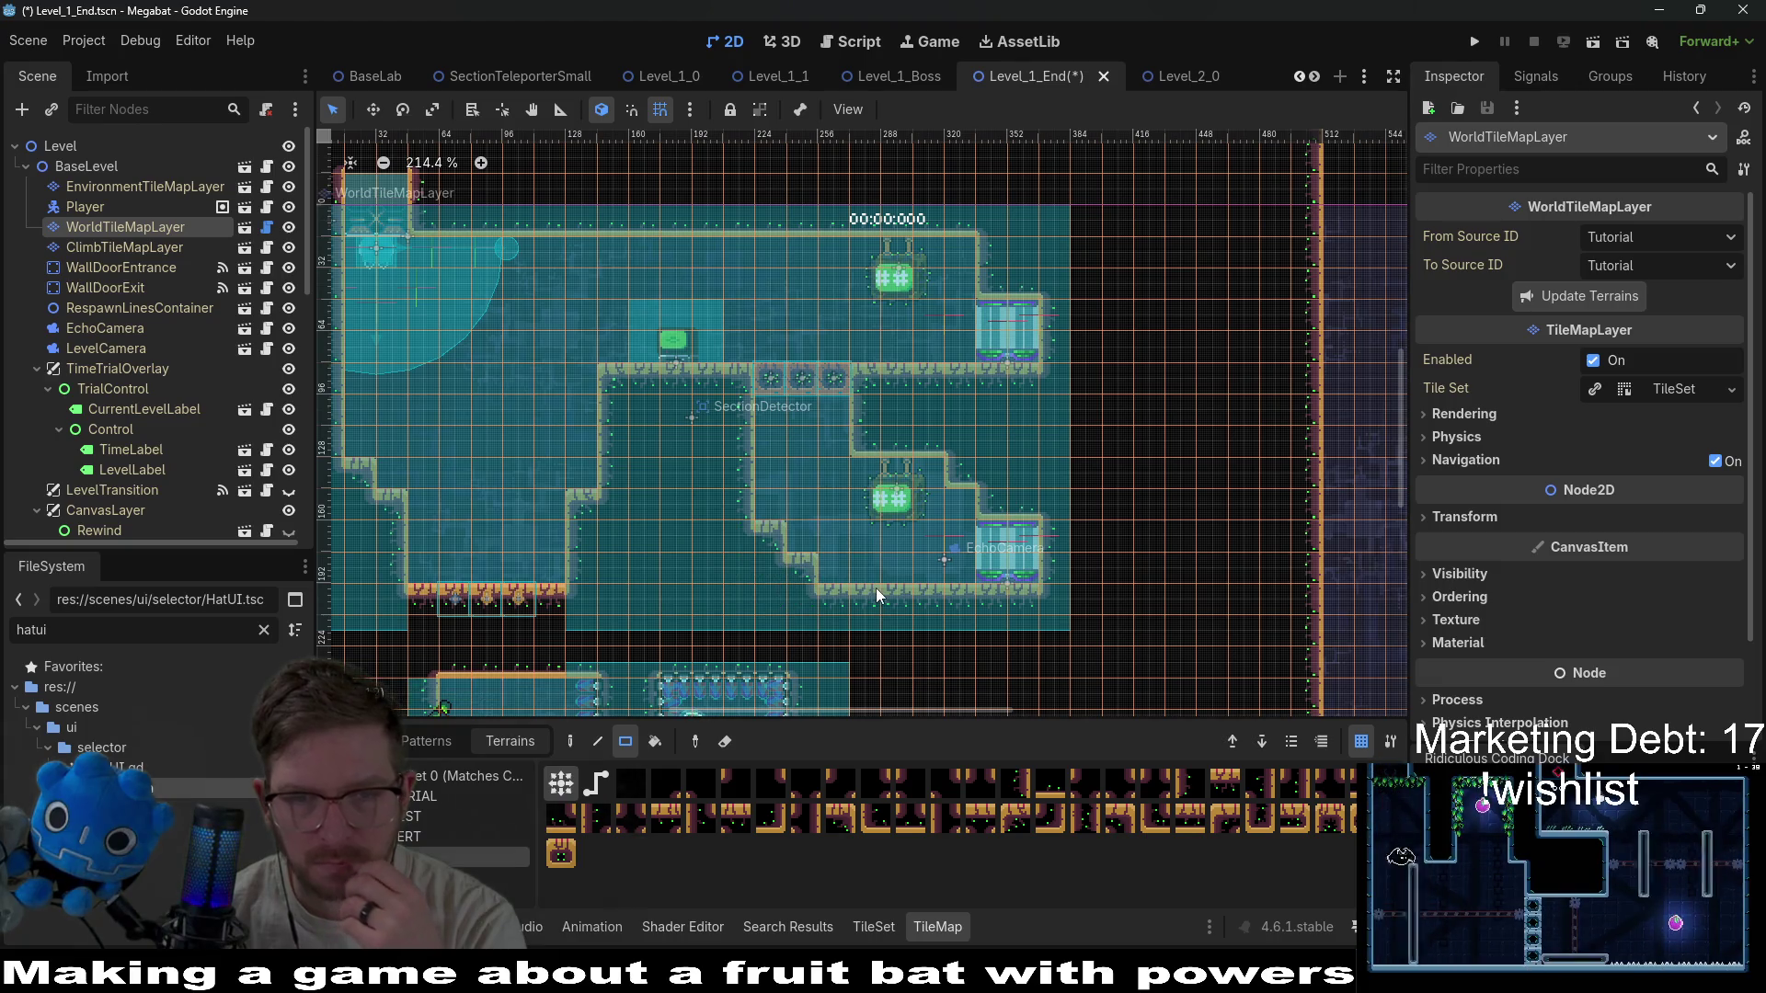
{"action": "right_click", "coordinate": [808, 565]}
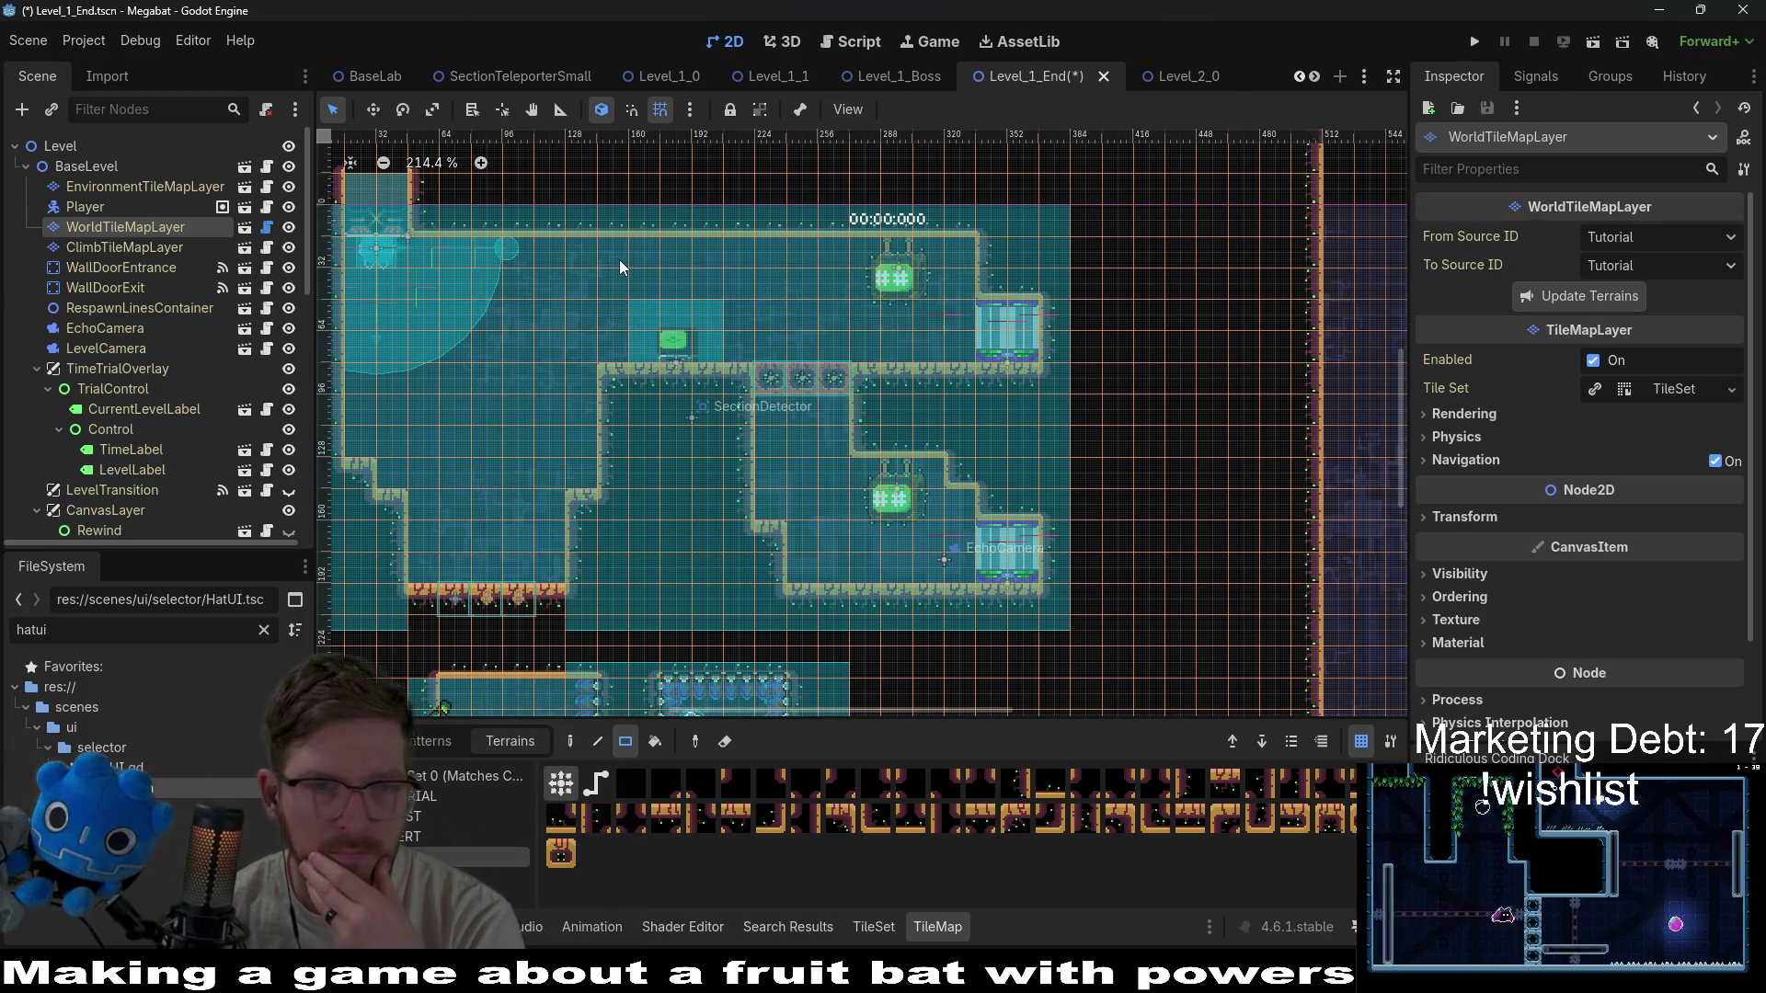
Fill in the row of top wall tiles and save Level_1_End.
{"action": "left_click_drag", "start_coordinate": [726, 261], "coordinate": [725, 261]}
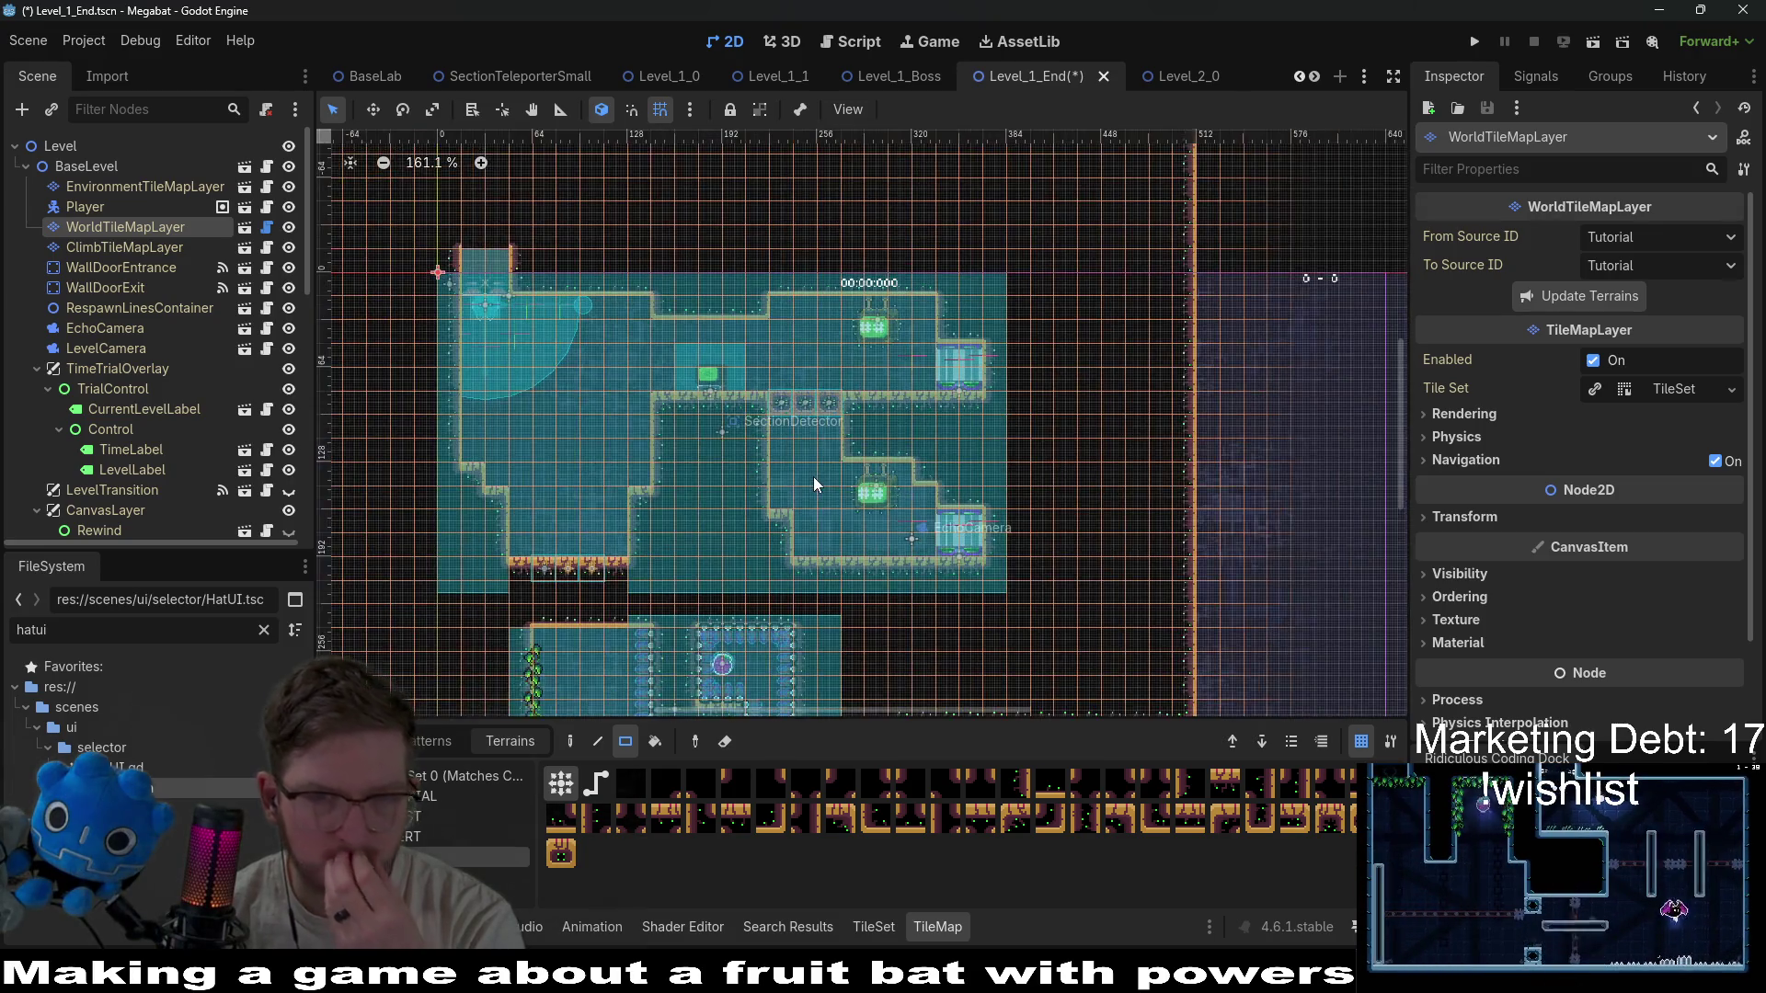
{"action": "scroll", "coordinate": [813, 479], "scroll_direction": "down", "scroll_amount": 2}
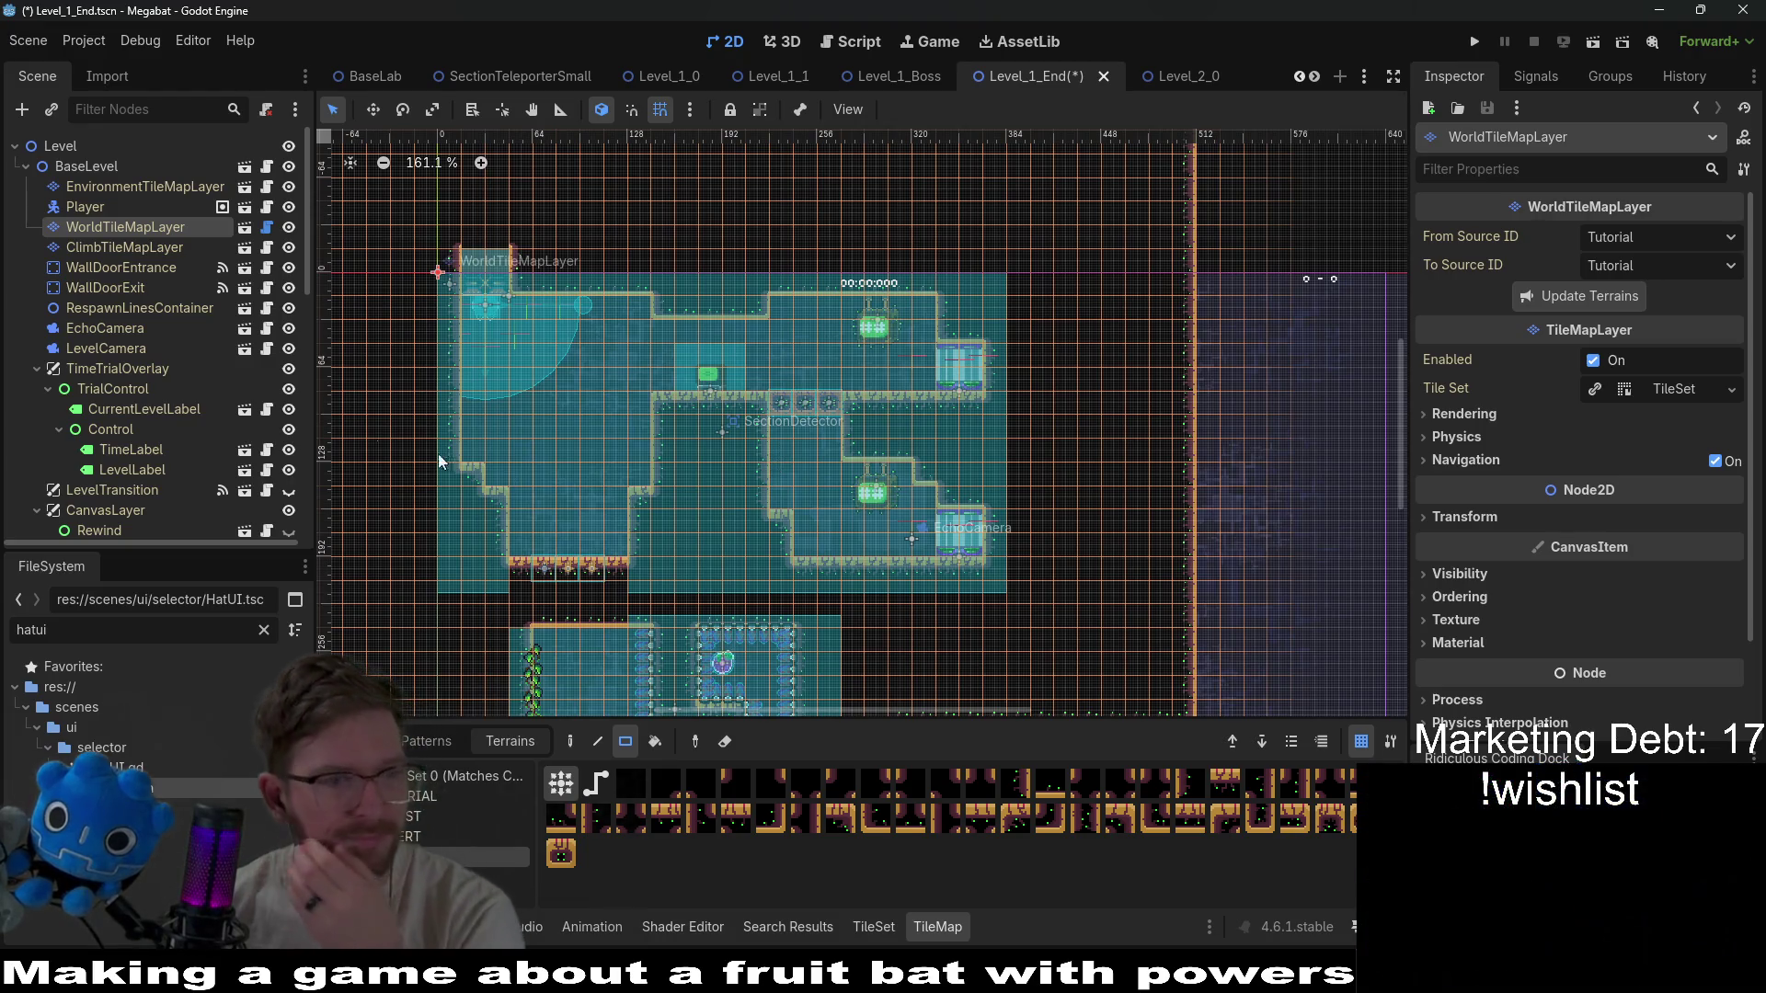
{"action": "left_click", "coordinate": [145, 189]}
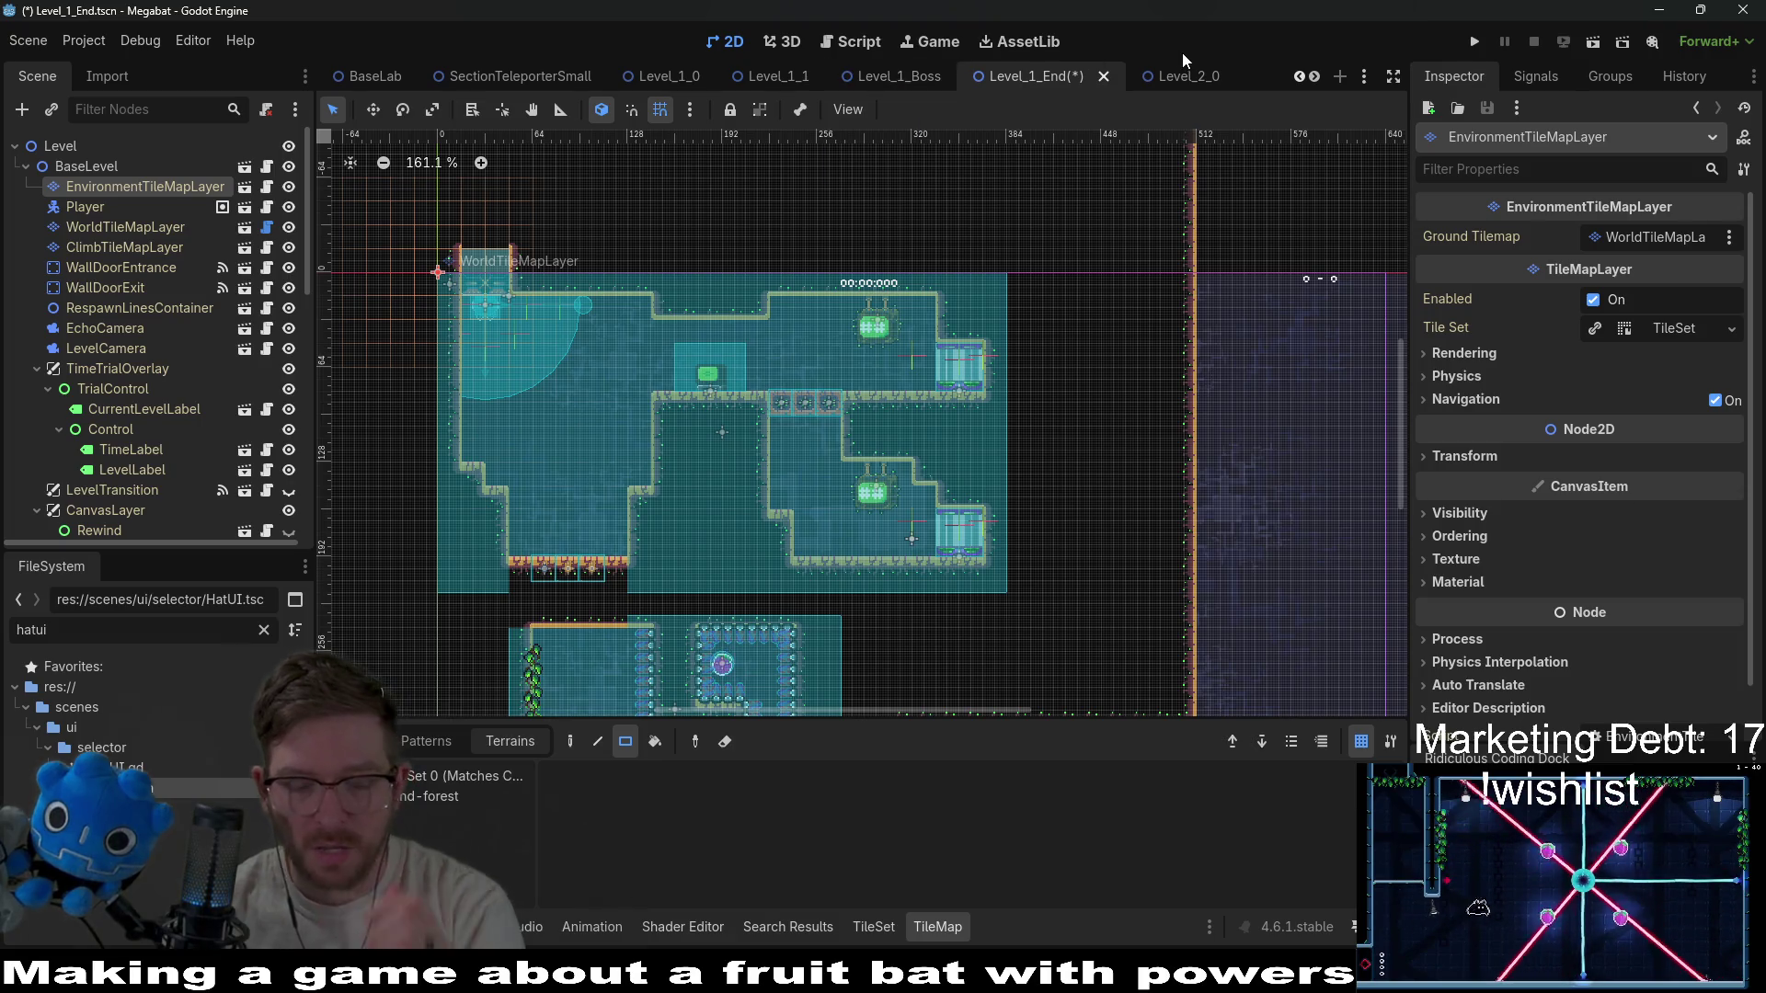
{"action": "key", "text": "ctrl+s"}
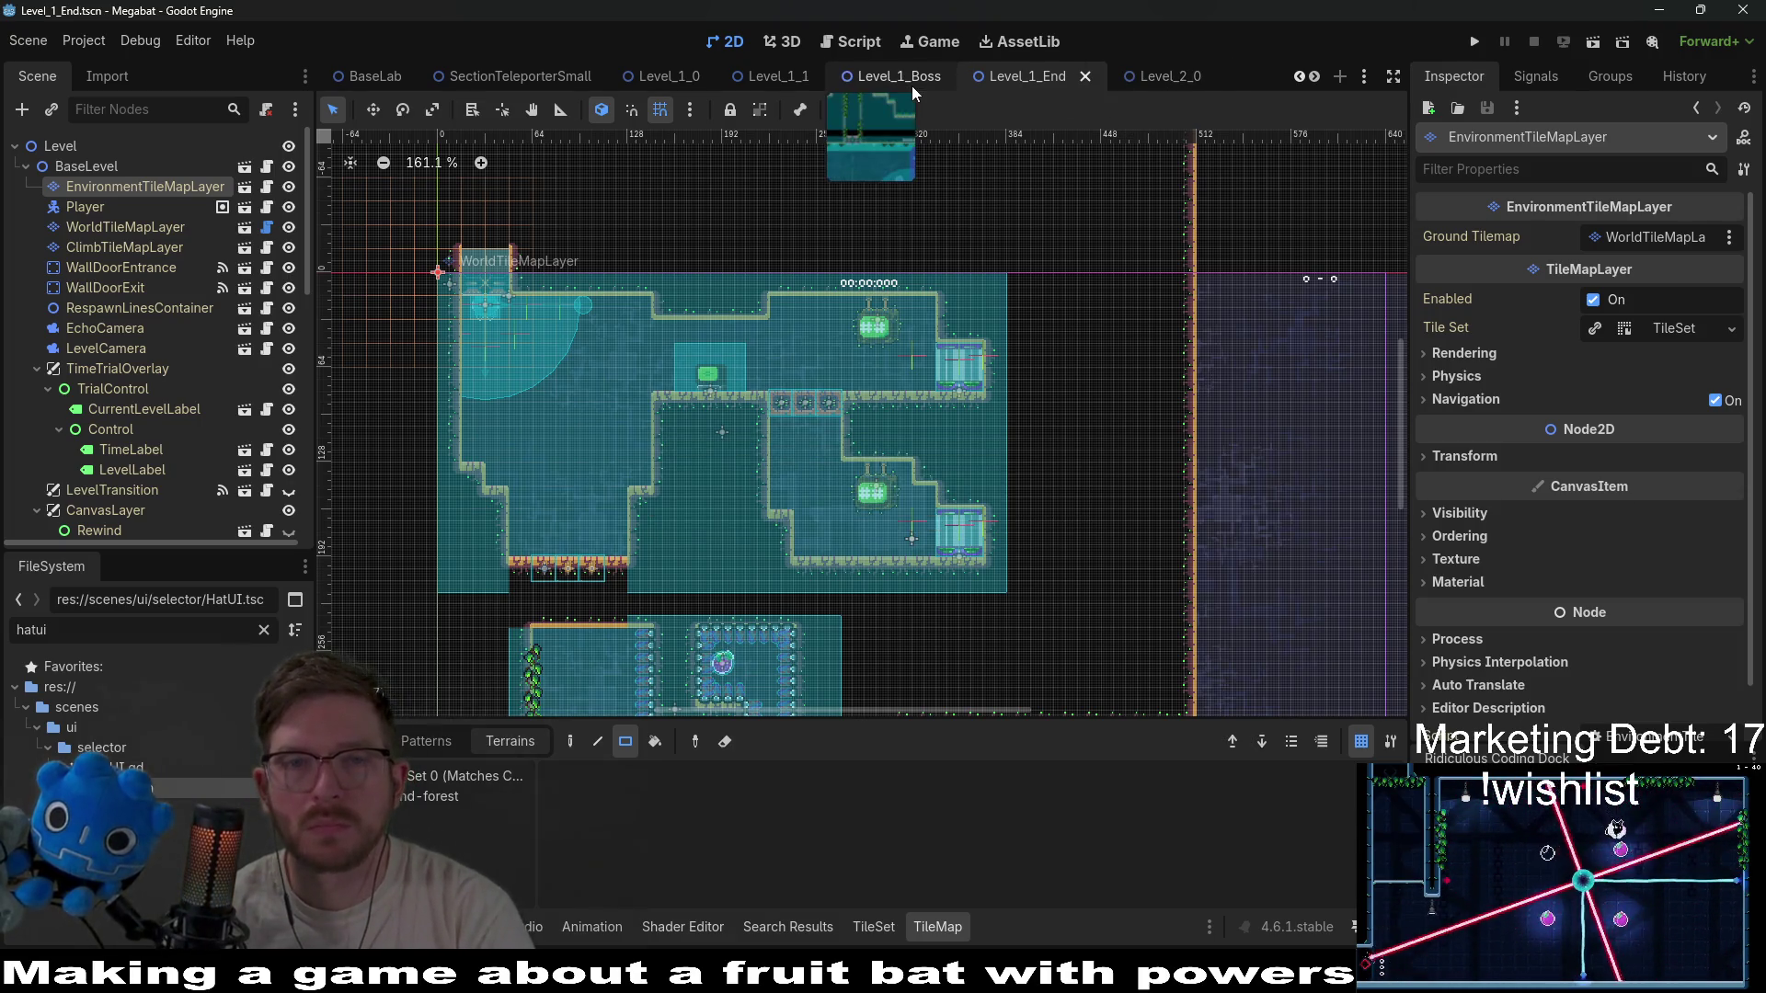
Paint a strip of climbable vines on ClimbTileMapLayer near the top-left entrance.
{"action": "left_click", "coordinate": [147, 248]}
{"action": "scroll", "coordinate": [546, 288], "scroll_direction": "up", "scroll_amount": 3}
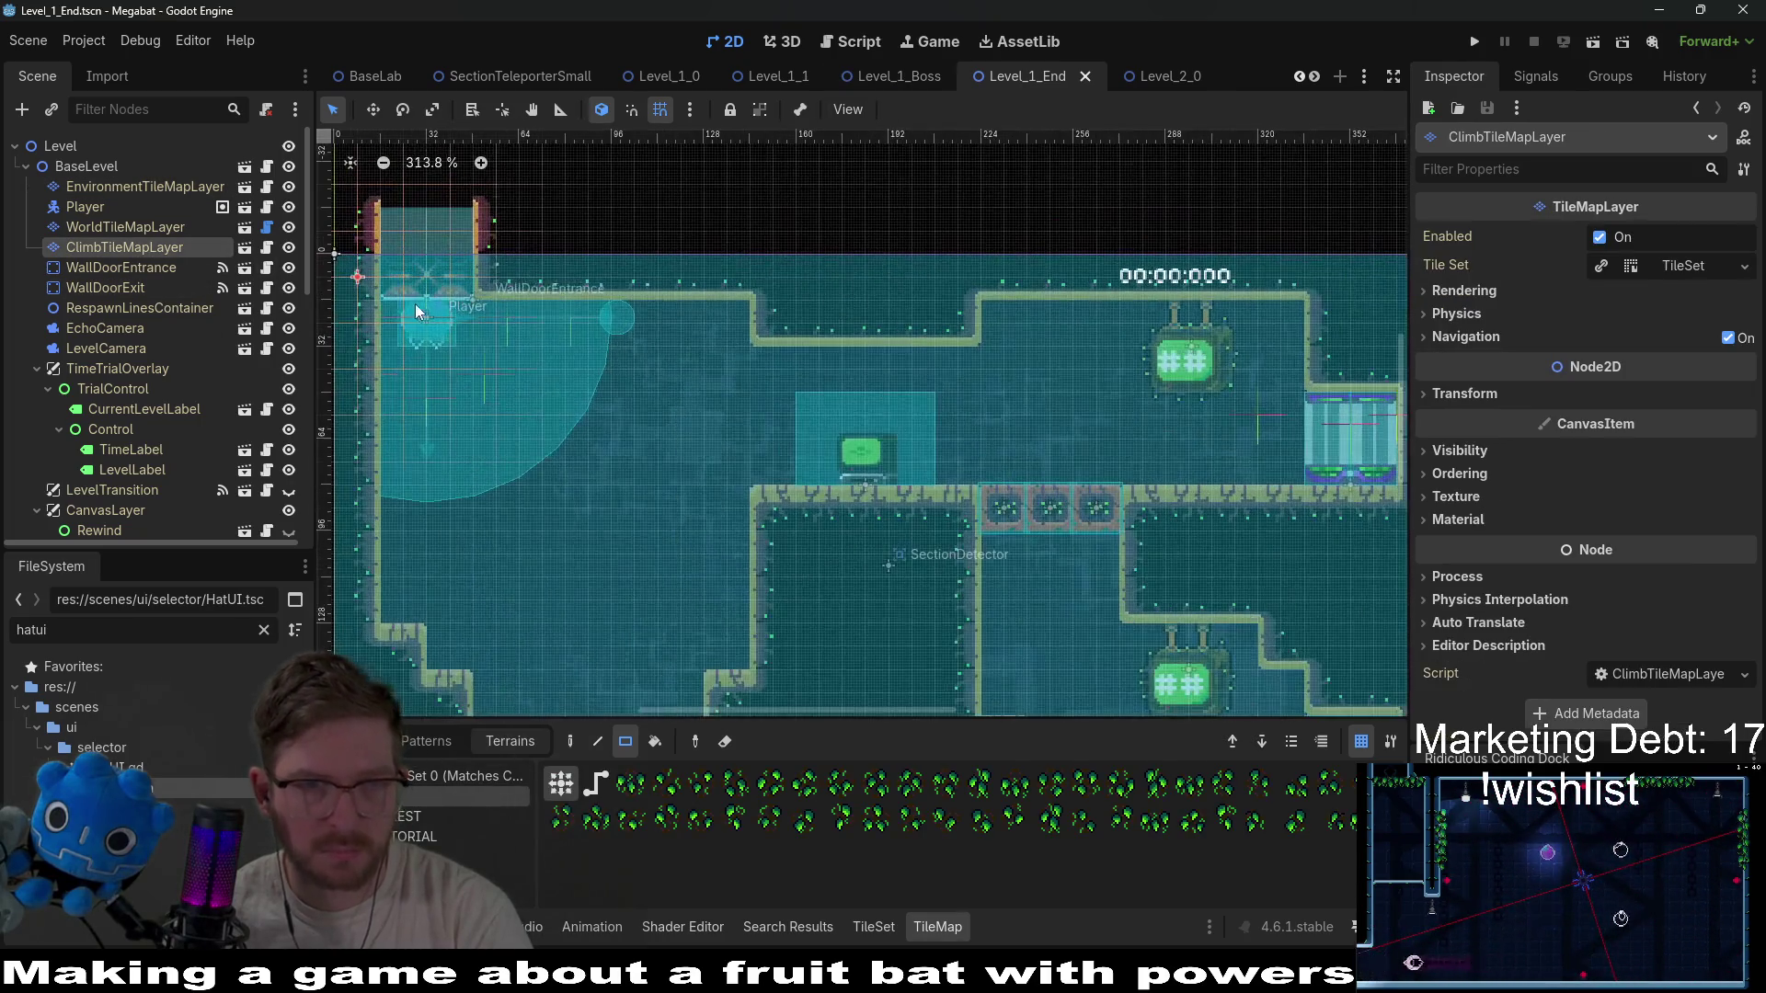
{"action": "left_click_drag", "start_coordinate": [379, 303], "coordinate": [494, 311]}
{"action": "scroll", "coordinate": [639, 378], "scroll_direction": "down", "scroll_amount": 3}
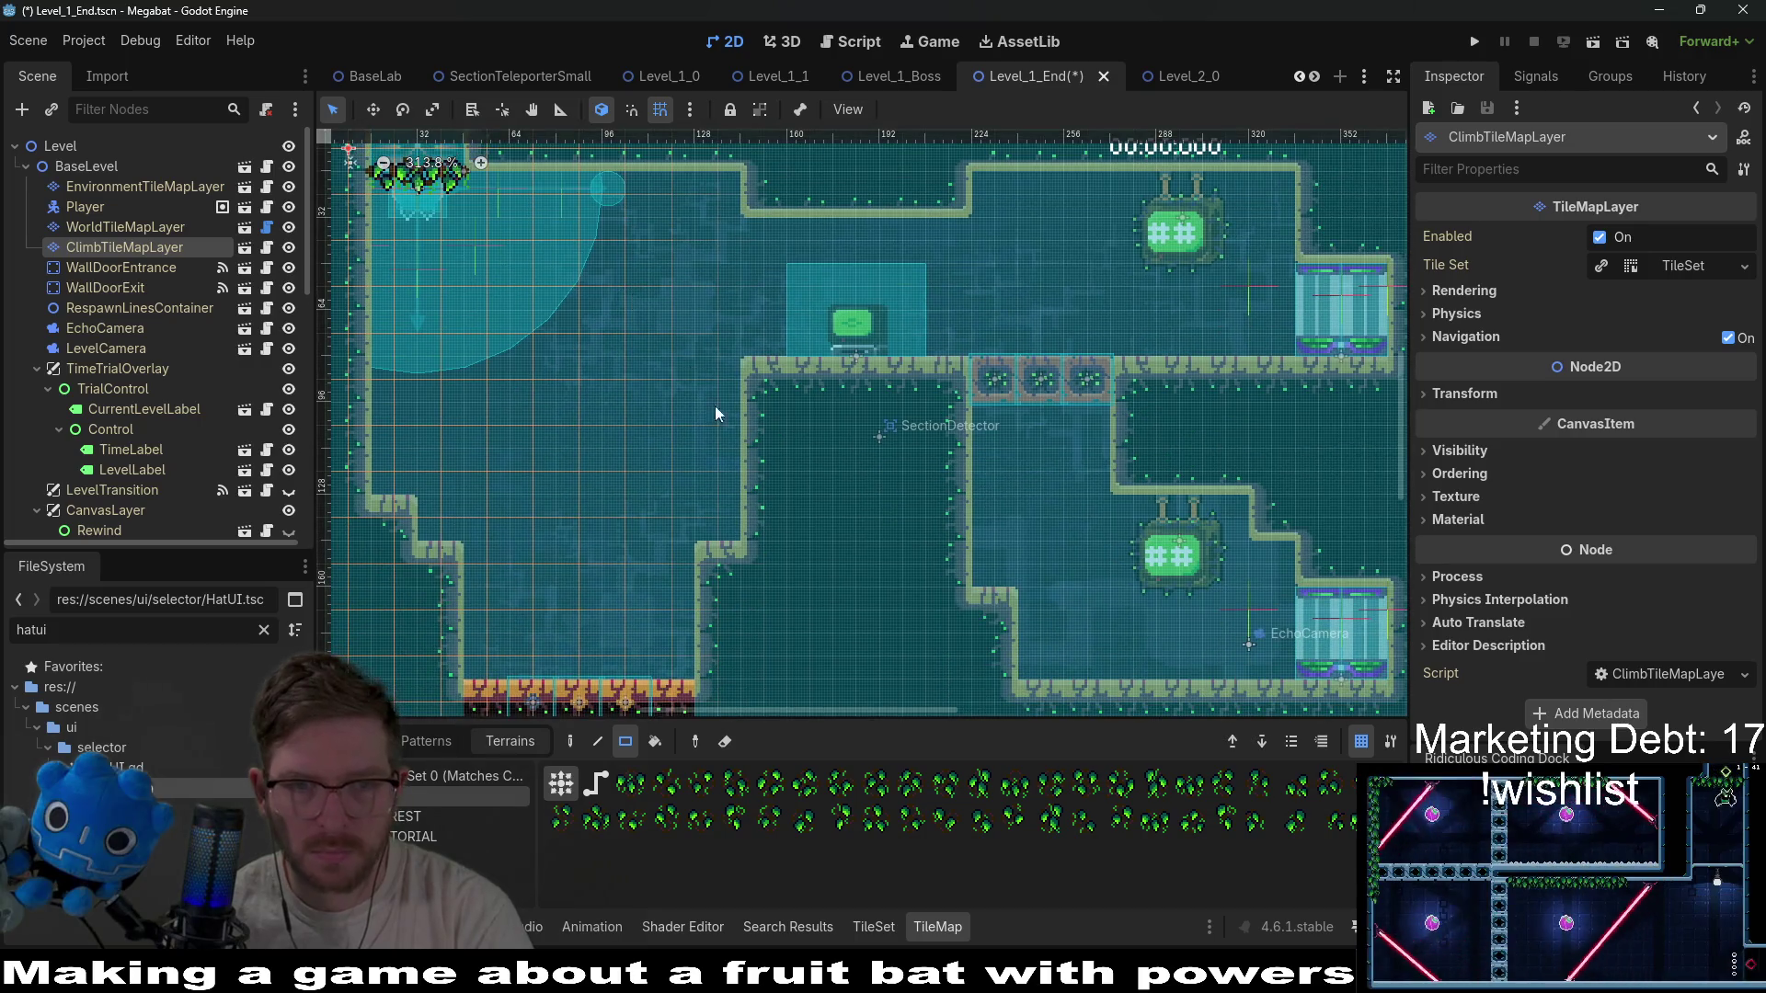
{"action": "left_click", "coordinate": [149, 189]}
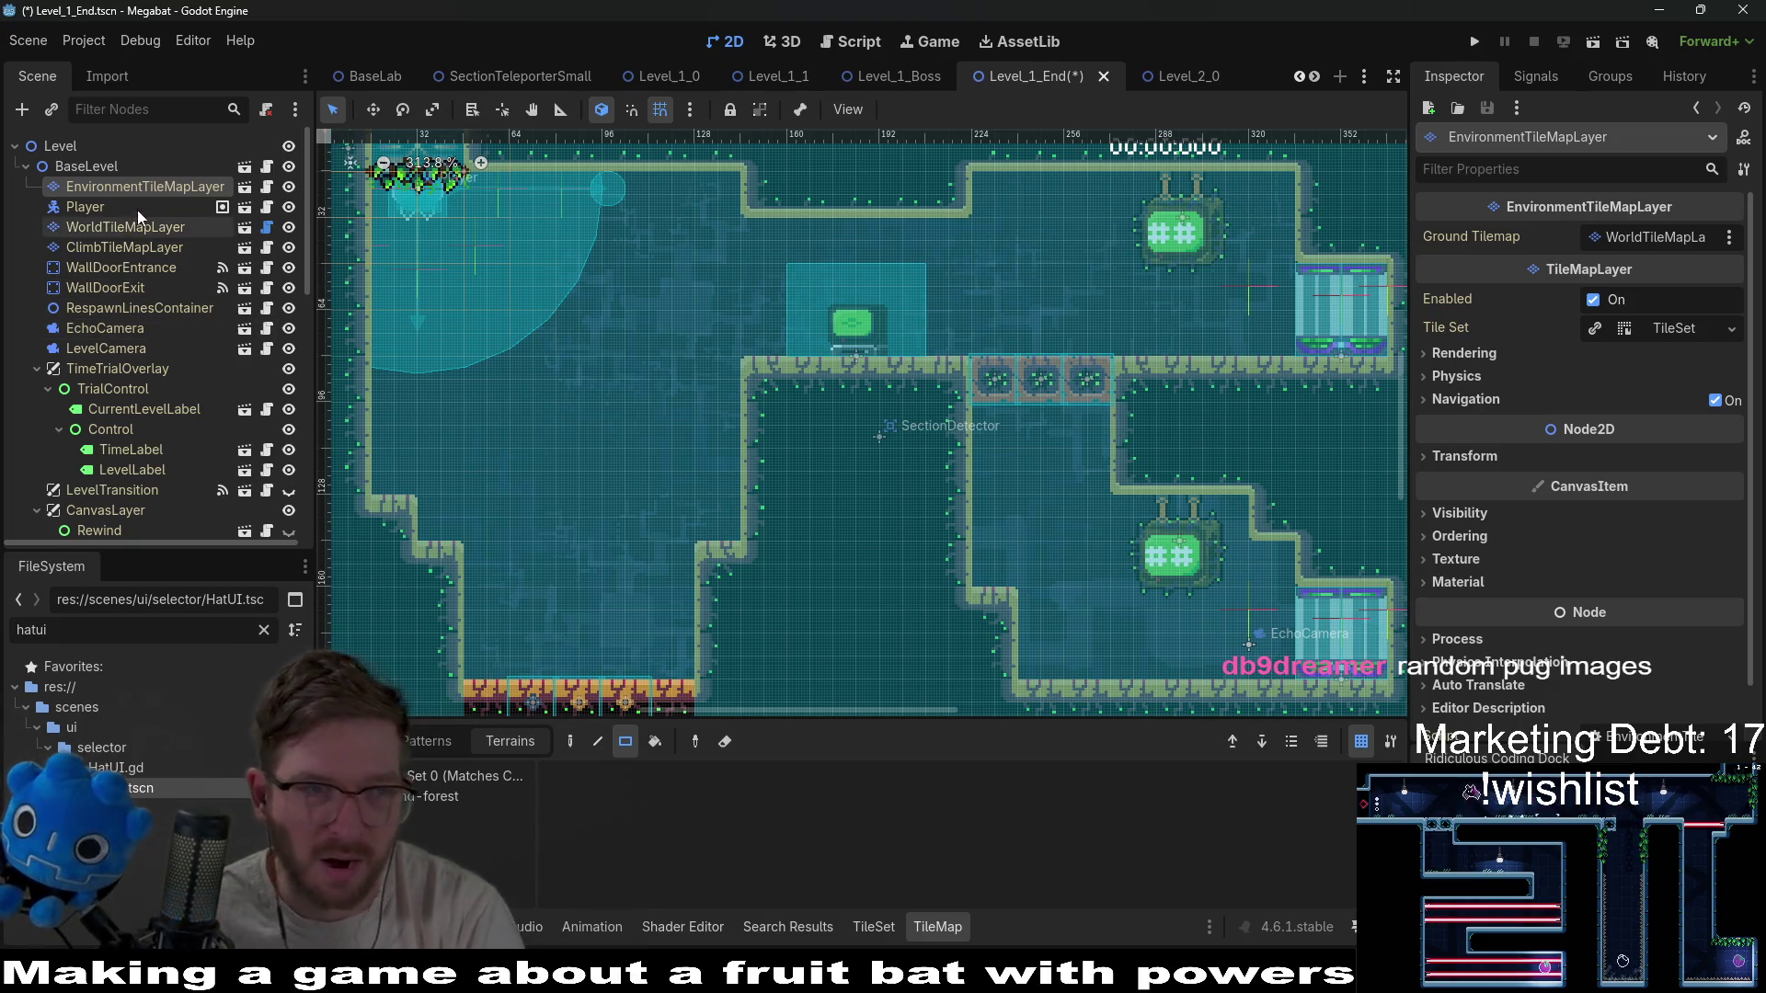
Place LightBulb scenes from the Lights collection on the upper ceiling and in the lower room.
{"action": "left_click", "coordinate": [460, 797]}
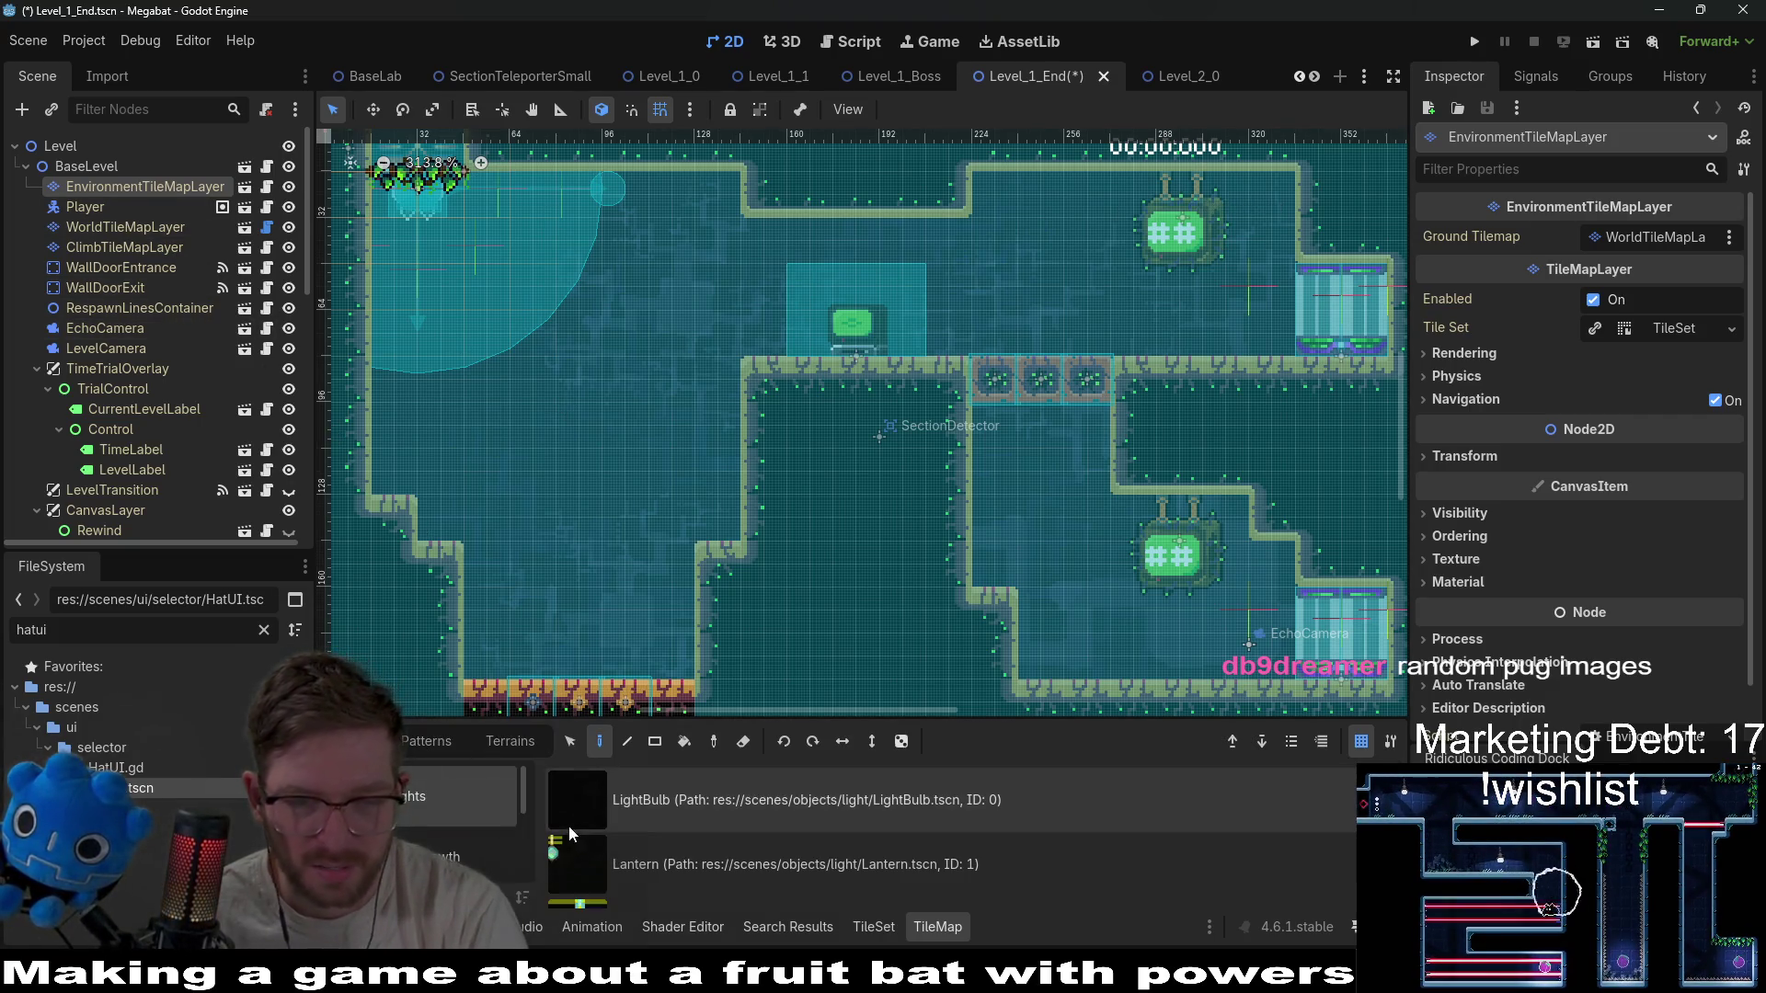
{"action": "left_click", "coordinate": [707, 822]}
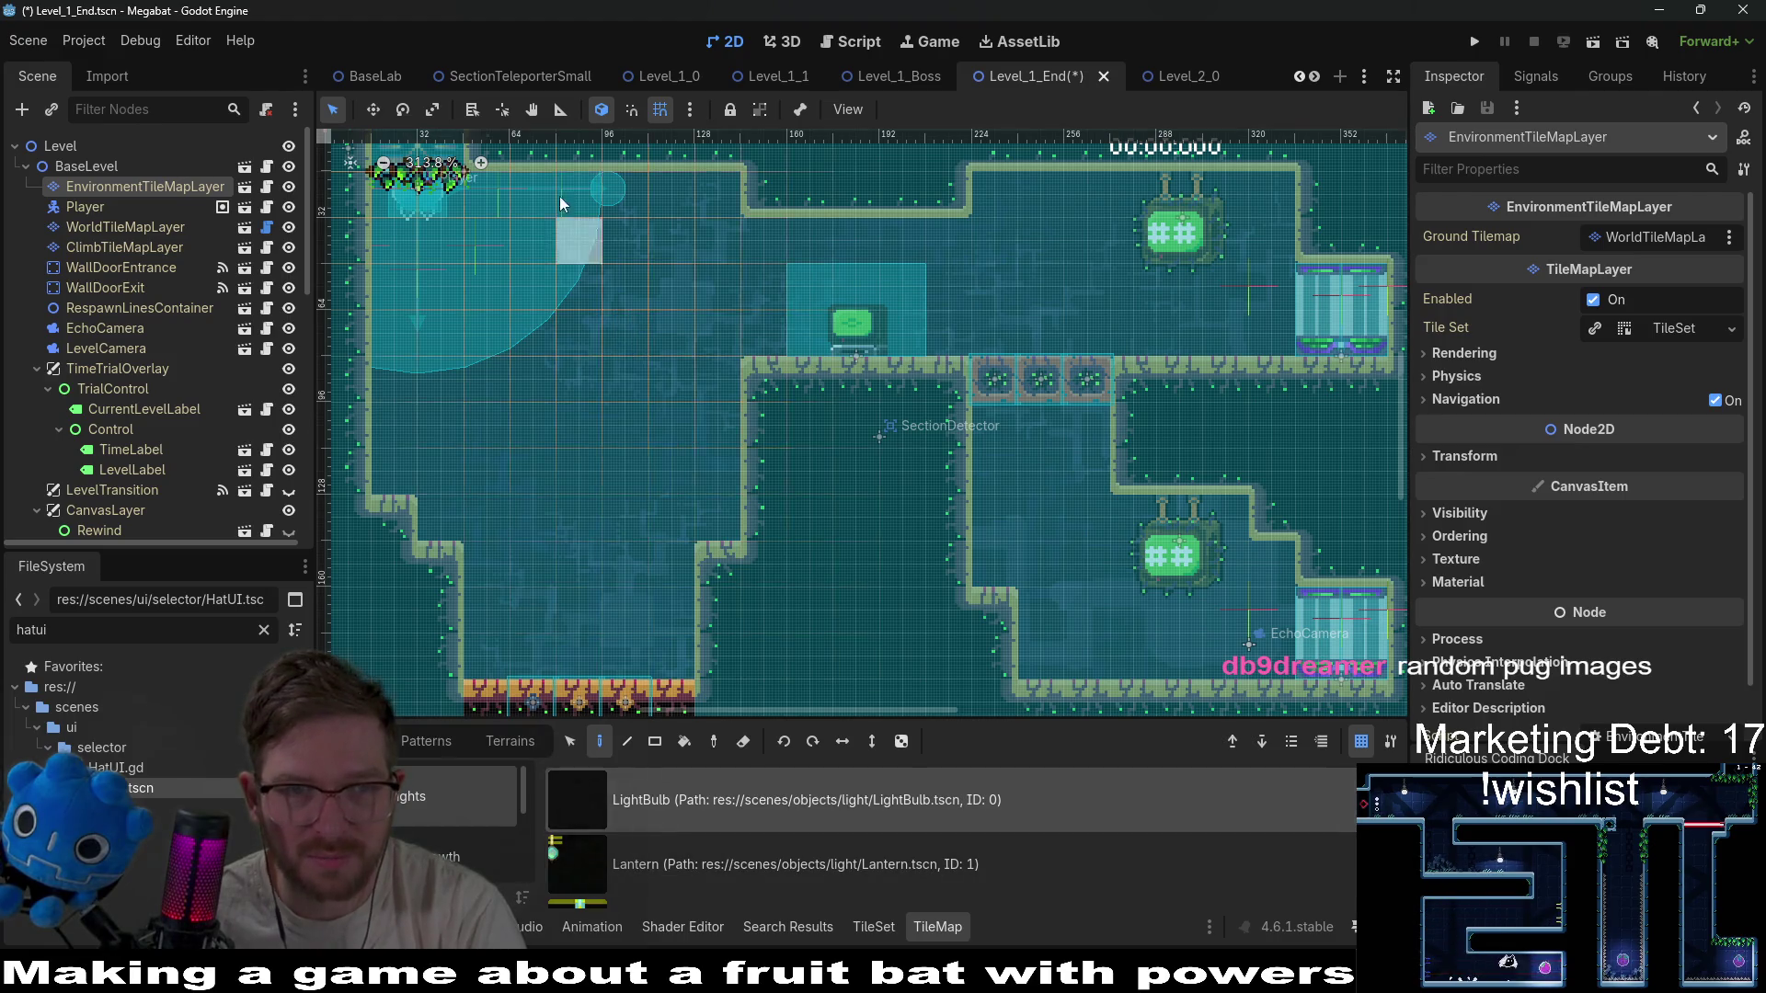
{"action": "left_click", "coordinate": [537, 199]}
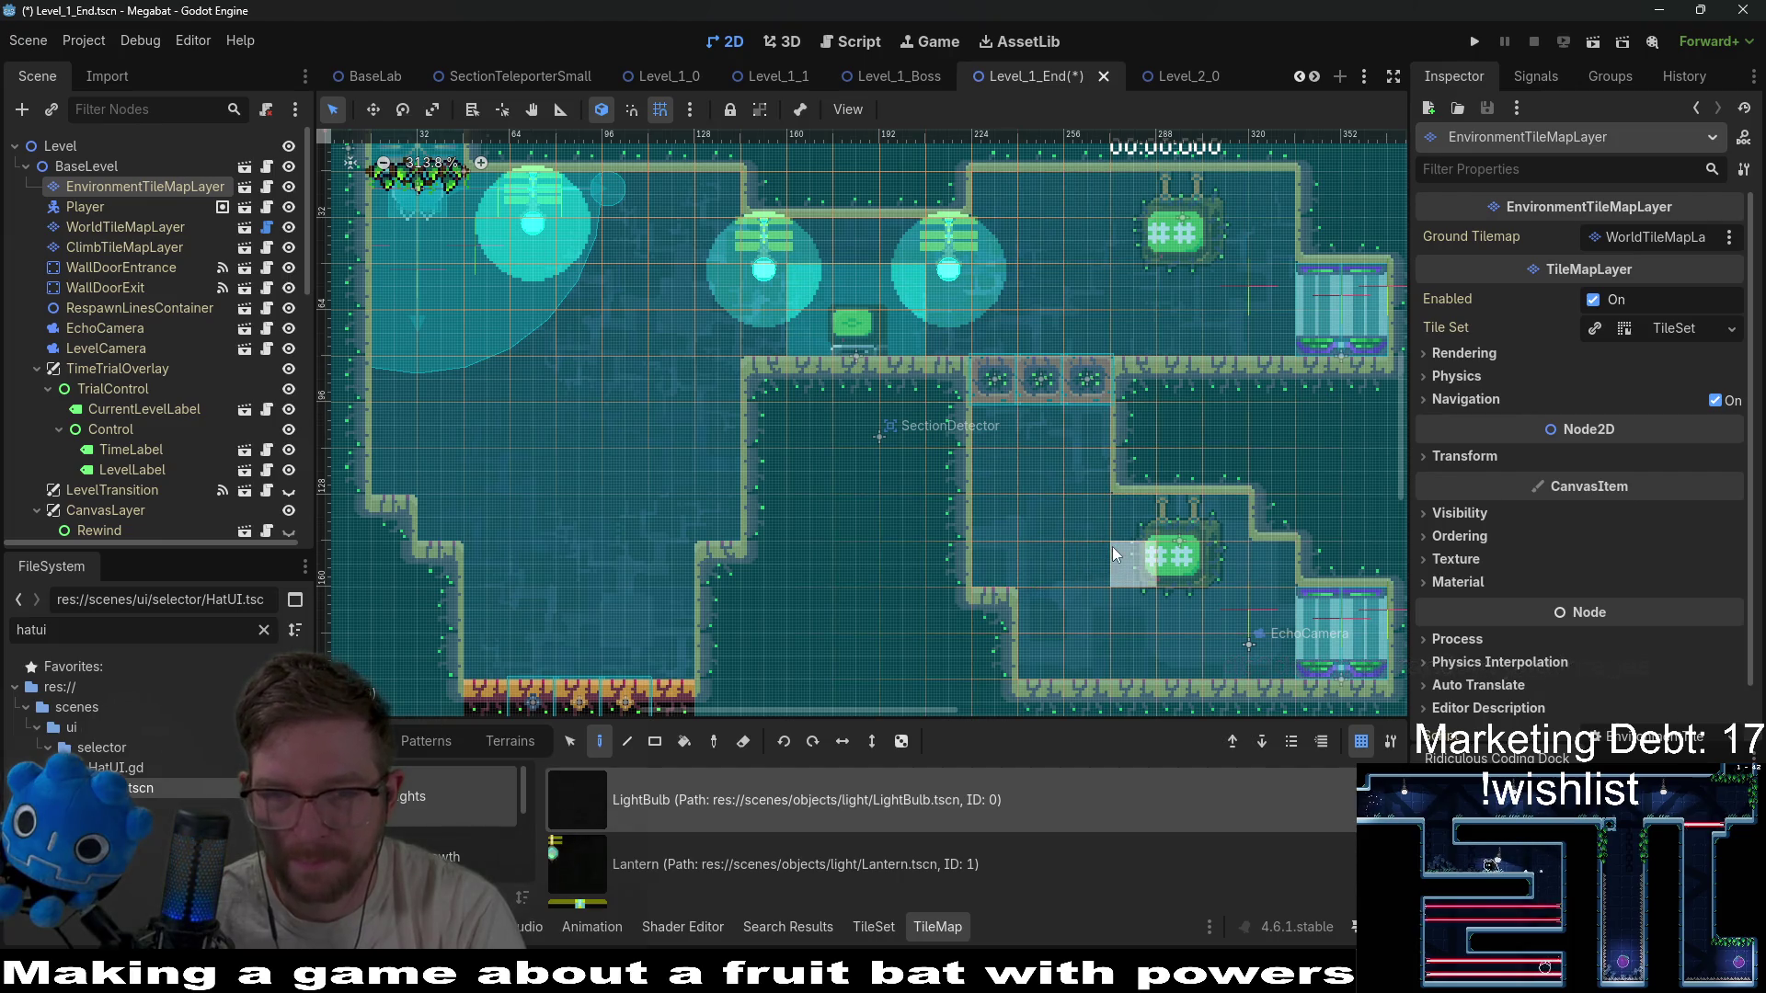
{"action": "scroll", "coordinate": [521, 583], "scroll_direction": "down", "scroll_amount": 5}
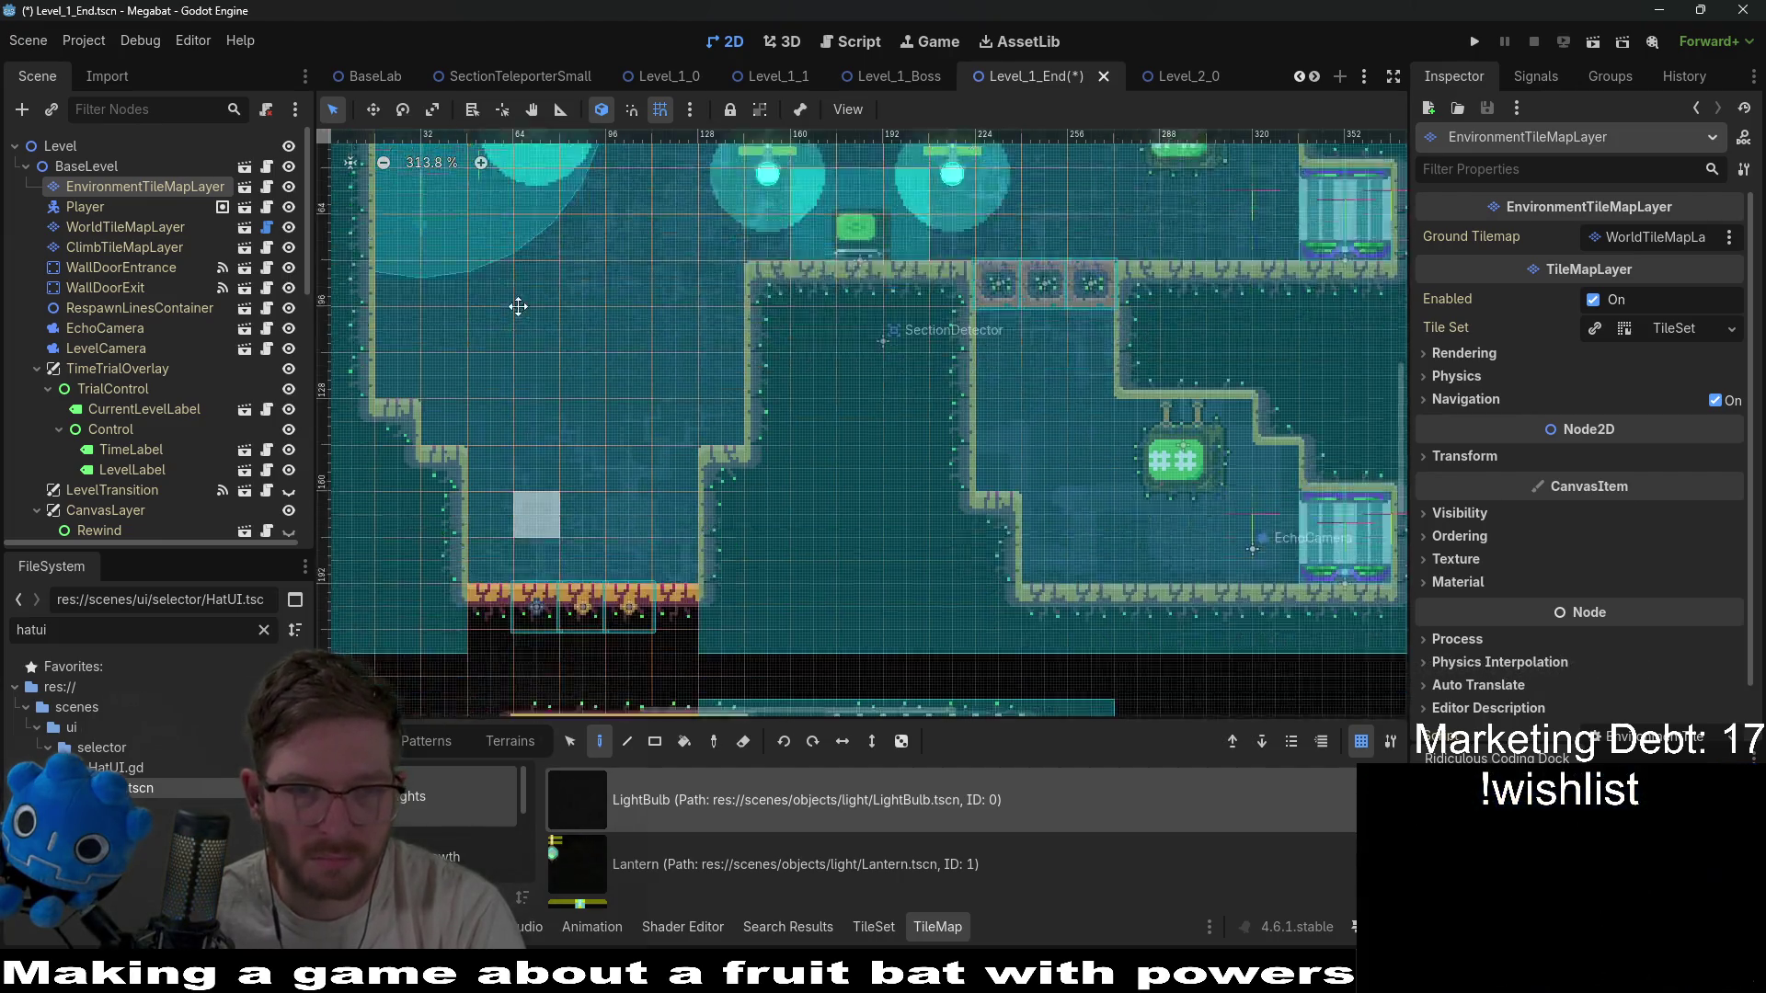
{"action": "scroll", "coordinate": [671, 405], "scroll_direction": "down", "scroll_amount": 1}
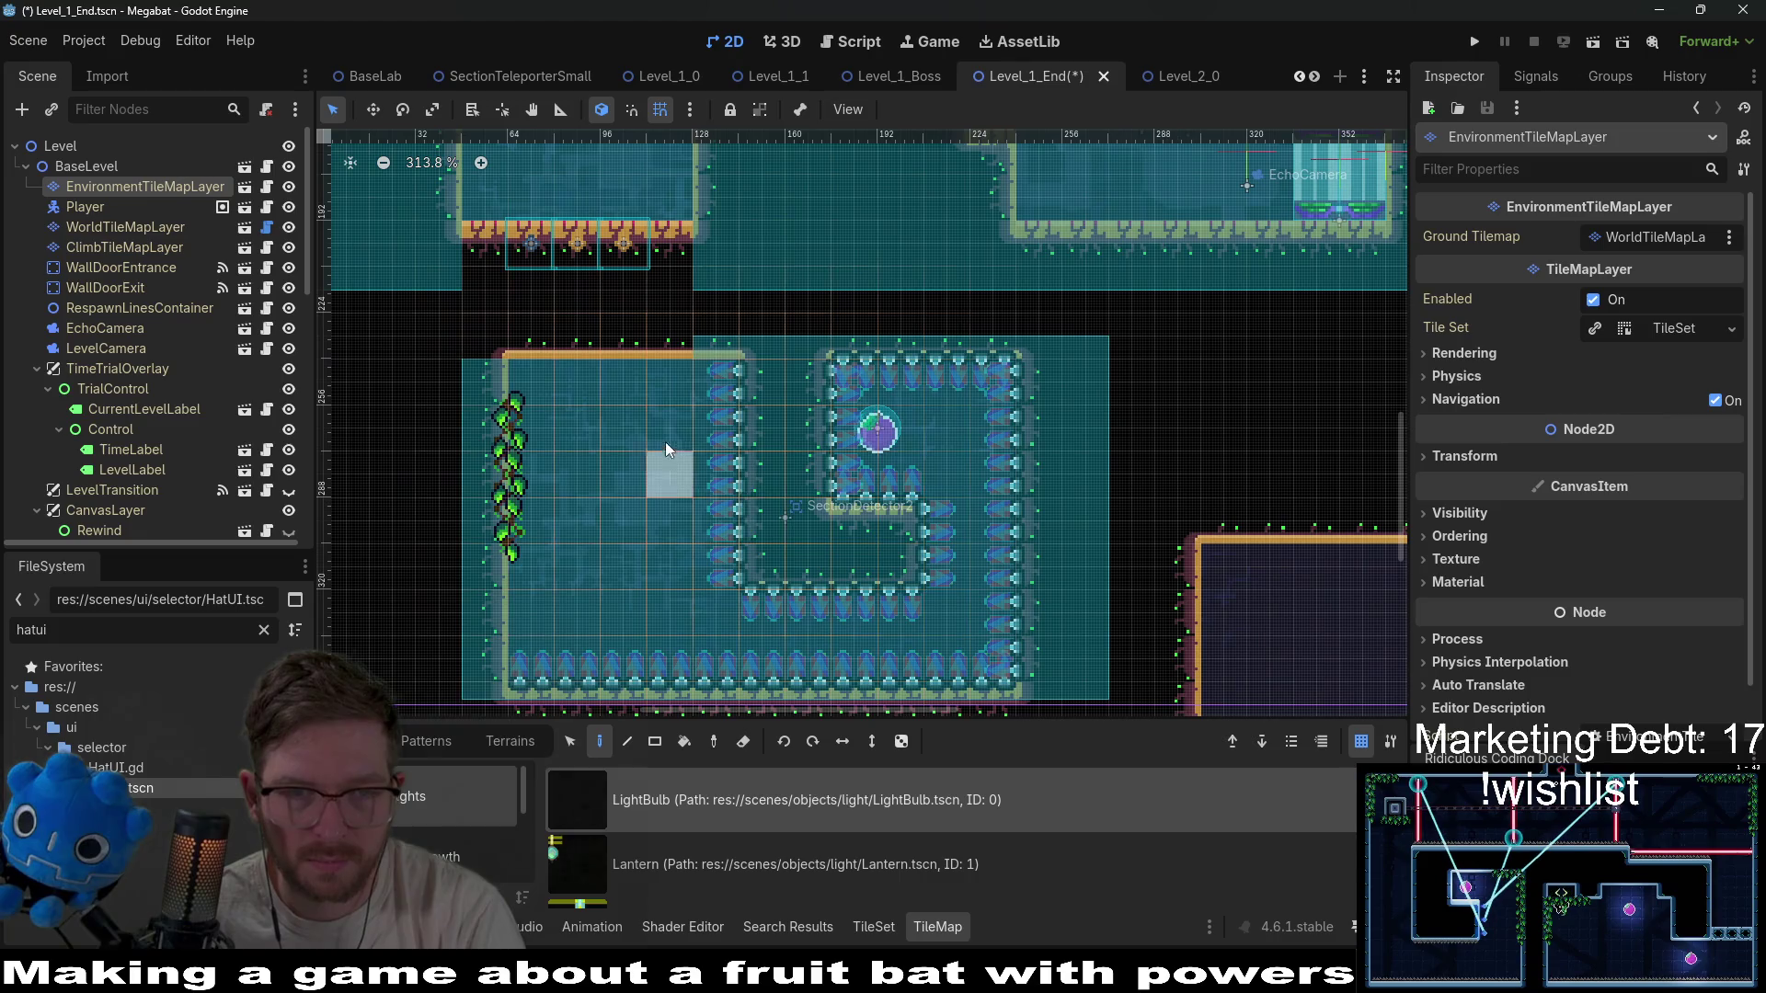
{"action": "left_click", "coordinate": [675, 383]}
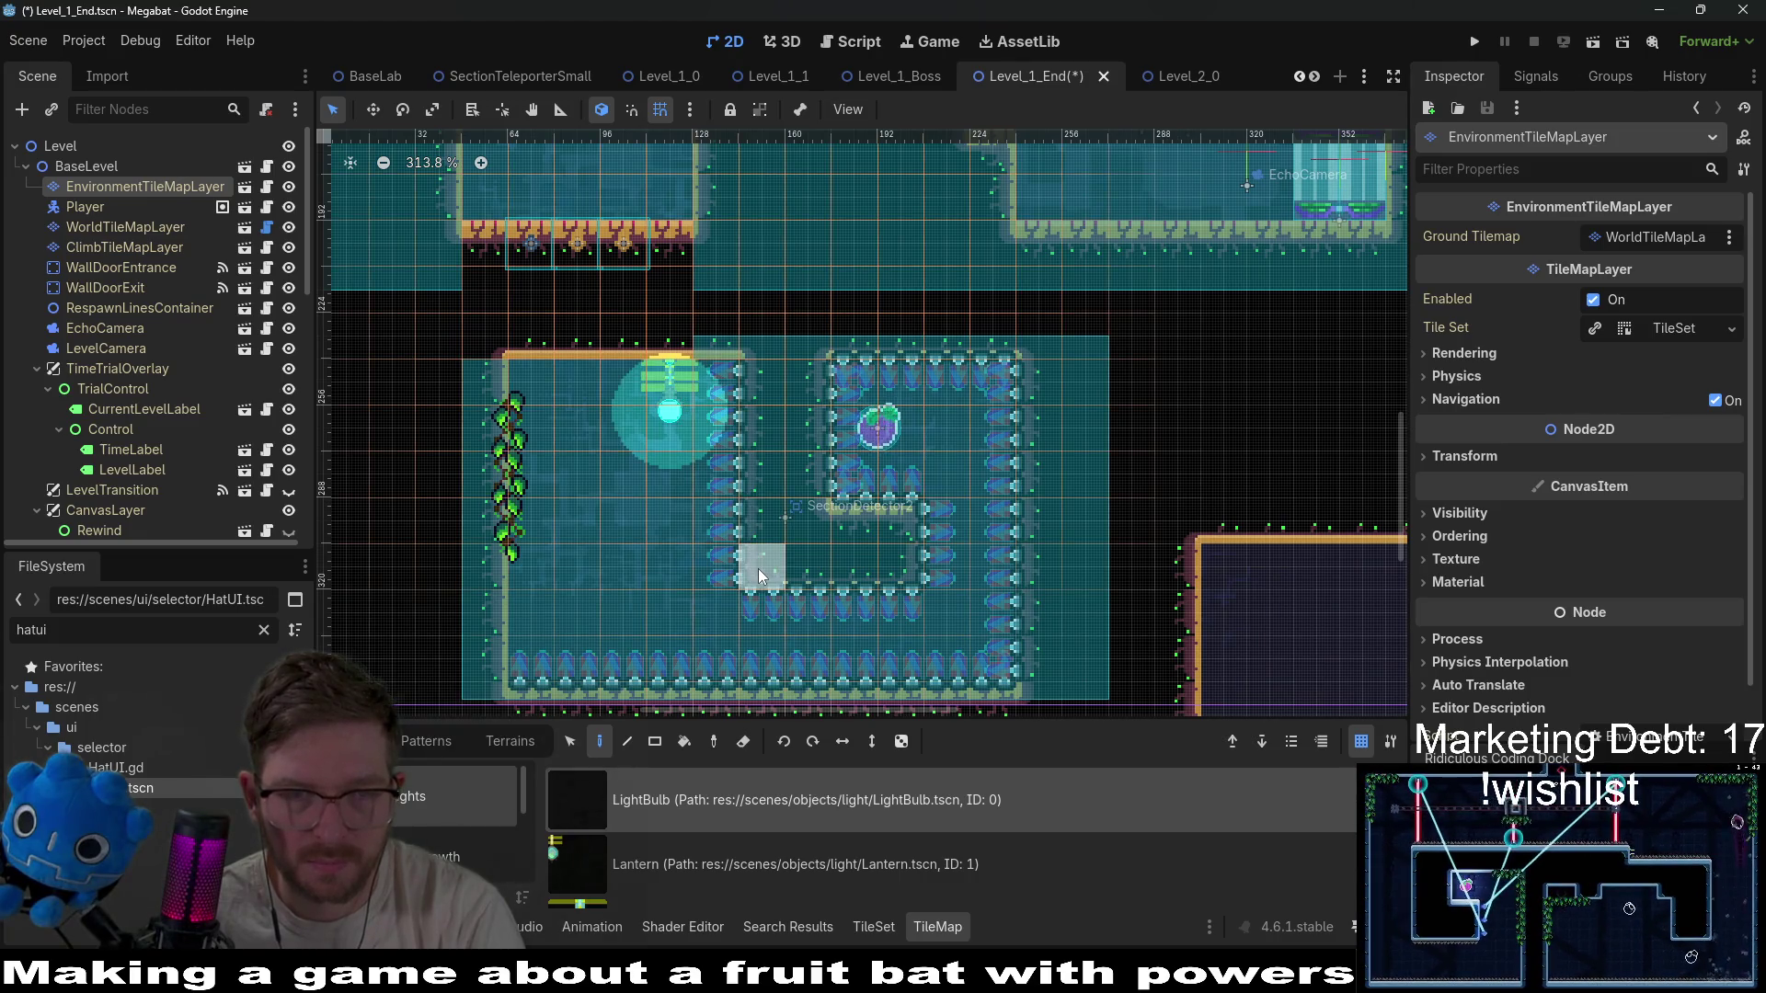
Place a light beside the purple orb, then erase it again.
{"action": "scroll", "coordinate": [762, 564], "scroll_direction": "down", "scroll_amount": 3}
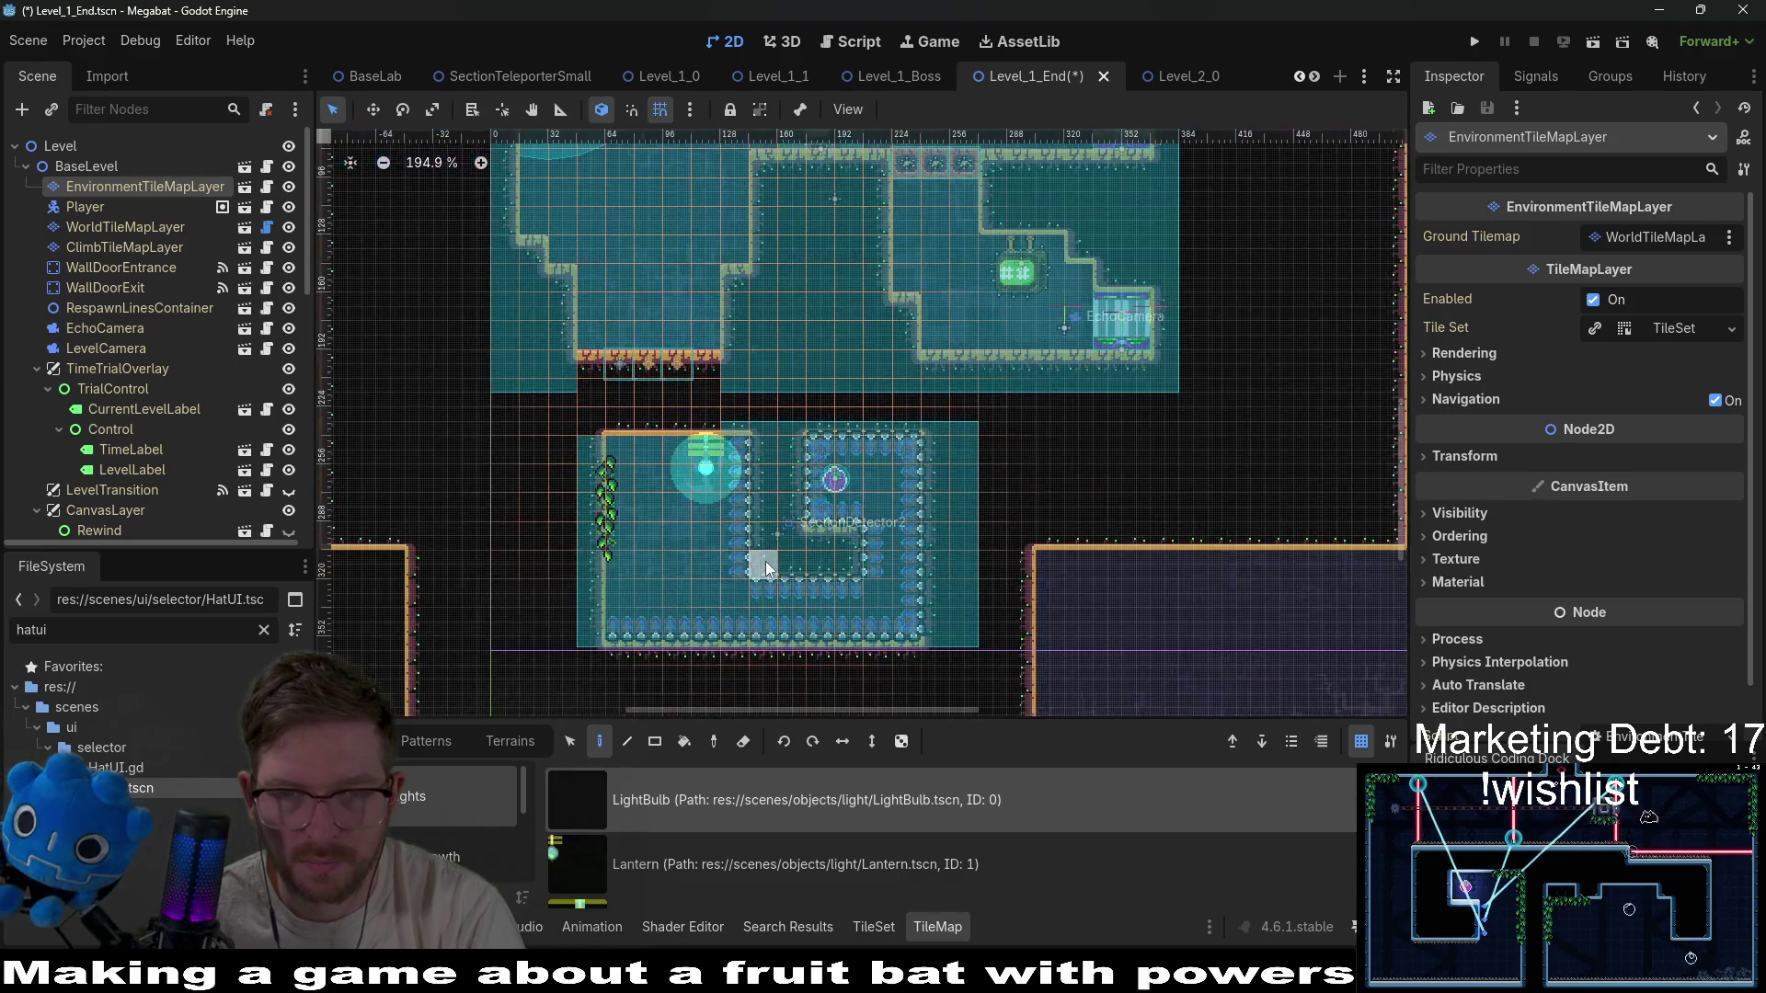
{"action": "scroll", "coordinate": [850, 588], "scroll_direction": "up", "scroll_amount": 1}
{"action": "left_click", "coordinate": [850, 594]}
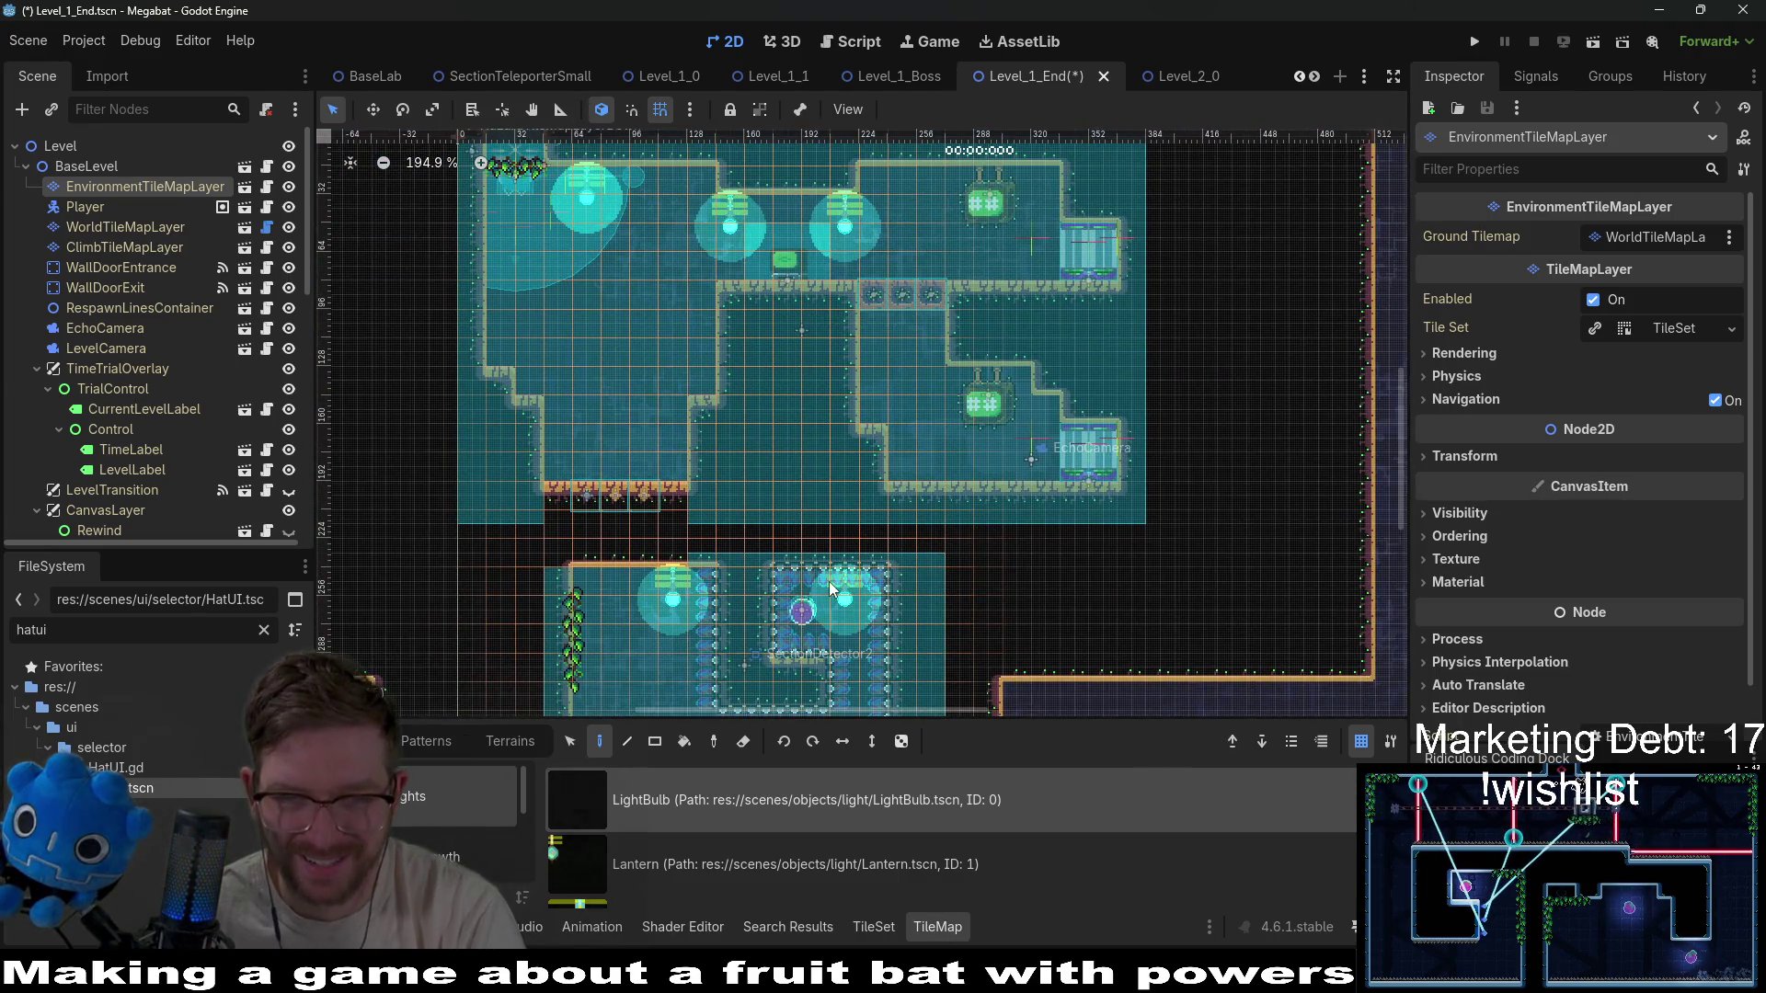
{"action": "scroll", "coordinate": [829, 581], "scroll_direction": "up", "scroll_amount": 2}
{"action": "right_click", "coordinate": [862, 576]}
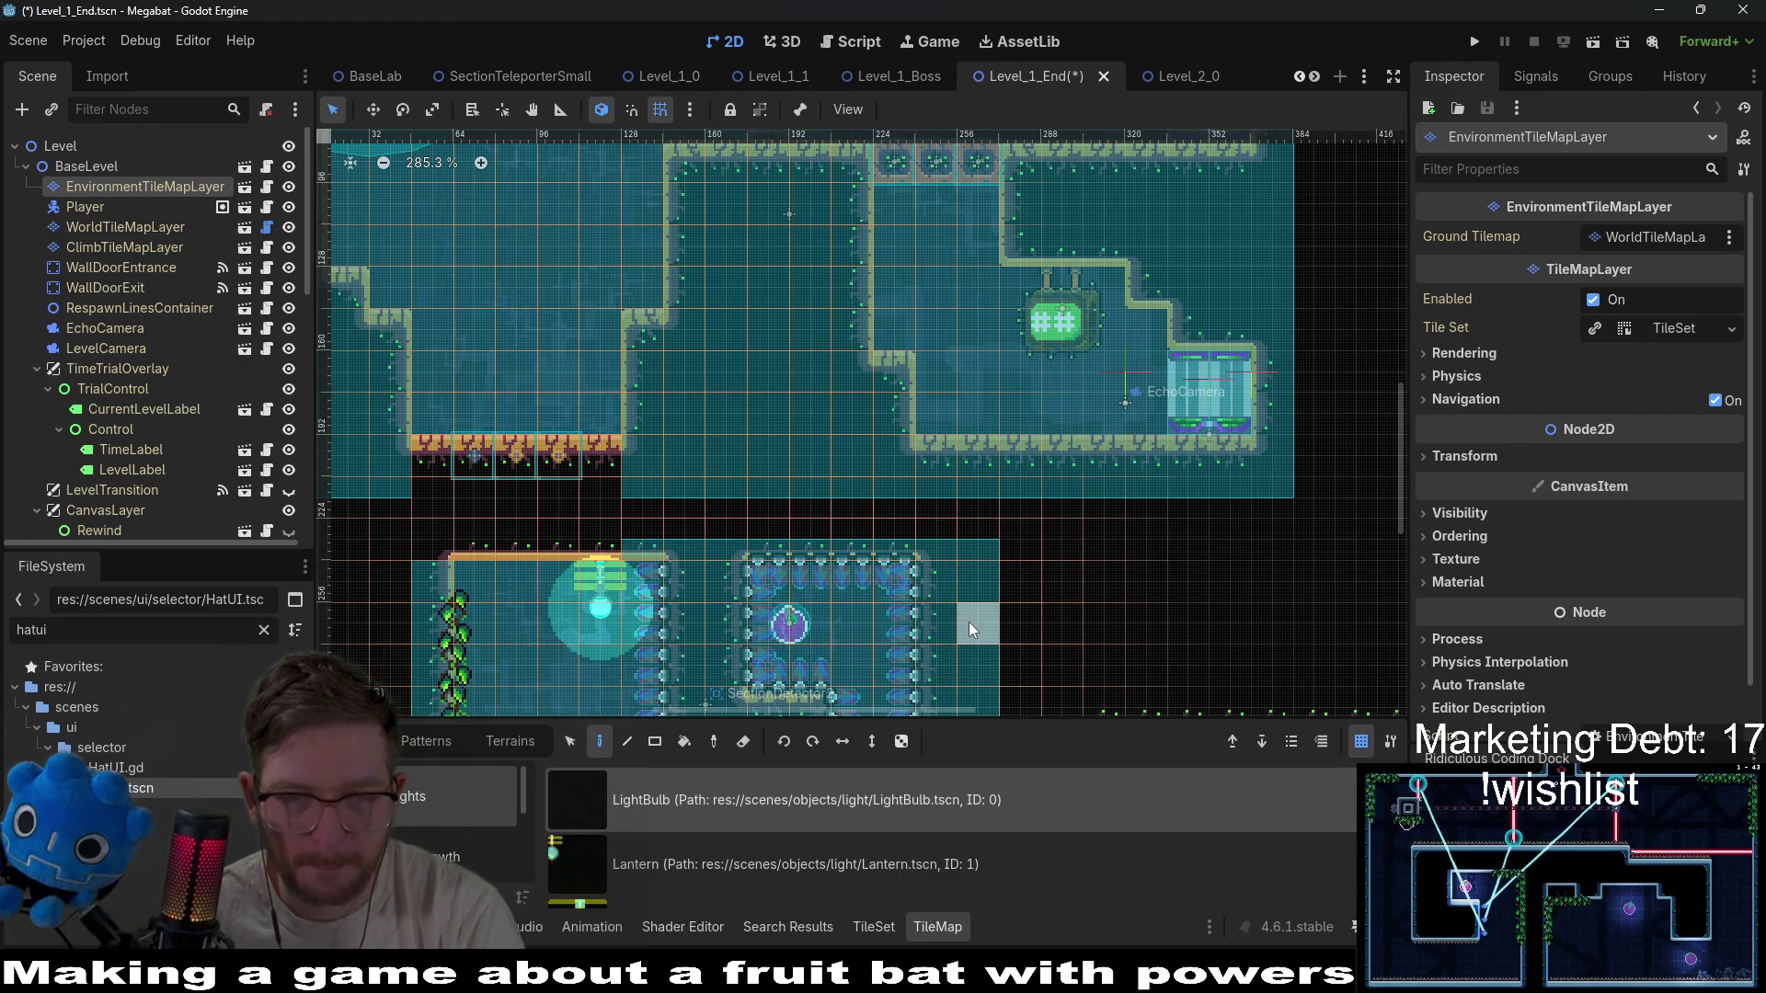
Switch the TileMap scene collection to the overgrowth vine pieces.
{"action": "scroll", "coordinate": [577, 257], "scroll_direction": "up", "scroll_amount": 5}
{"action": "scroll", "coordinate": [626, 446], "scroll_direction": "down", "scroll_amount": 7}
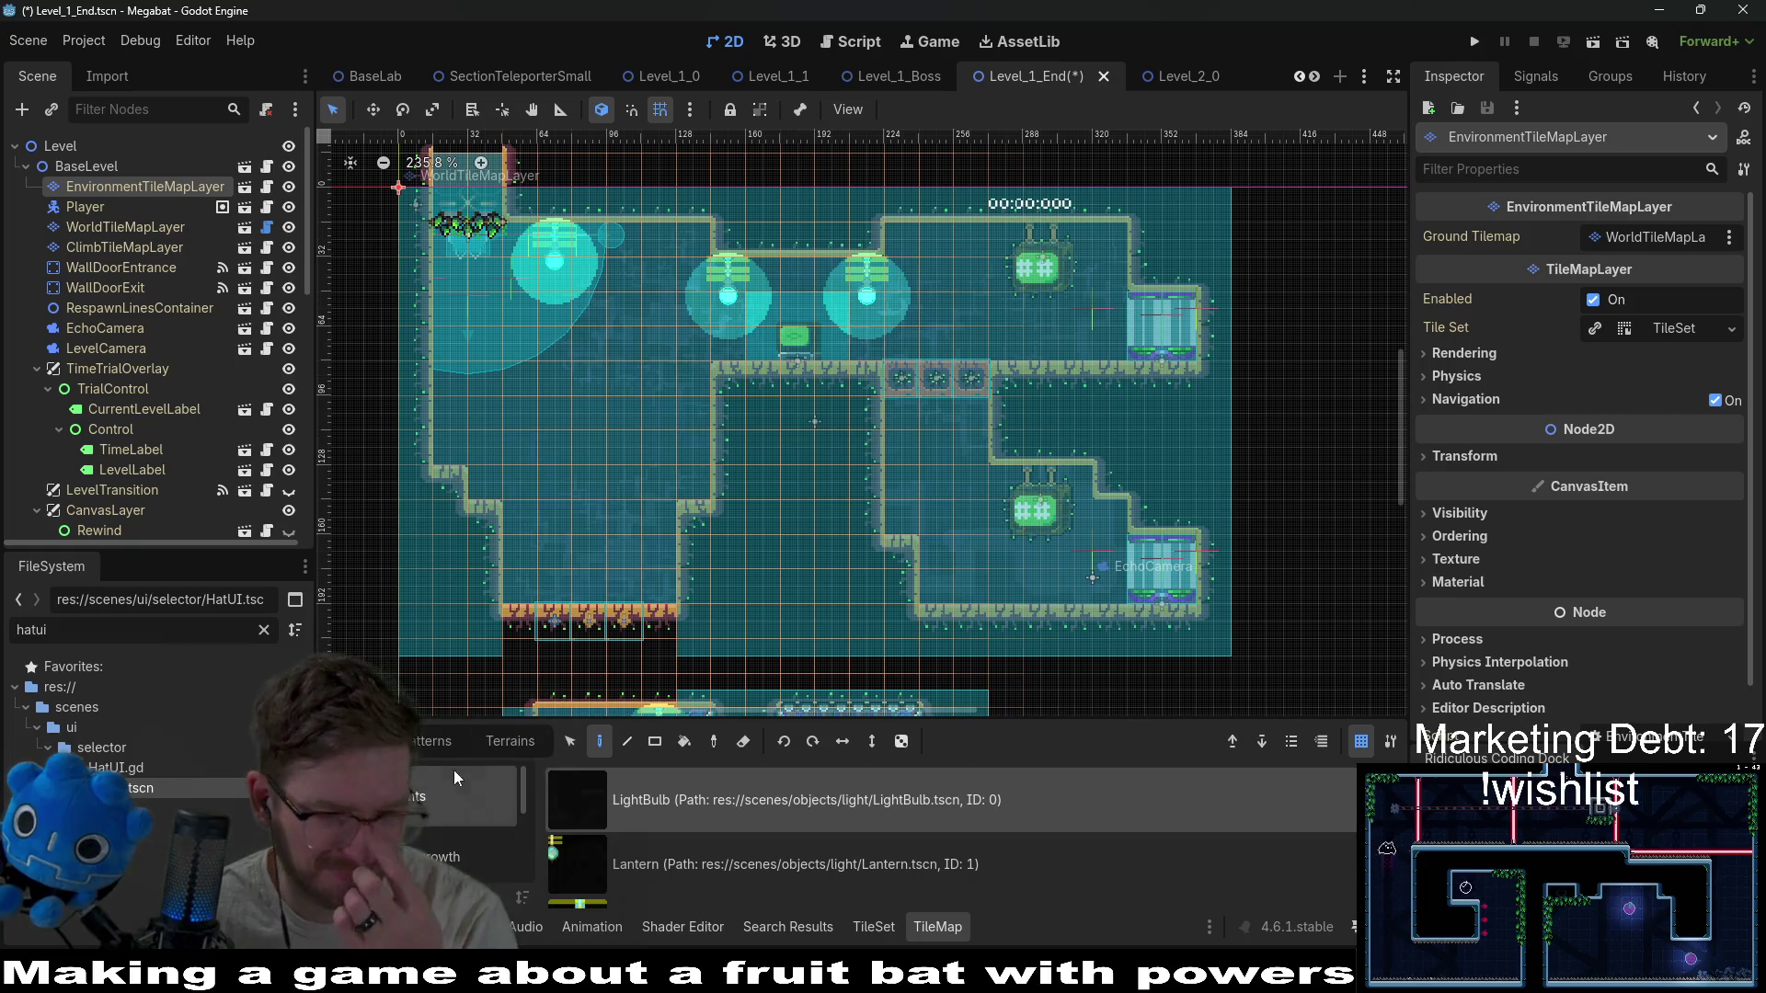
{"action": "scroll", "coordinate": [460, 821], "scroll_direction": "down", "scroll_amount": 2}
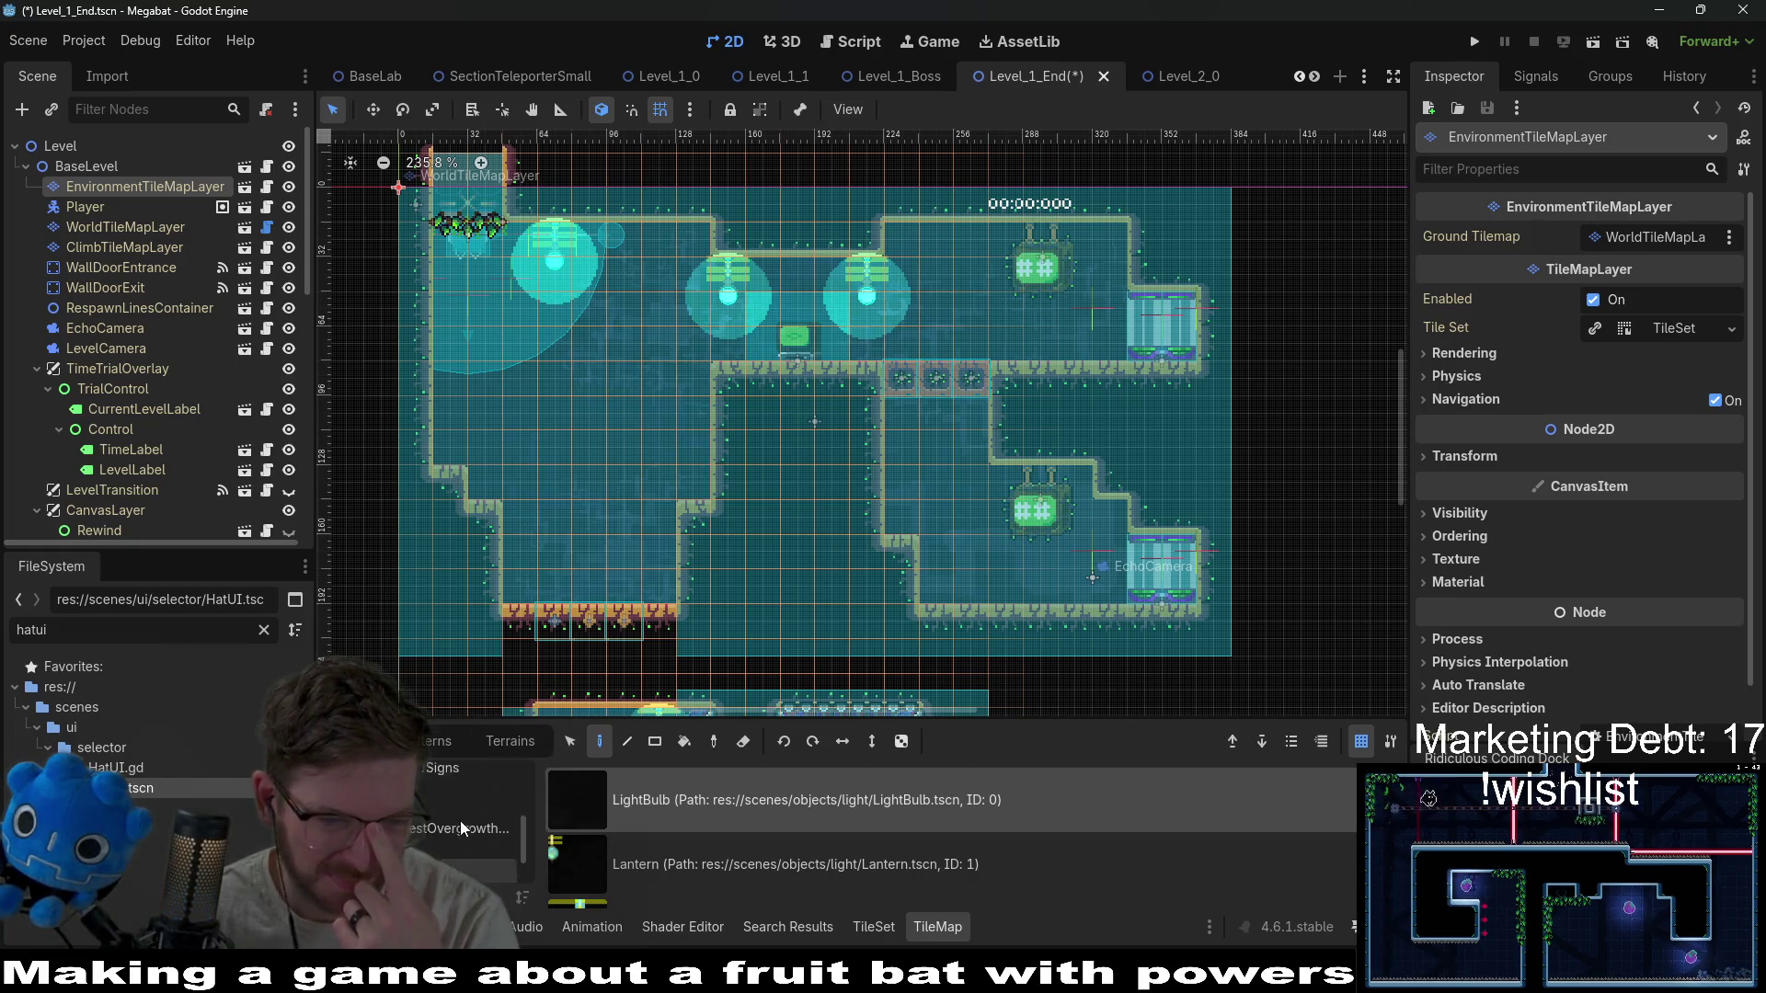
{"action": "scroll", "coordinate": [460, 820], "scroll_direction": "down", "scroll_amount": 1}
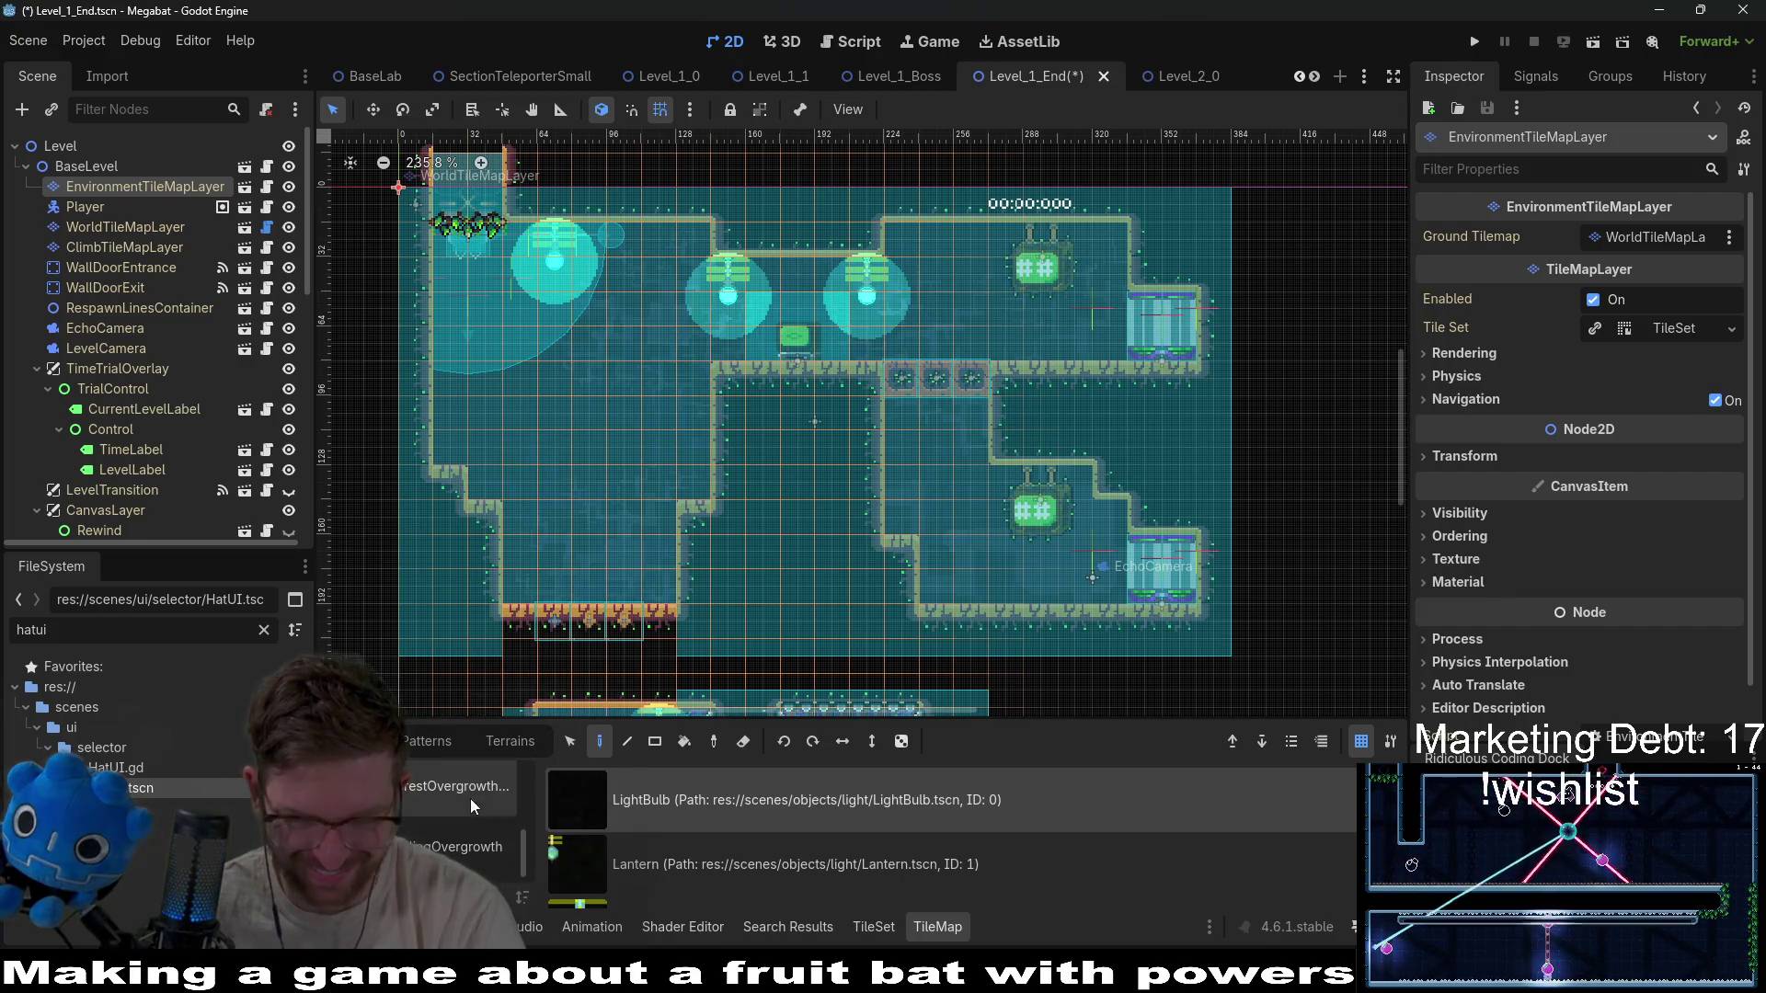
{"action": "scroll", "coordinate": [463, 860], "scroll_direction": "down", "scroll_amount": 2}
{"action": "left_click", "coordinate": [468, 848]}
{"action": "scroll", "coordinate": [723, 836], "scroll_direction": "down", "scroll_amount": 3}
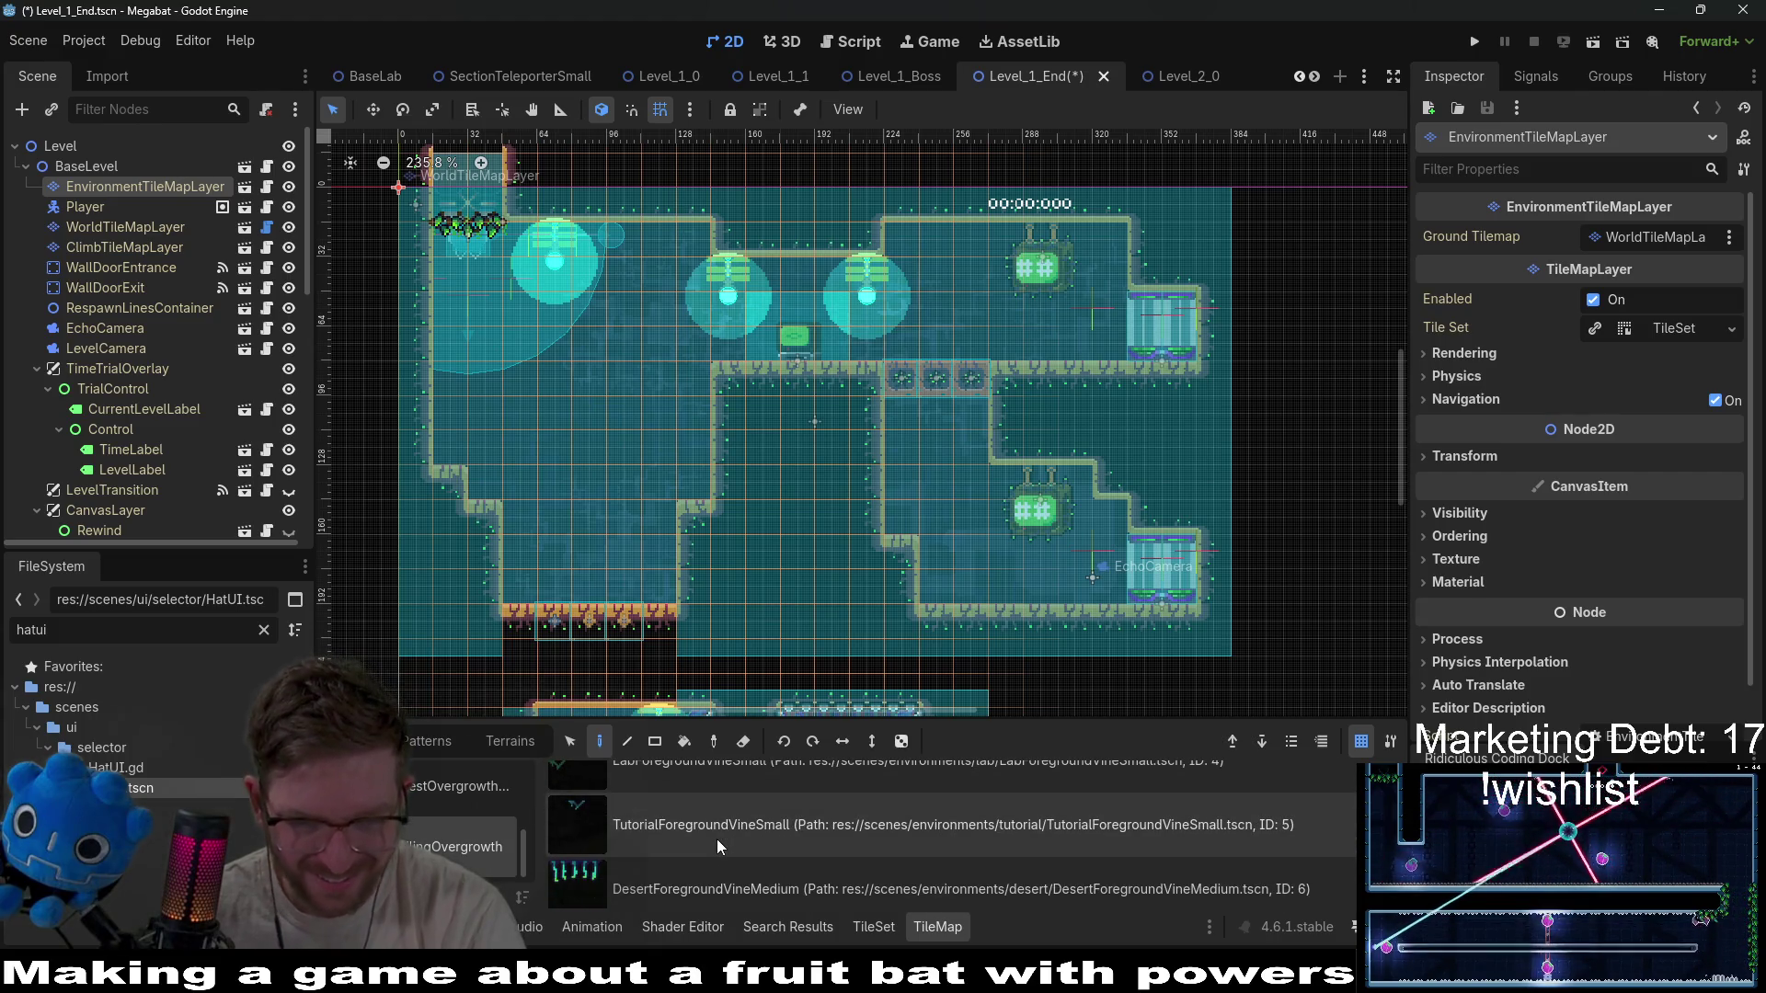
Hang LabForegroundVineSmall vines along the upper room's ceiling.
{"action": "scroll", "coordinate": [716, 839], "scroll_direction": "up", "scroll_amount": 1}
{"action": "left_click", "coordinate": [716, 809]}
{"action": "scroll", "coordinate": [650, 328], "scroll_direction": "up", "scroll_amount": 2}
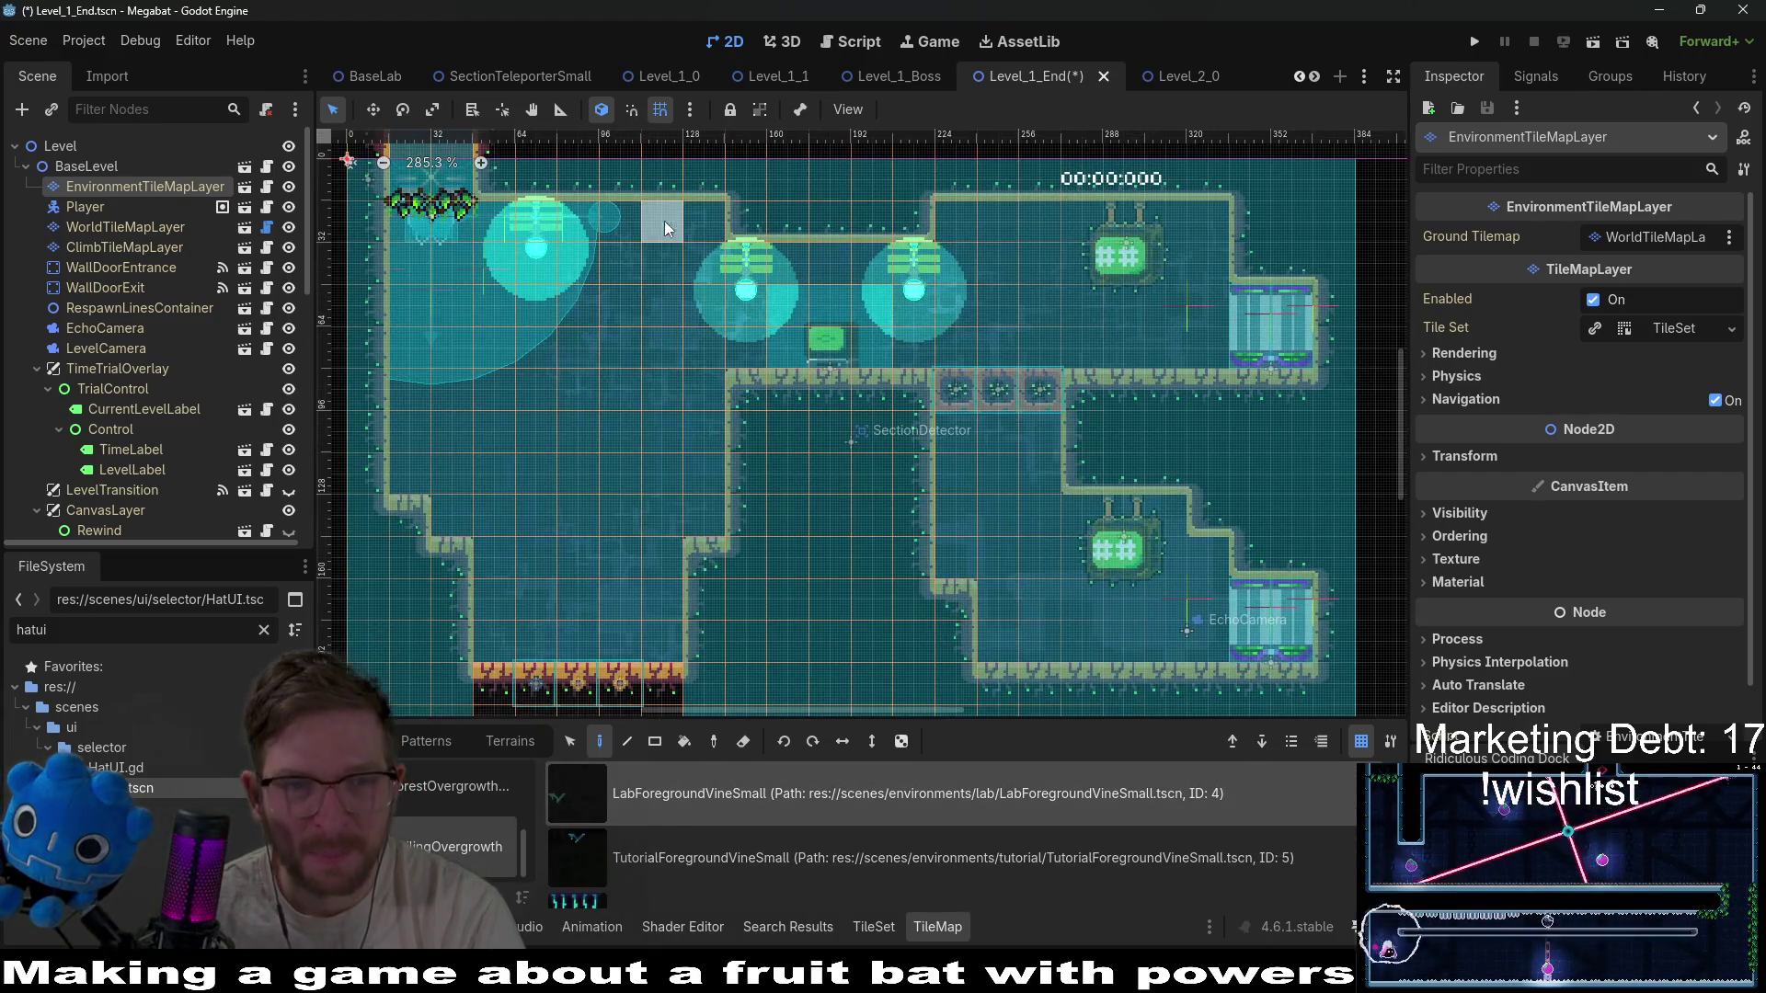
{"action": "left_click", "coordinate": [697, 218]}
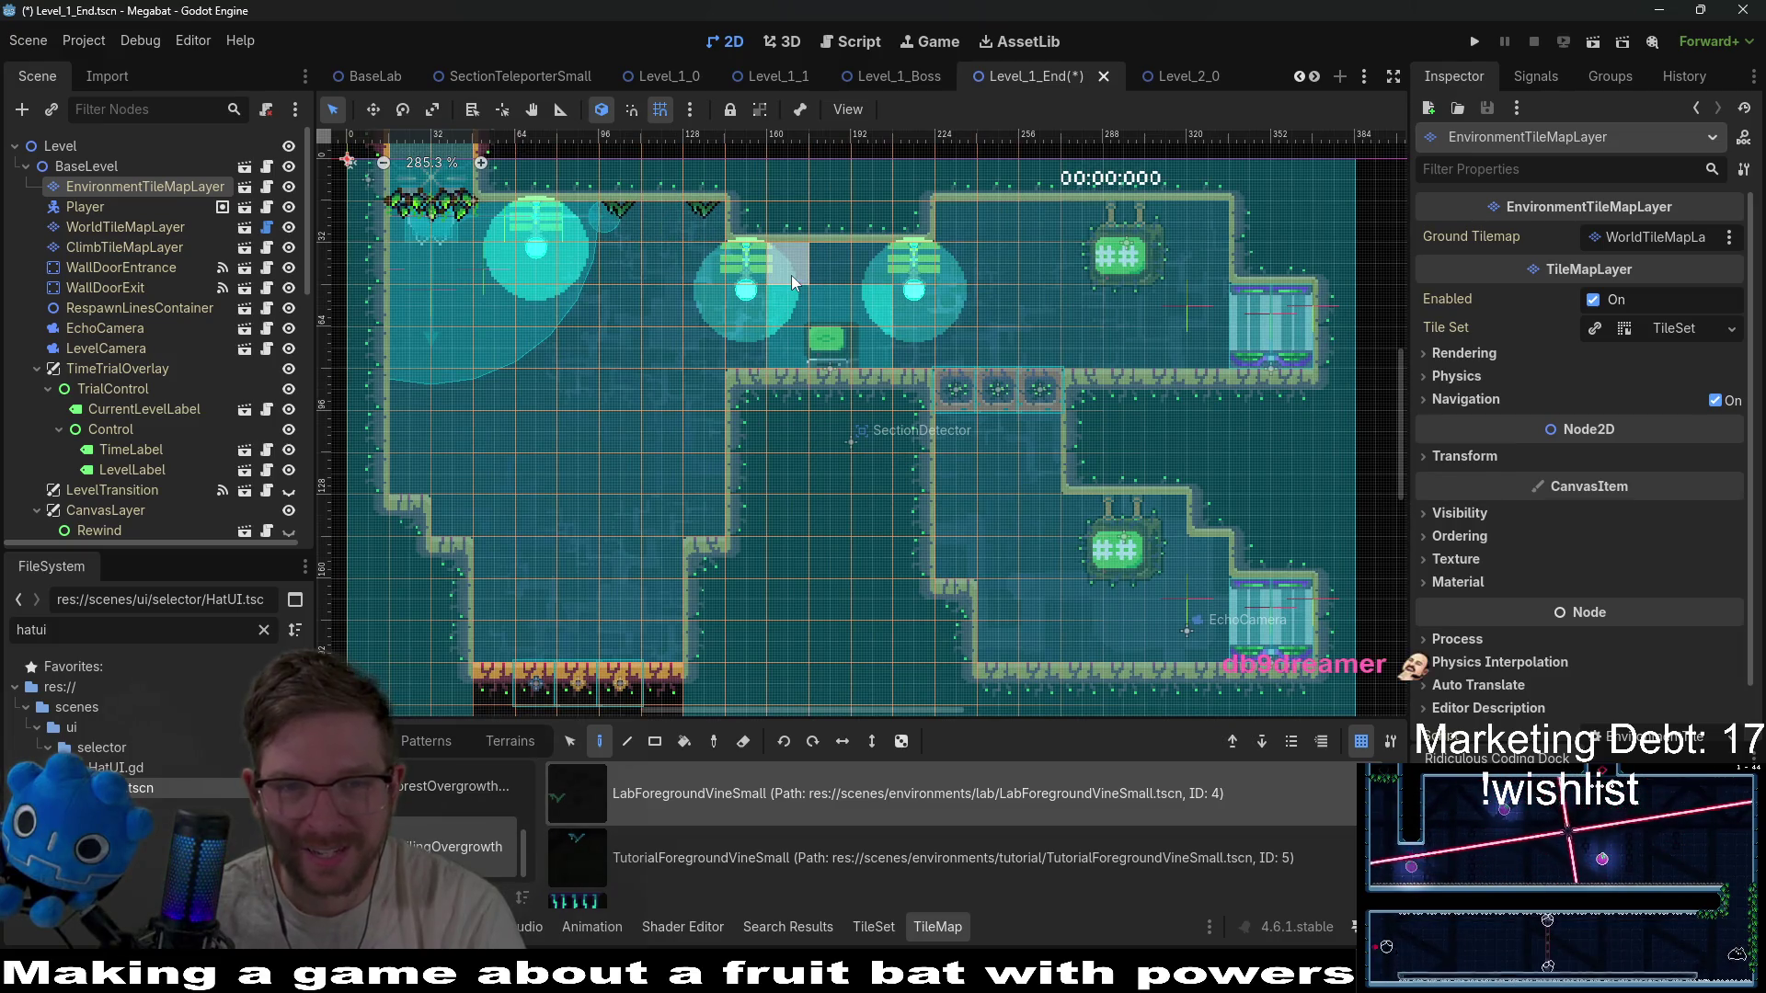
{"action": "left_click", "coordinate": [791, 274]}
{"action": "left_click", "coordinate": [846, 274]}
Hang vines along the right room's ceiling, removing the extra rightmost one.
{"action": "left_click", "coordinate": [993, 219]}
{"action": "left_click", "coordinate": [1039, 219]}
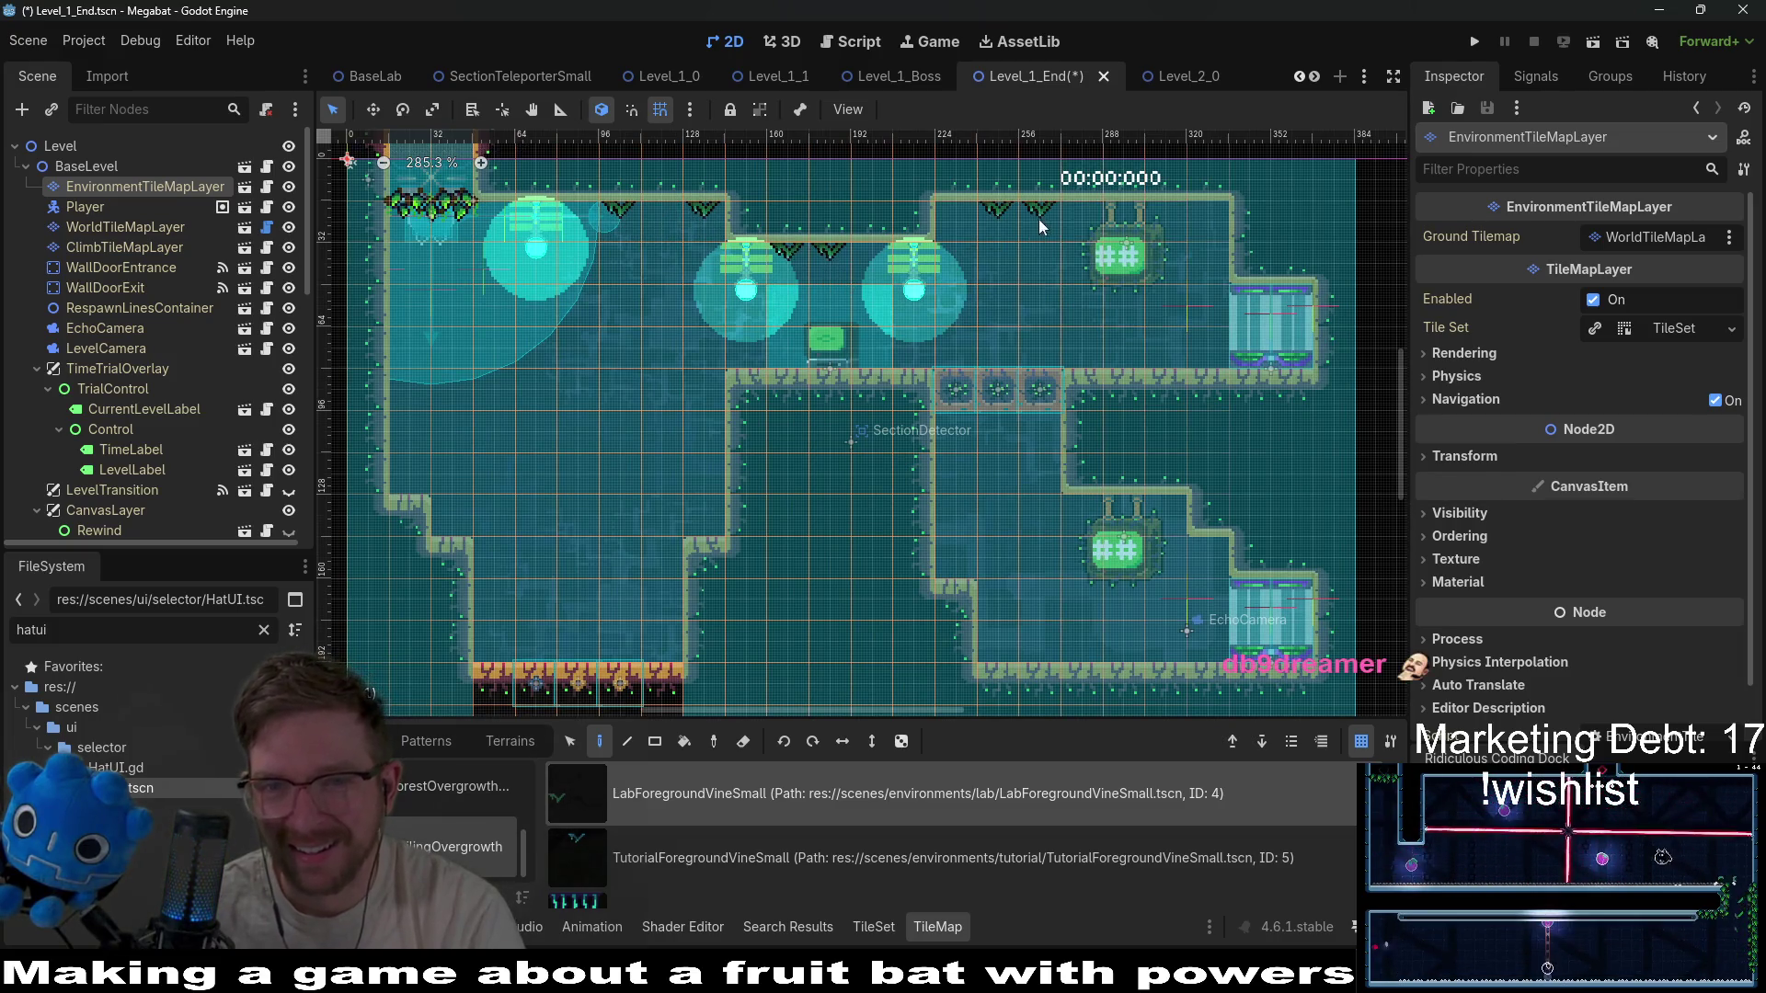
{"action": "left_click", "coordinate": [1206, 217]}
{"action": "left_click", "coordinate": [1162, 217]}
{"action": "right_click", "coordinate": [1186, 213]}
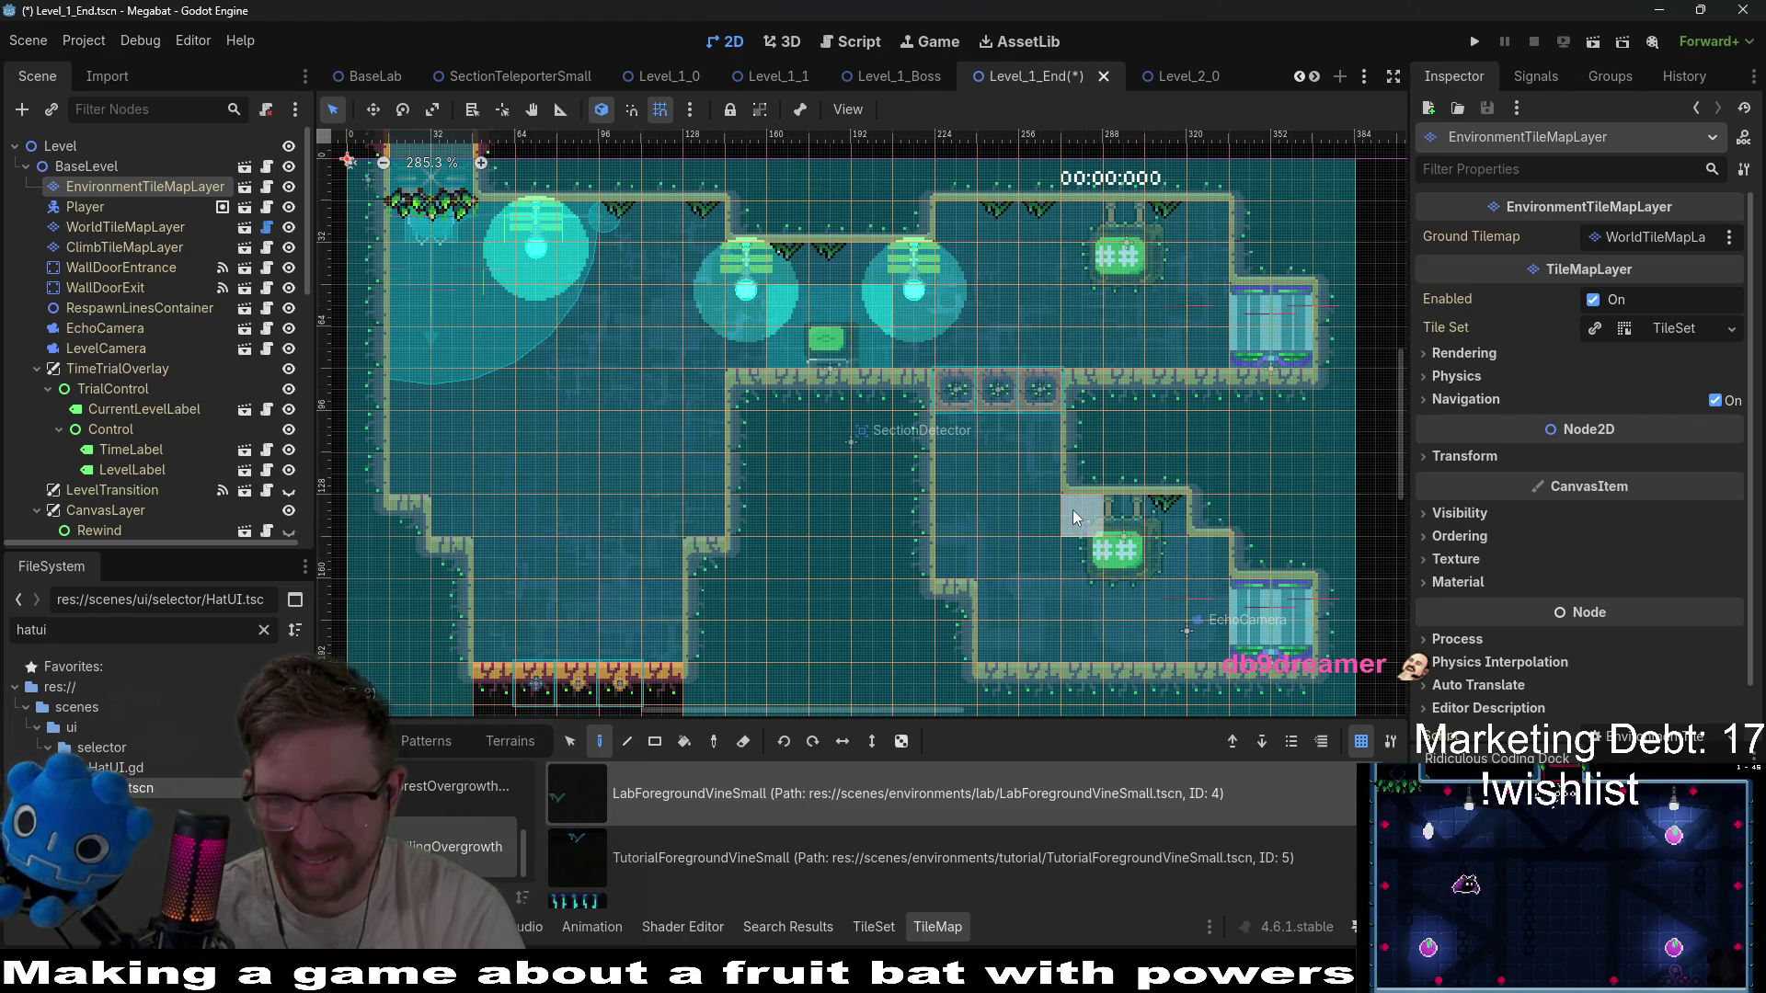
{"action": "left_click_drag", "start_coordinate": [859, 707], "coordinate": [825, 283]}
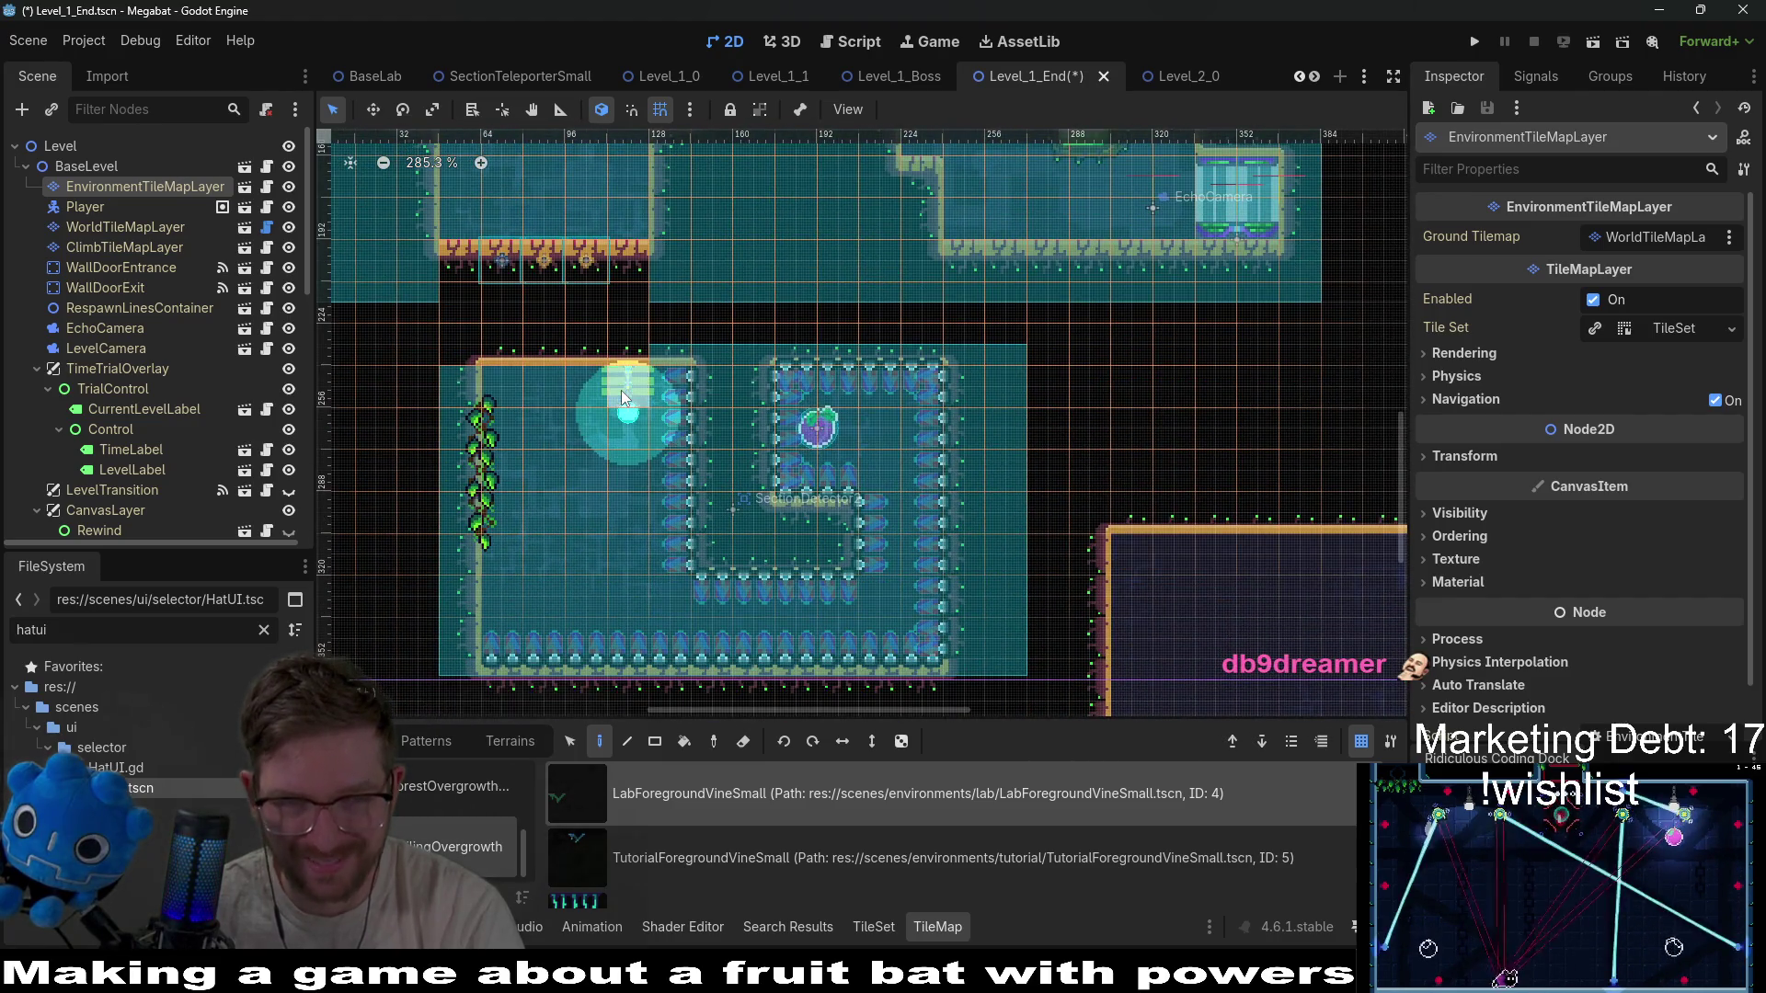
{"action": "scroll", "coordinate": [677, 441], "scroll_direction": "down", "scroll_amount": 6}
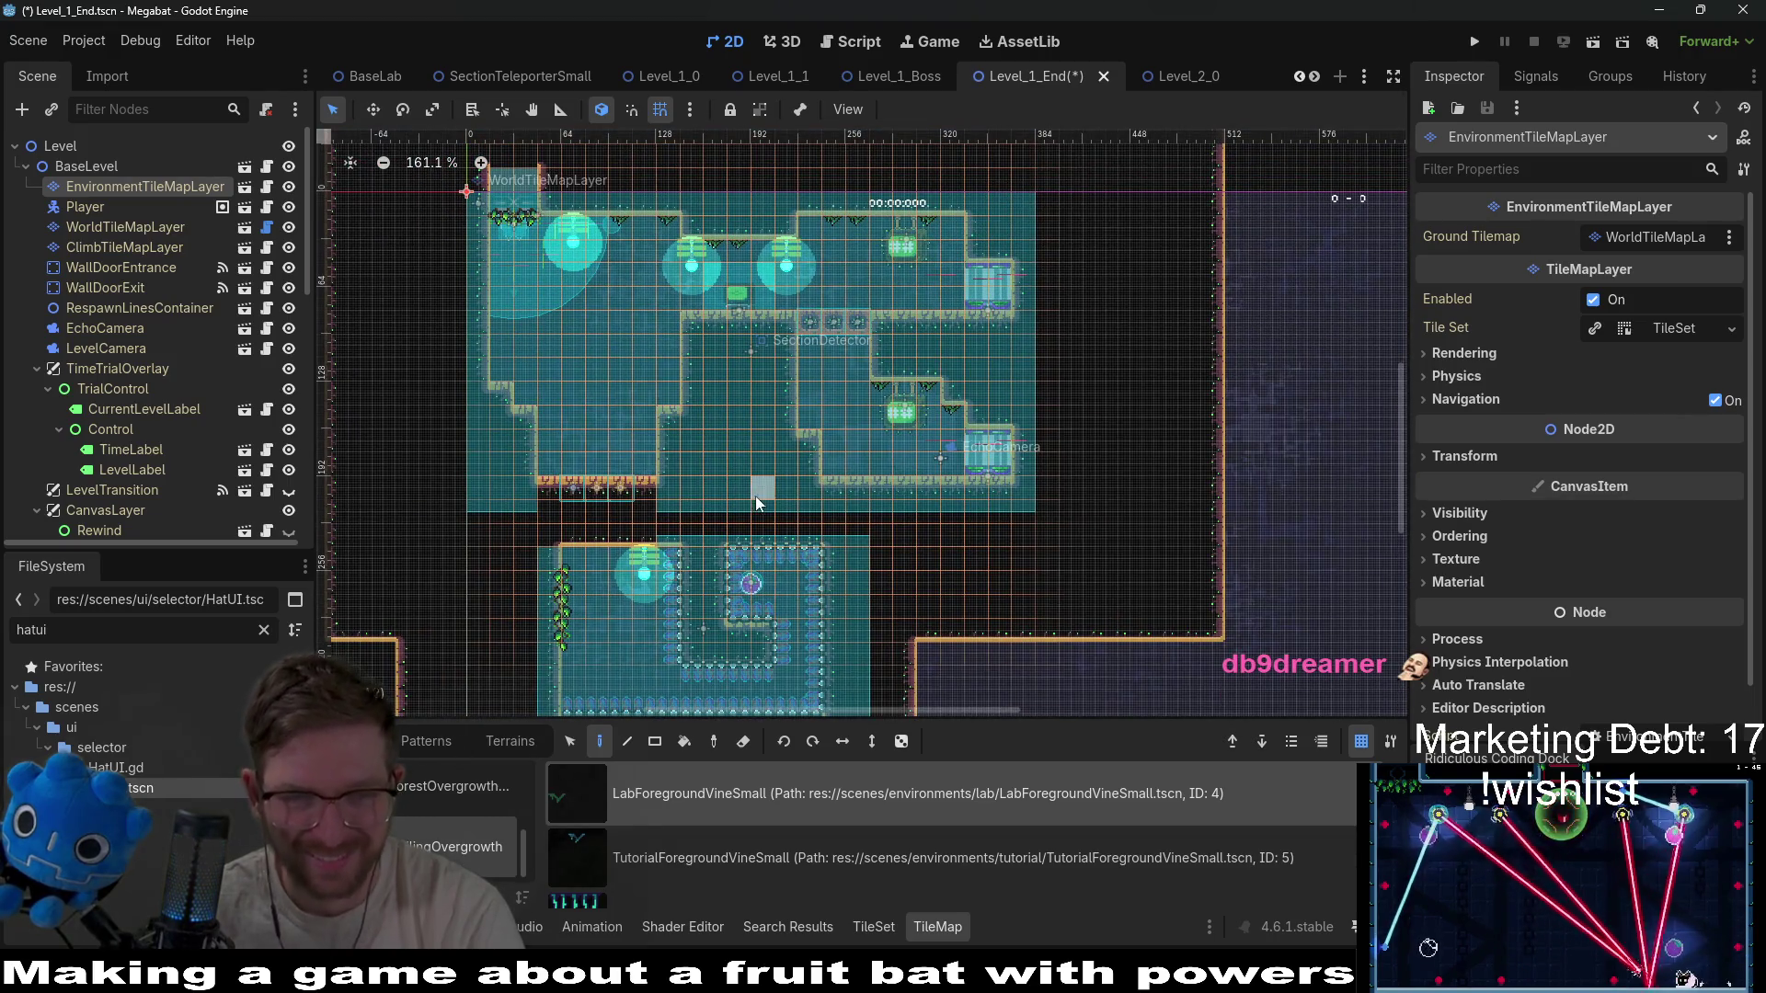
{"action": "left_click_drag", "start_coordinate": [575, 455], "coordinate": [615, 311]}
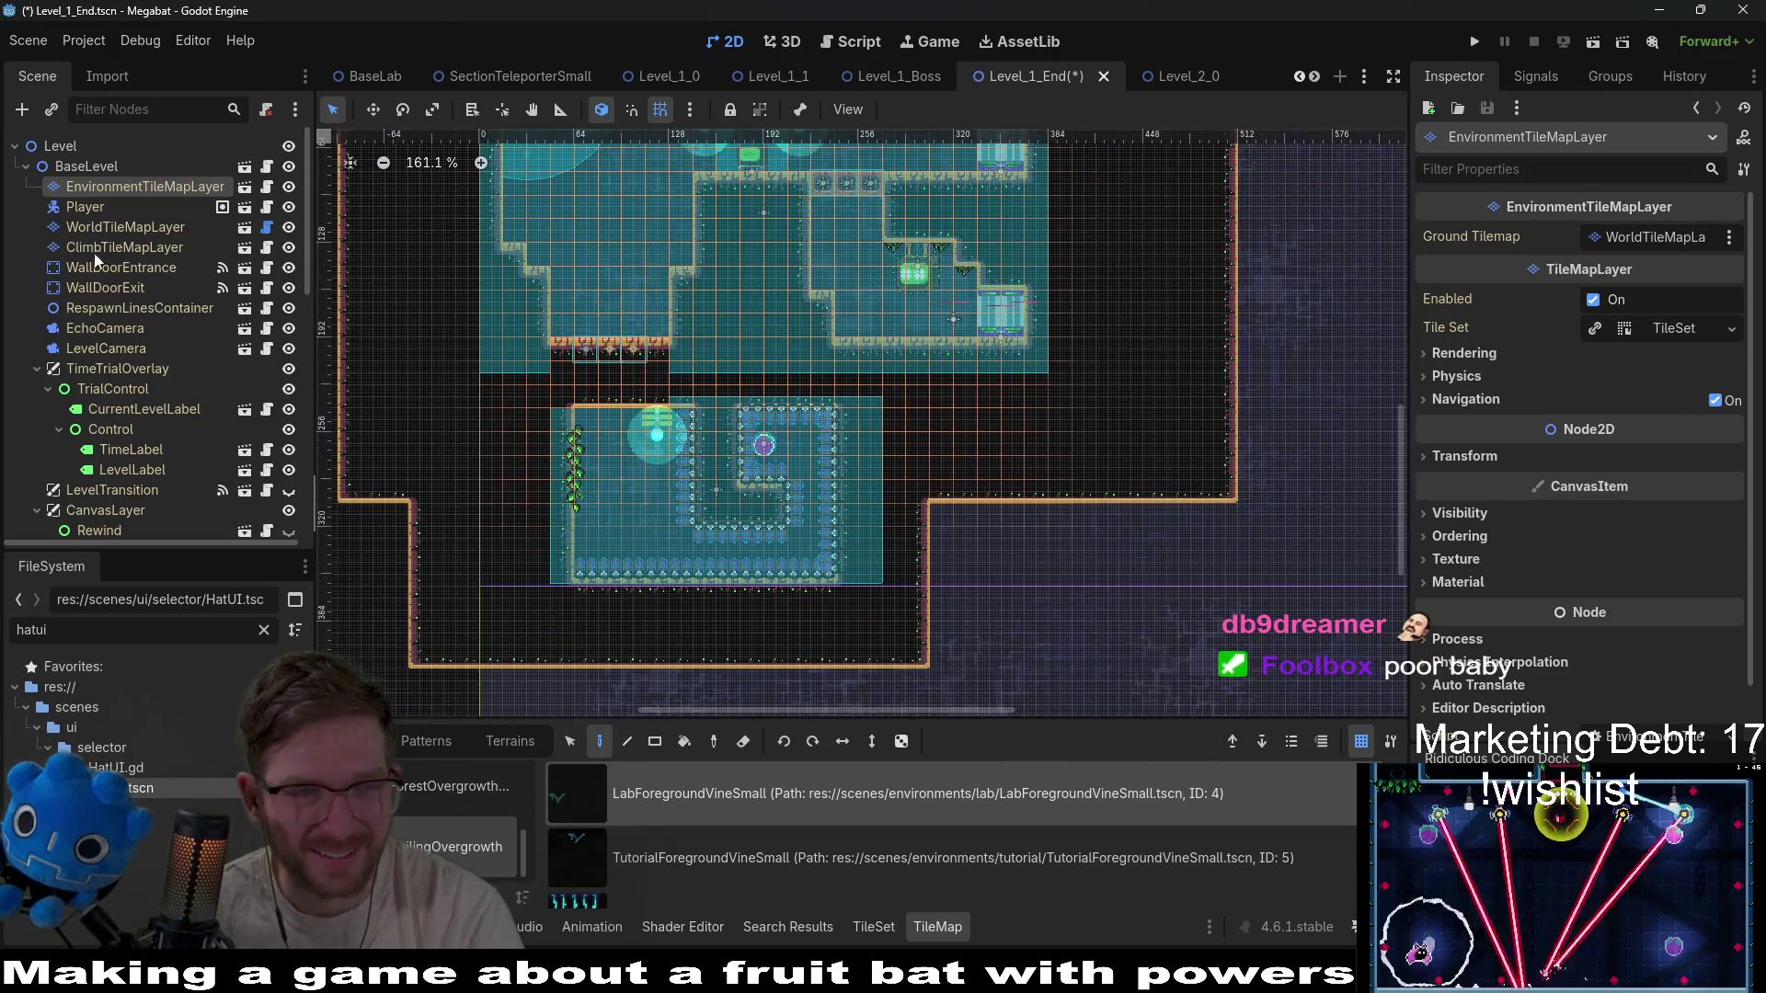
On EnvironmentTileMapLayer, pick LabOvergrowth from the overgrowth scene collection.
{"action": "left_click", "coordinate": [91, 223]}
{"action": "left_click", "coordinate": [123, 191]}
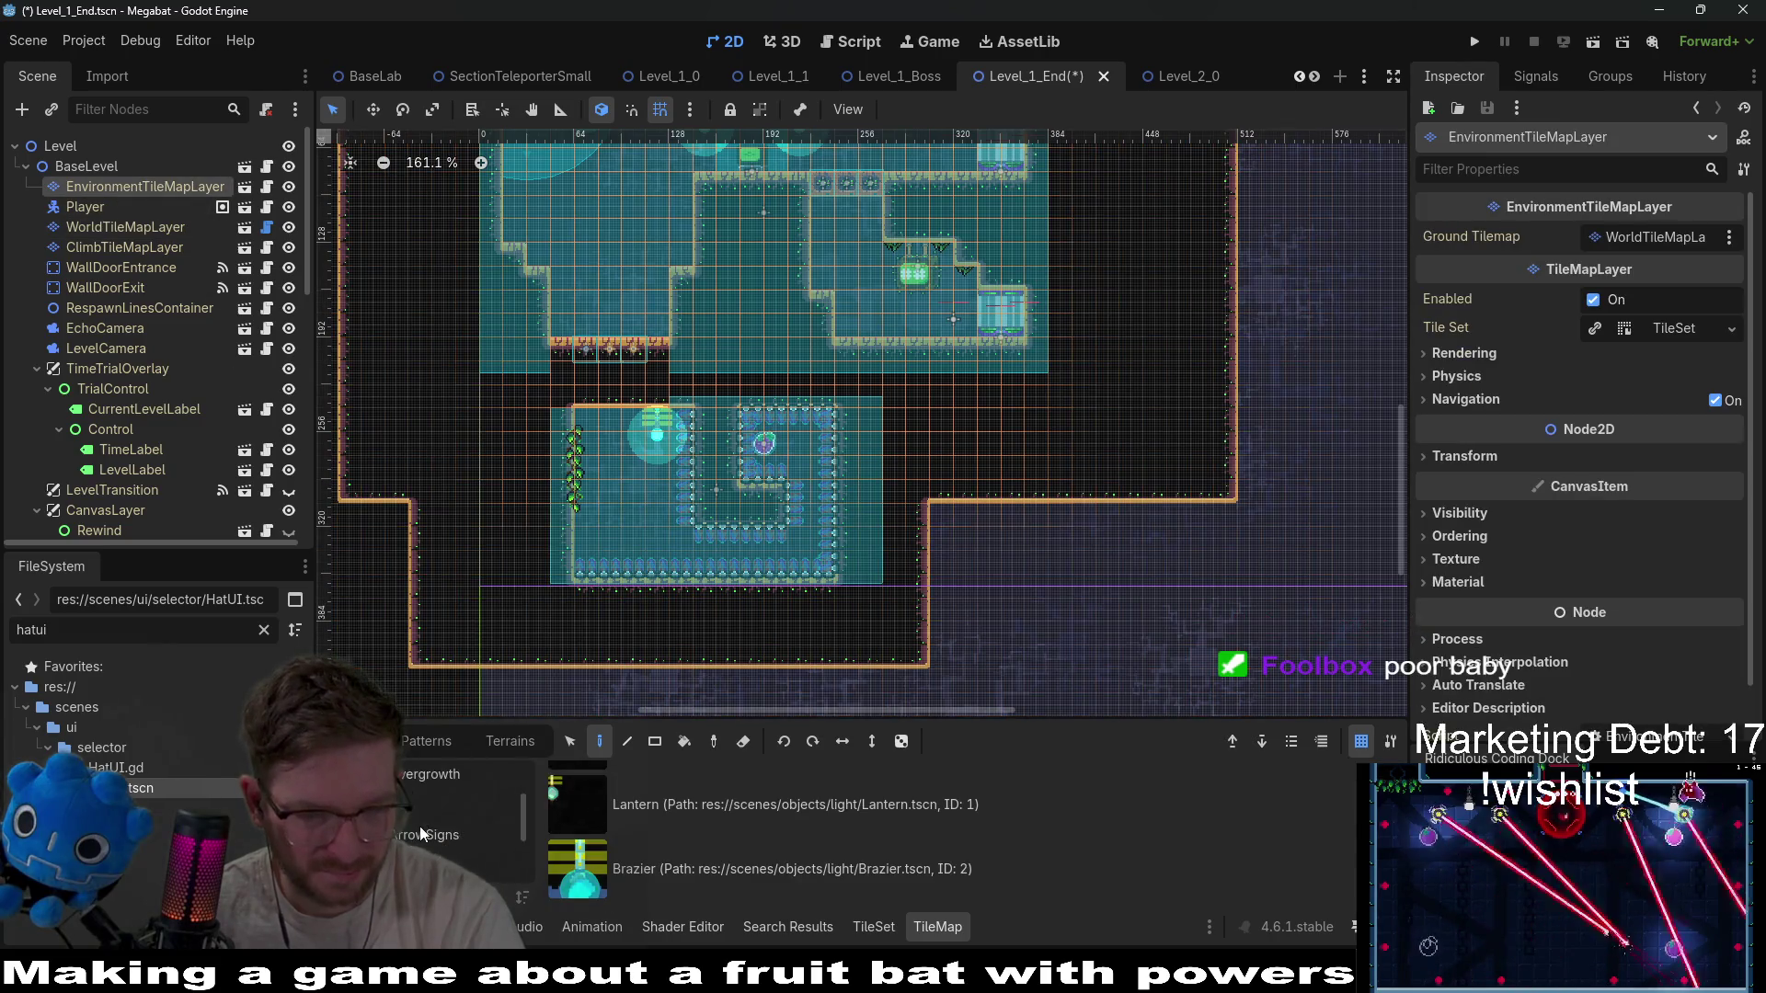
{"action": "scroll", "coordinate": [419, 824], "scroll_direction": "up", "scroll_amount": 3}
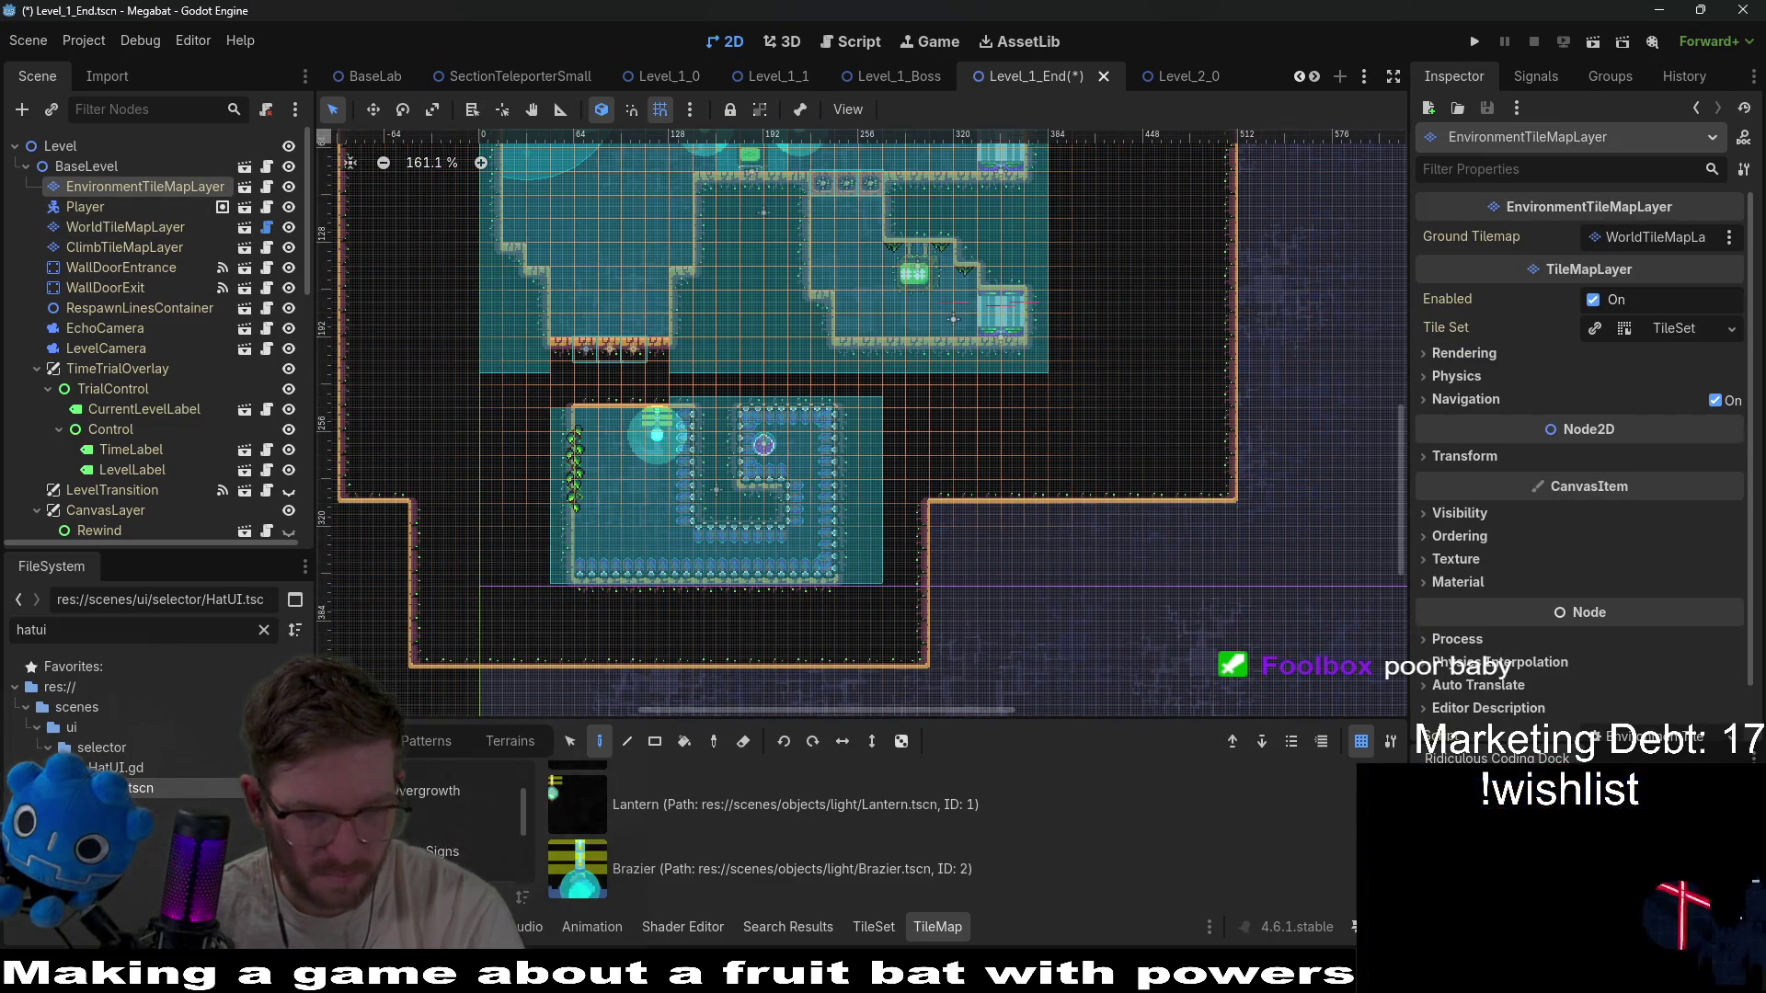
{"action": "left_click", "coordinate": [450, 846]}
{"action": "scroll", "coordinate": [733, 841], "scroll_direction": "down", "scroll_amount": 2}
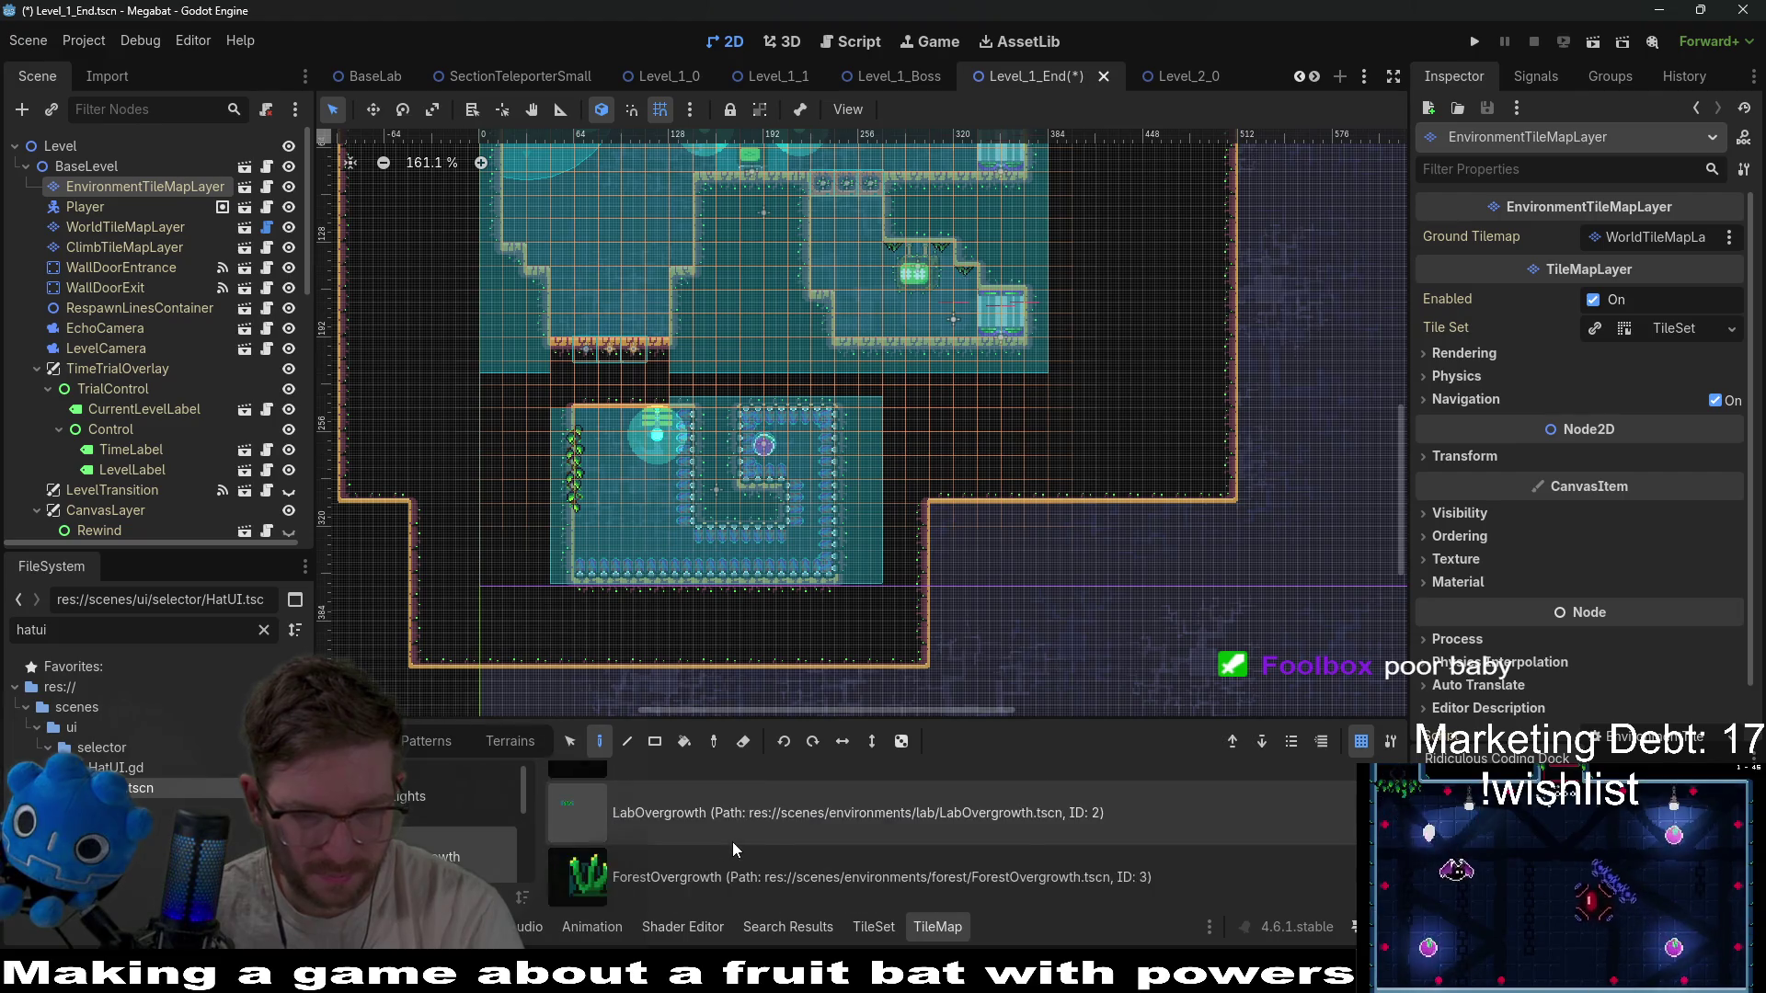
{"action": "left_click", "coordinate": [733, 844]}
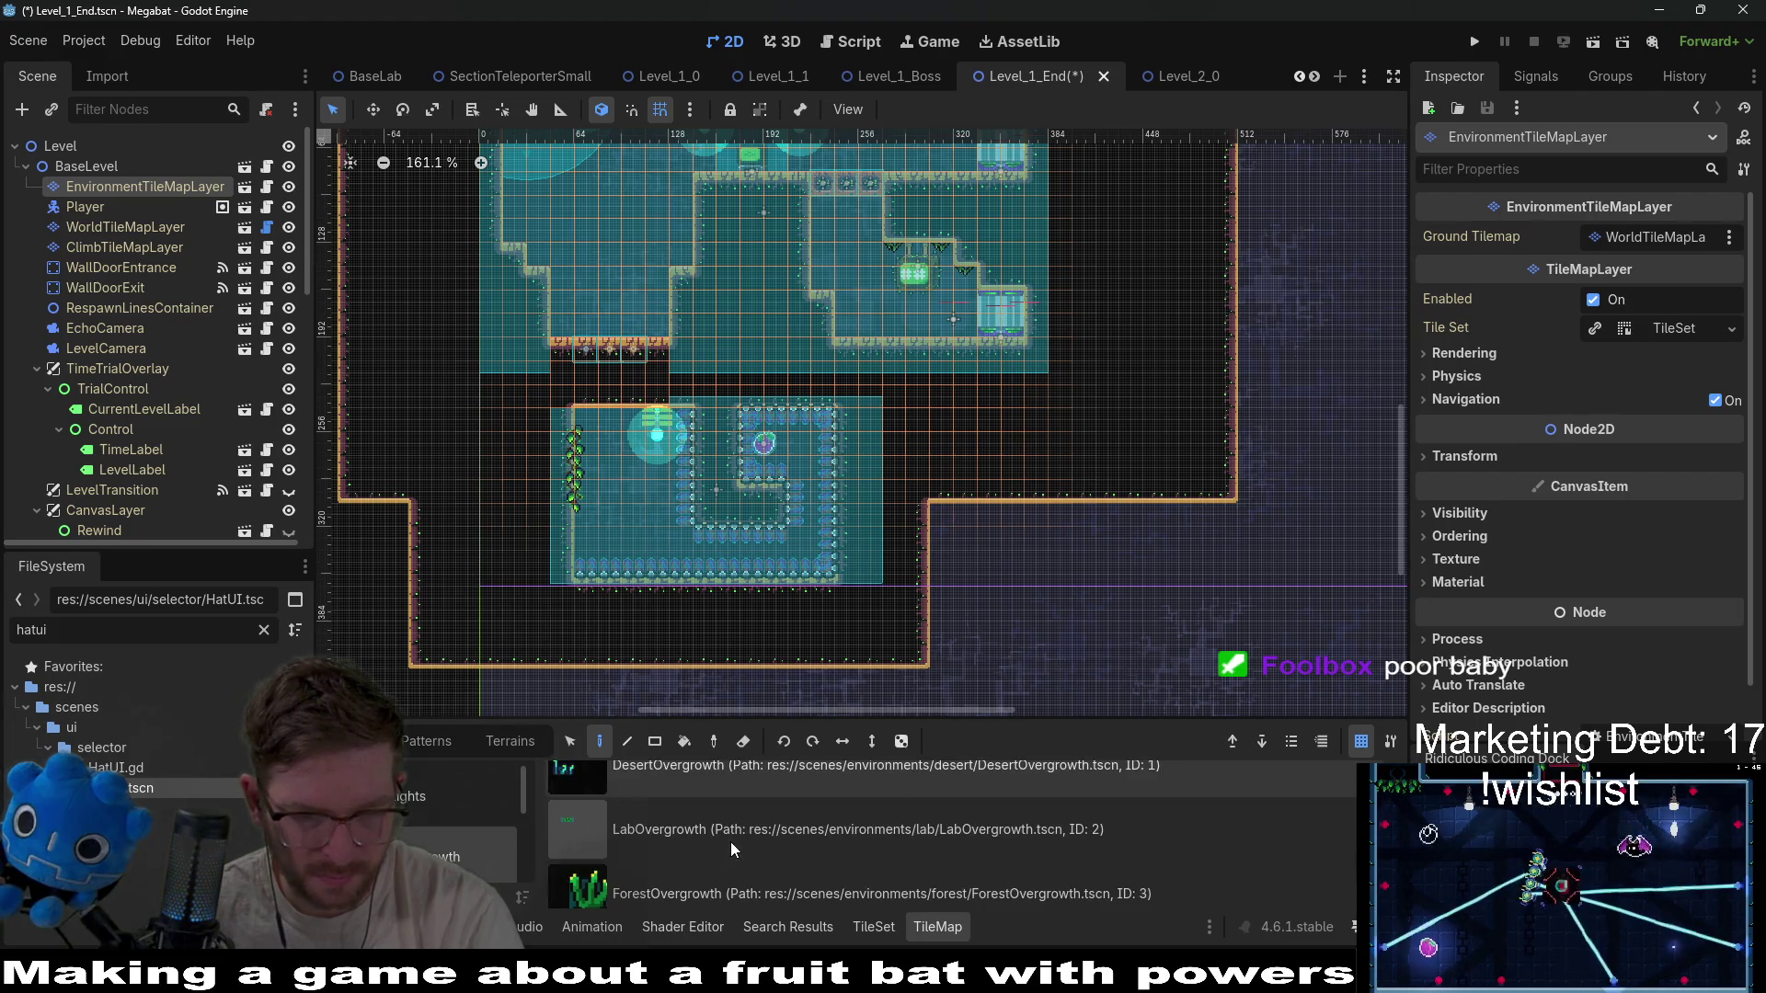
Place LabOvergrowth on the lower-left ledges, beside the computer, and along the middle and upper-right ledges.
{"action": "scroll", "coordinate": [637, 411], "scroll_direction": "up", "scroll_amount": 2}
{"action": "scroll", "coordinate": [566, 616], "scroll_direction": "up", "scroll_amount": 3}
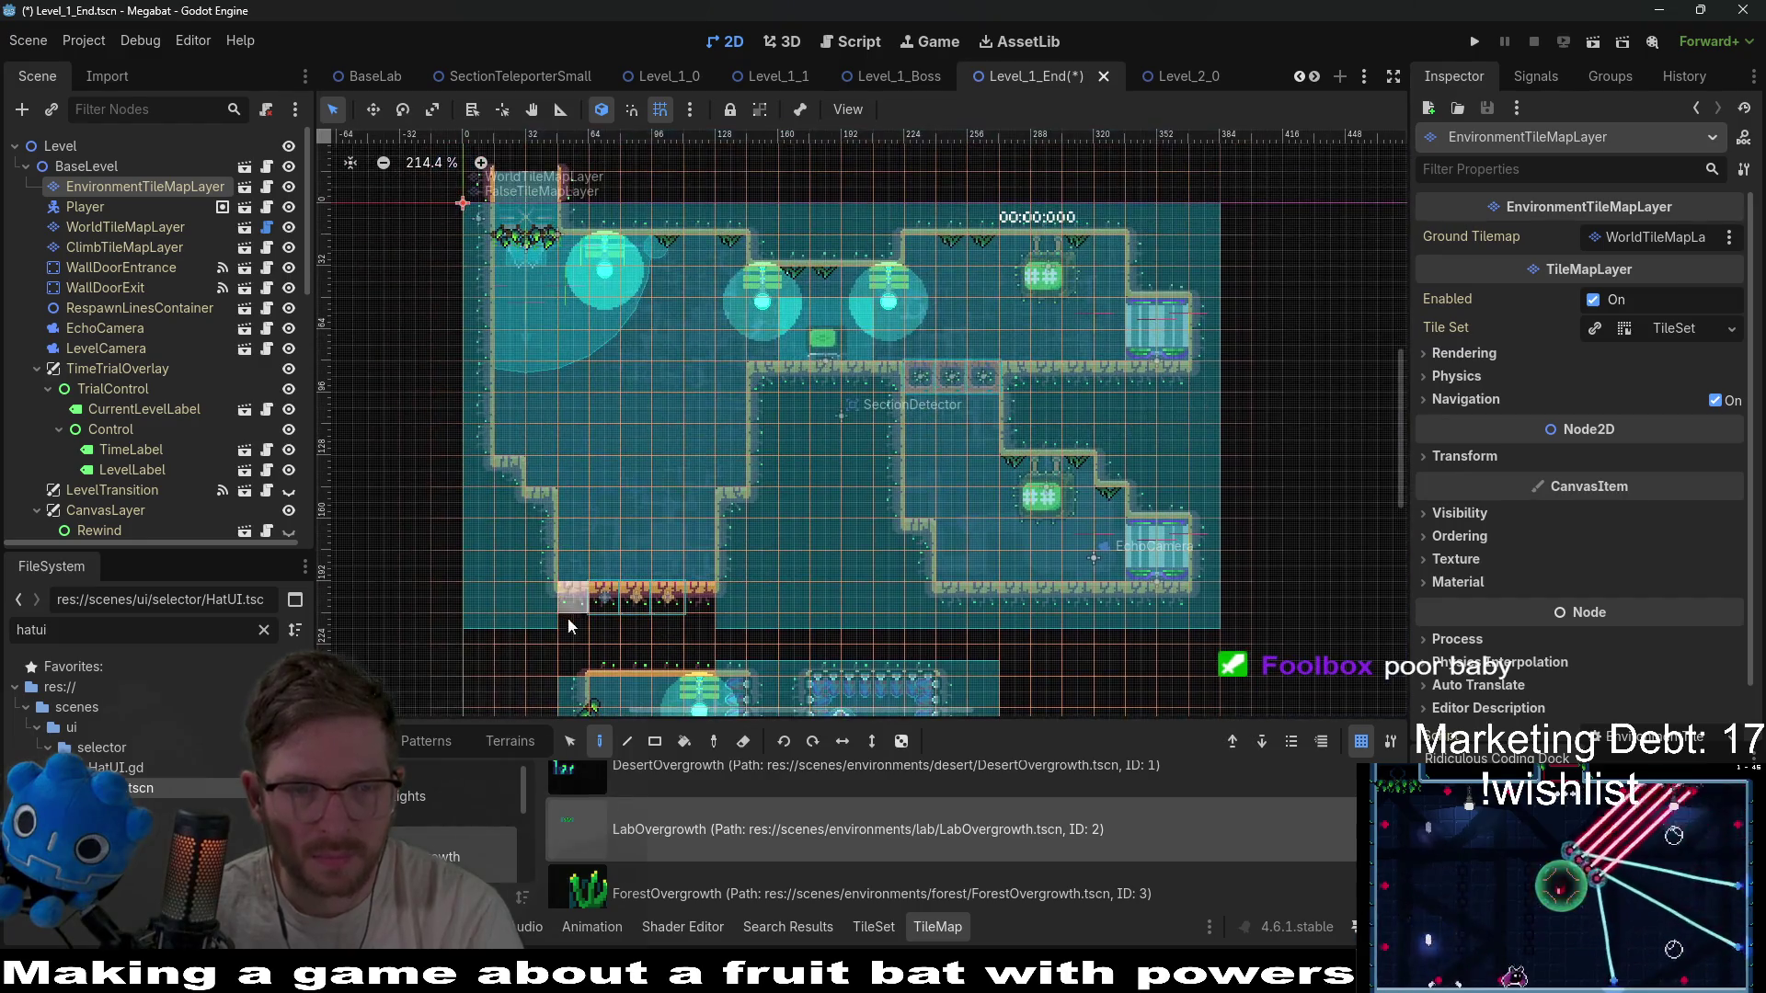
{"action": "left_click", "coordinate": [733, 478]}
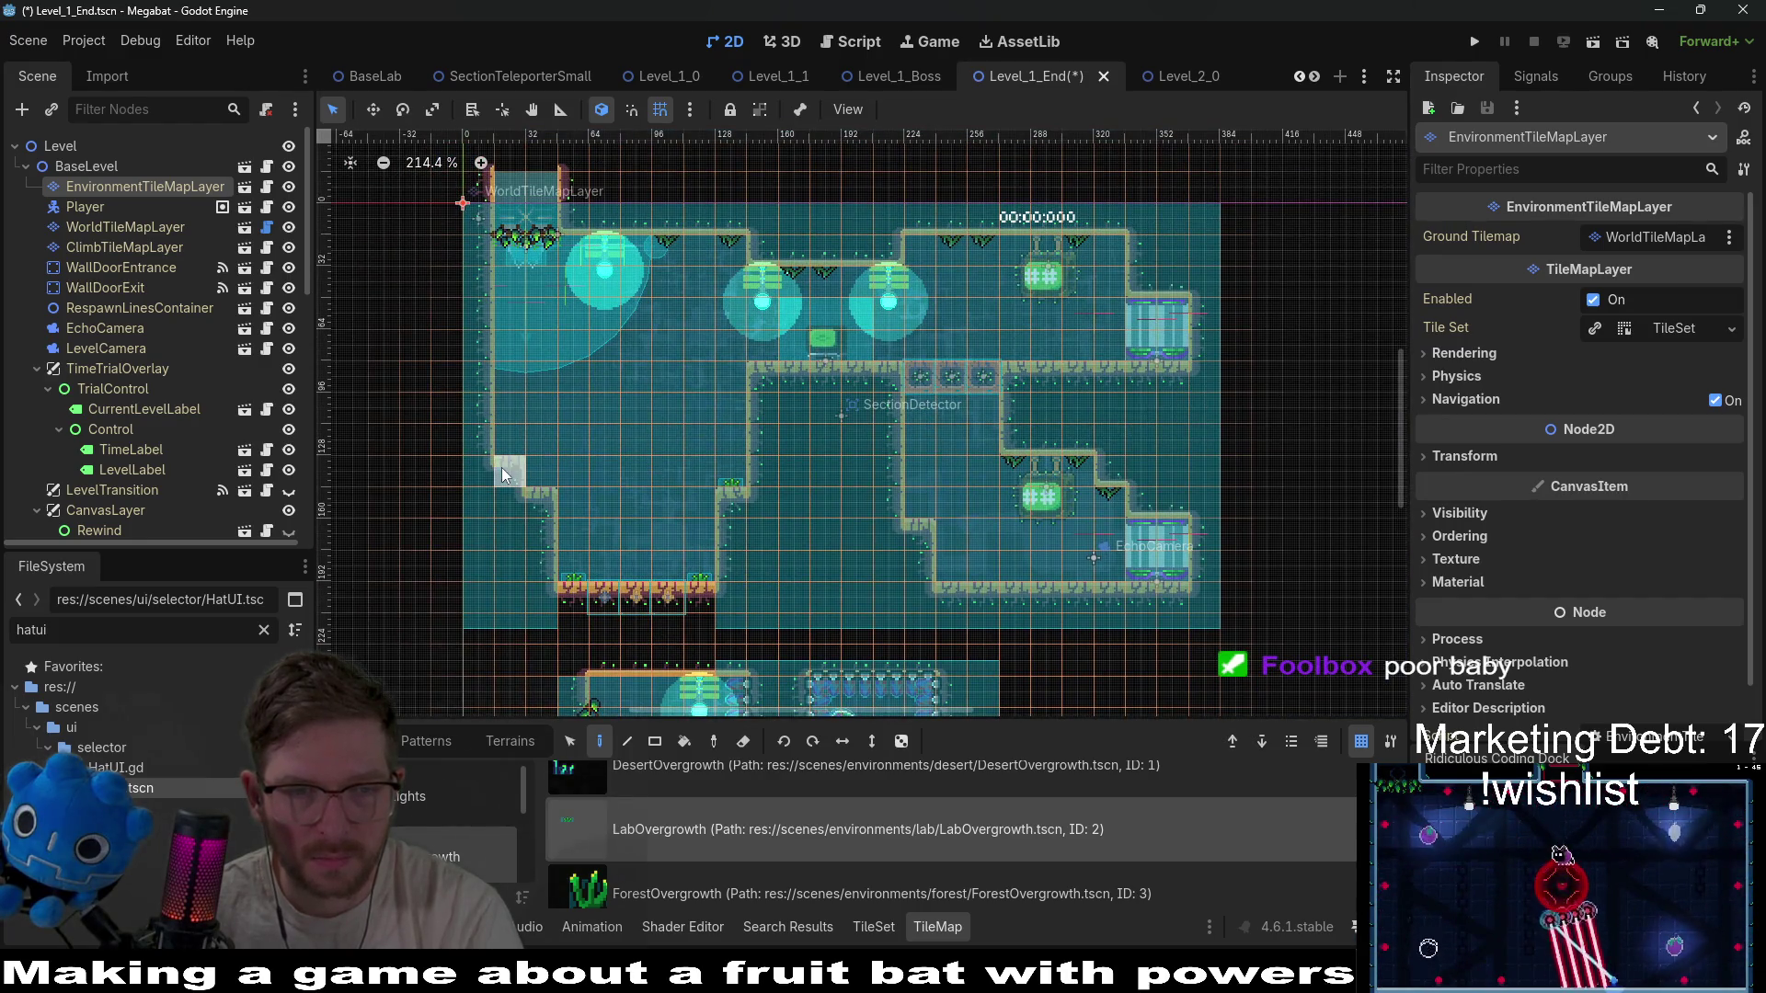
{"action": "left_click", "coordinate": [508, 452]}
{"action": "left_click", "coordinate": [540, 480]}
{"action": "left_click", "coordinate": [761, 348]}
{"action": "left_click", "coordinate": [793, 351]}
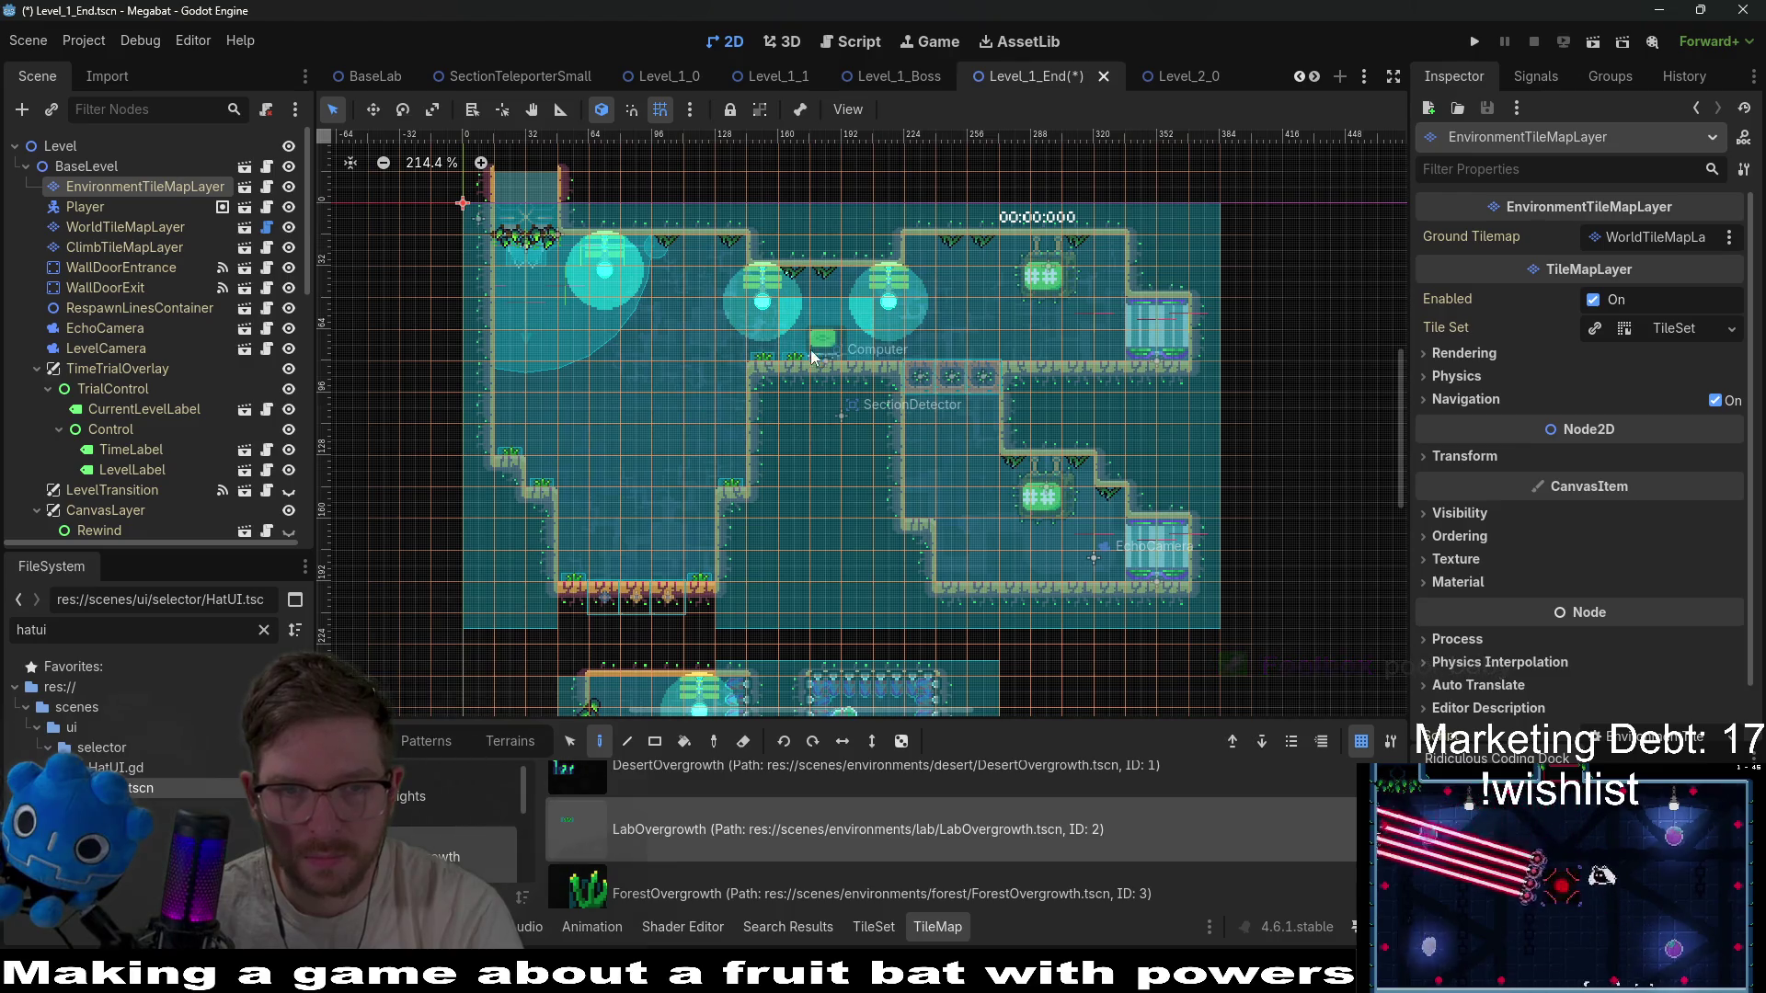
{"action": "left_click", "coordinate": [880, 364]}
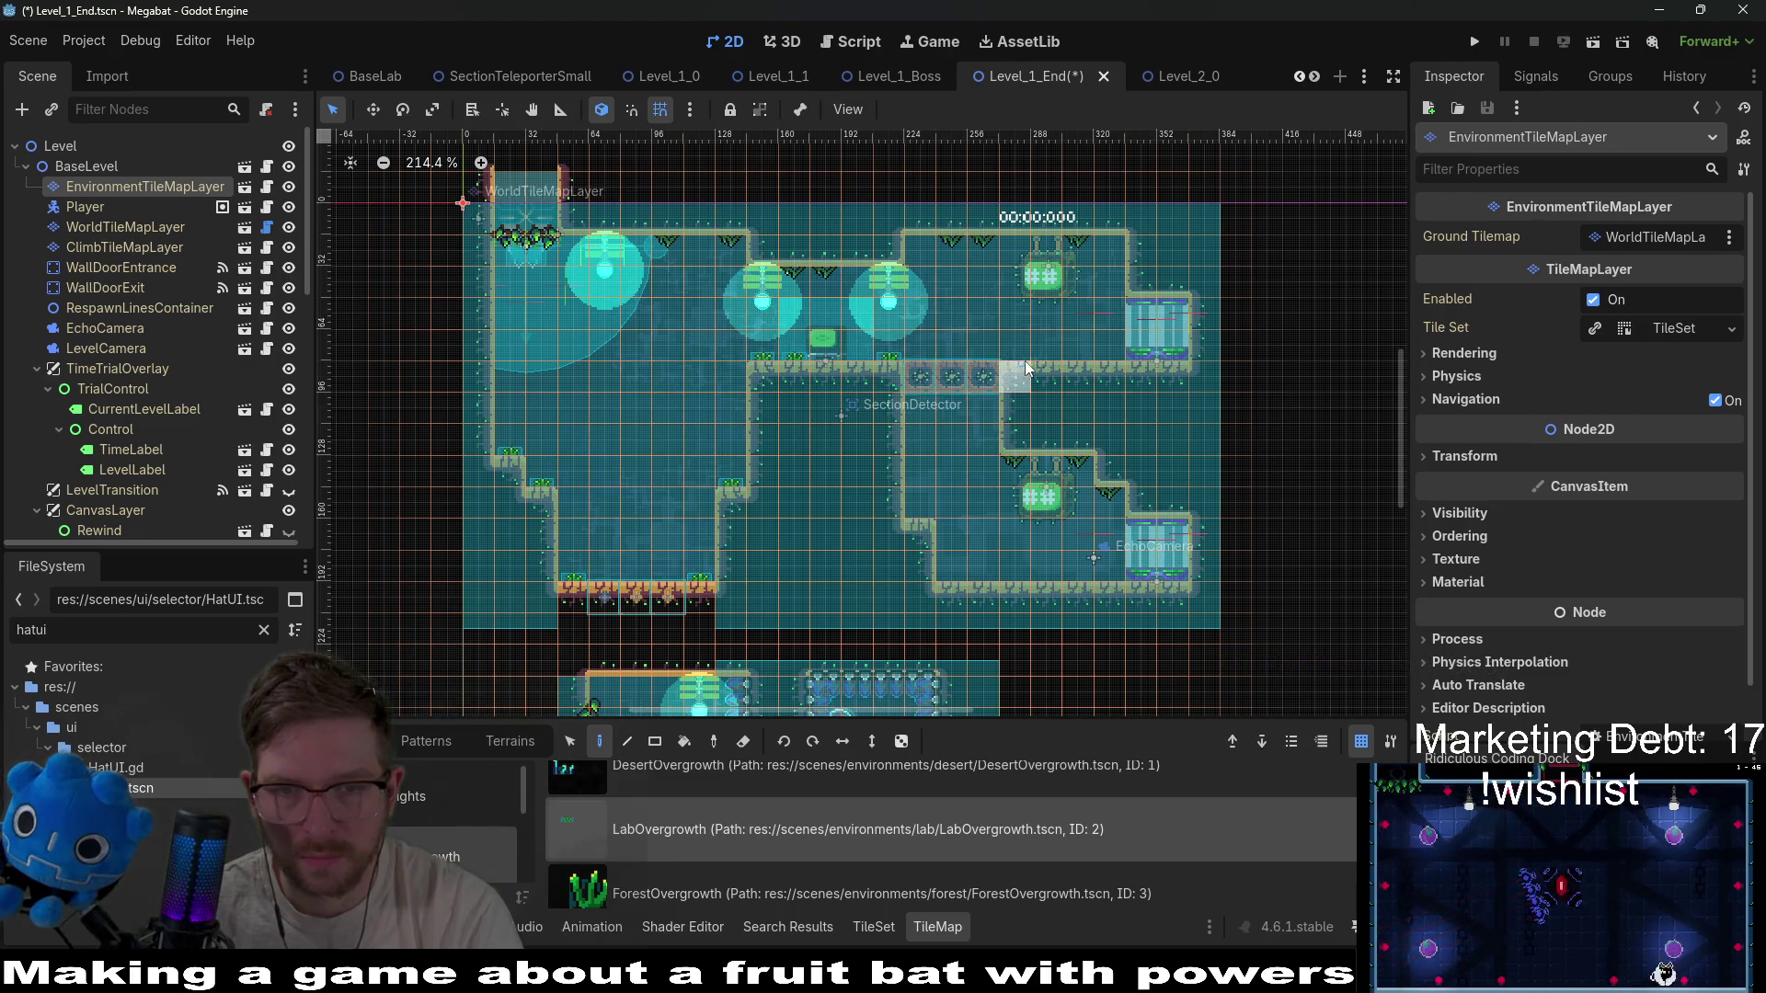
{"action": "left_click", "coordinate": [1110, 357]}
{"action": "left_click", "coordinate": [1141, 357]}
{"action": "left_click", "coordinate": [1172, 357]}
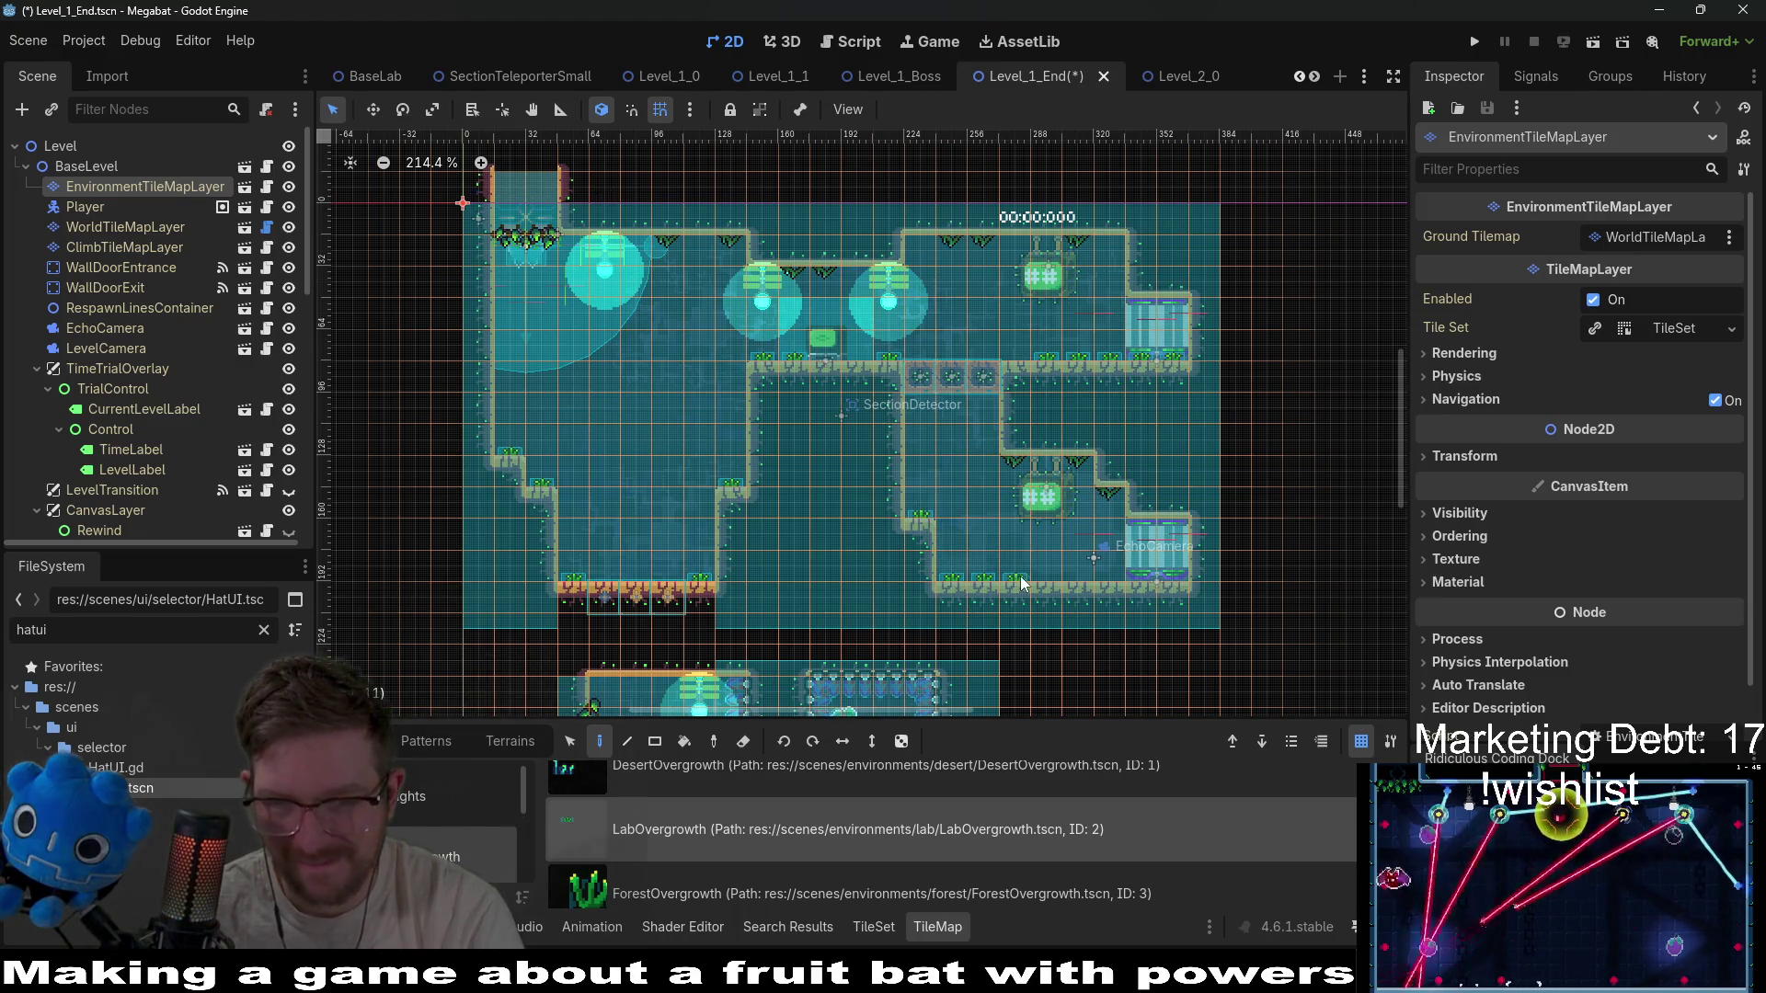
{"action": "scroll", "coordinate": [1117, 577], "scroll_direction": "down", "scroll_amount": 3}
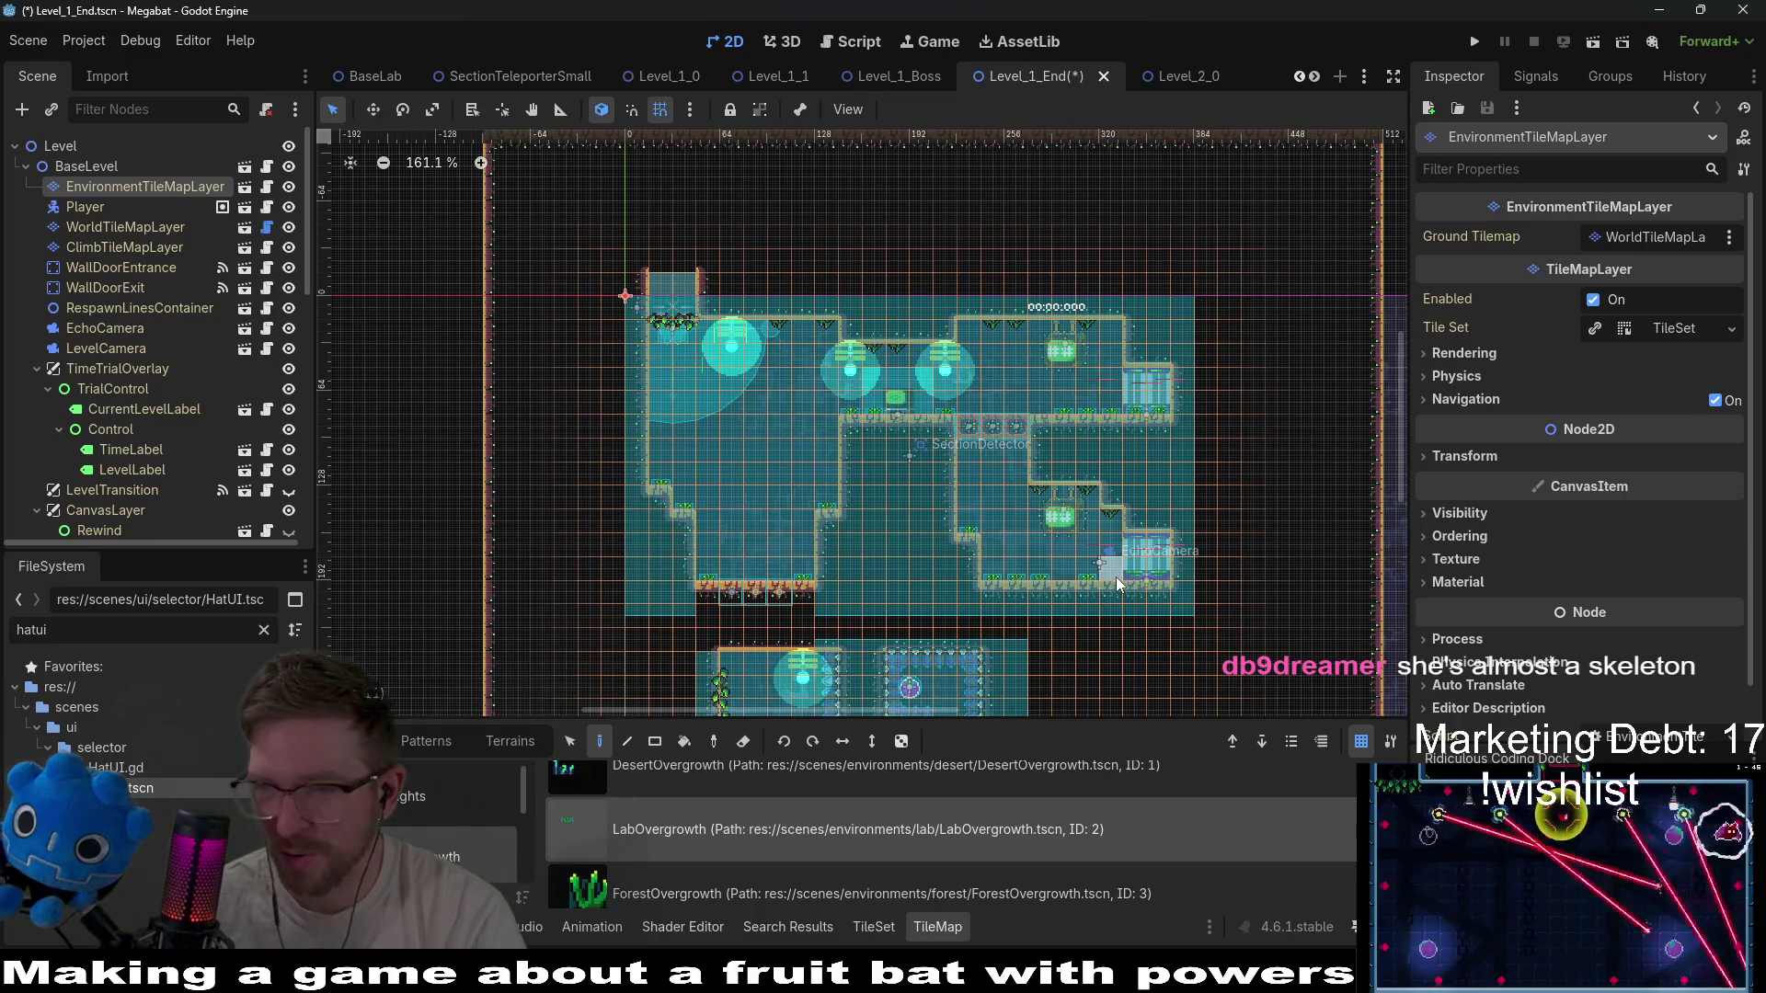
Save Level_1_End and recentre the view on the upper rooms.
{"action": "key", "text": "ctrl+s"}
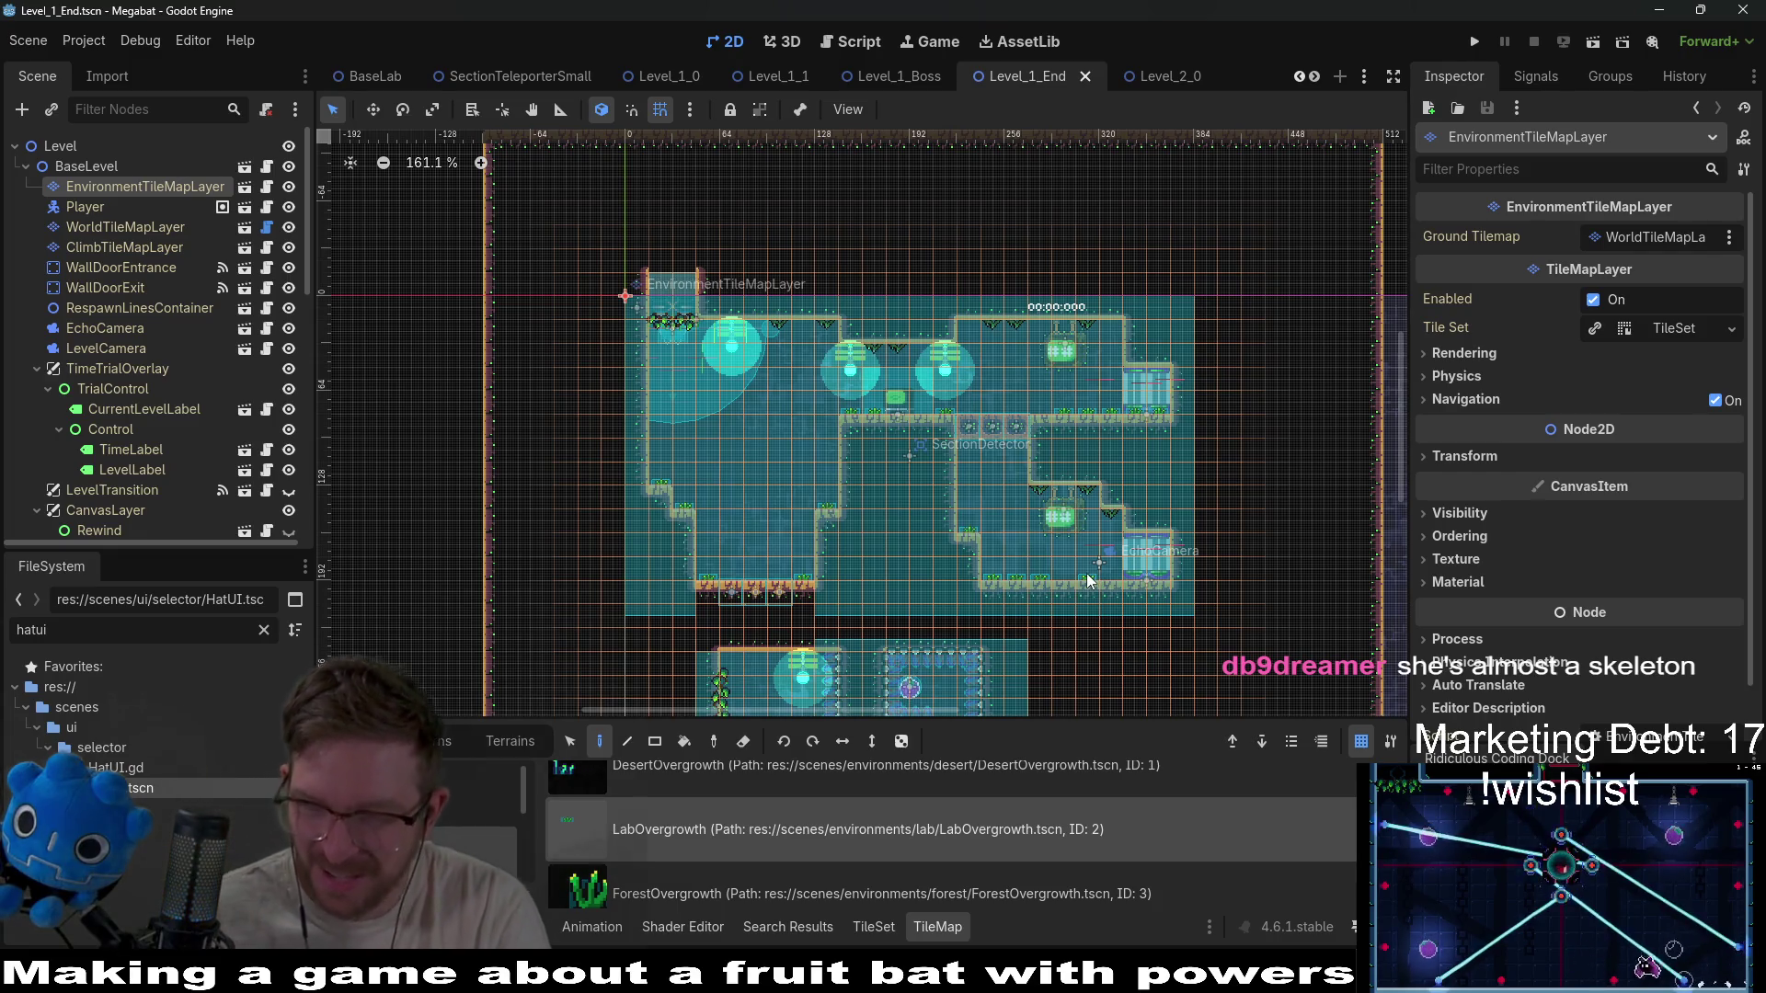
{"action": "scroll", "coordinate": [979, 532], "scroll_direction": "down", "scroll_amount": 2}
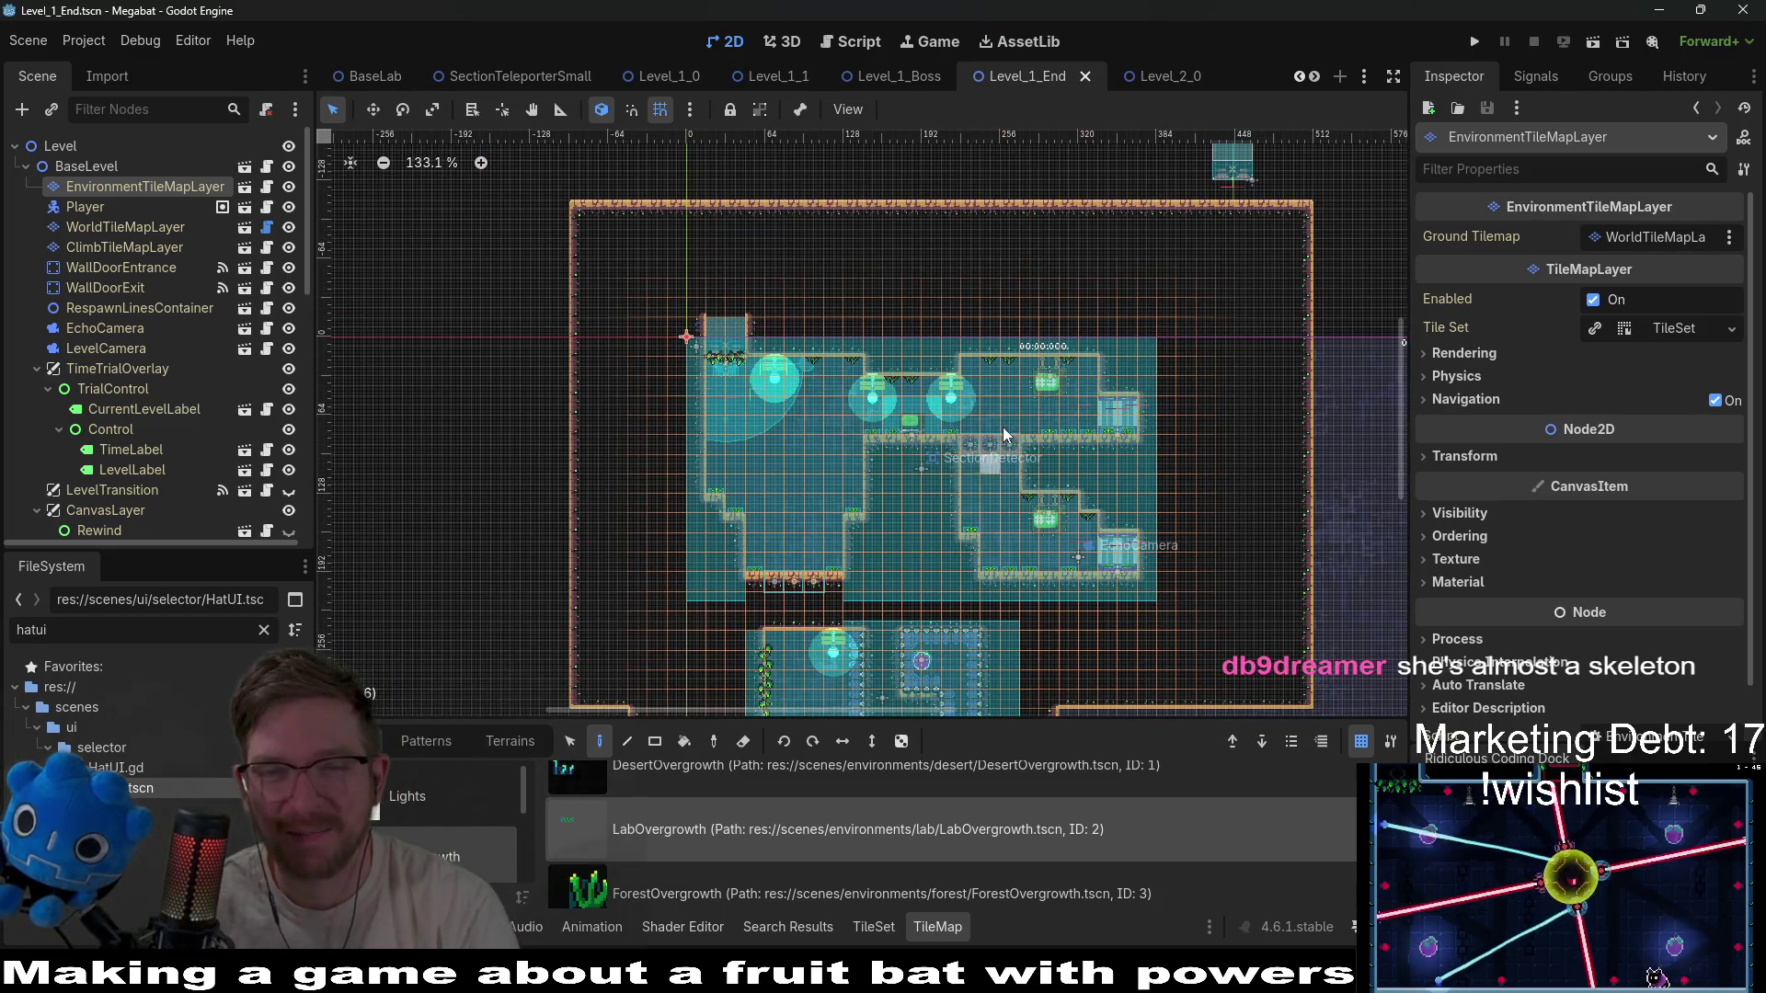
{"action": "scroll", "coordinate": [894, 345], "scroll_direction": "up", "scroll_amount": 6}
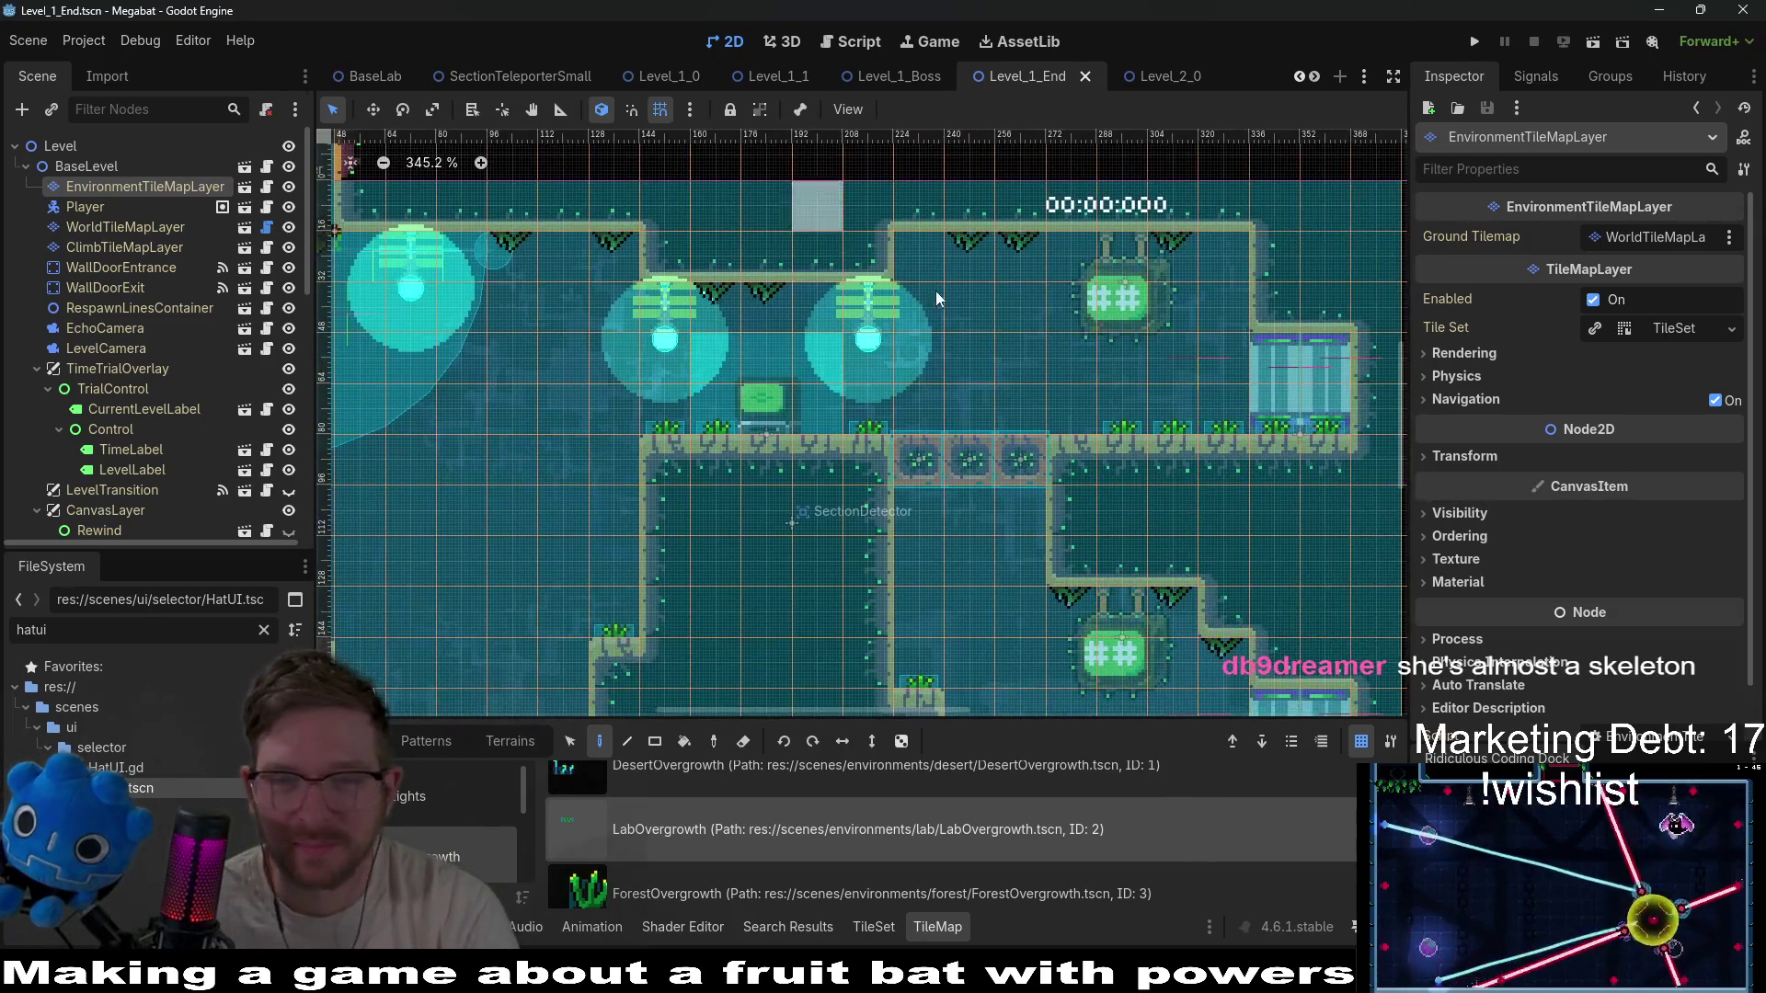
{"action": "scroll", "coordinate": [1009, 331], "scroll_direction": "down", "scroll_amount": 2}
{"action": "left_click_drag", "start_coordinate": [1009, 324], "coordinate": [929, 252]}
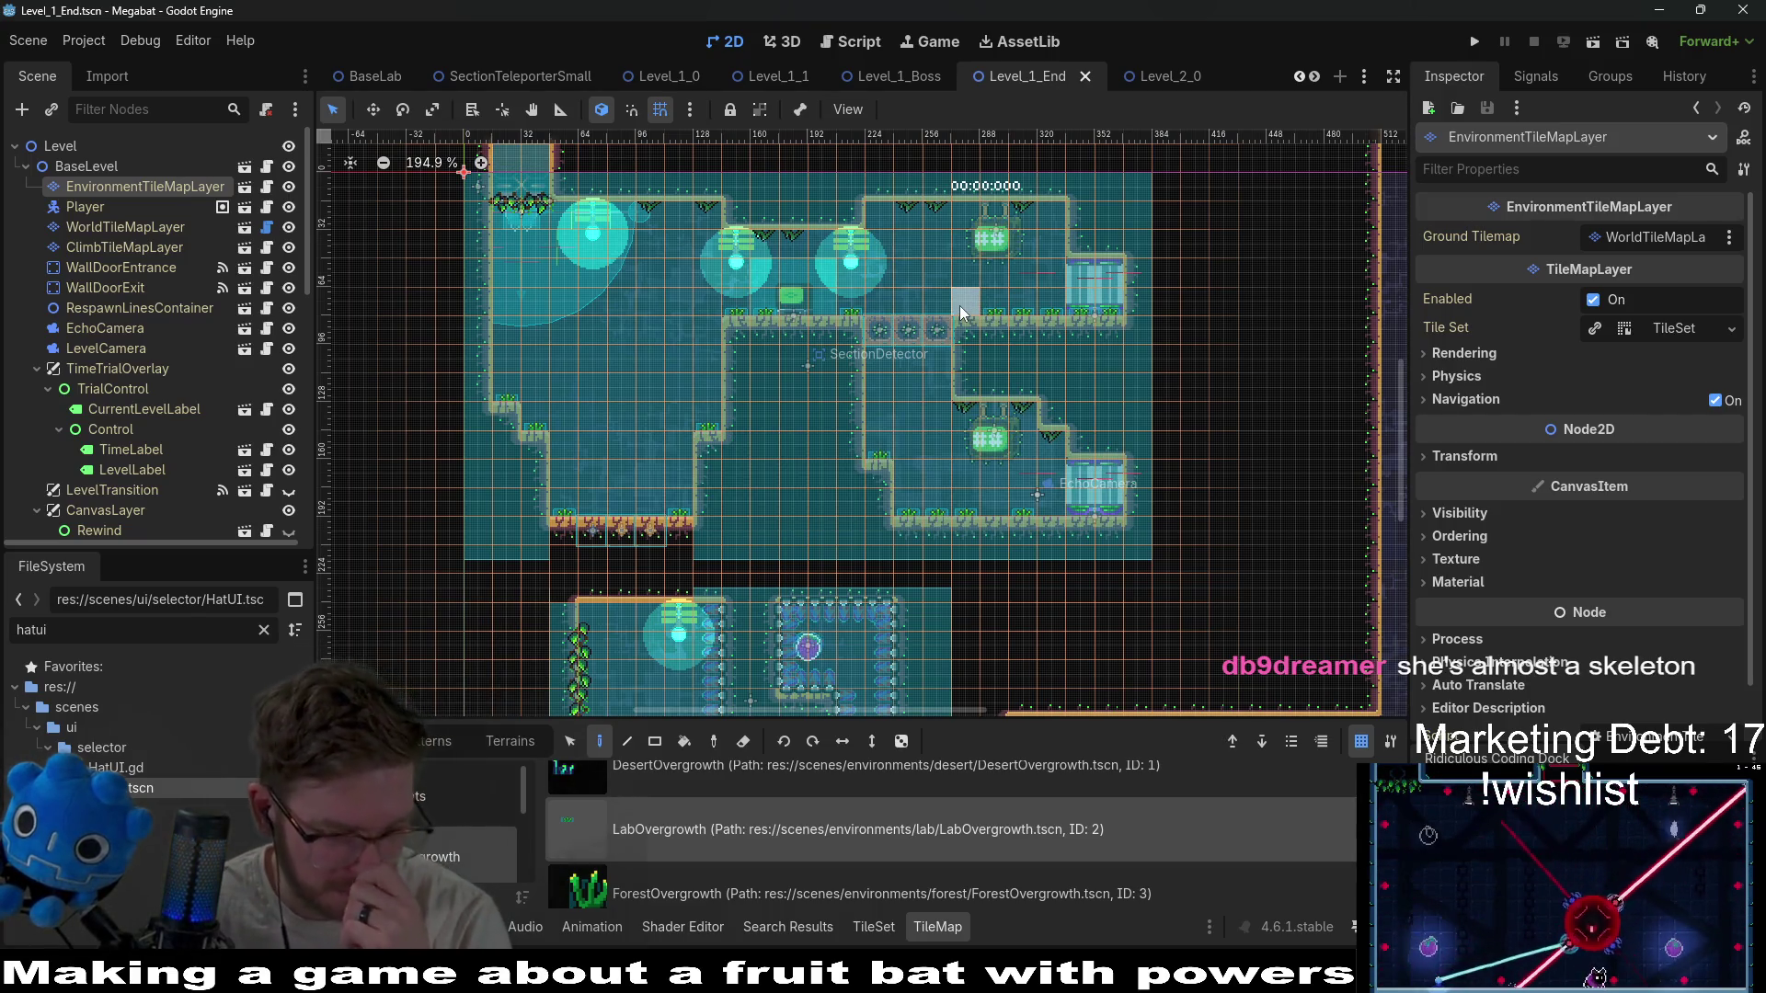
Cycle through the Level_1_End, Level_2_0 and SectionTeleporterSmall tabs, ending on LabBonusBiomeLevelSelectV2.
{"action": "left_click", "coordinate": [1171, 79]}
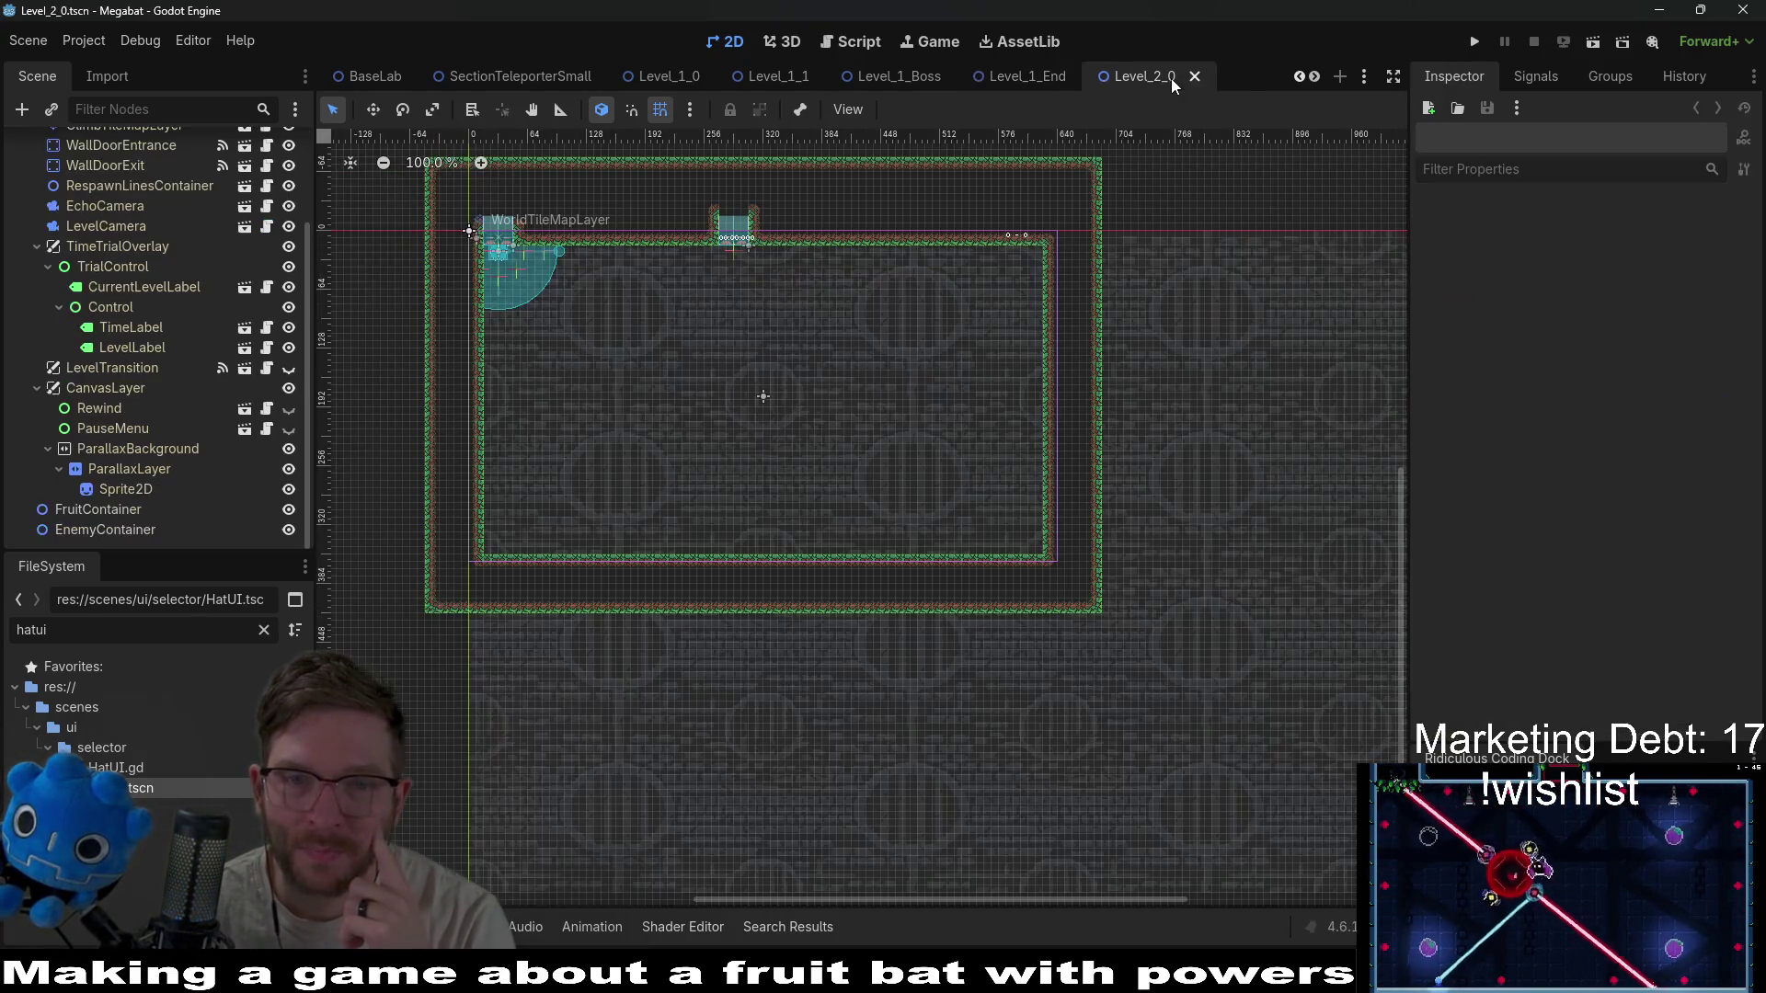
{"action": "left_click", "coordinate": [1029, 81]}
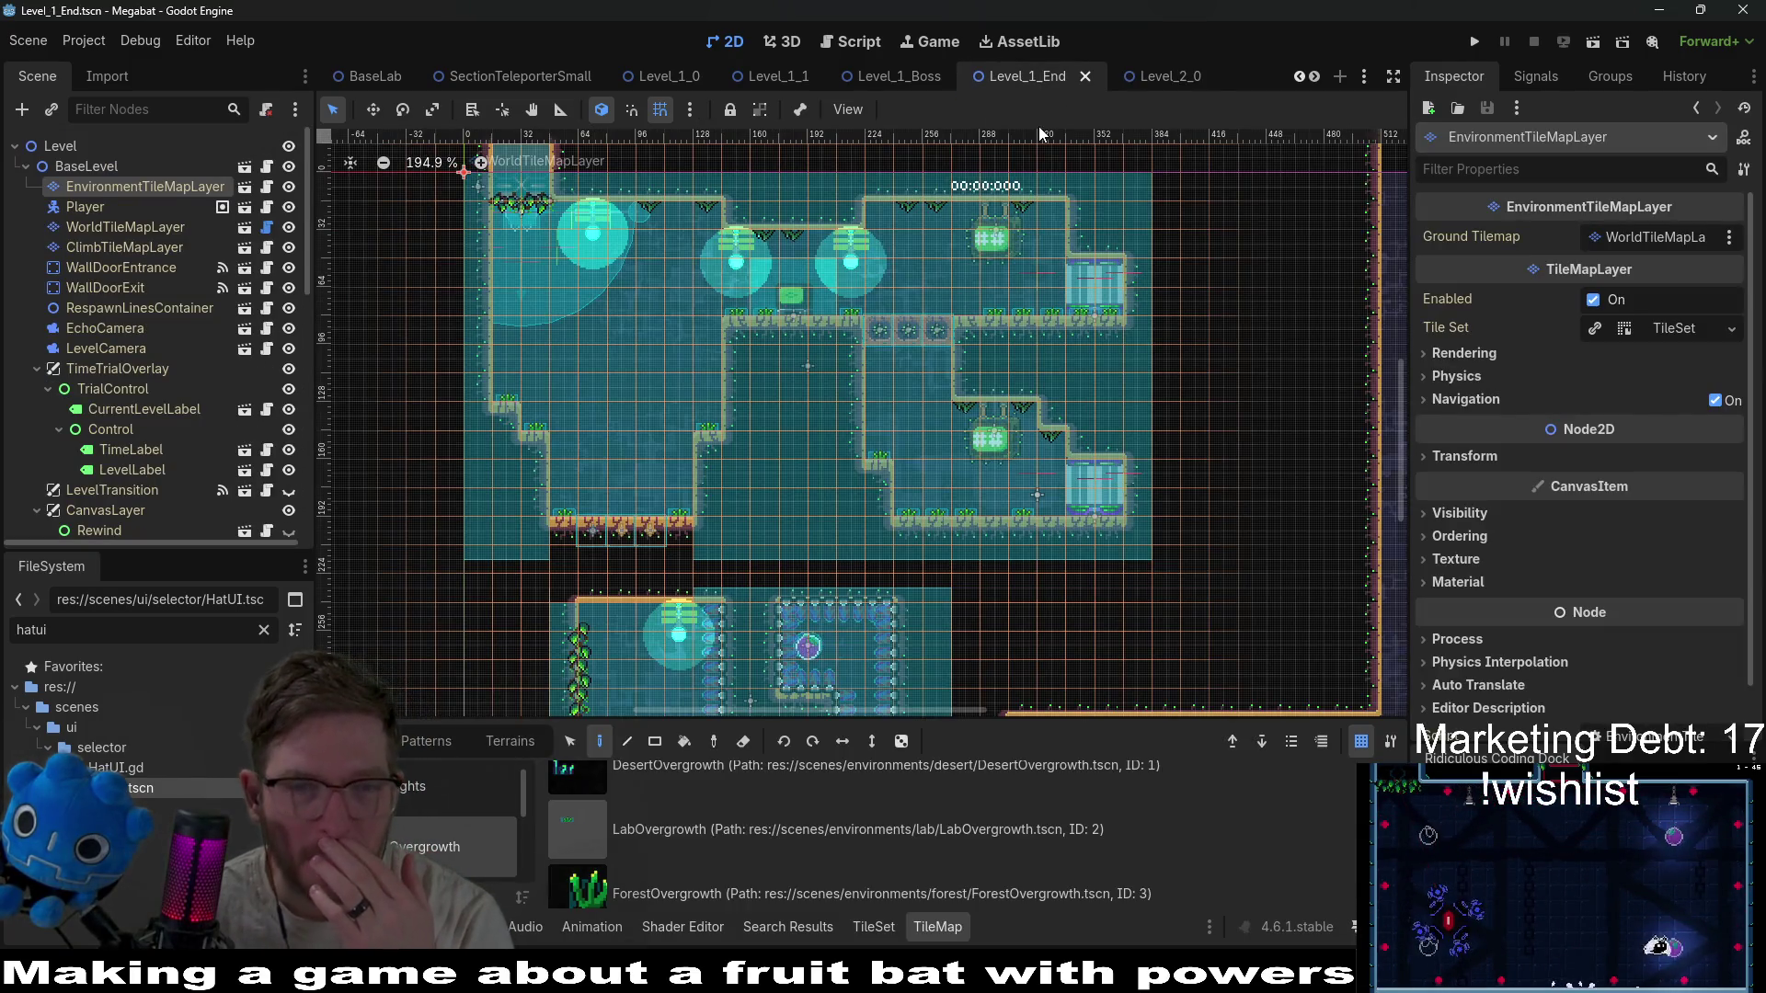
{"action": "left_click", "coordinate": [1160, 76]}
{"action": "scroll", "coordinate": [1024, 79], "scroll_direction": "up", "scroll_amount": 3}
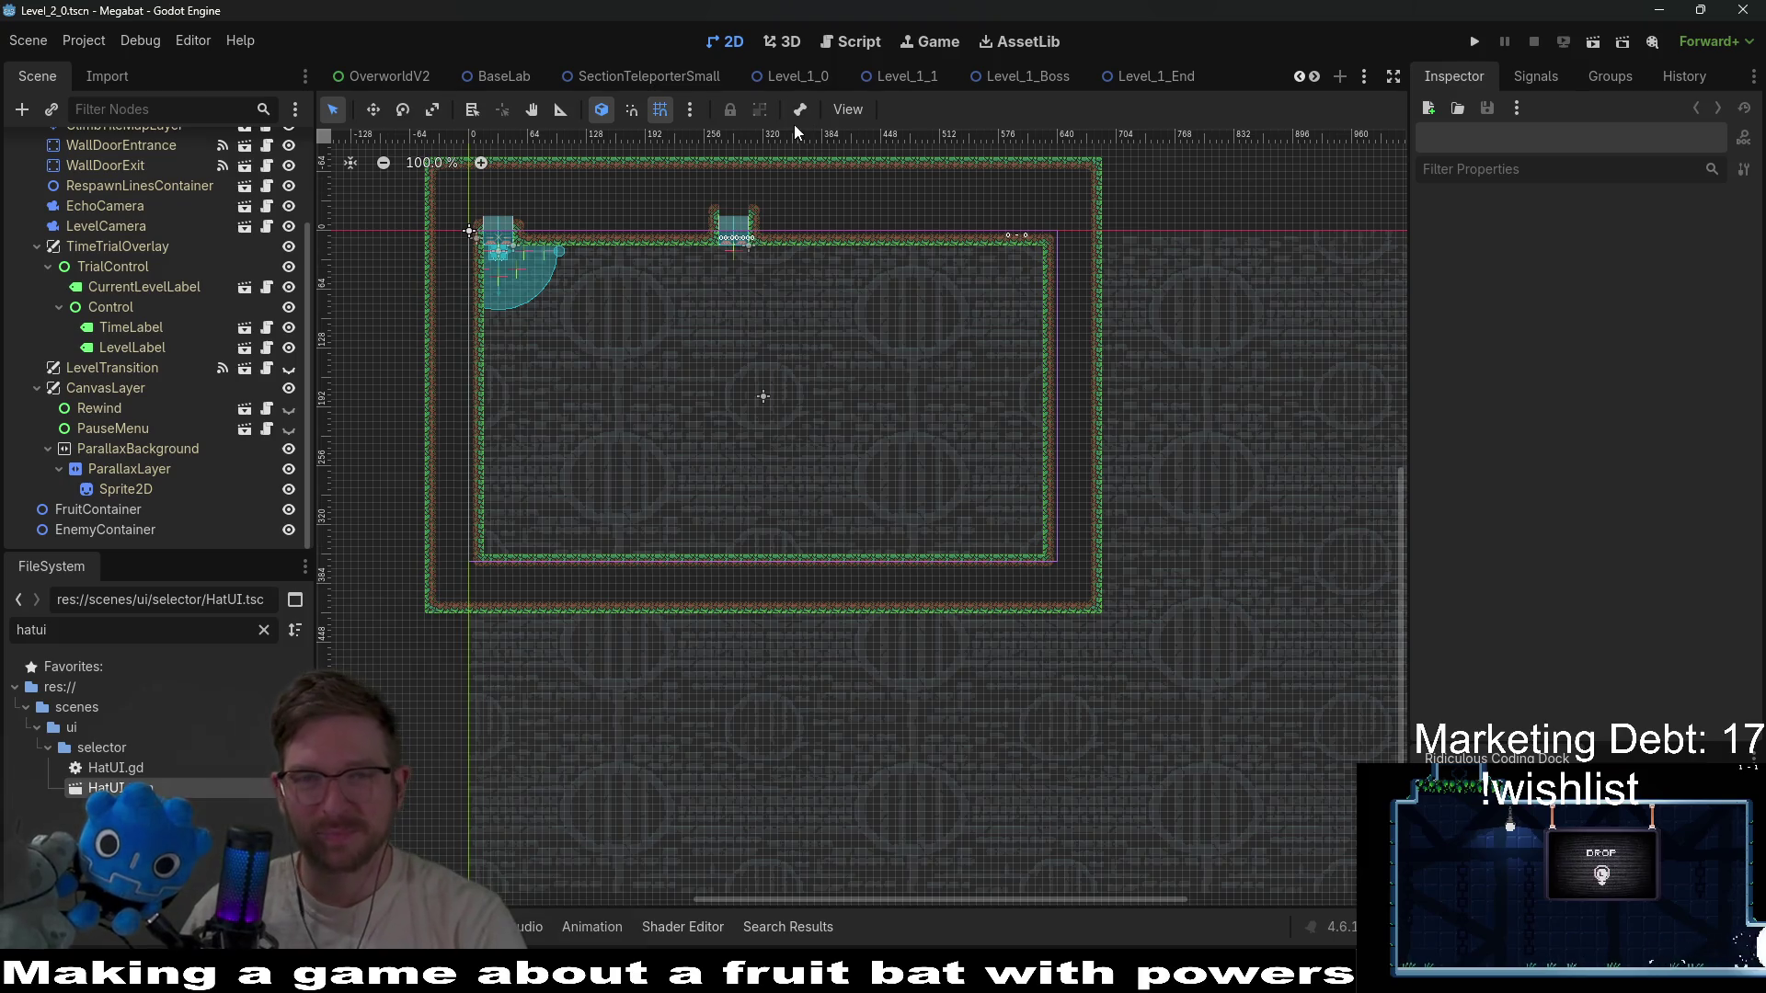
{"action": "left_click", "coordinate": [676, 75]}
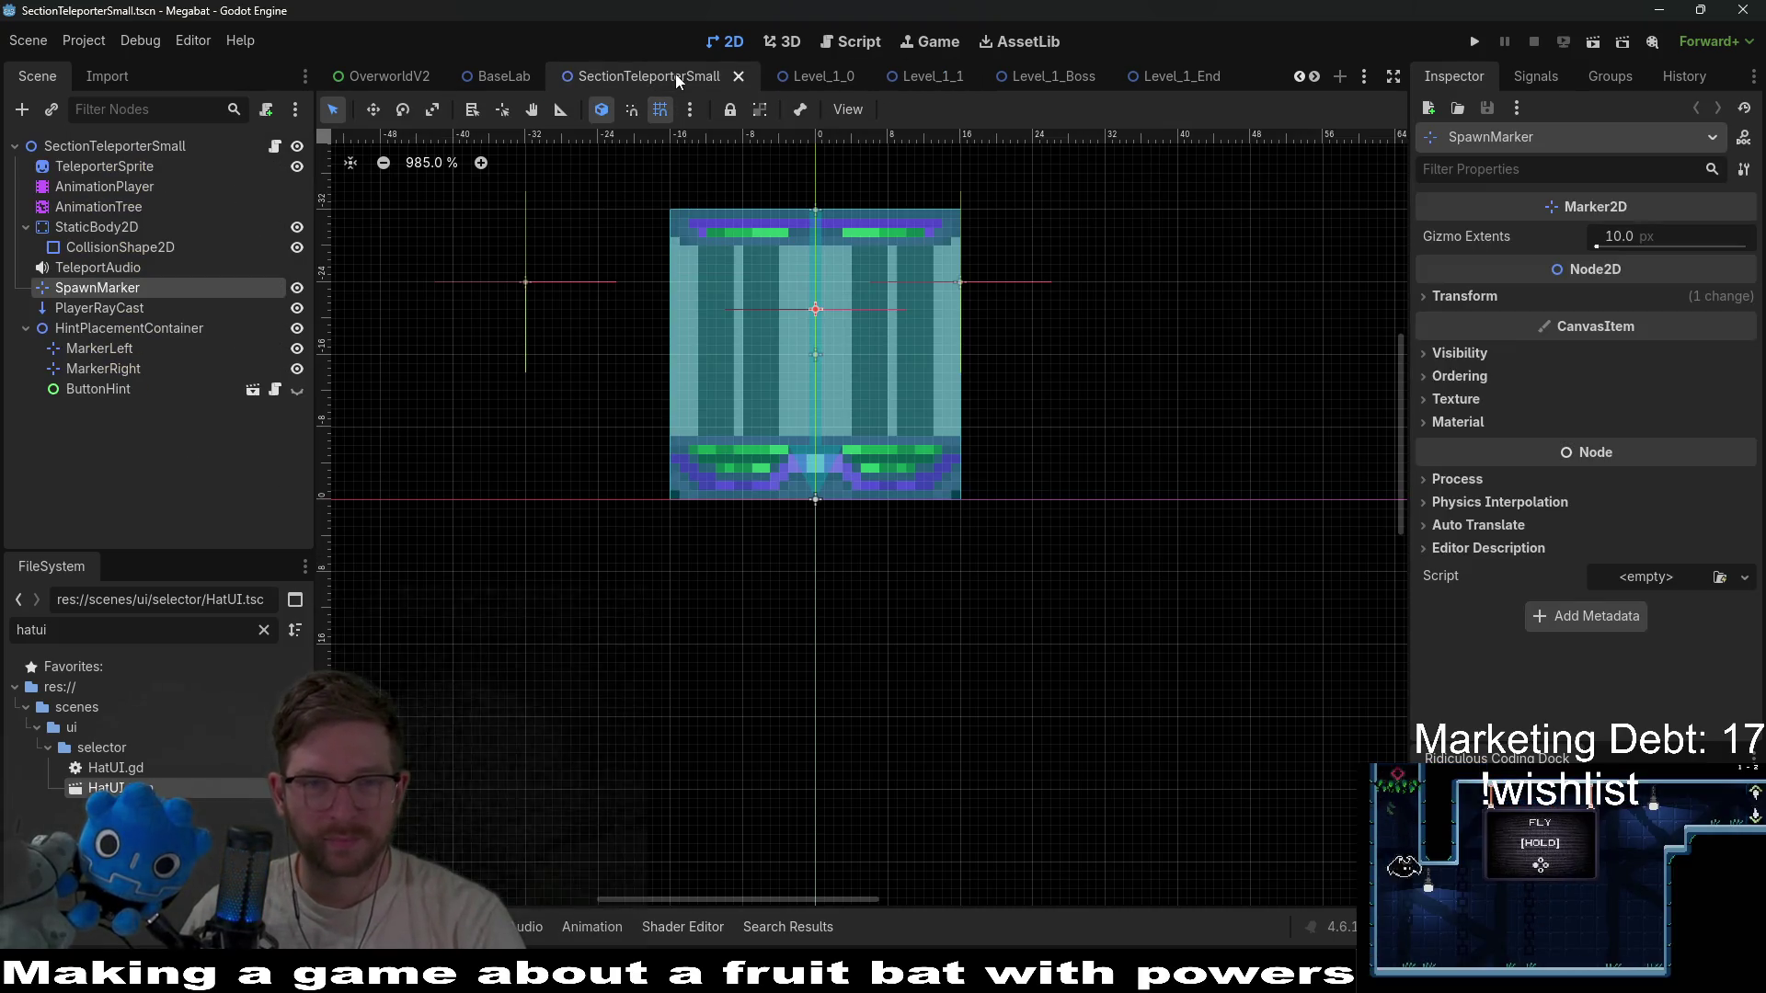
{"action": "scroll", "coordinate": [699, 77], "scroll_direction": "down", "scroll_amount": 3}
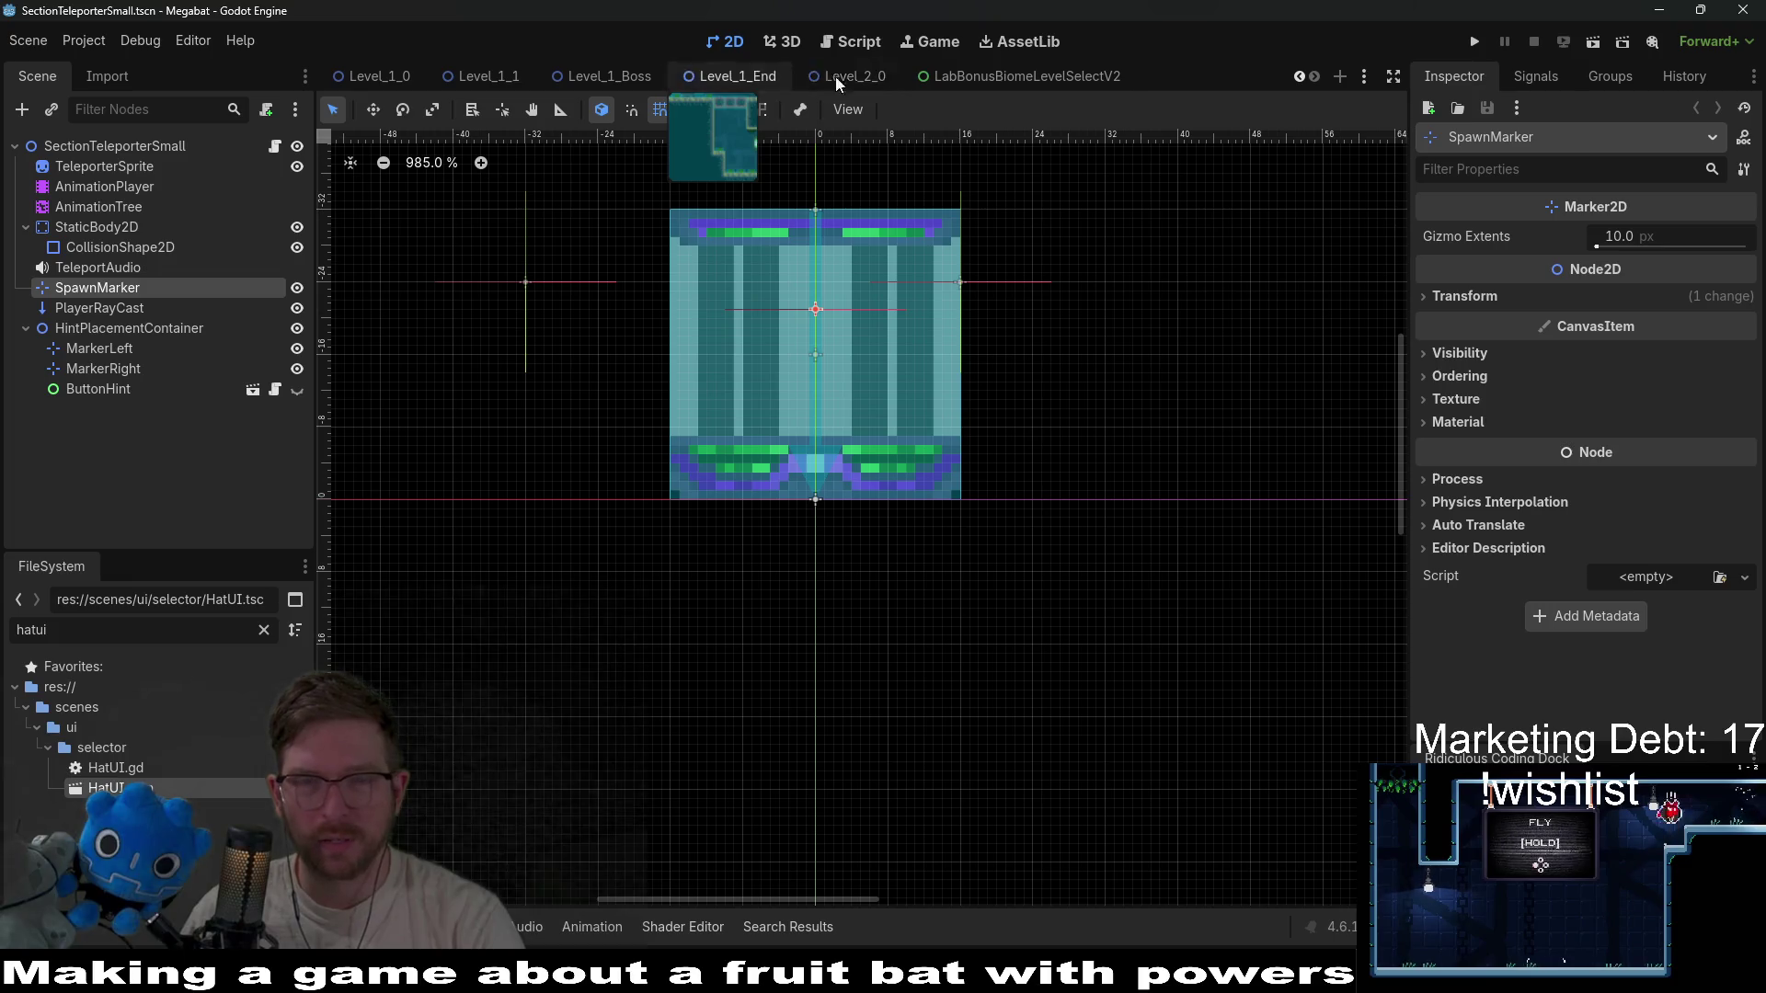
{"action": "left_click", "coordinate": [1002, 77]}
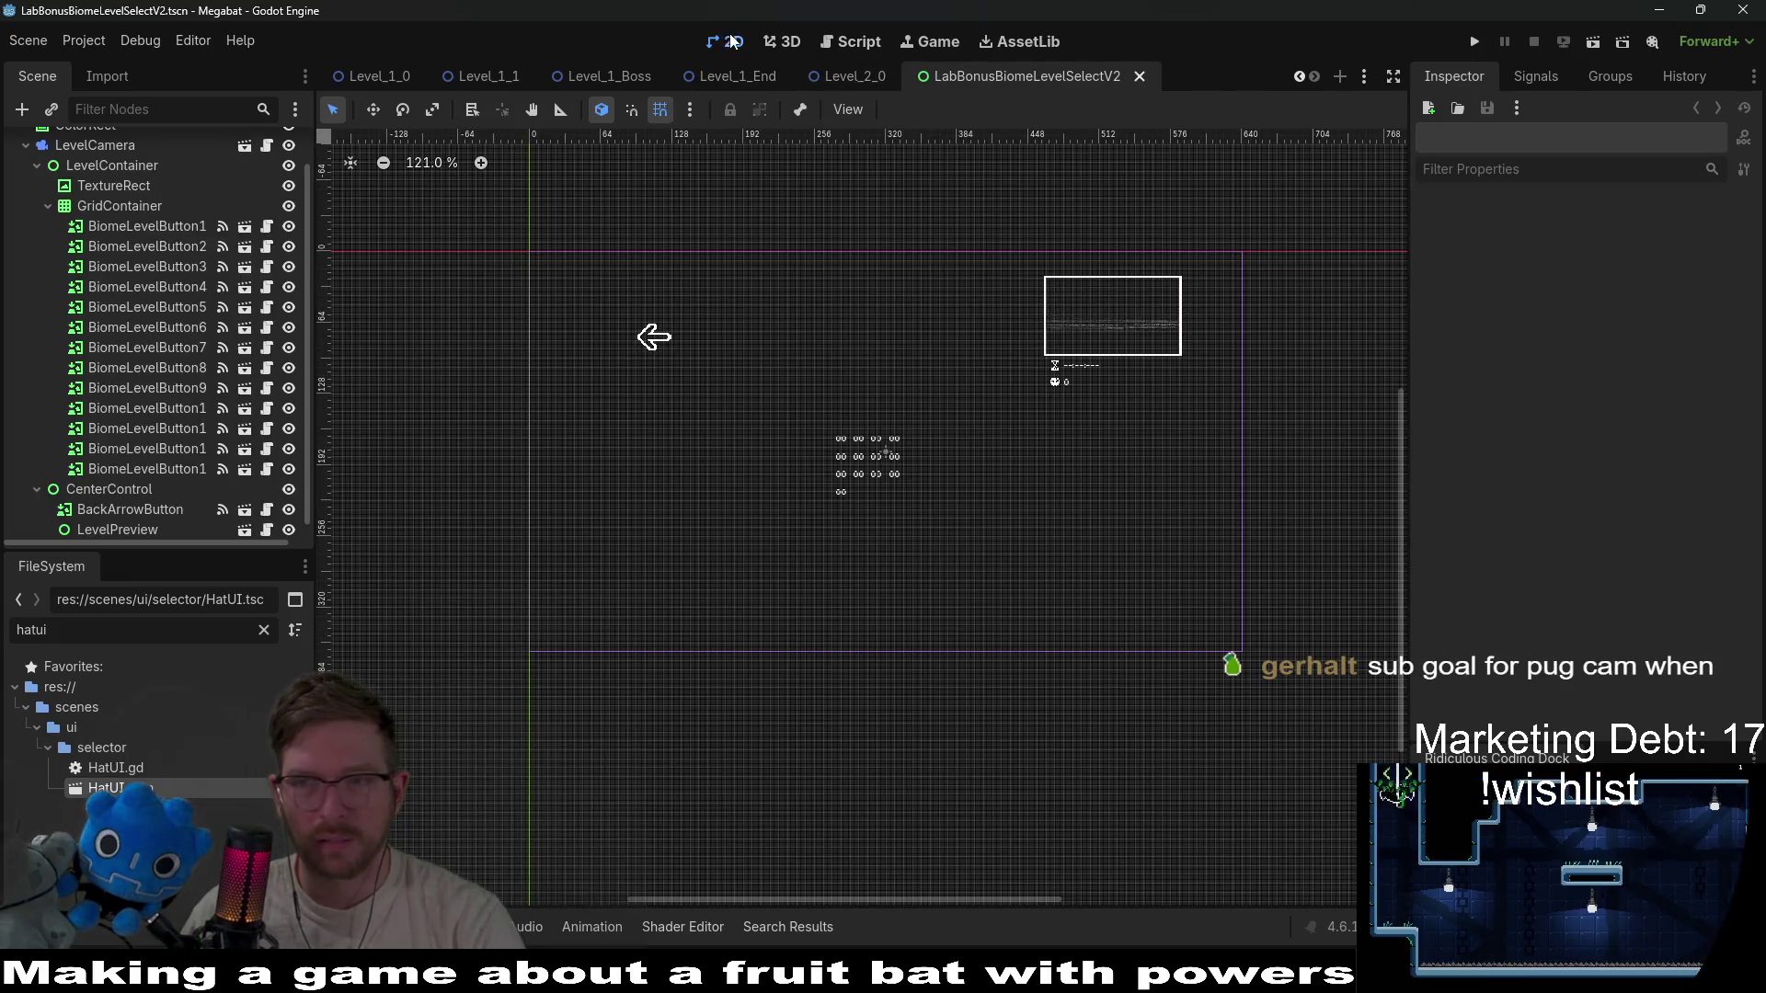
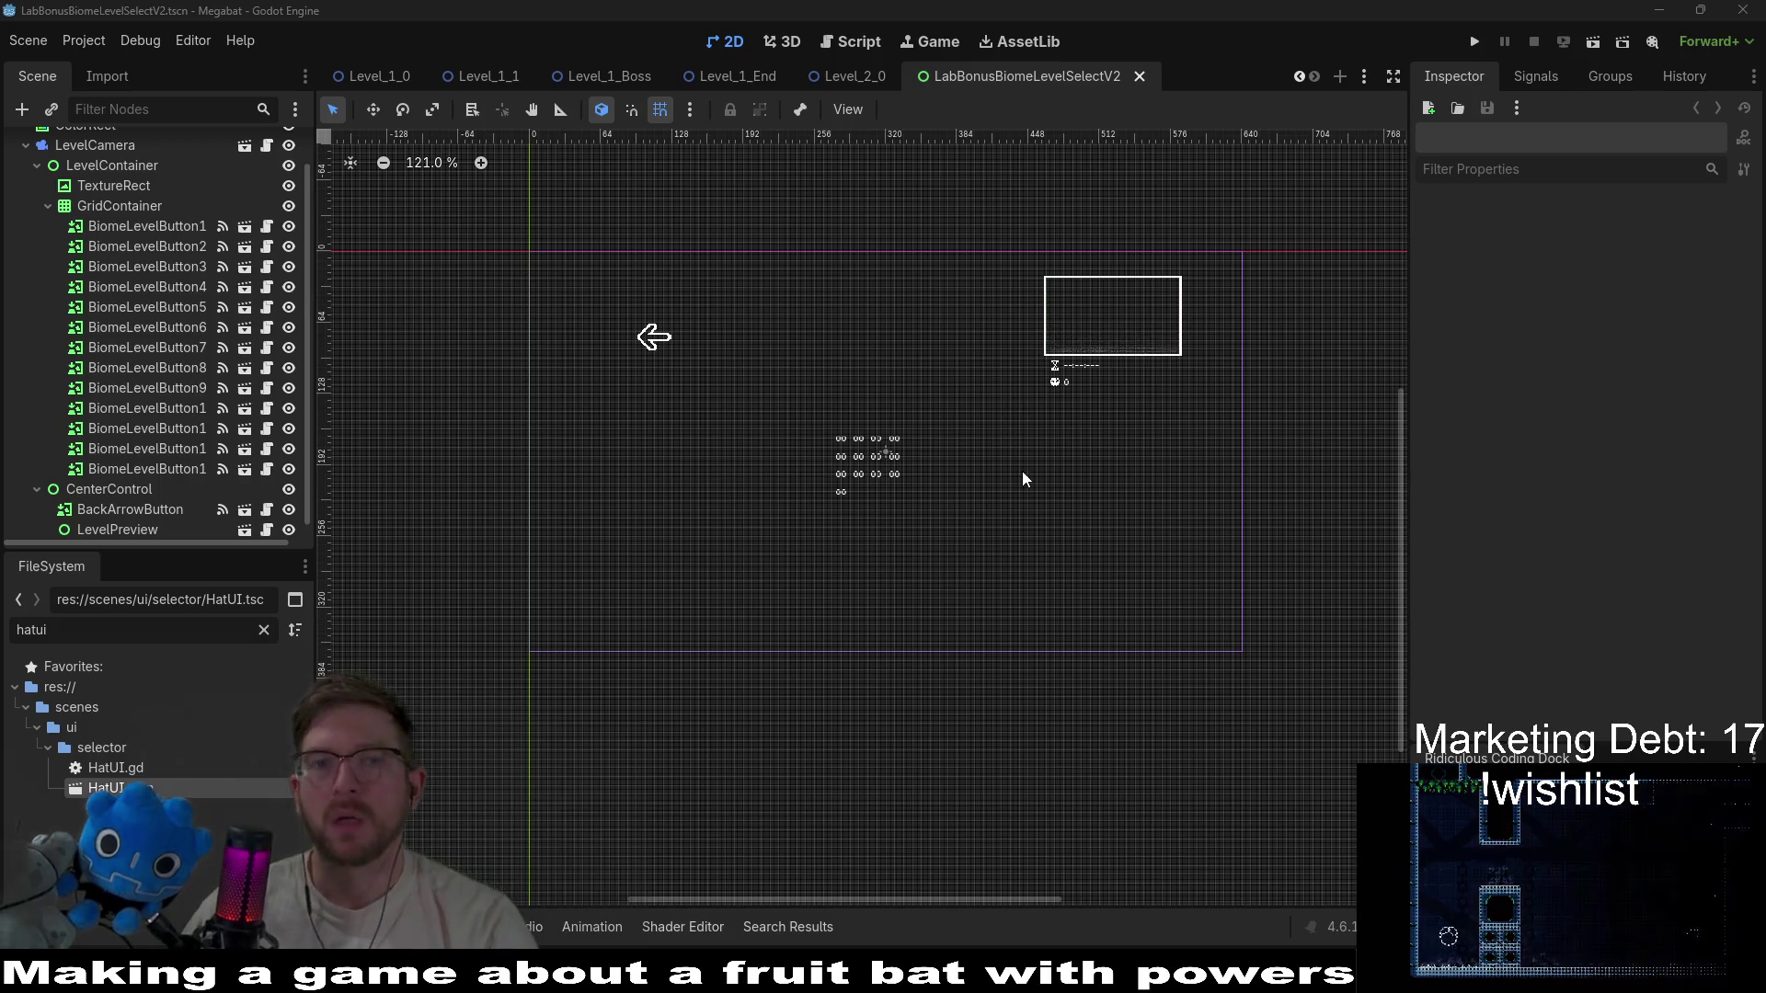
Close the LabBonusBiomeLevelSelectV2 scene and switch to the Level_1_1 scene.
{"action": "middle_click", "coordinate": [1047, 84]}
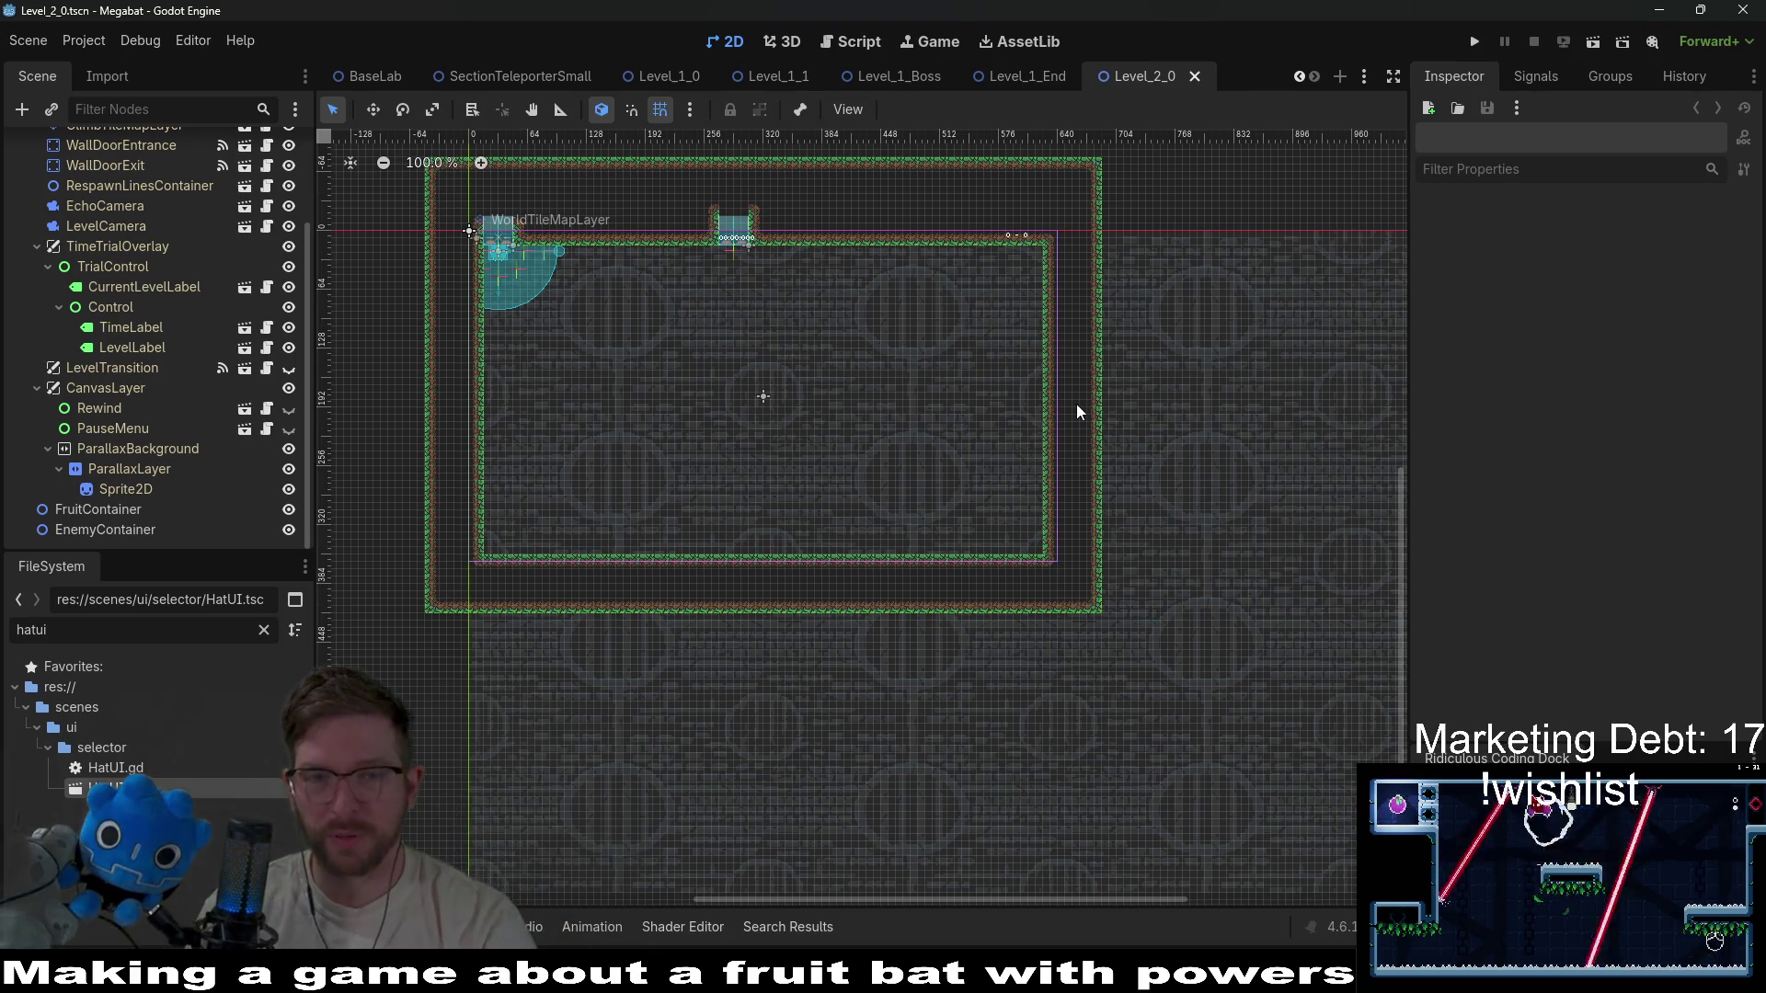
{"action": "scroll", "coordinate": [618, 273], "scroll_direction": "up", "scroll_amount": 7}
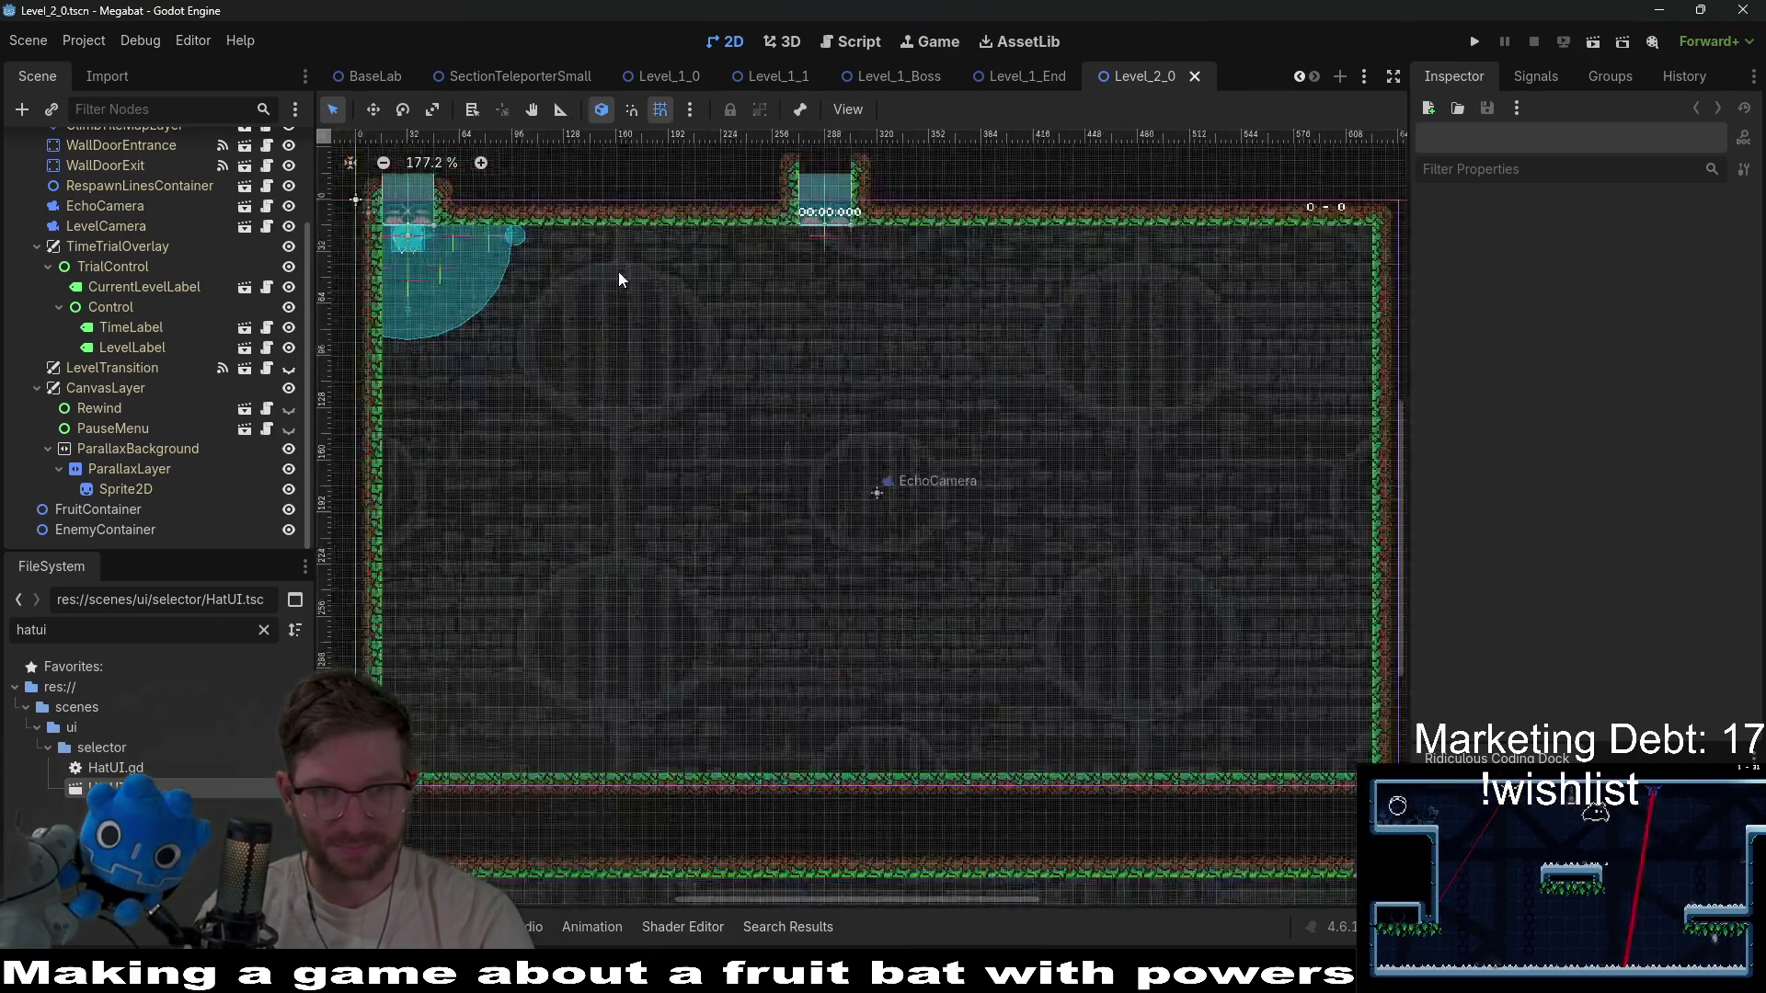
{"action": "scroll", "coordinate": [828, 359], "scroll_direction": "down", "scroll_amount": 4}
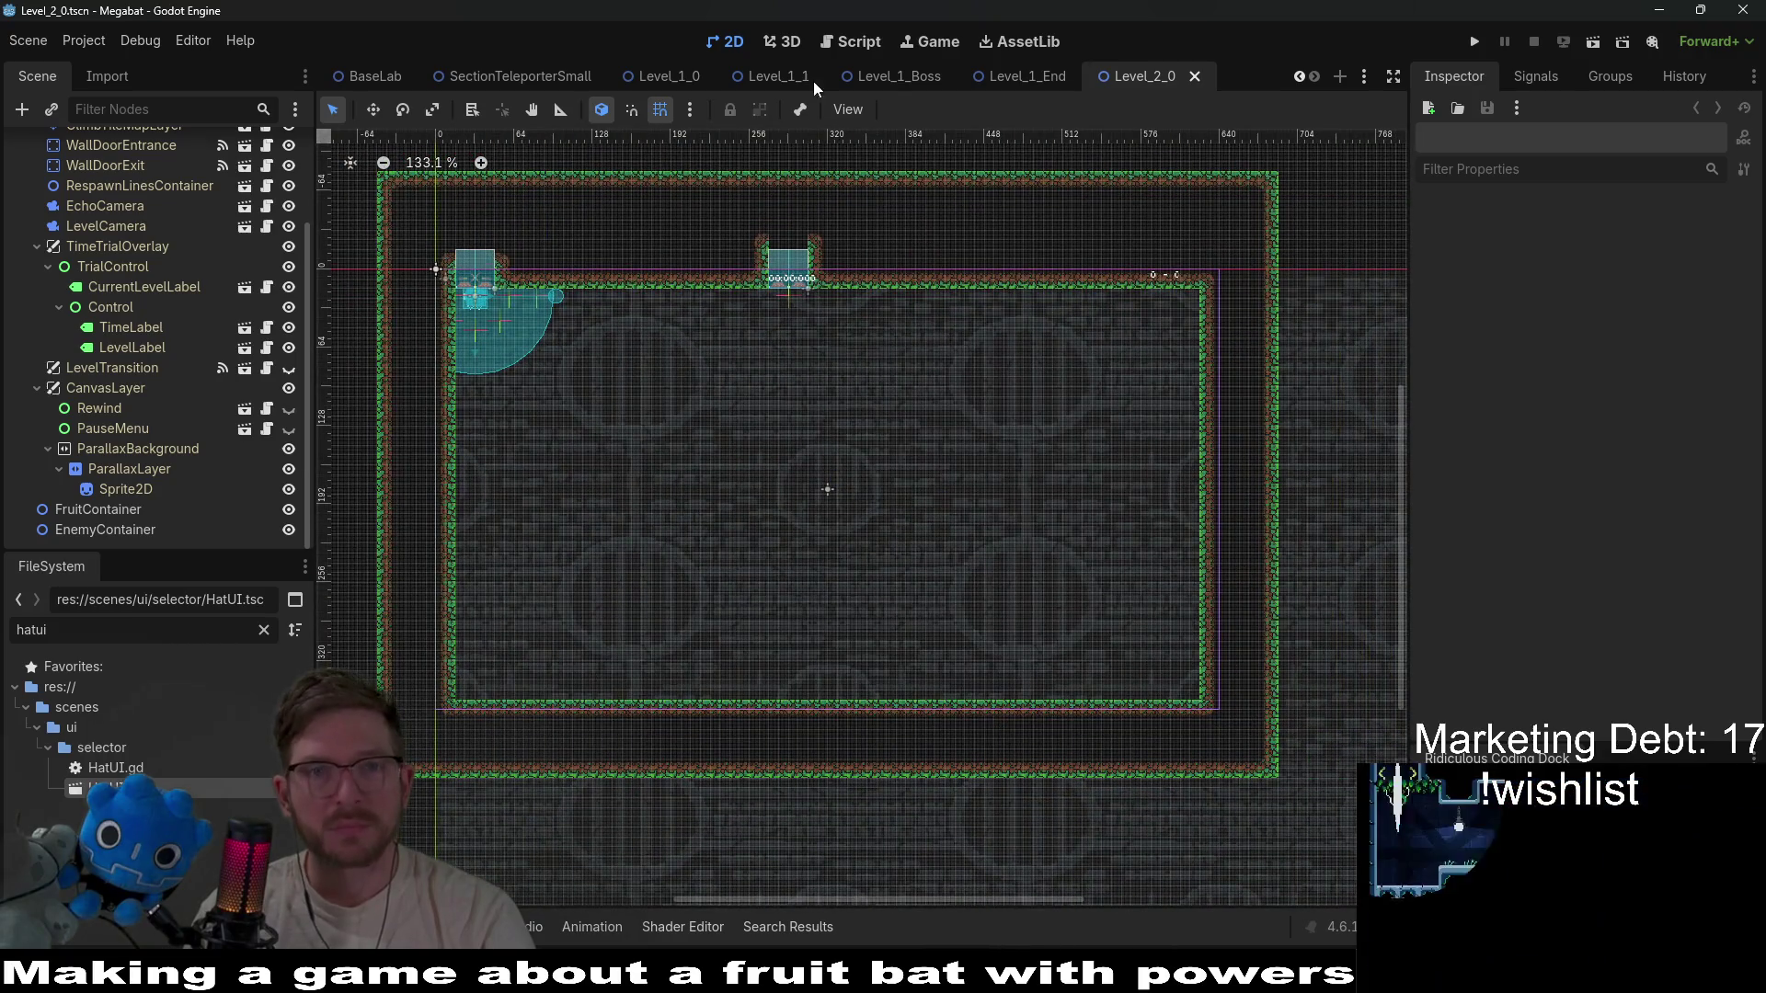
{"action": "left_click", "coordinate": [809, 79]}
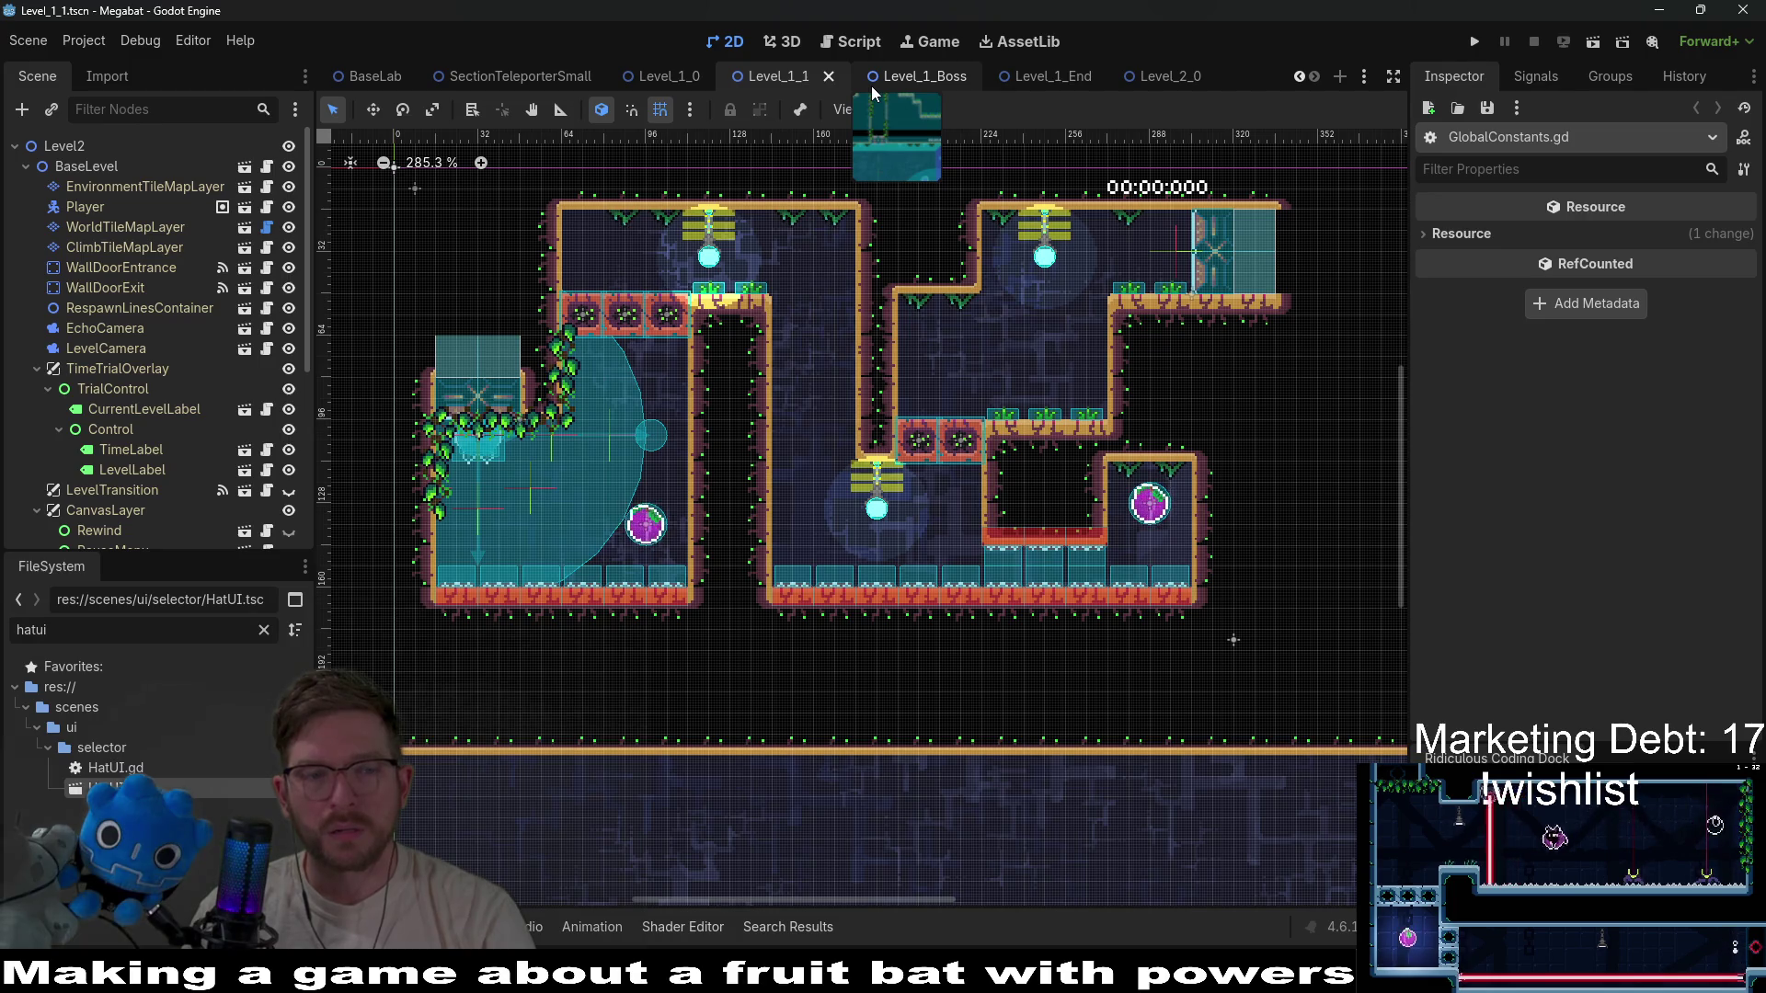
Quick-open 'biomelevel' and load LabBiomeLevelSelectV2.tscn, after landing on BiomeLevelSelectV2.gd first.
{"action": "key", "text": "shift+alt+o"}
{"action": "type", "text": "b"}
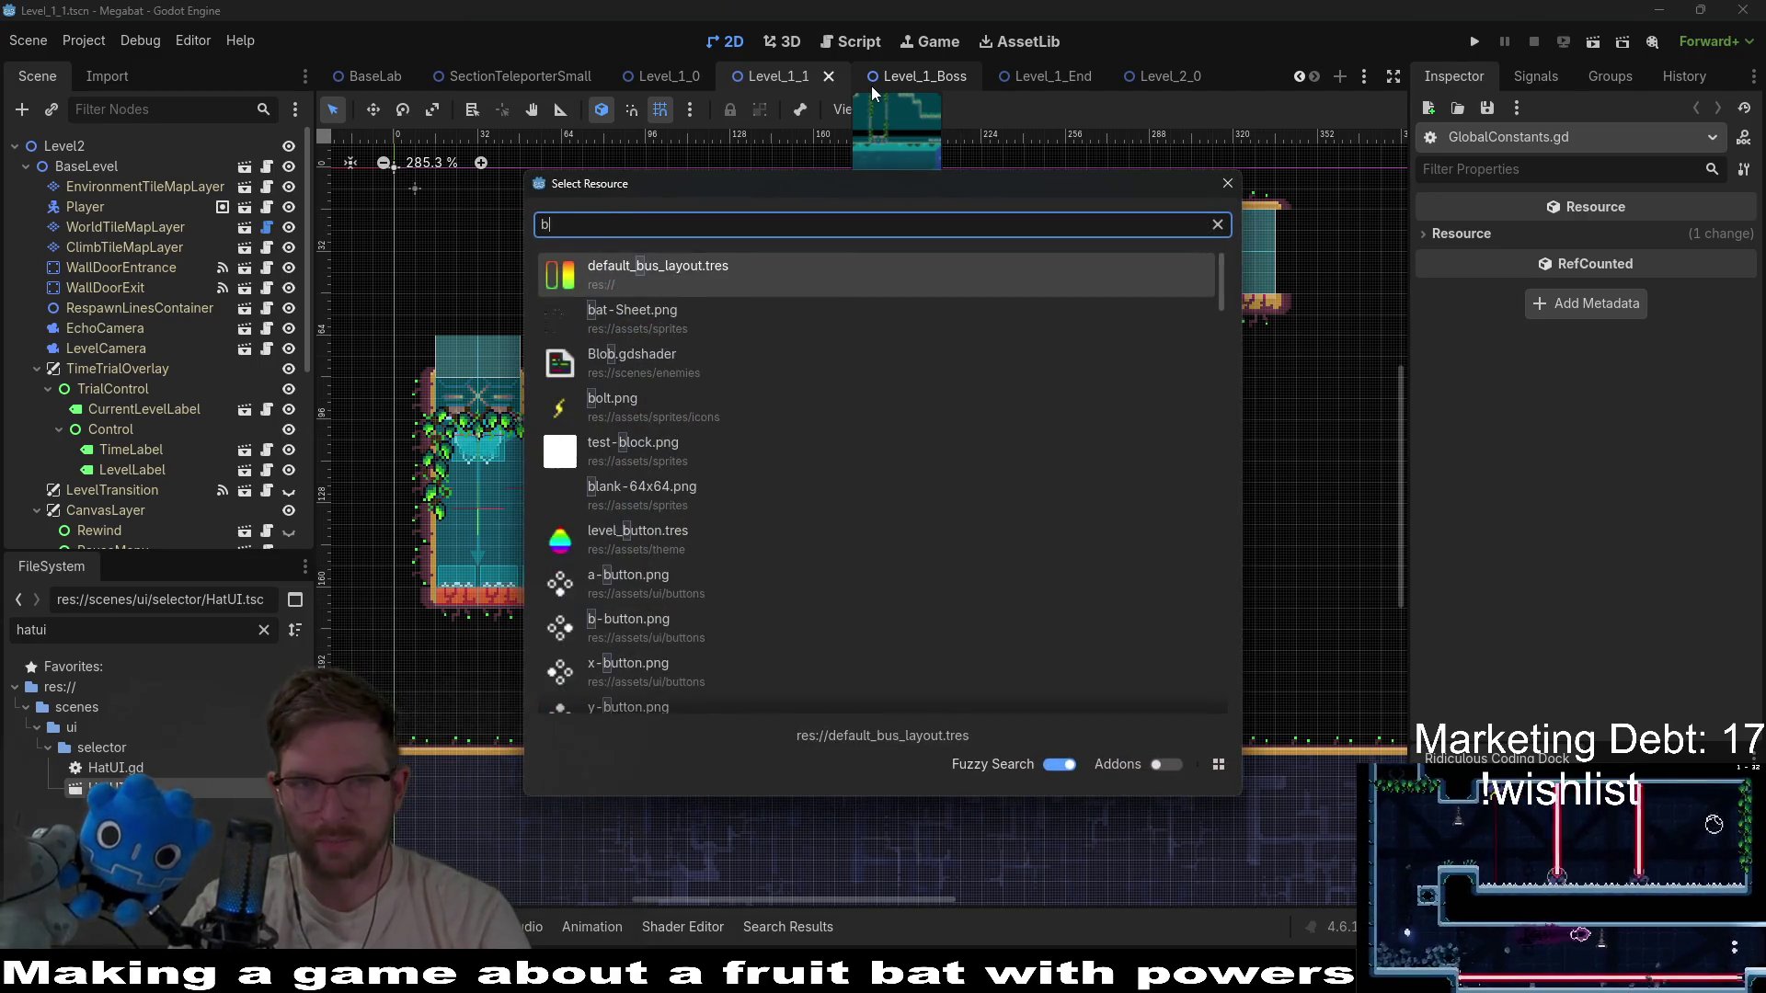
{"action": "type", "text": "iomel"}
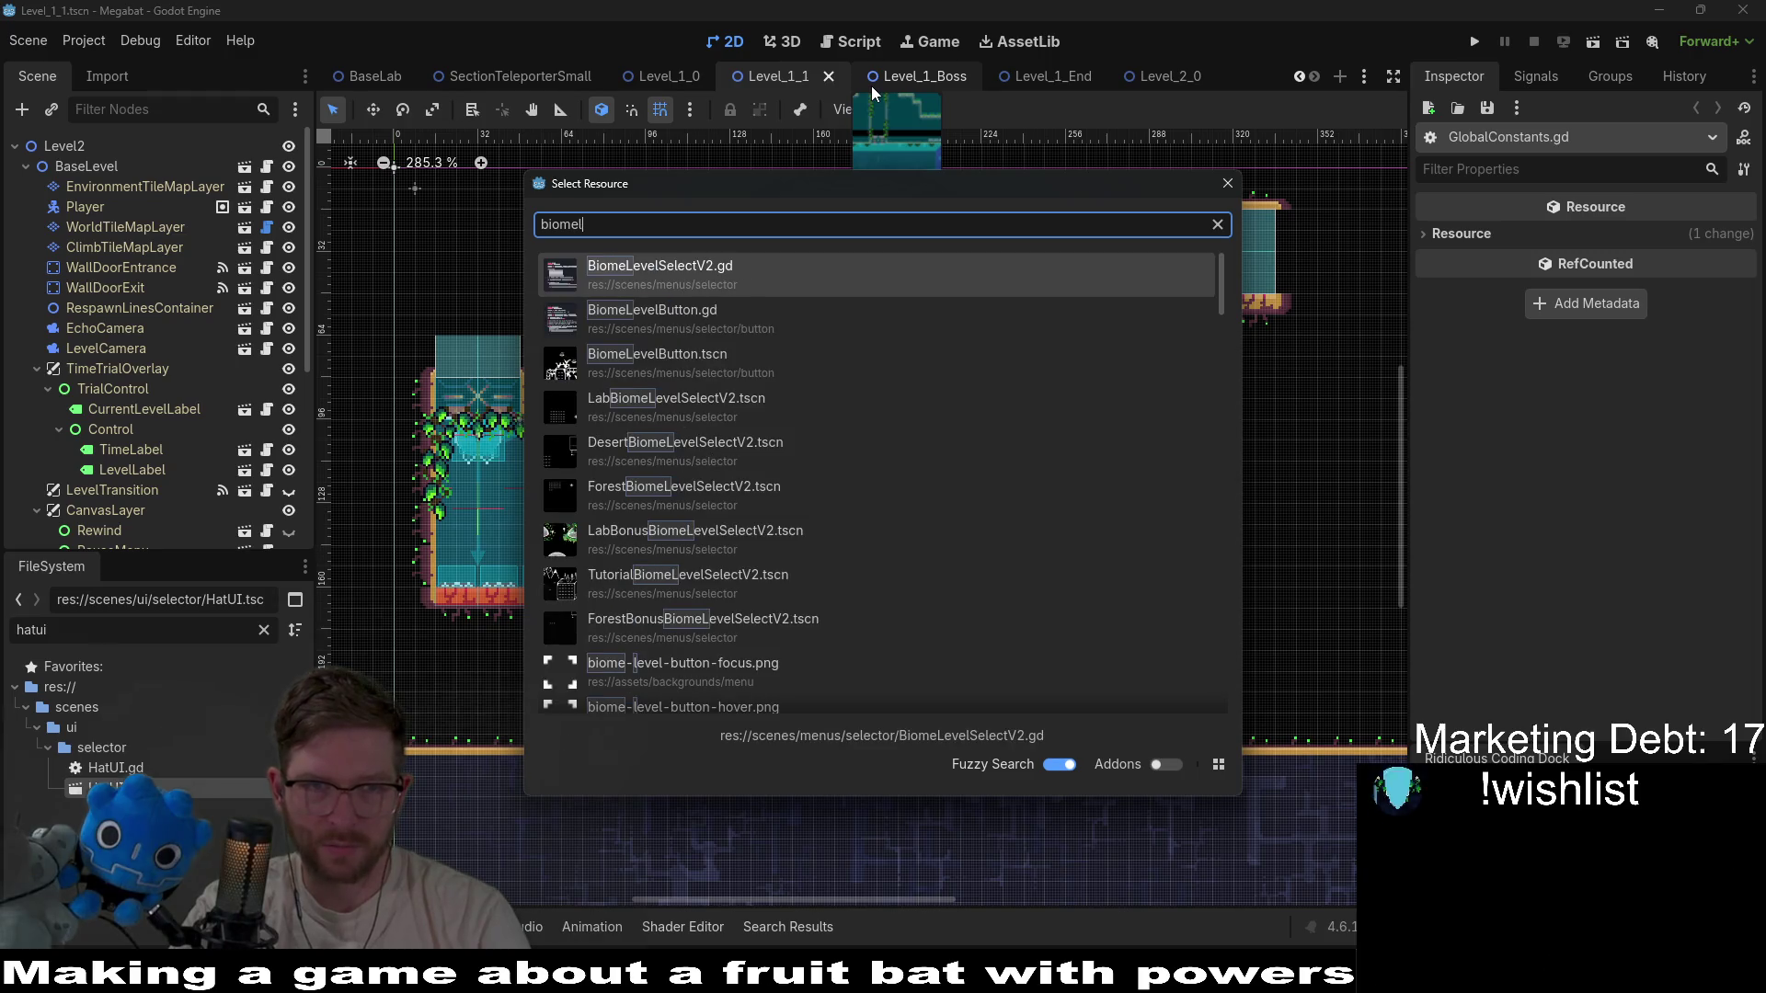
{"action": "type", "text": "evels"}
{"action": "key", "text": "Return"}
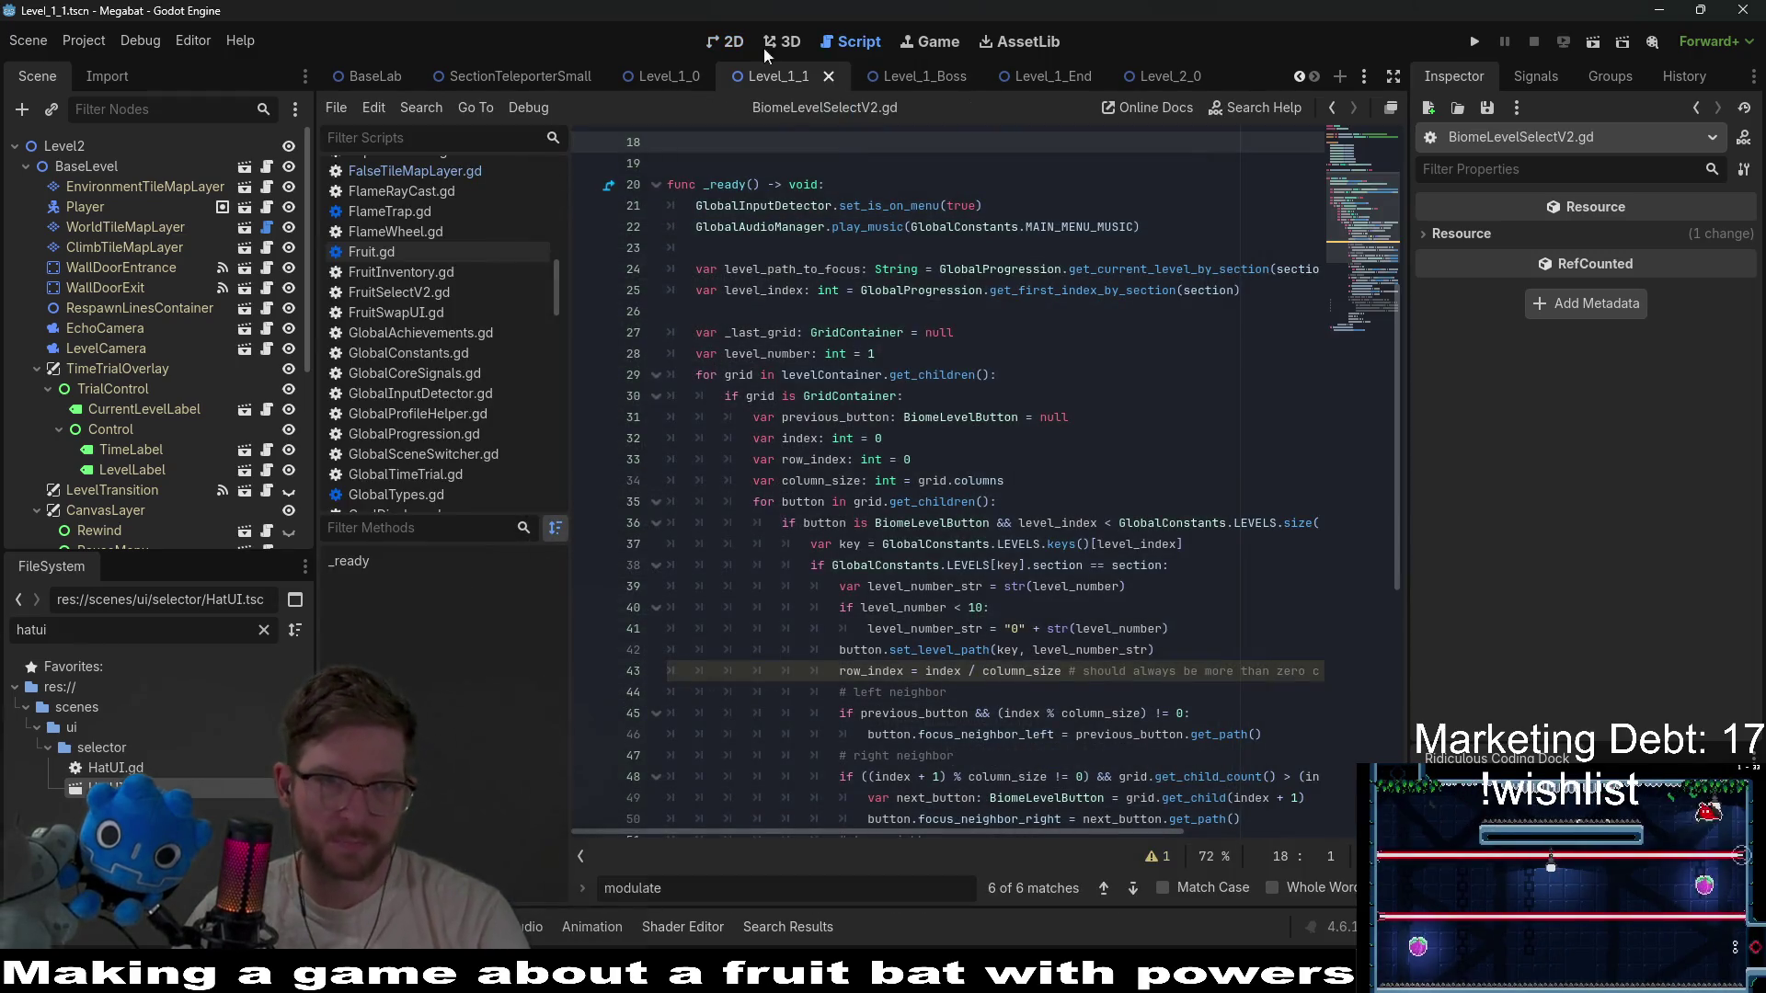
{"action": "left_click", "coordinate": [720, 41]}
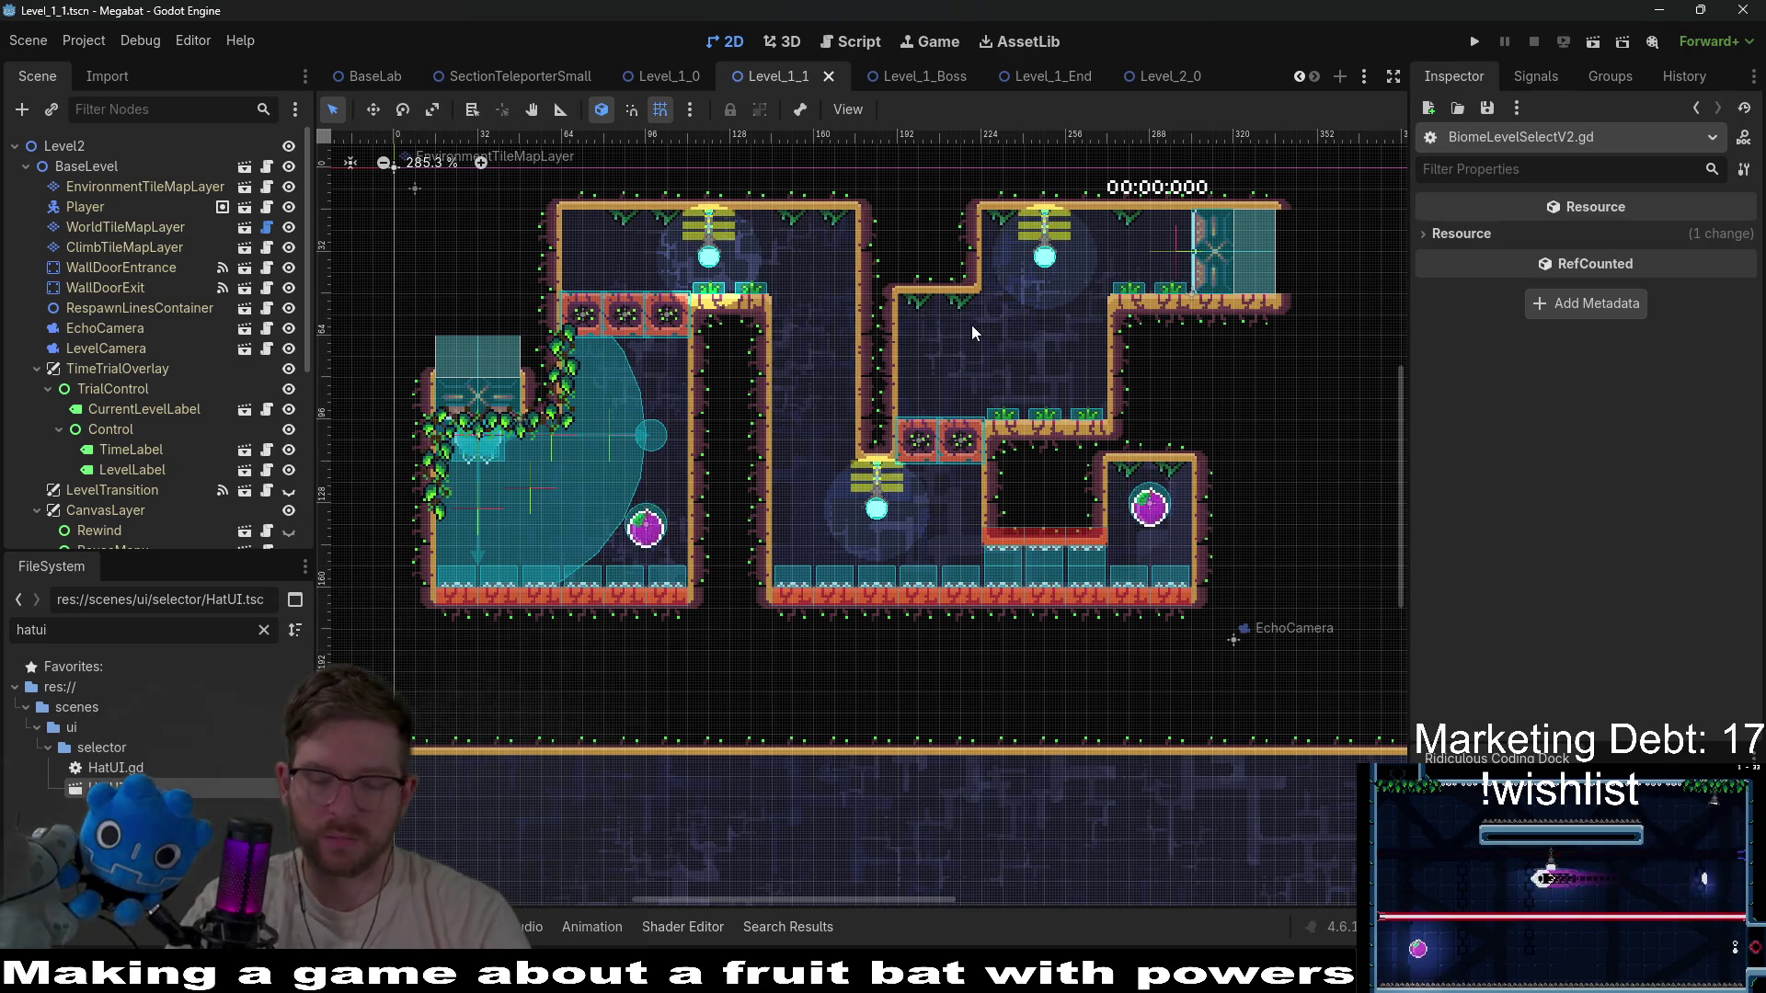
{"action": "key", "text": "shift+alt+o"}
{"action": "type", "text": "biomelevels"}
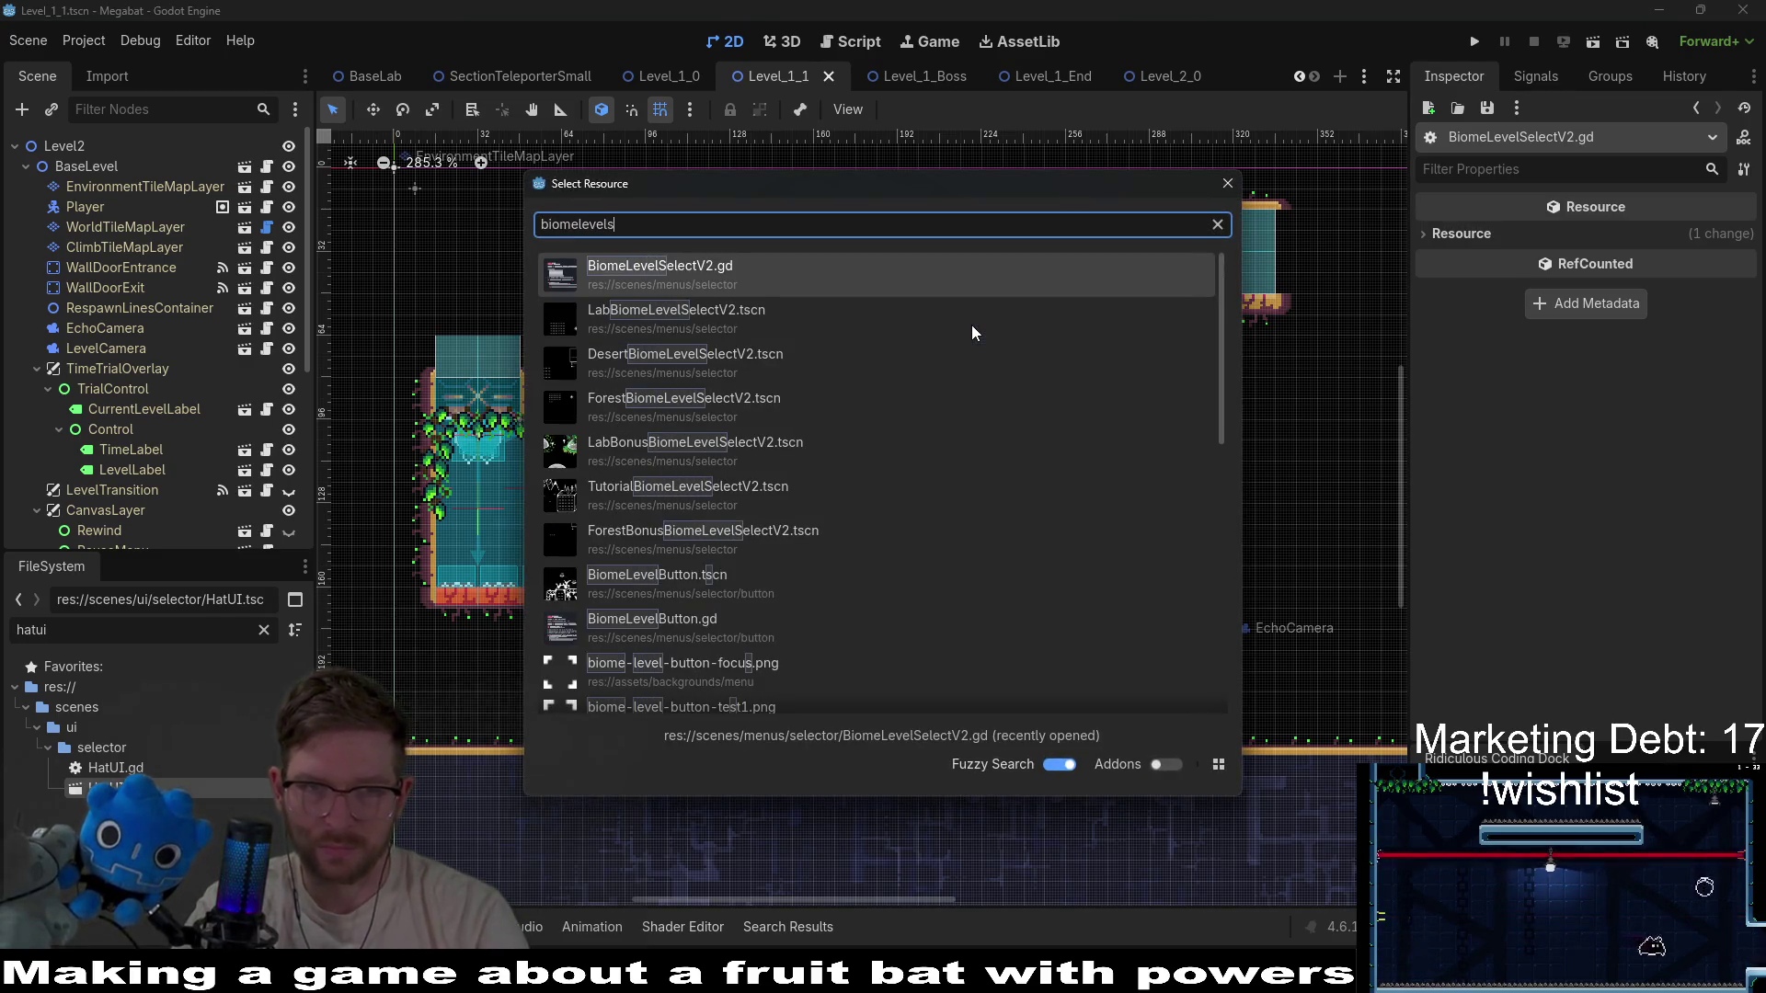
{"action": "key", "text": "Down"}
{"action": "key", "text": "Down"}
{"action": "key", "text": "Up"}
{"action": "key", "text": "Return"}
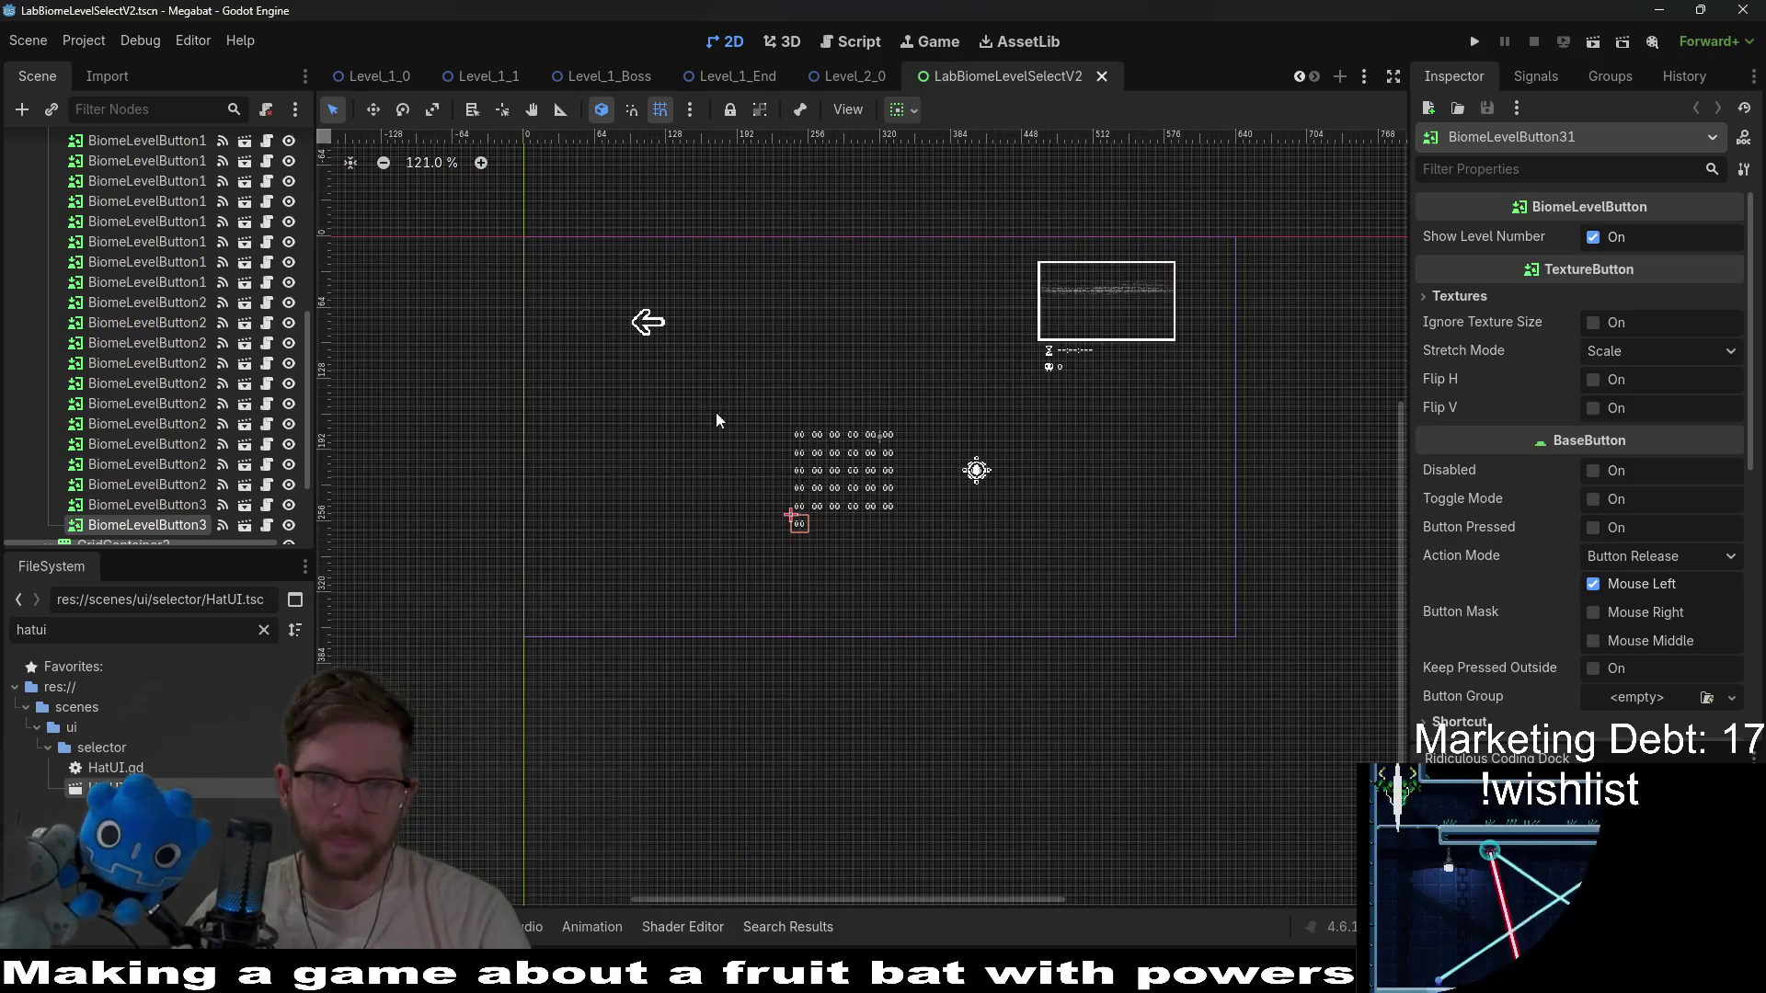
Duplicate GridContainer2 as GridContainer3 and delete its copied BiomeLevelButtonBoss.
{"action": "scroll", "coordinate": [230, 452], "scroll_direction": "down", "scroll_amount": 3}
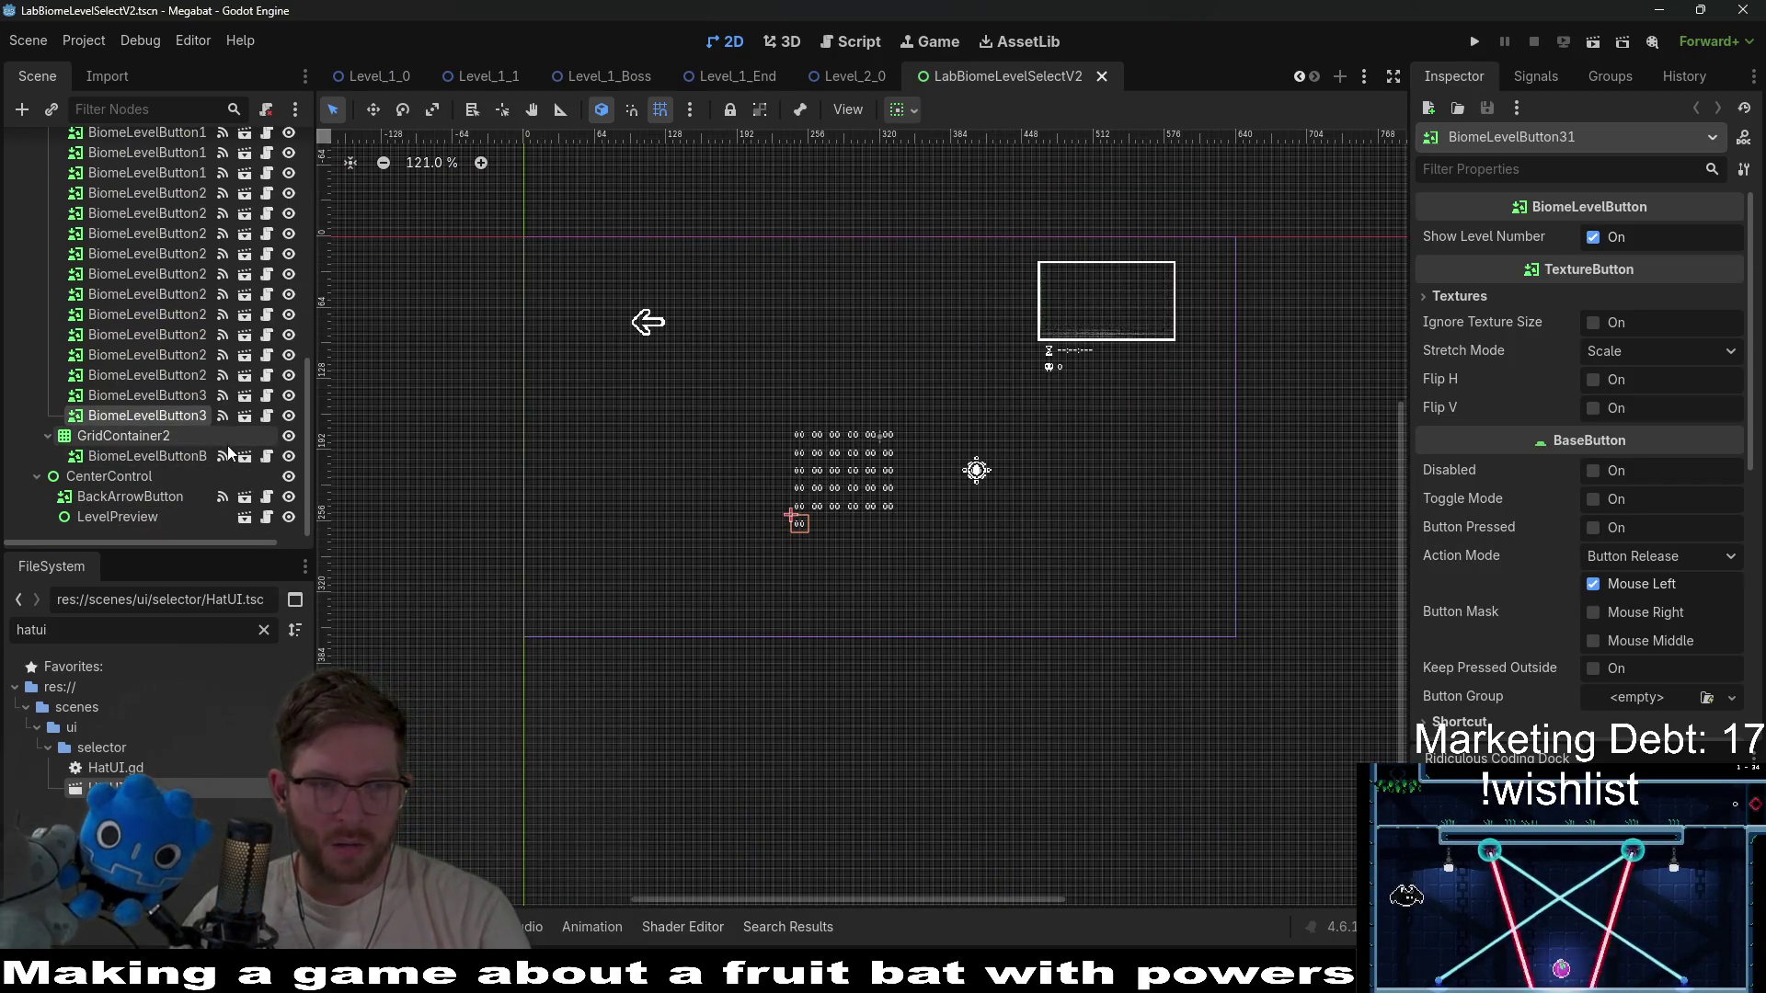
{"action": "left_click", "coordinate": [152, 438]}
{"action": "scroll", "coordinate": [1000, 529], "scroll_direction": "up", "scroll_amount": 3}
{"action": "key", "text": "f"}
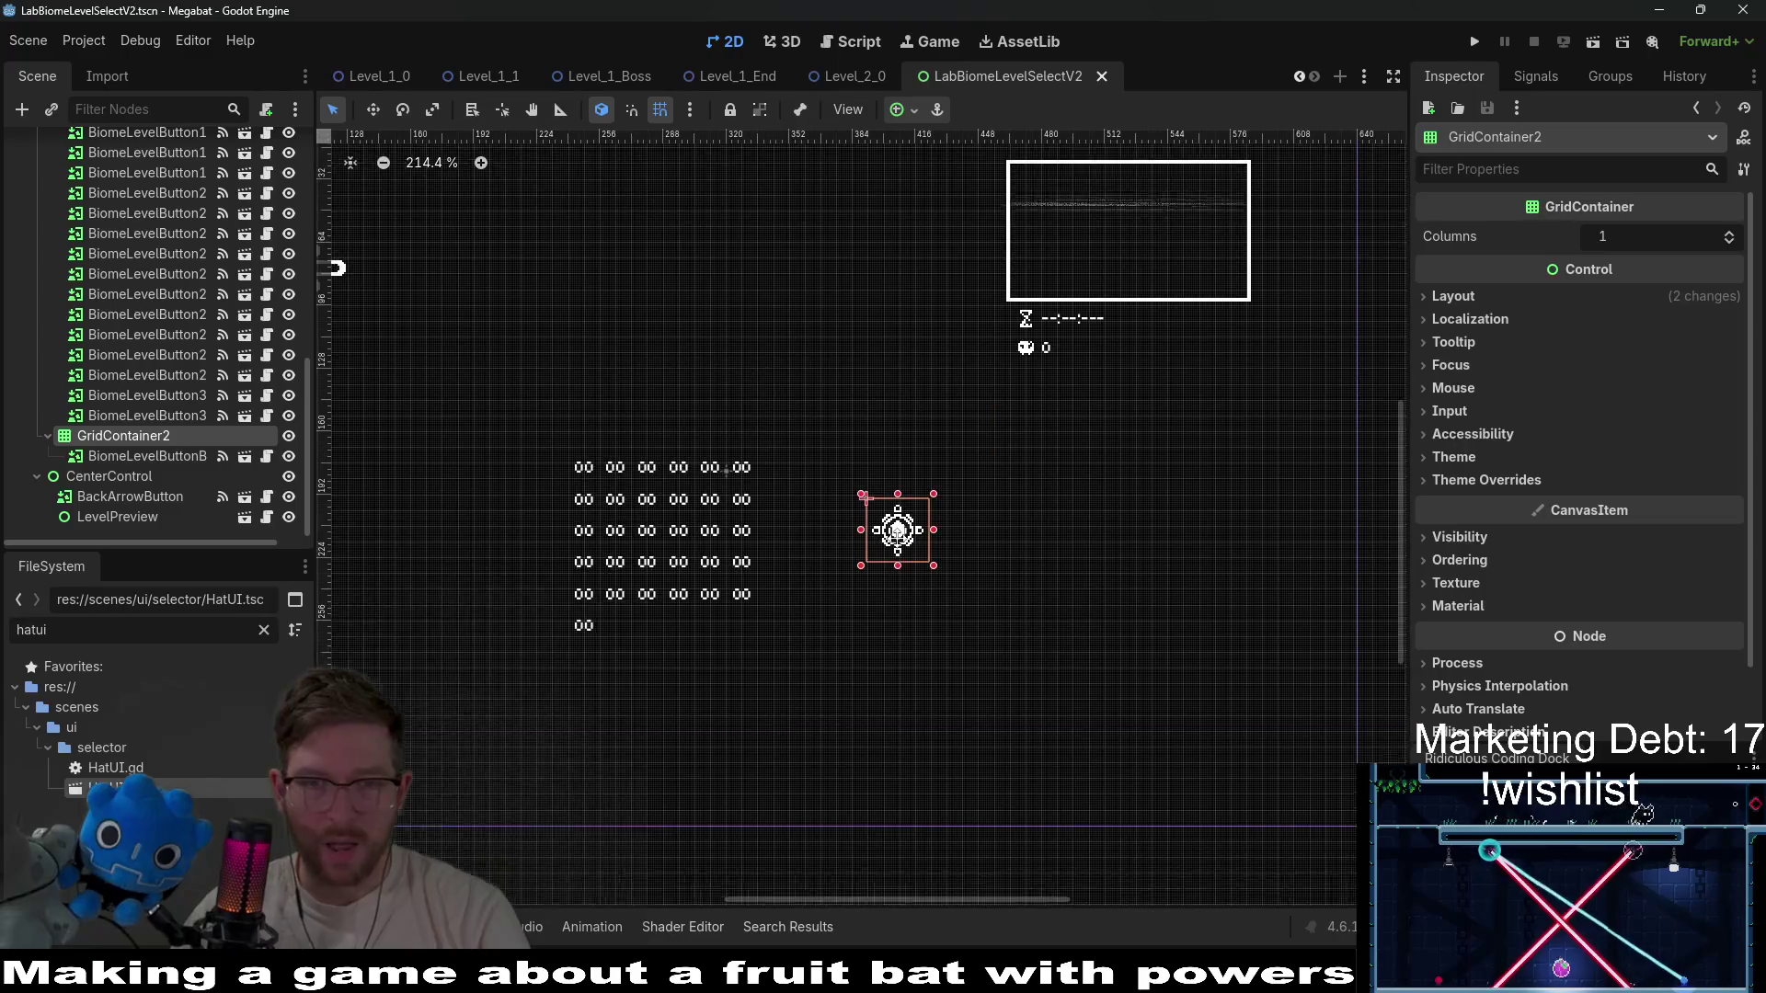
{"action": "key", "text": "ctrl+d"}
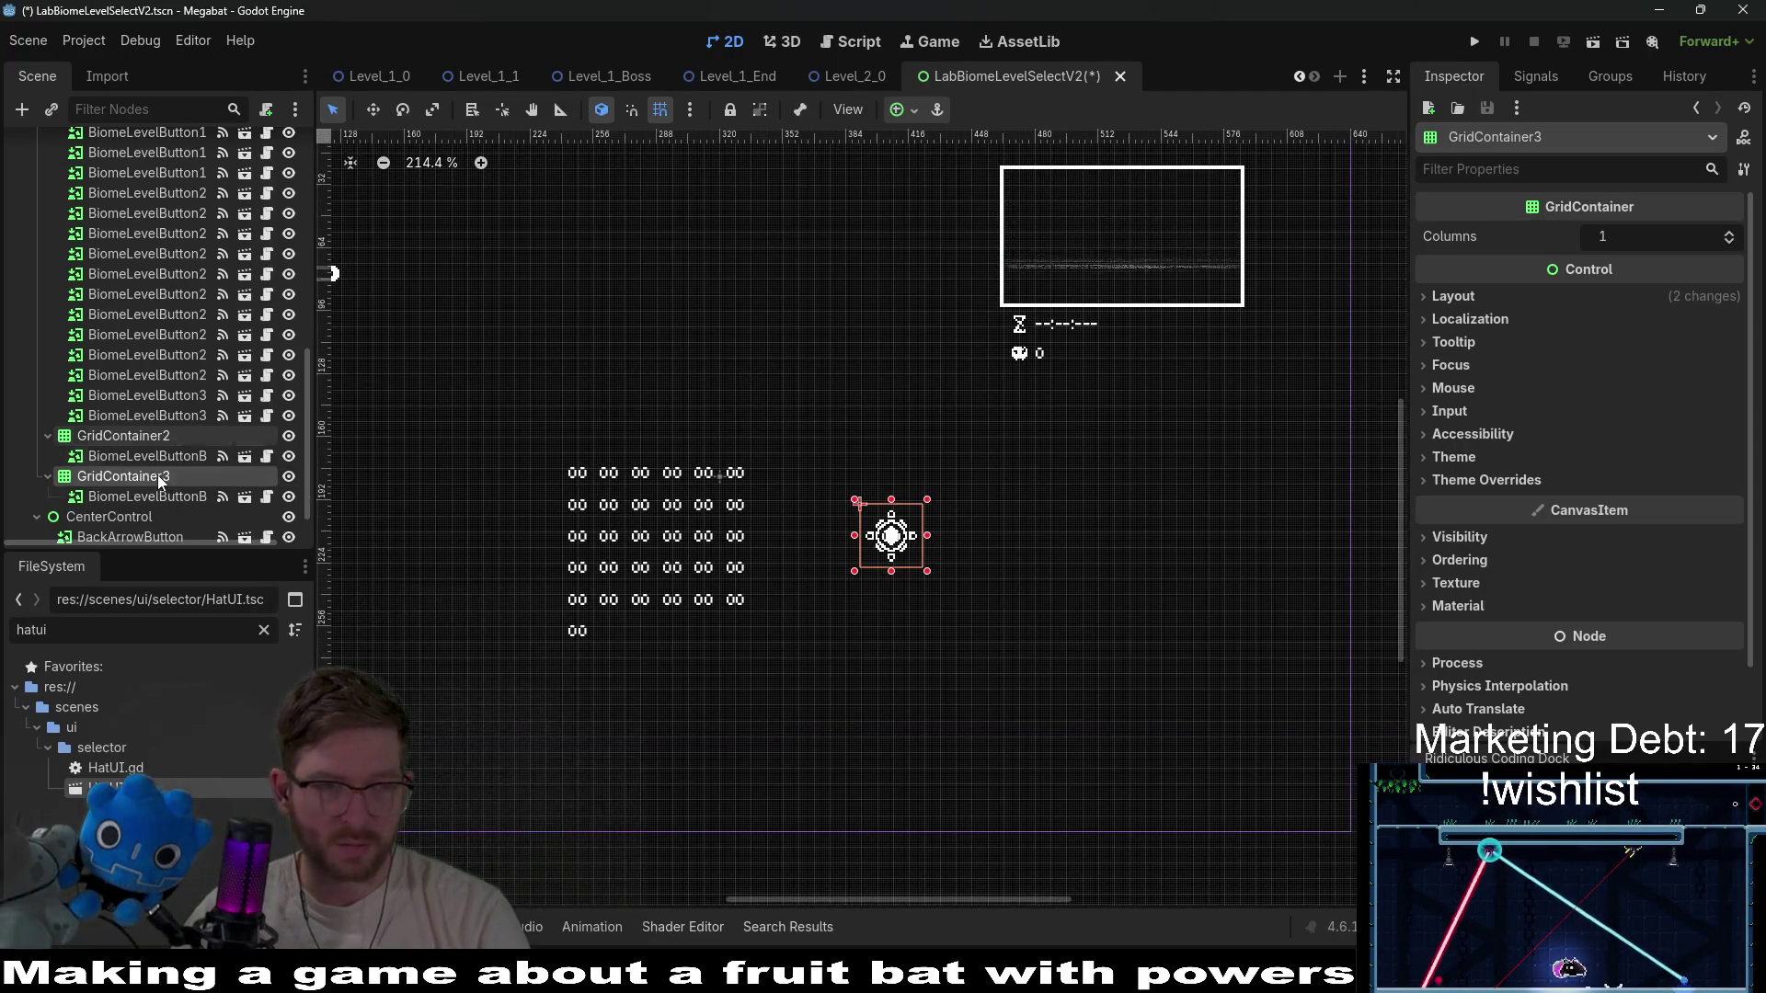
{"action": "left_click", "coordinate": [167, 495]}
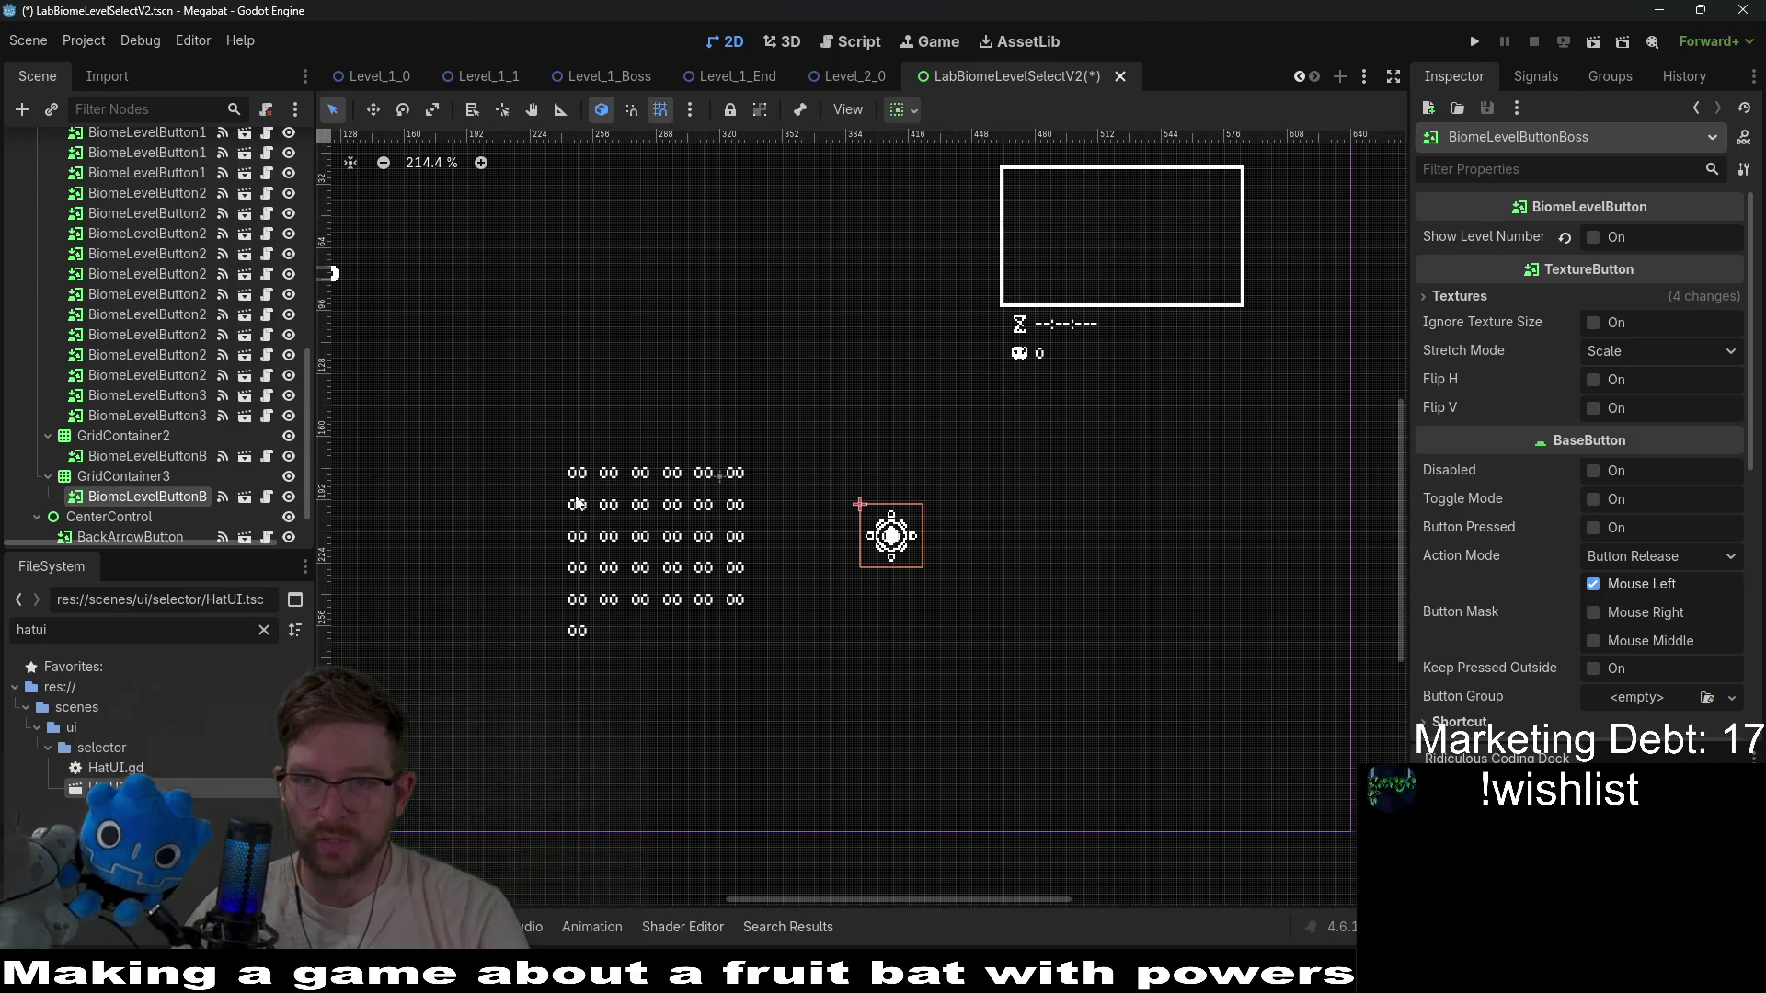
{"action": "left_click", "coordinate": [1592, 236]}
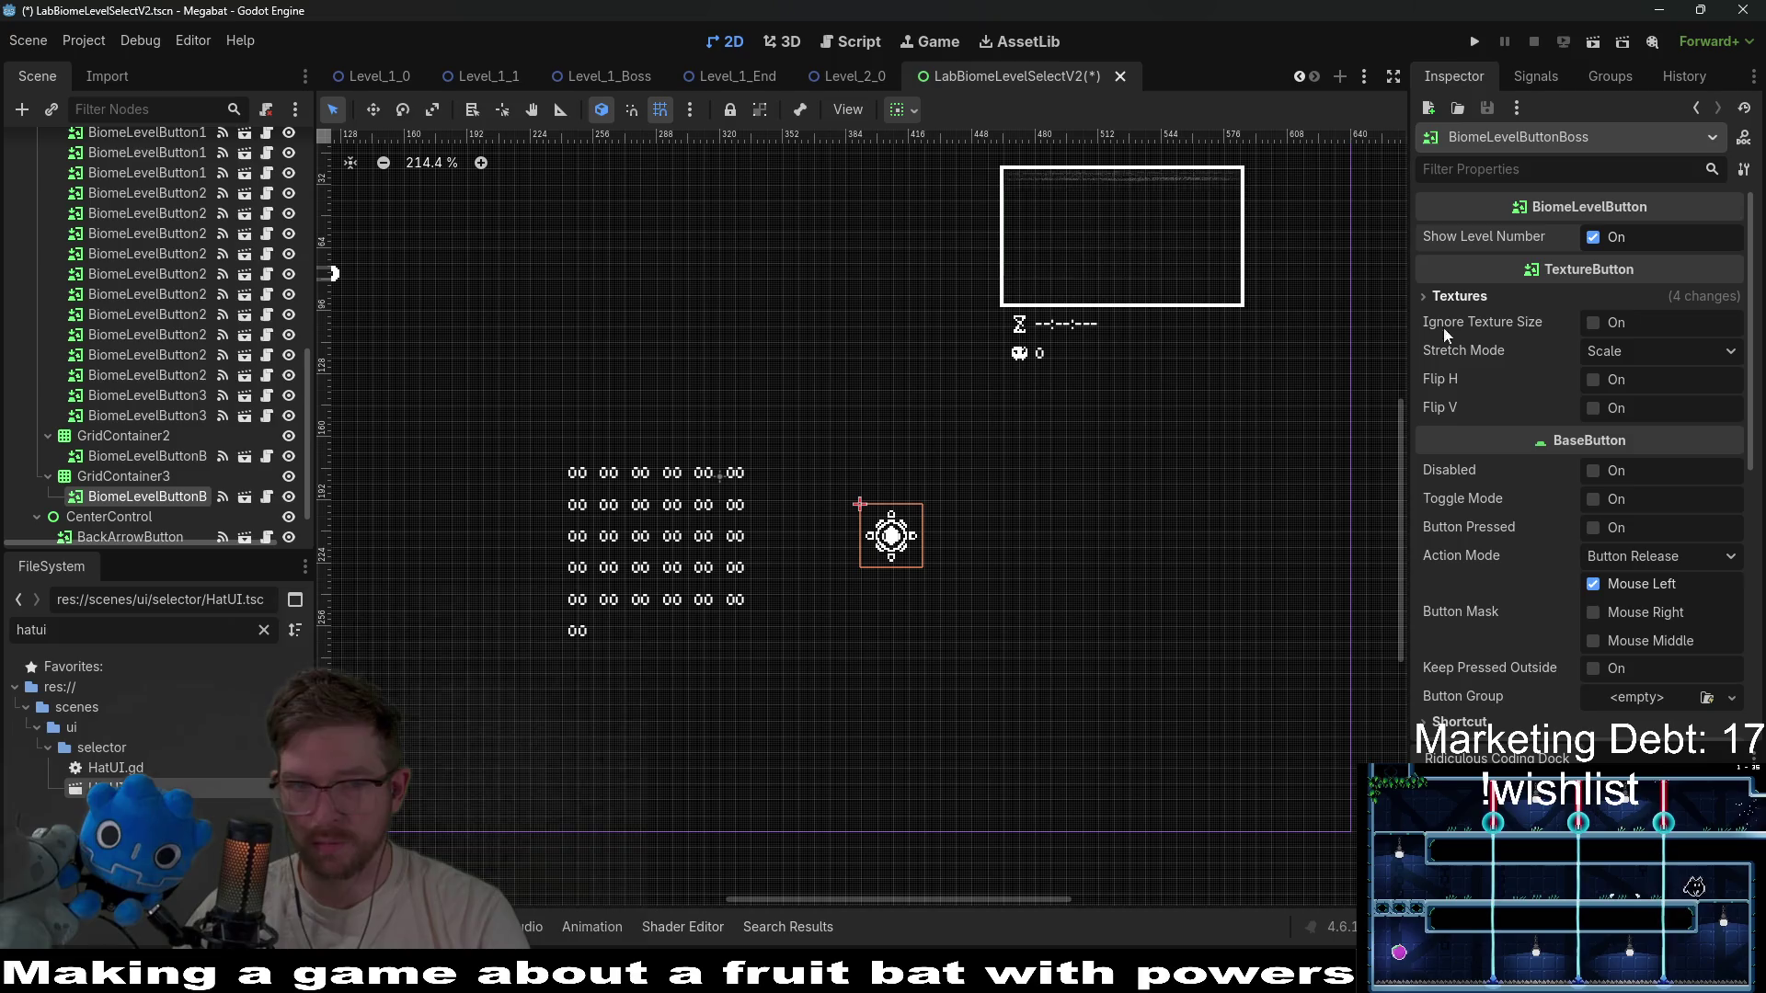
{"action": "left_click", "coordinate": [166, 474]}
{"action": "left_click", "coordinate": [160, 497]}
{"action": "key", "text": "Delete"}
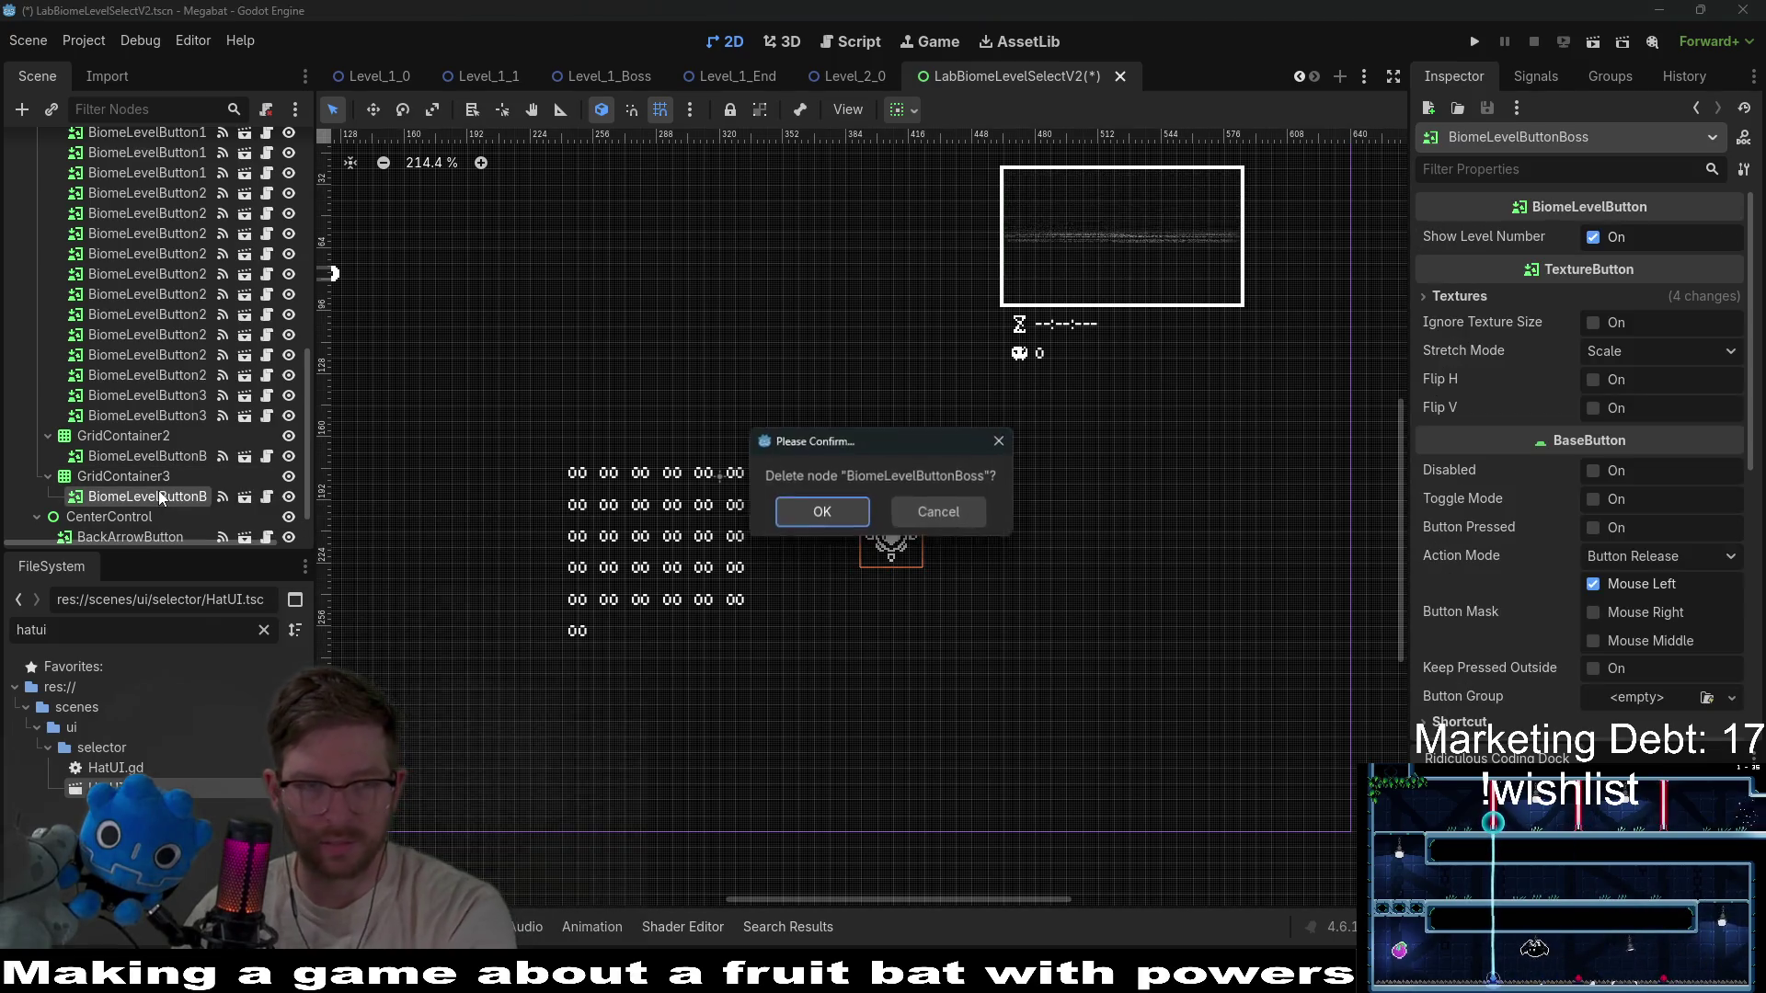
{"action": "key", "text": "Return"}
Move BiomeLevelButton32 into GridContainer3 and shift GridContainer3 right of the boss button.
{"action": "left_click", "coordinate": [184, 436]}
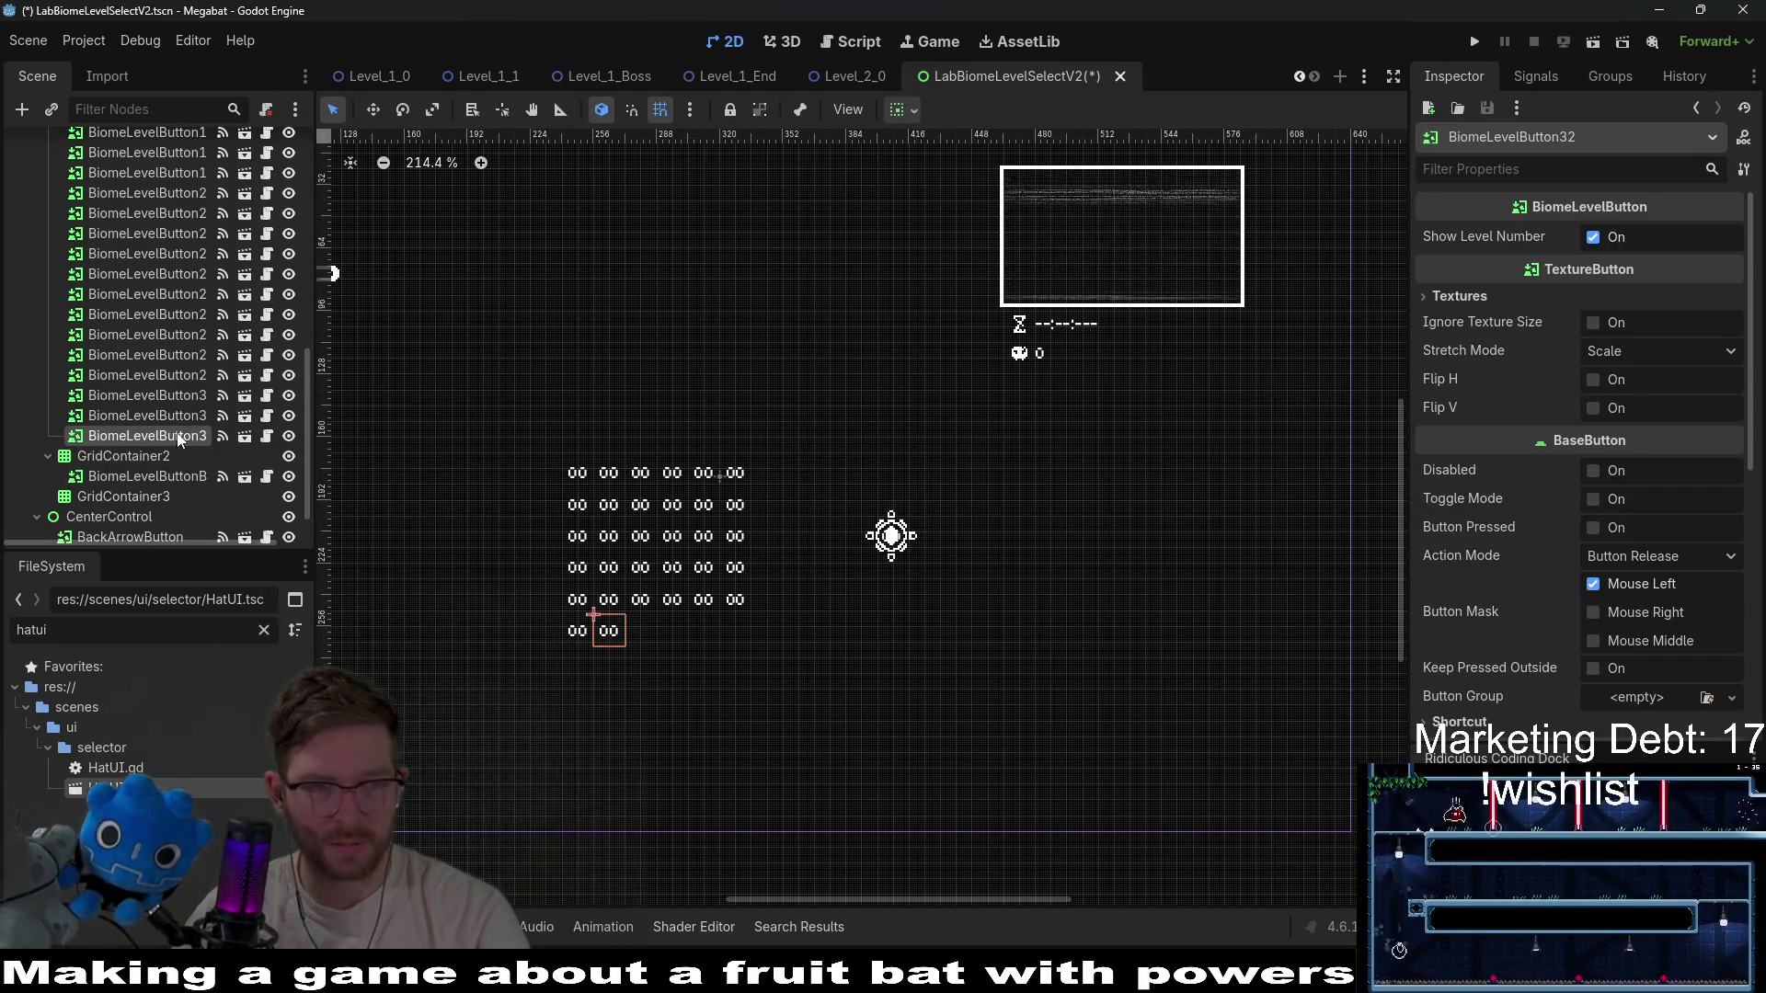
{"action": "mouse_move", "coordinate": [178, 439]}
{"action": "left_mouse_down"}
{"action": "mouse_move", "coordinate": [201, 482]}
{"action": "mouse_move", "coordinate": [140, 495]}
{"action": "left_mouse_up"}
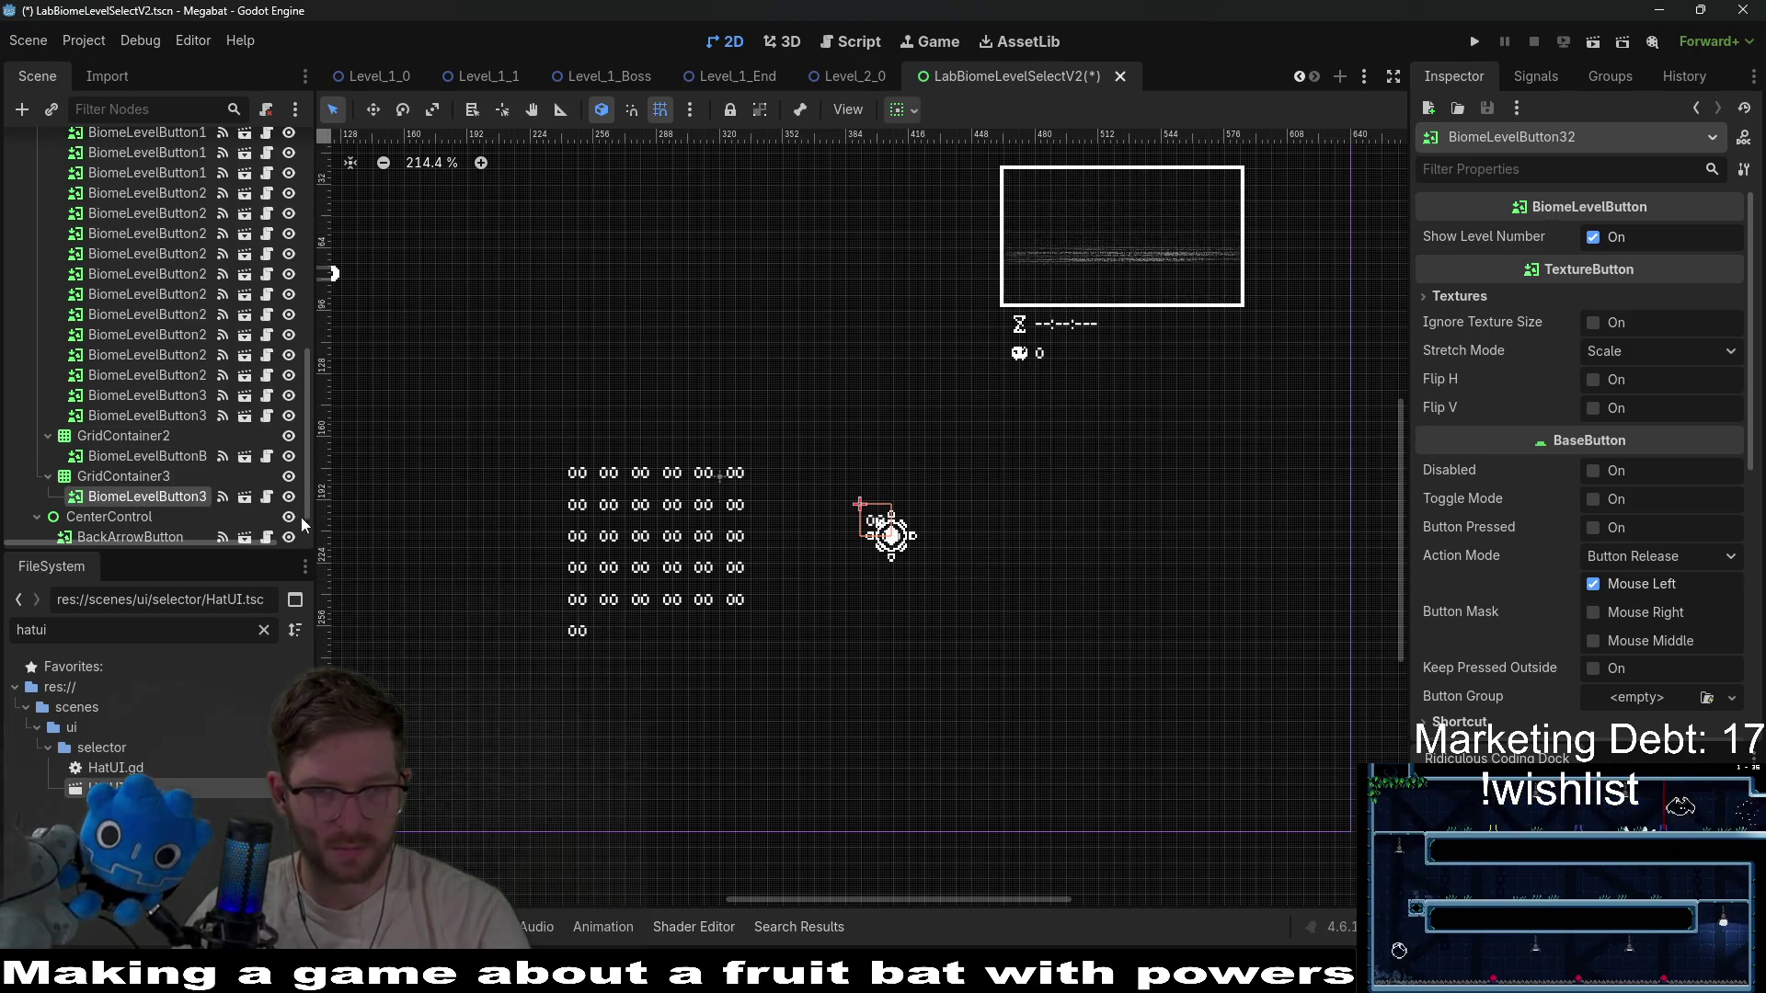
{"action": "left_click", "coordinate": [141, 477]}
{"action": "key", "text": "w"}
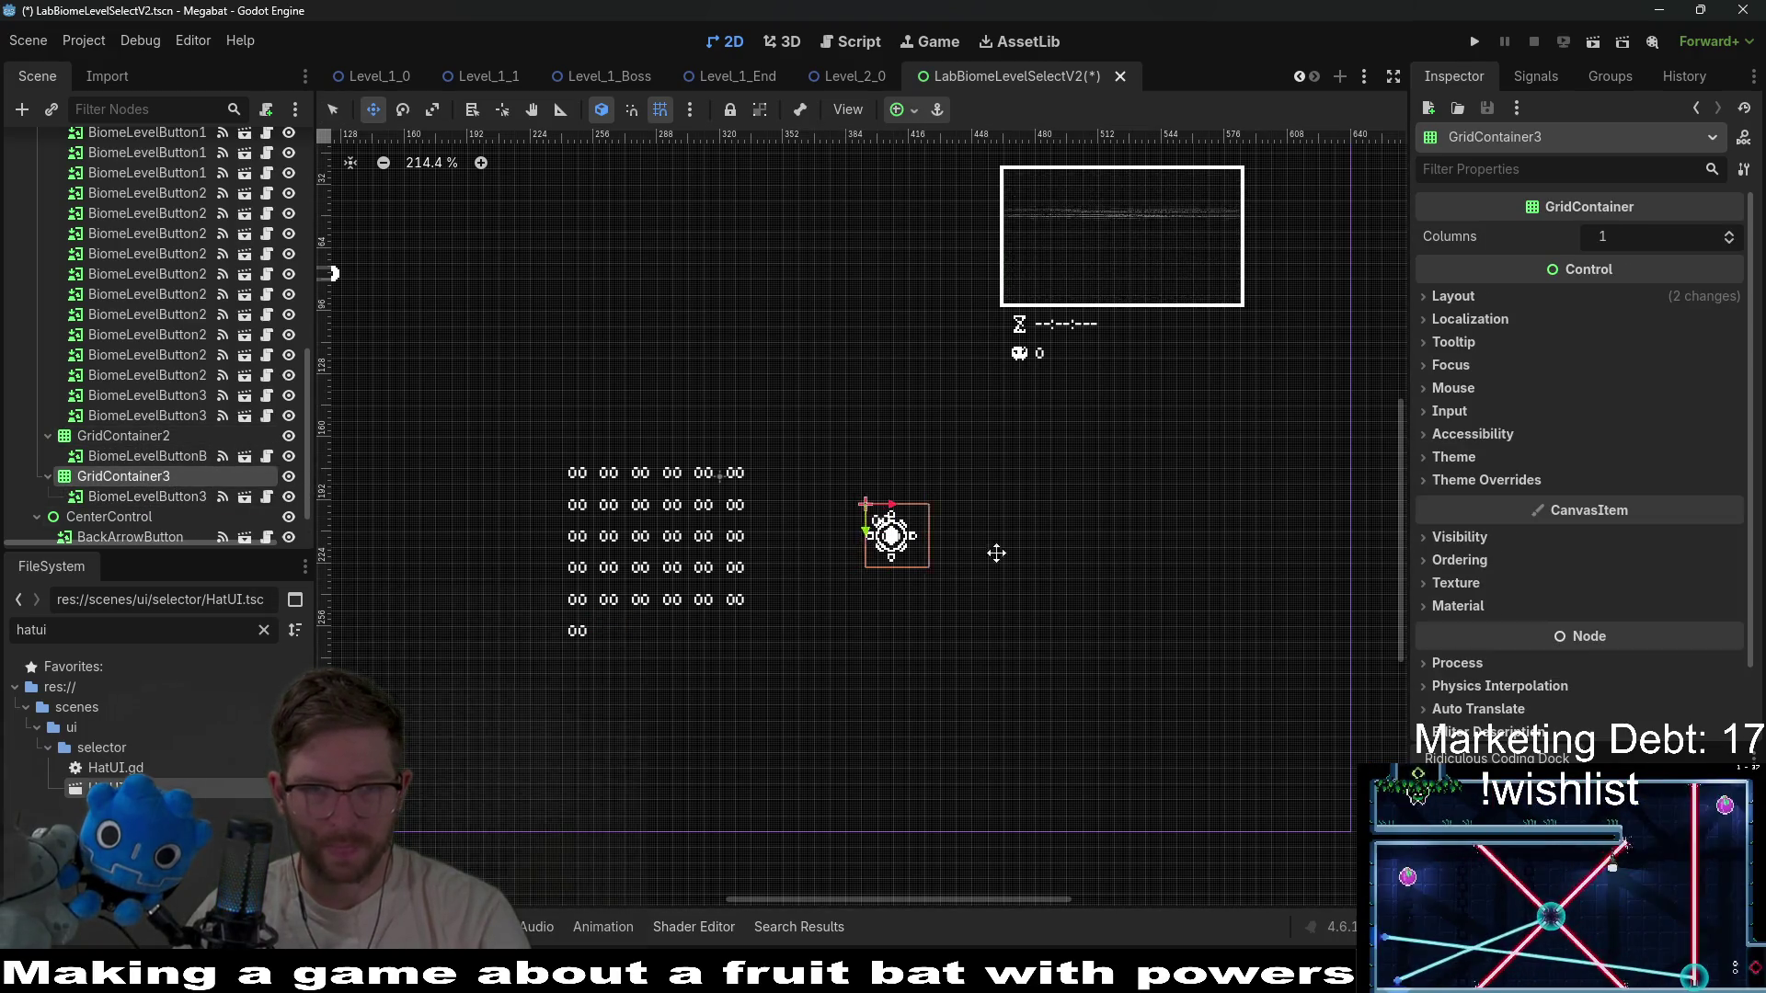
{"action": "mouse_move", "coordinate": [997, 552]}
{"action": "left_mouse_down"}
{"action": "mouse_move", "coordinate": [1057, 560]}
{"action": "mouse_move", "coordinate": [1041, 553]}
{"action": "left_mouse_up"}
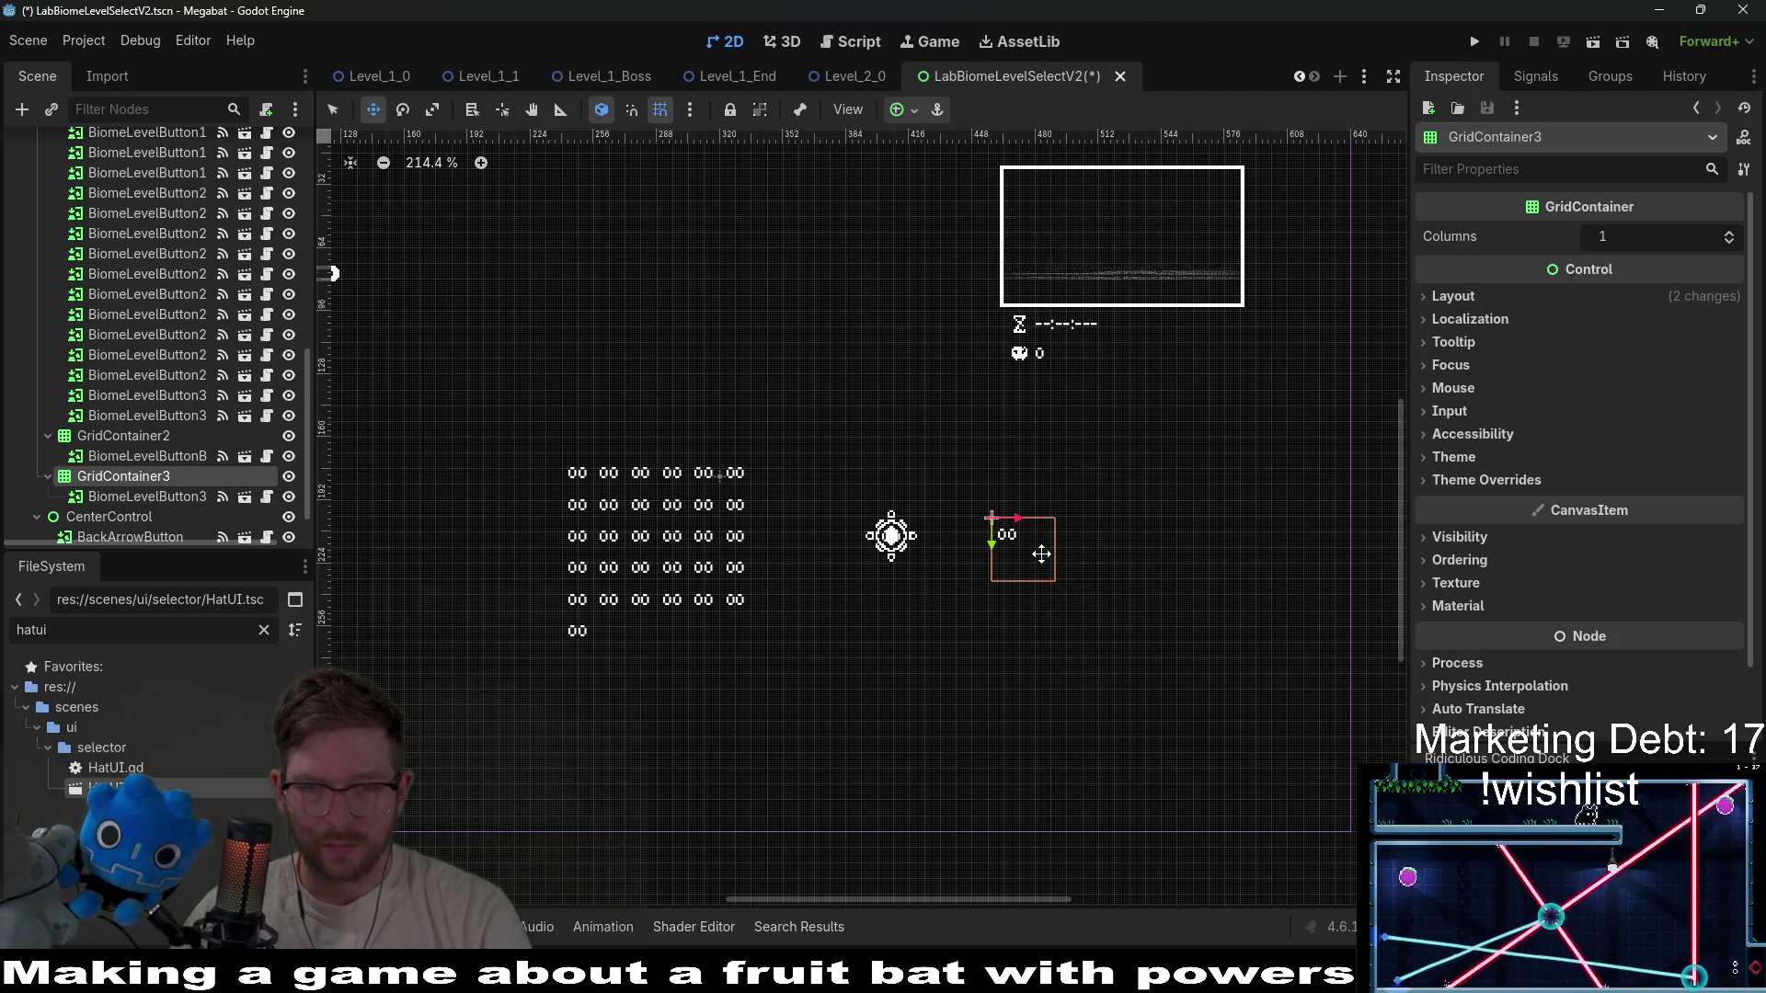
{"action": "left_click", "coordinate": [173, 499]}
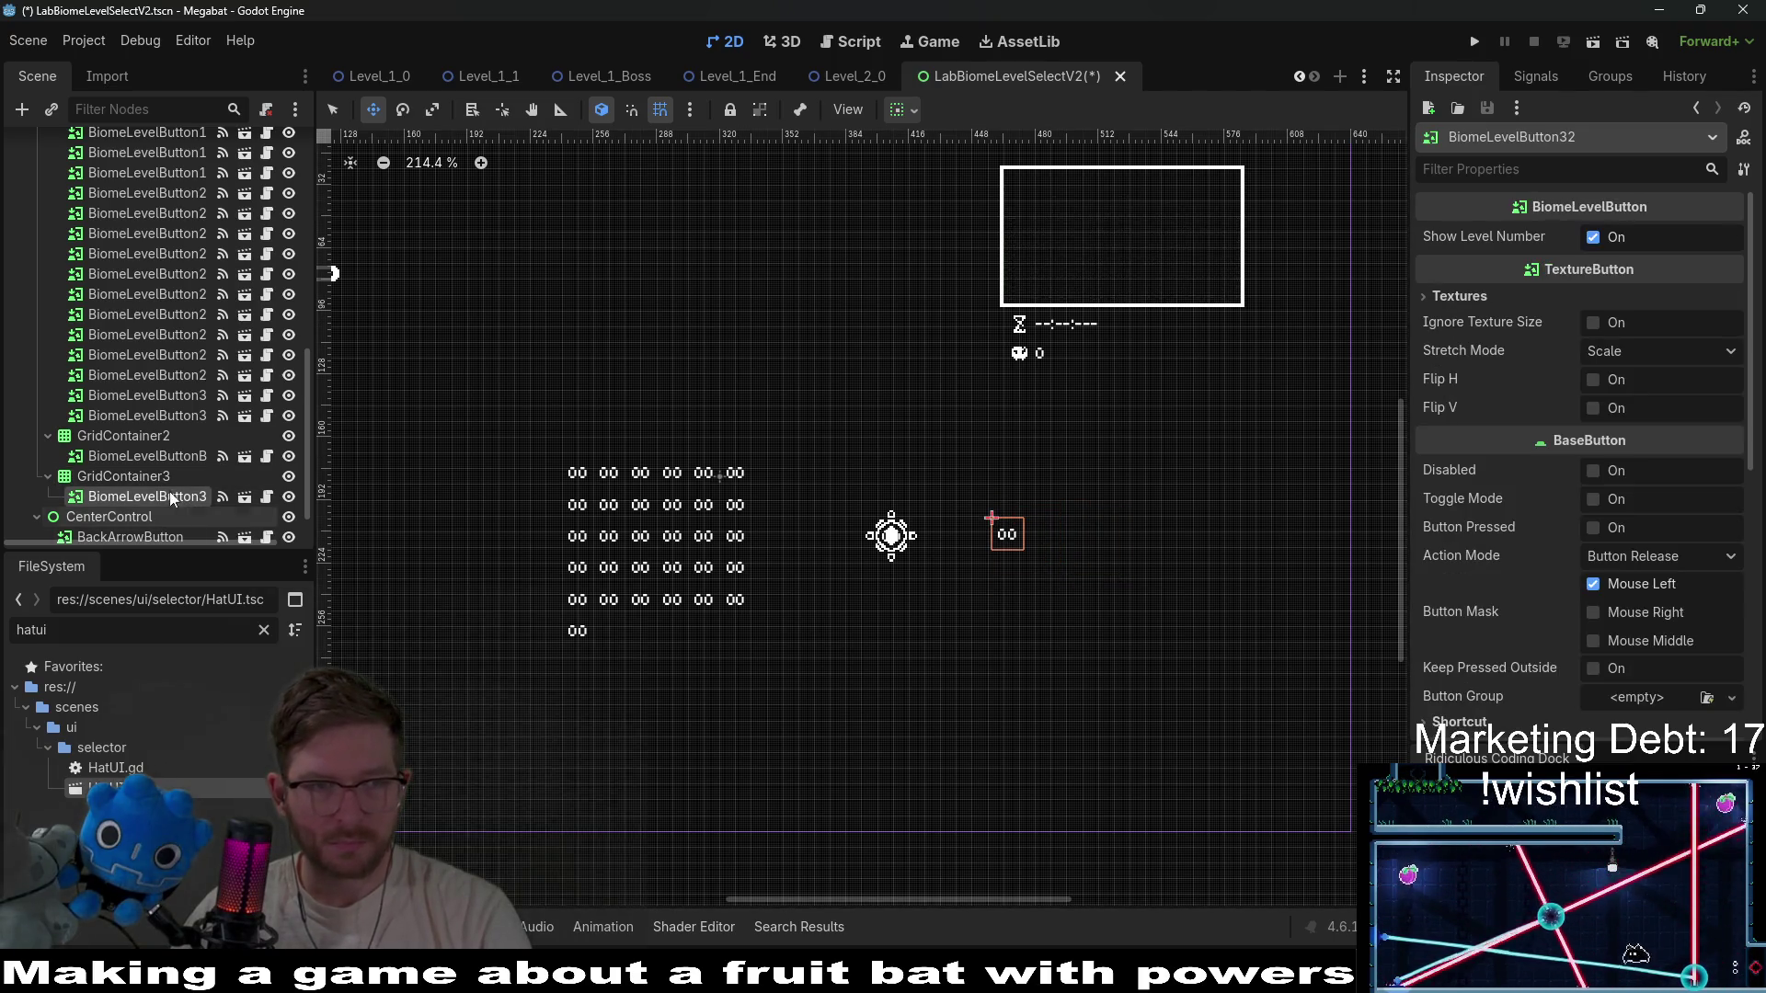
{"action": "key", "text": "Up"}
{"action": "scroll", "coordinate": [1028, 577], "scroll_direction": "up", "scroll_amount": 3}
{"action": "key", "text": "q"}
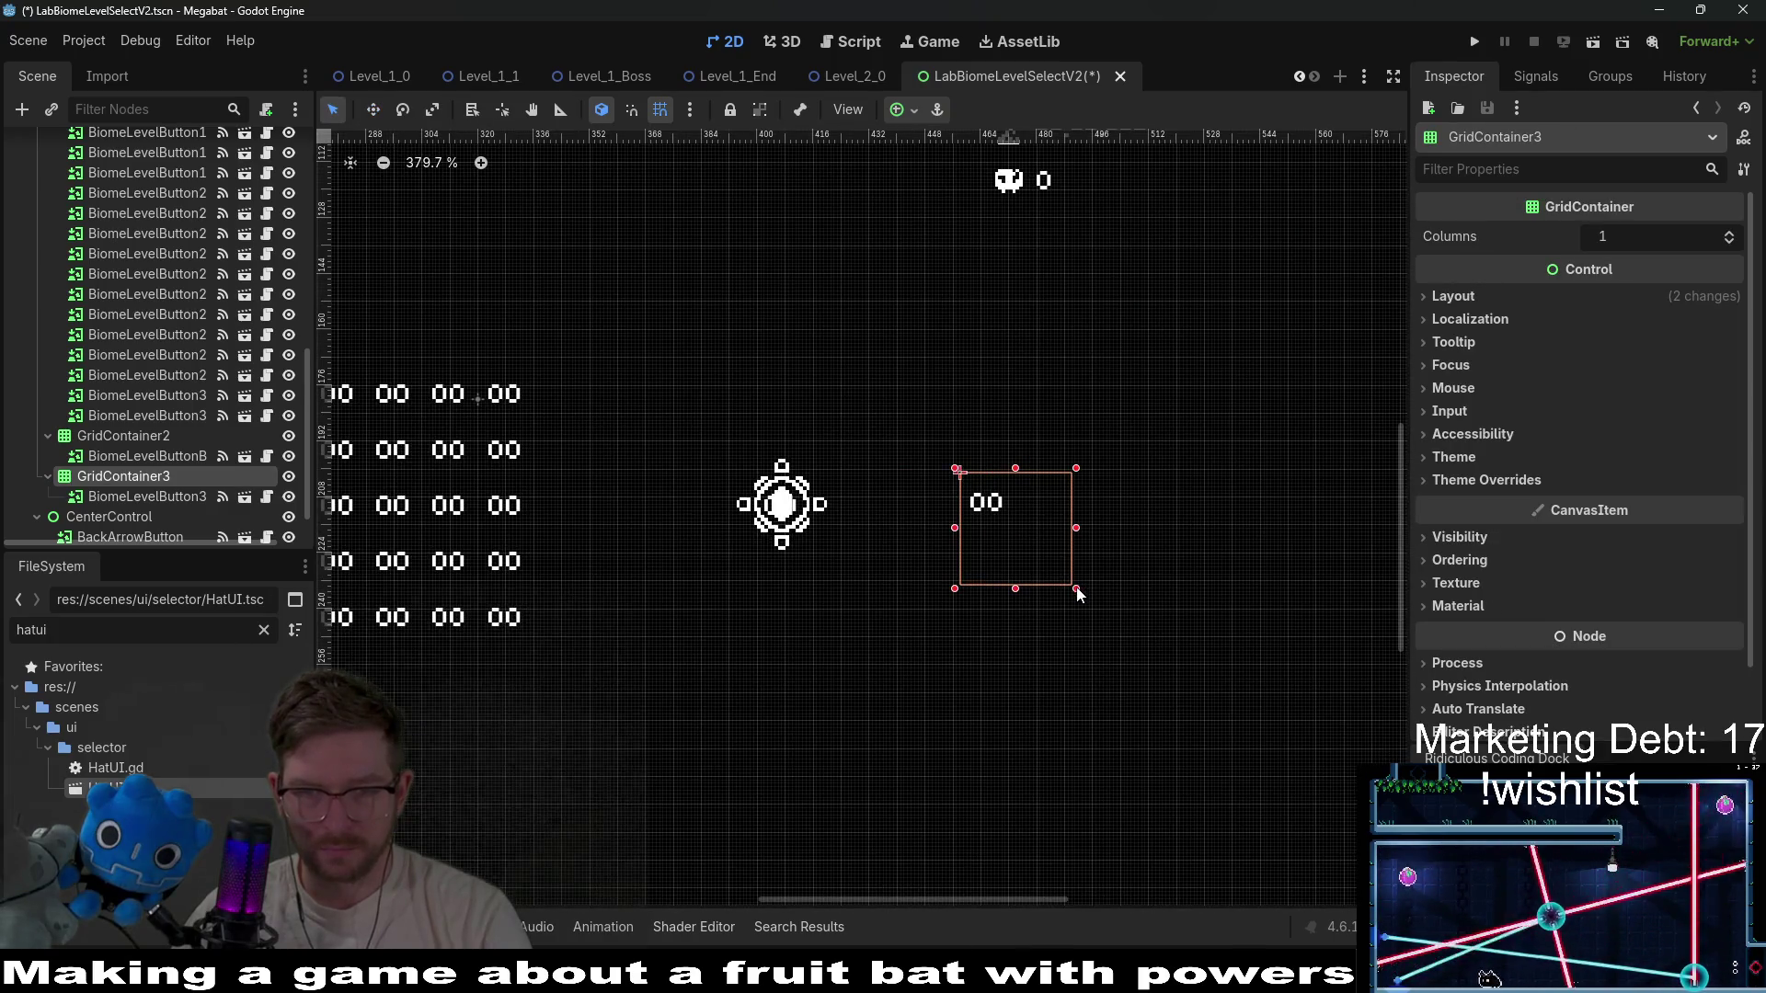
{"action": "scroll", "coordinate": [1087, 560], "scroll_direction": "down", "scroll_amount": 3}
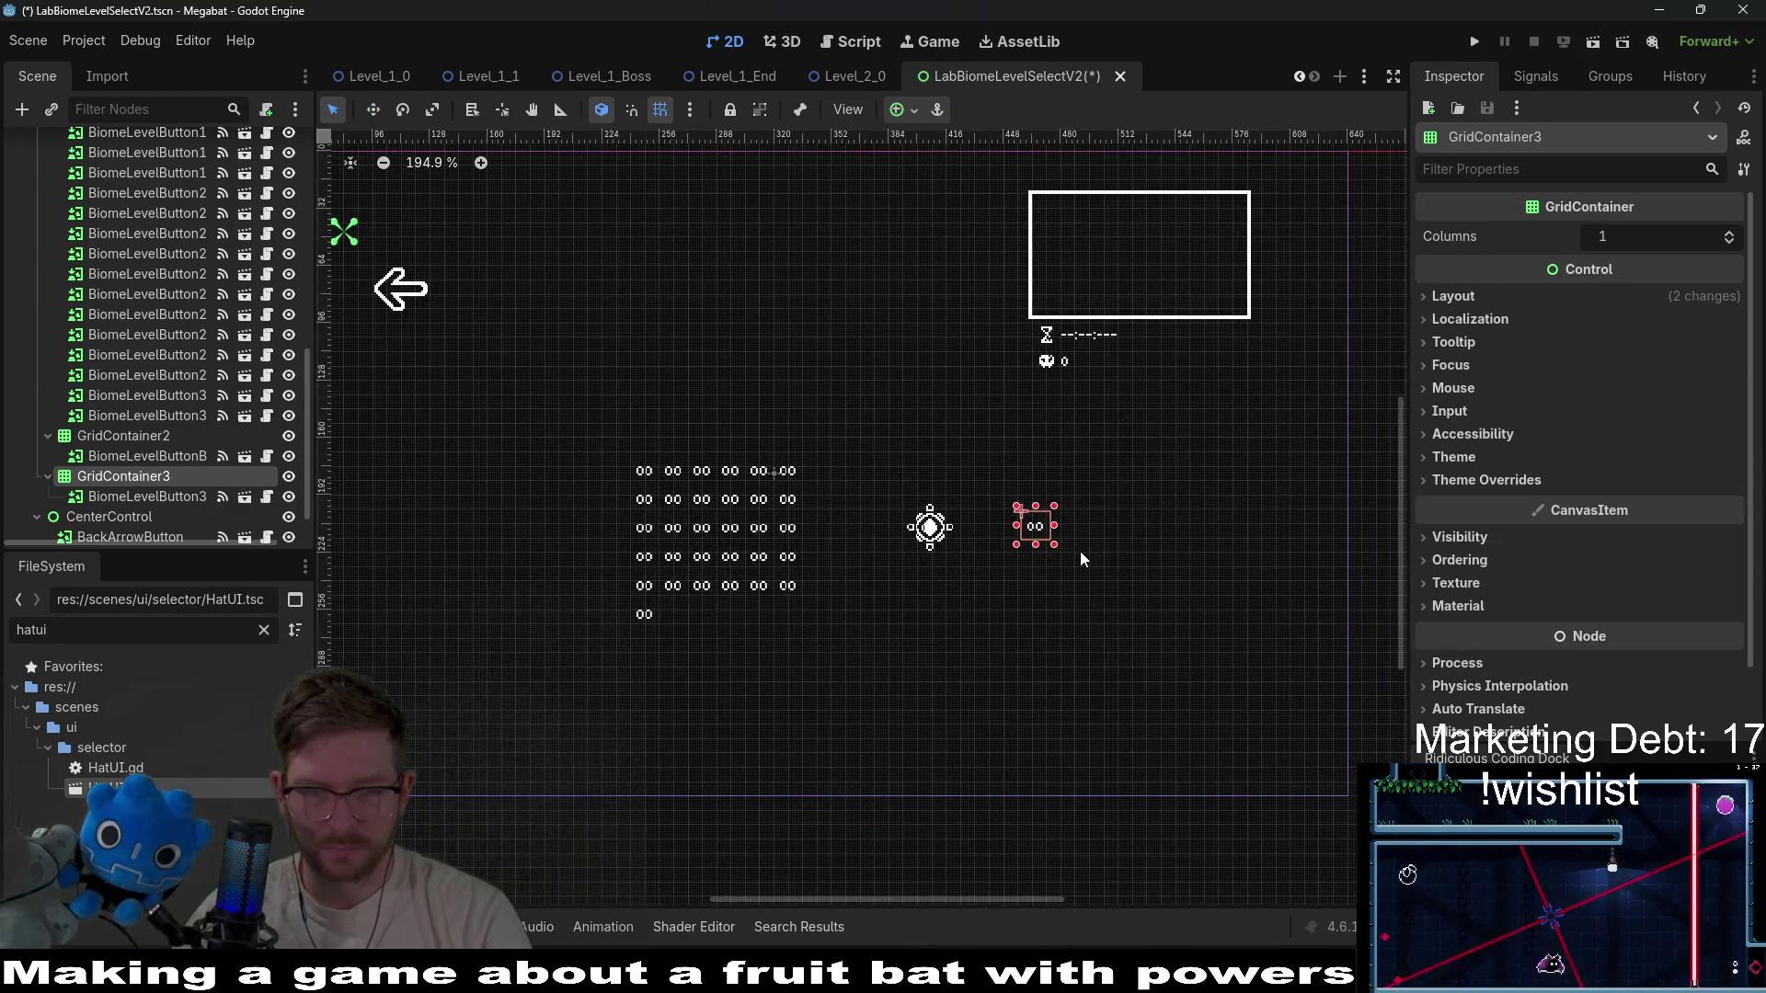
{"action": "left_click", "coordinate": [140, 498]}
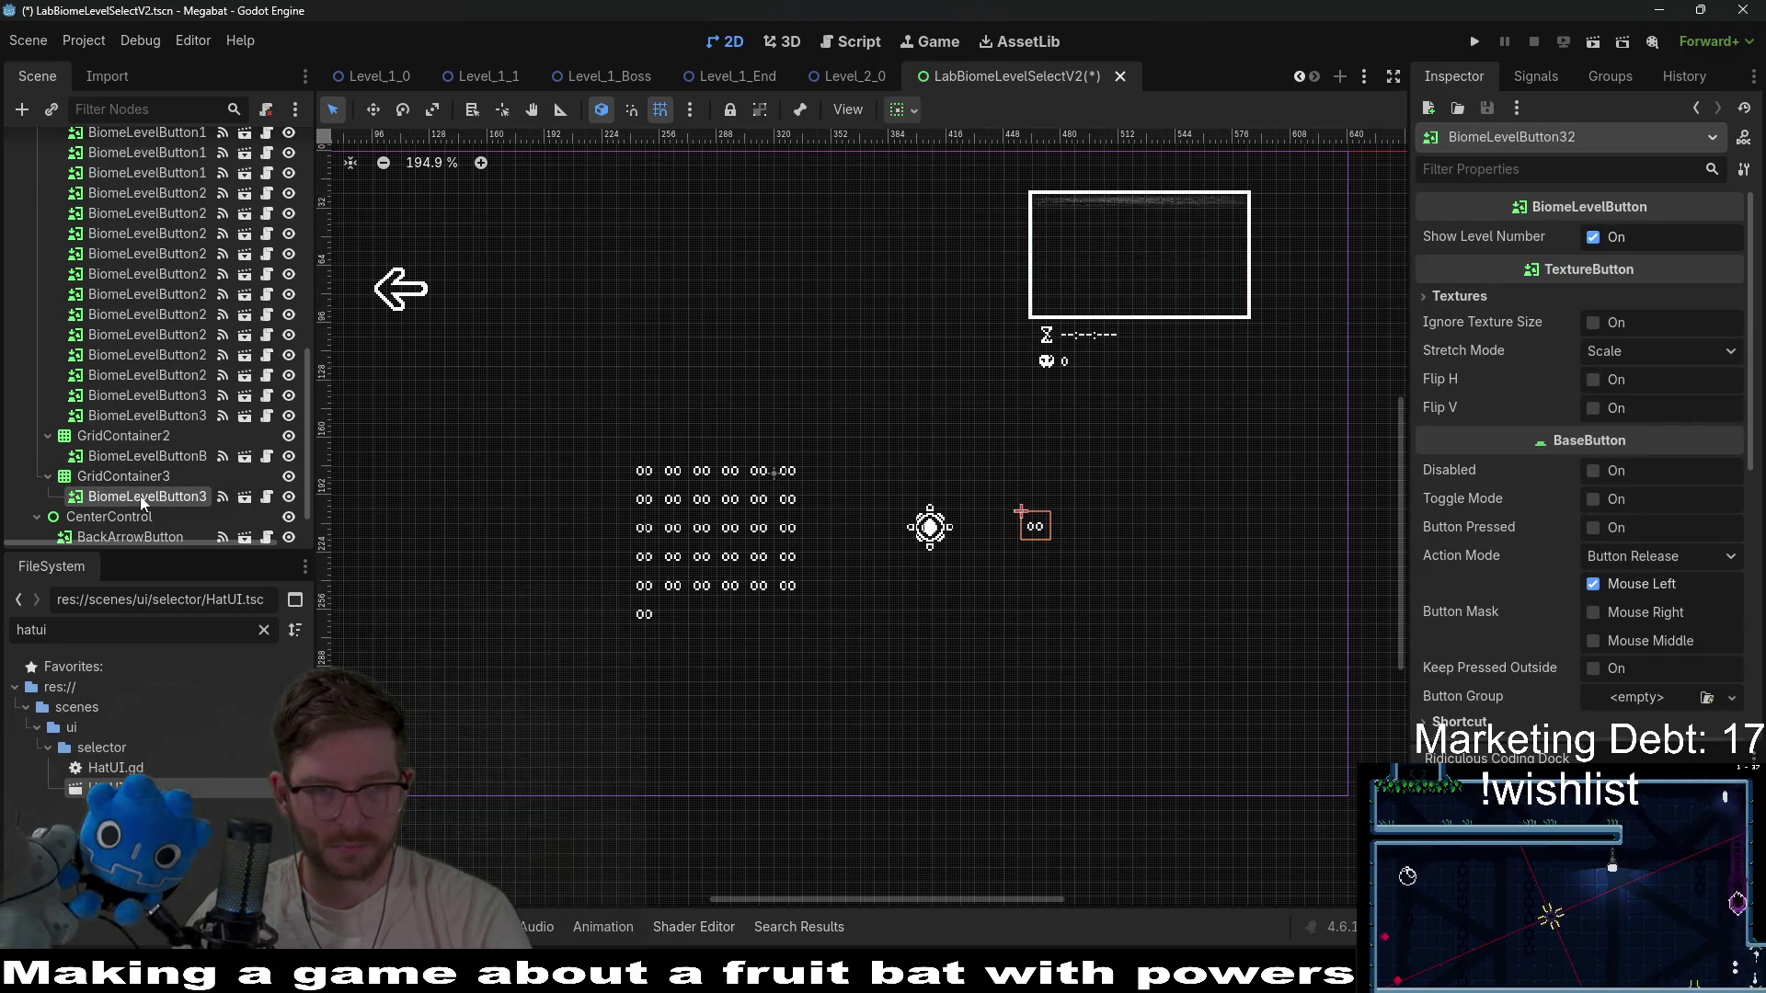
{"action": "left_click", "coordinate": [150, 479]}
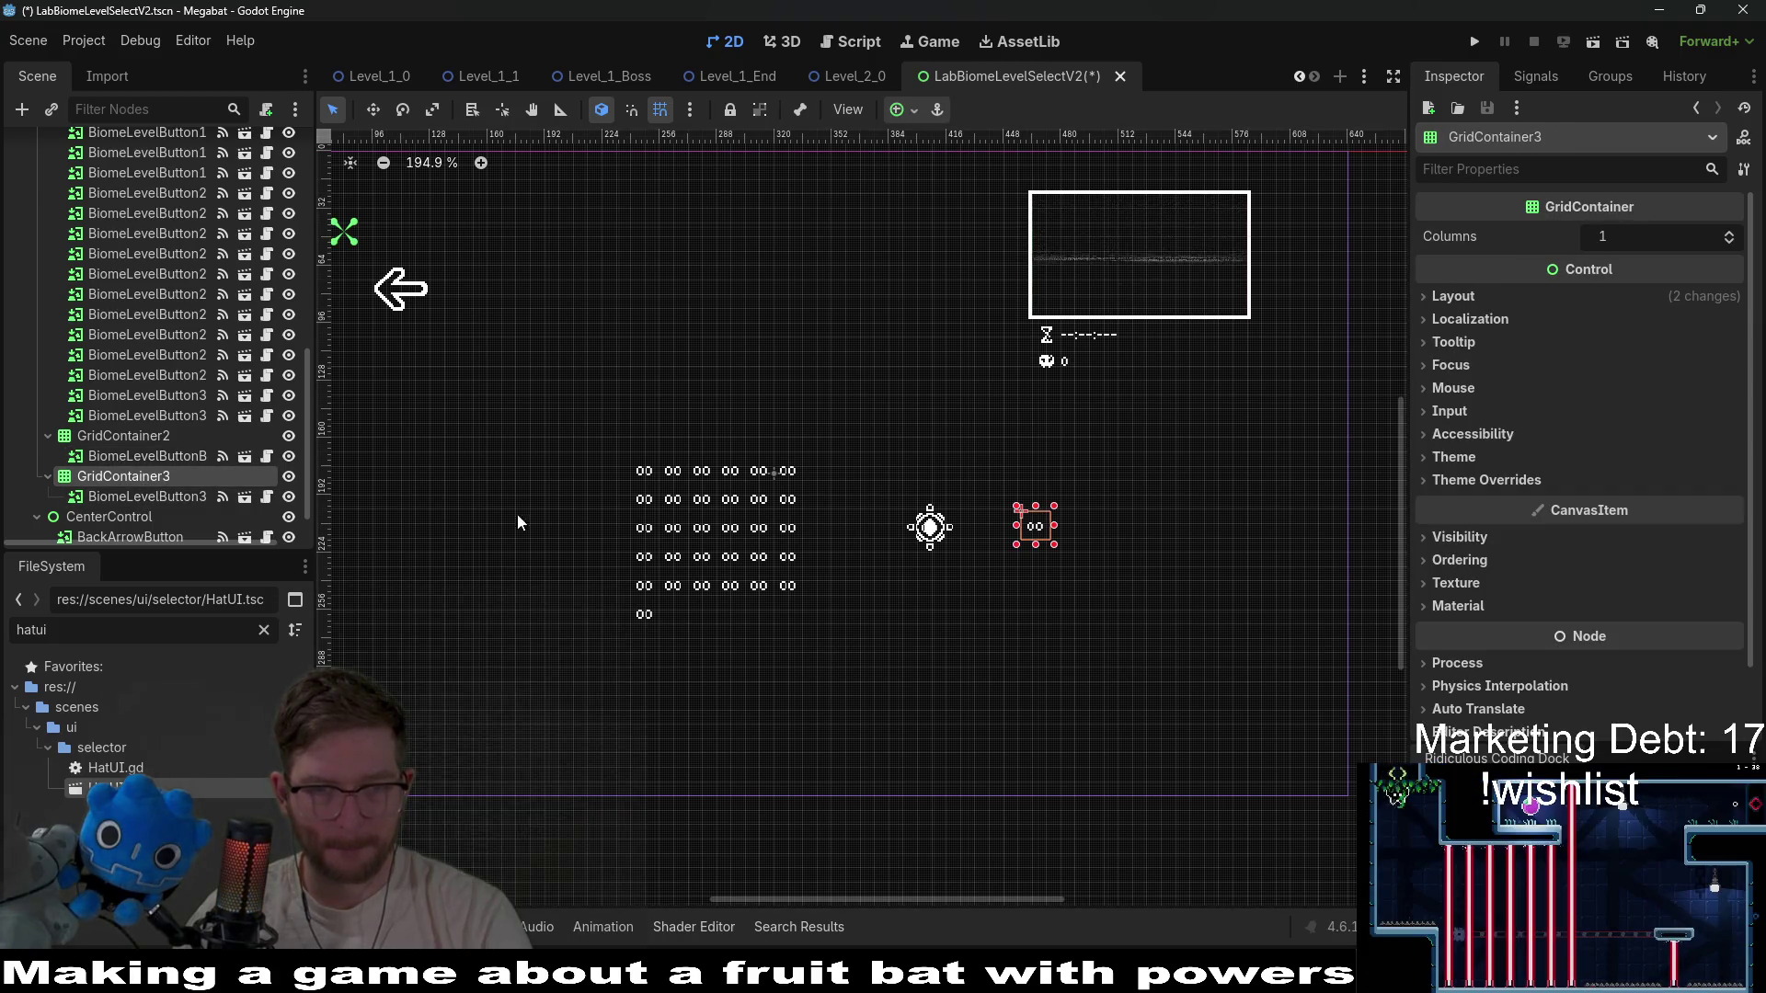
{"action": "scroll", "coordinate": [141, 423], "scroll_direction": "up", "scroll_amount": 10}
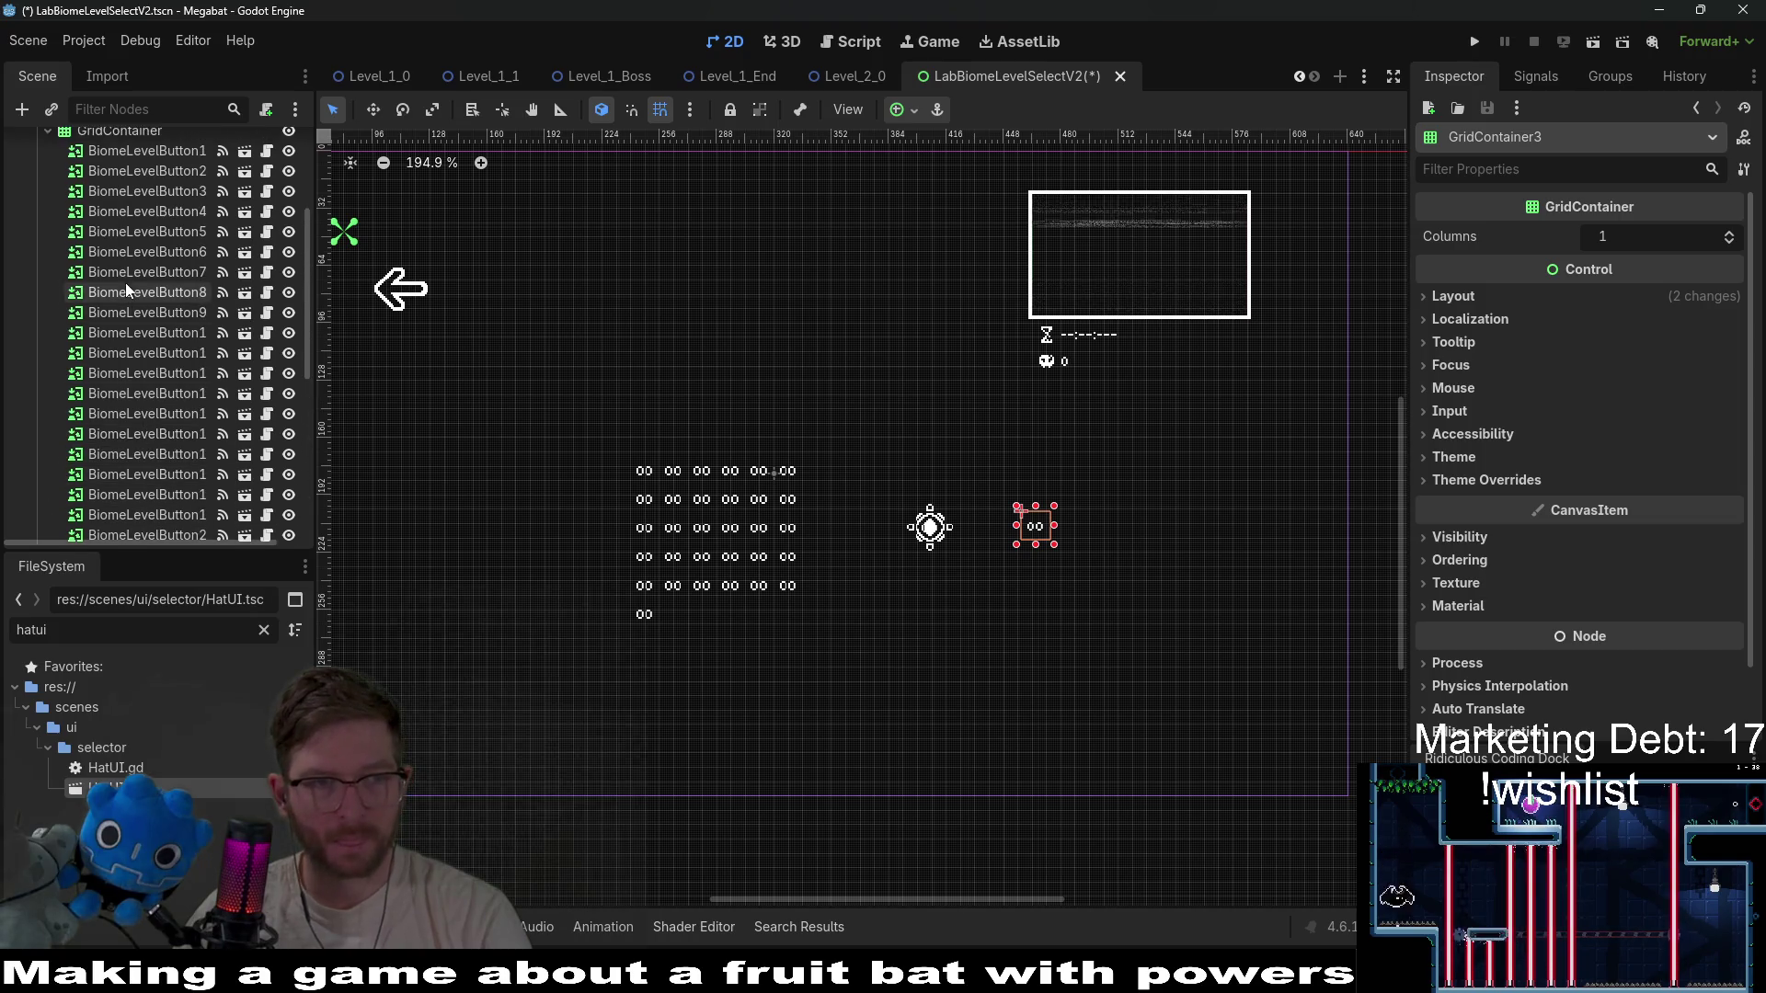
Raise the main level-button grid from 6 to 7 columns and move it up-left.
{"action": "left_click", "coordinate": [147, 277]}
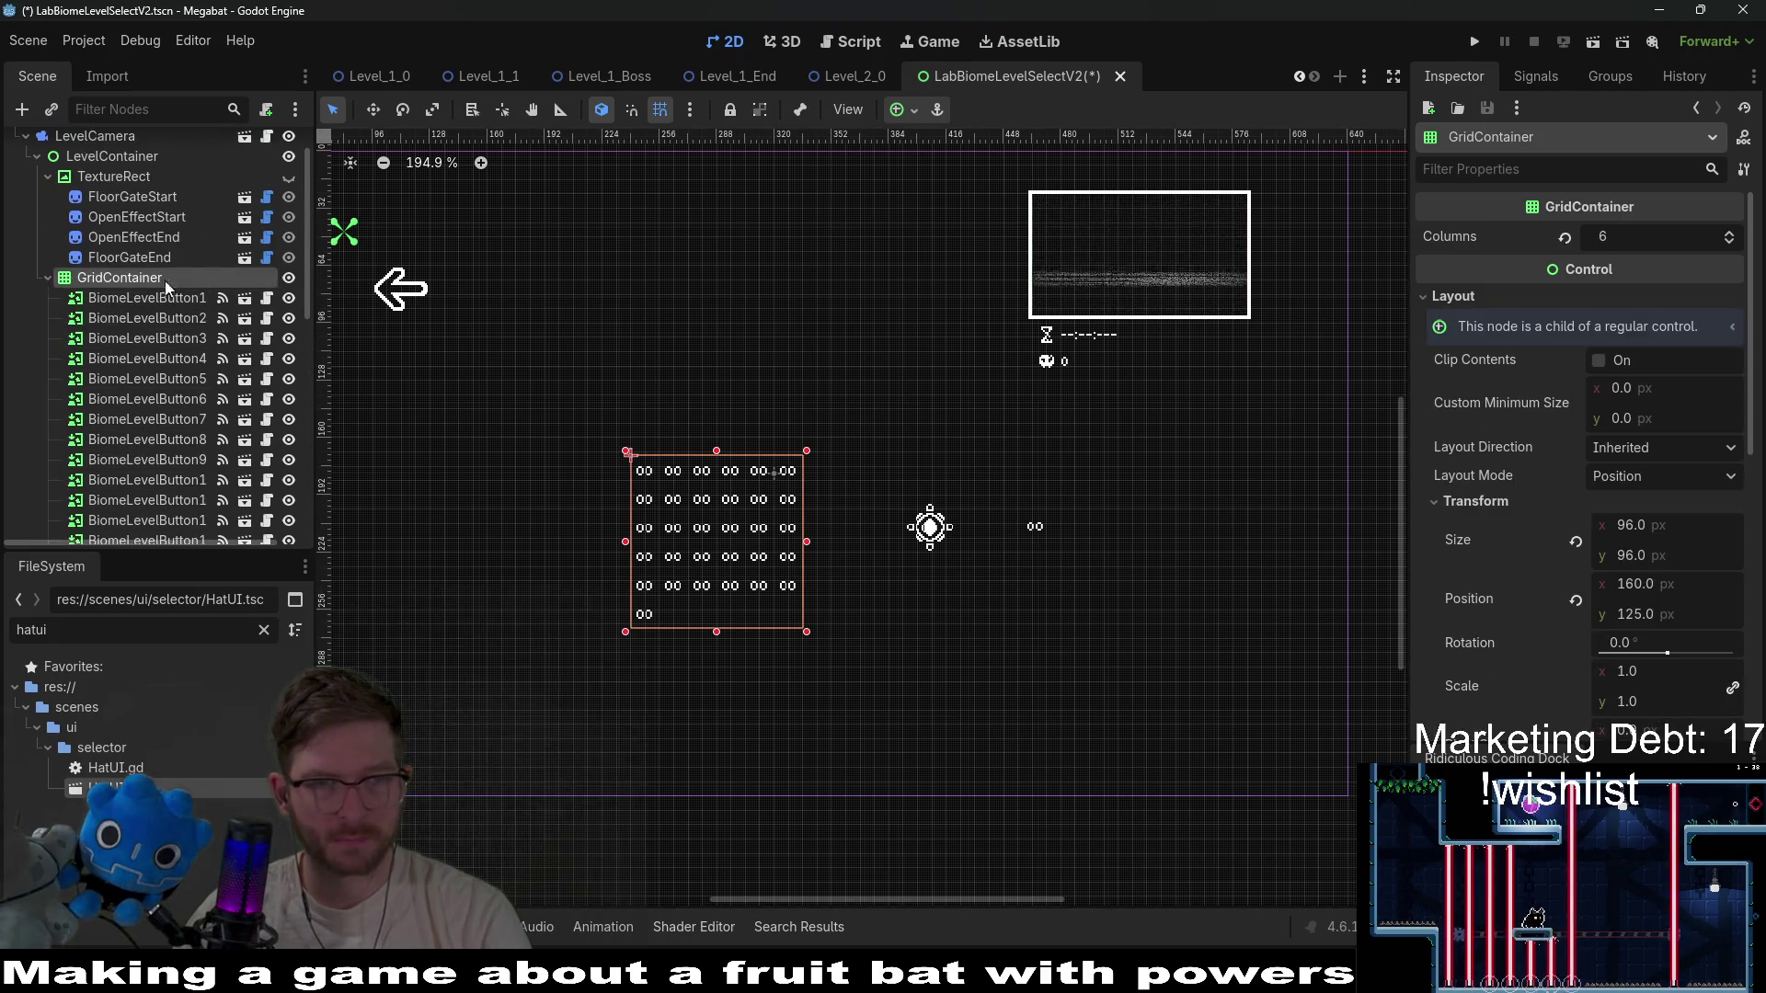
{"action": "left_click", "coordinate": [1729, 234]}
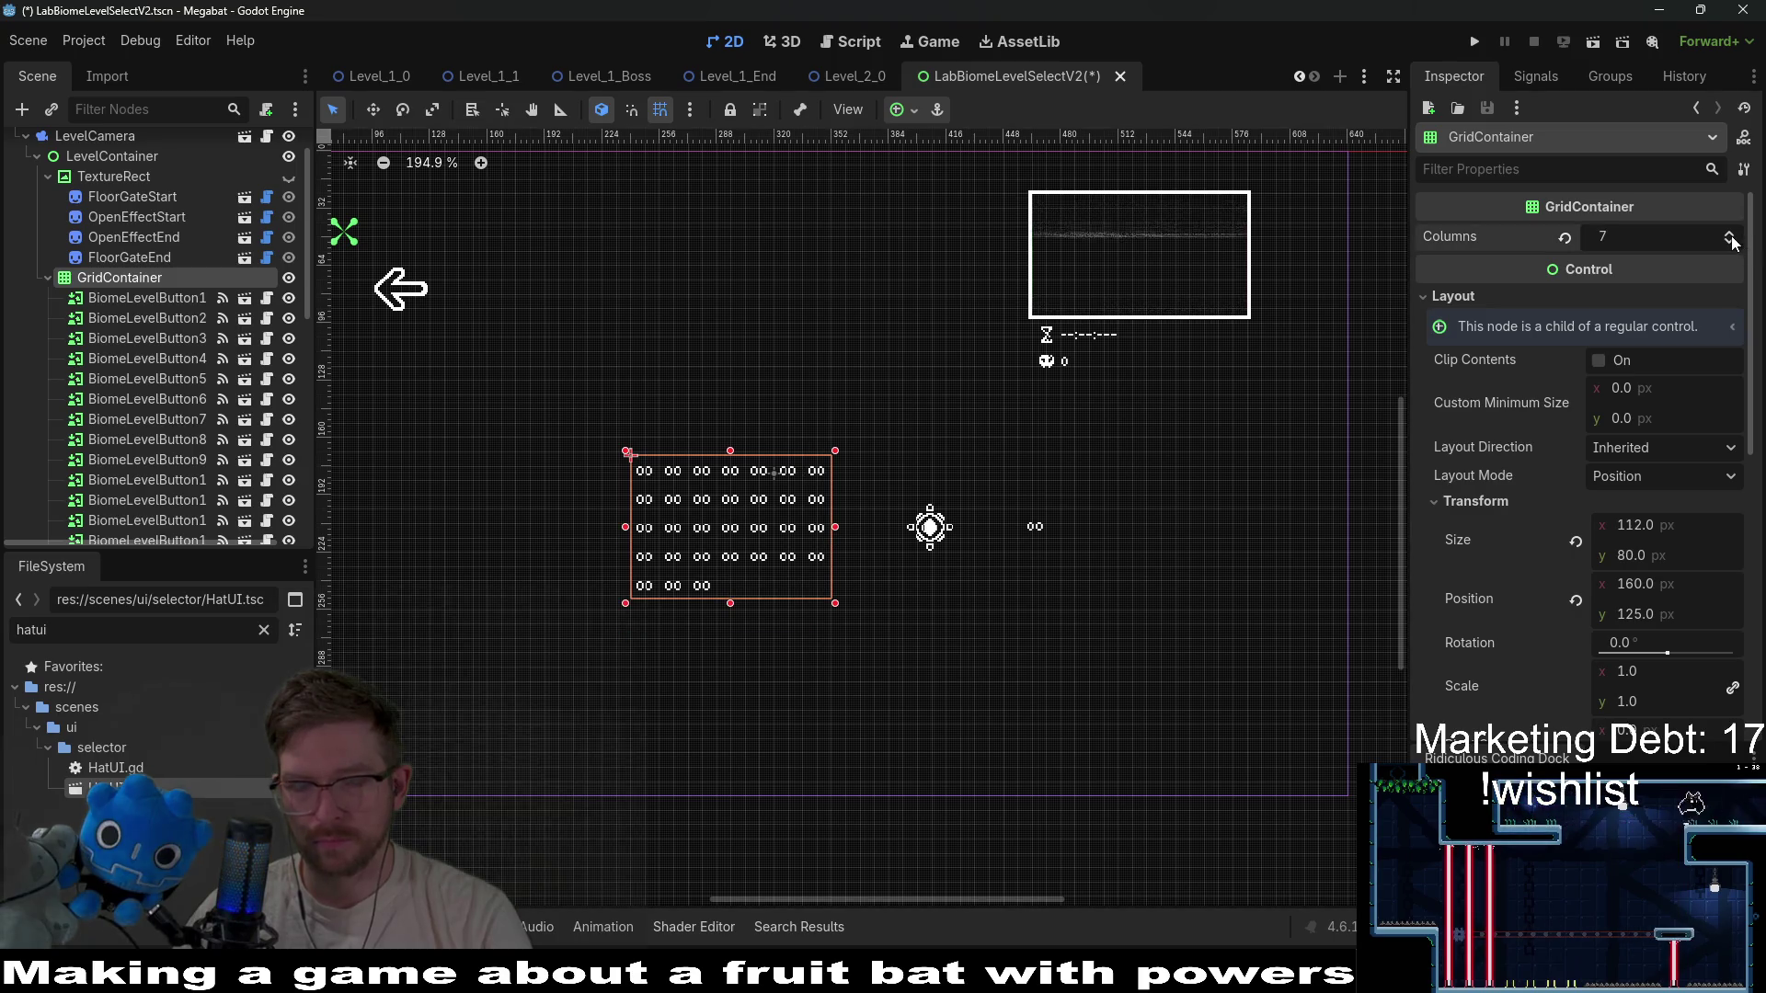
{"action": "scroll", "coordinate": [746, 505], "scroll_direction": "up", "scroll_amount": 2}
{"action": "key", "text": "w"}
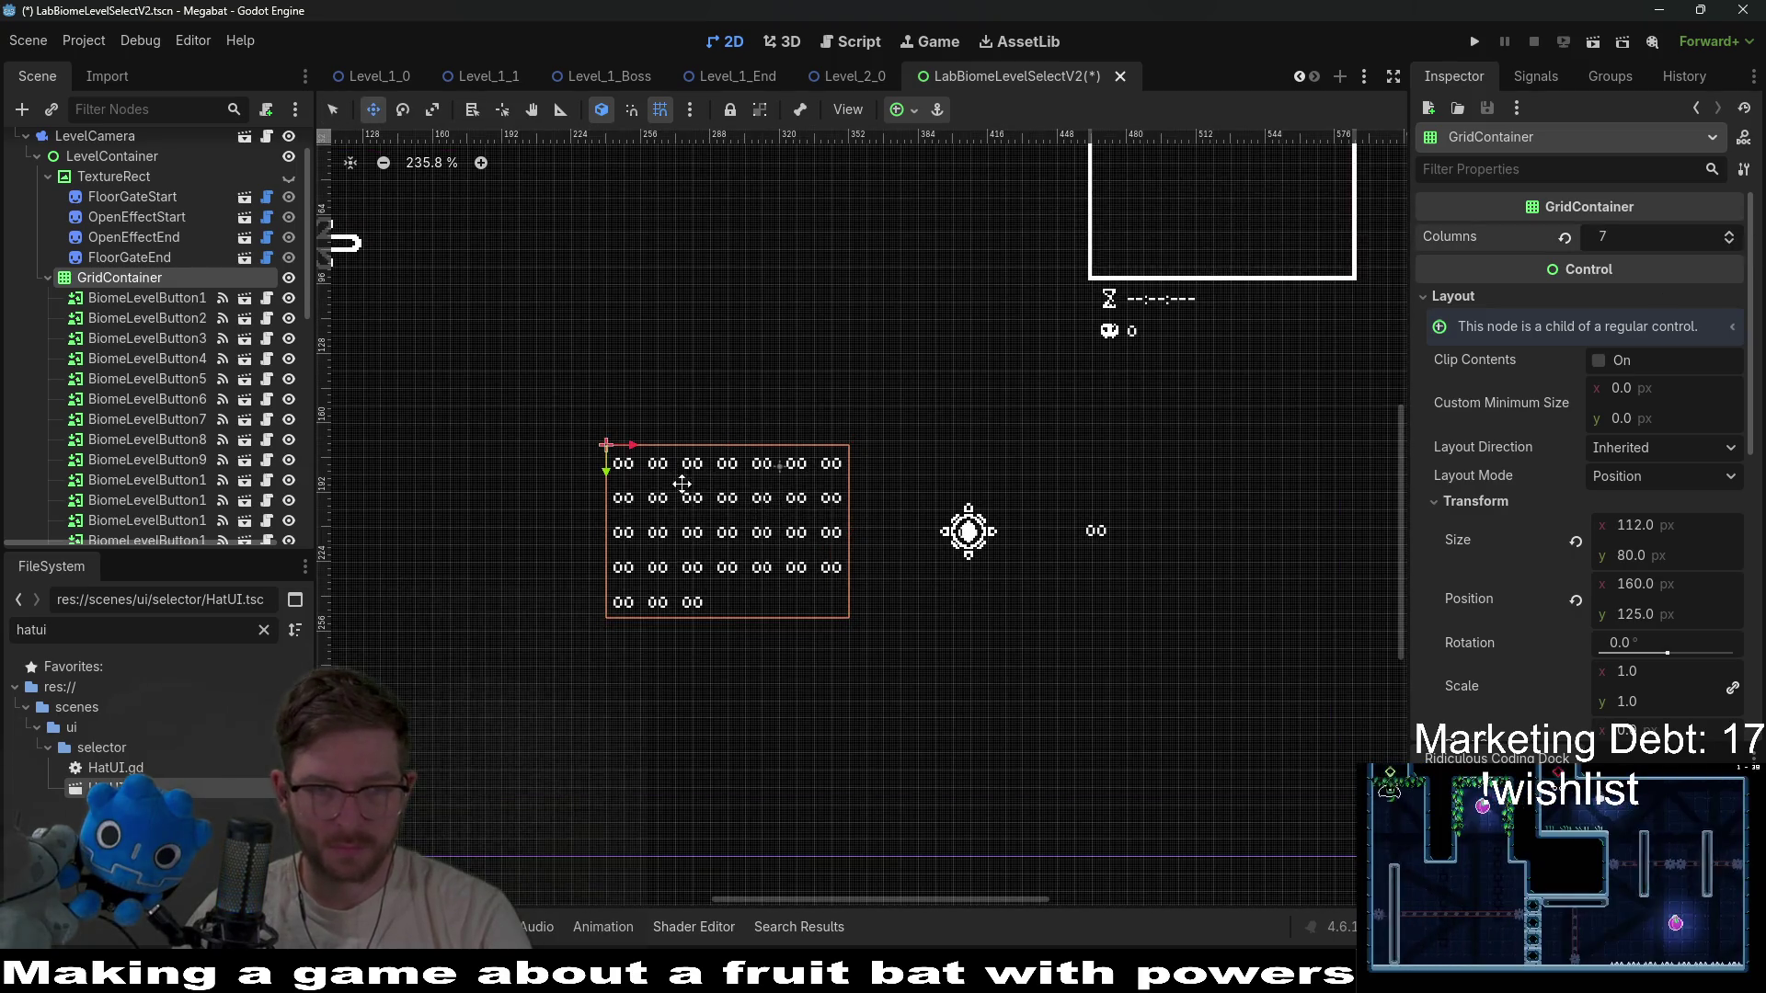
{"action": "left_click_drag", "start_coordinate": [754, 495], "coordinate": [616, 414]}
{"action": "scroll", "coordinate": [618, 417], "scroll_direction": "up", "scroll_amount": 4}
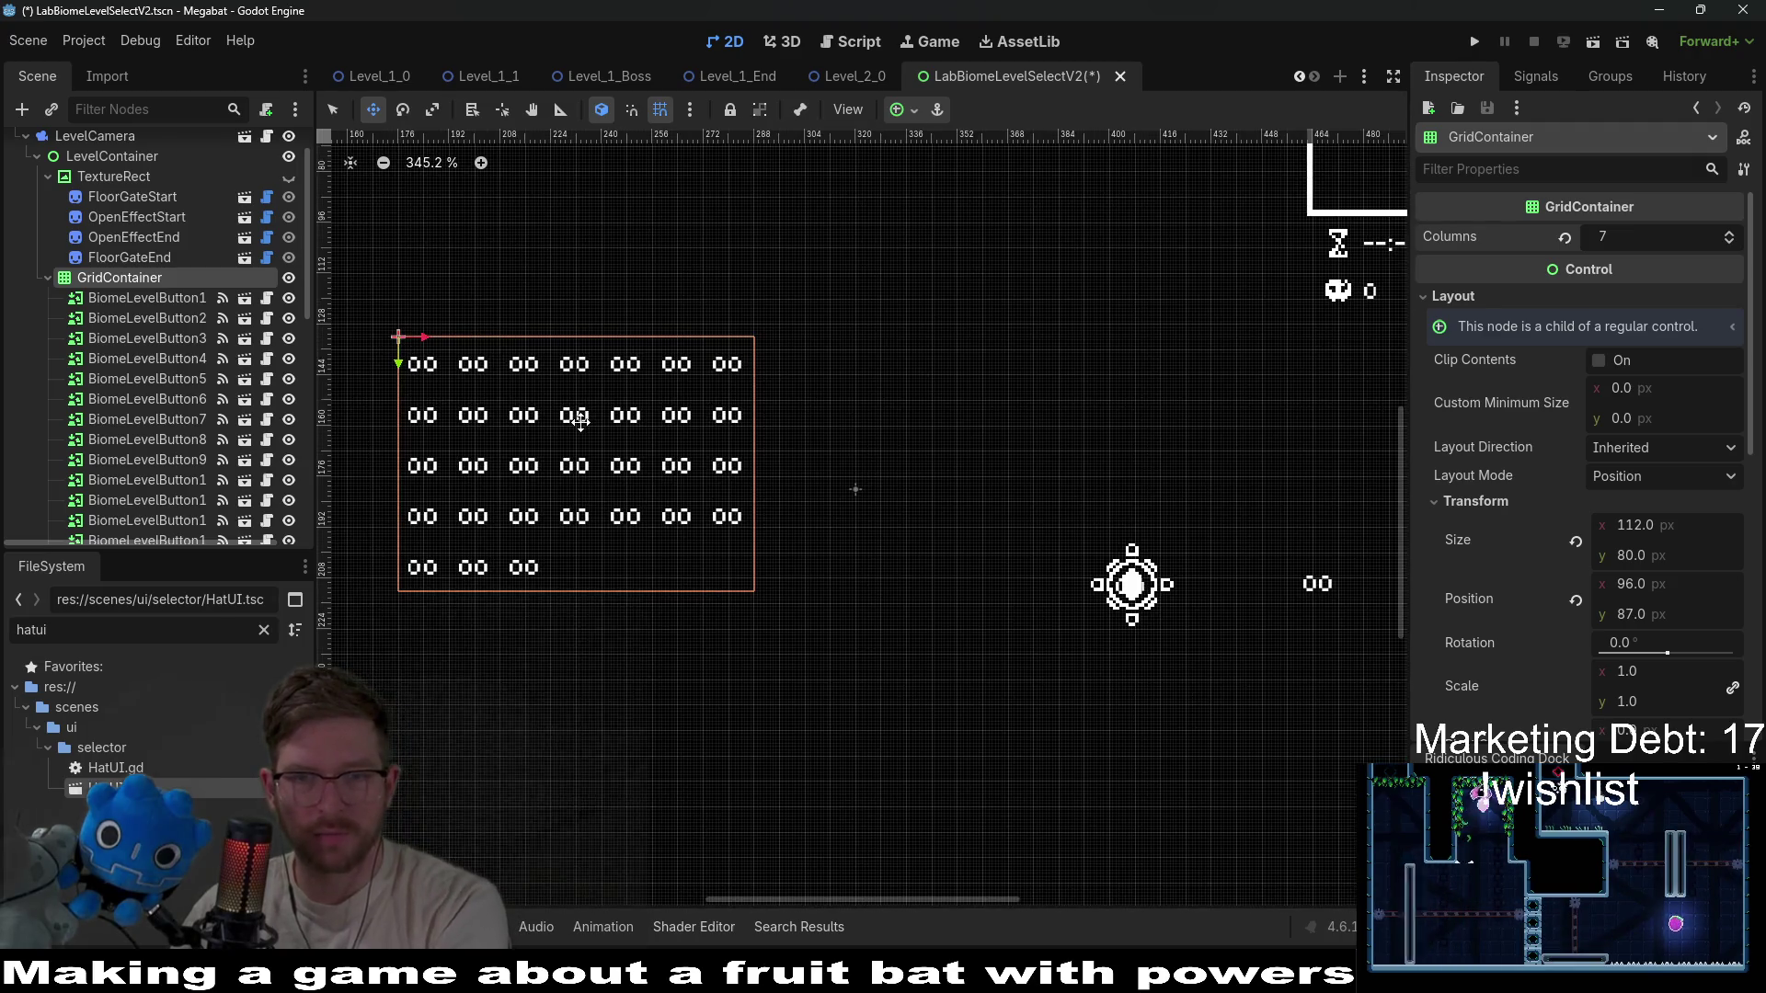
{"action": "scroll", "coordinate": [581, 420], "scroll_direction": "down", "scroll_amount": 3}
{"action": "left_click_drag", "start_coordinate": [693, 473], "coordinate": [696, 481]}
{"action": "scroll", "coordinate": [169, 272], "scroll_direction": "up", "scroll_amount": 2}
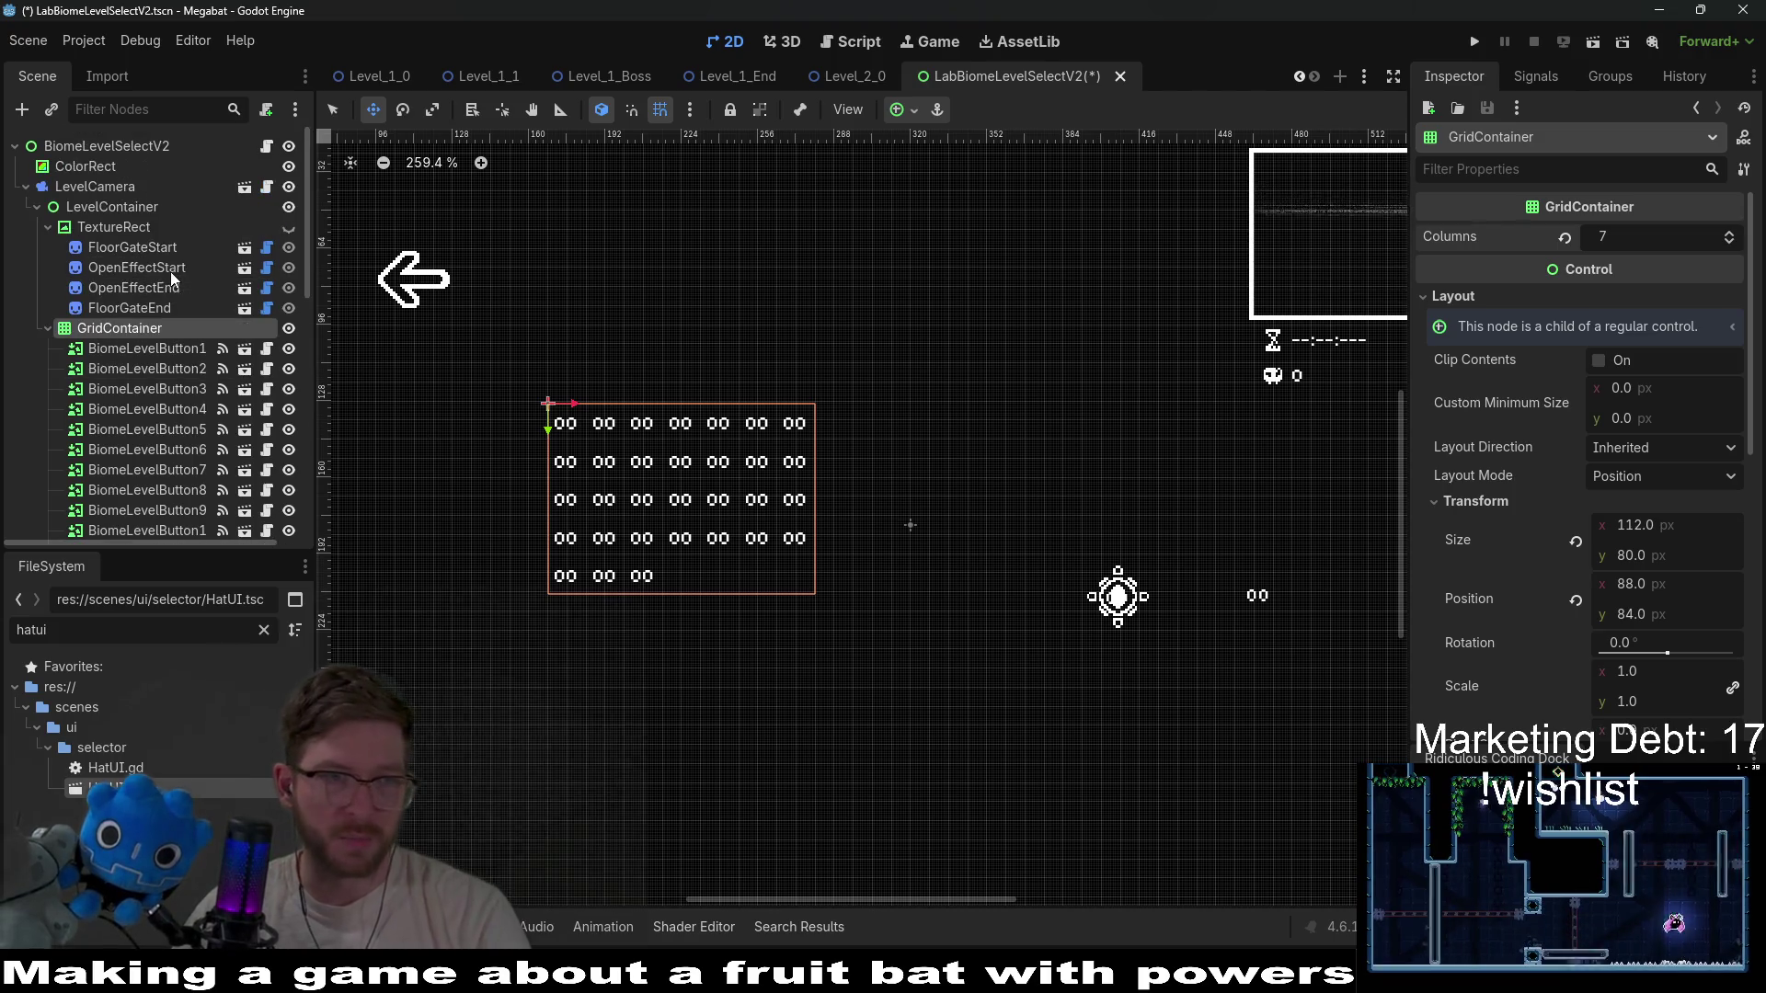
Check against the lab background artwork, then move the bat-icon grid up-left near the buttons.
{"action": "left_click", "coordinate": [289, 227]}
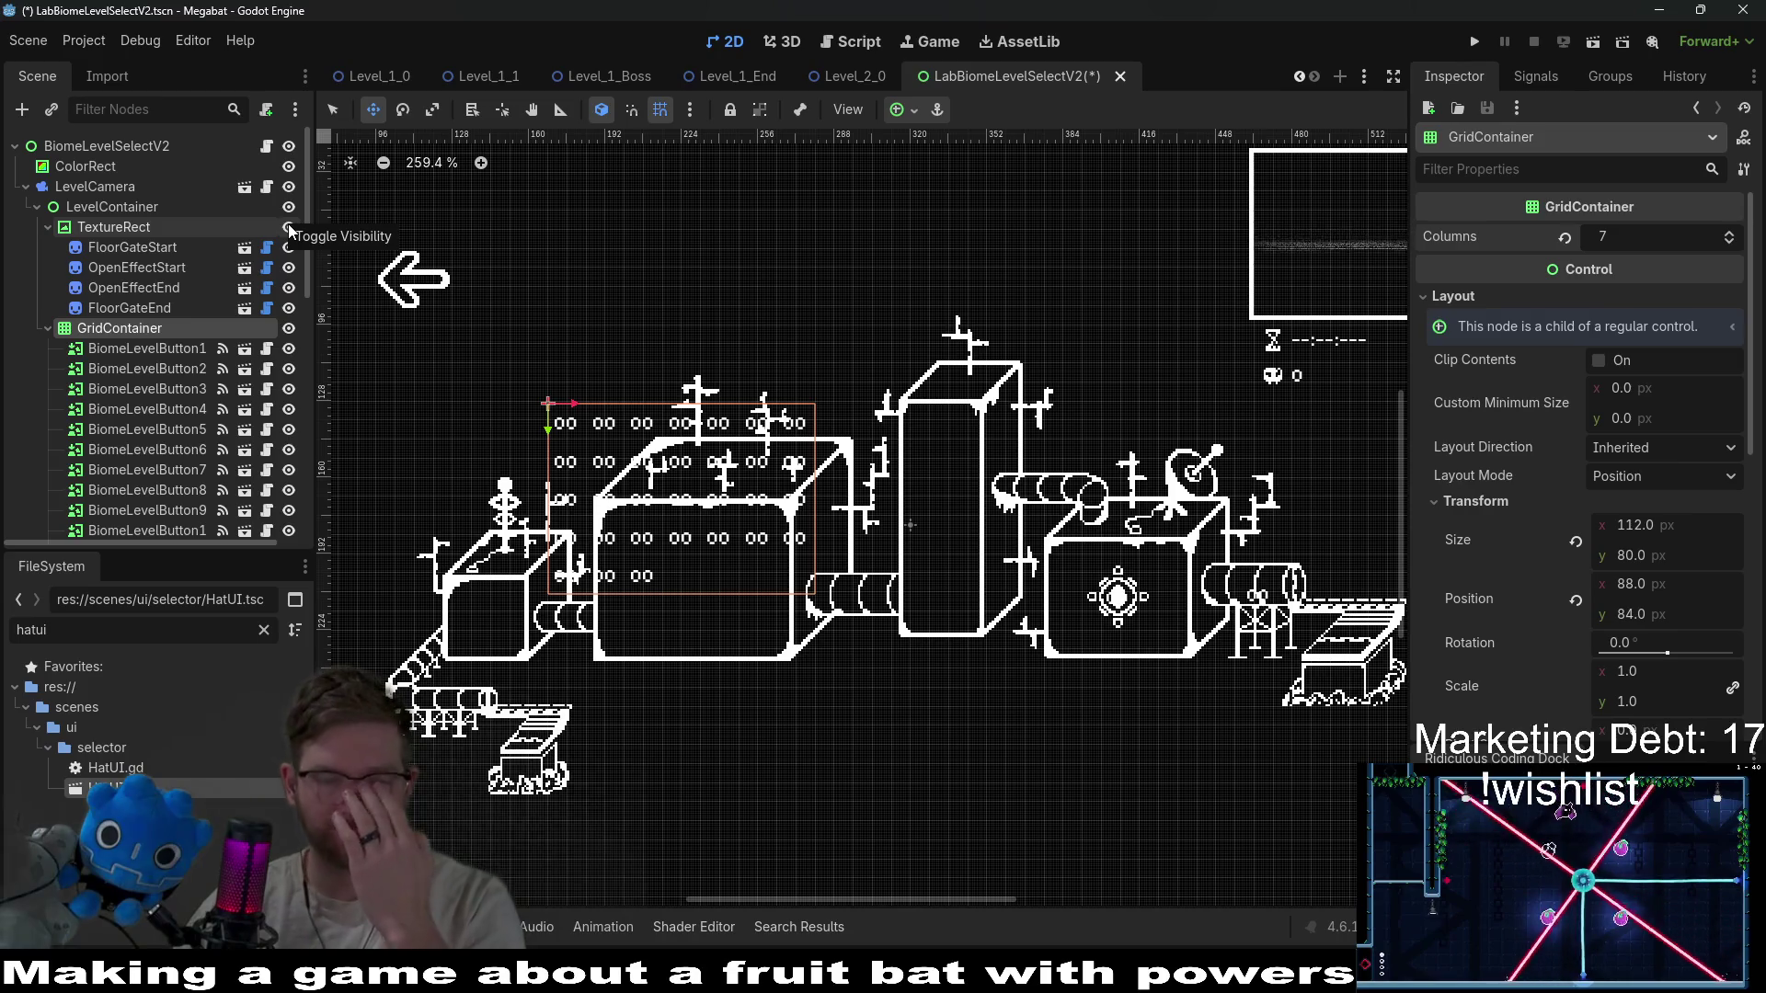
{"action": "left_click", "coordinate": [289, 227]}
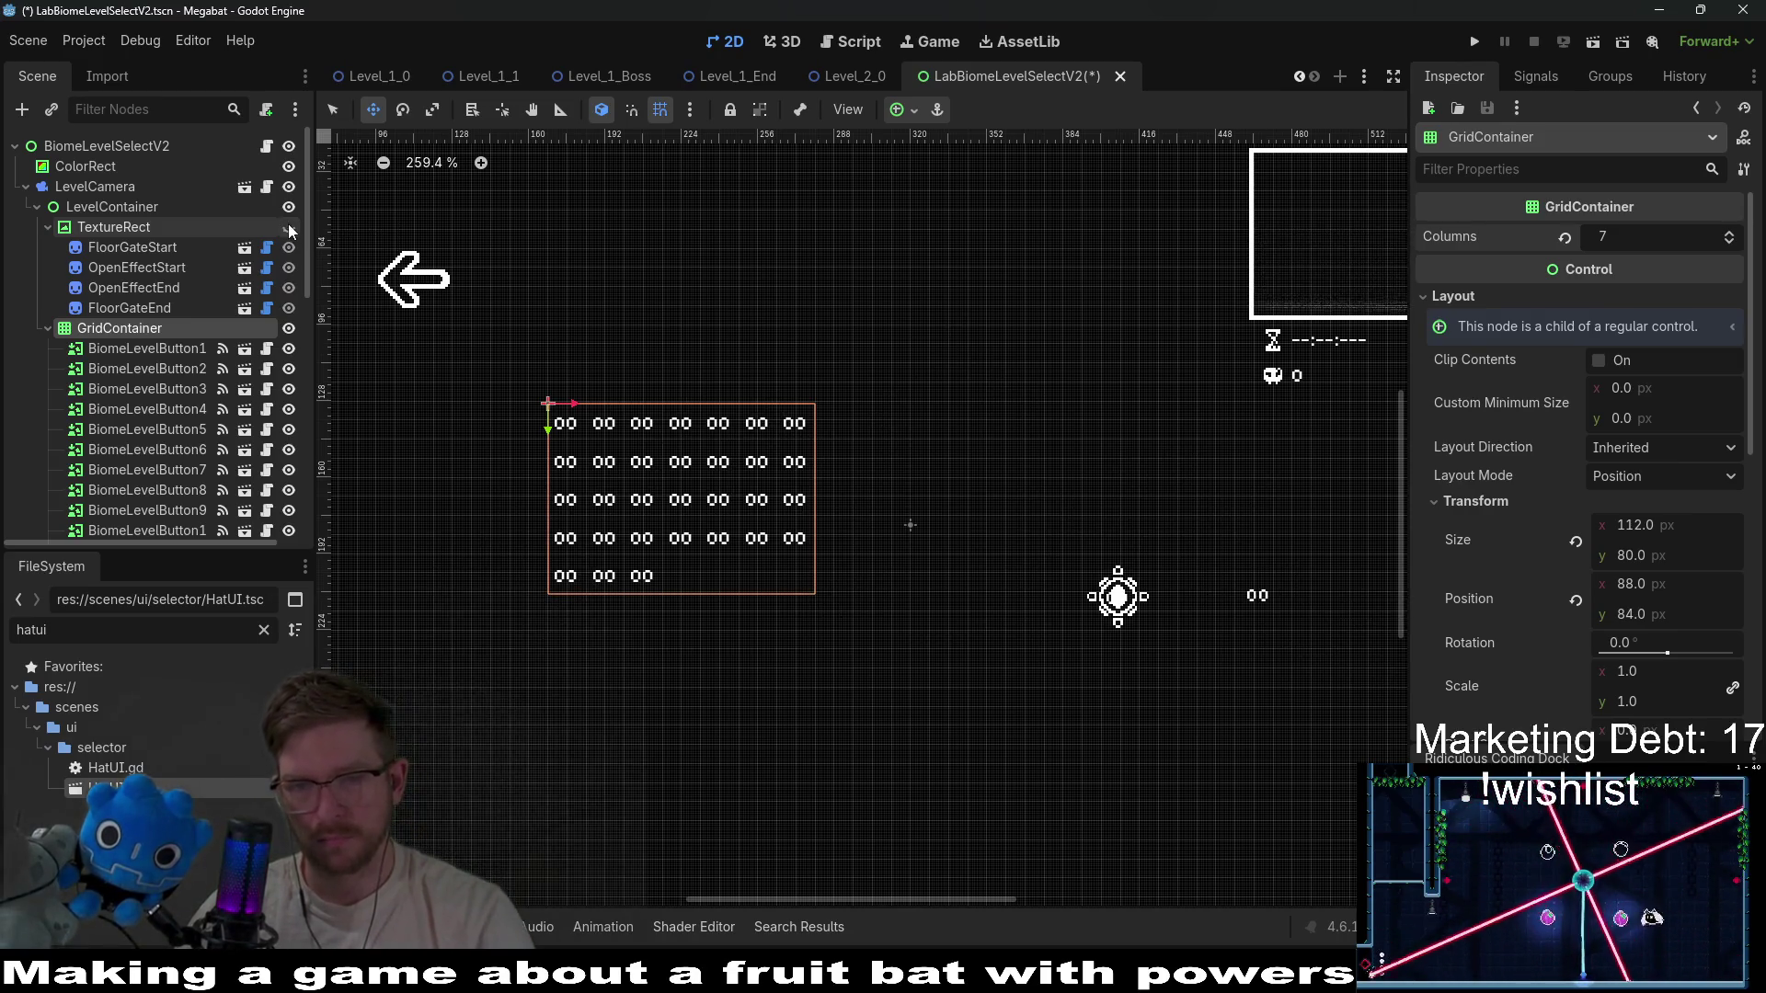
{"action": "scroll", "coordinate": [158, 417], "scroll_direction": "down", "scroll_amount": 10}
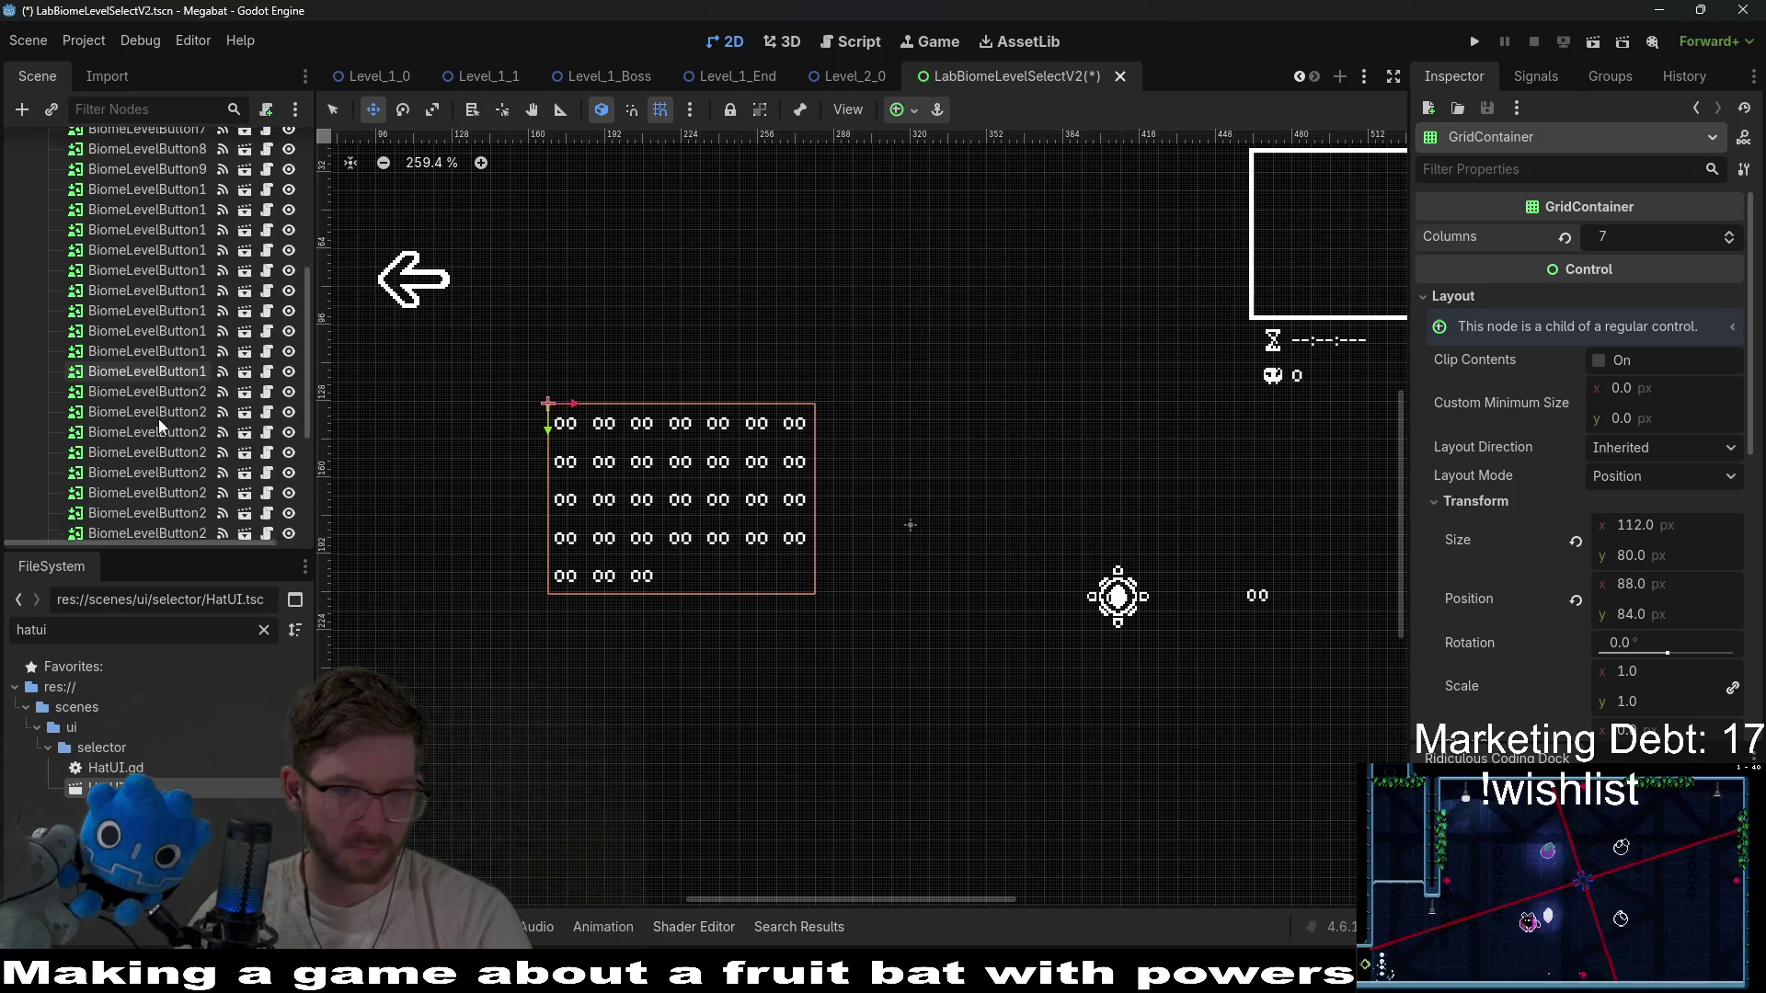
{"action": "left_click", "coordinate": [110, 401]}
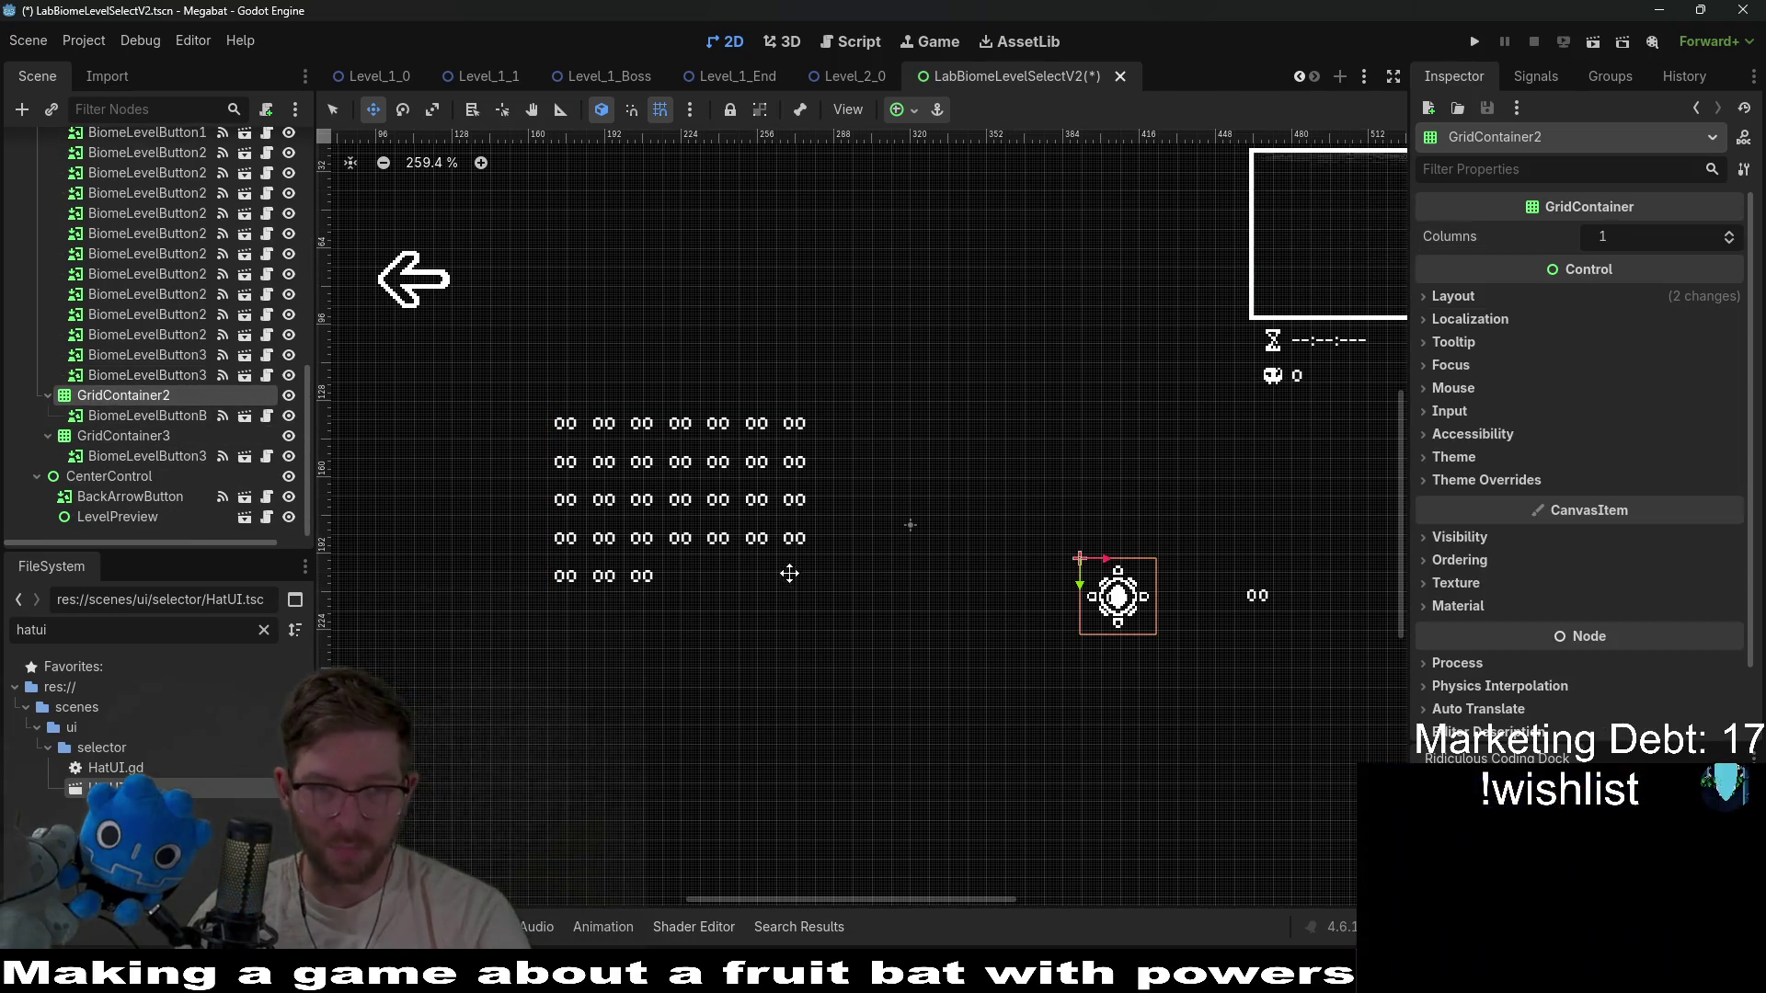
{"action": "left_click_drag", "start_coordinate": [1133, 611], "coordinate": [978, 497]}
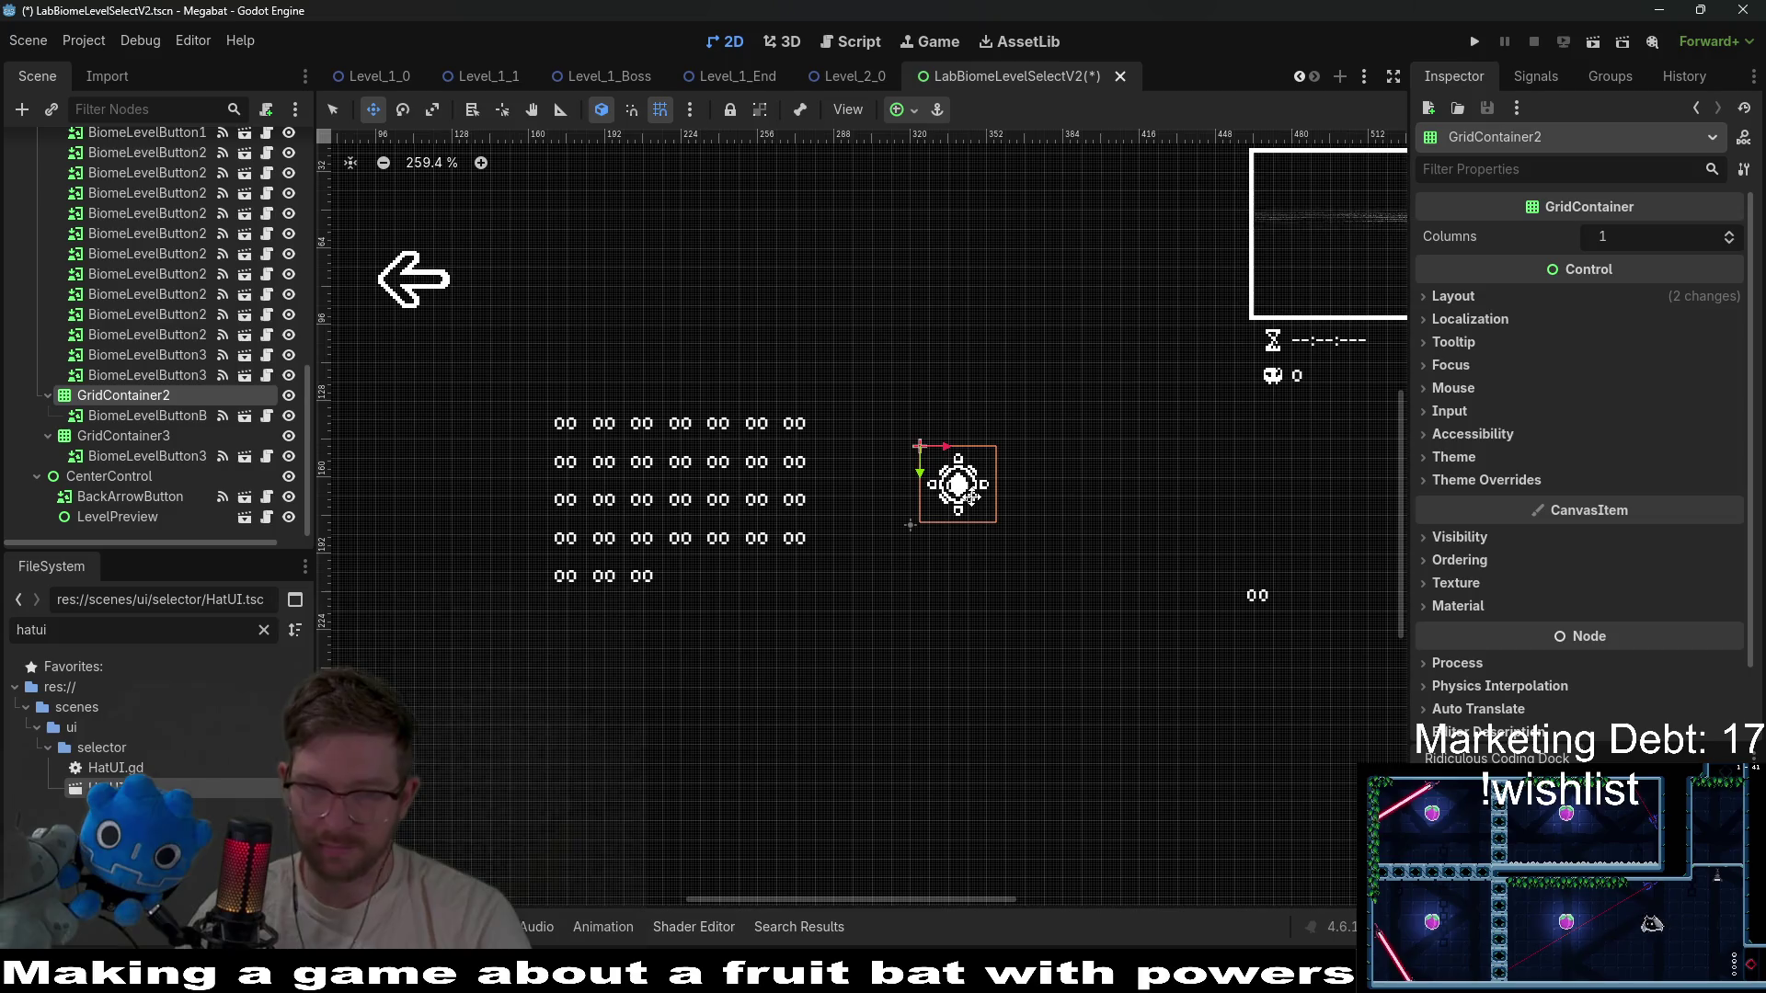
{"action": "scroll", "coordinate": [975, 497], "scroll_direction": "up", "scroll_amount": 2}
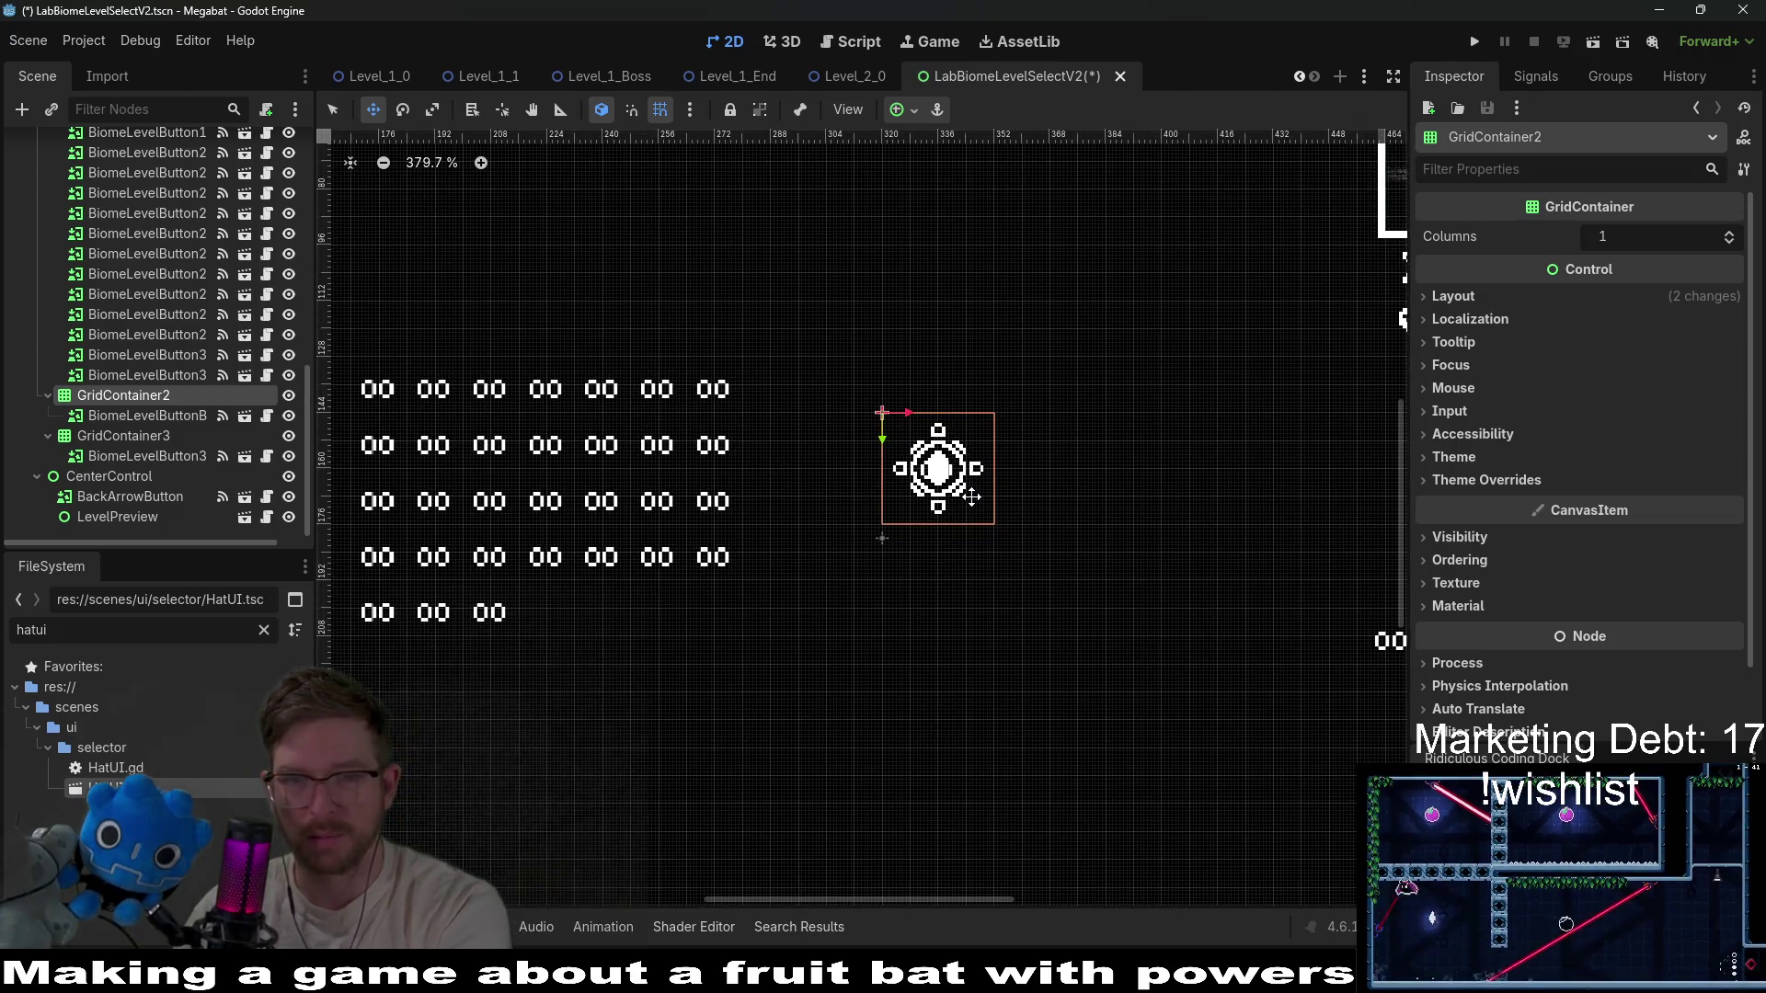
{"action": "scroll", "coordinate": [972, 497], "scroll_direction": "down", "scroll_amount": 2}
Move the 00-label grid up-left beside the bat icon and save the scene.
{"action": "left_click", "coordinate": [117, 436]}
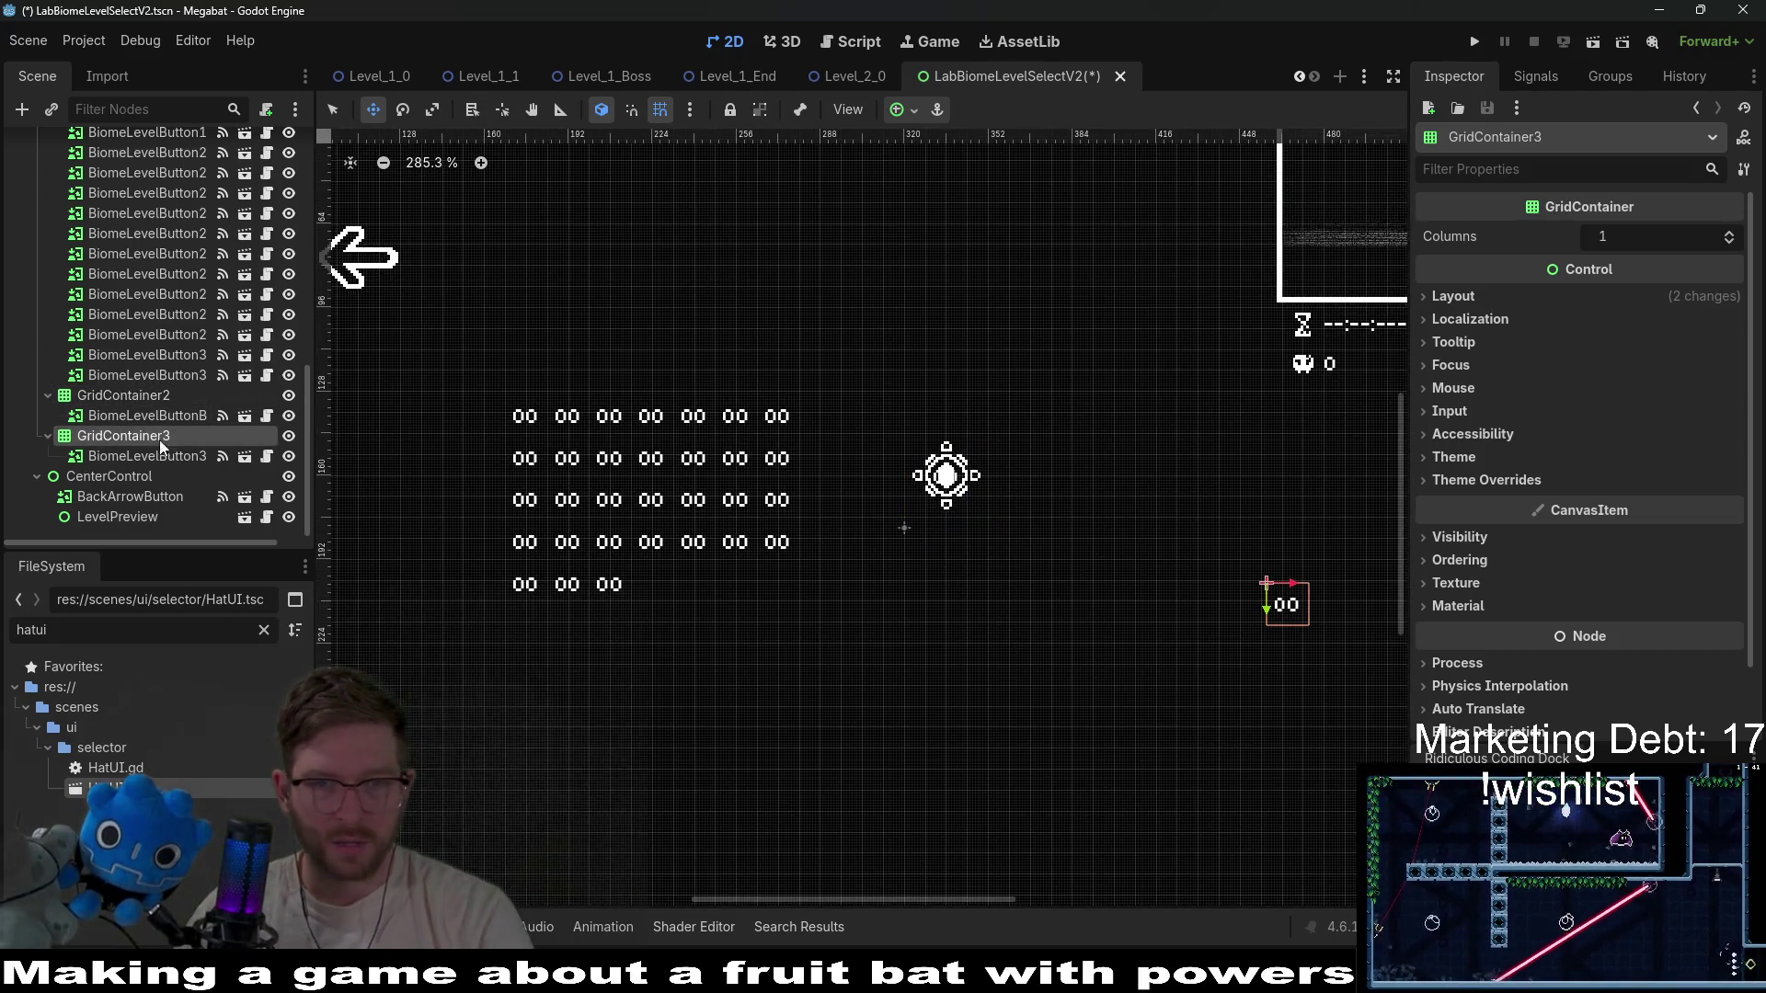
{"action": "left_click_drag", "start_coordinate": [1286, 611], "coordinate": [1138, 492]}
{"action": "scroll", "coordinate": [1138, 492], "scroll_direction": "up", "scroll_amount": 2}
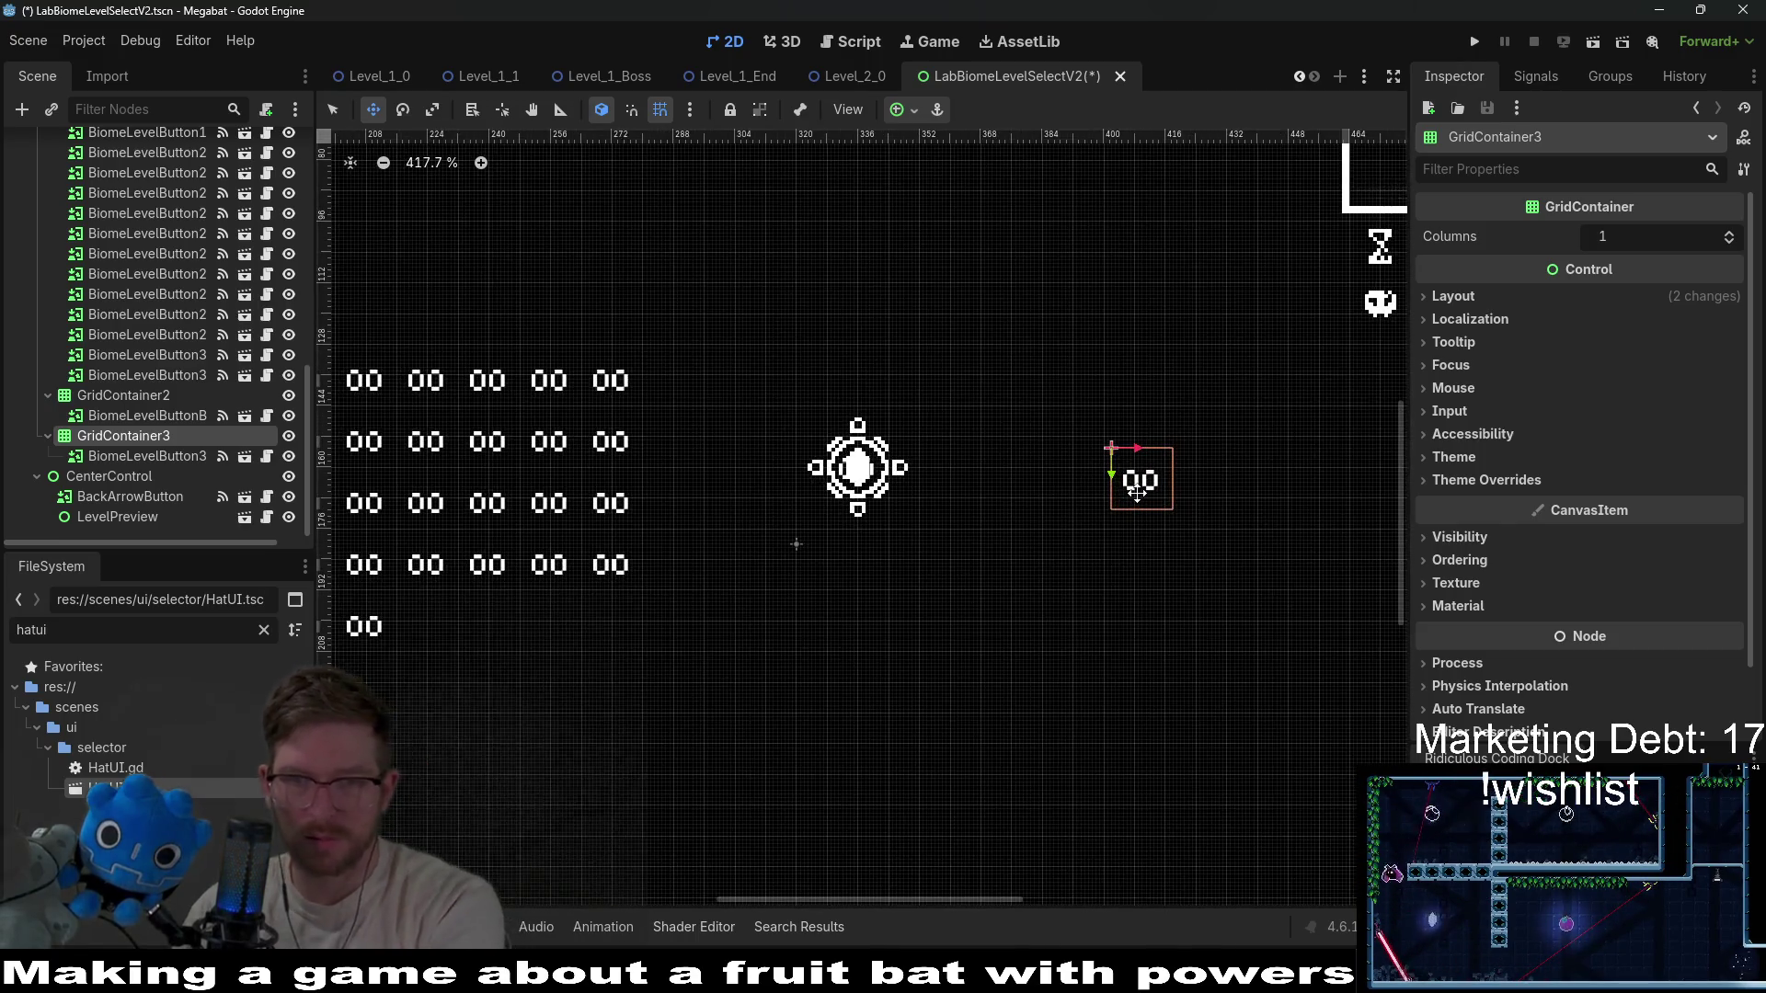
{"action": "scroll", "coordinate": [1137, 492], "scroll_direction": "down", "scroll_amount": 3}
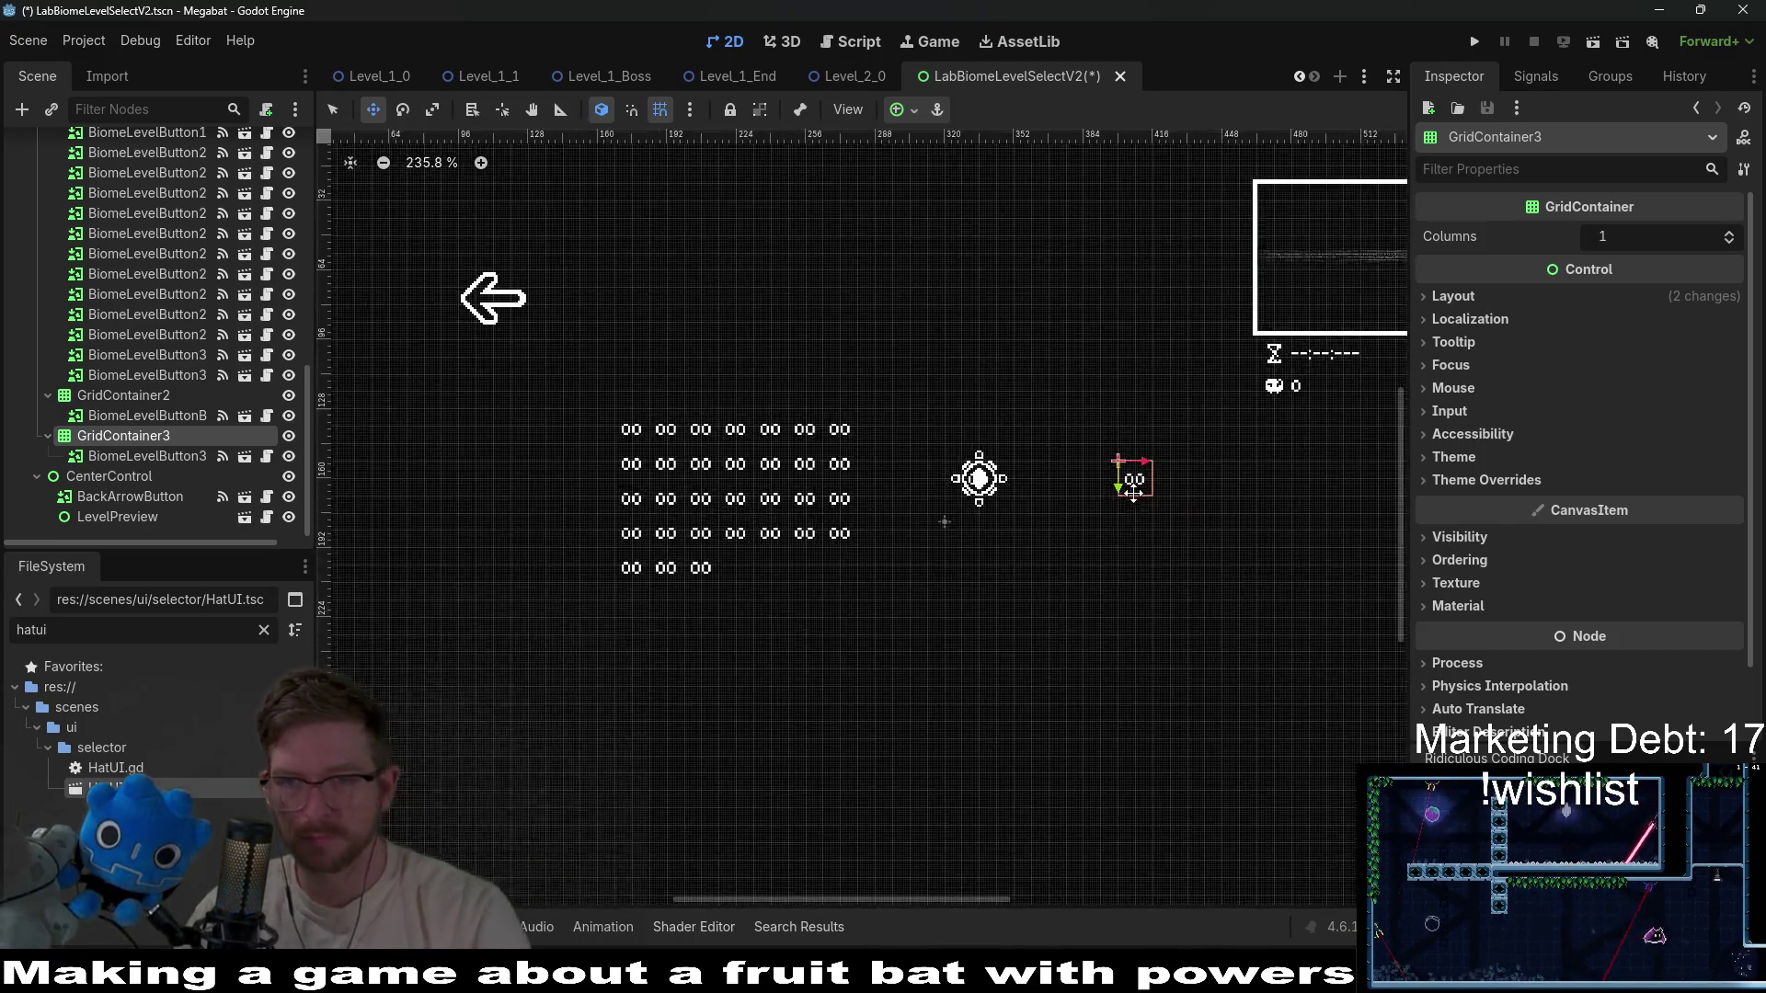
{"action": "left_click_drag", "start_coordinate": [1222, 528], "coordinate": [1037, 493]}
{"action": "key", "text": "ctrl+s"}
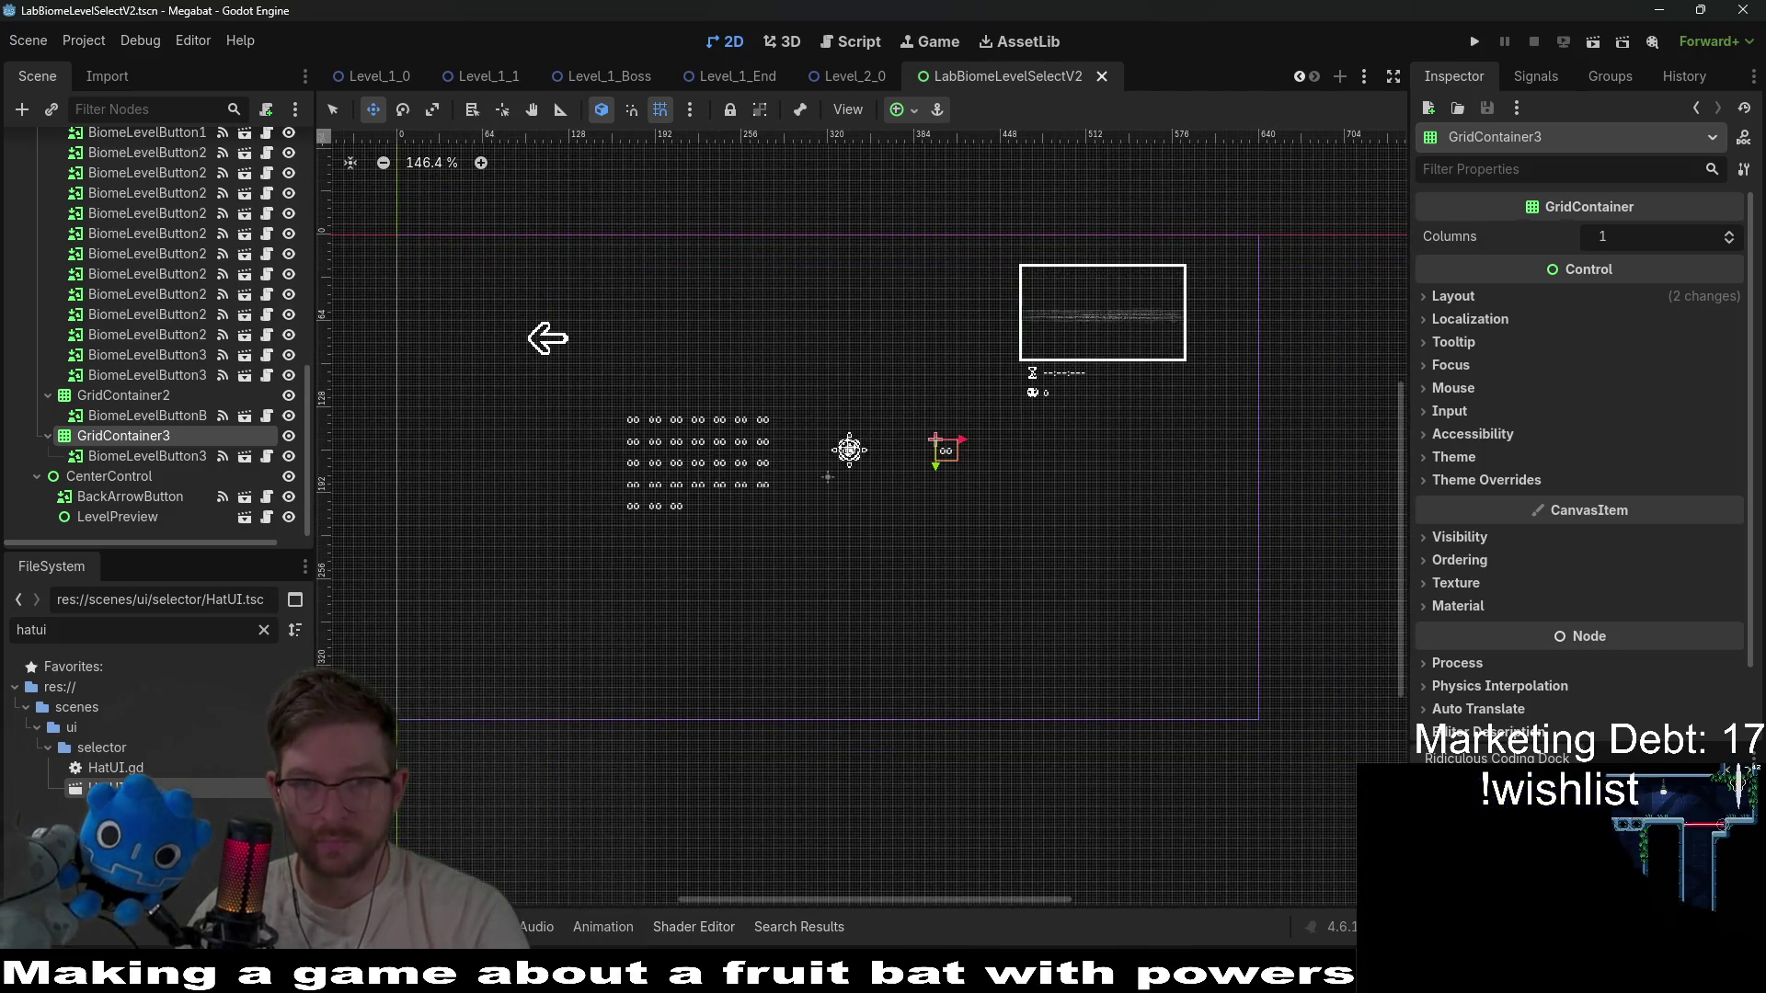
Run the game and open a biome level select from the first profile to check the layout.
{"action": "left_click", "coordinate": [1475, 41]}
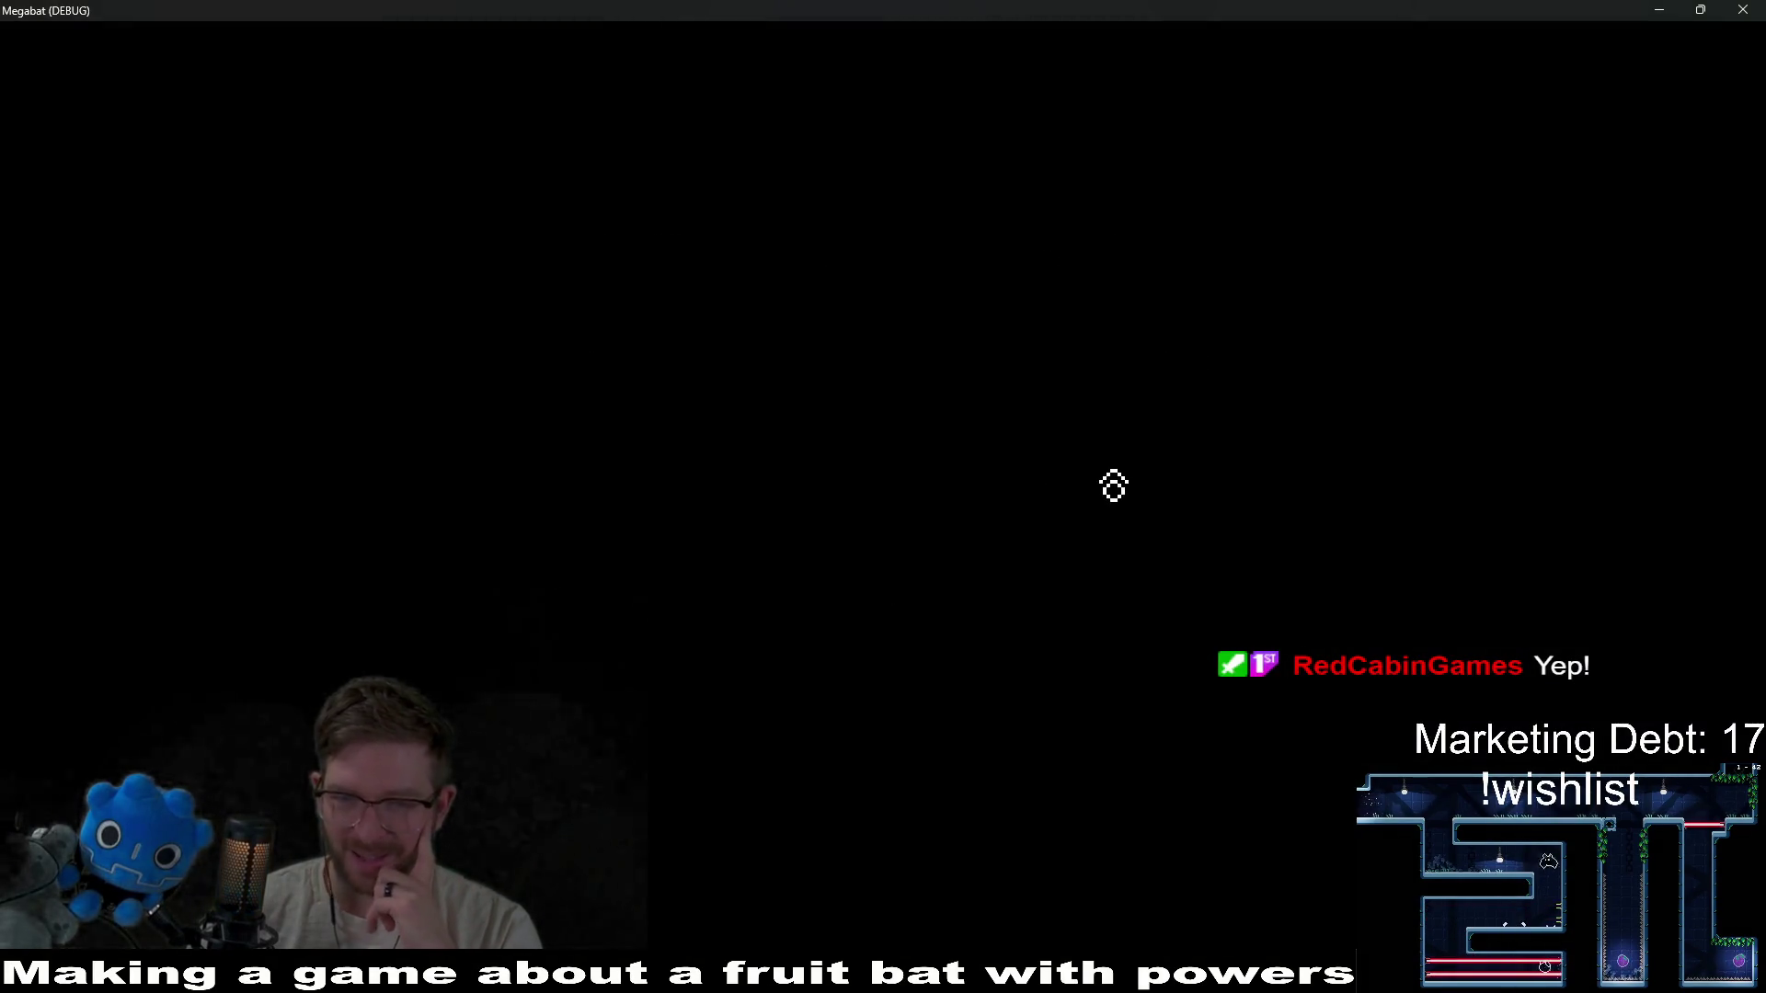
{"action": "left_click", "coordinate": [883, 481]}
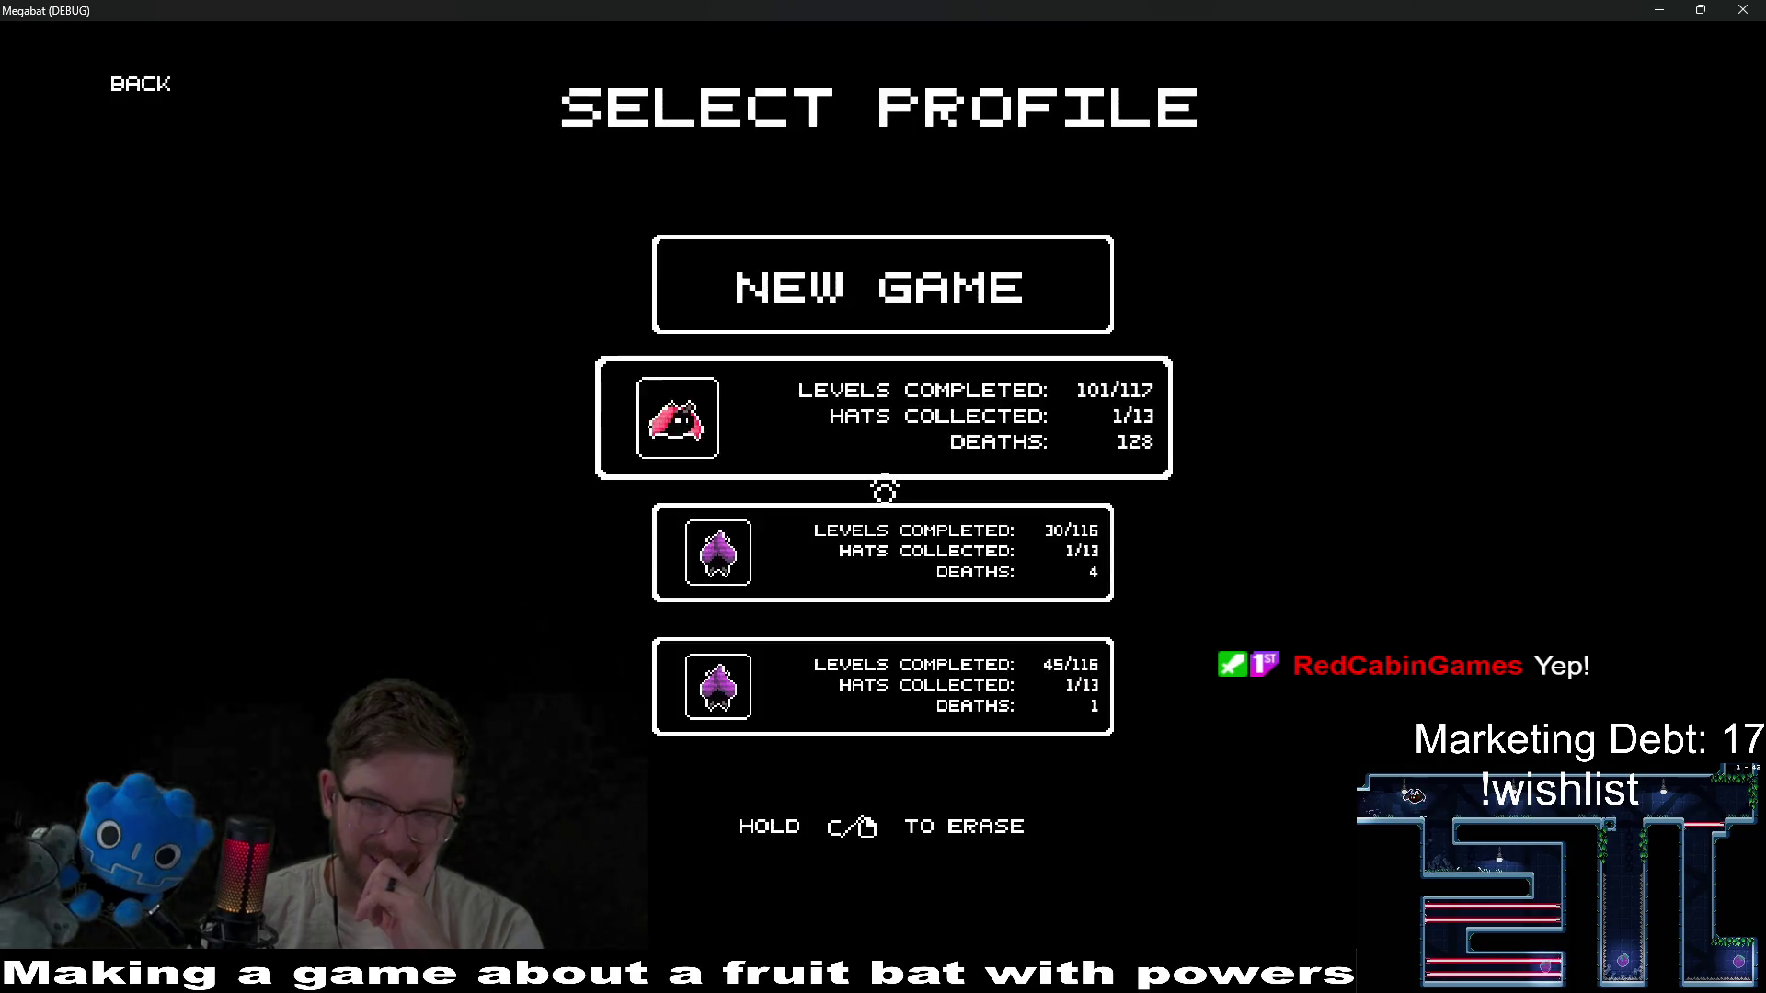
{"action": "left_click", "coordinate": [913, 421]}
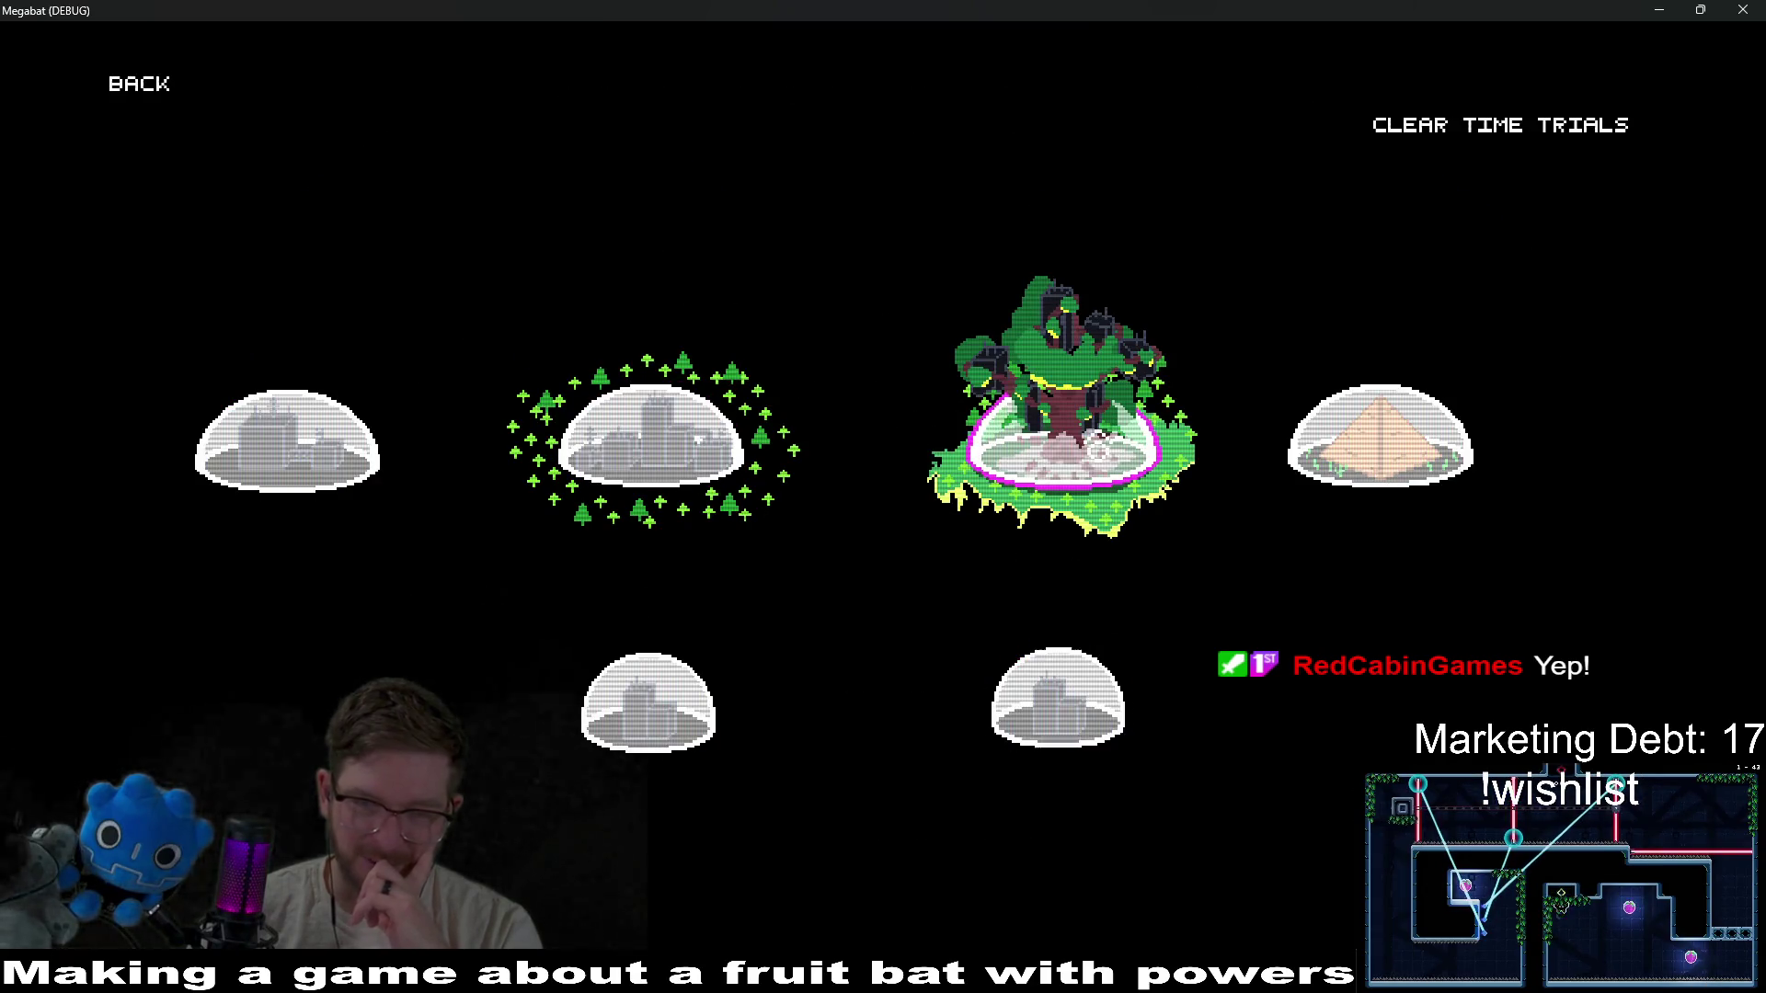
{"action": "left_click", "coordinate": [689, 445]}
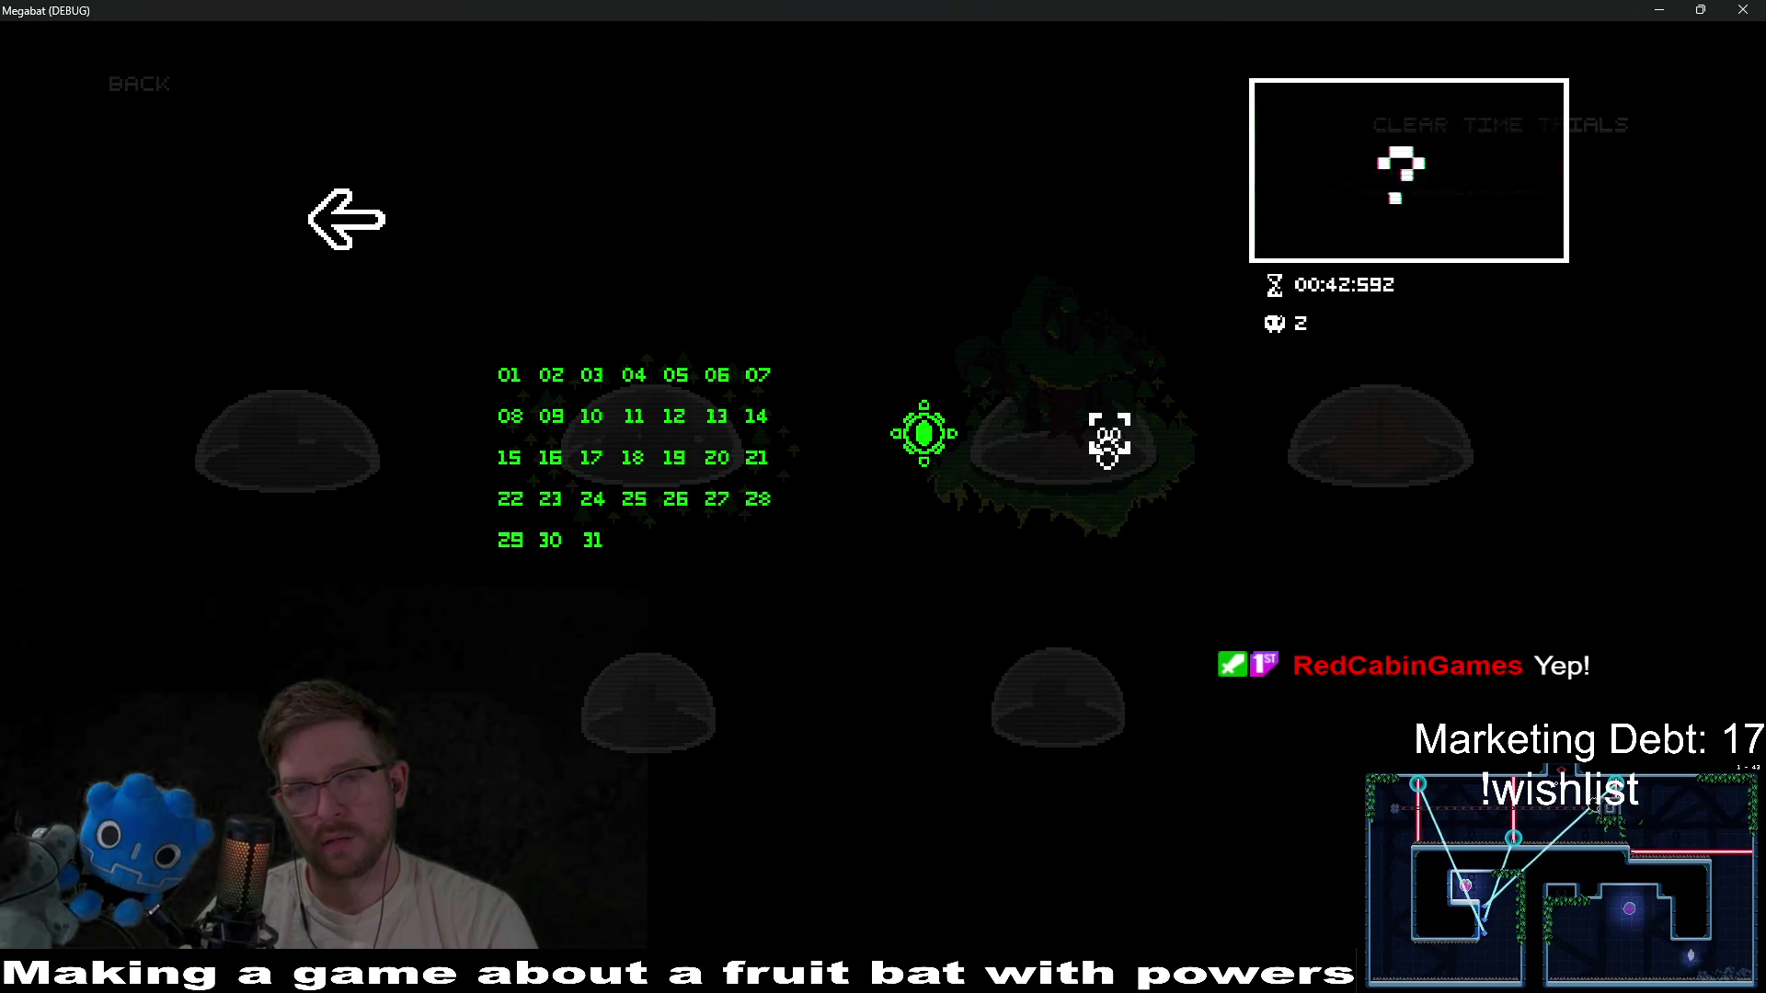
{"action": "left_click", "coordinate": [1741, 9]}
{"action": "key", "text": "shift+alt+o"}
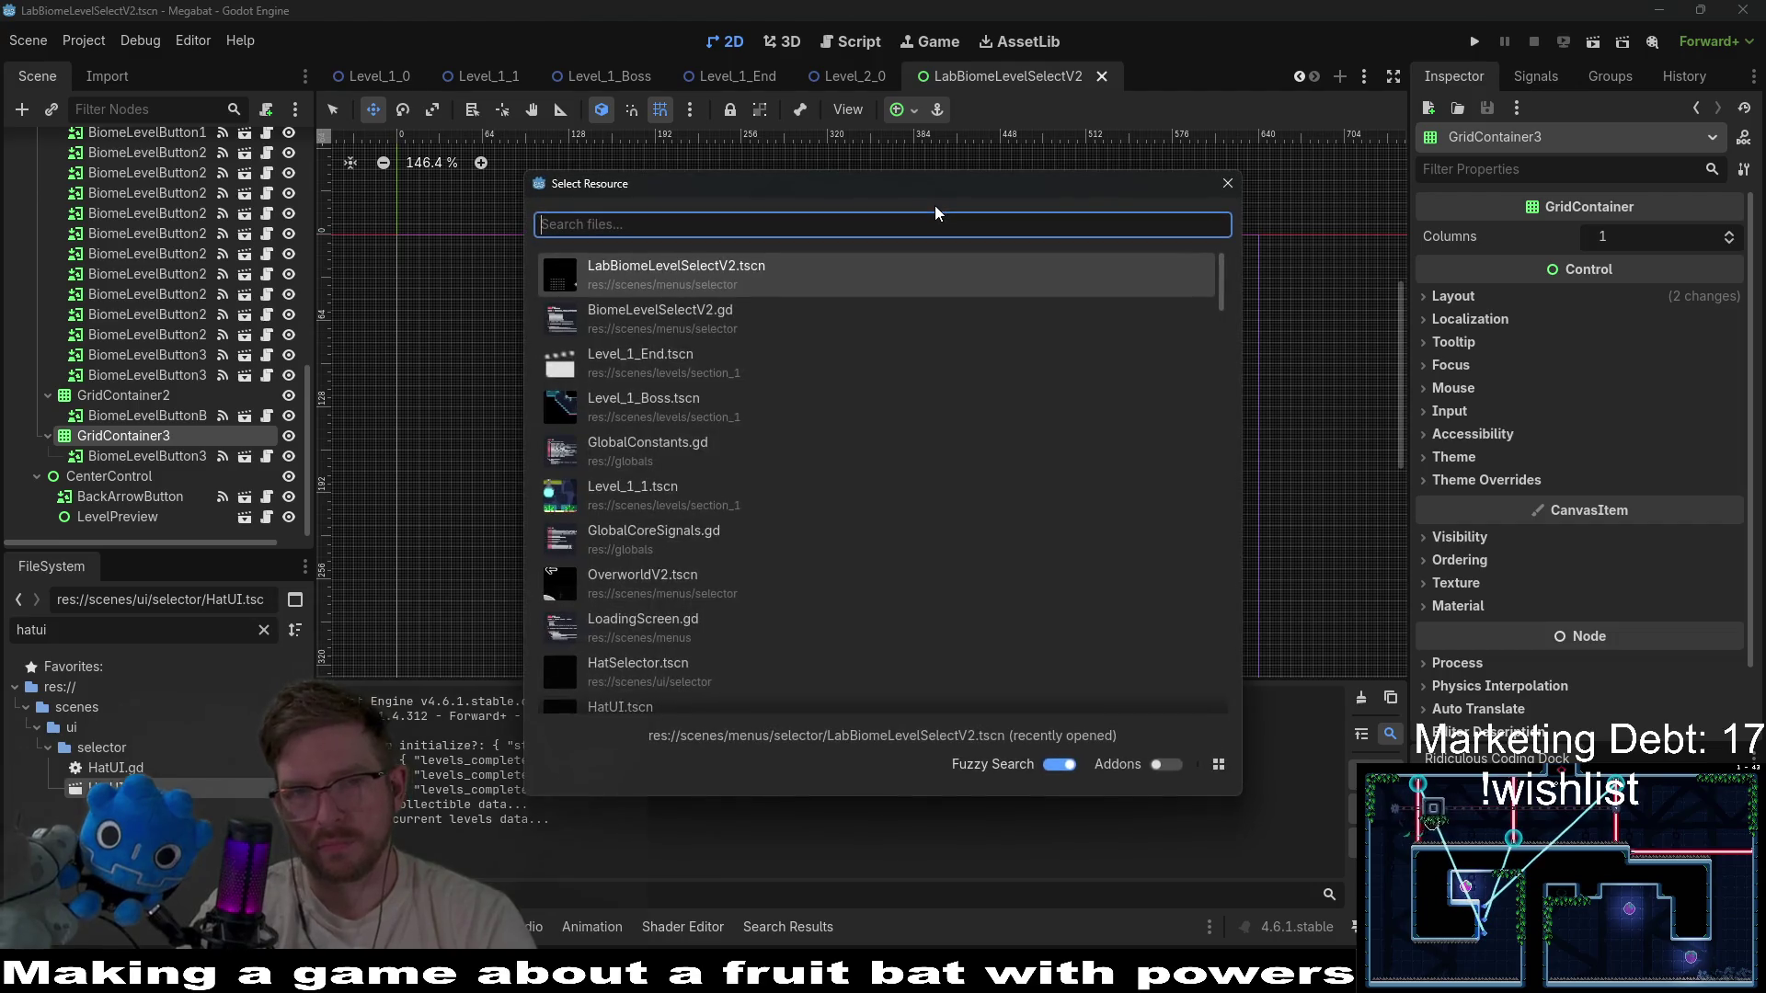
Open GlobalConstants.gd and search it for LEVEL_1_END.
{"action": "type", "text": "globallevel"}
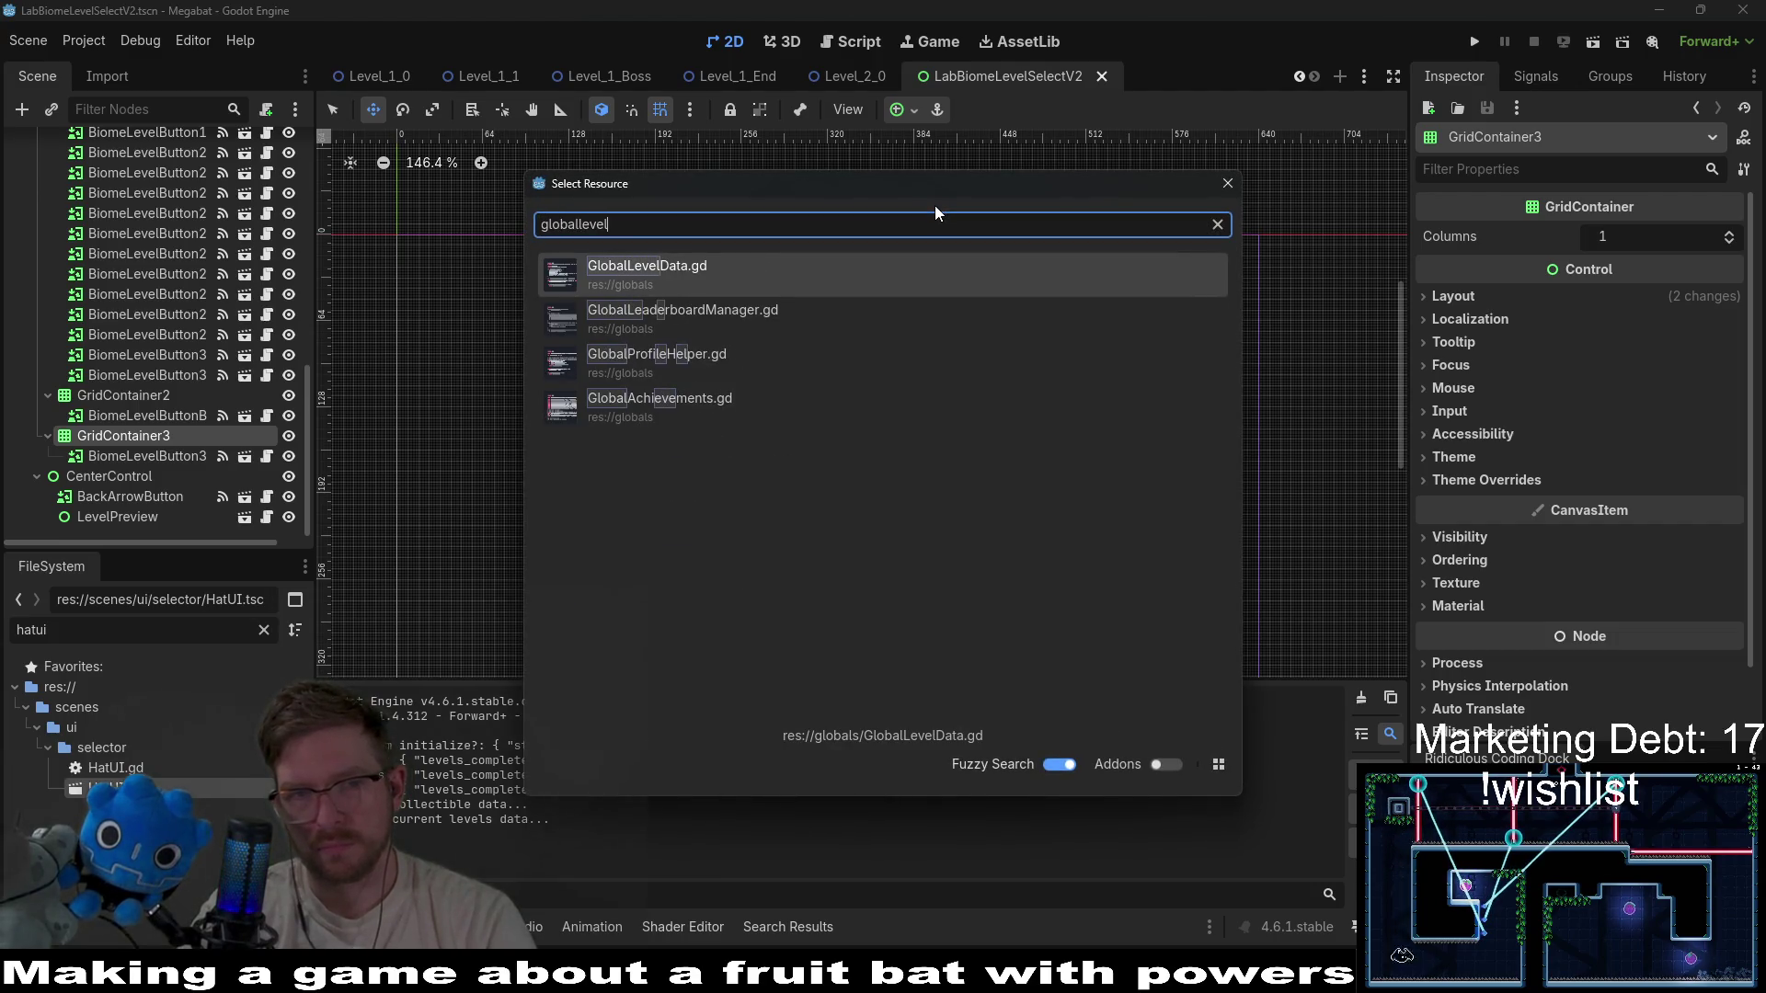
{"action": "key", "text": "BackSpace"}
{"action": "key", "text": "BackSpace"}
{"action": "key", "text": "BackSpace"}
{"action": "type", "text": "constants"}
{"action": "key", "text": "Return"}
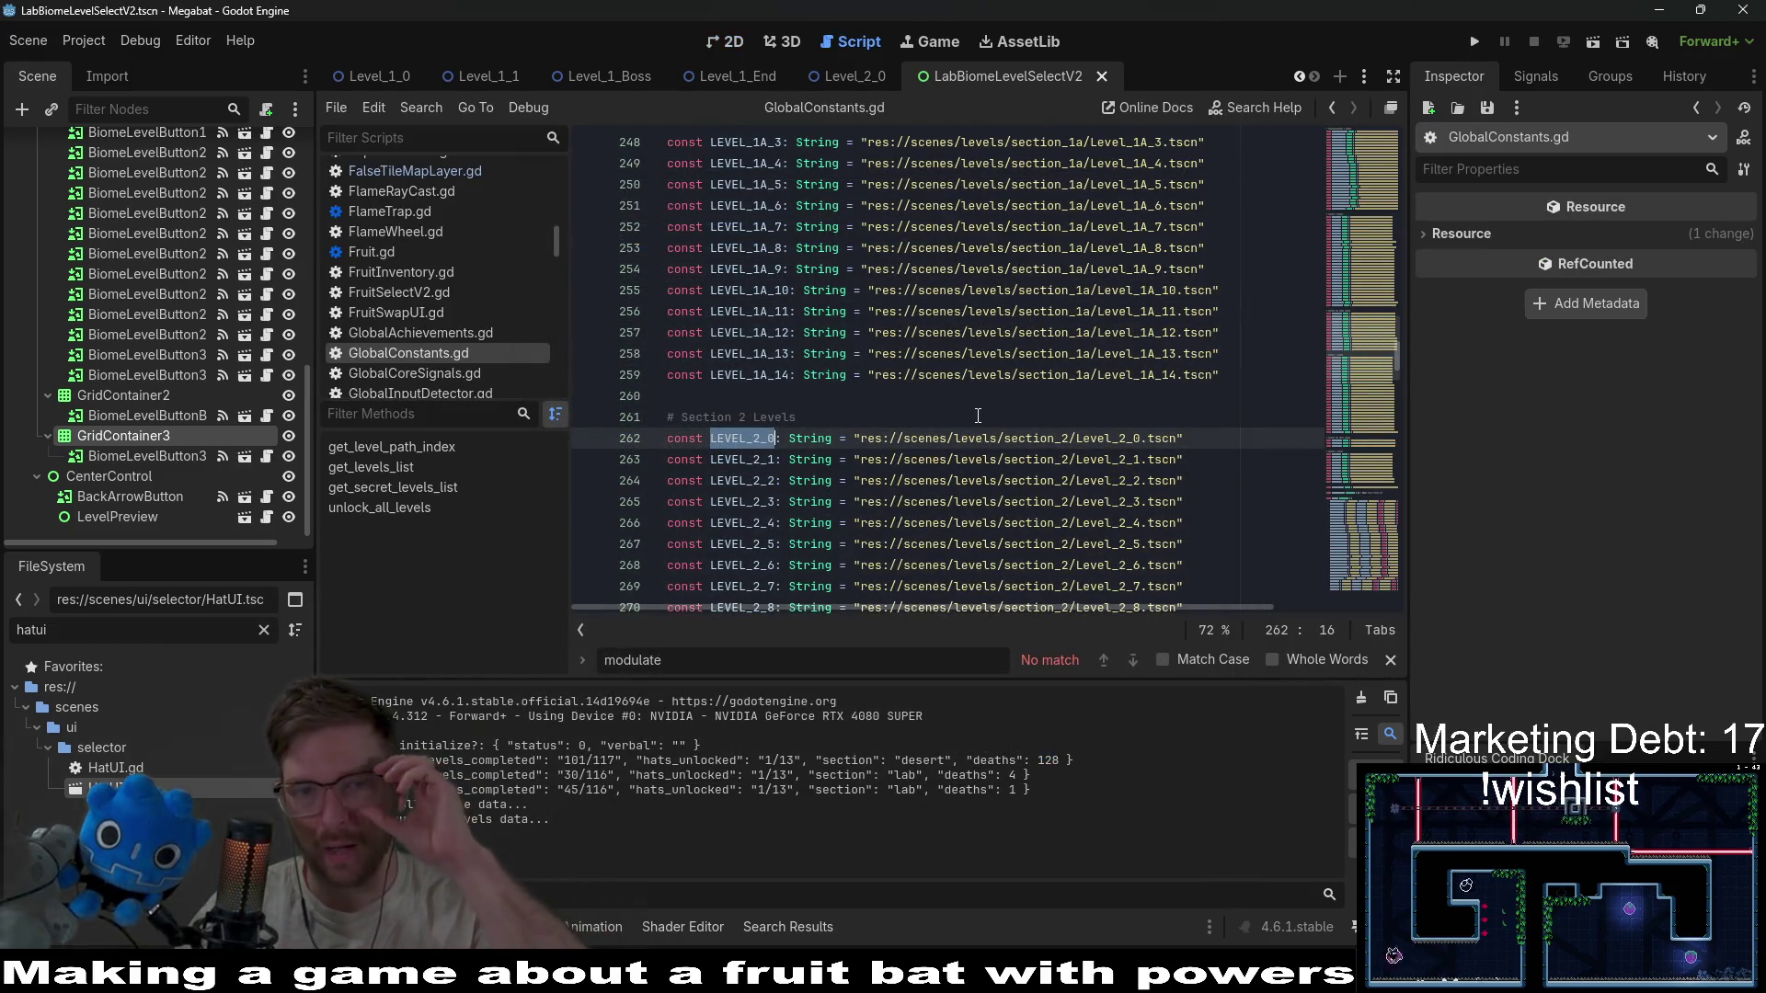
{"action": "scroll", "coordinate": [978, 416], "scroll_direction": "up", "scroll_amount": 7}
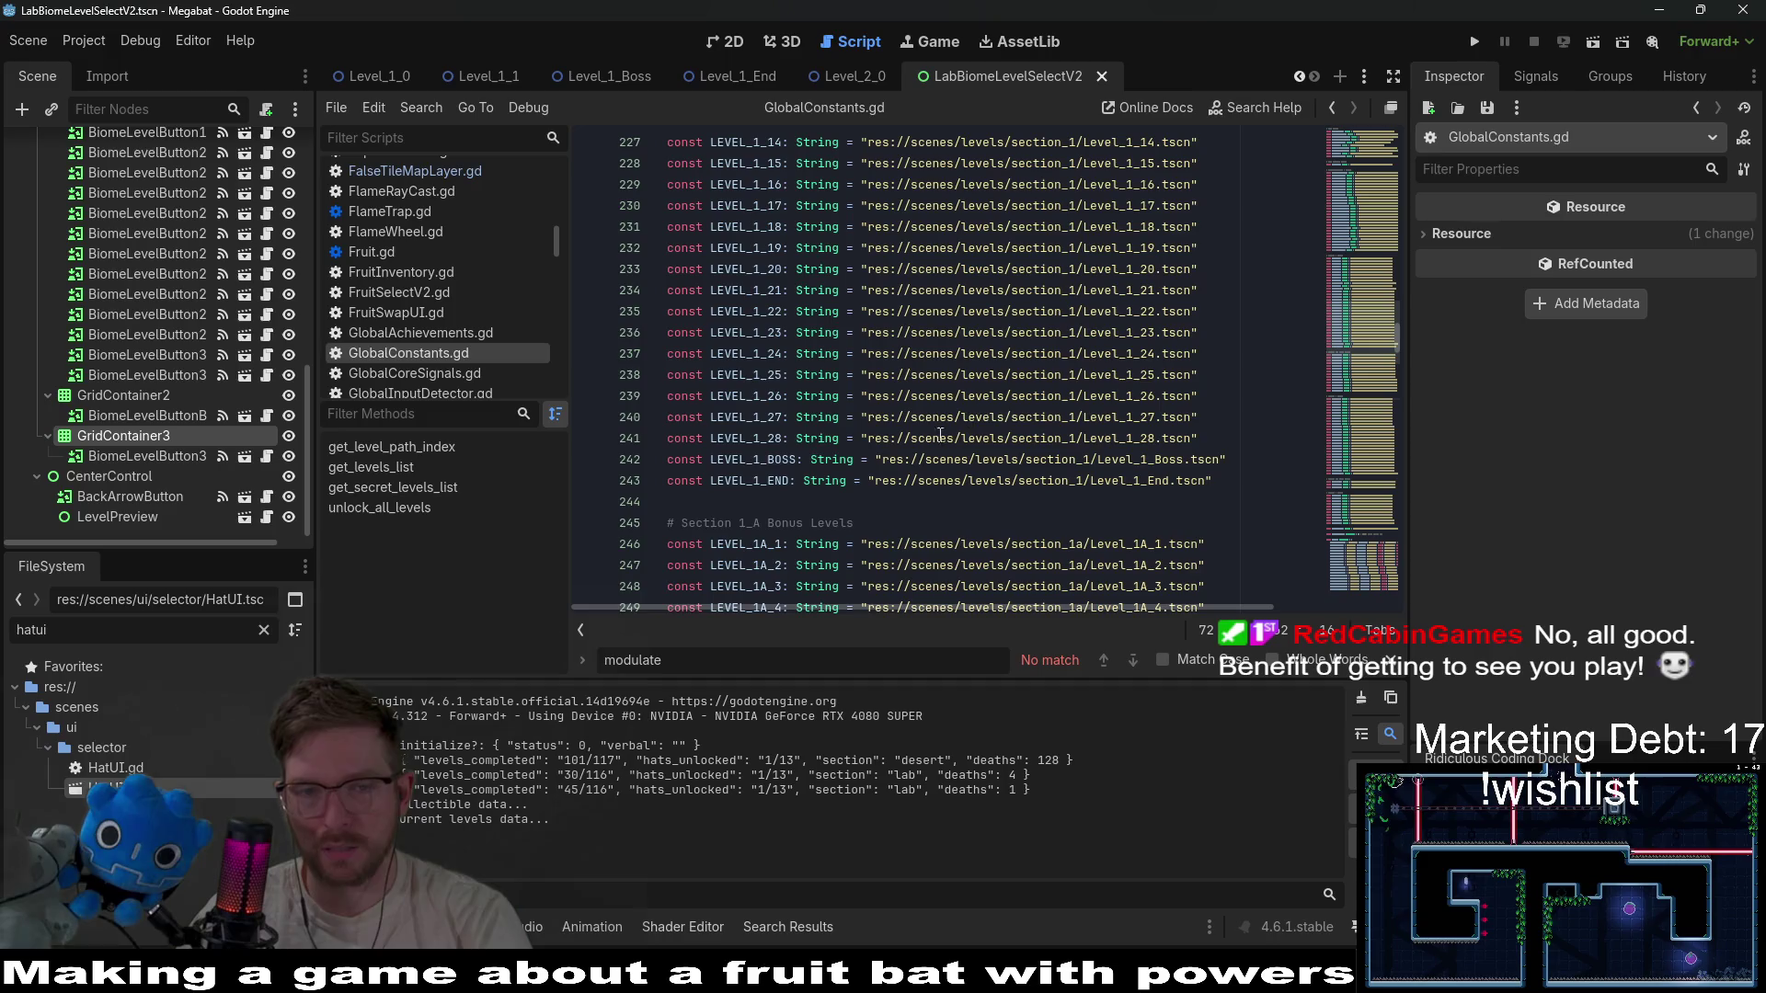
{"action": "double_click", "coordinate": [745, 485]}
{"action": "key", "text": "ctrl+f"}
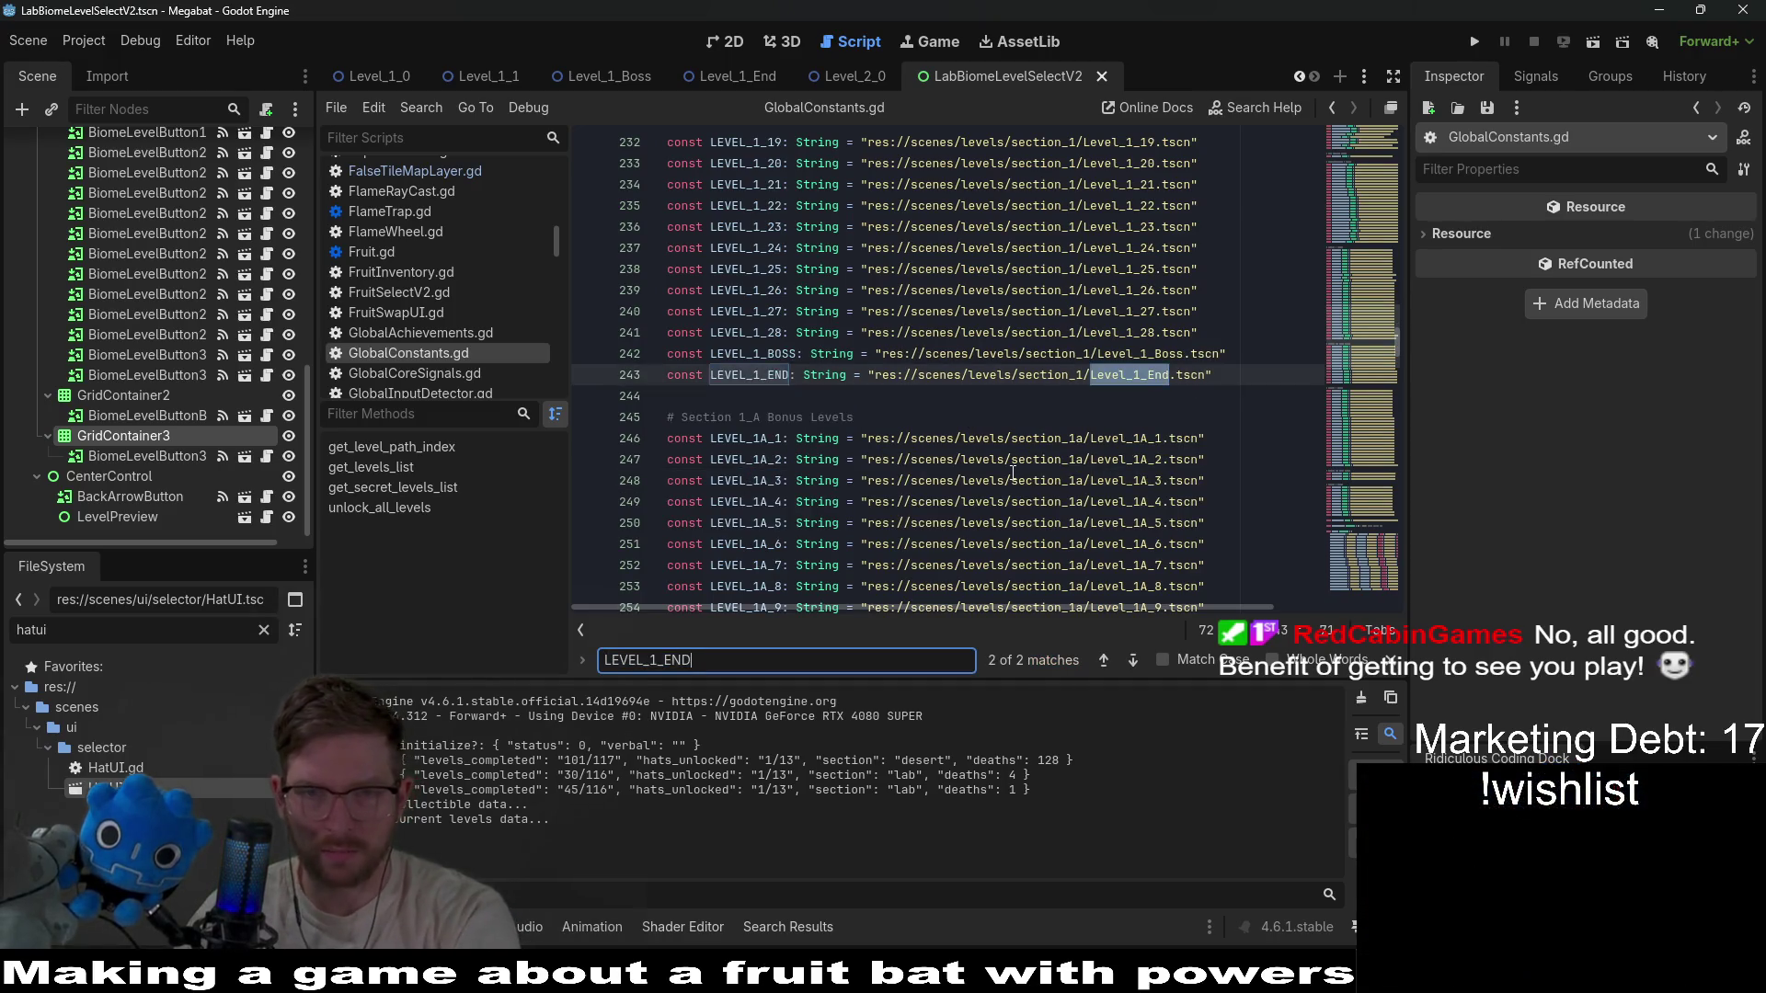
Duplicate the LEVEL_1_BOSS entry below itself, rename it LEVEL_1_END, and save.
{"action": "mouse_move", "coordinate": [1012, 478]}
{"action": "scroll", "coordinate": [883, 453], "scroll_direction": "down", "scroll_amount": 9}
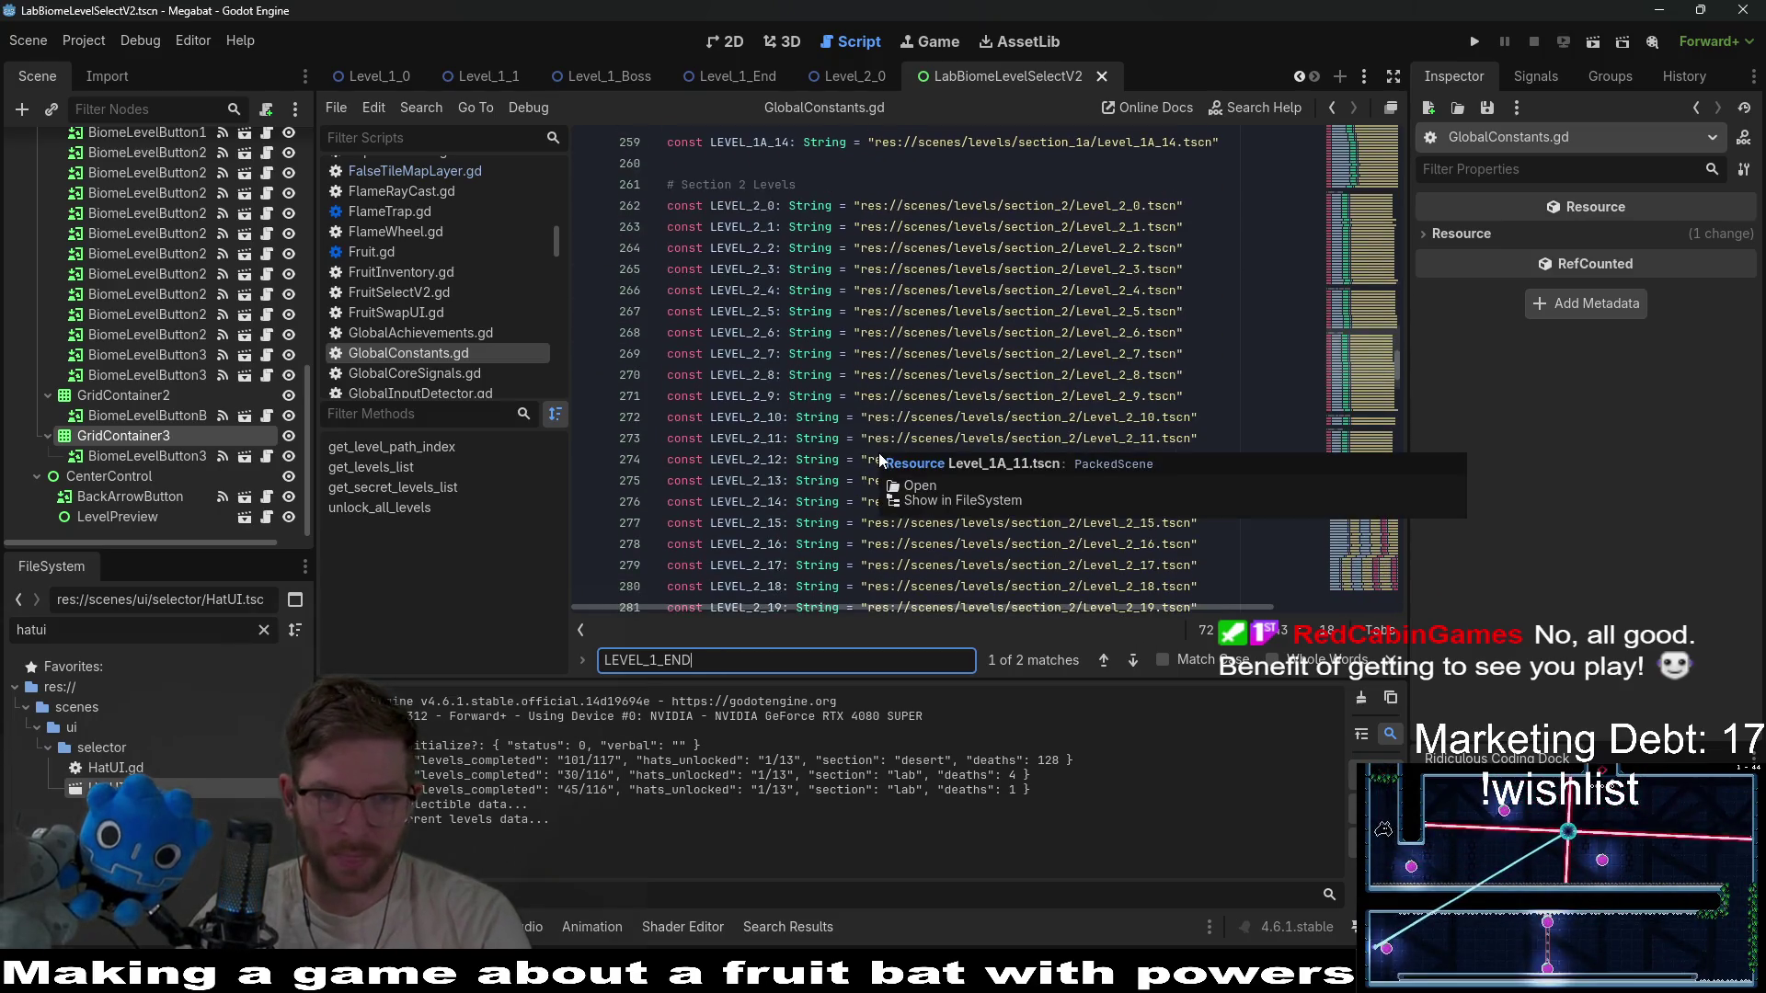
{"action": "scroll", "coordinate": [1363, 478], "scroll_direction": "down", "scroll_amount": 20}
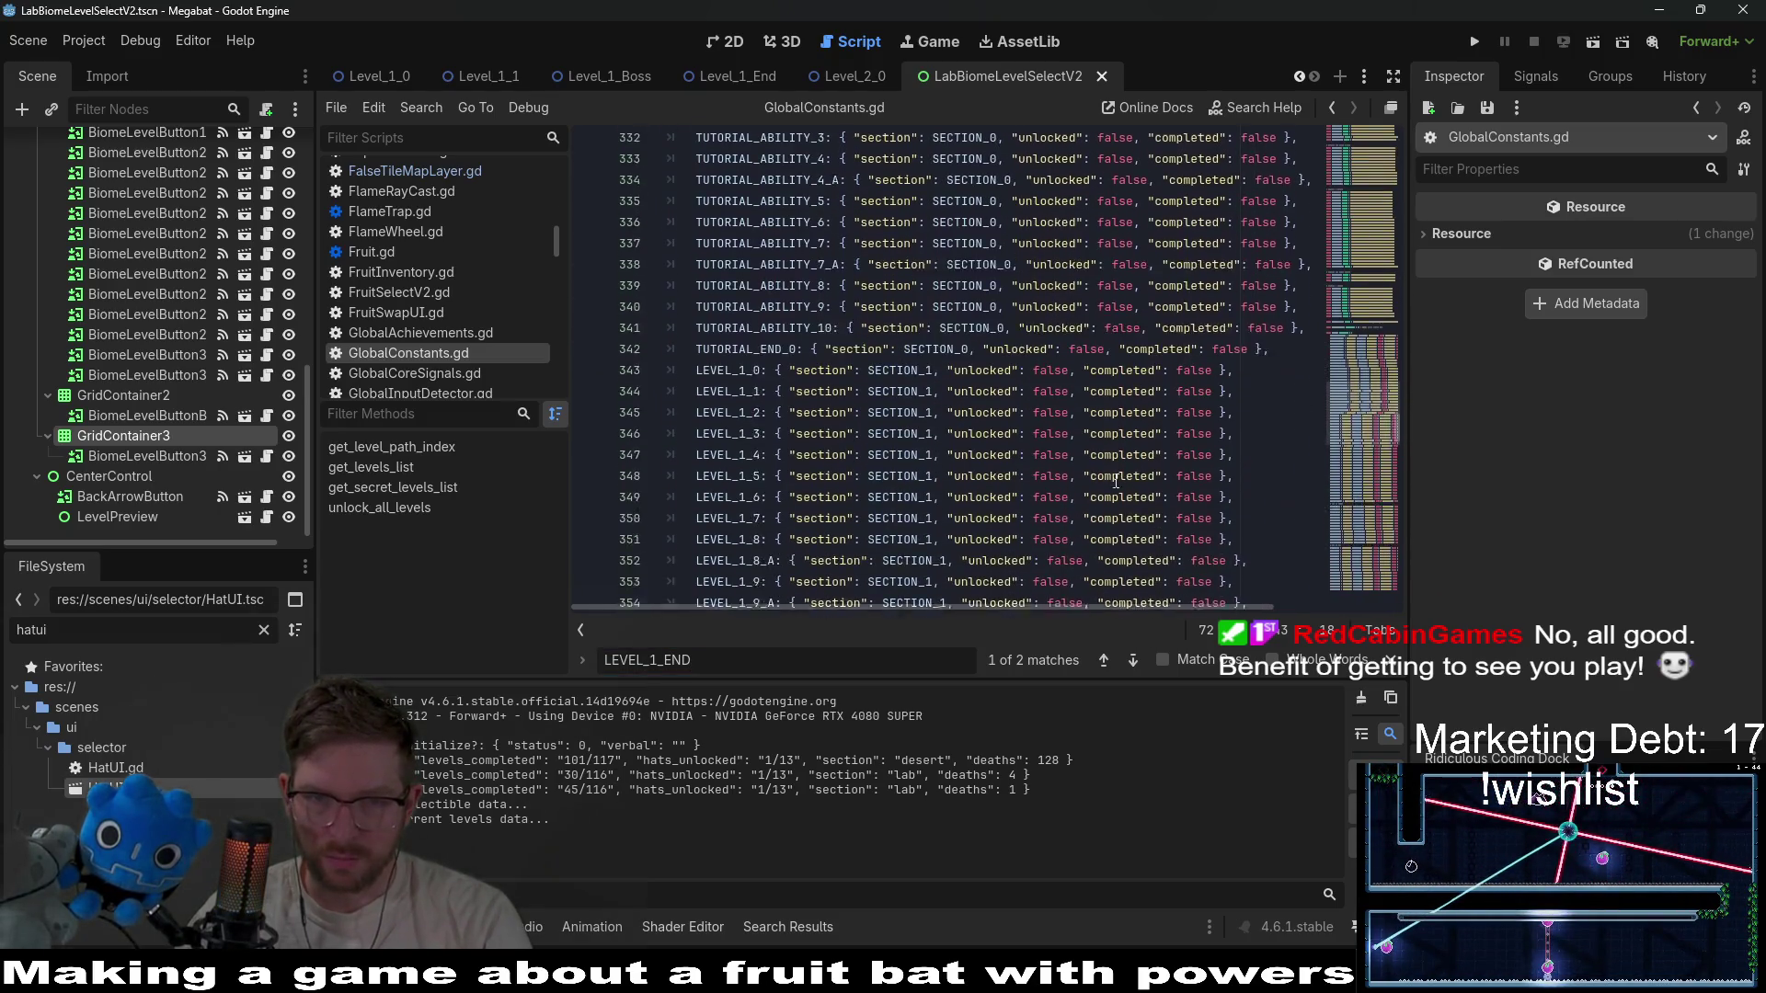
{"action": "scroll", "coordinate": [1116, 480], "scroll_direction": "down", "scroll_amount": 3}
{"action": "left_click_drag", "start_coordinate": [1260, 461], "coordinate": [1270, 444]}
{"action": "key", "text": "ctrl+c"}
{"action": "key", "text": "ctrl+v"}
{"action": "key", "text": "ctrl+v"}
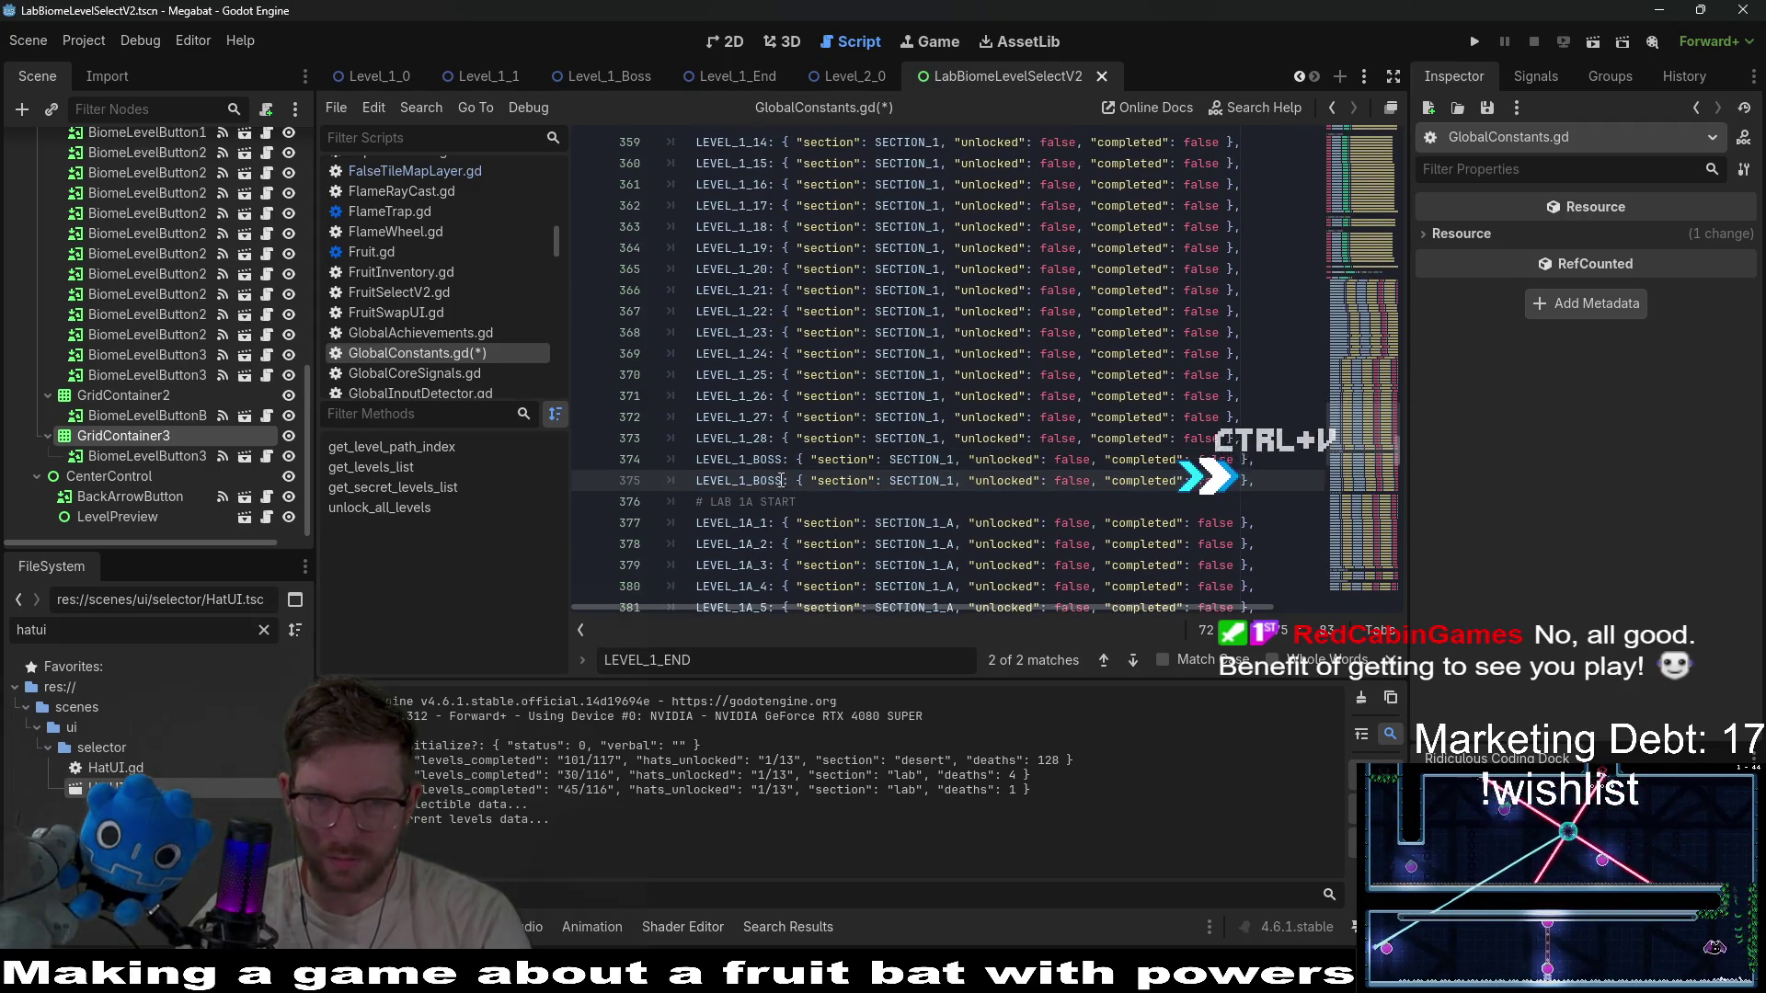
{"action": "key", "text": "BackSpace"}
{"action": "key", "text": "BackSpace"}
{"action": "key", "text": "BackSpace"}
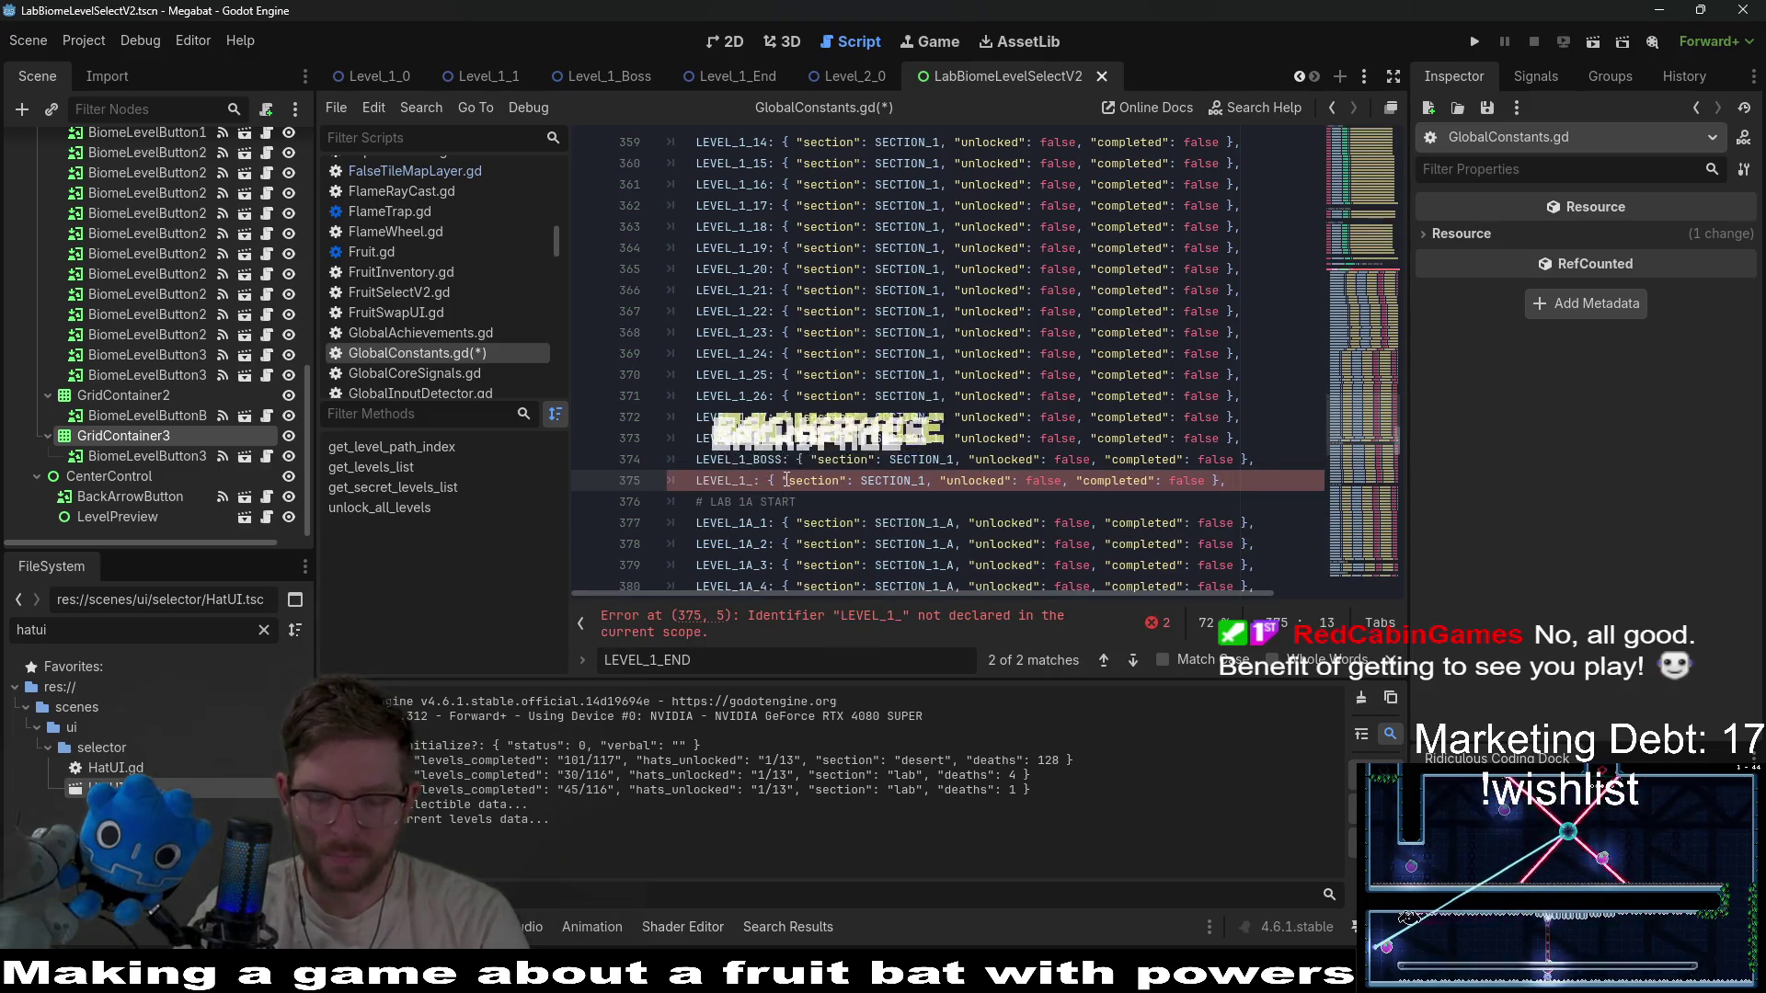
{"action": "type", "text": "END"}
{"action": "left_click", "coordinate": [977, 374]}
{"action": "key", "text": "ctrl+s"}
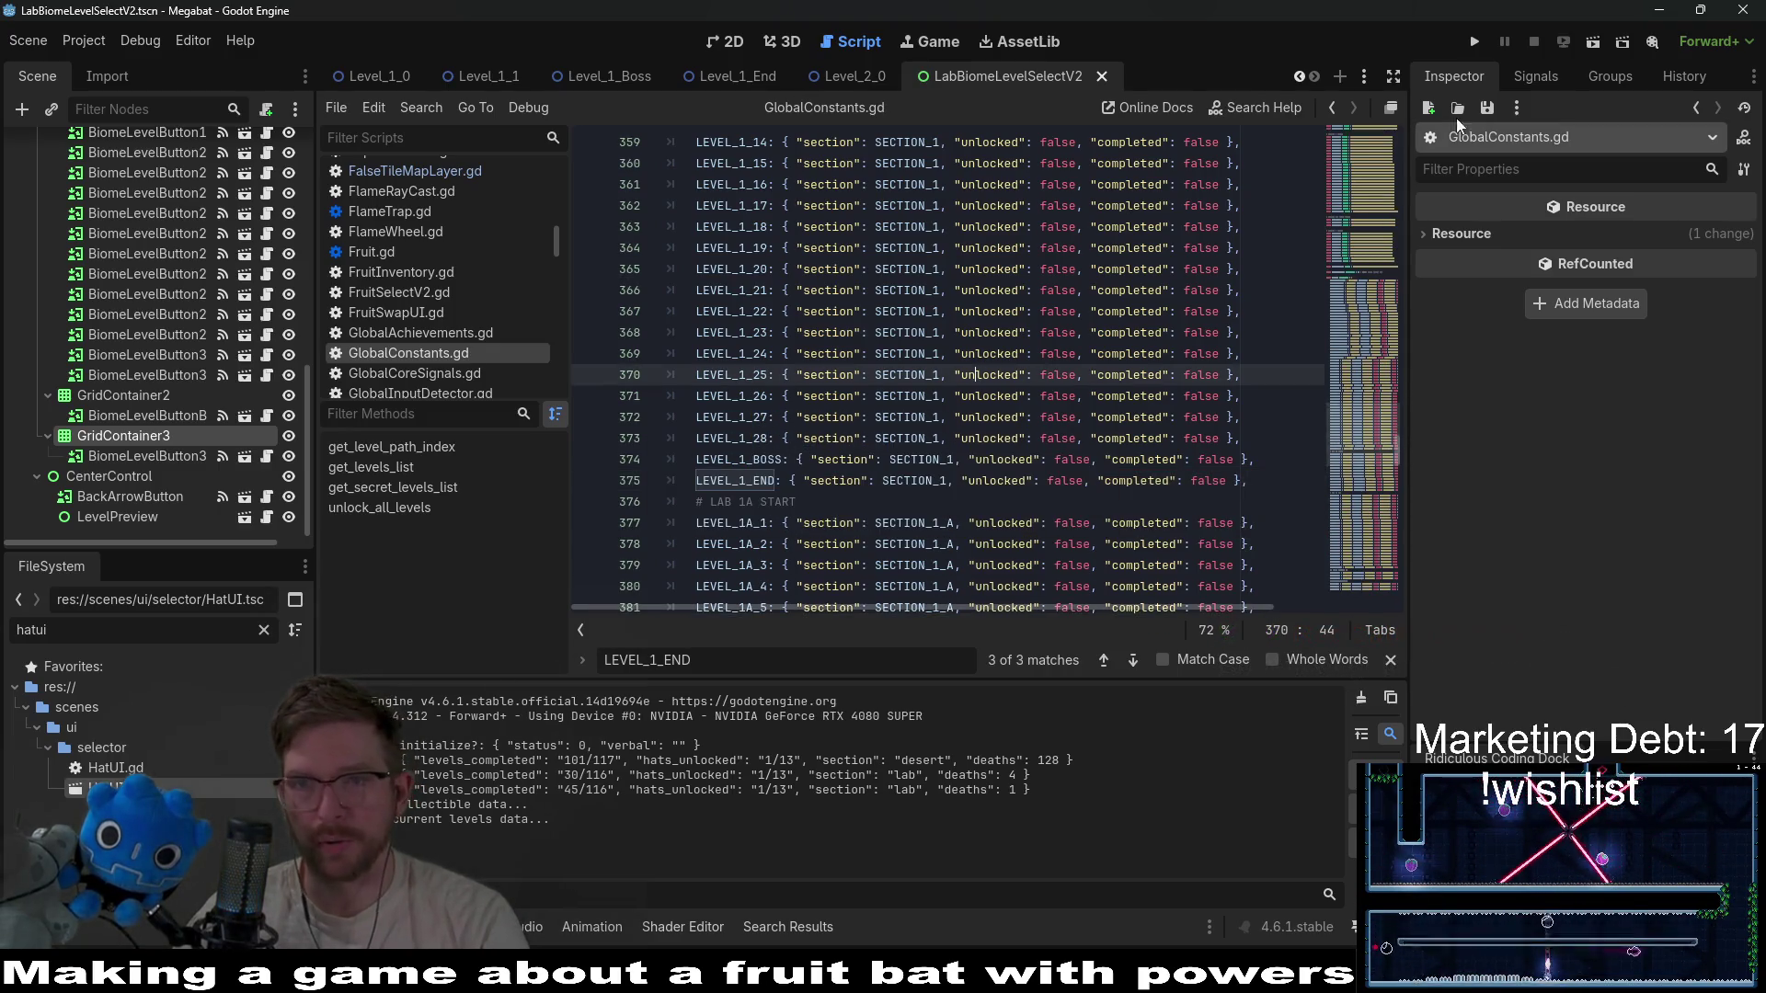
Run the game, choose the first profile, and start level 33 from the biome level select.
{"action": "left_click", "coordinate": [1477, 46]}
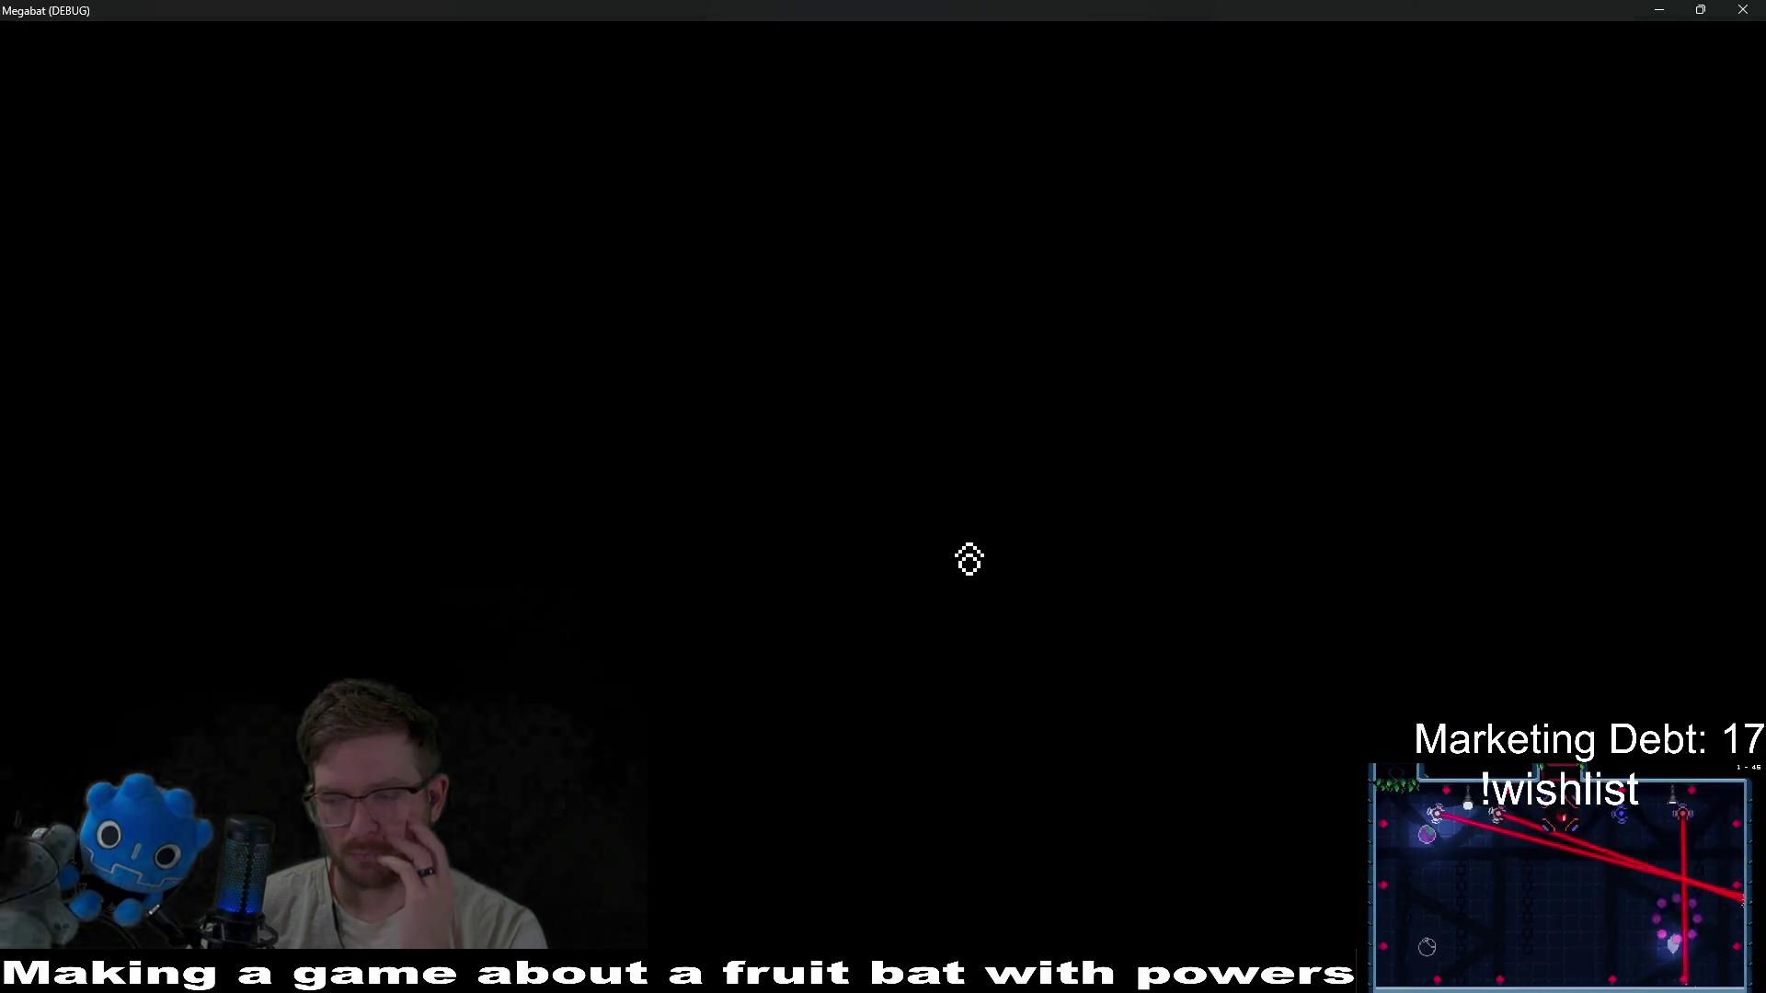
{"action": "left_click", "coordinate": [821, 477]}
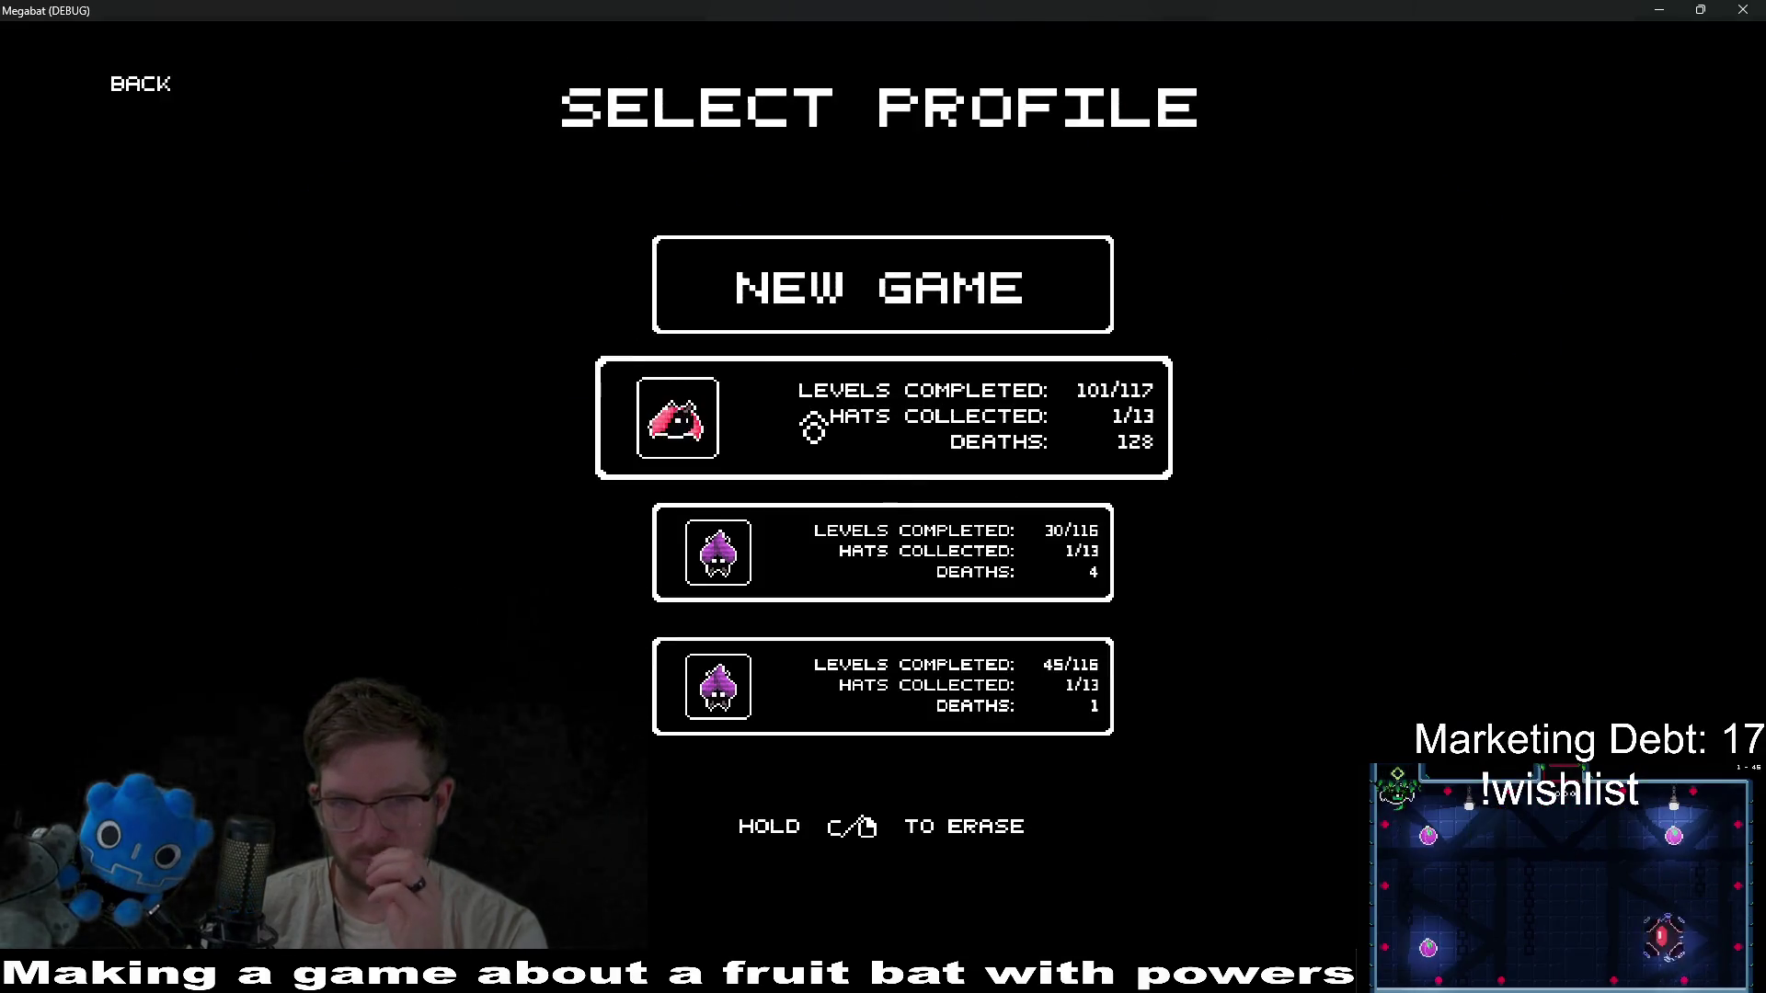
{"action": "left_click", "coordinate": [814, 432]}
{"action": "left_click", "coordinate": [634, 448]}
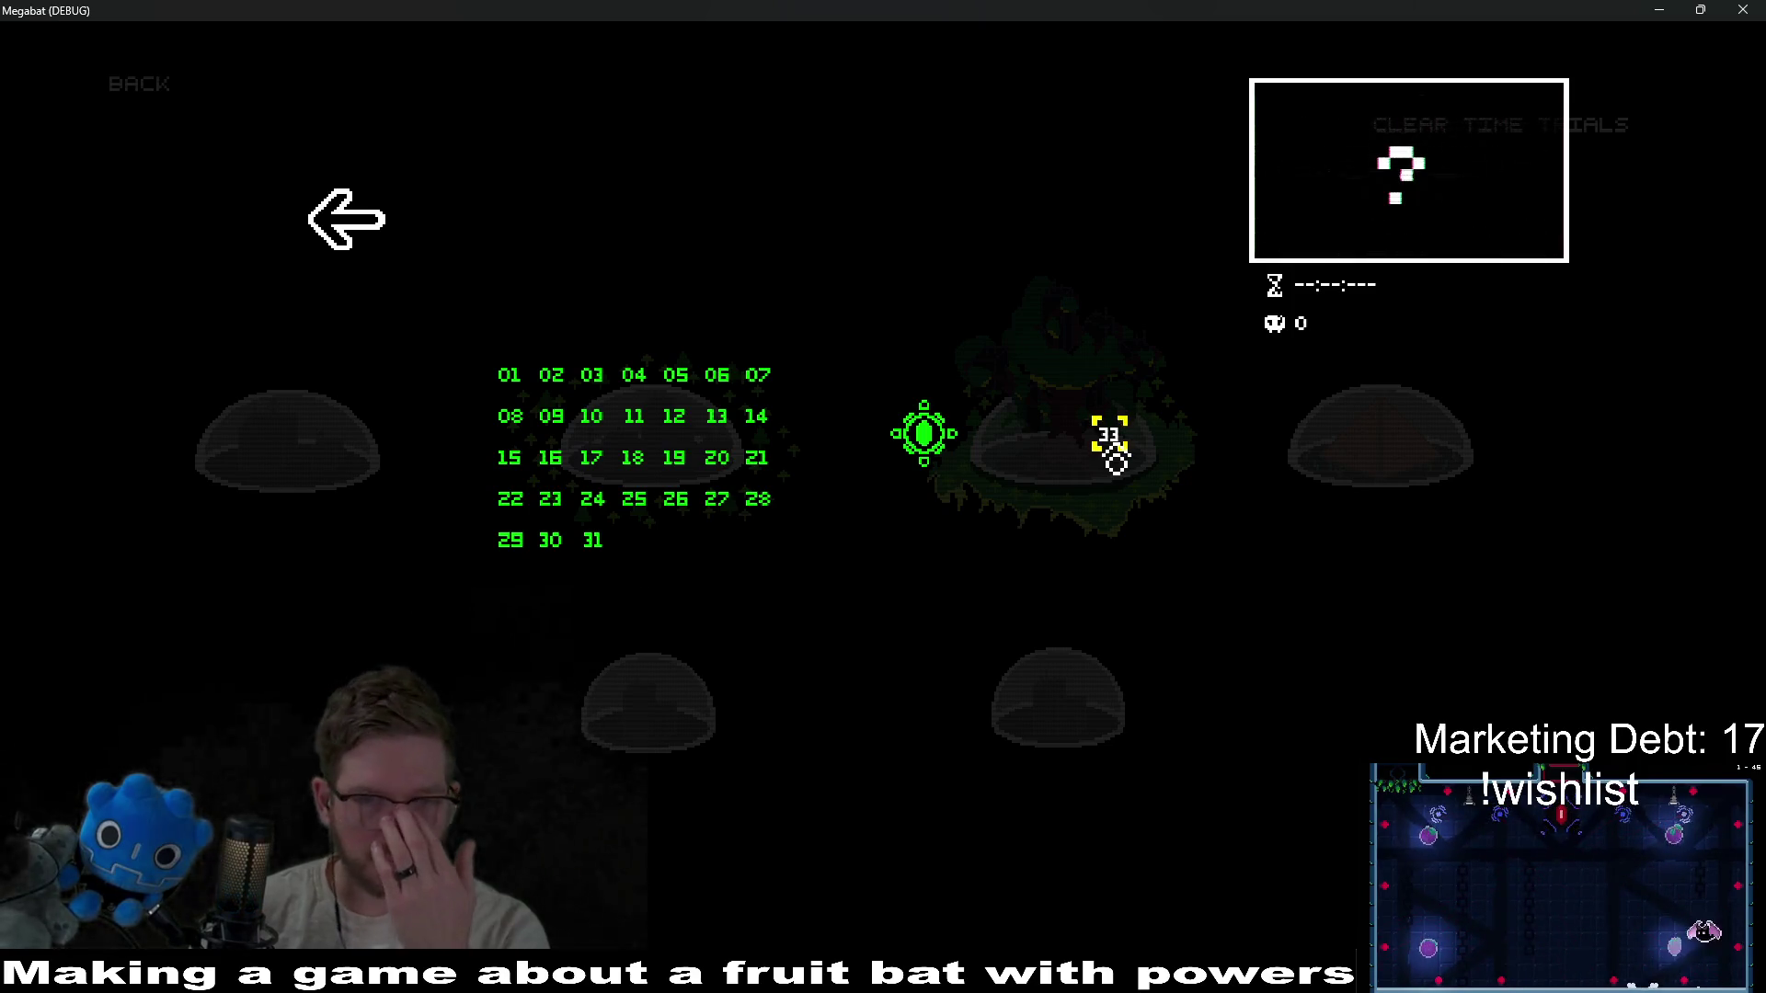
{"action": "key", "text": "Return"}
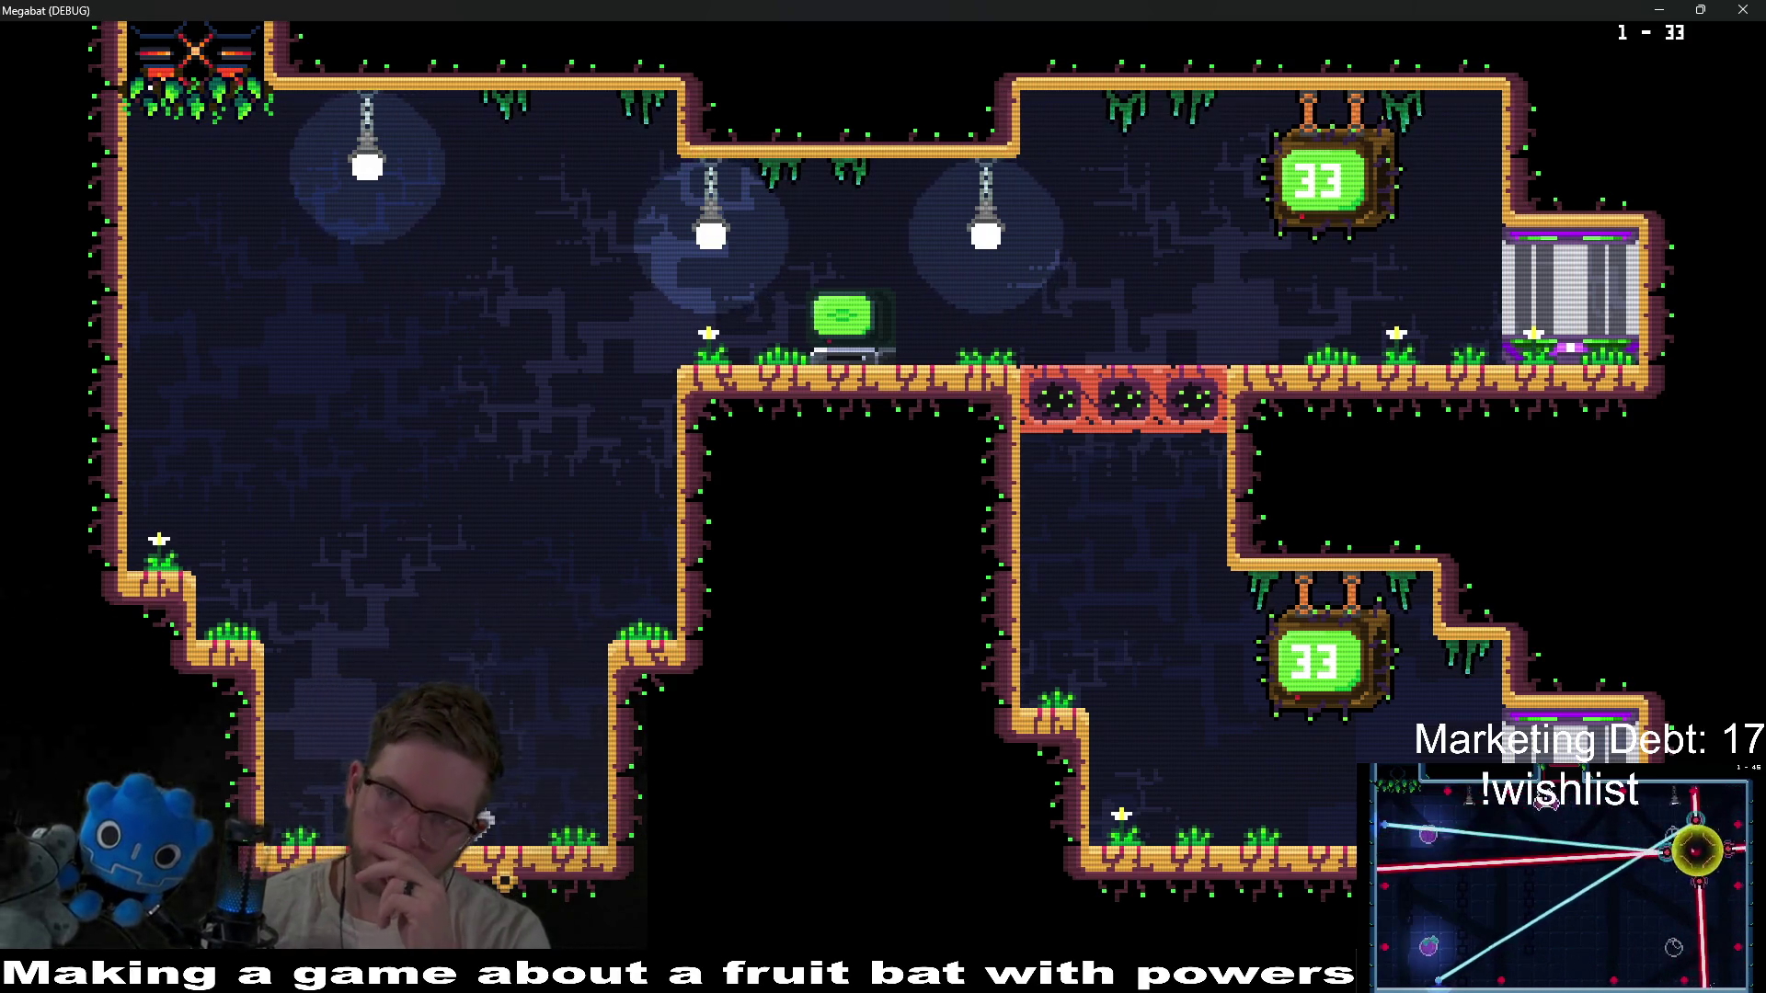
Close the game and inspect the Level_1_End section detectors and LevelMonitor in 2D.
{"action": "left_click", "coordinate": [1743, 10]}
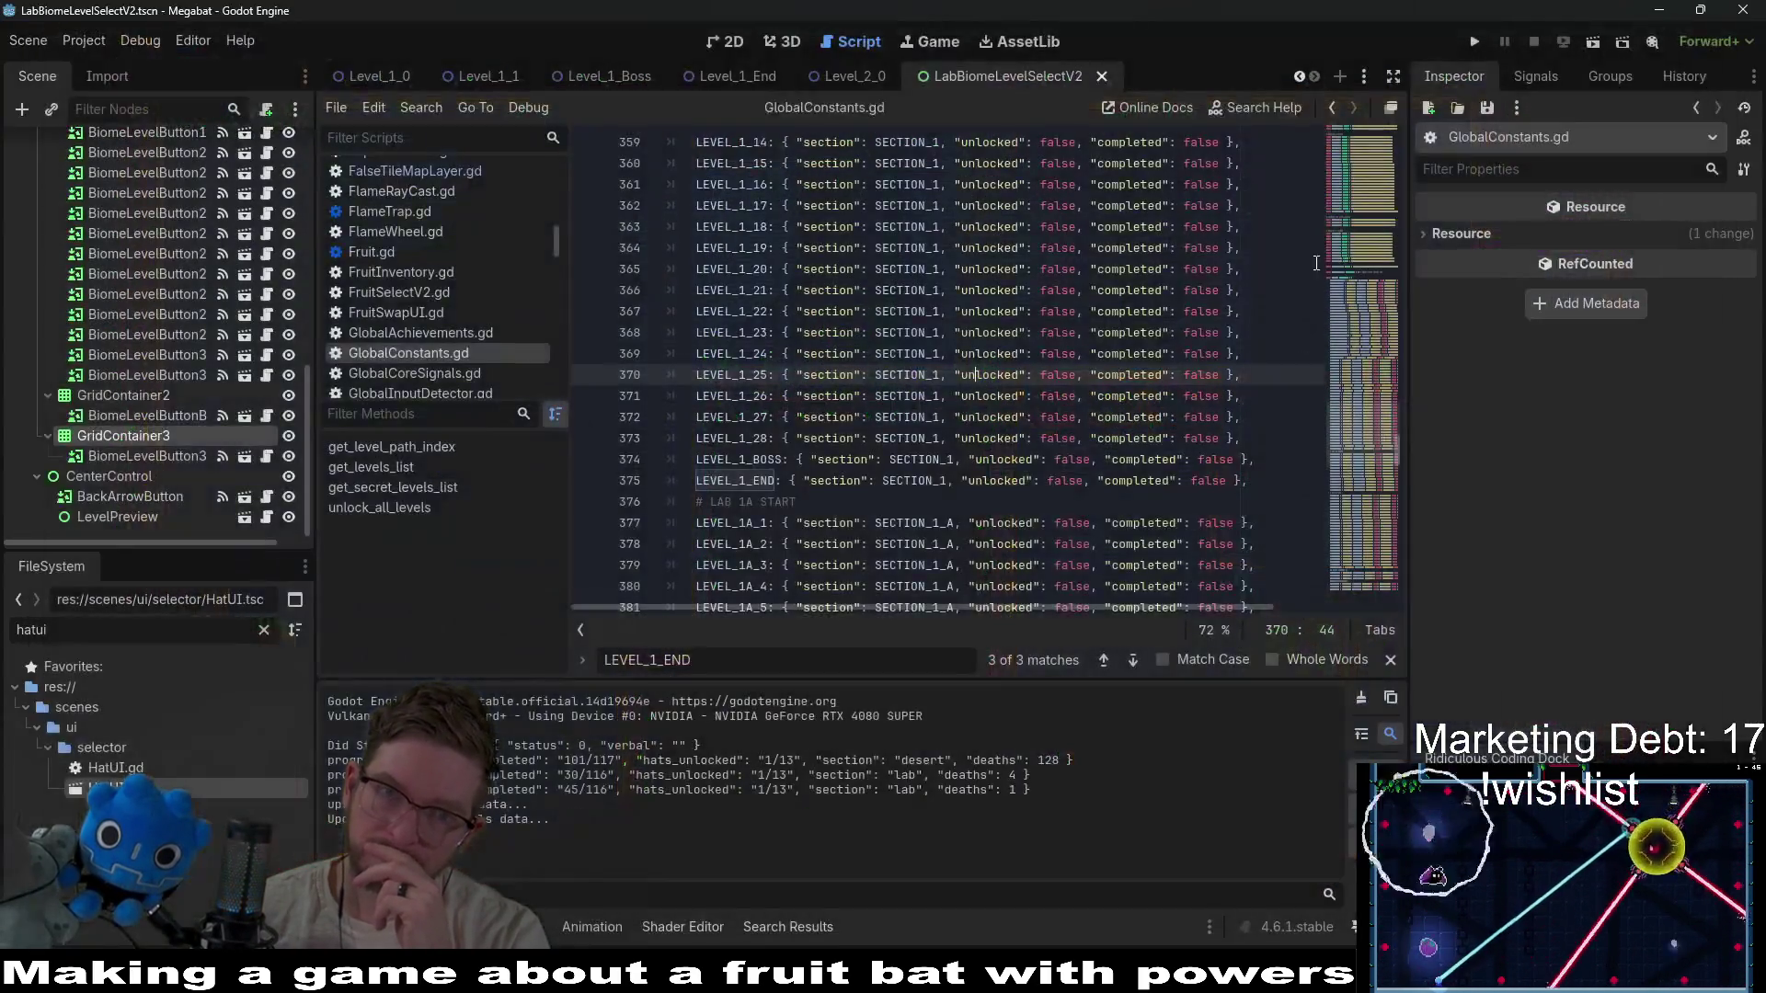
{"action": "left_click", "coordinate": [741, 80]}
{"action": "left_click", "coordinate": [726, 46]}
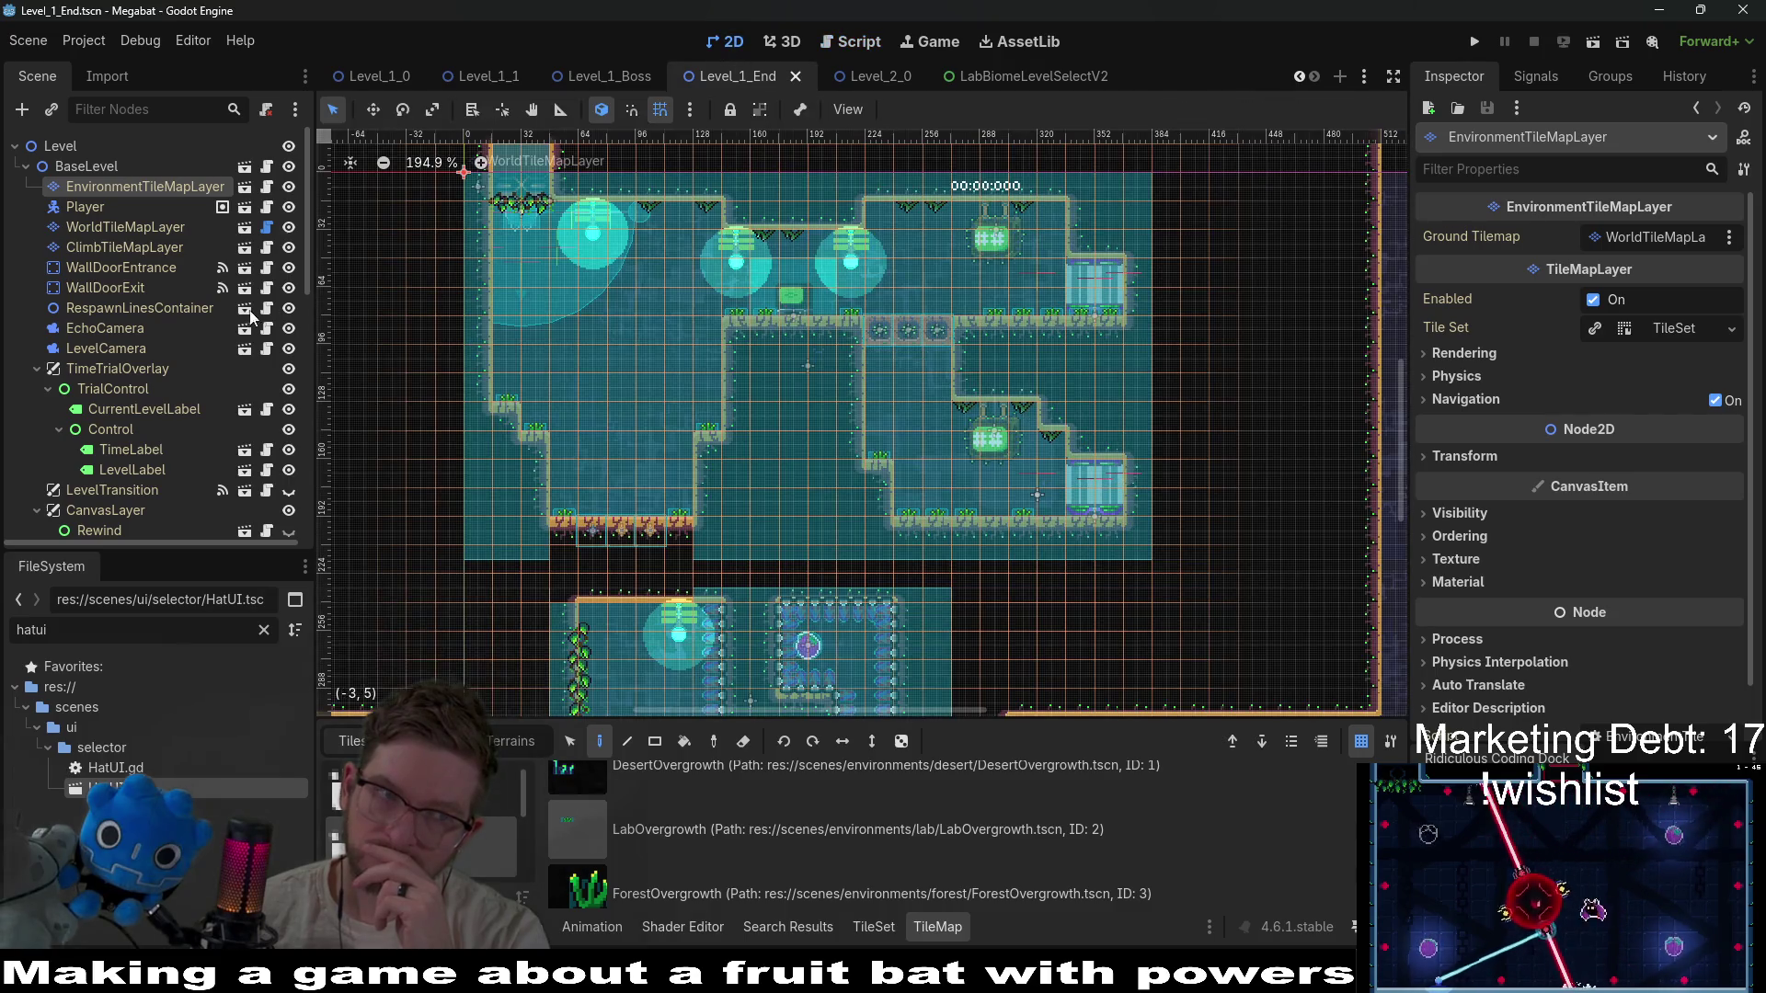
{"action": "scroll", "coordinate": [155, 317], "scroll_direction": "down", "scroll_amount": 10}
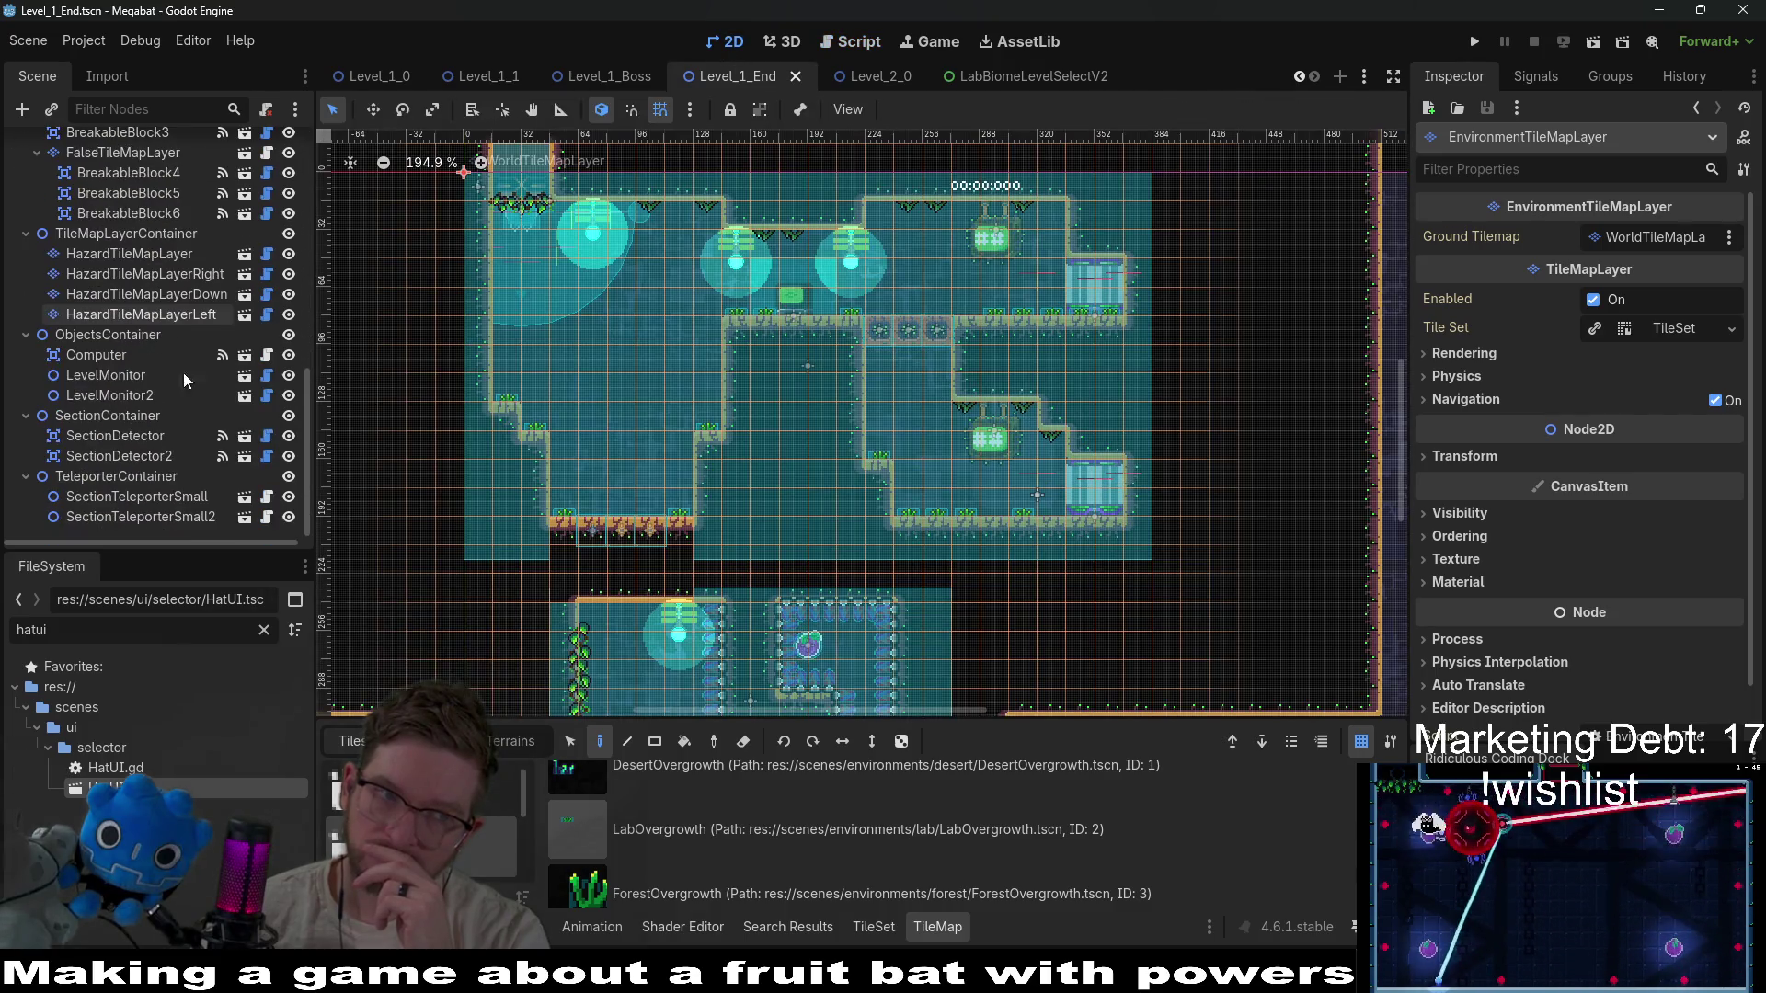
{"action": "left_click", "coordinate": [154, 497]}
{"action": "left_click", "coordinate": [155, 457]}
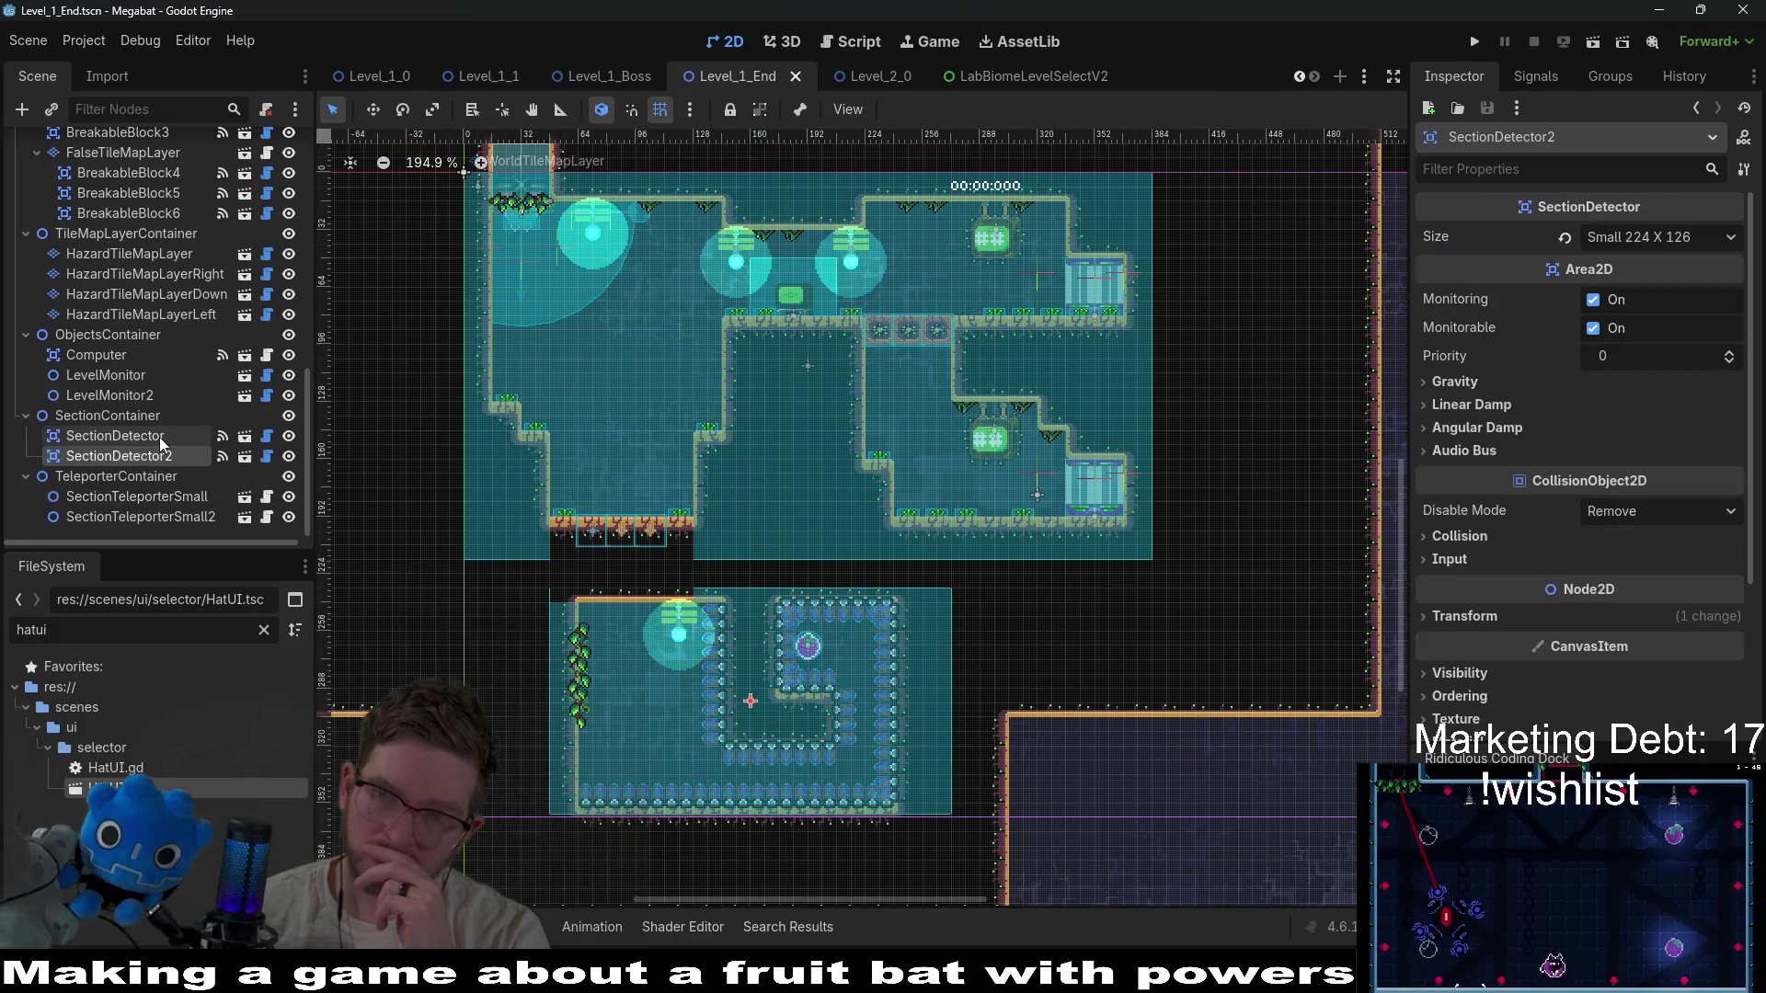
{"action": "left_click", "coordinate": [158, 437]}
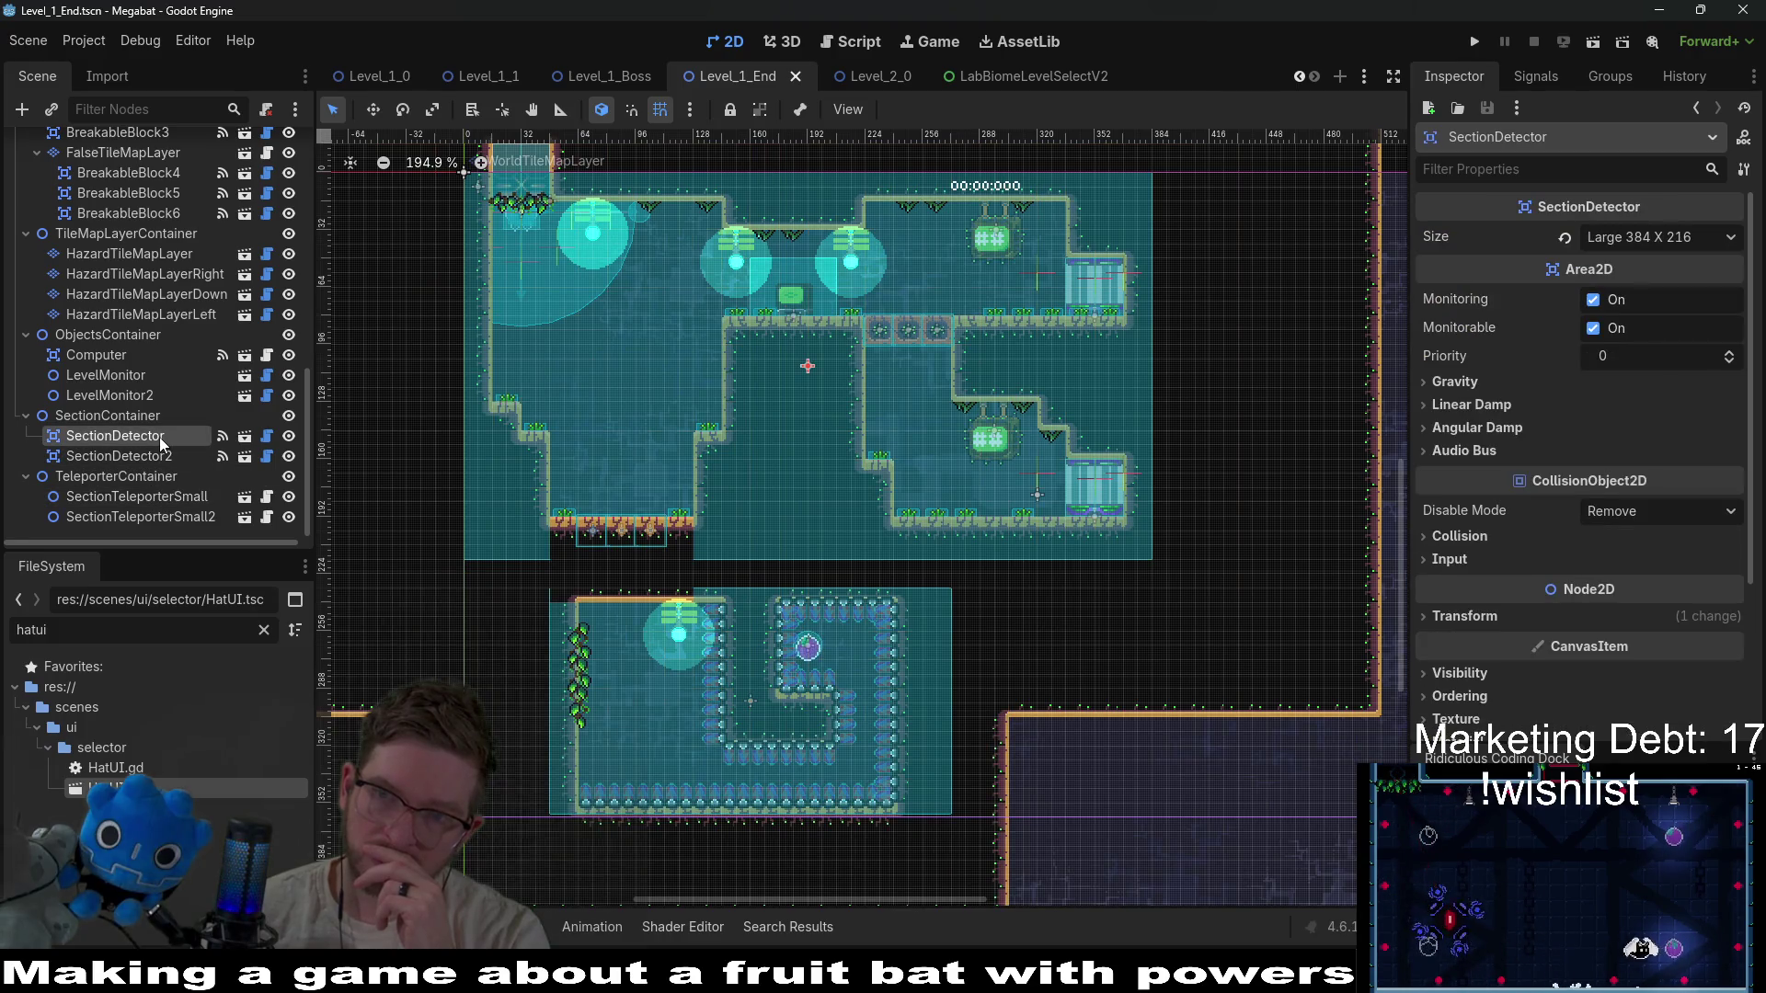
{"action": "left_click", "coordinate": [120, 375]}
{"action": "scroll", "coordinate": [122, 381], "scroll_direction": "up", "scroll_amount": 5}
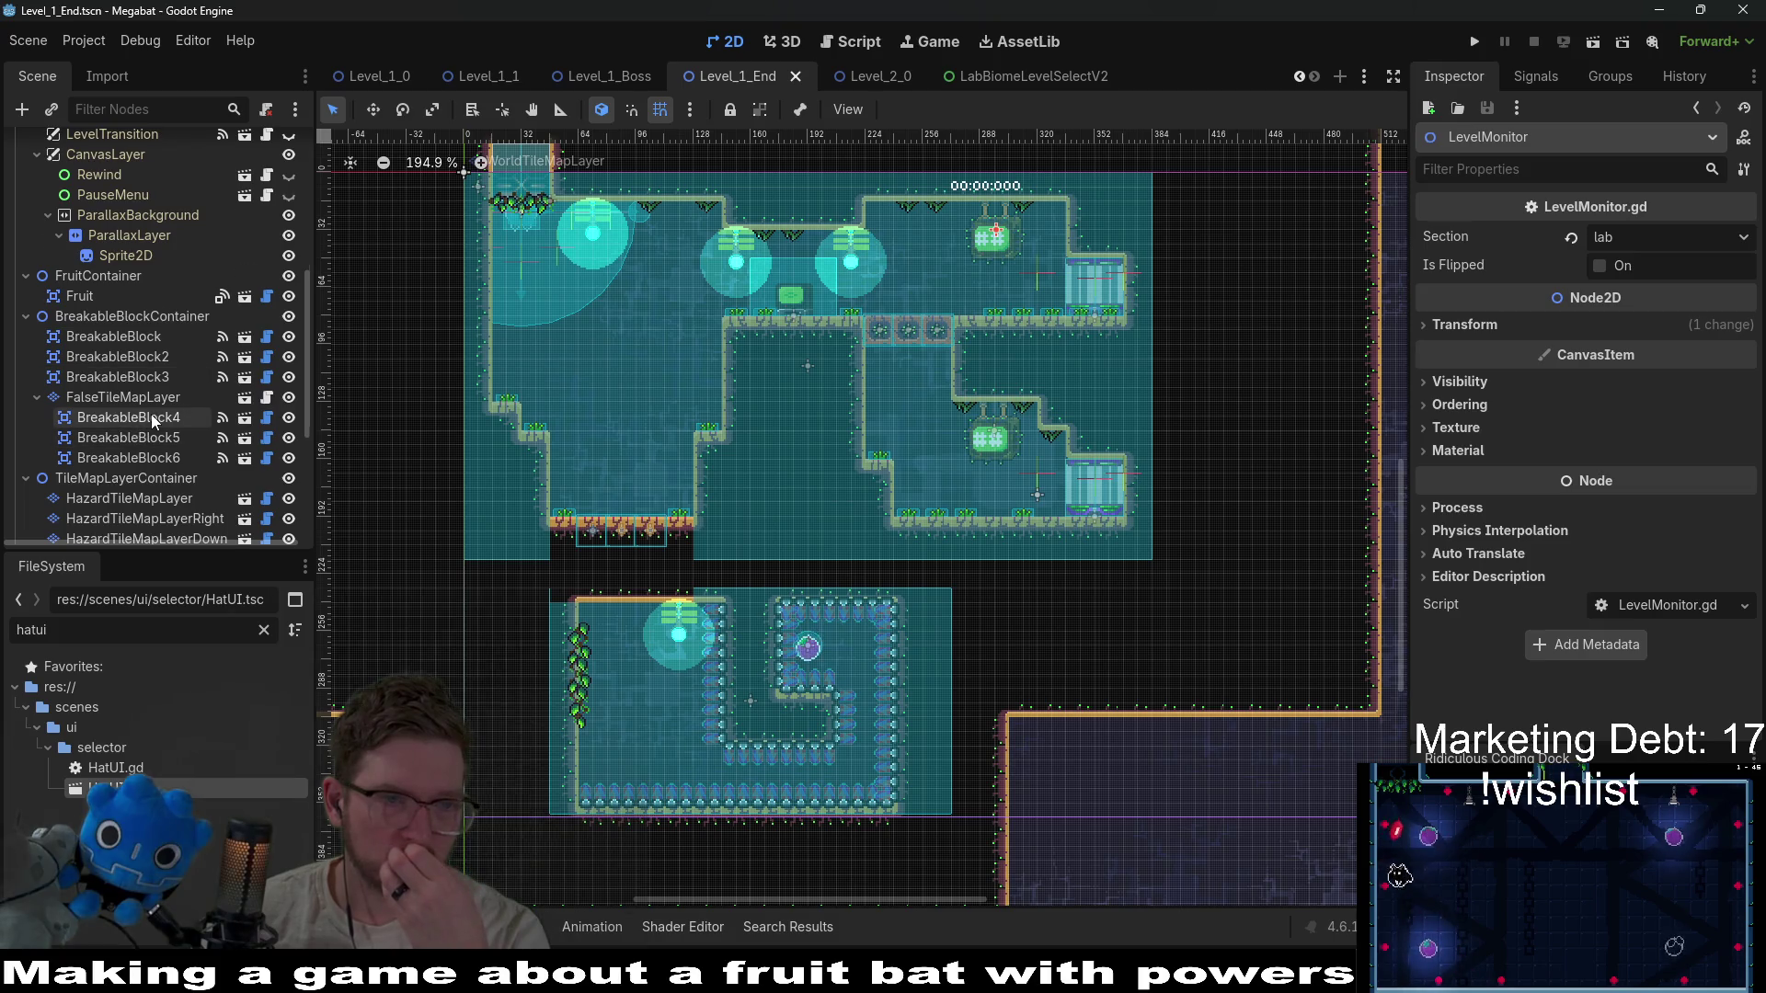
{"action": "scroll", "coordinate": [150, 414], "scroll_direction": "down", "scroll_amount": 5}
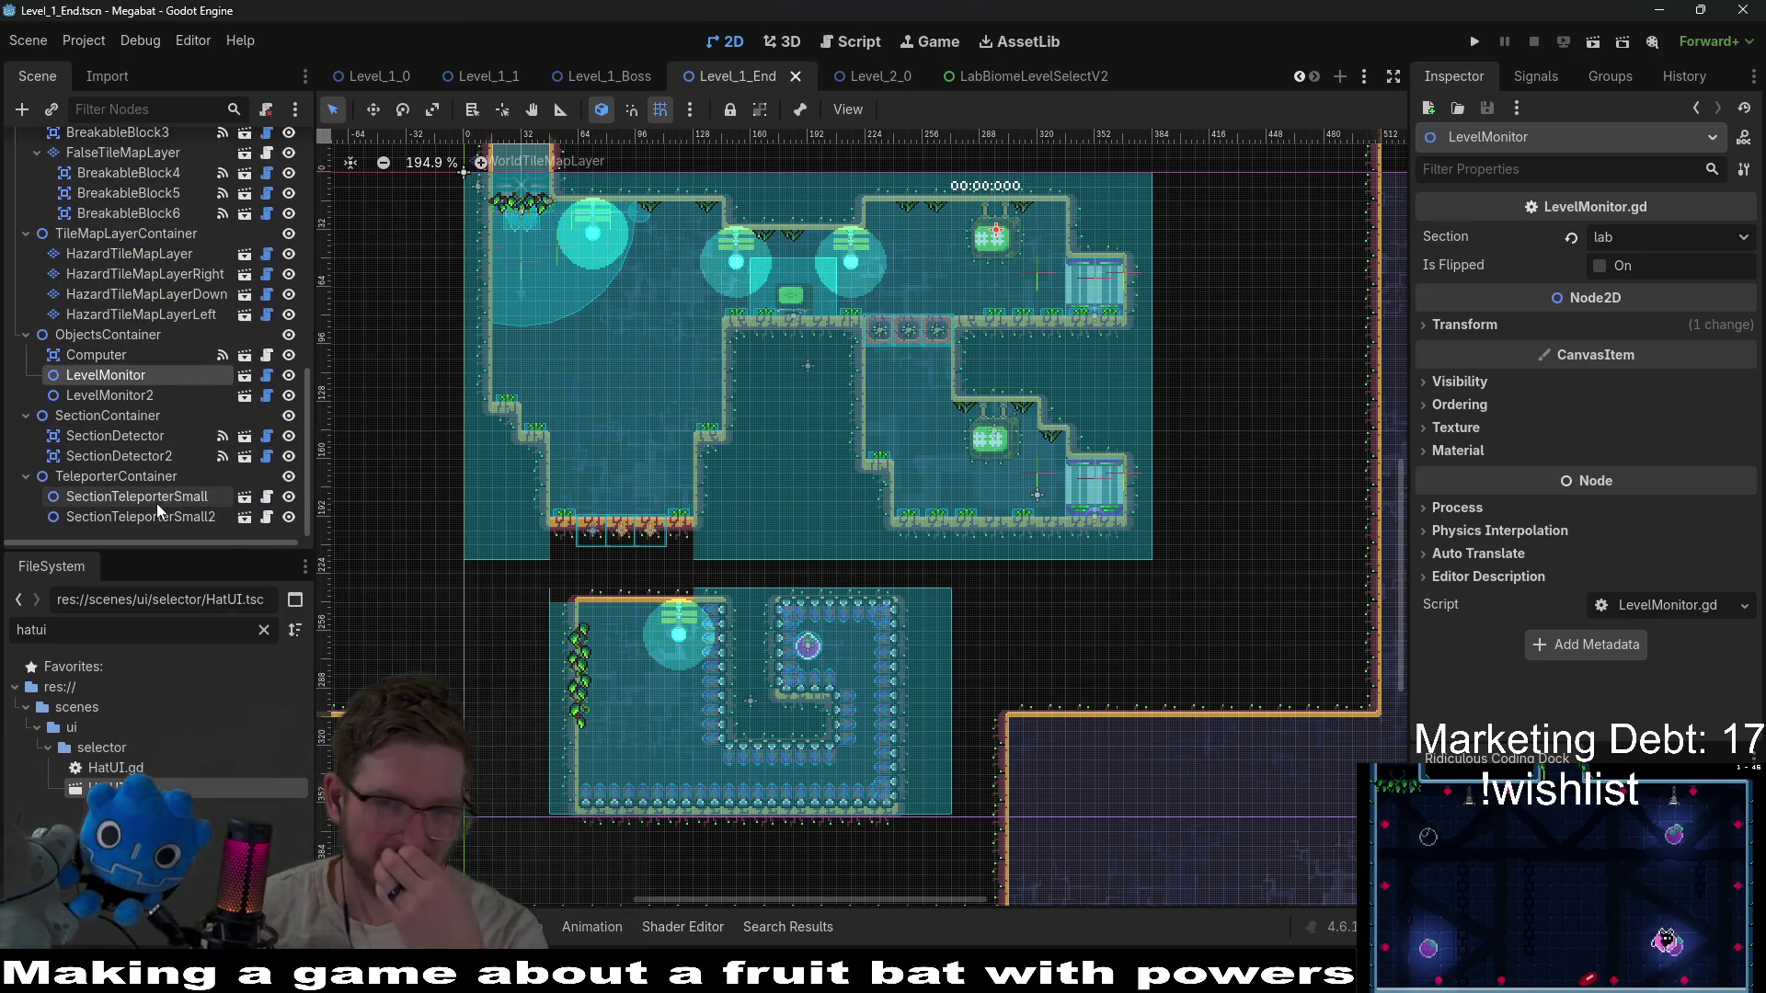
Review SectionTeleporterSmall's Locked by Level Path (Level_1_Boss.tscn) and open its script.
{"action": "left_click", "coordinate": [169, 495]}
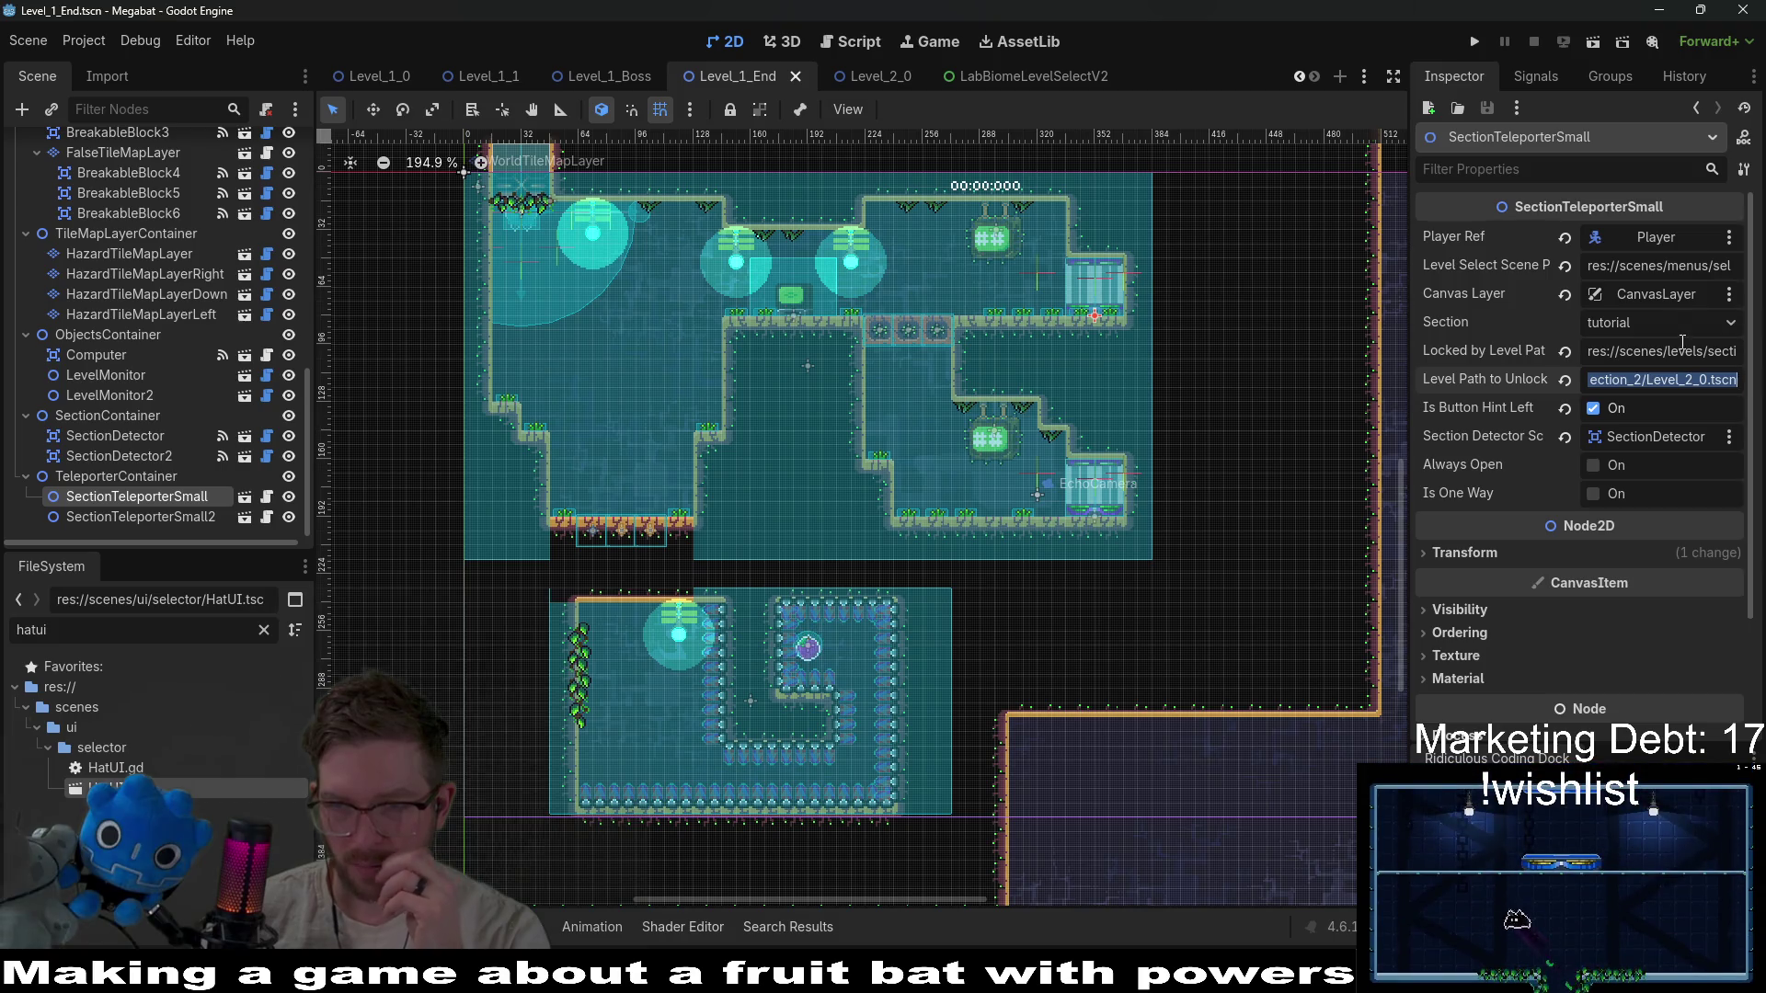
{"action": "mouse_move", "coordinate": [1638, 354]}
{"action": "left_mouse_down"}
{"action": "mouse_move", "coordinate": [1724, 352]}
{"action": "mouse_move", "coordinate": [1693, 361]}
{"action": "left_mouse_up"}
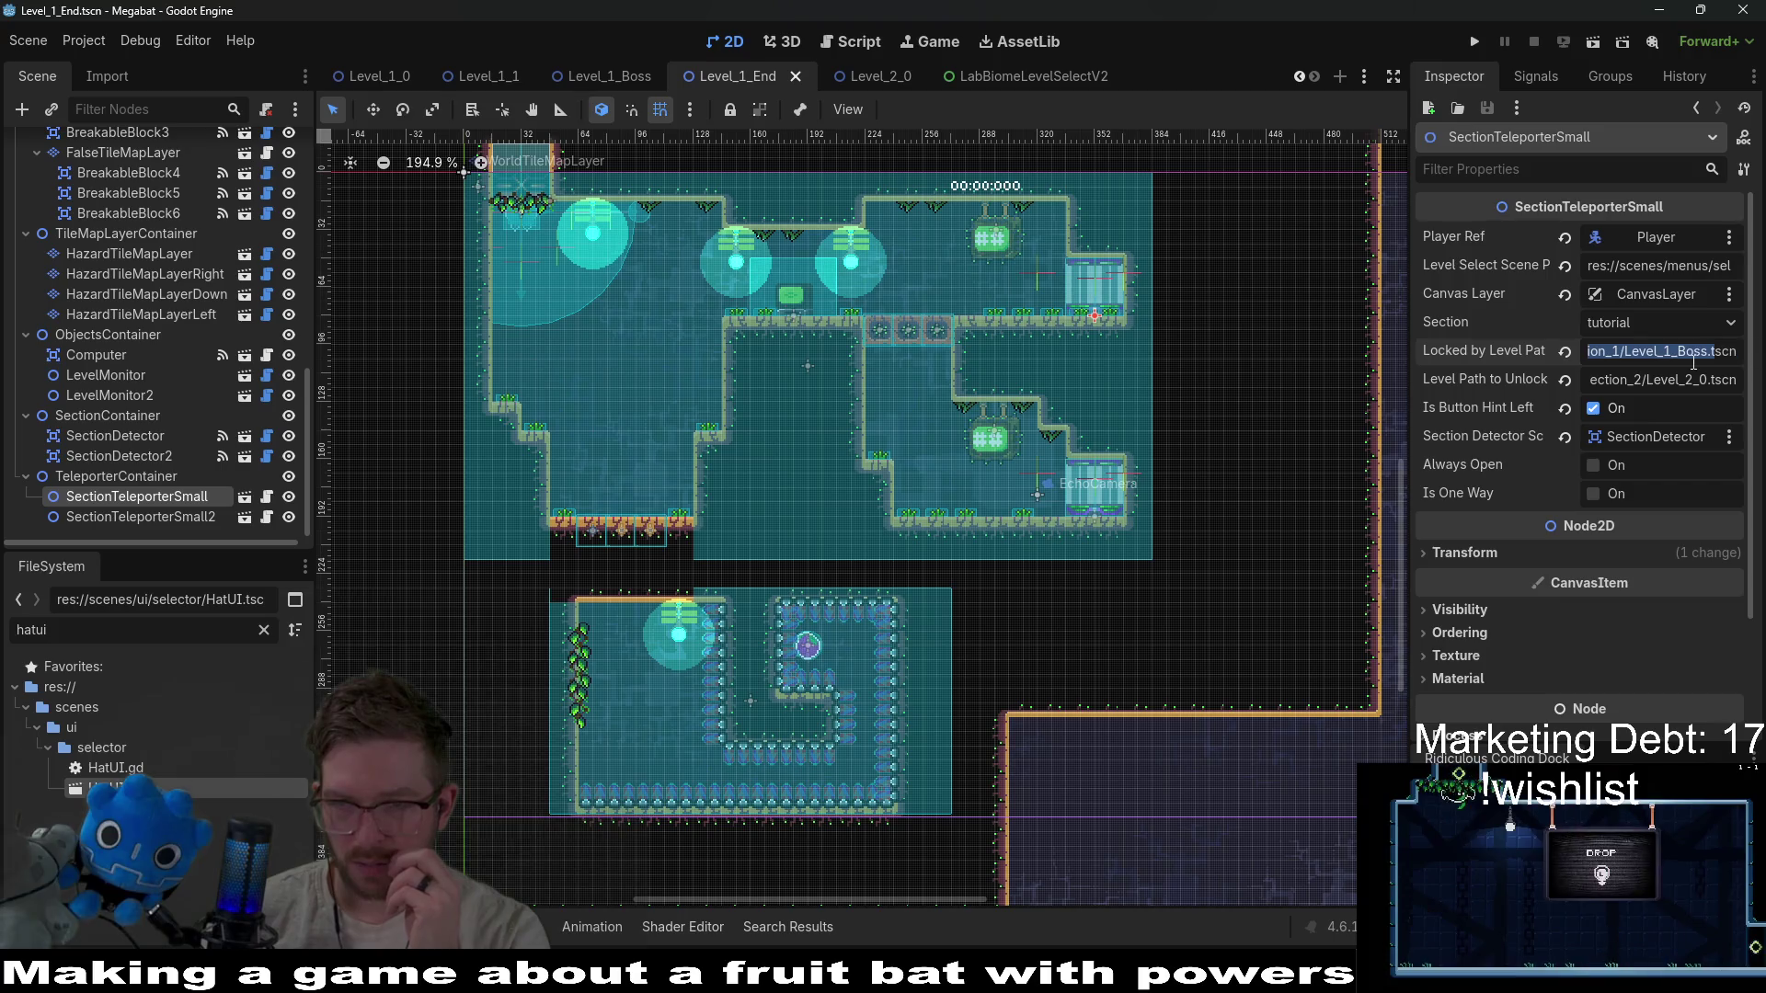
{"action": "left_click", "coordinate": [1738, 351]}
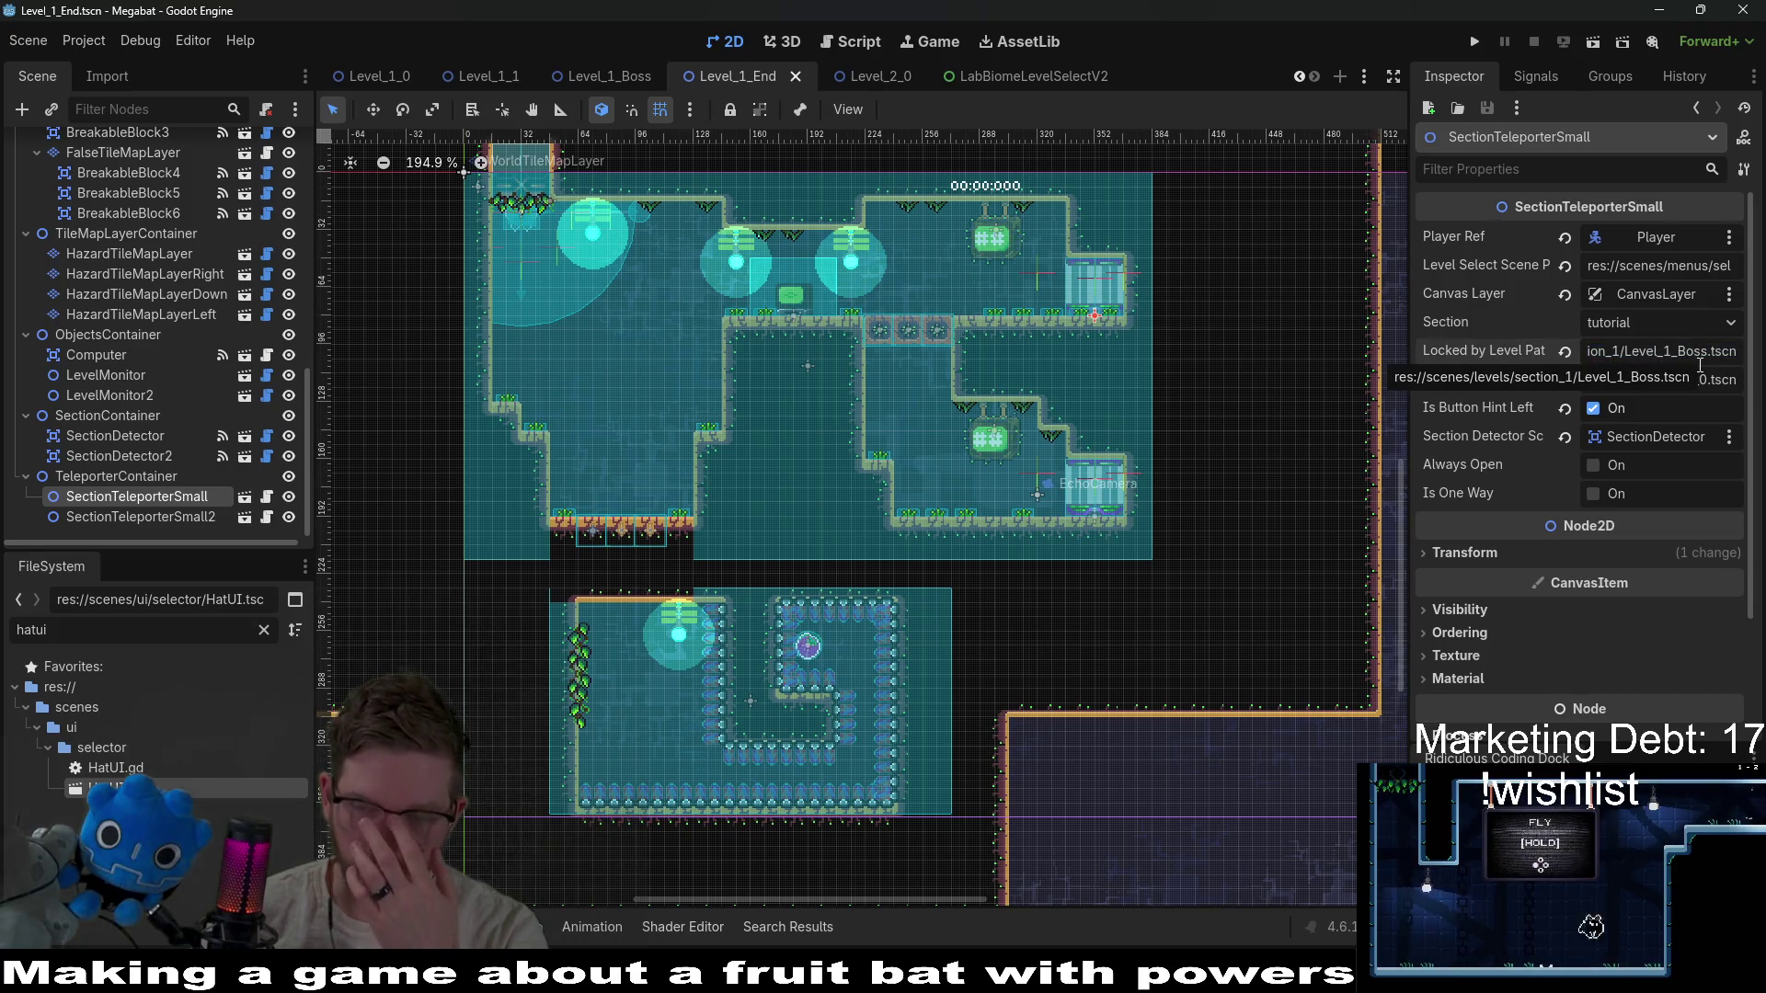
{"action": "double_click", "coordinate": [1715, 351]}
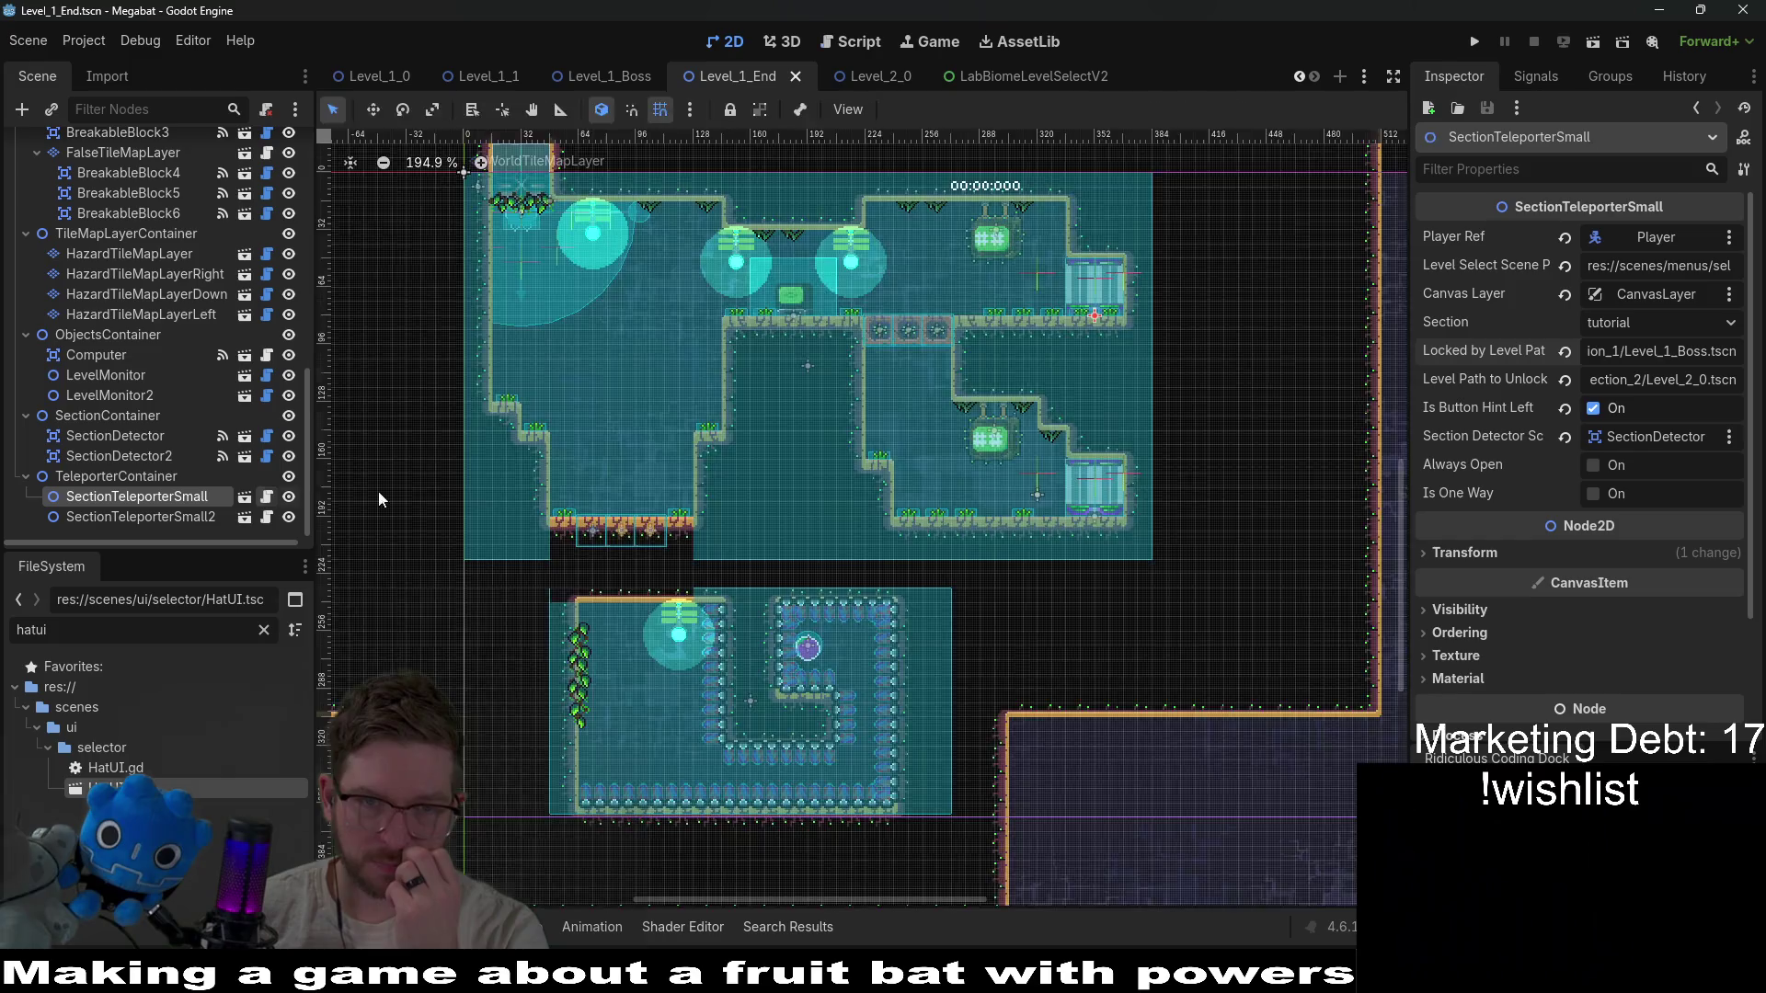
{"action": "key", "text": "ctrl+F3"}
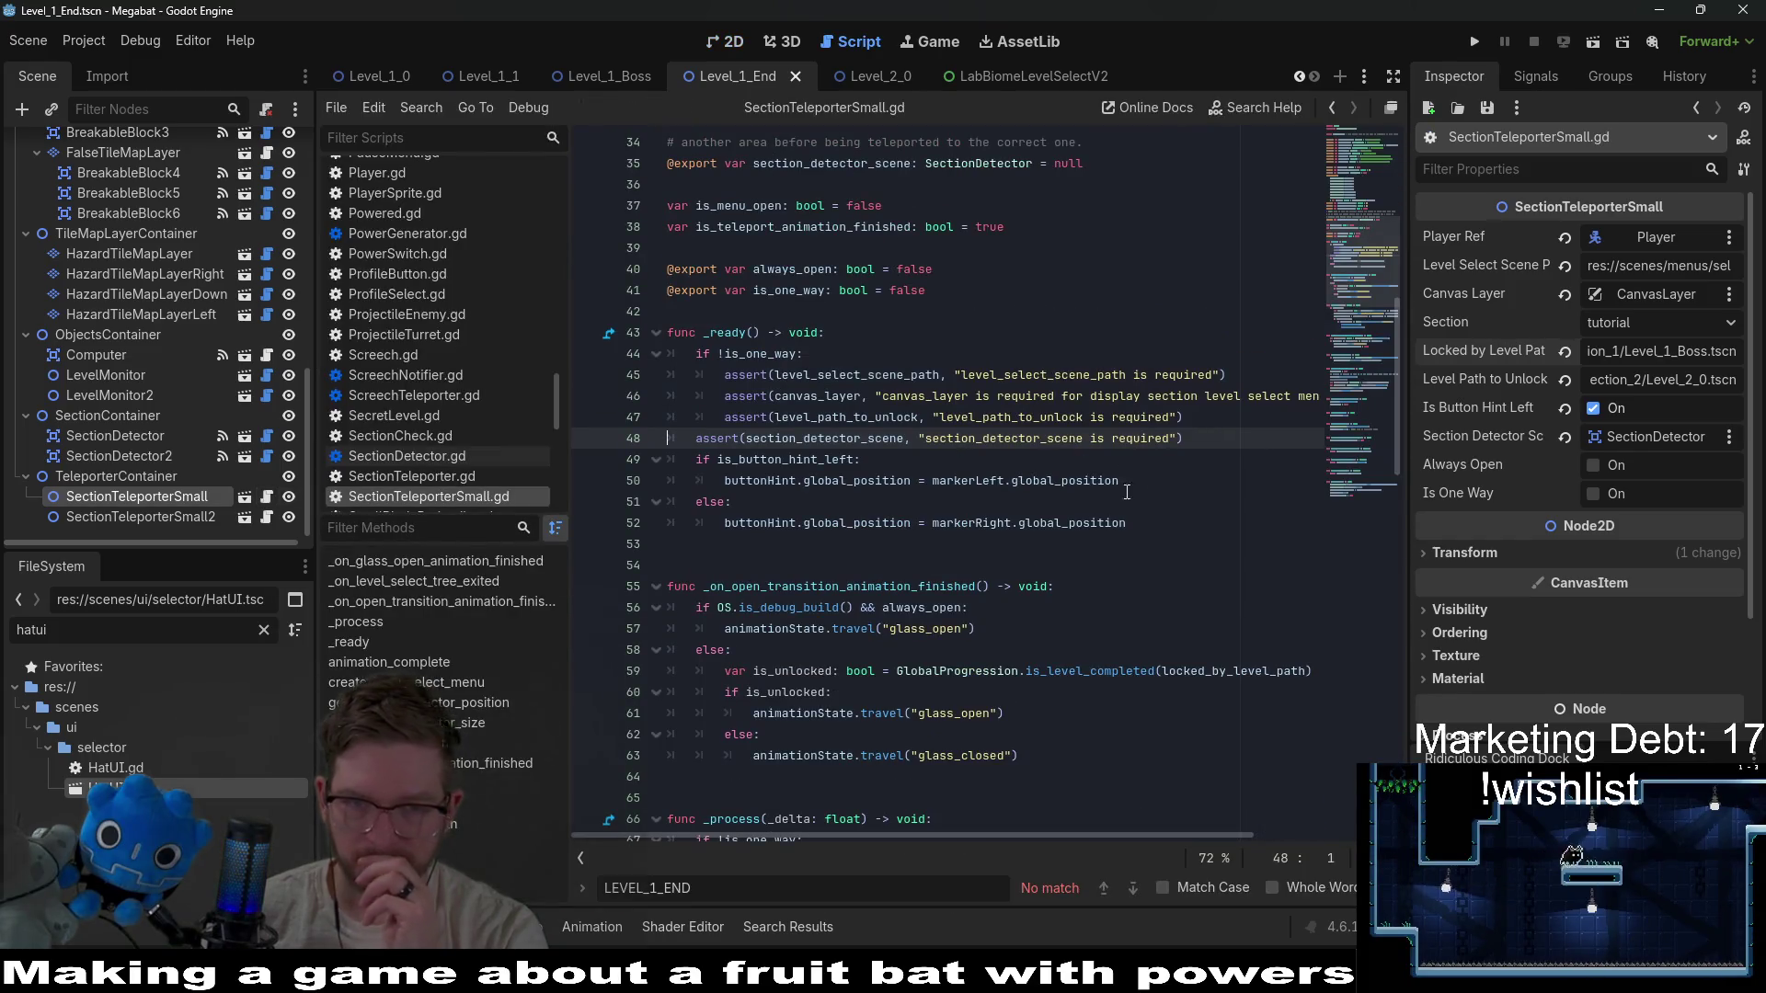
Read the section_detector_scene and level_path_to_unlock declarations in SectionTeleporterSmall.gd.
{"action": "scroll", "coordinate": [841, 335], "scroll_direction": "up", "scroll_amount": 2}
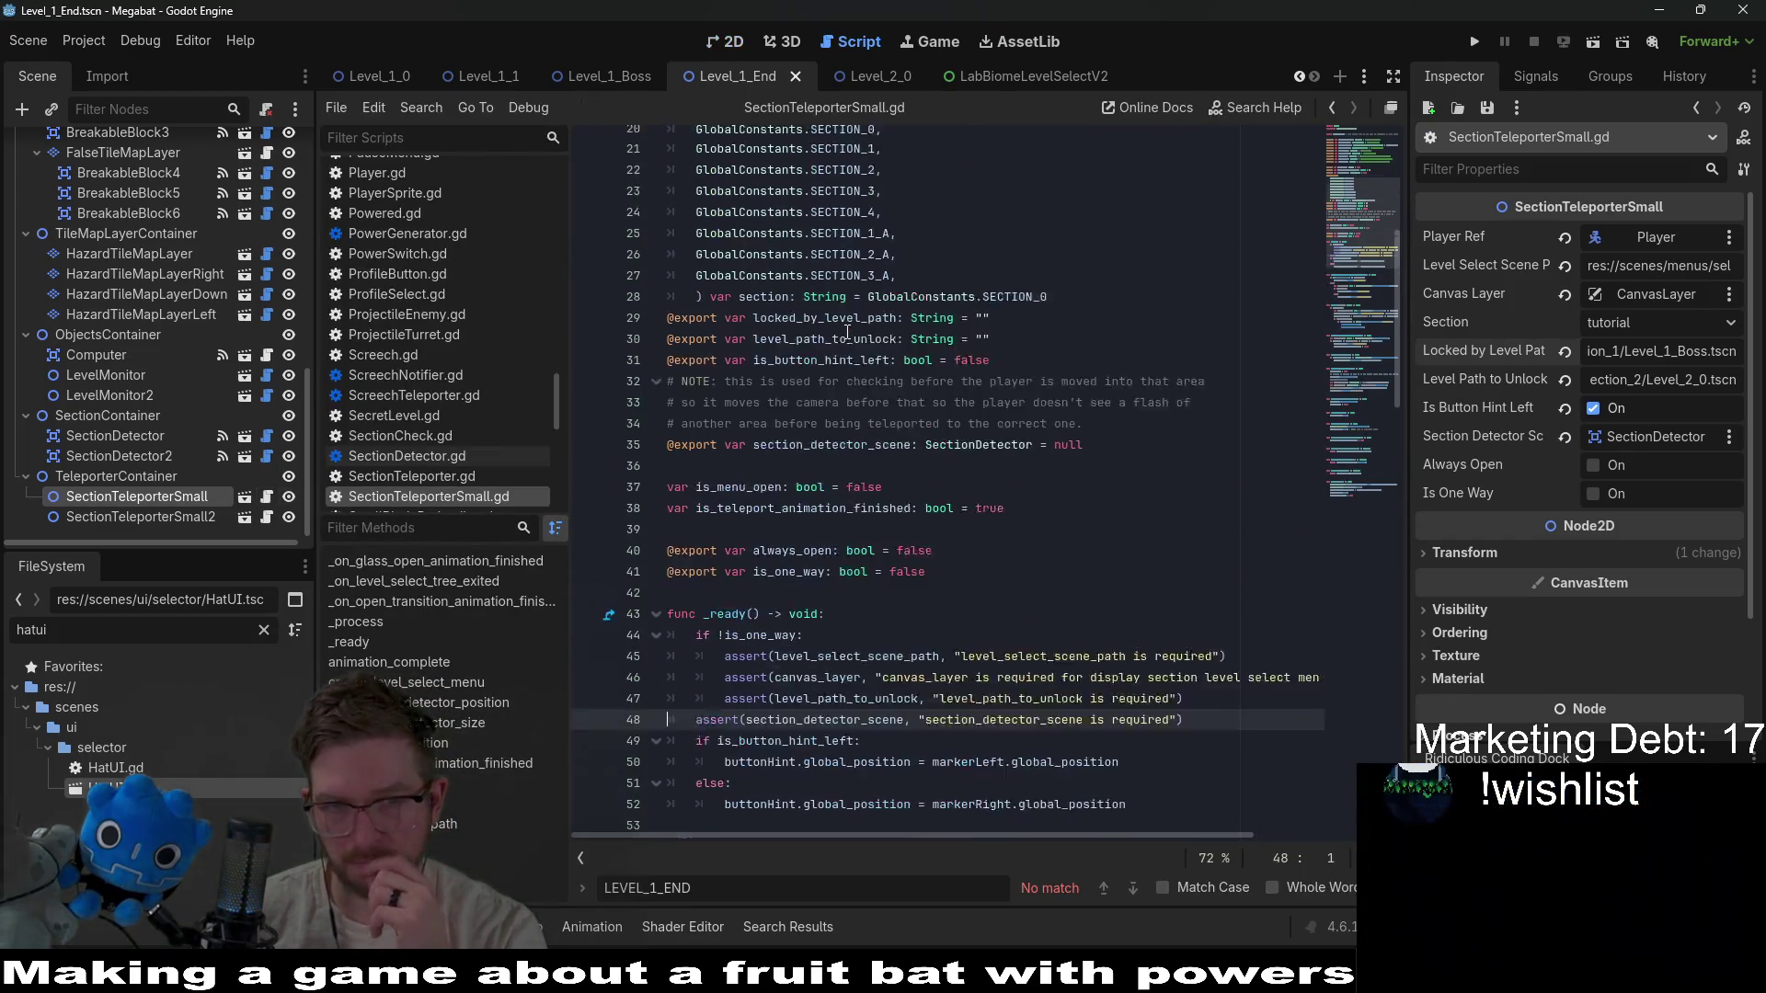
{"action": "scroll", "coordinate": [1001, 397], "scroll_direction": "down", "scroll_amount": 2}
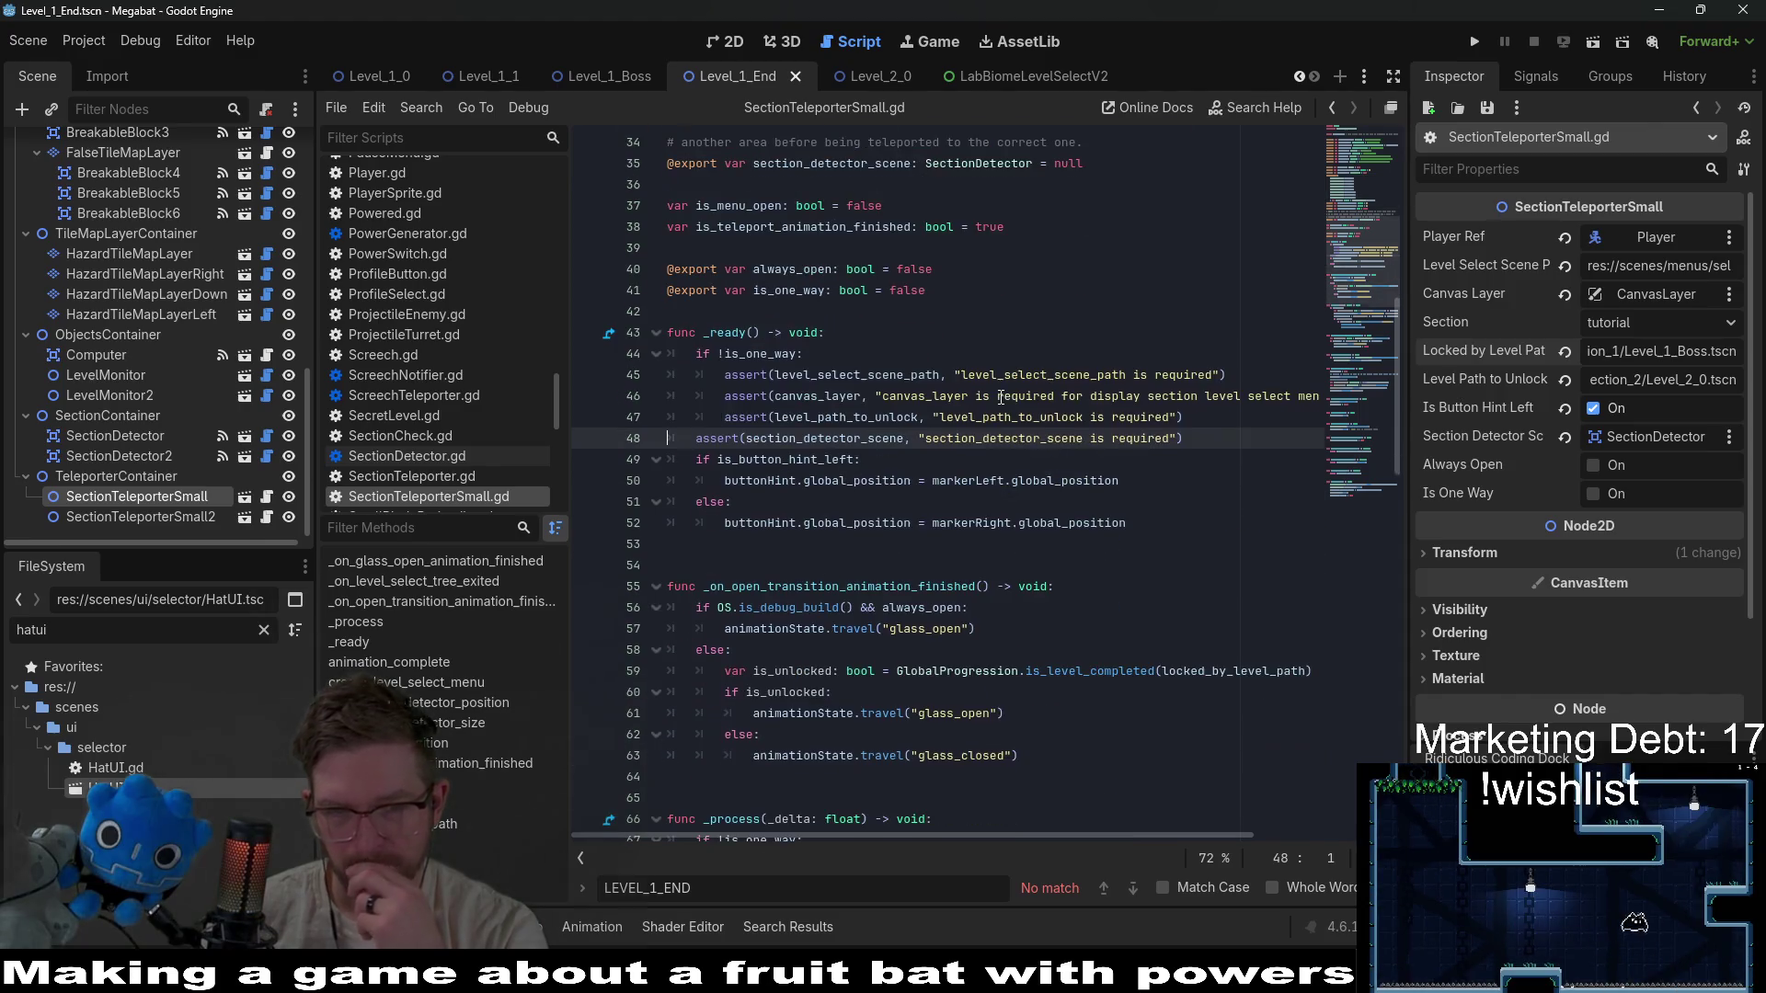
{"action": "scroll", "coordinate": [1000, 398], "scroll_direction": "down", "scroll_amount": 2}
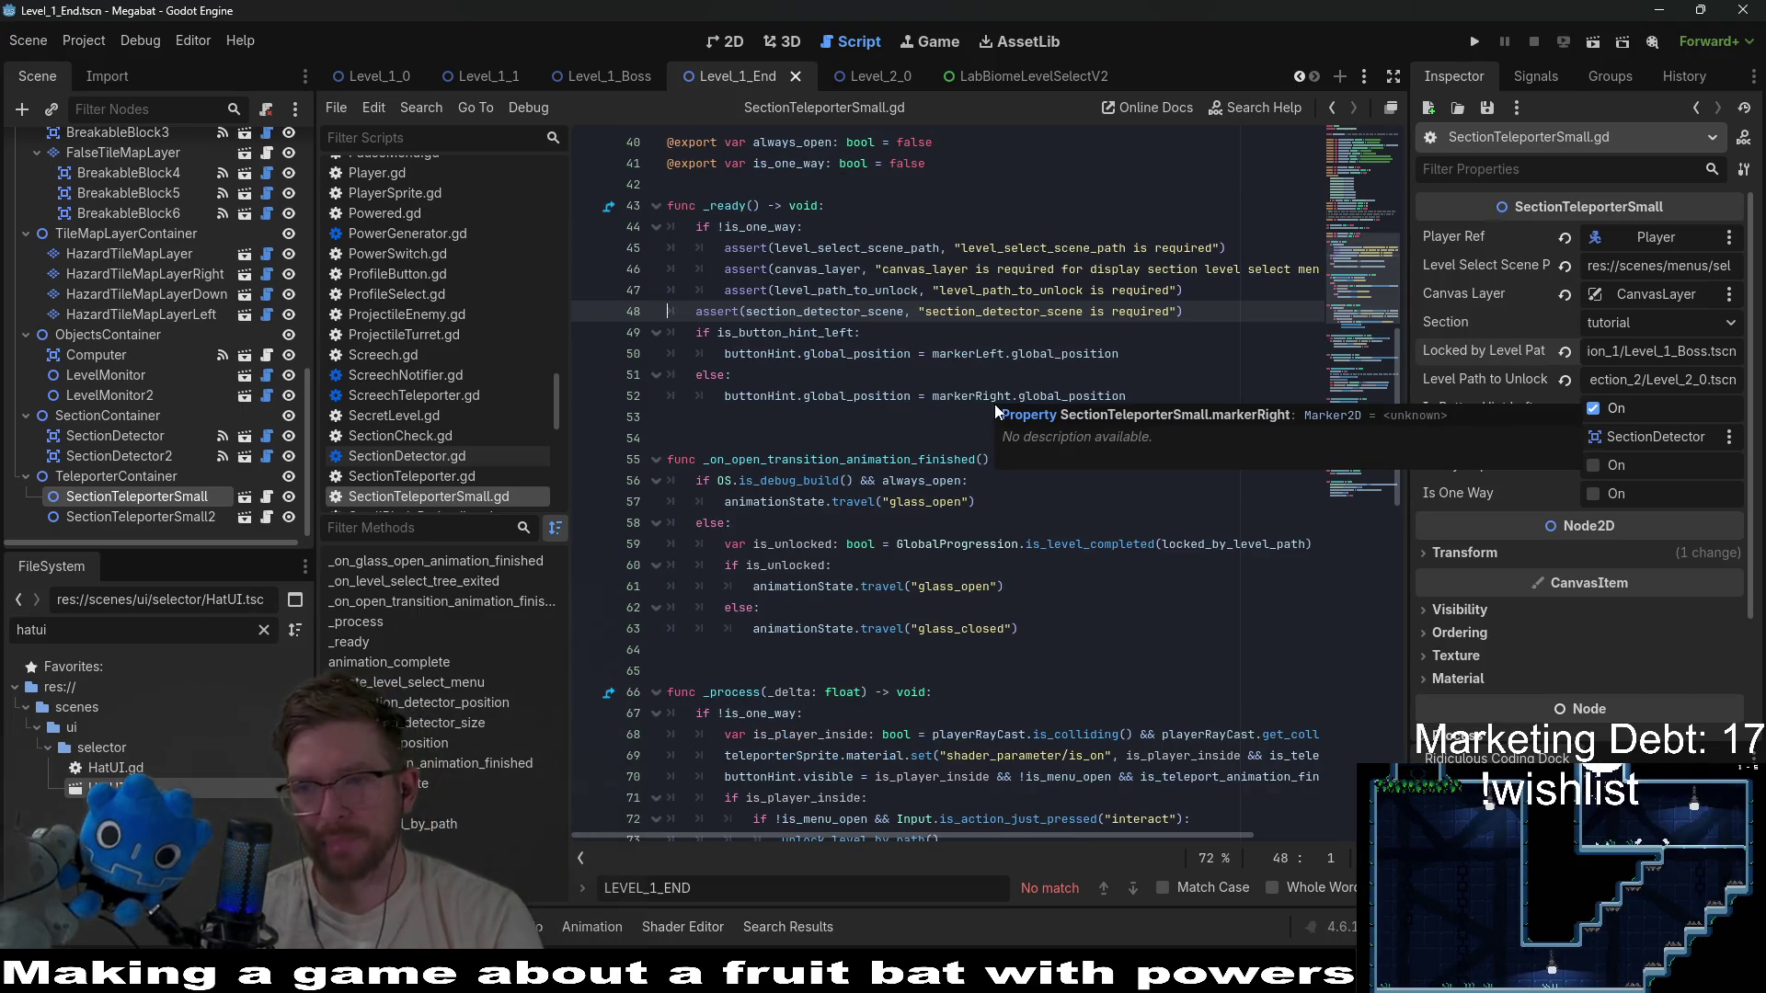
{"action": "scroll", "coordinate": [1046, 564], "scroll_direction": "up", "scroll_amount": 3}
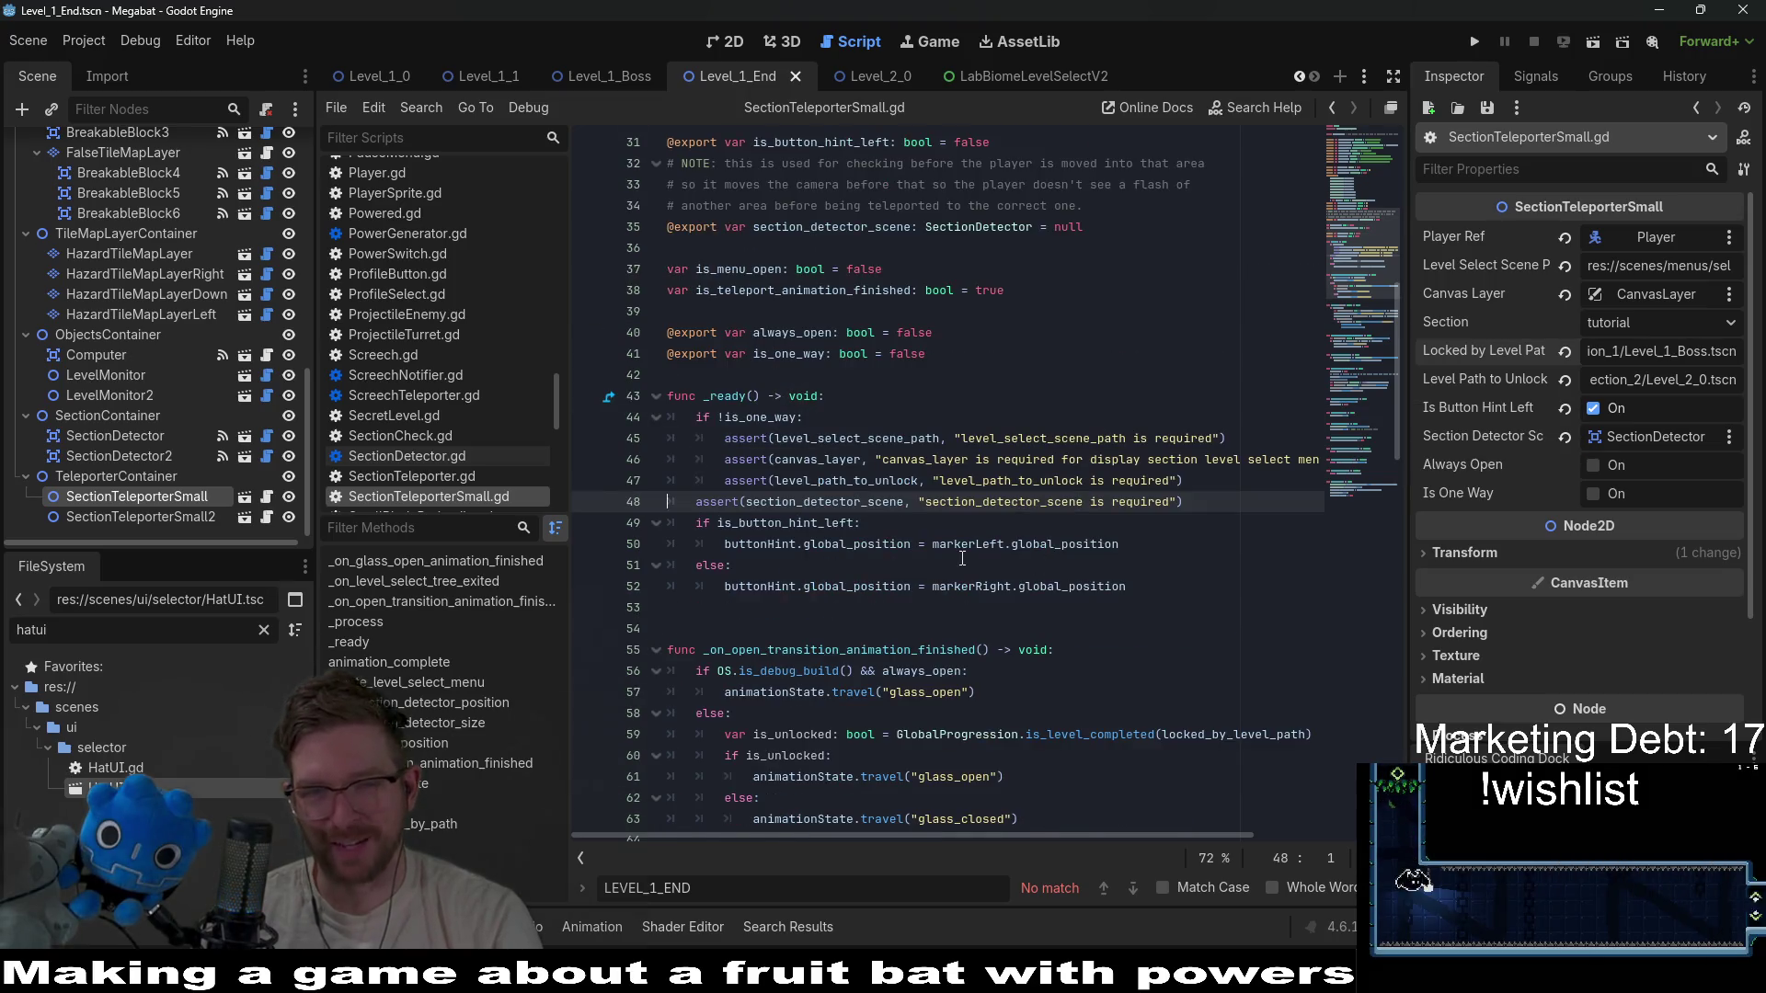
{"action": "scroll", "coordinate": [962, 559], "scroll_direction": "up", "scroll_amount": 2}
{"action": "double_click", "coordinate": [811, 629]}
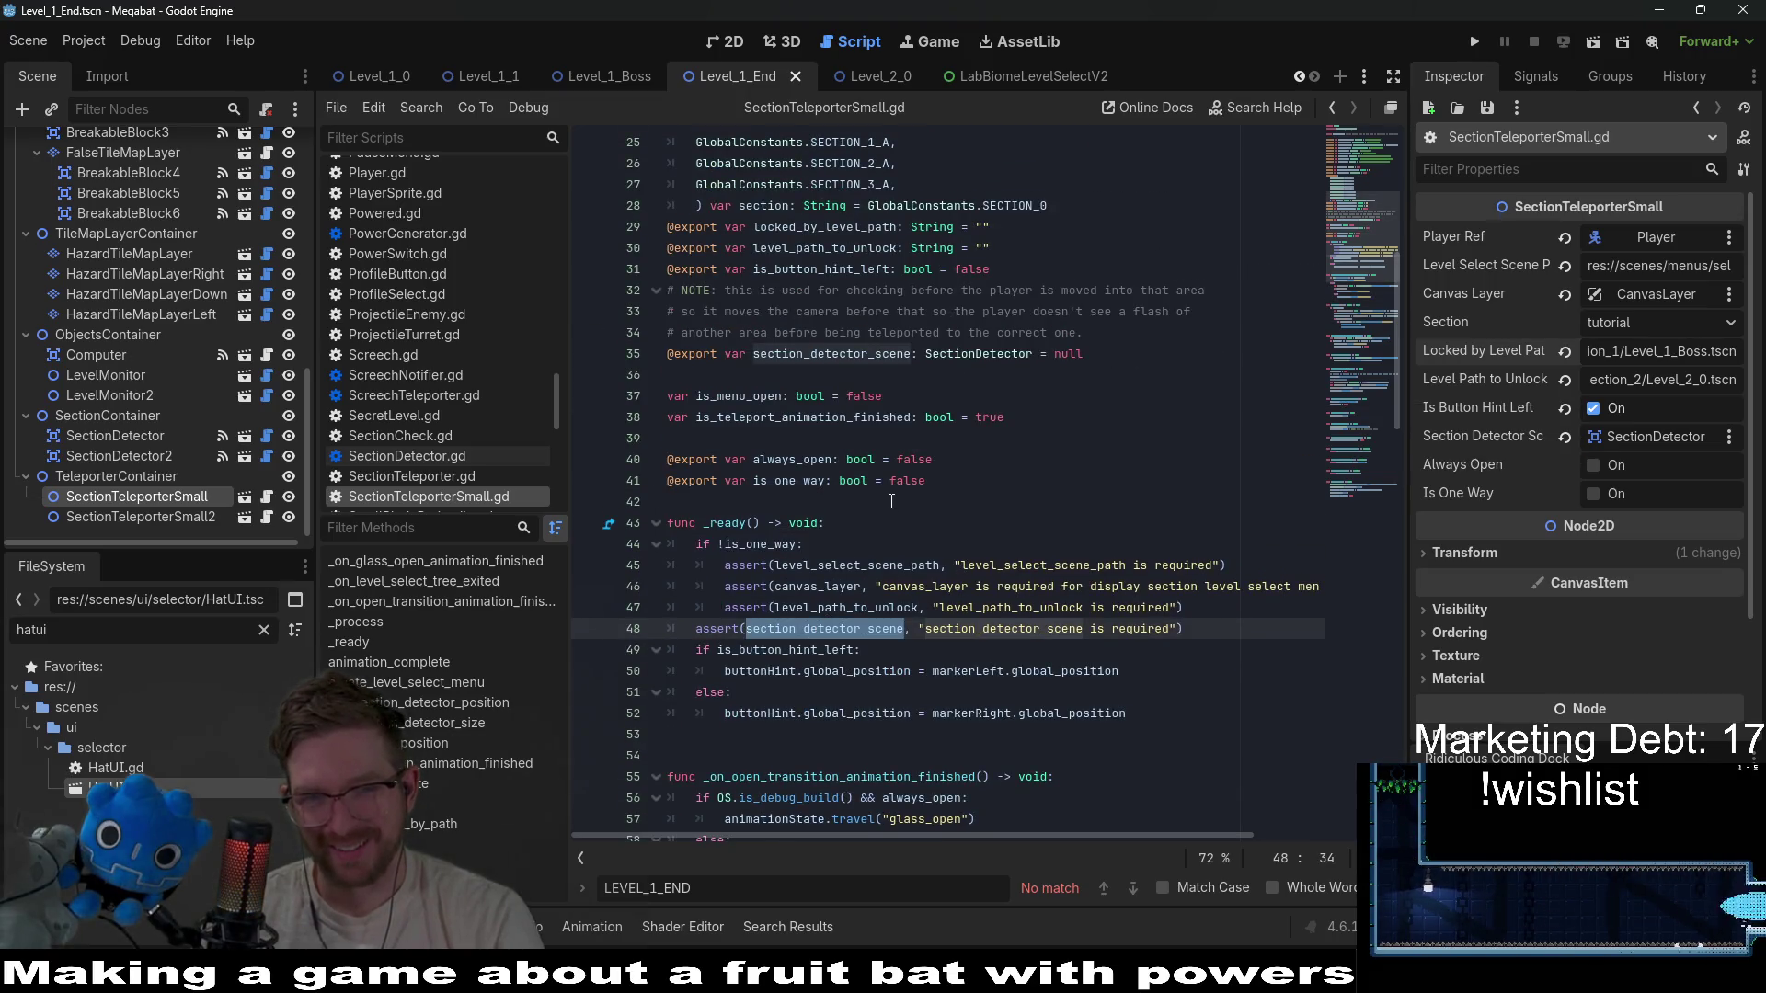
{"action": "double_click", "coordinate": [848, 608]}
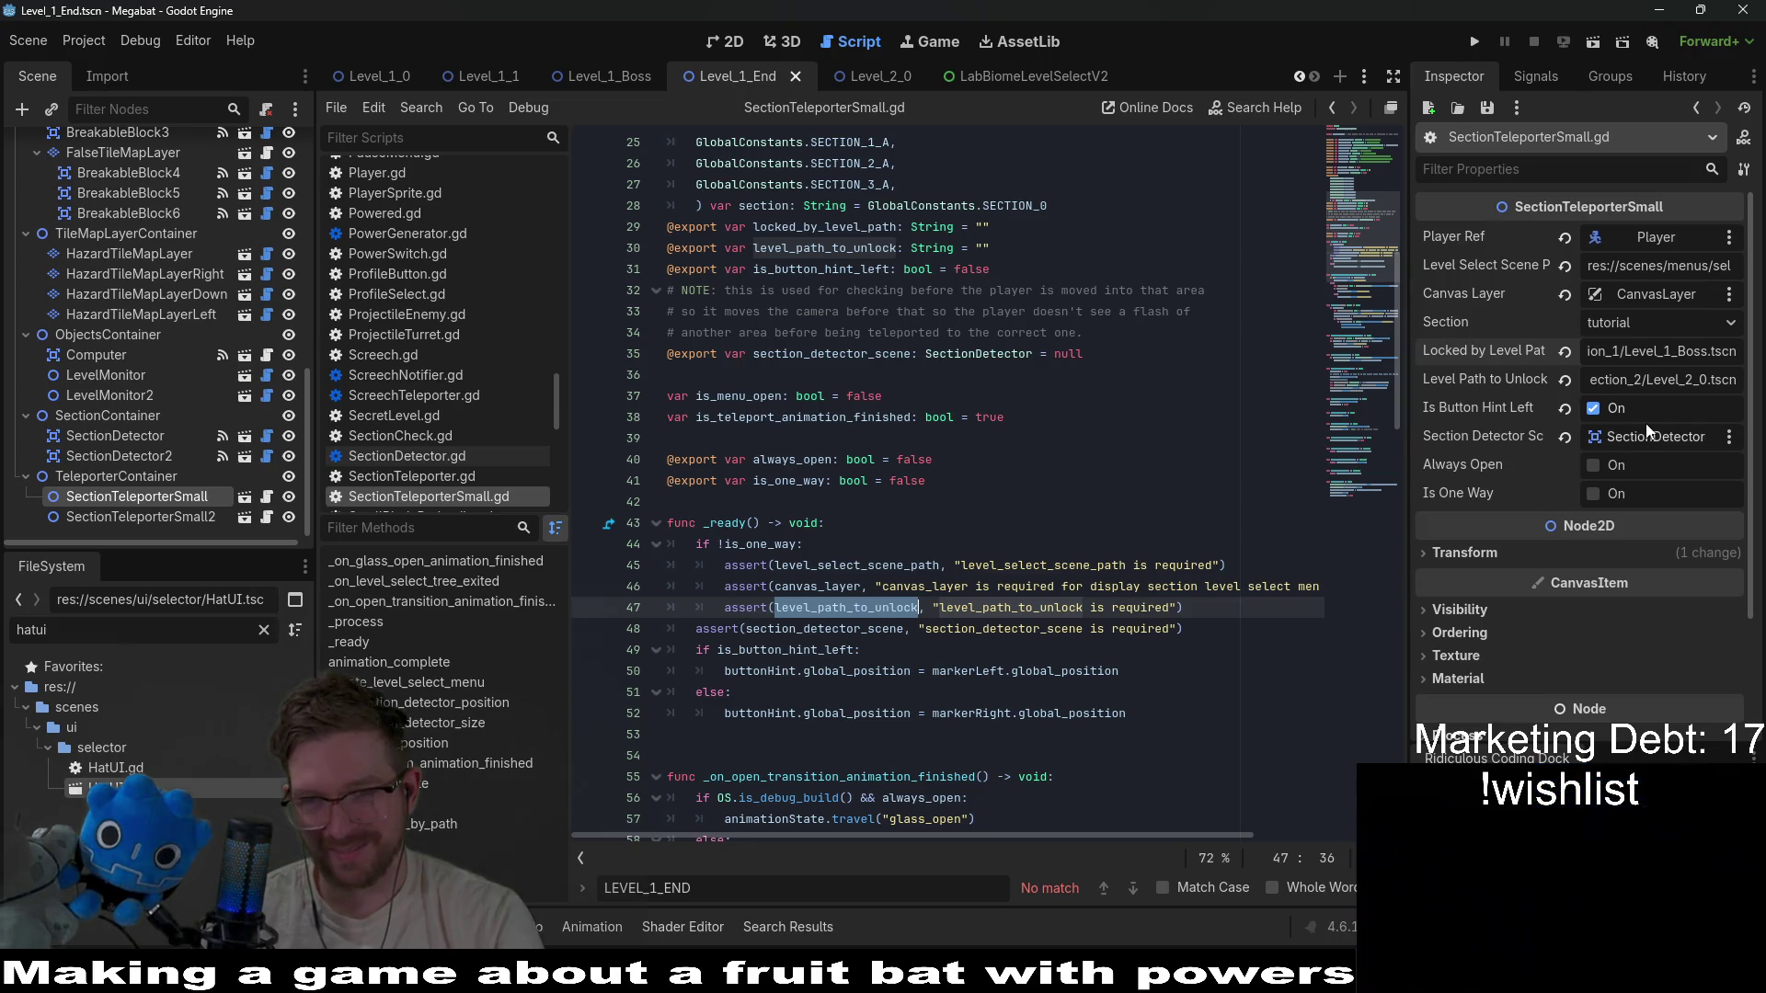
{"action": "left_click", "coordinate": [1644, 352]}
Search the script for locked_by_level_path and jump to its is_level_completed check.
{"action": "left_click", "coordinate": [812, 537]}
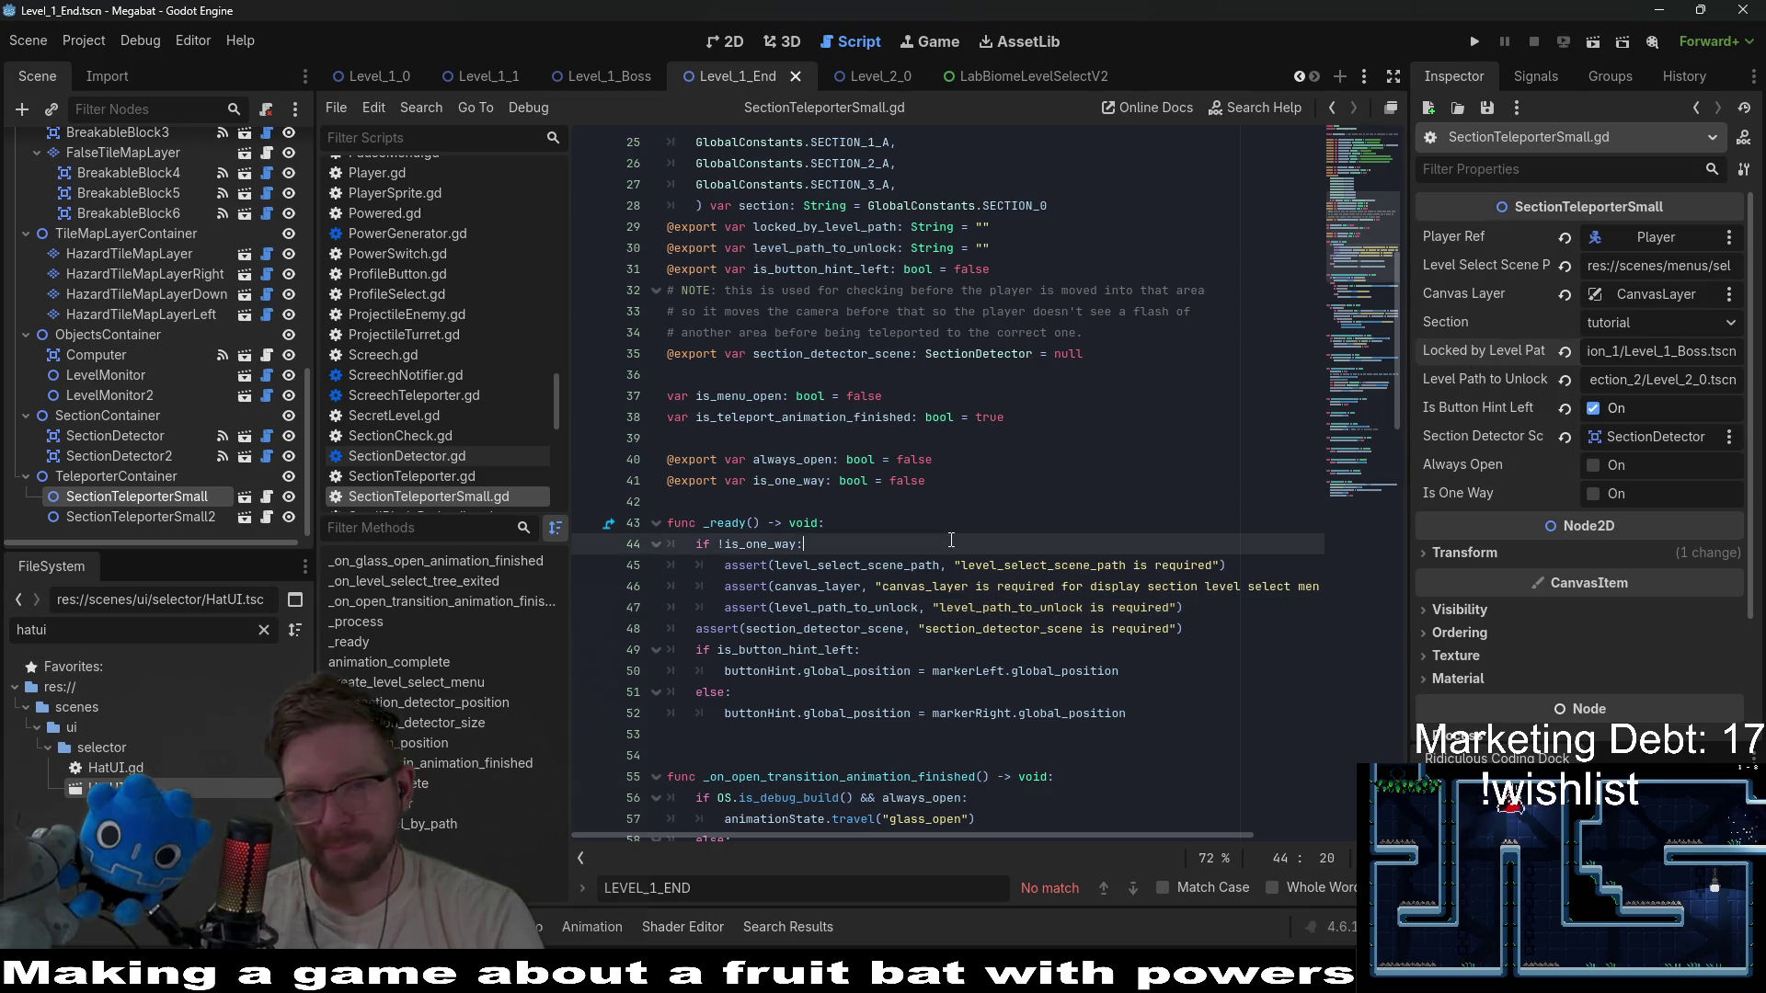
{"action": "scroll", "coordinate": [812, 534], "scroll_direction": "up", "scroll_amount": 4}
{"action": "left_click", "coordinate": [812, 541]}
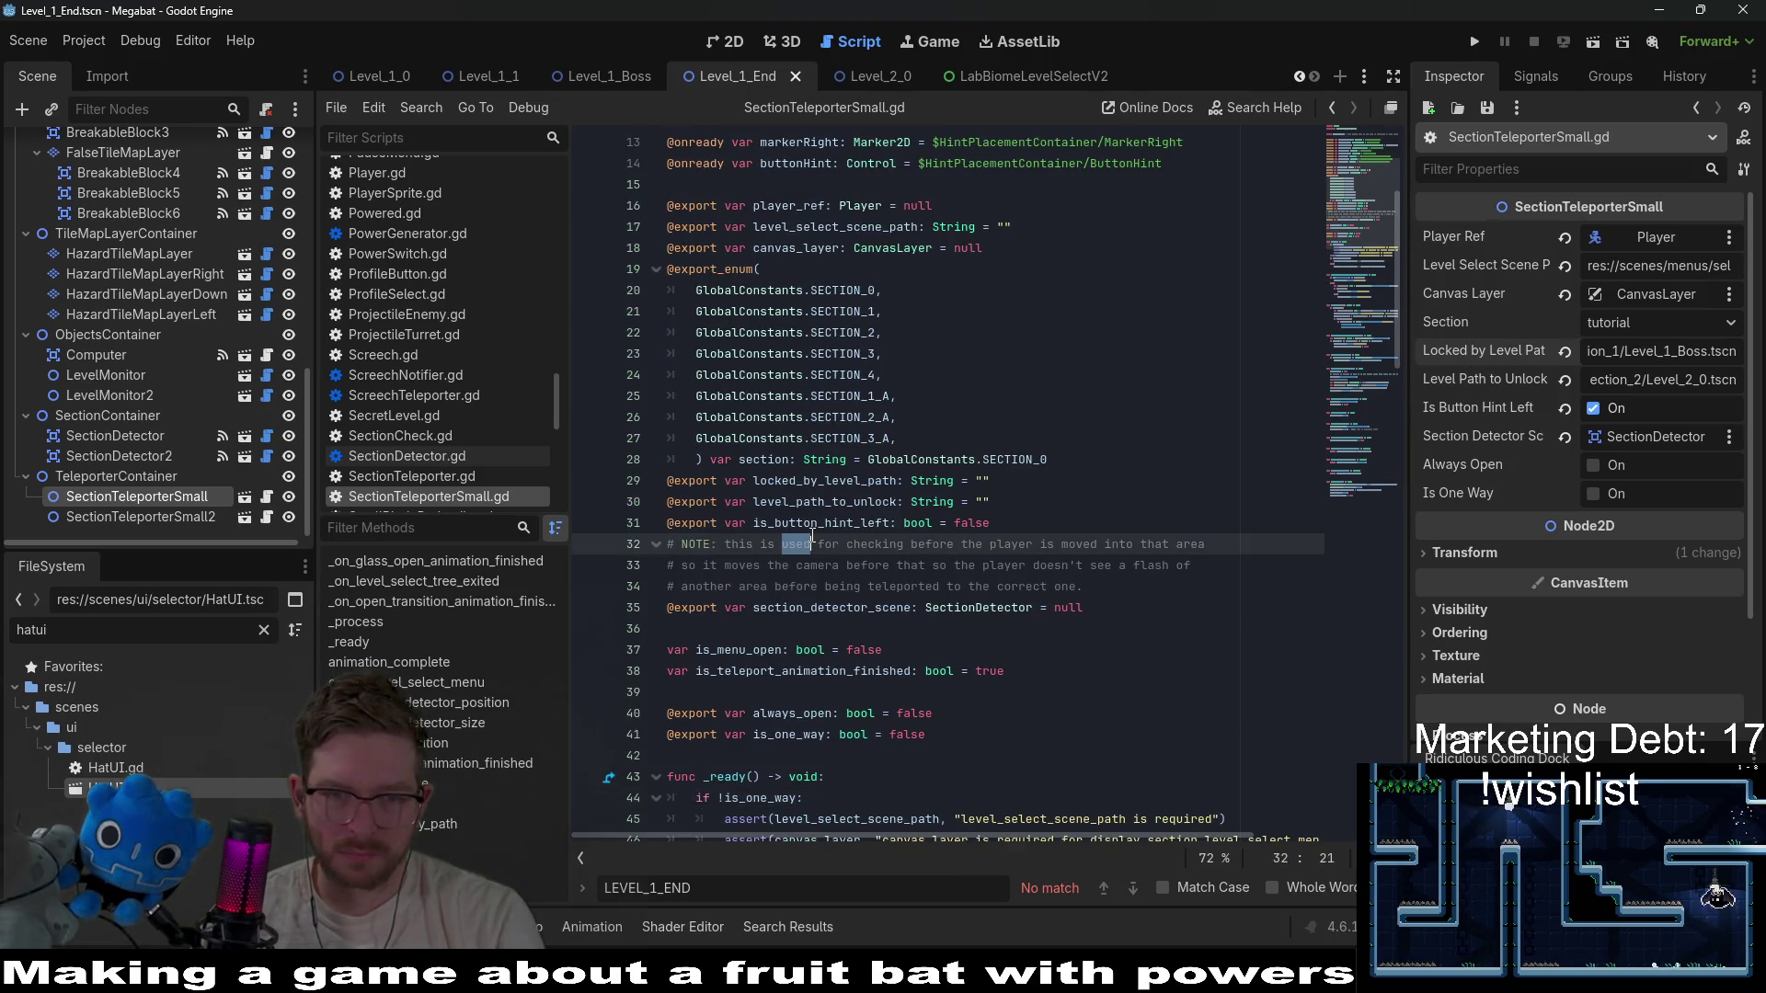
{"action": "left_click", "coordinate": [828, 503]}
{"action": "double_click", "coordinate": [828, 488]}
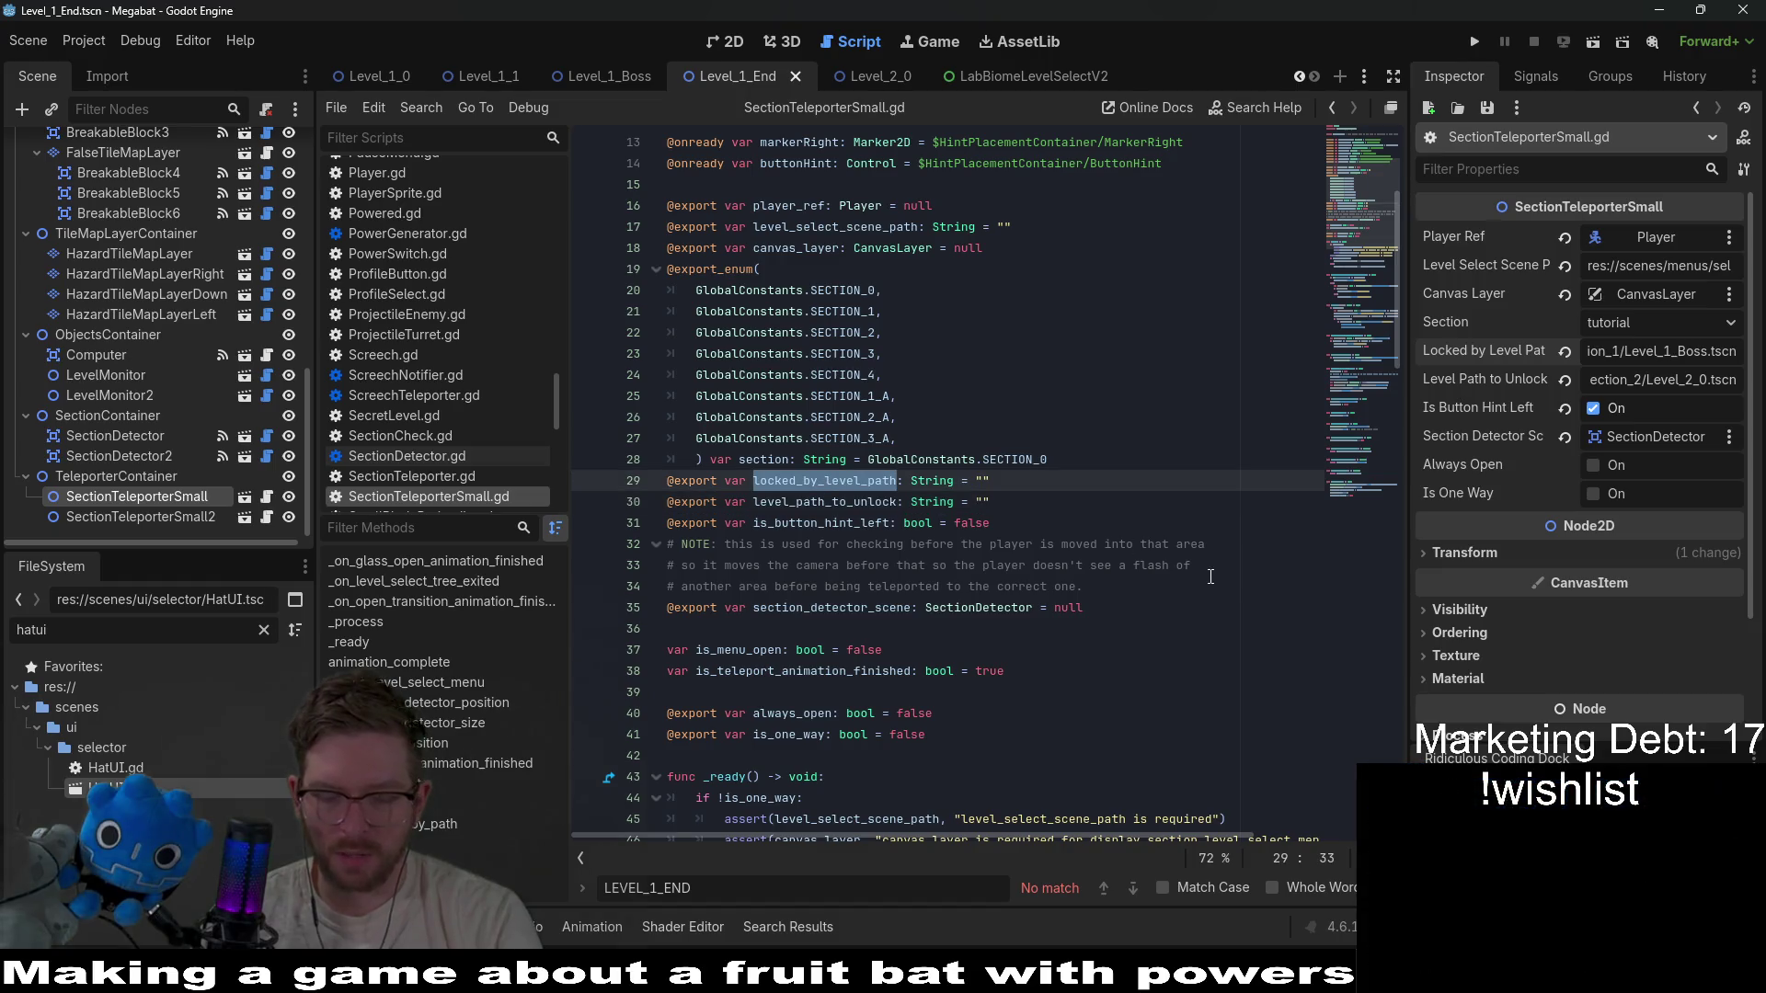
{"action": "key", "text": "ctrl+f"}
{"action": "key", "text": "Return"}
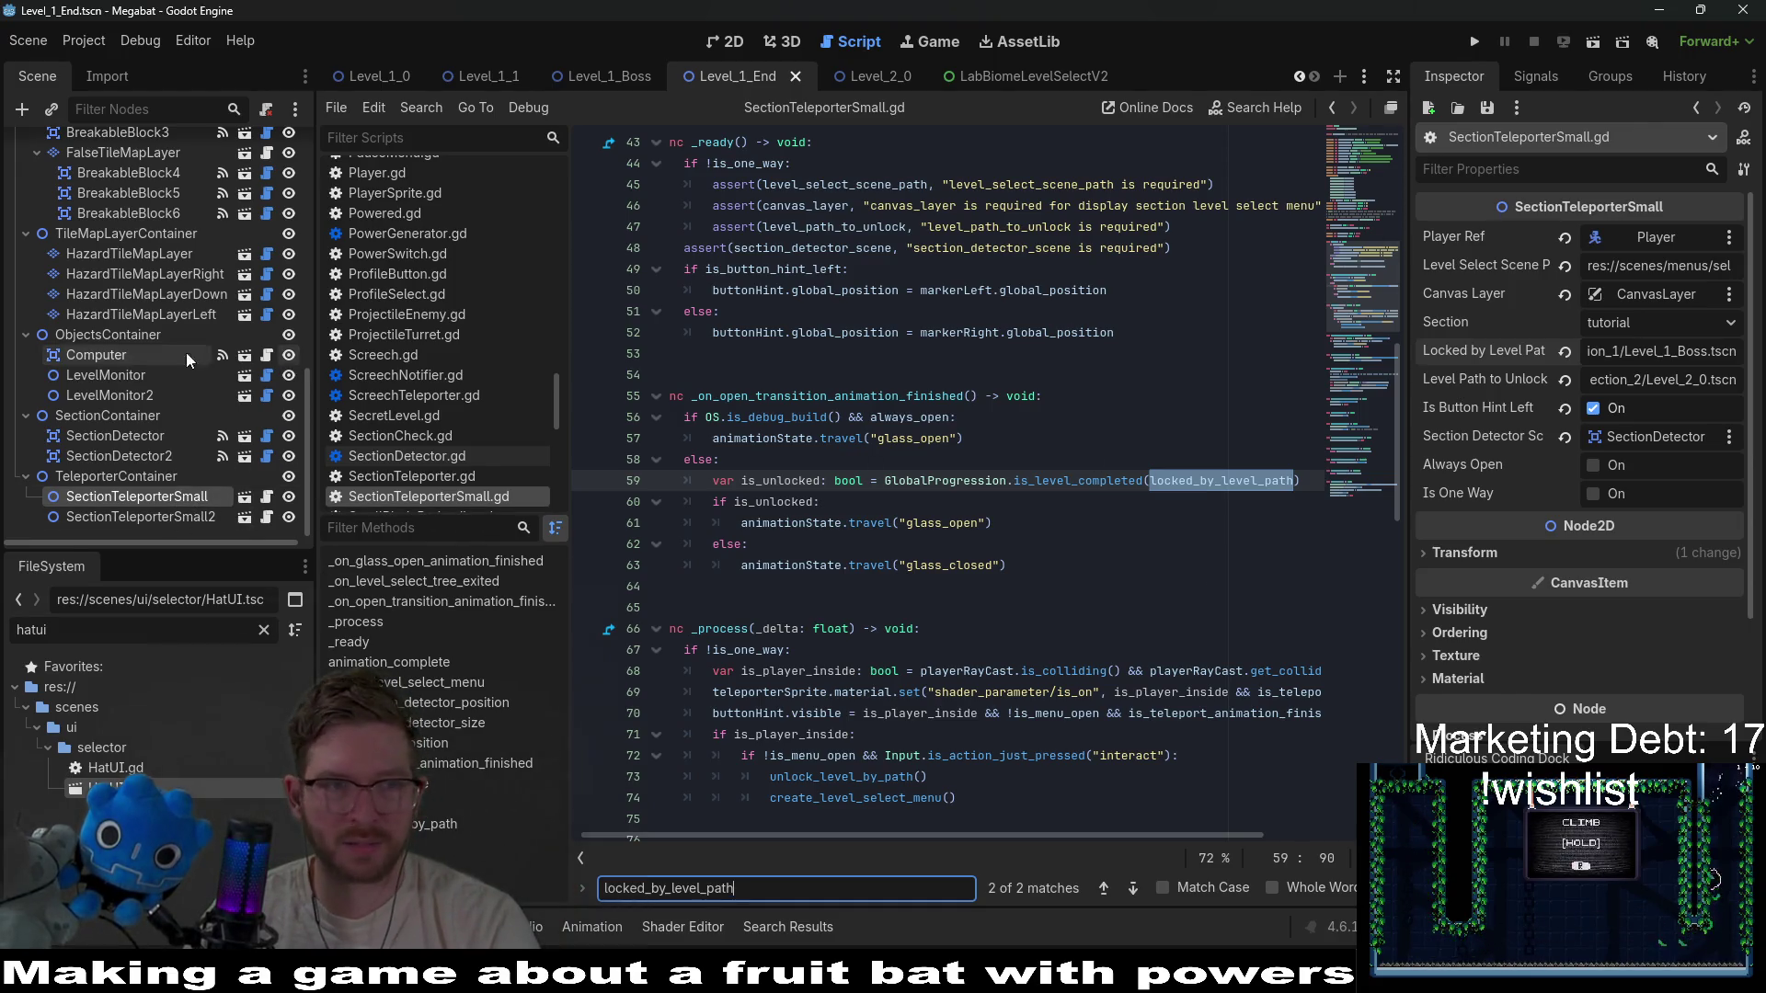
Select the LevelTransition node under CanvasLayer to view its signal connections.
{"action": "scroll", "coordinate": [184, 352], "scroll_direction": "up", "scroll_amount": 5}
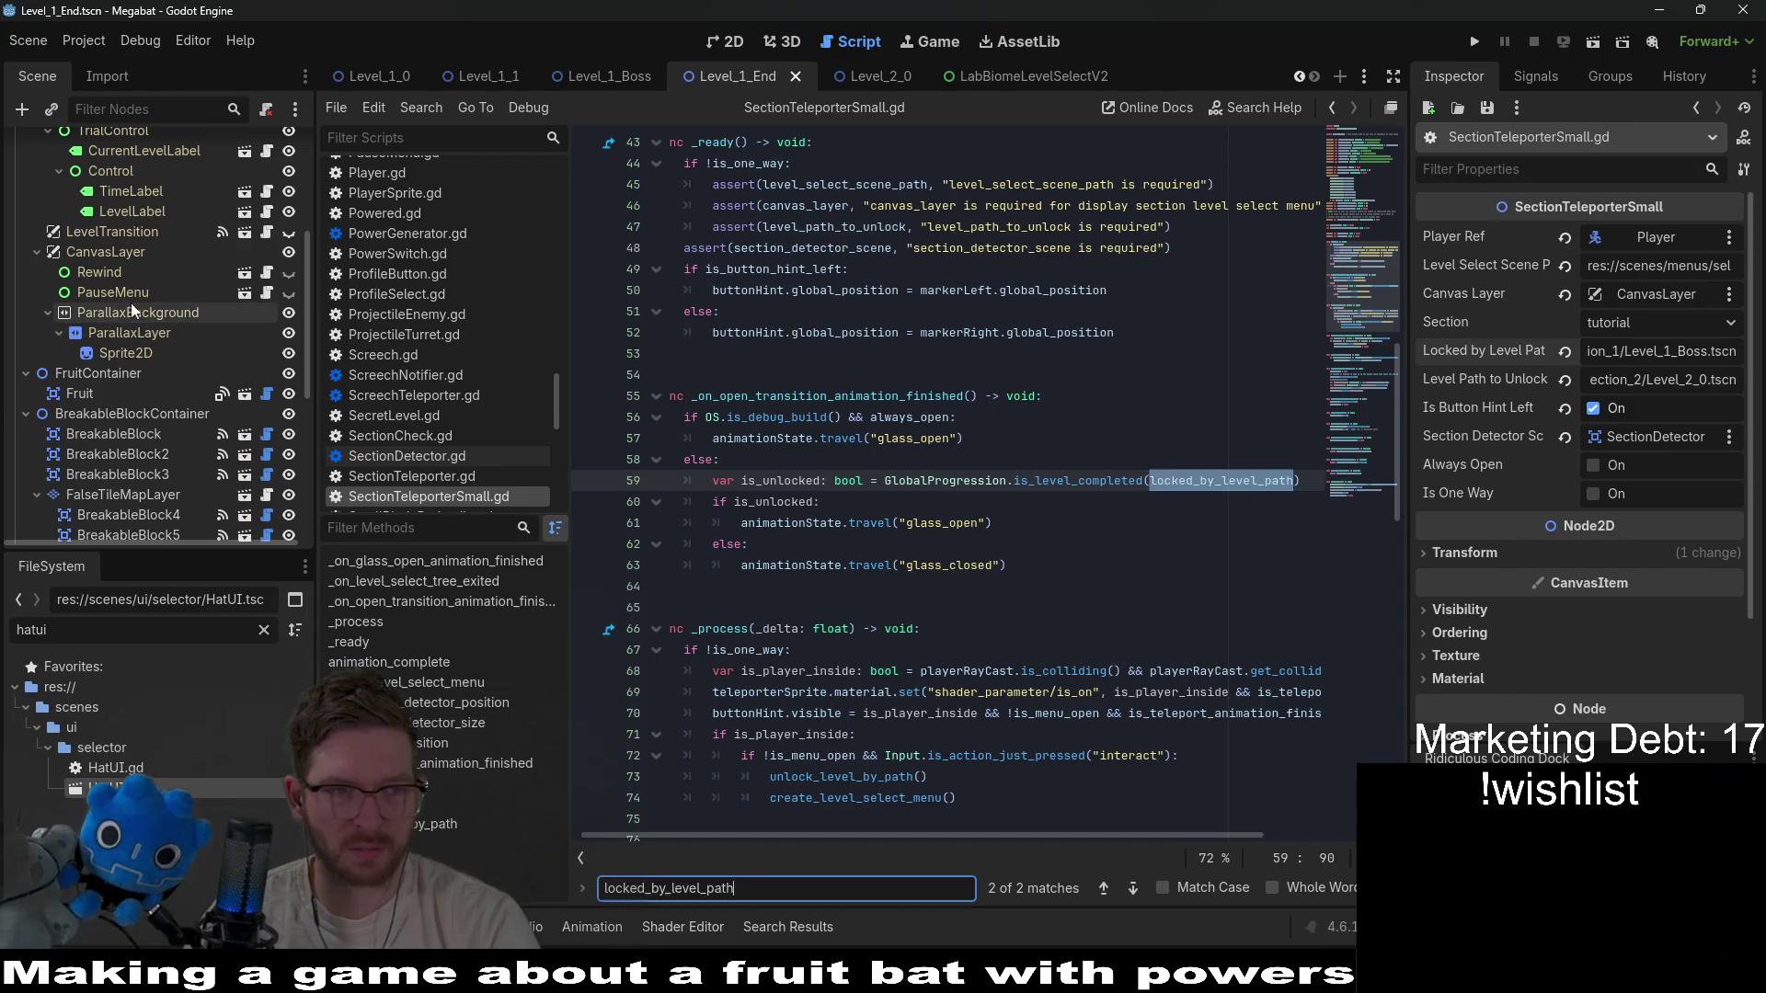
{"action": "left_click", "coordinate": [98, 250]}
{"action": "scroll", "coordinate": [110, 303], "scroll_direction": "up", "scroll_amount": 2}
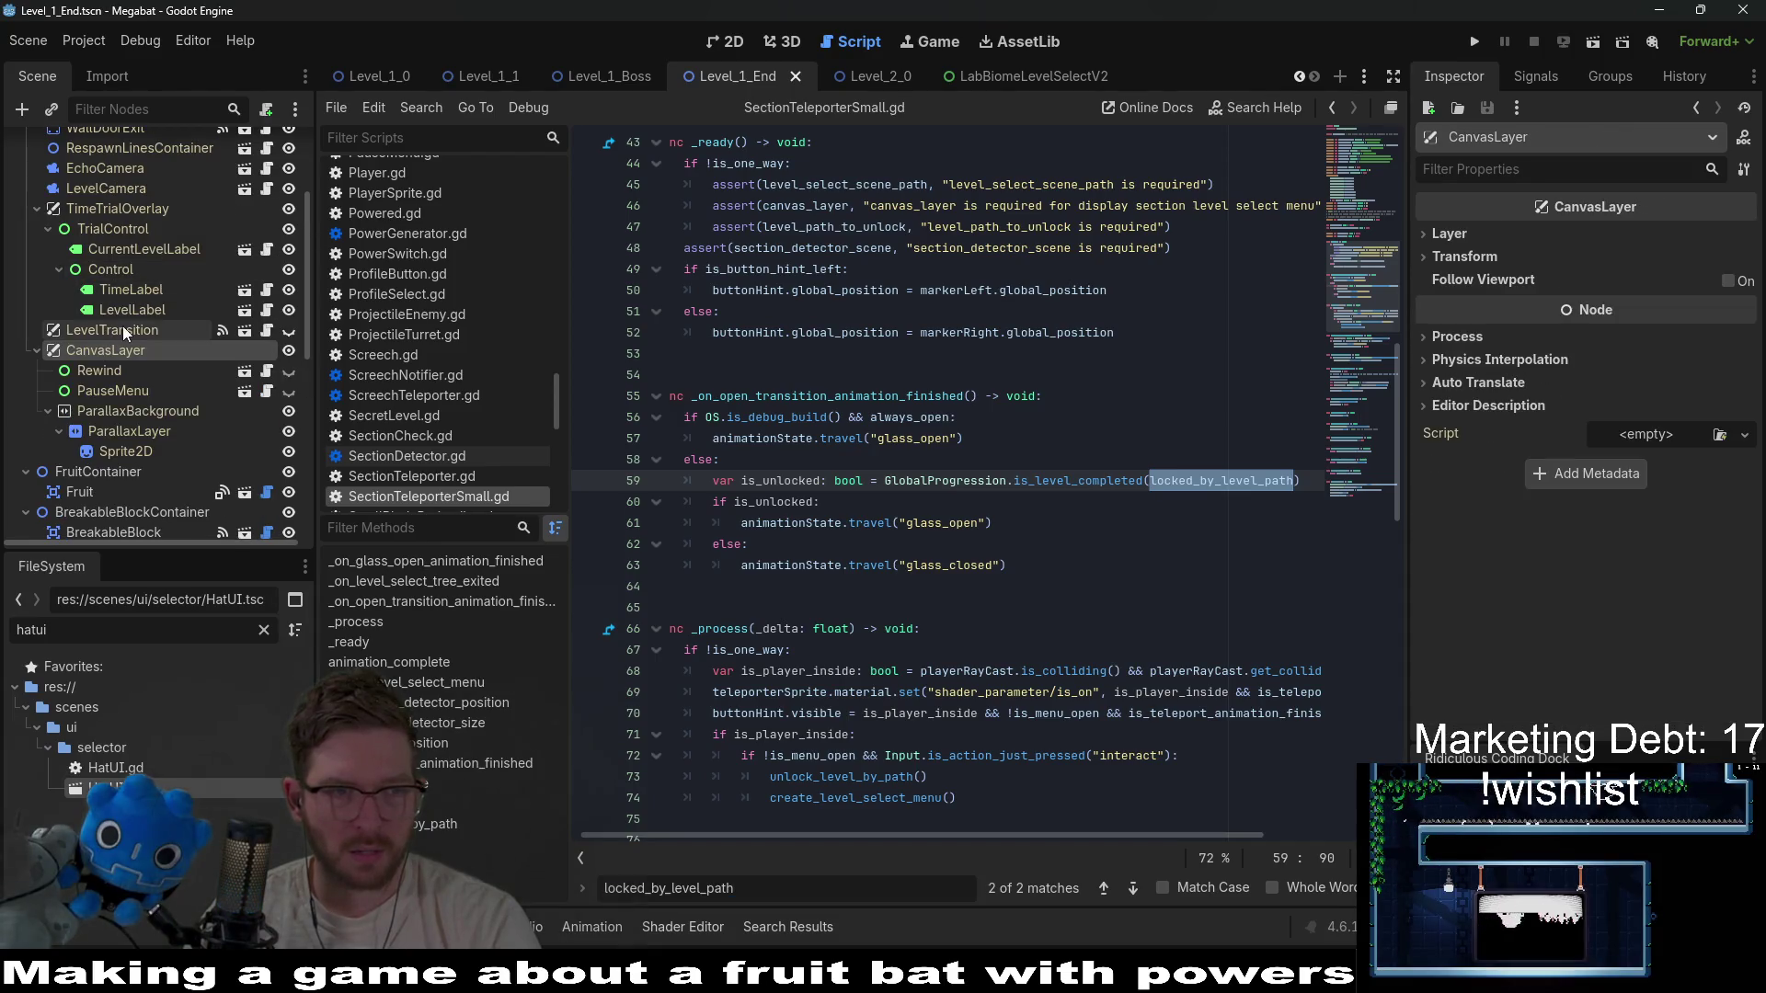
{"action": "left_click", "coordinate": [124, 335]}
Connect LevelTransition's open_animation_finished to SectionTeleporterSmall, which generates a new handler.
{"action": "left_click", "coordinate": [1536, 76]}
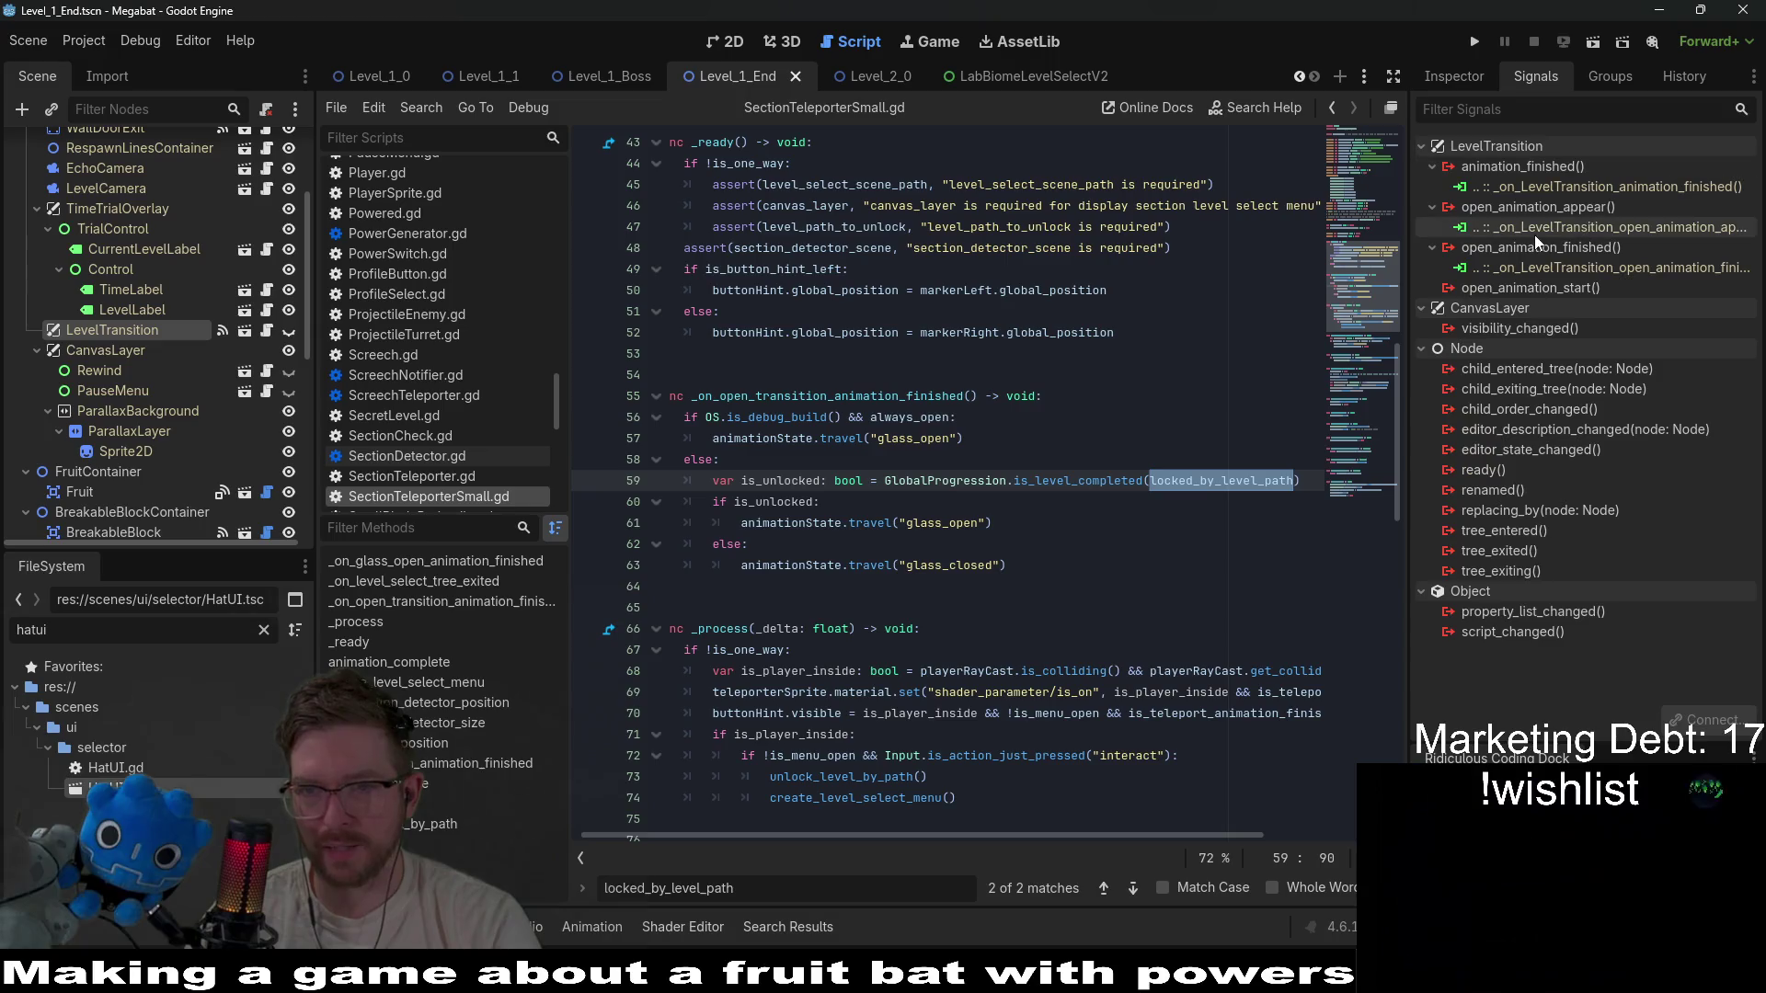
{"action": "right_click", "coordinate": [1529, 245]}
{"action": "left_click", "coordinate": [1565, 260]}
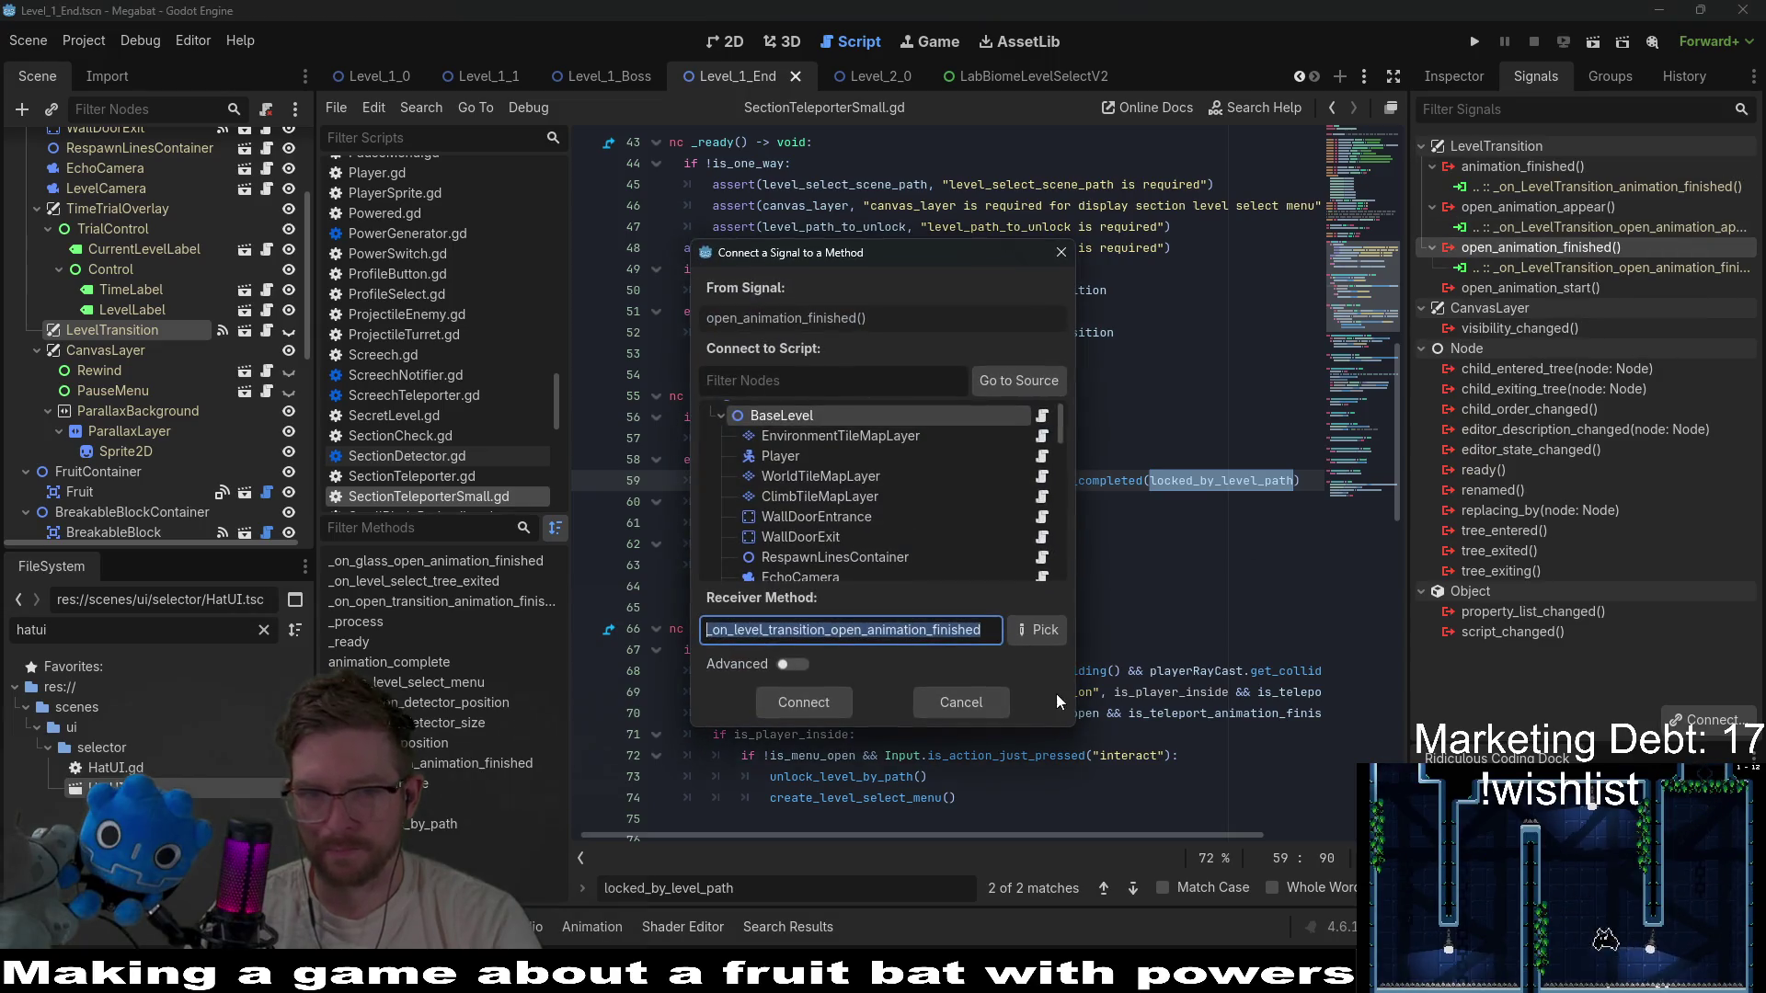
{"action": "scroll", "coordinate": [824, 548], "scroll_direction": "down", "scroll_amount": 10}
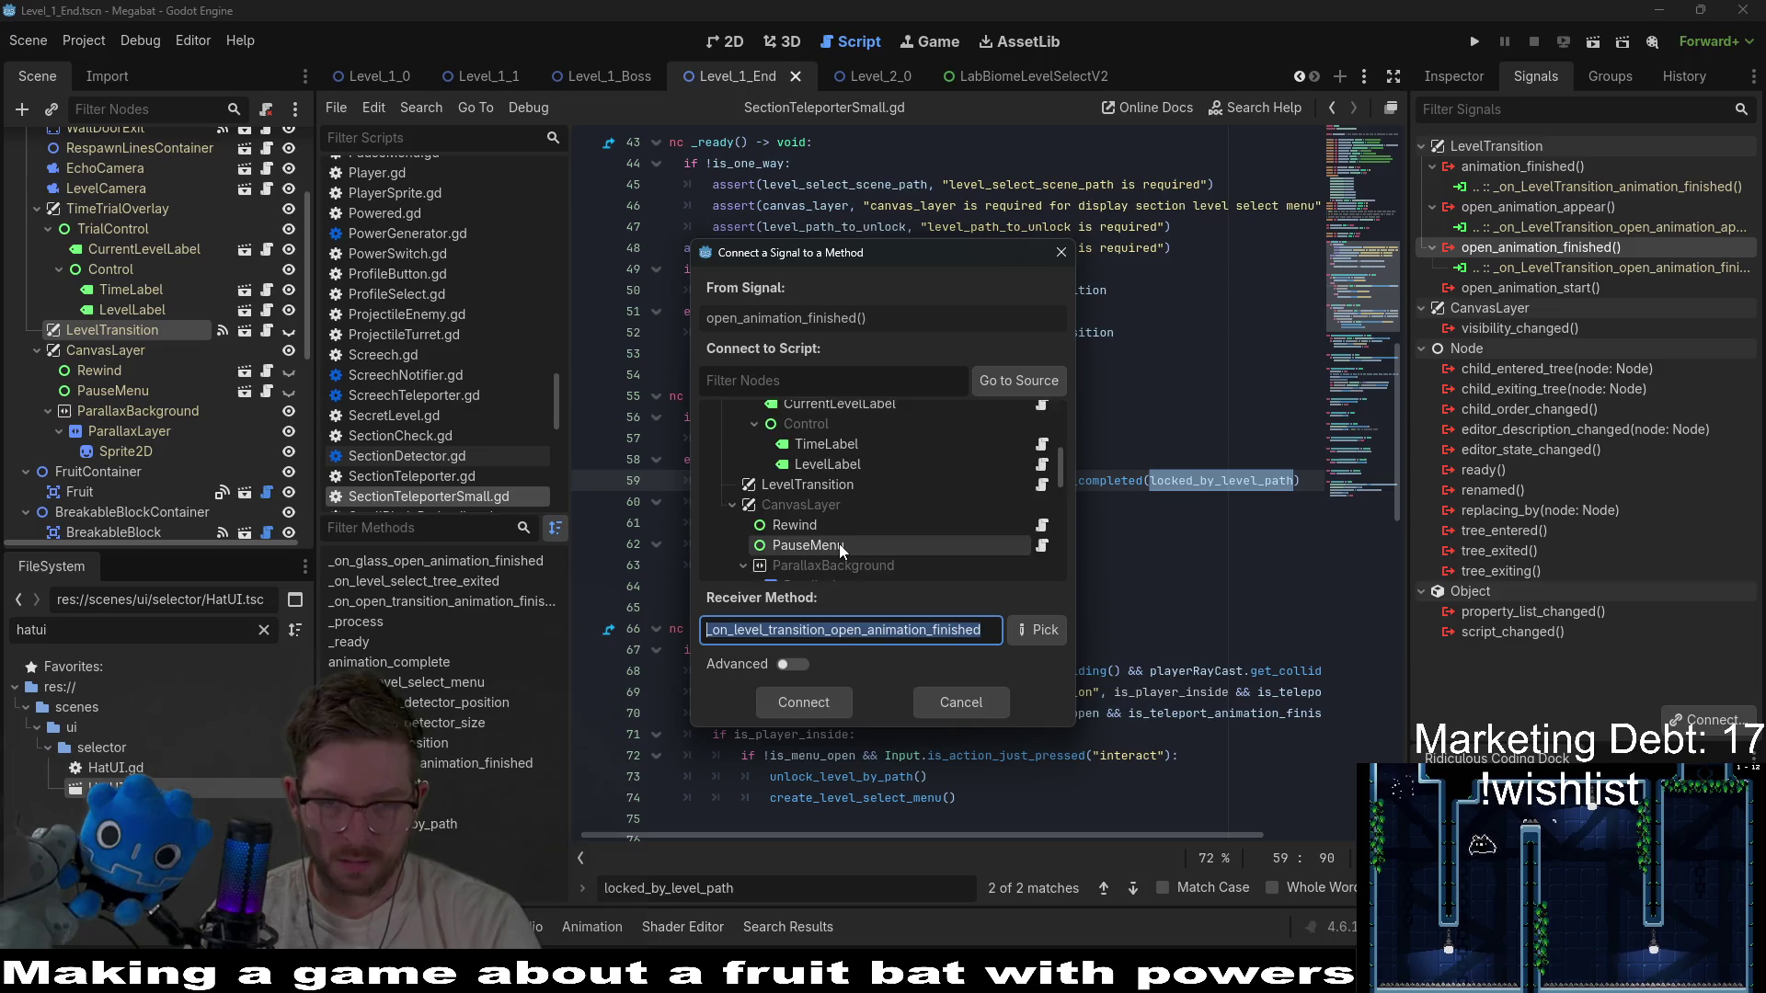
{"action": "left_click", "coordinate": [839, 544]}
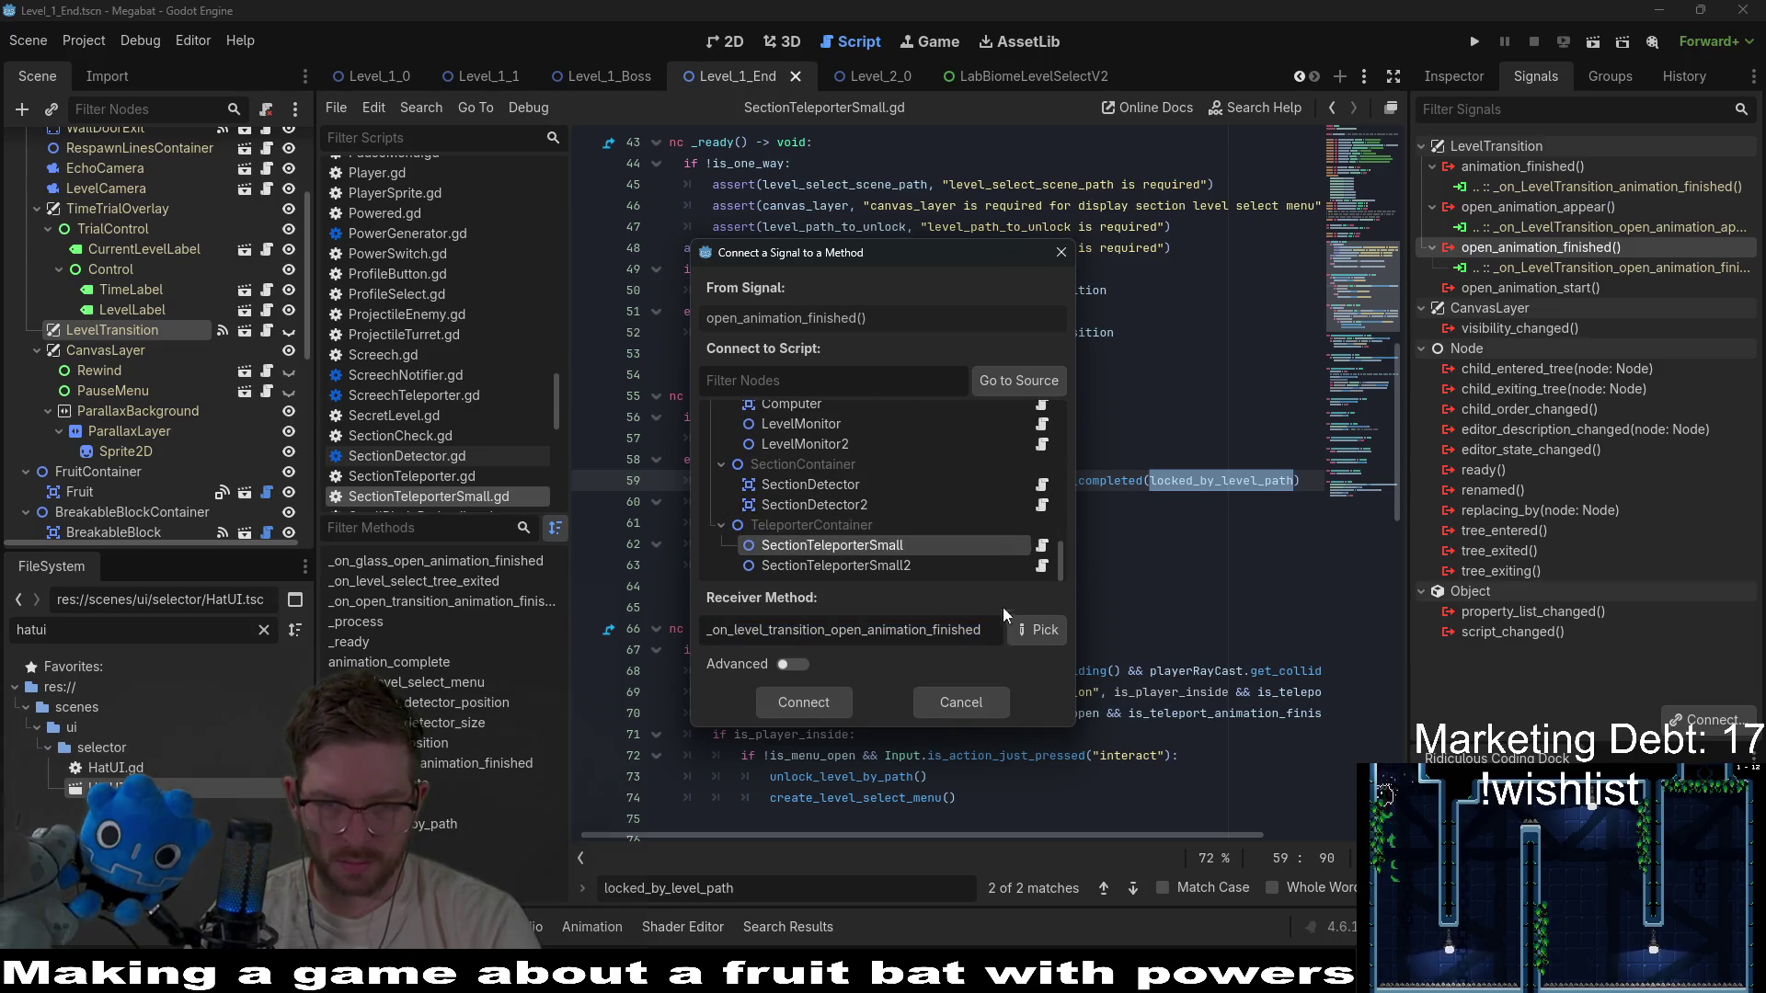
{"action": "left_click", "coordinate": [813, 702]}
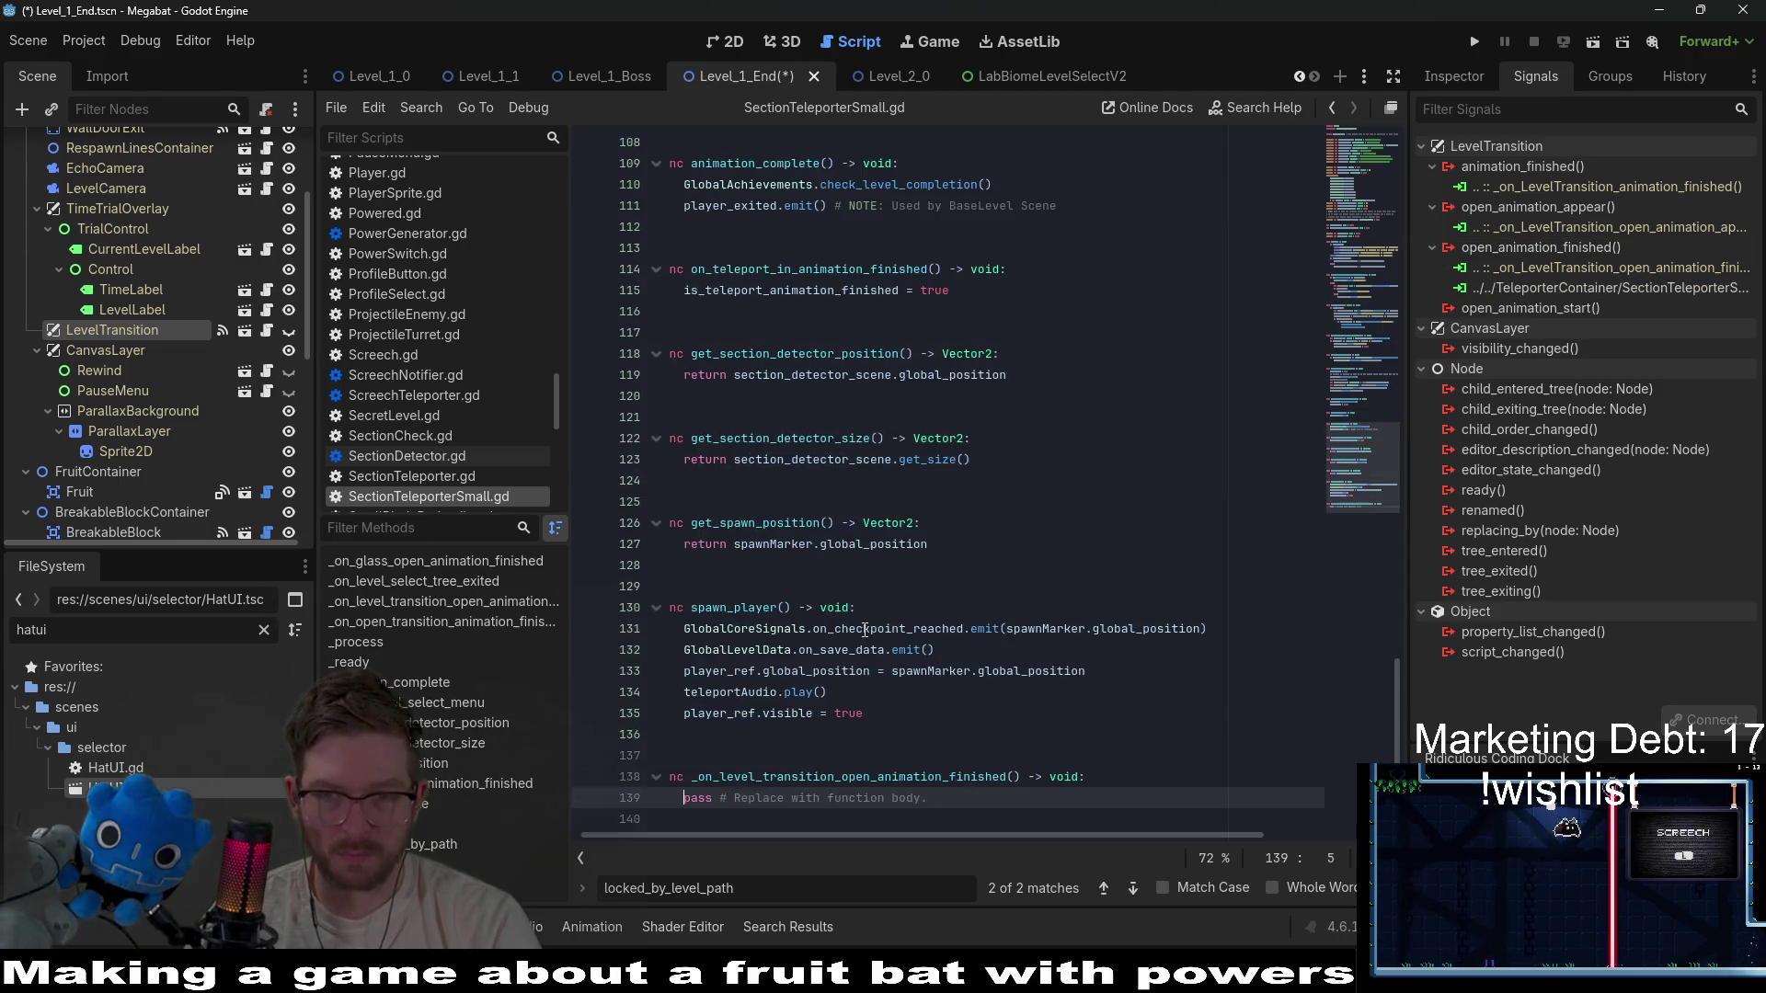
Undo the generated handler, remove the unwanted TeleporterContainer connection and save.
{"action": "key", "text": "ctrl+z"}
{"action": "key", "text": "ctrl+z"}
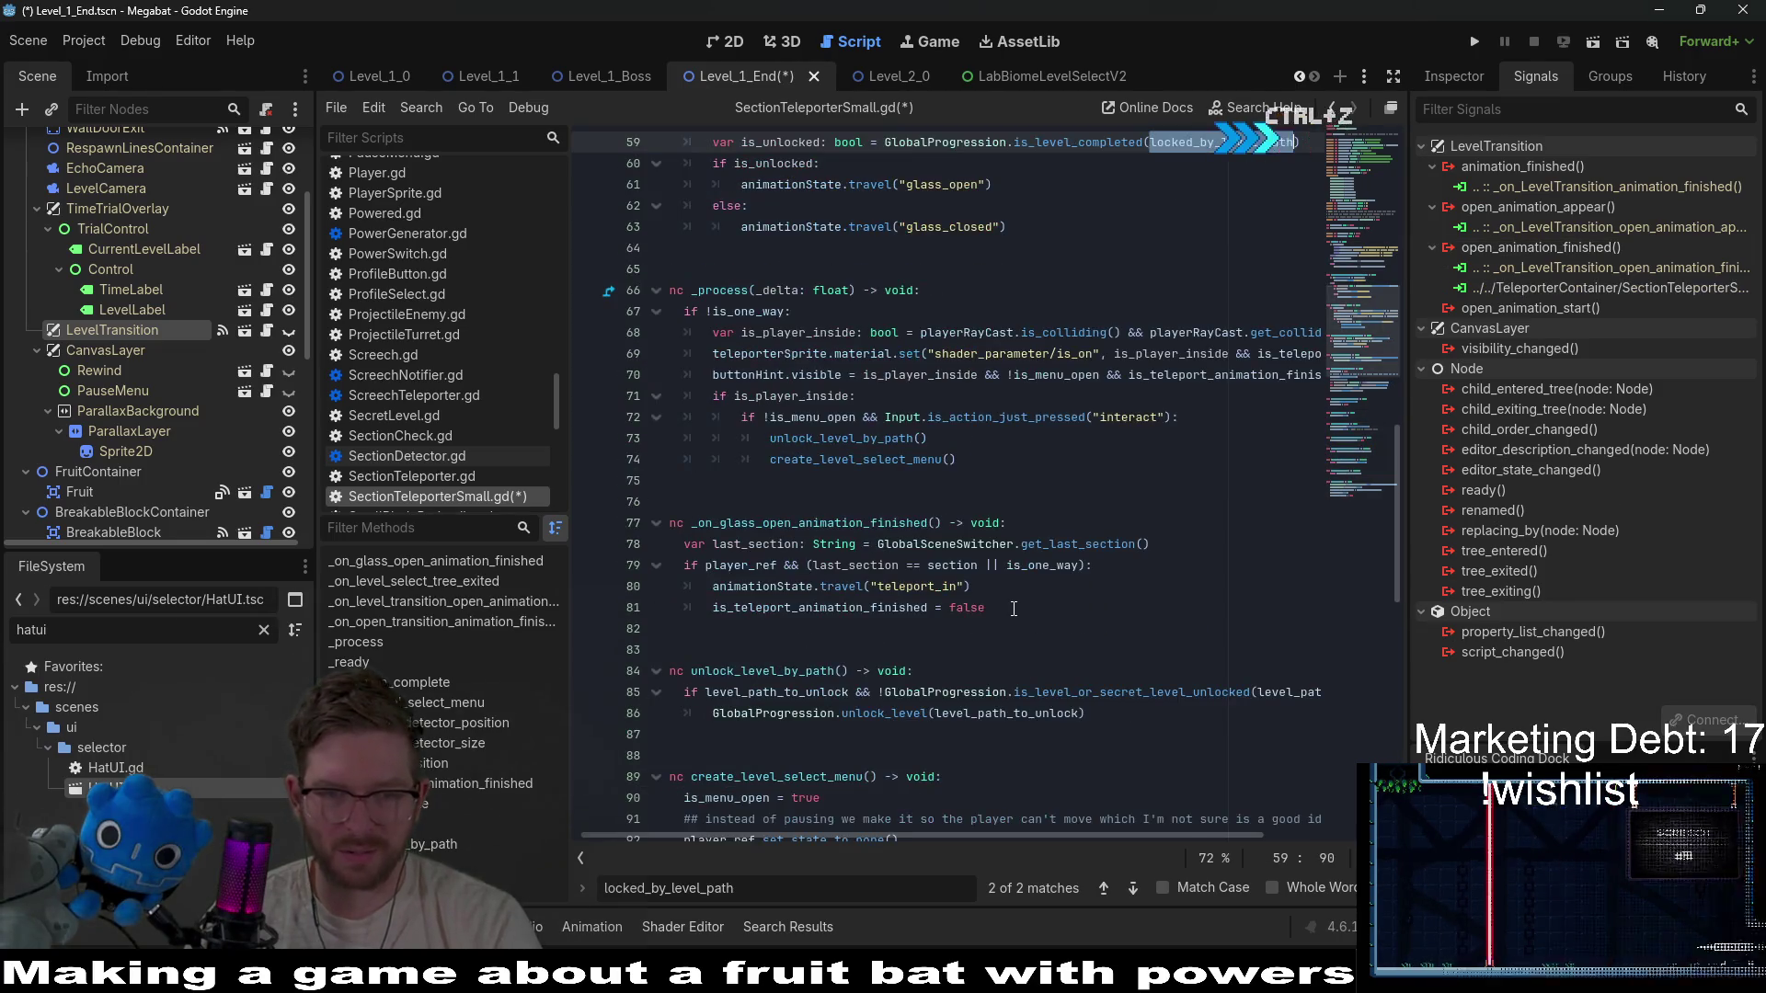
{"action": "right_click", "coordinate": [1545, 290]}
{"action": "left_click", "coordinate": [1600, 344]}
{"action": "left_click", "coordinate": [1081, 333]}
{"action": "key", "text": "ctrl+s"}
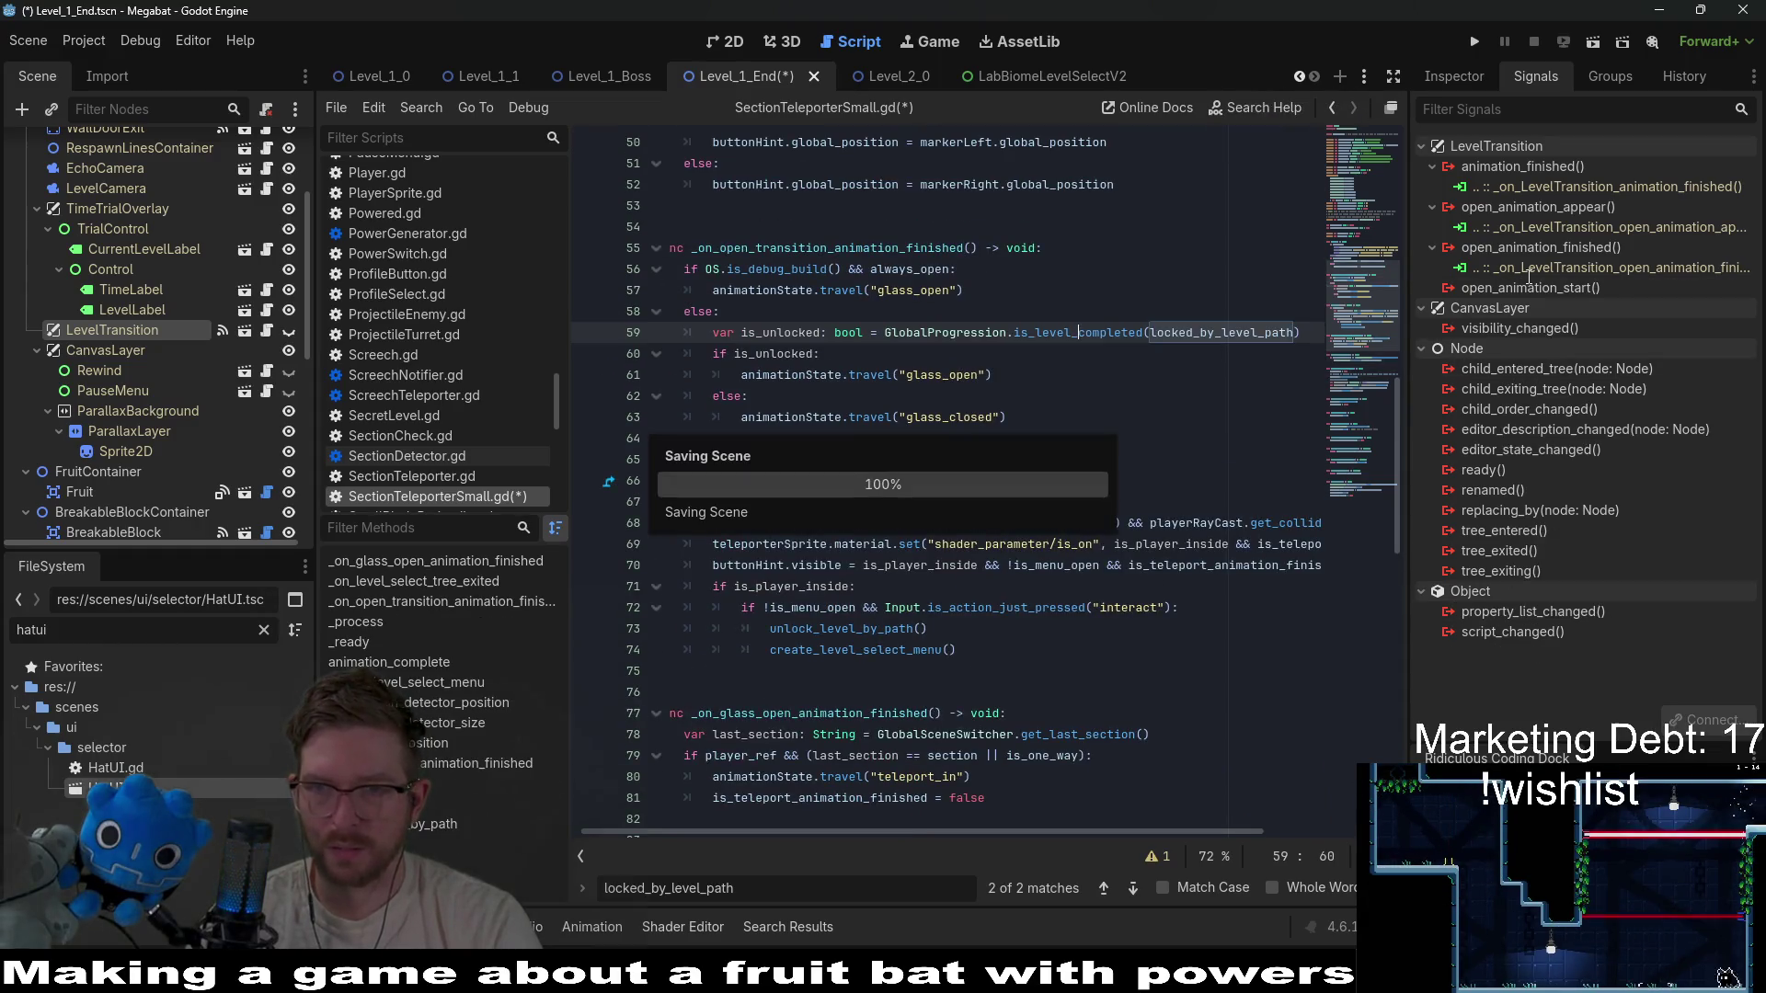
Connect open_animation_finished to SectionTeleporterSmall's existing _on_open_transition_animation_finished method.
{"action": "right_click", "coordinate": [1536, 251]}
{"action": "left_click", "coordinate": [1570, 276]}
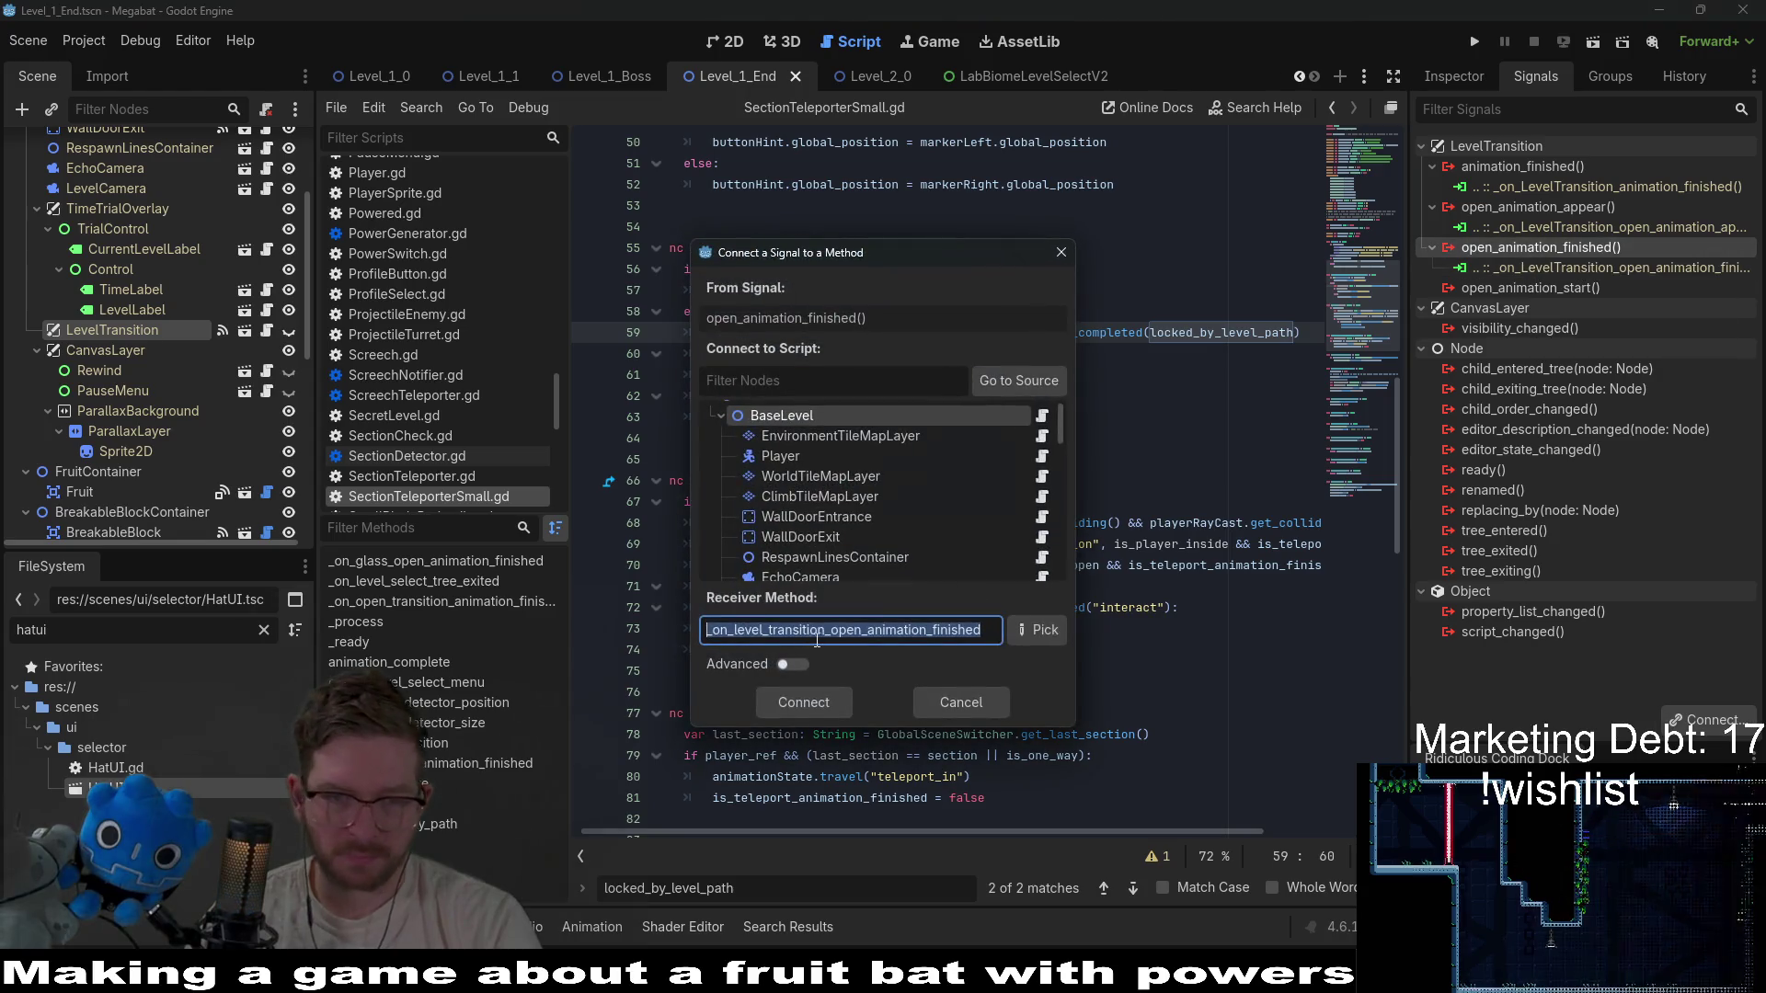
{"action": "scroll", "coordinate": [804, 526], "scroll_direction": "down", "scroll_amount": 5}
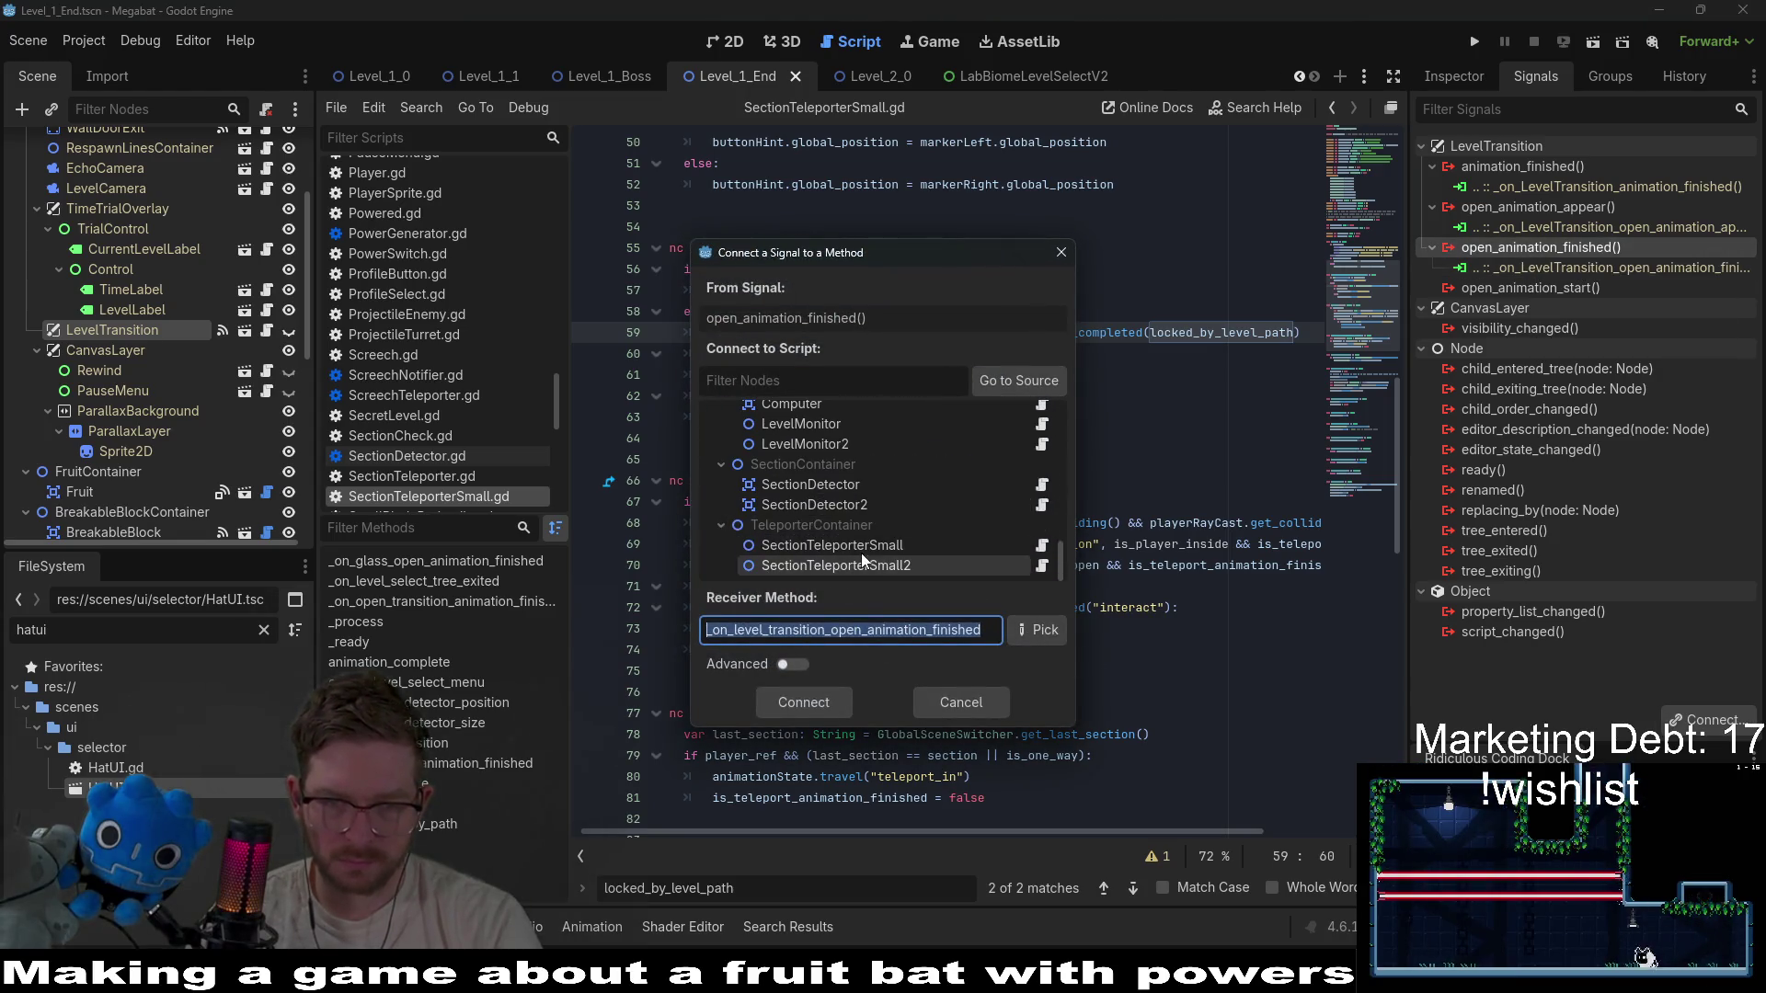
{"action": "left_click", "coordinate": [861, 547]}
{"action": "left_click", "coordinate": [1038, 630]}
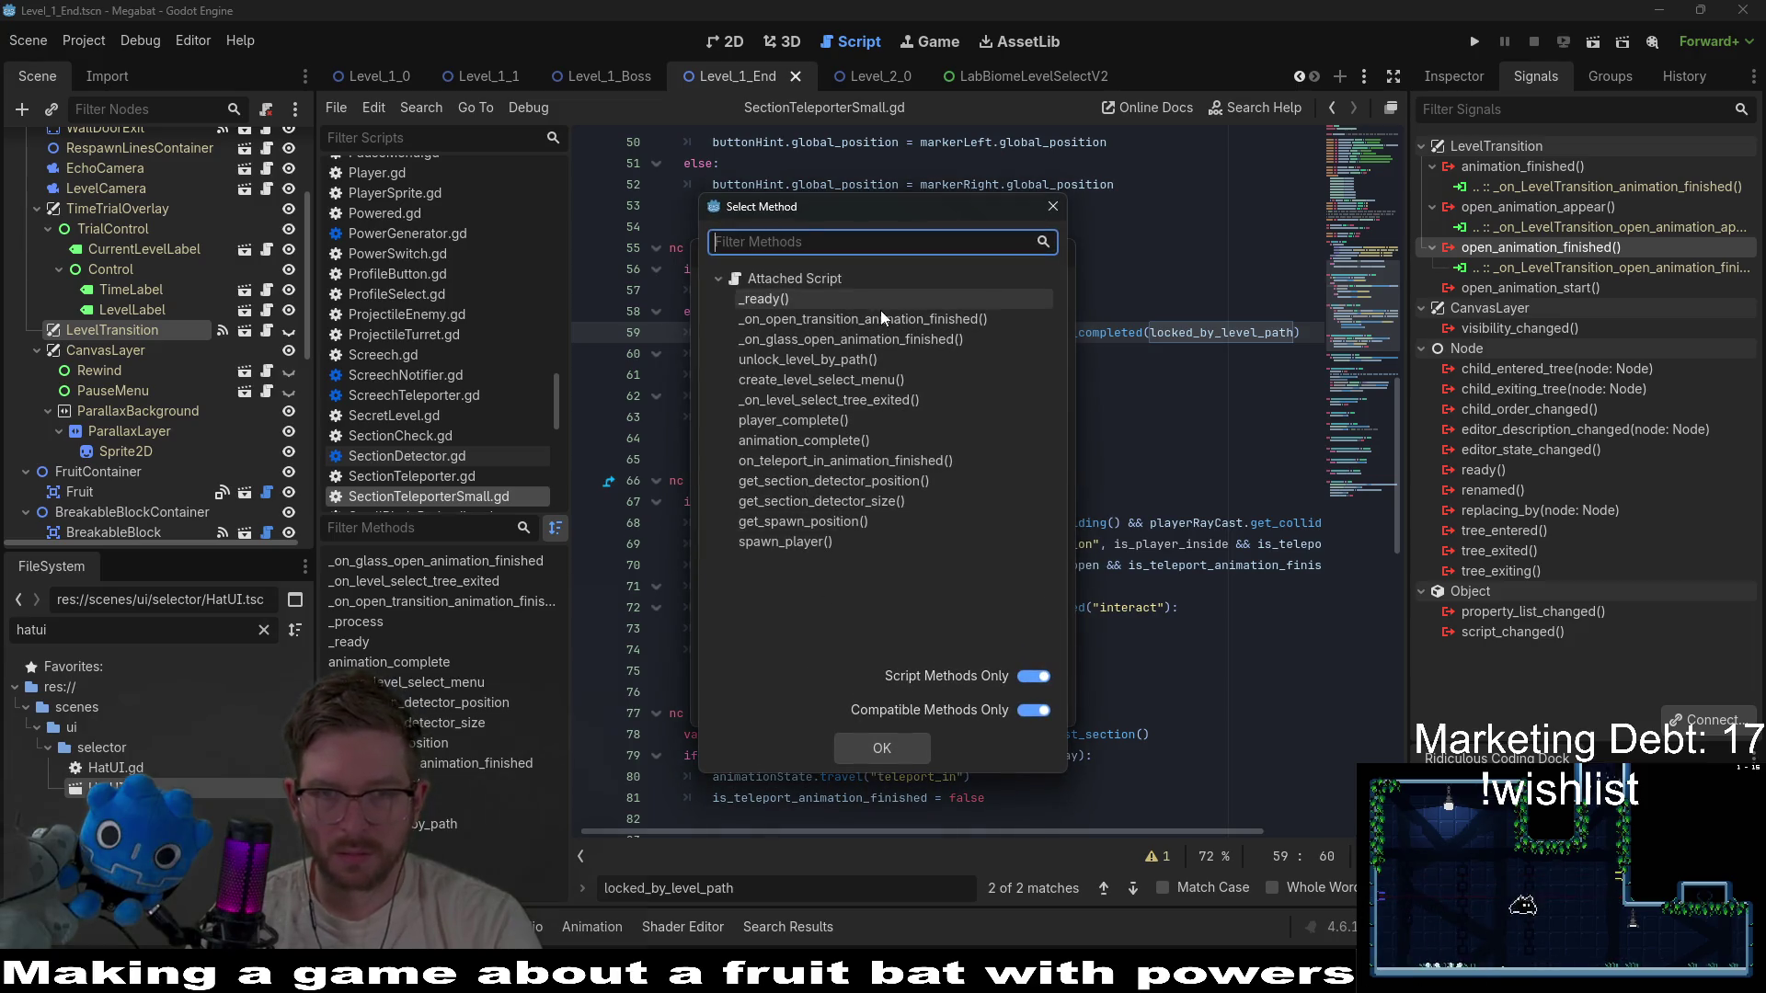
{"action": "double_click", "coordinate": [852, 320]}
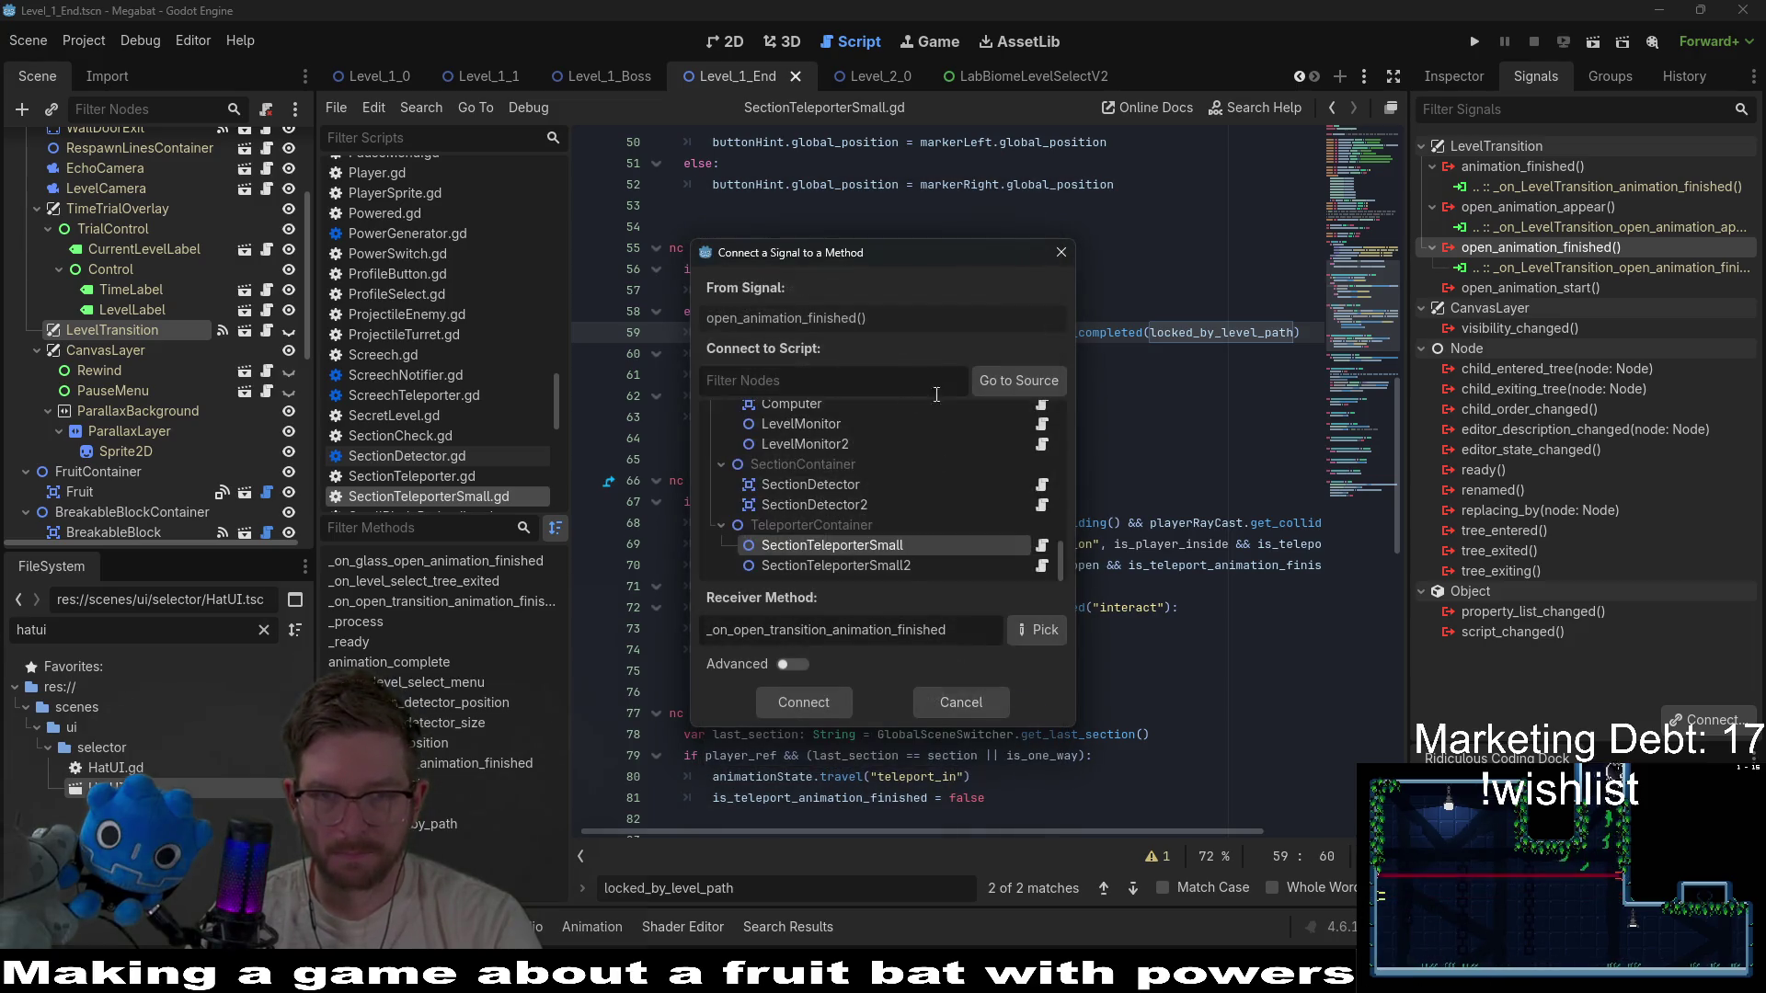
{"action": "left_click", "coordinate": [818, 701]}
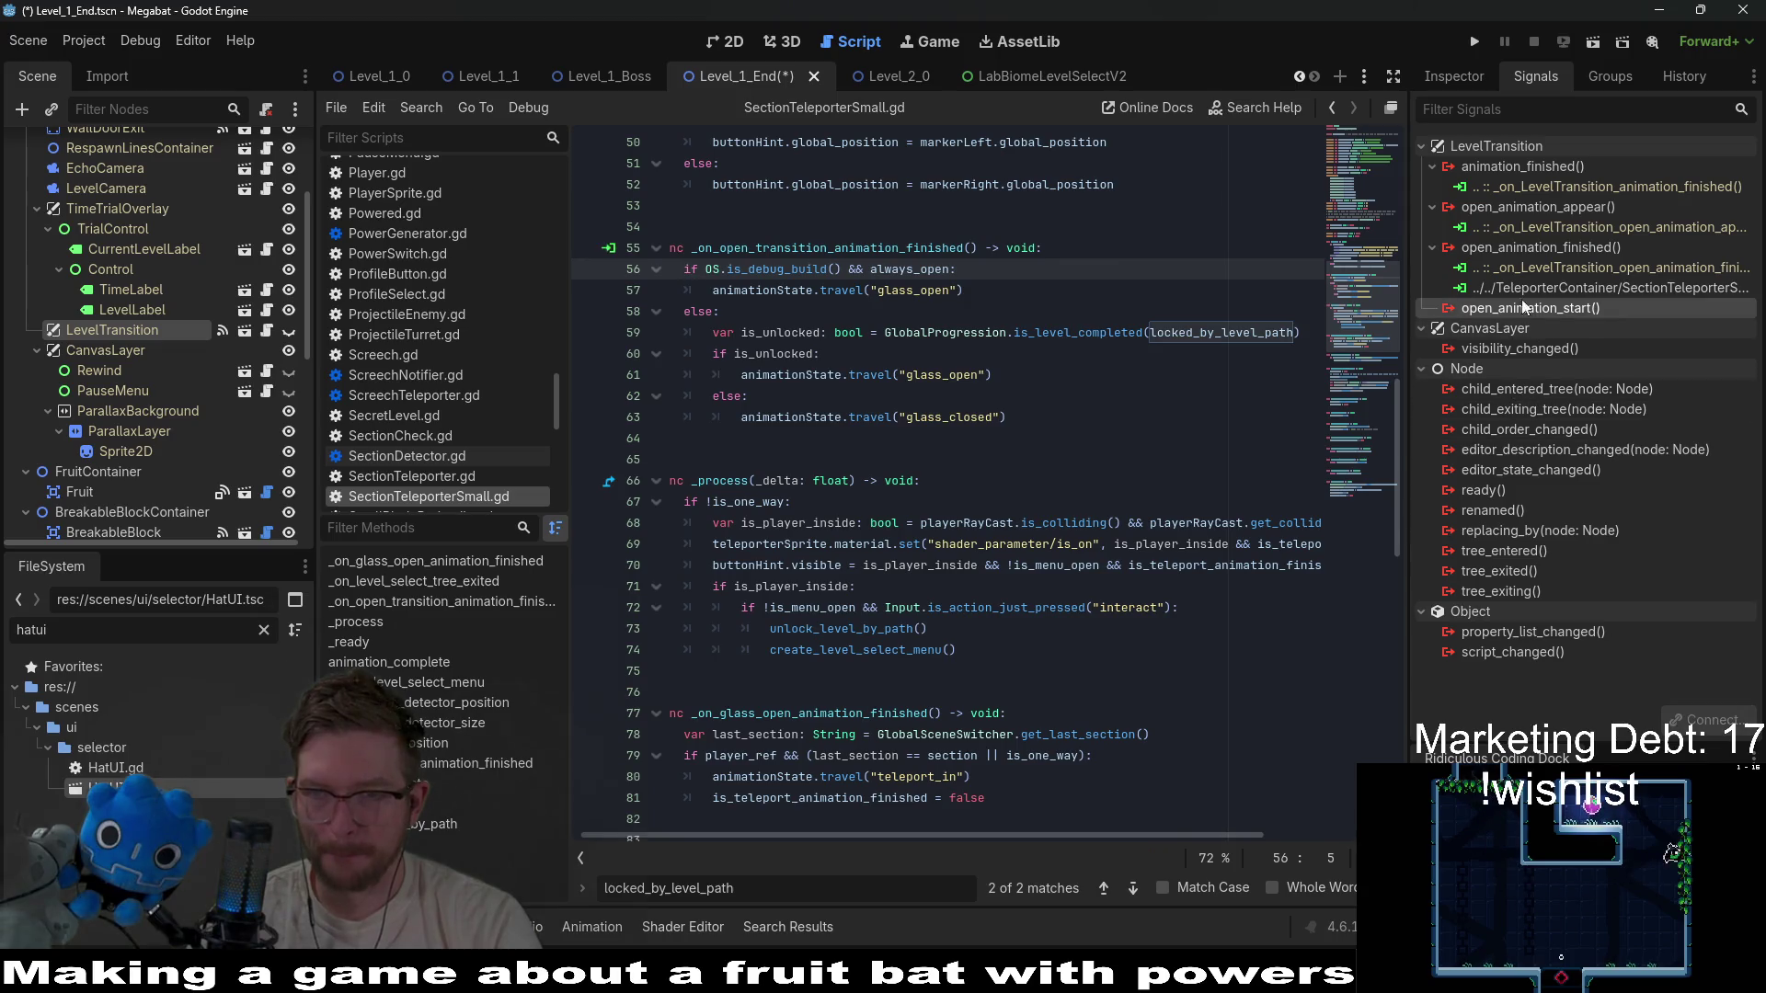
Connect the signal to SectionTeleporterSmall2's _on_open_transition_animation_finished as well and save the scene.
{"action": "right_click", "coordinate": [1490, 246]}
{"action": "left_click", "coordinate": [1536, 264]}
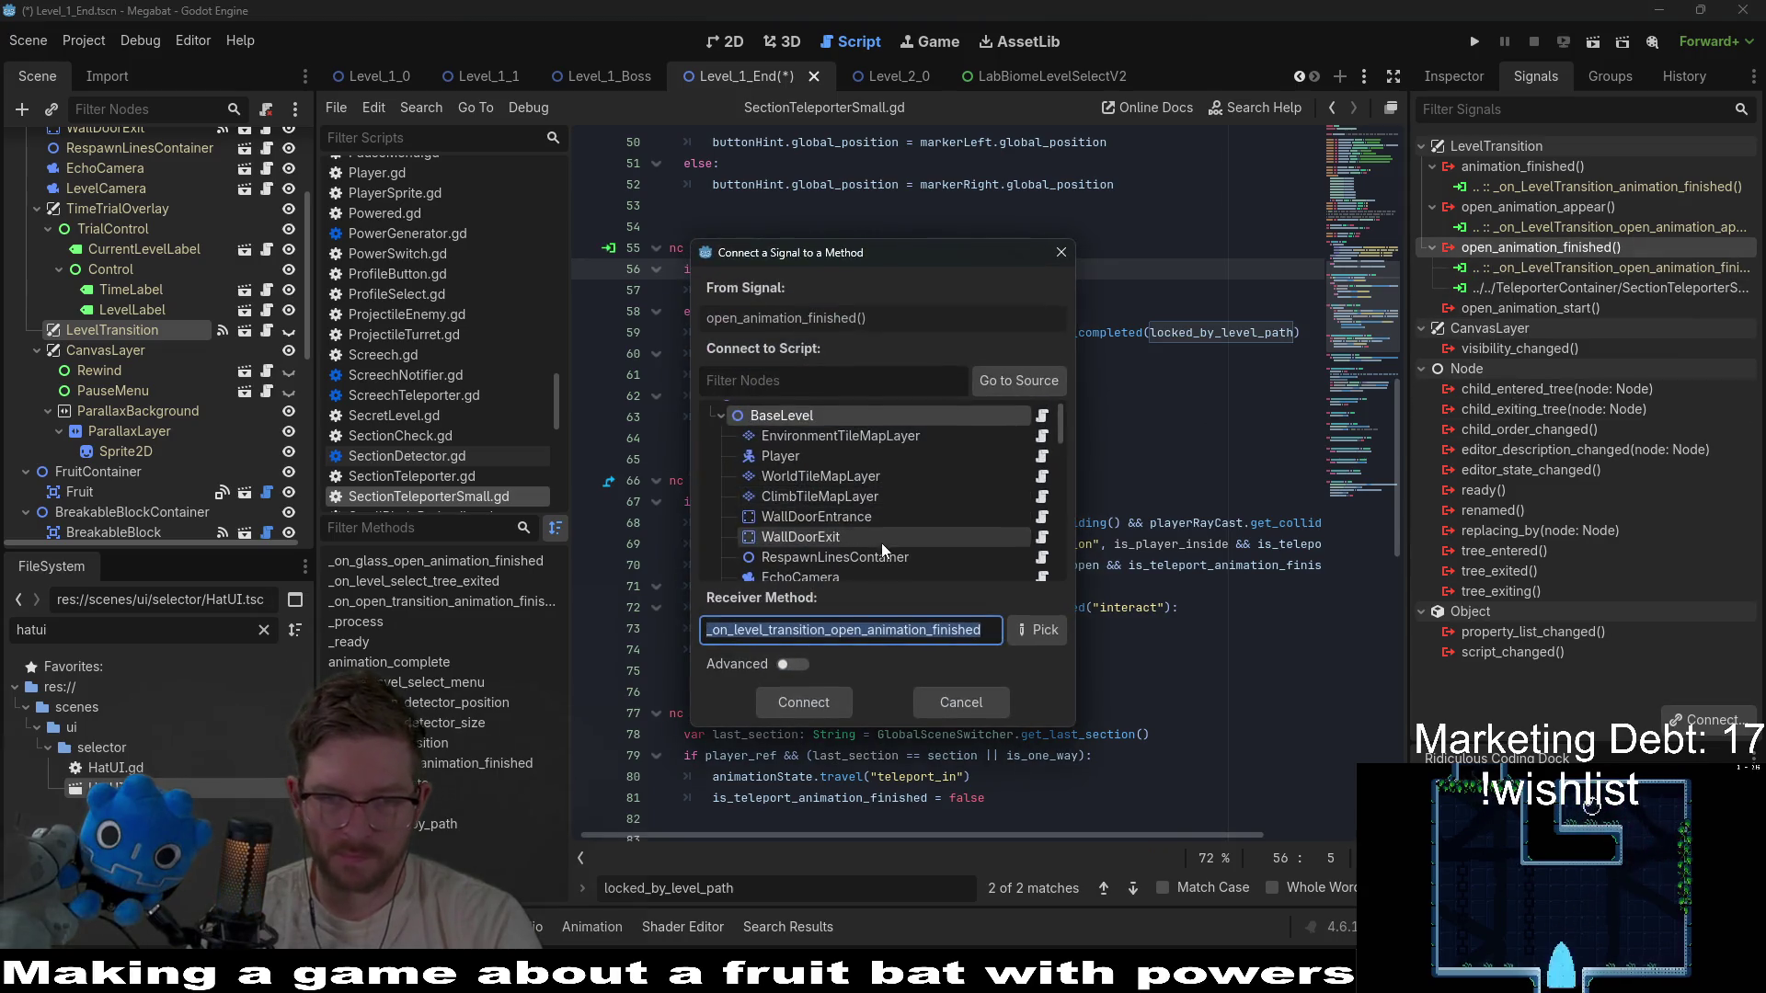
{"action": "scroll", "coordinate": [883, 543], "scroll_direction": "down", "scroll_amount": 10}
{"action": "left_click", "coordinate": [847, 565]}
{"action": "left_click", "coordinate": [1021, 629]}
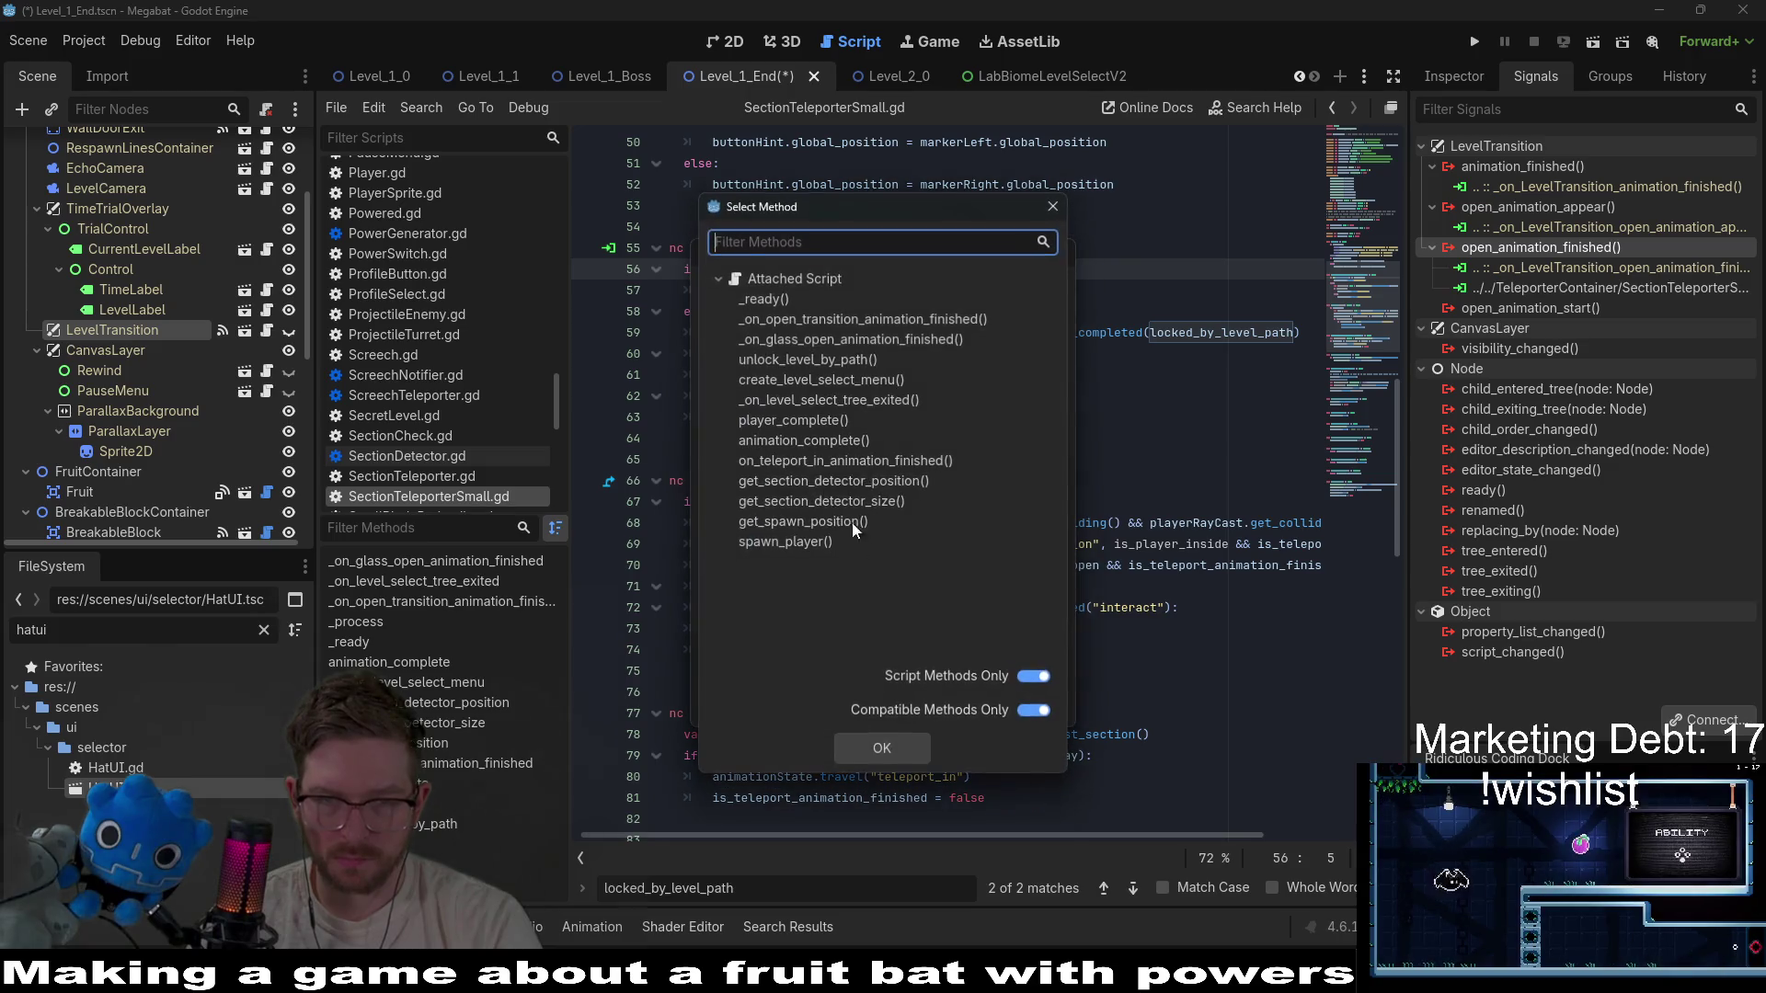
{"action": "double_click", "coordinate": [917, 317]}
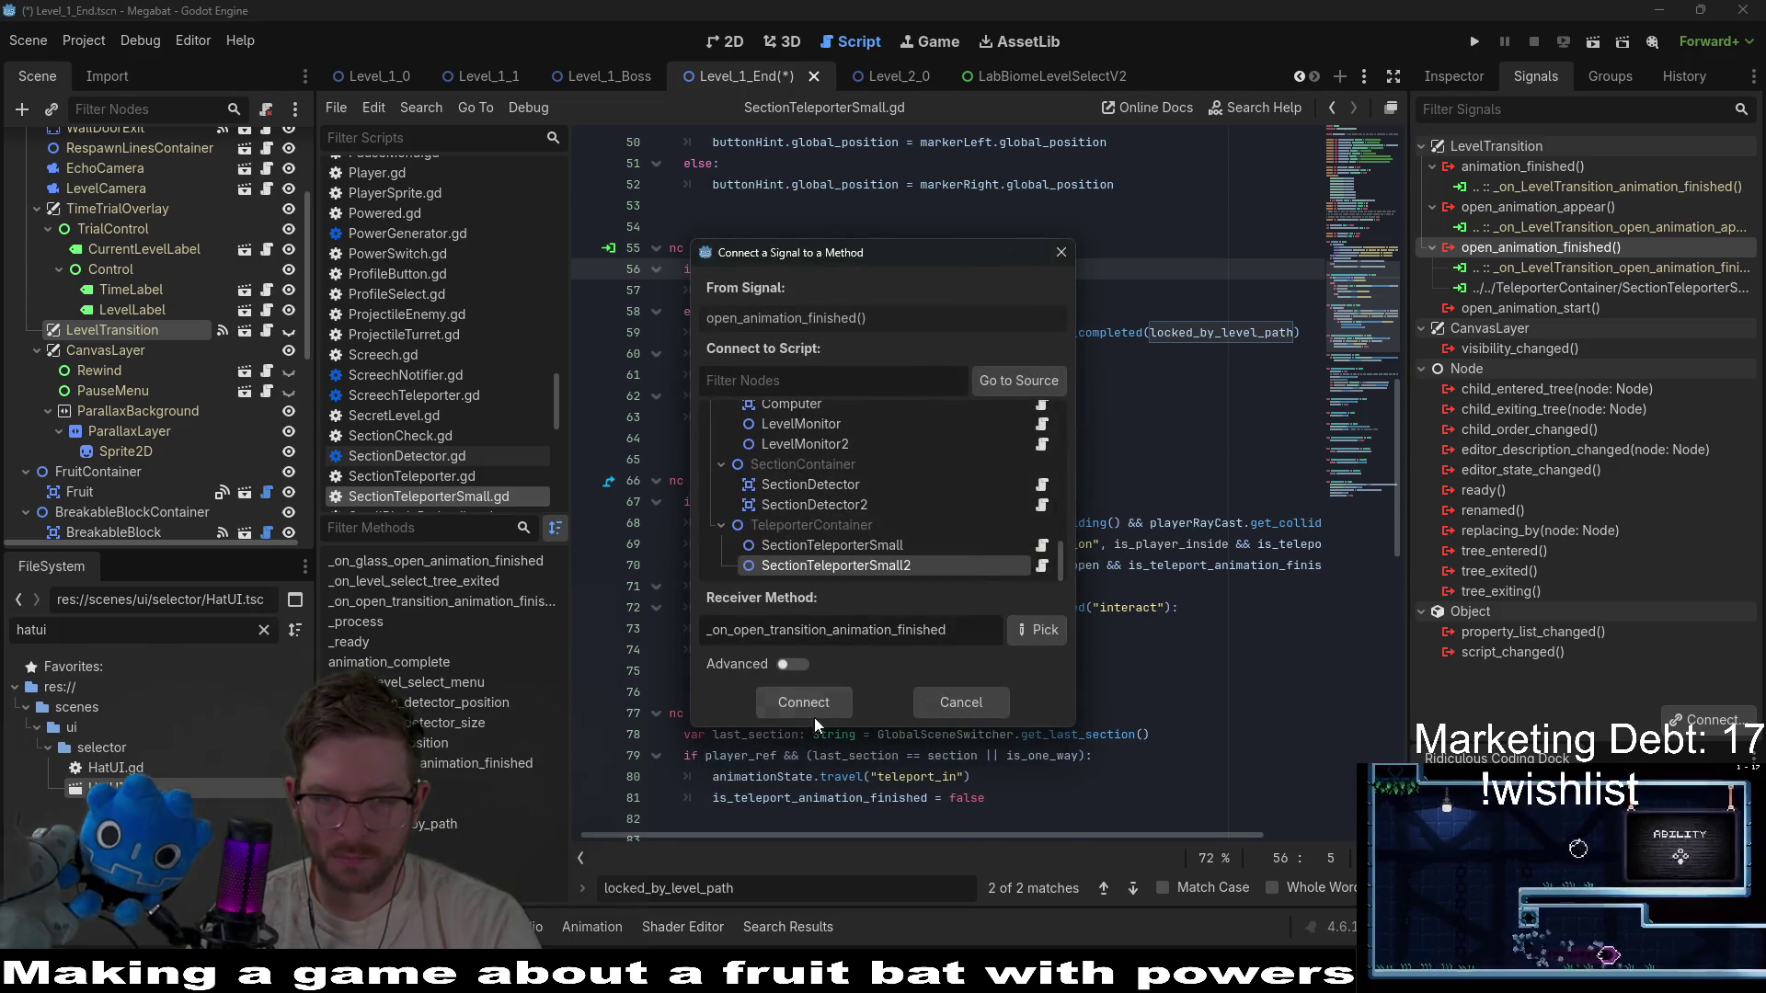
{"action": "left_click", "coordinate": [814, 717]}
{"action": "scroll", "coordinate": [1019, 512], "scroll_direction": "down", "scroll_amount": 10}
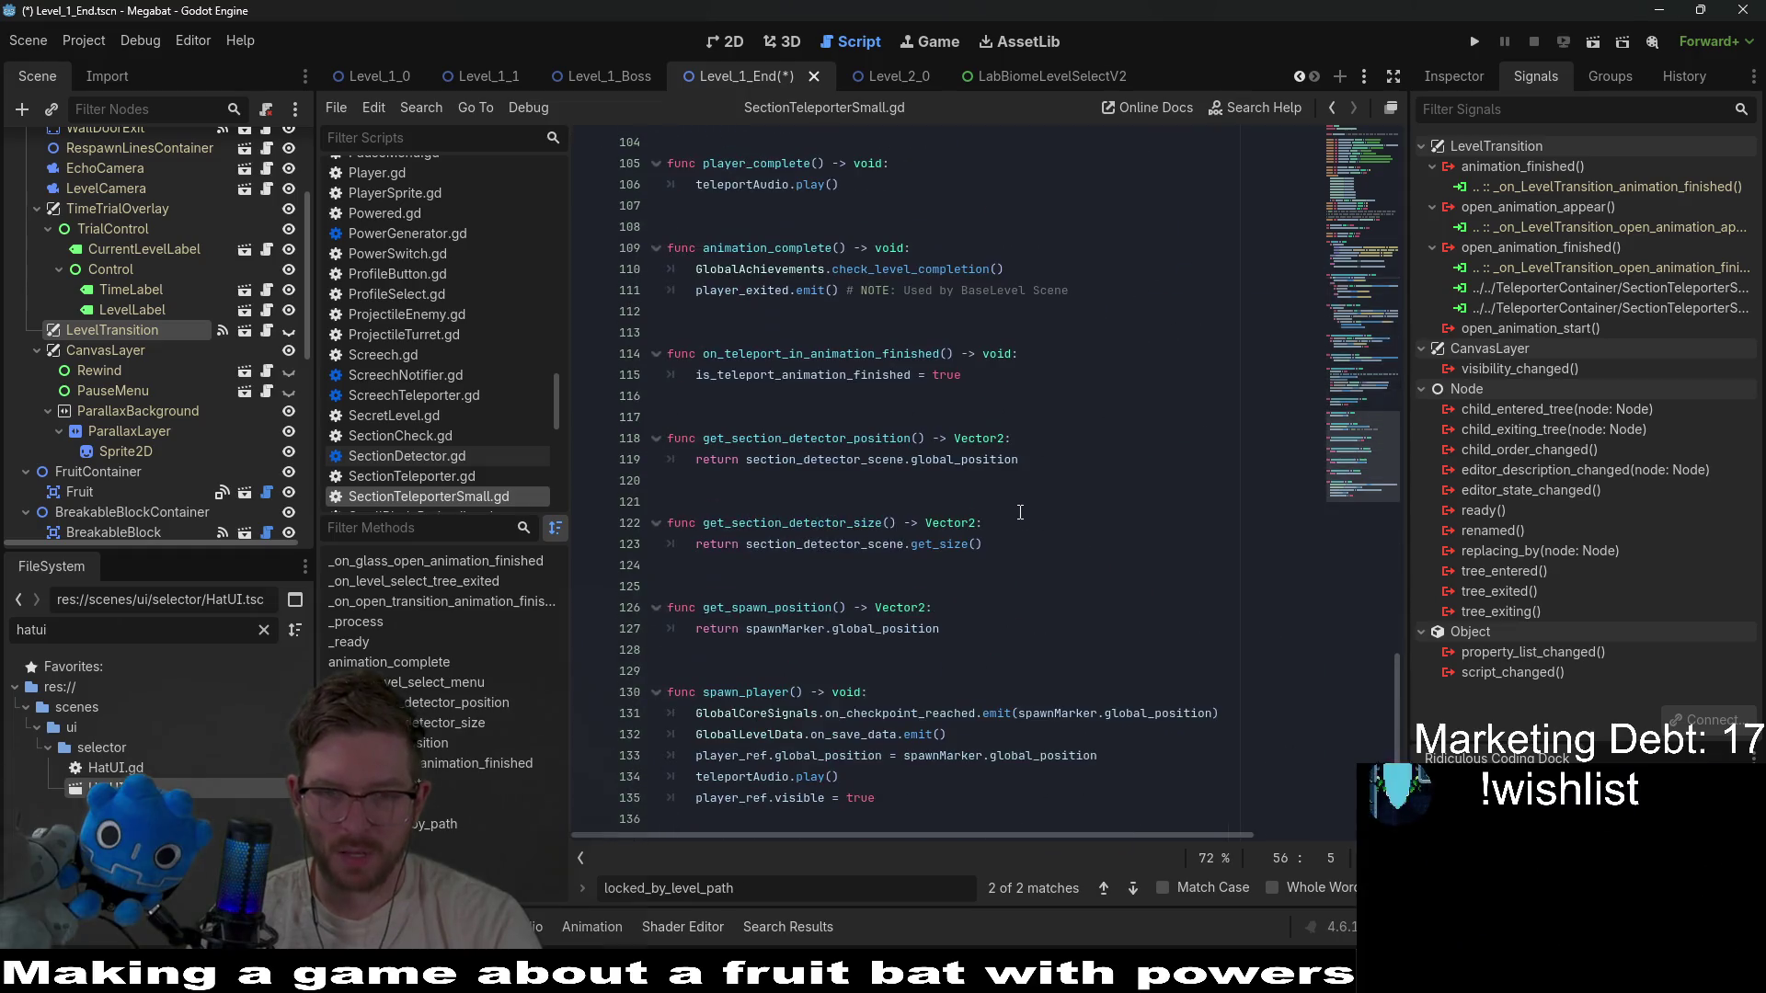
{"action": "left_click", "coordinate": [920, 565]}
{"action": "key", "text": "ctrl+s"}
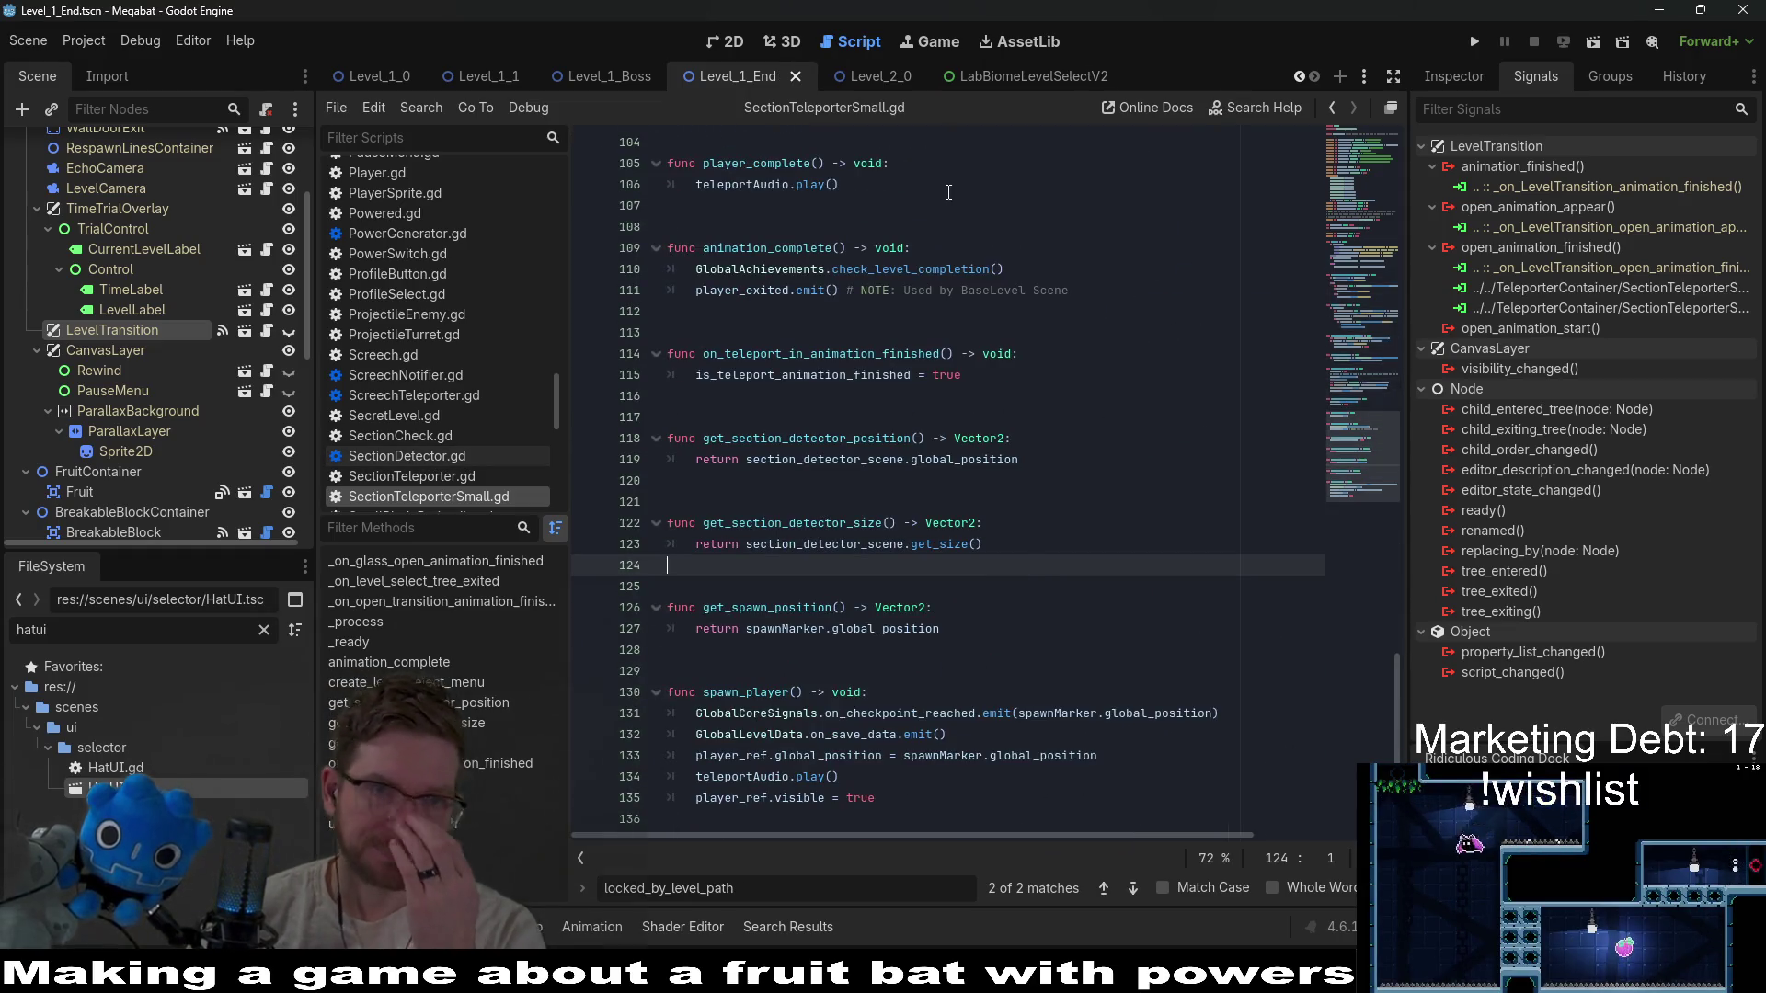
Run the Megabat project, pick the first save profile and open a biome dome's level grid.
{"action": "left_click", "coordinate": [1472, 38]}
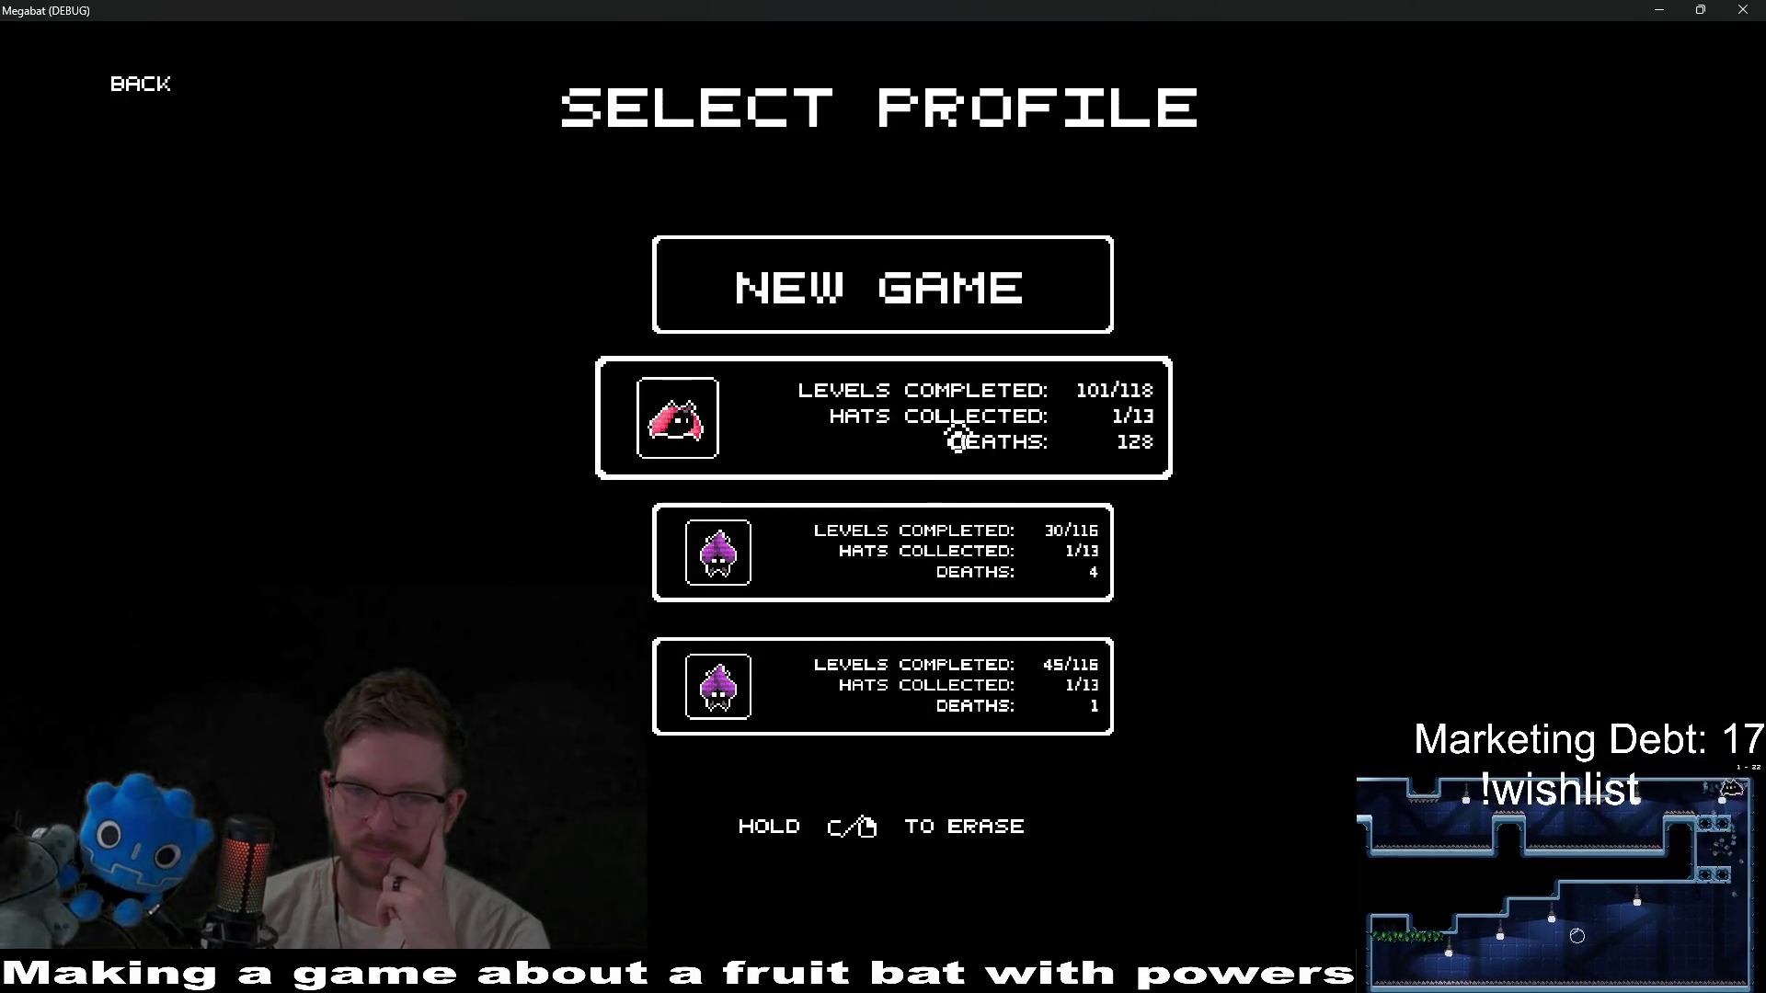
{"action": "left_click", "coordinate": [957, 439]}
{"action": "left_click", "coordinate": [643, 421]}
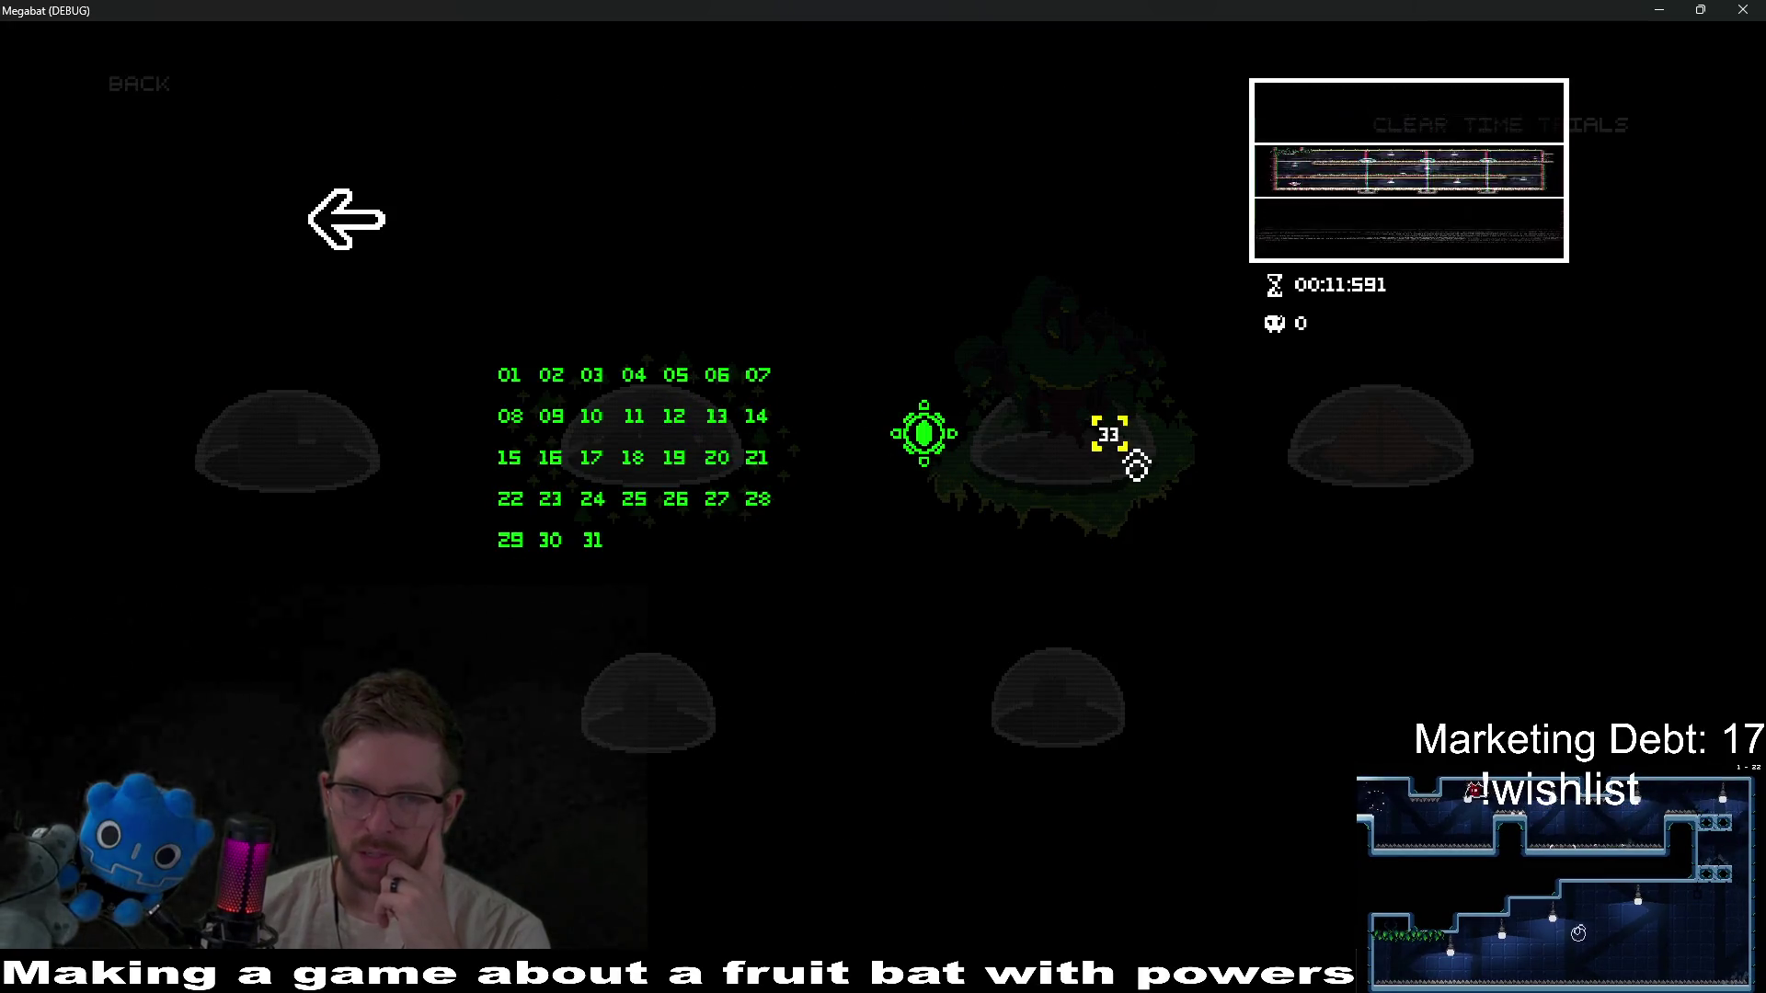
Start level 33, eat the plum and dive through the red blocks to the end teleporter.
{"action": "left_click", "coordinate": [1107, 448]}
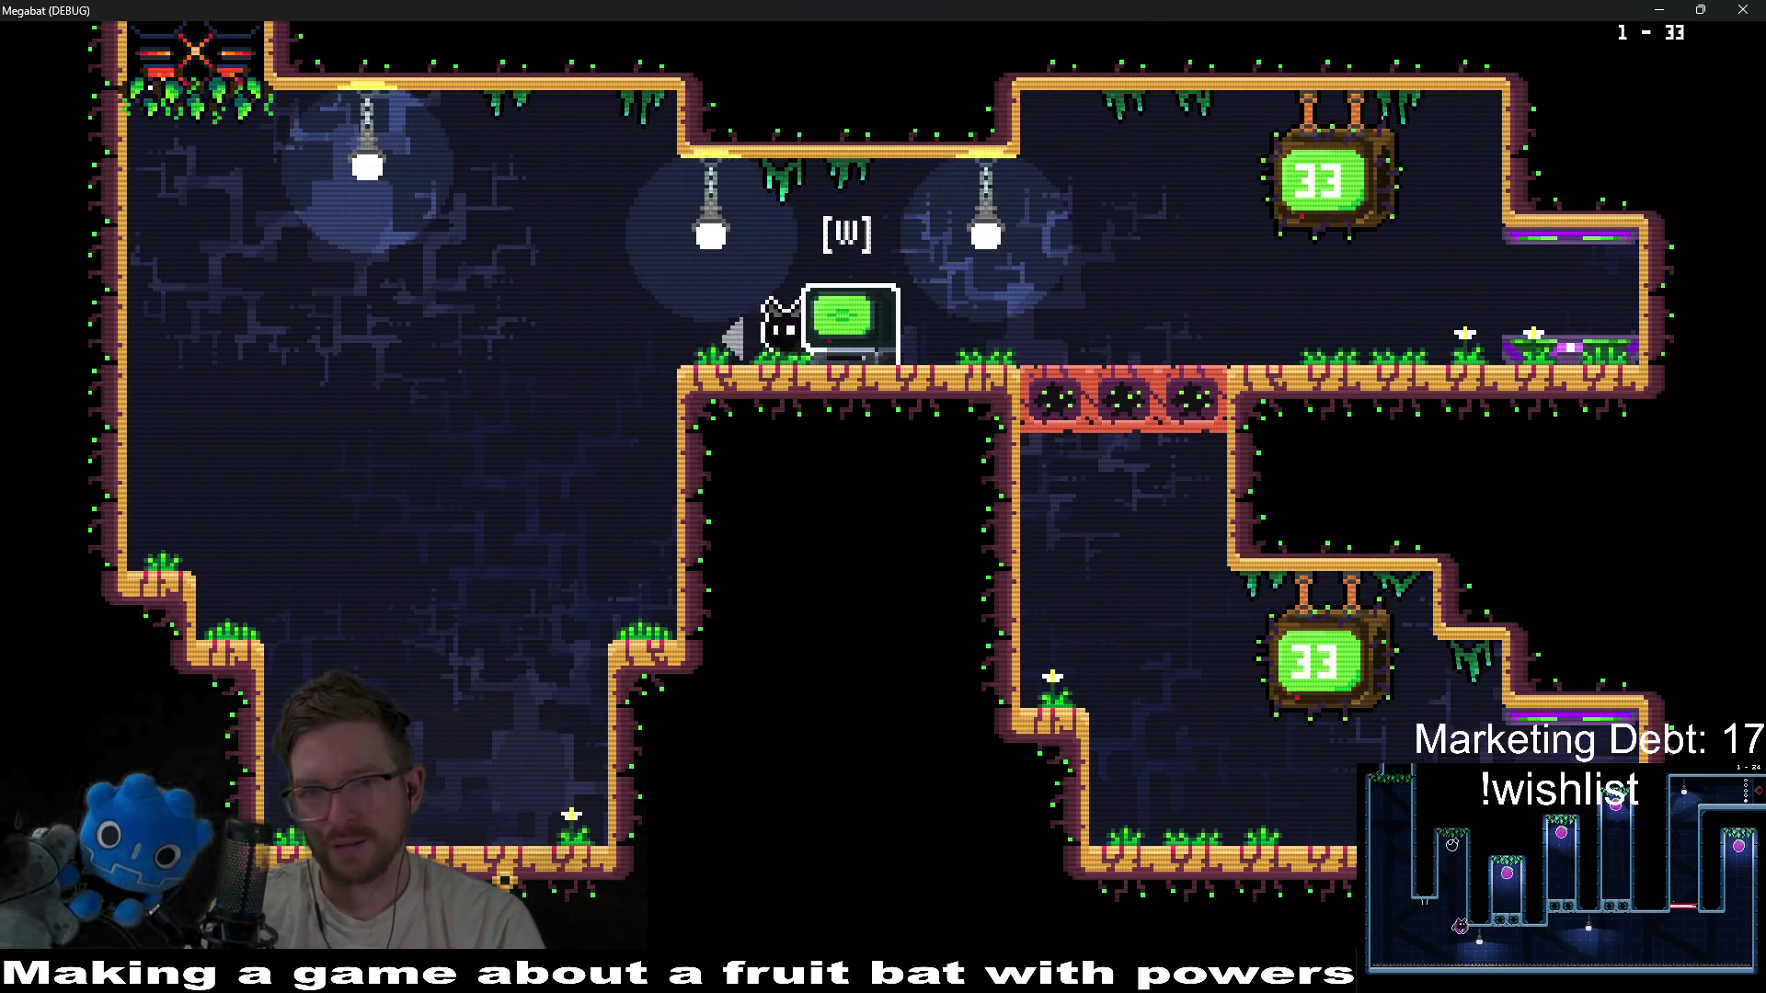
{"action": "key", "text": "d"}
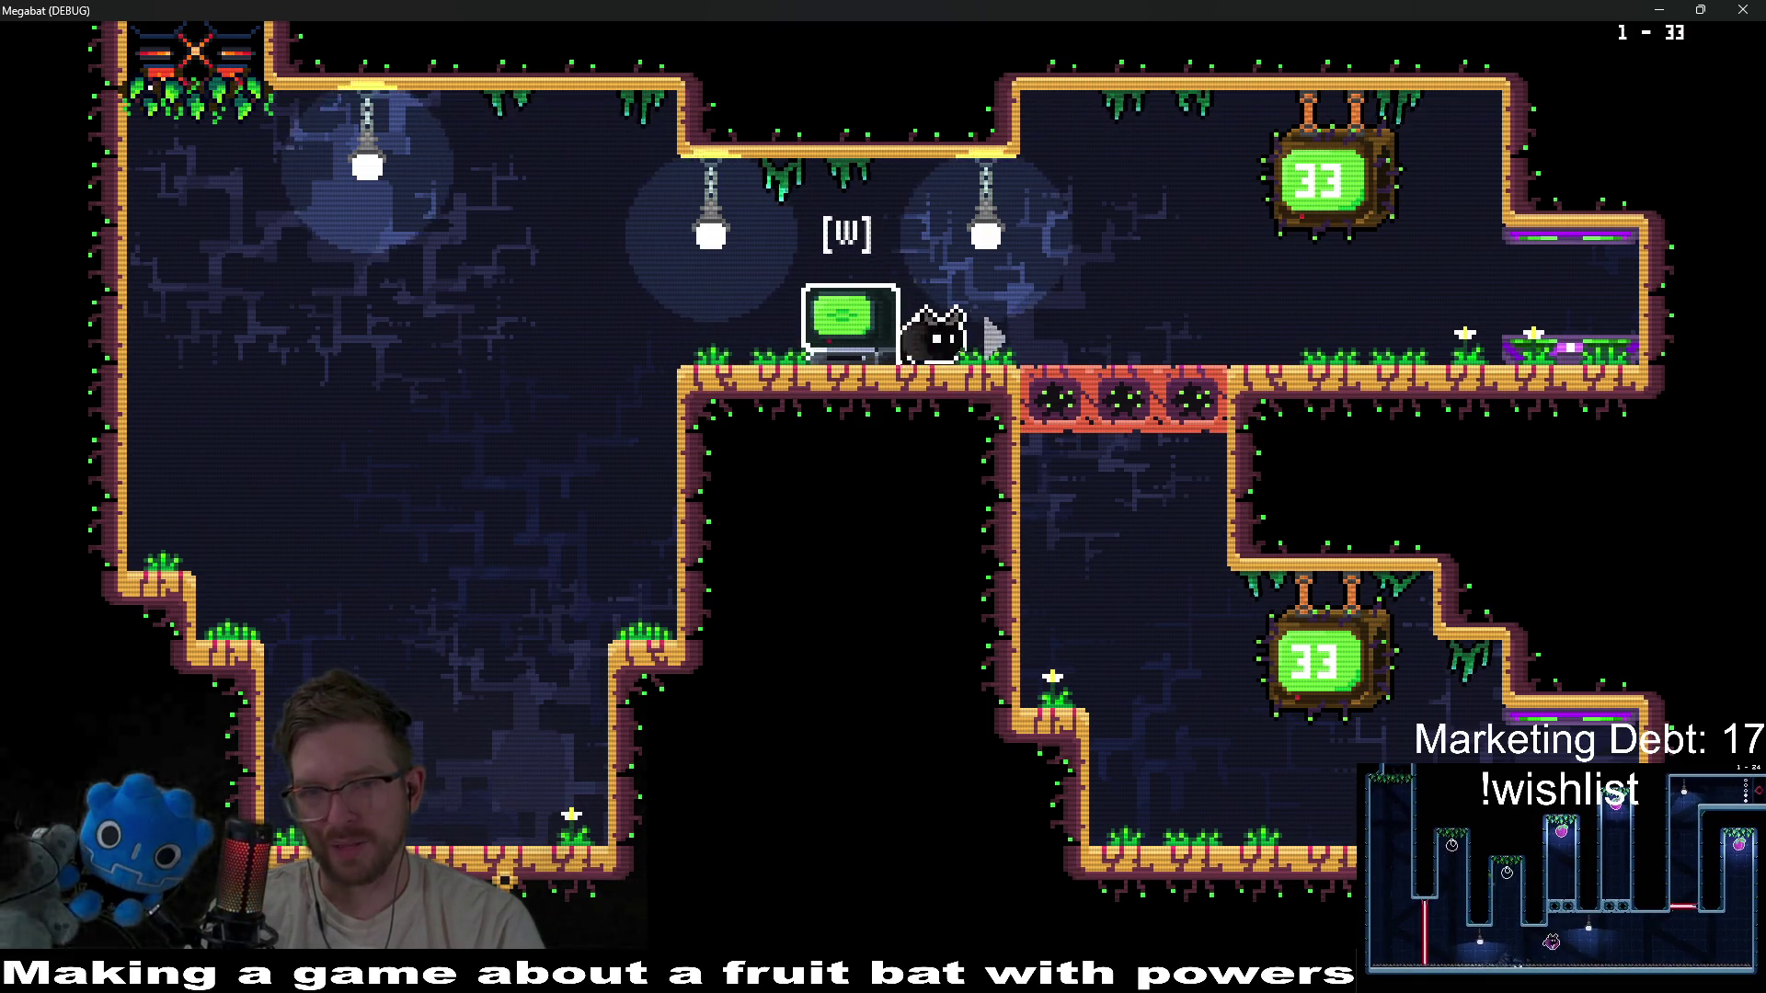
{"action": "key", "text": "a"}
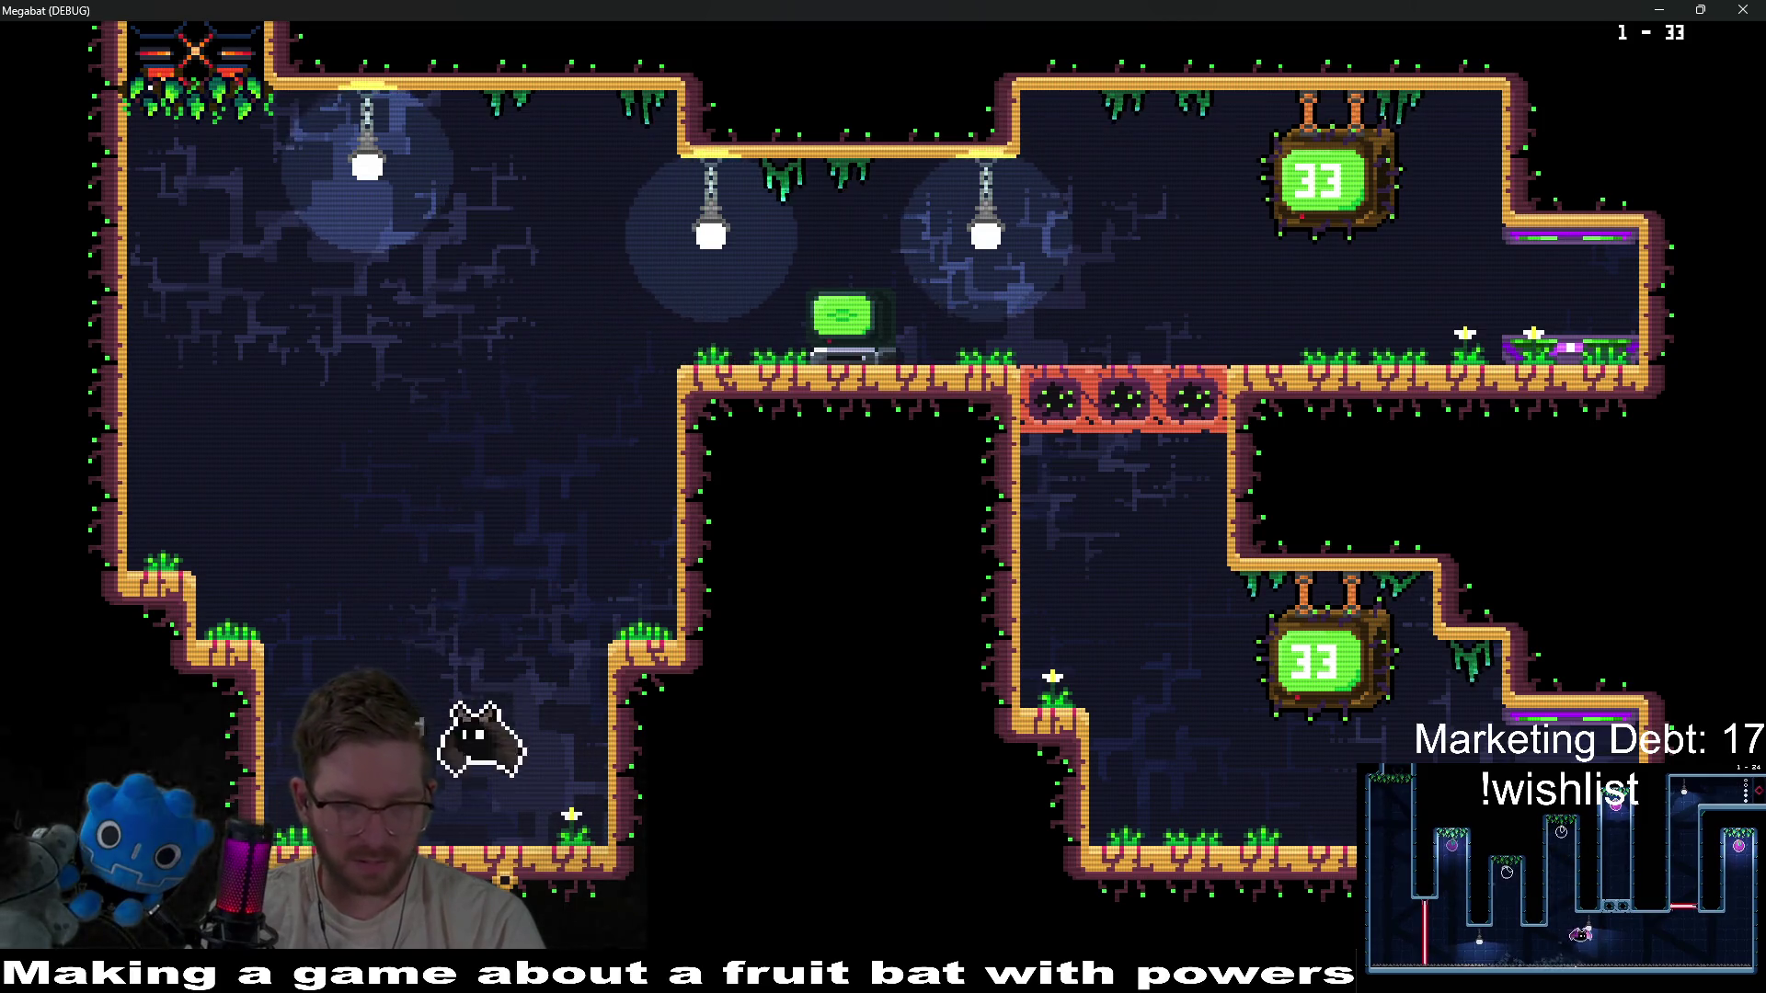
{"action": "key", "text": "r"}
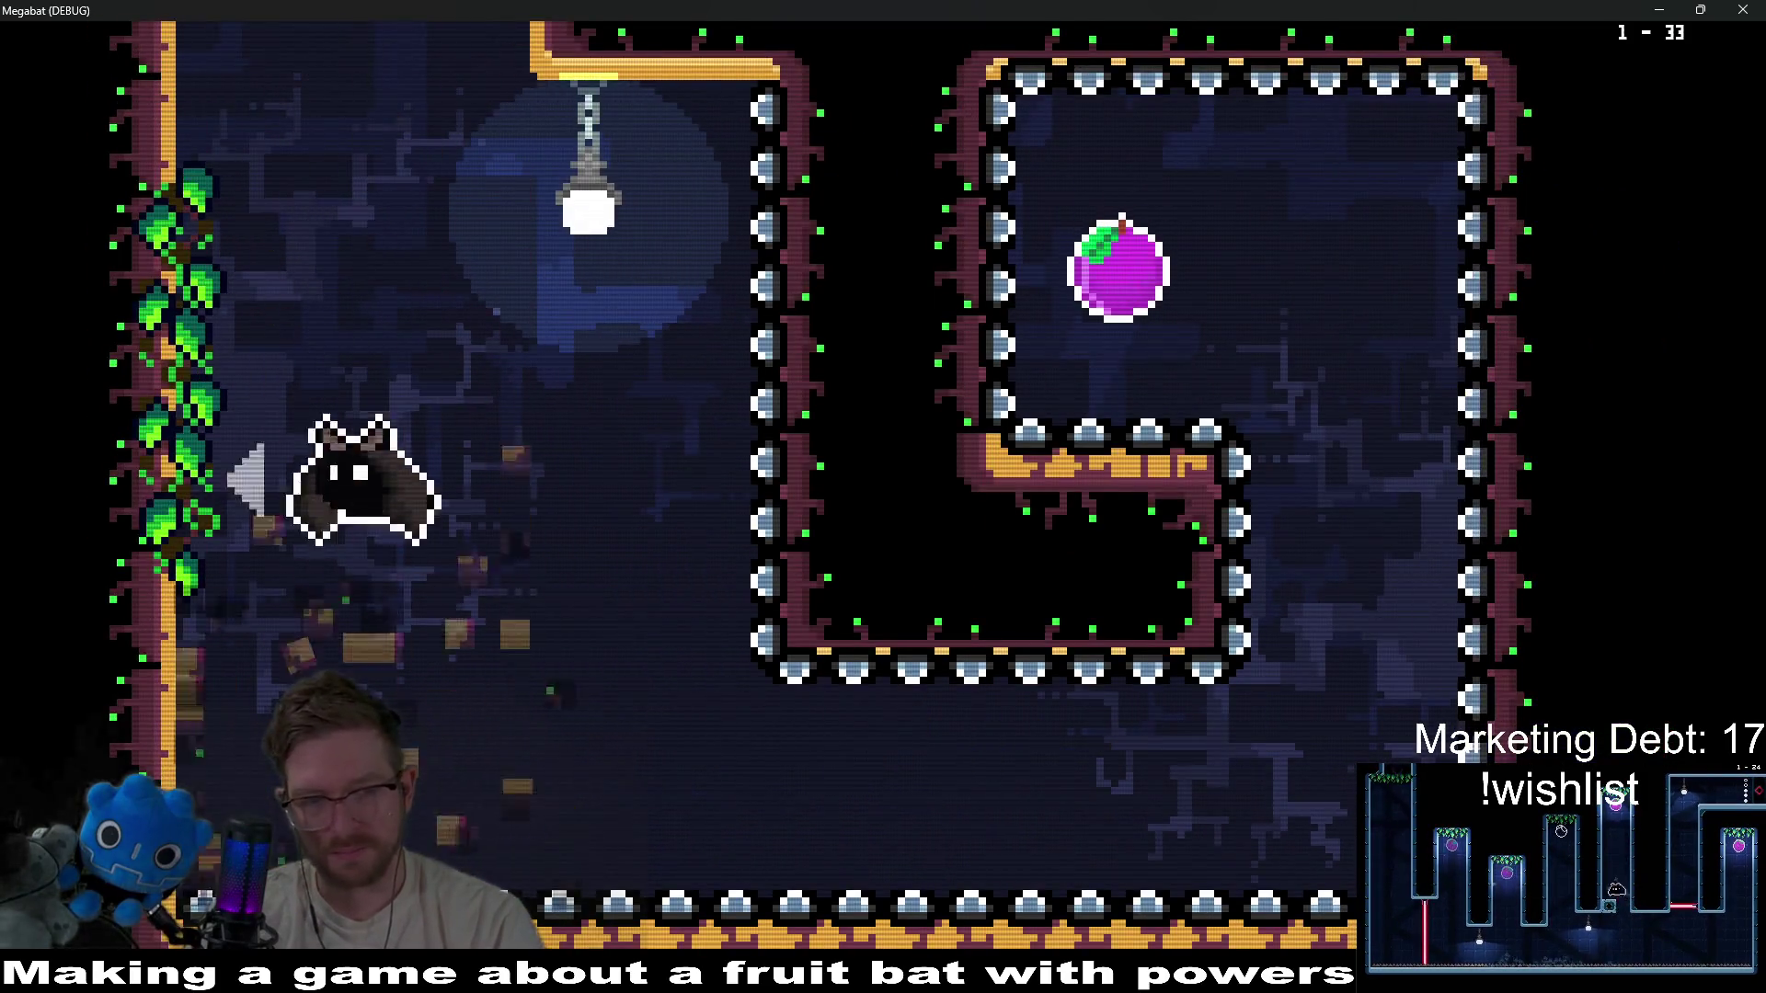
{"action": "key", "text": "d"}
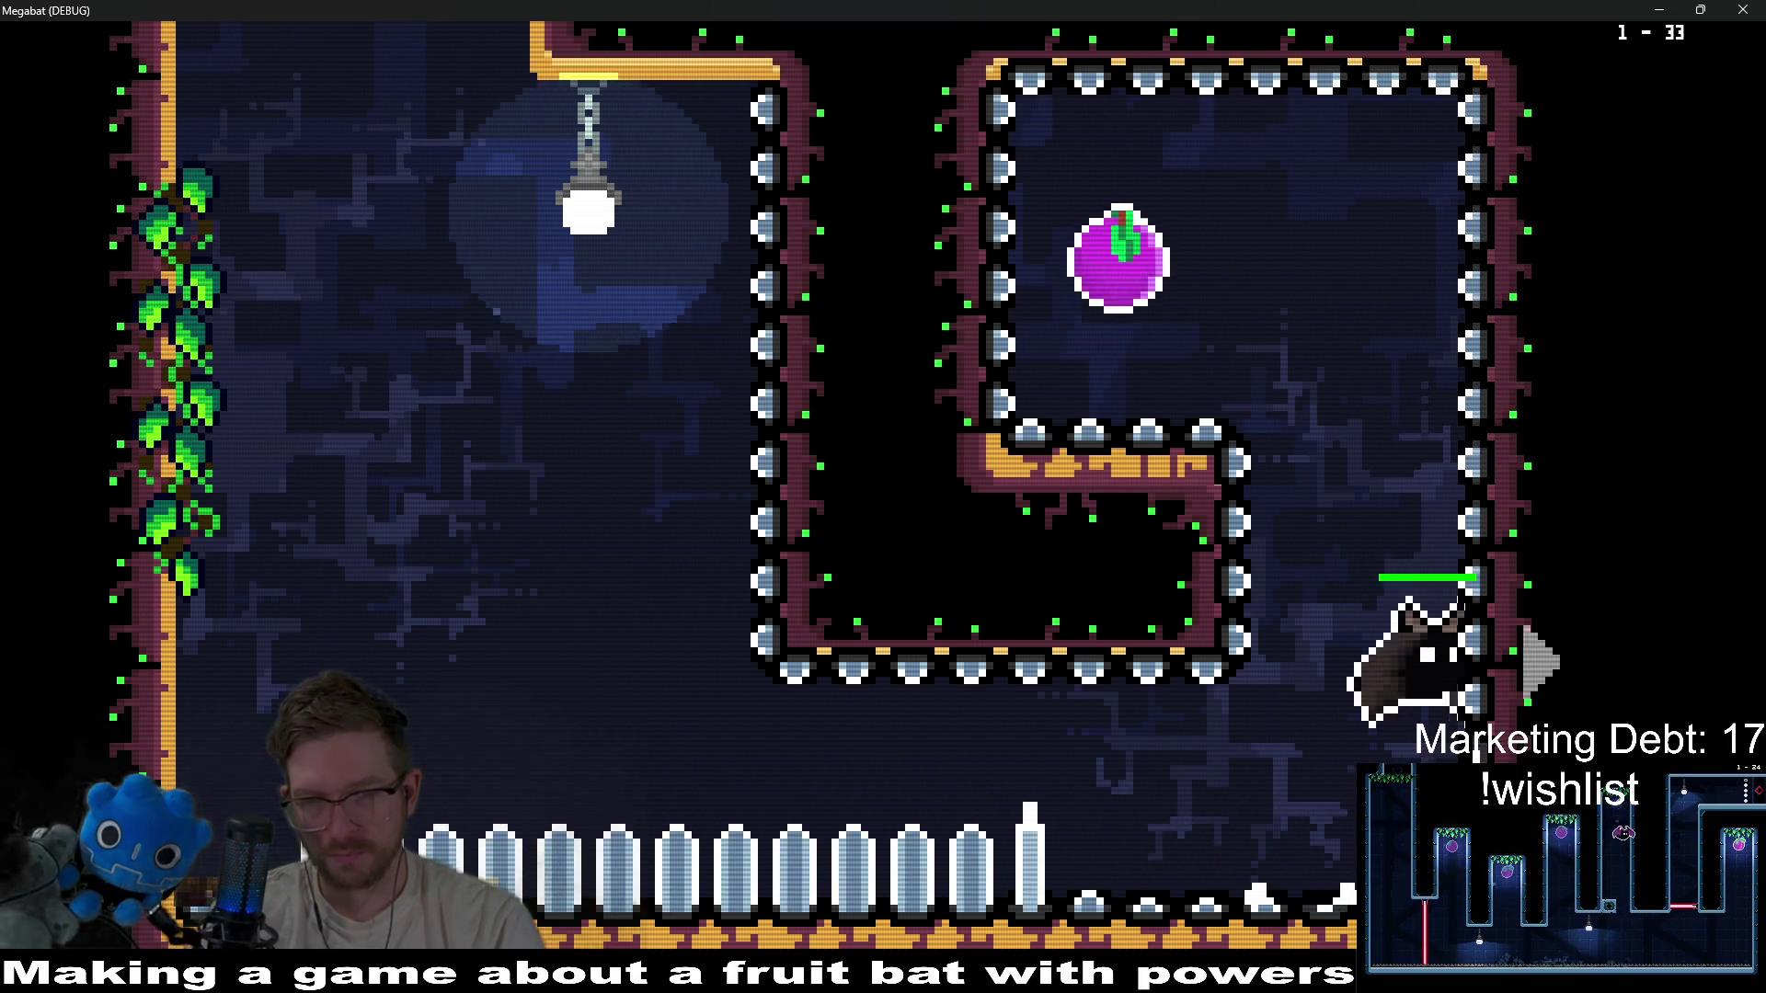
{"action": "key", "text": "a"}
{"action": "key", "text": "d"}
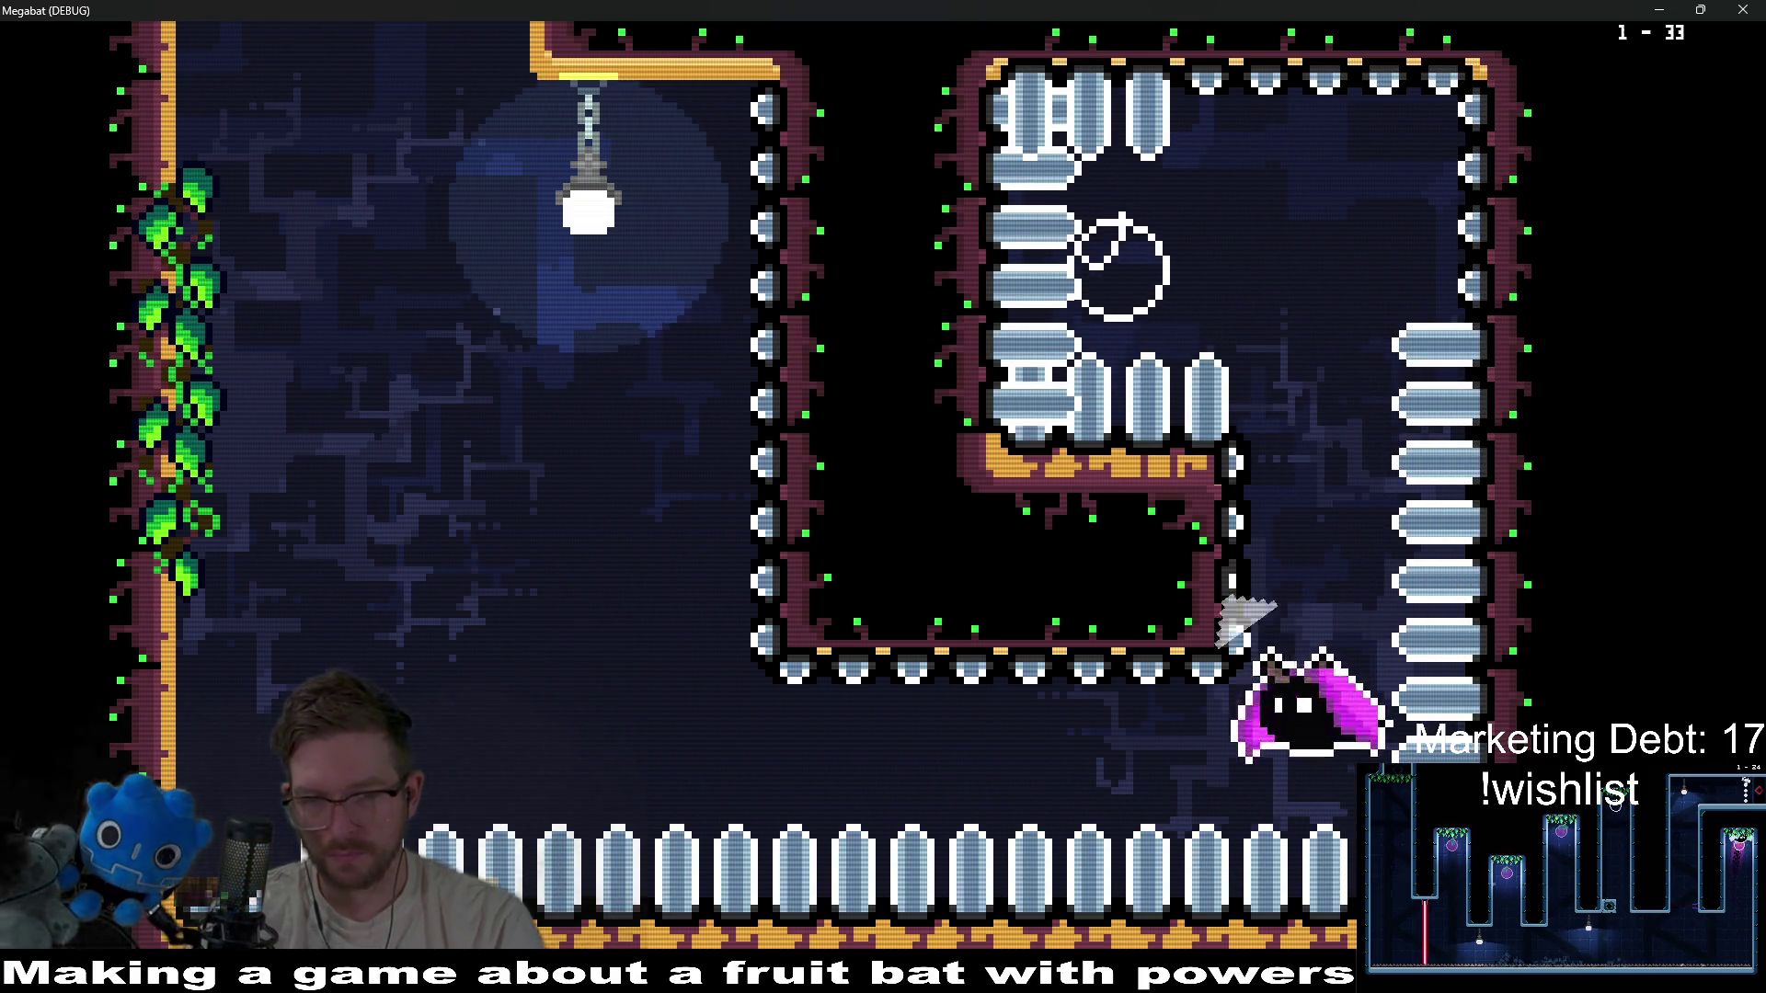
{"action": "key", "text": "a"}
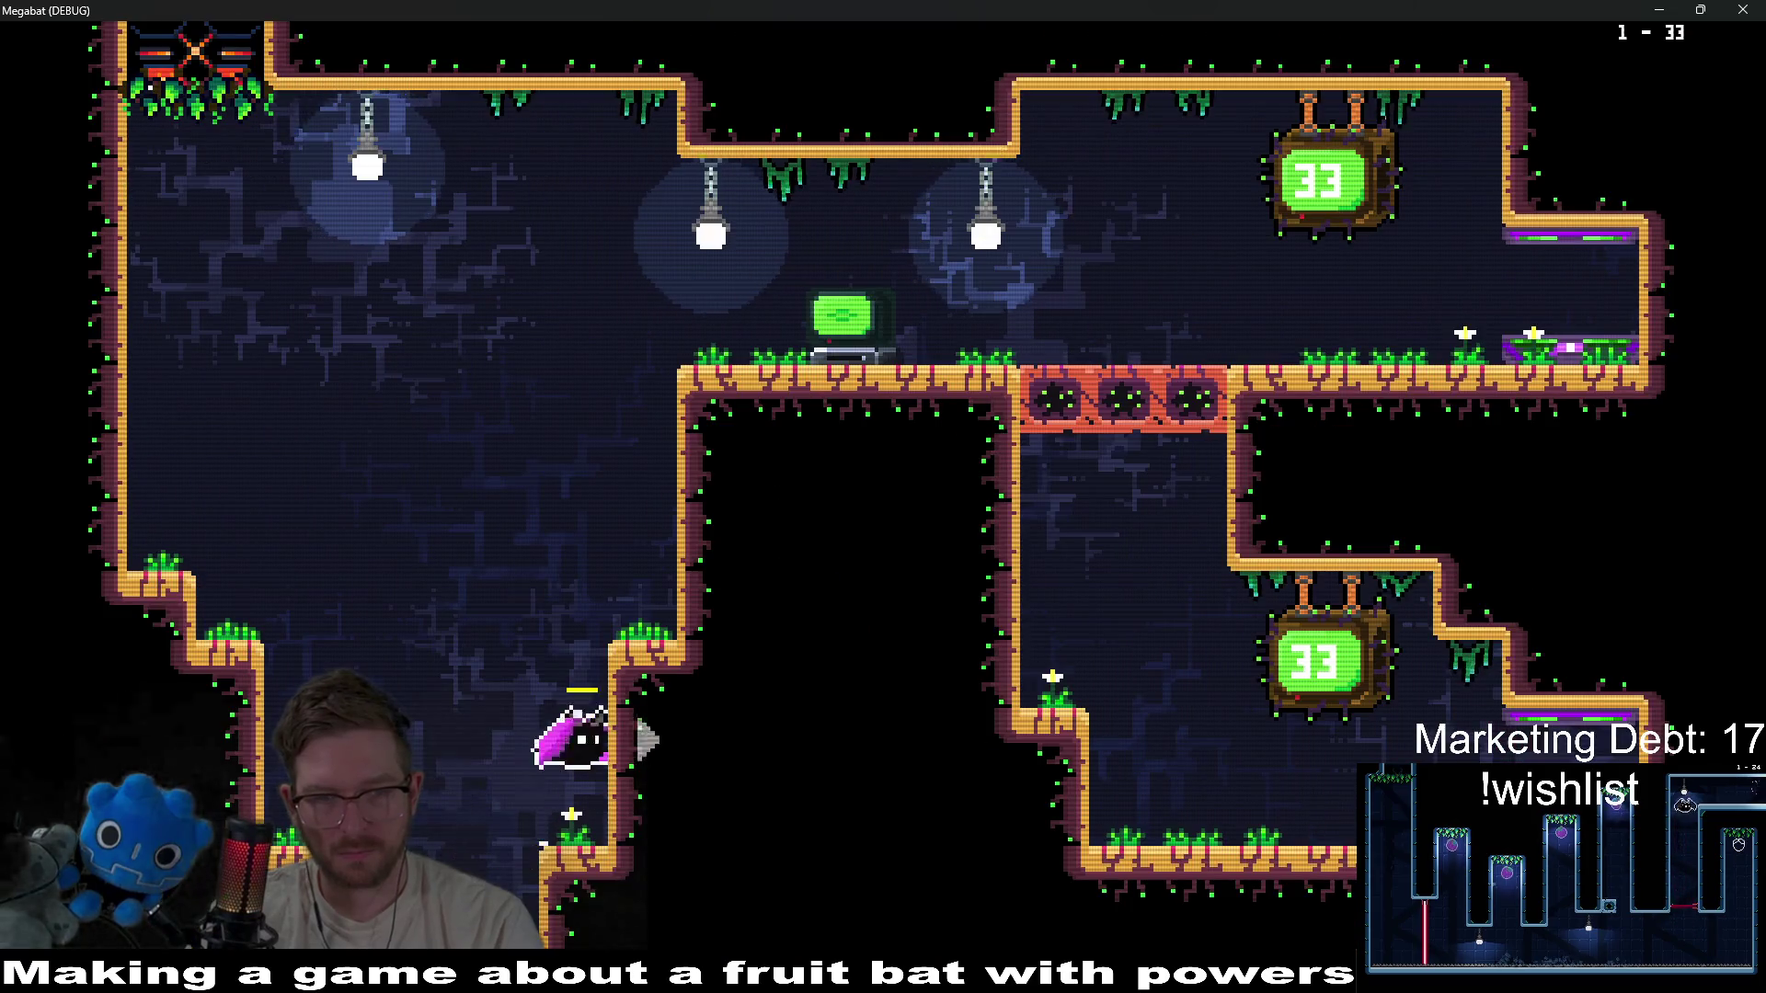
{"action": "key", "text": "d"}
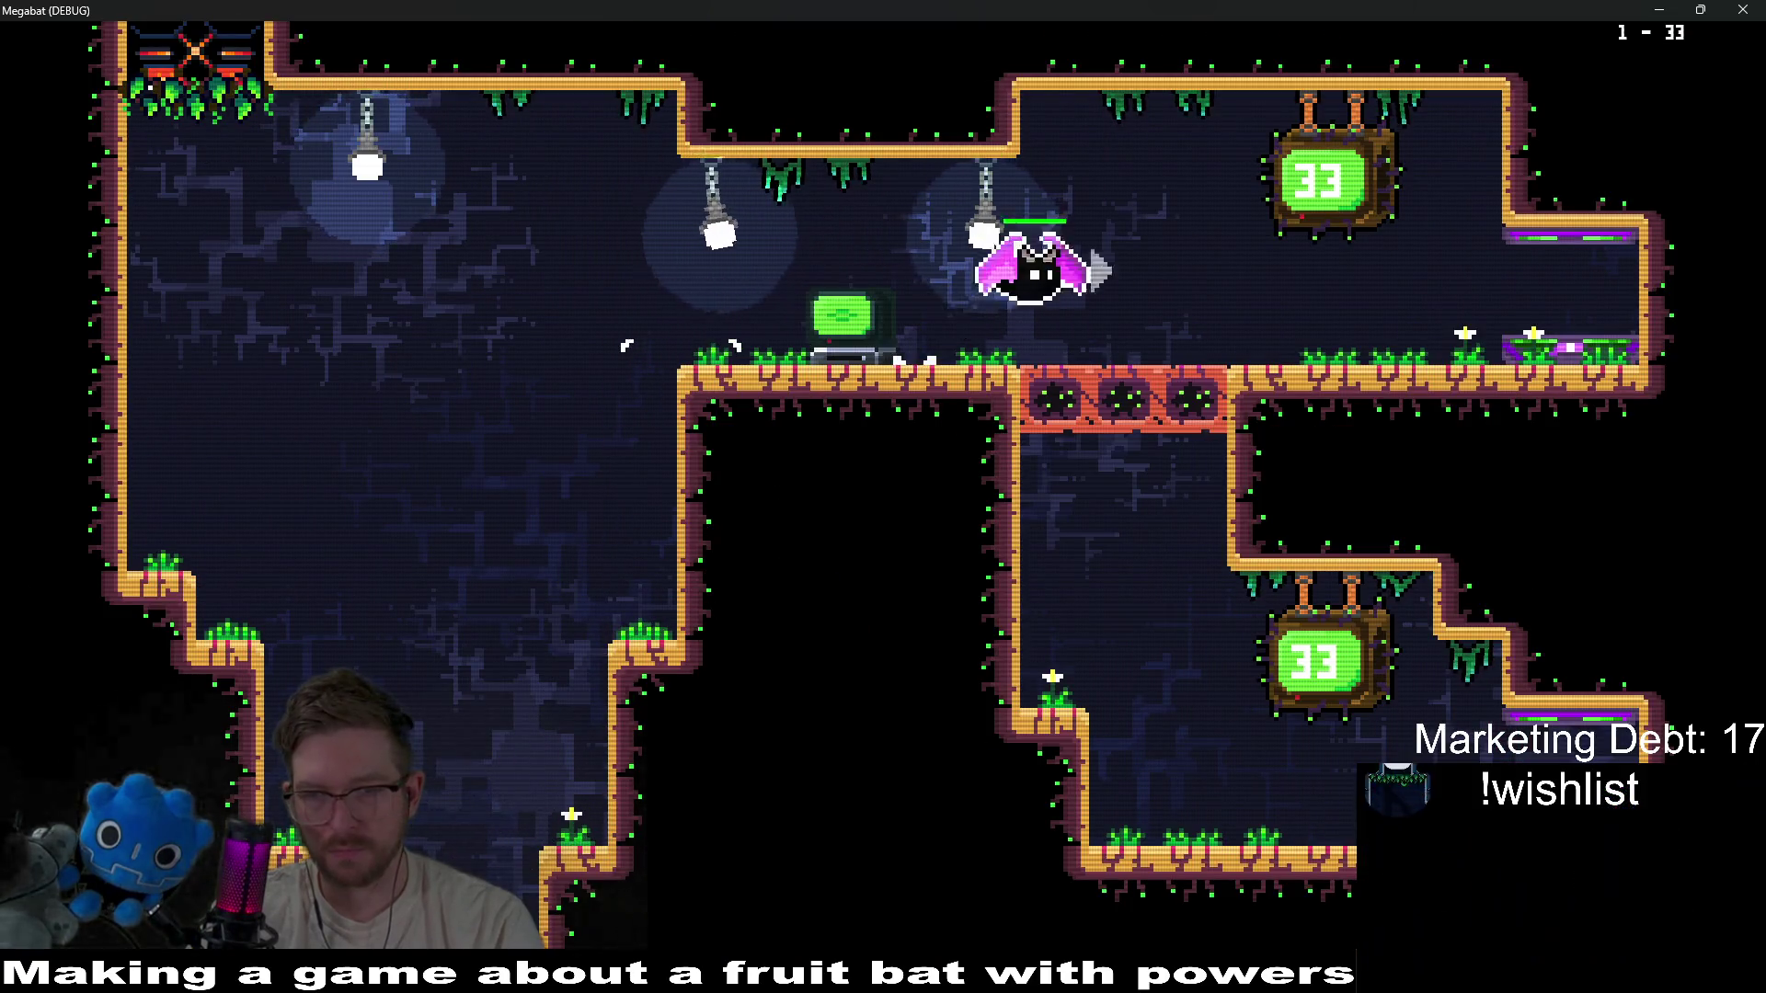
{"action": "key", "text": "s"}
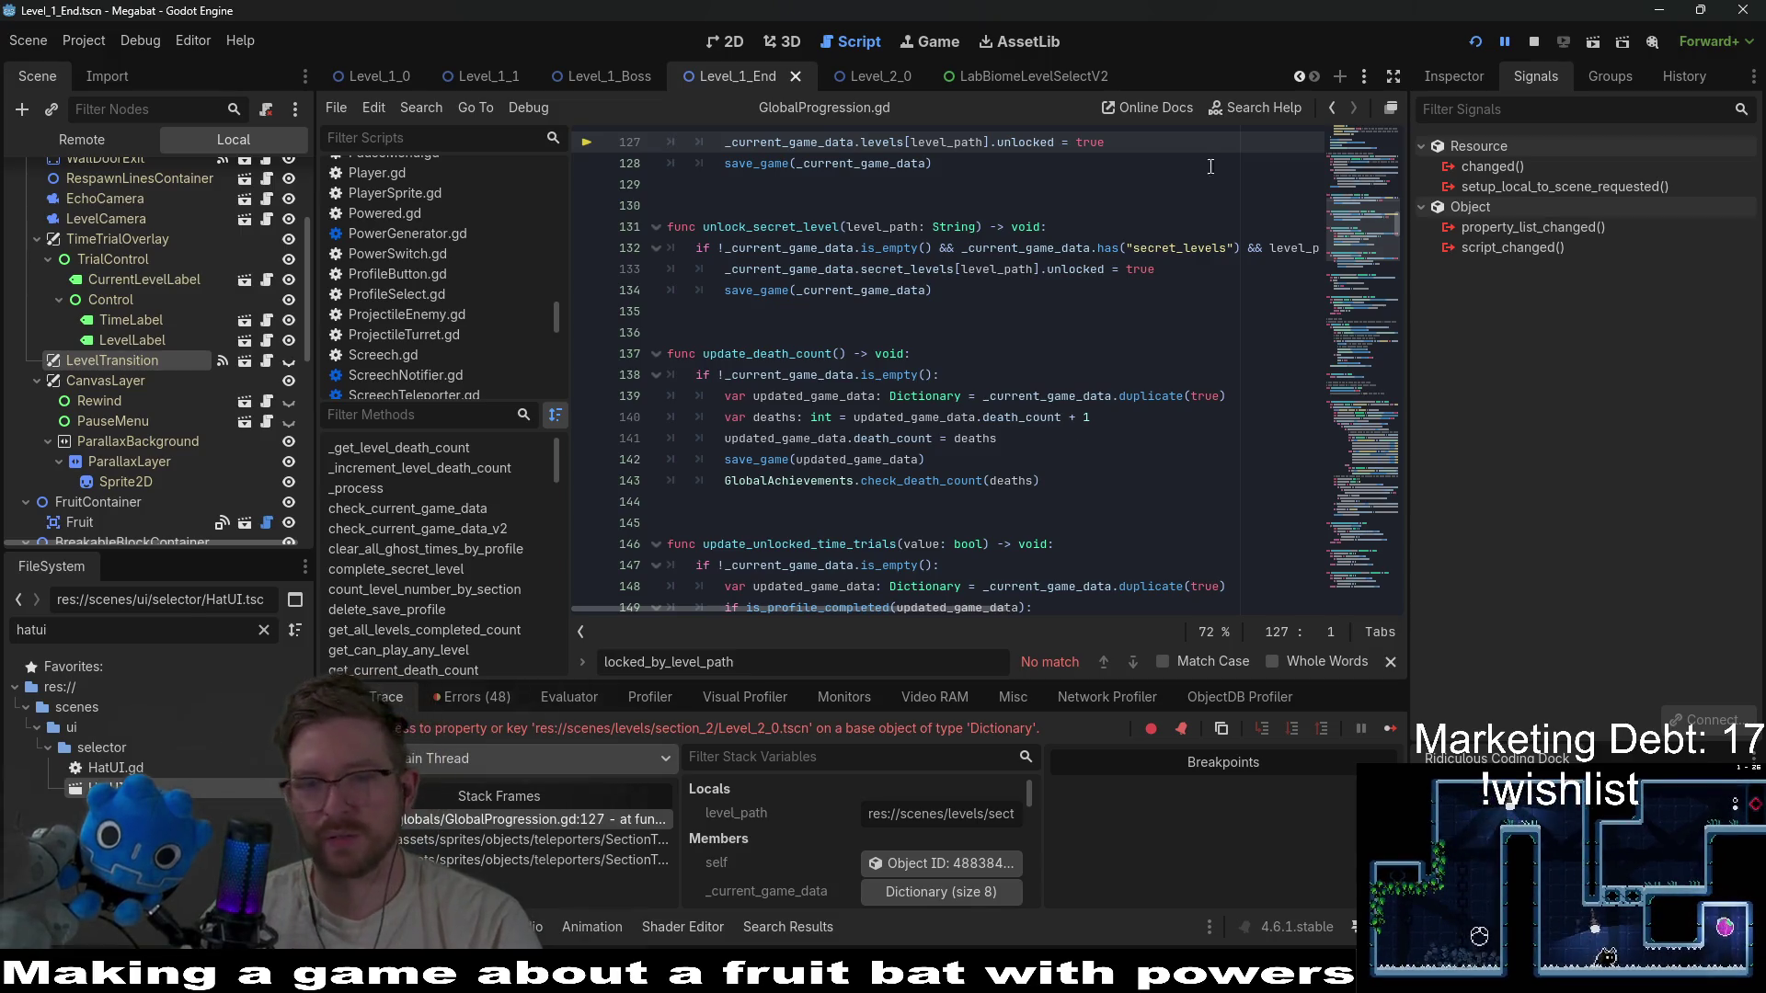
Stop the crashed game and open GlobalConstants.gd through the quick file search.
{"action": "left_click", "coordinate": [1534, 46]}
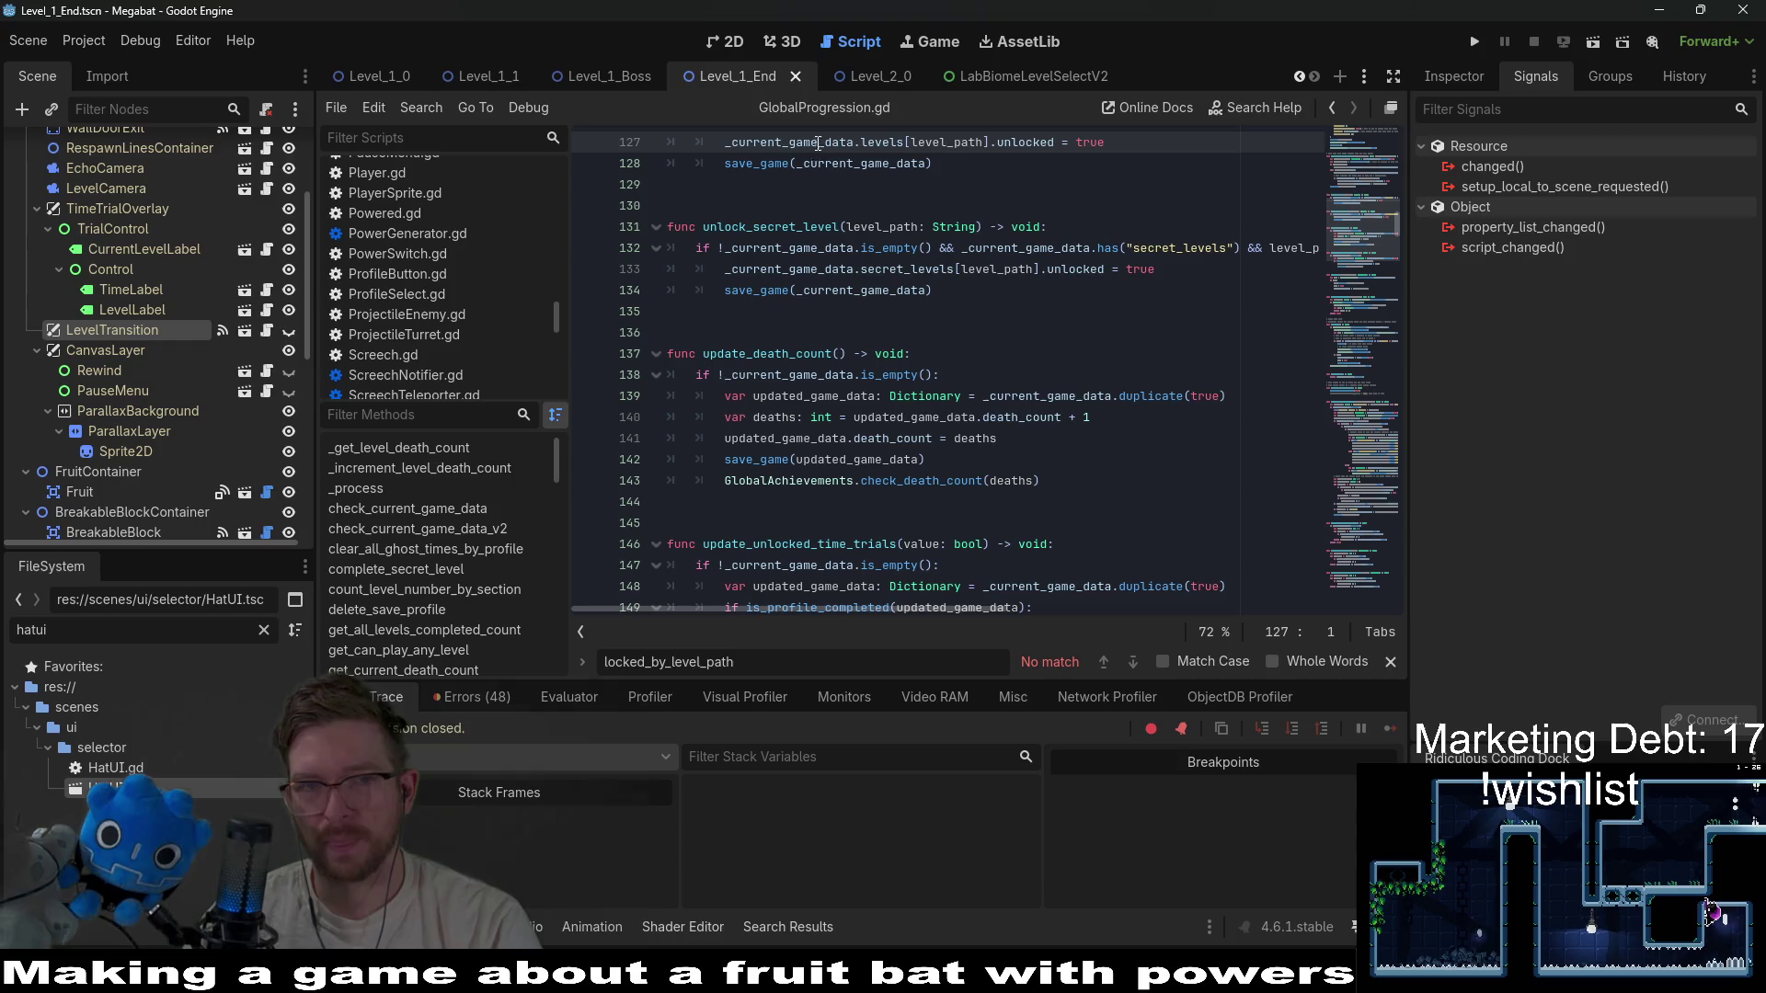
{"action": "key", "text": "alt+shift+o"}
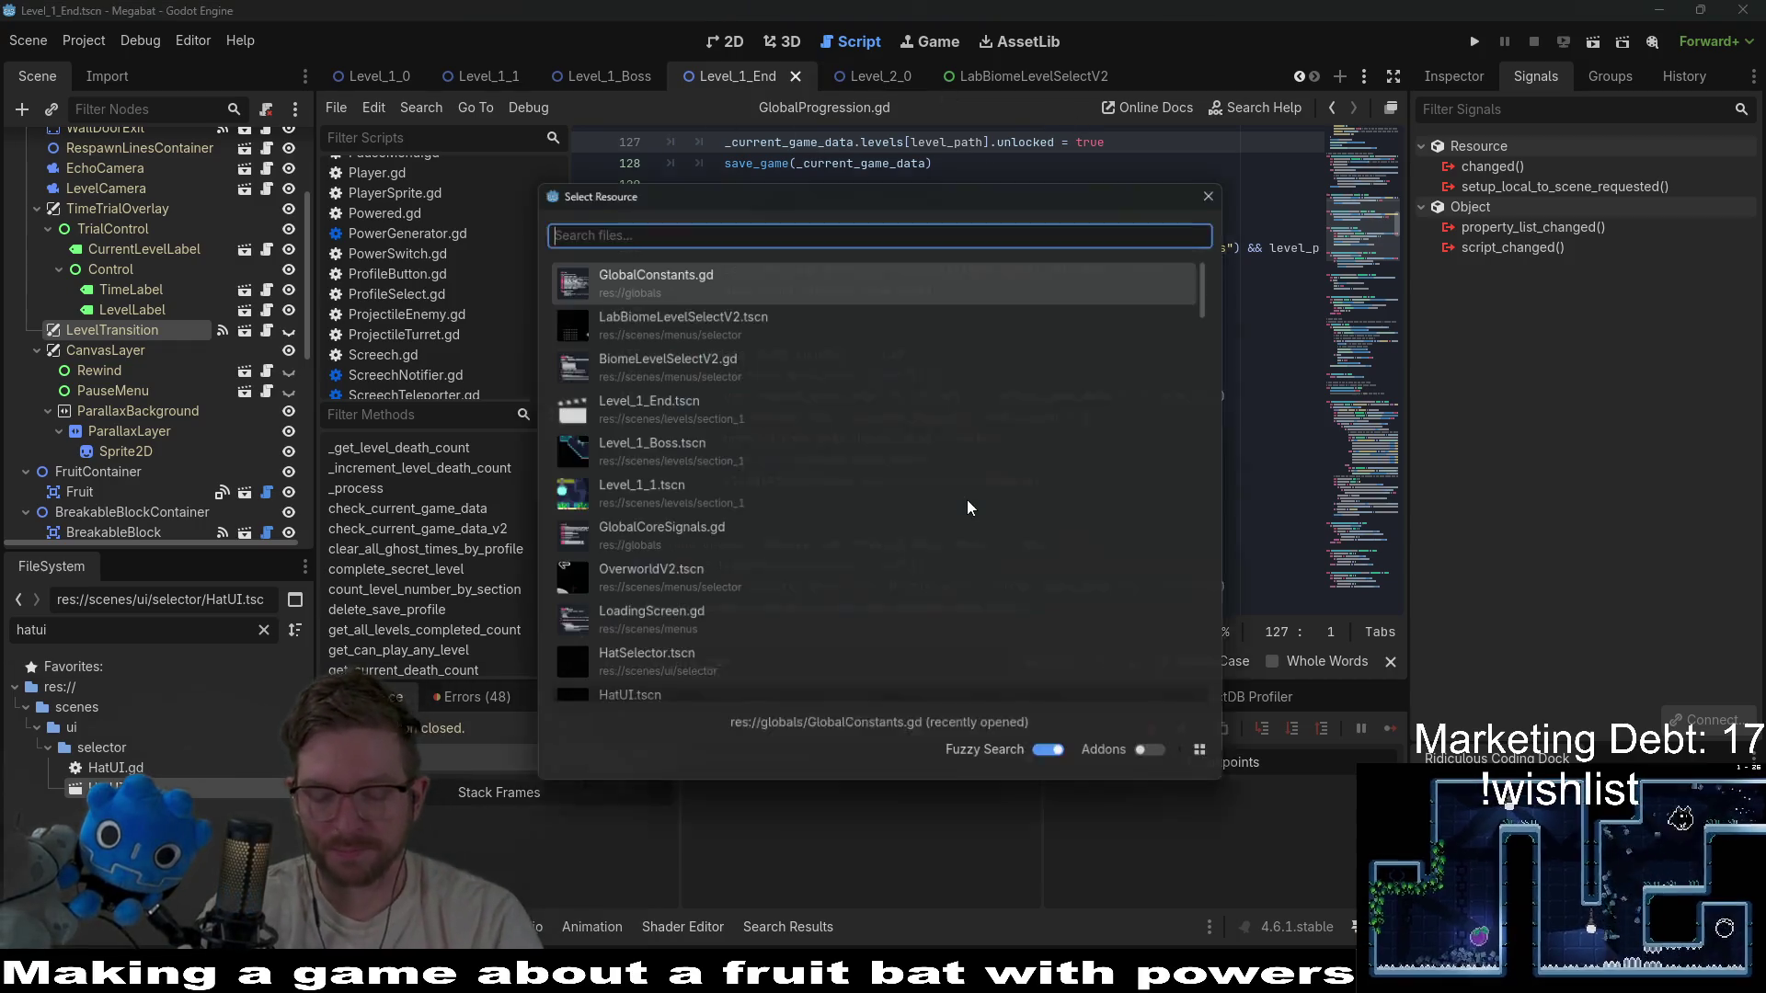
{"action": "type", "text": "globalconst"}
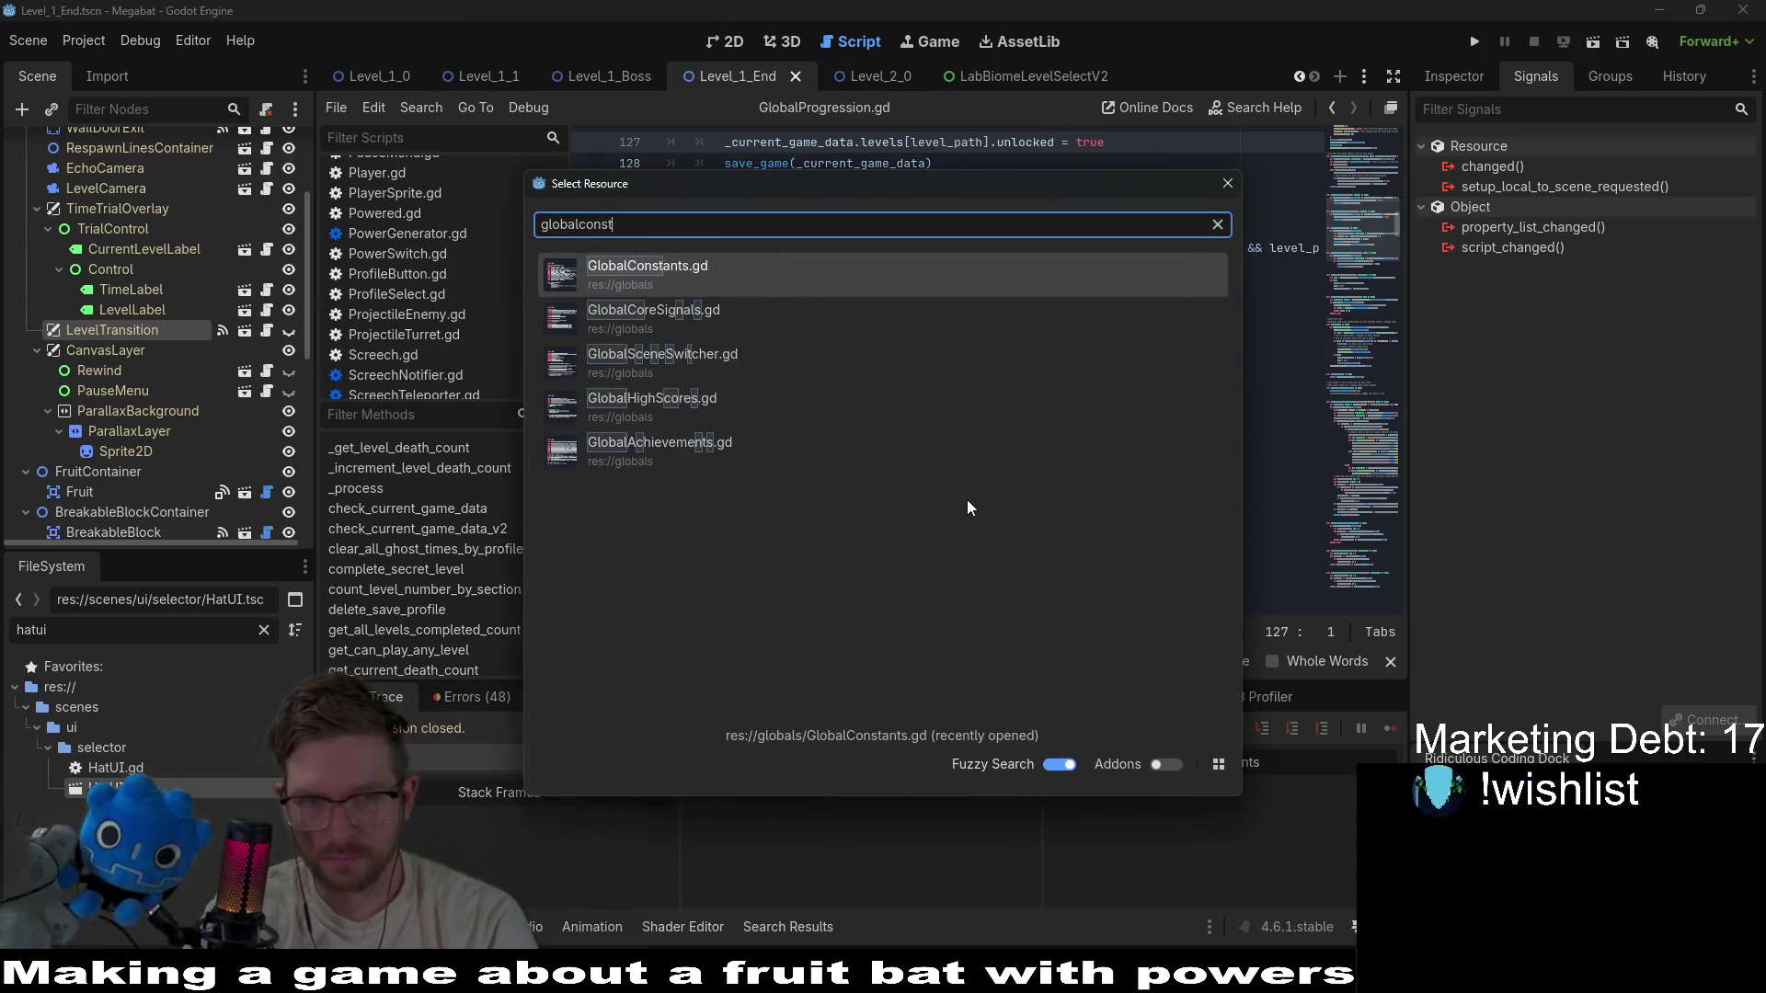
{"action": "key", "text": "Return"}
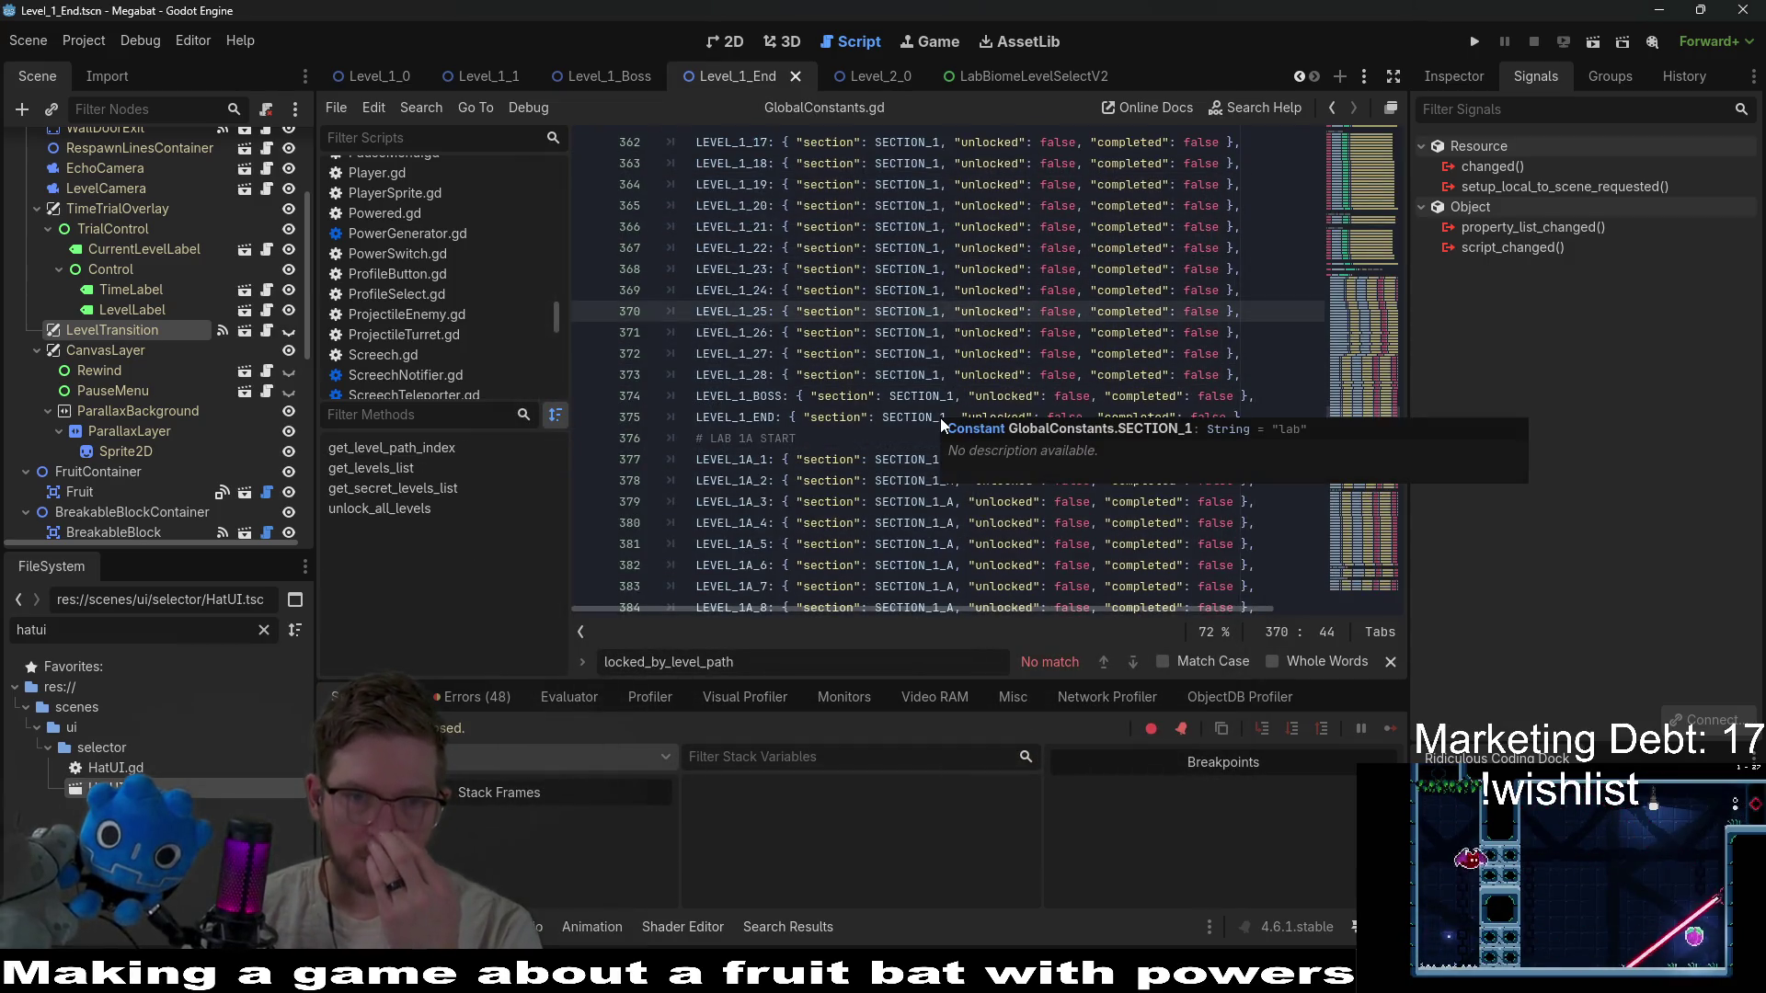
Scroll to the LAB 1A END and LEVEL_2_x entries of the levels dictionary.
{"action": "scroll", "coordinate": [737, 405], "scroll_direction": "down", "scroll_amount": 2}
{"action": "scroll", "coordinate": [850, 405], "scroll_direction": "down", "scroll_amount": 7}
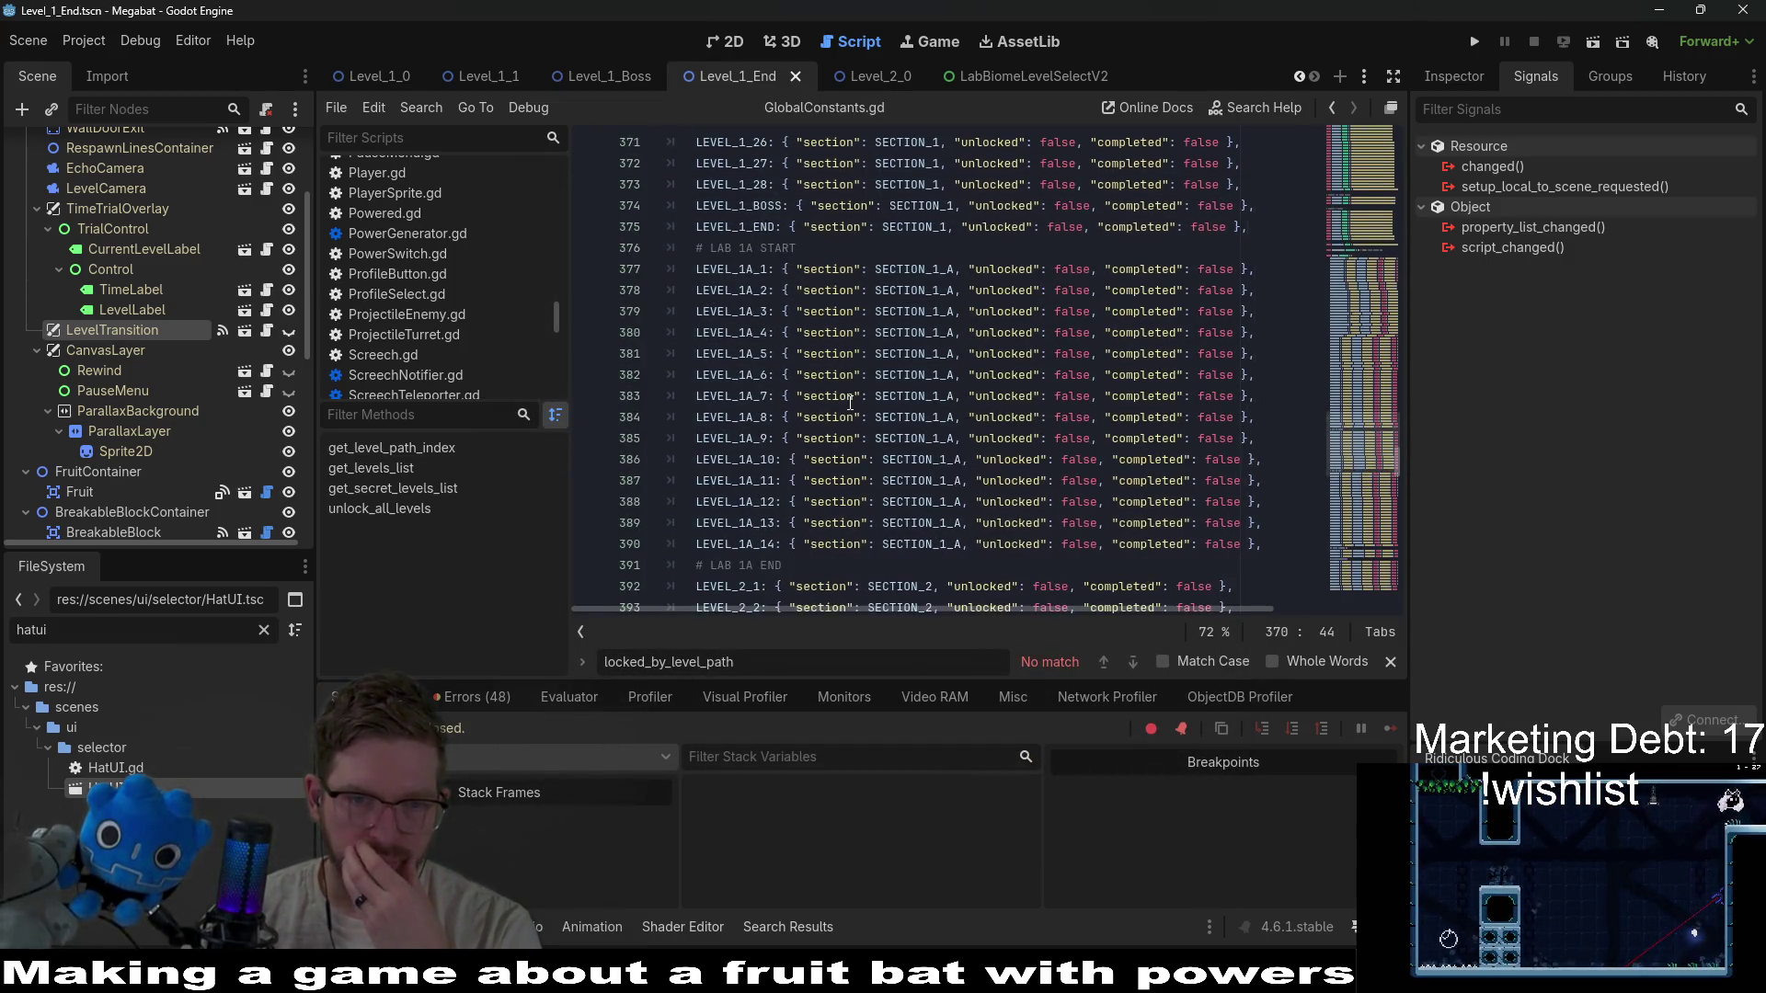
{"action": "left_click", "coordinate": [1352, 196]}
{"action": "scroll", "coordinate": [1091, 297], "scroll_direction": "up", "scroll_amount": 10}
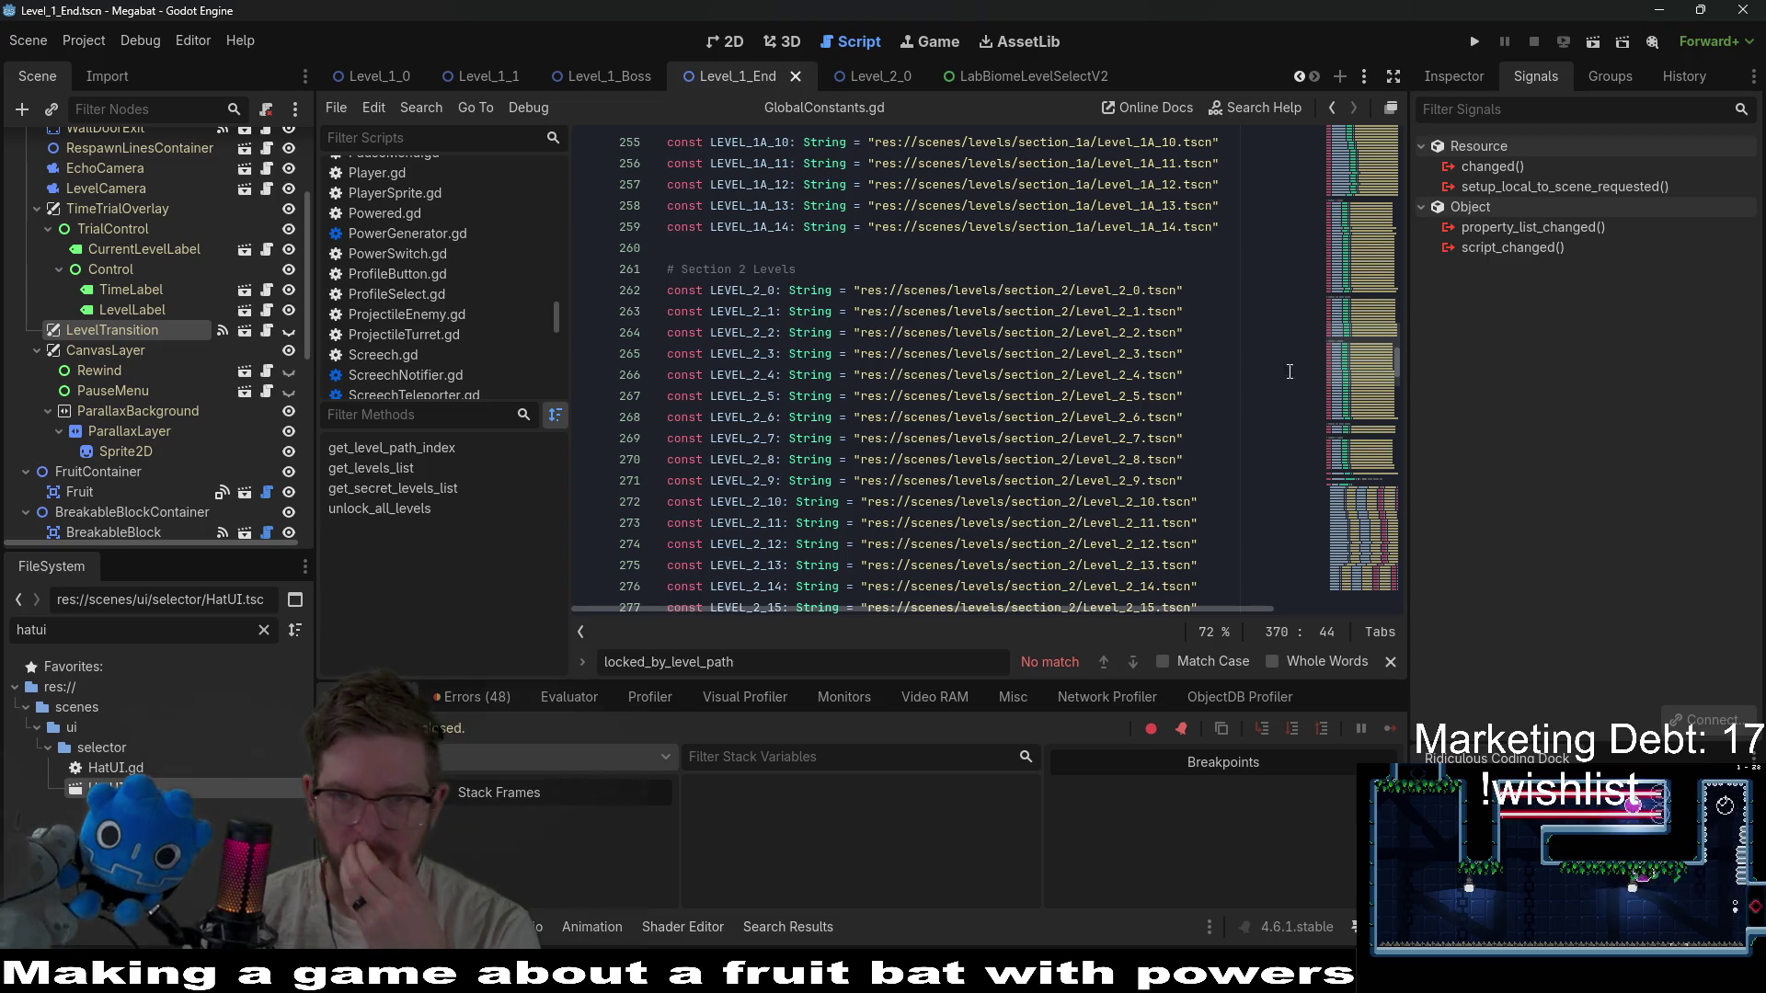
{"action": "scroll", "coordinate": [1352, 387], "scroll_direction": "down", "scroll_amount": 5}
{"action": "left_click", "coordinate": [1356, 473]}
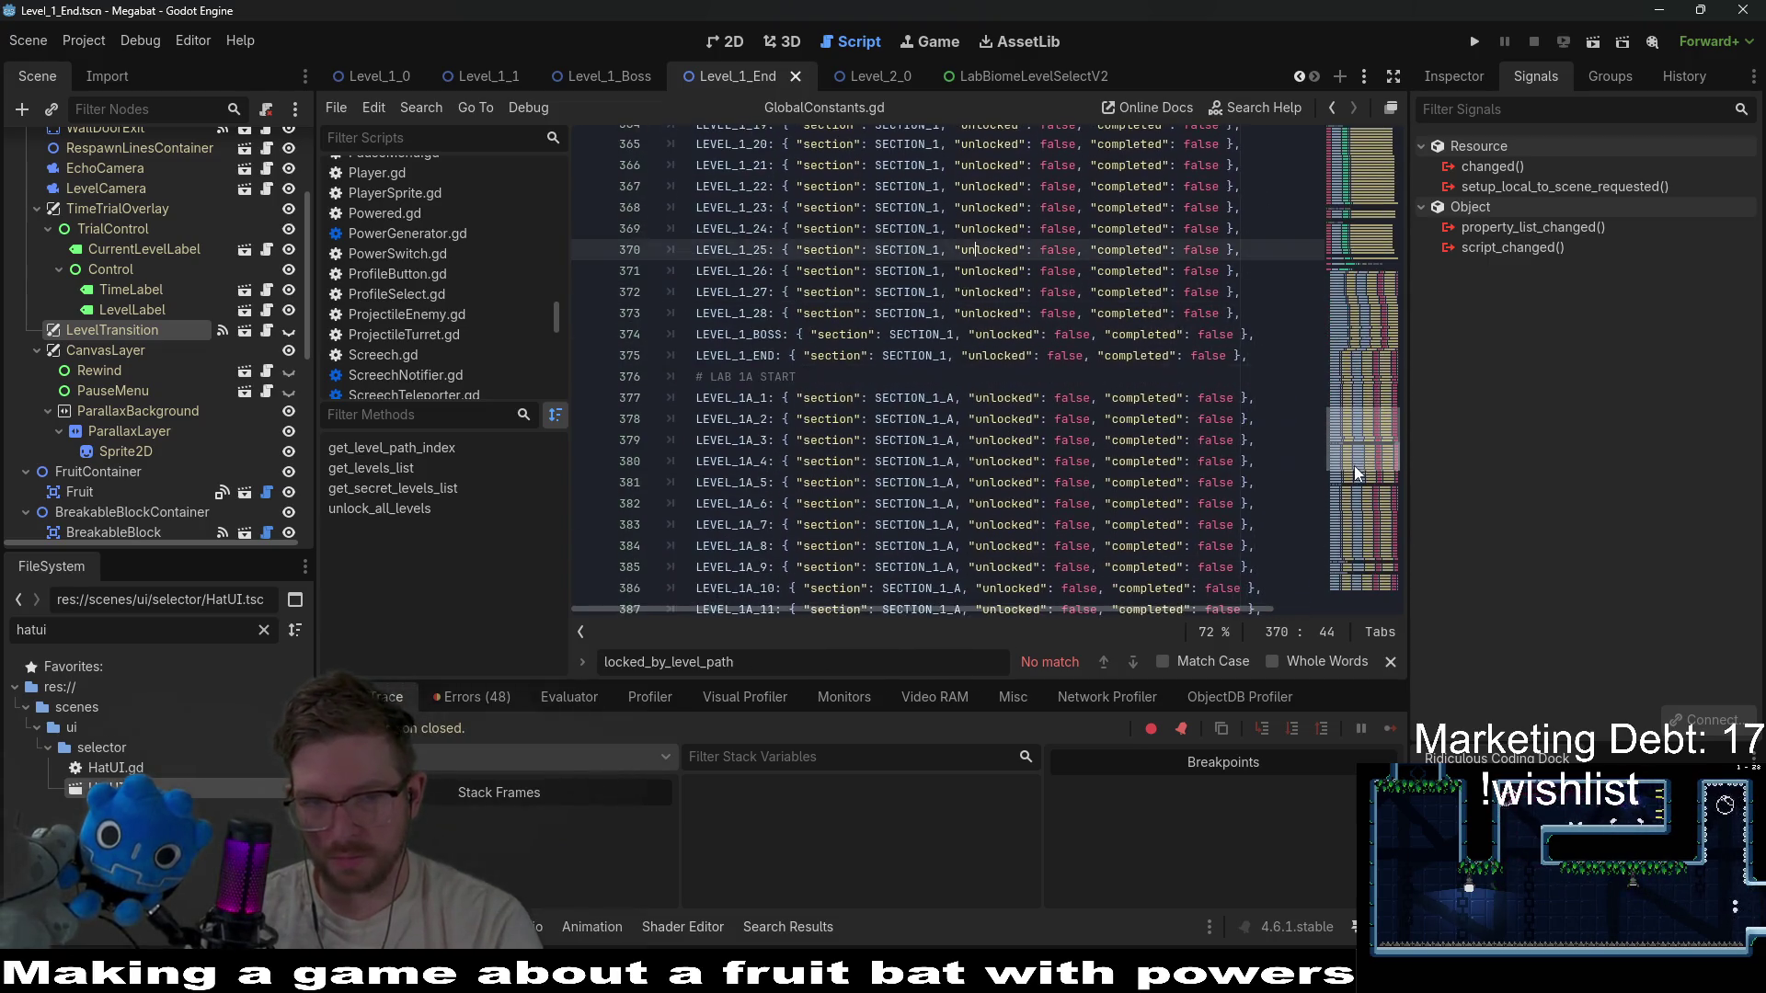
{"action": "scroll", "coordinate": [813, 386], "scroll_direction": "down", "scroll_amount": 6}
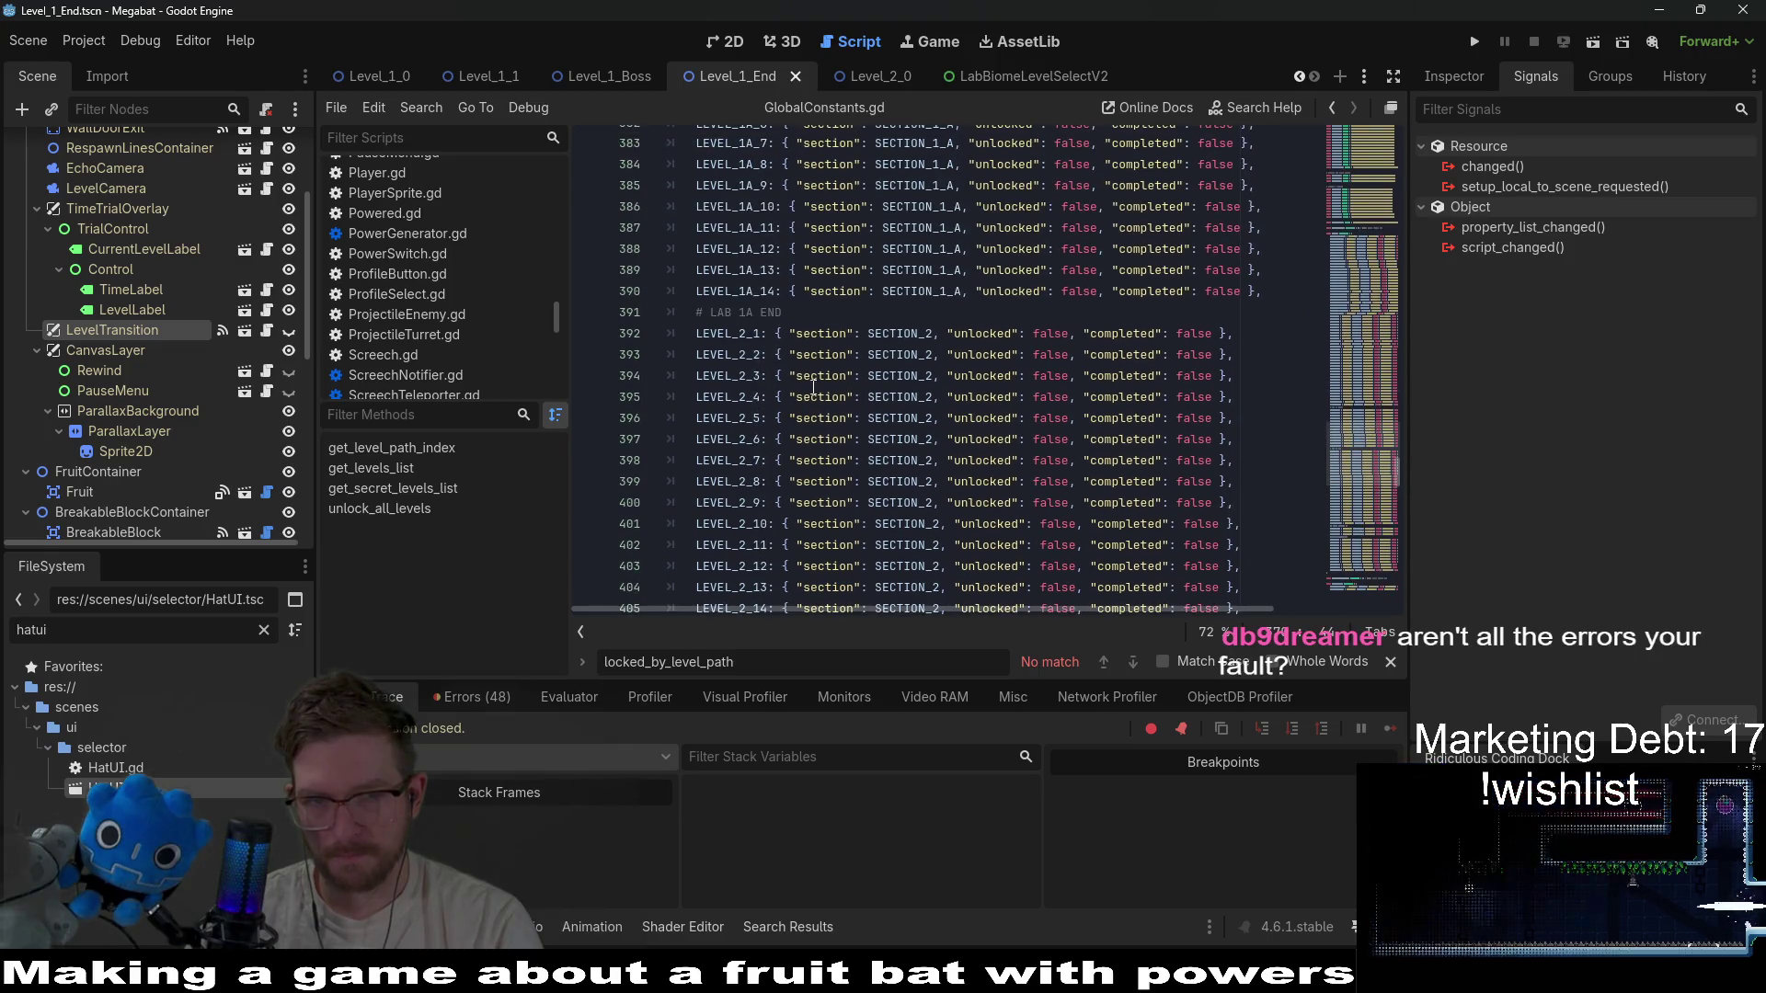
Duplicate the LEVEL_2_1 entry, rename the copy to LEVEL_2_0 and save GlobalConstants.gd.
{"action": "left_click_drag", "start_coordinate": [1261, 335], "coordinate": [1263, 320]}
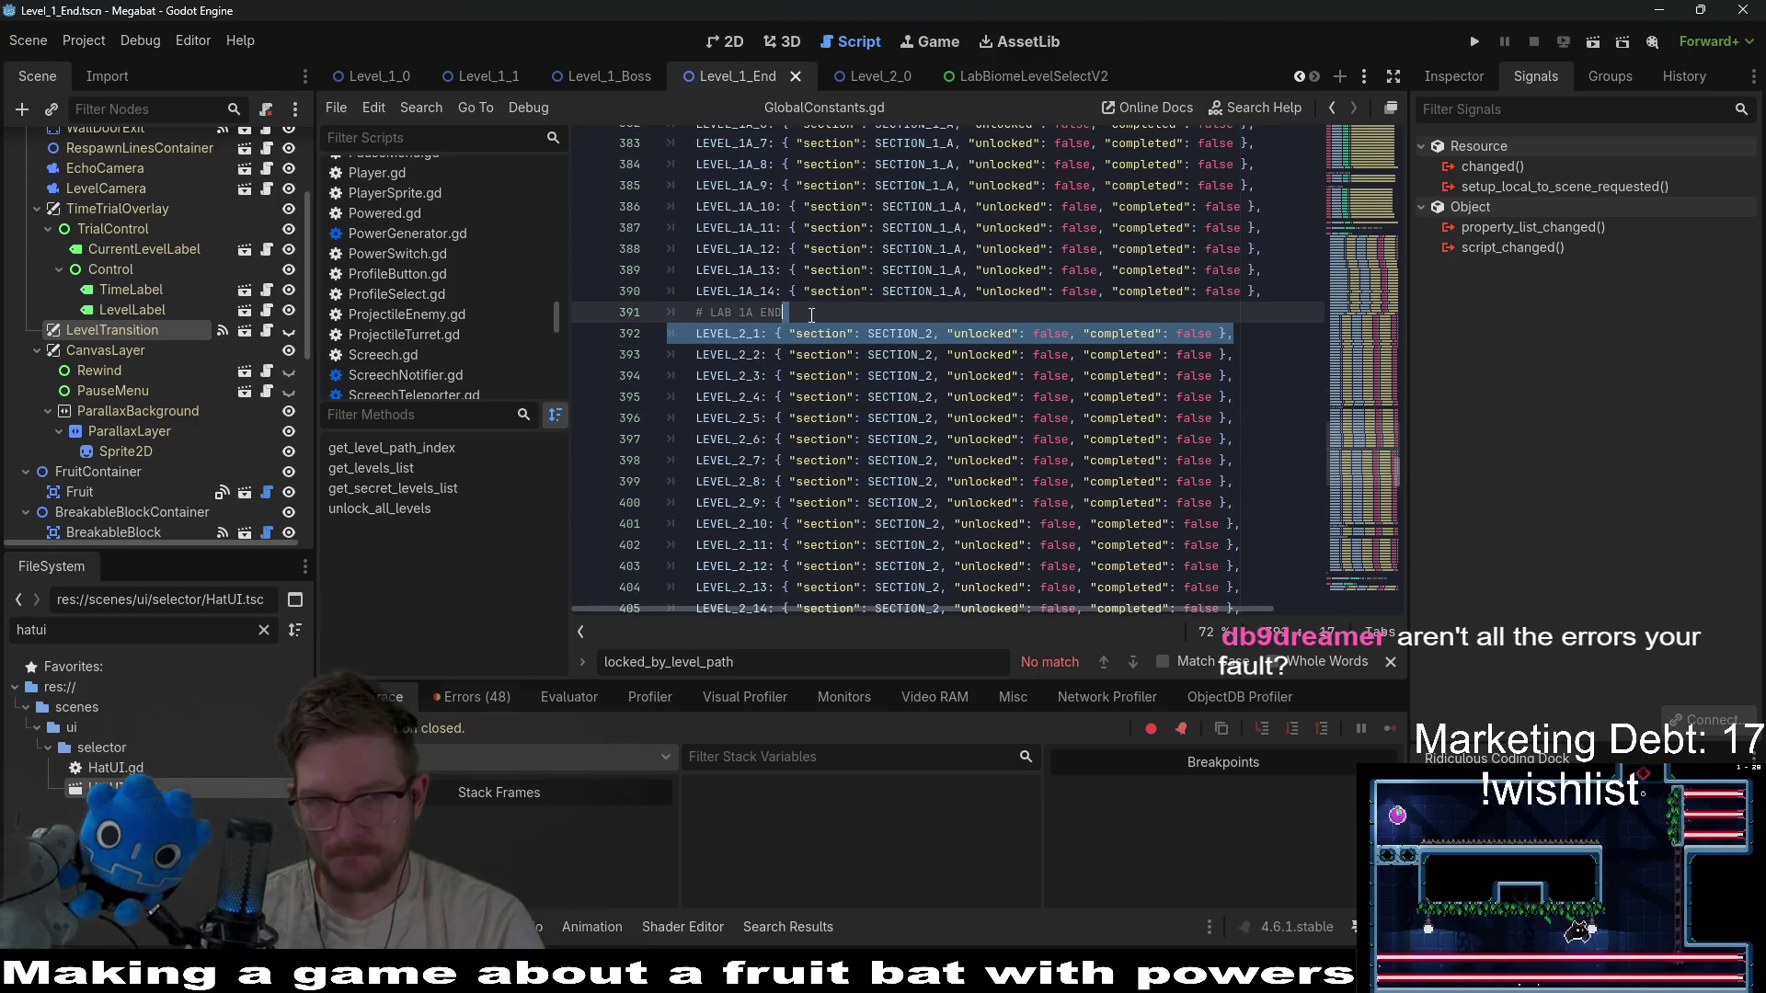
{"action": "key", "text": "ctrl+c"}
{"action": "key", "text": "ctrl+v"}
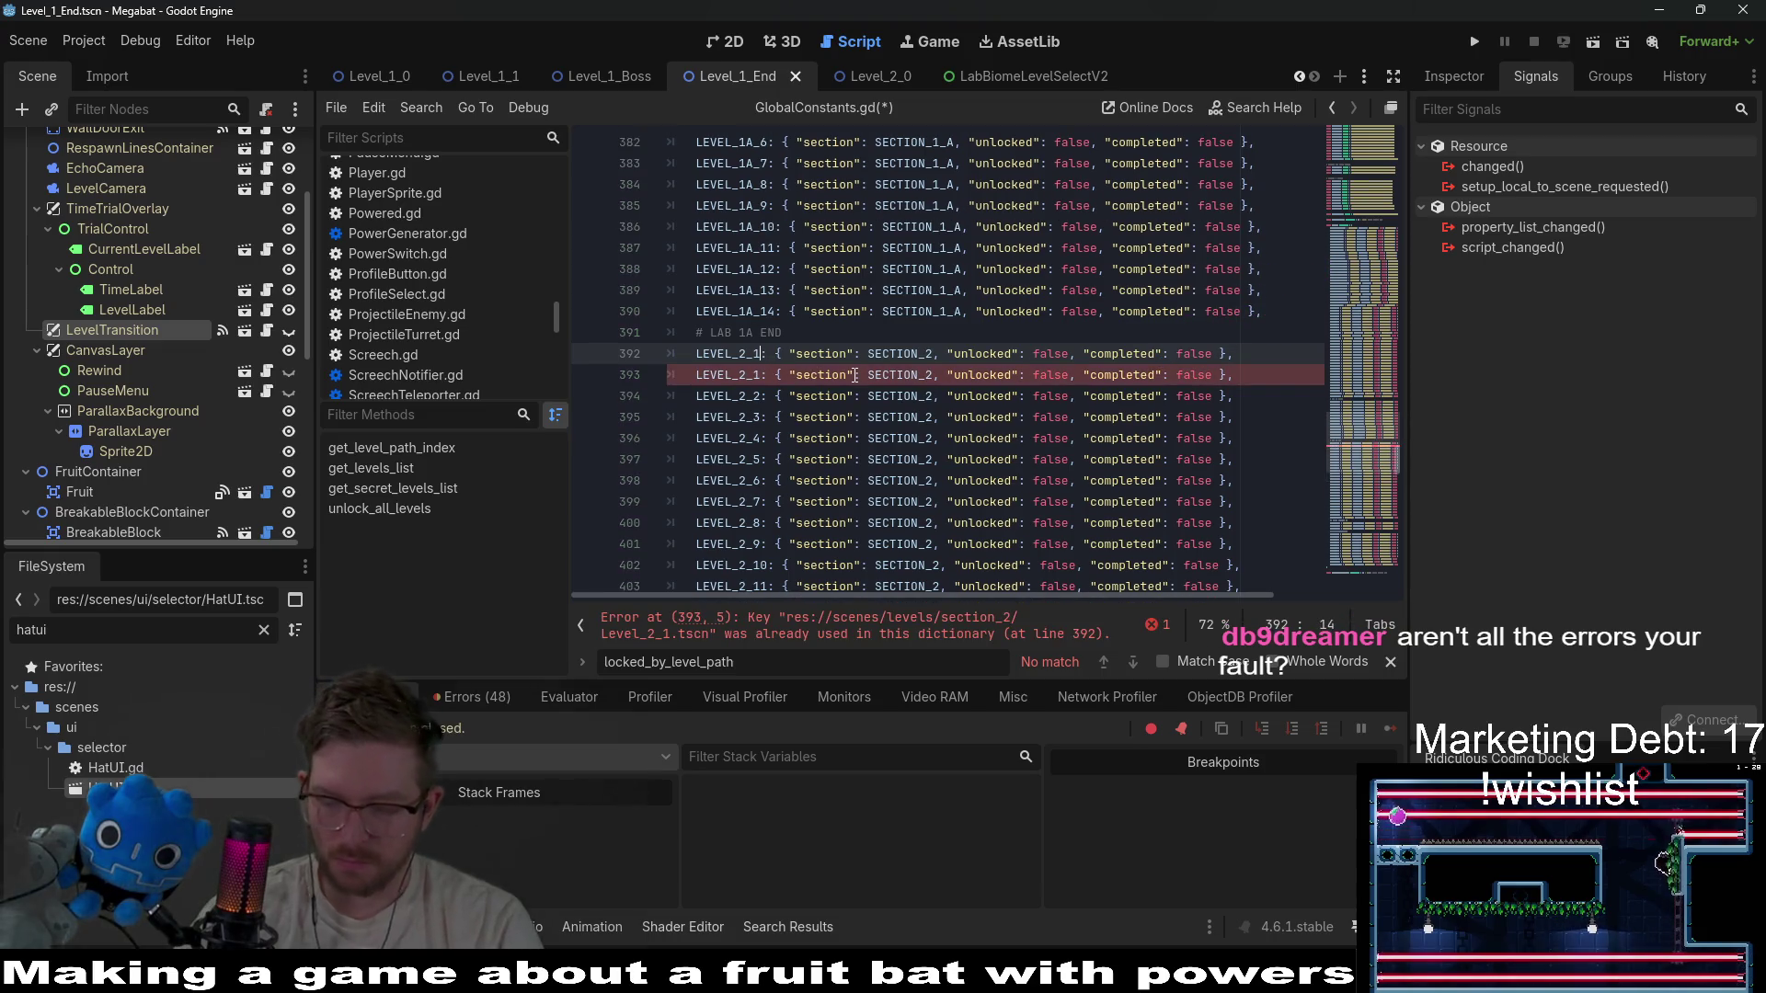
{"action": "key", "text": "BackSpace"}
{"action": "type", "text": "0"}
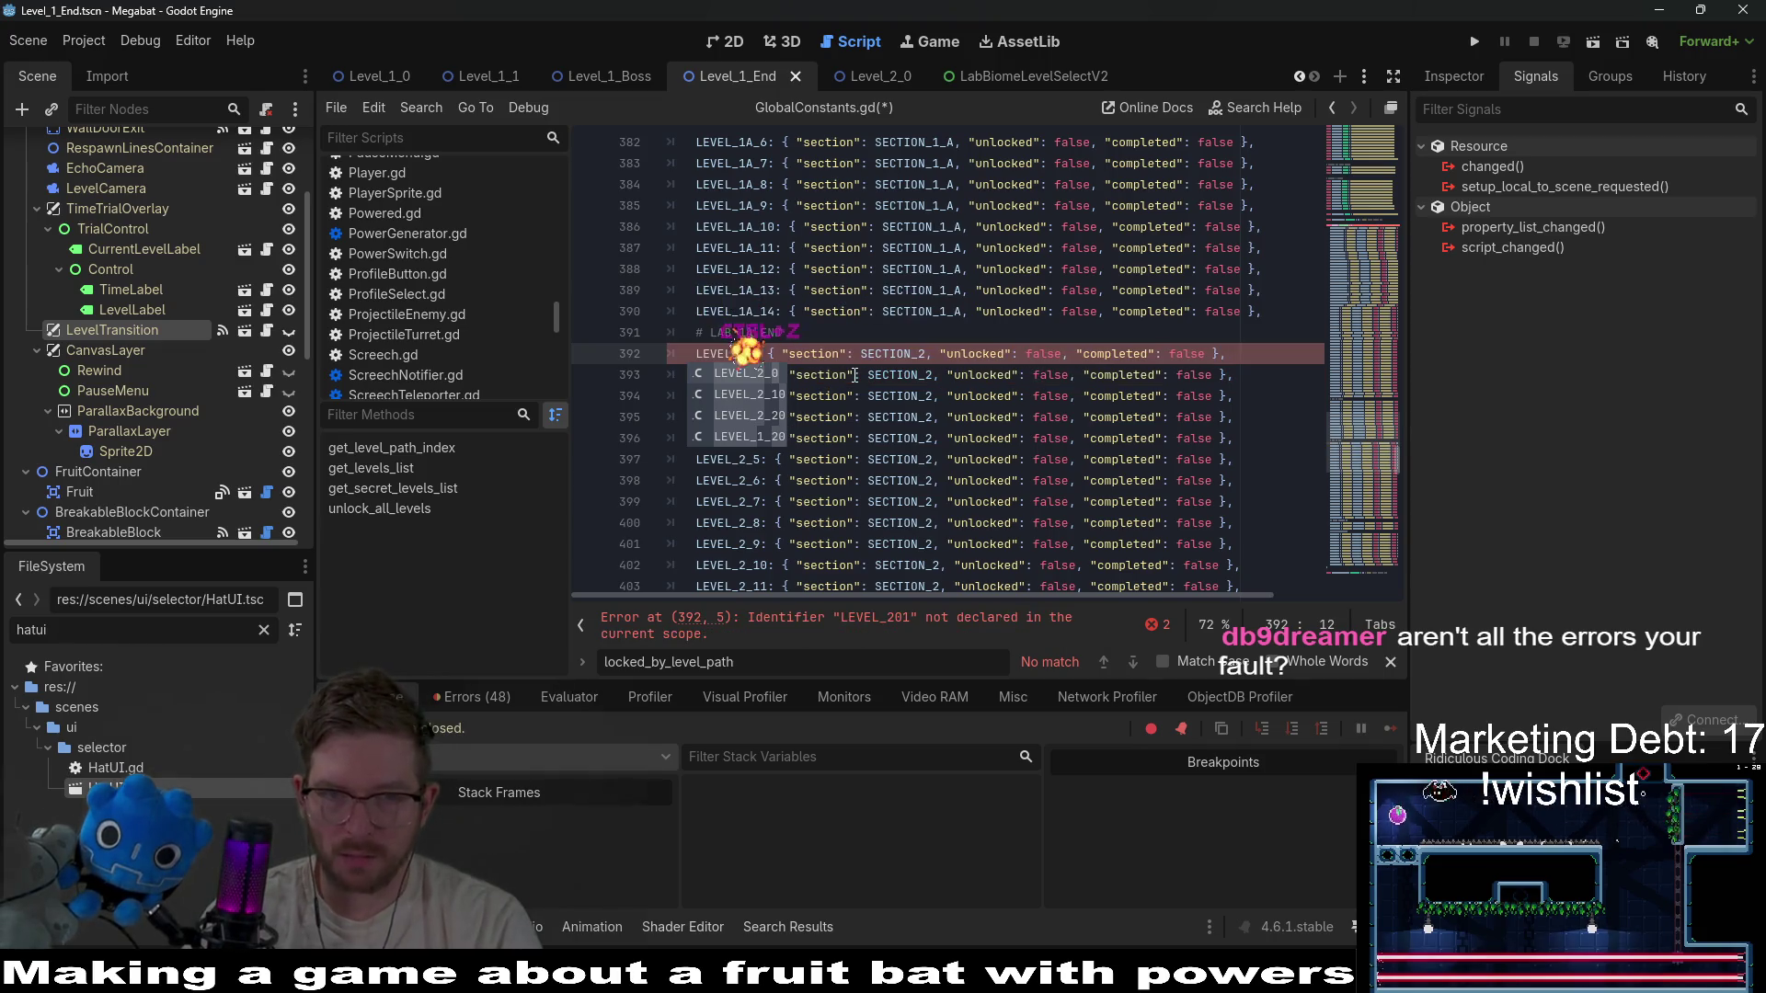
{"action": "key", "text": "ctrl+z"}
{"action": "key", "text": "BackSpace"}
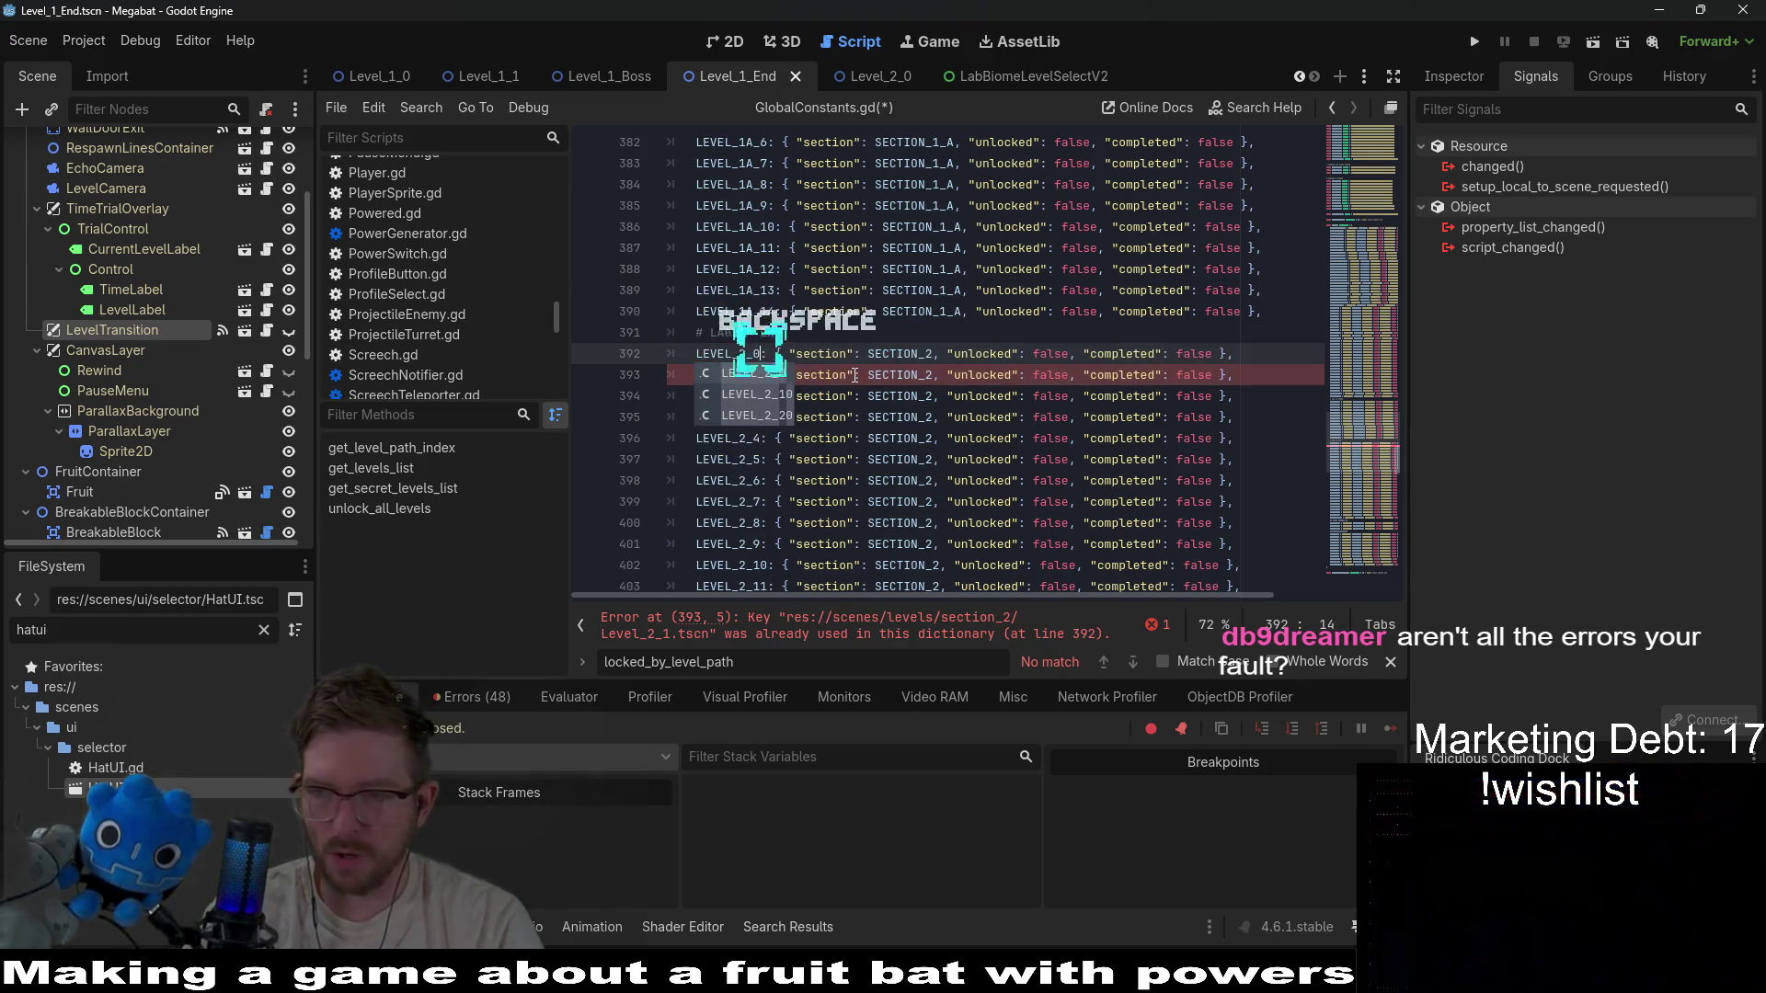
{"action": "key", "text": "ctrl+s"}
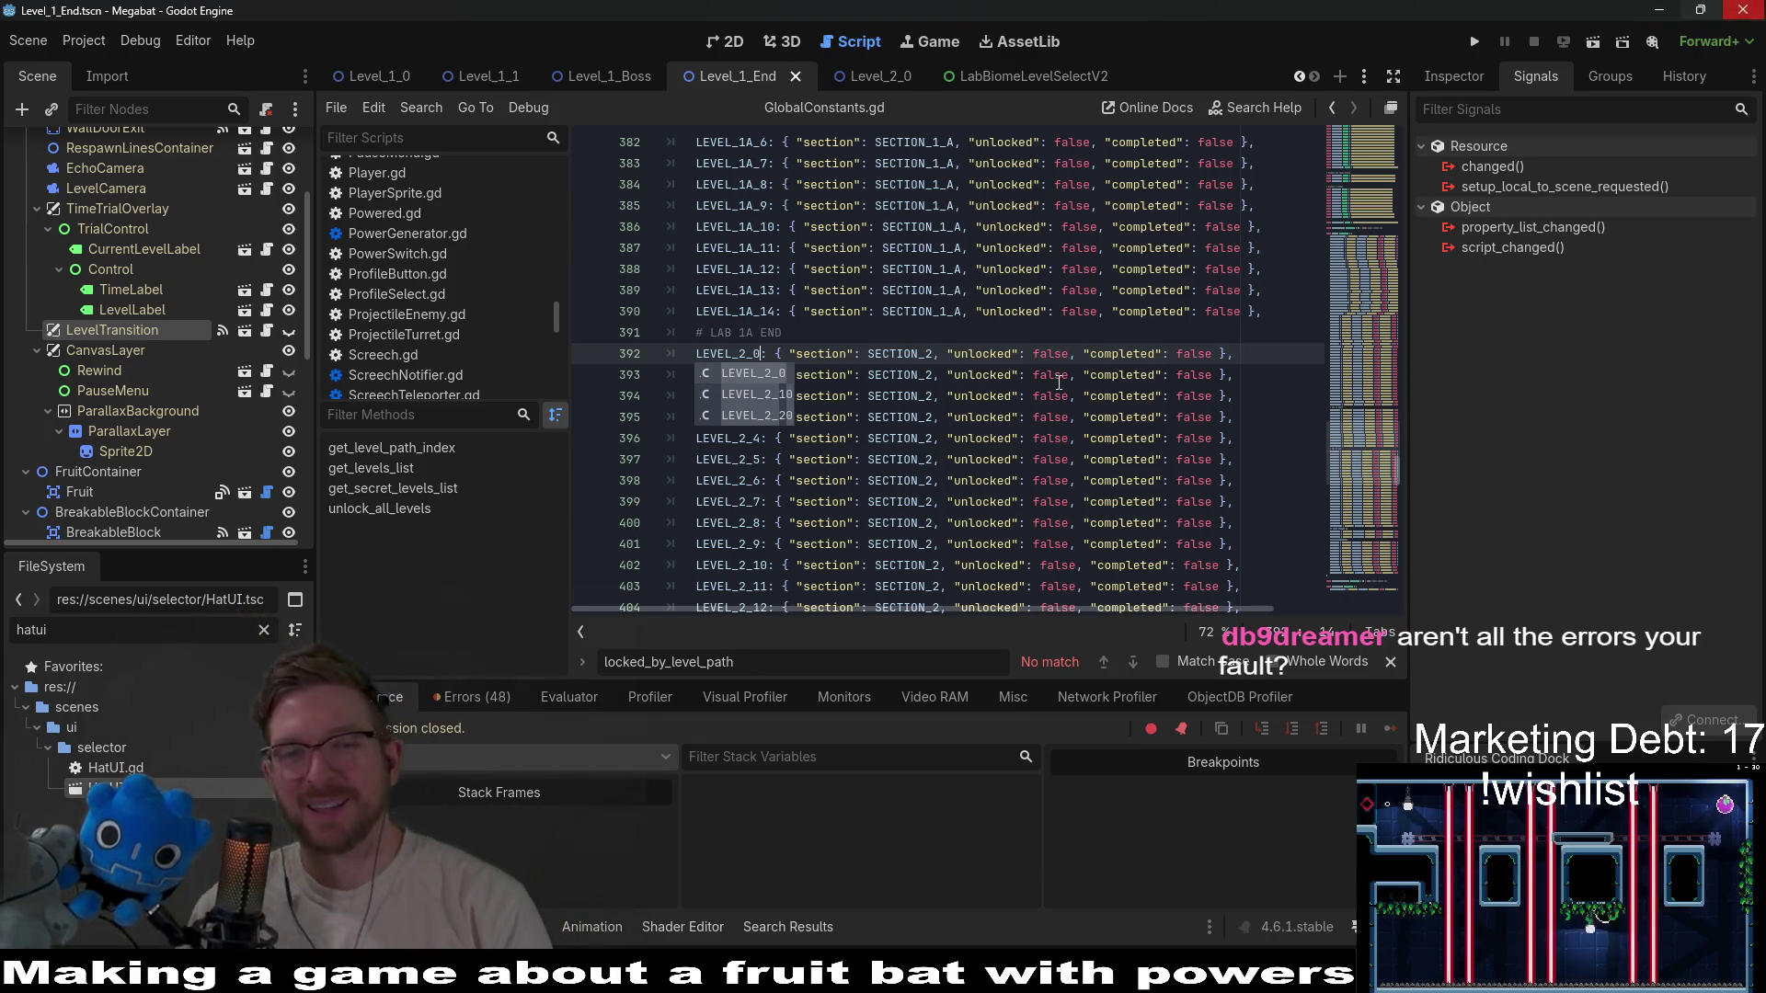
{"action": "left_click", "coordinate": [1001, 480]}
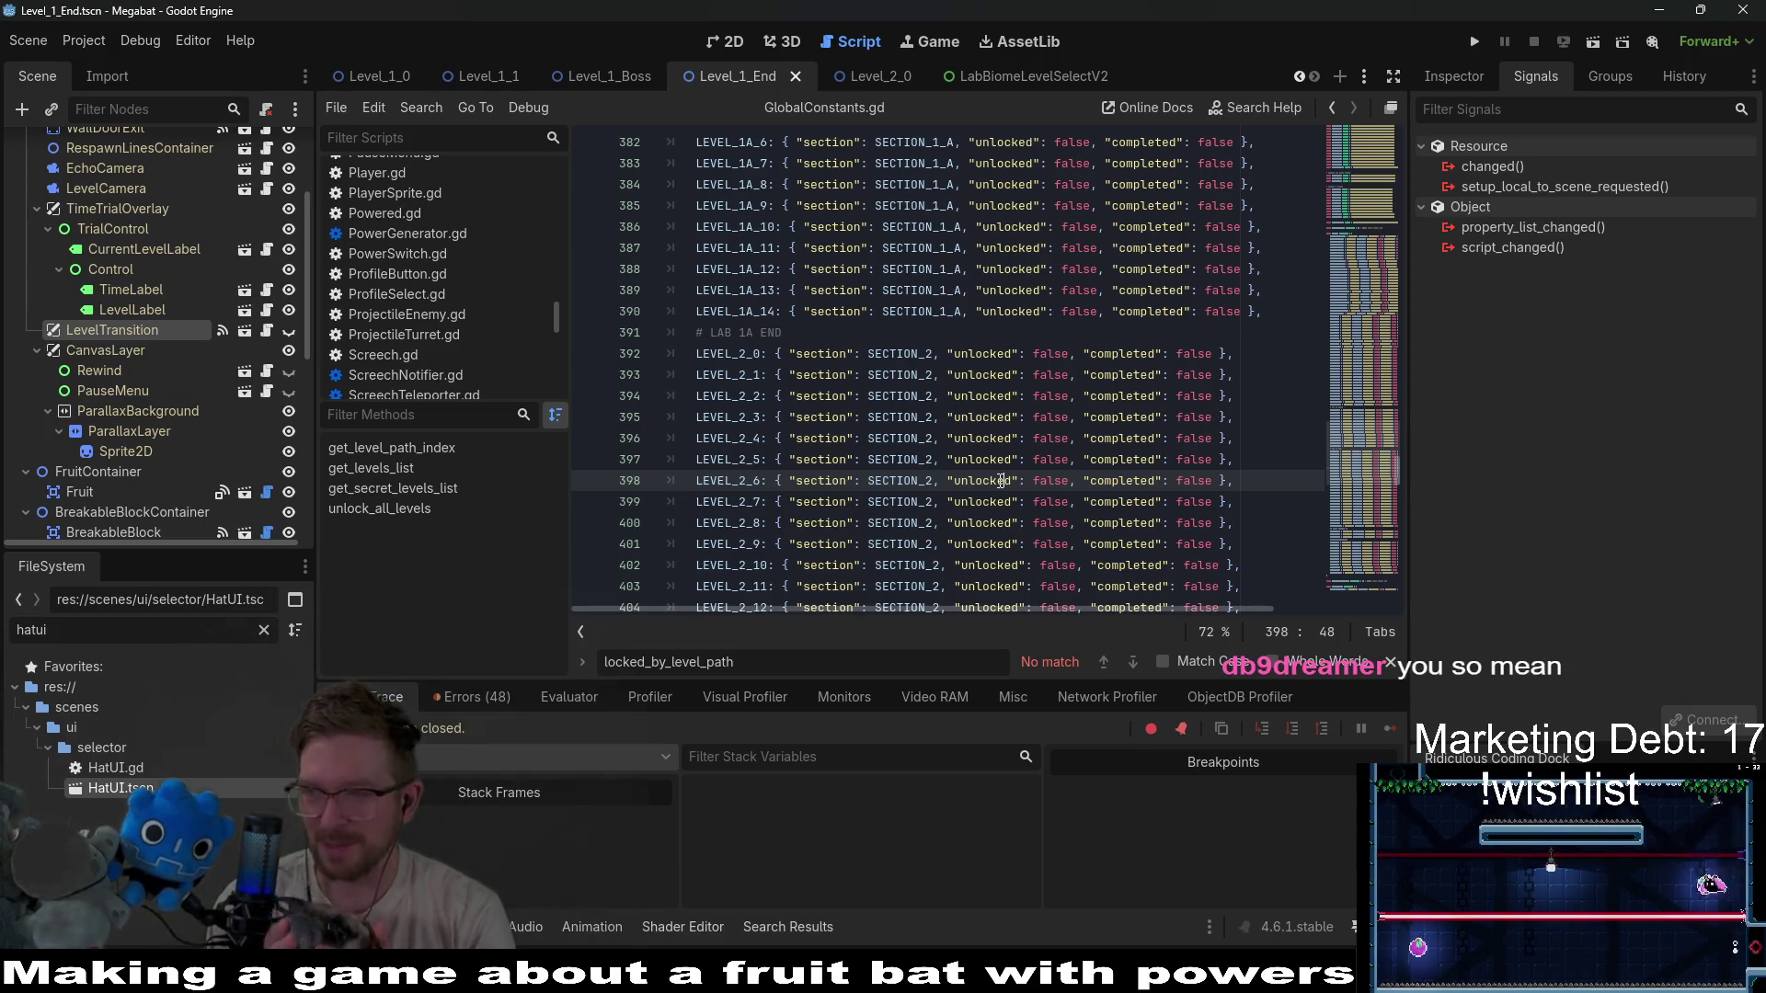
{"action": "scroll", "coordinate": [911, 440], "scroll_direction": "down", "scroll_amount": 9}
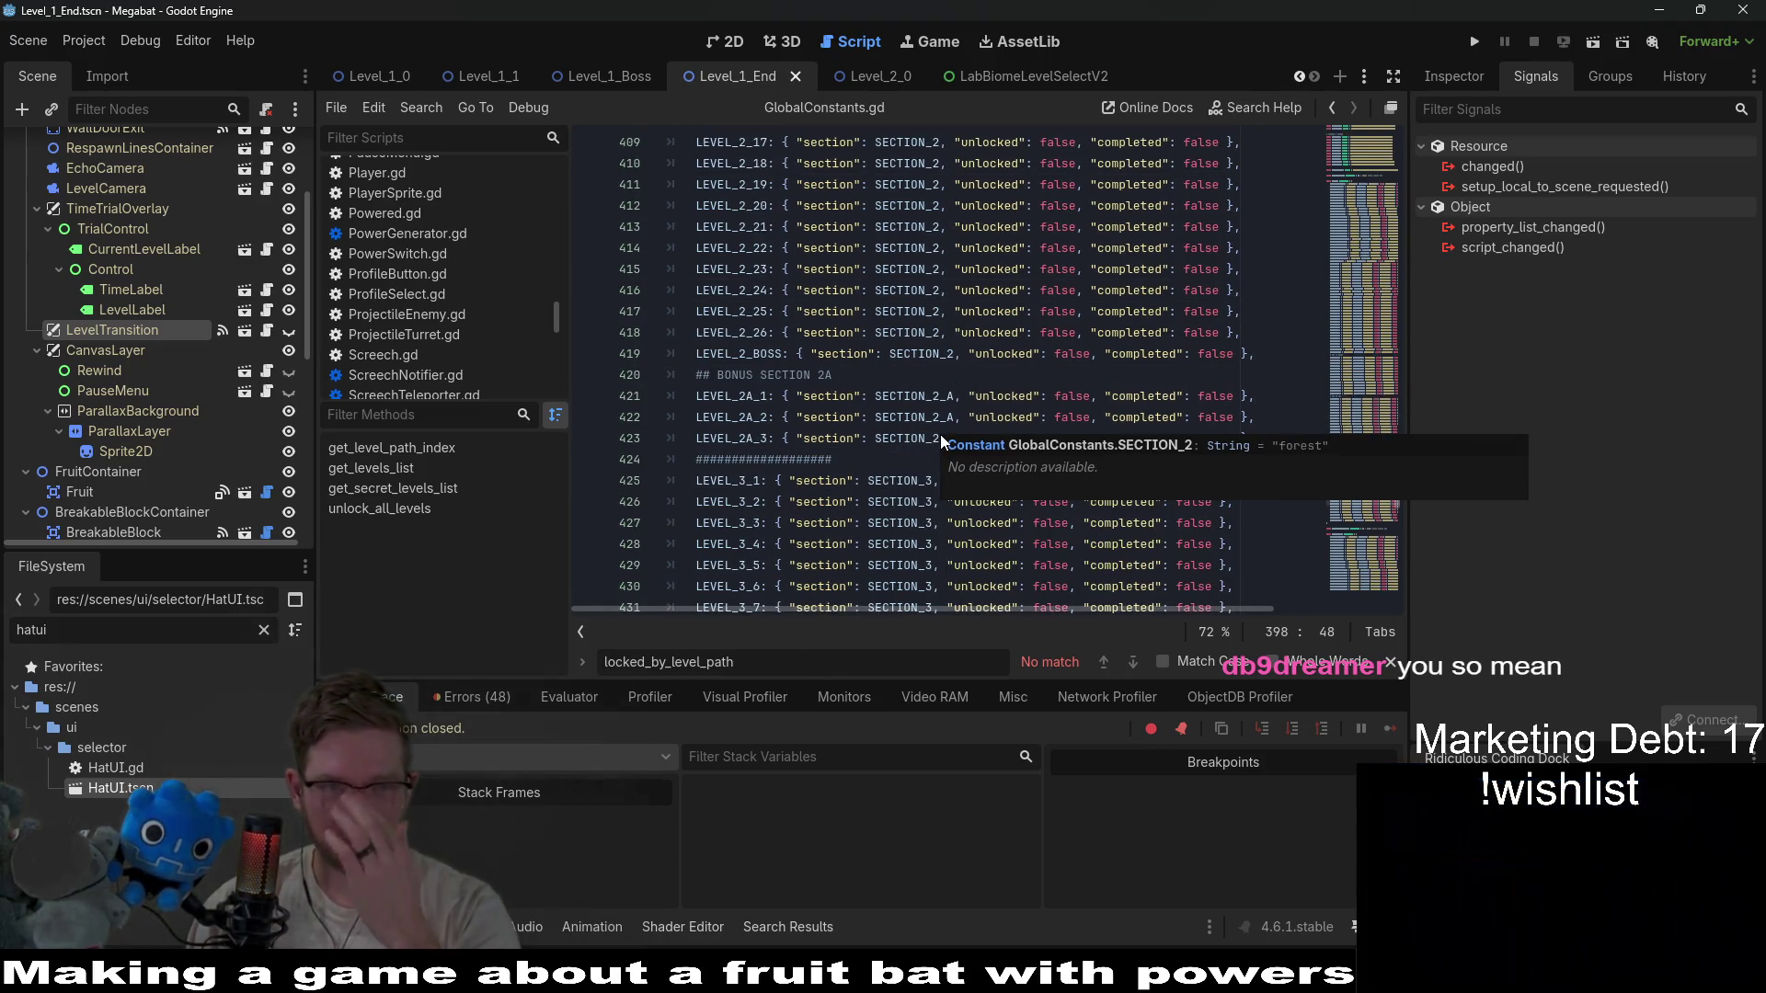
Inspect the Level_2_0 and Level_1_Boss layouts in the 2D view.
{"action": "left_click", "coordinate": [857, 74]}
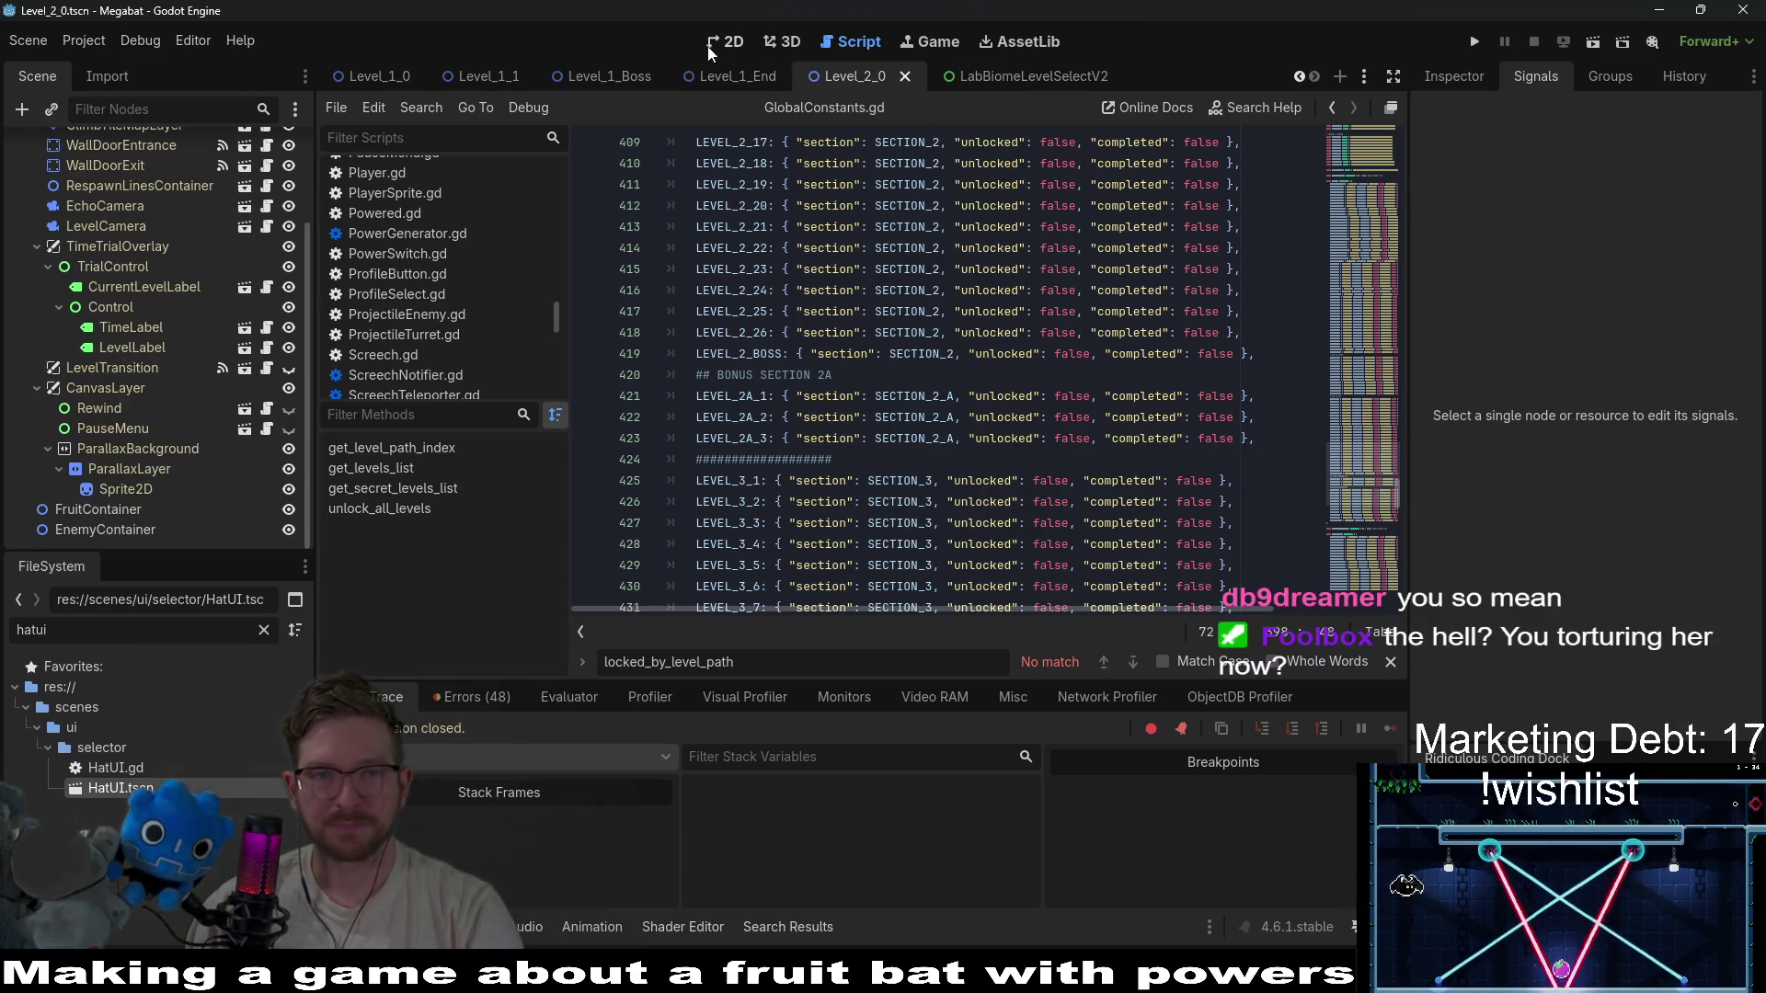
{"action": "left_click", "coordinate": [725, 44]}
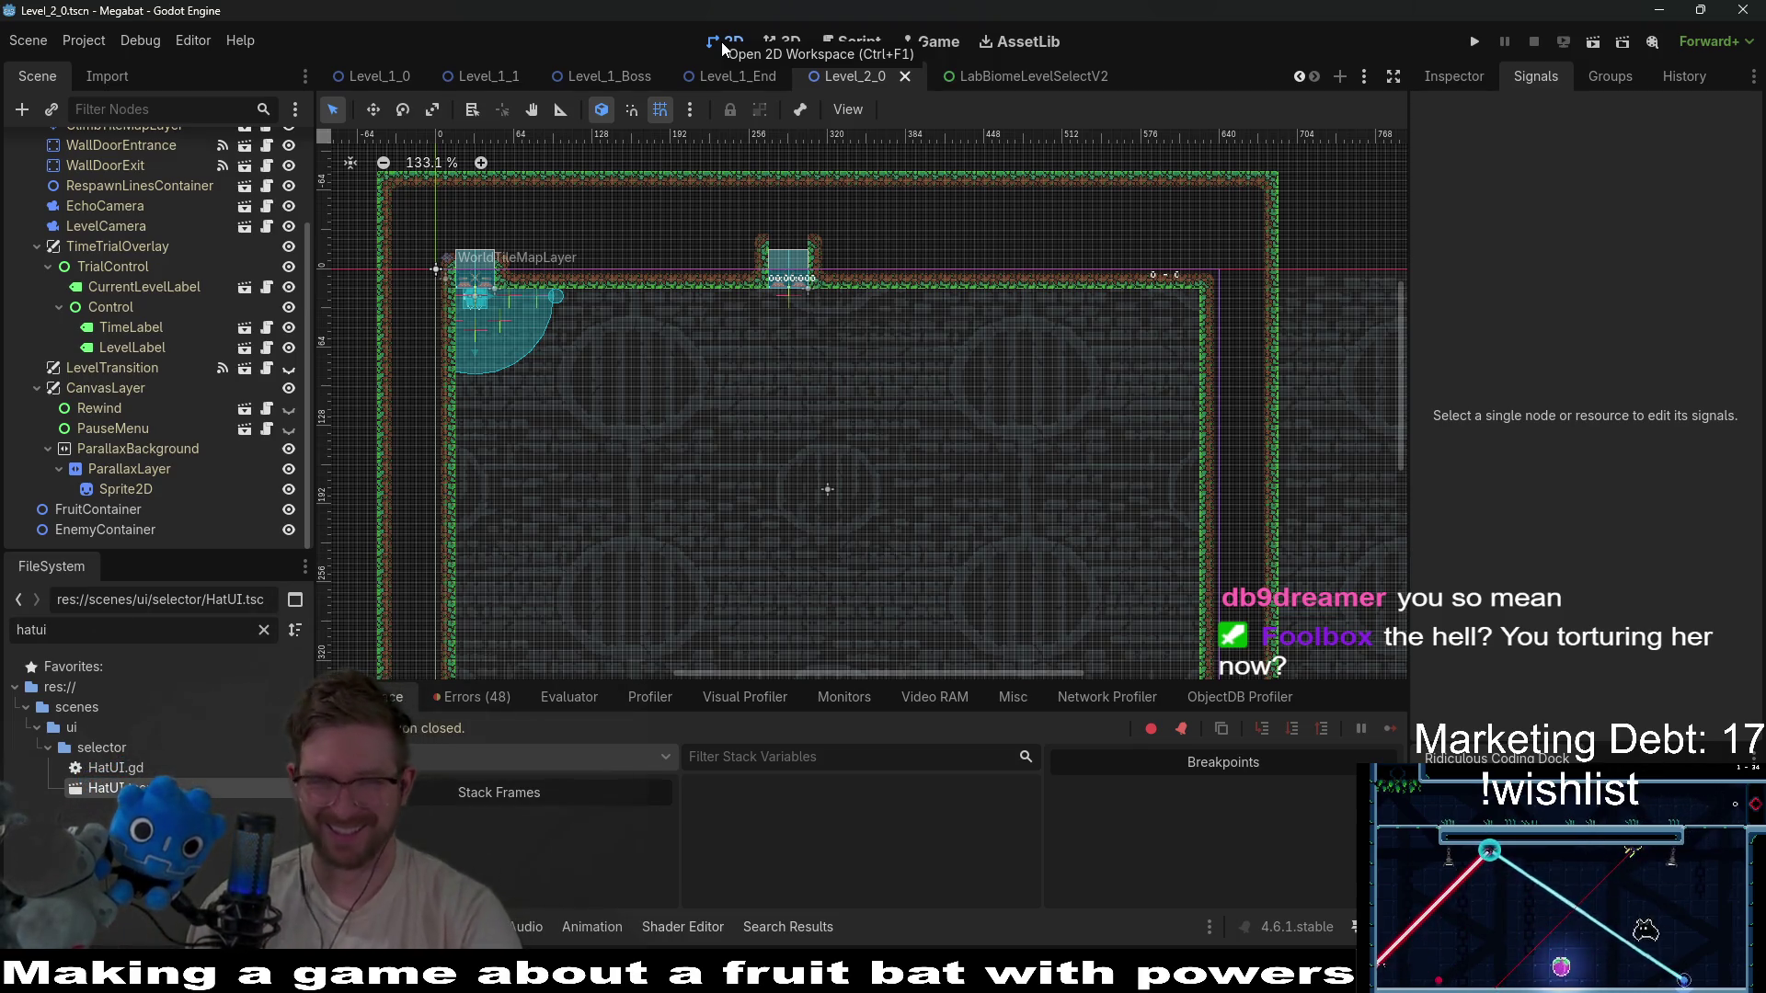
{"action": "left_click", "coordinate": [604, 79]}
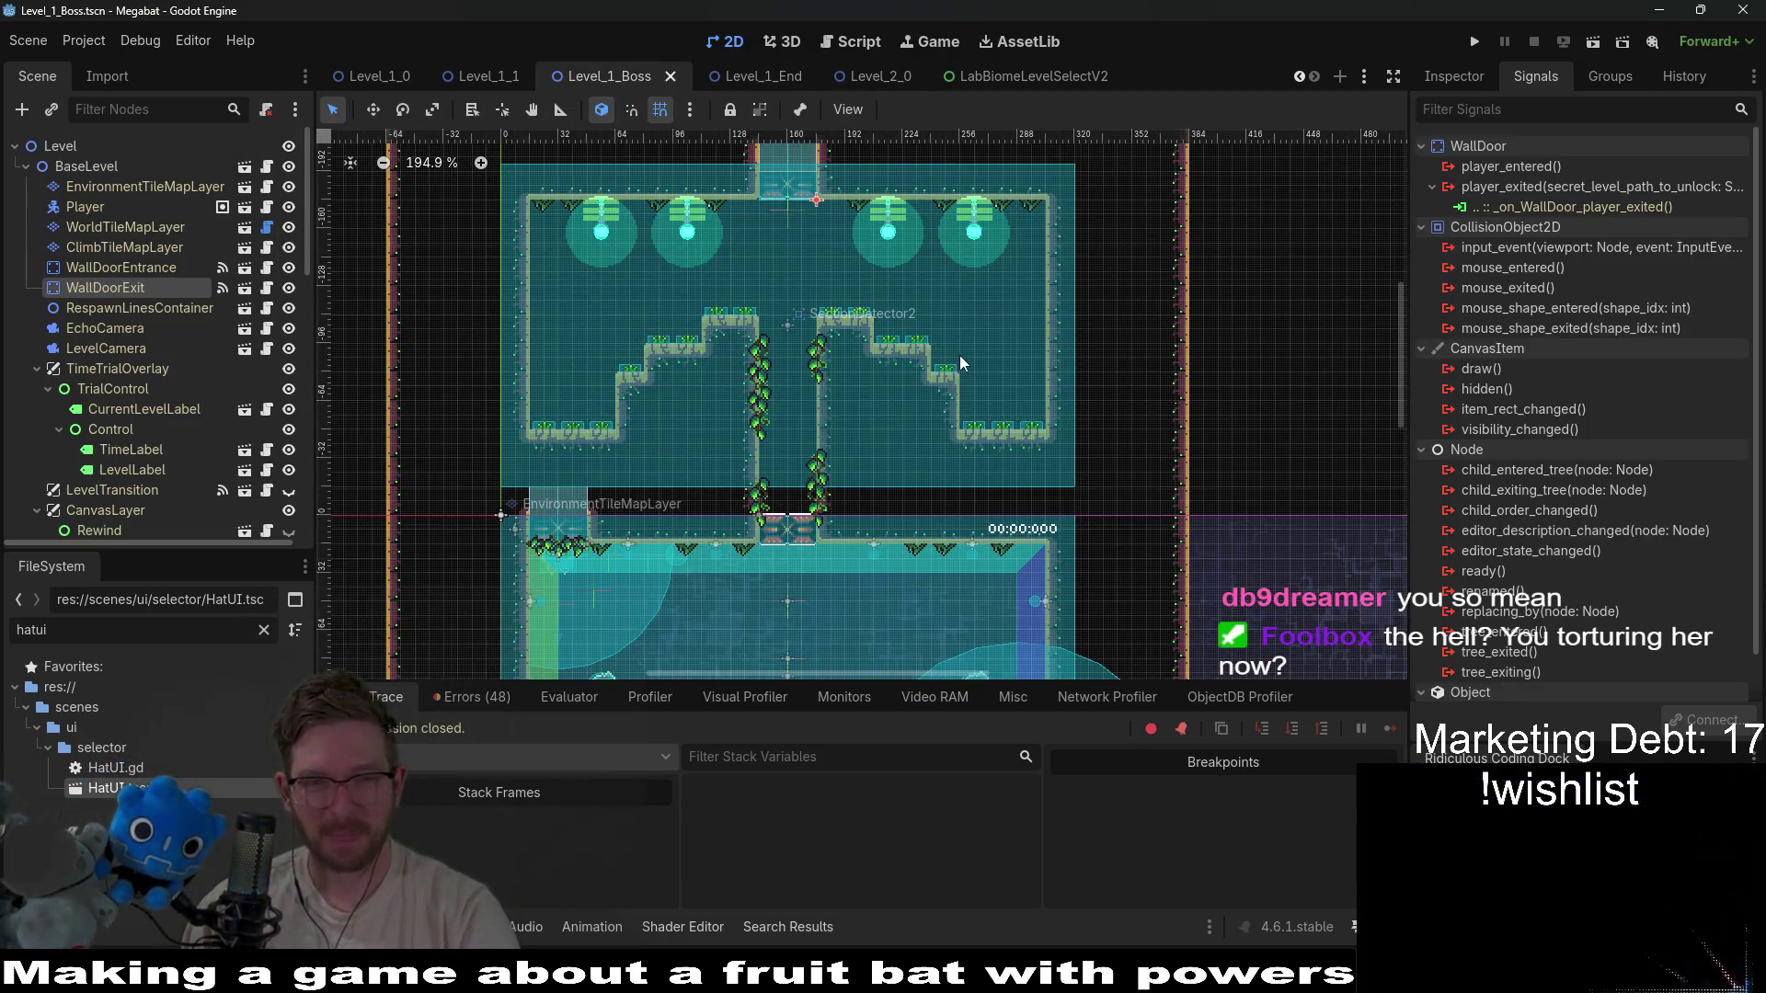
{"action": "scroll", "coordinate": [961, 363], "scroll_direction": "down", "scroll_amount": 3}
{"action": "scroll", "coordinate": [963, 497], "scroll_direction": "up", "scroll_amount": 6}
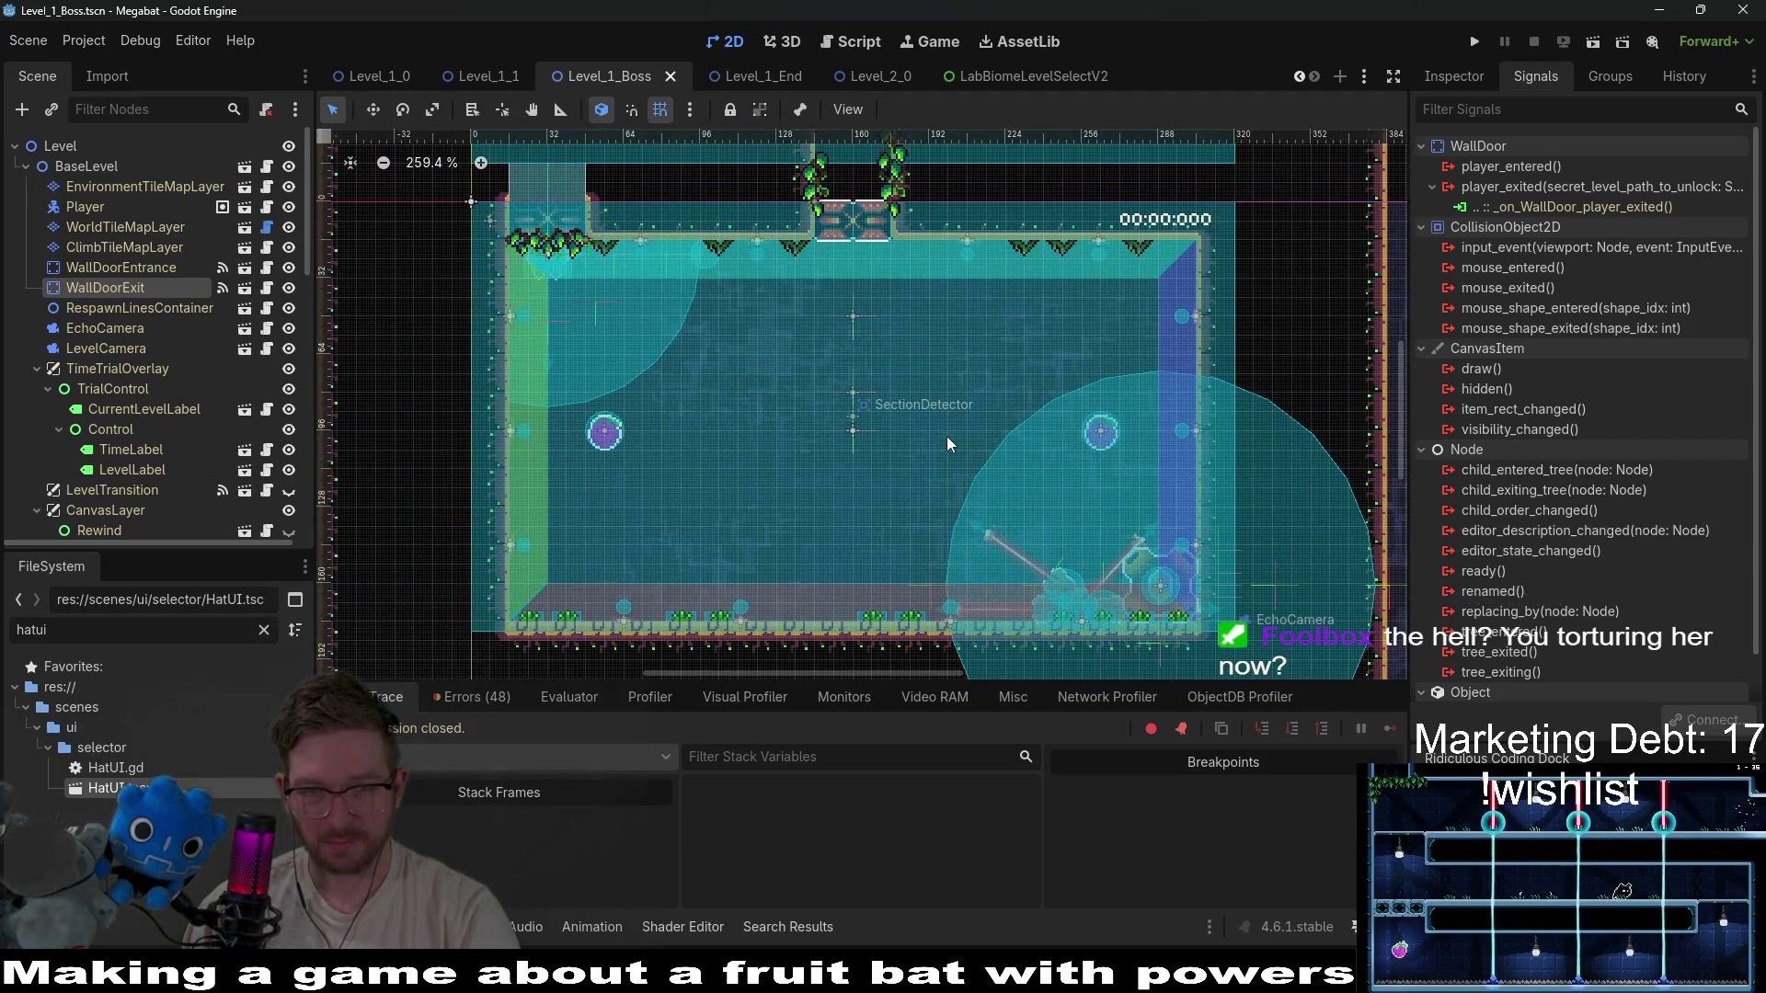
{"action": "scroll", "coordinate": [950, 444], "scroll_direction": "down", "scroll_amount": 5}
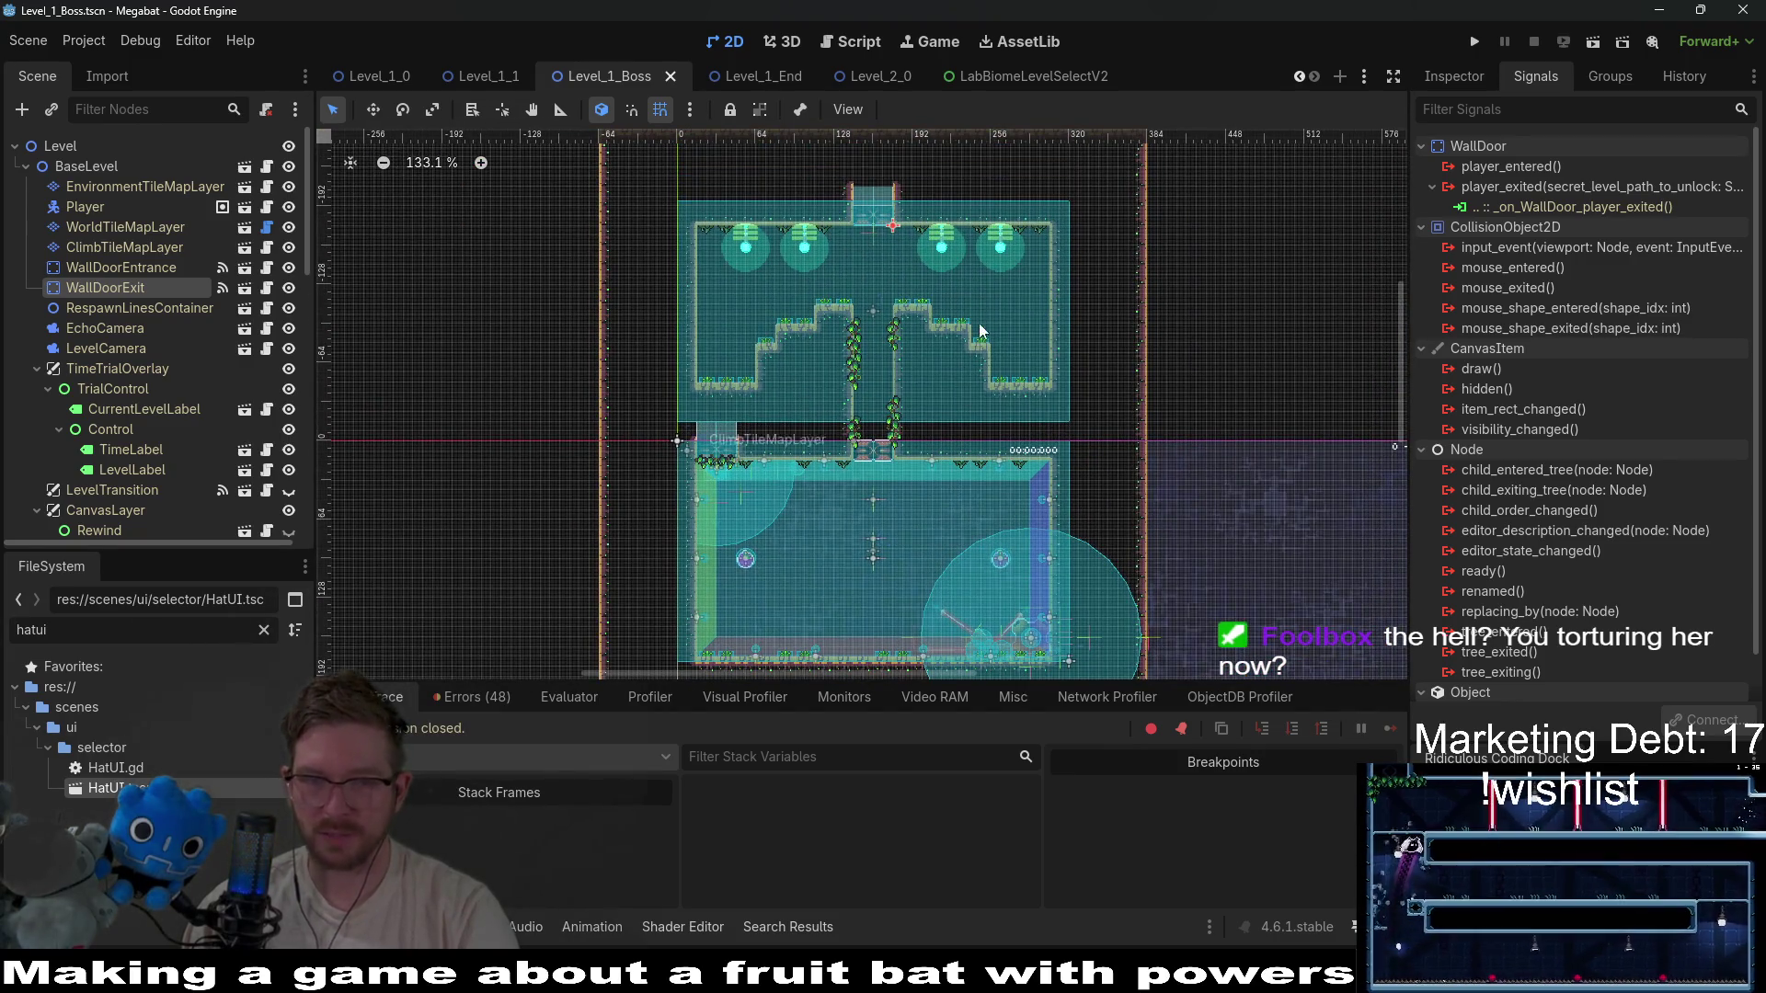
Switch to Level_1_End and run it as the current scene.
{"action": "left_click", "coordinate": [750, 77]}
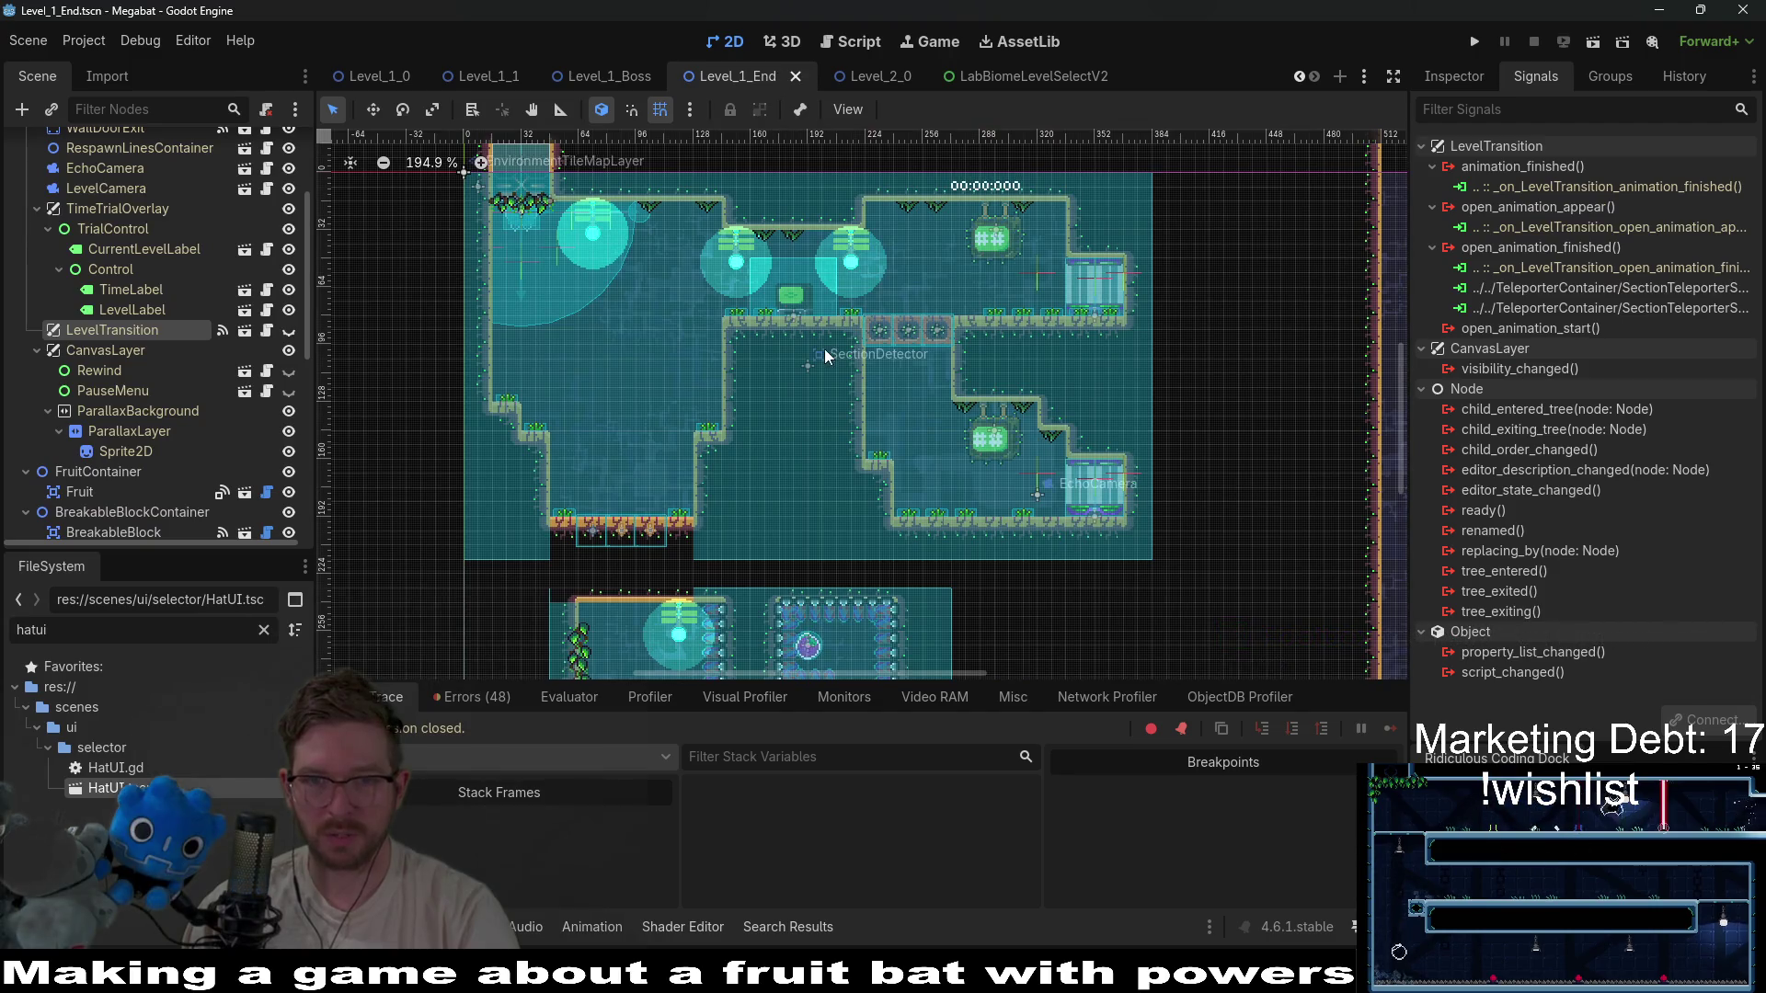
{"action": "scroll", "coordinate": [826, 356], "scroll_direction": "down", "scroll_amount": 1}
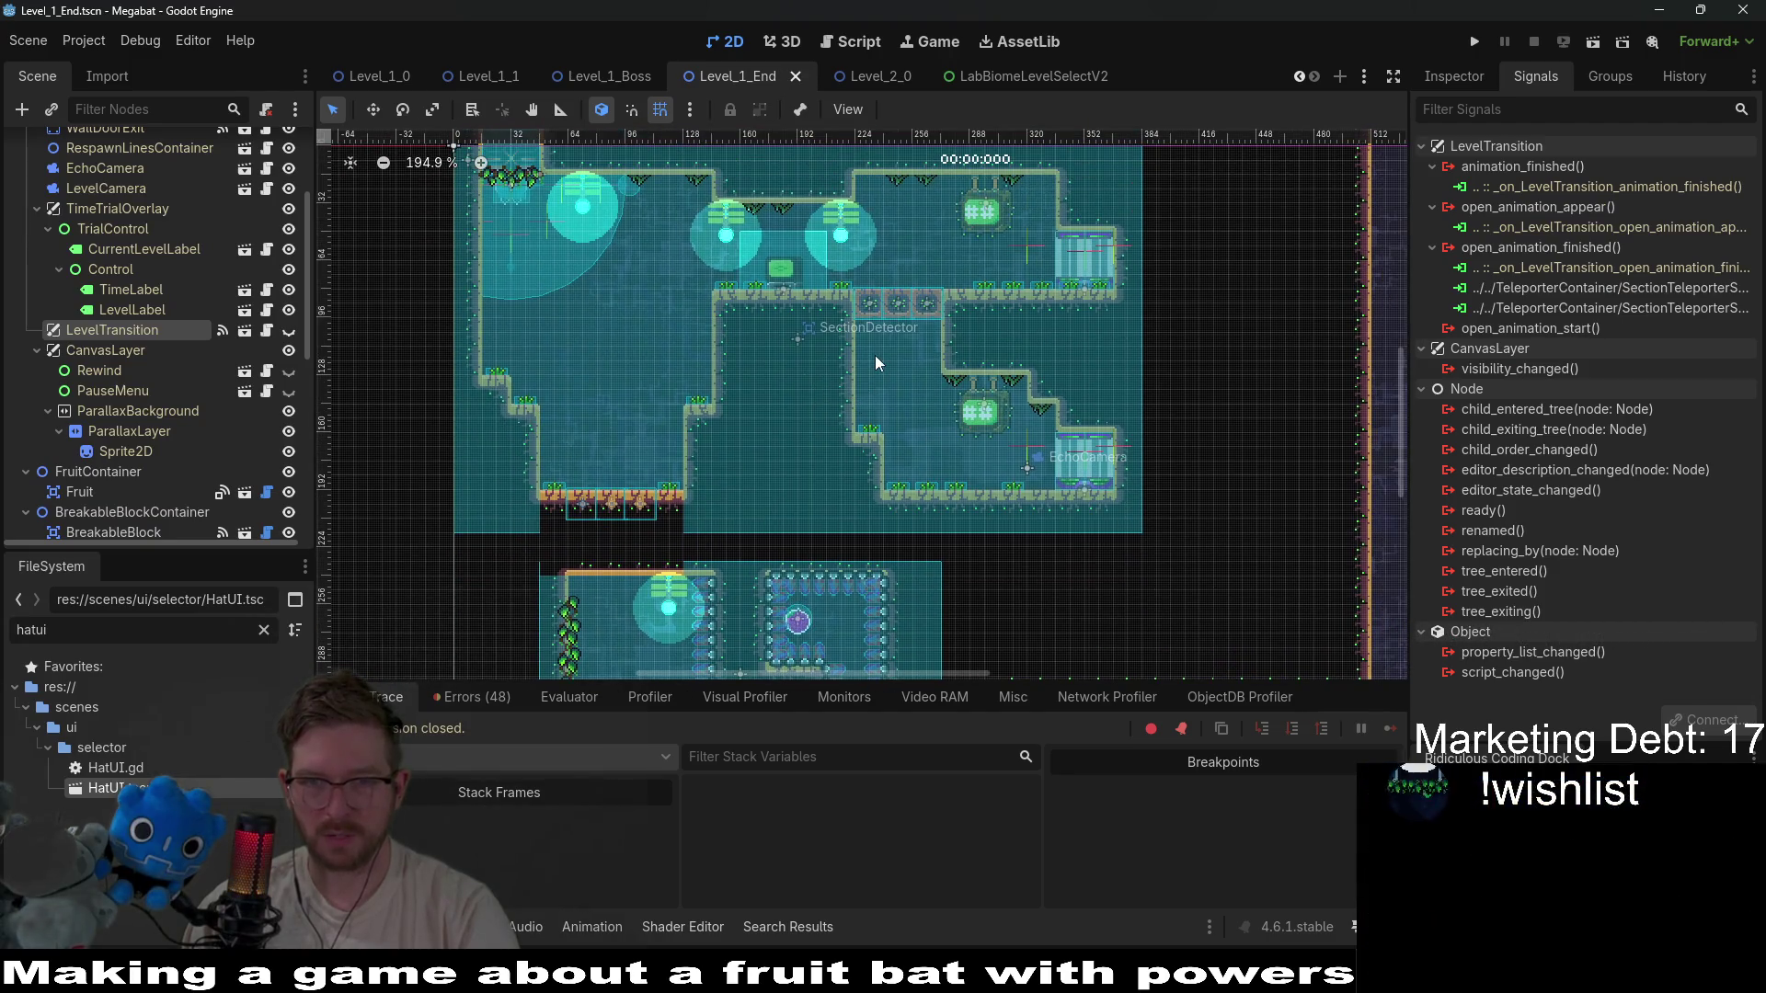
{"action": "left_click", "coordinate": [1596, 43]}
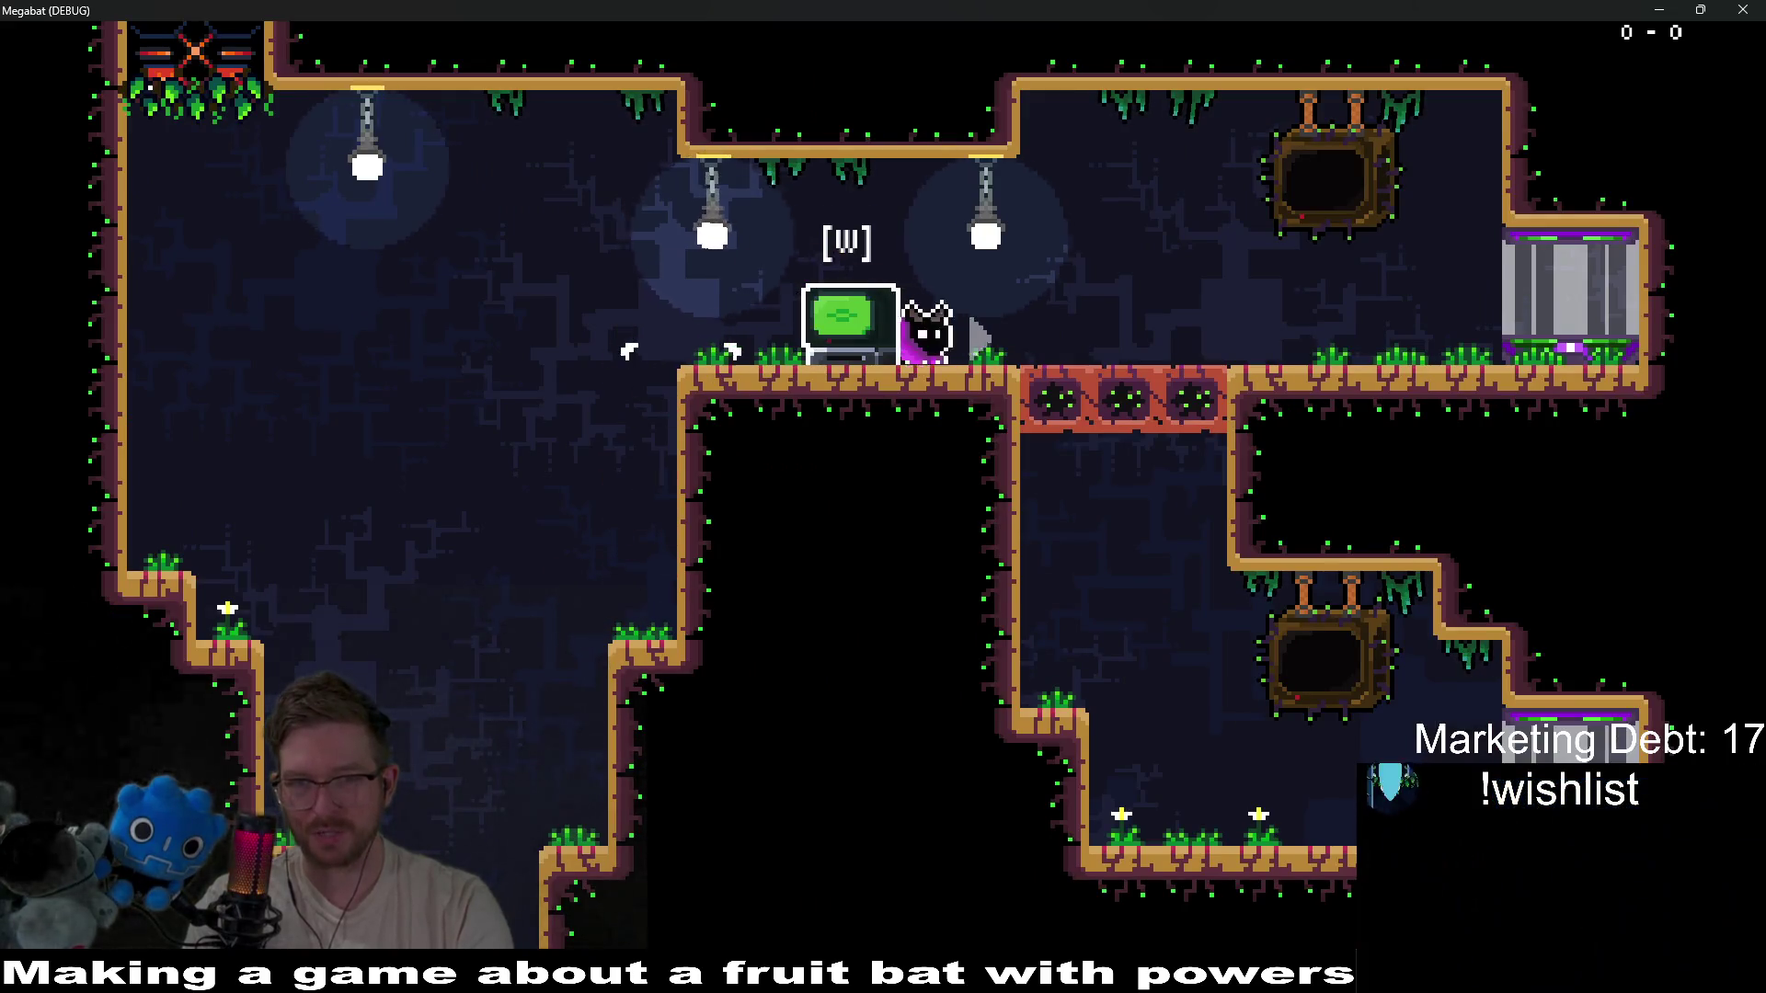
Walk the bat onto the red block bridge, quit the test scene and relaunch the full project.
{"action": "key", "text": "d"}
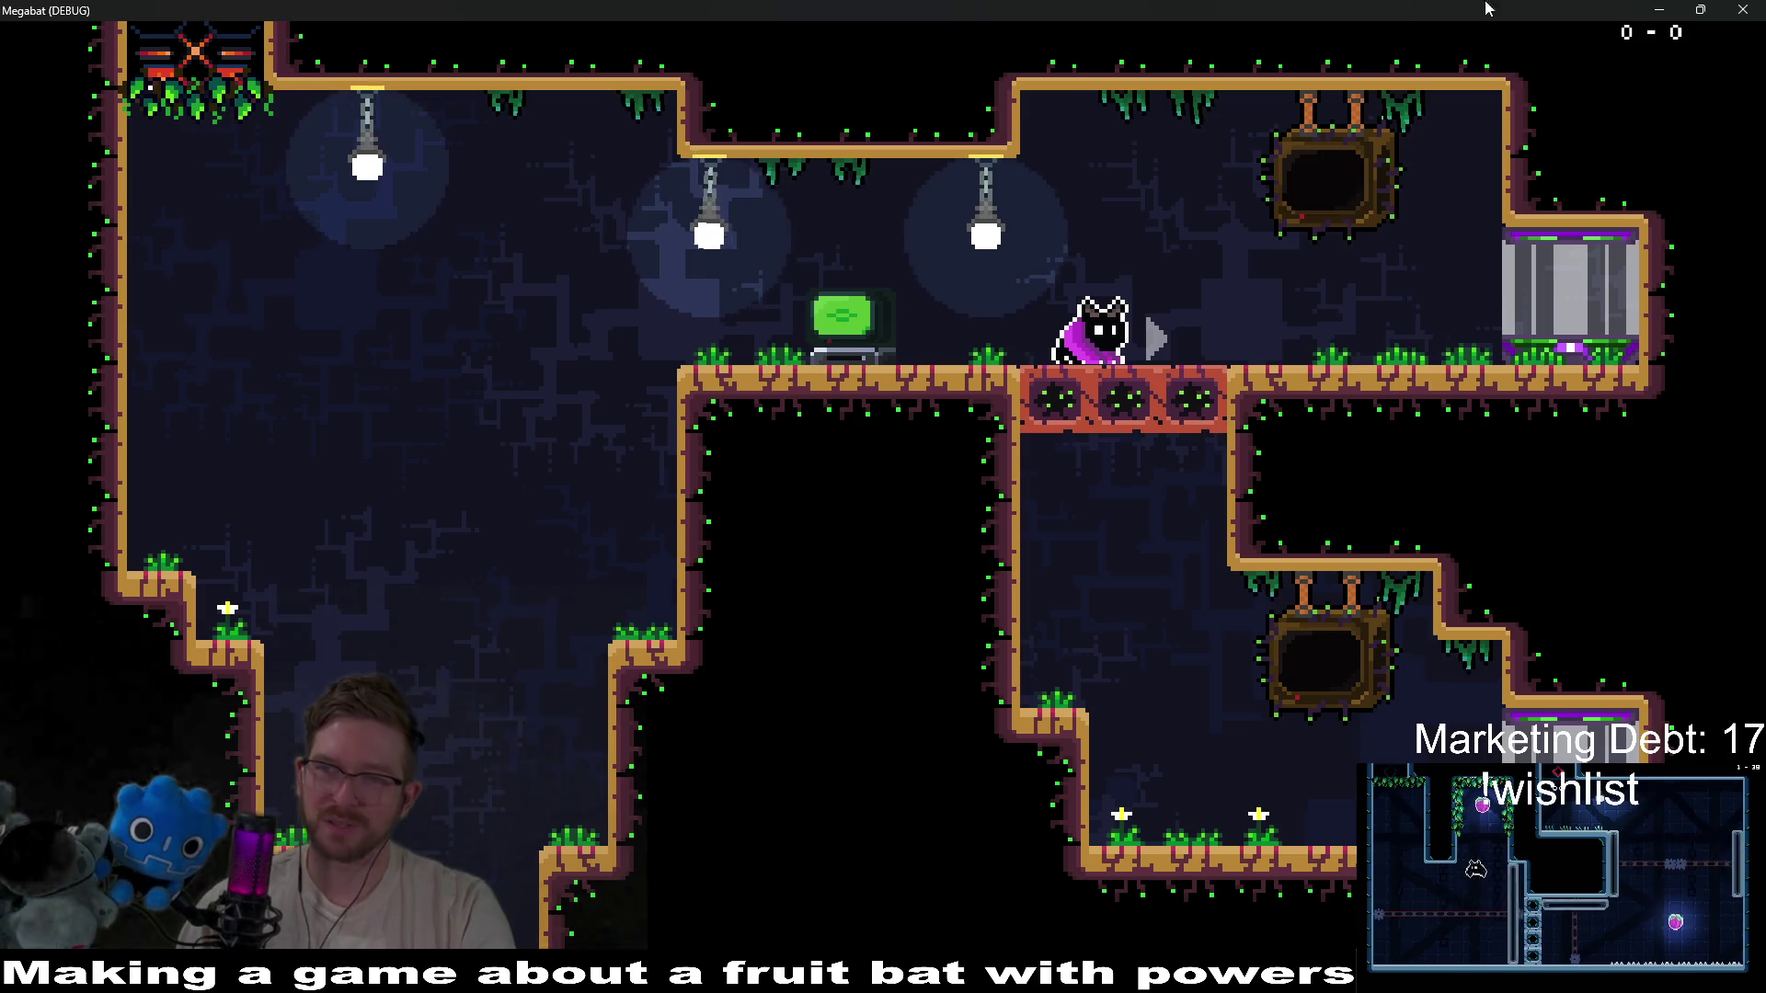
{"action": "key", "text": "F8"}
{"action": "left_click", "coordinate": [1476, 42]}
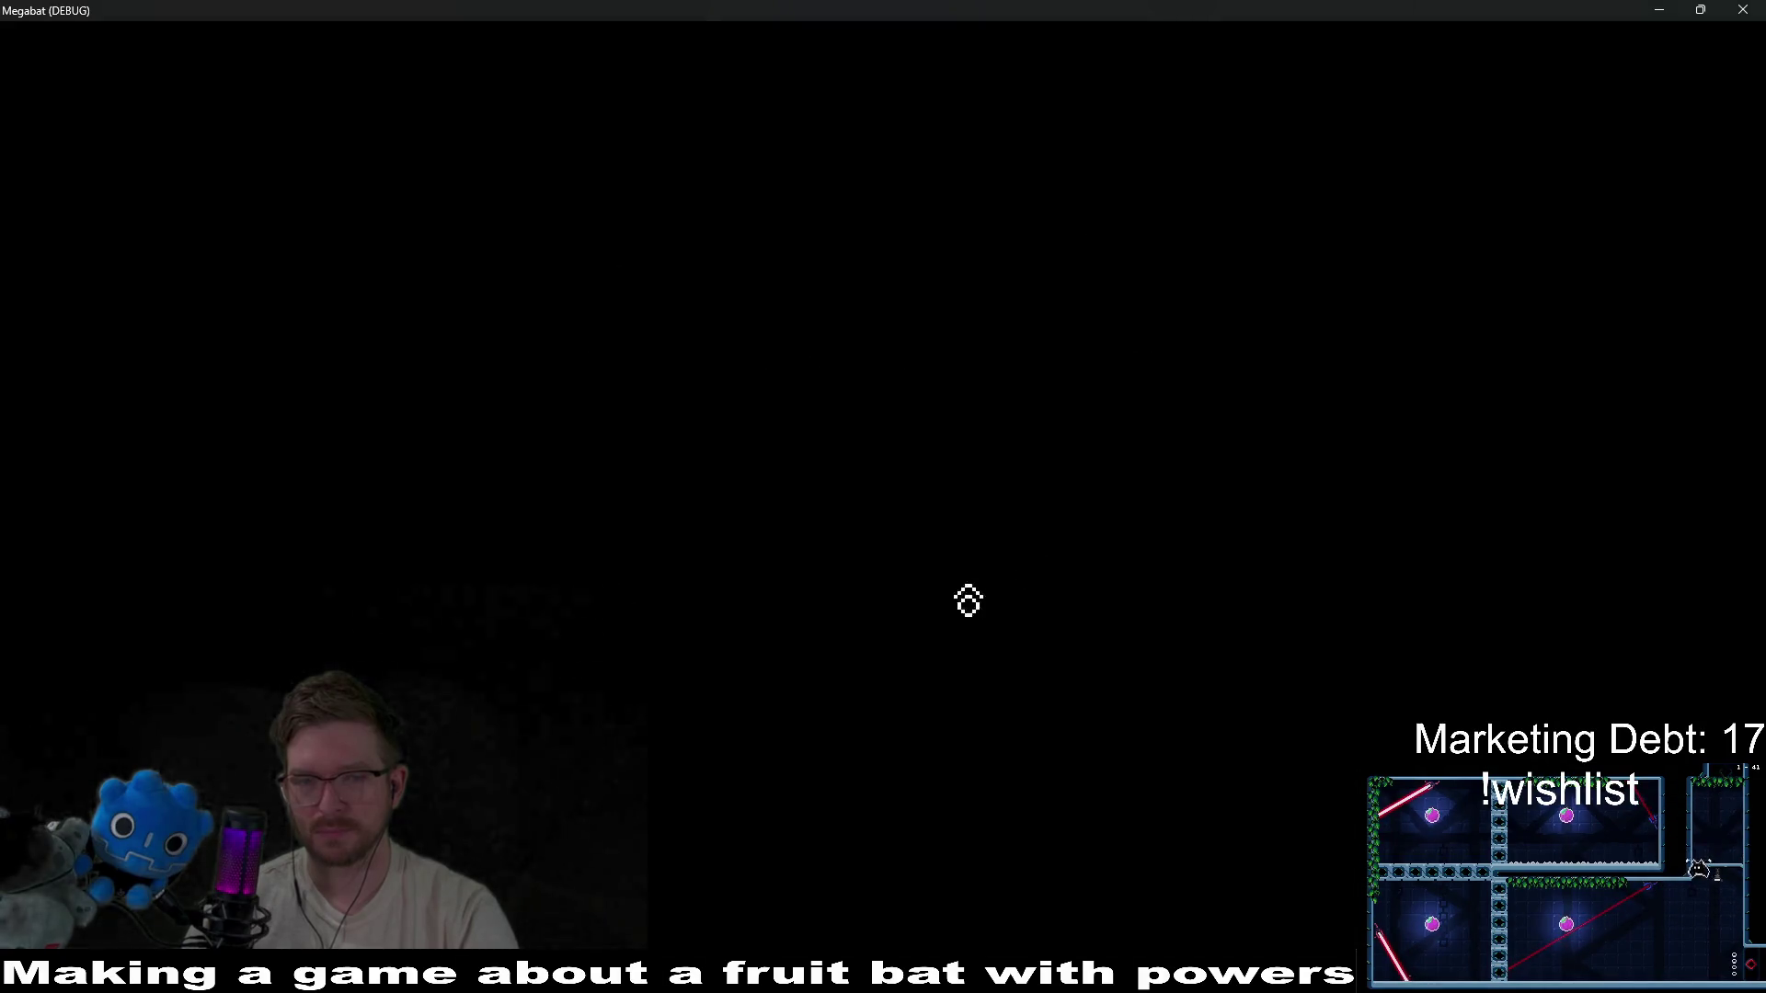
Load the first save profile and start level 33 of the second biome.
{"action": "left_click", "coordinate": [915, 488]}
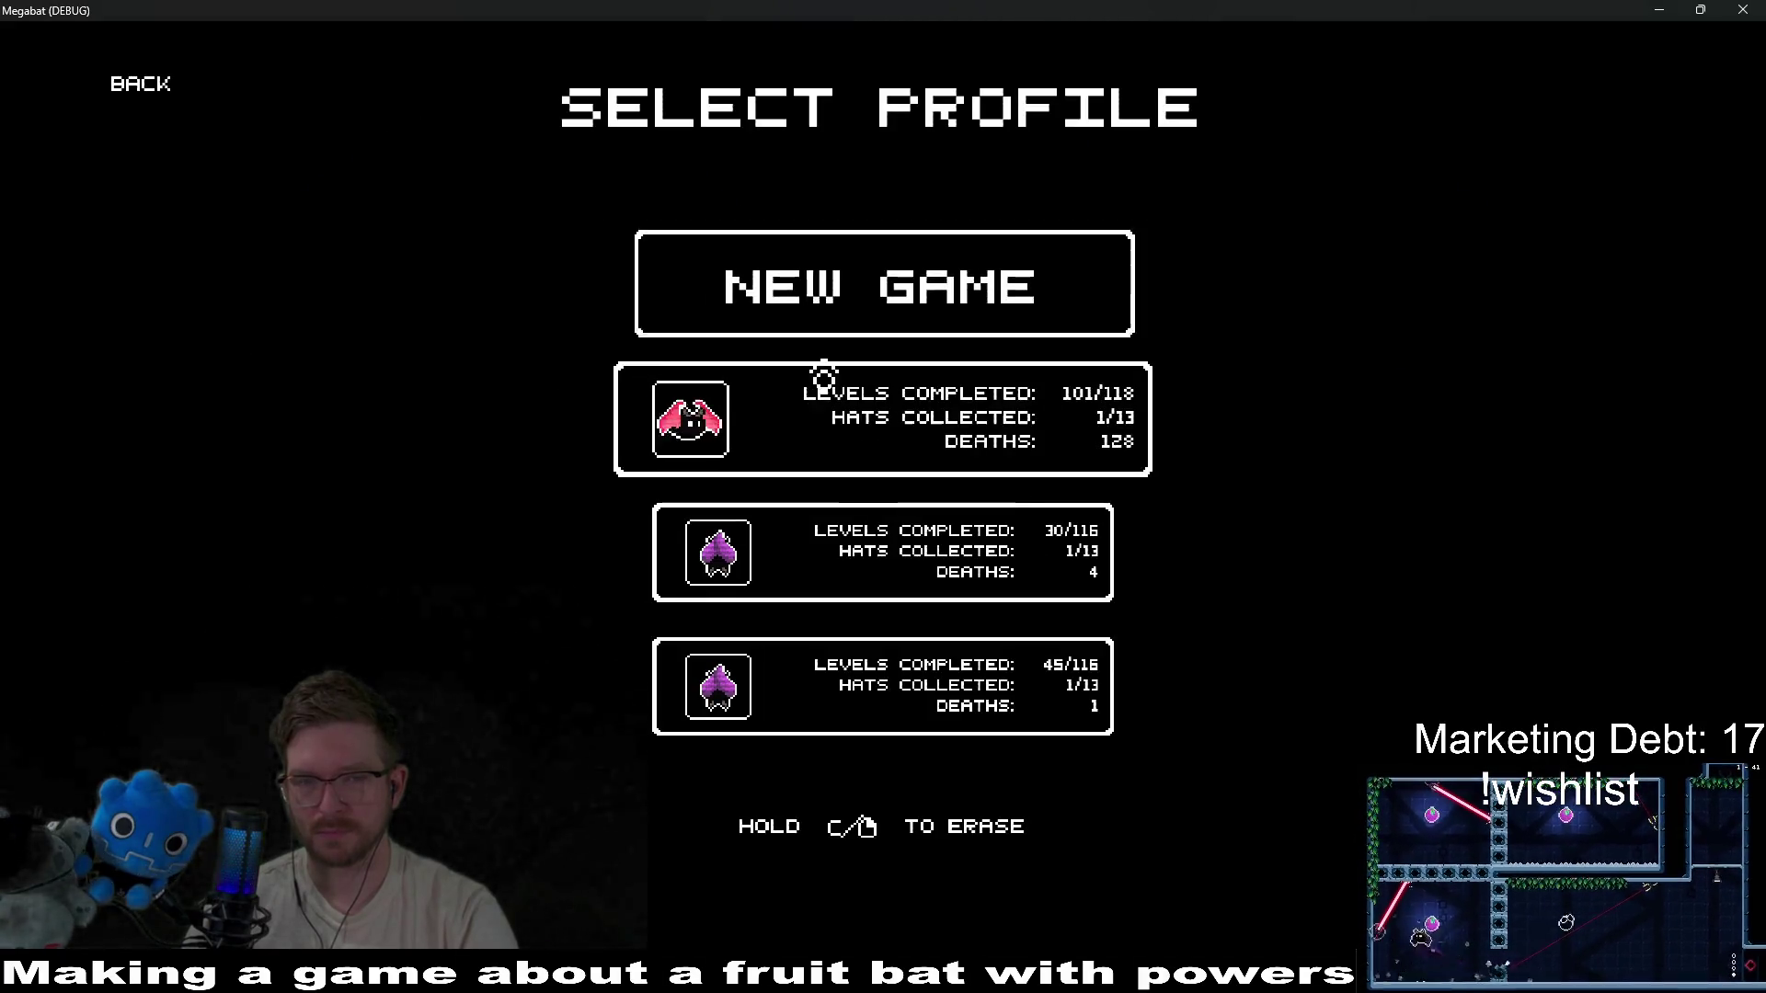
{"action": "left_click", "coordinate": [823, 379]}
{"action": "left_click", "coordinate": [653, 442]}
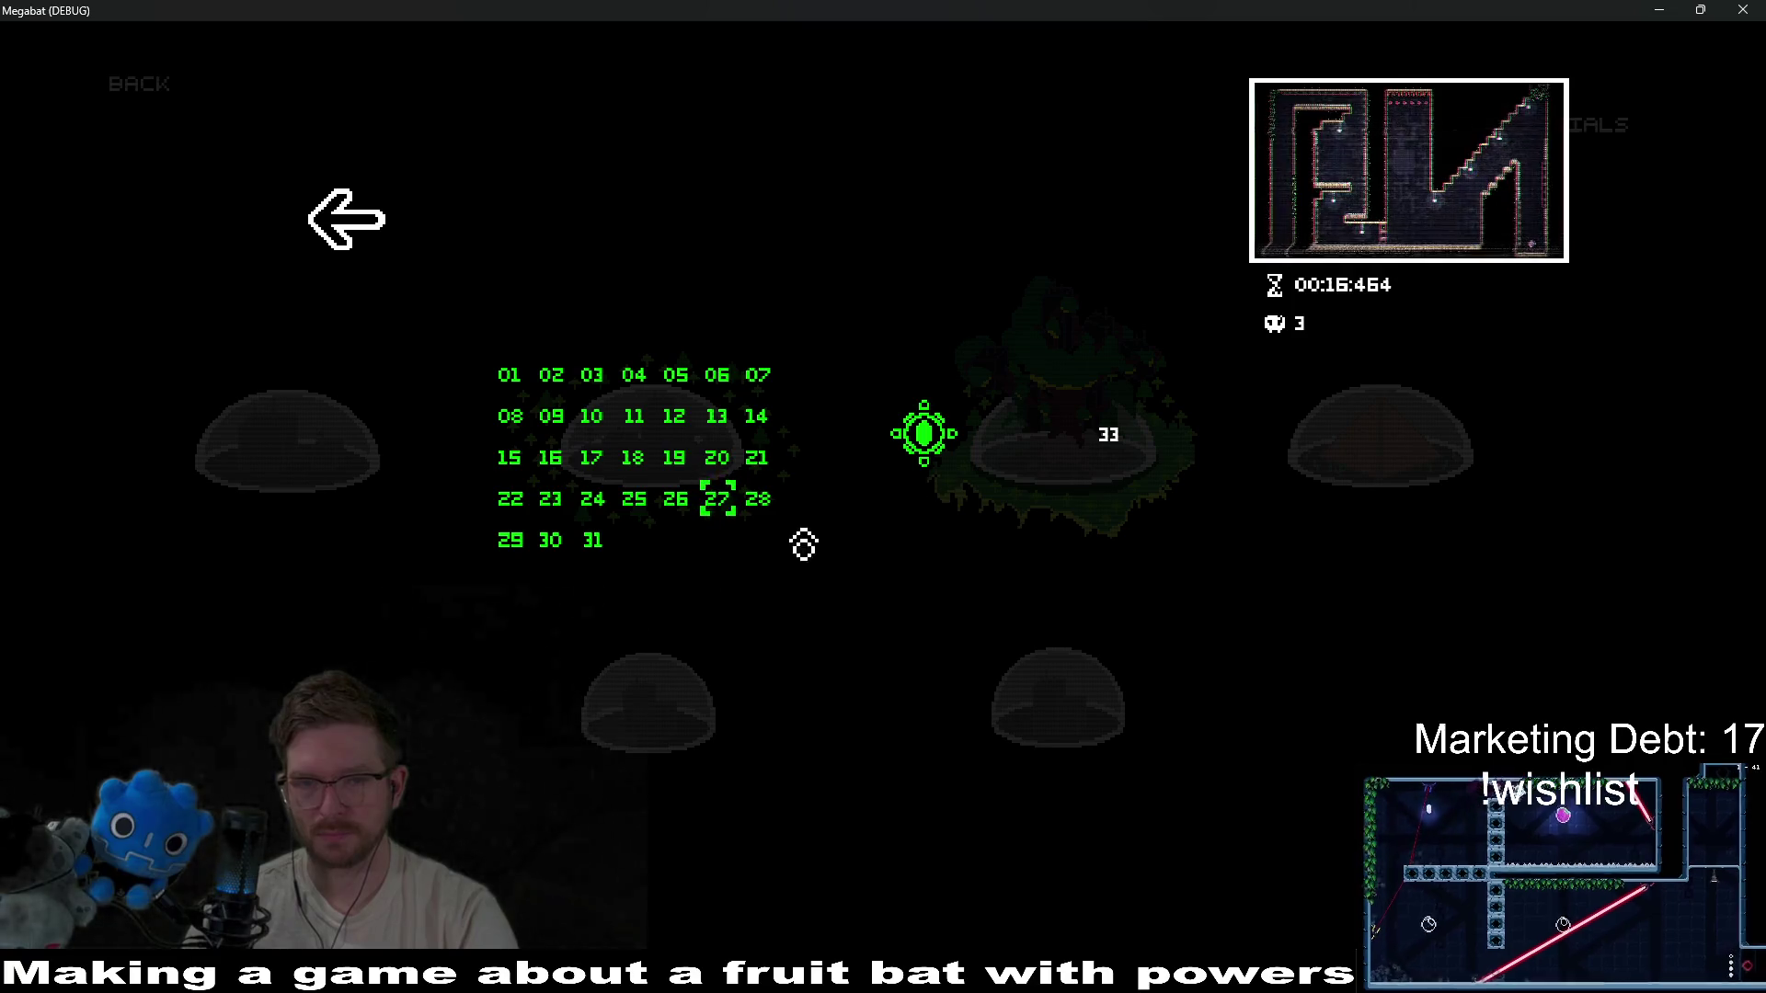
{"action": "left_click", "coordinate": [1108, 435]}
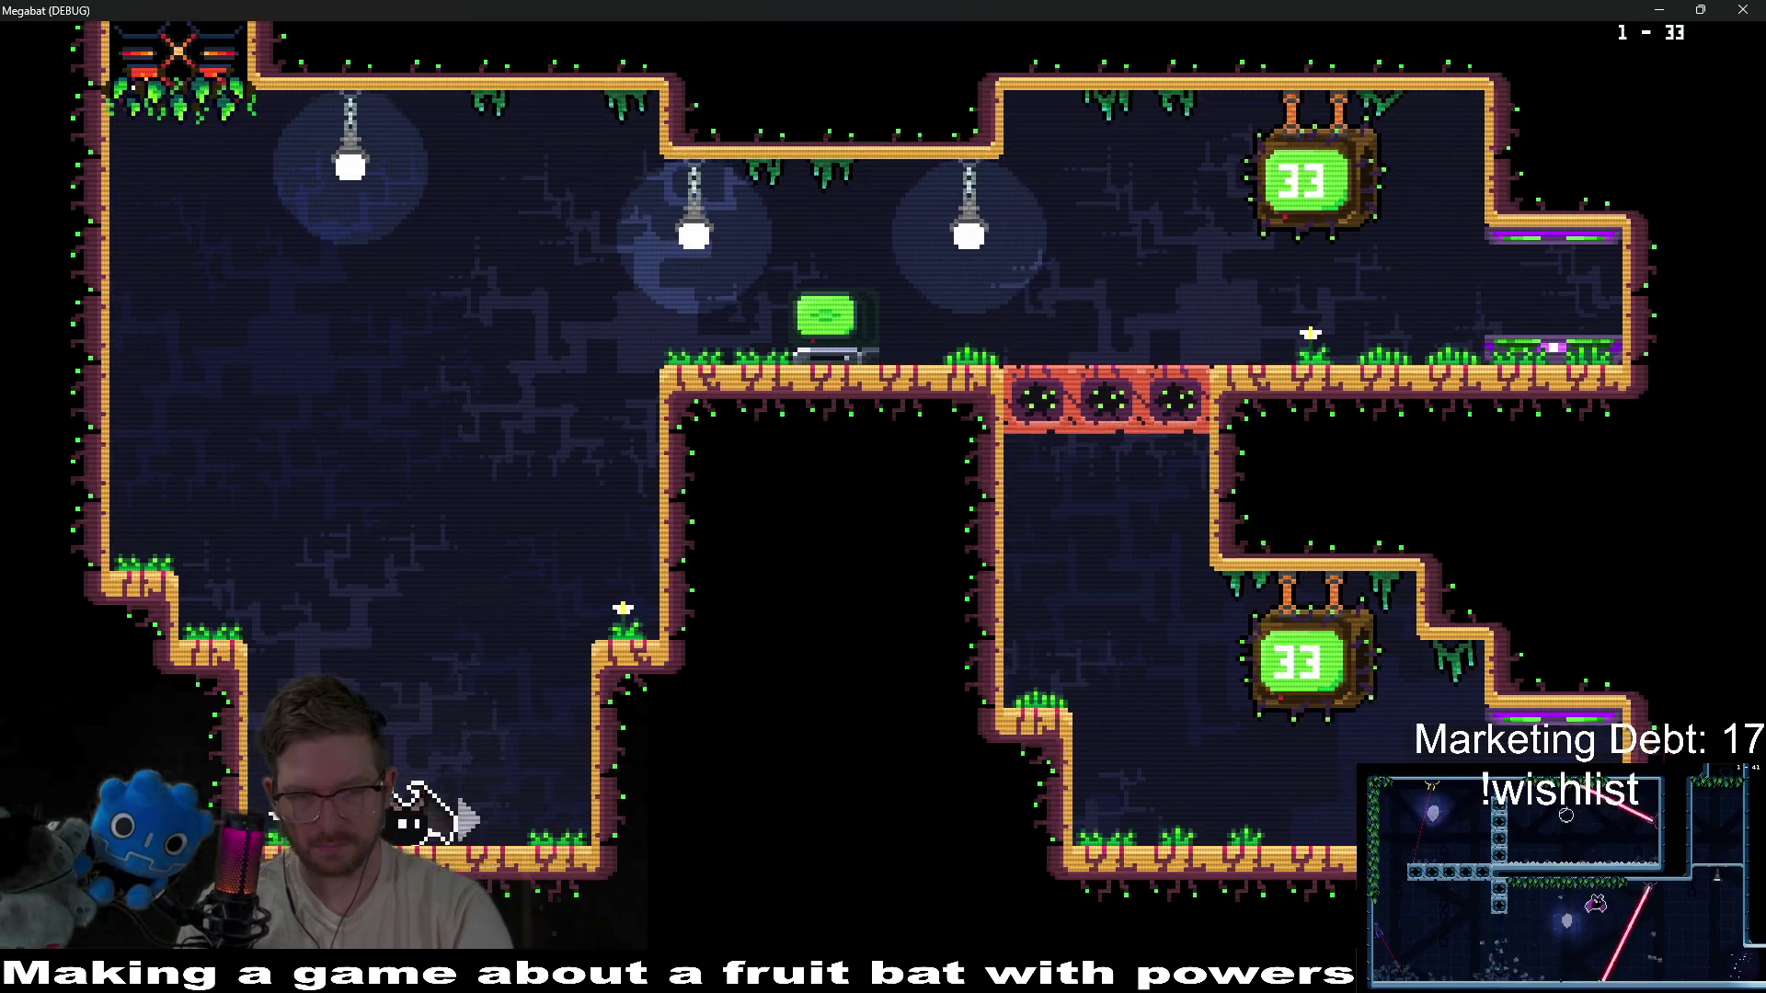
Fly the bat down through the floor, under the spiked block, and grab the plum.
{"action": "key", "text": "Right"}
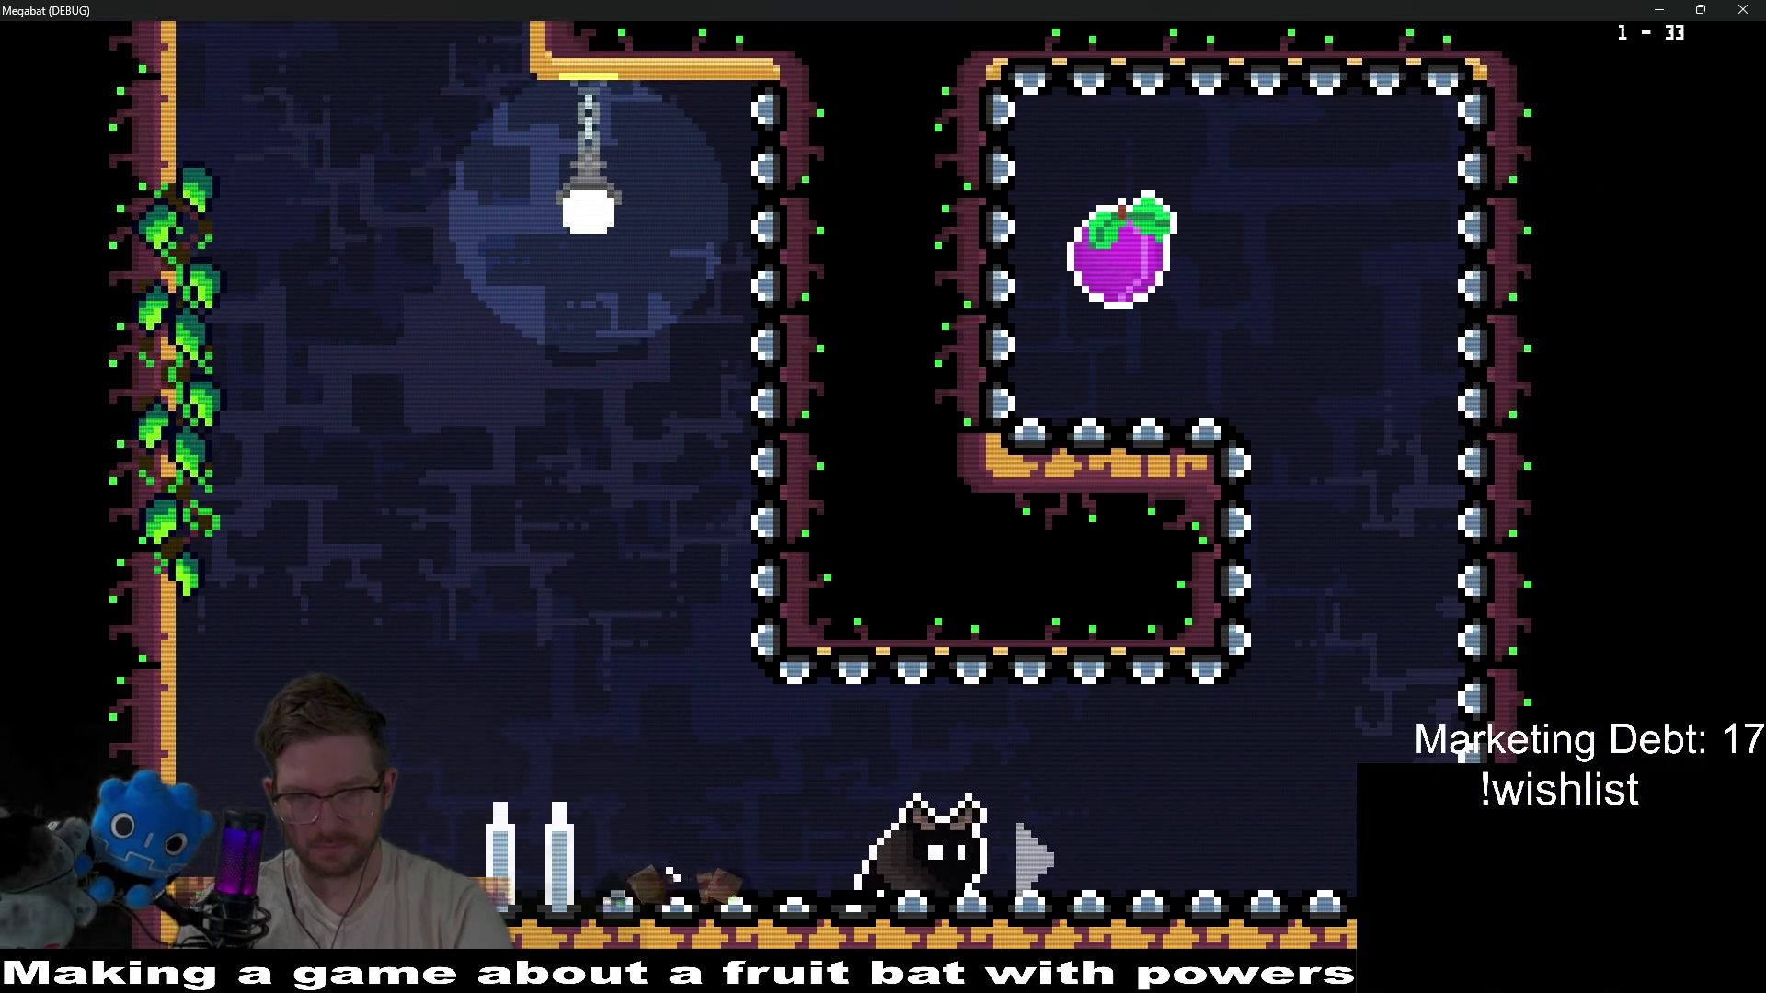
{"action": "key", "text": "Up"}
{"action": "key", "text": "Left"}
{"action": "key", "text": "Right"}
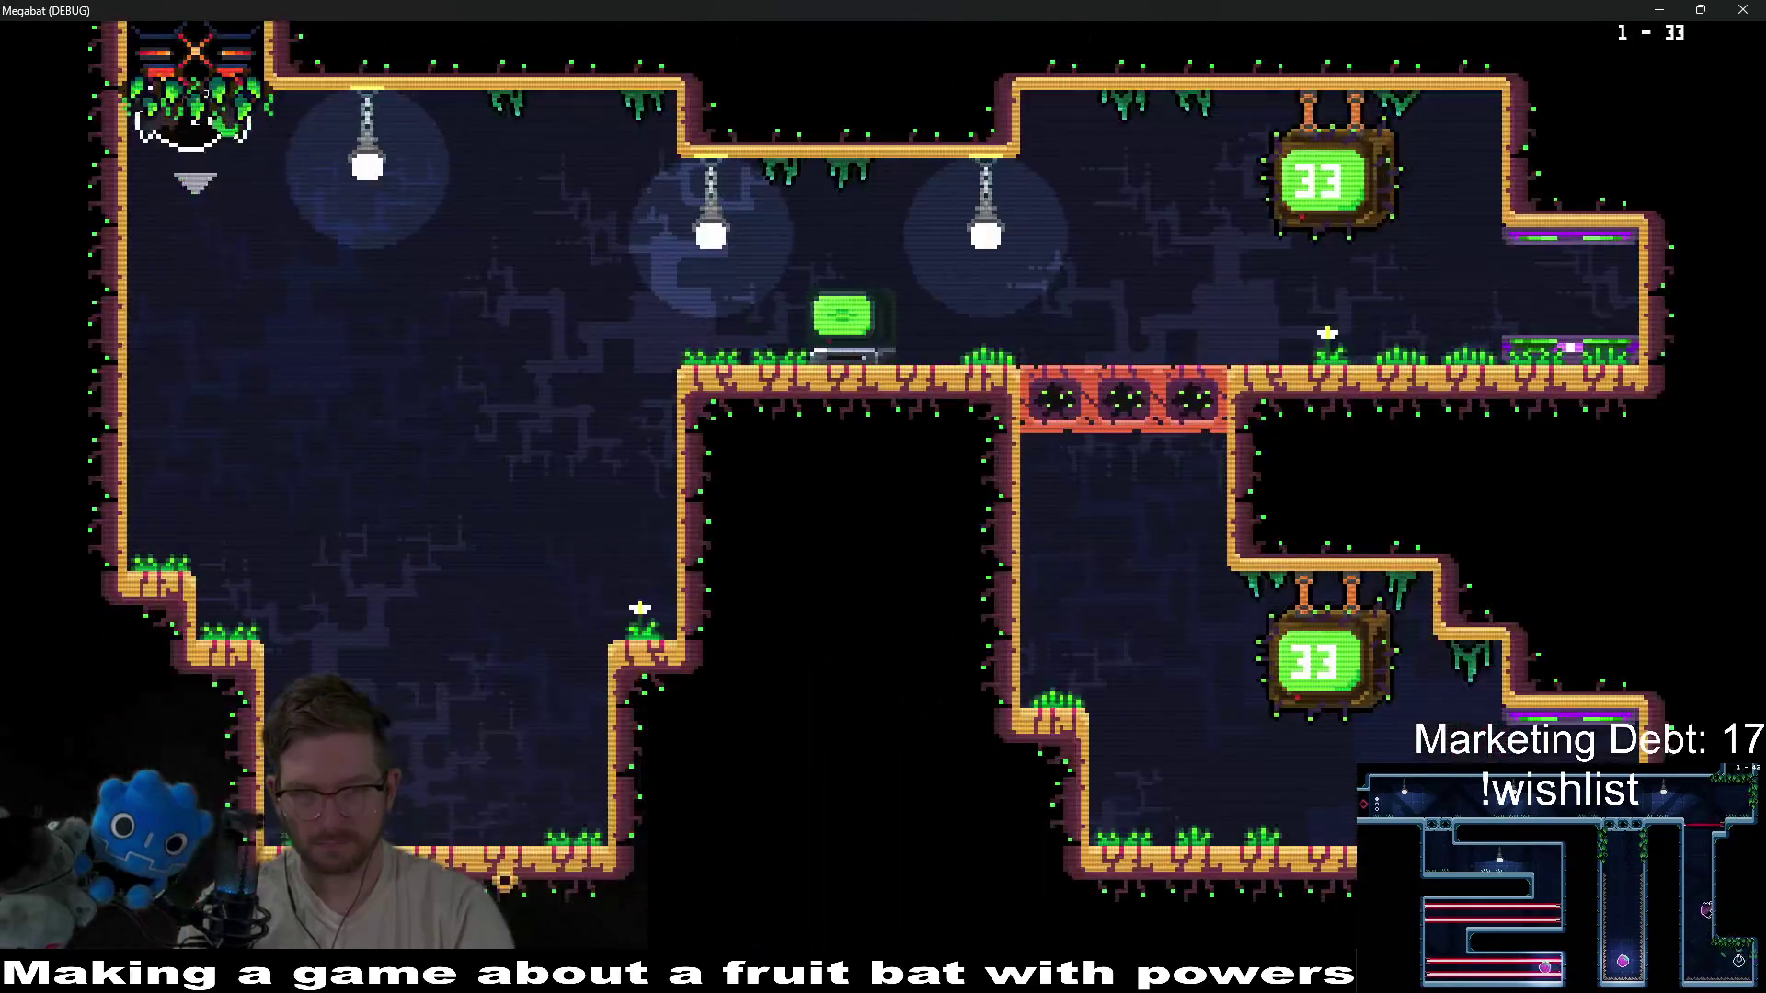
{"action": "key", "text": "Right"}
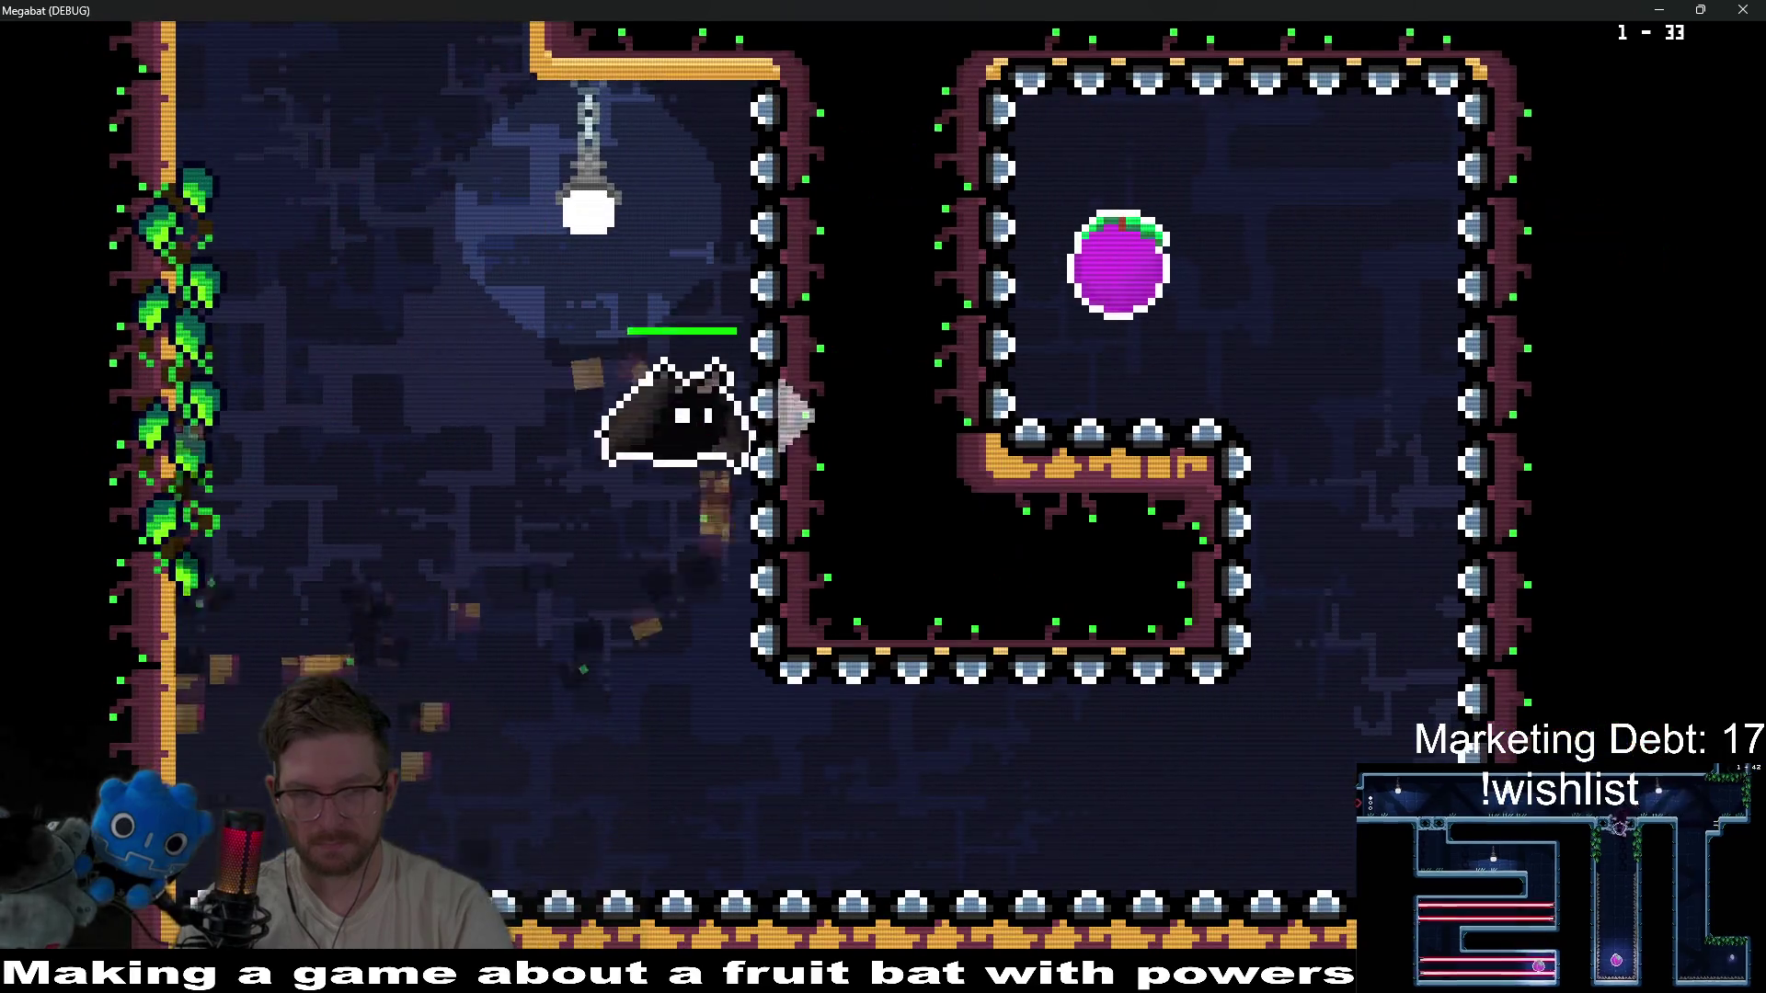
{"action": "key", "text": "Down"}
{"action": "key", "text": "Right"}
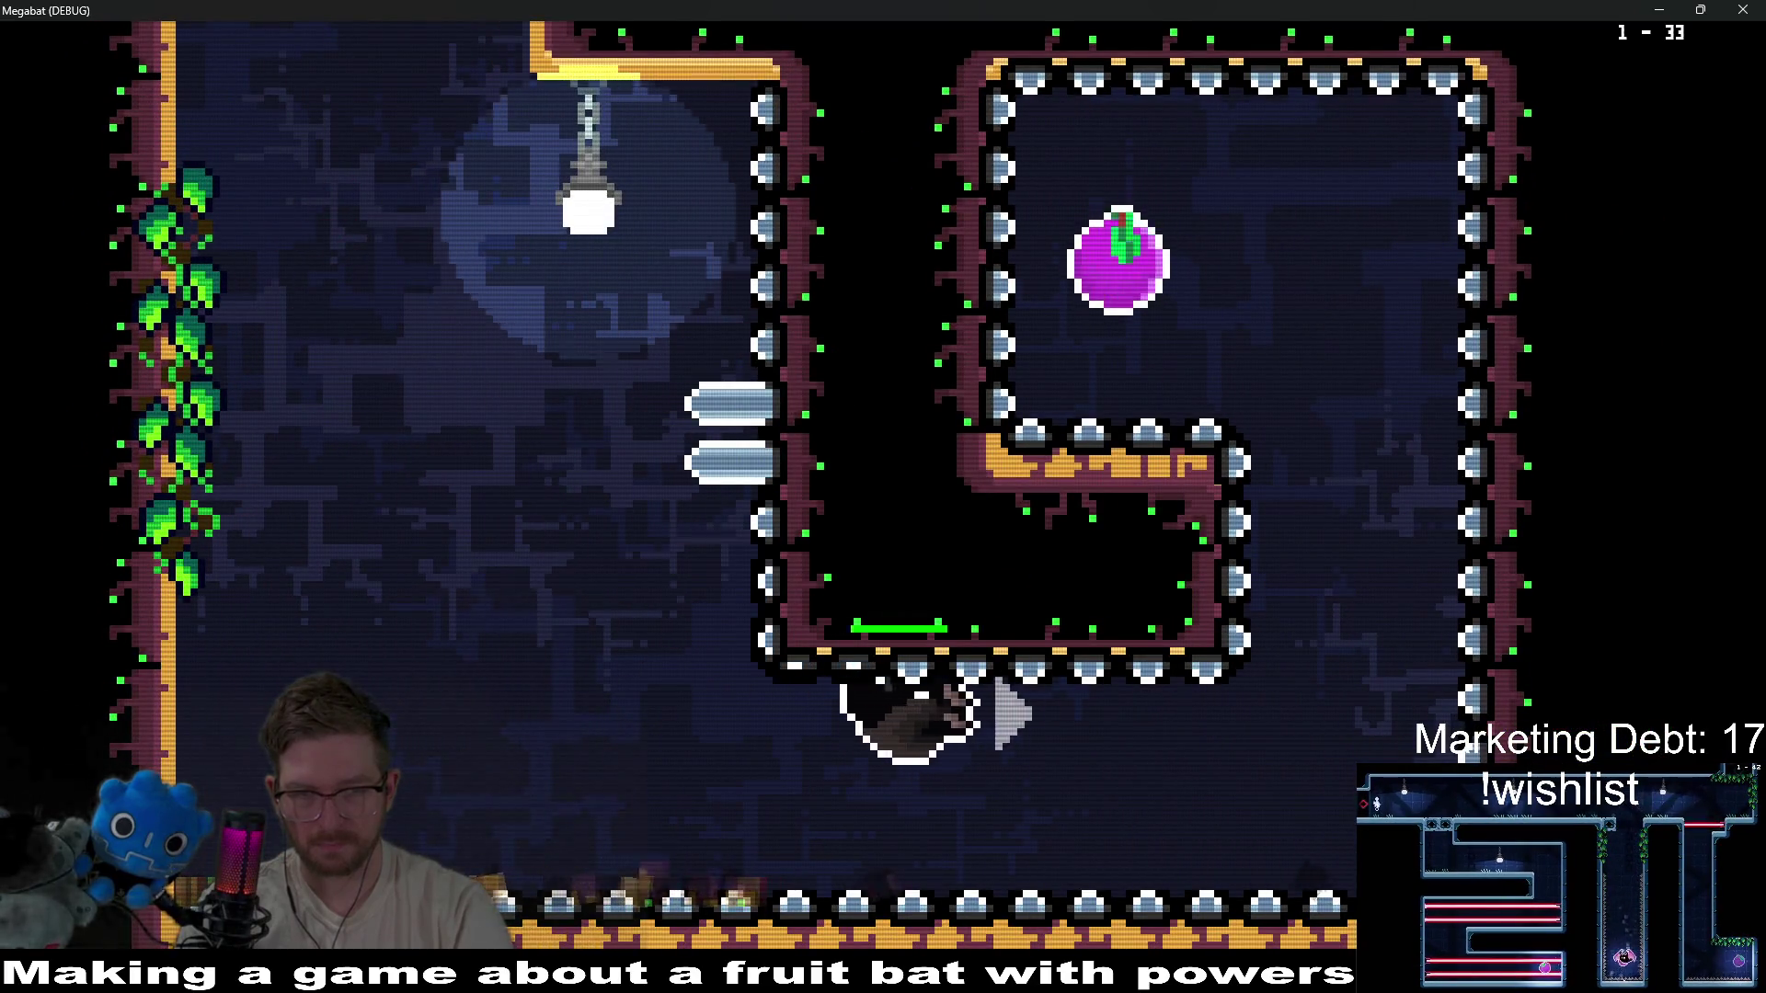
{"action": "key", "text": "Up"}
{"action": "key", "text": "Left"}
Break through the red blocks to the right-alcove teleporter, then dismiss the level select overlay.
{"action": "key", "text": "Right"}
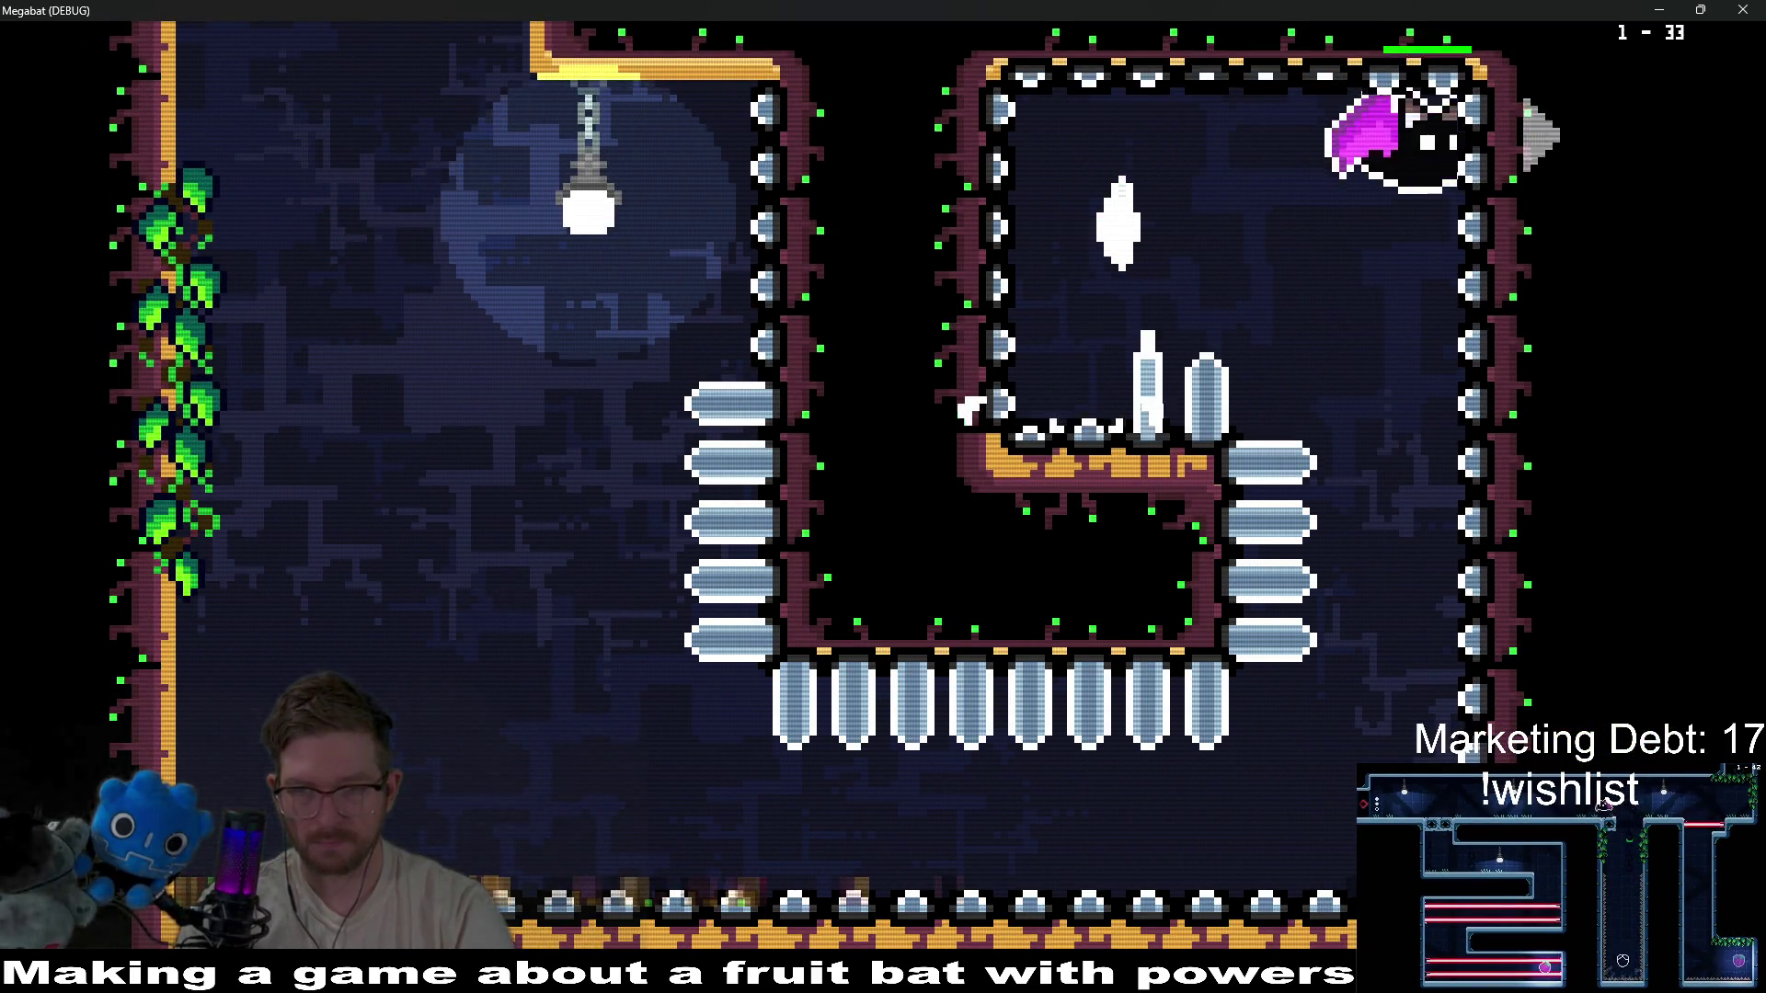
{"action": "key", "text": "Down"}
{"action": "key", "text": "Left"}
{"action": "key", "text": "Up"}
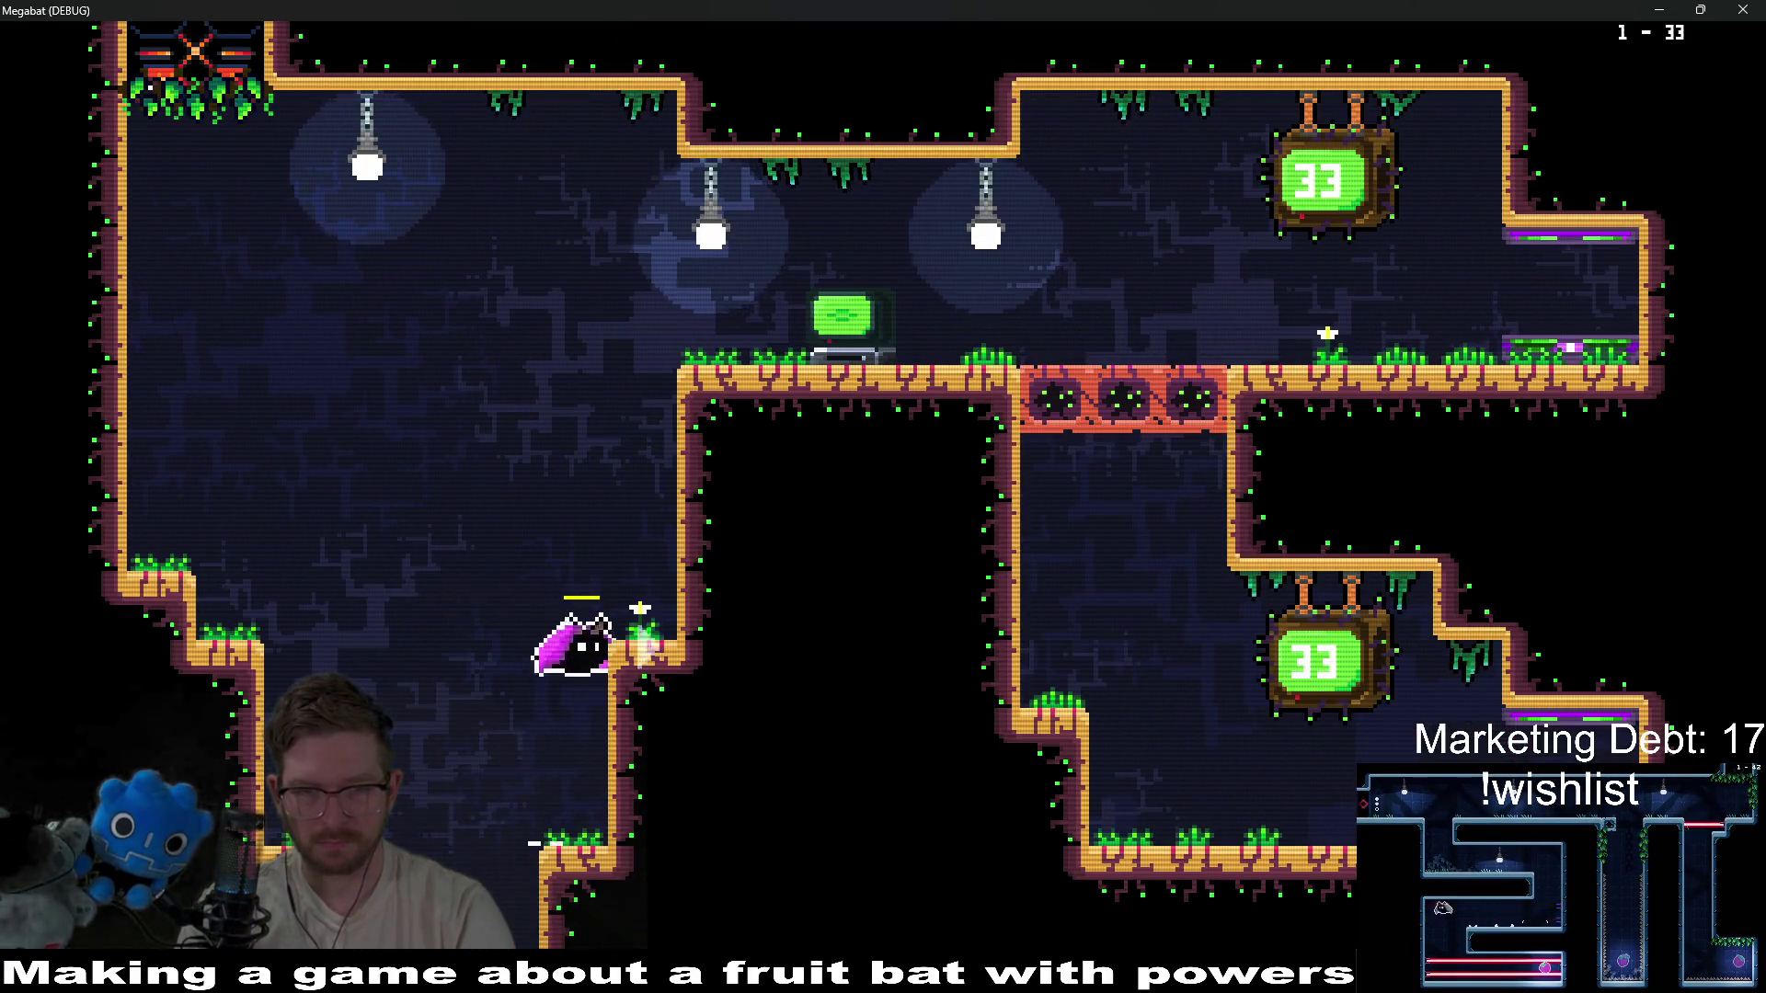
{"action": "key", "text": "Up"}
{"action": "key", "text": "Right"}
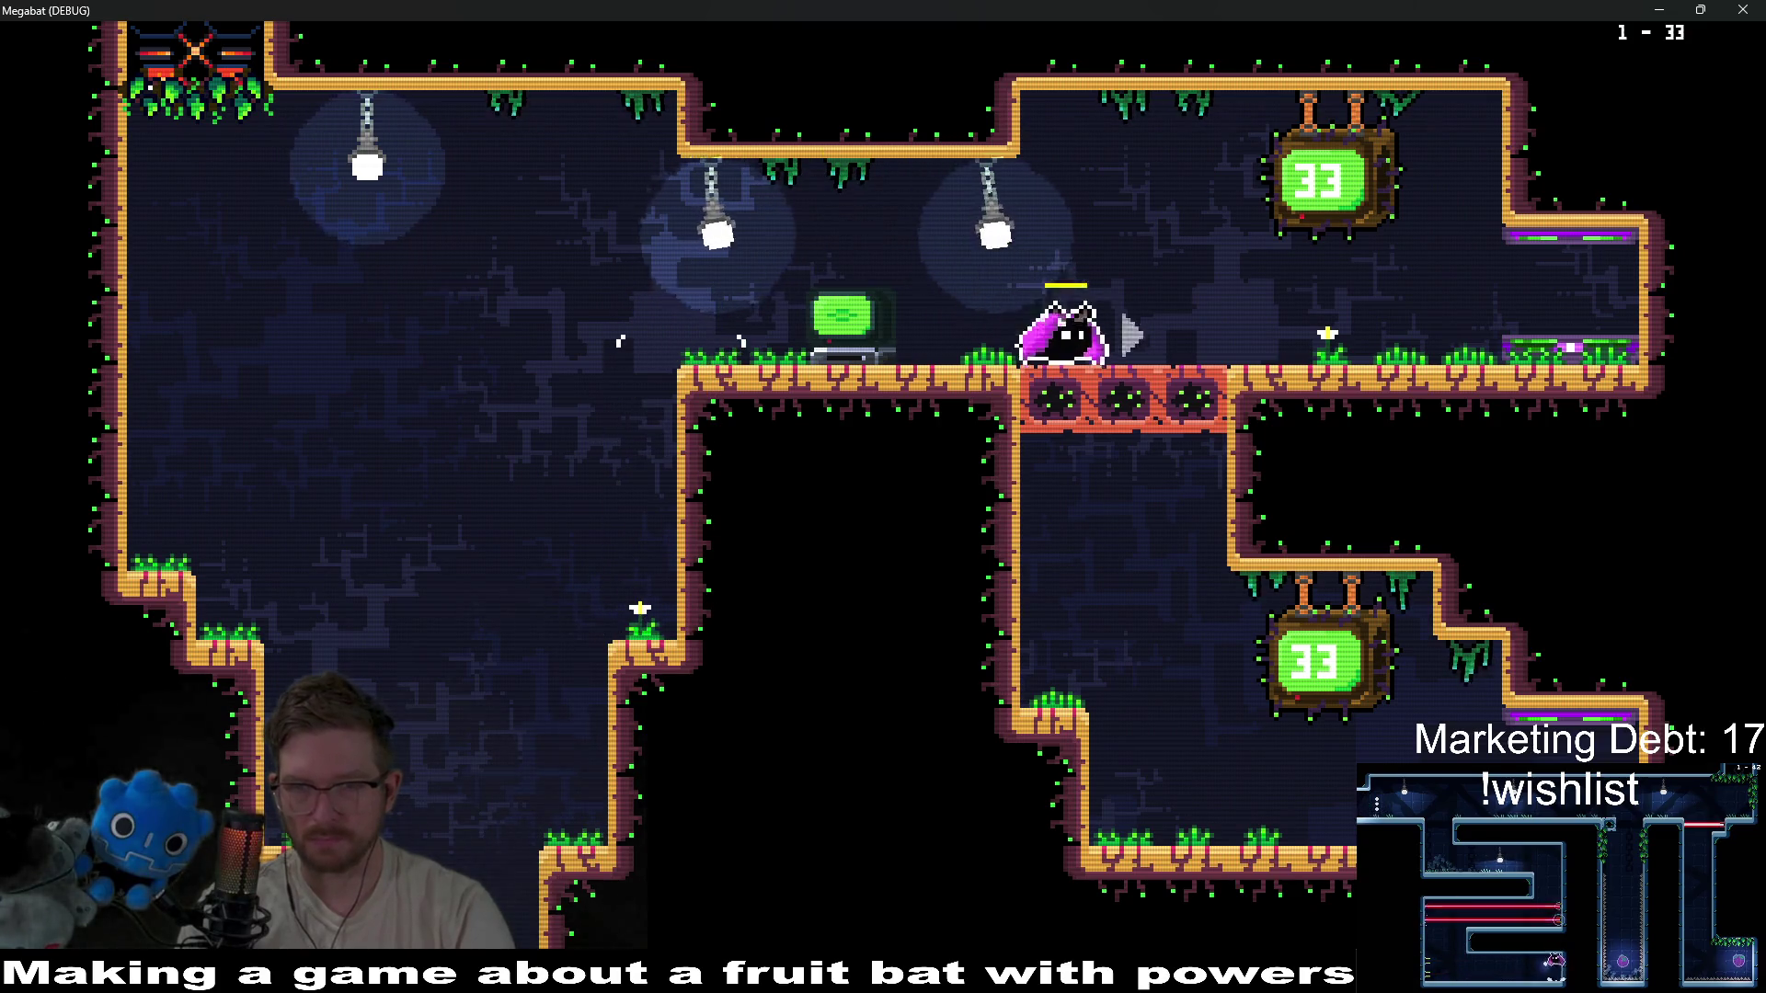
{"action": "key", "text": "Down"}
{"action": "key", "text": "Up"}
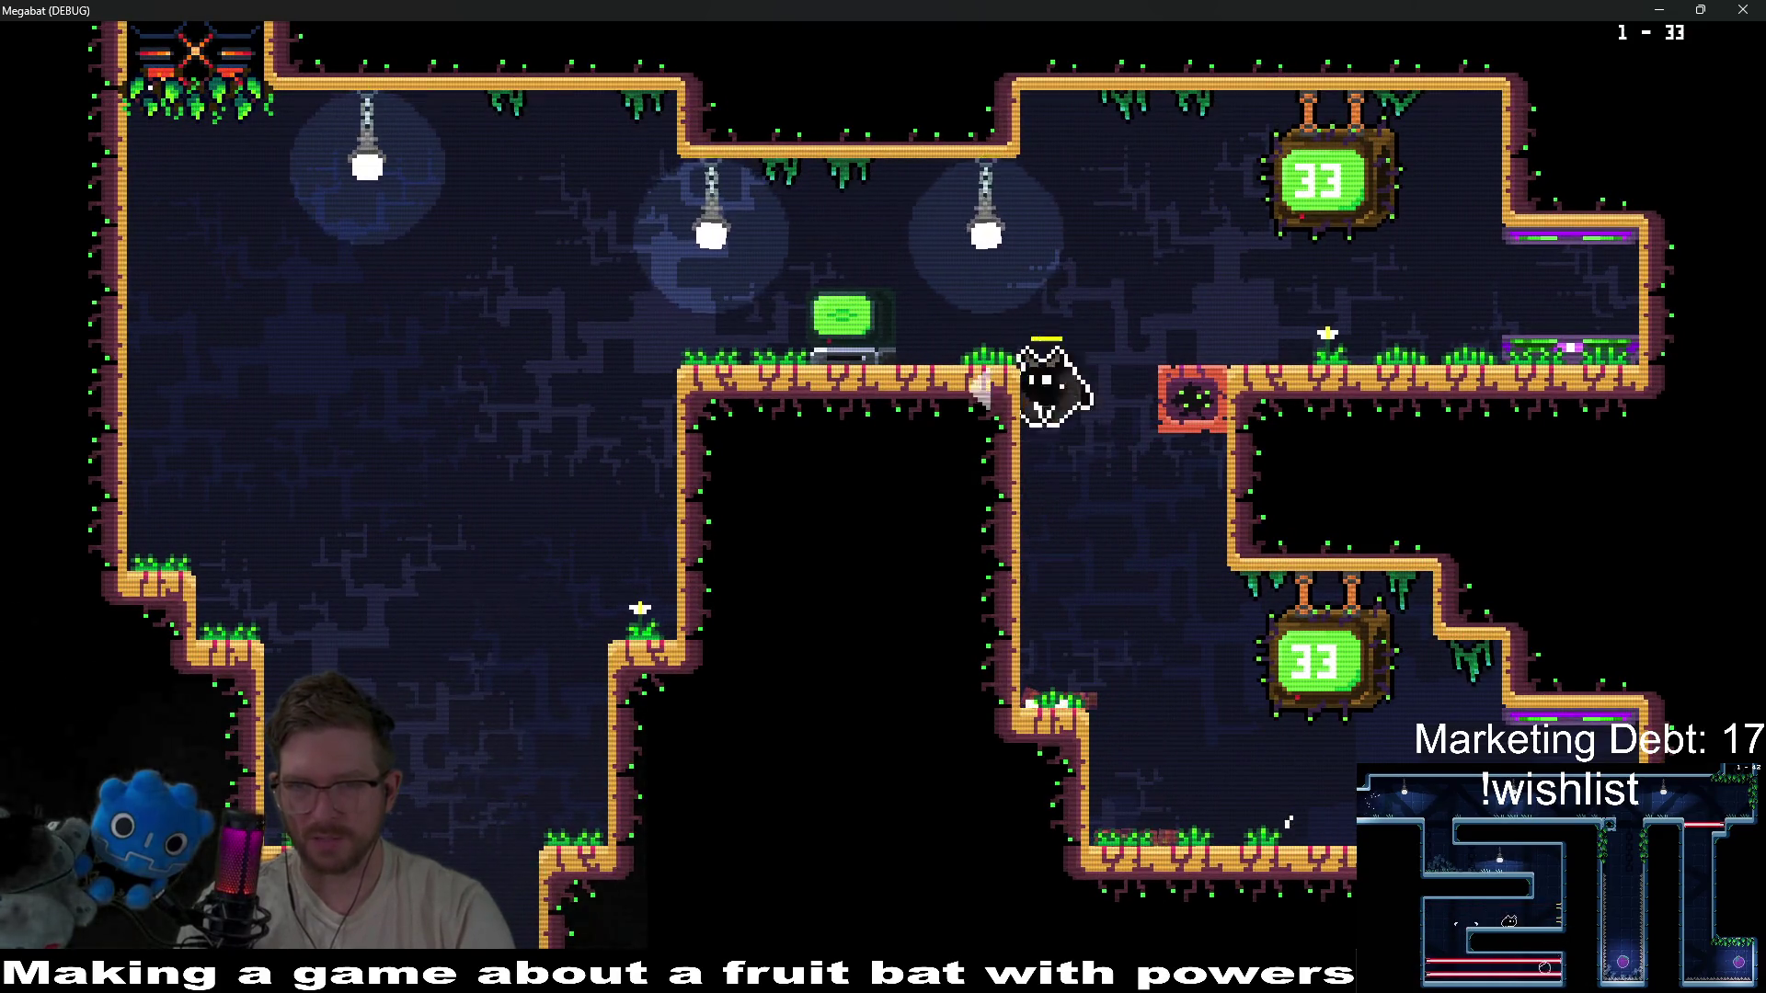
{"action": "key", "text": "Right"}
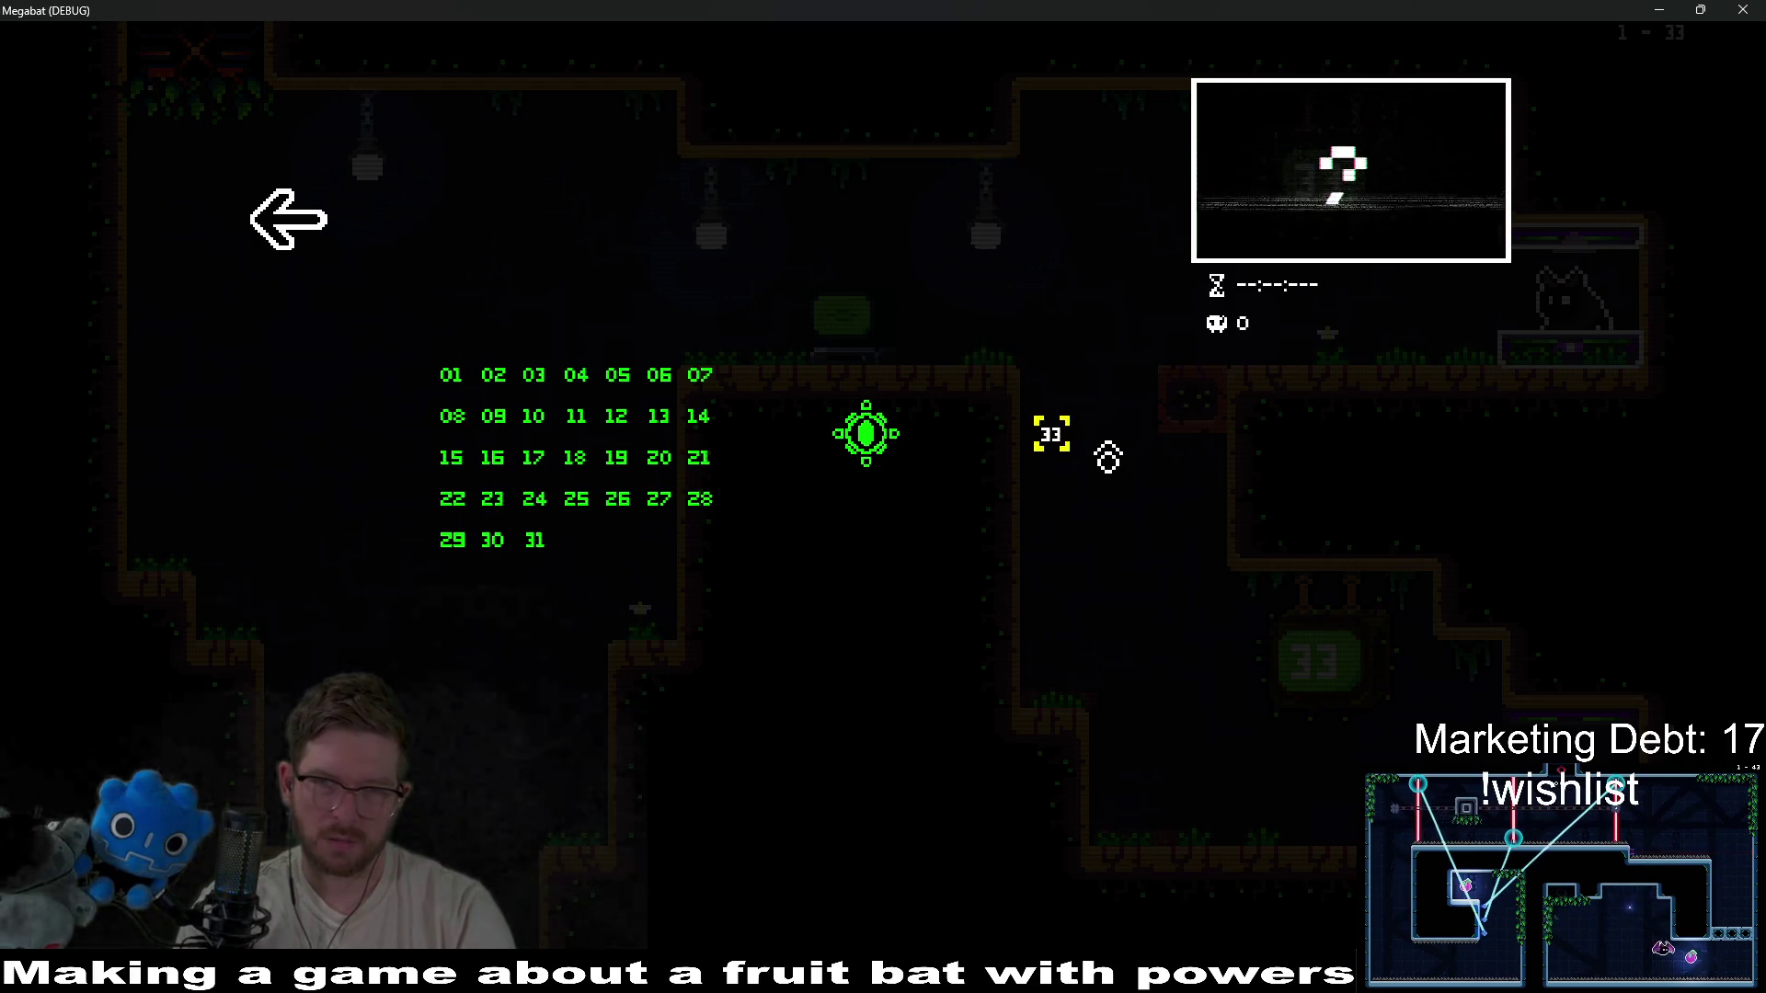
{"action": "key", "text": "Escape"}
{"action": "key", "text": "Return"}
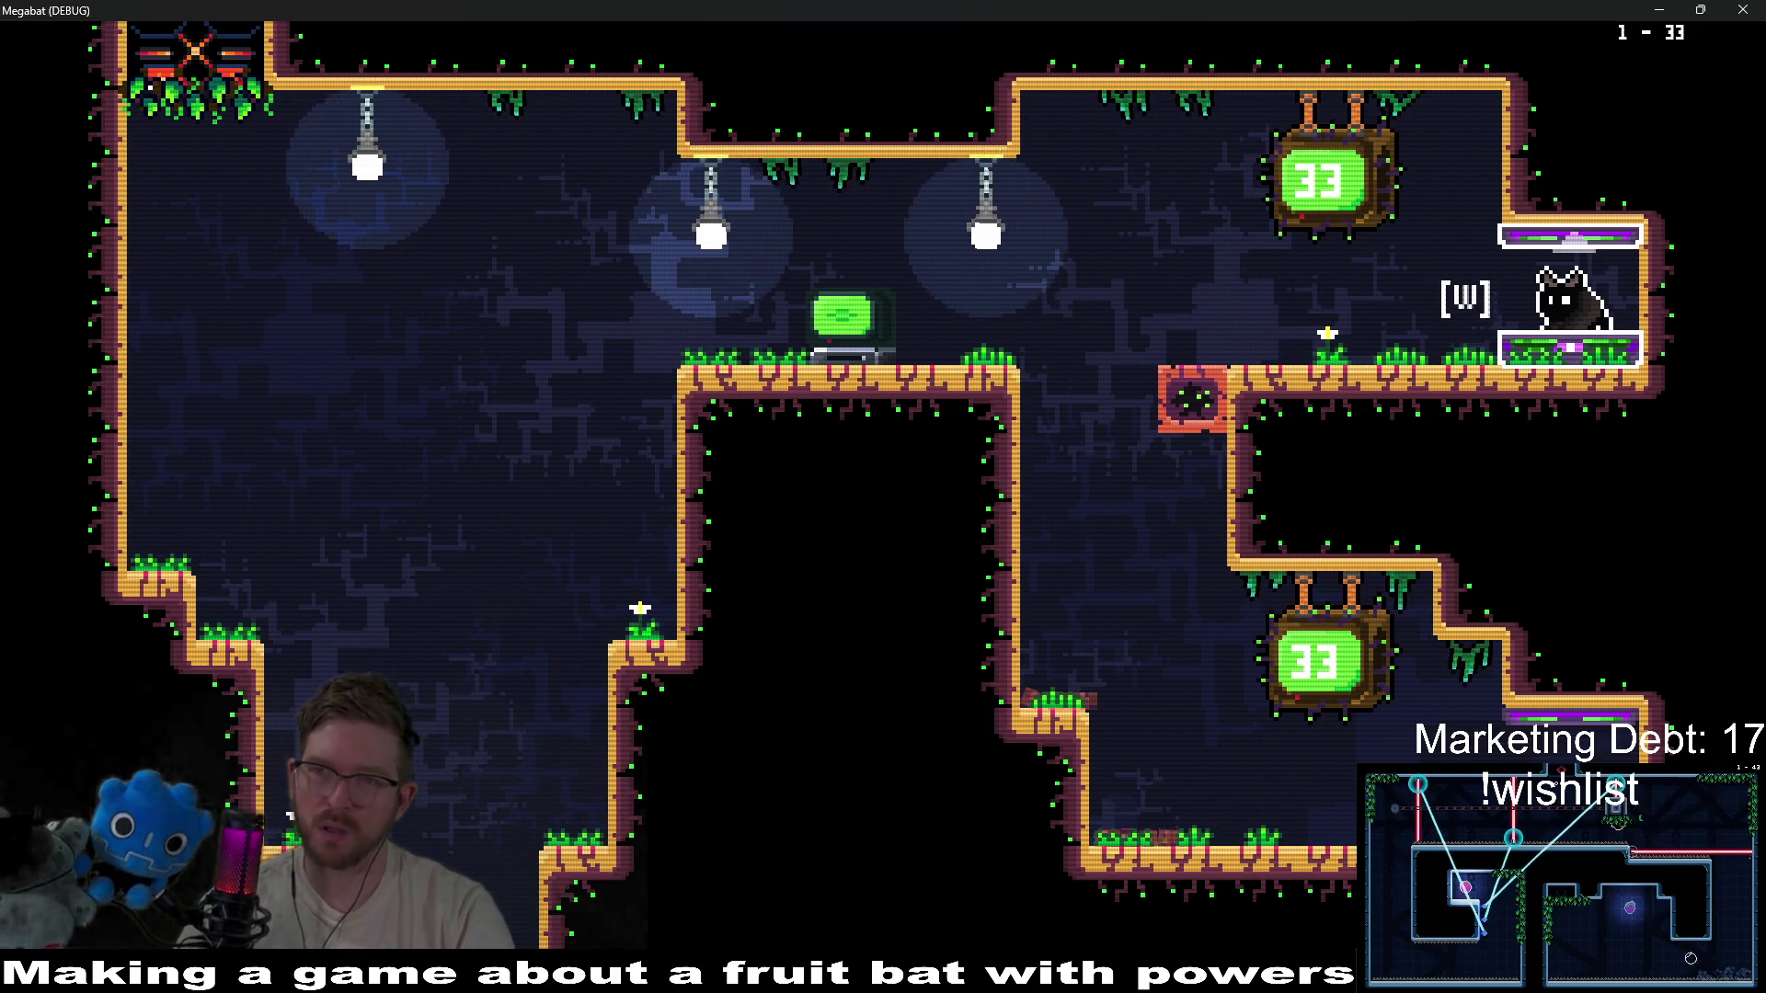
Close the game window and show SectionTeleporterSmall's properties in the Inspector.
{"action": "left_click", "coordinate": [1742, 10]}
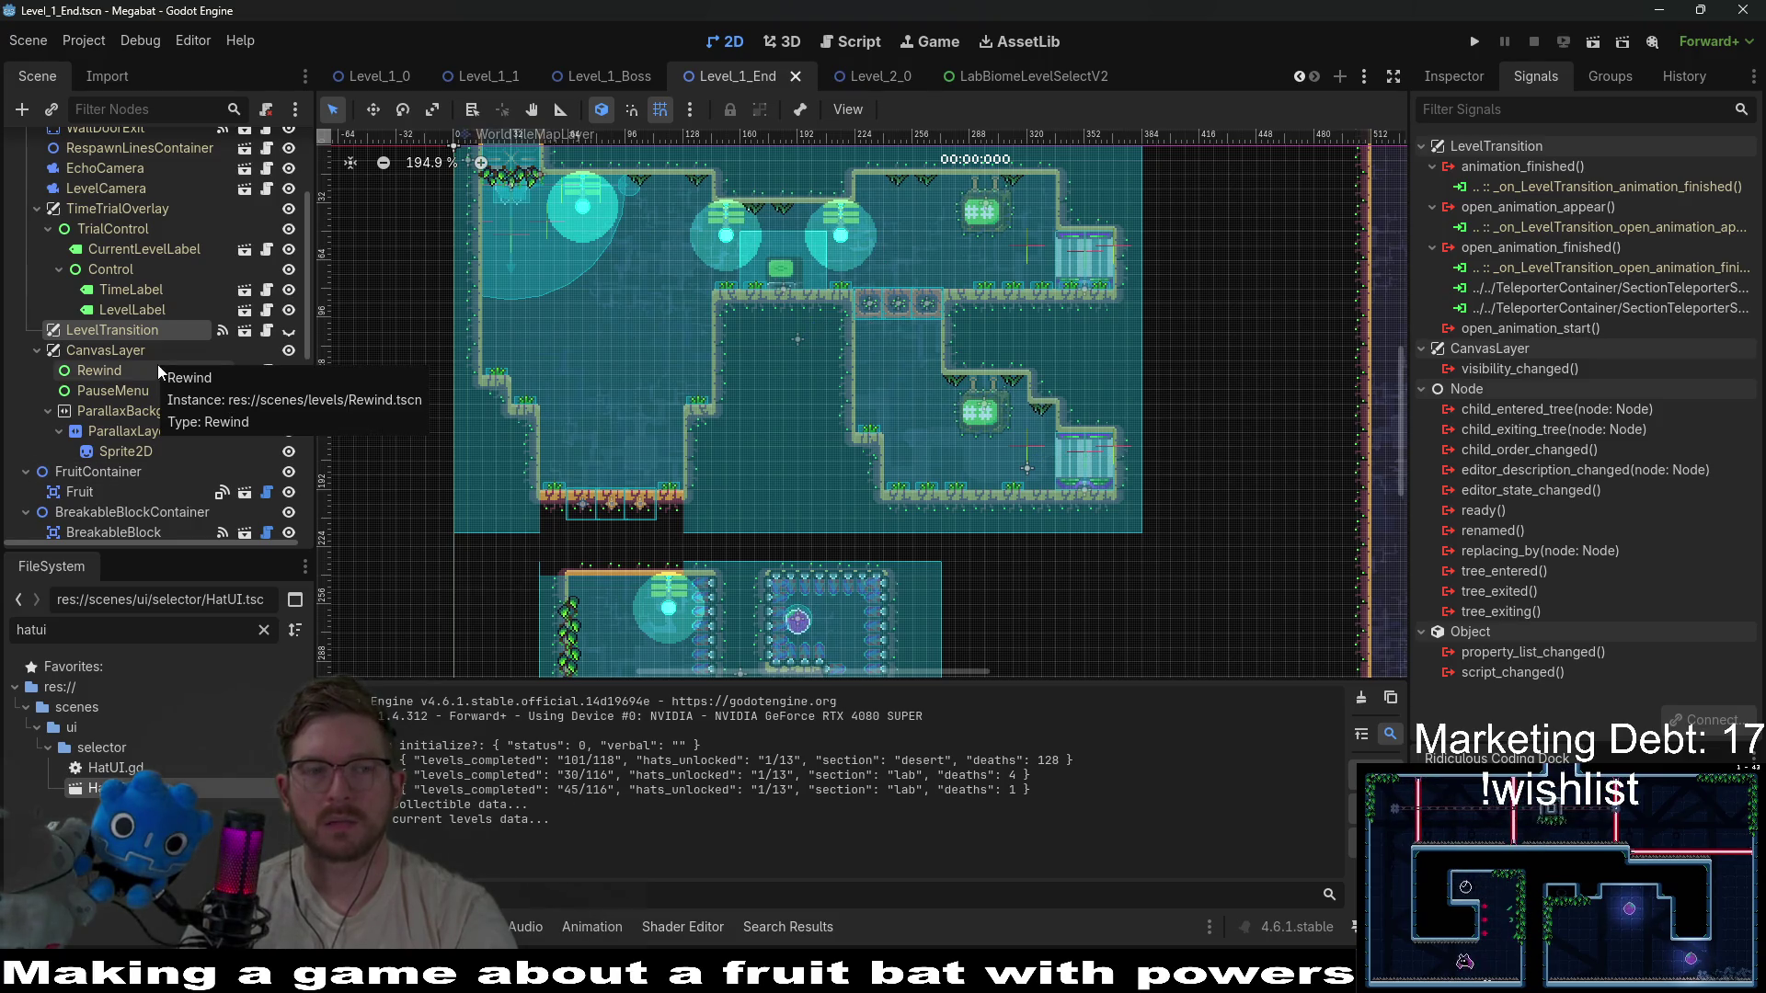
{"action": "scroll", "coordinate": [138, 515], "scroll_direction": "down", "scroll_amount": 5}
{"action": "left_click", "coordinate": [147, 495]}
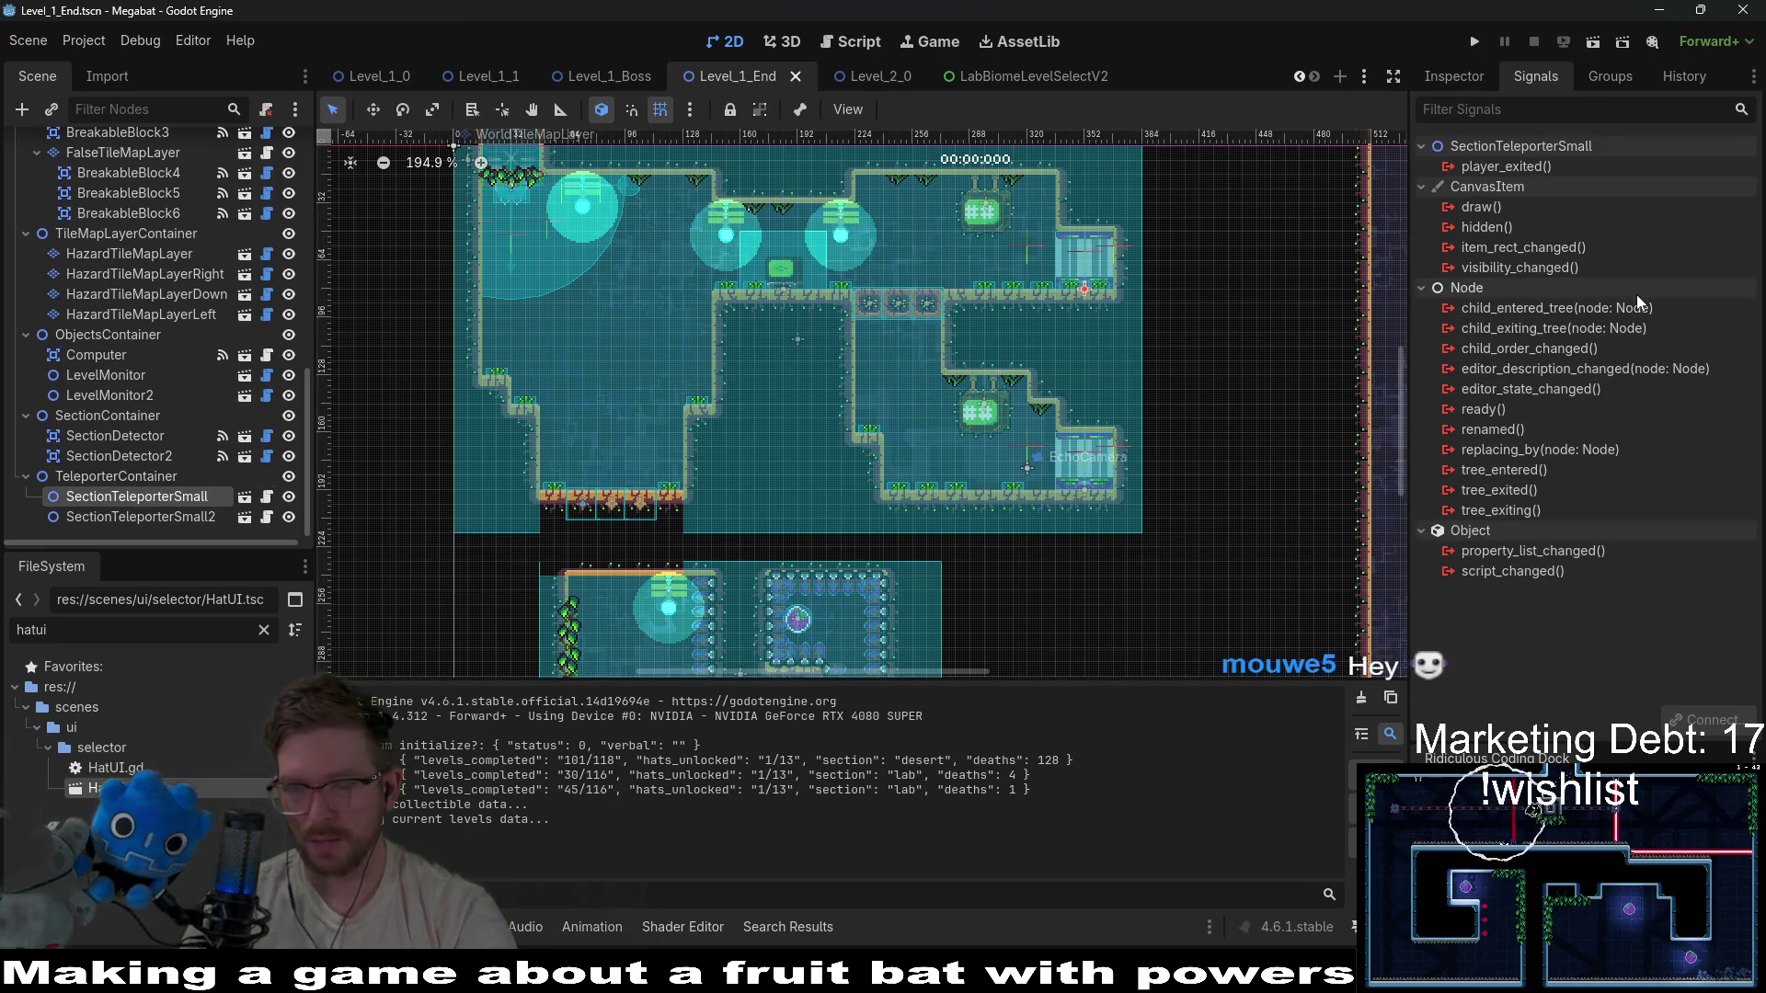
{"action": "left_click", "coordinate": [1448, 76]}
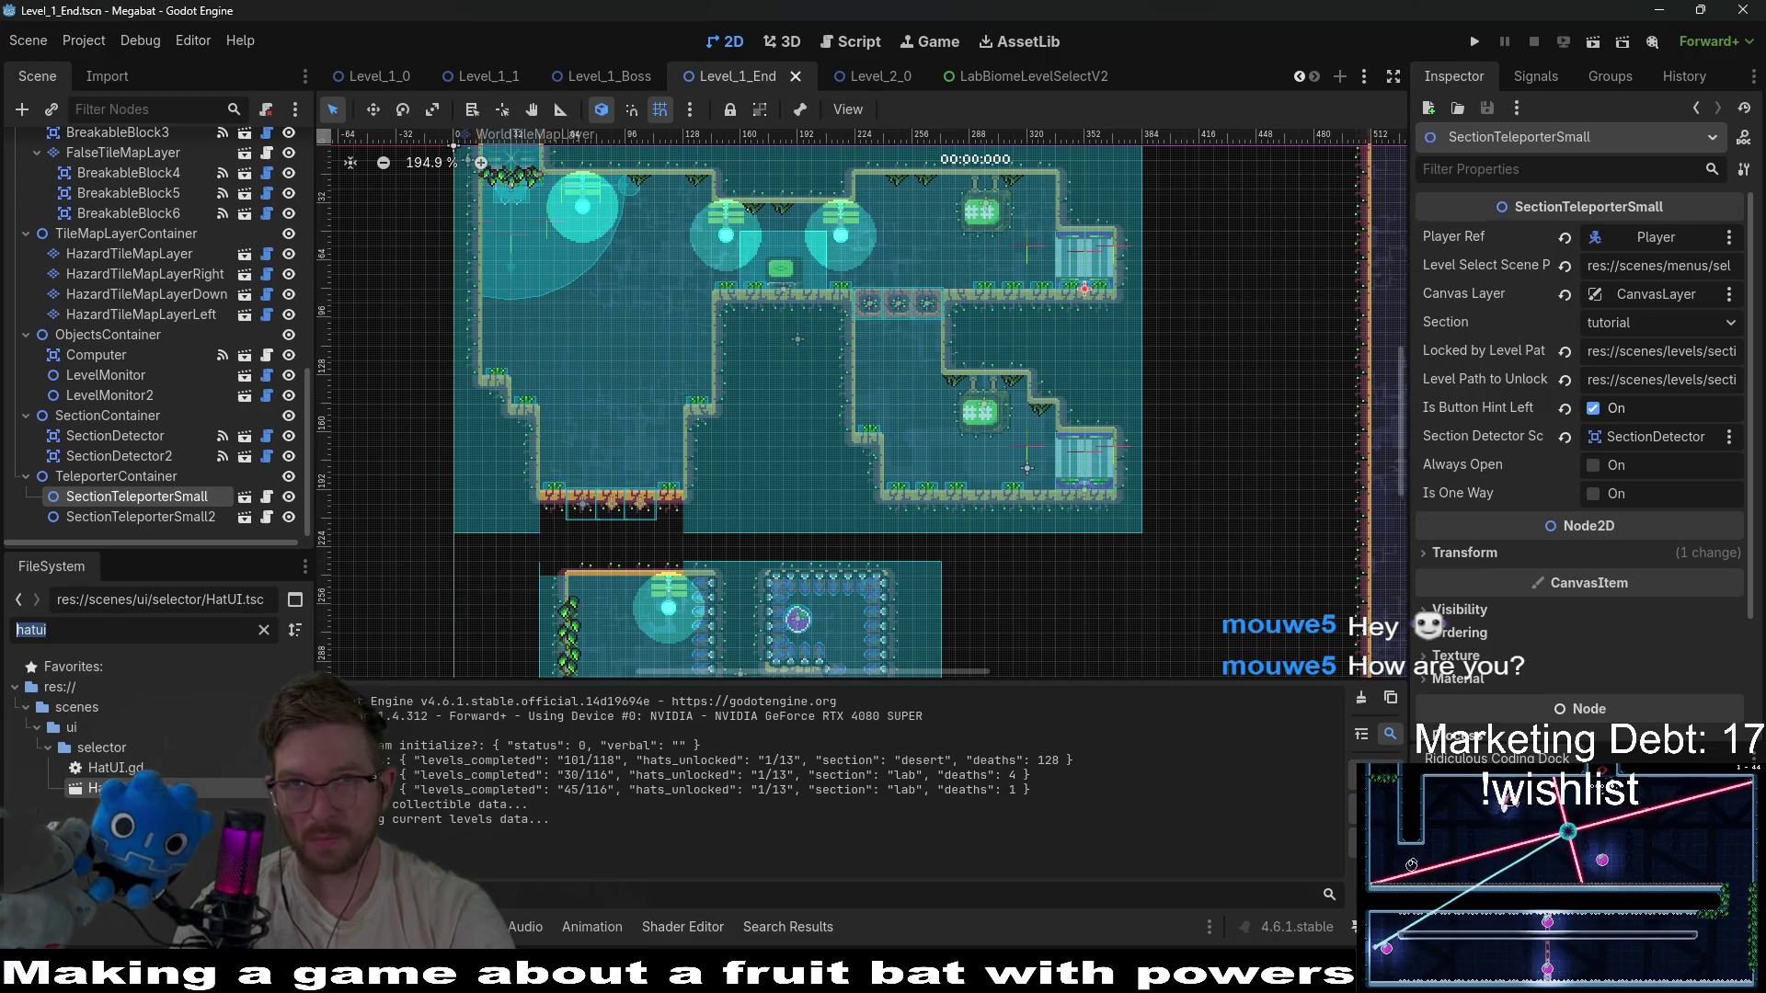
Copy ForestBiomeLevelSelectV2.tscn's path and replace the Level Select Scene Path value with it.
{"action": "type", "text": "forestbiome"}
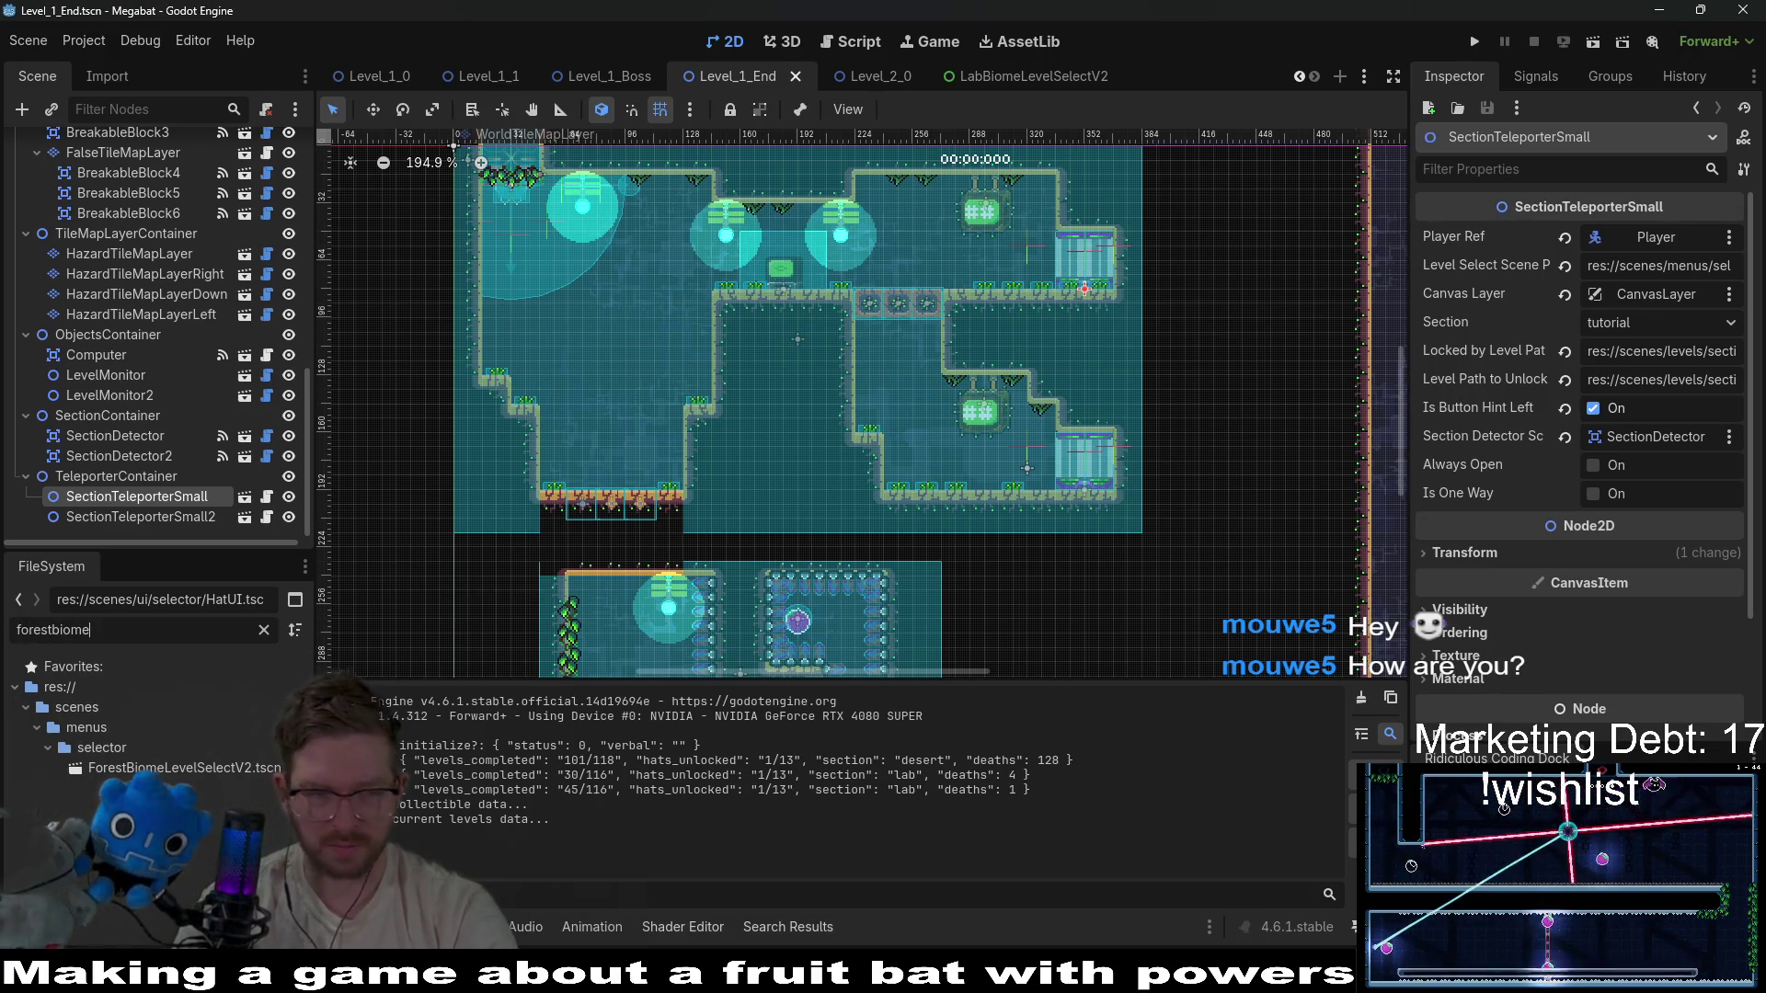
{"action": "right_click", "coordinate": [212, 777]}
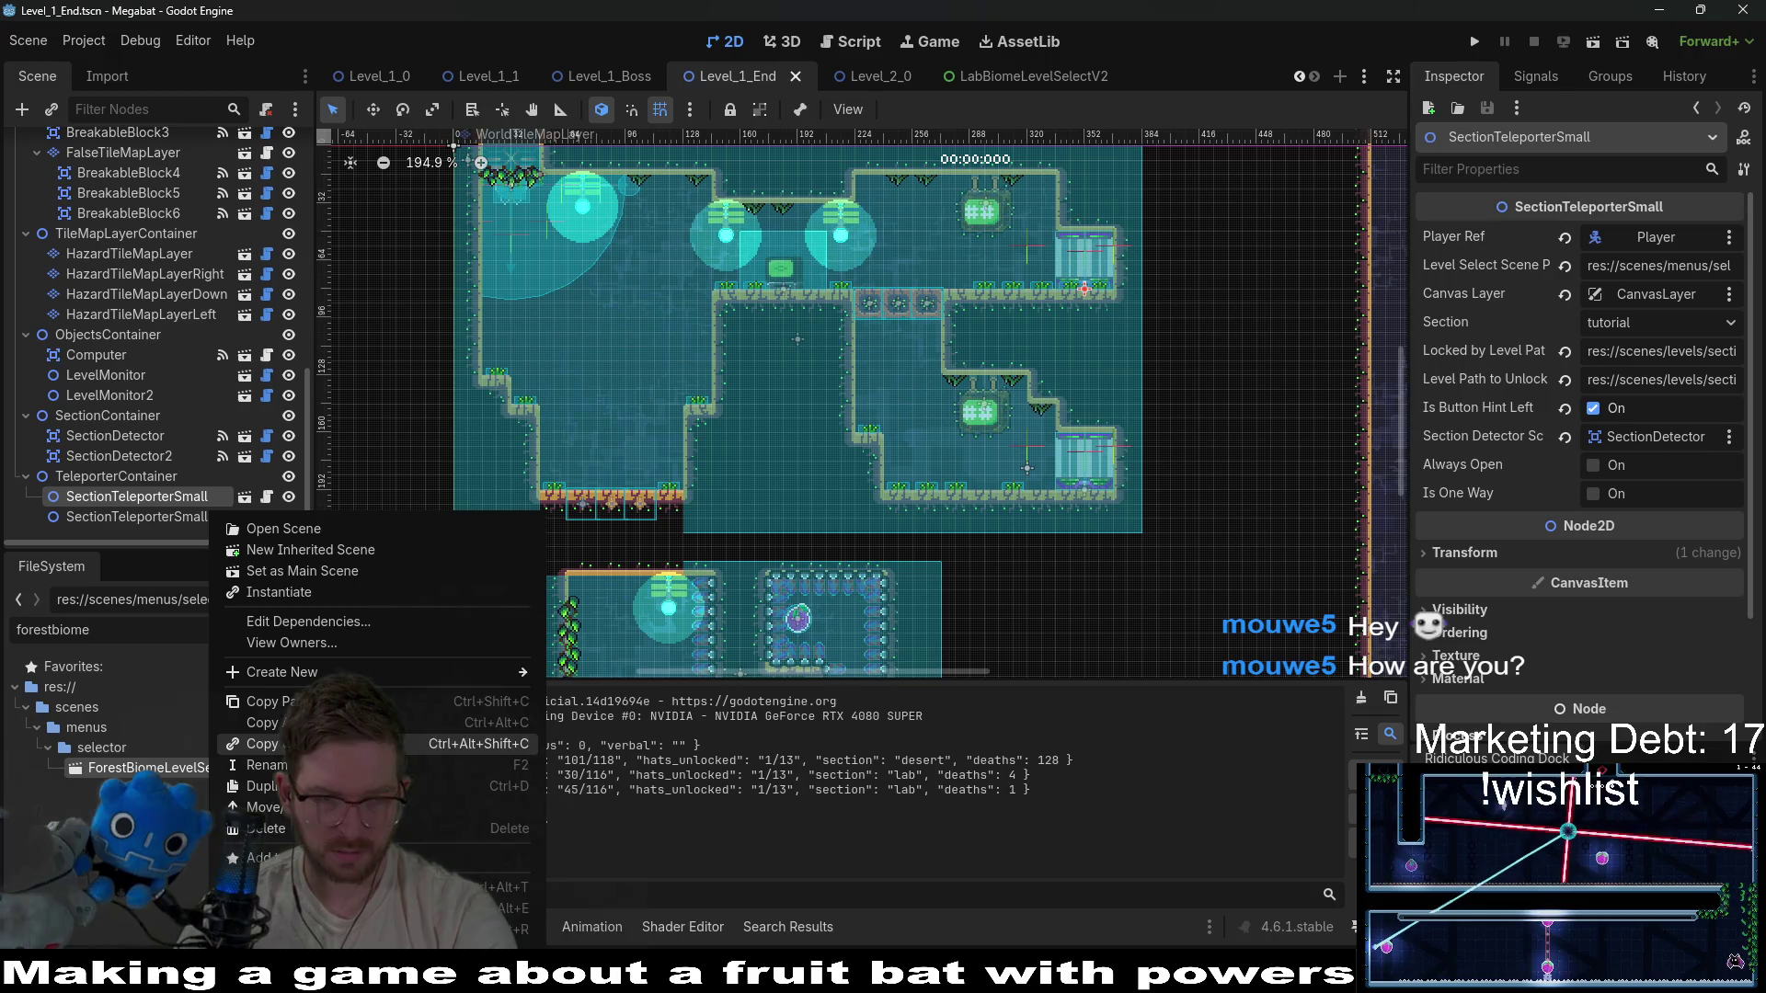
{"action": "left_click", "coordinate": [276, 701]}
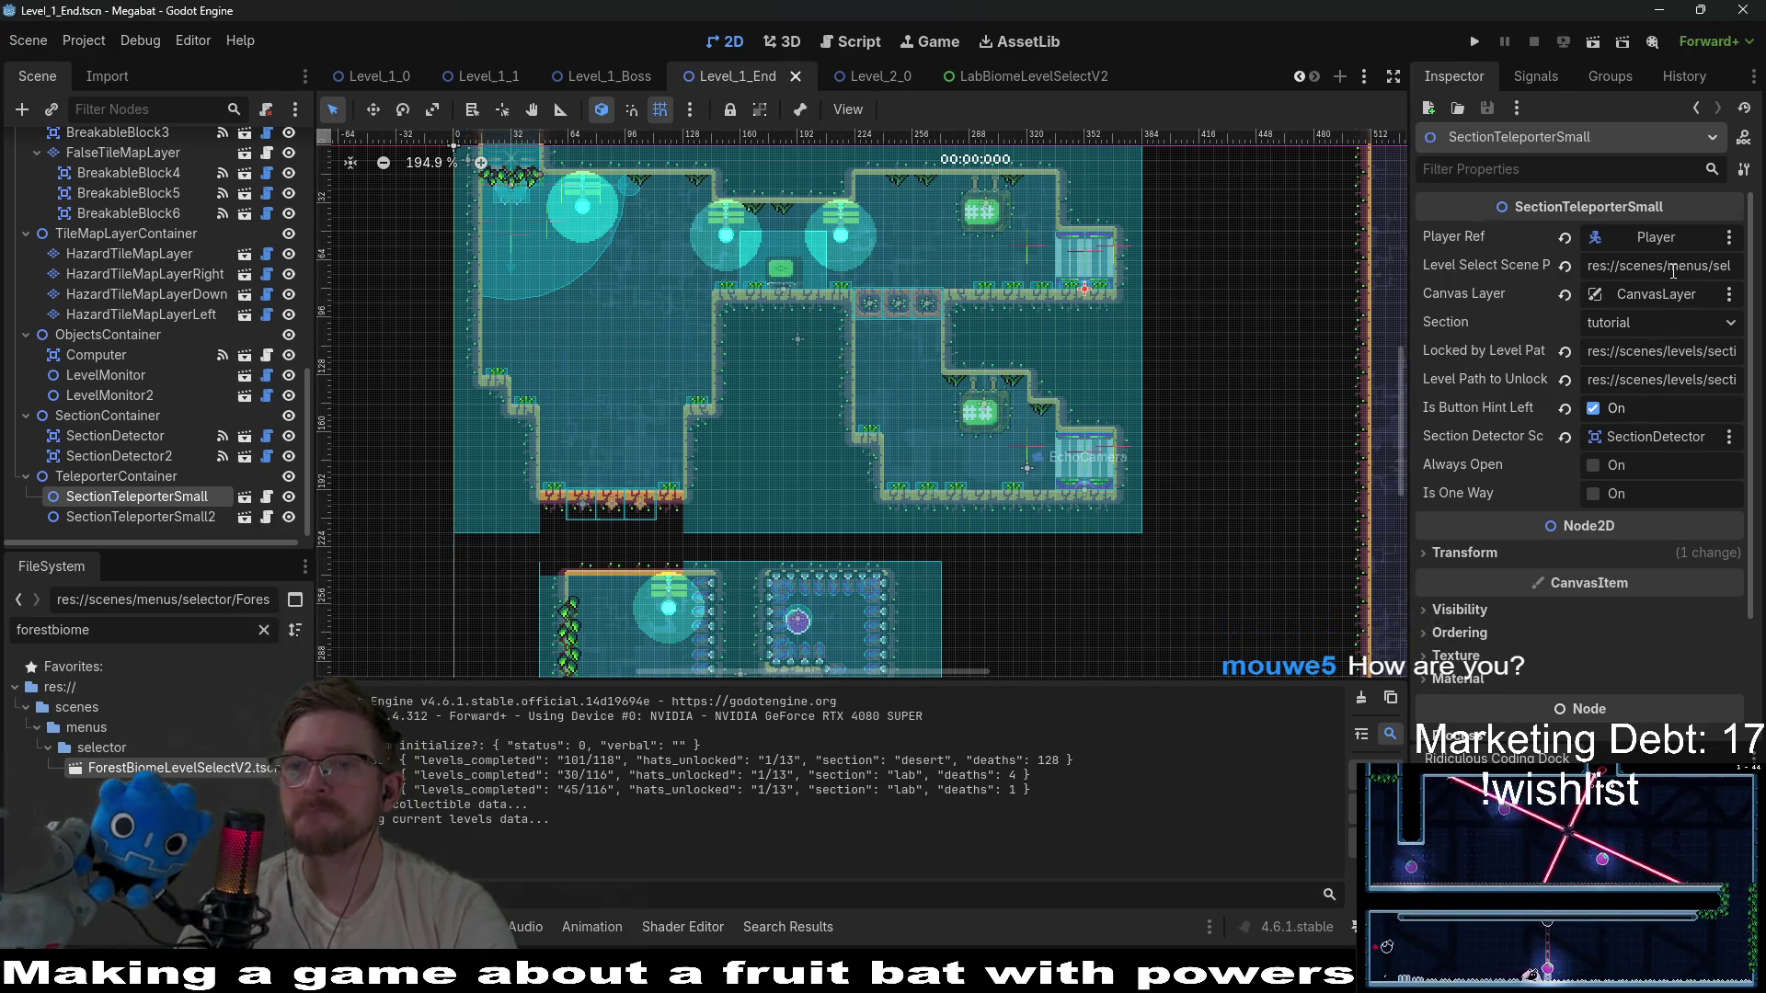
{"action": "left_click", "coordinate": [1565, 266]}
{"action": "left_click", "coordinate": [1623, 268]}
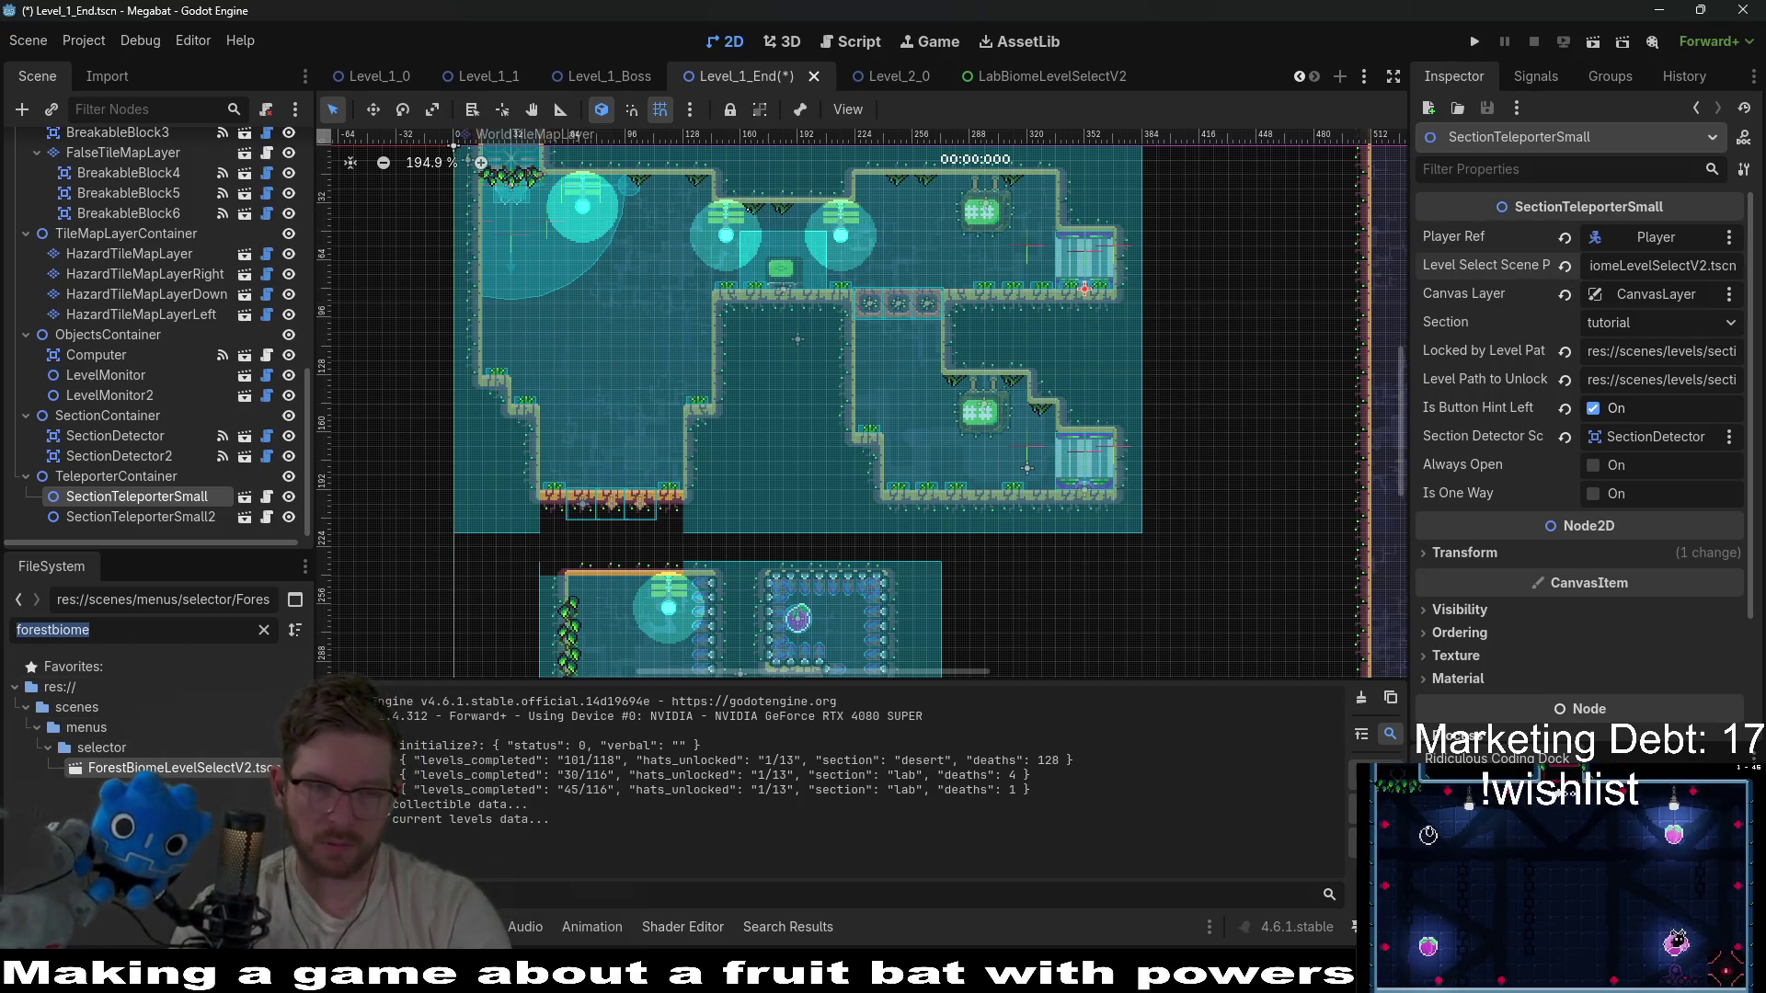
Copy the LabBonusBiomeLevelSelectV2 path for SectionTeleporterSmall2, then save and run the game.
{"action": "type", "text": "labbonus"}
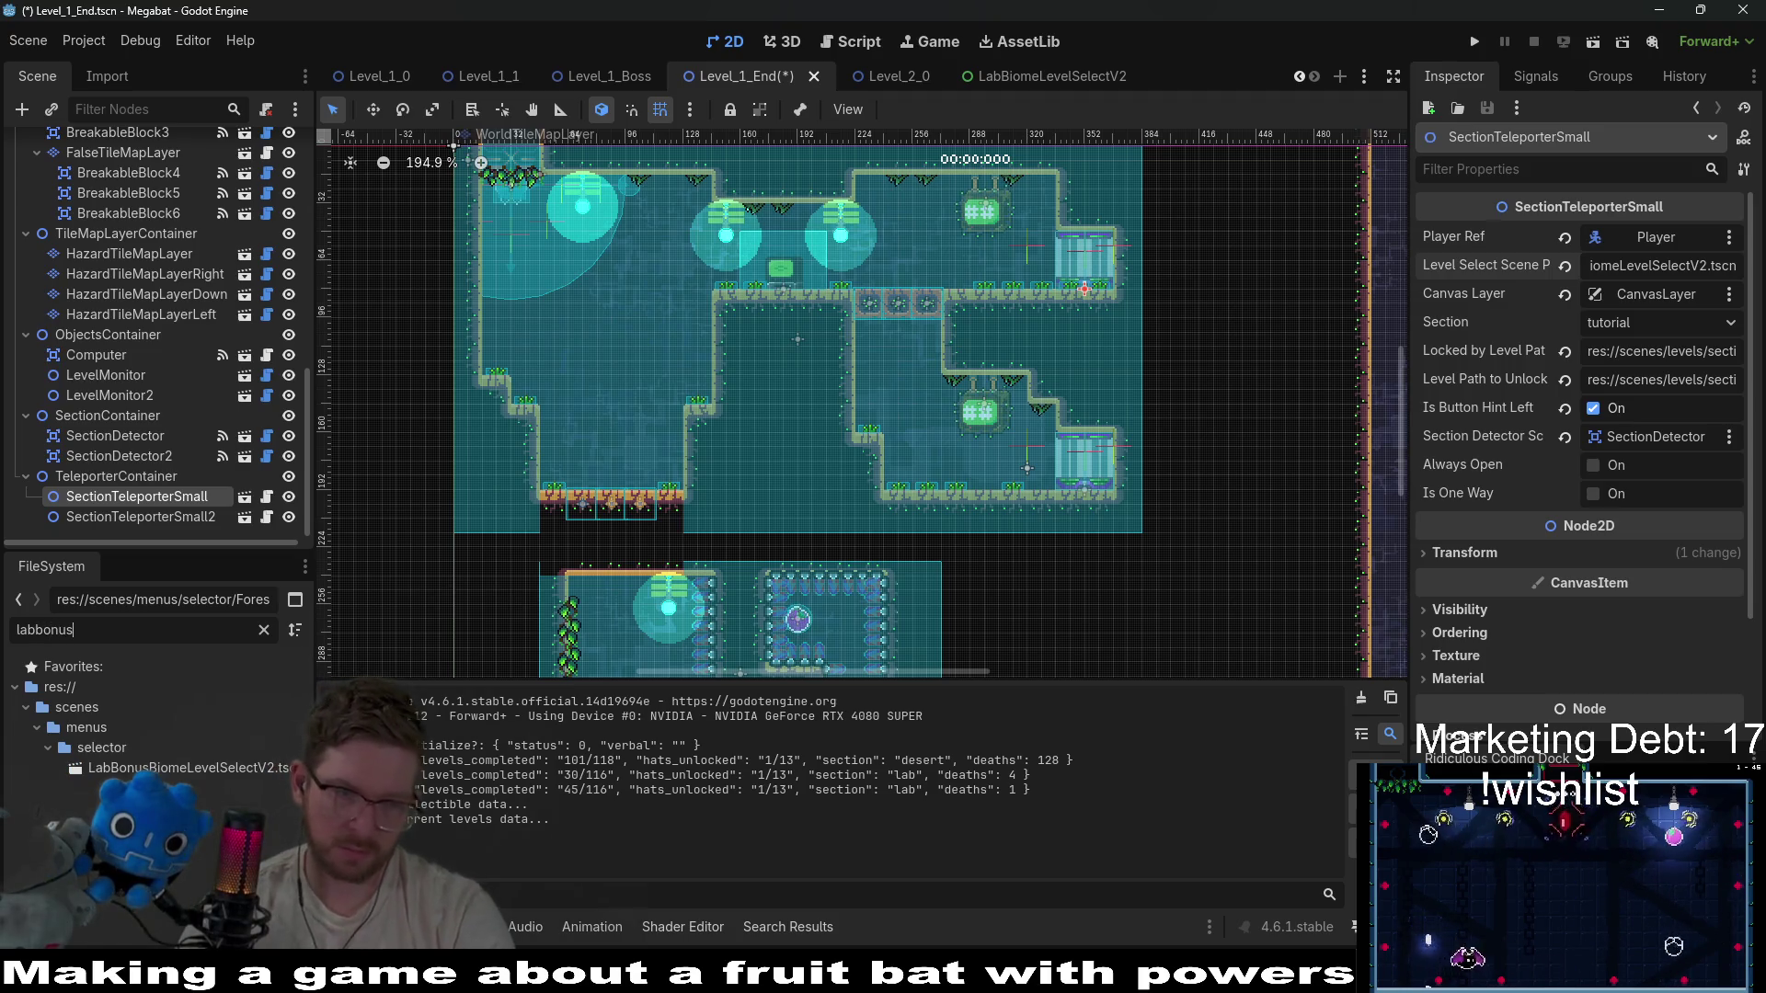
{"action": "right_click", "coordinate": [170, 767]}
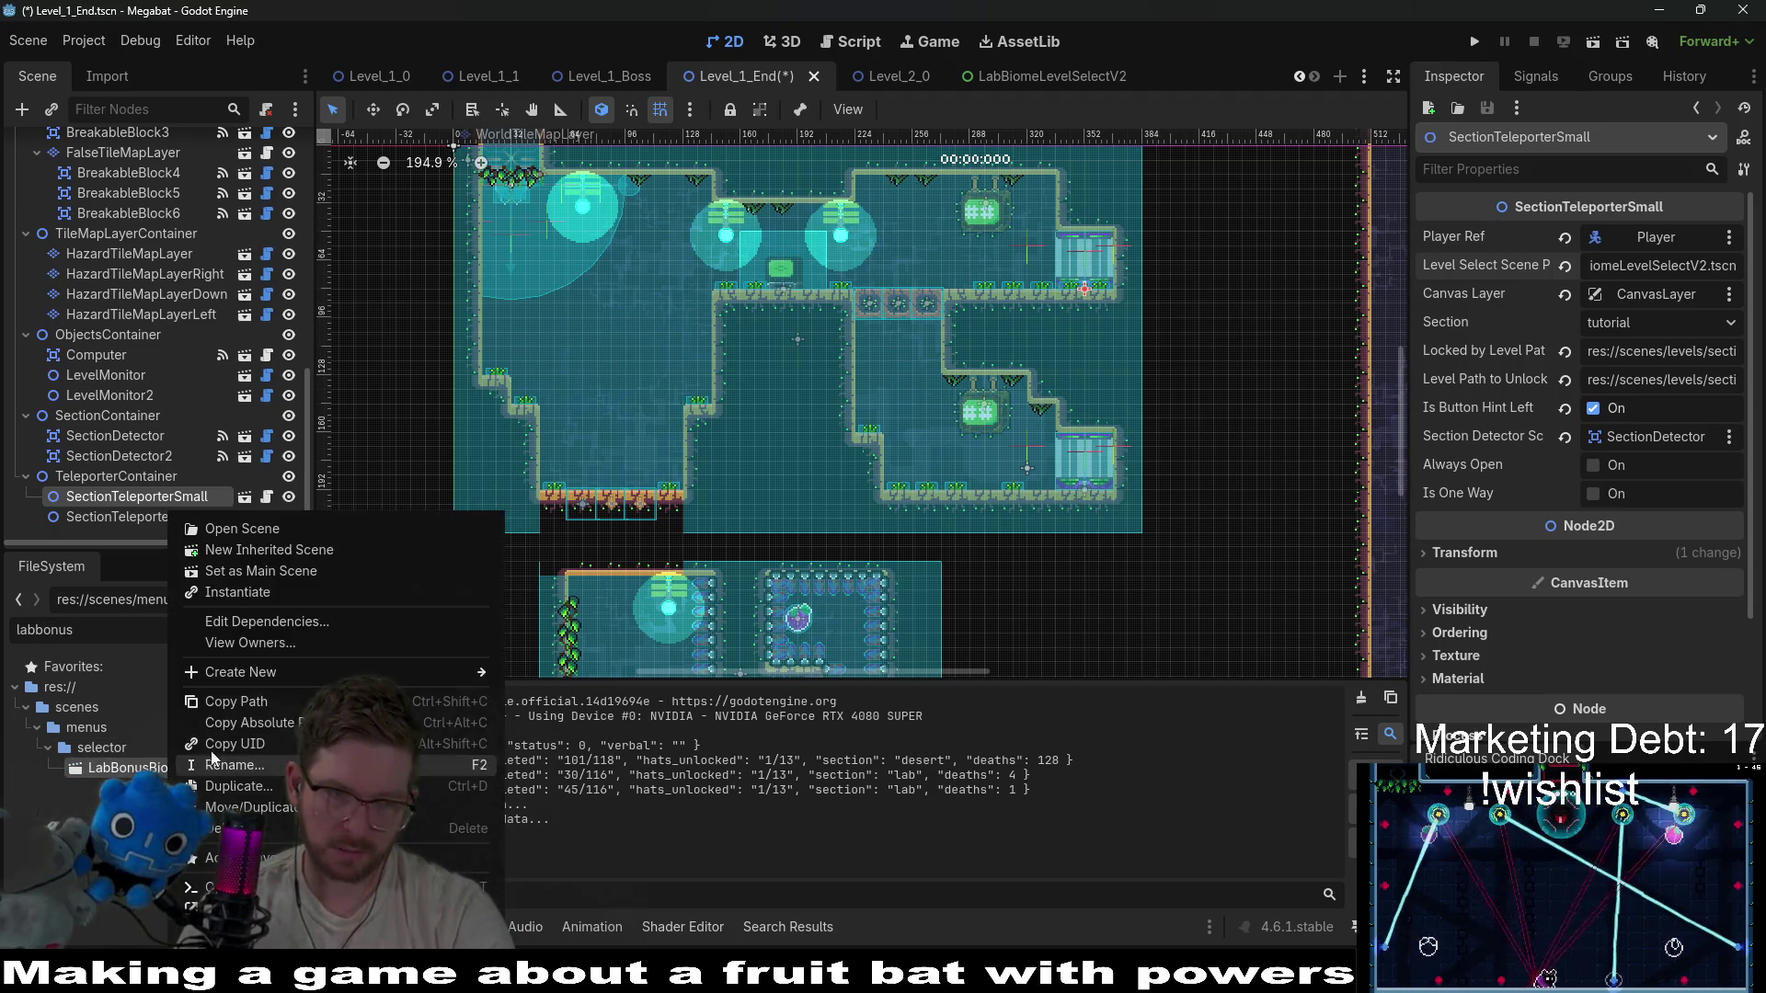
{"action": "left_click", "coordinate": [251, 718]}
{"action": "left_click", "coordinate": [184, 516]}
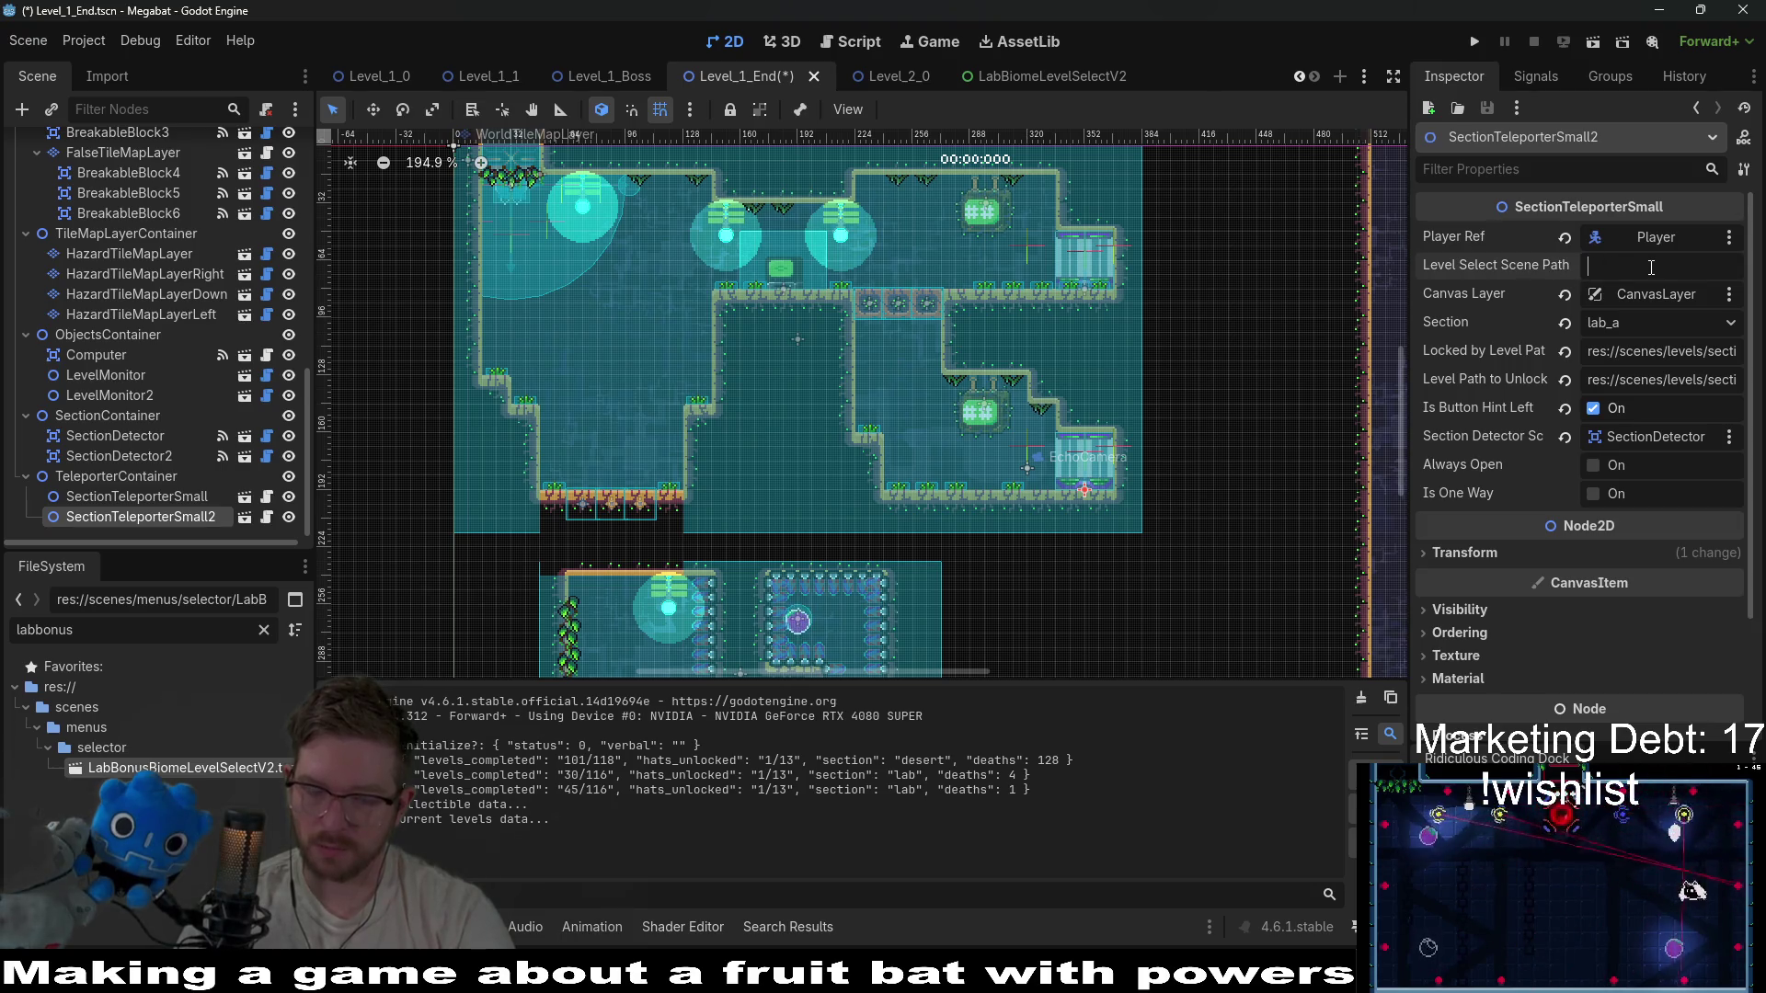
{"action": "left_click", "coordinate": [1475, 42]}
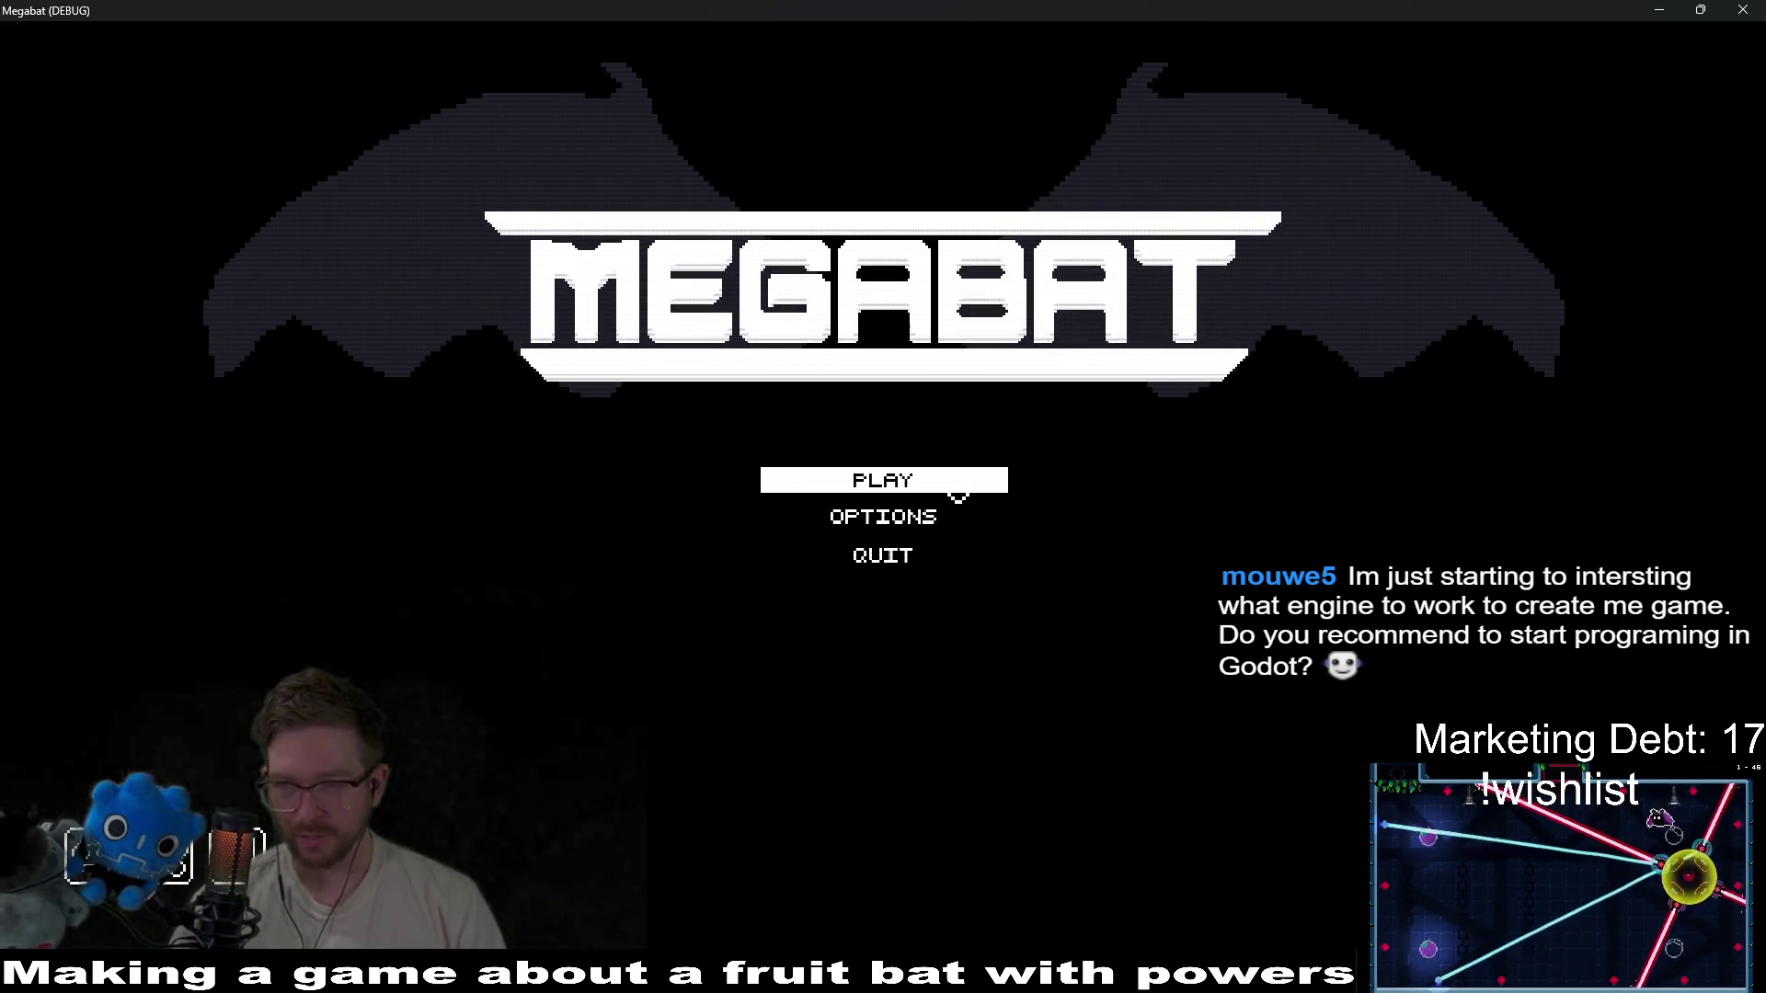
Launch level 1-33 through profile one's second-dome level grid.
{"action": "left_click", "coordinate": [957, 493]}
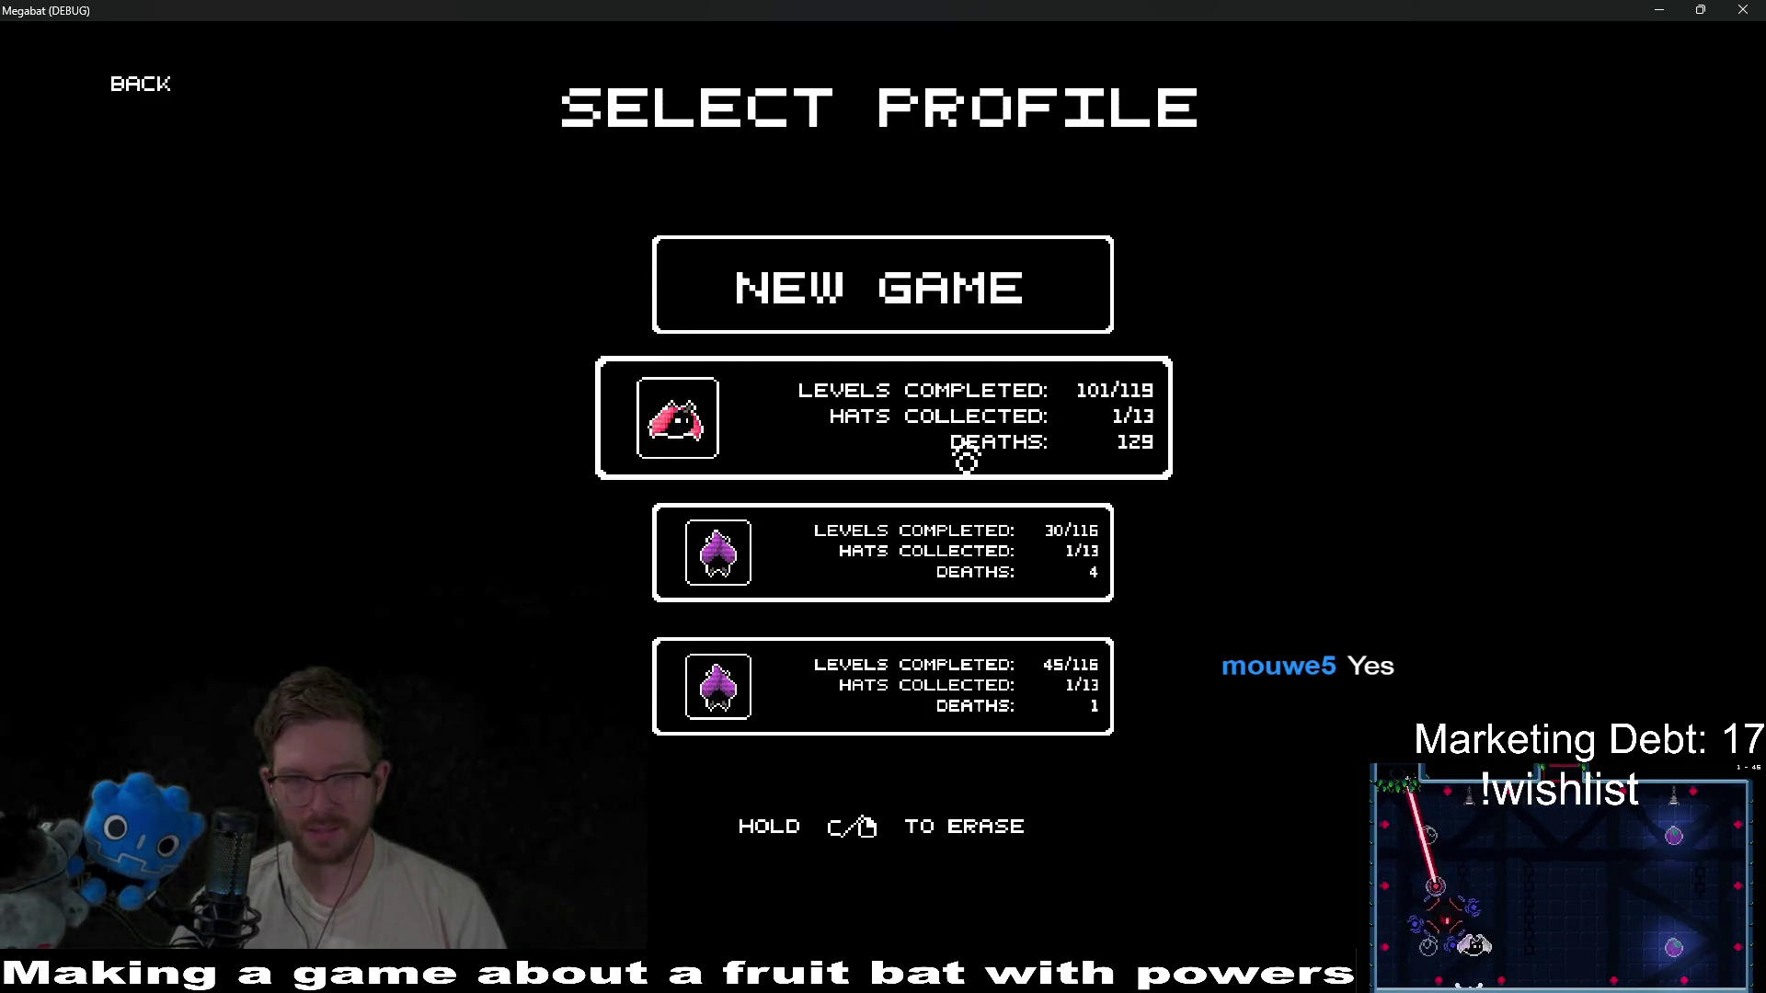
{"action": "left_click", "coordinate": [965, 460]}
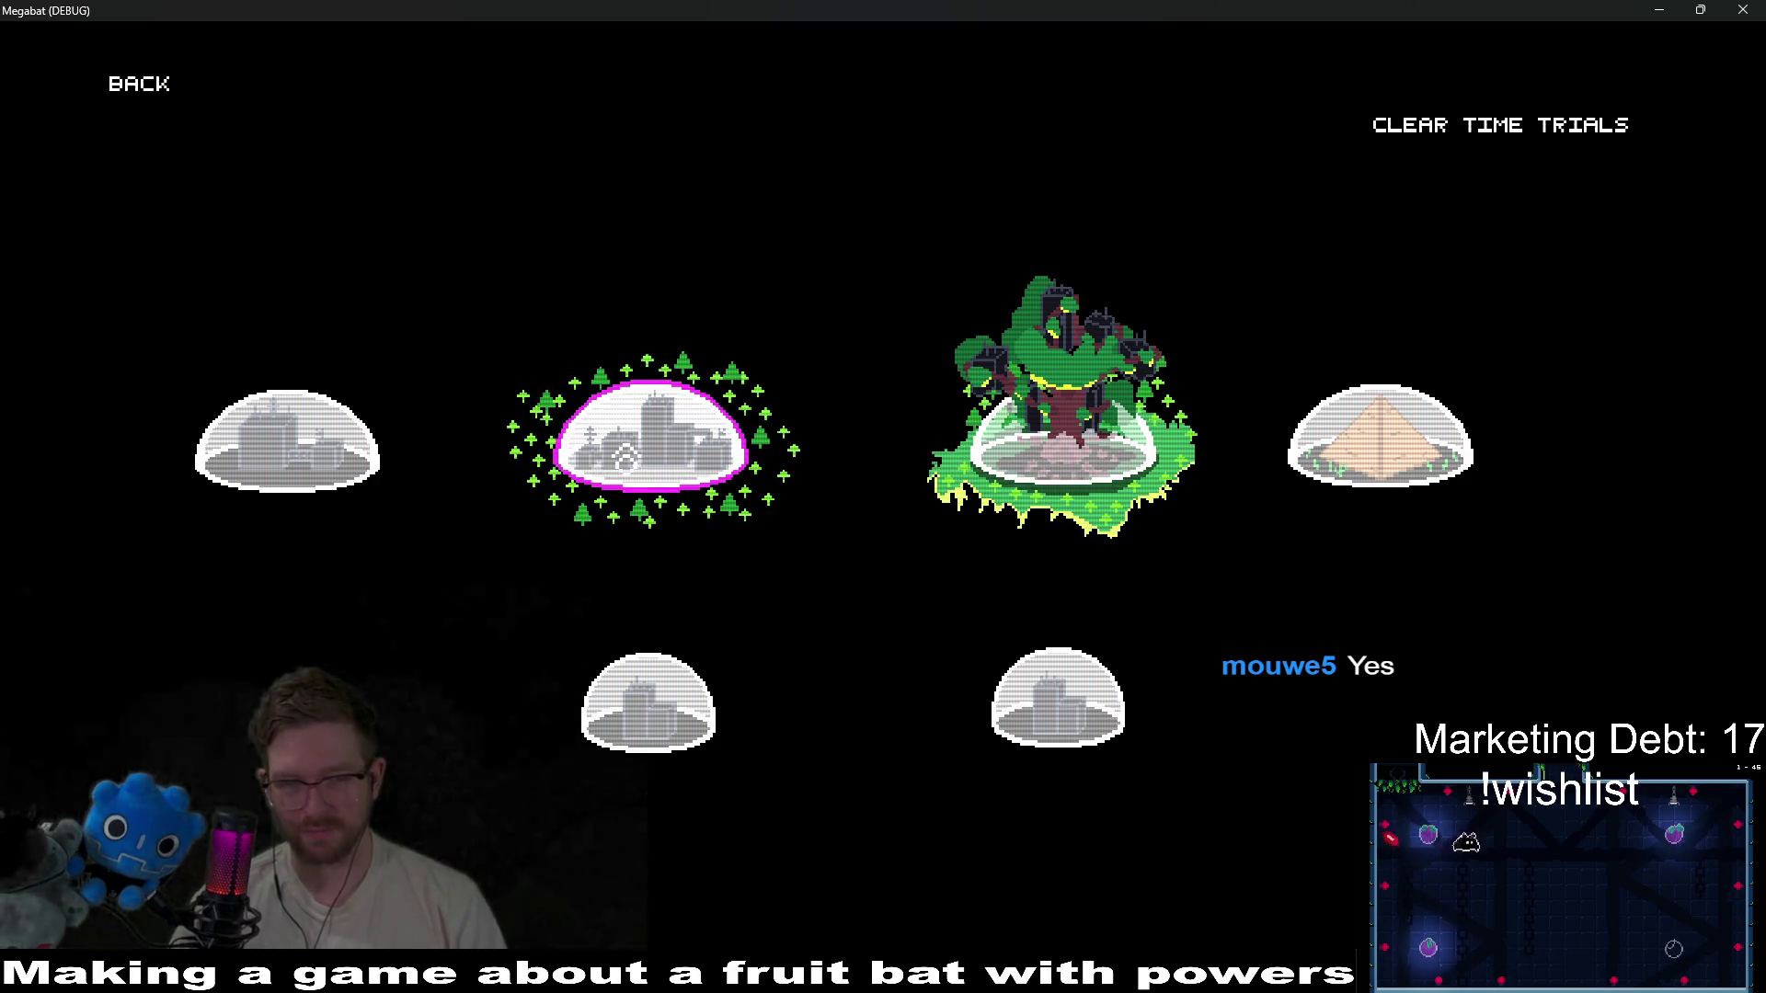
{"action": "left_click", "coordinate": [644, 451]}
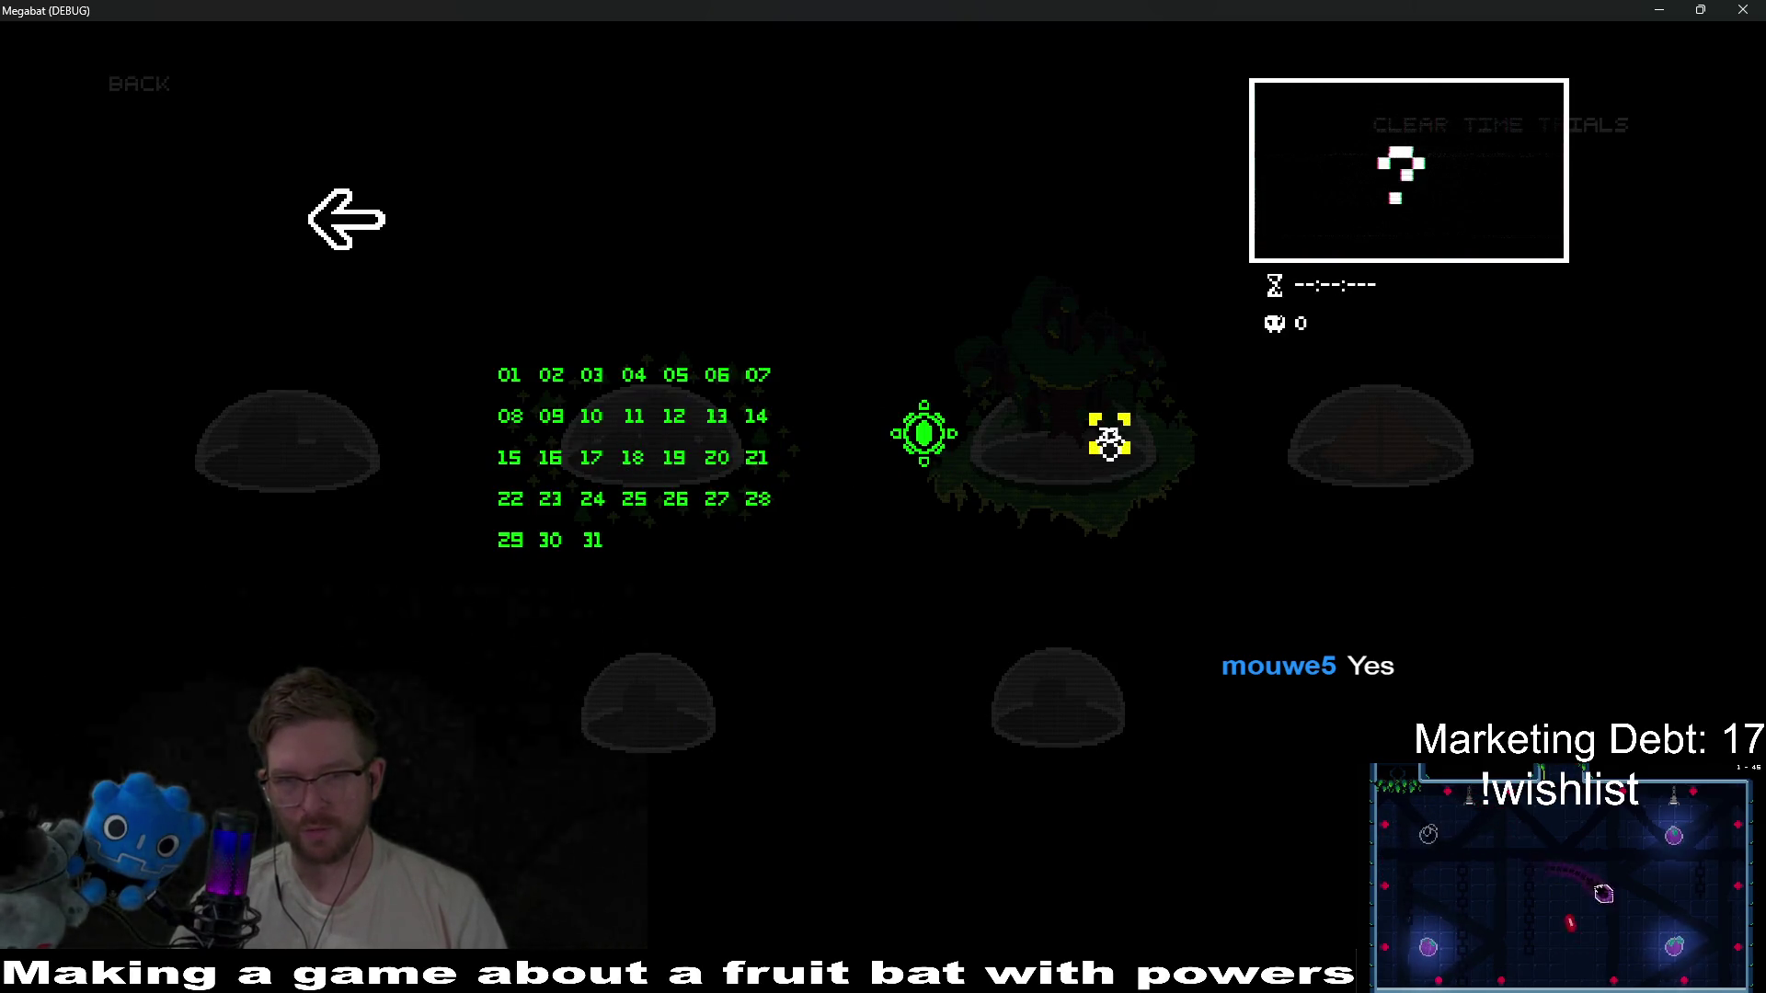
{"action": "left_click", "coordinate": [1109, 428]}
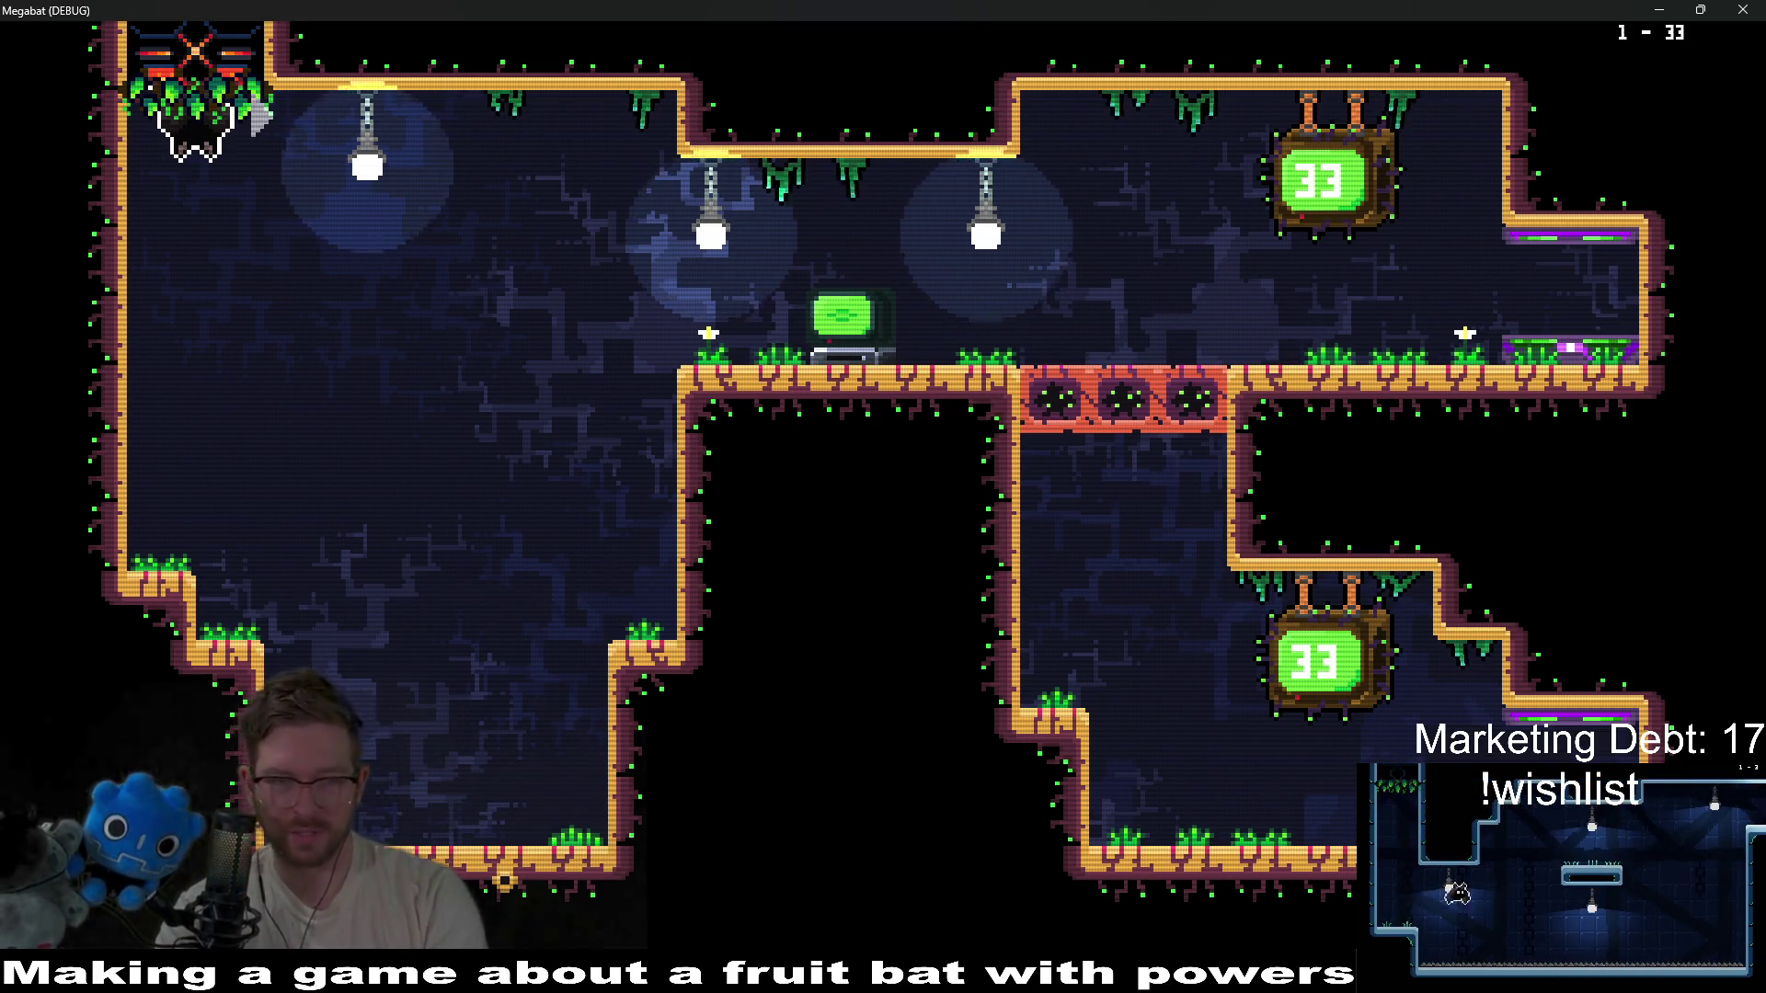
Fly the bat into the plum room, grab the plum, and descend toward the exit.
{"action": "key", "text": "Down"}
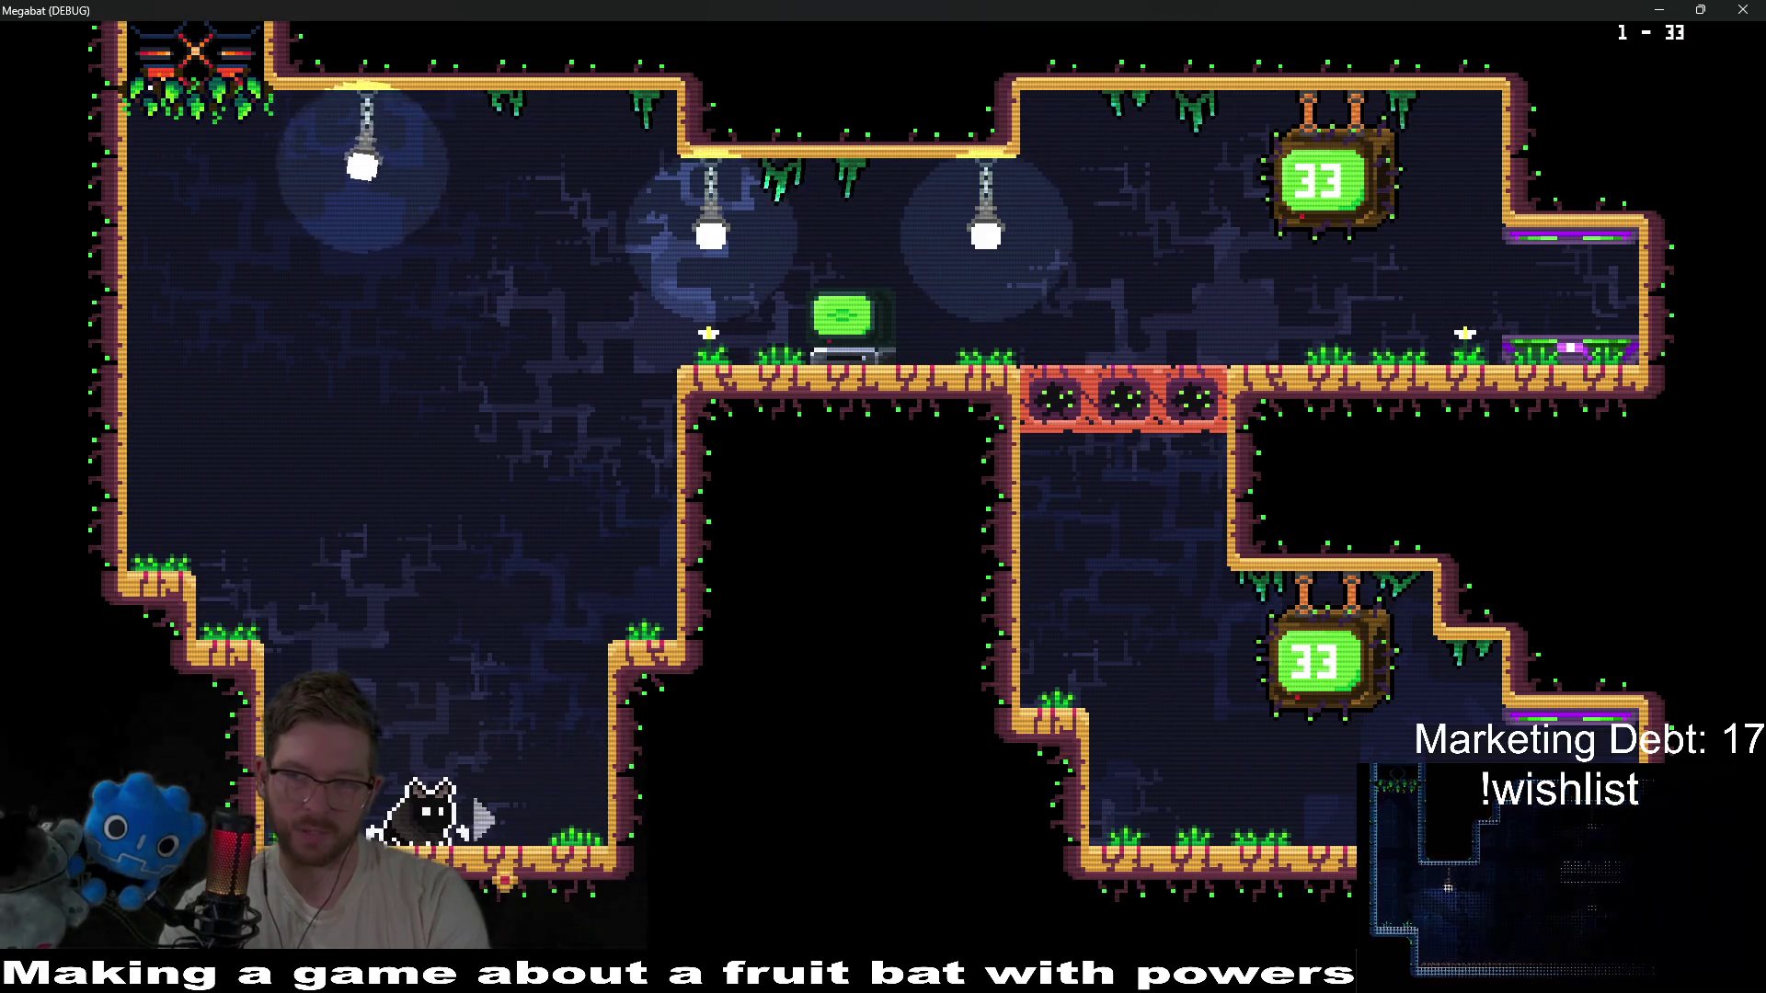
{"action": "key", "text": "Right"}
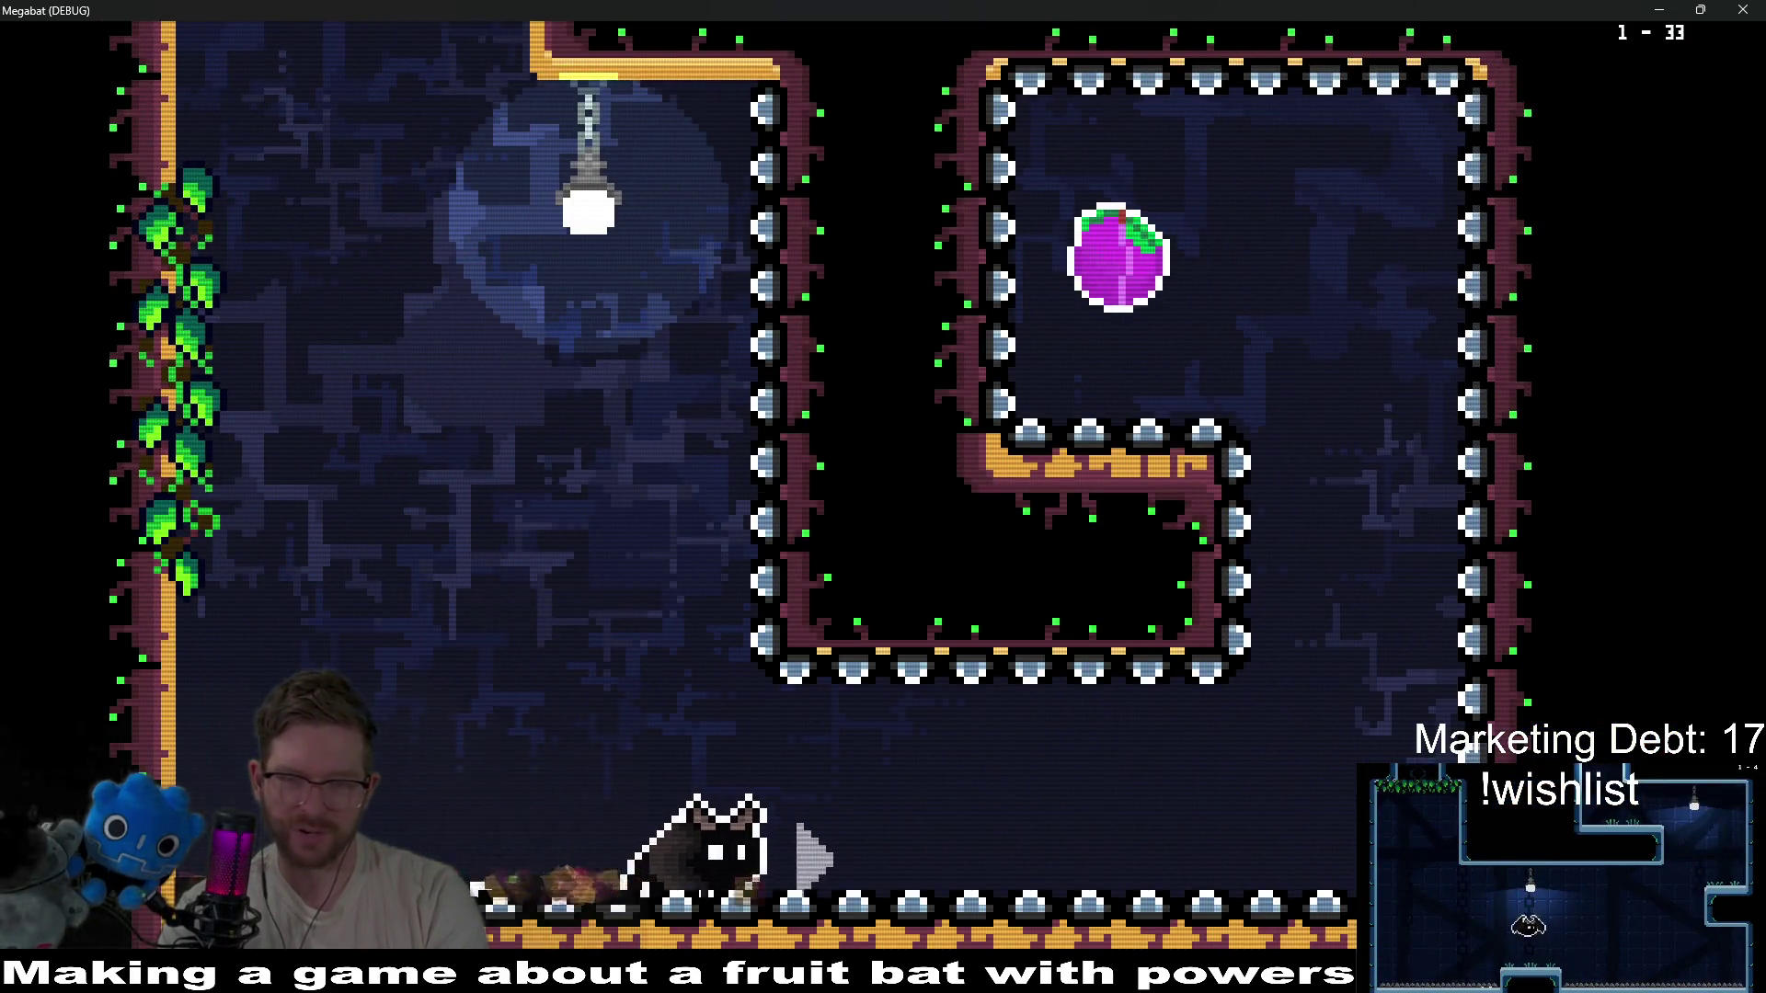
{"action": "key", "text": "Up"}
{"action": "key", "text": "Left"}
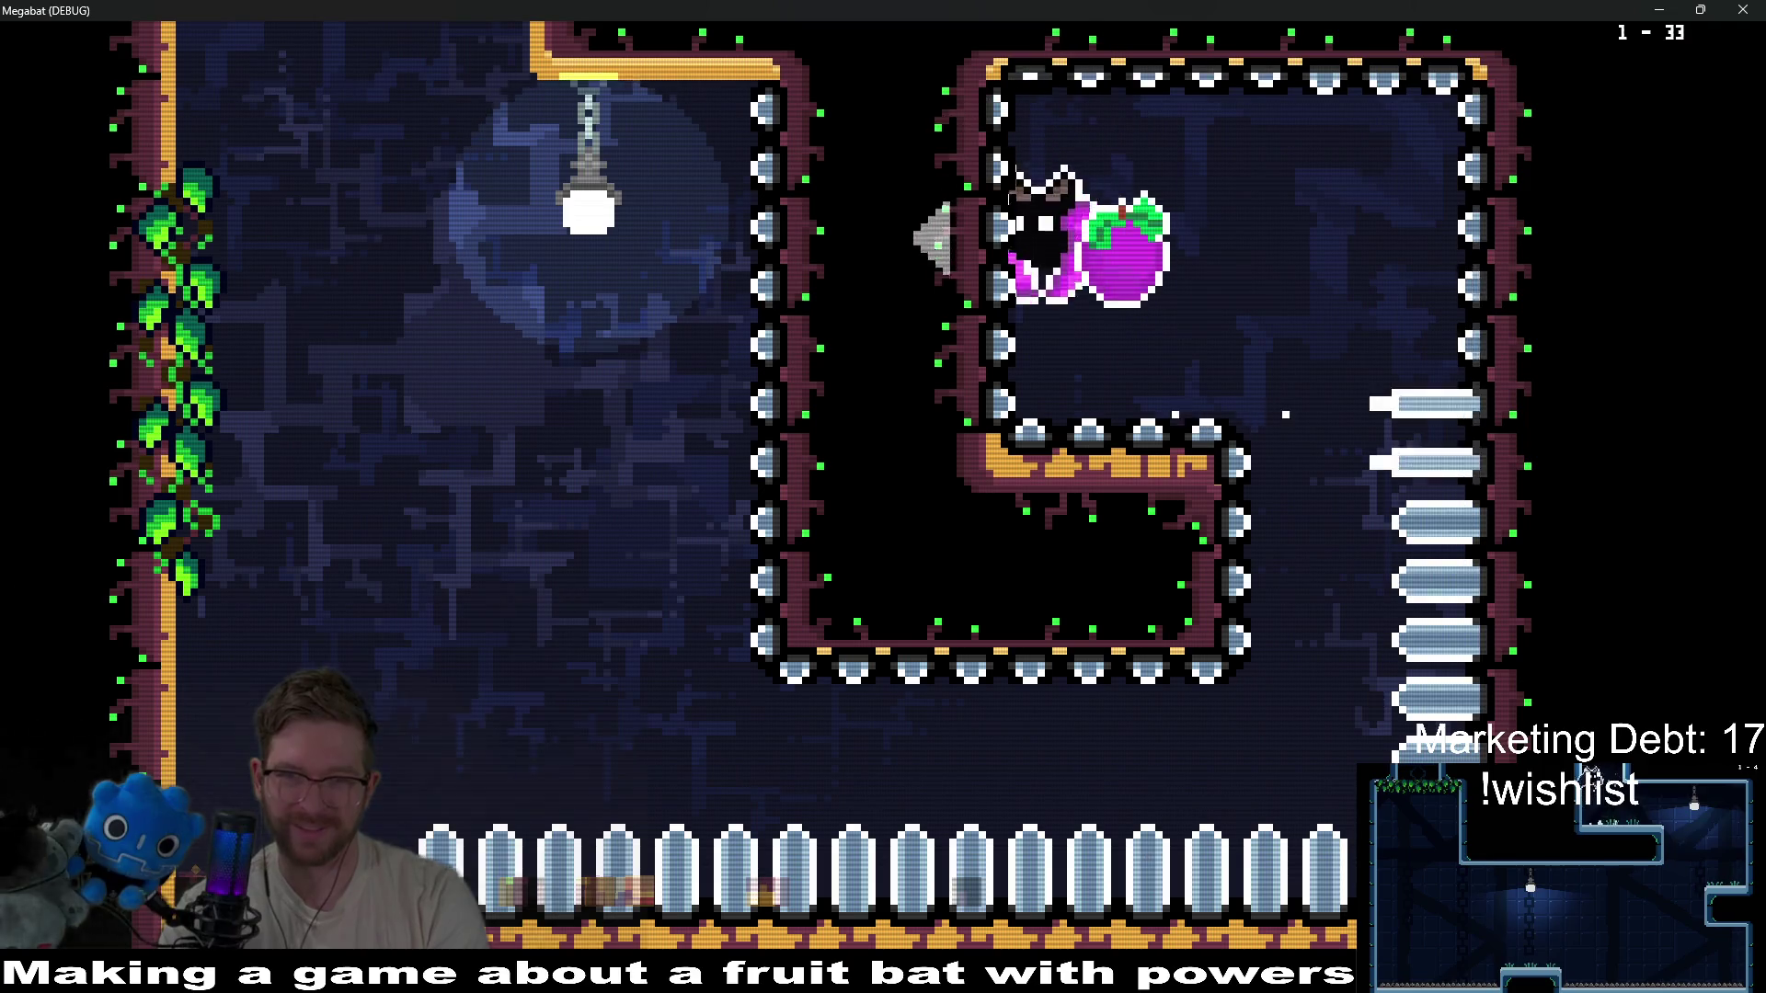
{"action": "key", "text": "Right"}
{"action": "key", "text": "Down"}
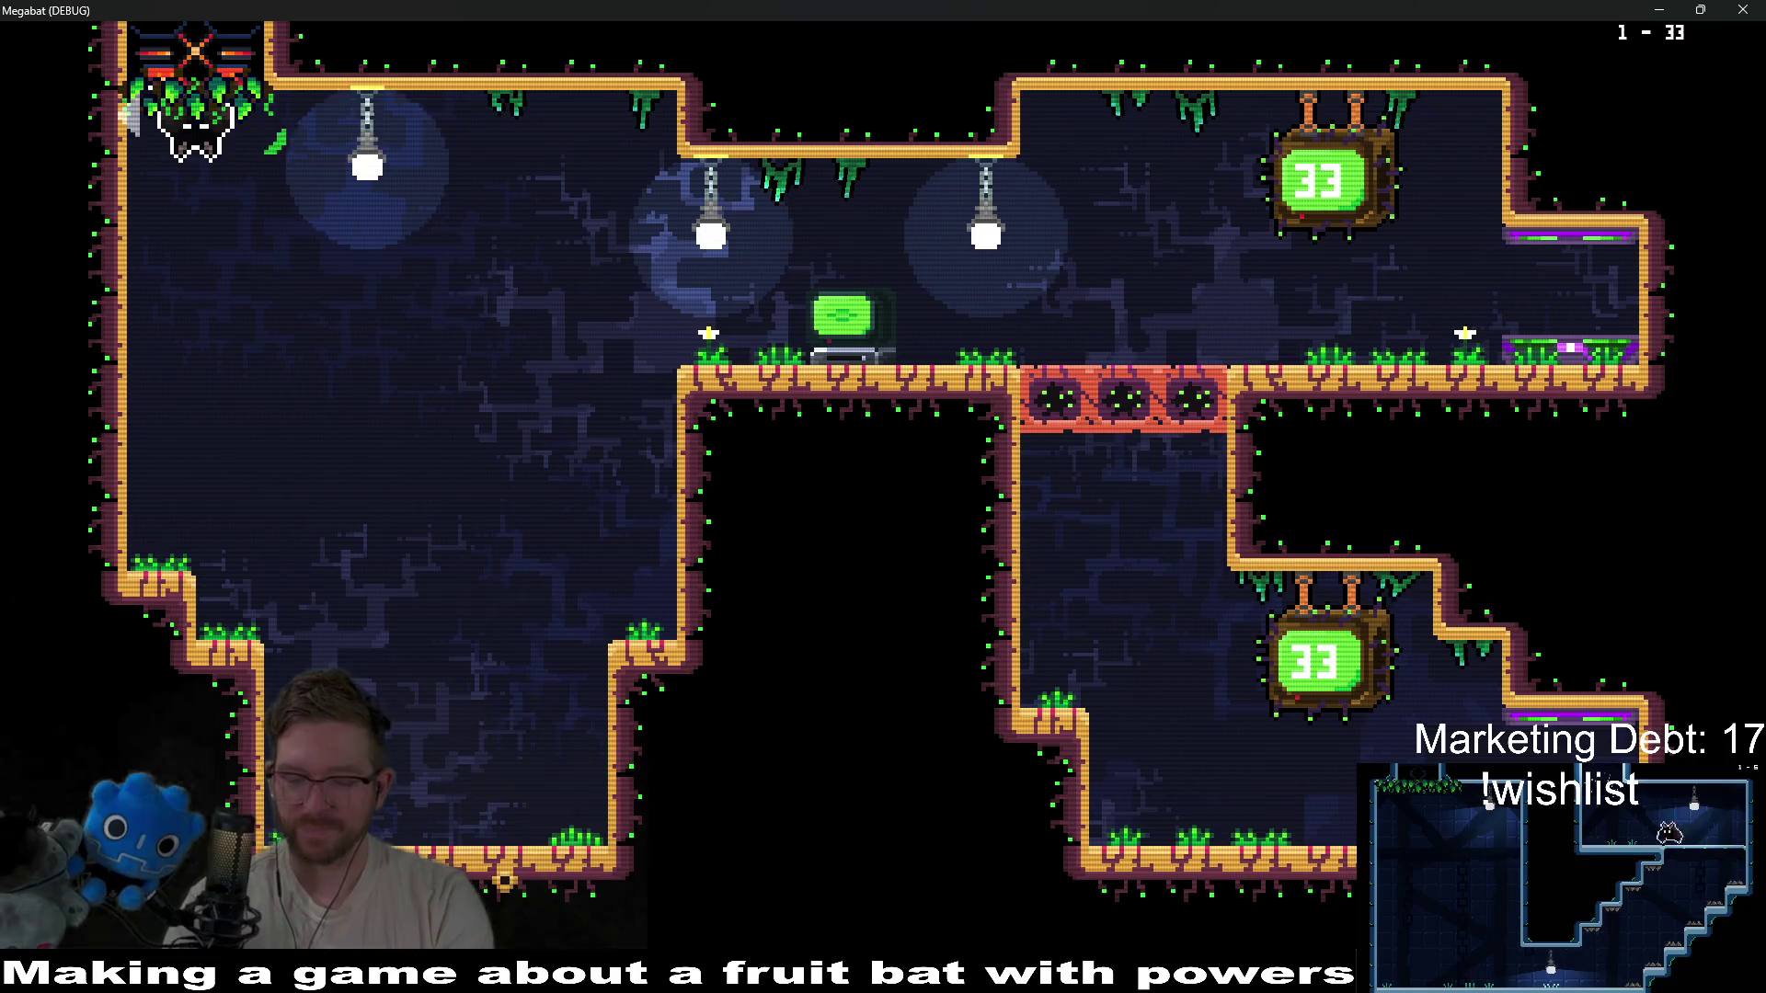
After respawning, drop back into the plum room and fly up the right shaft toward the plum.
{"action": "key", "text": "Right"}
{"action": "key", "text": "Down"}
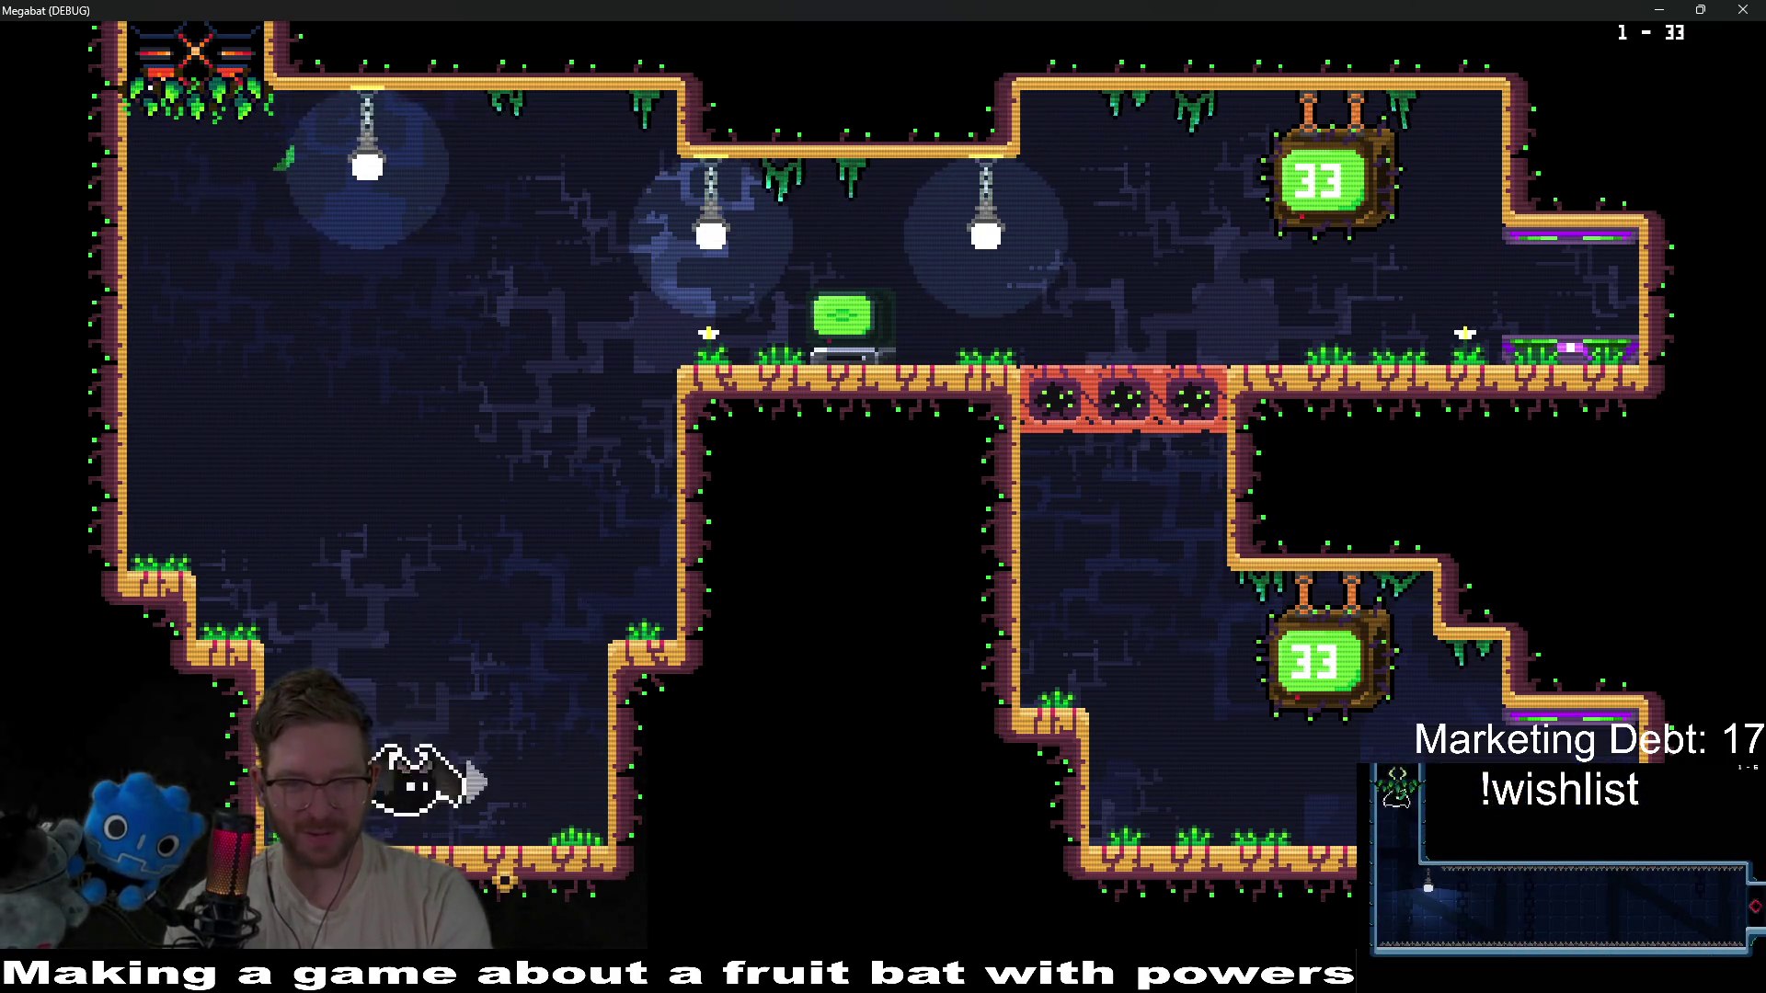
{"action": "key", "text": "Down"}
{"action": "key", "text": "Right"}
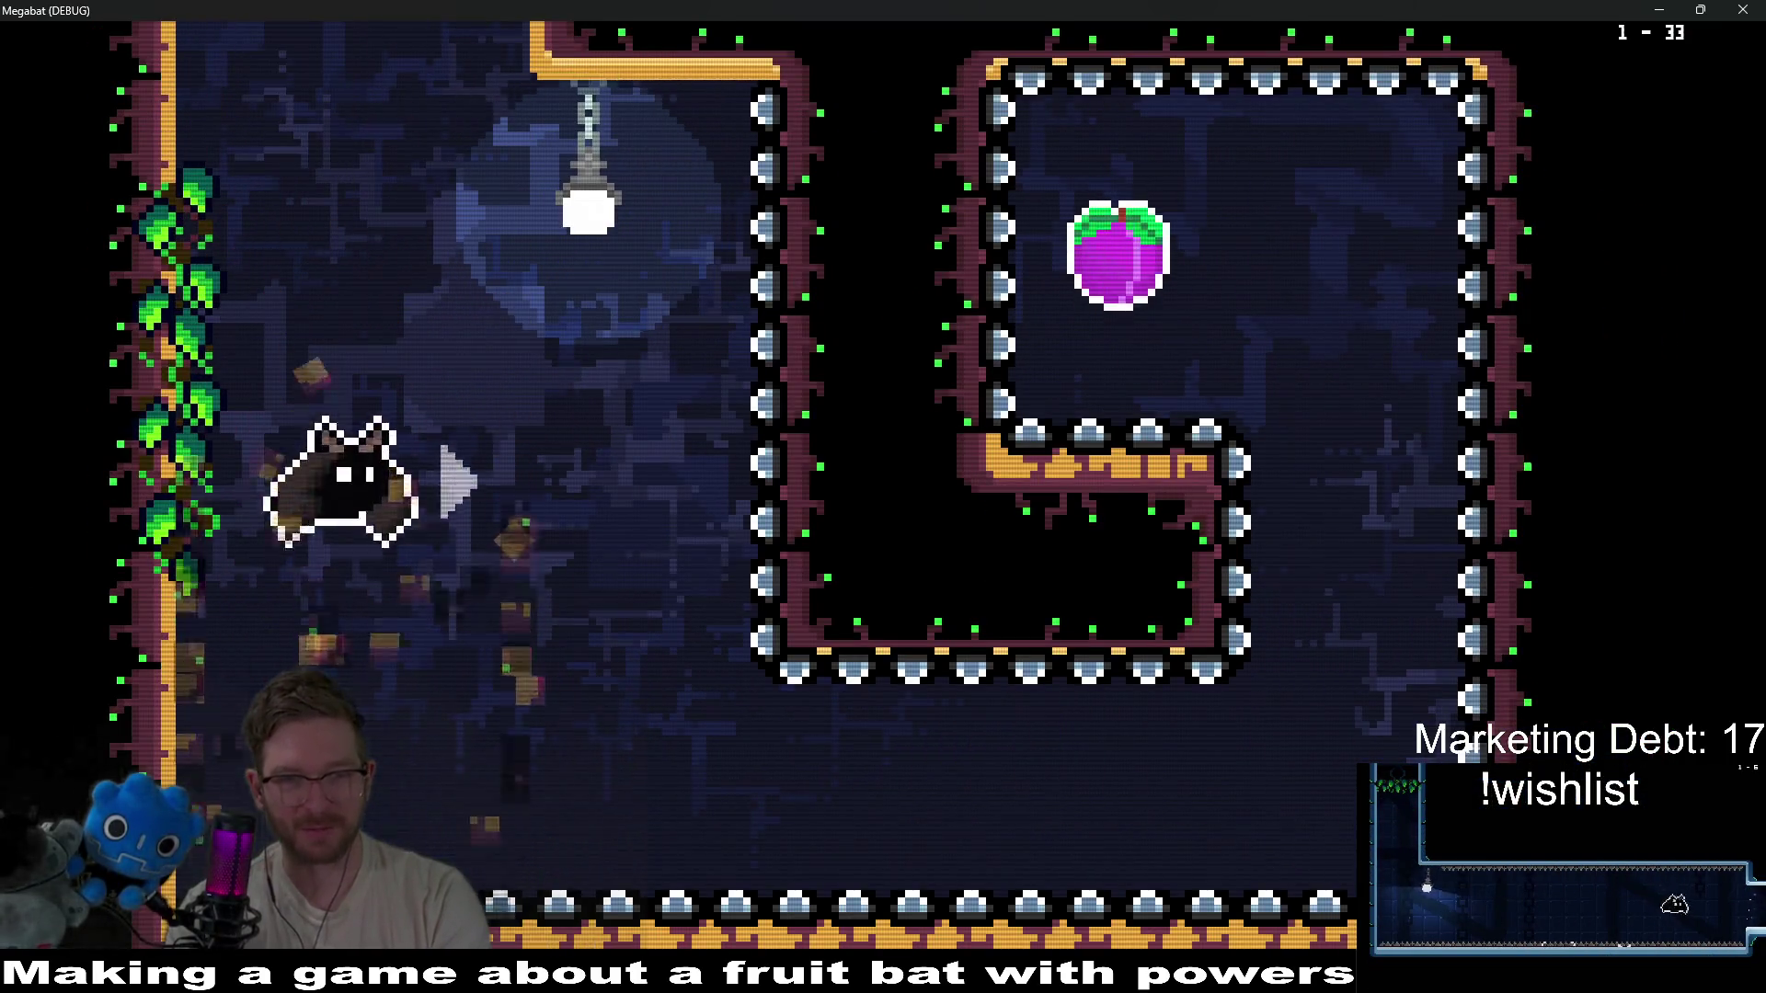
{"action": "key", "text": "Right"}
{"action": "key", "text": "Up"}
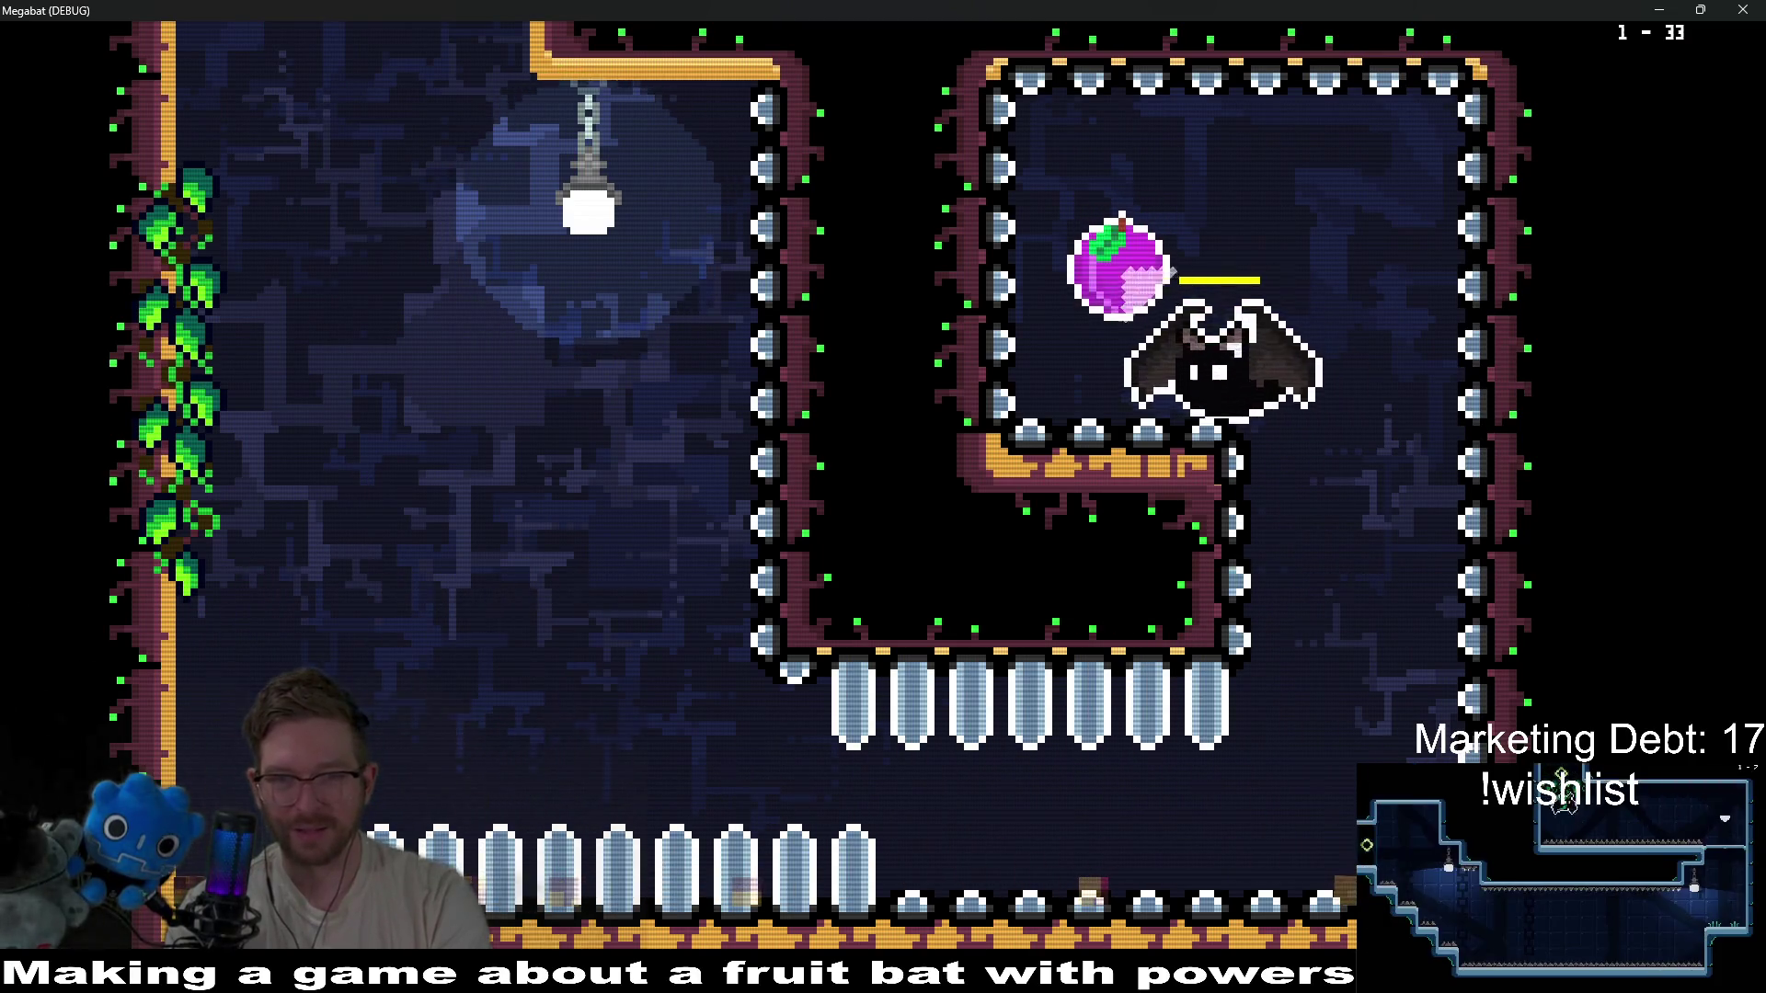